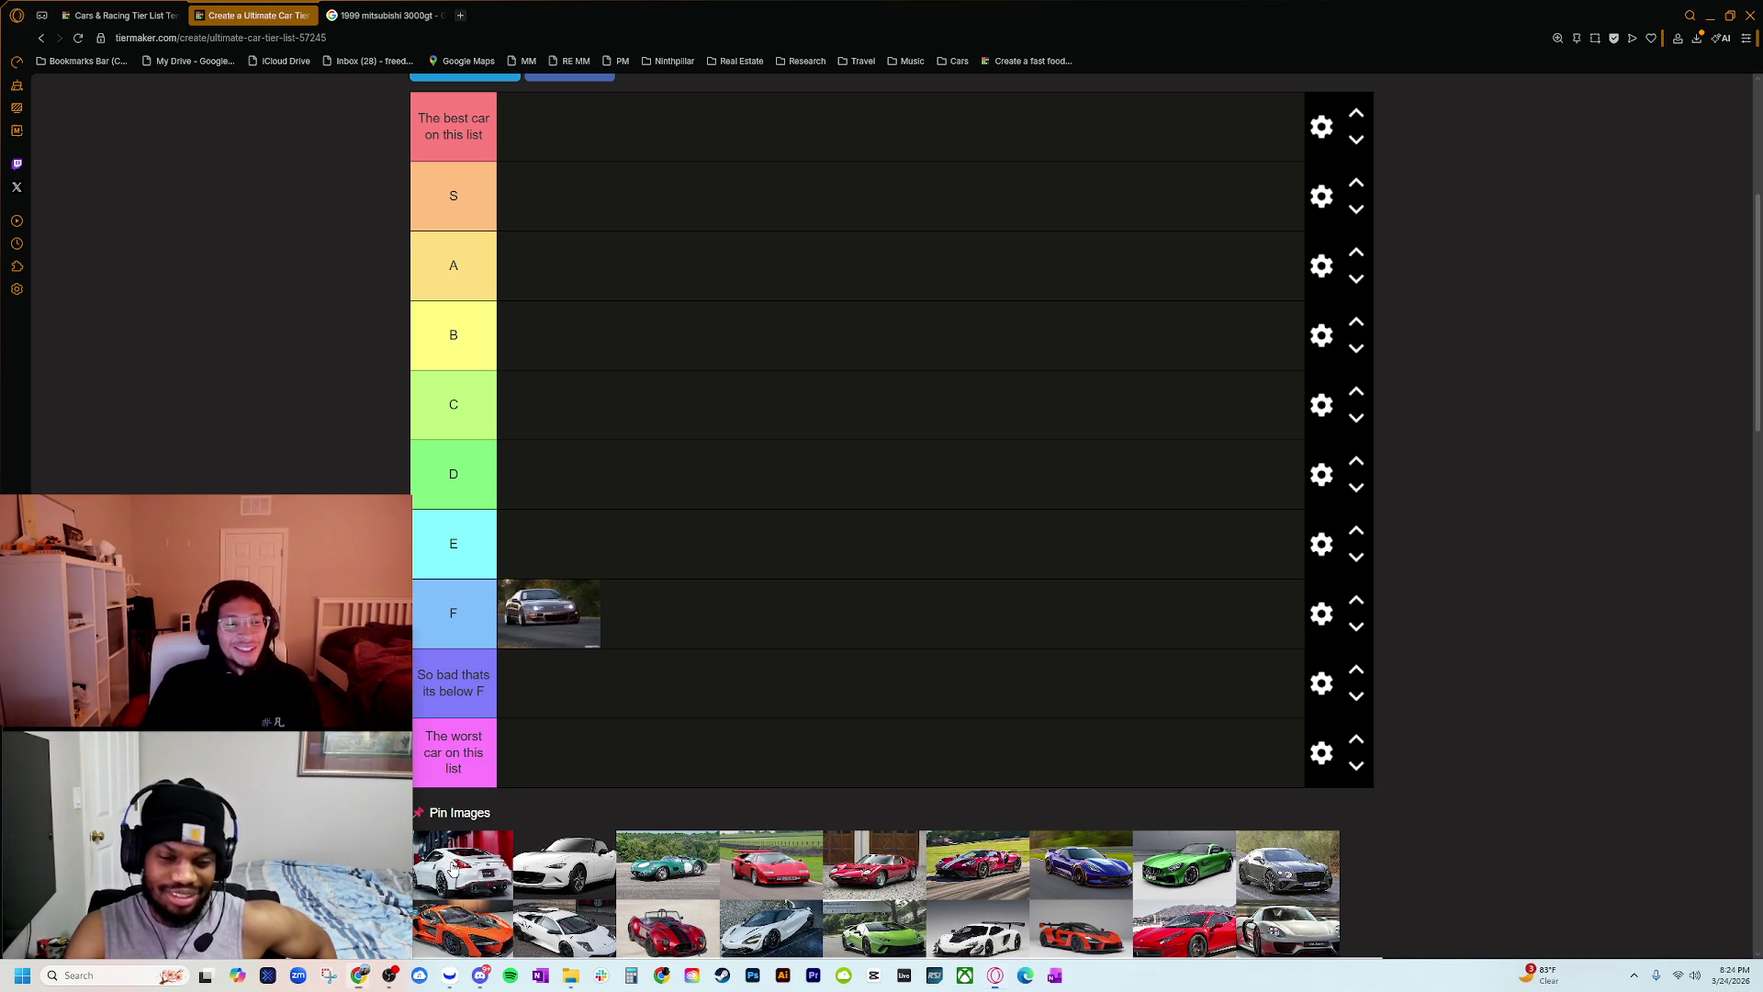
# Step: Place the white 370Z in tier E and the white Miata in tier F, then bring up the Mazda cup car images
pyautogui.moveTo(451, 866)
pyautogui.mouseDown()
pyautogui.moveTo(643, 588)
pyautogui.moveTo(594, 482)
pyautogui.moveTo(566, 565)
pyautogui.moveTo(569, 496)
pyautogui.moveTo(556, 577)
pyautogui.moveTo(545, 559)
pyautogui.moveTo(641, 646)
pyautogui.moveTo(495, 615)
pyautogui.moveTo(542, 554)
pyautogui.mouseUp()
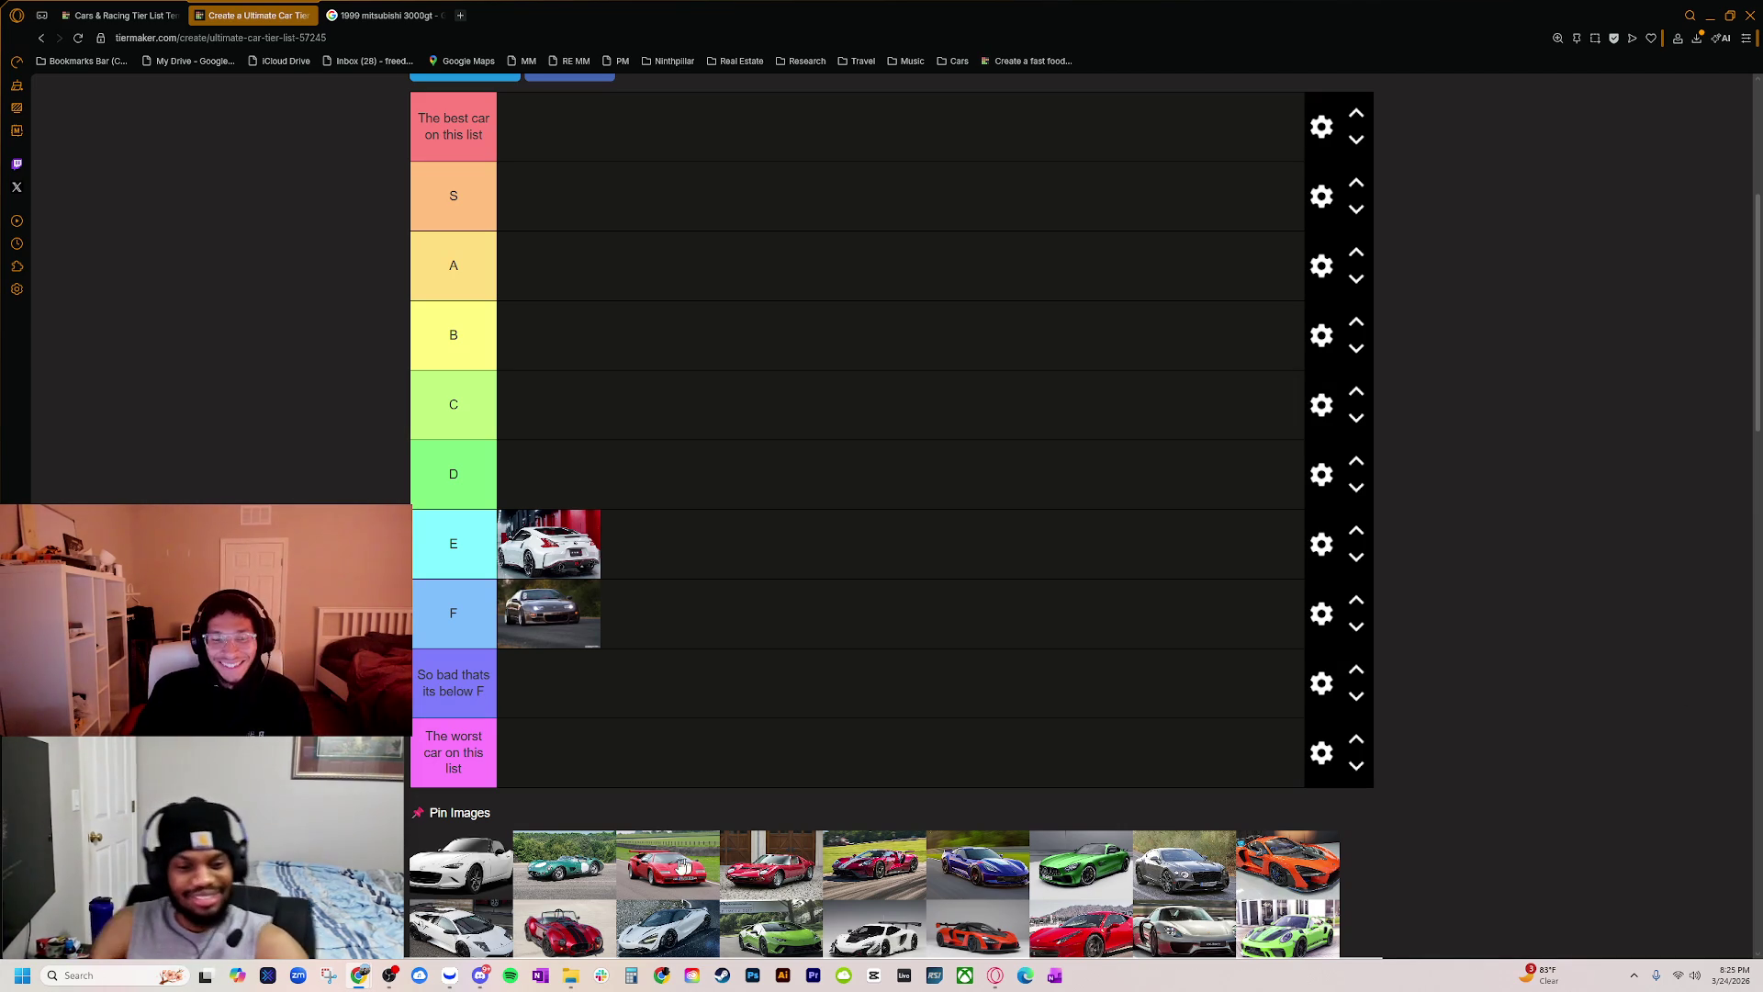
pyautogui.moveTo(439, 873)
pyautogui.mouseDown()
pyautogui.moveTo(698, 606)
pyautogui.moveTo(653, 613)
pyautogui.mouseUp()
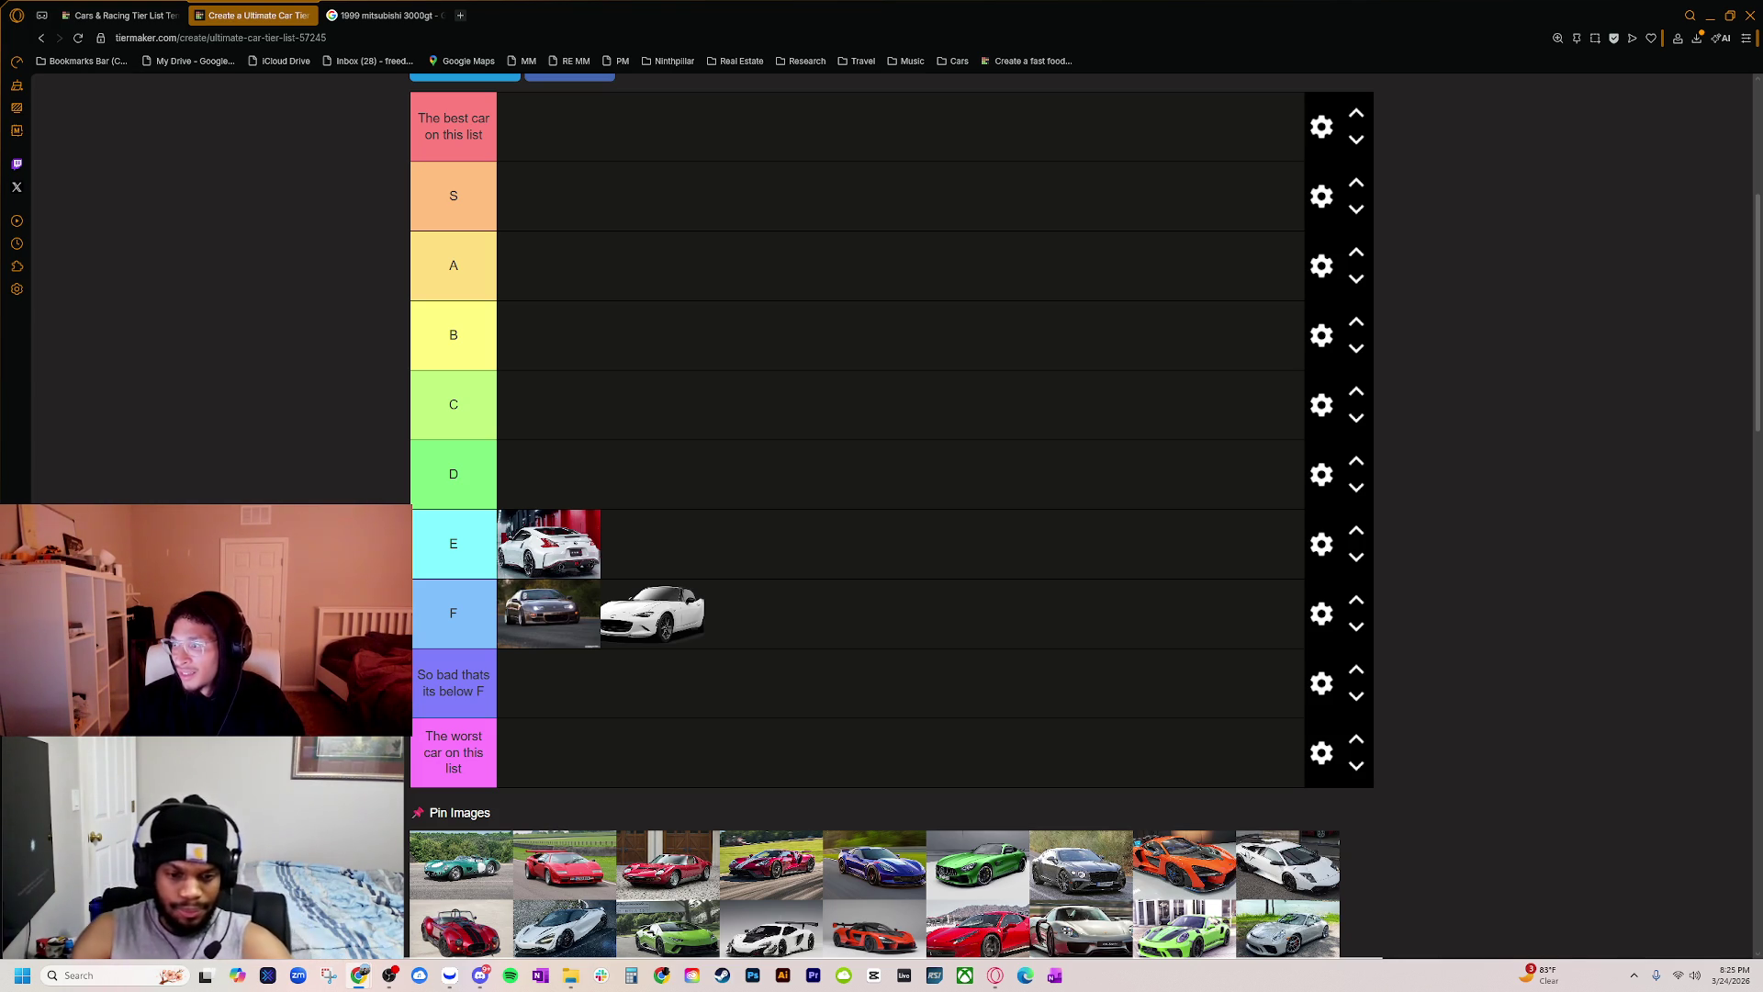
pyautogui.hotkey('alt', 'Tab')
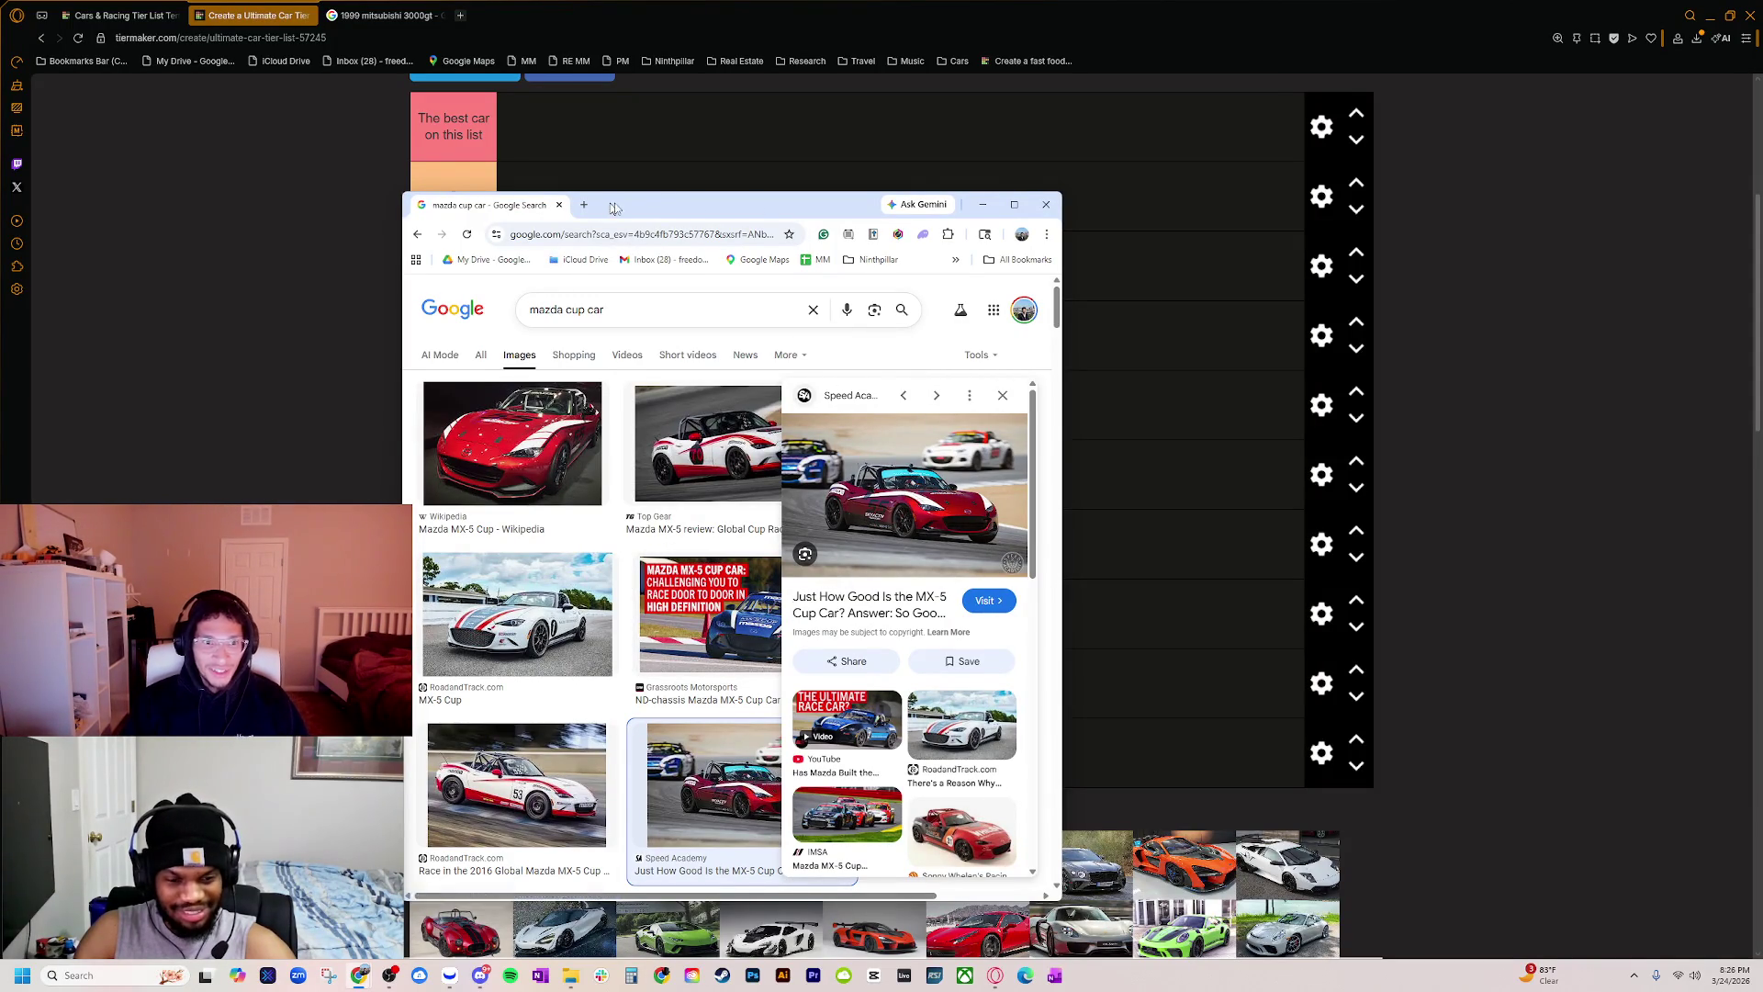
# Step: Switch from the Mazda cup car image results back to the TierMaker tier list
pyautogui.hotkey('alt', 'Tab')
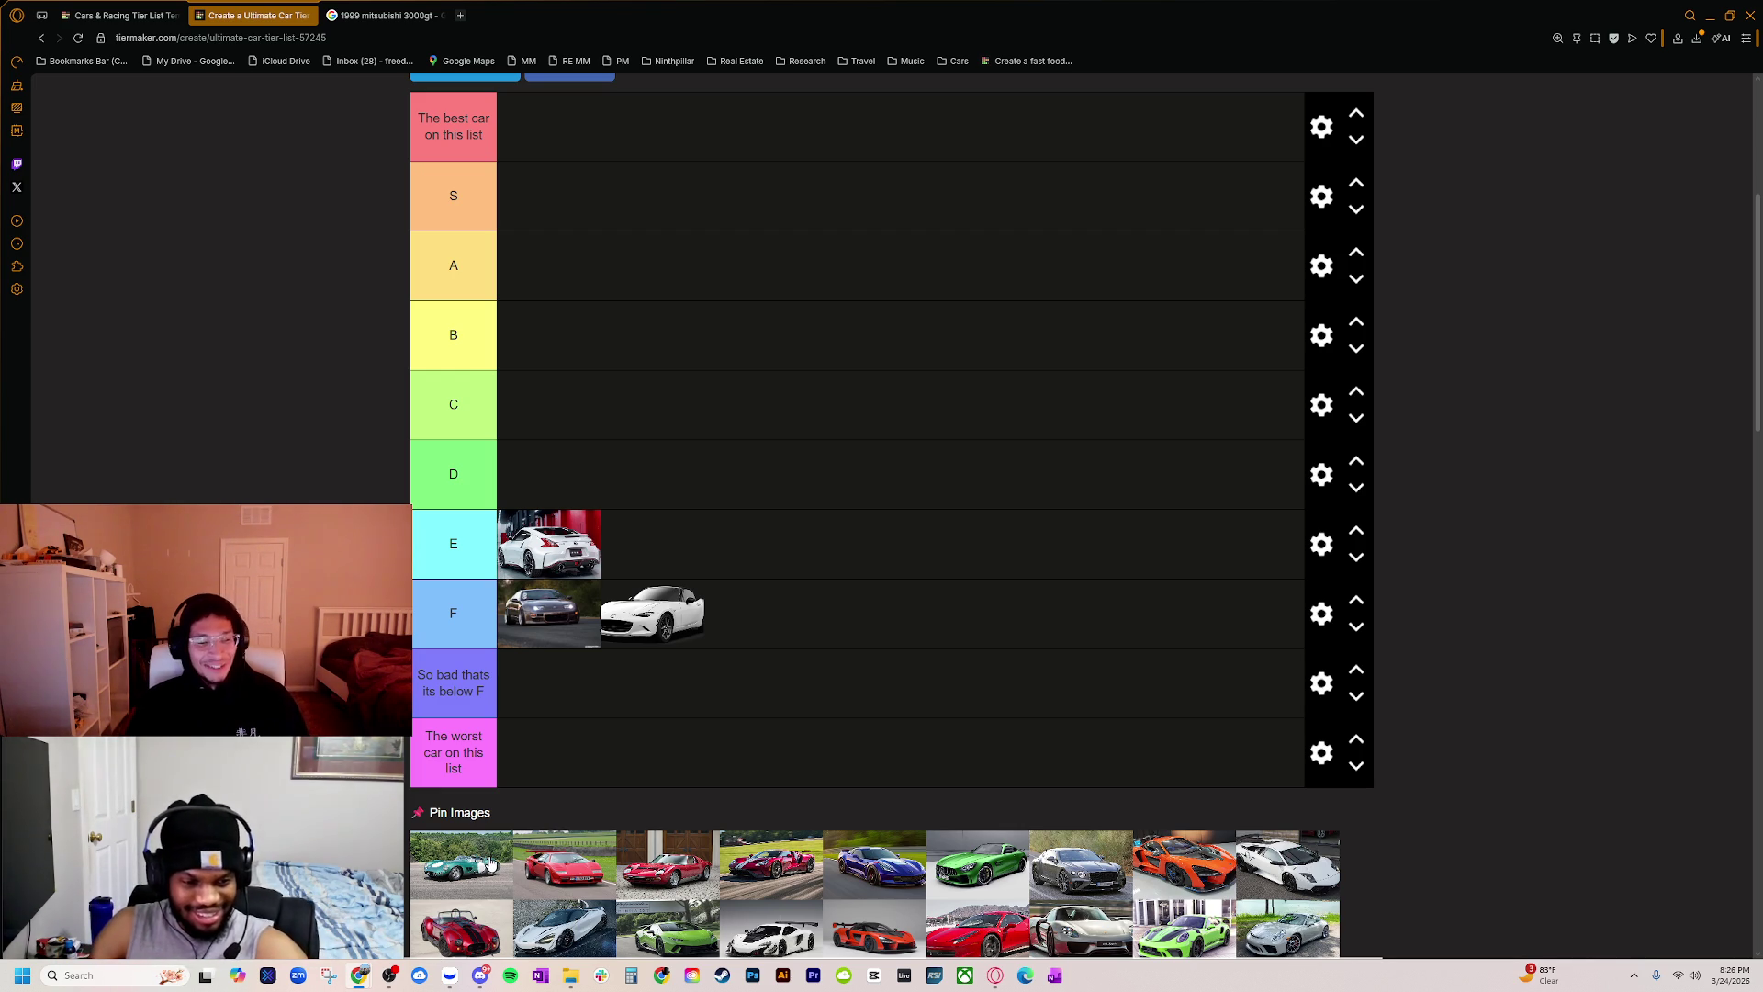
# Step: Rank the green Aston Martin DBR1 third in tier F and bring up its Google image results
pyautogui.moveTo(487, 883)
pyautogui.mouseDown()
pyautogui.moveTo(570, 735)
pyautogui.moveTo(664, 703)
pyautogui.moveTo(796, 696)
pyautogui.moveTo(863, 654)
pyautogui.mouseUp()
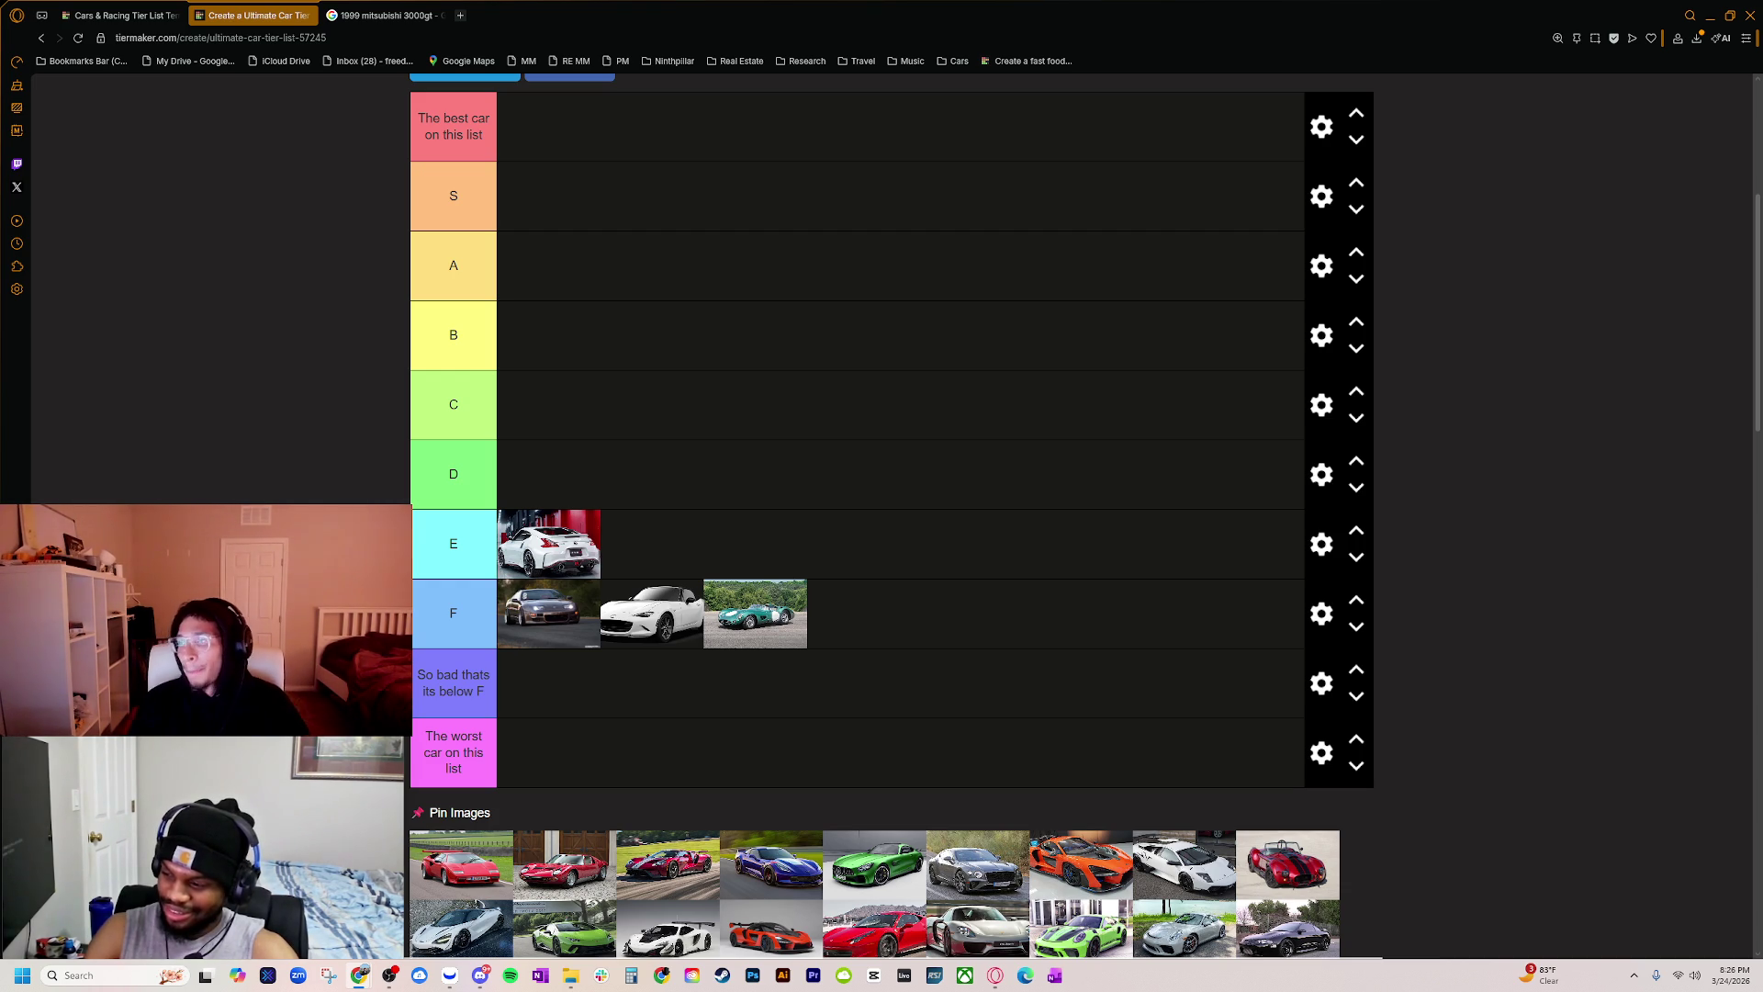
pyautogui.hotkey('alt', 'Tab')
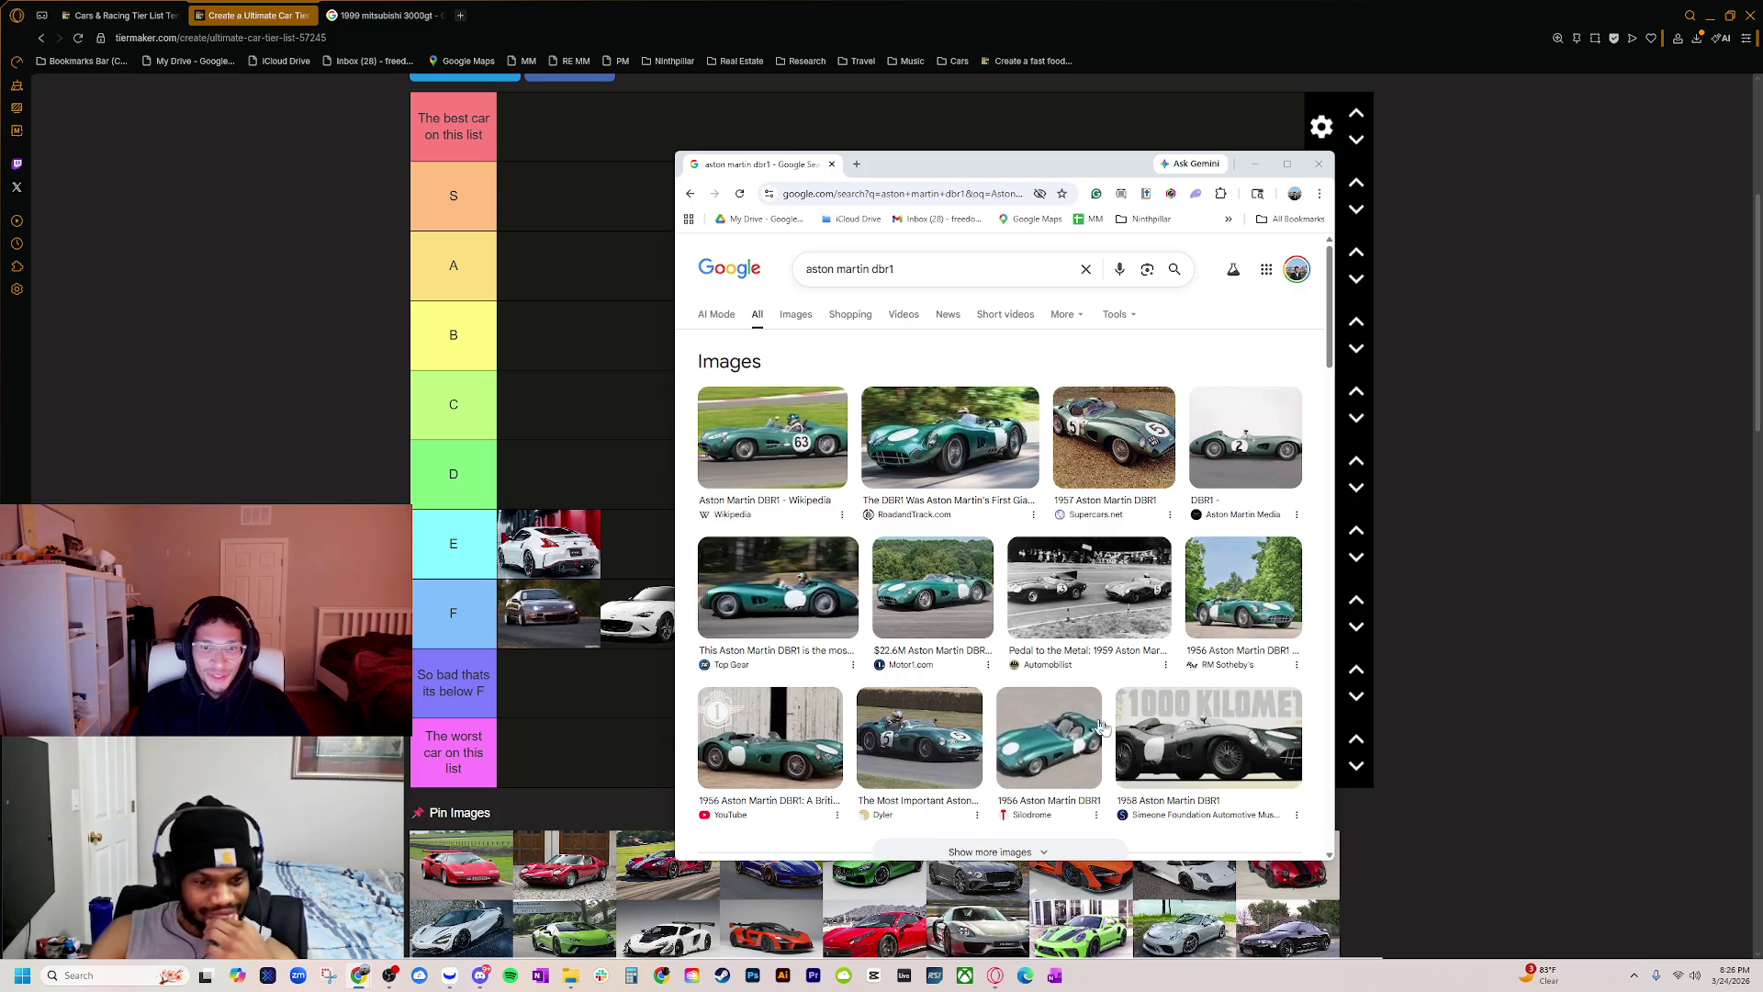
# Step: Enlarge the search window and switch to image-only results for aston martin dbr1
pyautogui.click(950, 454)
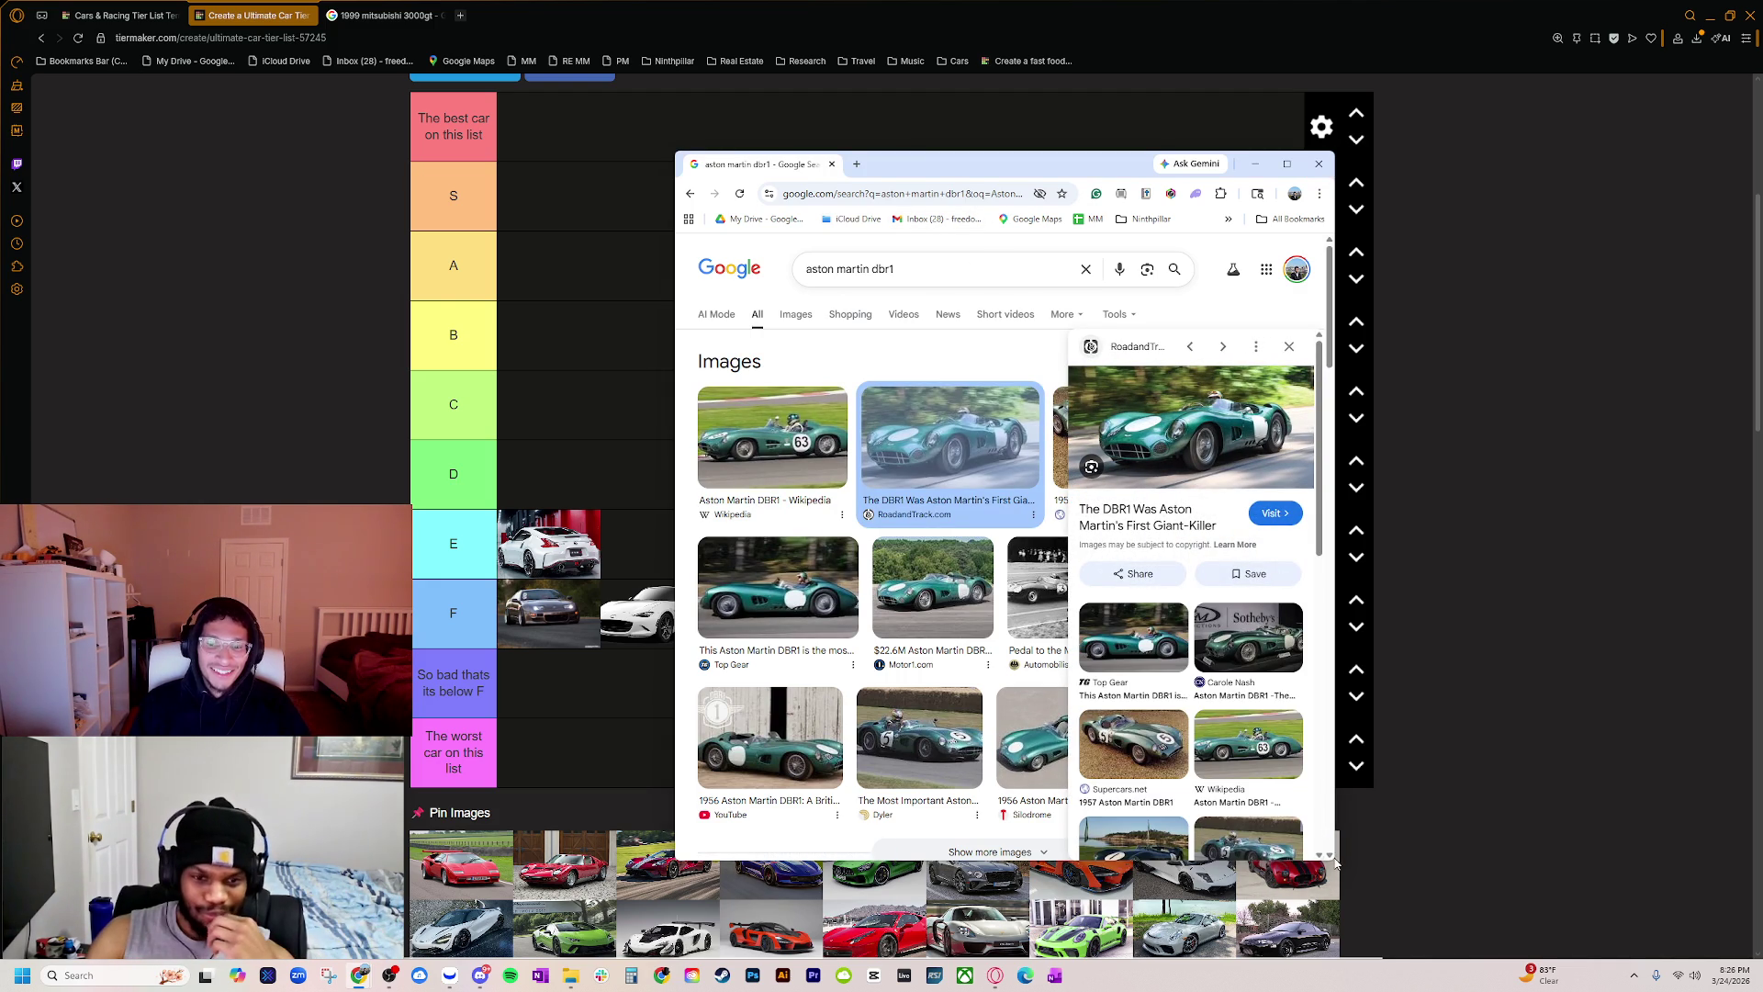
pyautogui.moveTo(1330, 857)
pyautogui.mouseDown()
pyautogui.moveTo(1538, 930)
pyautogui.moveTo(1710, 934)
pyautogui.mouseUp()
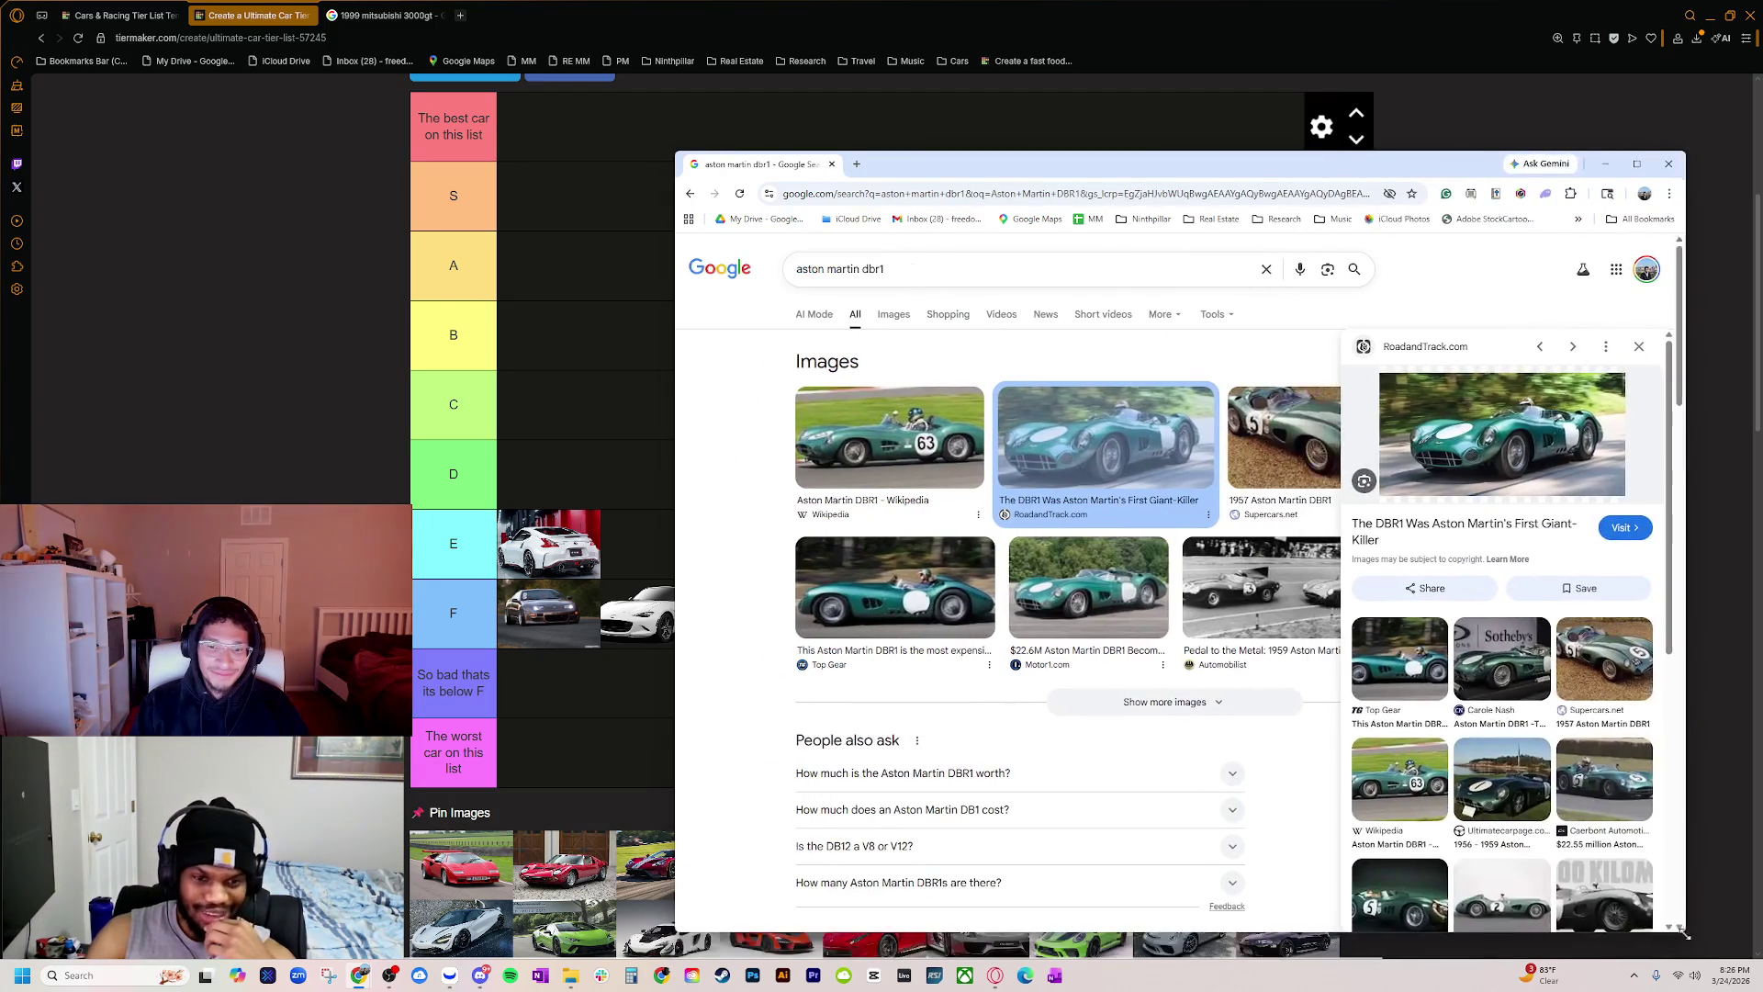
pyautogui.click(1001, 583)
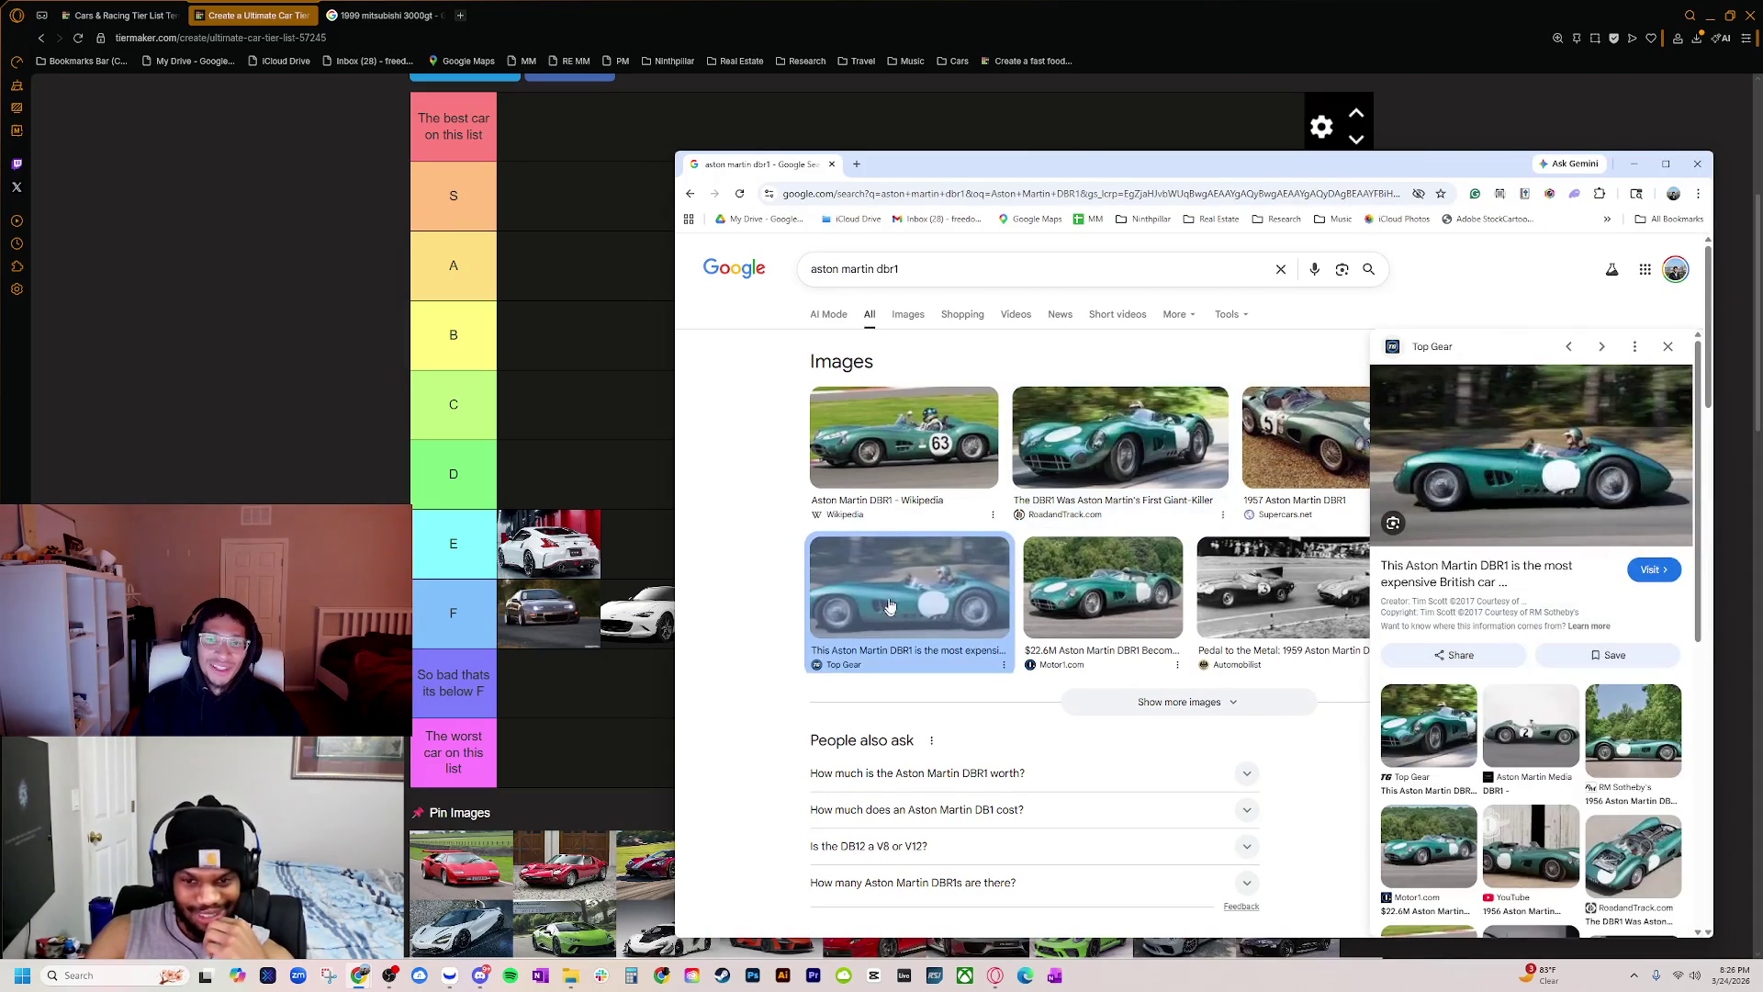
pyautogui.click(906, 317)
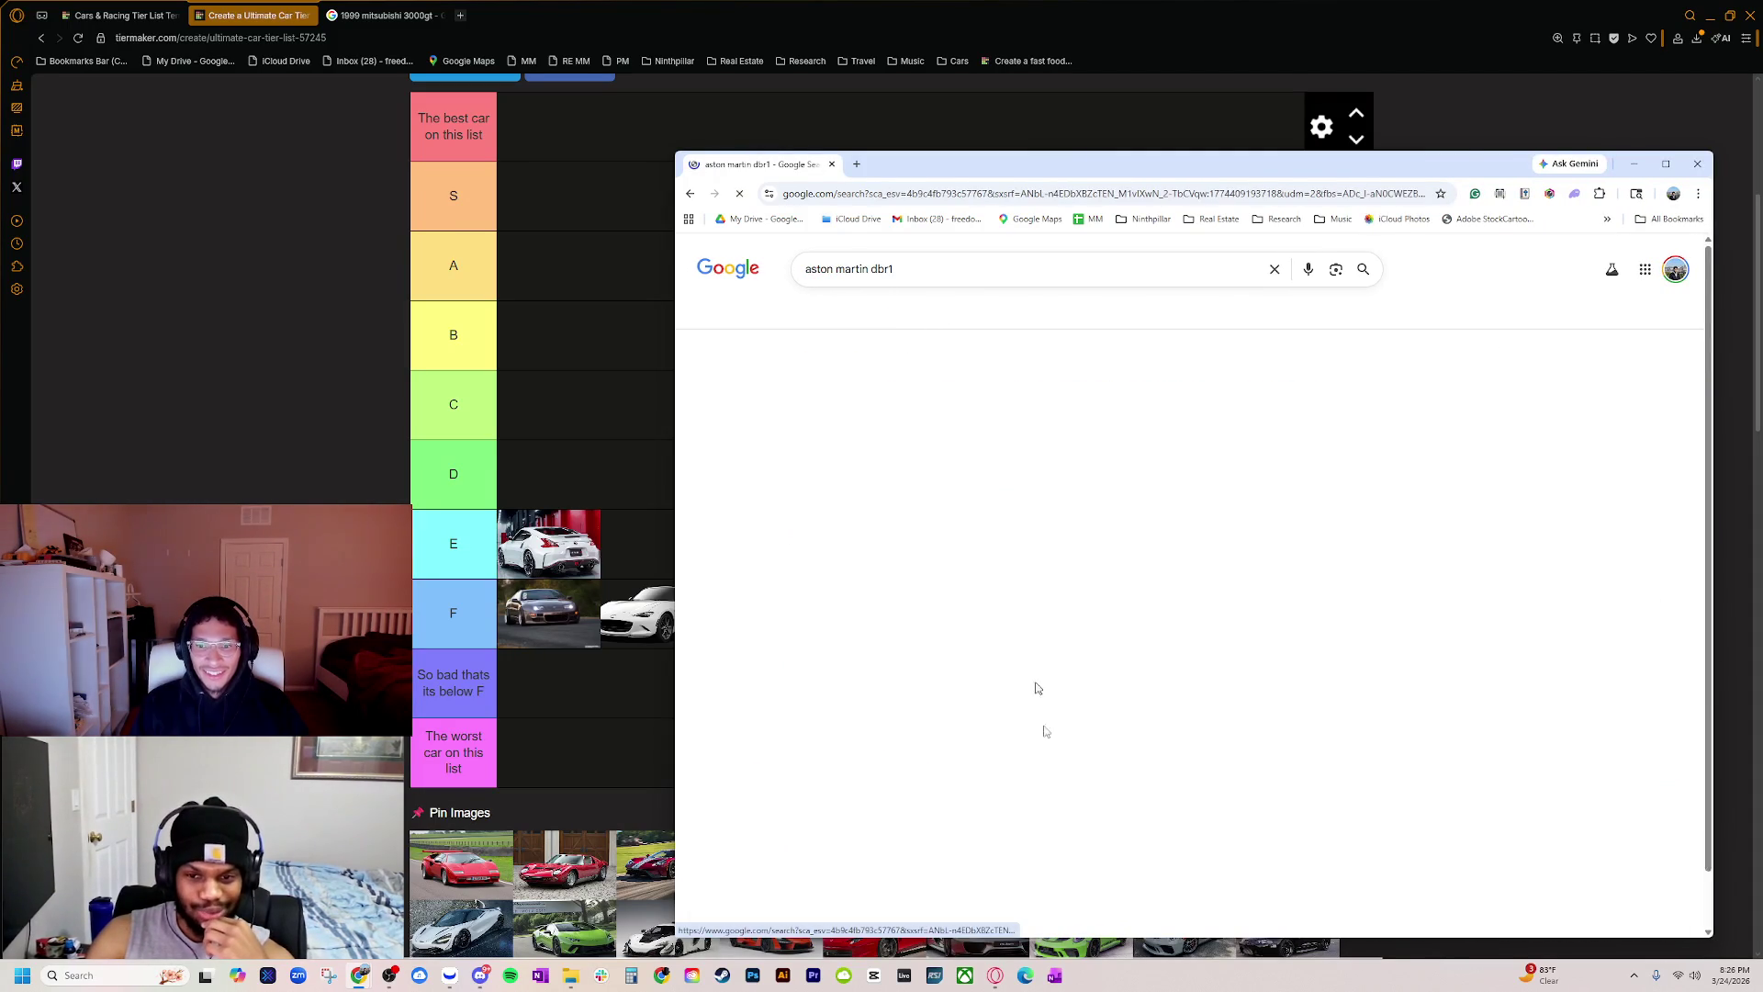
pyautogui.scroll(-2, 1045, 718)
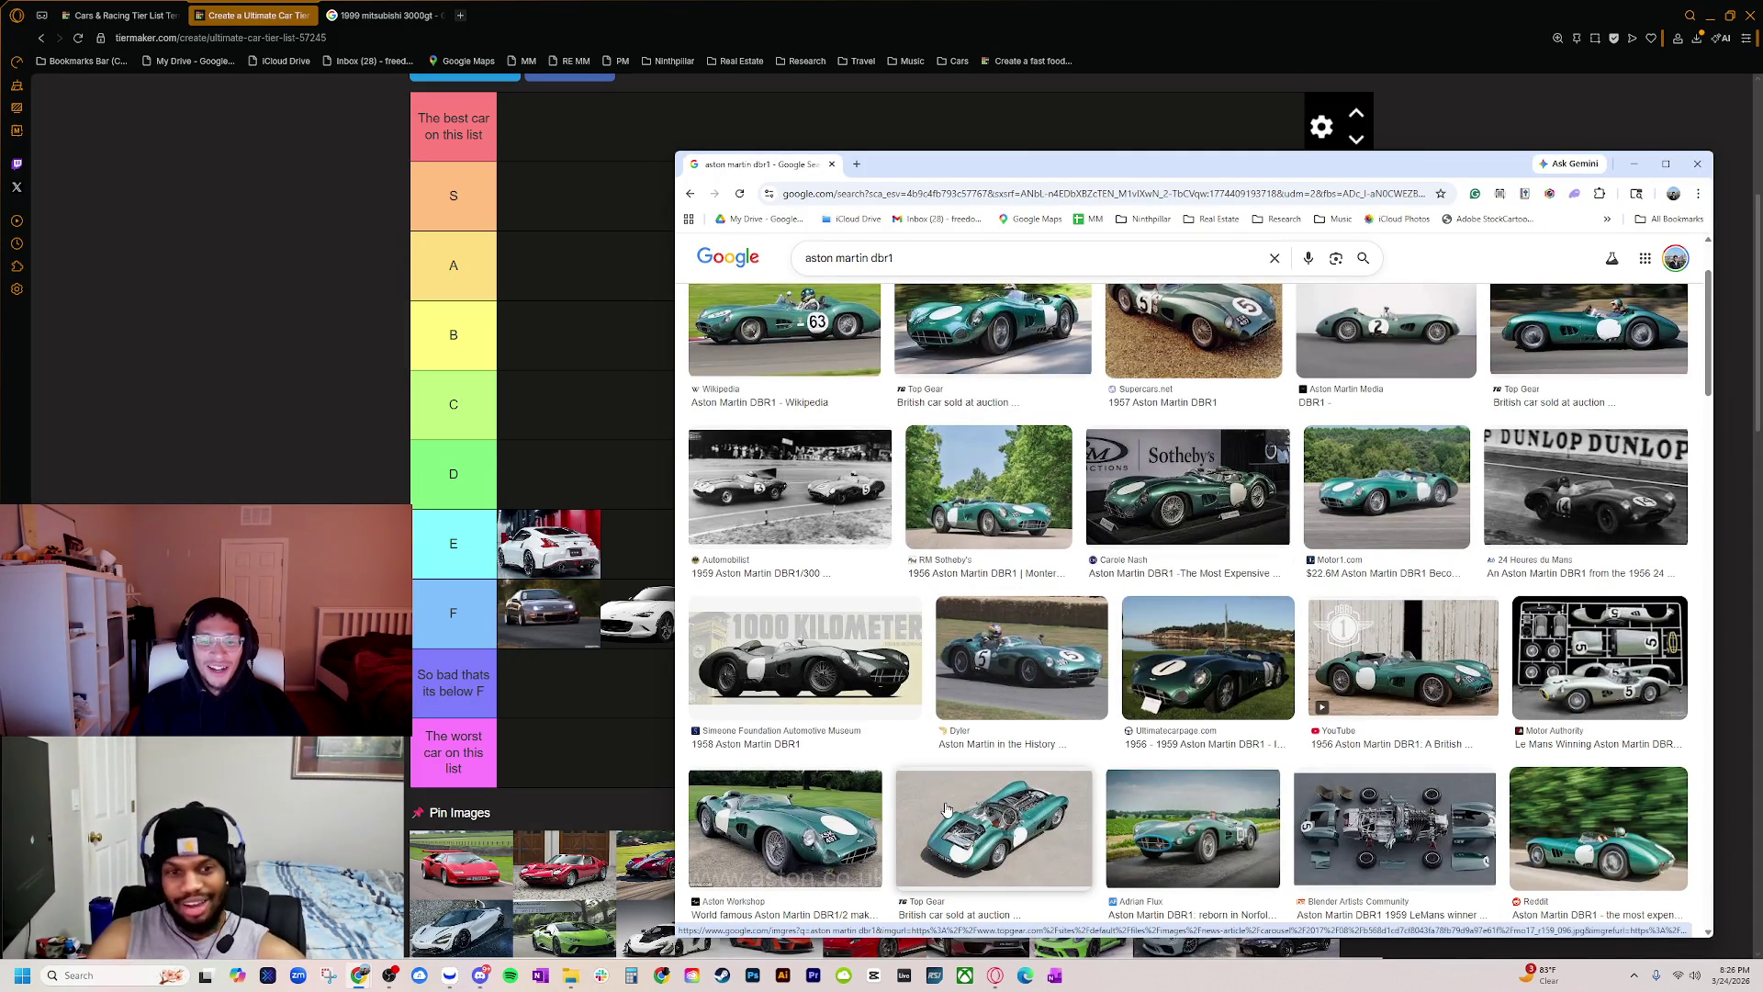
pyautogui.scroll(-3, 1020, 790)
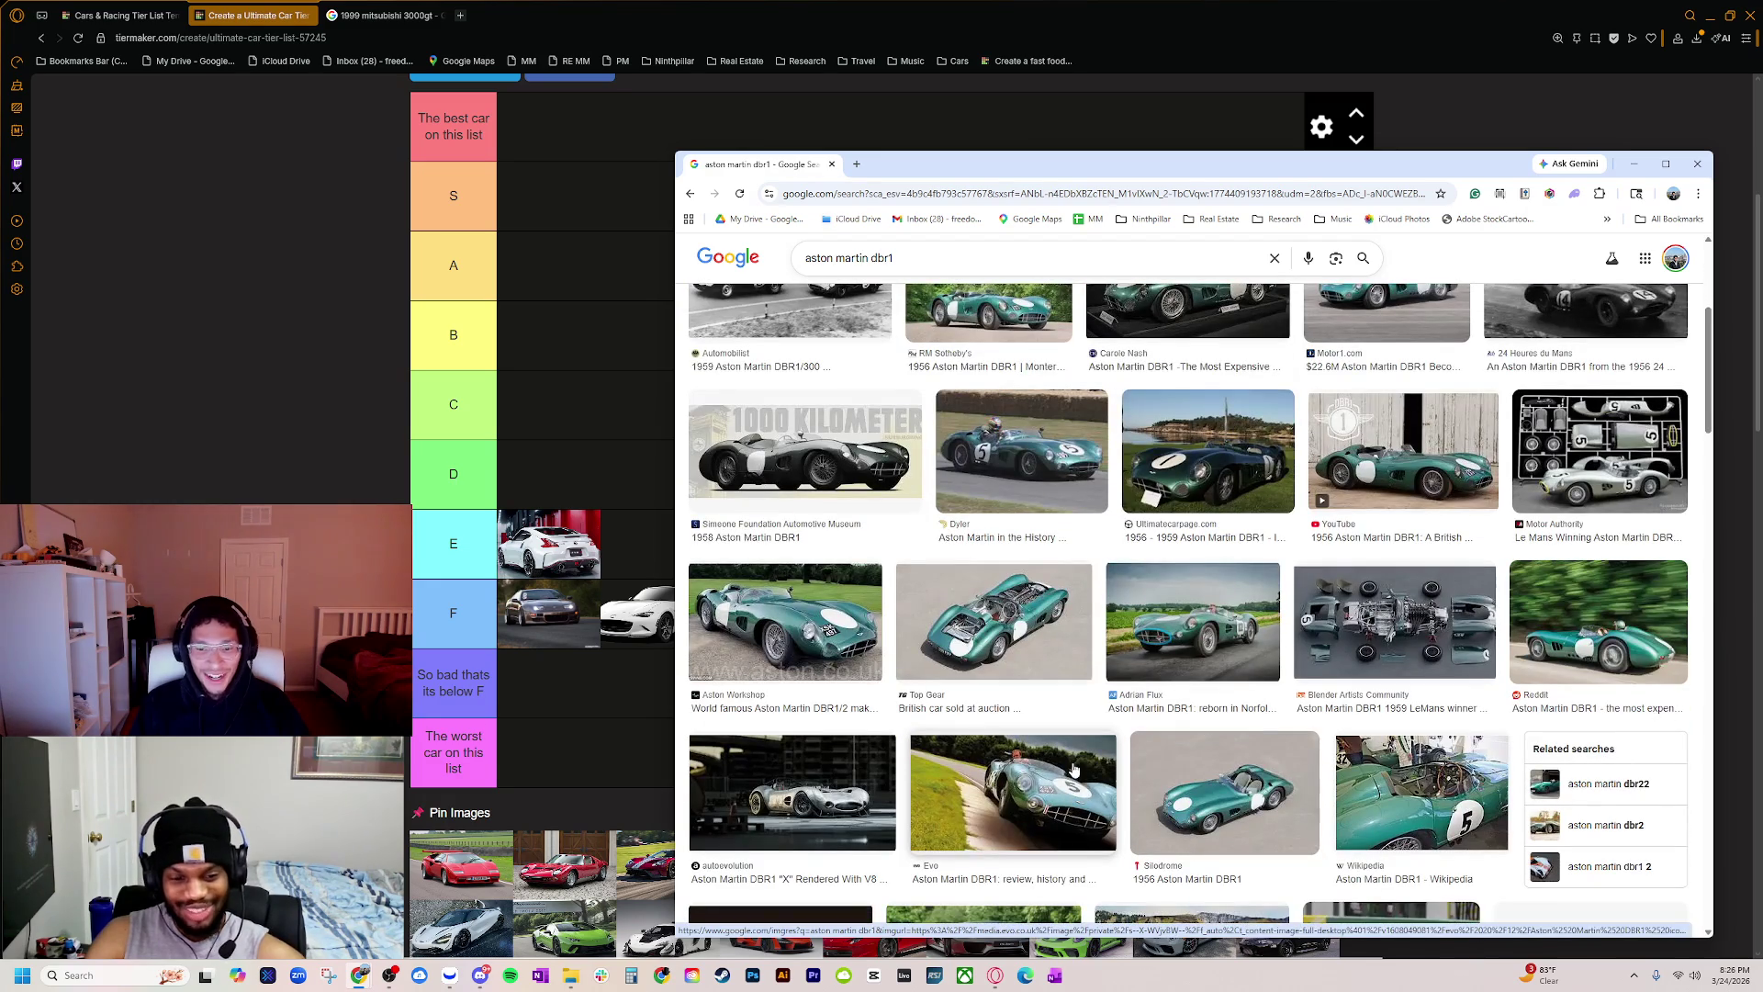
pyautogui.scroll(-5, 1070, 744)
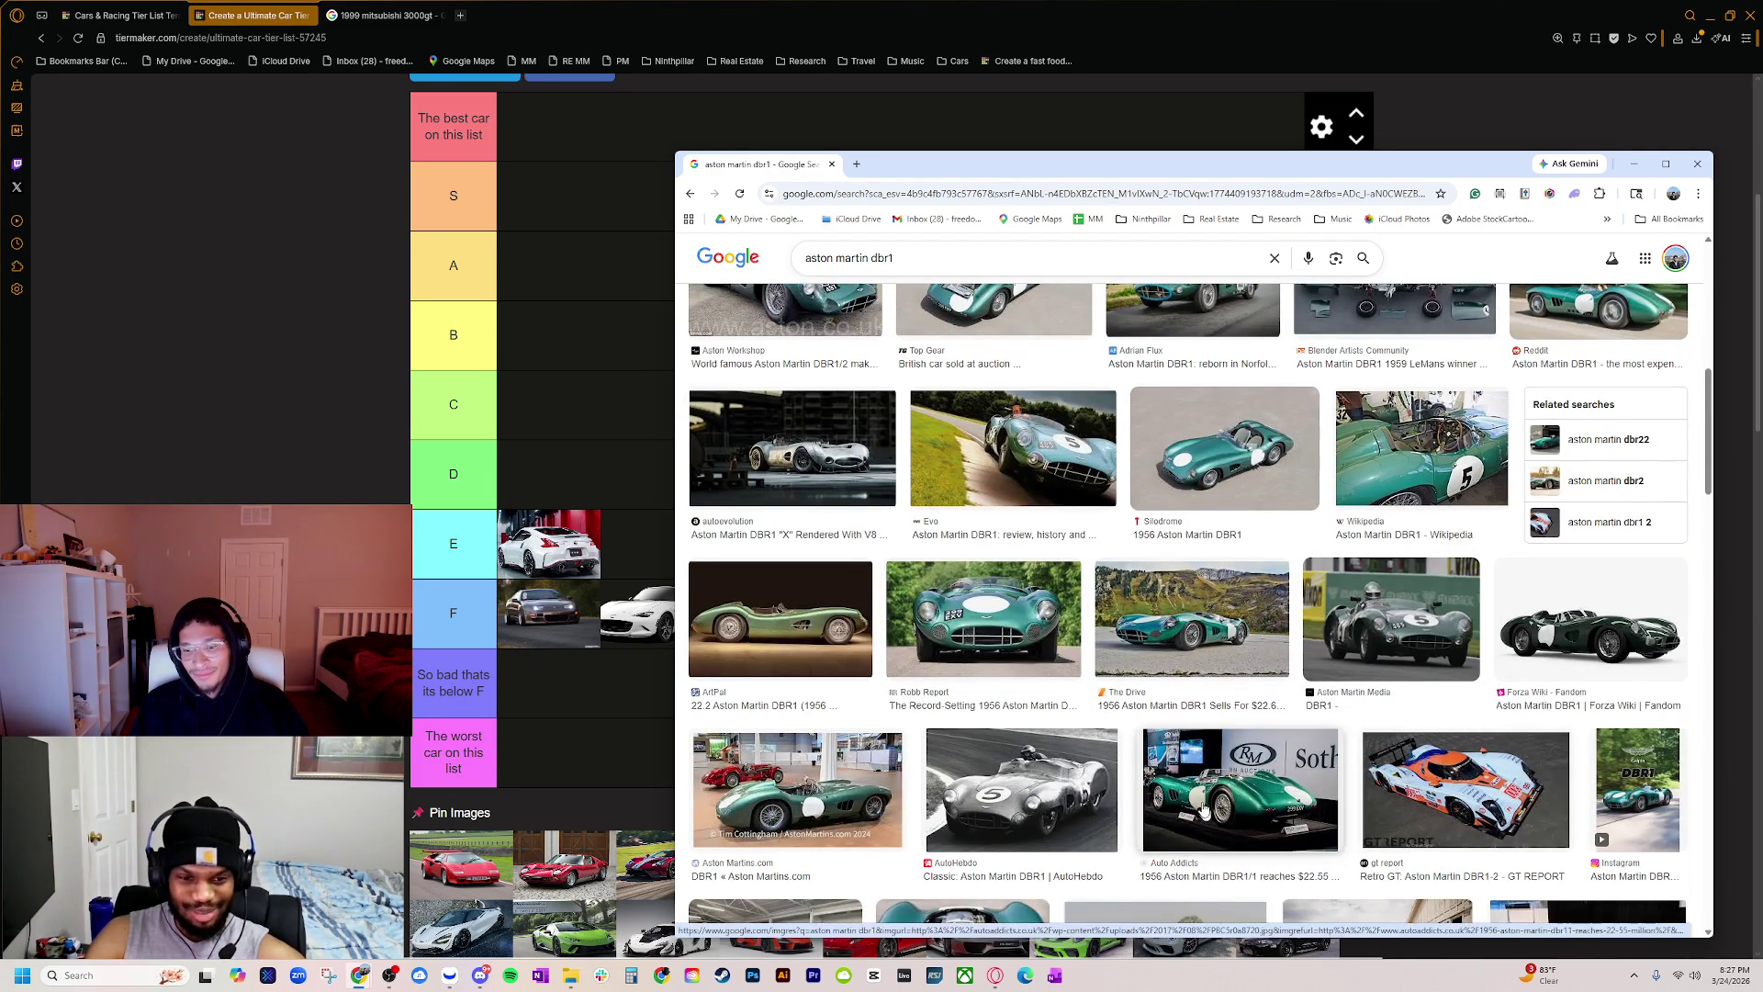
# Step: Preview DBR1 photos from Robb Report, Wikipedia, Evo and Motor Sport Magazine, then close the search window
pyautogui.click(1005, 647)
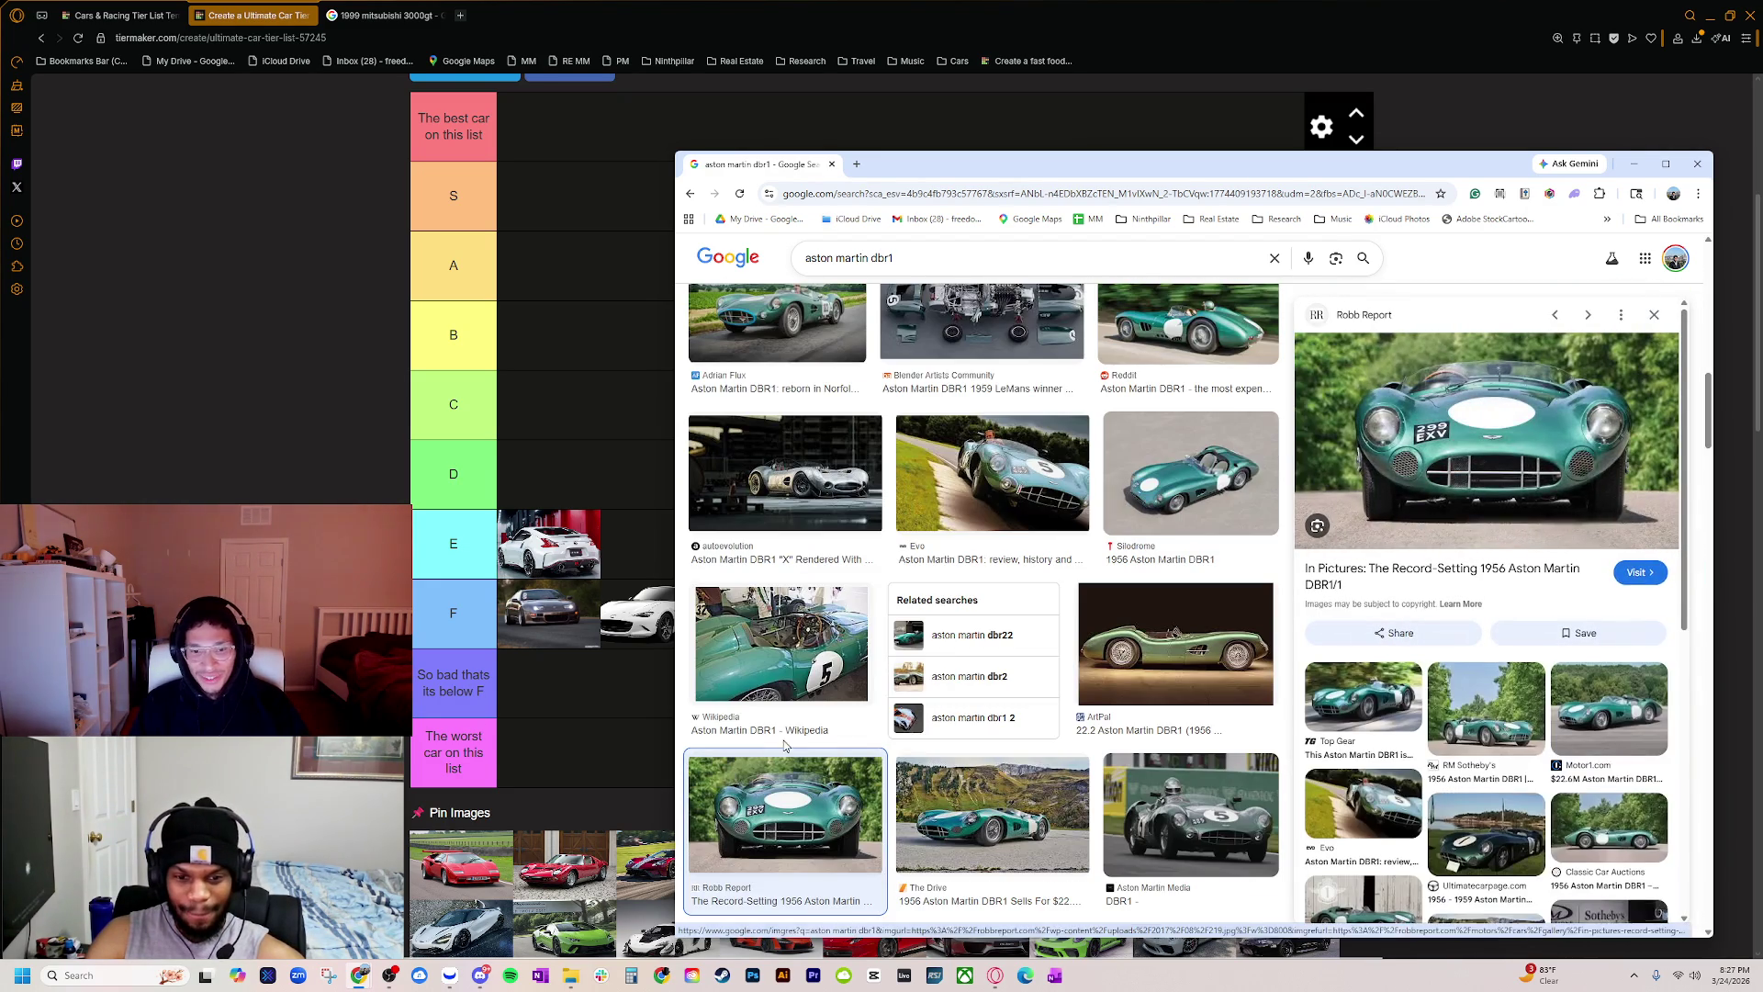
pyautogui.click(798, 654)
pyautogui.scroll(-10, 888, 665)
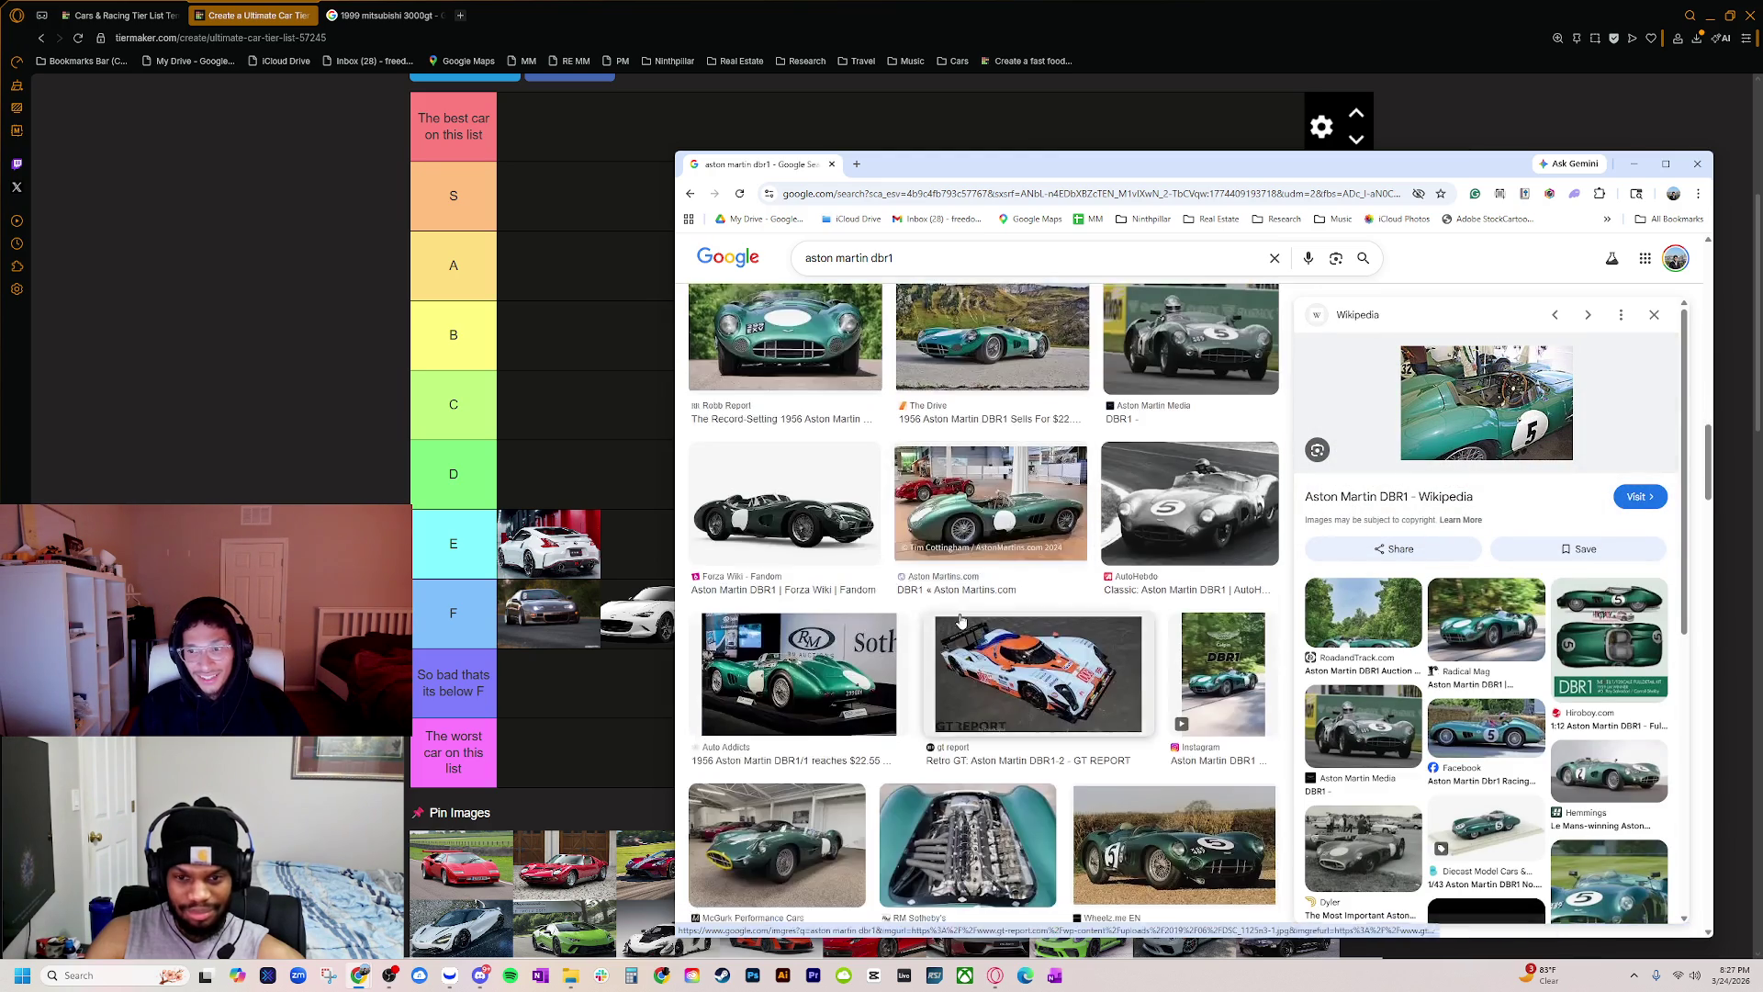
pyautogui.click(858, 641)
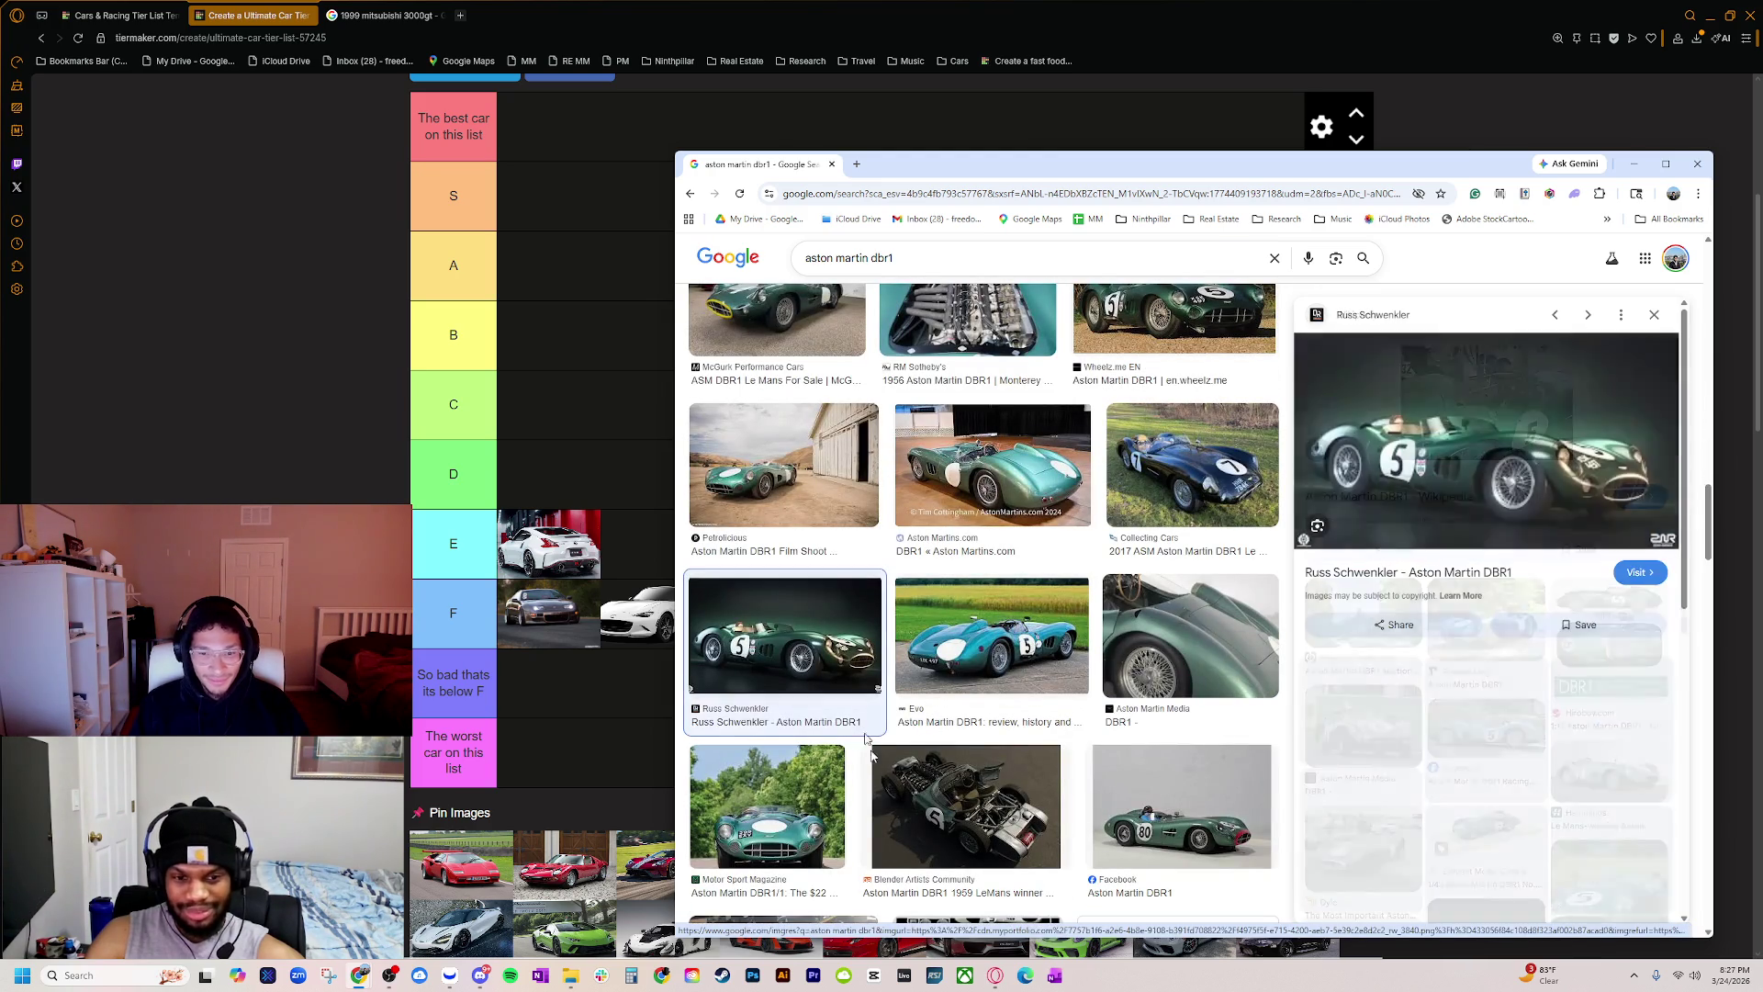
pyautogui.click(975, 698)
pyautogui.click(767, 806)
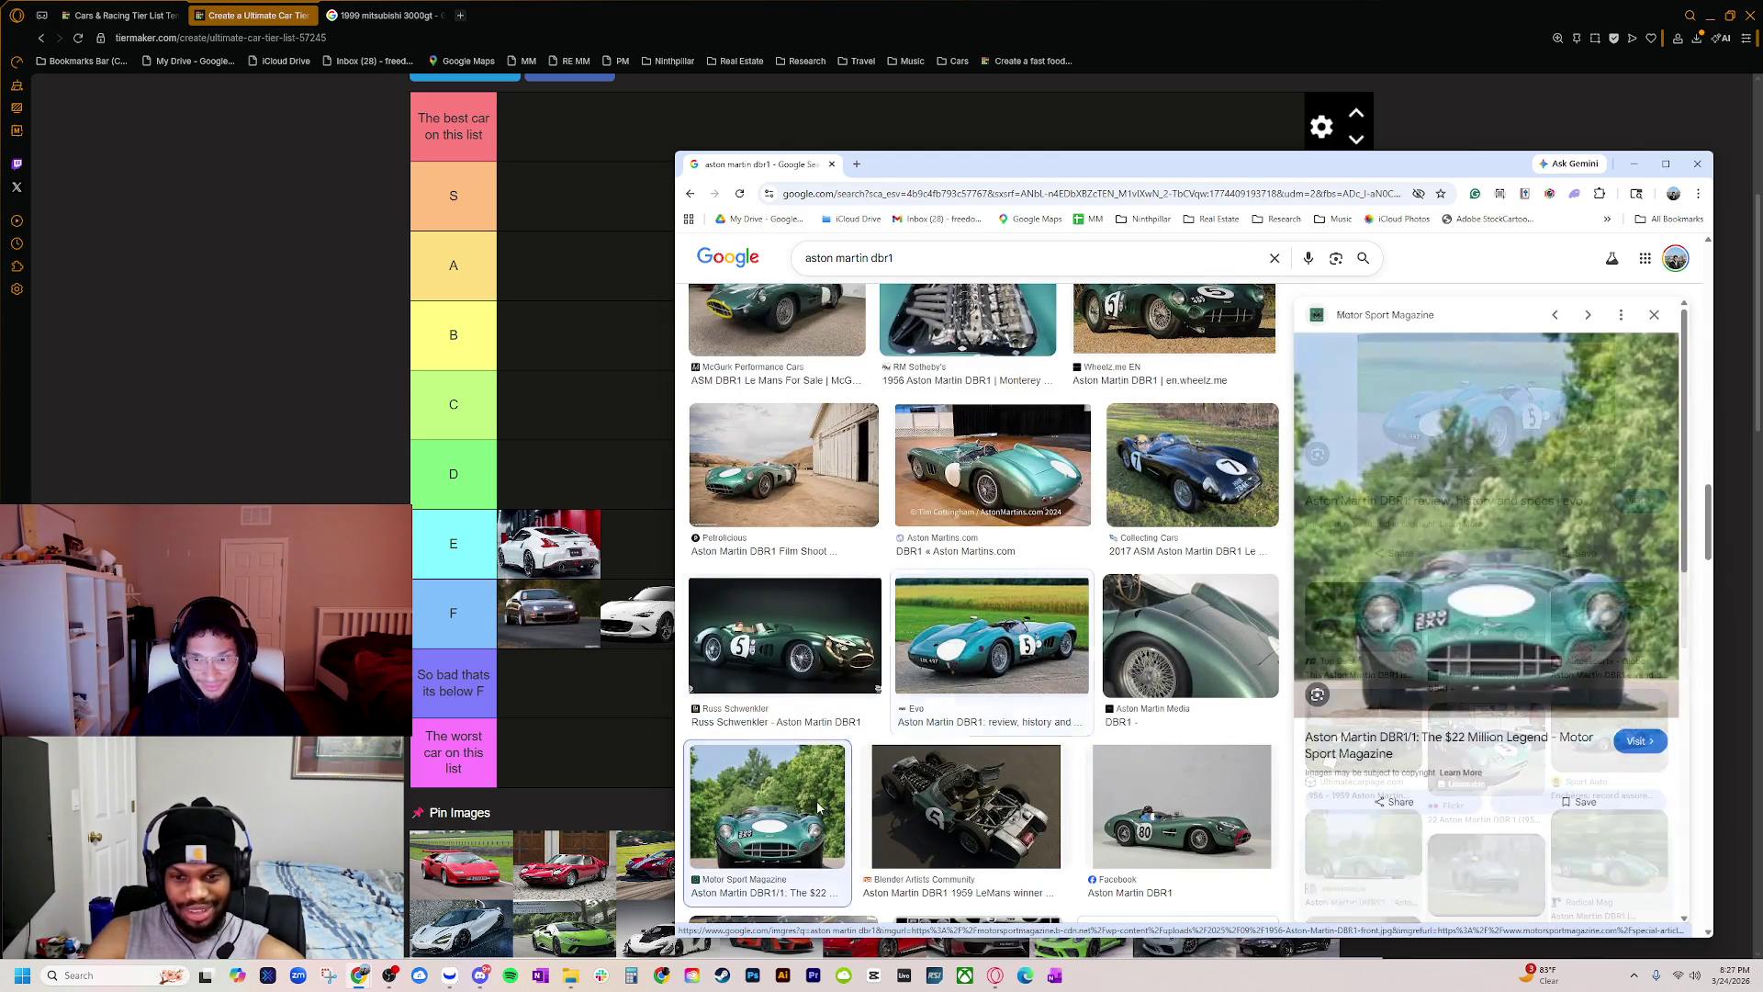
pyautogui.scroll(-3, 925, 677)
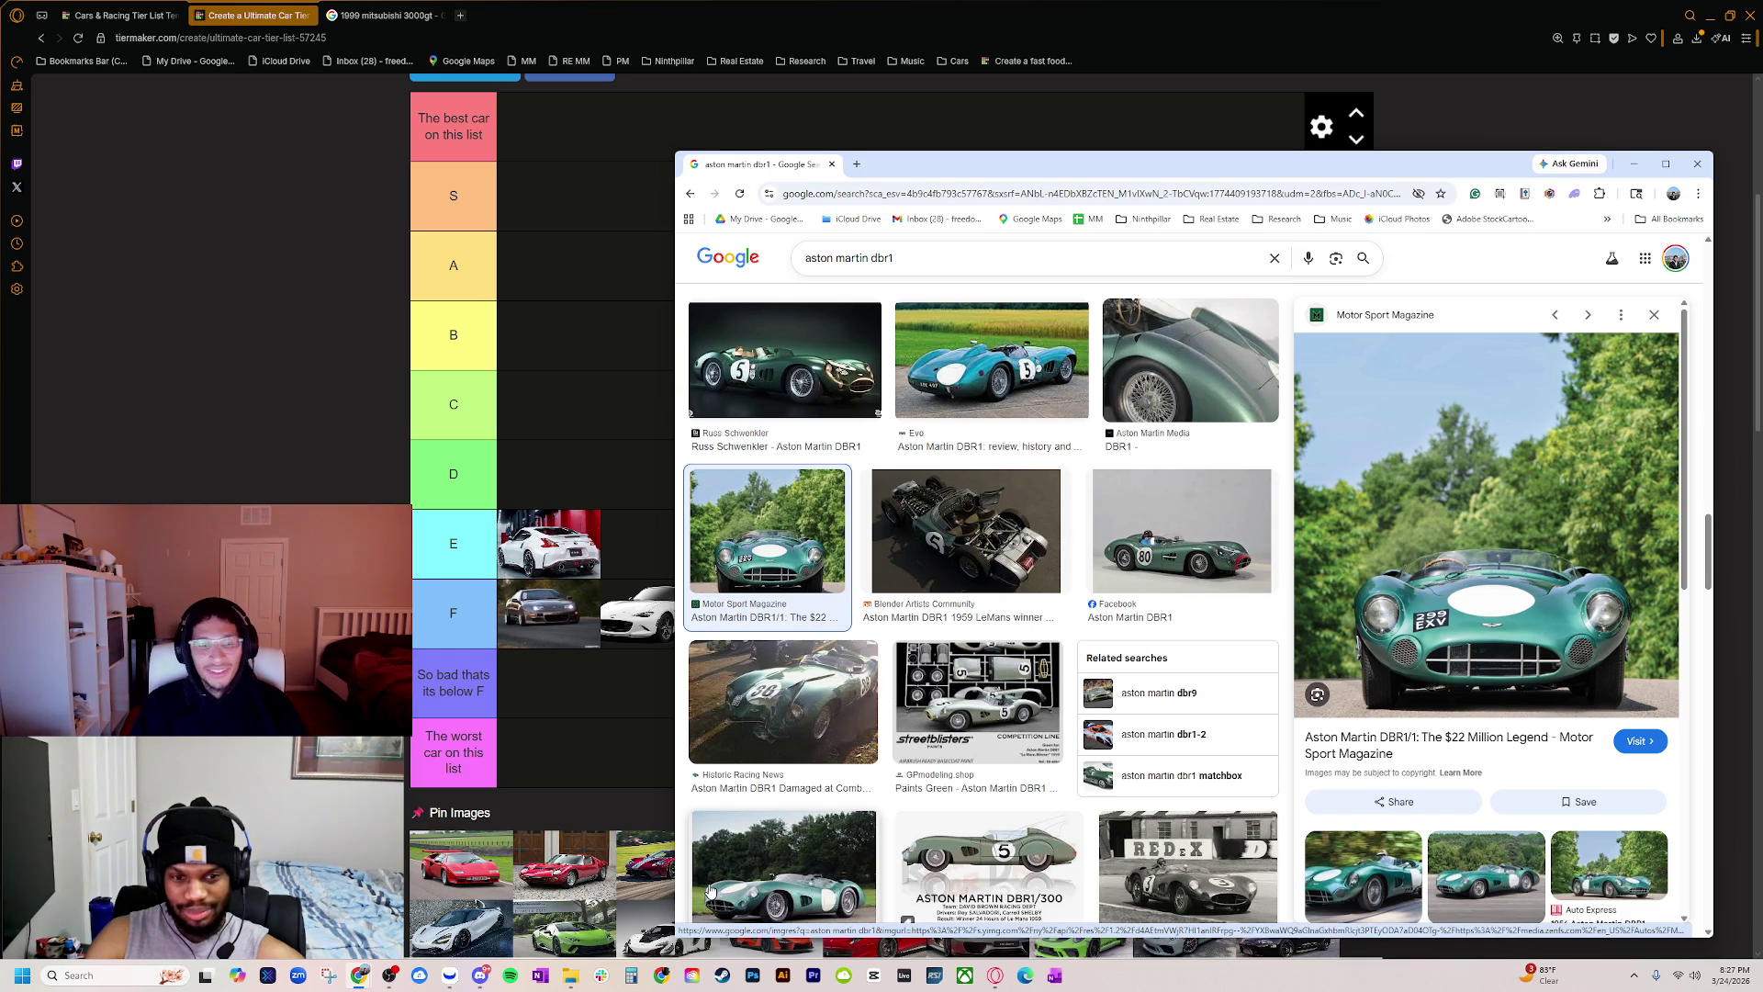
pyautogui.scroll(-3, 947, 601)
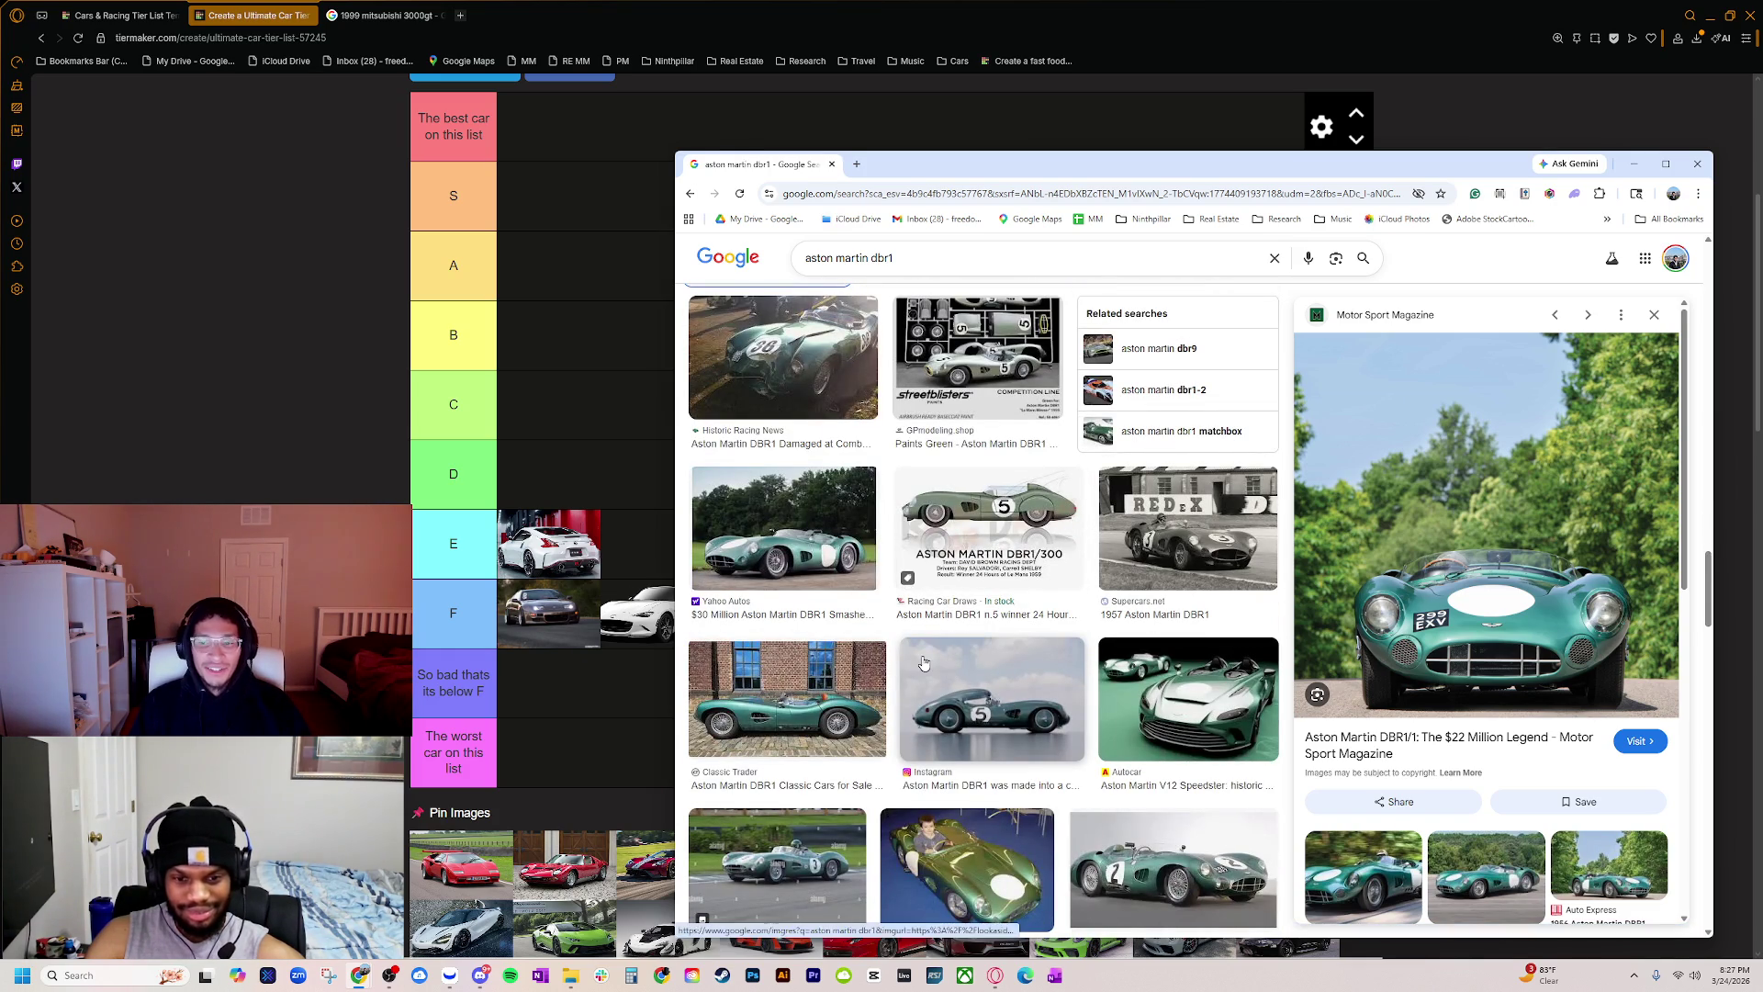
pyautogui.scroll(-4, 887, 526)
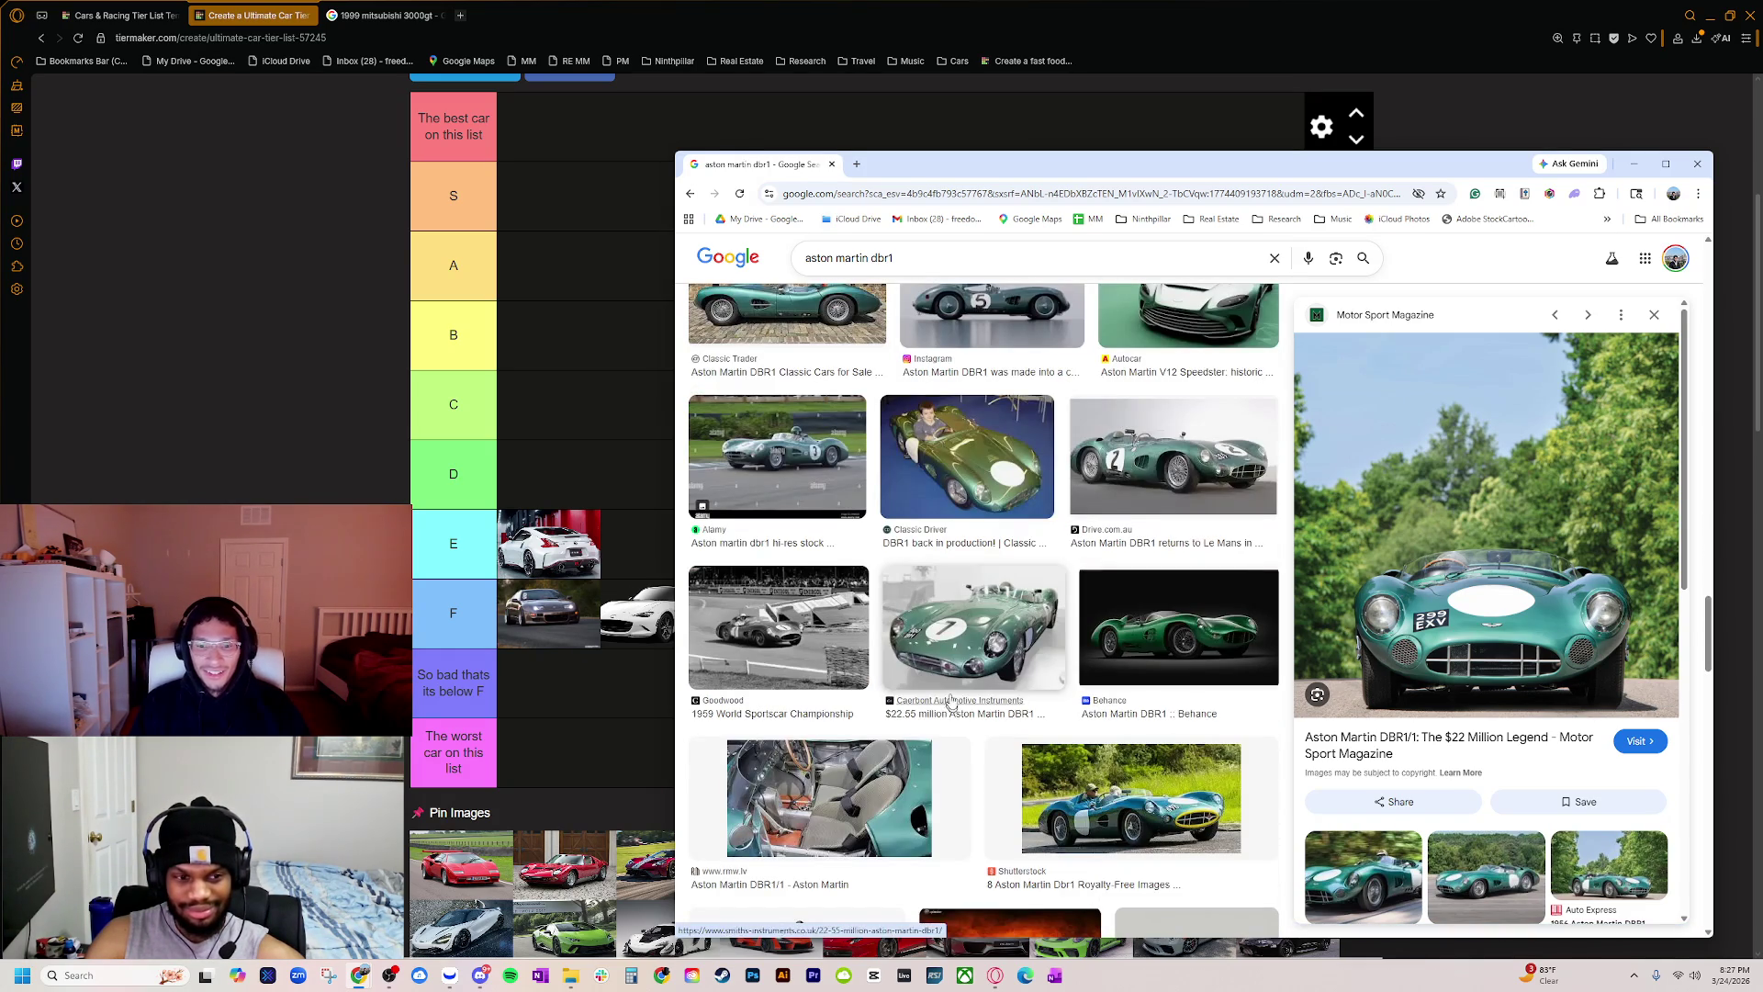
pyautogui.scroll(-3, 835, 679)
pyautogui.click(852, 540)
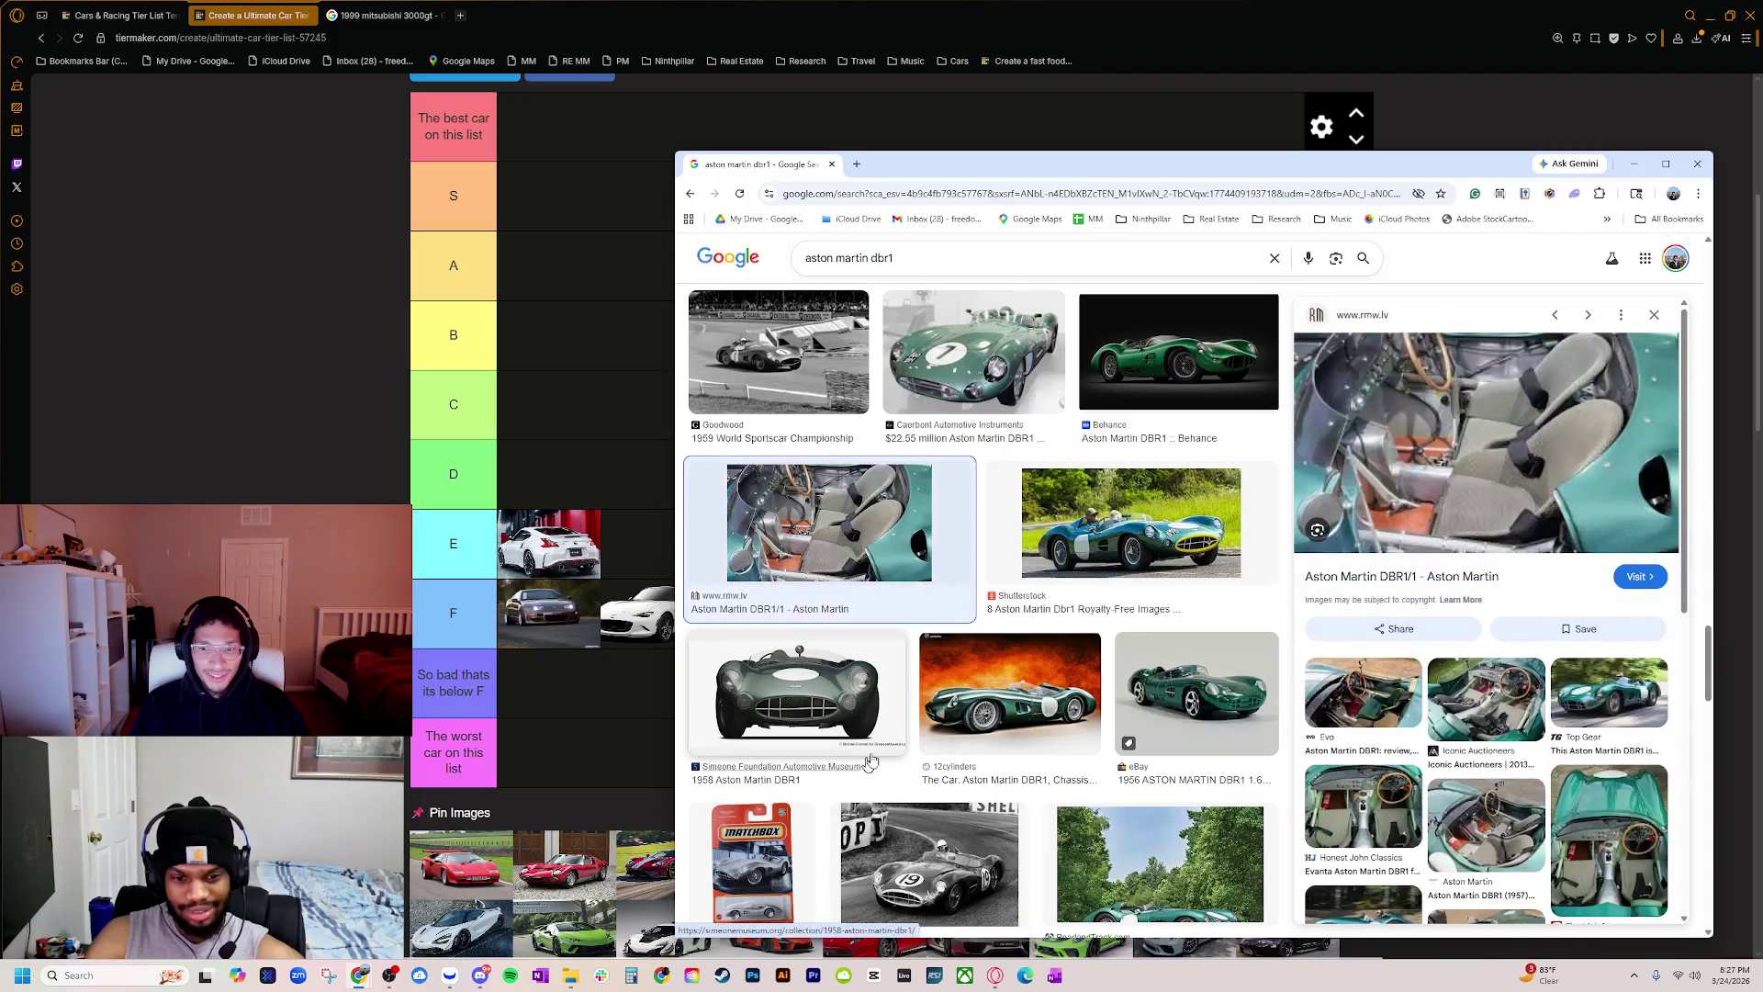
pyautogui.scroll(-2, 1143, 534)
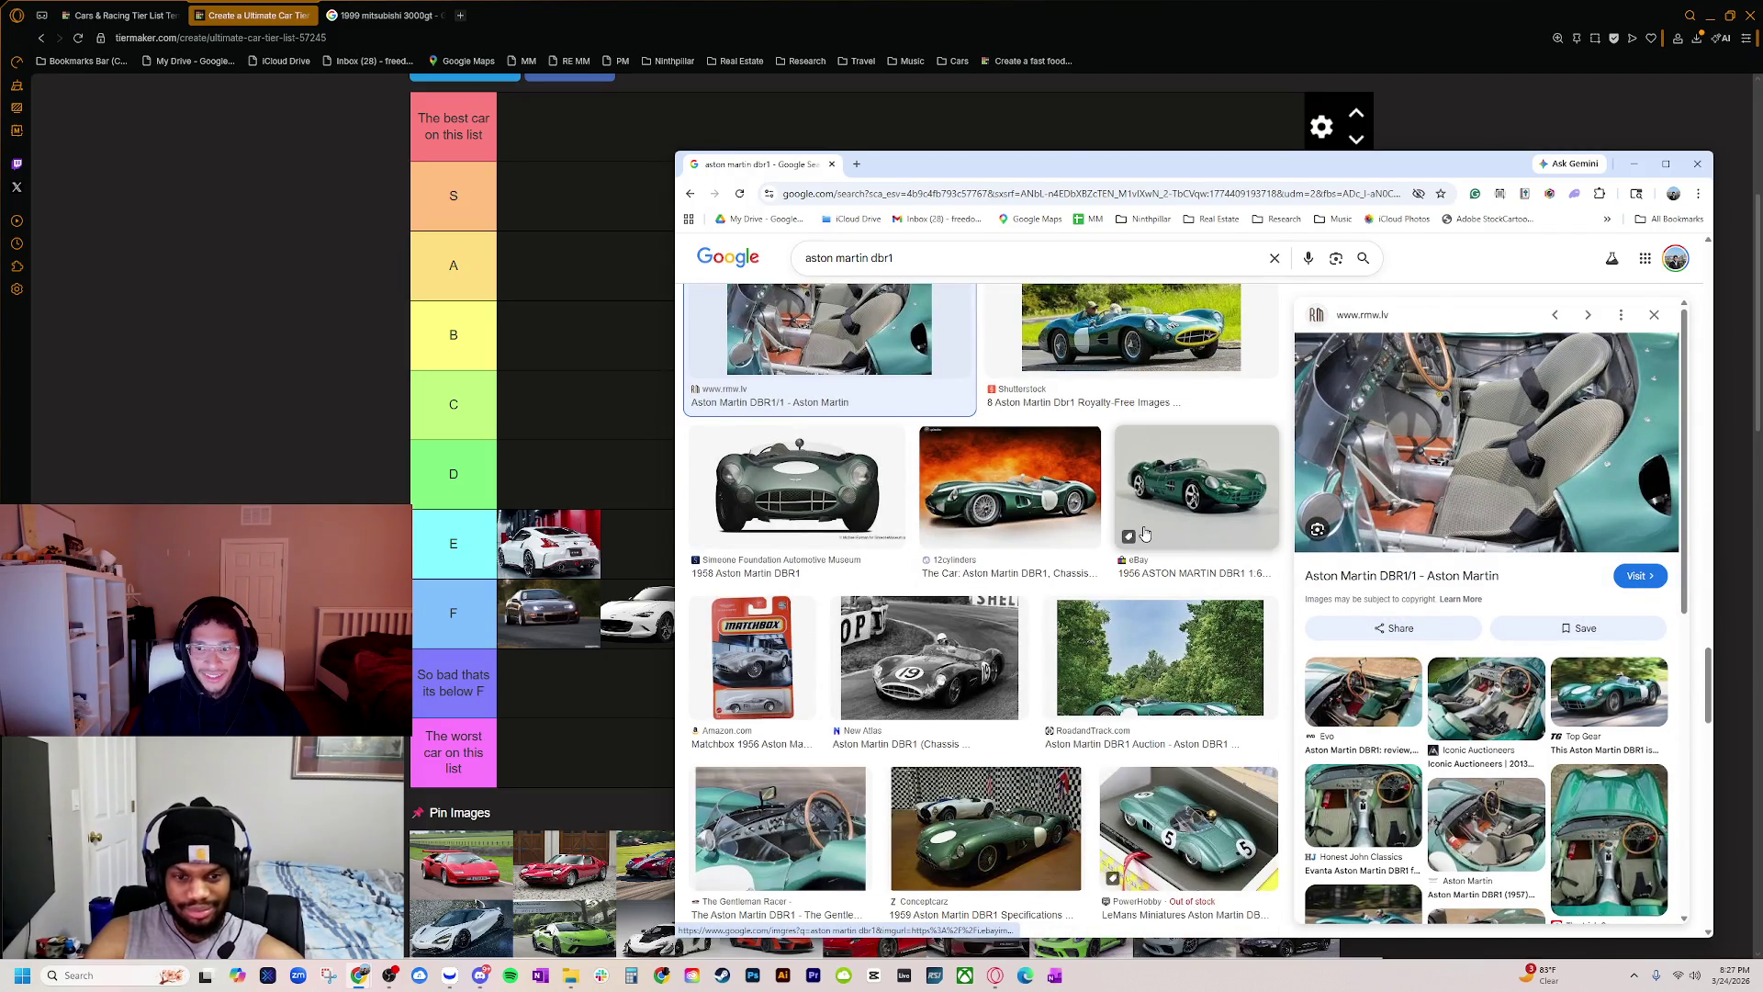
pyautogui.scroll(-3, 873, 302)
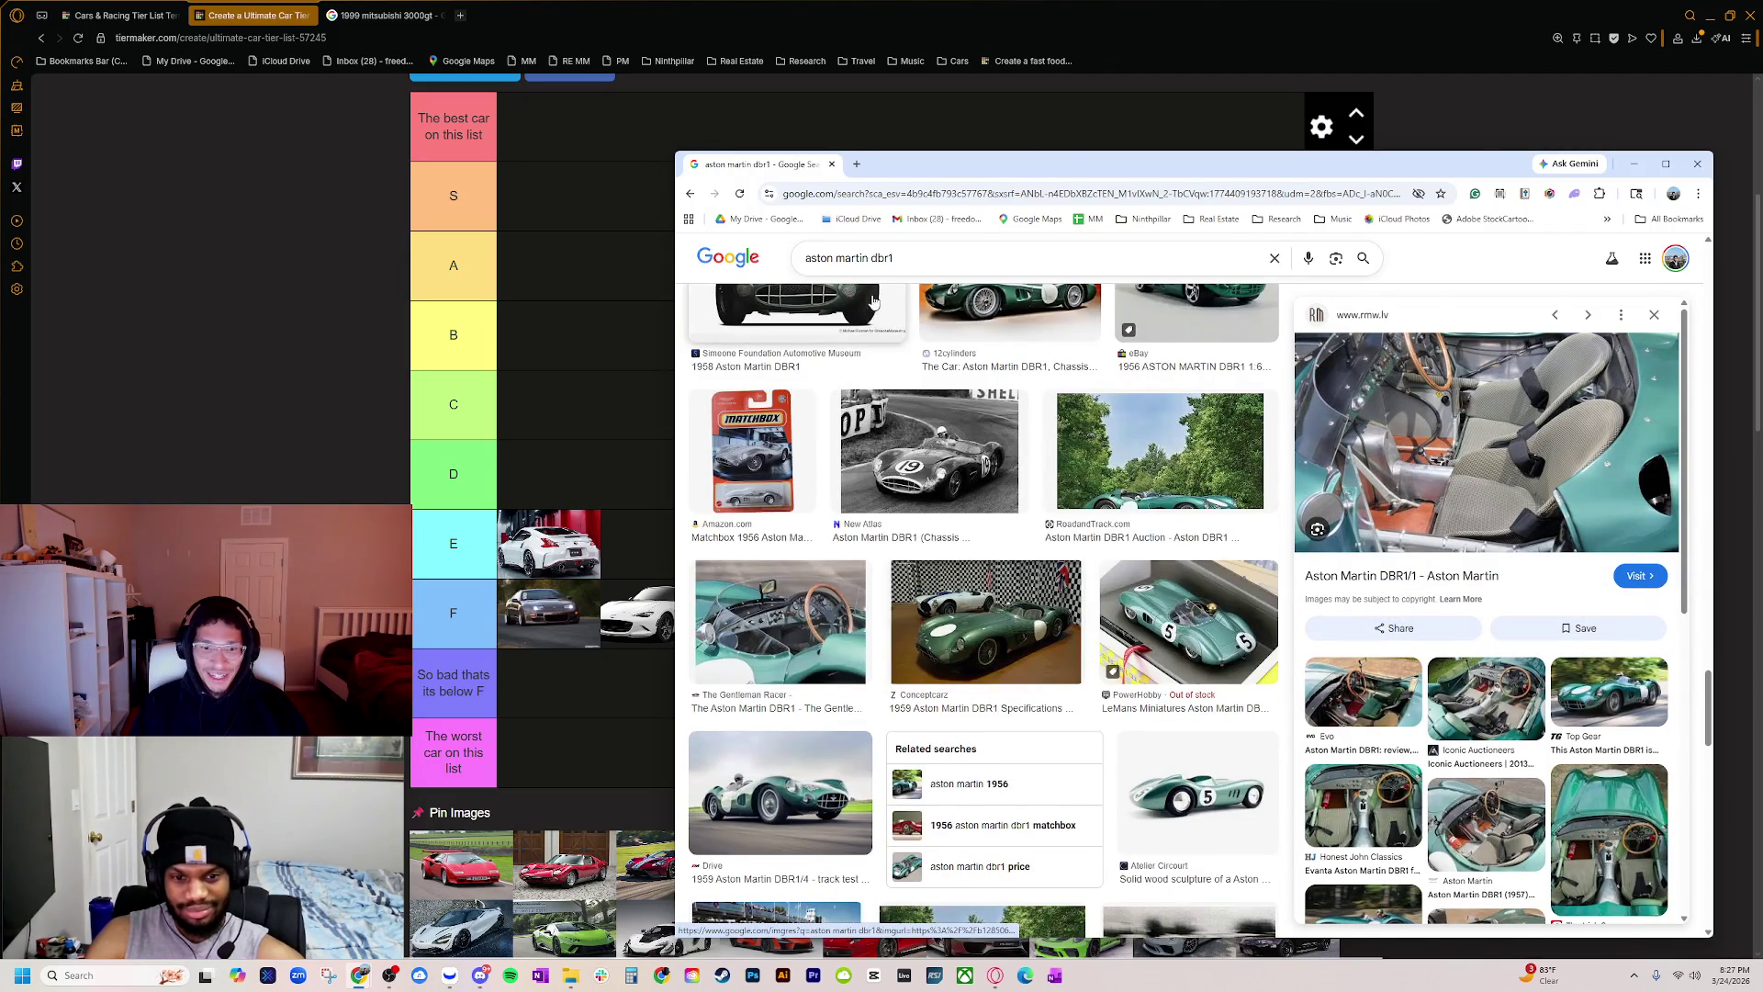
pyautogui.click(832, 163)
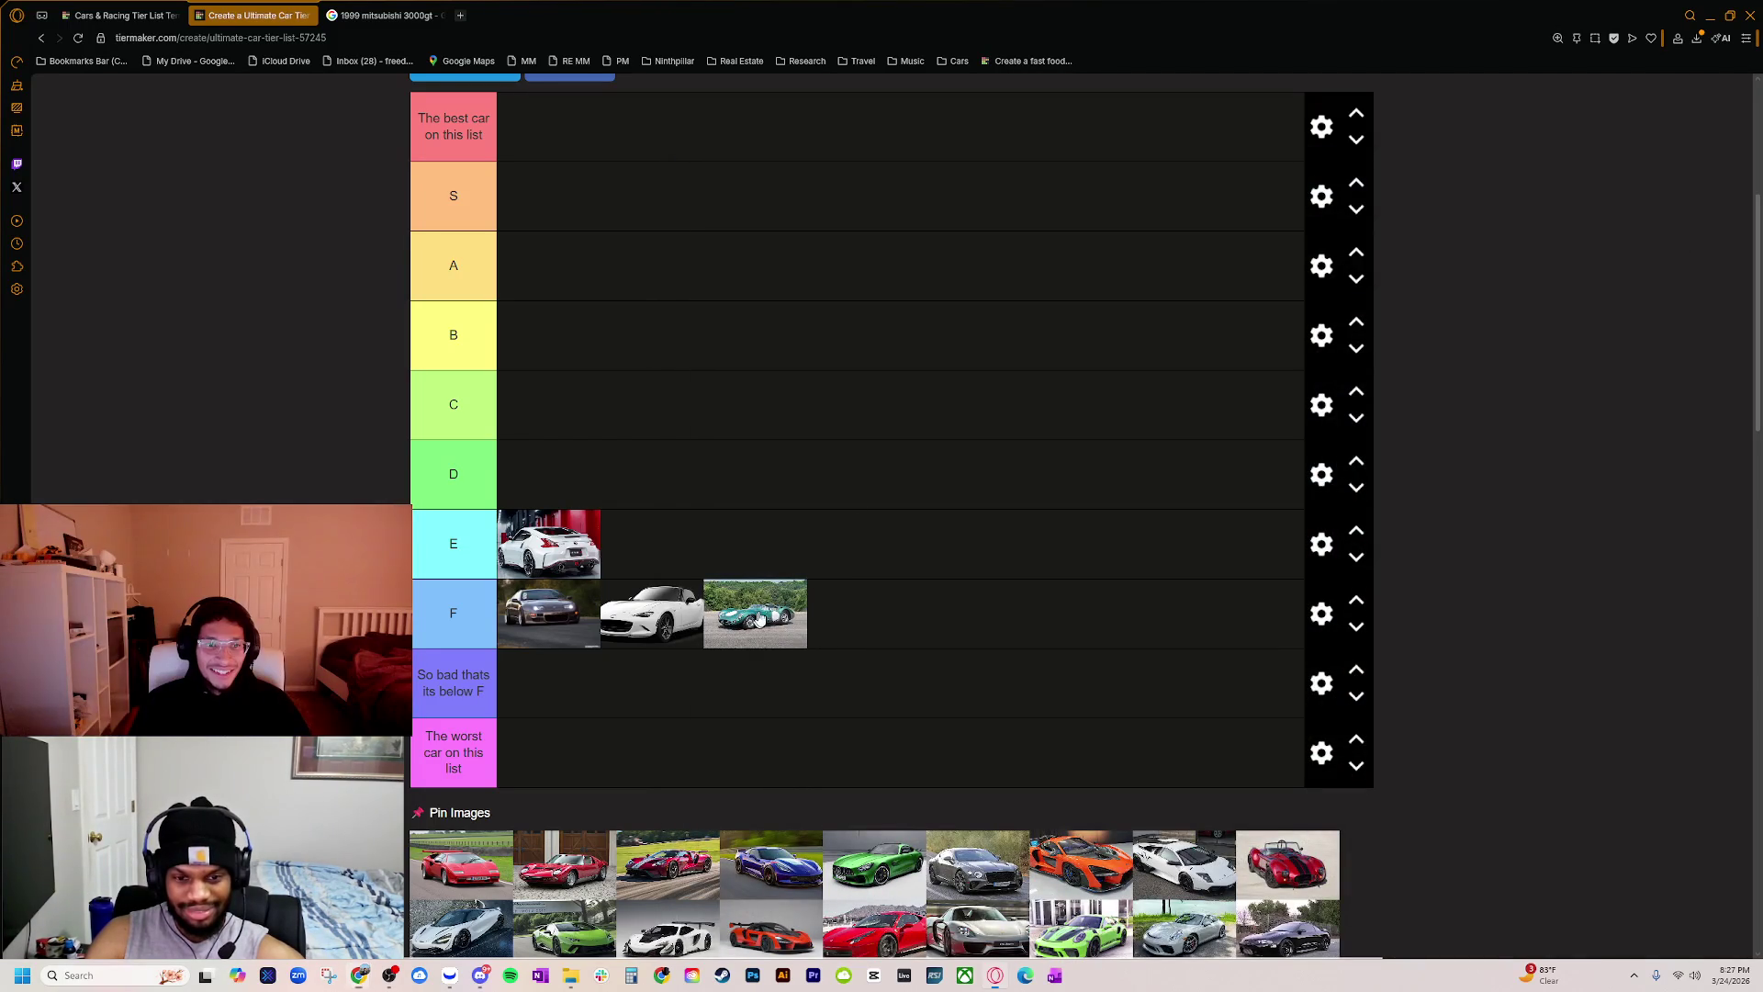
# Step: Move the green Aston Martin from tier F up to tier C, then pull up the Countach image results
pyautogui.moveTo(759, 620)
pyautogui.mouseDown()
pyautogui.moveTo(670, 463)
pyautogui.moveTo(649, 491)
pyautogui.moveTo(551, 413)
pyautogui.mouseUp()
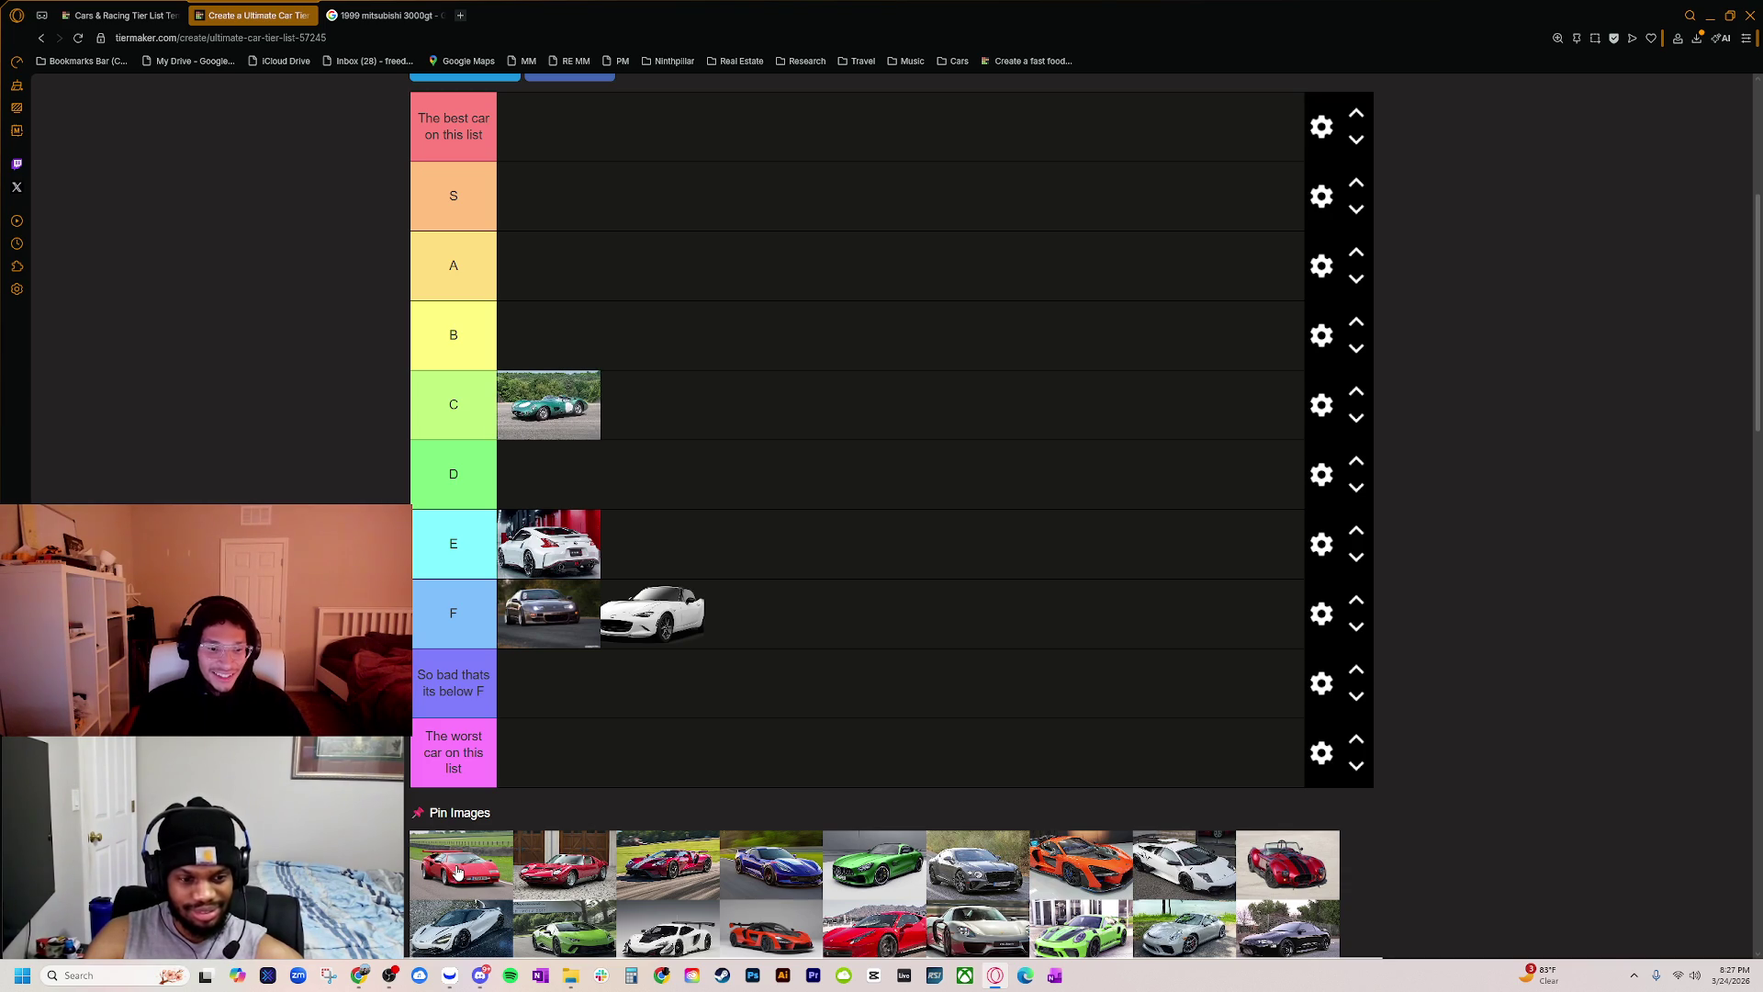
pyautogui.moveTo(458, 874)
pyautogui.mouseDown()
pyautogui.moveTo(684, 433)
pyautogui.moveTo(559, 333)
pyautogui.moveTo(624, 413)
pyautogui.moveTo(550, 762)
pyautogui.moveTo(469, 871)
pyautogui.mouseUp()
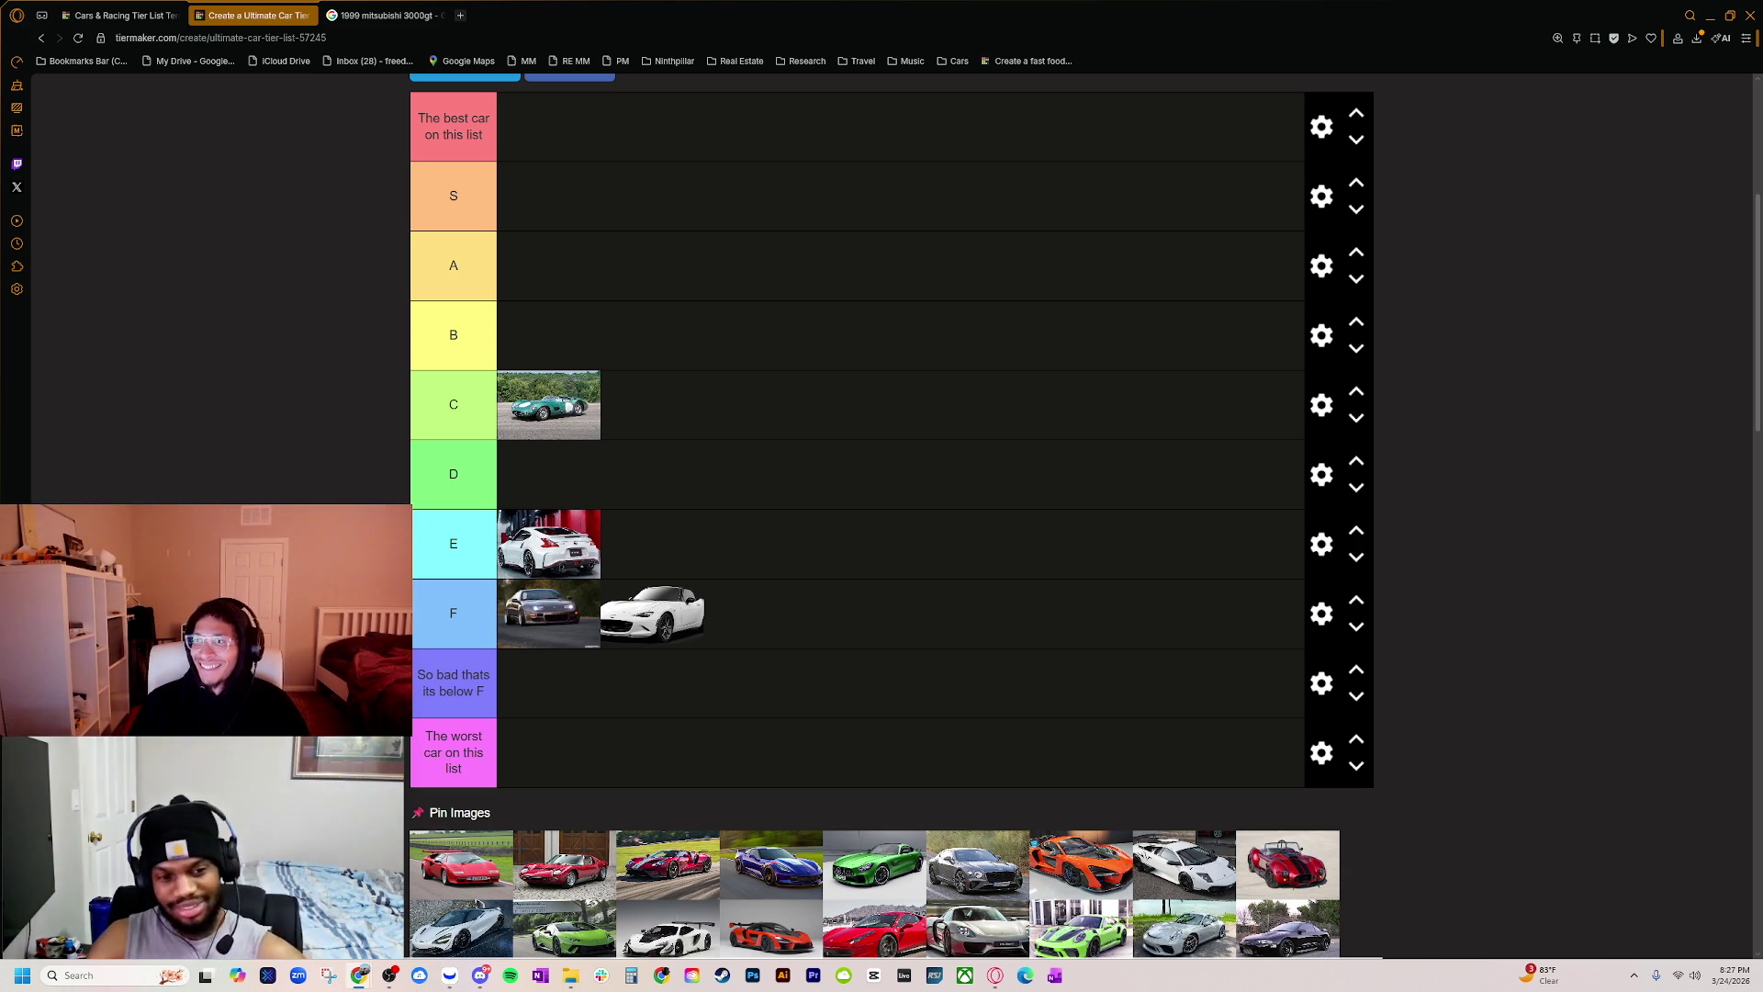
pyautogui.hotkey('alt', 'Tab')
# Step: Scroll the countach results, preview a red Countach photo, and return to the tier list
pyautogui.scroll(-2, 1029, 584)
pyautogui.scroll(-4, 1030, 584)
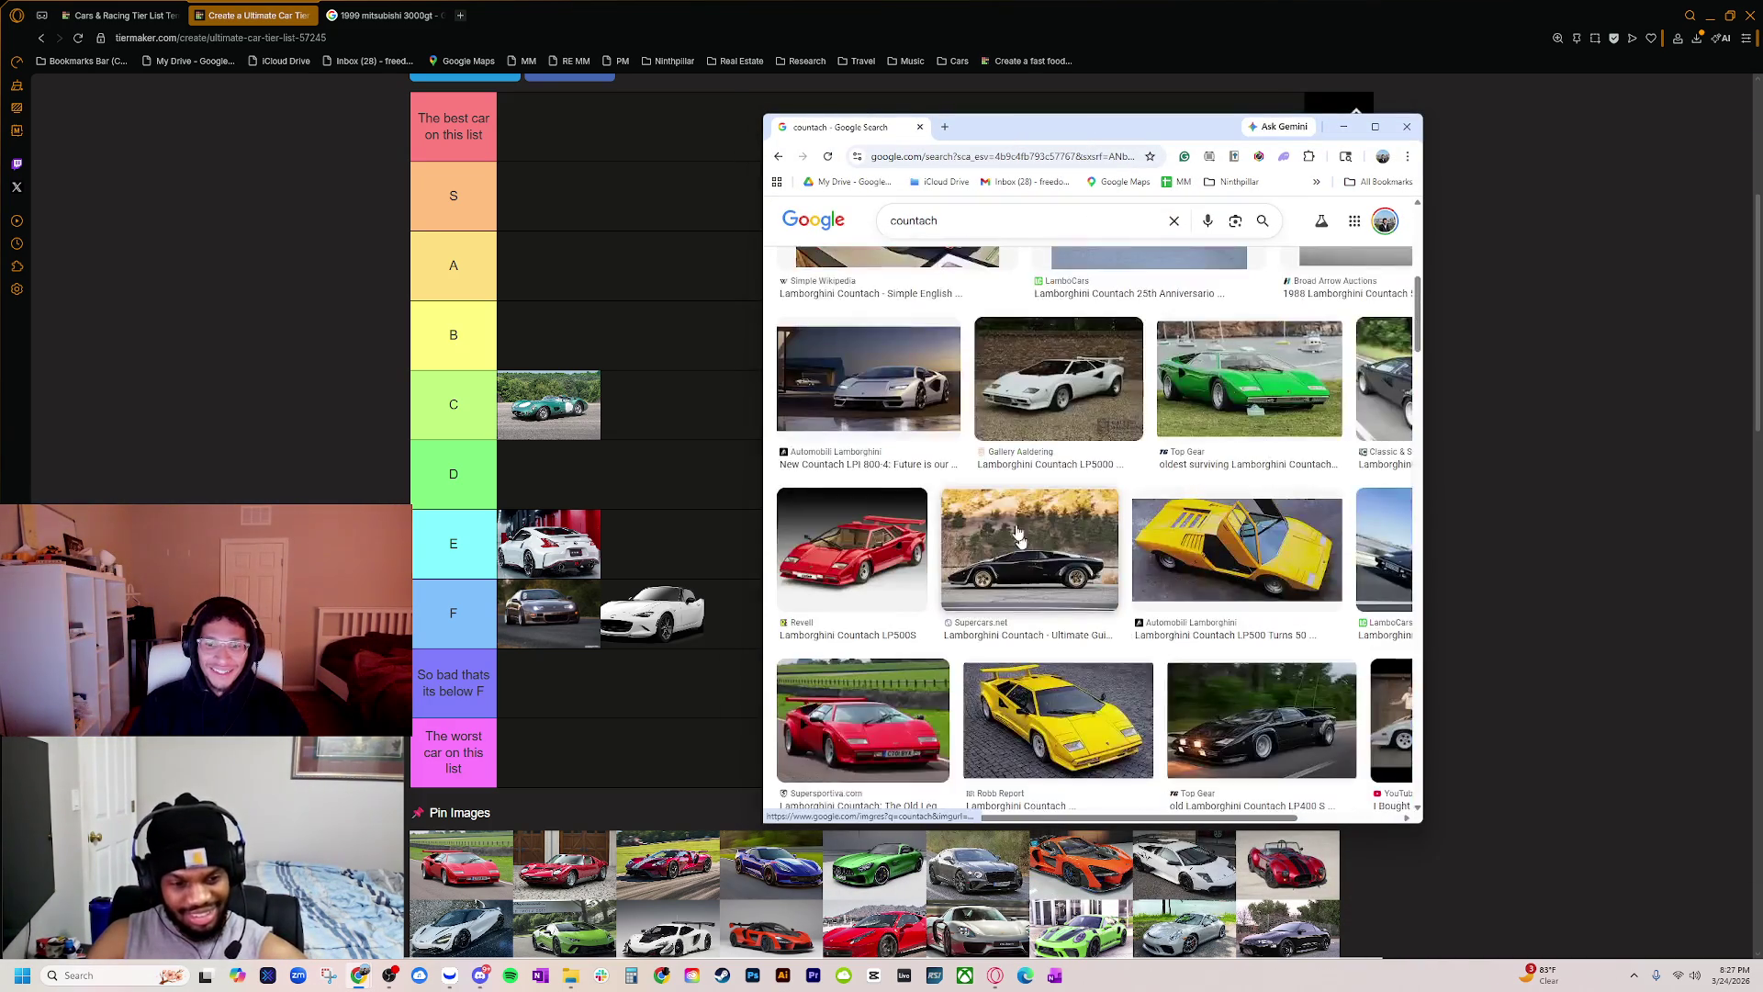
pyautogui.click(862, 721)
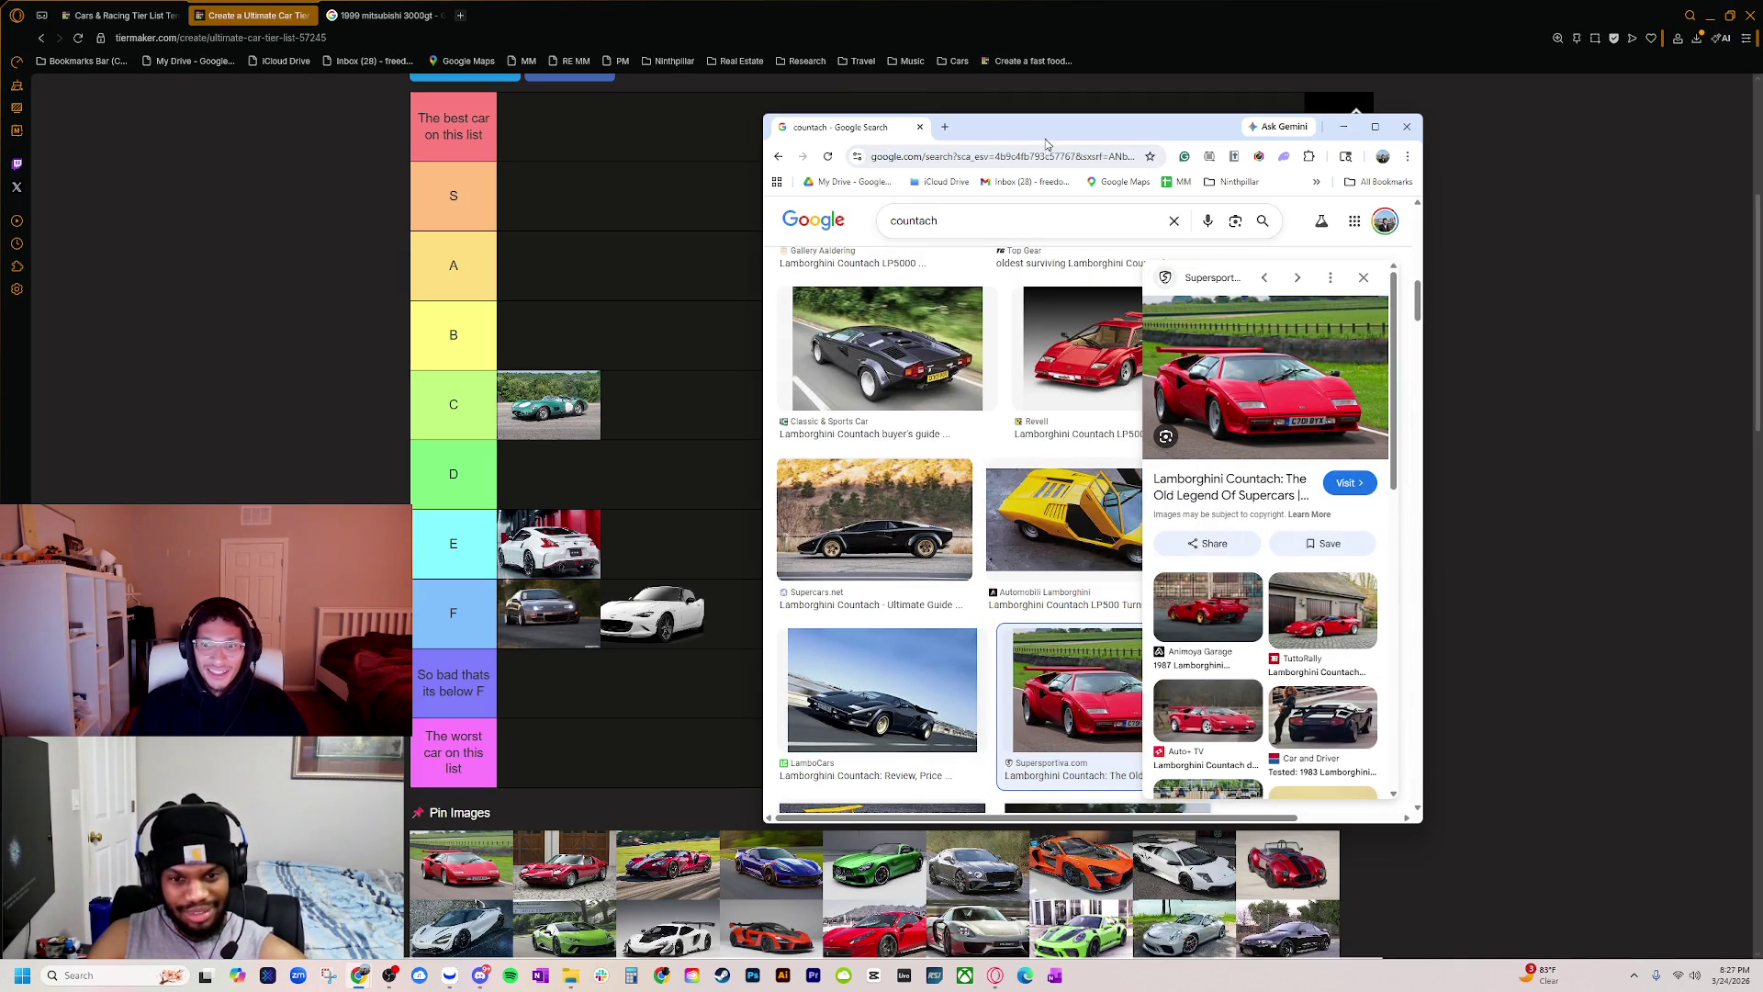
pyautogui.hotkey('alt', 'Tab')
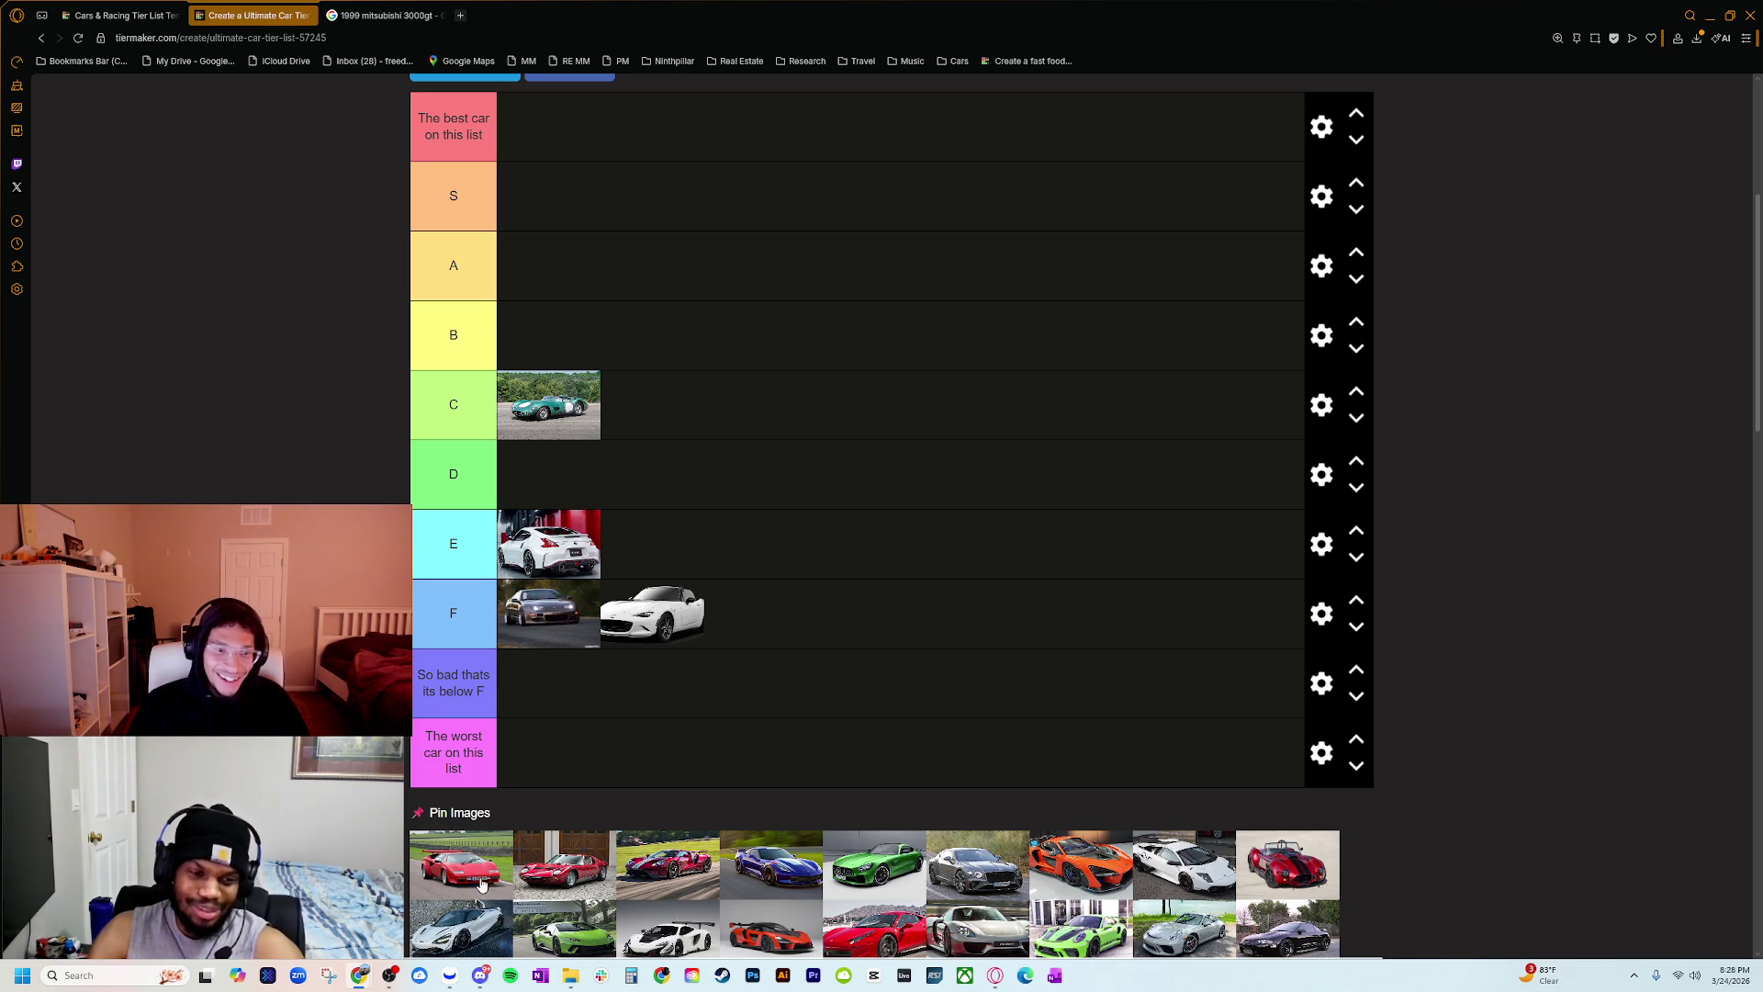
# Step: Drag the red Lamborghini Countach from the Pin Images pool into the tier list, landing in tier D
pyautogui.moveTo(482, 889)
pyautogui.mouseDown()
pyautogui.moveTo(650, 691)
pyautogui.moveTo(721, 417)
pyautogui.moveTo(691, 469)
pyautogui.moveTo(587, 501)
pyautogui.mouseUp()
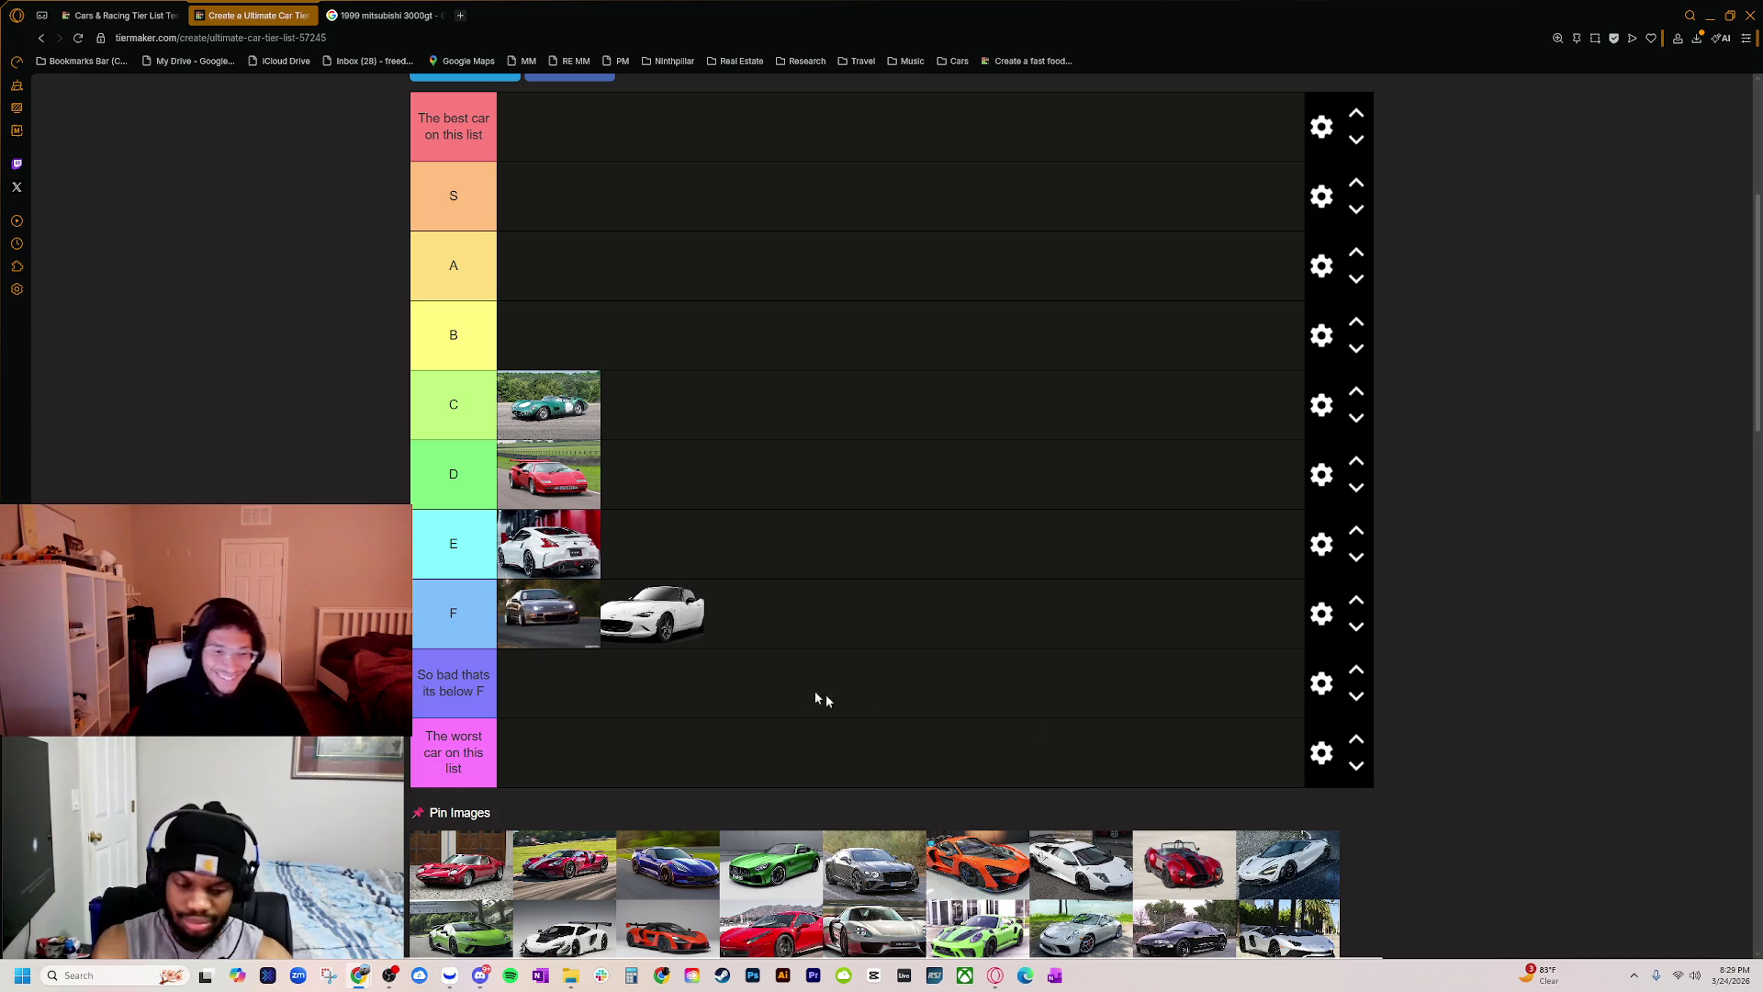
pyautogui.moveTo(1762, 131); pyautogui.dragTo(1056, 131)
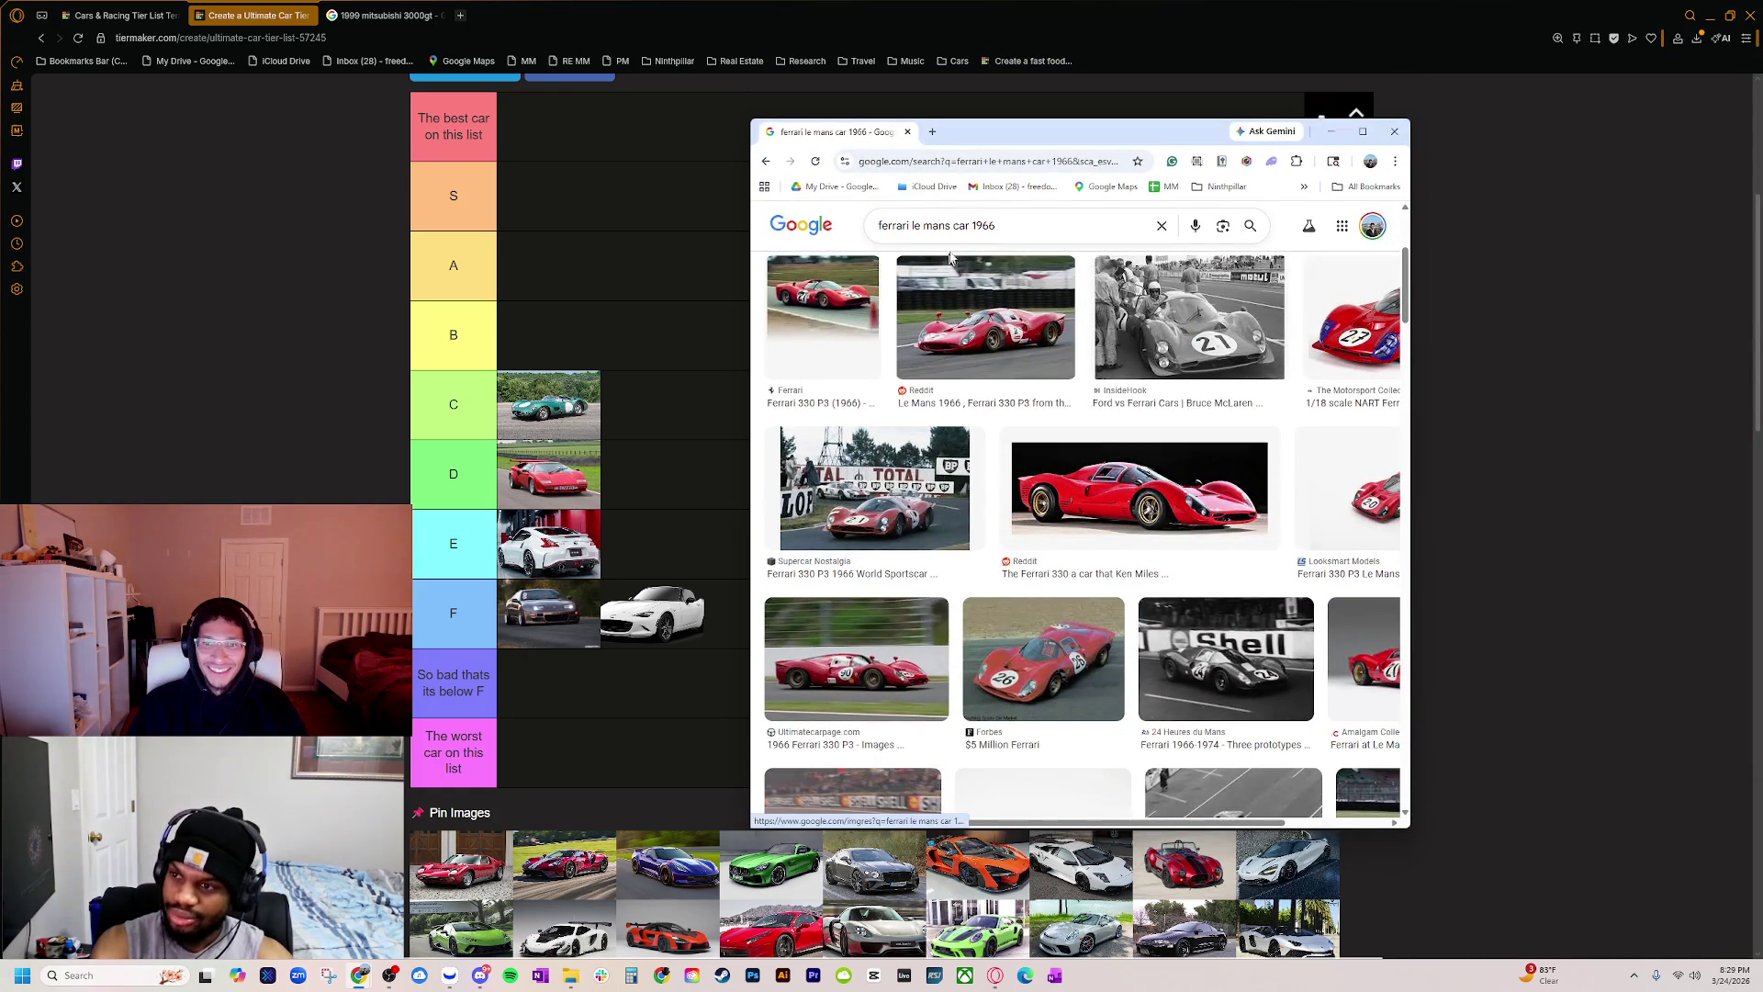
pyautogui.press('BackSpace')
pyautogui.press('BackSpace')
pyautogui.write('70')
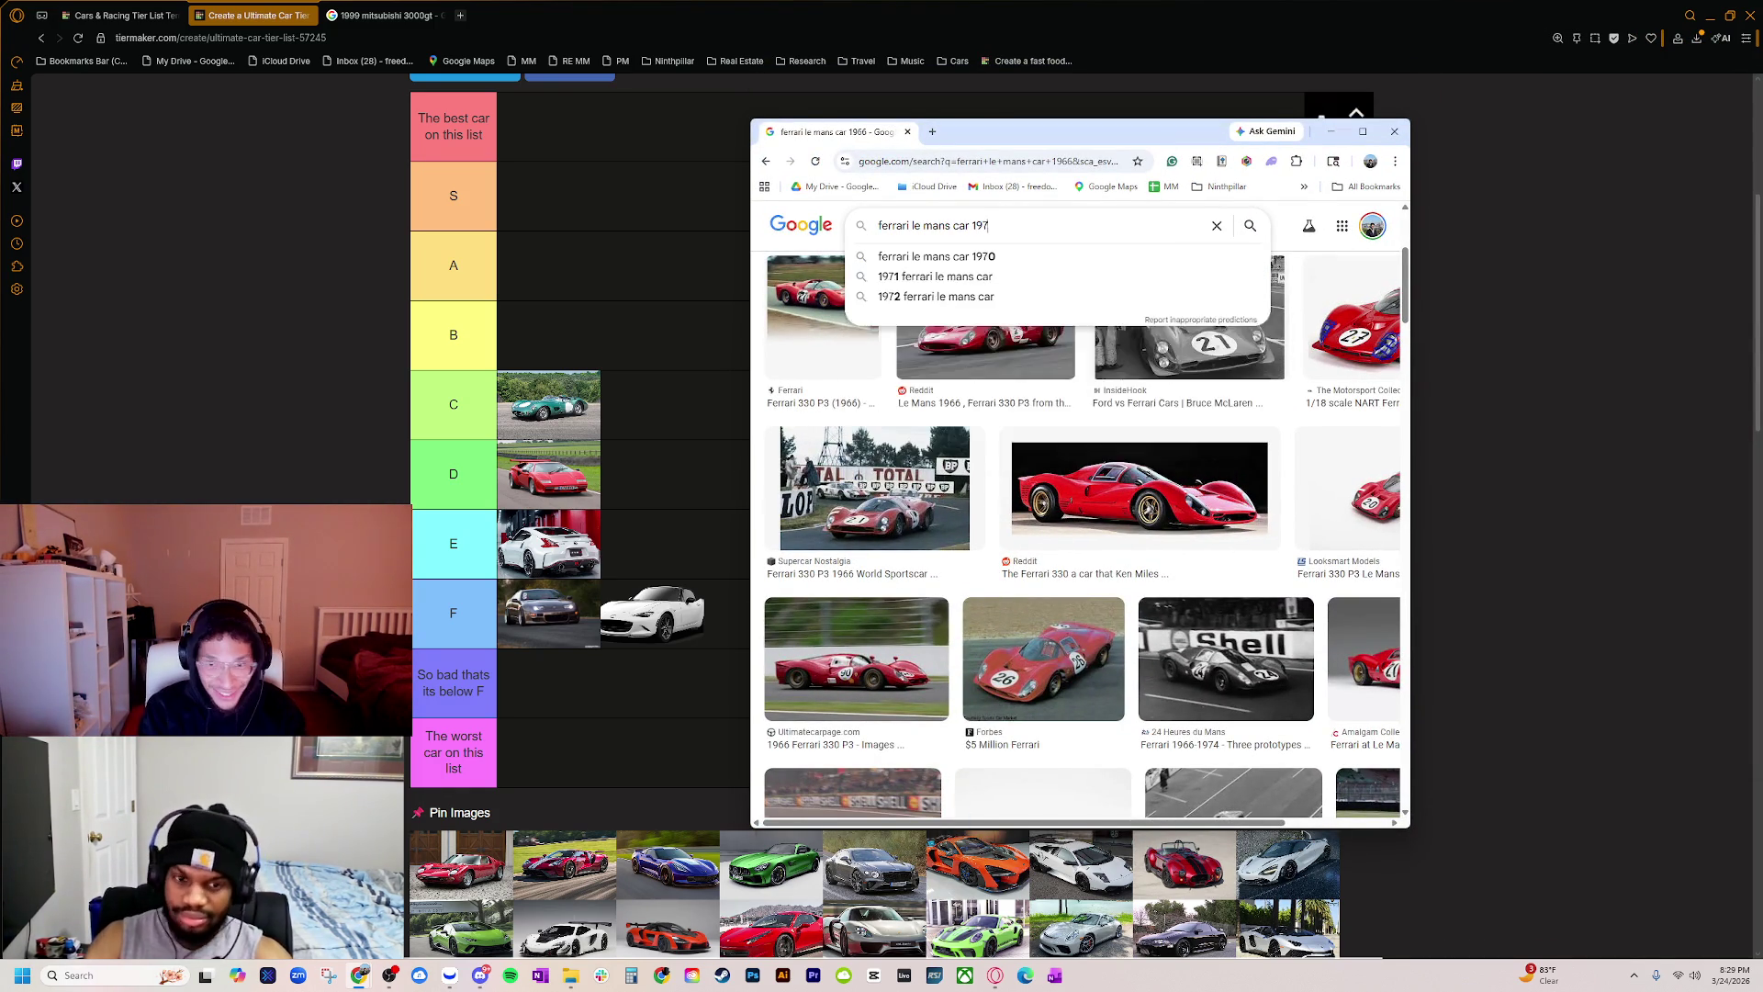
pyautogui.press('Return')
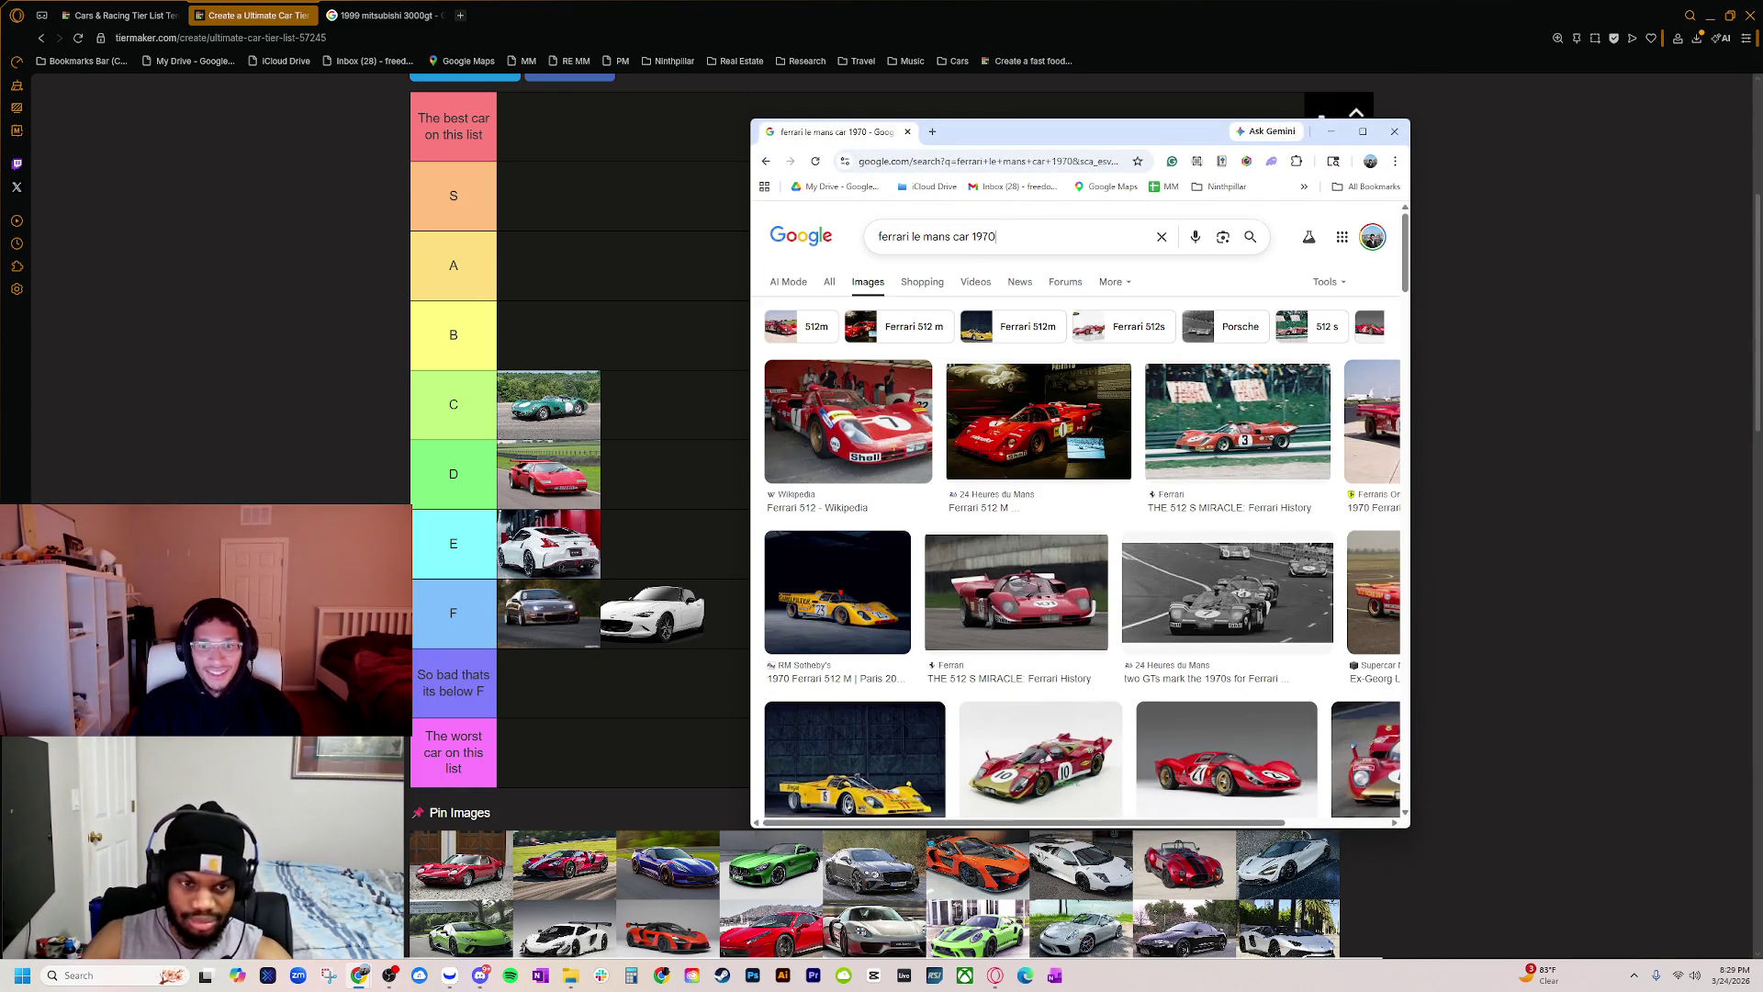
pyautogui.press('BackSpace')
pyautogui.press('BackSpace')
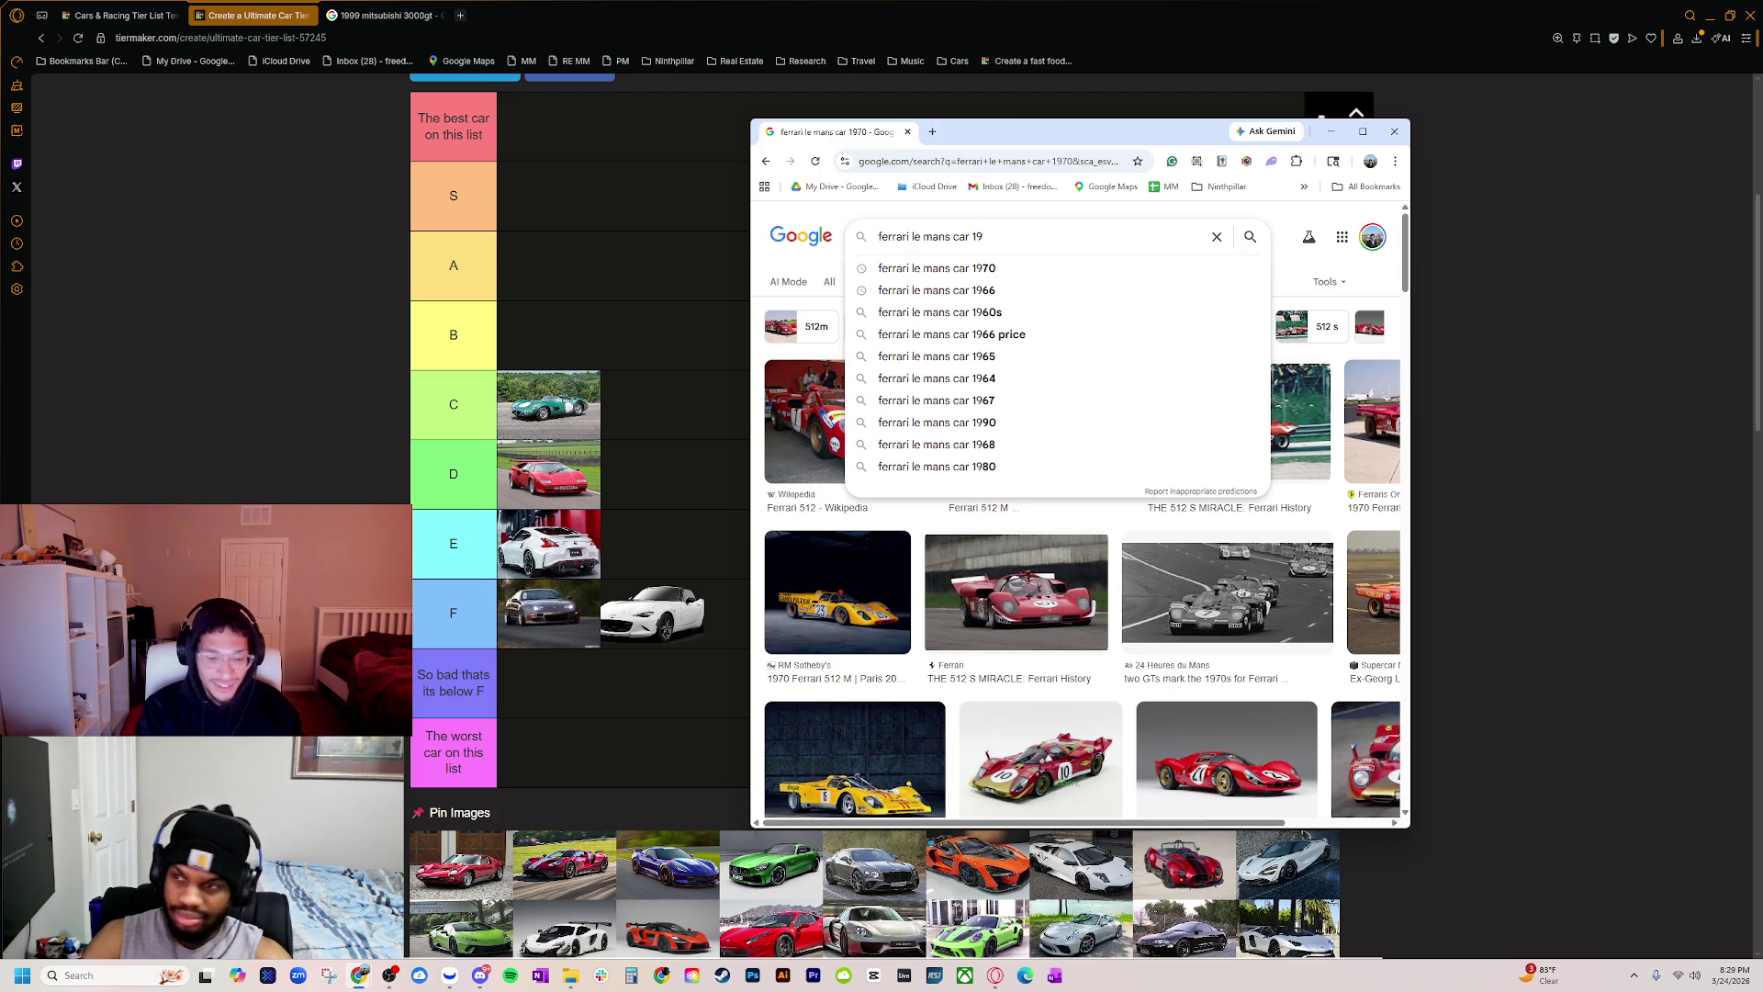
pyautogui.write('78')
pyautogui.press('Return')
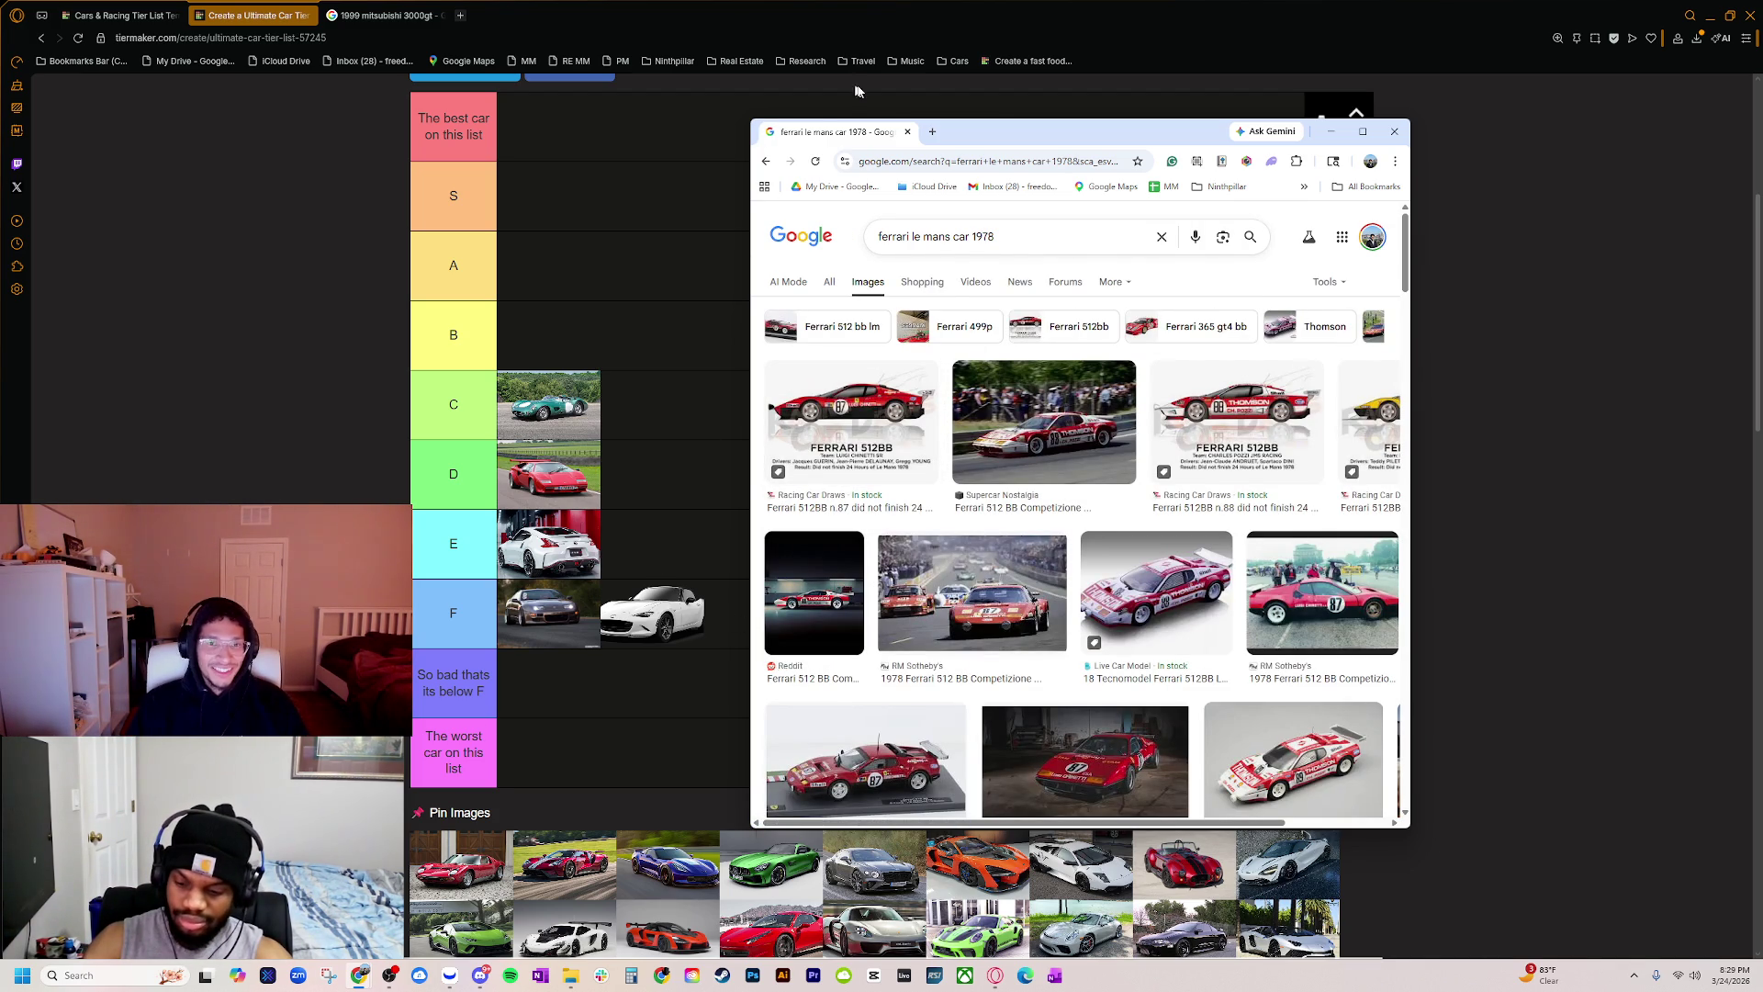
pyautogui.click(904, 135)
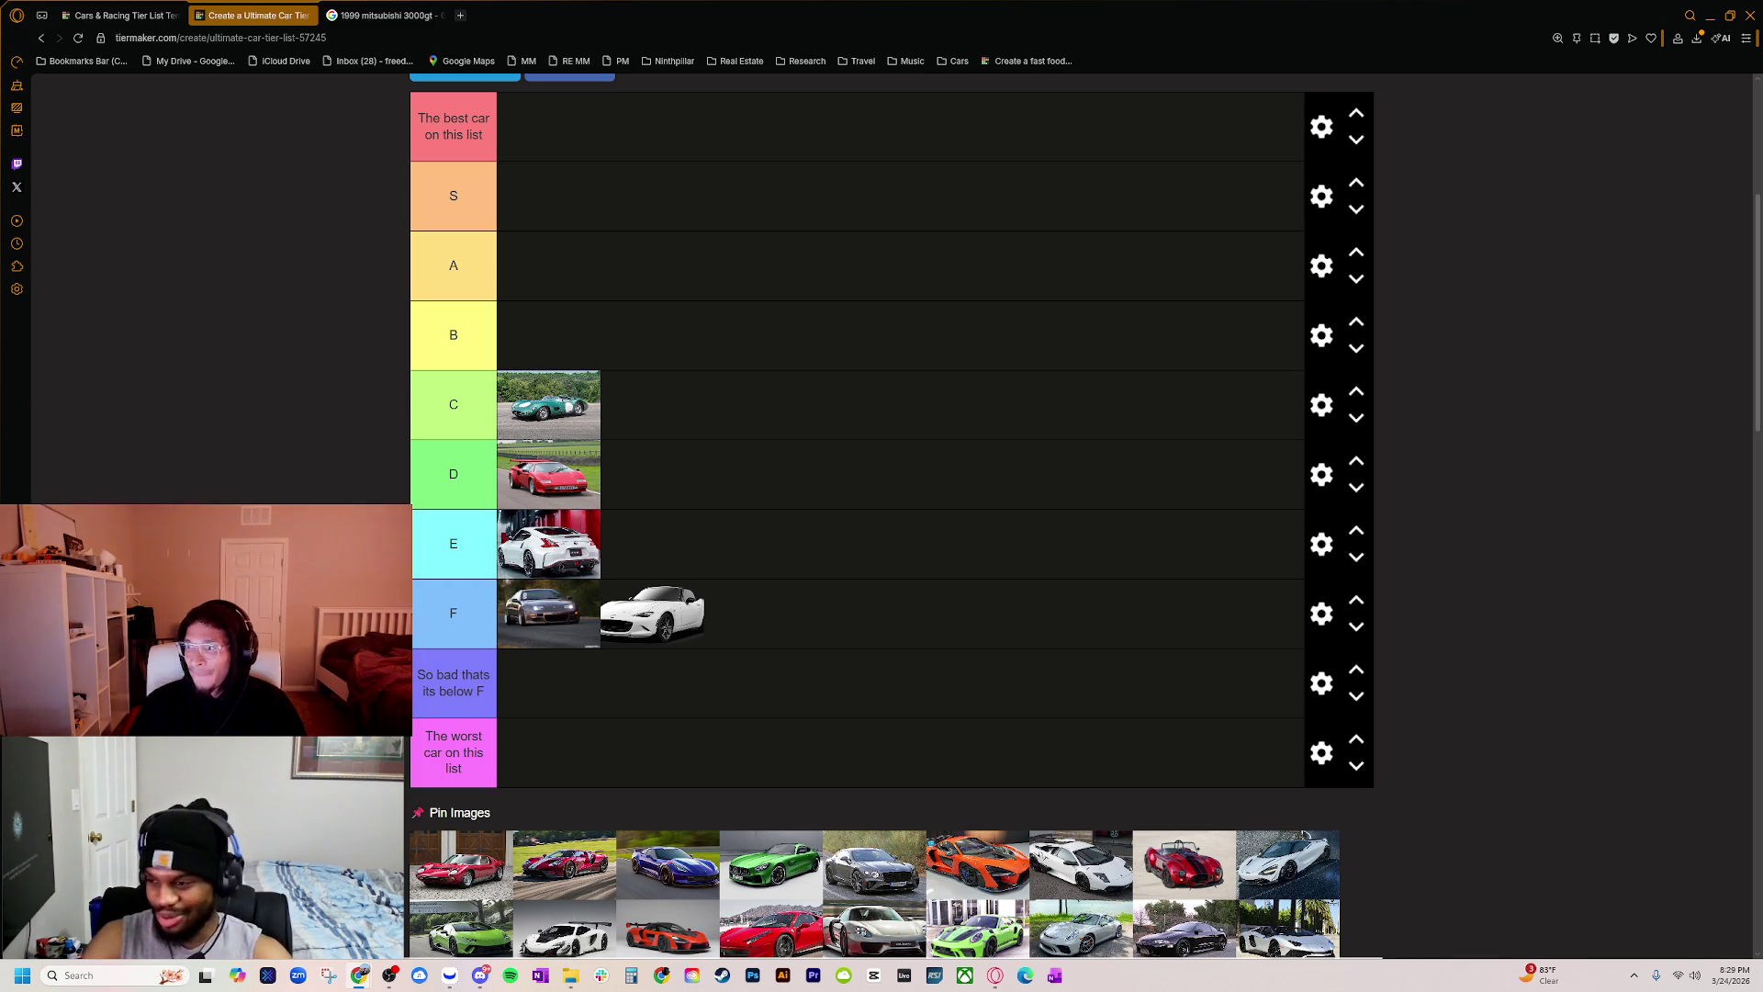
# Step: Bring the Corvette image search into view, enlarge the window, and search for 1970 Corvette
pyautogui.moveTo(1762, 281)
pyautogui.mouseDown()
pyautogui.moveTo(1046, 281)
pyautogui.moveTo(919, 197)
pyautogui.mouseUp()
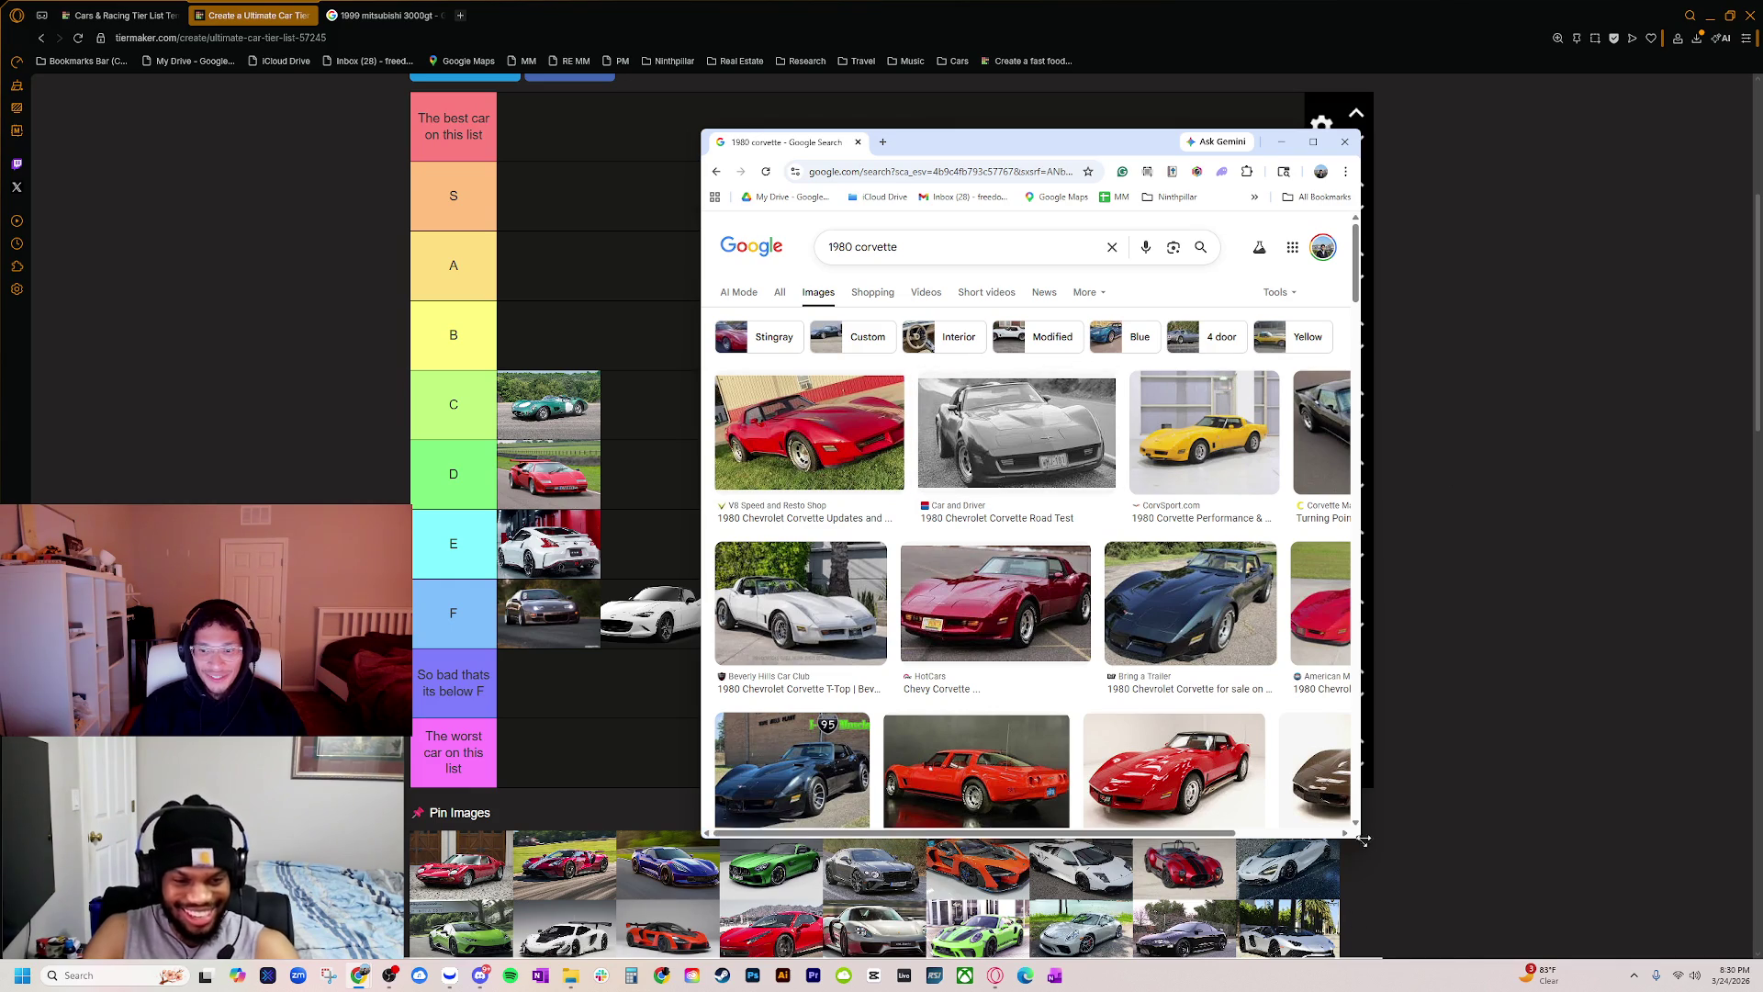
pyautogui.moveTo(1359, 838); pyautogui.dragTo(1542, 888)
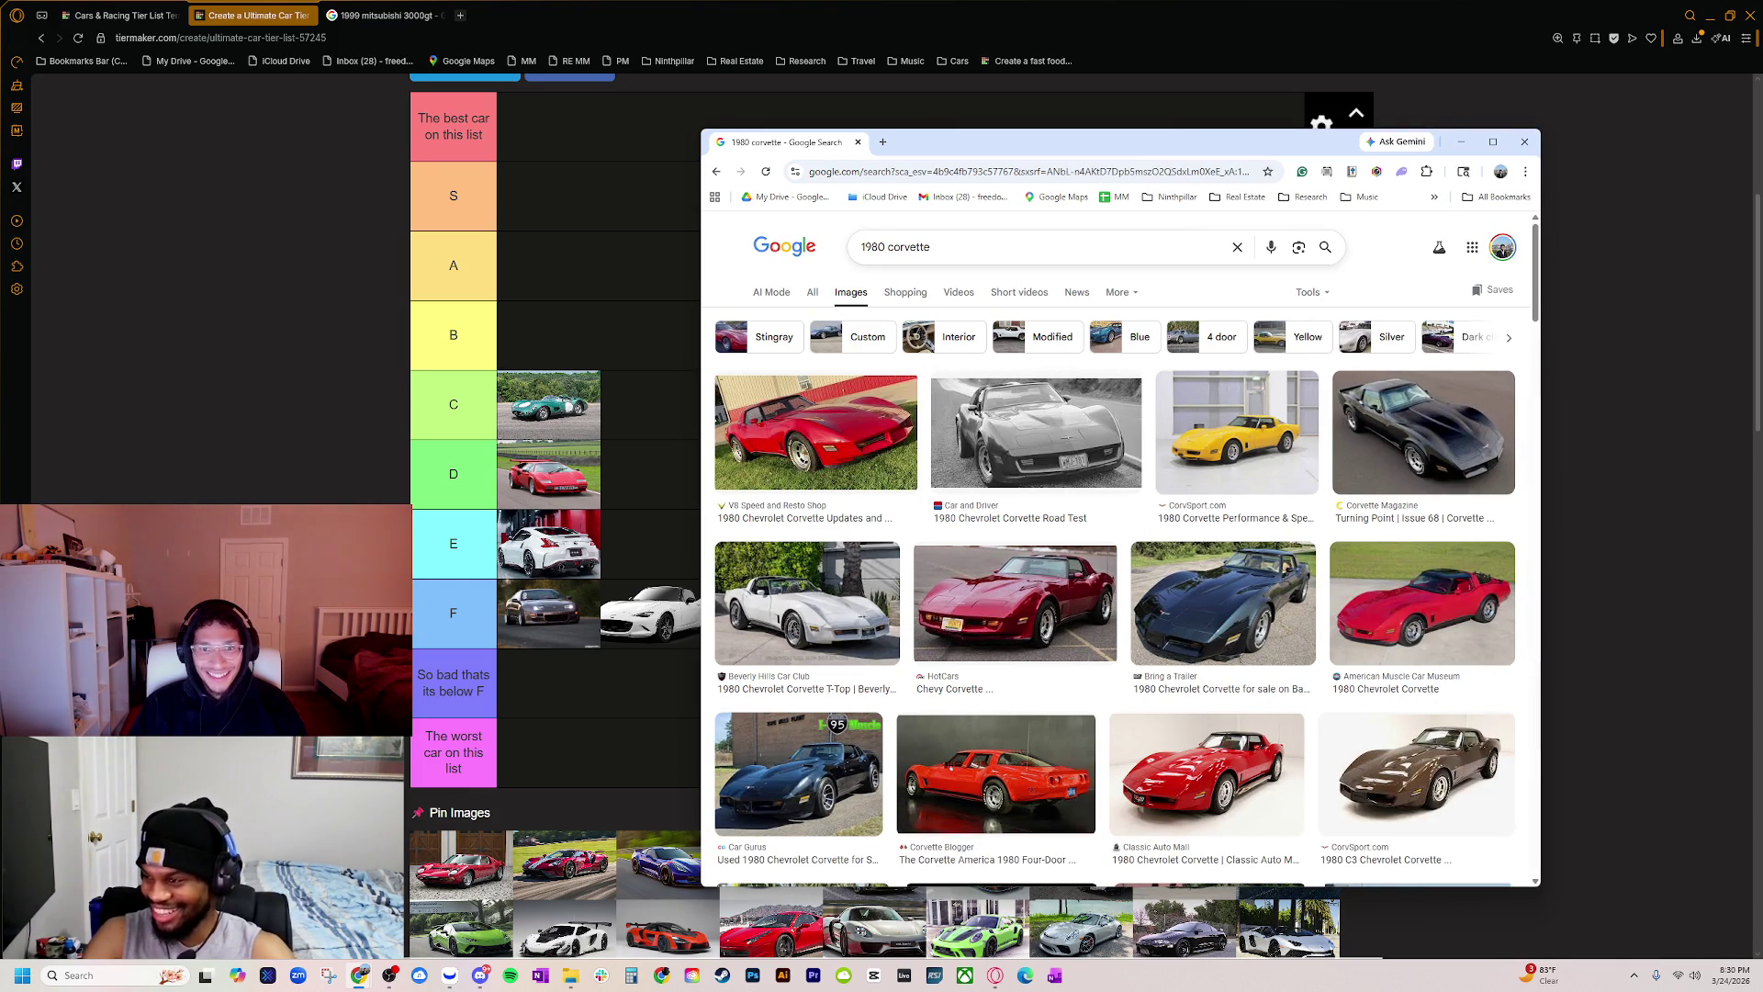
pyautogui.doubleClick(873, 246)
pyautogui.write('19')
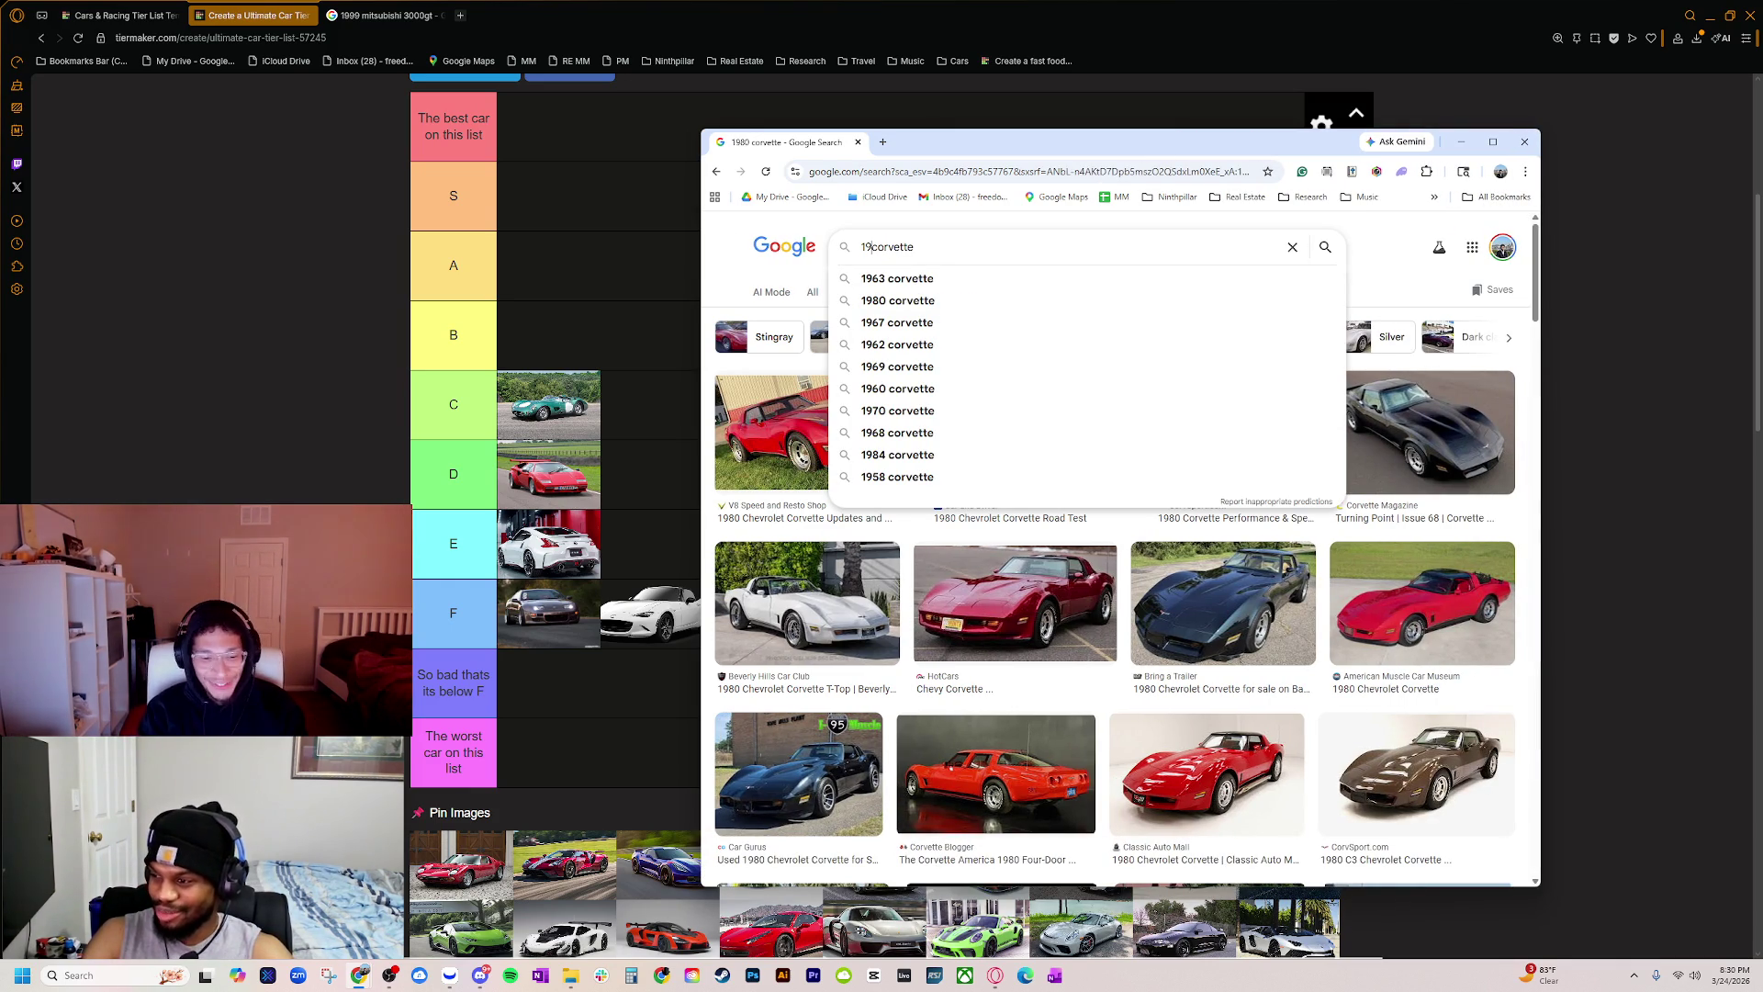
pyautogui.write('70')
pyautogui.press('Return')
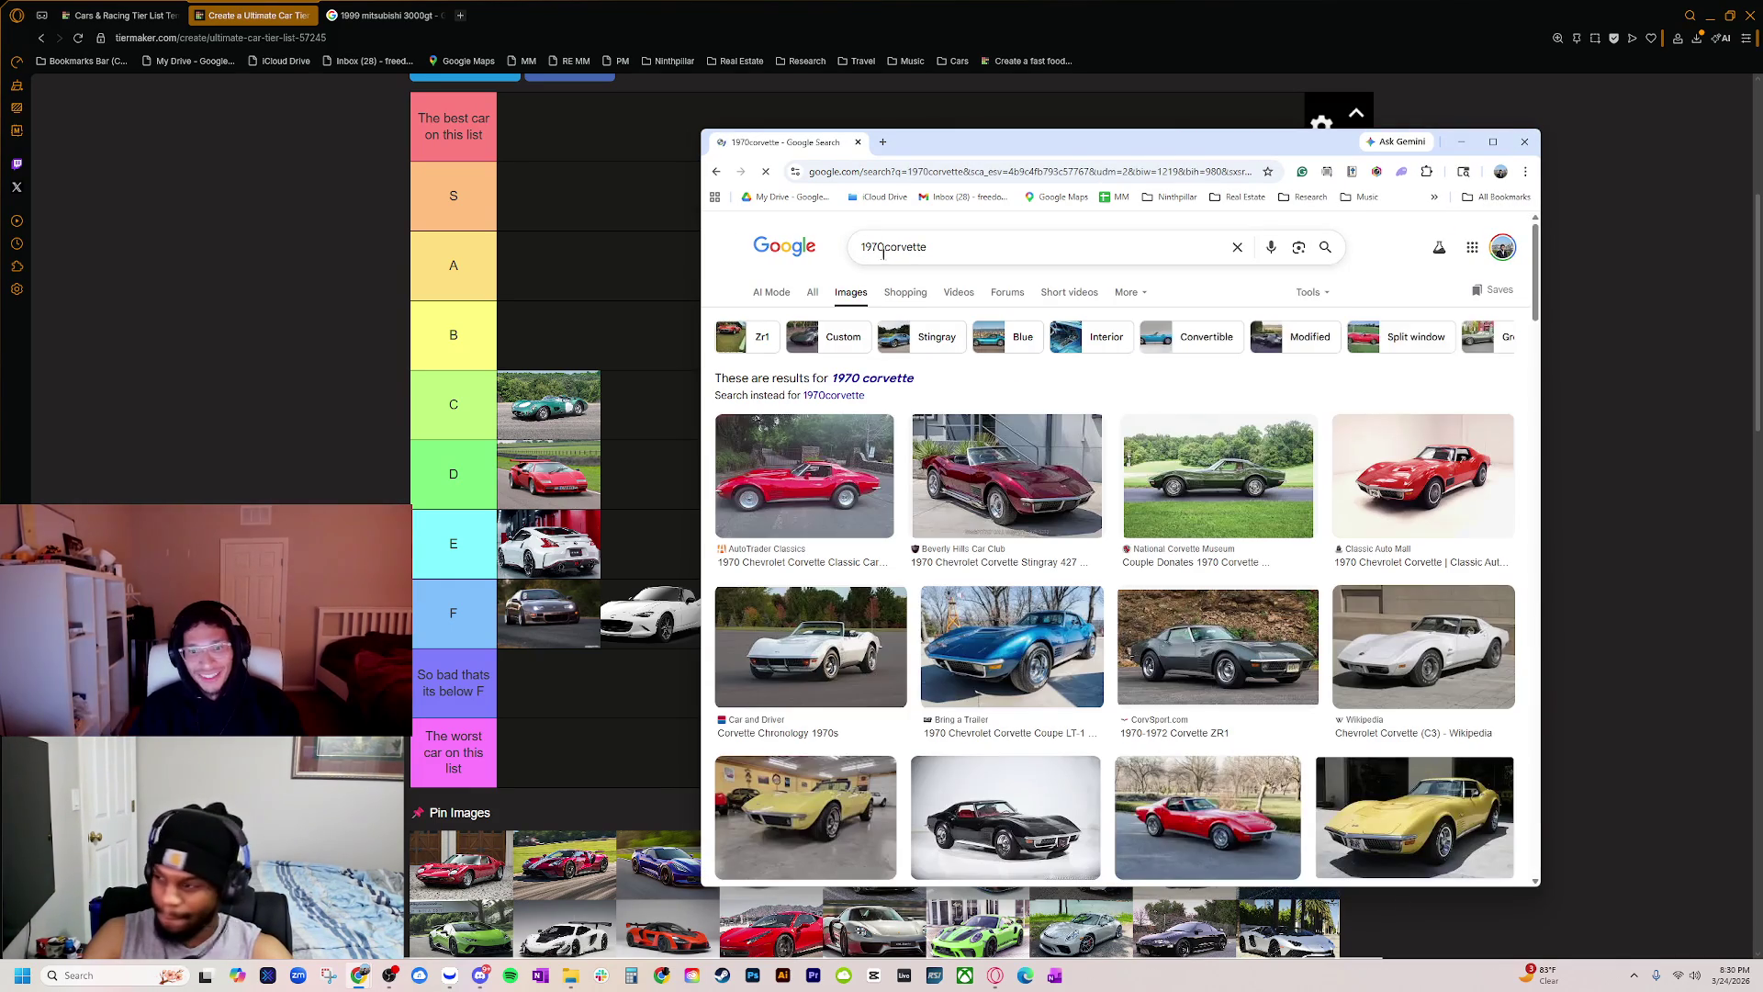
# Step: Search for 1960 Corvette images, then change the query to 'ford gt old'
pyautogui.click(895, 246)
pyautogui.doubleClick(873, 246)
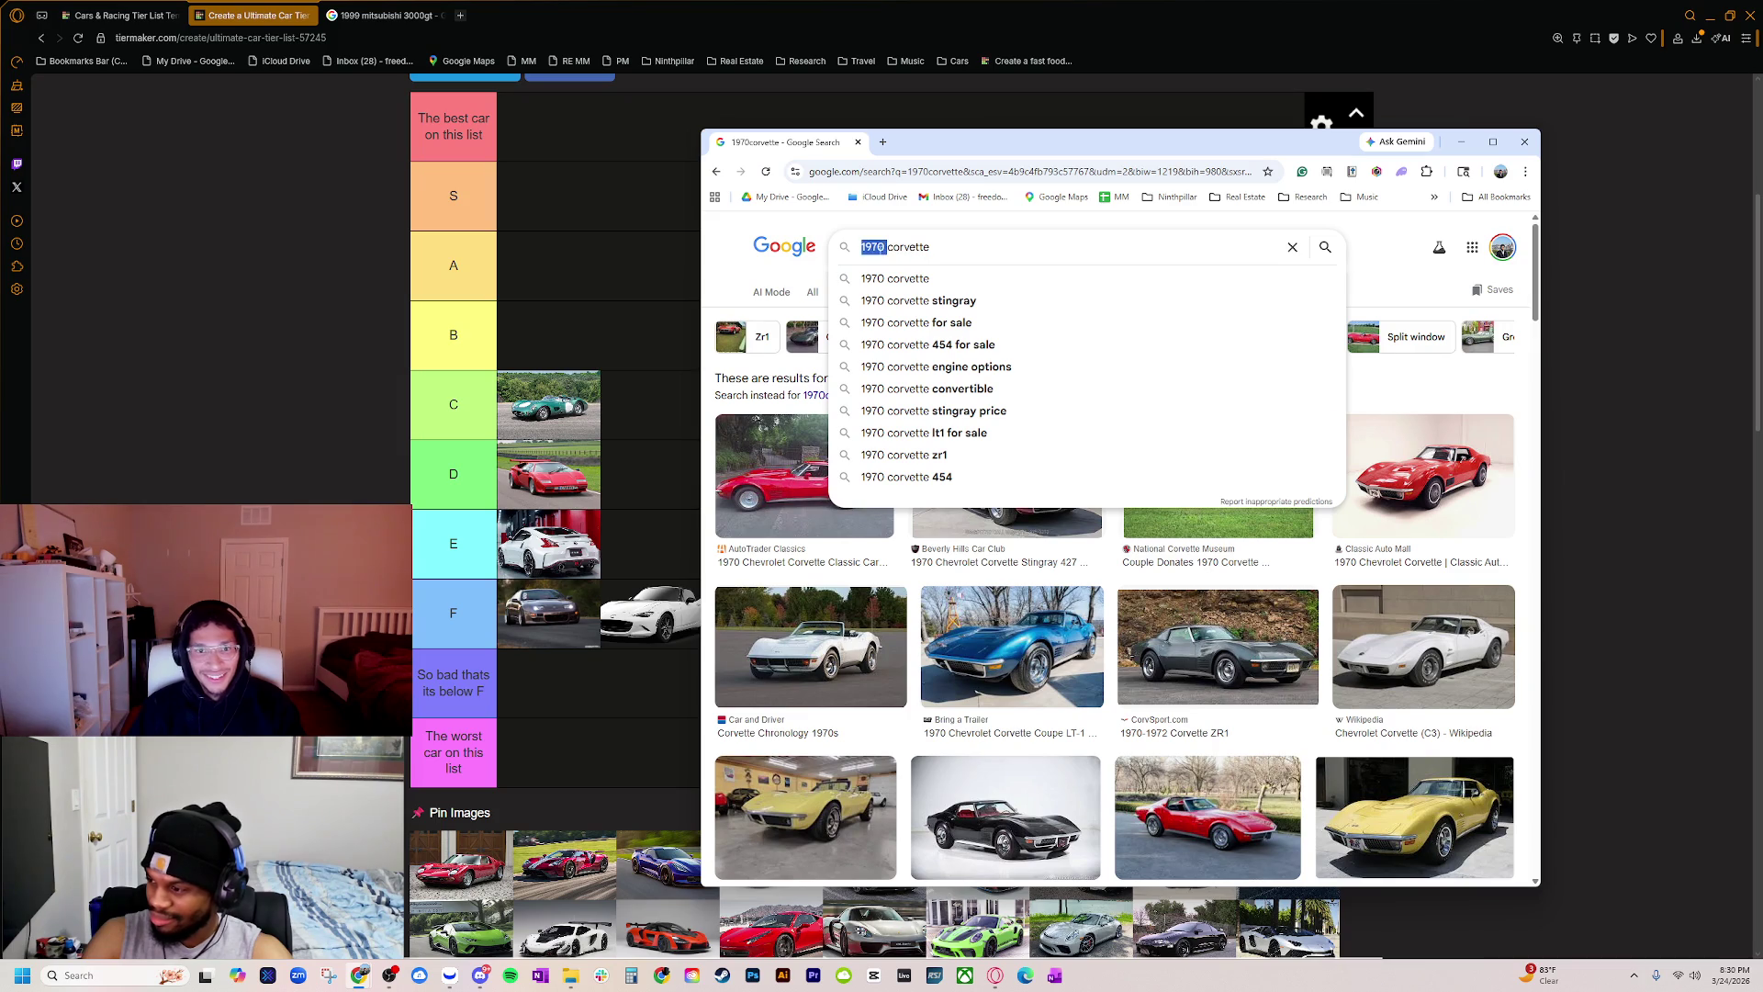
pyautogui.write('196')
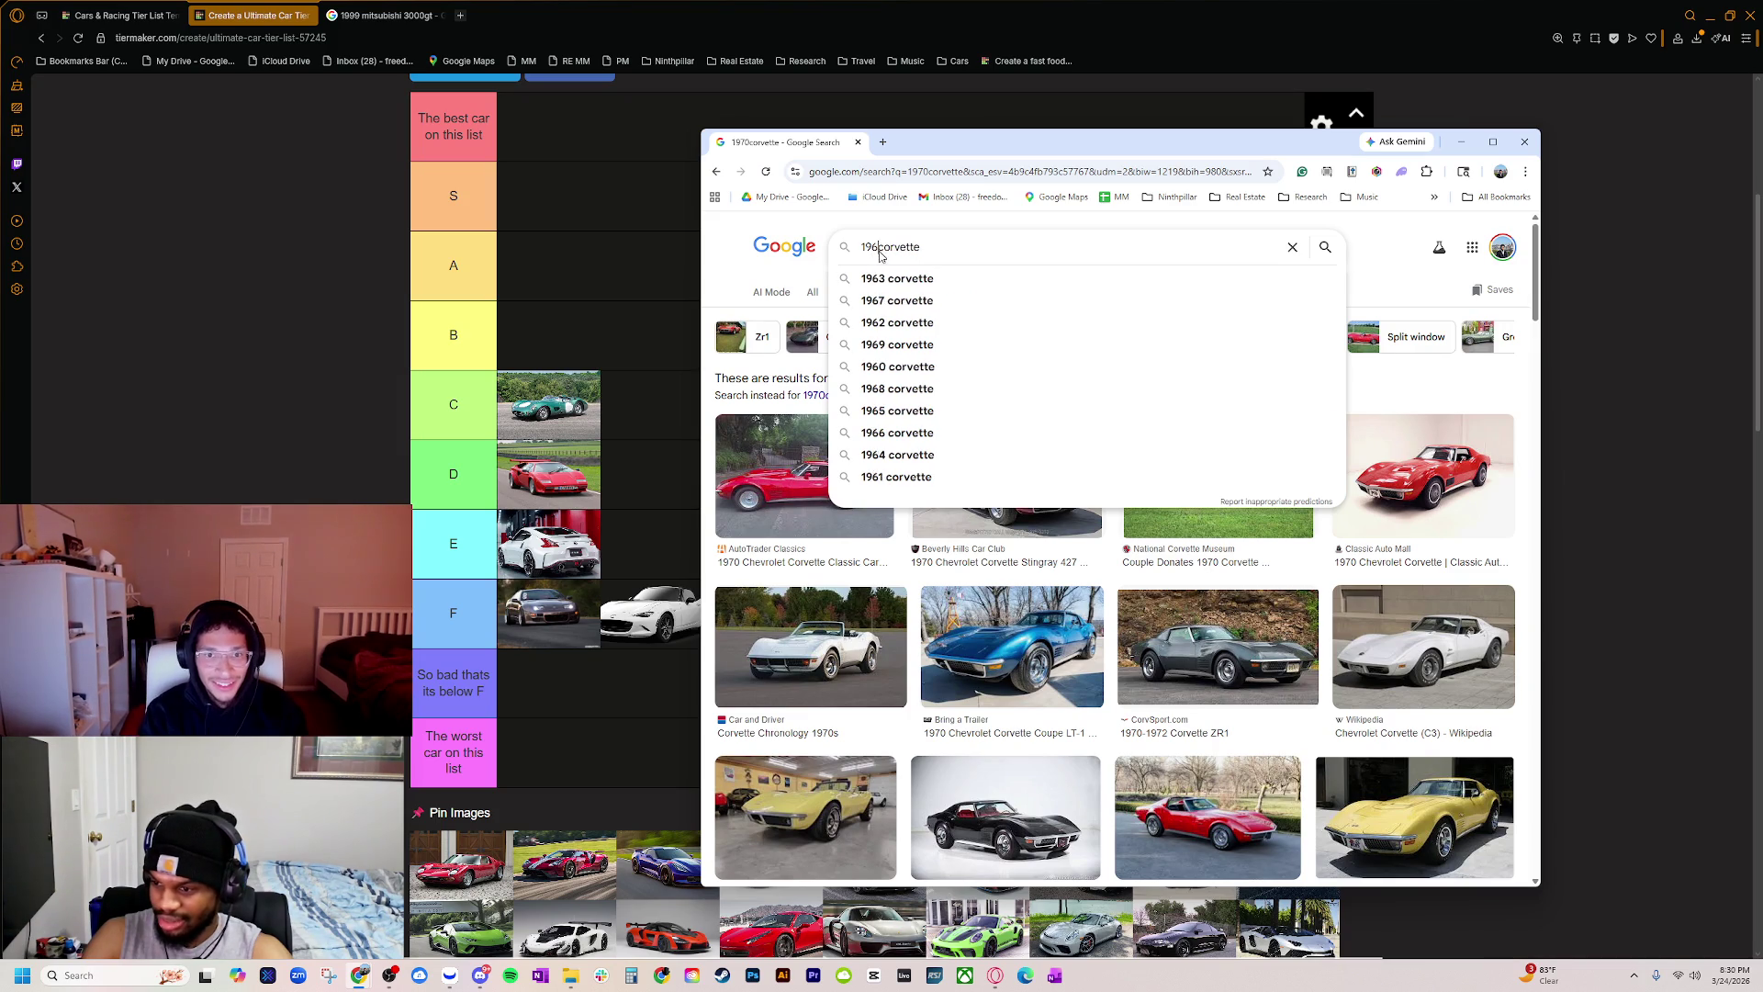
pyautogui.write('0')
pyautogui.press('Return')
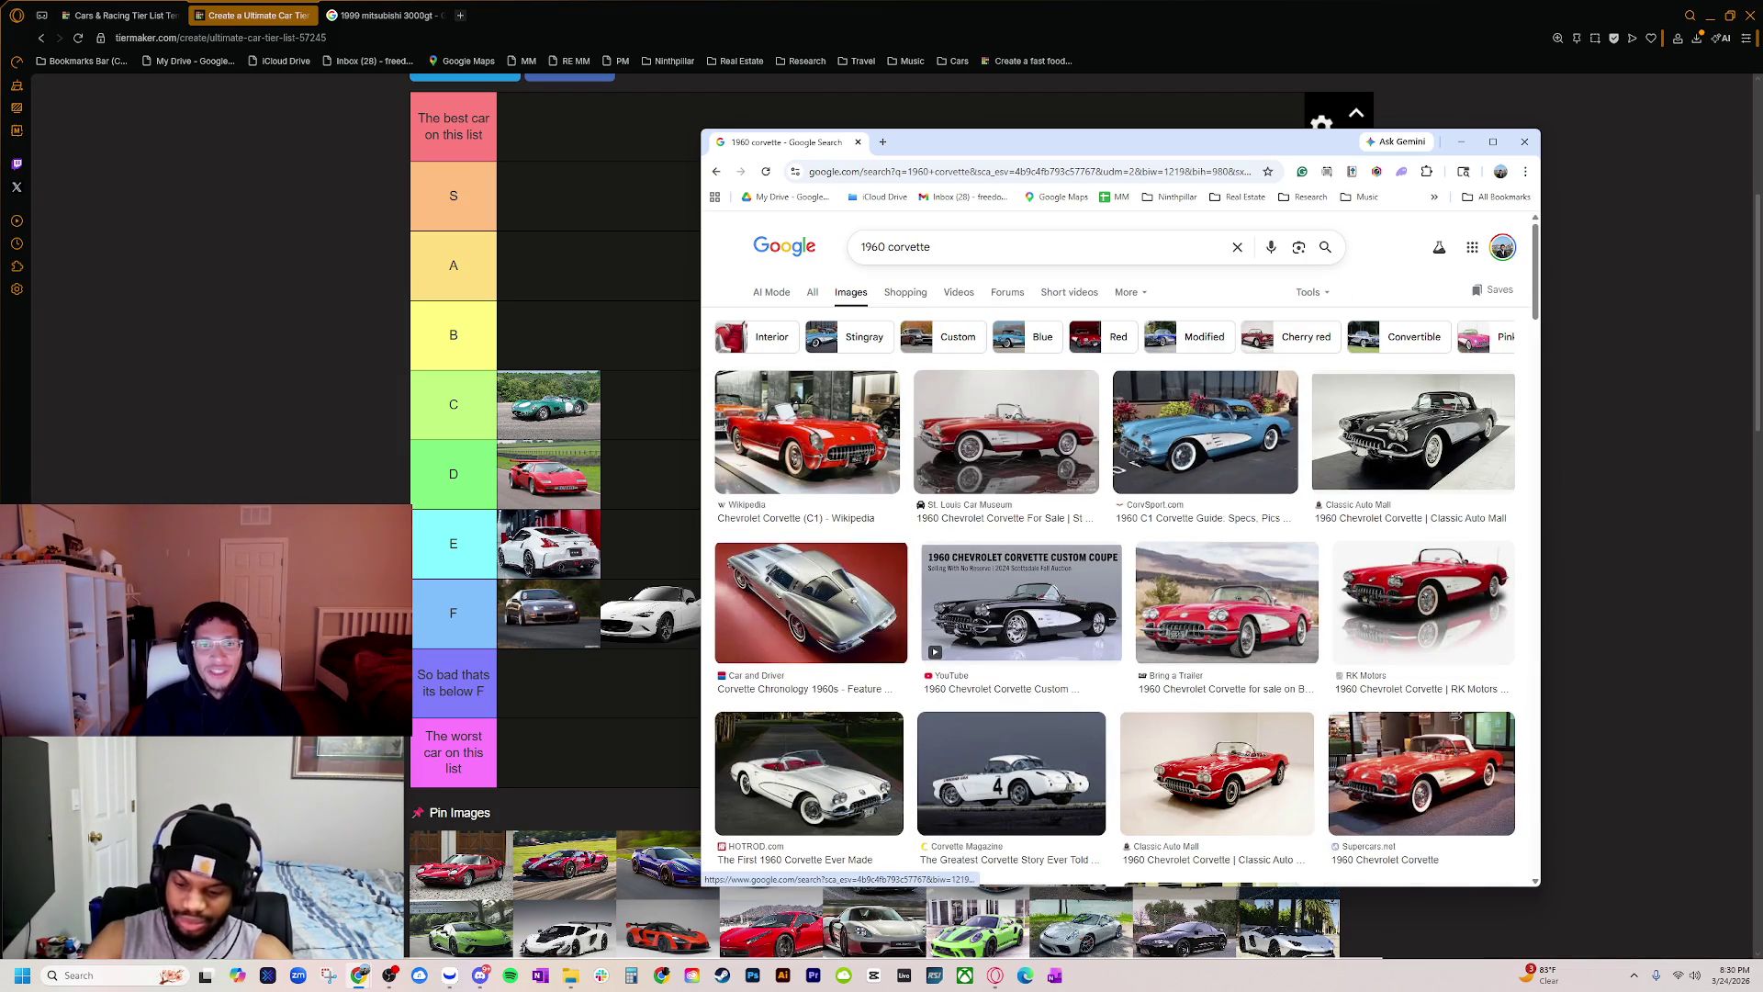
pyautogui.press('/')
pyautogui.write('ford')
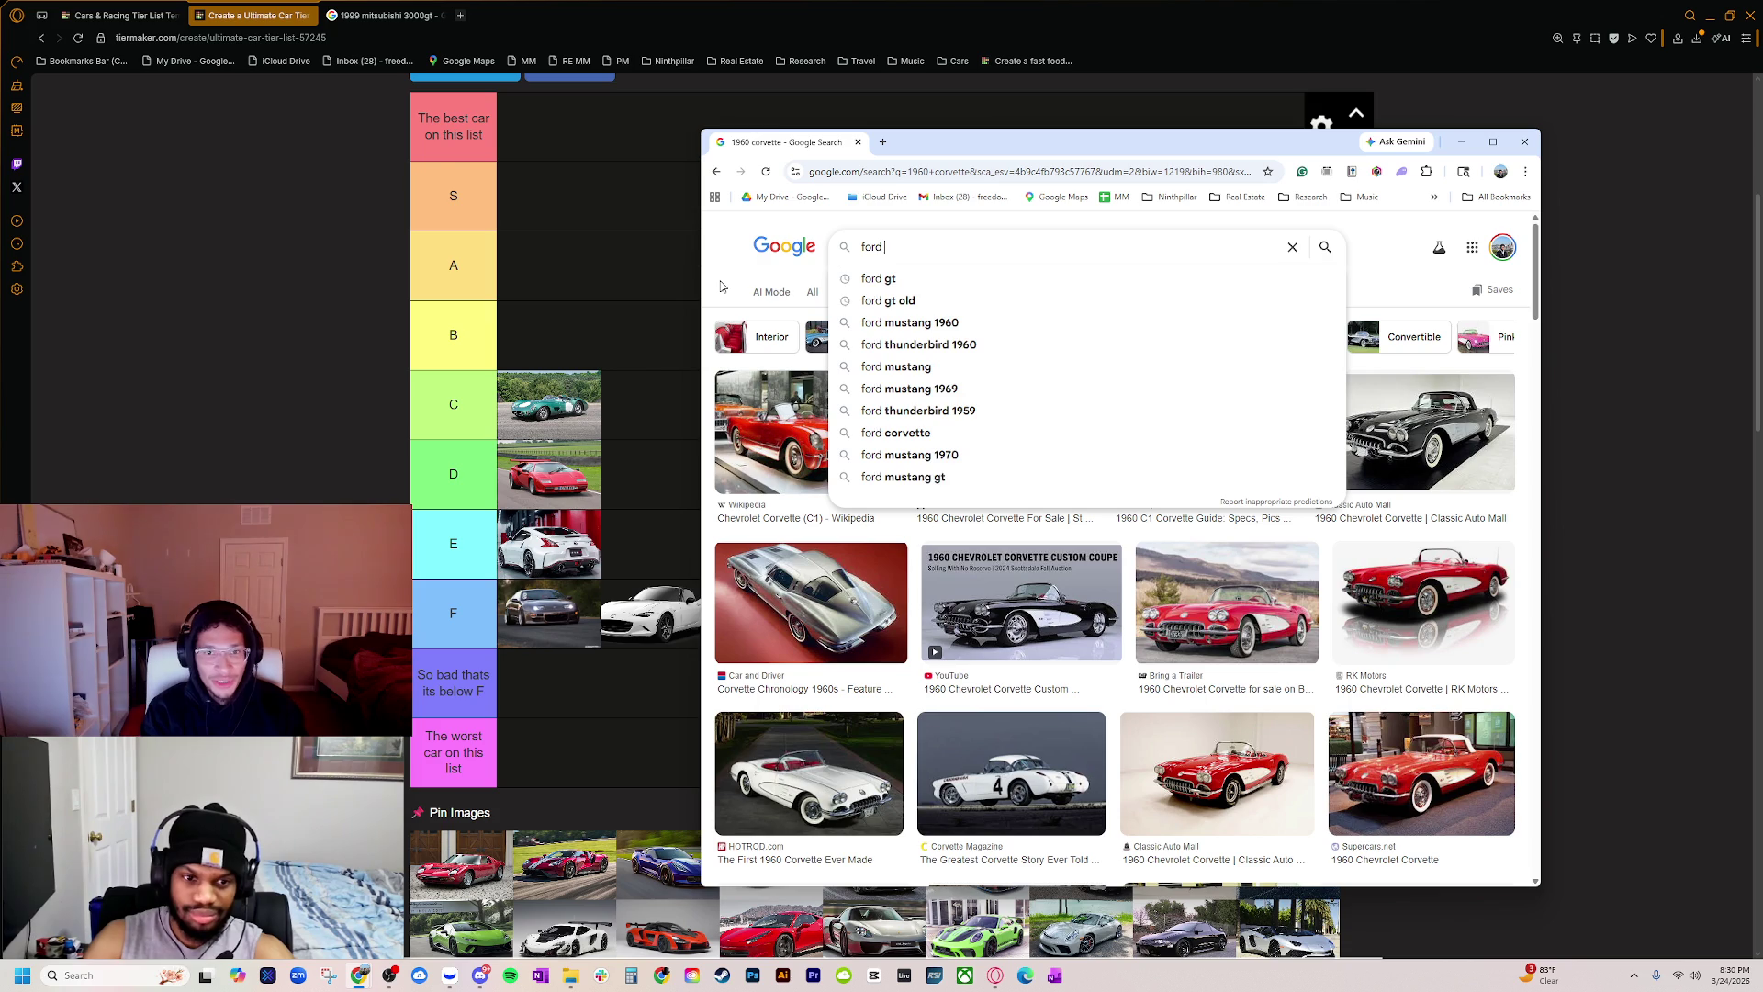
pyautogui.click(887, 301)
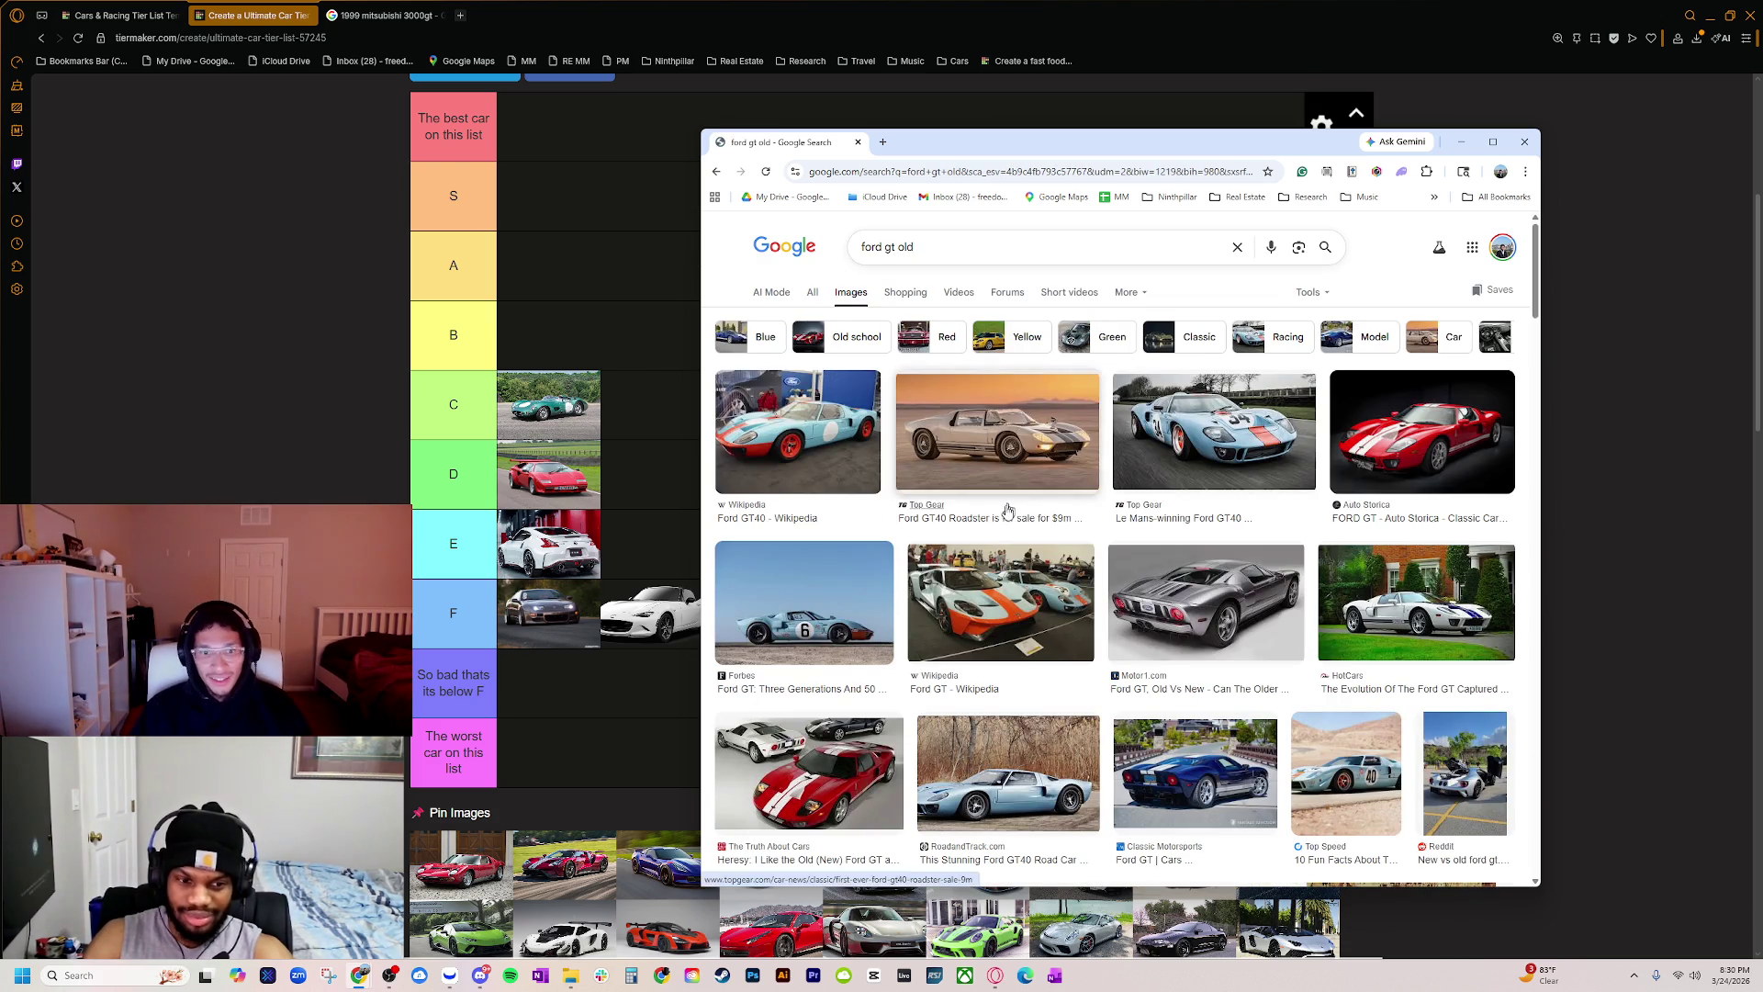
# Step: Scroll the ford gt old results, preview the Retro Racer and Classic.com Ford GTs, and rerun the search
pyautogui.scroll(-1, 980, 562)
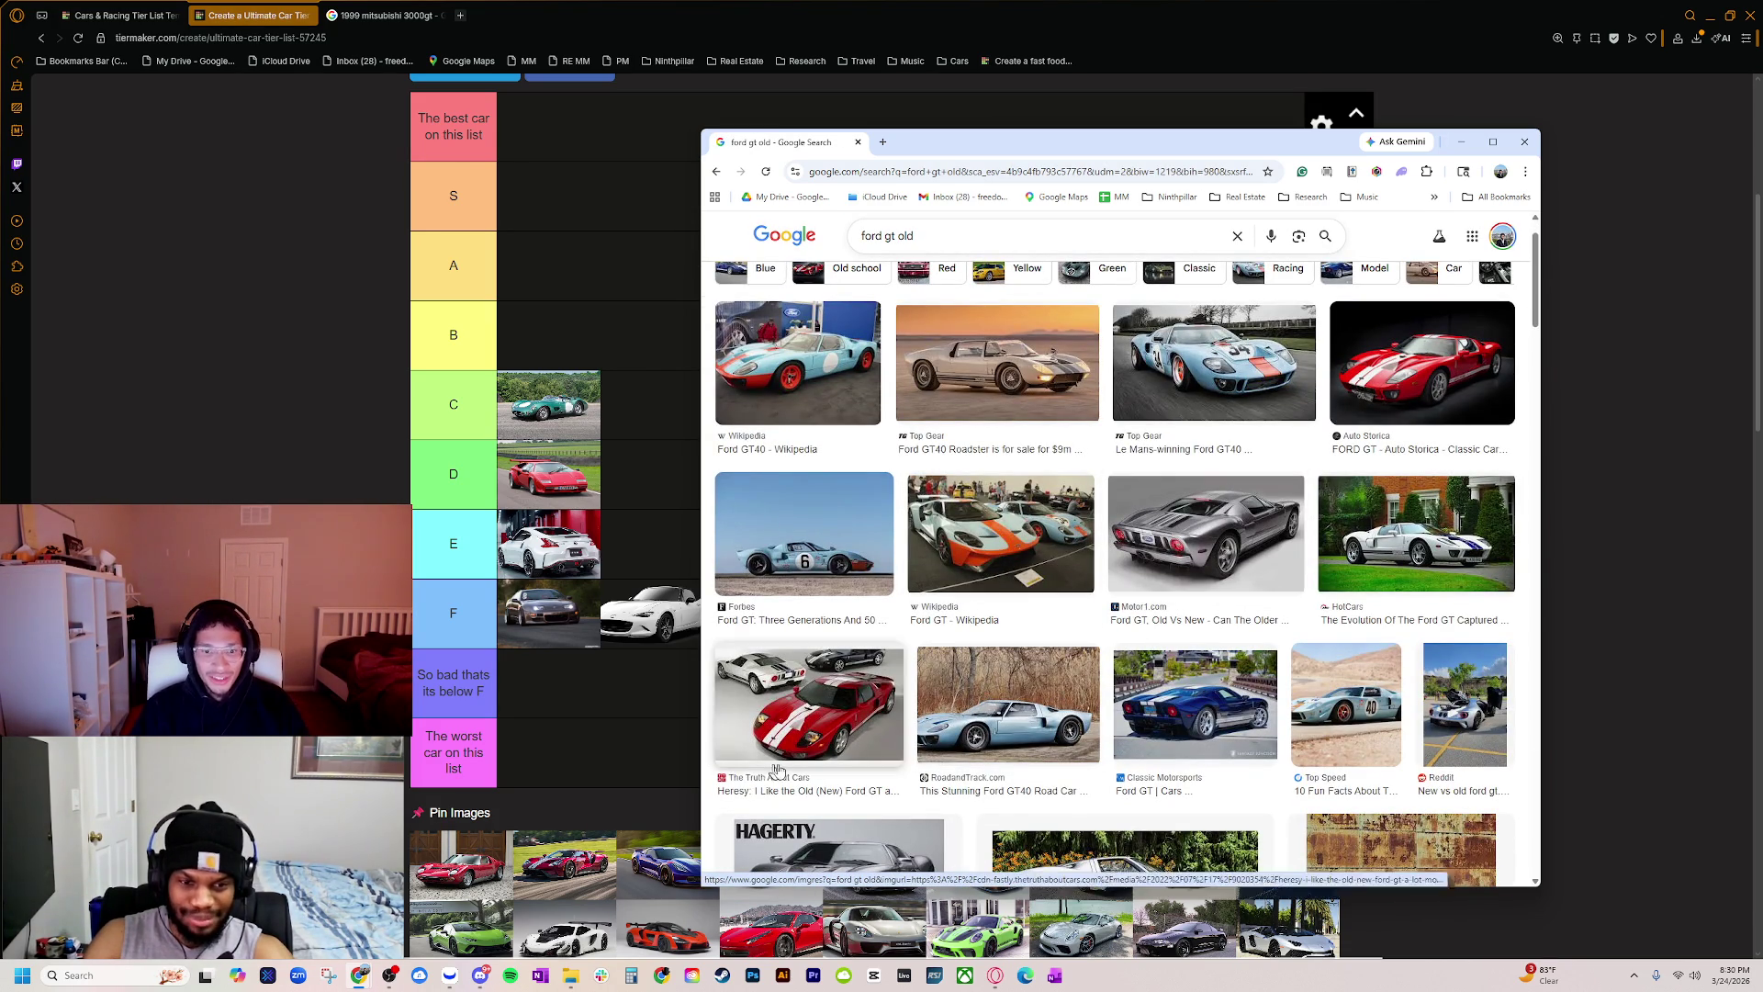
pyautogui.scroll(-3, 947, 660)
pyautogui.scroll(-5, 947, 661)
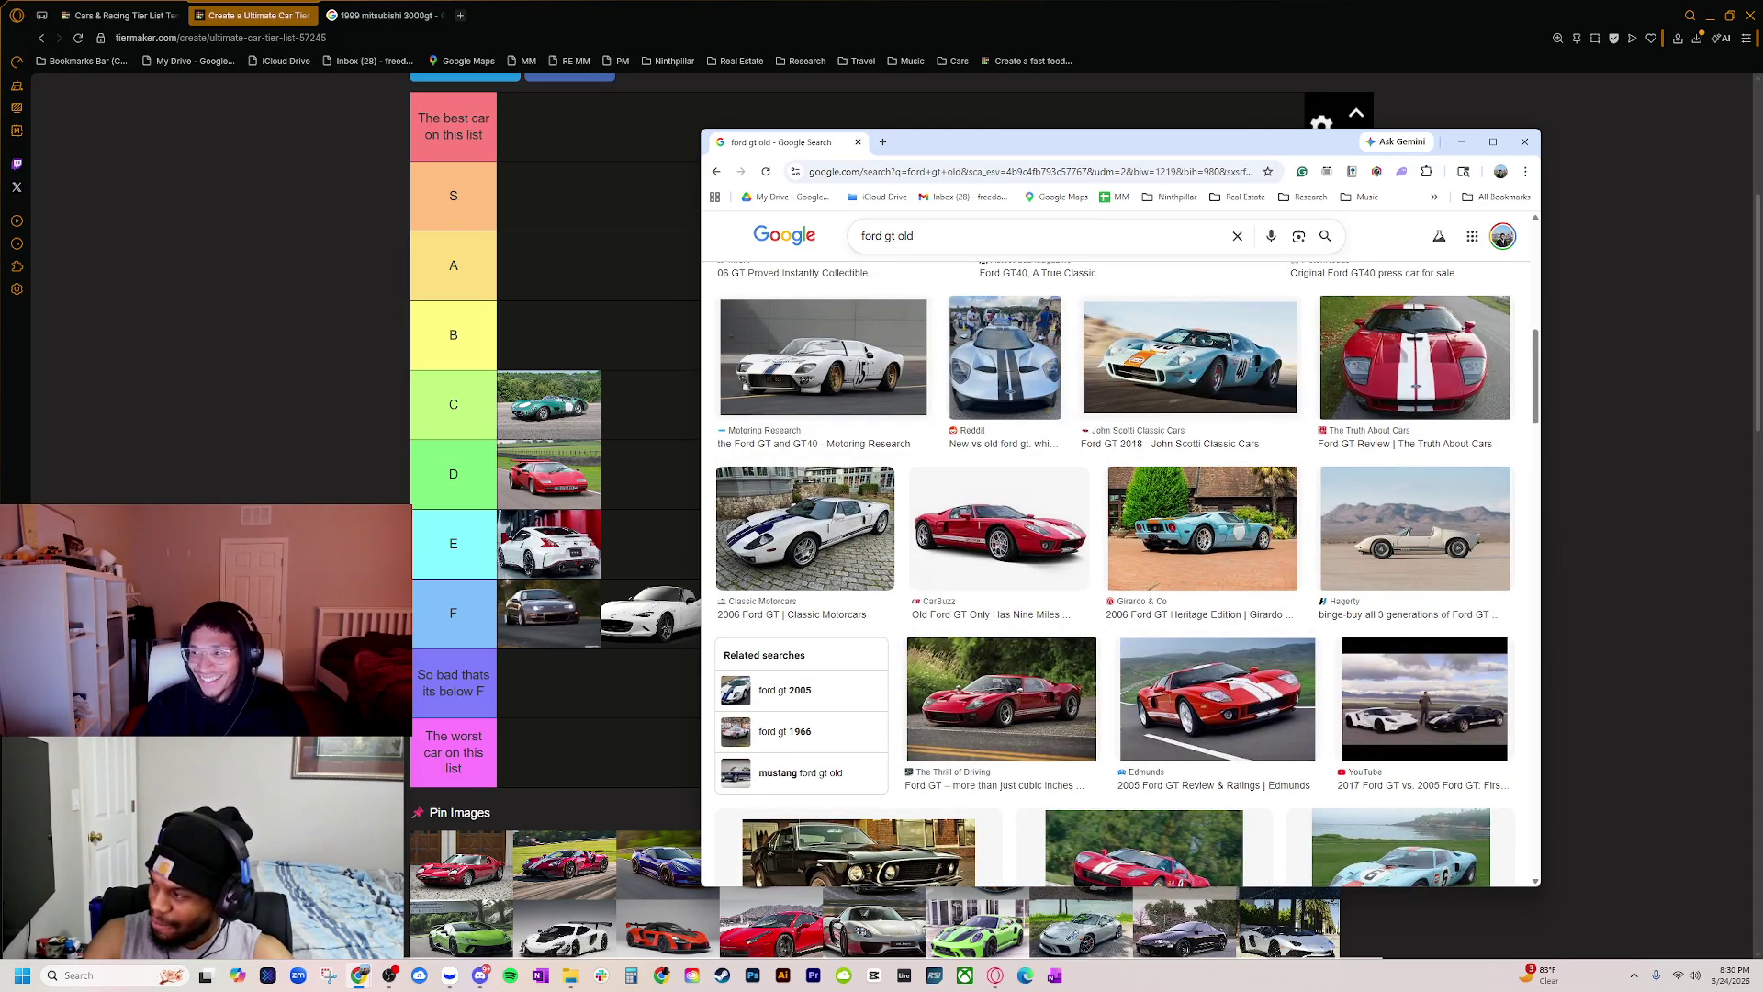
pyautogui.scroll(-5, 1015, 598)
pyautogui.scroll(-4, 1015, 598)
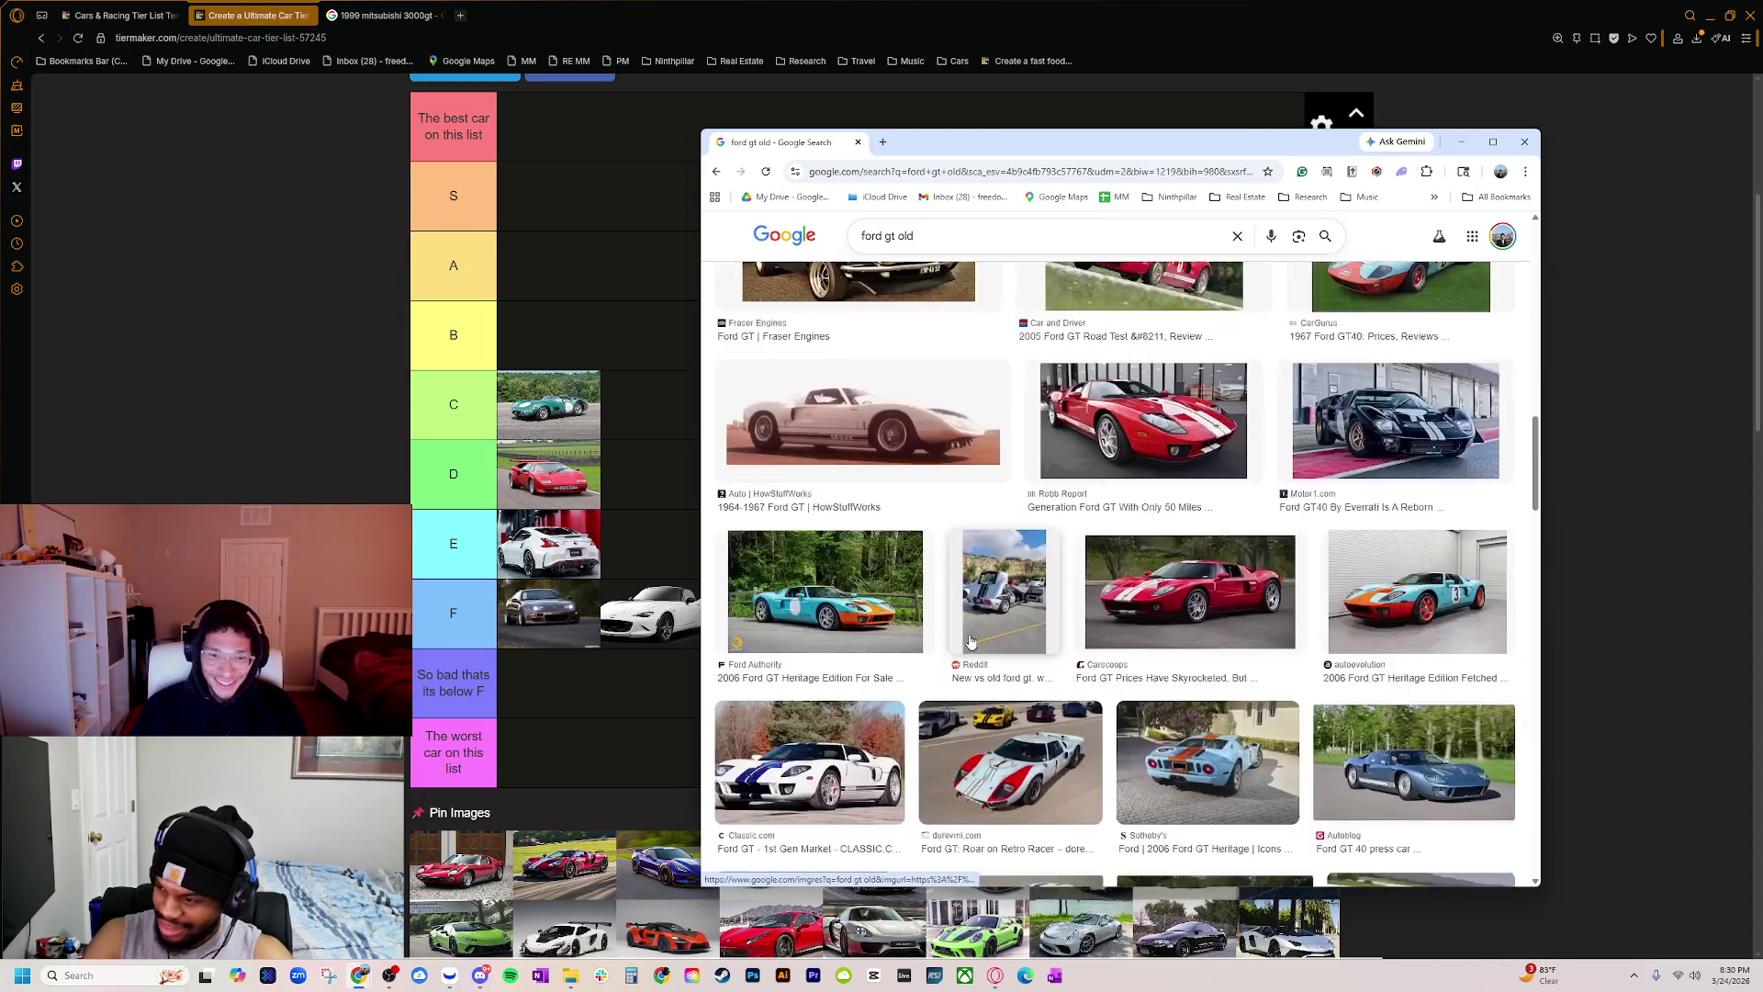
pyautogui.click(1036, 716)
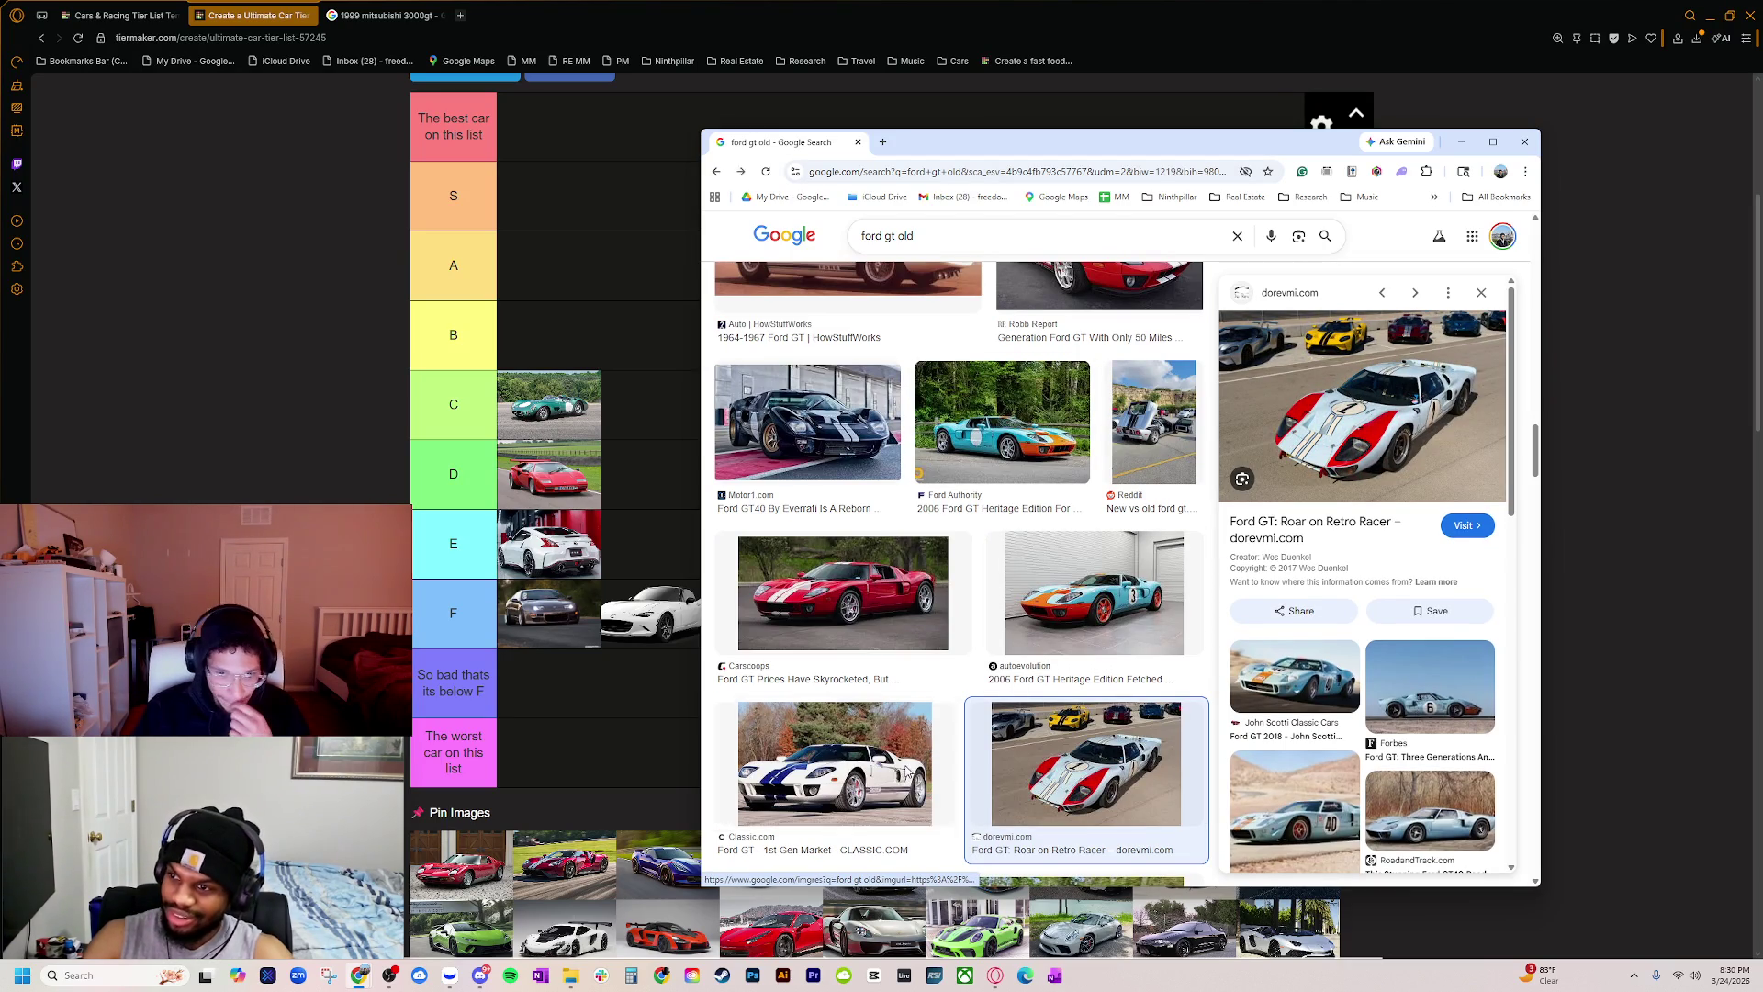
pyautogui.click(912, 769)
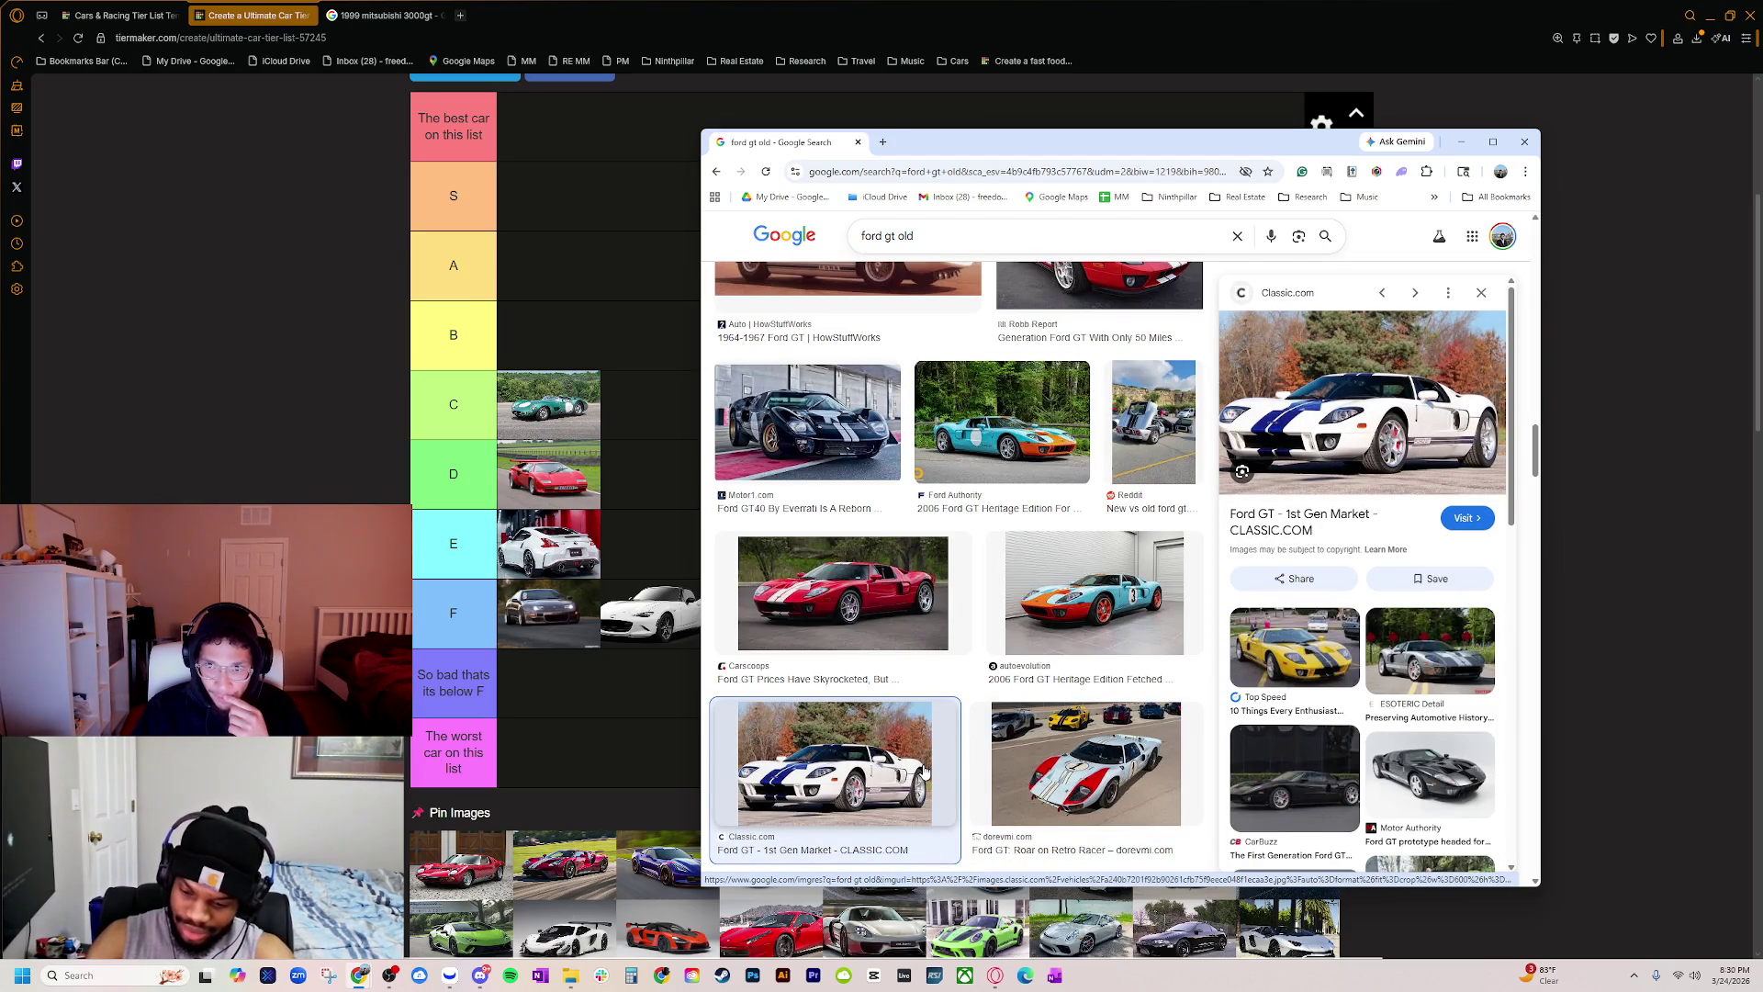
pyautogui.doubleClick(905, 236)
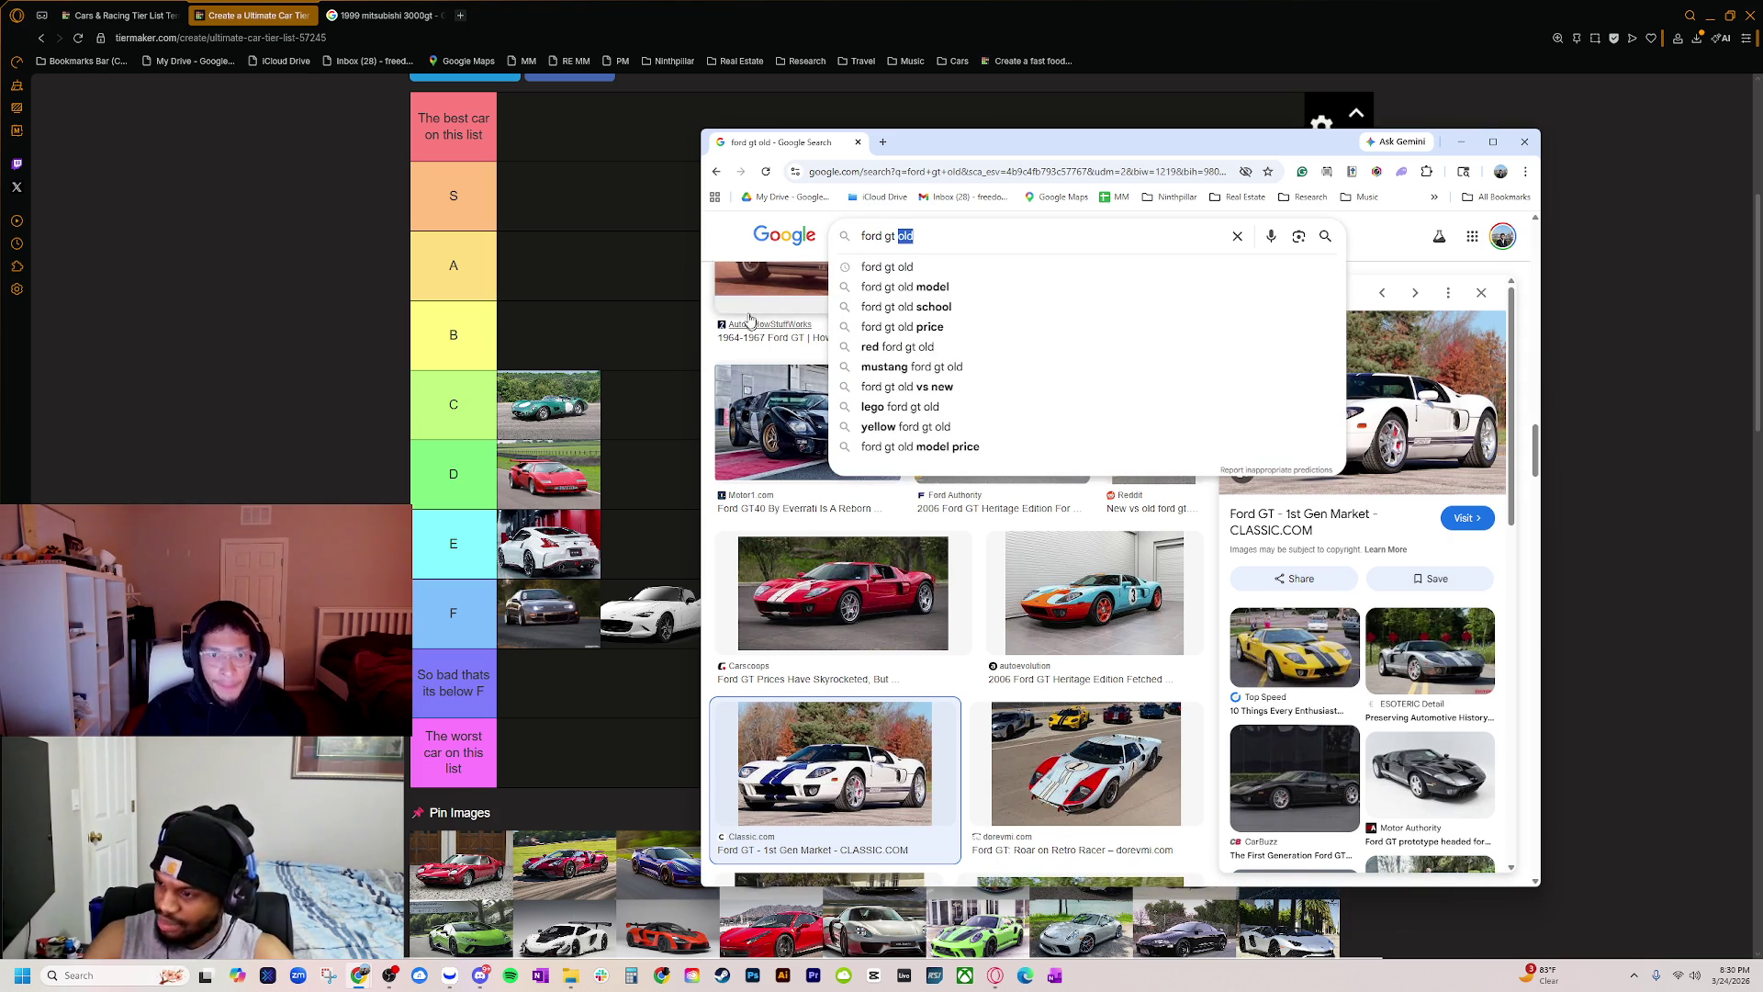
pyautogui.press('Return')
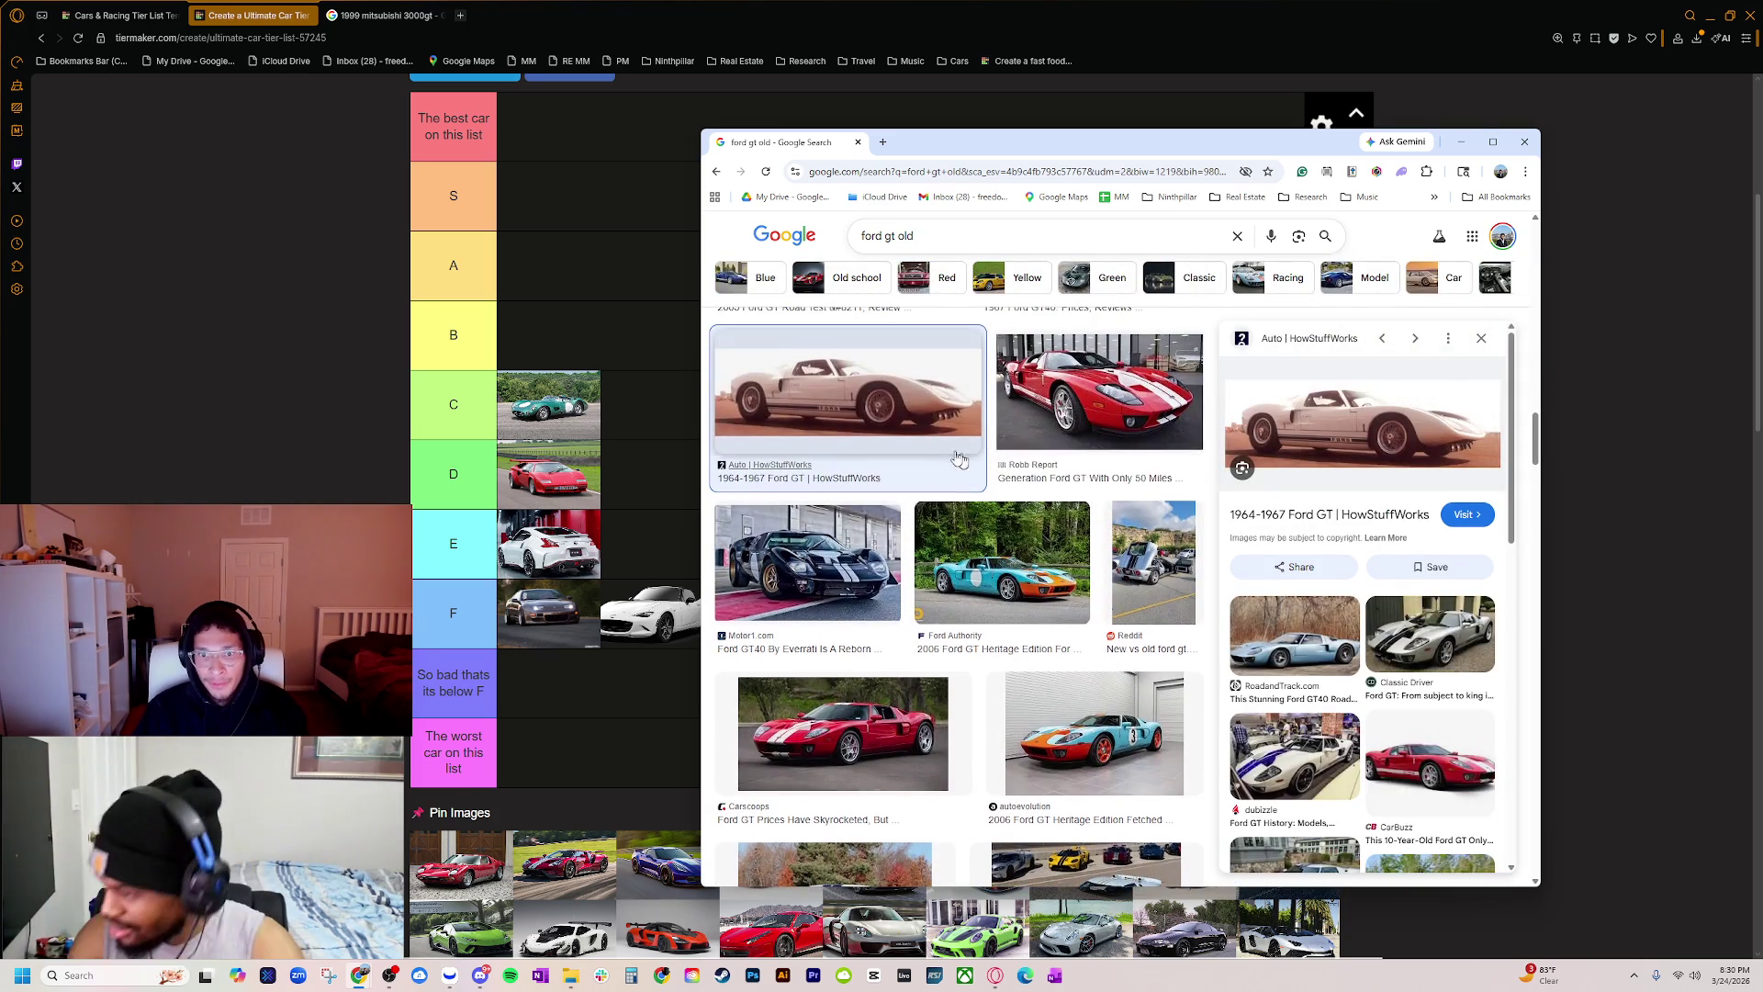
pyautogui.scroll(1, 930, 454)
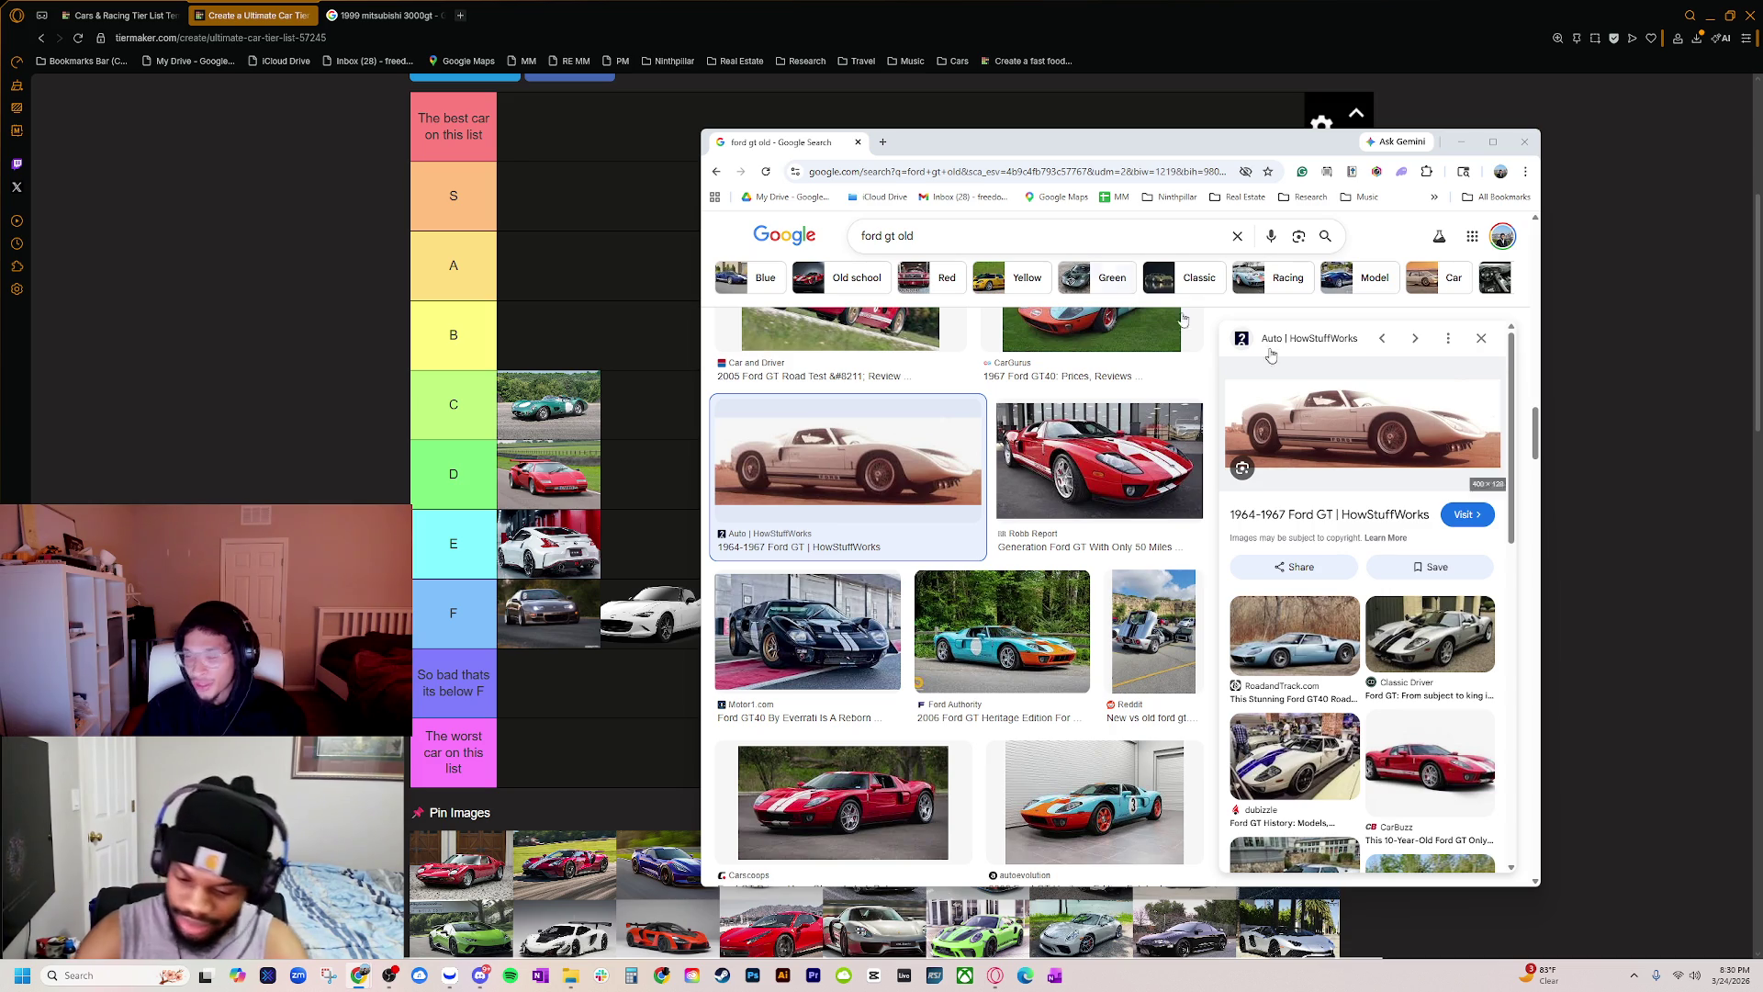
# Step: In a new tab, search images for 'Lamborghini Miura P400' and open the Wikipedia result
pyautogui.click(883, 142)
pyautogui.write('Lamborghini Miura P400\\')
pyautogui.press('Return')
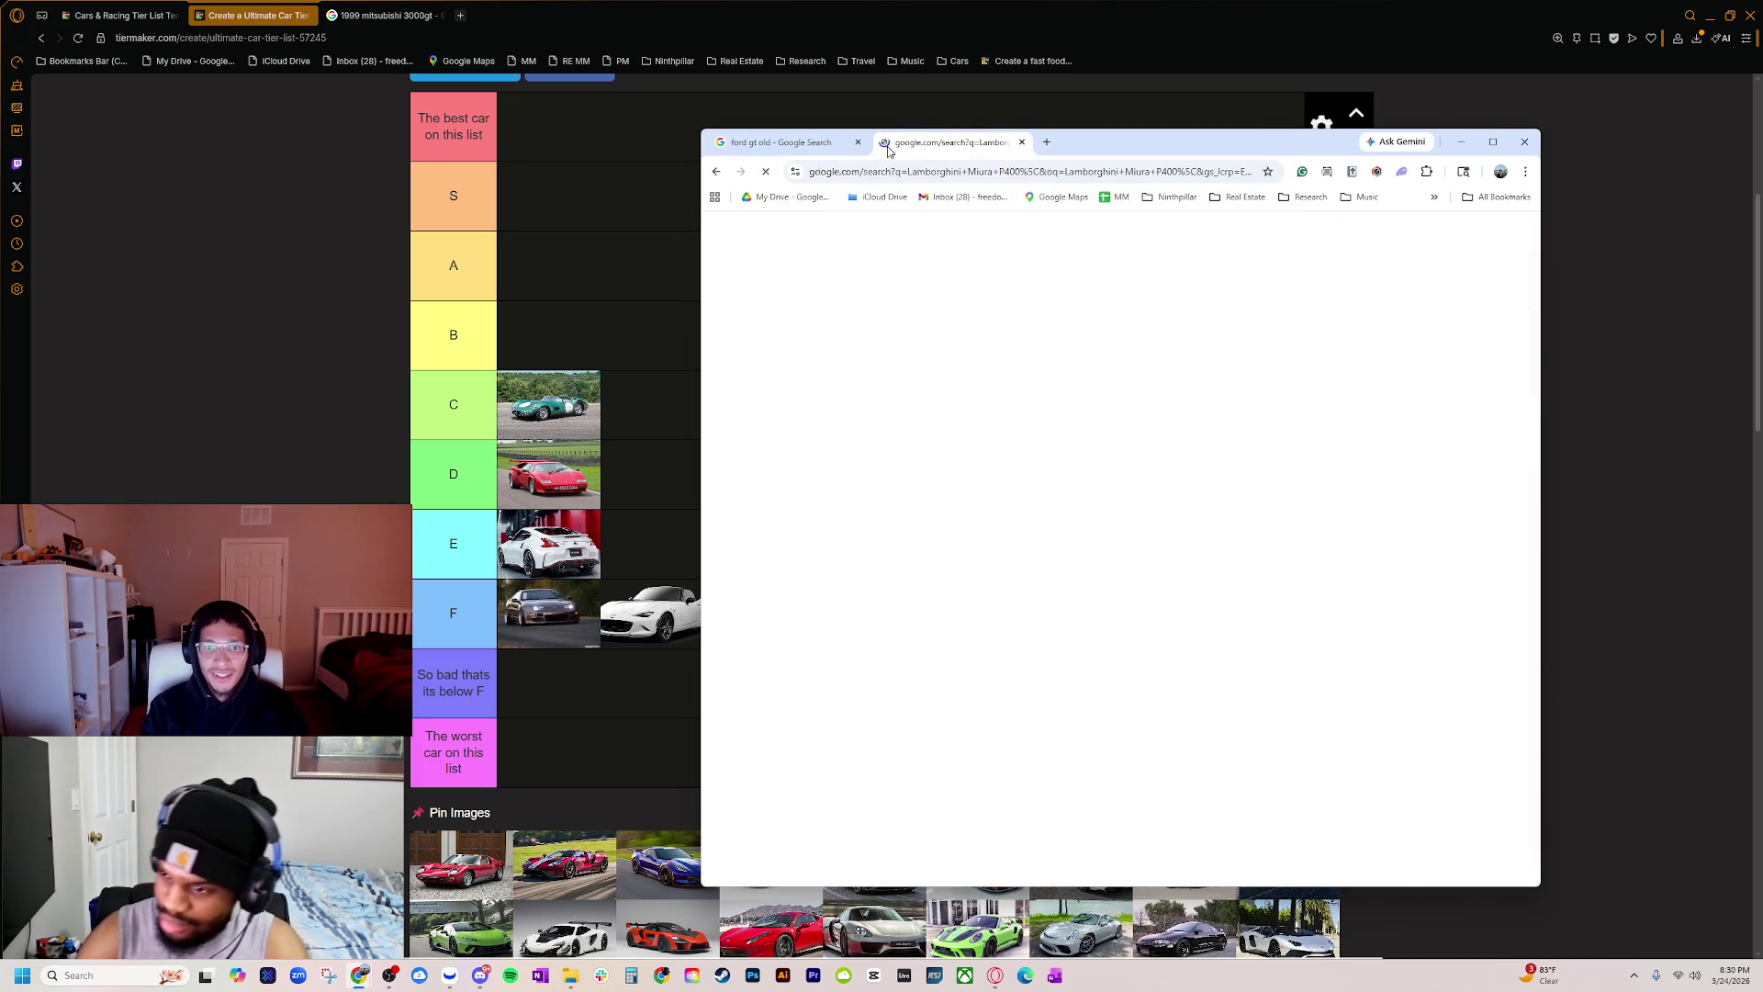
pyautogui.press('BackSpace')
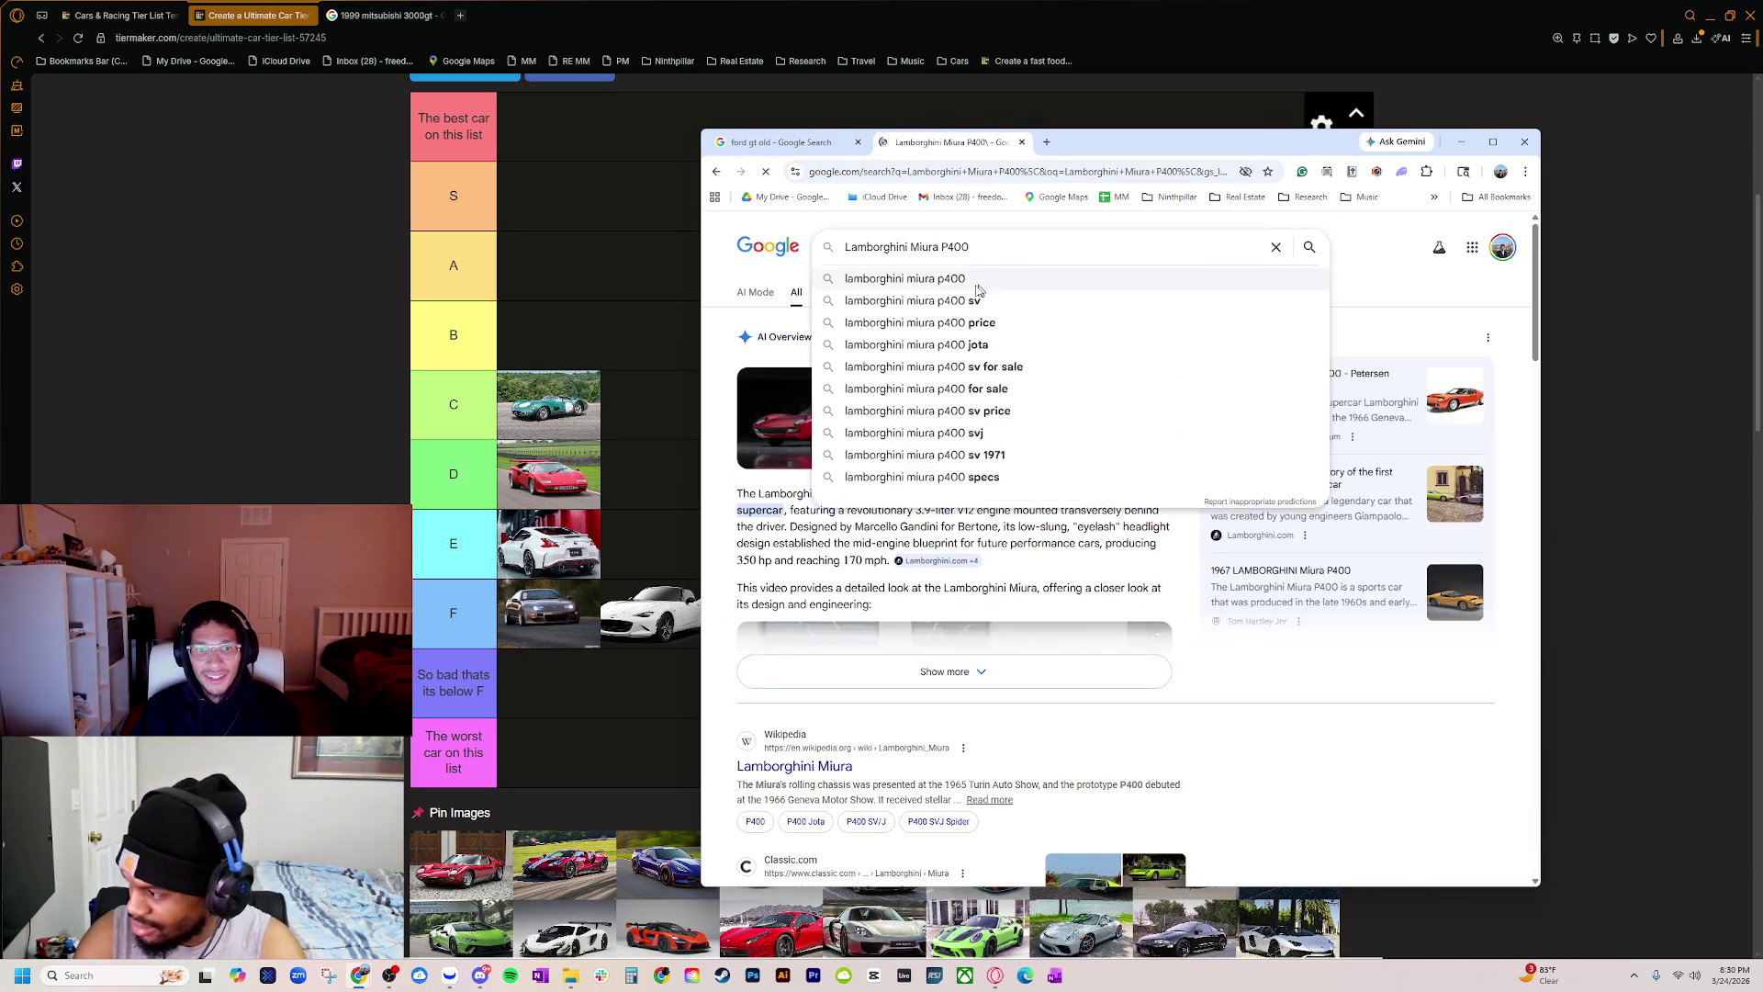
pyautogui.press('Return')
pyautogui.click(850, 292)
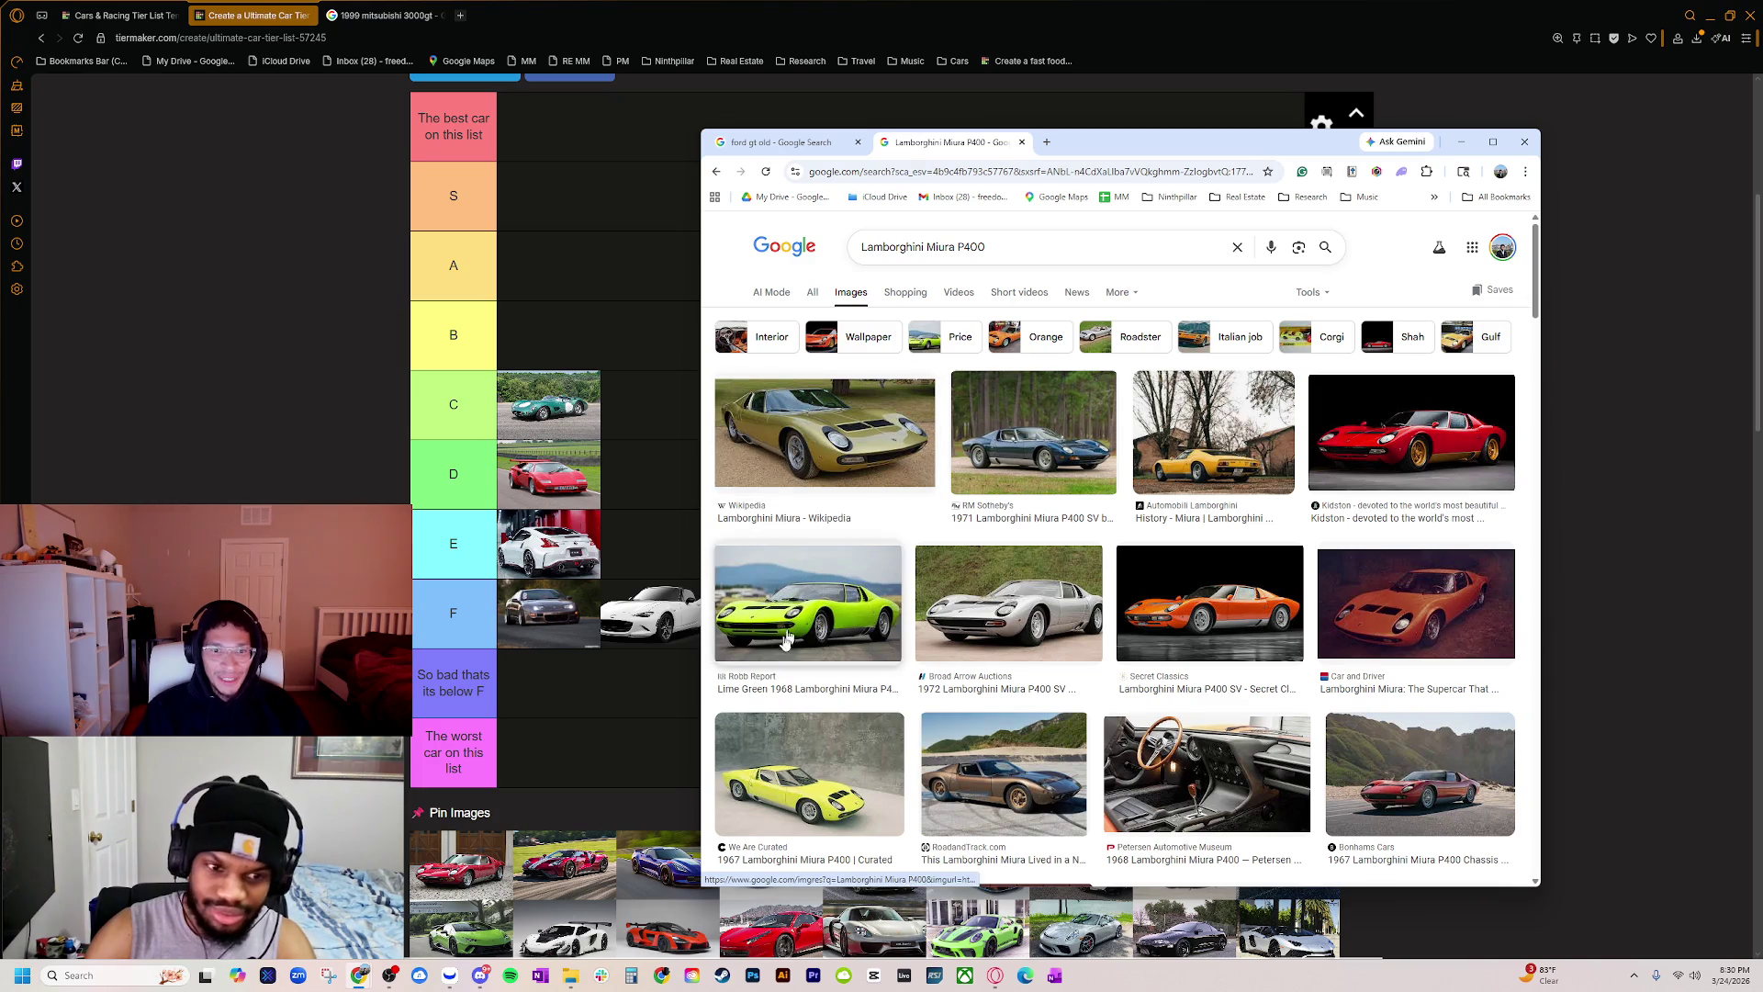
pyautogui.click(756, 518)
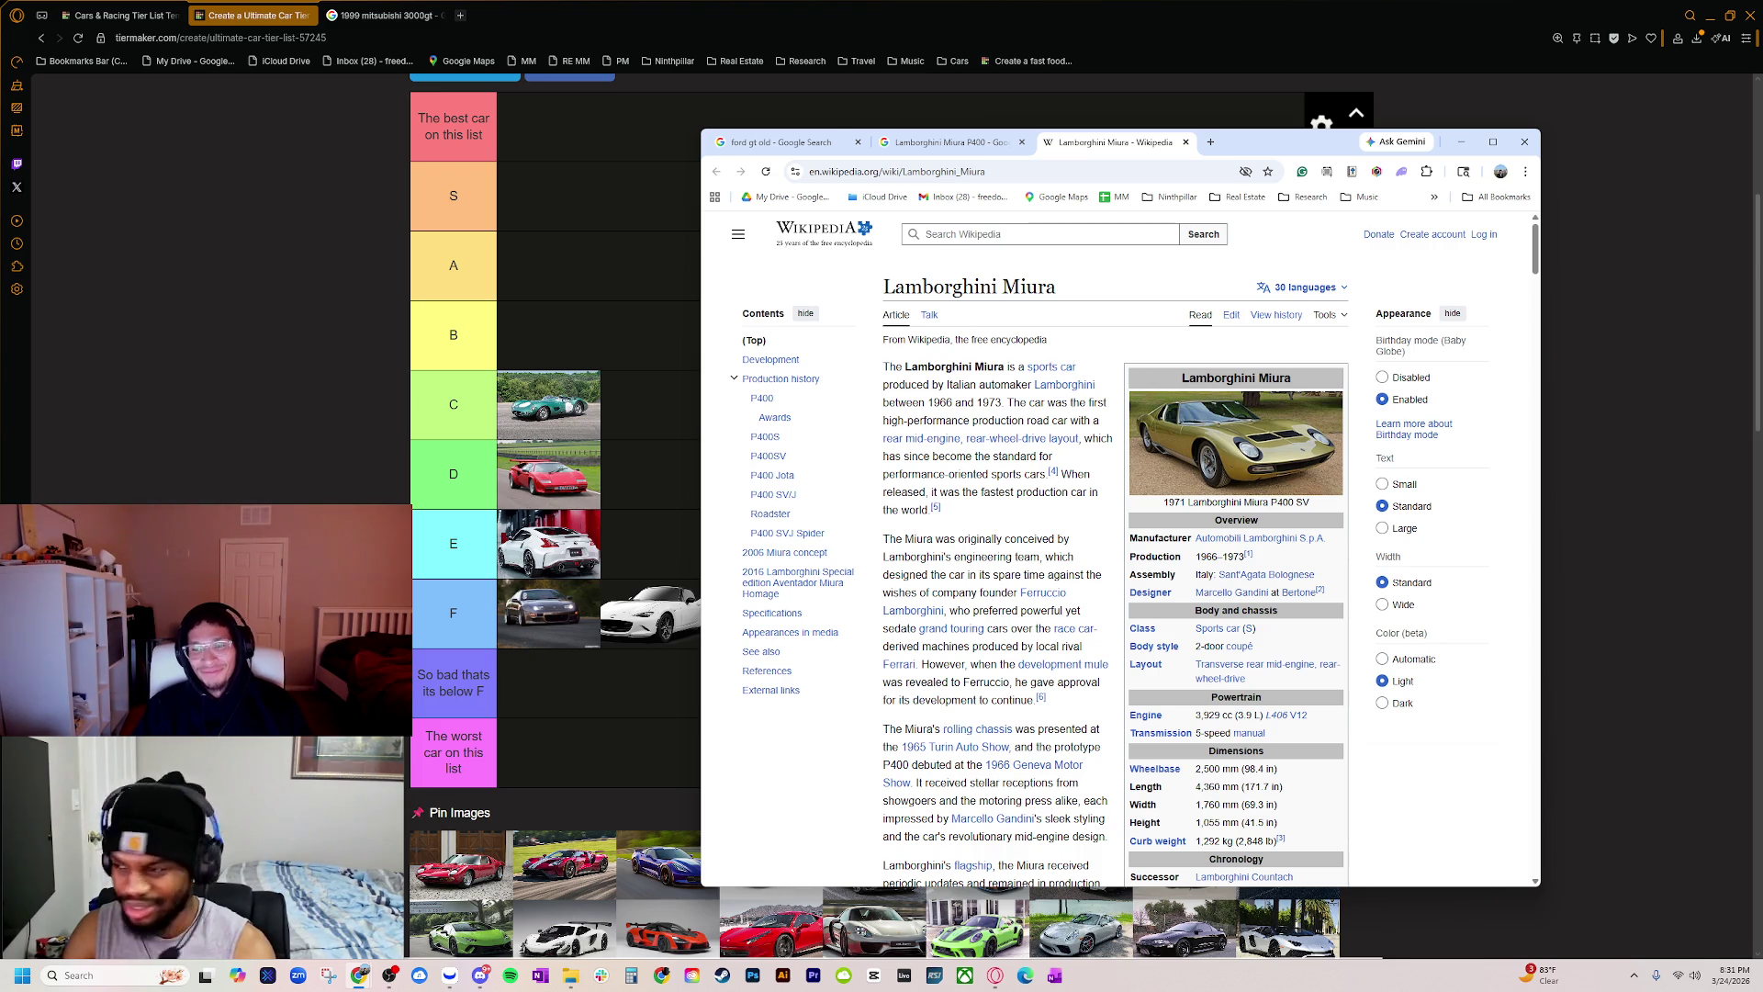
# Step: Read the Miura article's Development and Production history sections, then return to the article's top
pyautogui.scroll(-1, 963, 799)
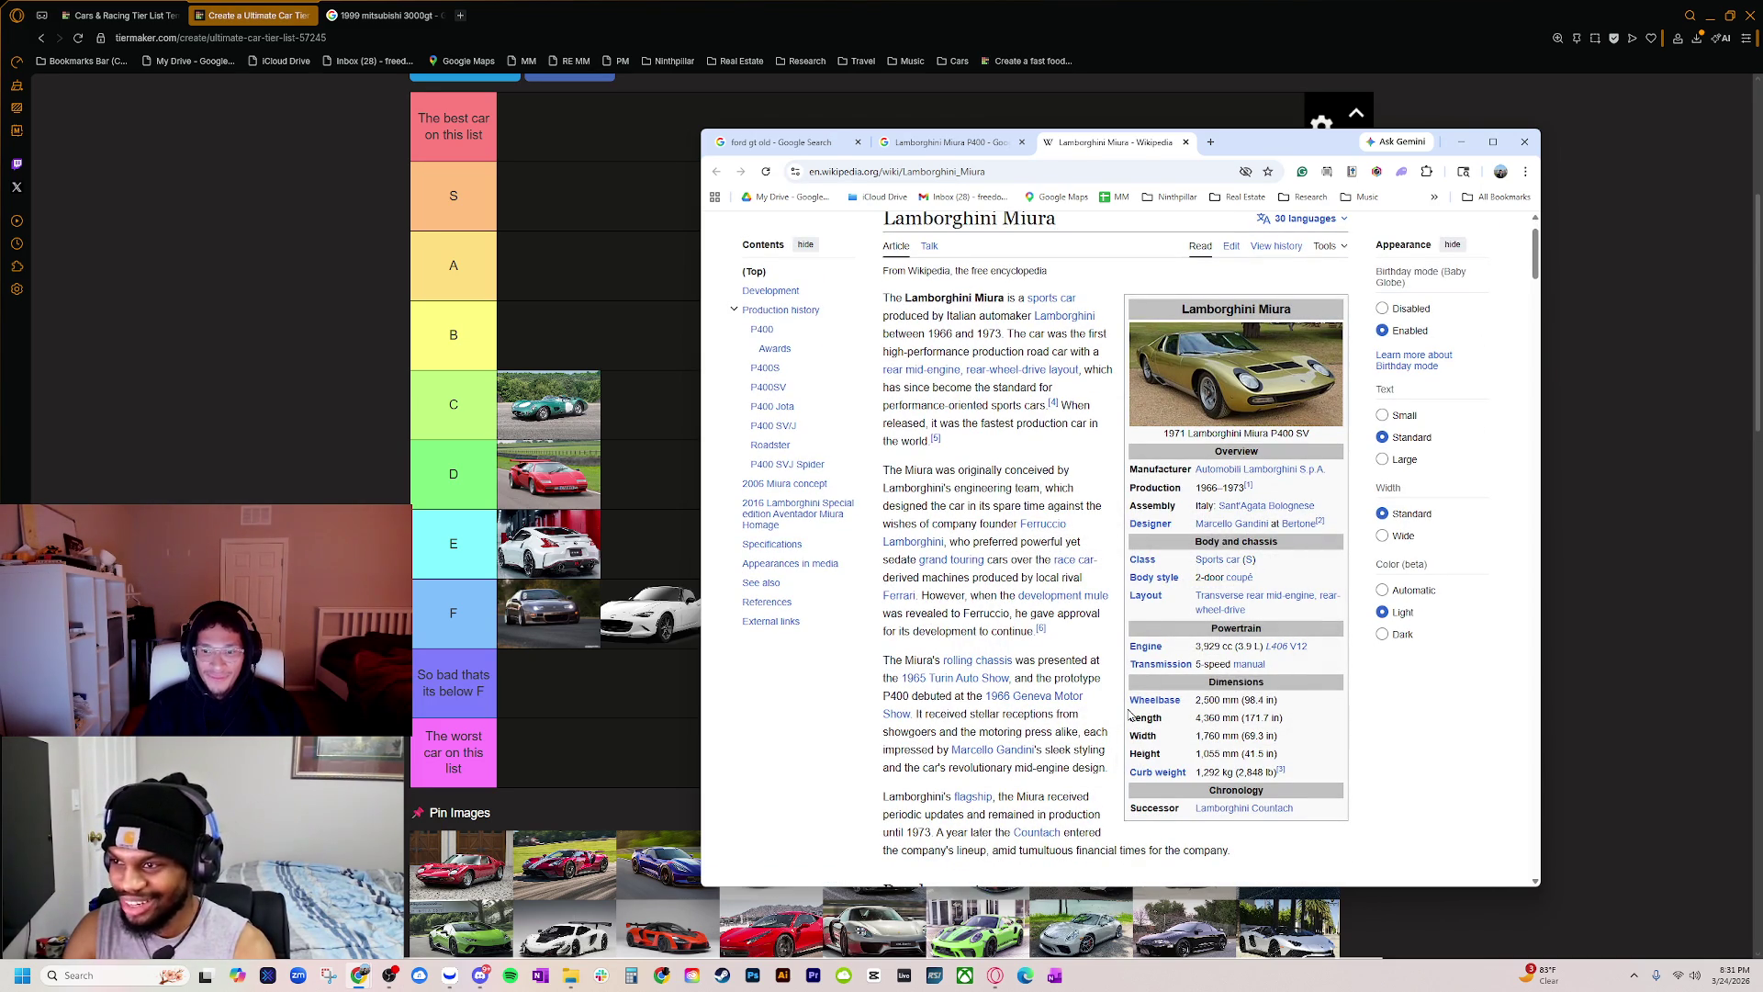
pyautogui.scroll(-3, 1082, 721)
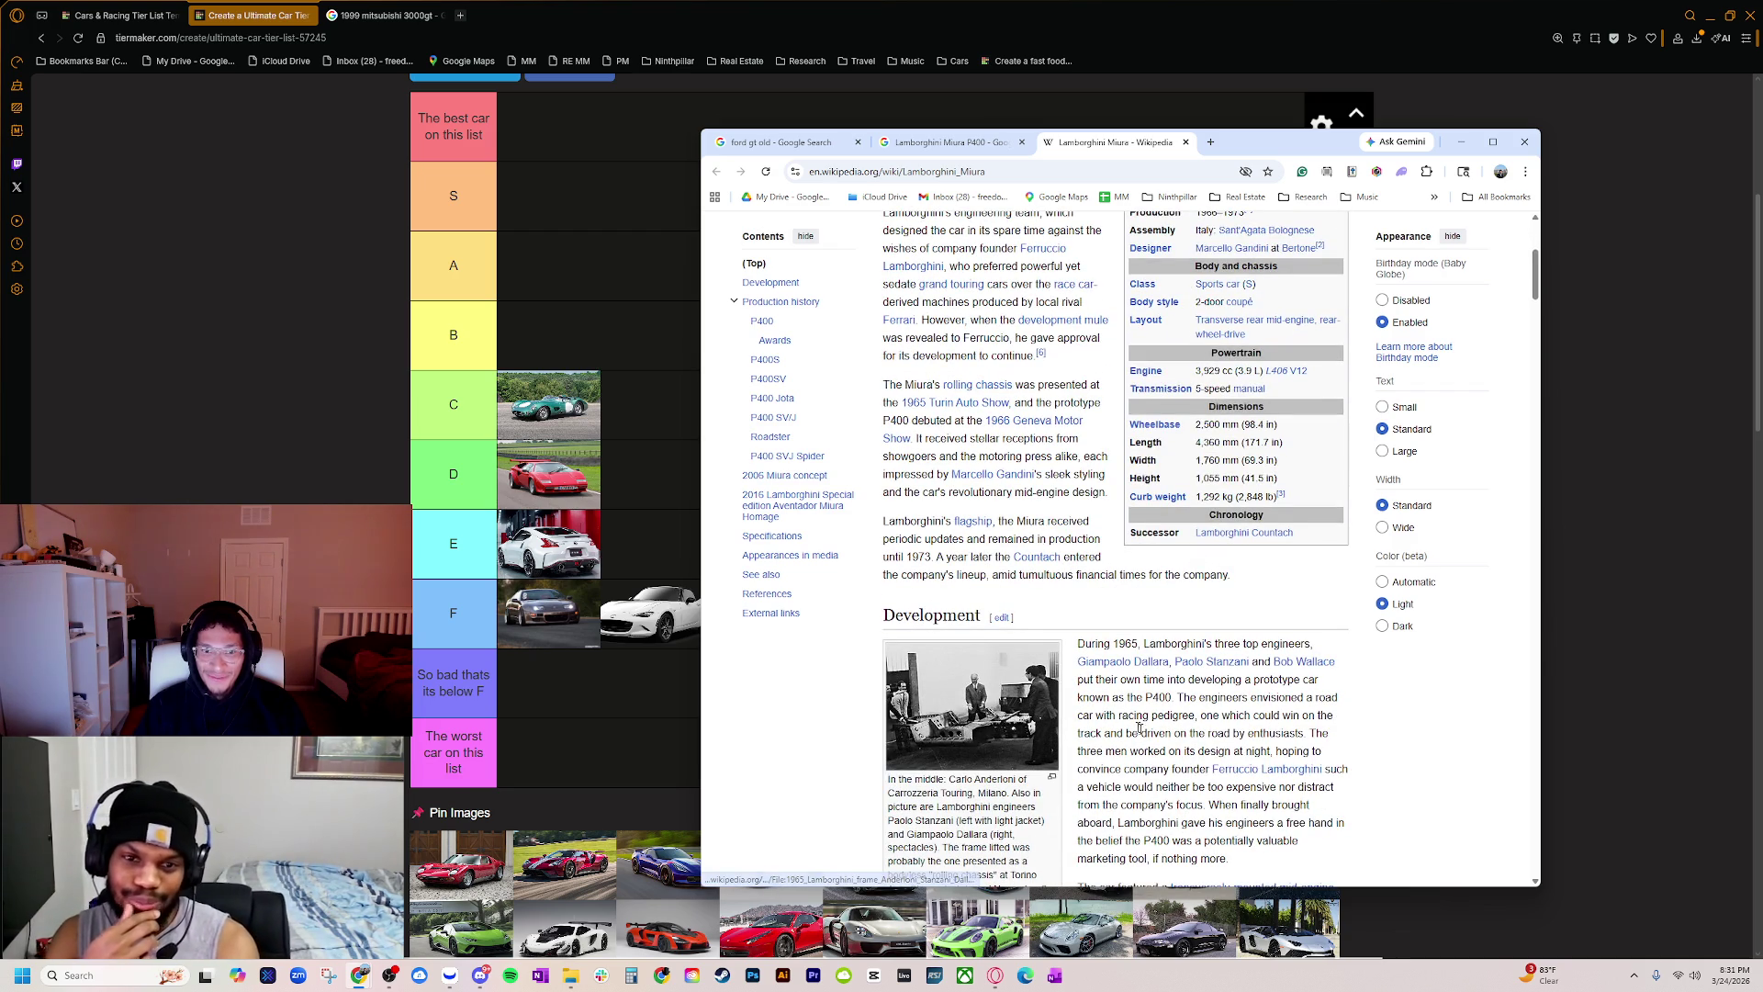
pyautogui.scroll(3, 1118, 710)
pyautogui.scroll(1, 962, 663)
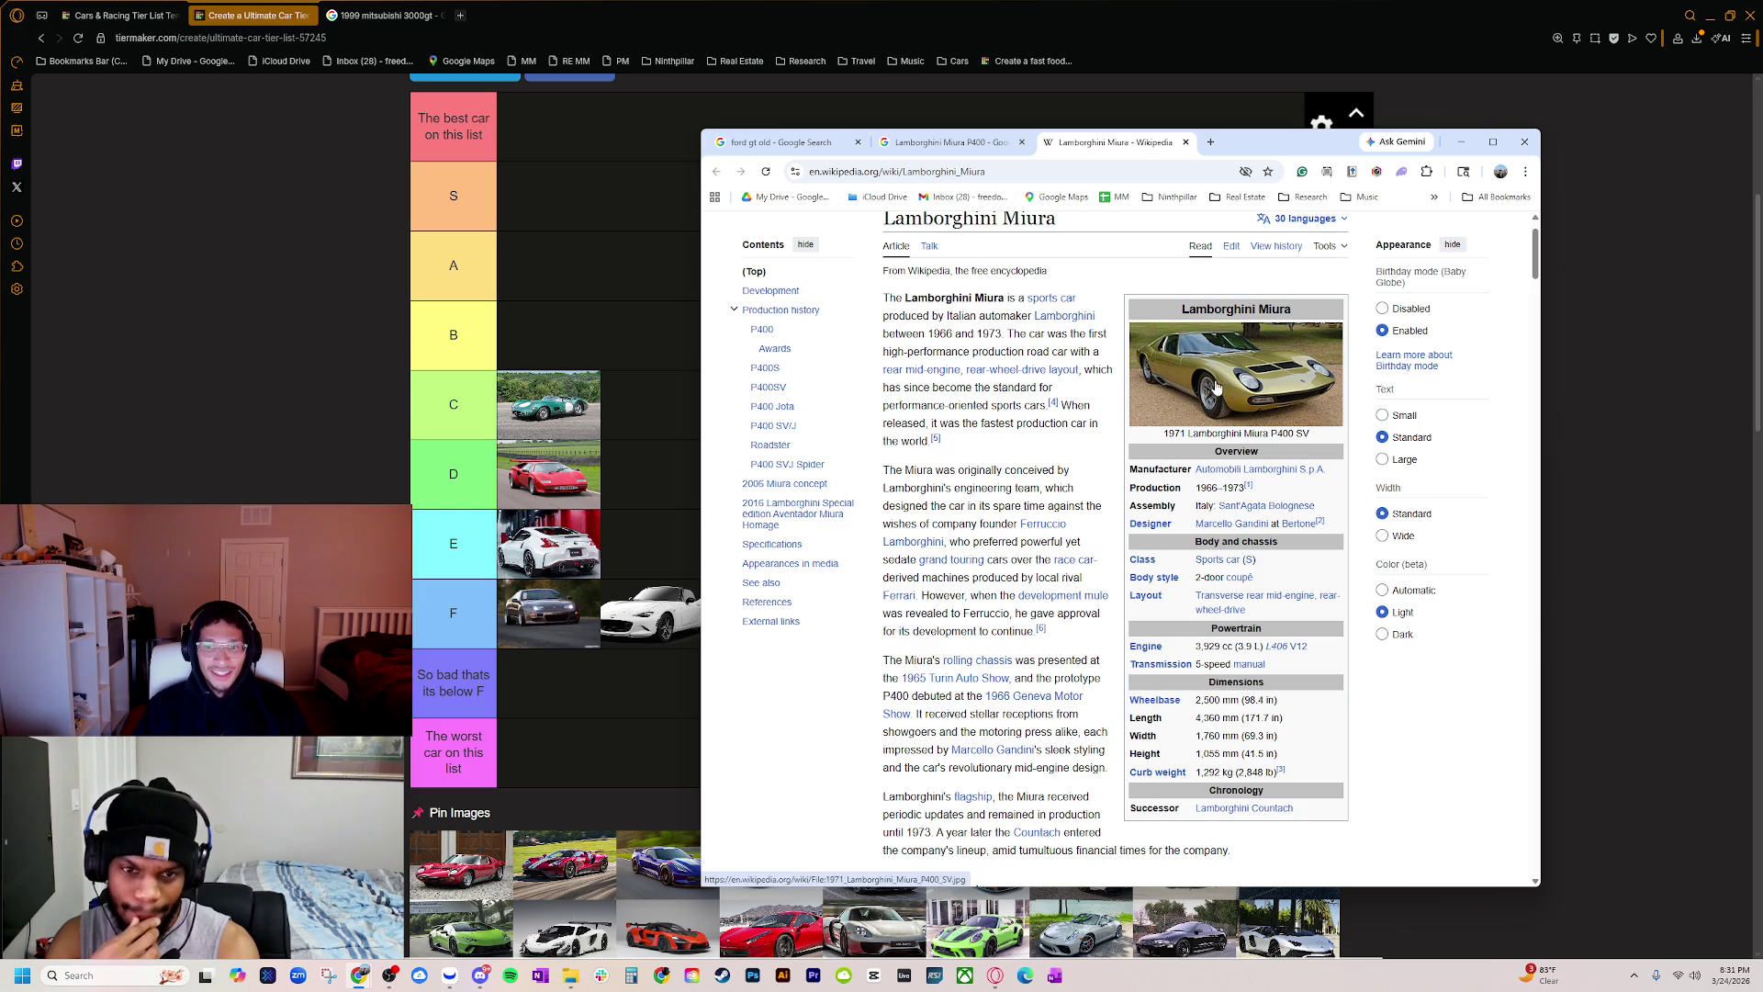
pyautogui.scroll(-5, 1216, 388)
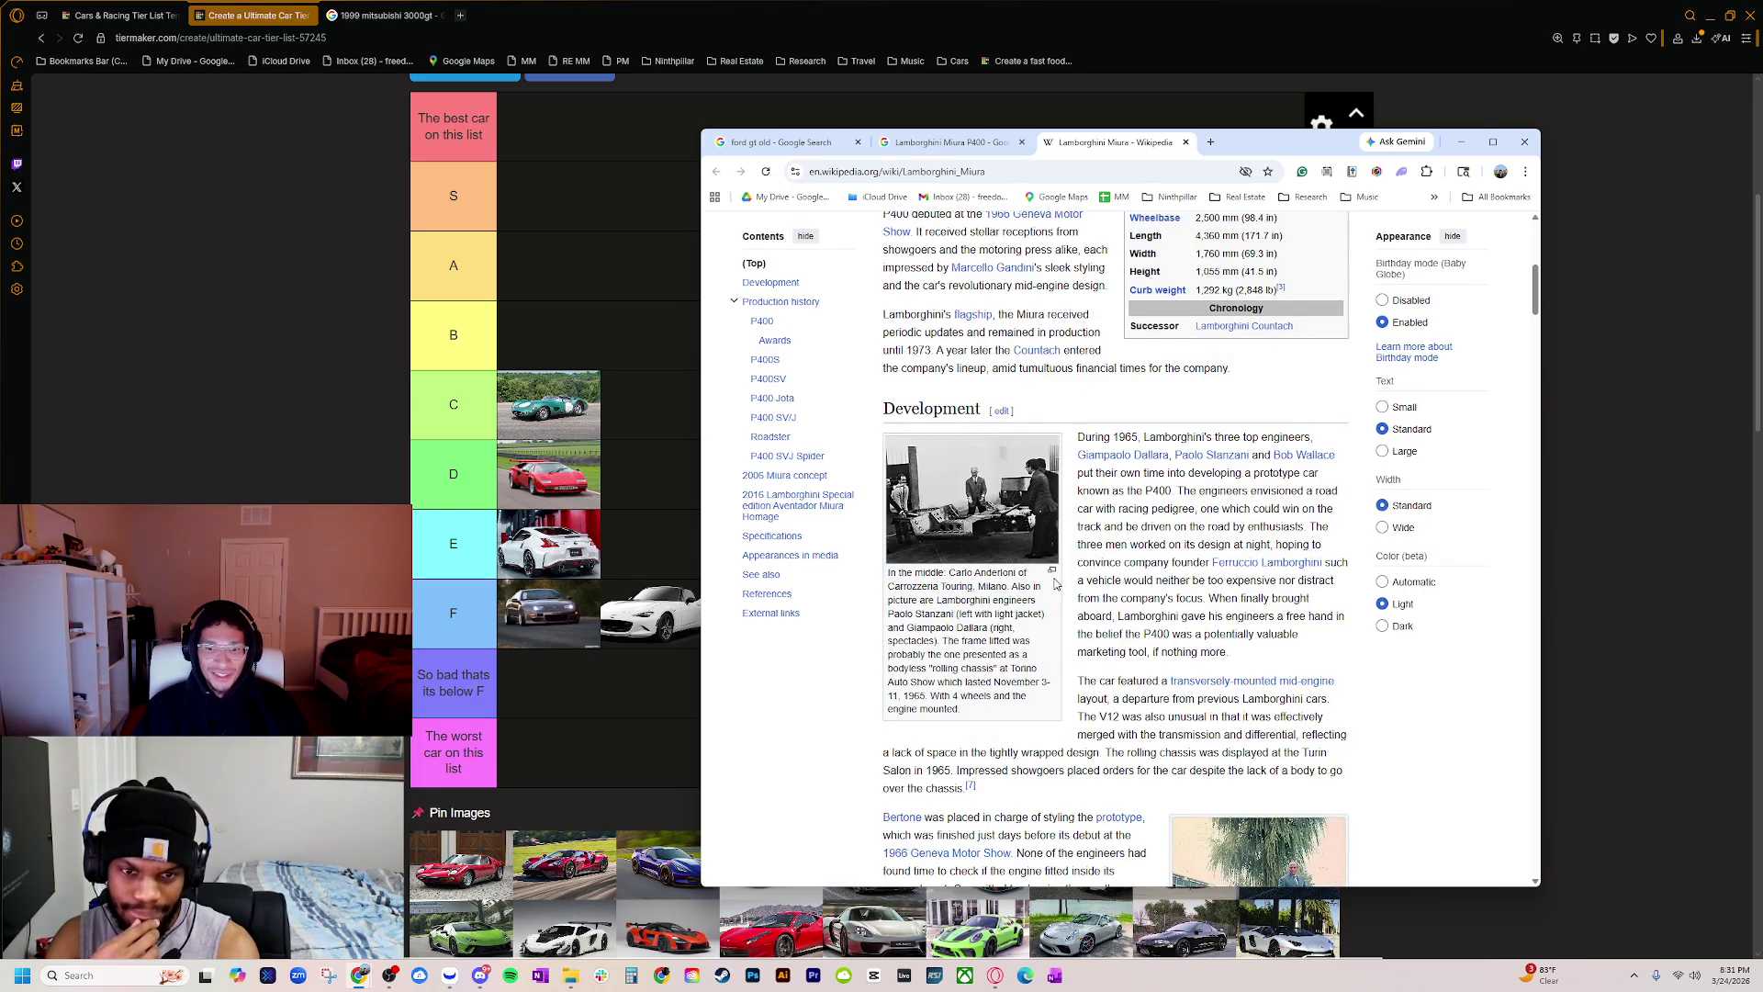
pyautogui.scroll(-3, 1056, 588)
pyautogui.scroll(-2, 1076, 611)
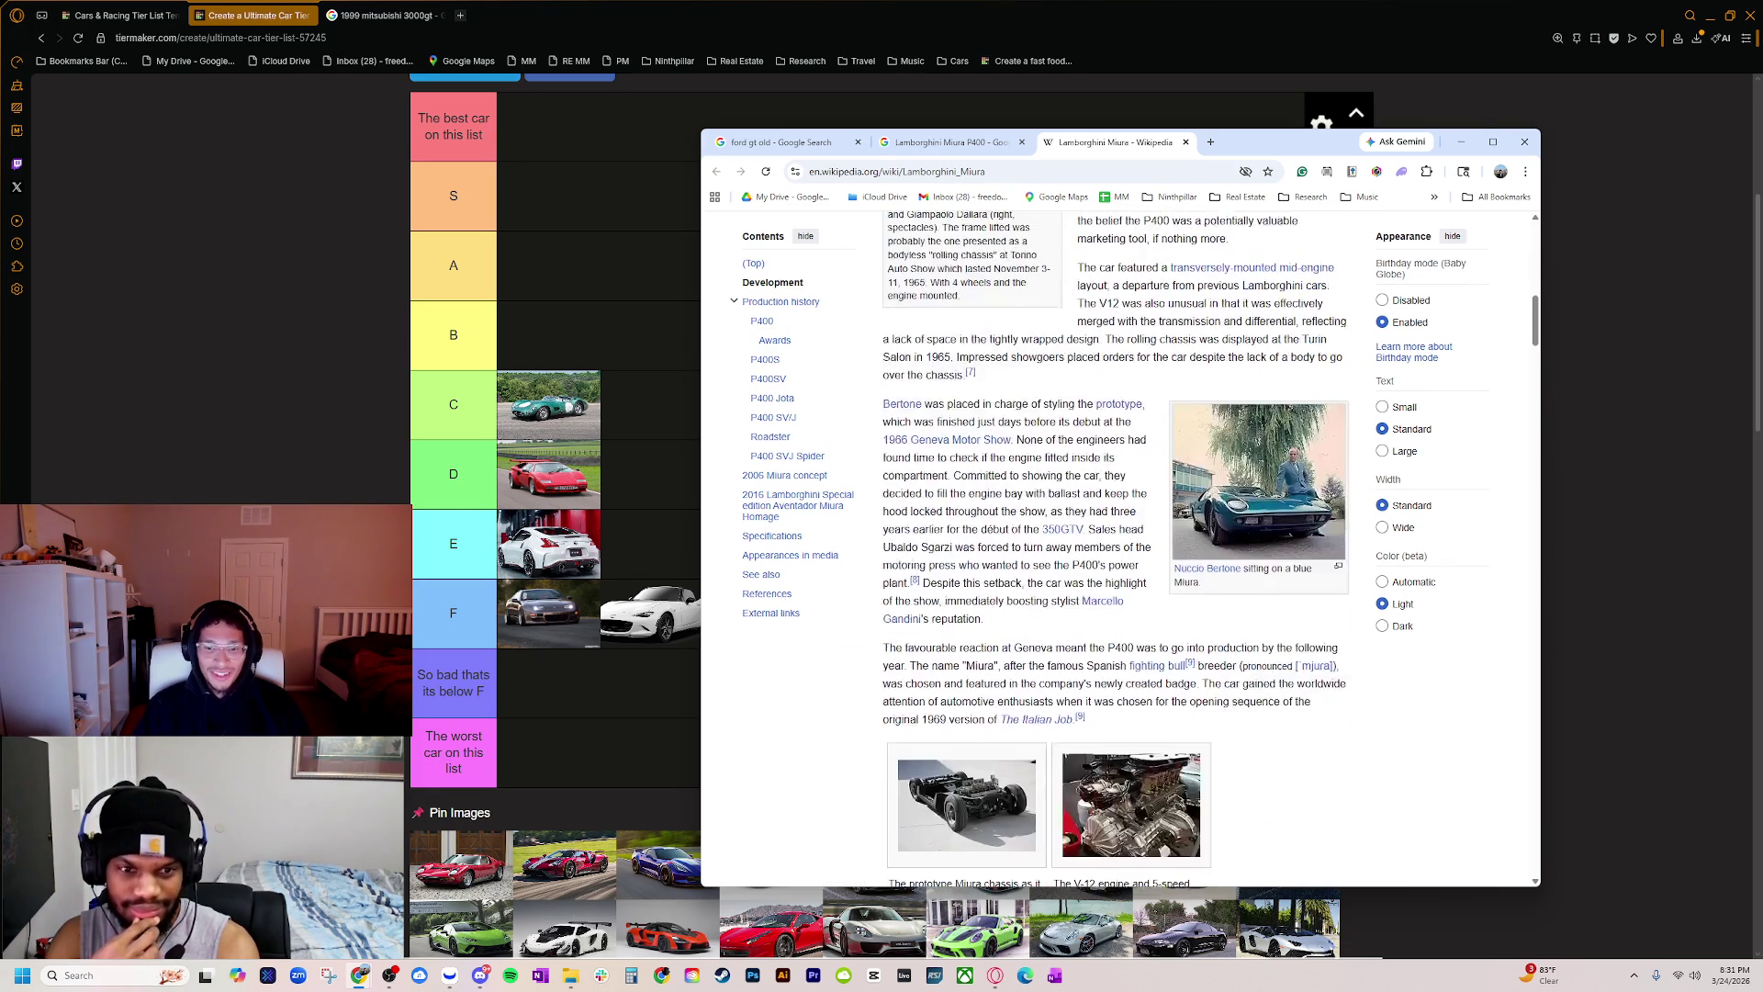
pyautogui.scroll(-2, 1005, 624)
pyautogui.scroll(-4, 990, 635)
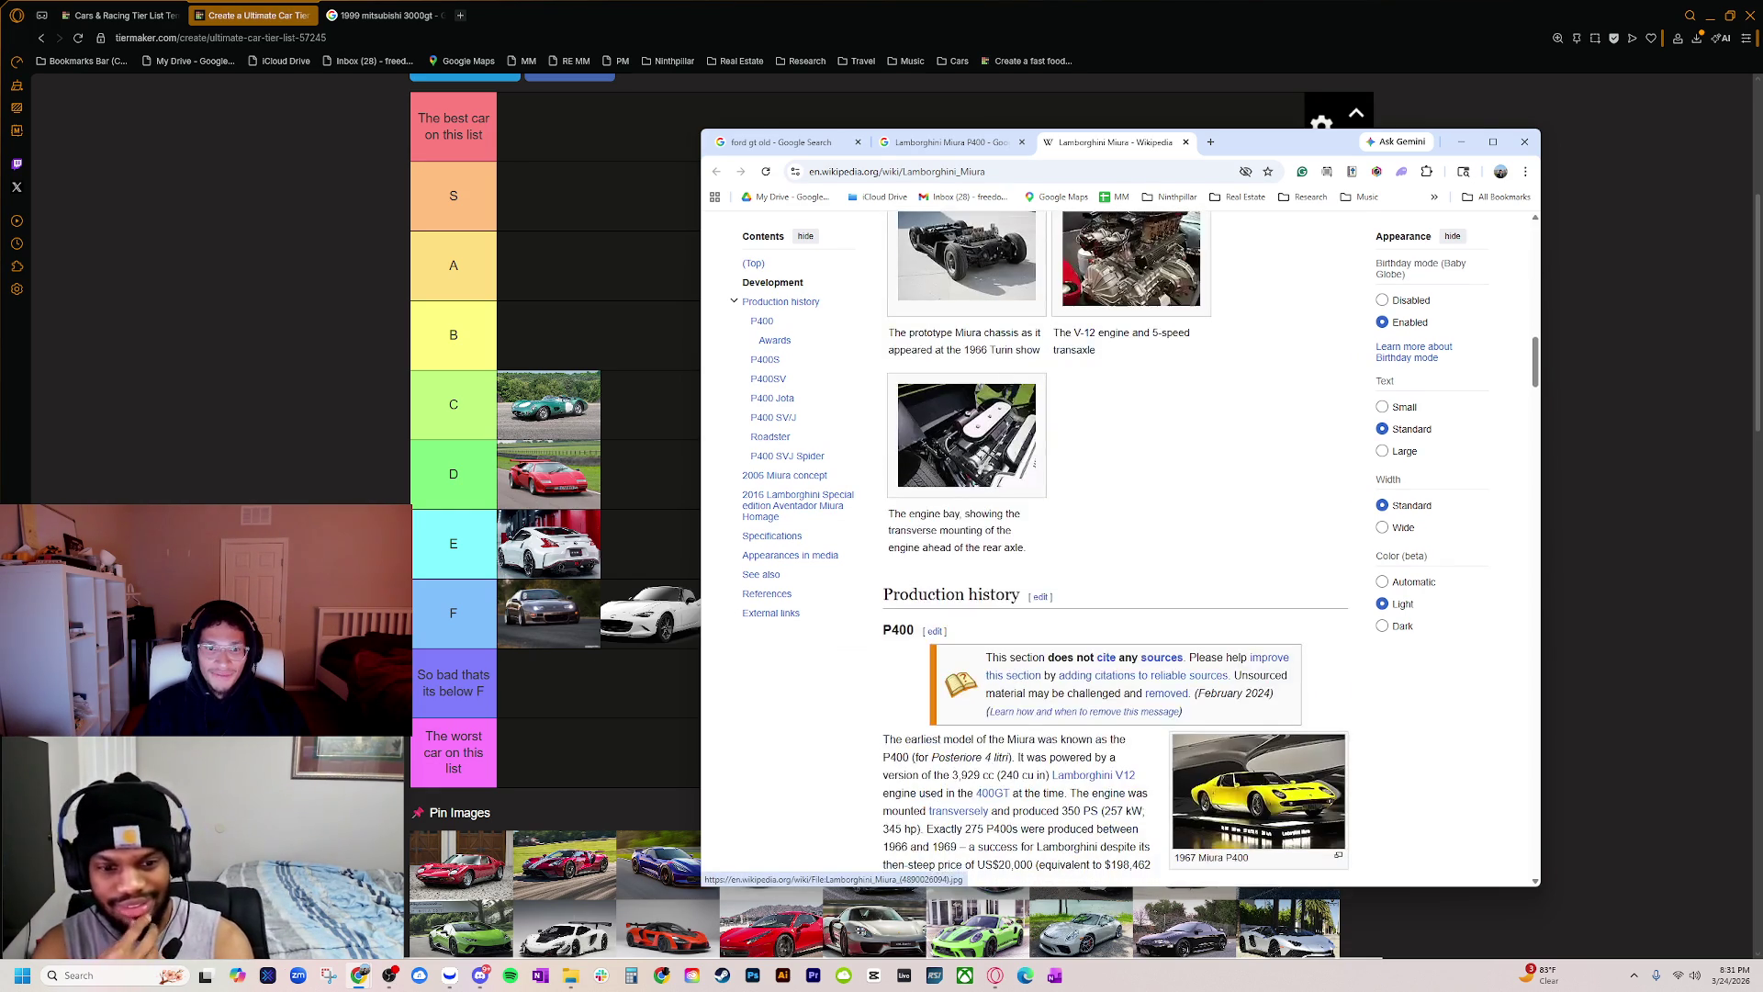
pyautogui.scroll(-4, 1087, 556)
pyautogui.scroll(3, 1038, 450)
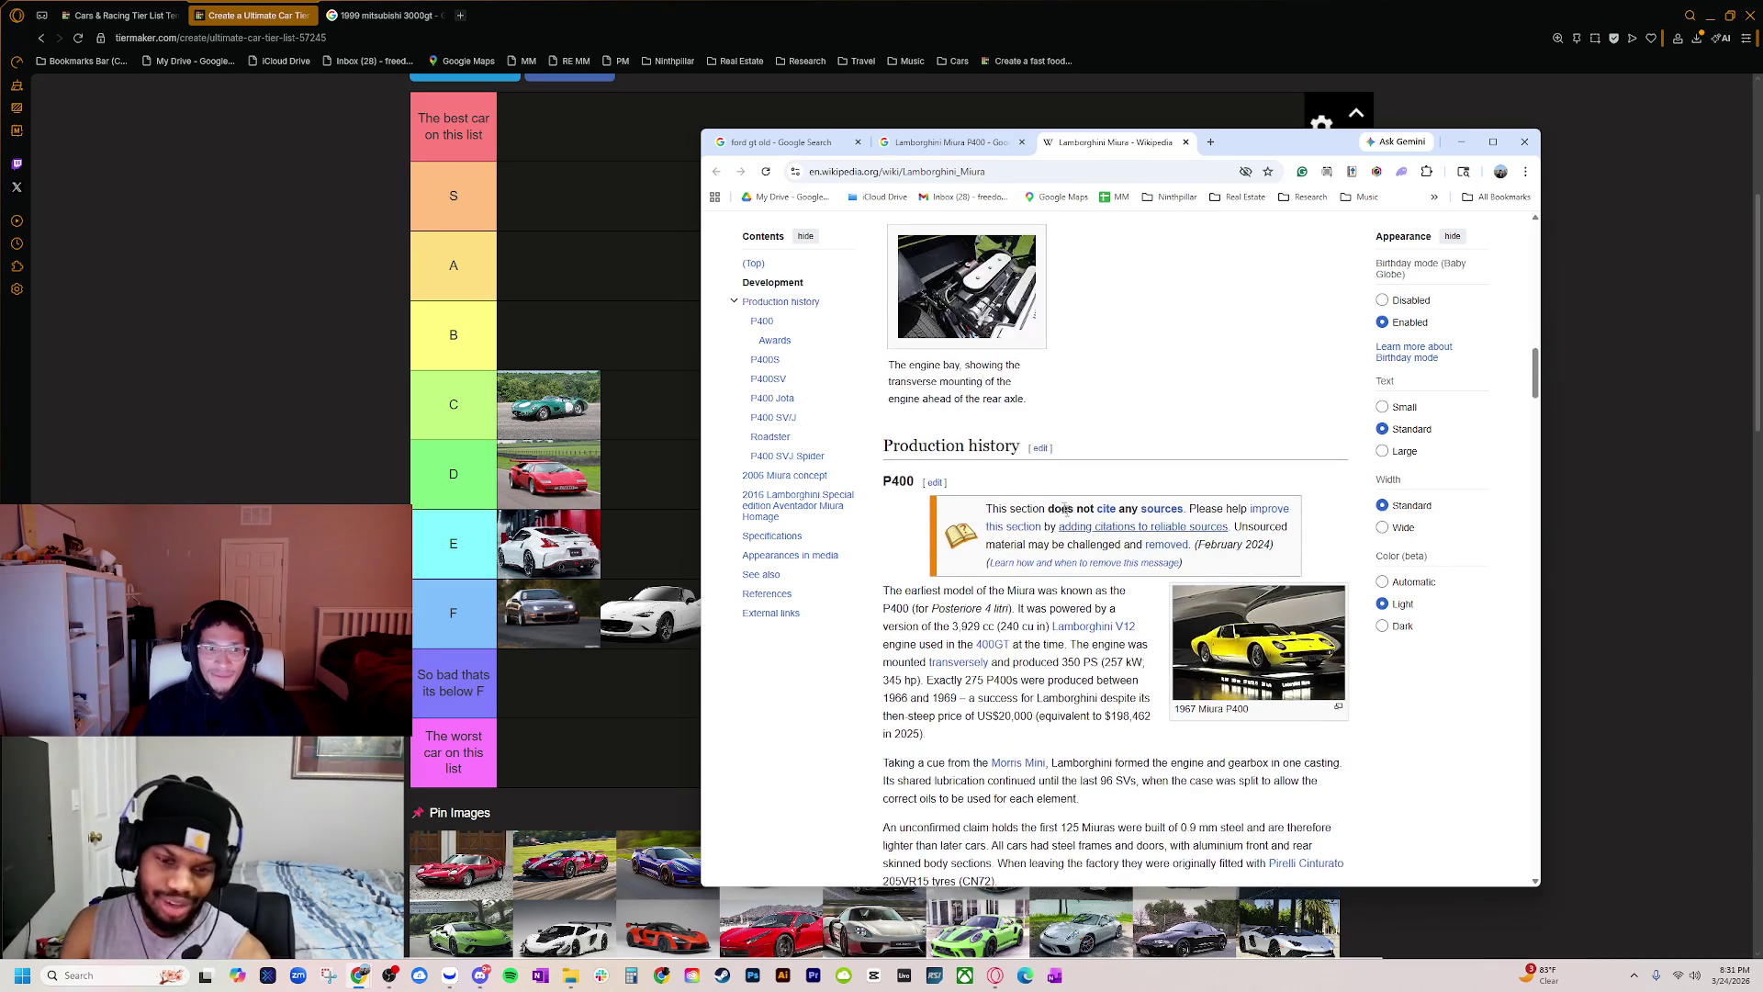
pyautogui.scroll(6, 1076, 597)
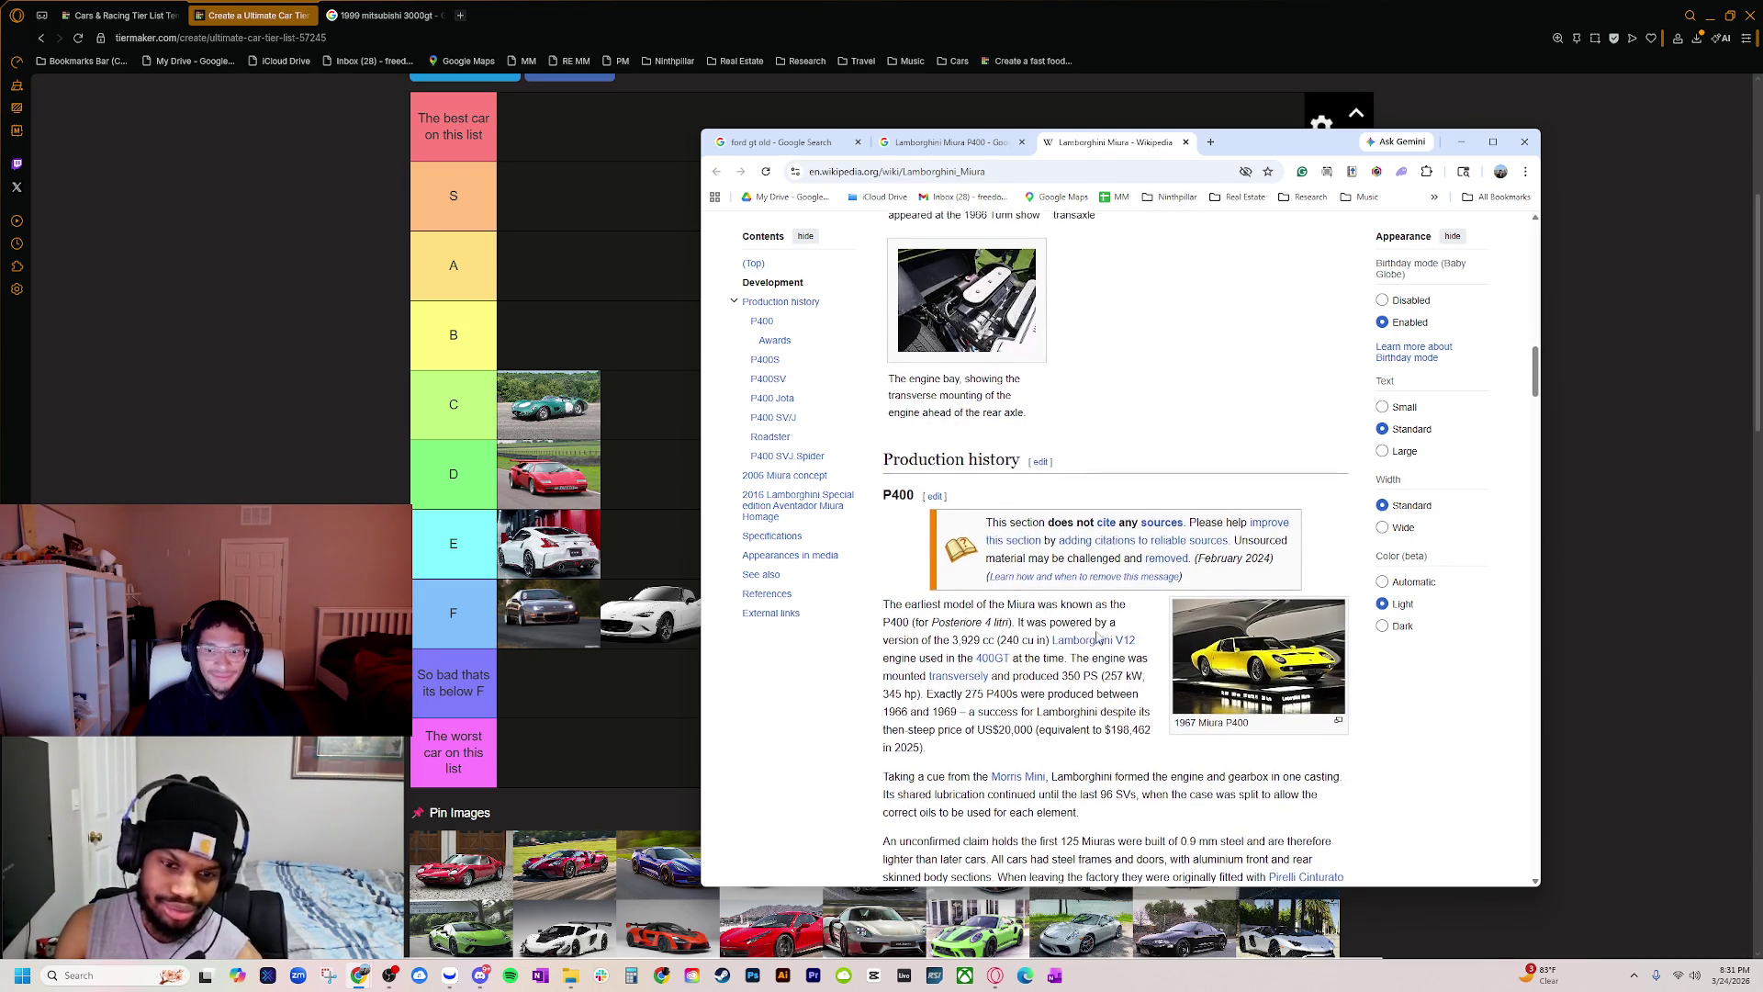
pyautogui.scroll(10, 1076, 597)
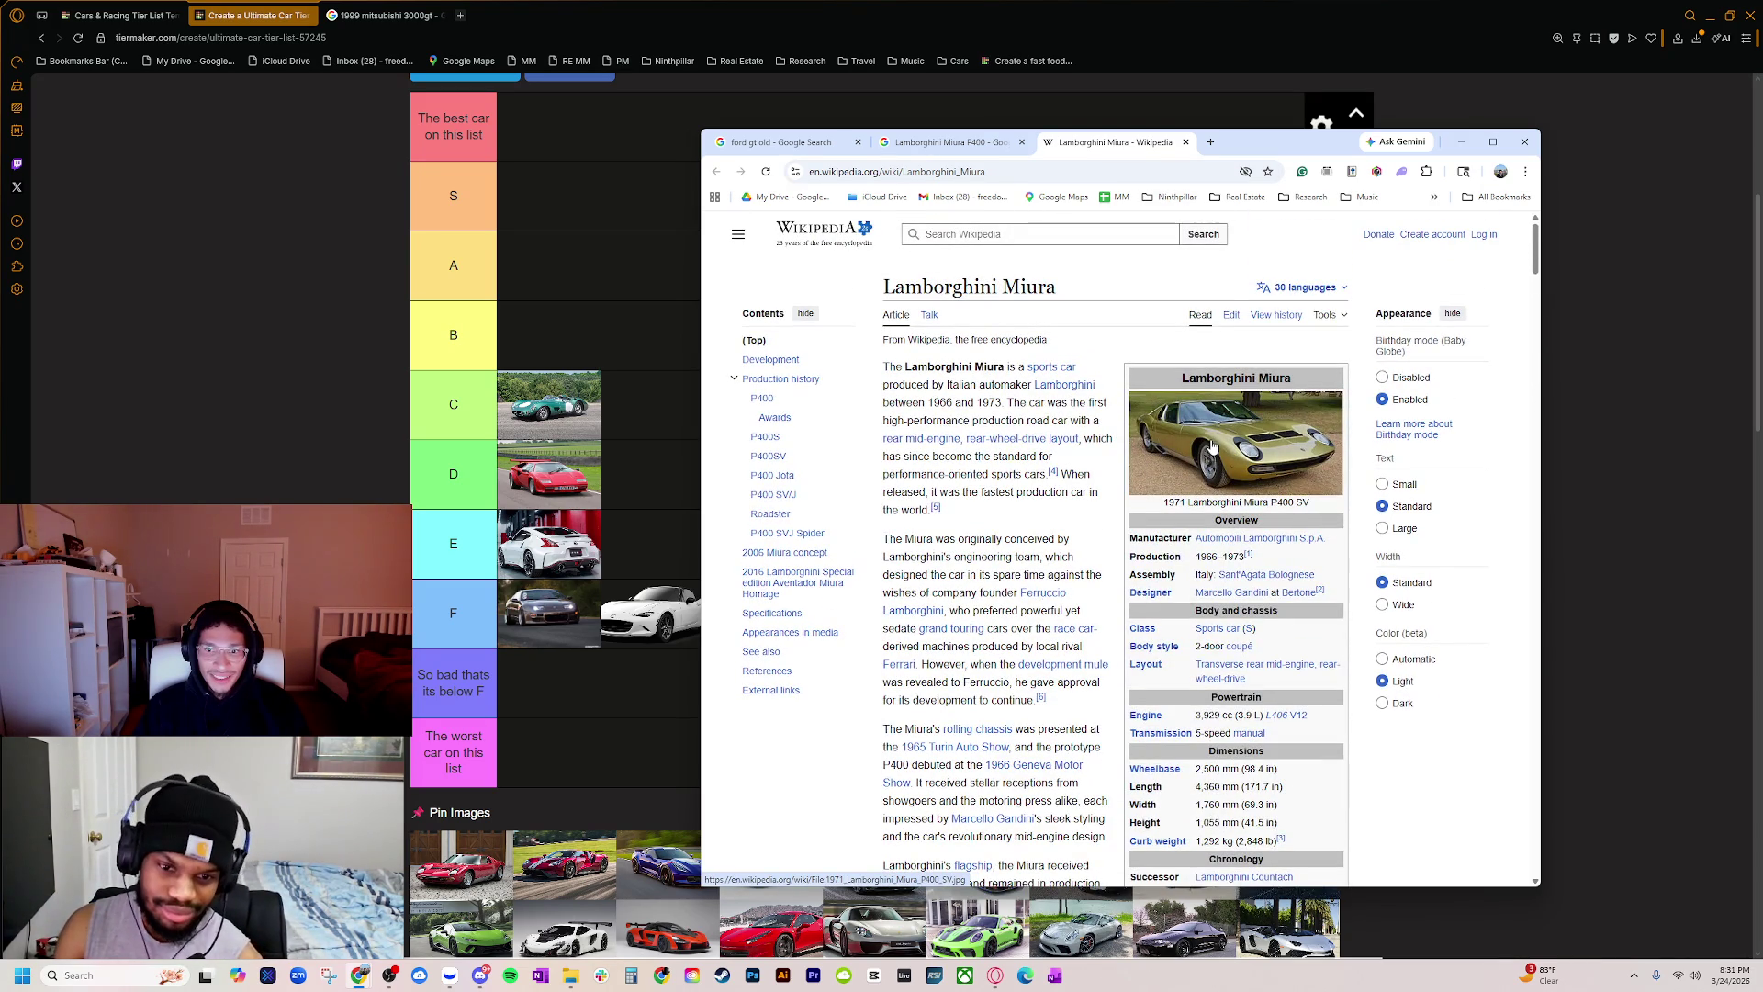
# Step: Close the Miura article and shift the Chrome window away from the tier list
pyautogui.click(1184, 142)
pyautogui.moveTo(1184, 147); pyautogui.dragTo(1762, 147)
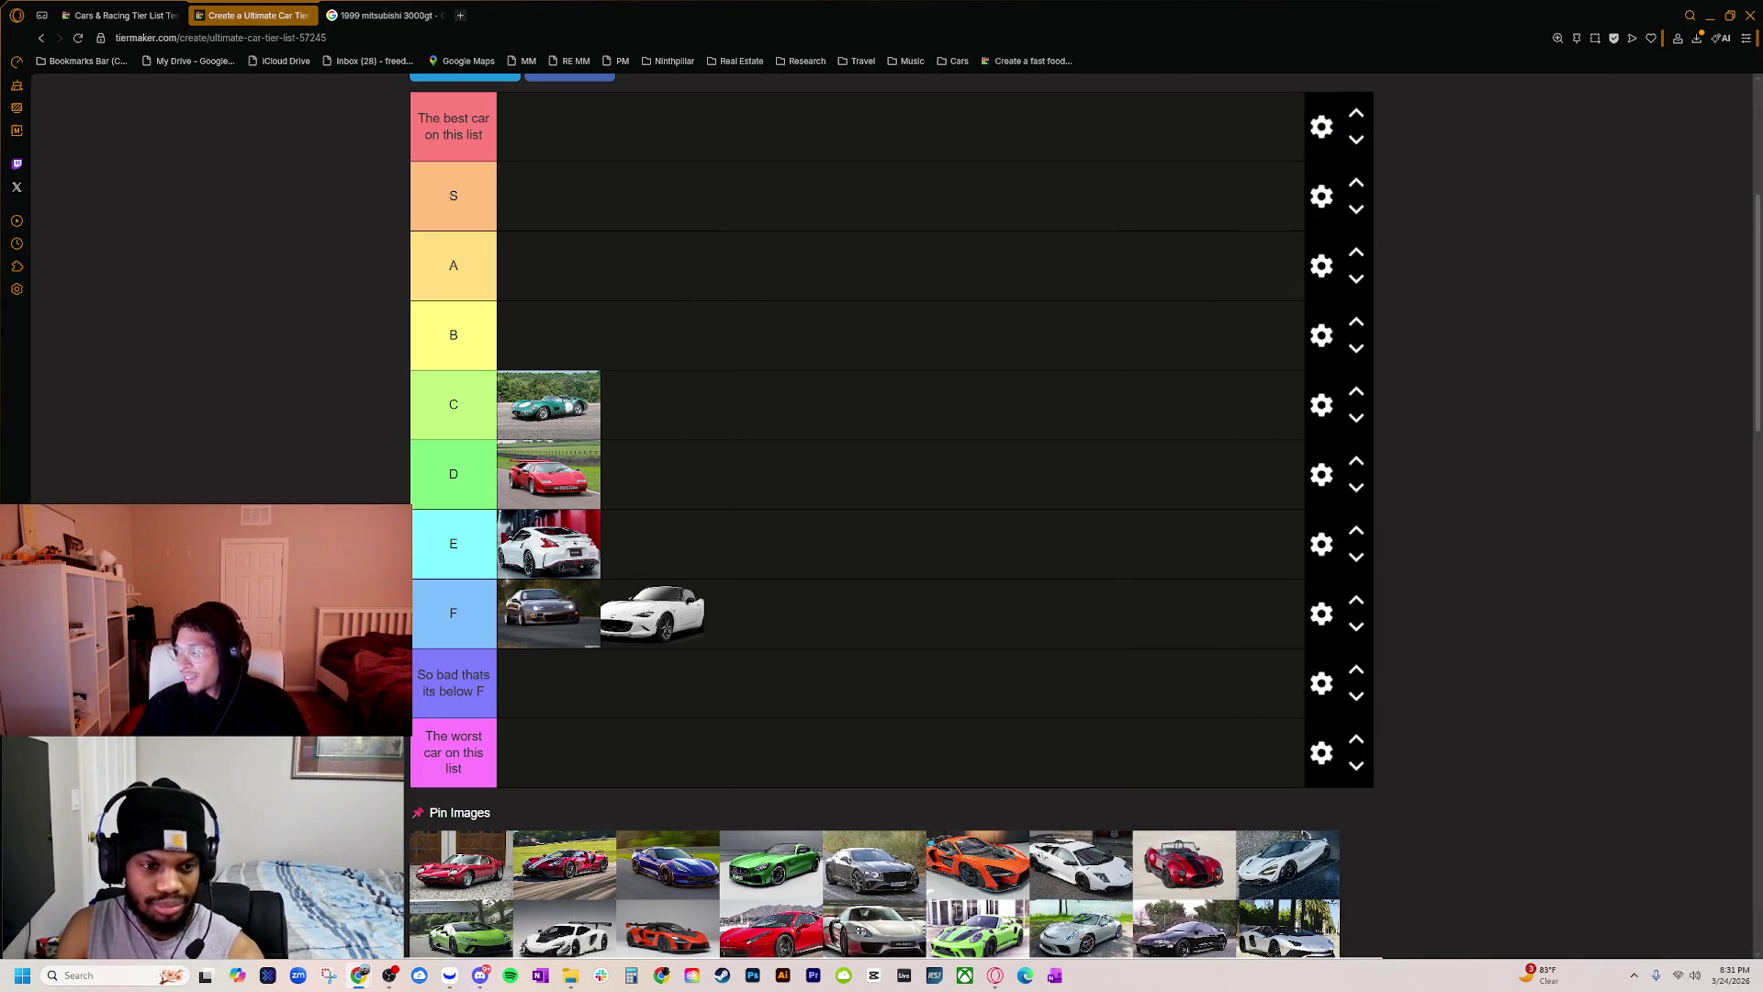
pyautogui.moveTo(1762, 147)
pyautogui.mouseDown()
pyautogui.moveTo(1543, 128)
pyautogui.moveTo(932, 189)
pyautogui.mouseUp()
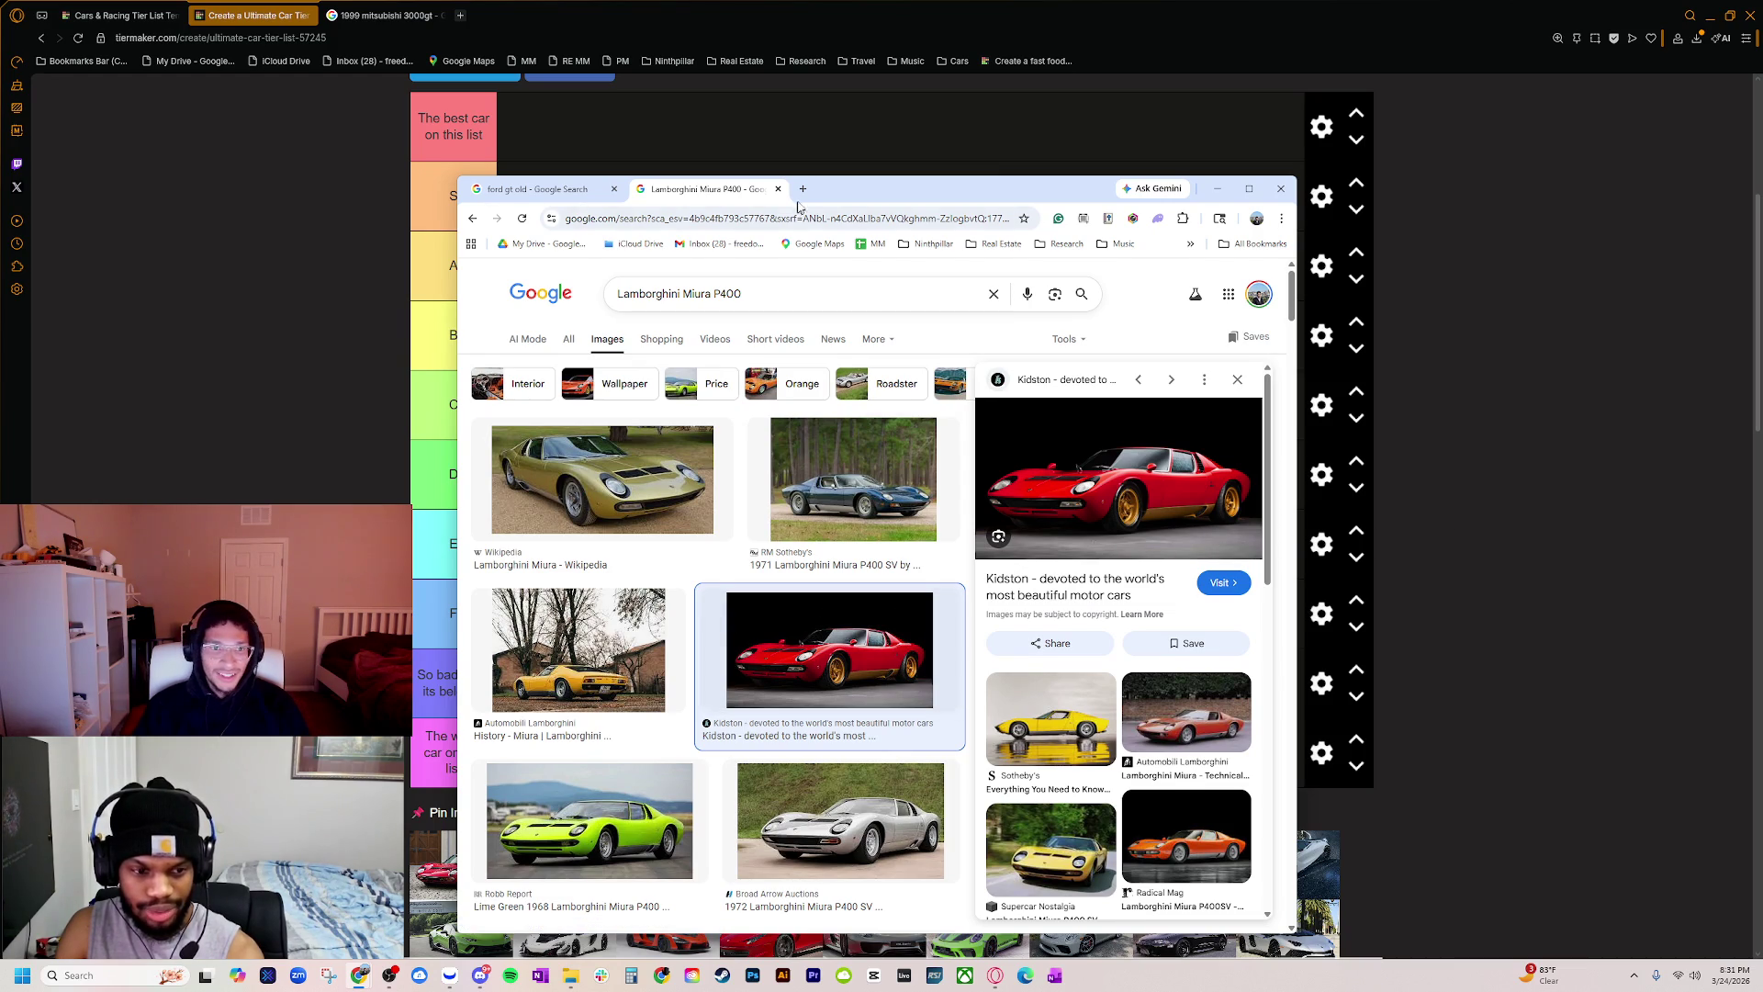
# Step: Place the red Miura in tier C and the red supercar in tier S
pyautogui.moveTo(886, 192); pyautogui.dragTo(1762, 175)
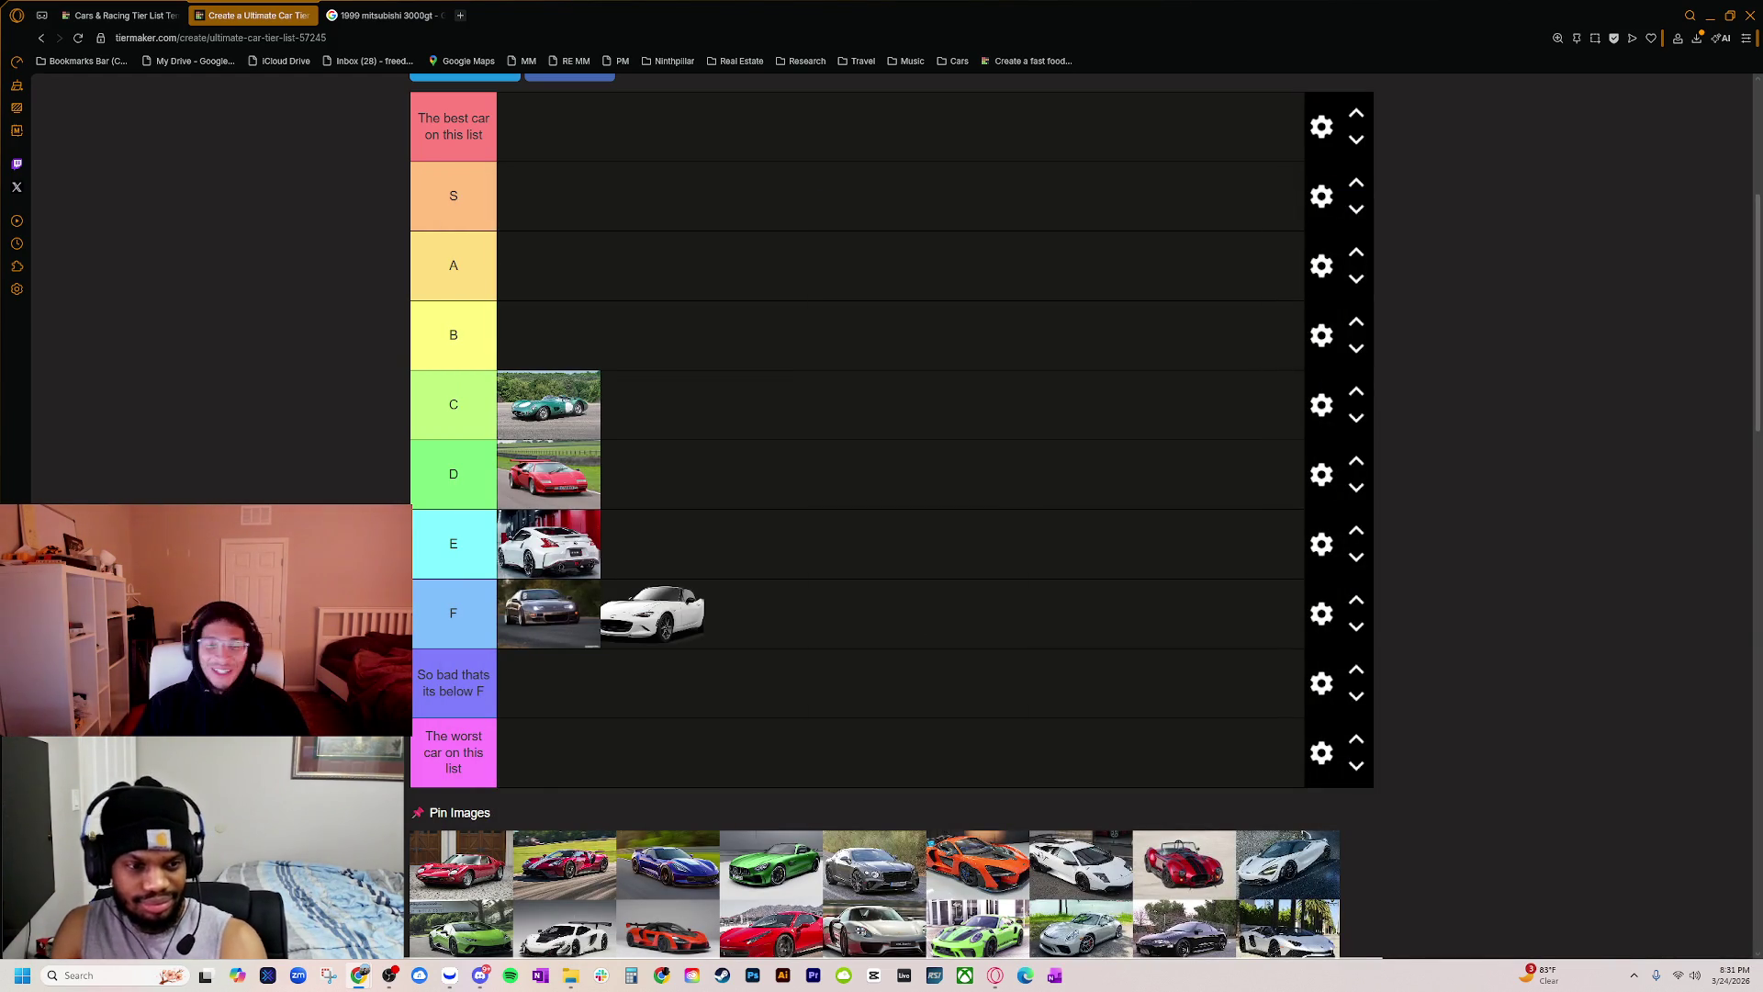
pyautogui.moveTo(469, 862)
pyautogui.mouseDown()
pyautogui.moveTo(579, 413)
pyautogui.moveTo(533, 411)
pyautogui.mouseUp()
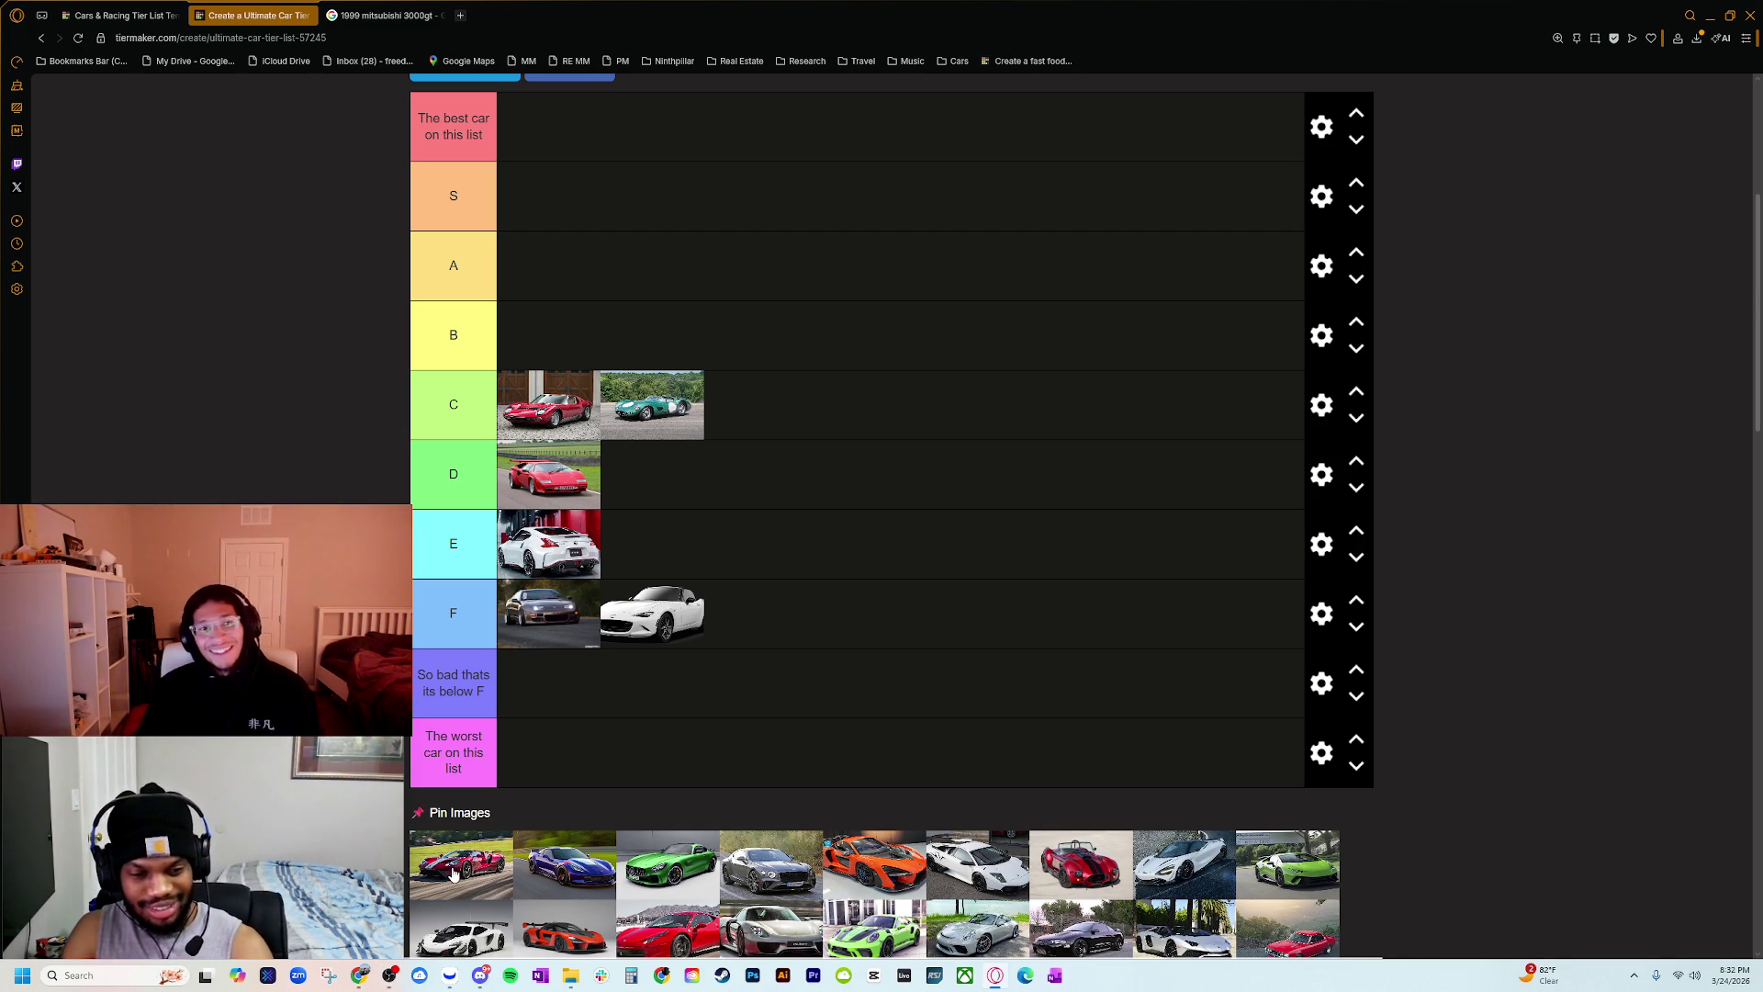
pyautogui.moveTo(452, 874)
pyautogui.mouseDown()
pyautogui.moveTo(509, 257)
pyautogui.moveTo(551, 188)
pyautogui.mouseUp()
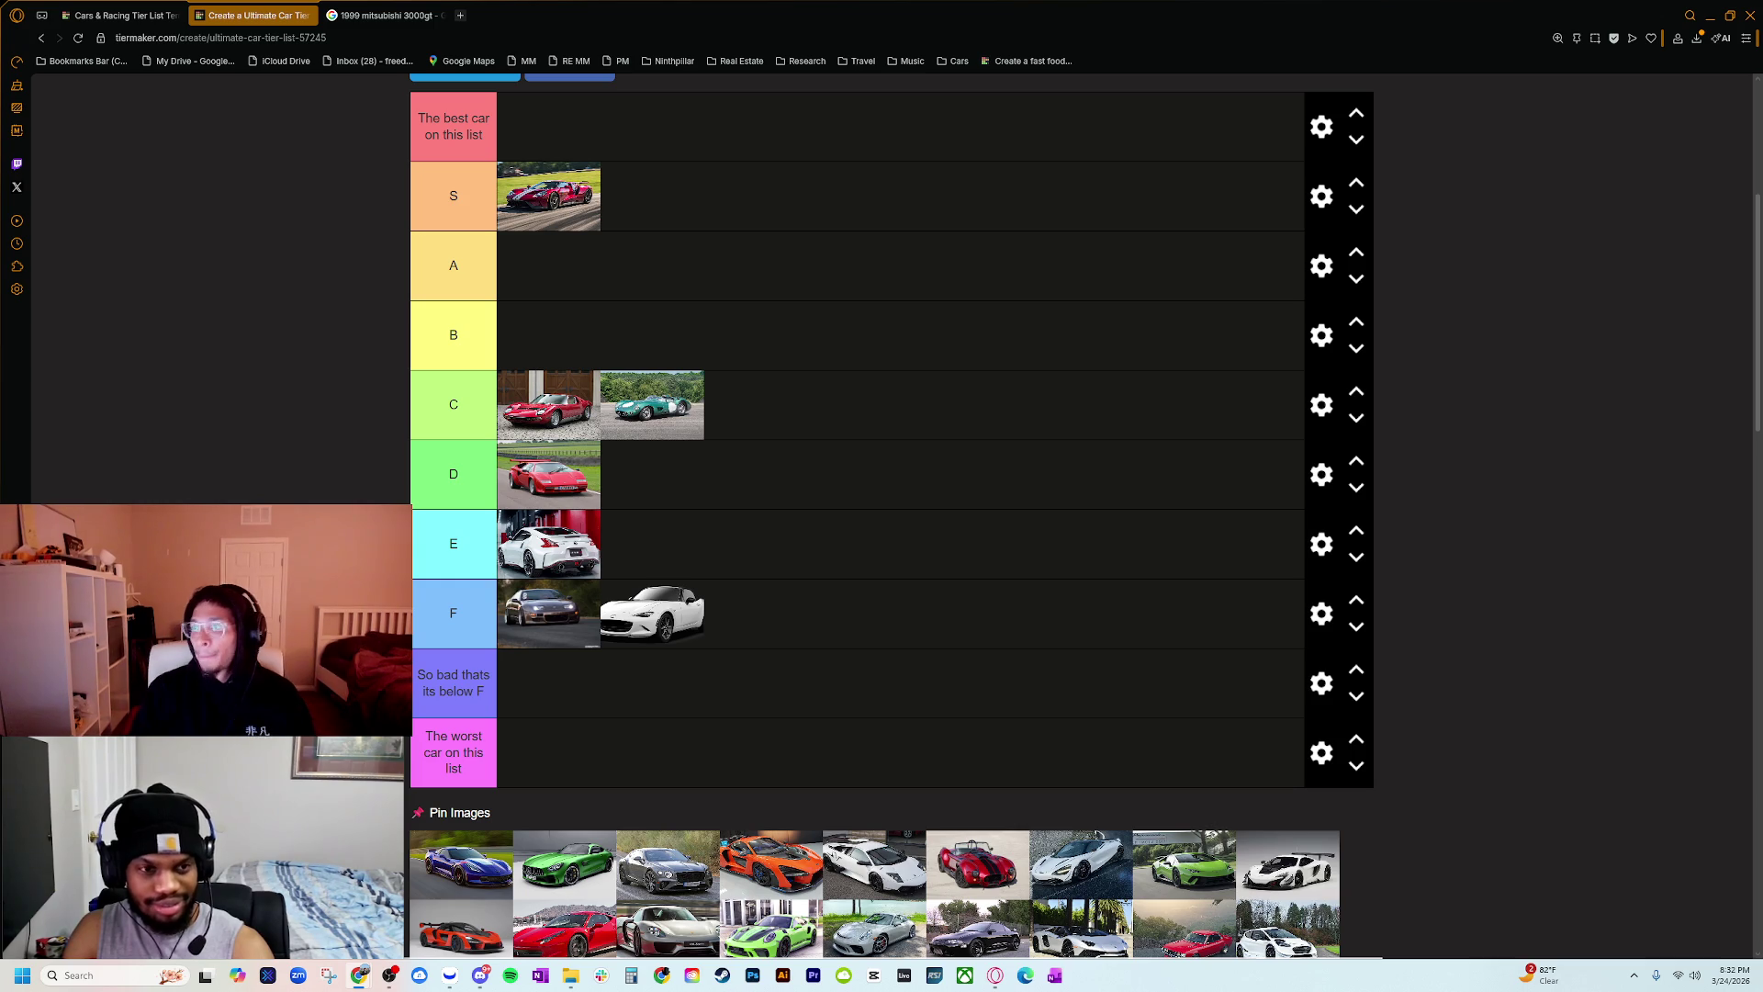
# Step: Browse the ford gt tail lights image results
pyautogui.hotkey('alt', 'Tab')
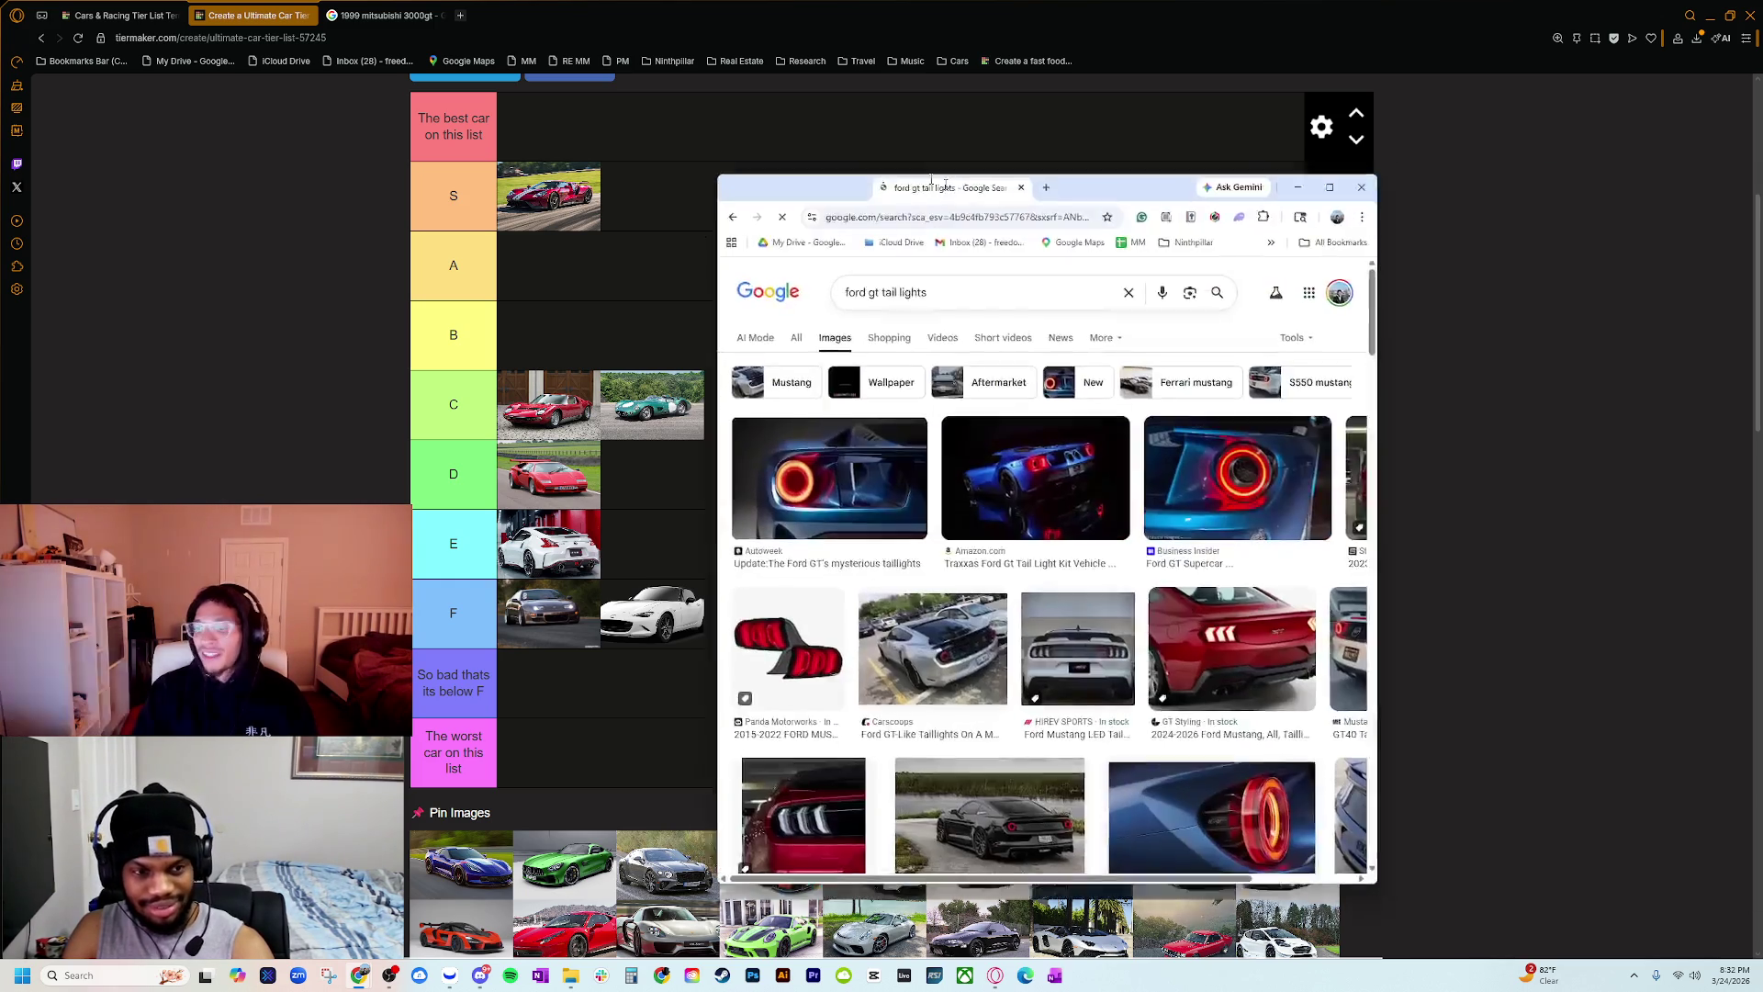
pyautogui.scroll(-3, 968, 466)
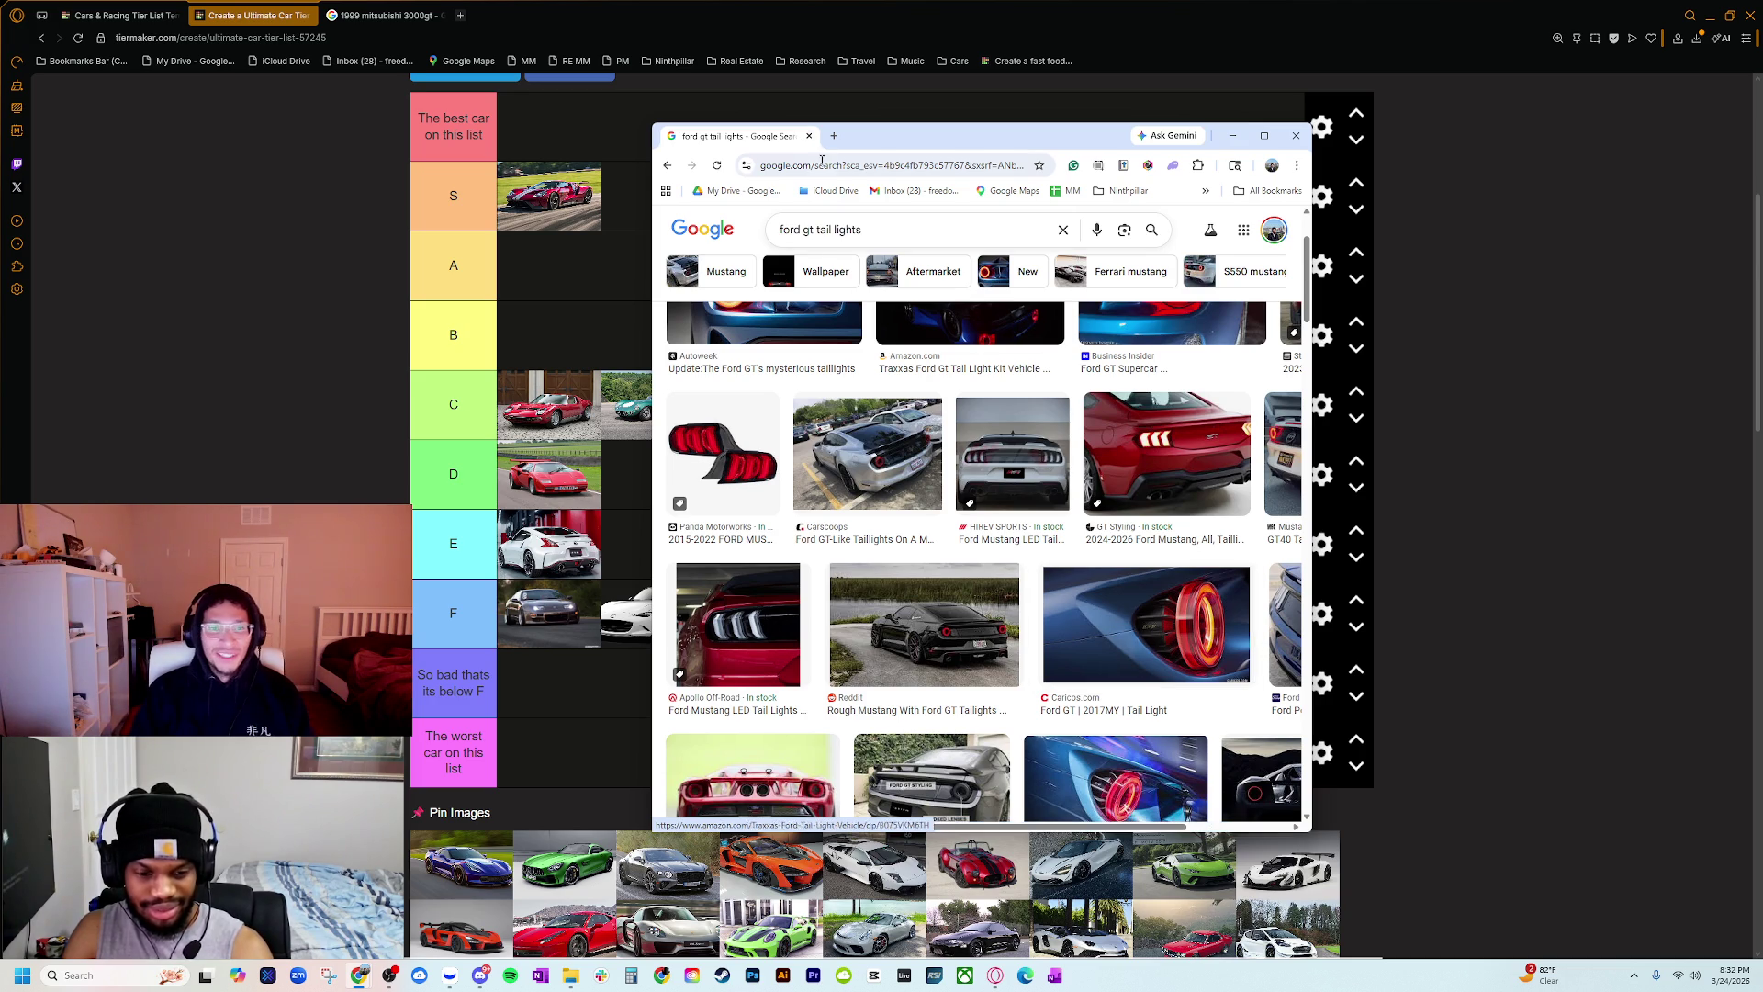
pyautogui.scroll(-3, 985, 677)
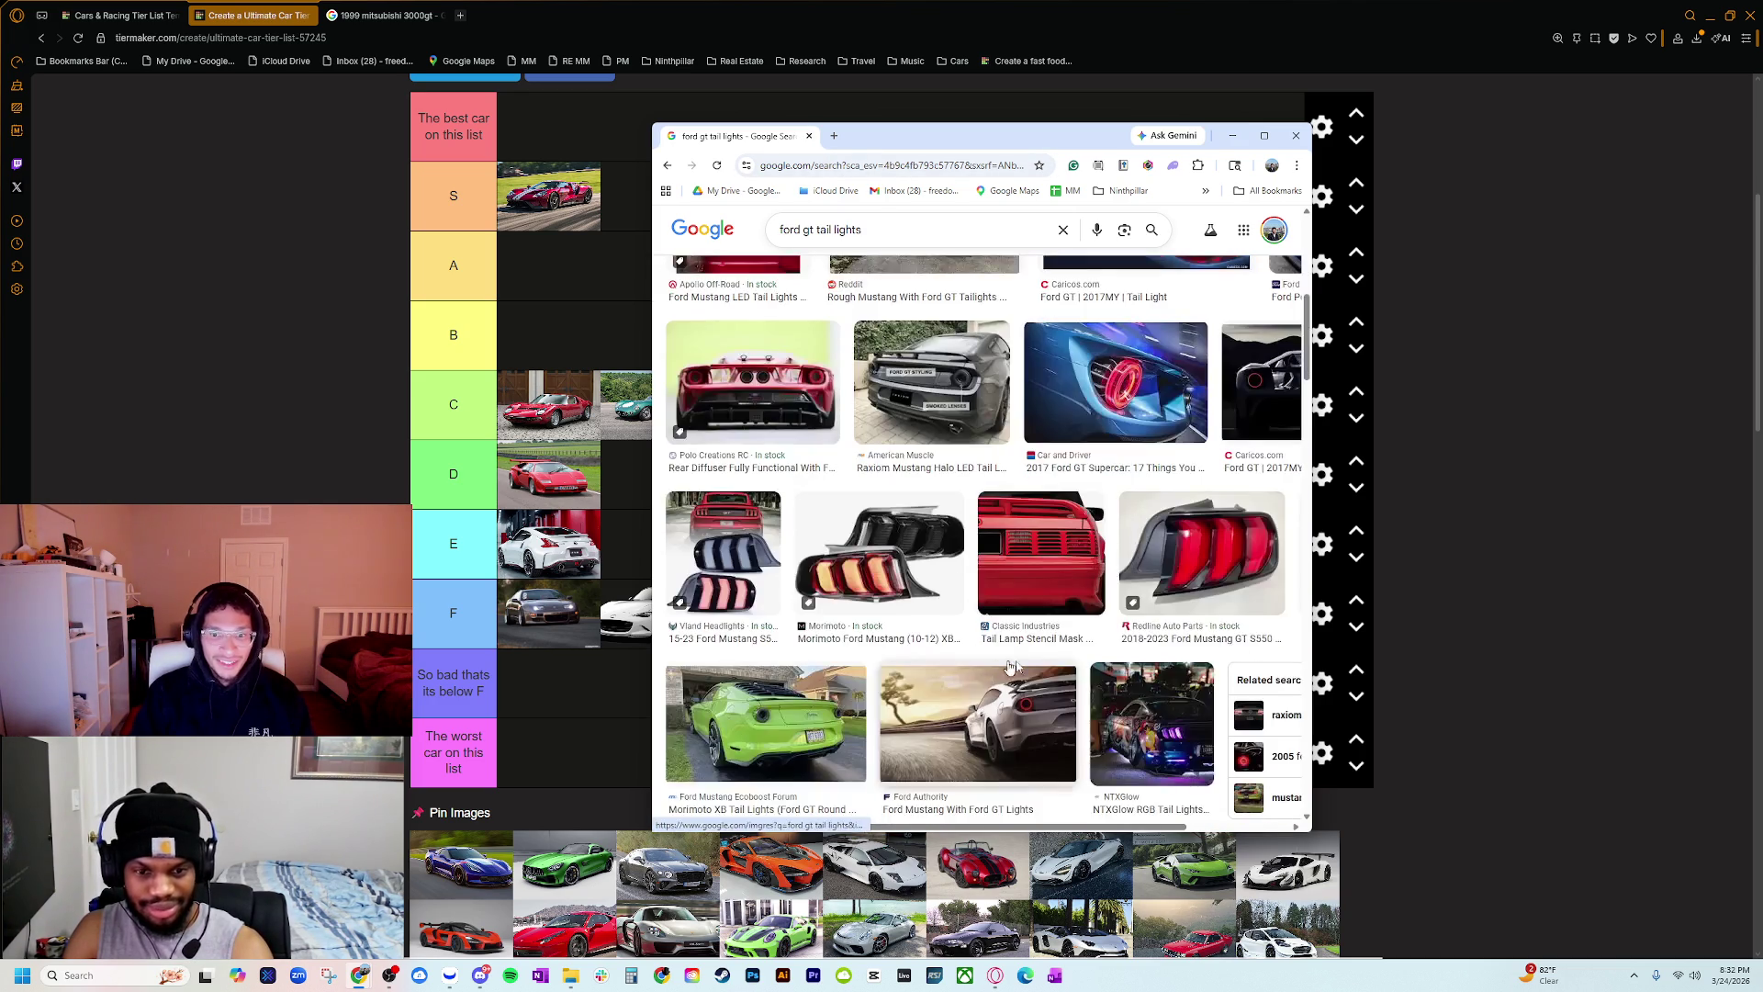
# Step: Search Google for 'ford gt' in a new tab
pyautogui.click(833, 136)
pyautogui.write('ford gt')
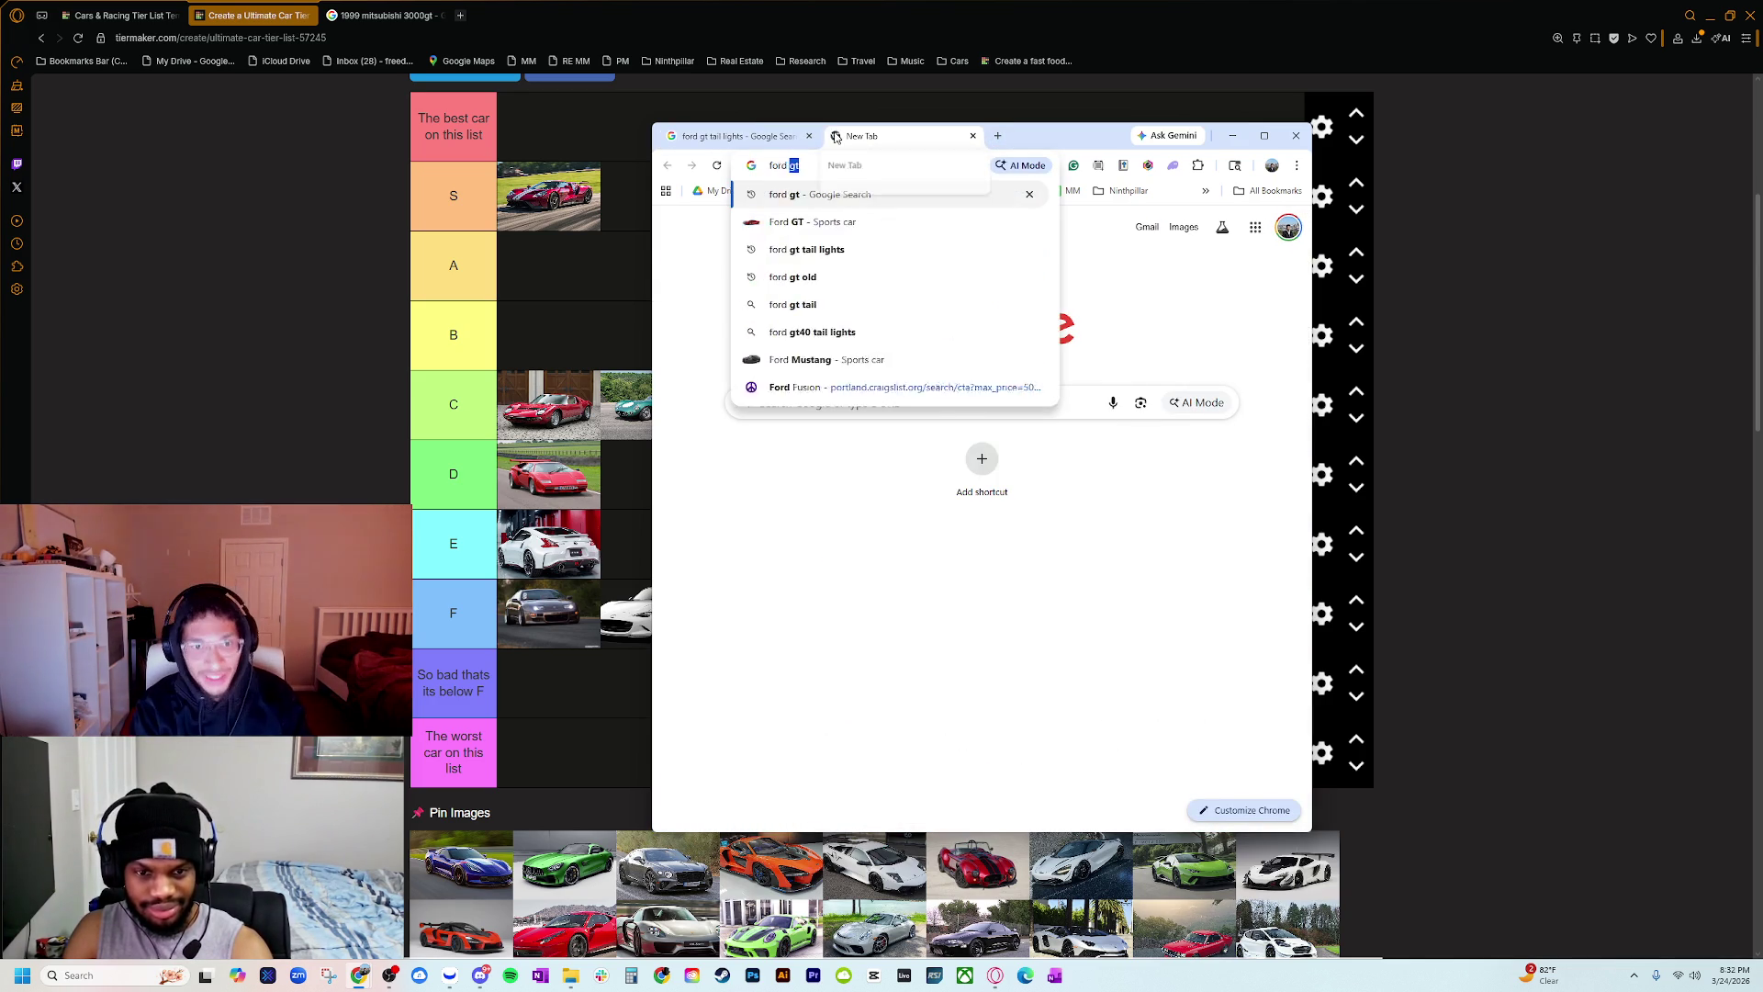
pyautogui.press('Return')
pyautogui.scroll(-1, 969, 562)
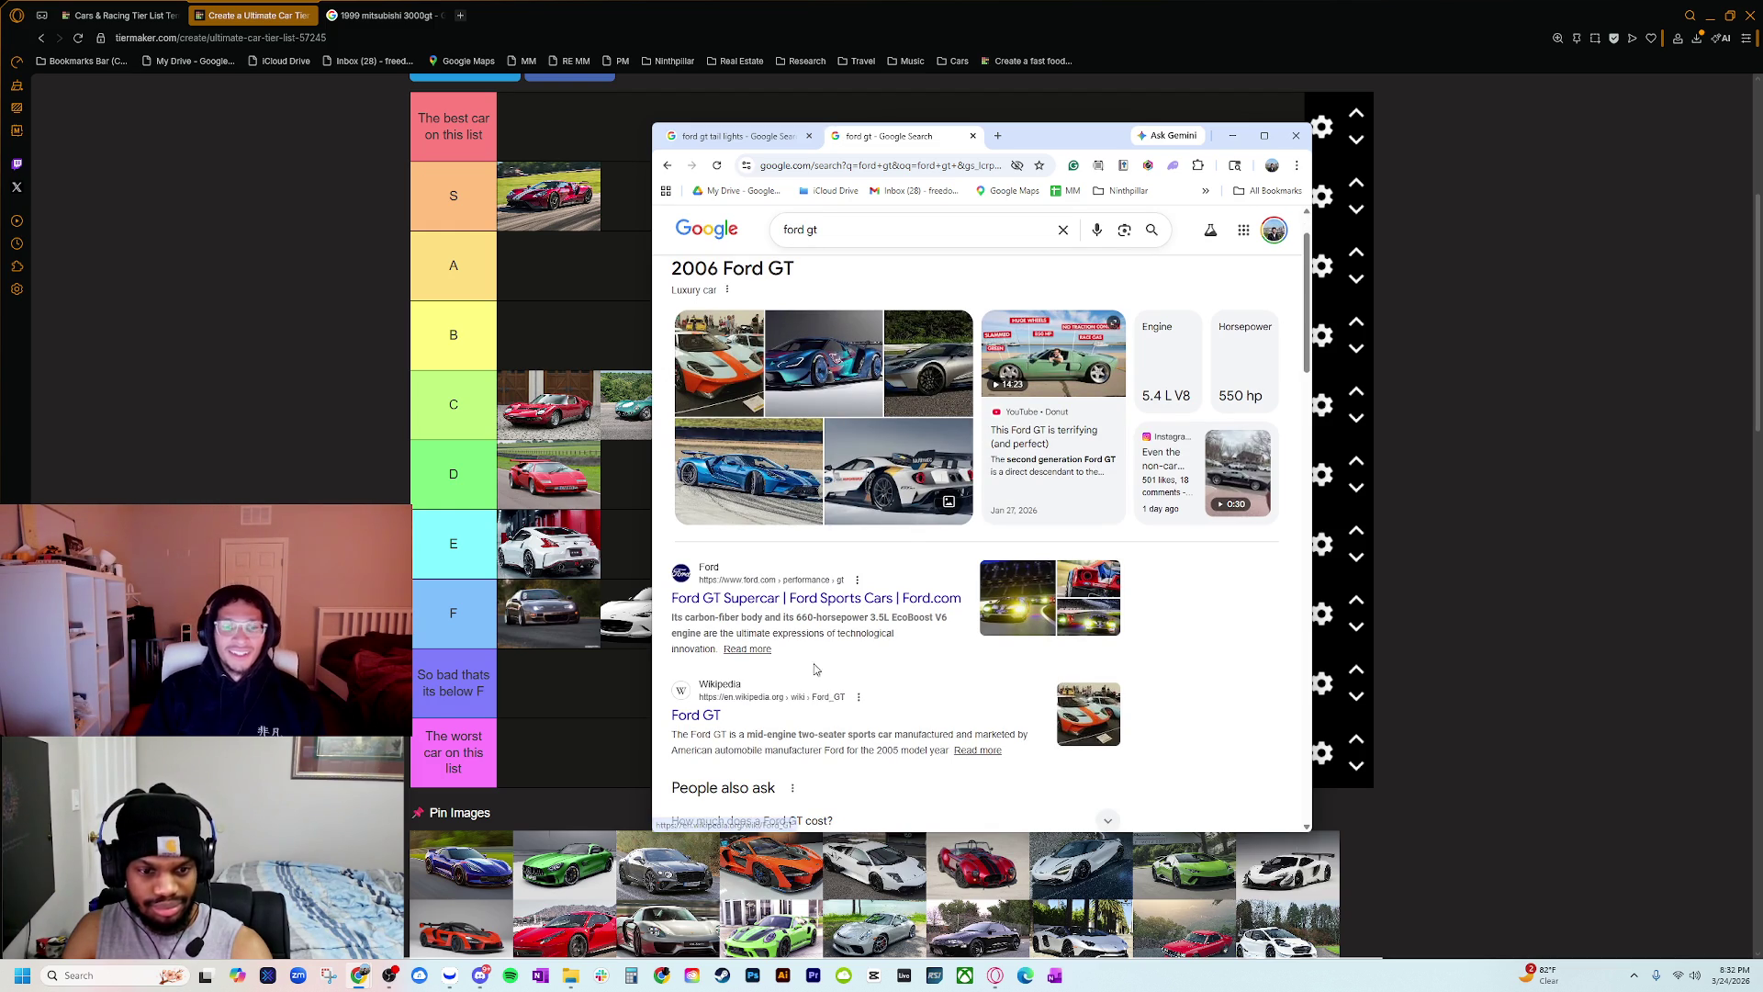
# Step: Close the extra ford gt tab and move the search window off the tier list
pyautogui.click(730, 136)
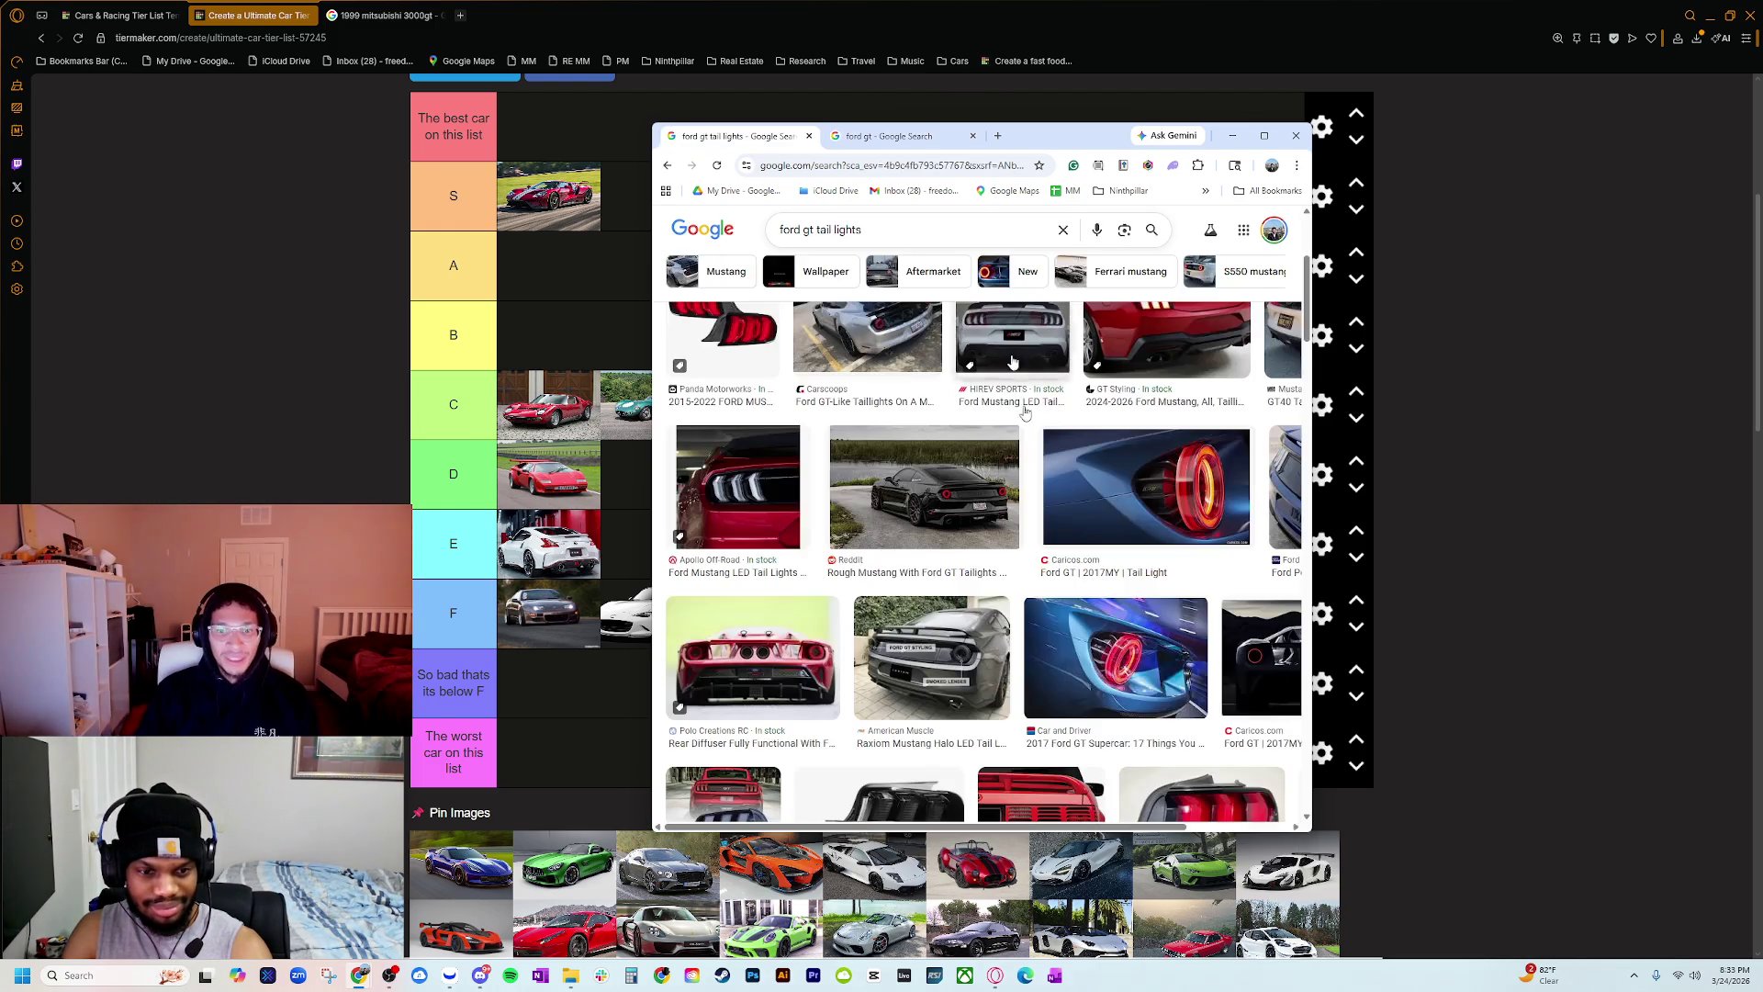
pyautogui.scroll(3, 1101, 508)
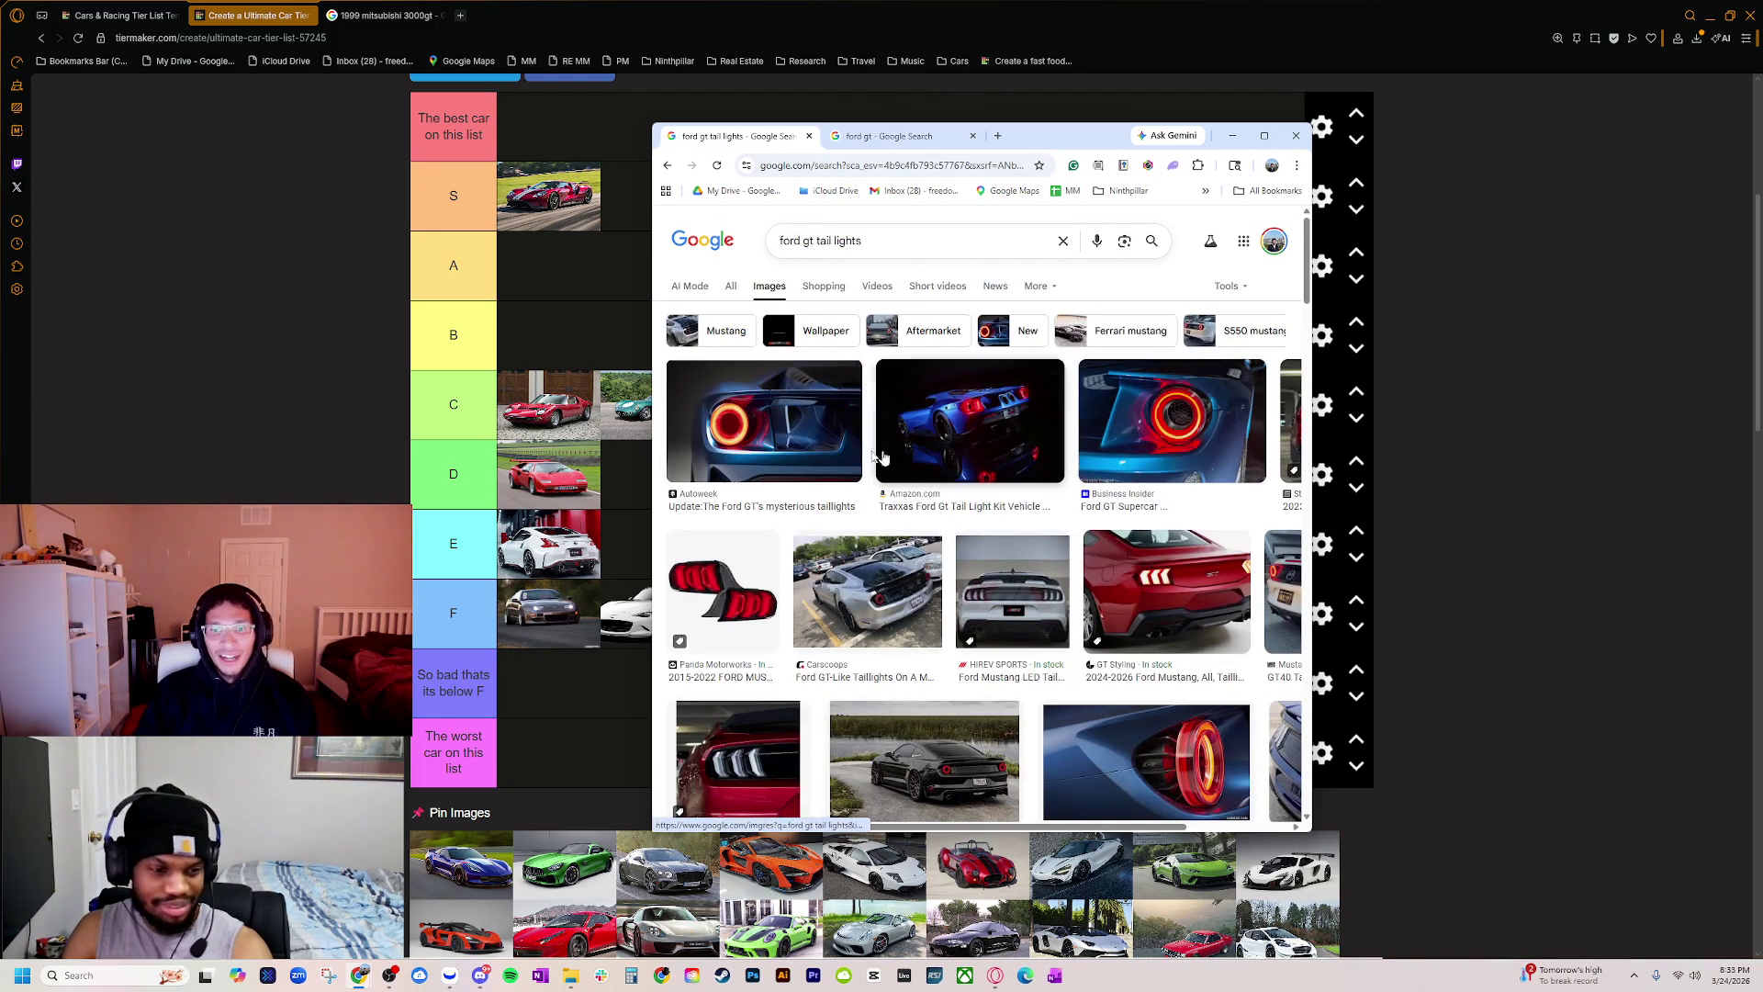
pyautogui.click(972, 136)
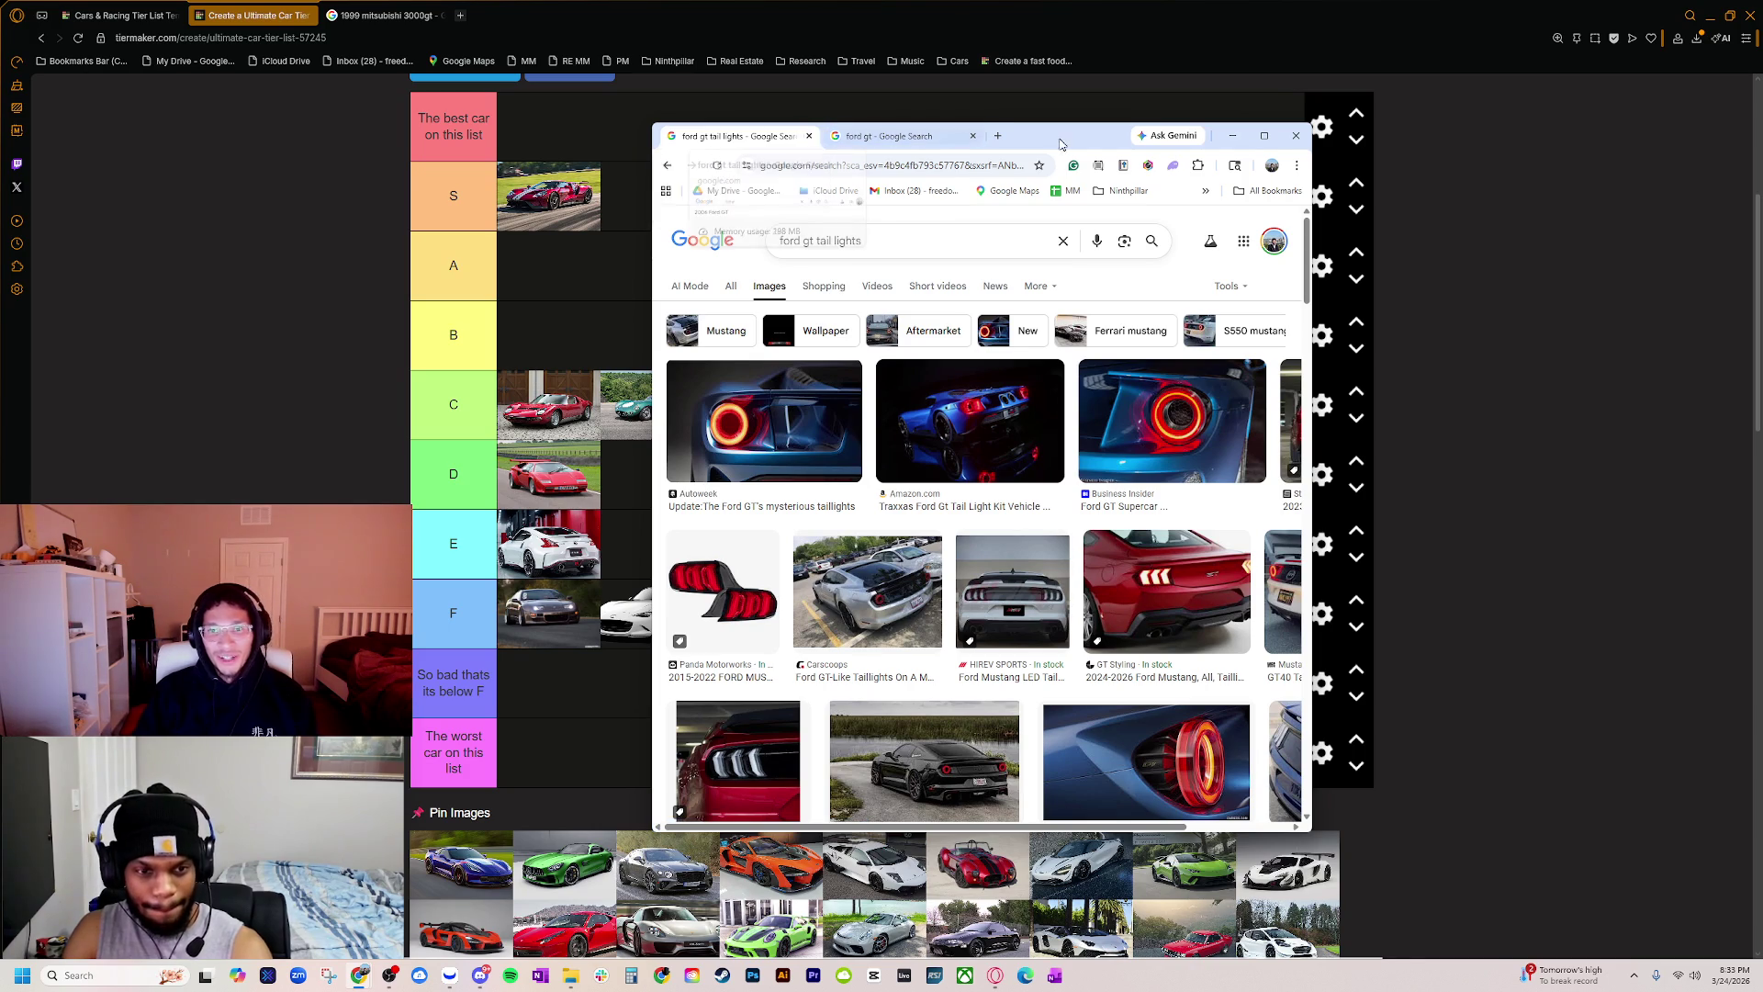
pyautogui.moveTo(918, 136); pyautogui.dragTo(1758, 119)
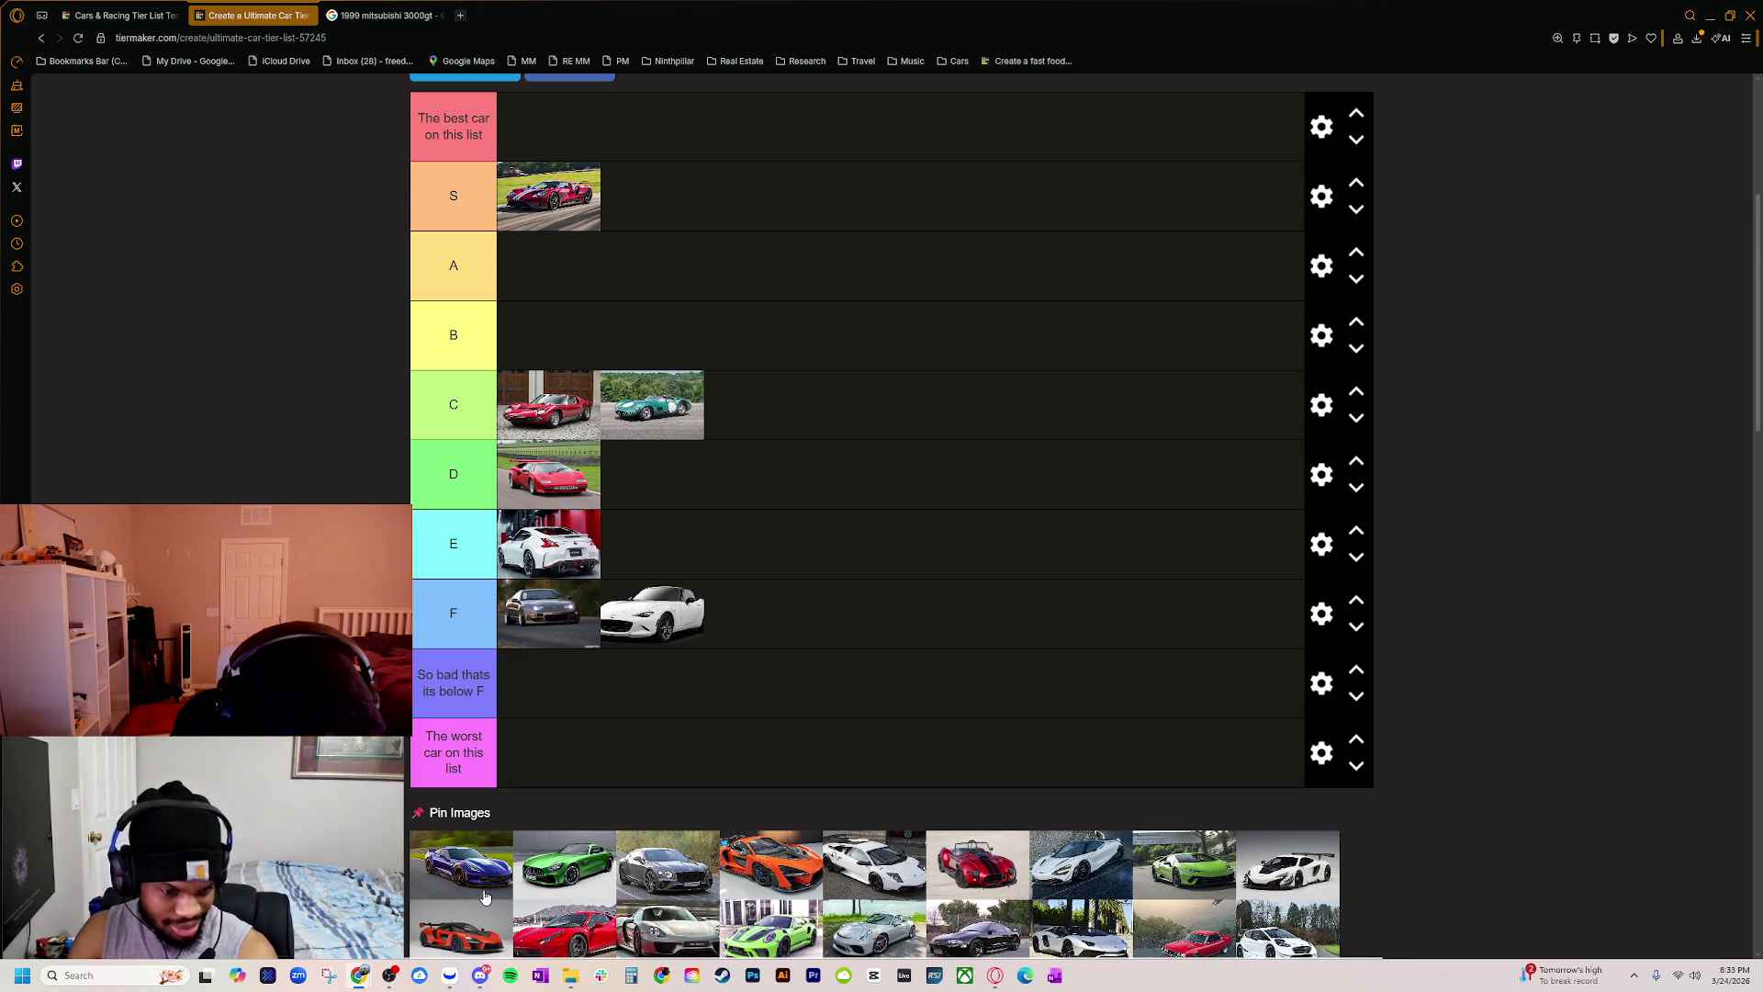
# Step: Rank the blue Corvette in tier B and the green Mercedes in tier A
pyautogui.moveTo(483, 902)
pyautogui.mouseDown()
pyautogui.moveTo(649, 260)
pyautogui.moveTo(624, 455)
pyautogui.moveTo(459, 863)
pyautogui.mouseUp()
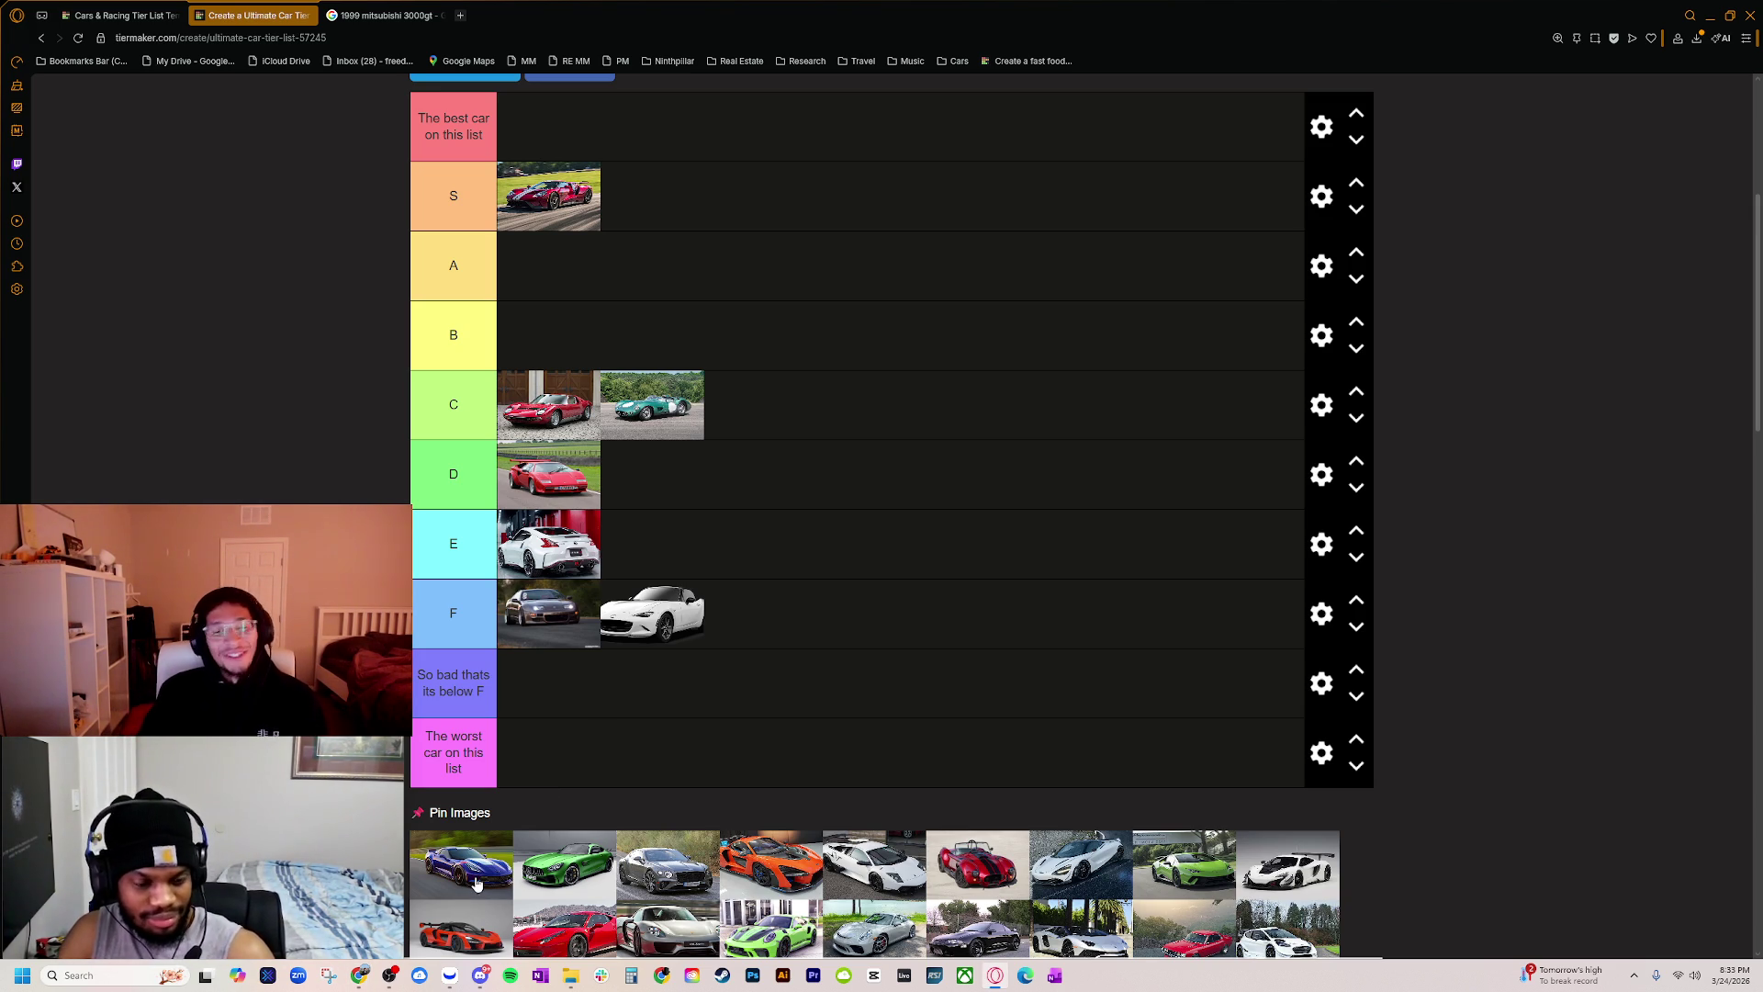
pyautogui.moveTo(475, 883); pyautogui.dragTo(549, 335)
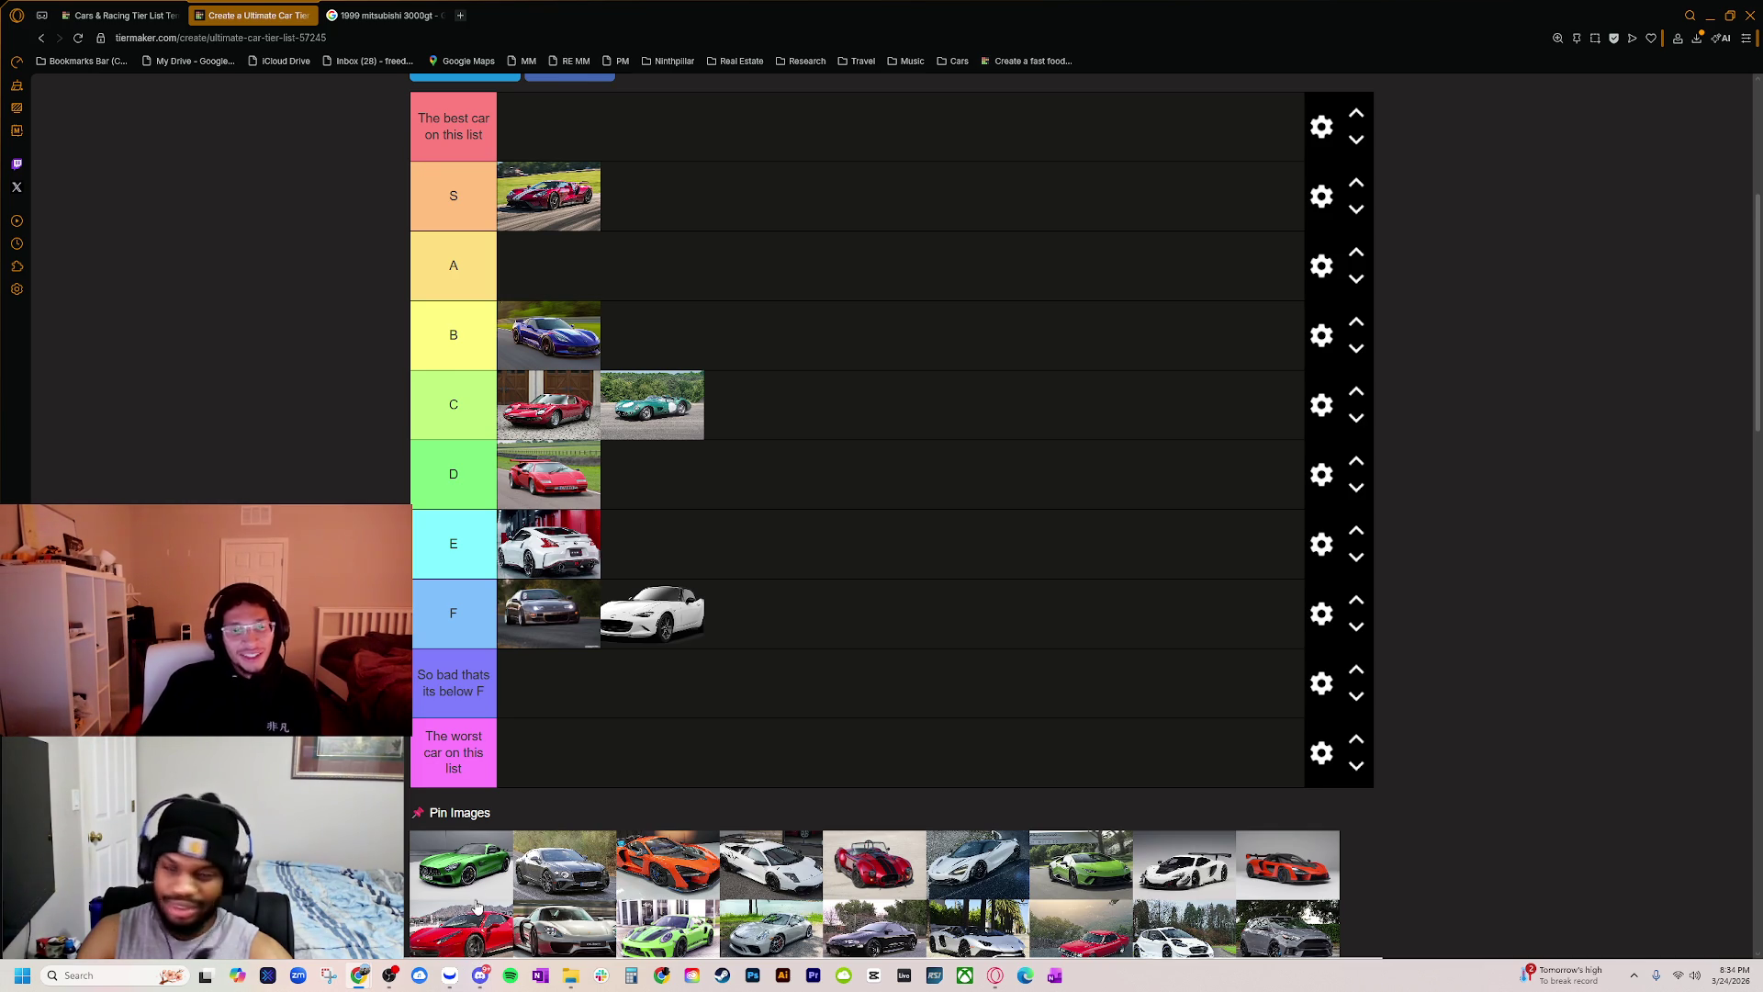
pyautogui.moveTo(551, 551); pyautogui.dragTo(548, 266)
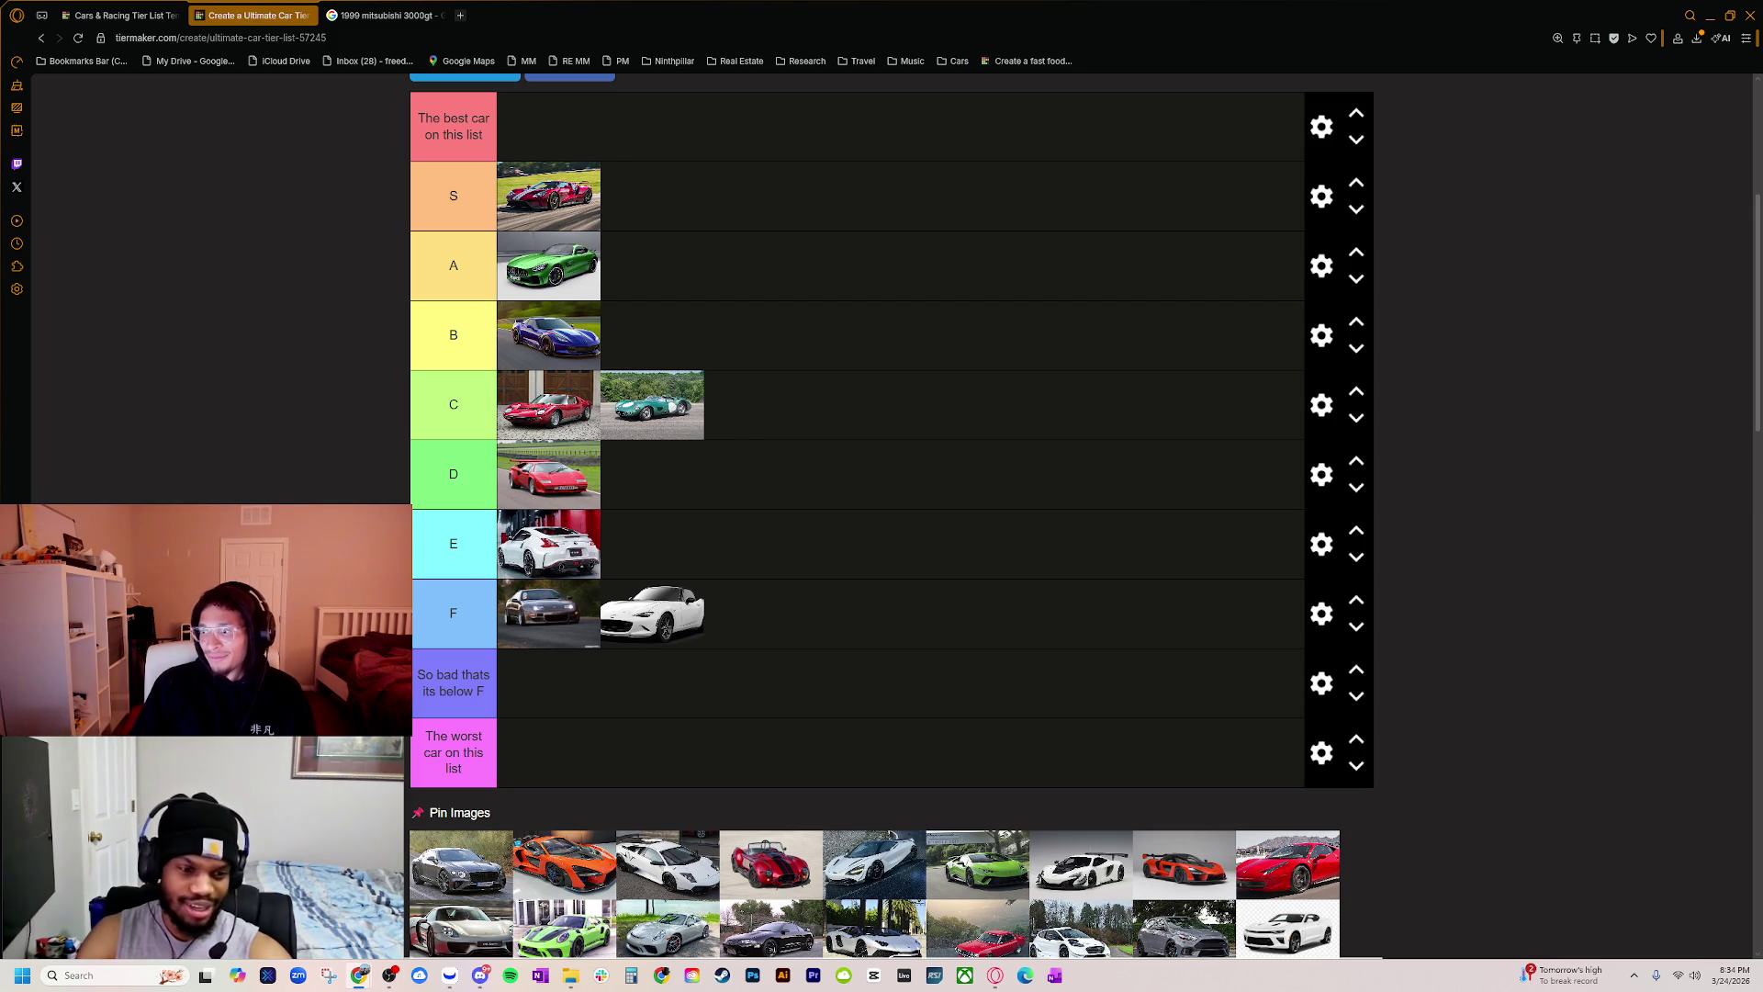
pyautogui.hotkey('alt', 'Tab')
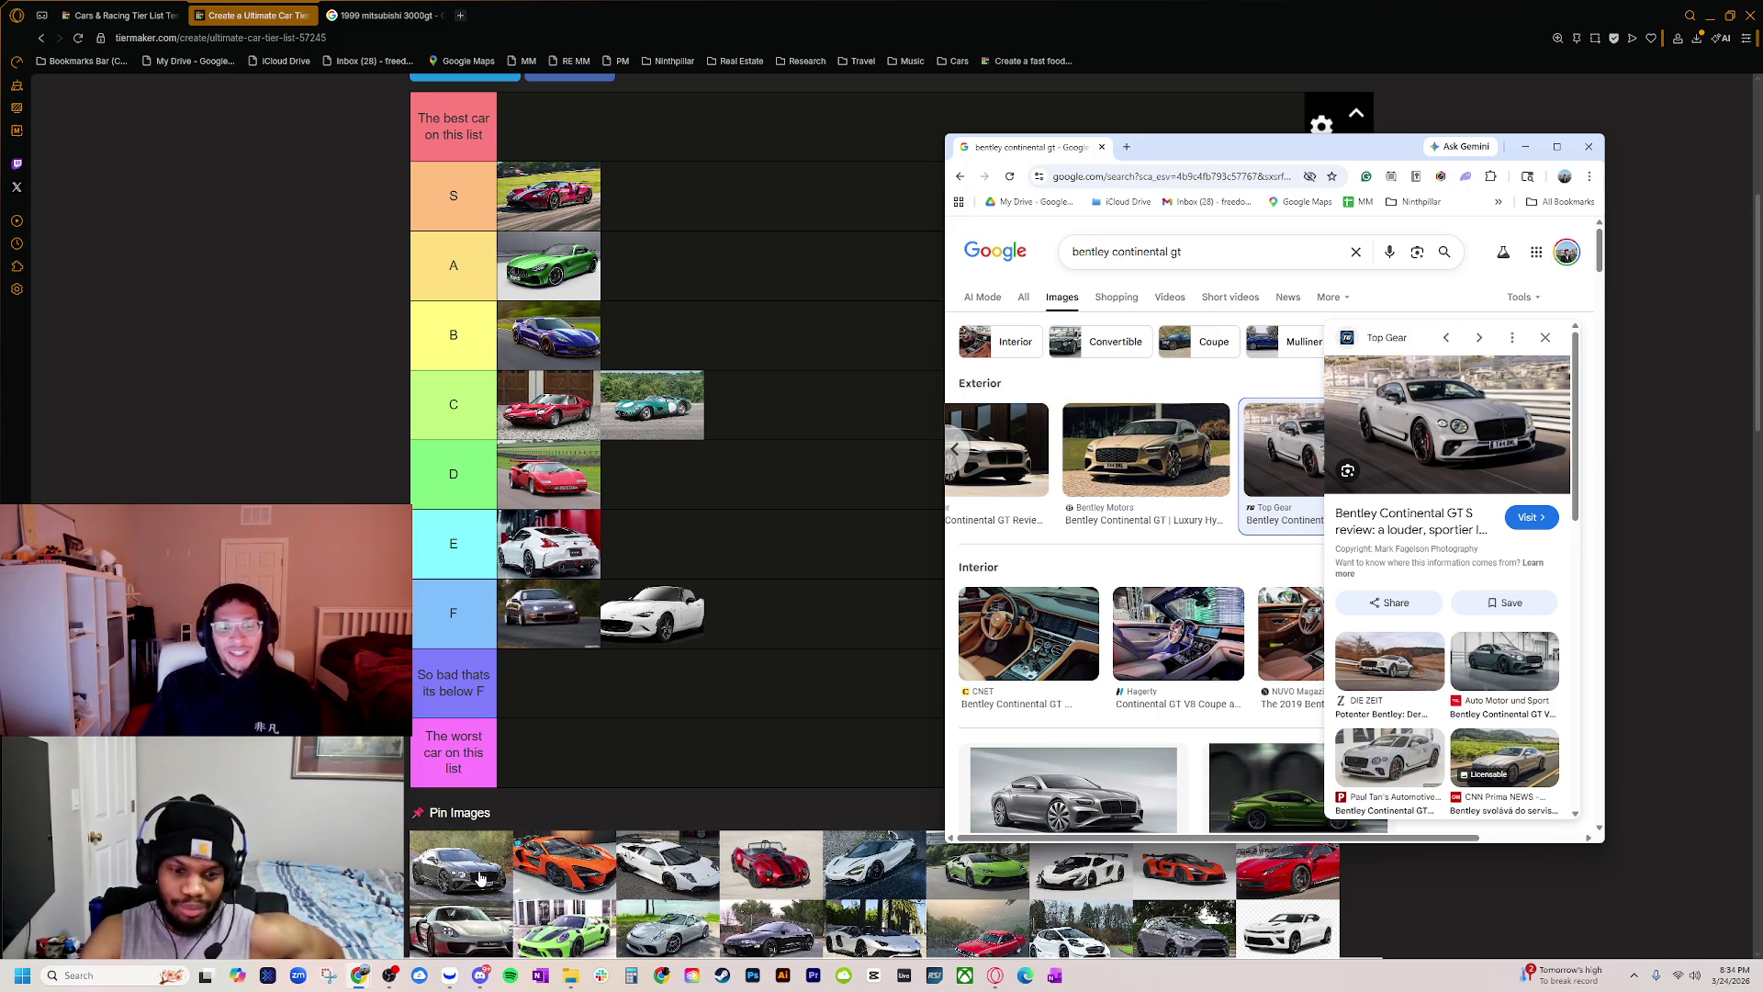
# Step: Drop the grey Bentley Continental GT into tier A beside the green Mercedes
pyautogui.moveTo(480, 879)
pyautogui.mouseDown()
pyautogui.moveTo(699, 264)
pyautogui.moveTo(680, 271)
pyautogui.mouseUp()
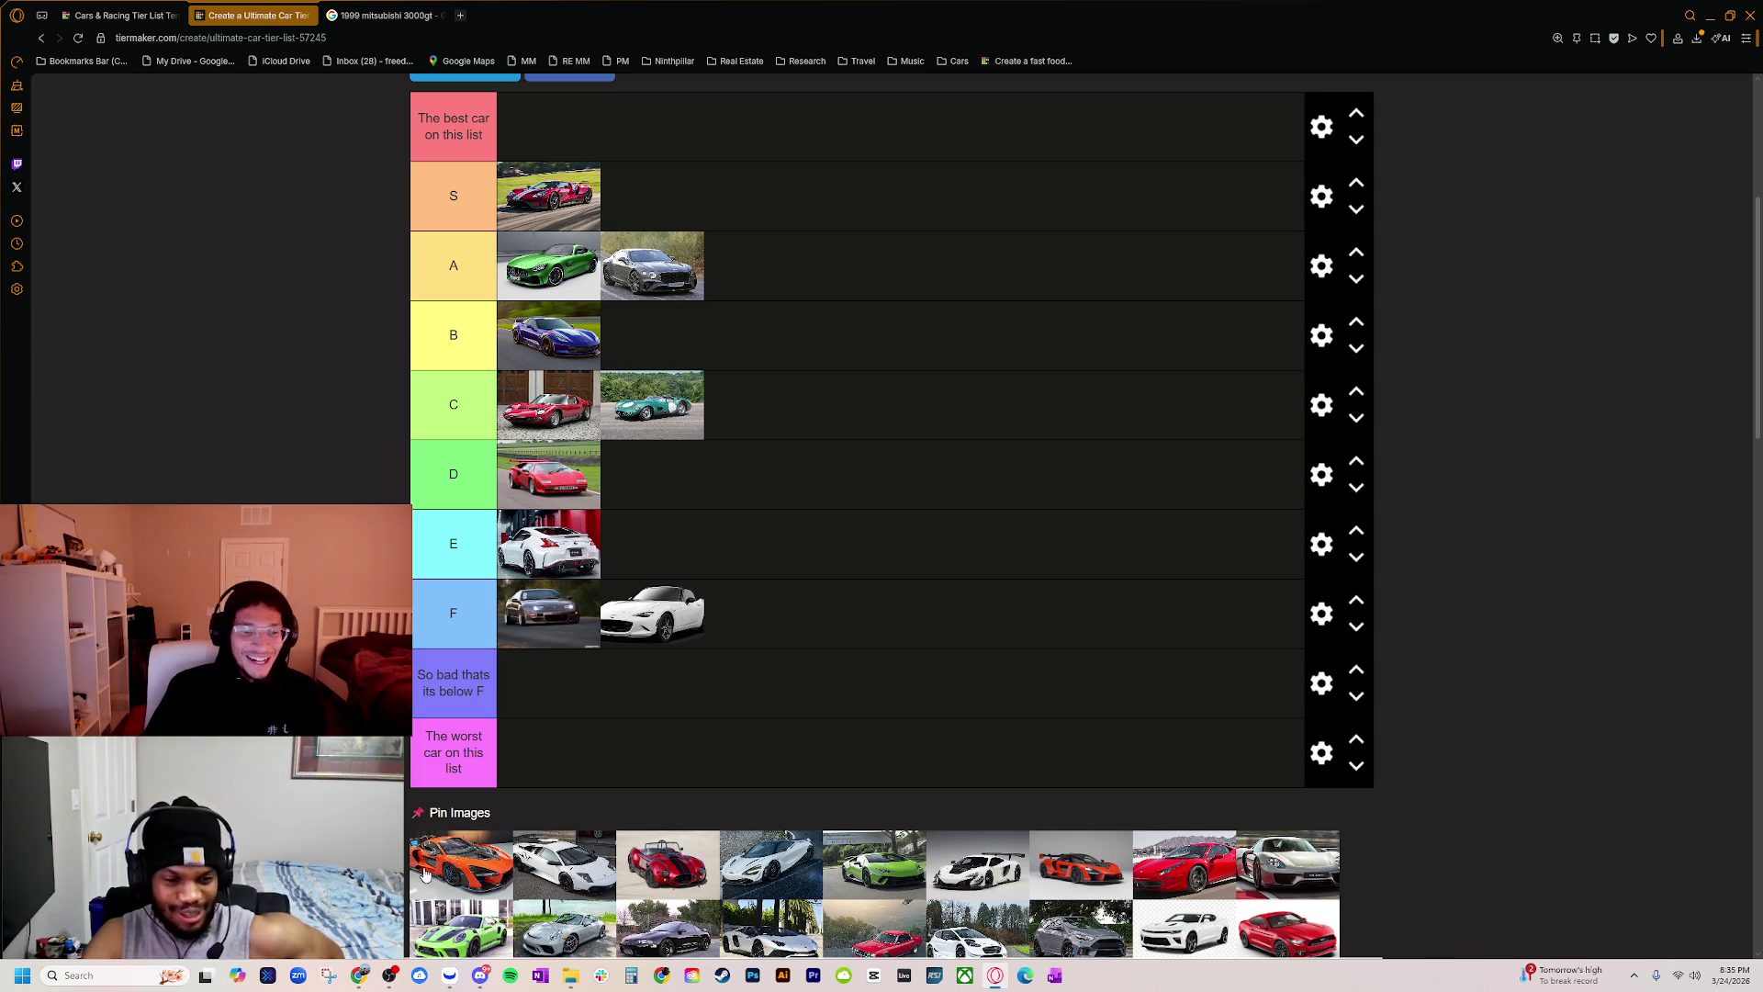
# Step: Drag the orange McLaren into tier S next to the red supercar
pyautogui.moveTo(432, 867)
pyautogui.mouseDown()
pyautogui.moveTo(690, 140)
pyautogui.moveTo(680, 197)
pyautogui.mouseUp()
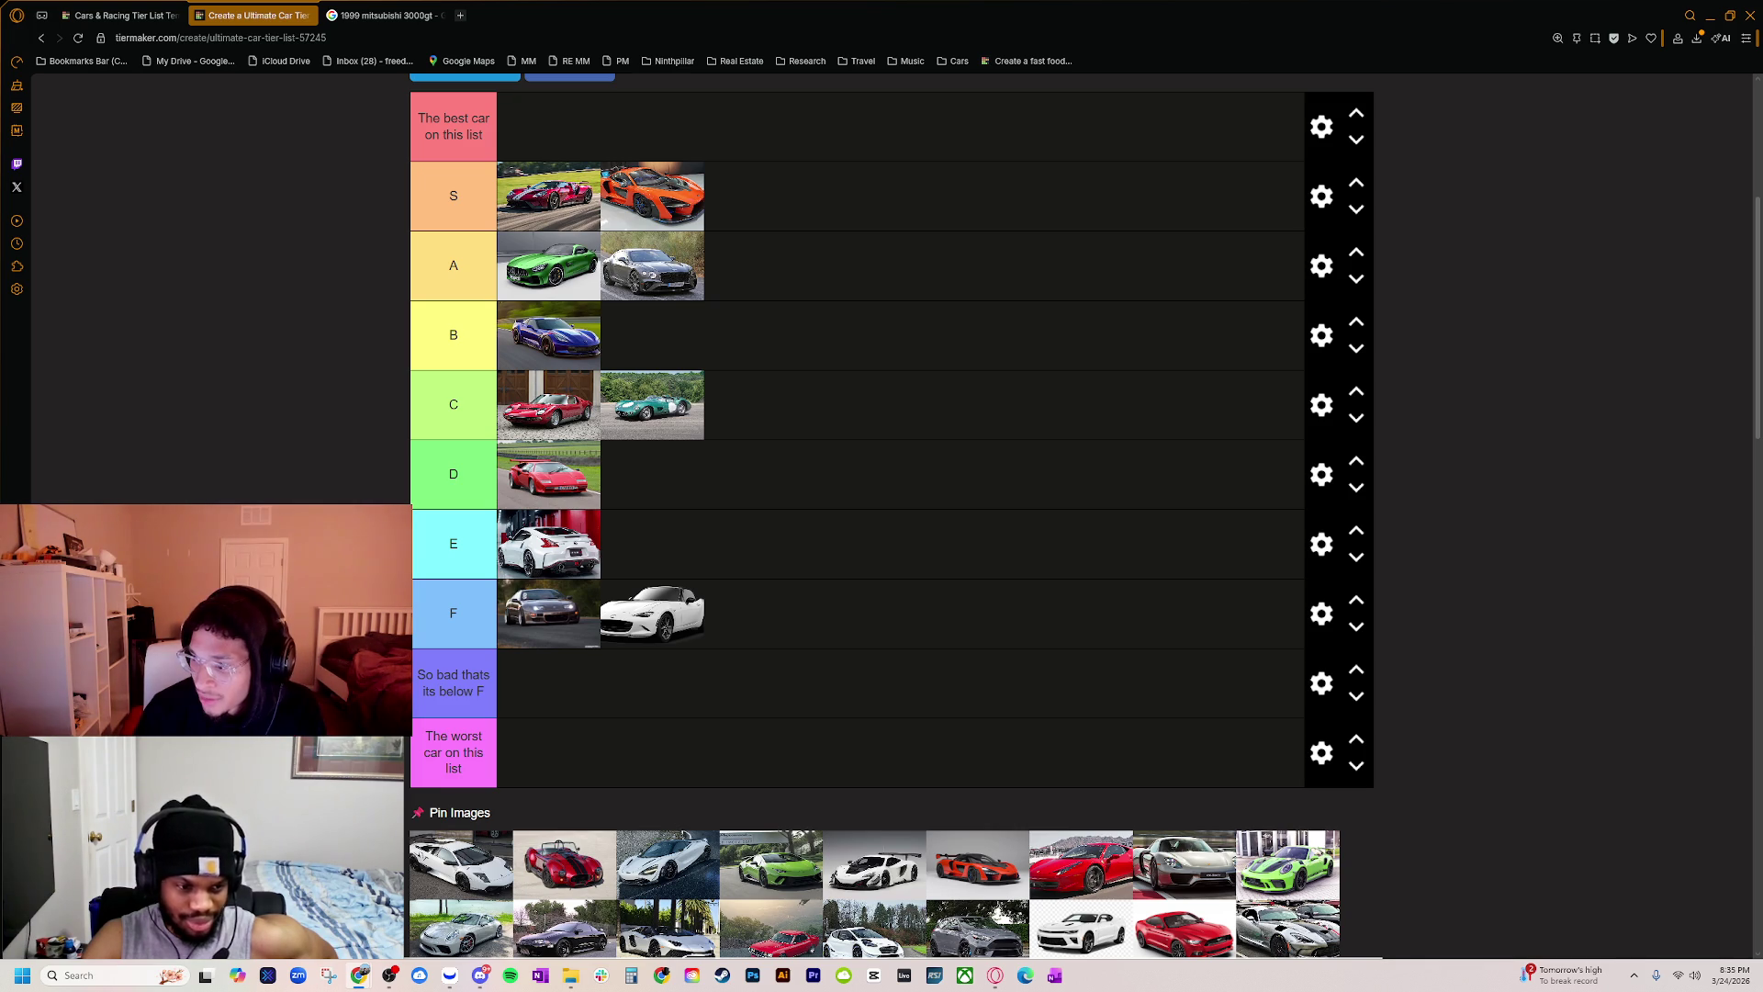
# Step: Preview the grey and silver Murcielago SV images in the Lamborghini image search
pyautogui.hotkey('alt', 'Tab')
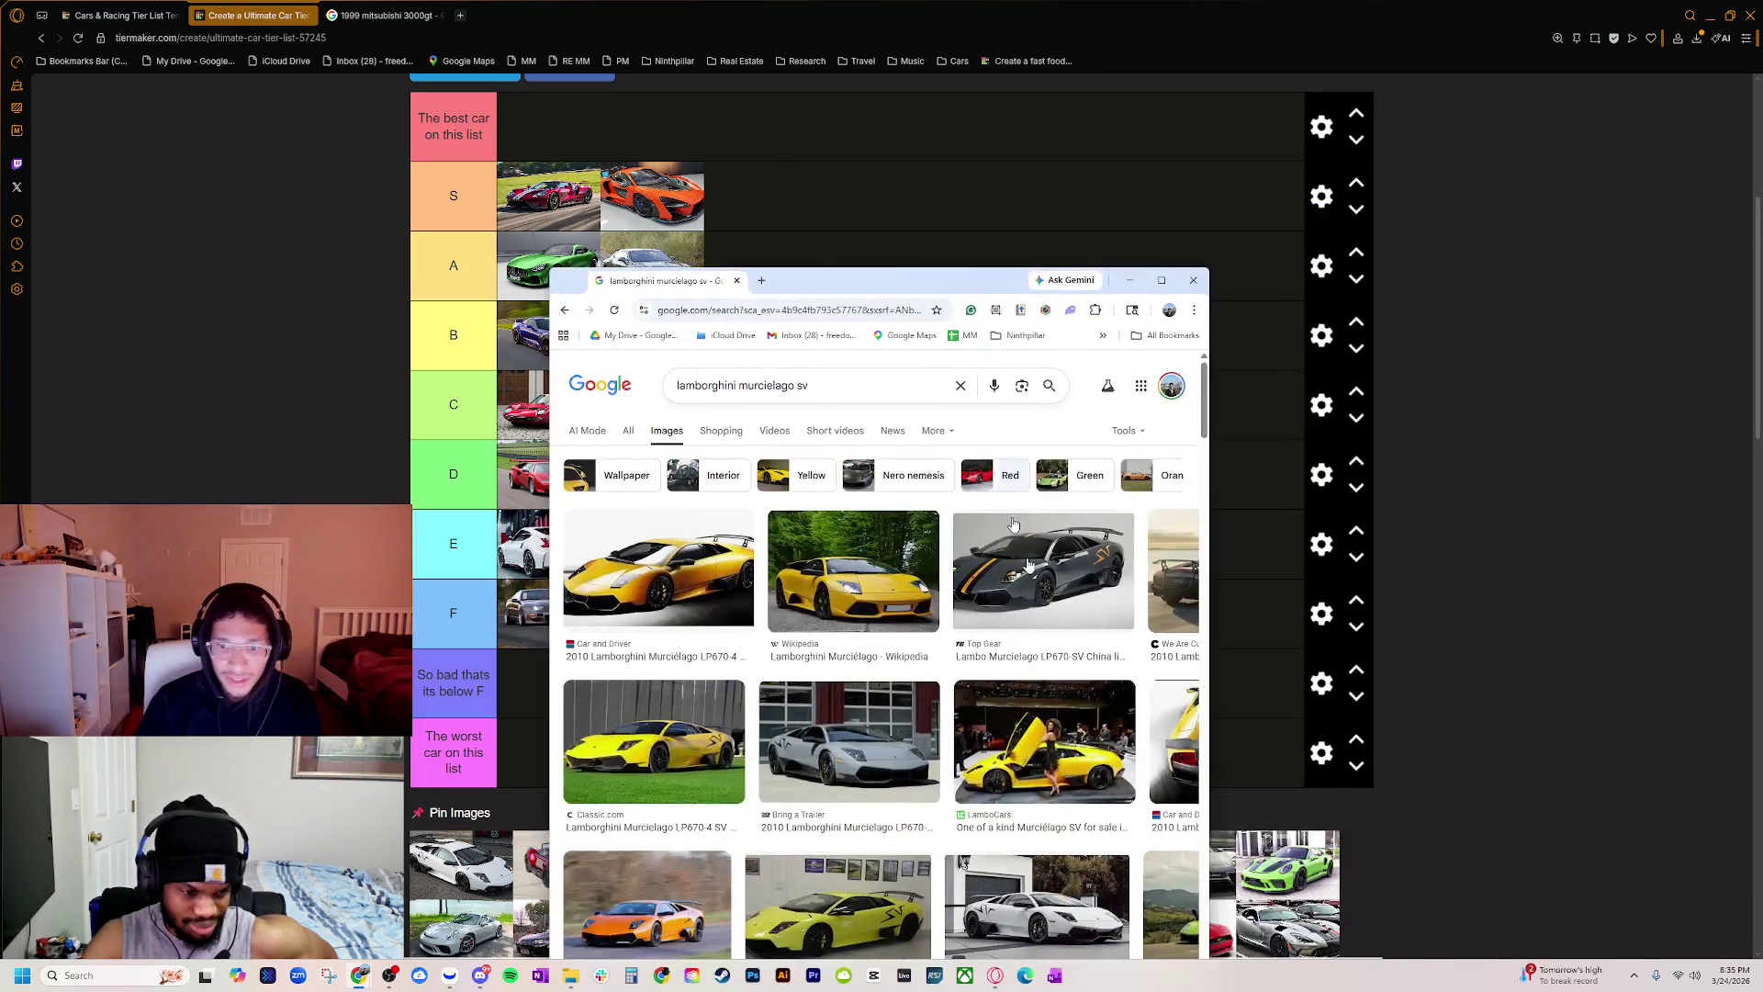
pyautogui.click(1040, 614)
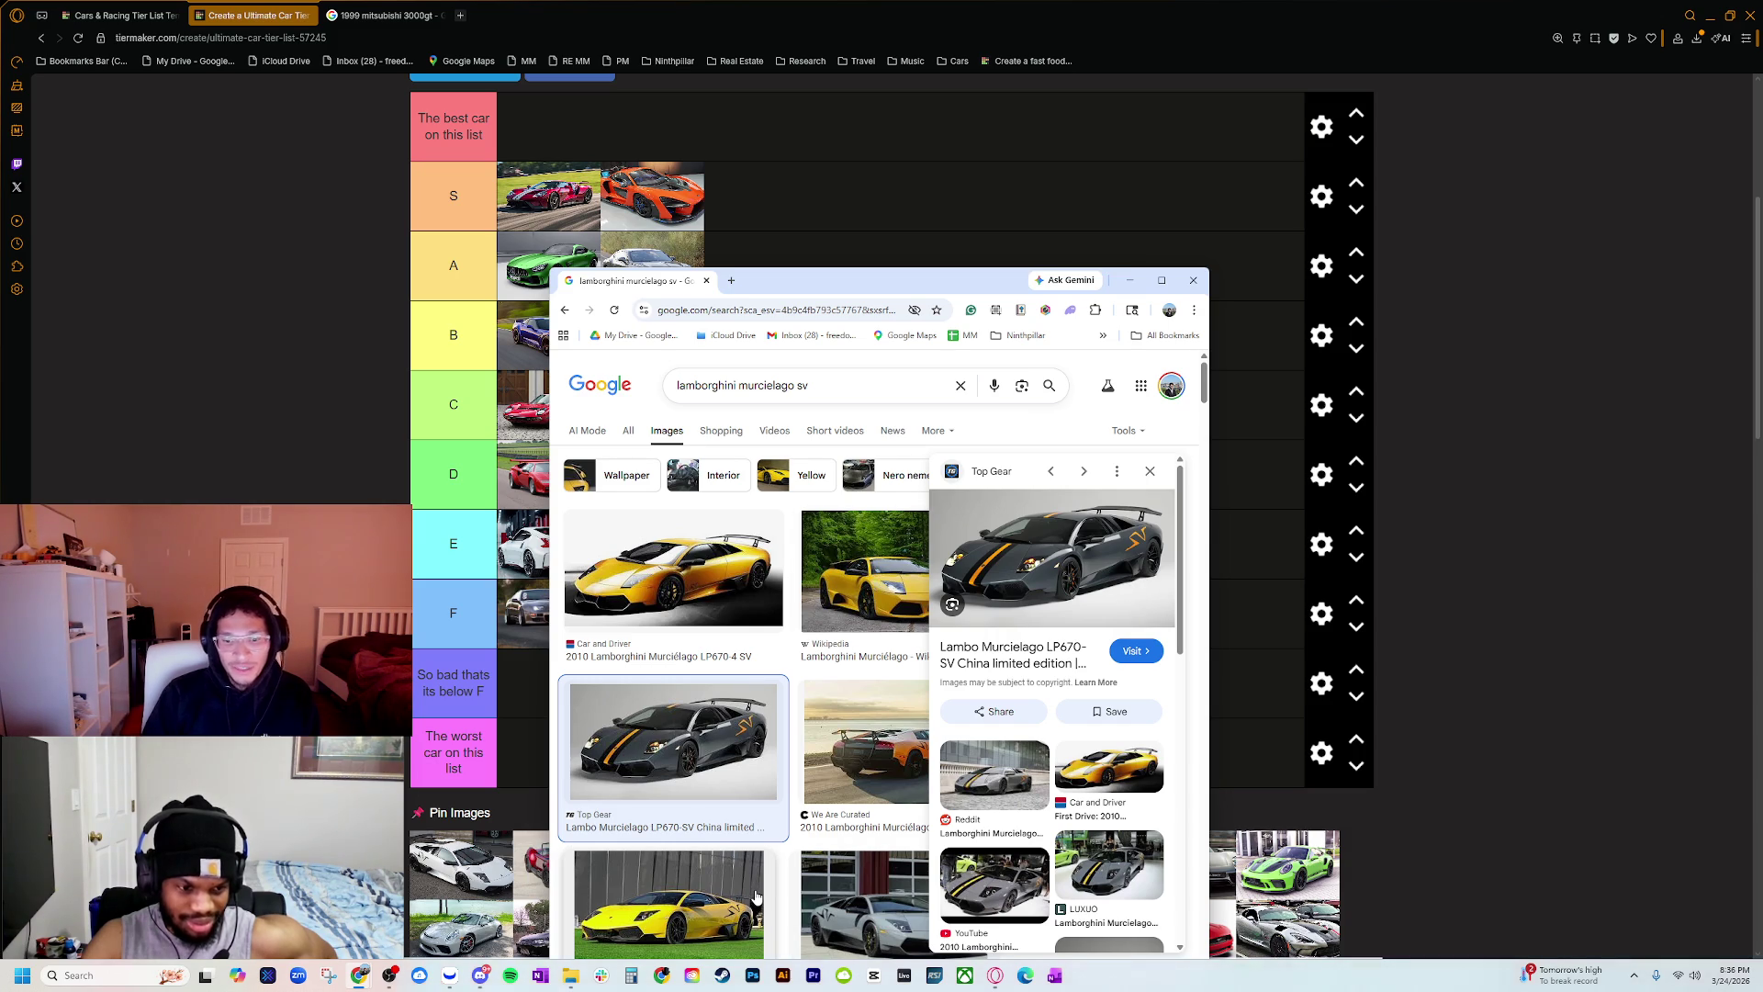
pyautogui.moveTo(821, 294); pyautogui.dragTo(855, 88)
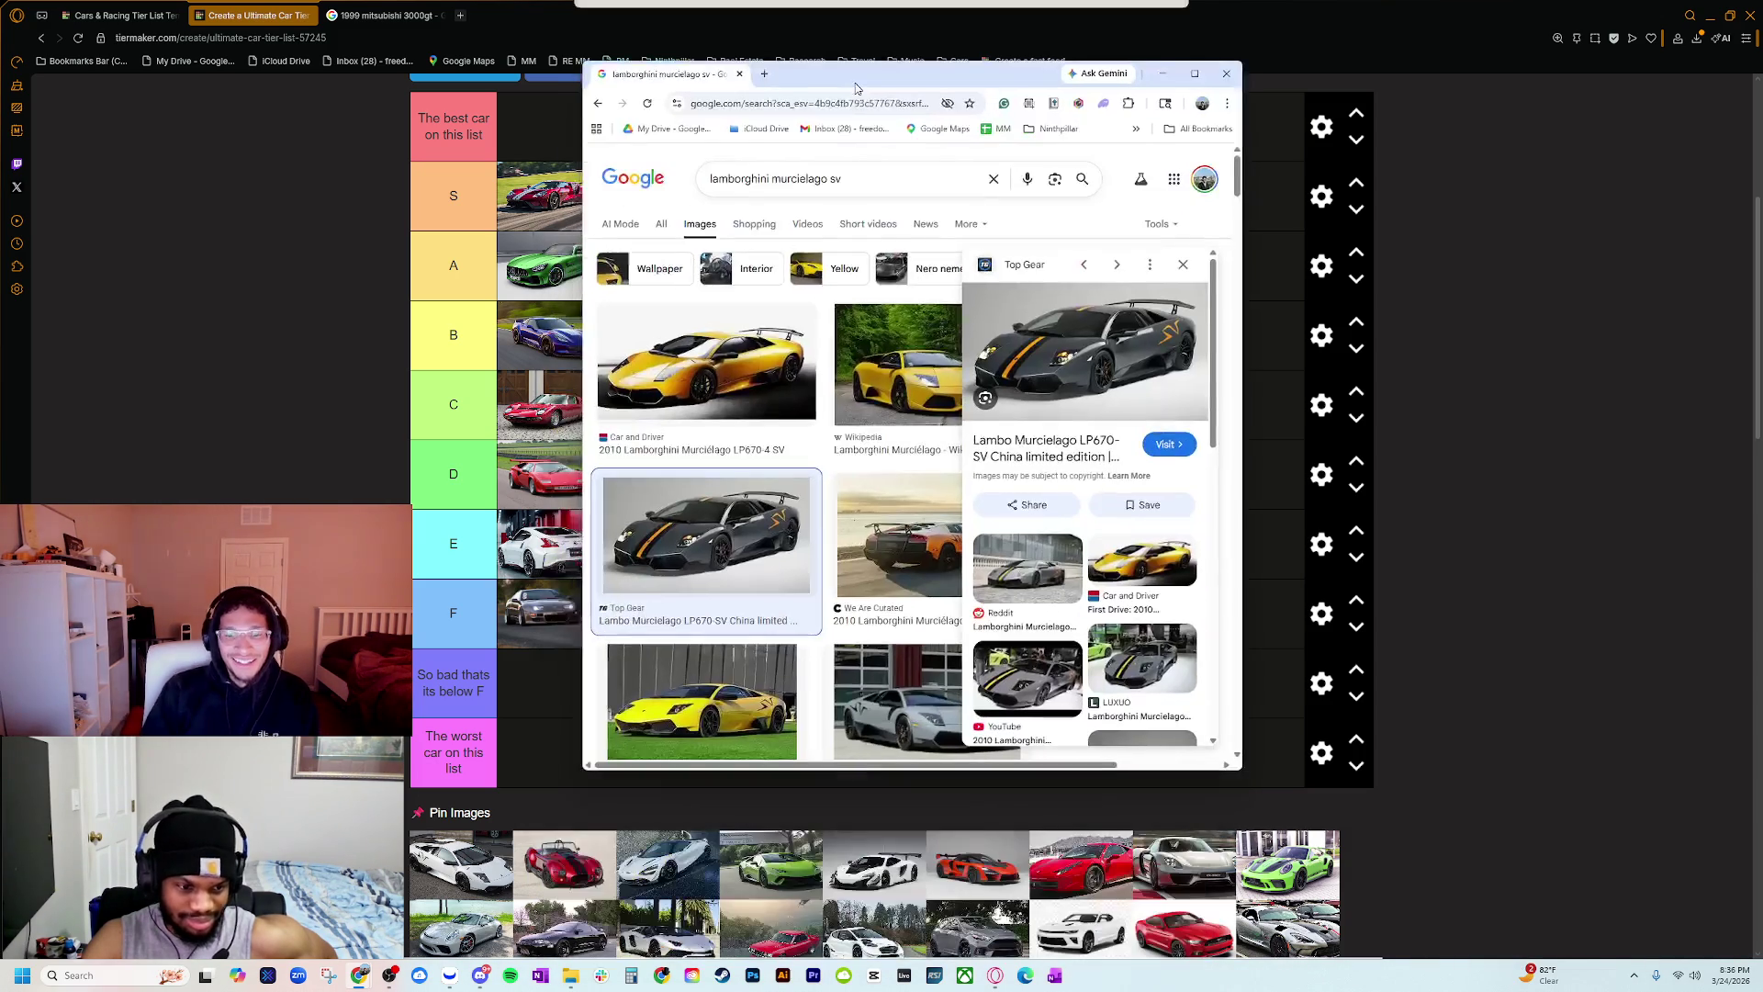
pyautogui.click(890, 696)
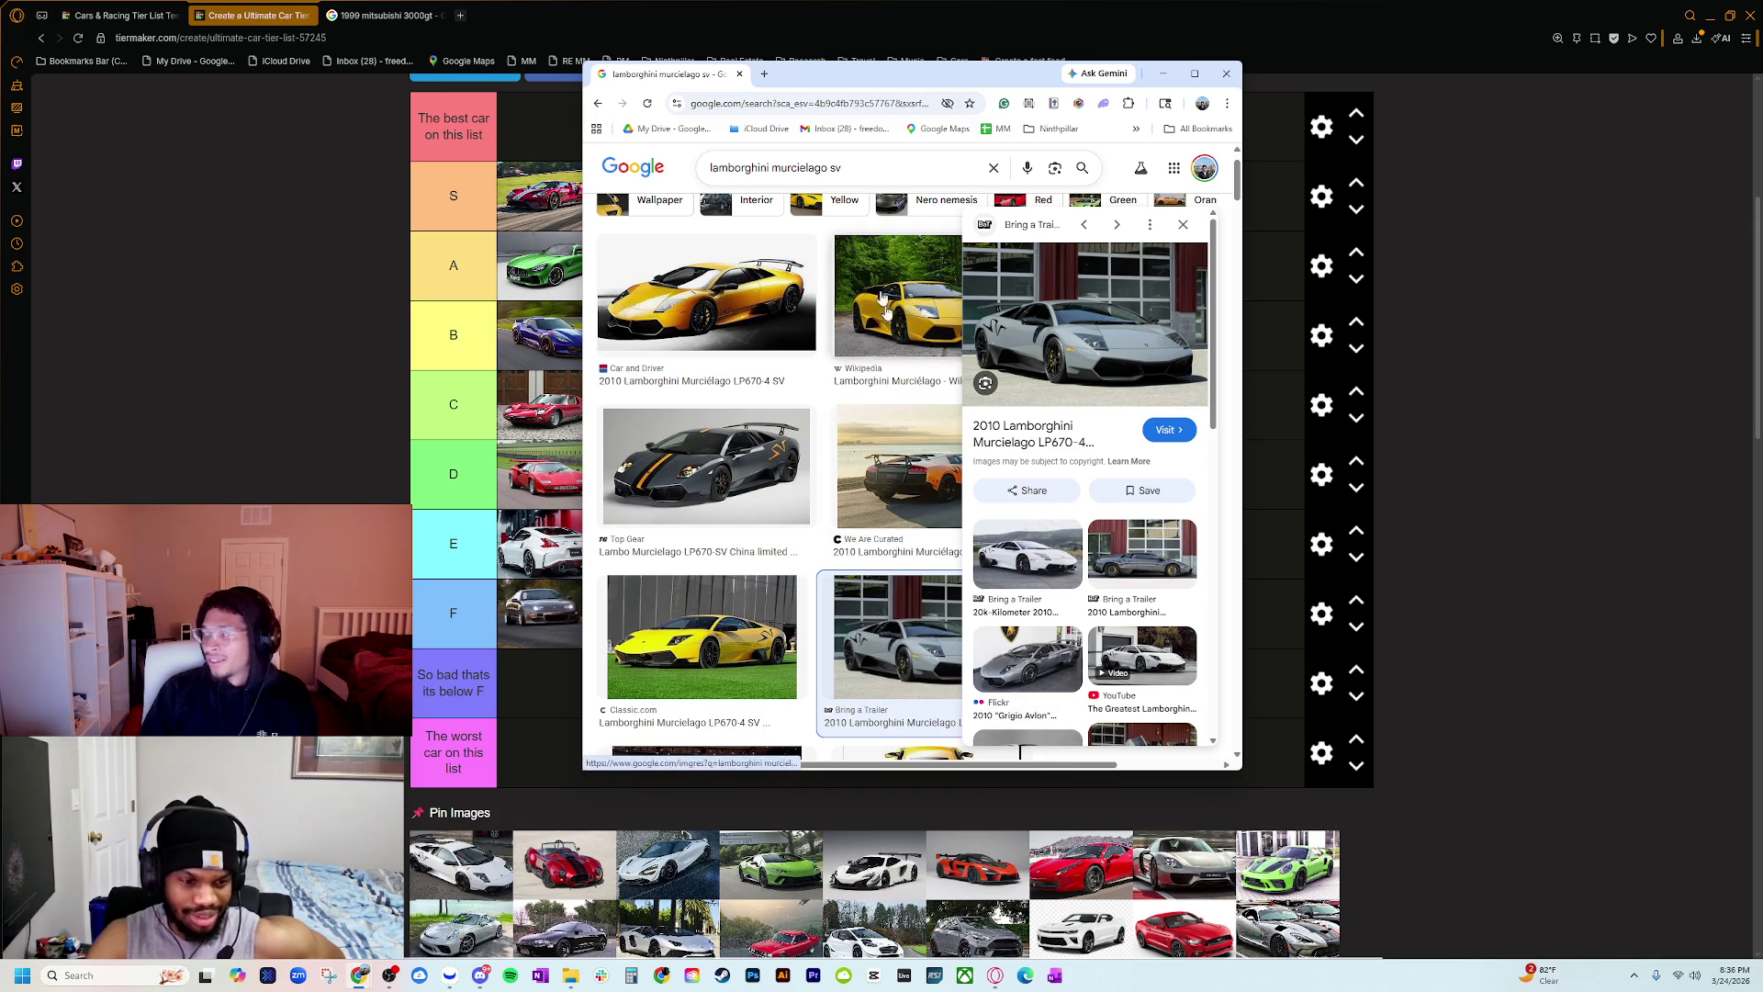
# Step: Maximize the image search, view the preview image's options, restore the window, and close Chrome
pyautogui.click(1194, 74)
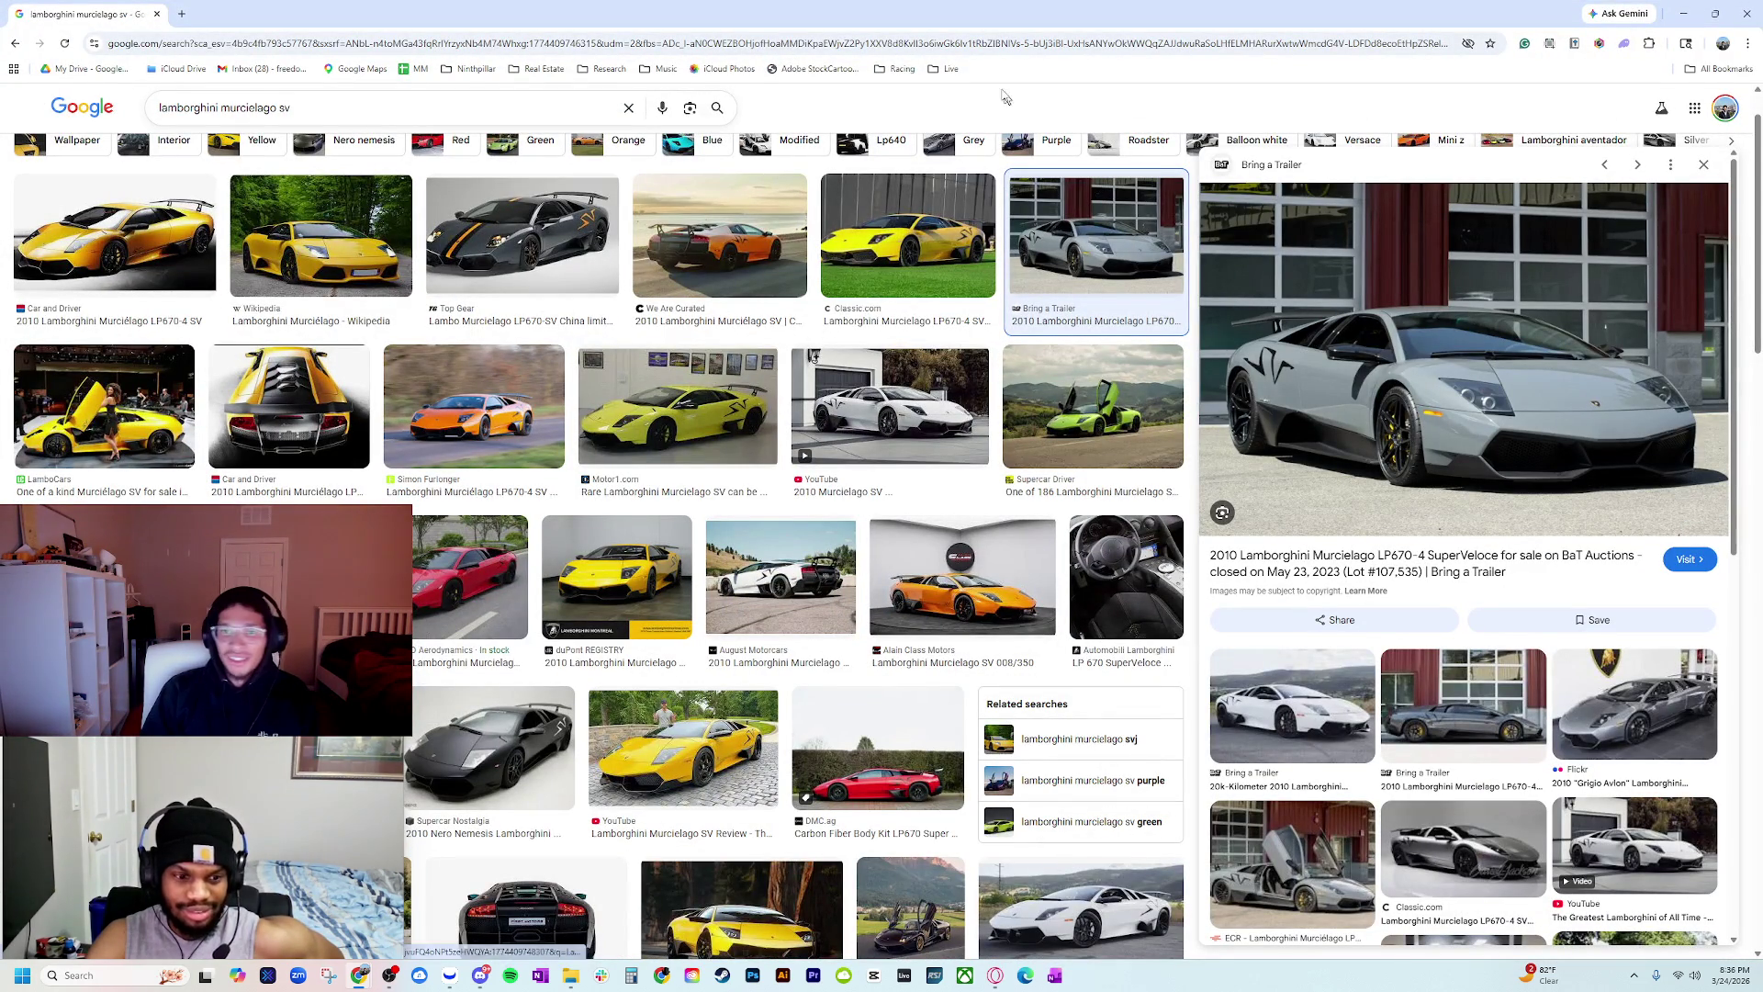
pyautogui.rightClick(1403, 422)
pyautogui.click(1469, 665)
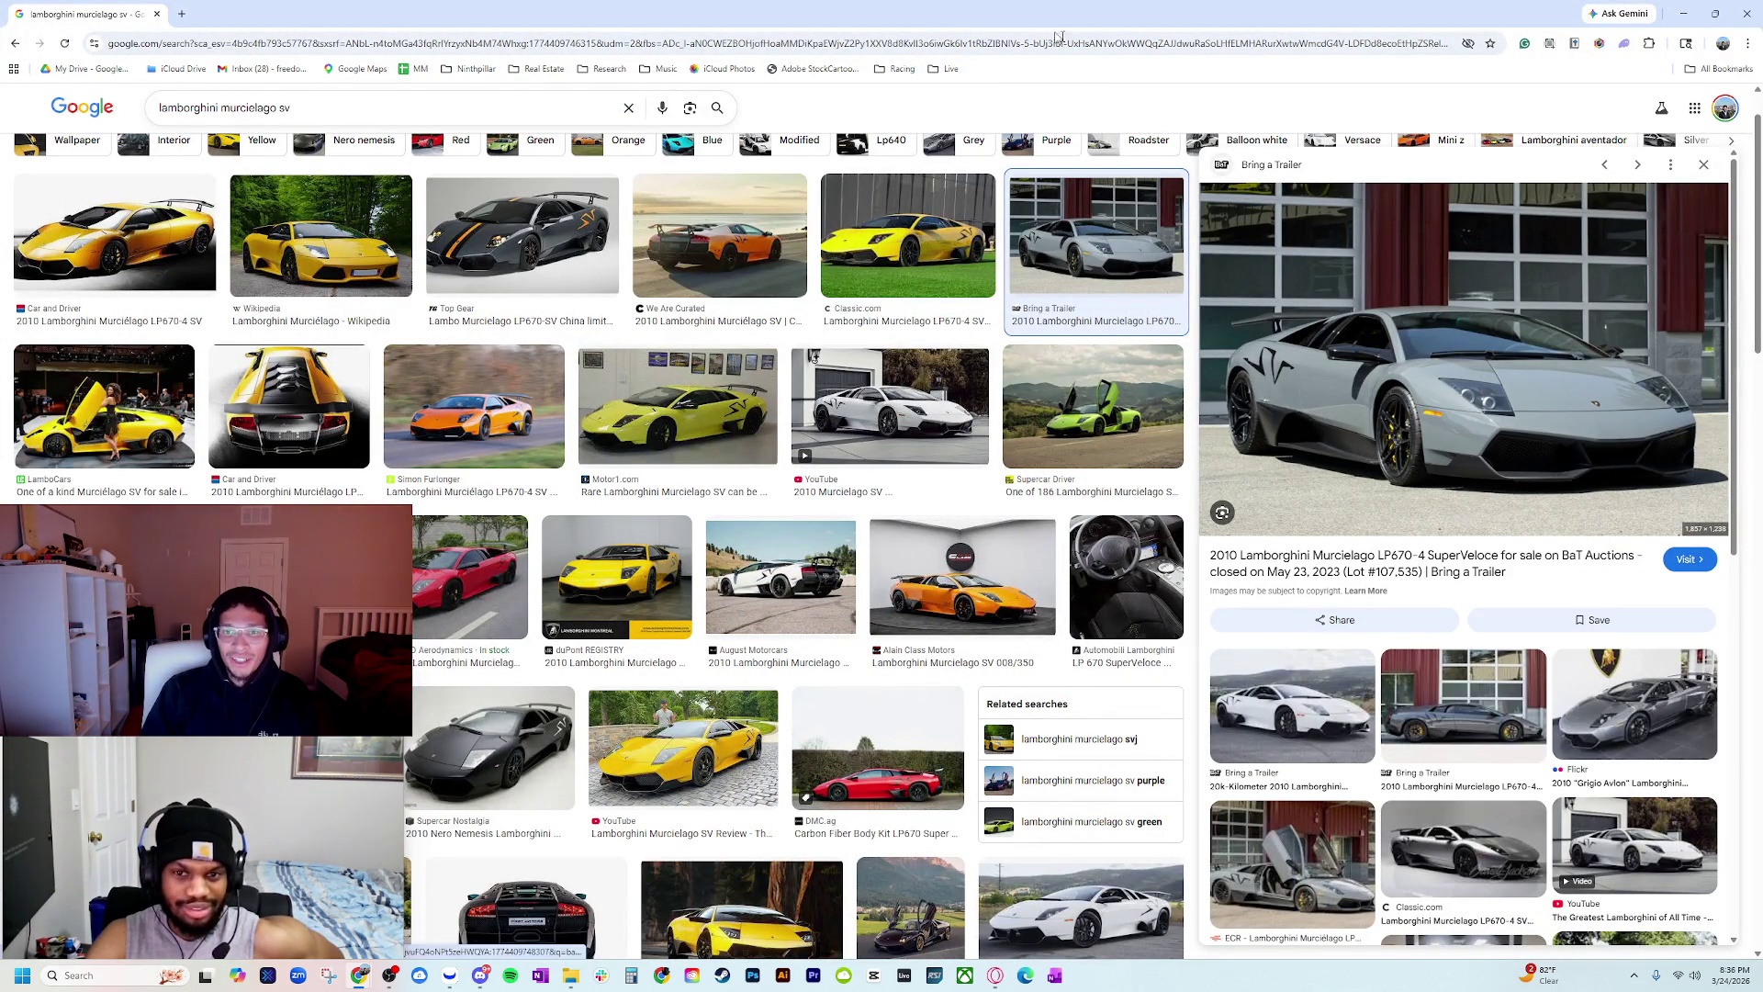
pyautogui.moveTo(1056, 23)
pyautogui.mouseDown()
pyautogui.moveTo(1327, 169)
pyautogui.moveTo(1200, 310)
pyautogui.mouseUp()
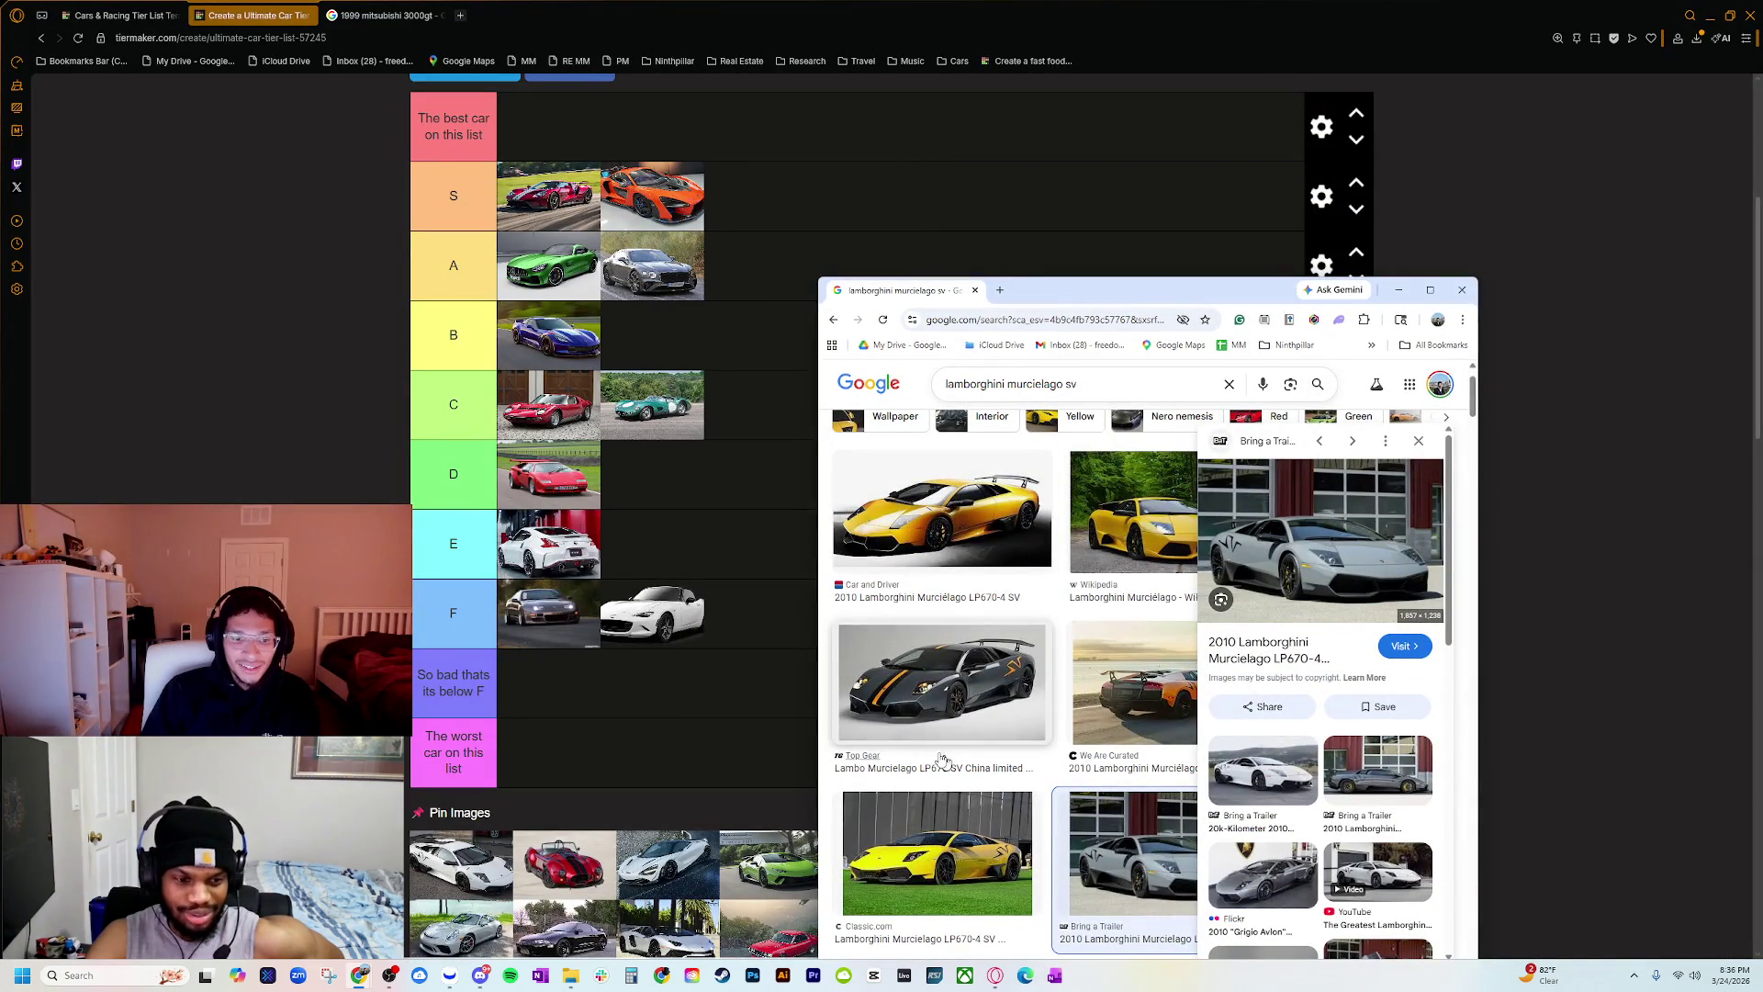
pyautogui.scroll(-1, 686, 707)
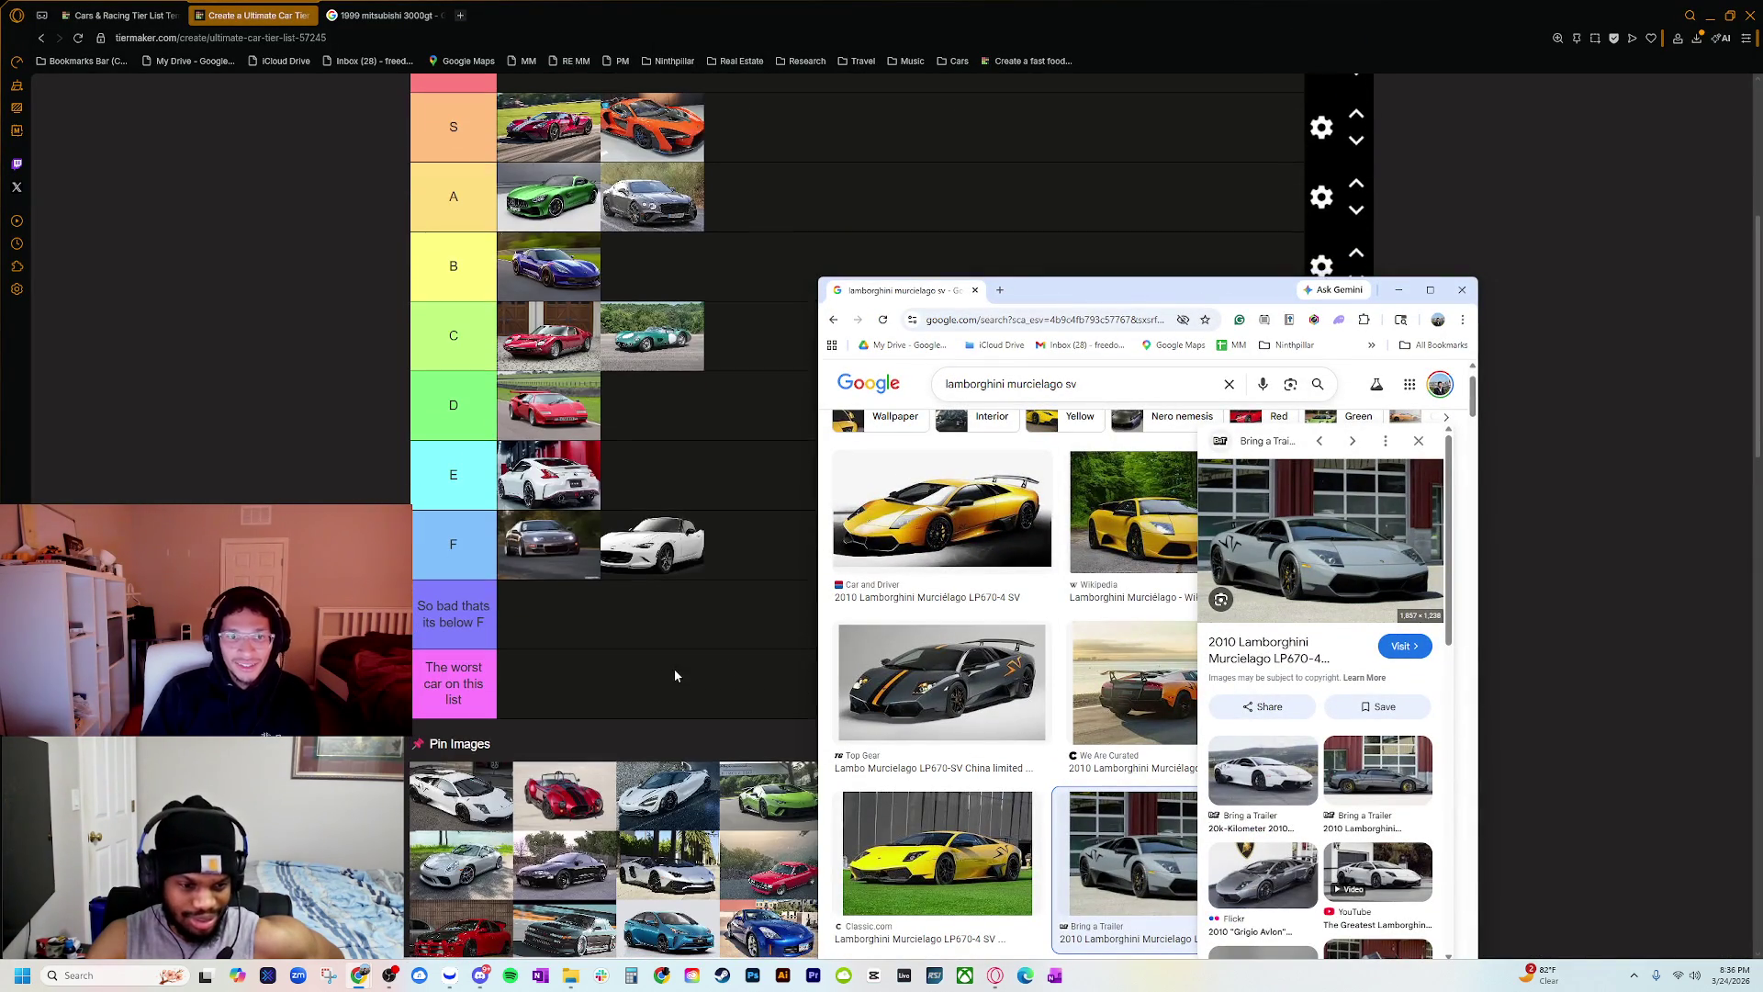
pyautogui.click(1462, 289)
pyautogui.hotkey('ctrl', '+')
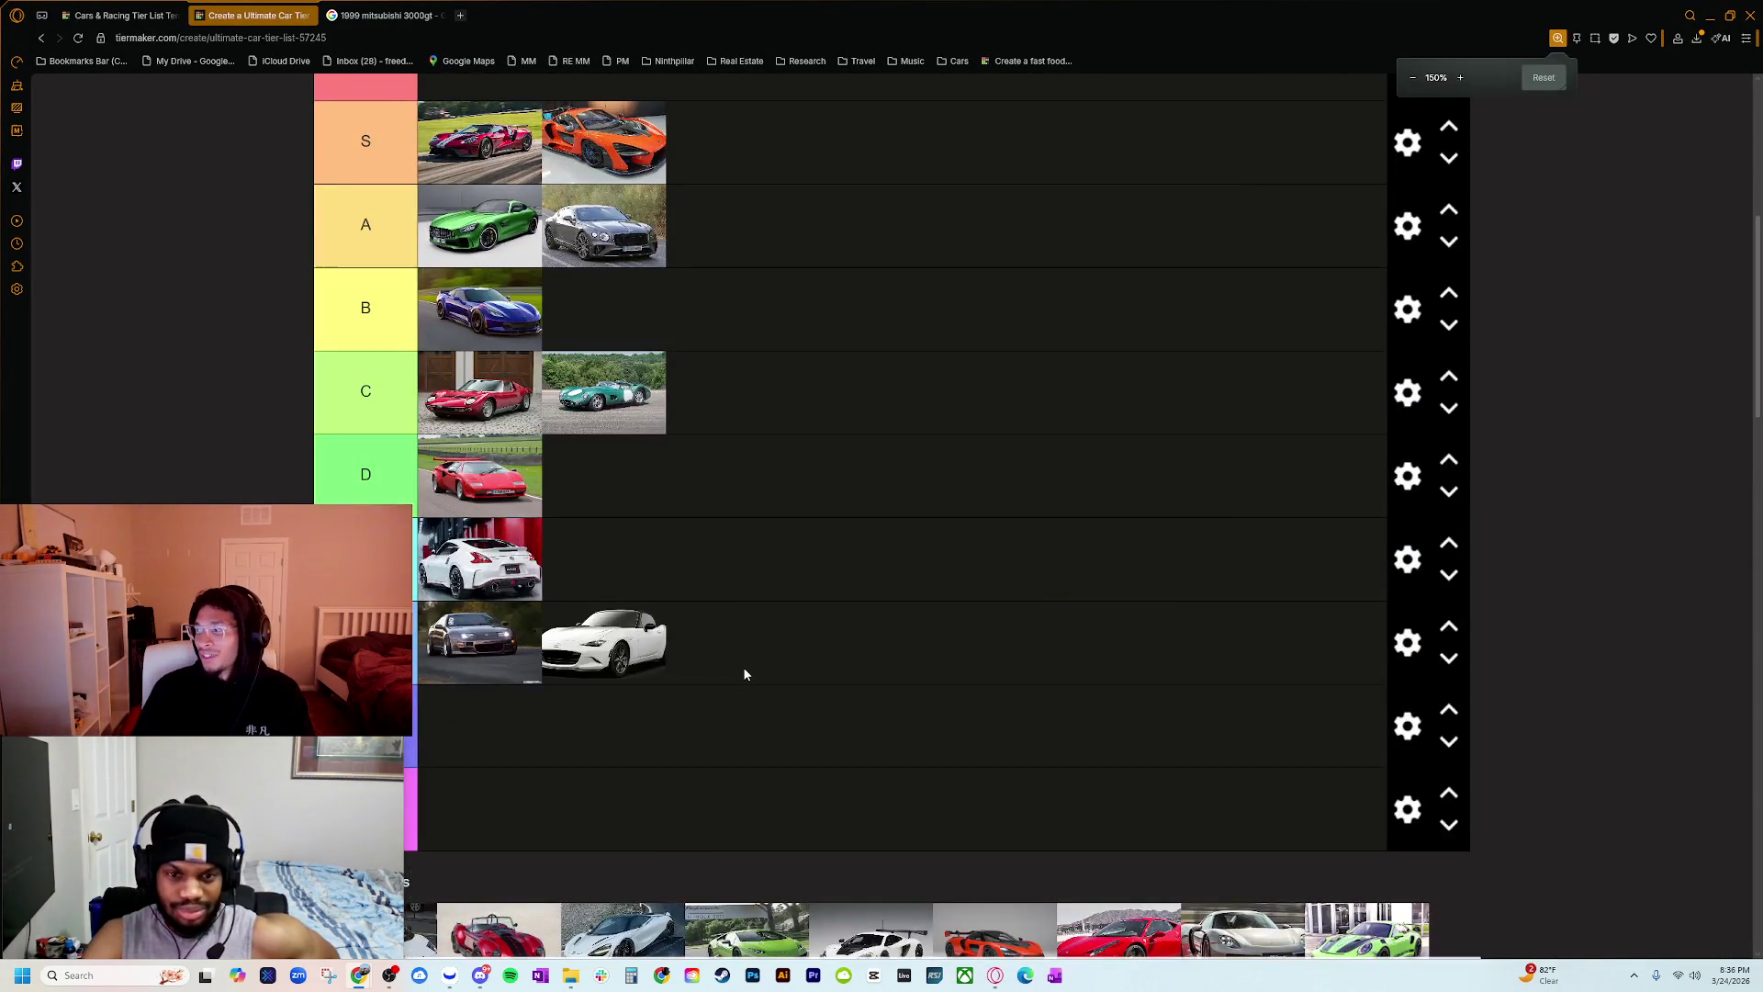
pyautogui.scroll(-2, 743, 674)
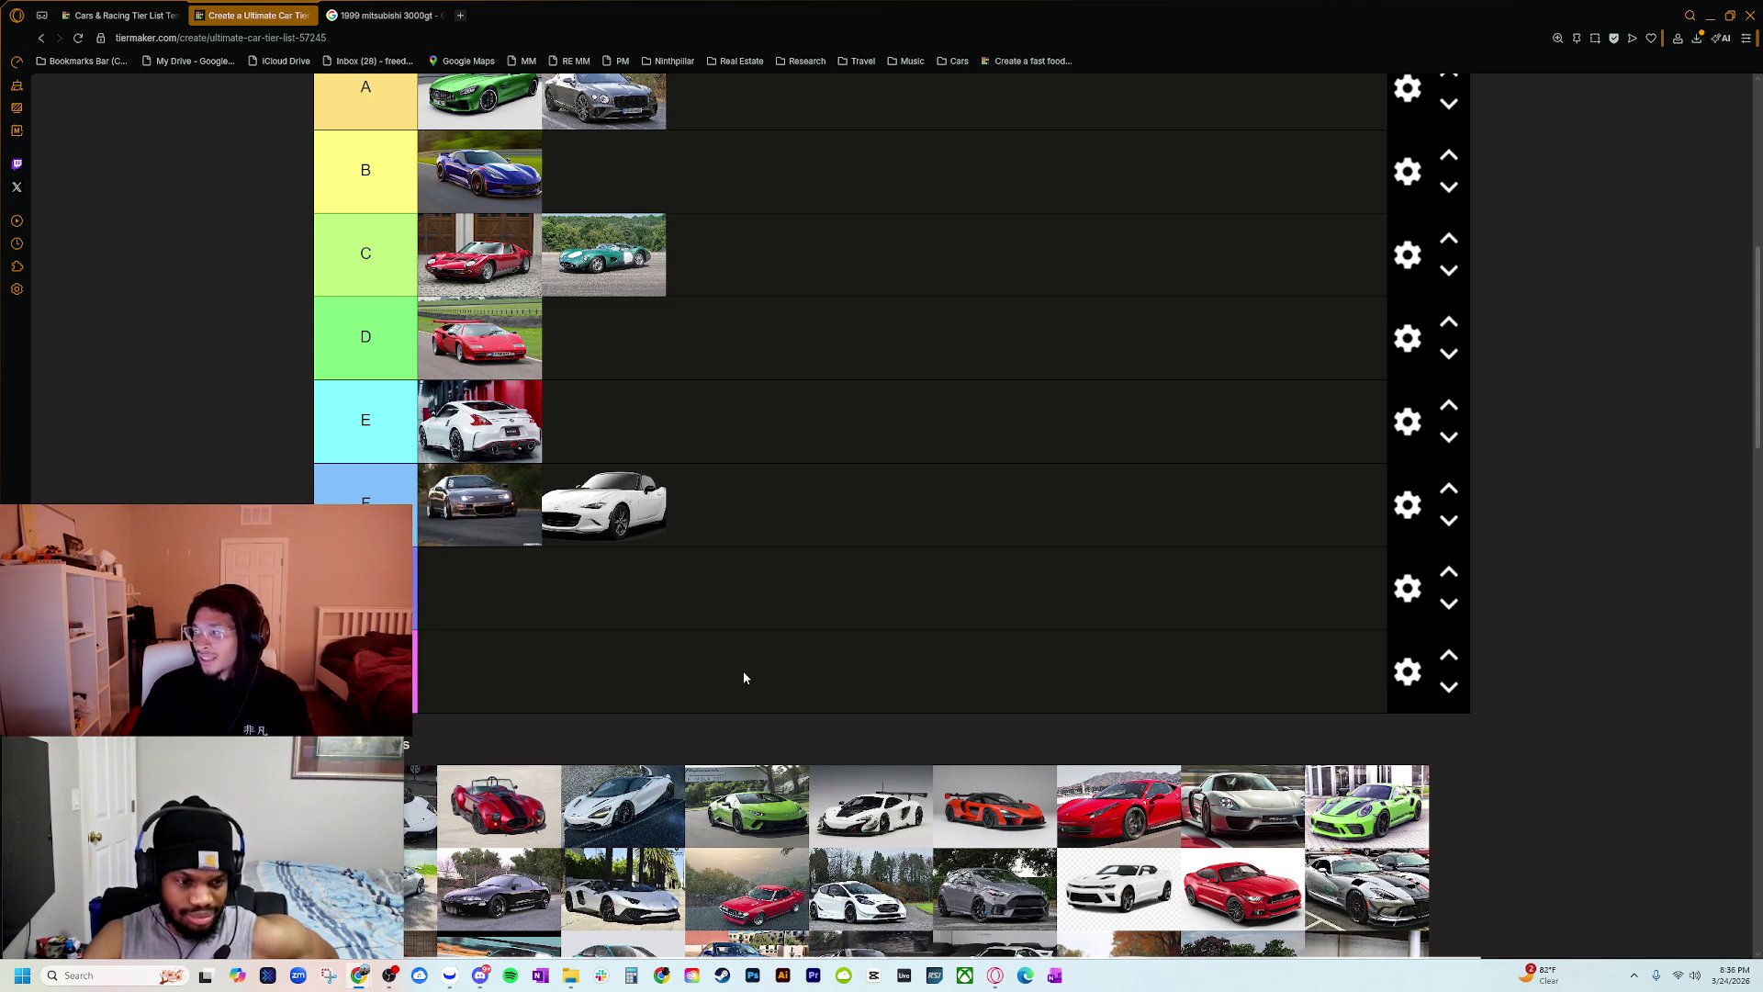
pyautogui.scroll(3, 744, 677)
pyautogui.hotkey('ctrl', '+')
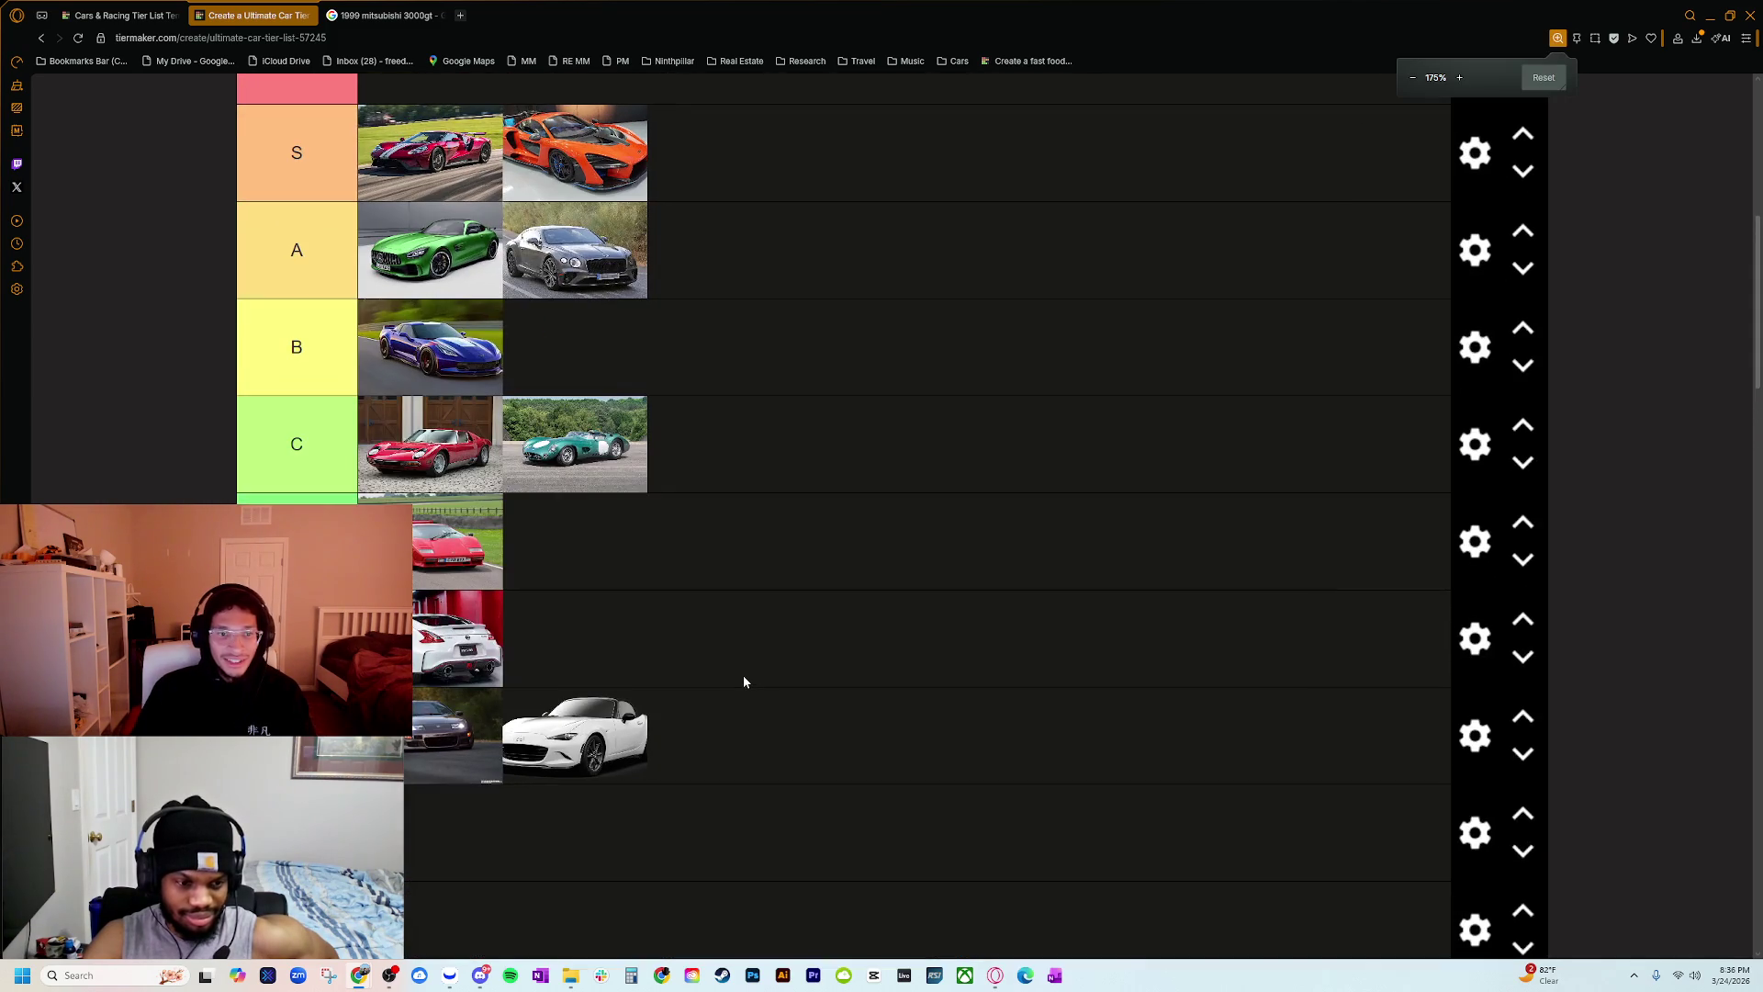
pyautogui.scroll(-3, 744, 679)
pyautogui.hotkey('ctrl', '-')
pyautogui.hotkey('ctrl', '-')
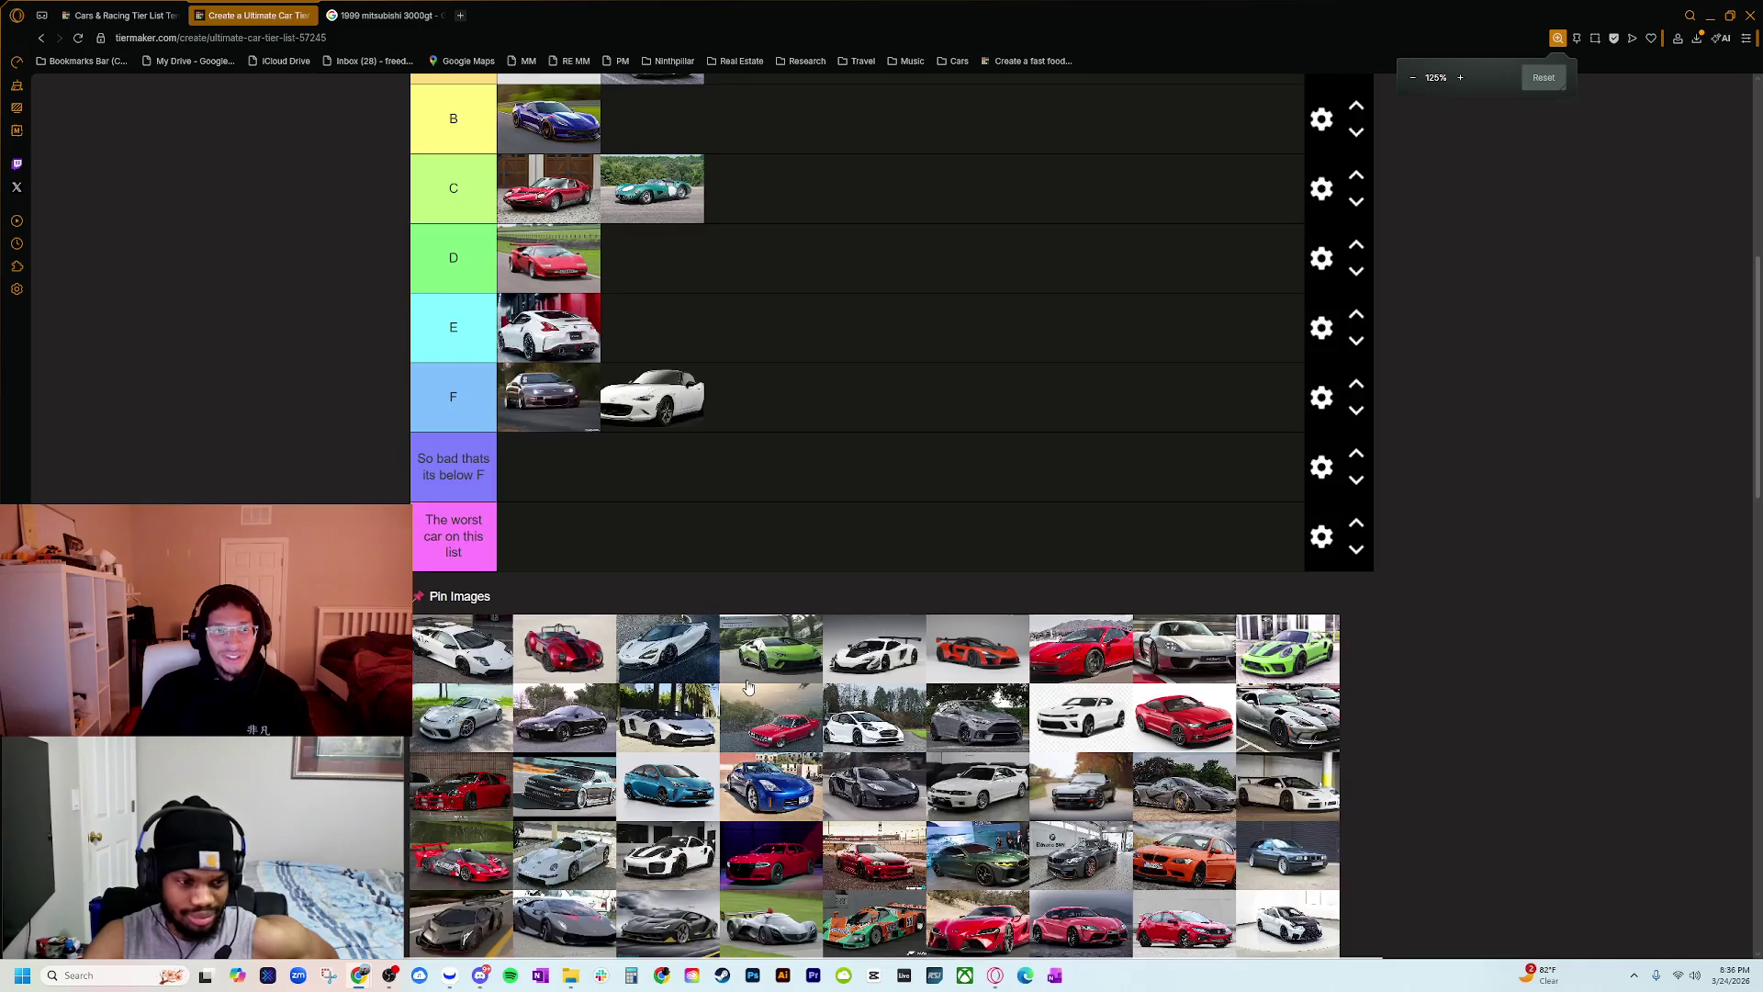
pyautogui.scroll(2, 747, 684)
pyautogui.hotkey('ctrl', '+')
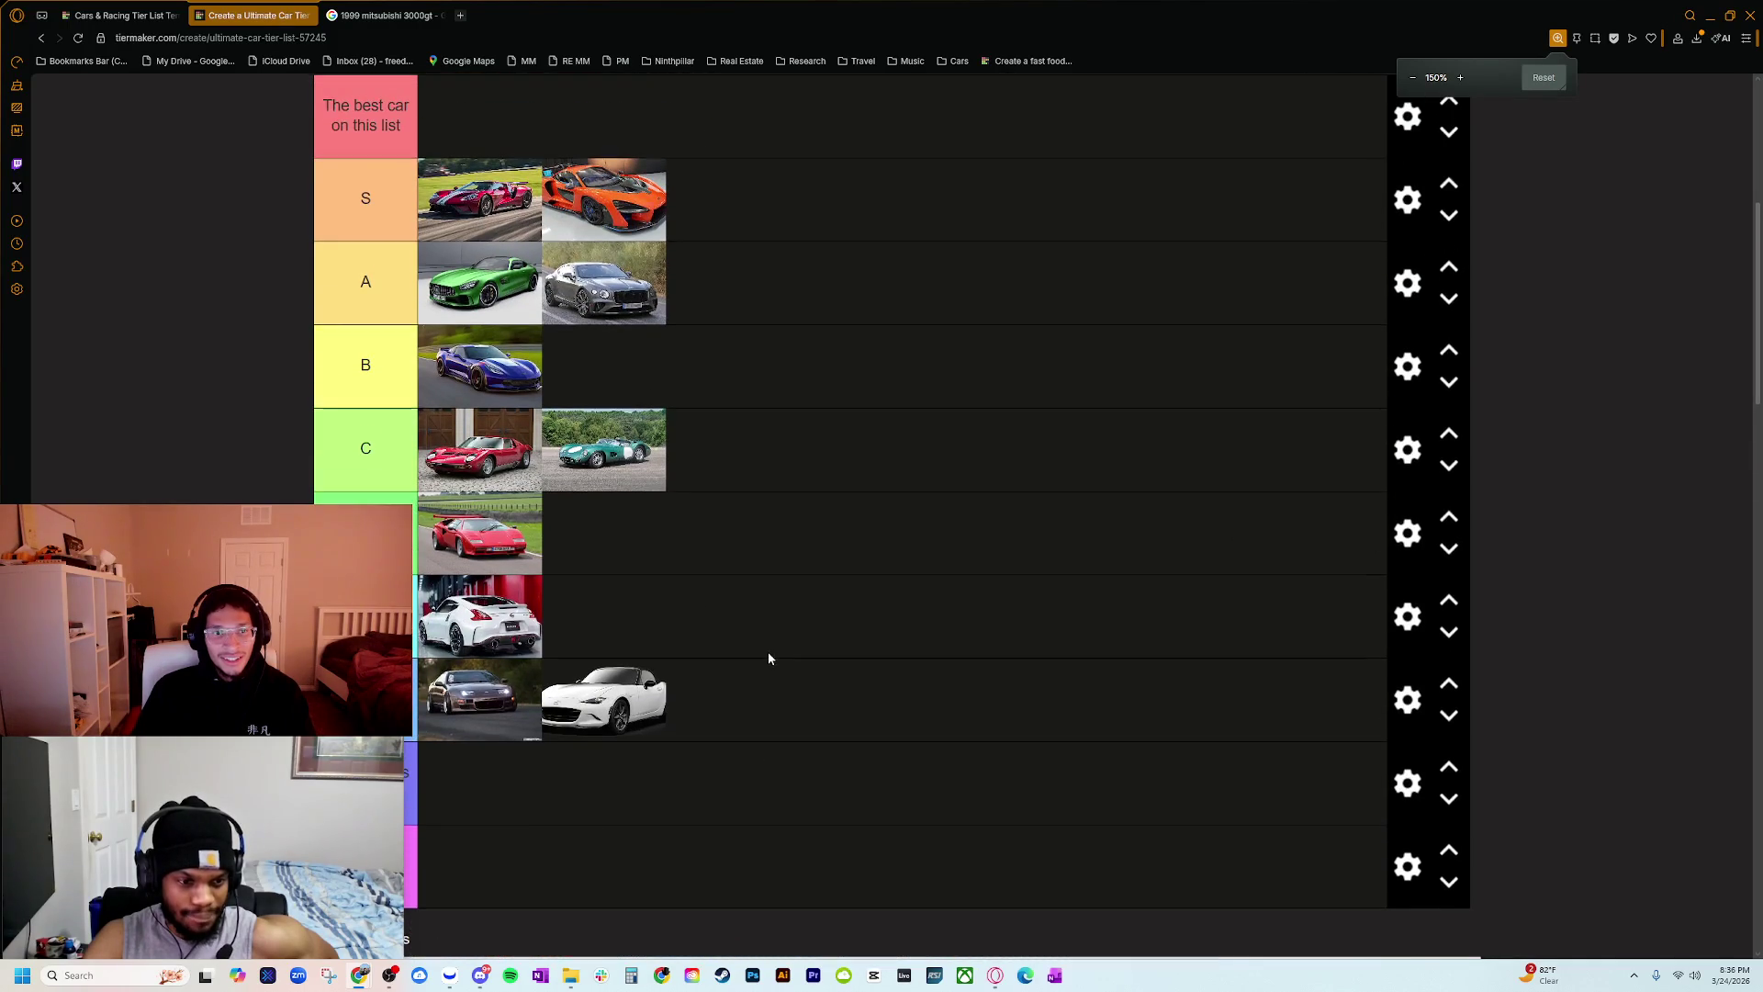
pyautogui.scroll(-3, 767, 657)
pyautogui.scroll(2, 747, 701)
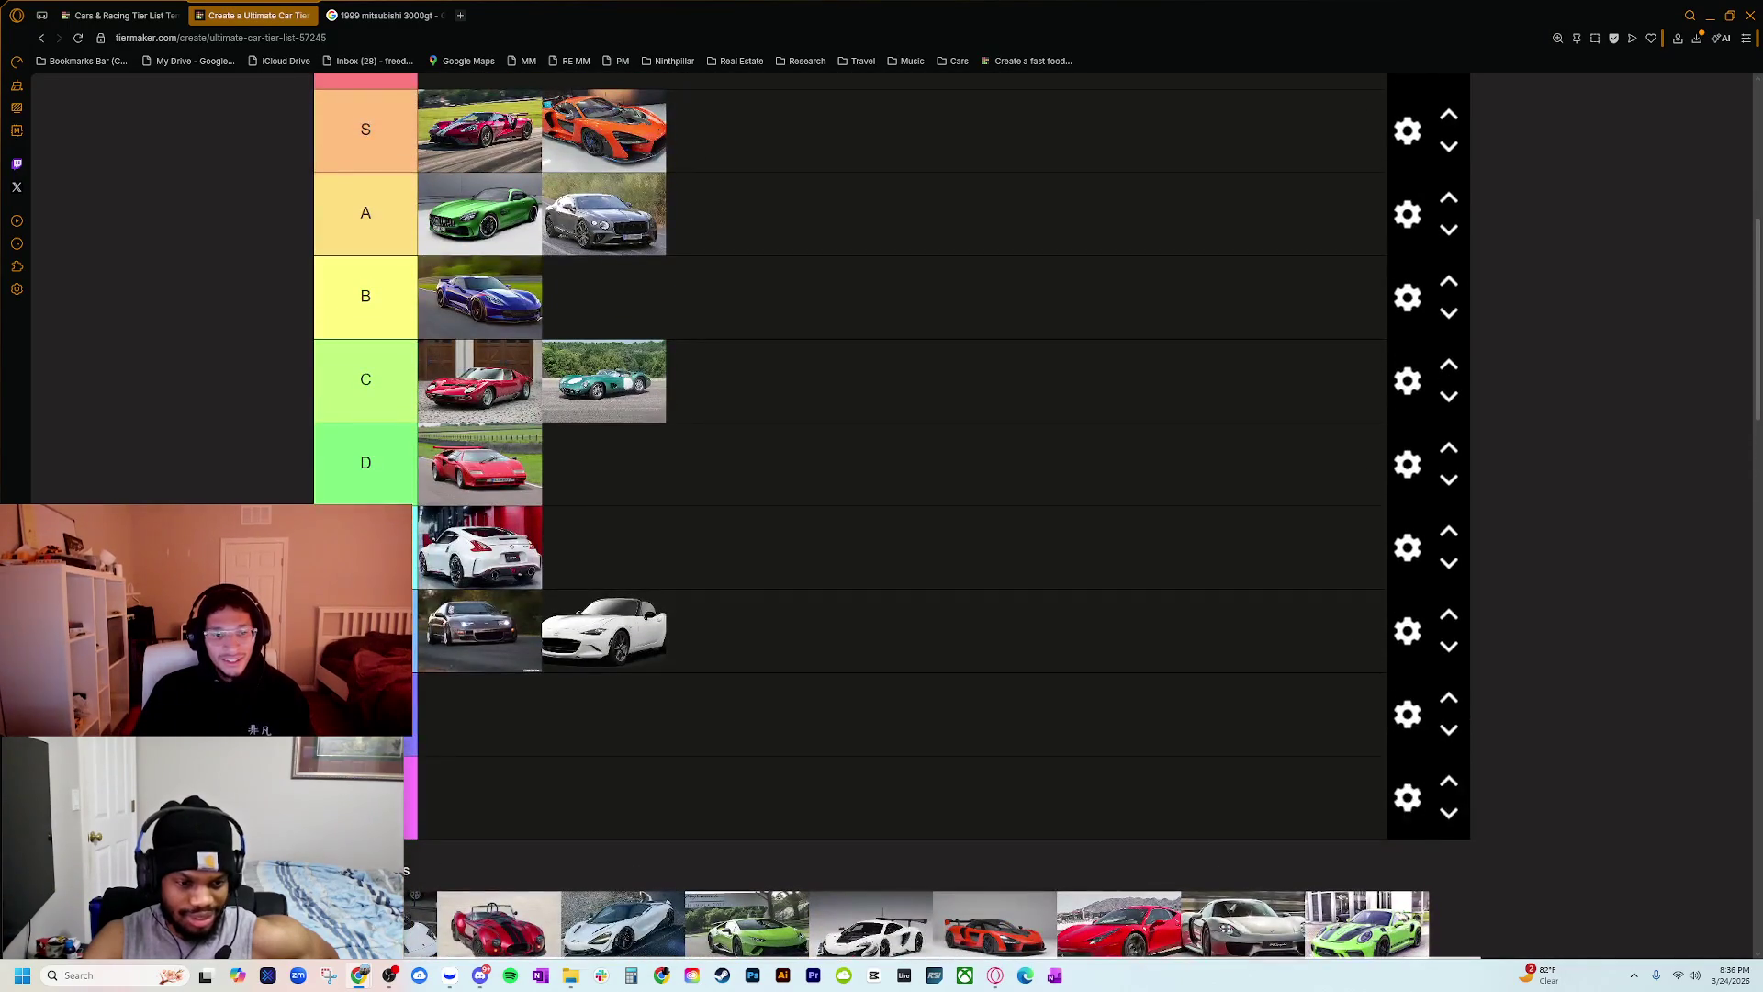
pyautogui.scroll(-1, 806, 677)
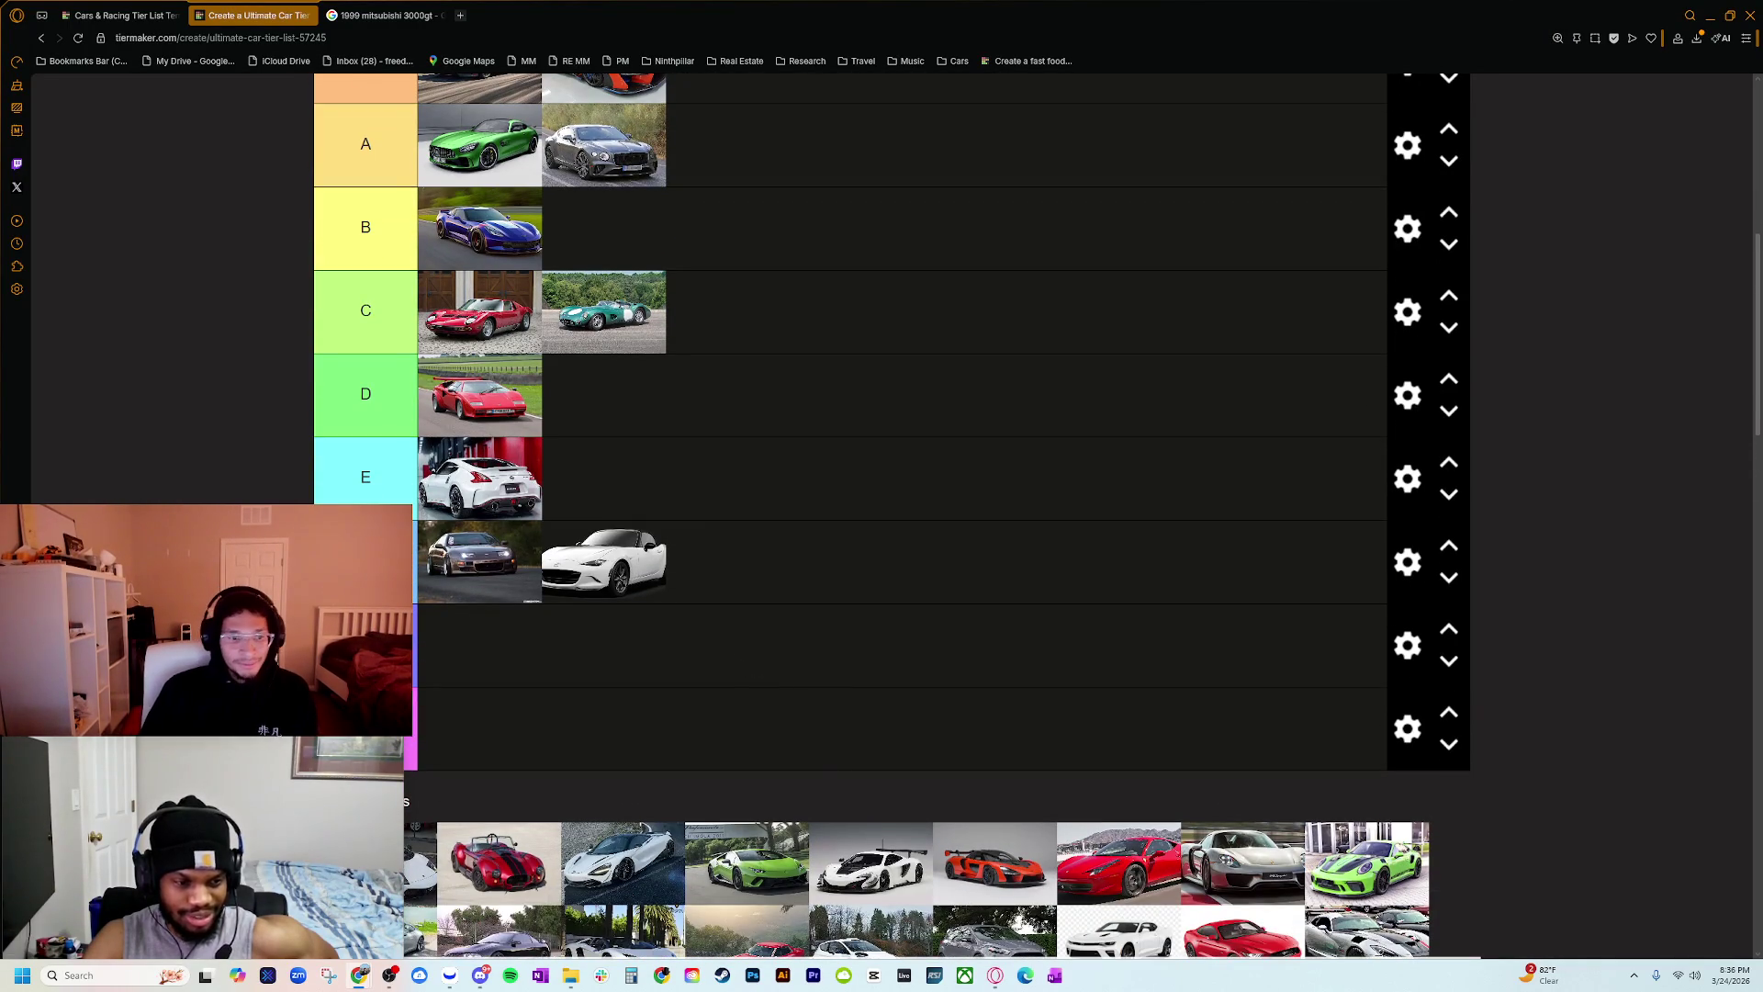
pyautogui.moveTo(233, 643)
pyautogui.mouseDown()
pyautogui.moveTo(1568, 589)
pyautogui.moveTo(1605, 625)
pyautogui.moveTo(1590, 637)
pyautogui.mouseUp()
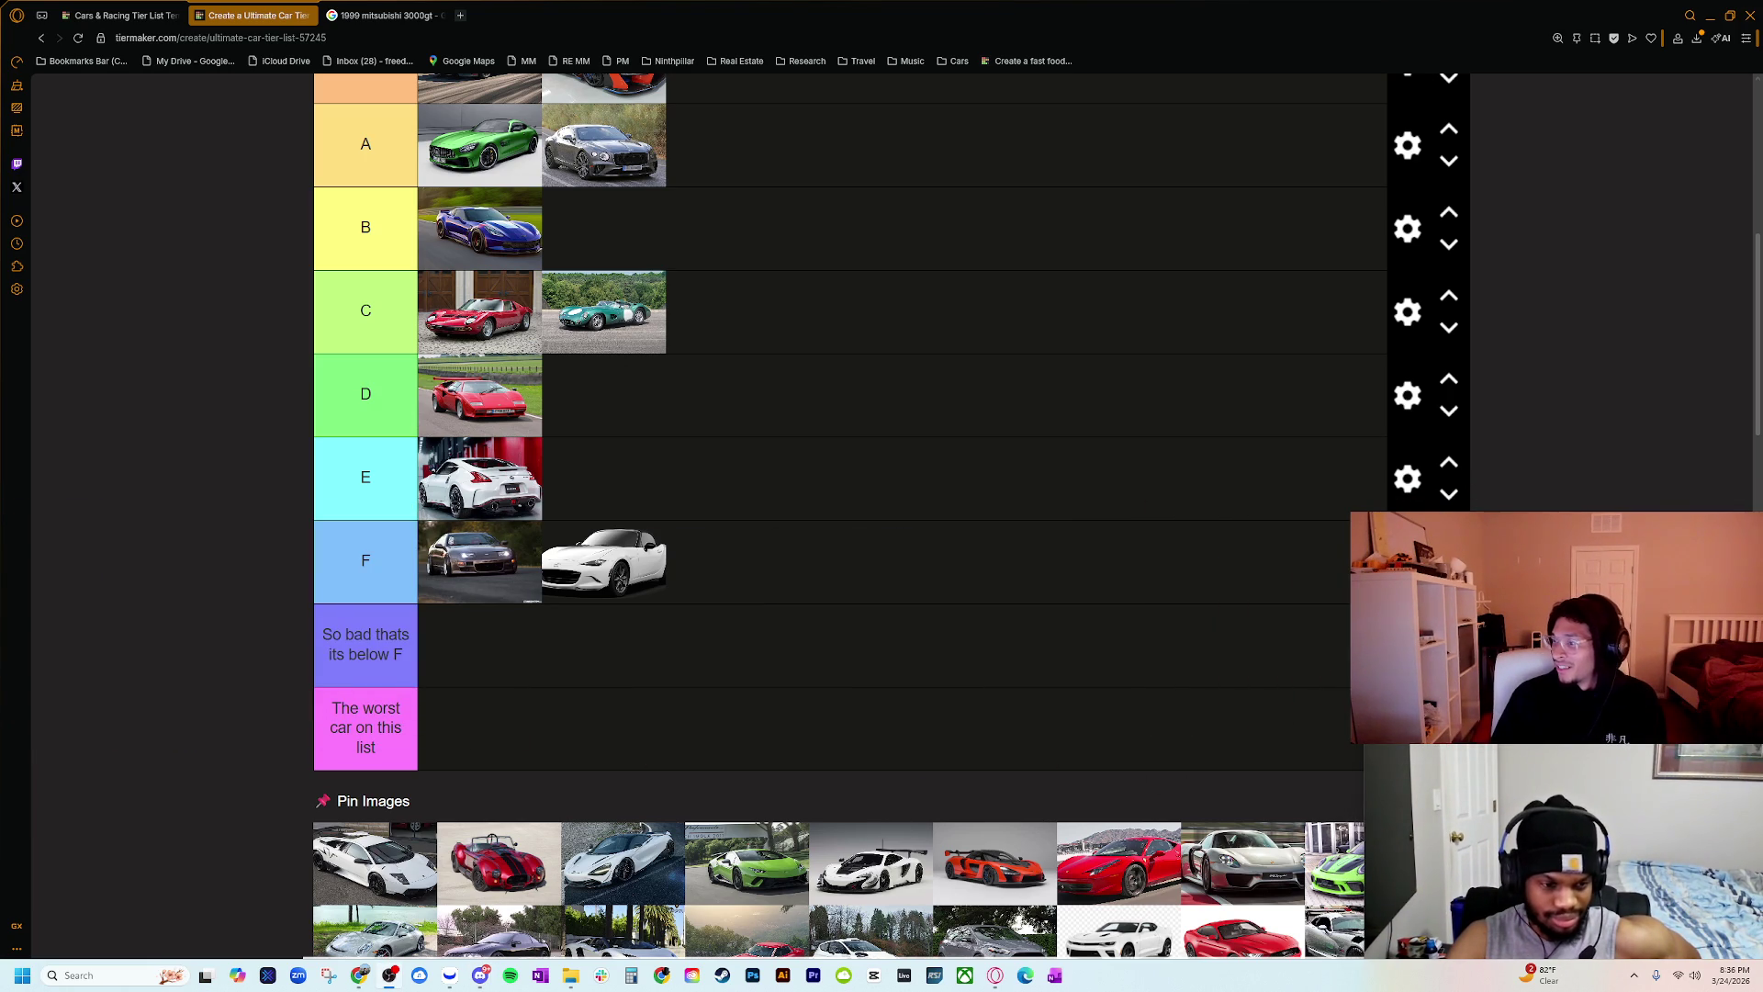
pyautogui.click(365, 645)
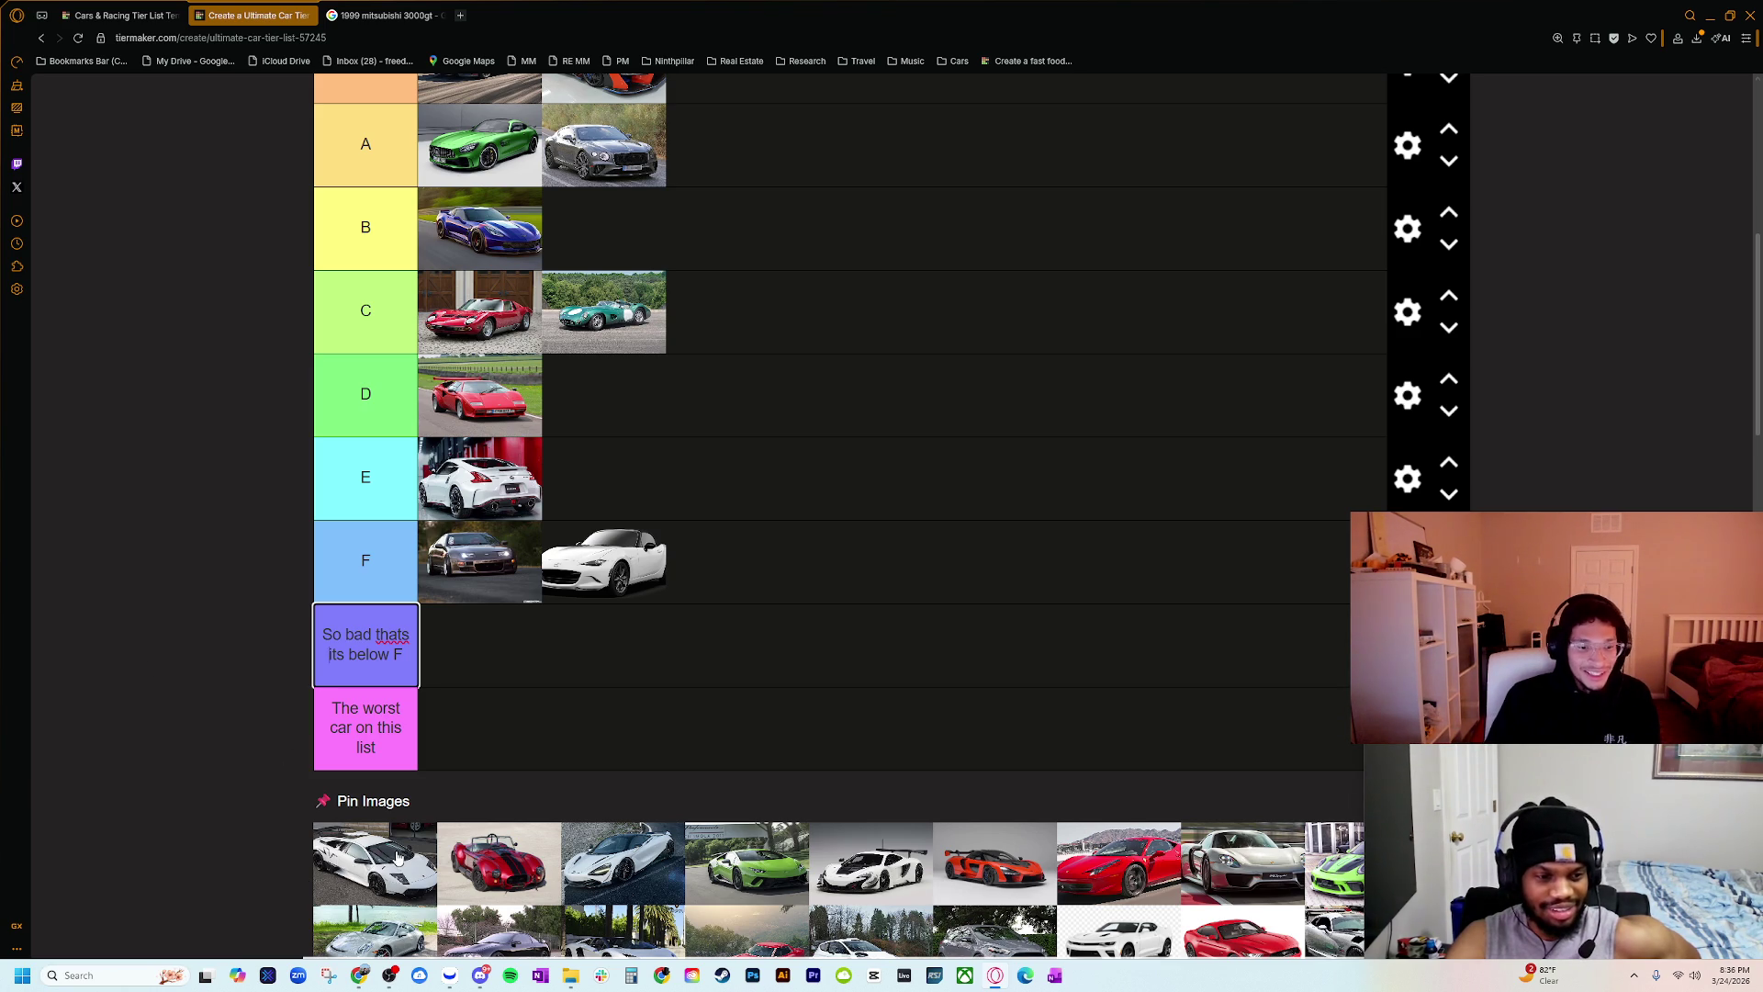
pyautogui.scroll(2, 398, 856)
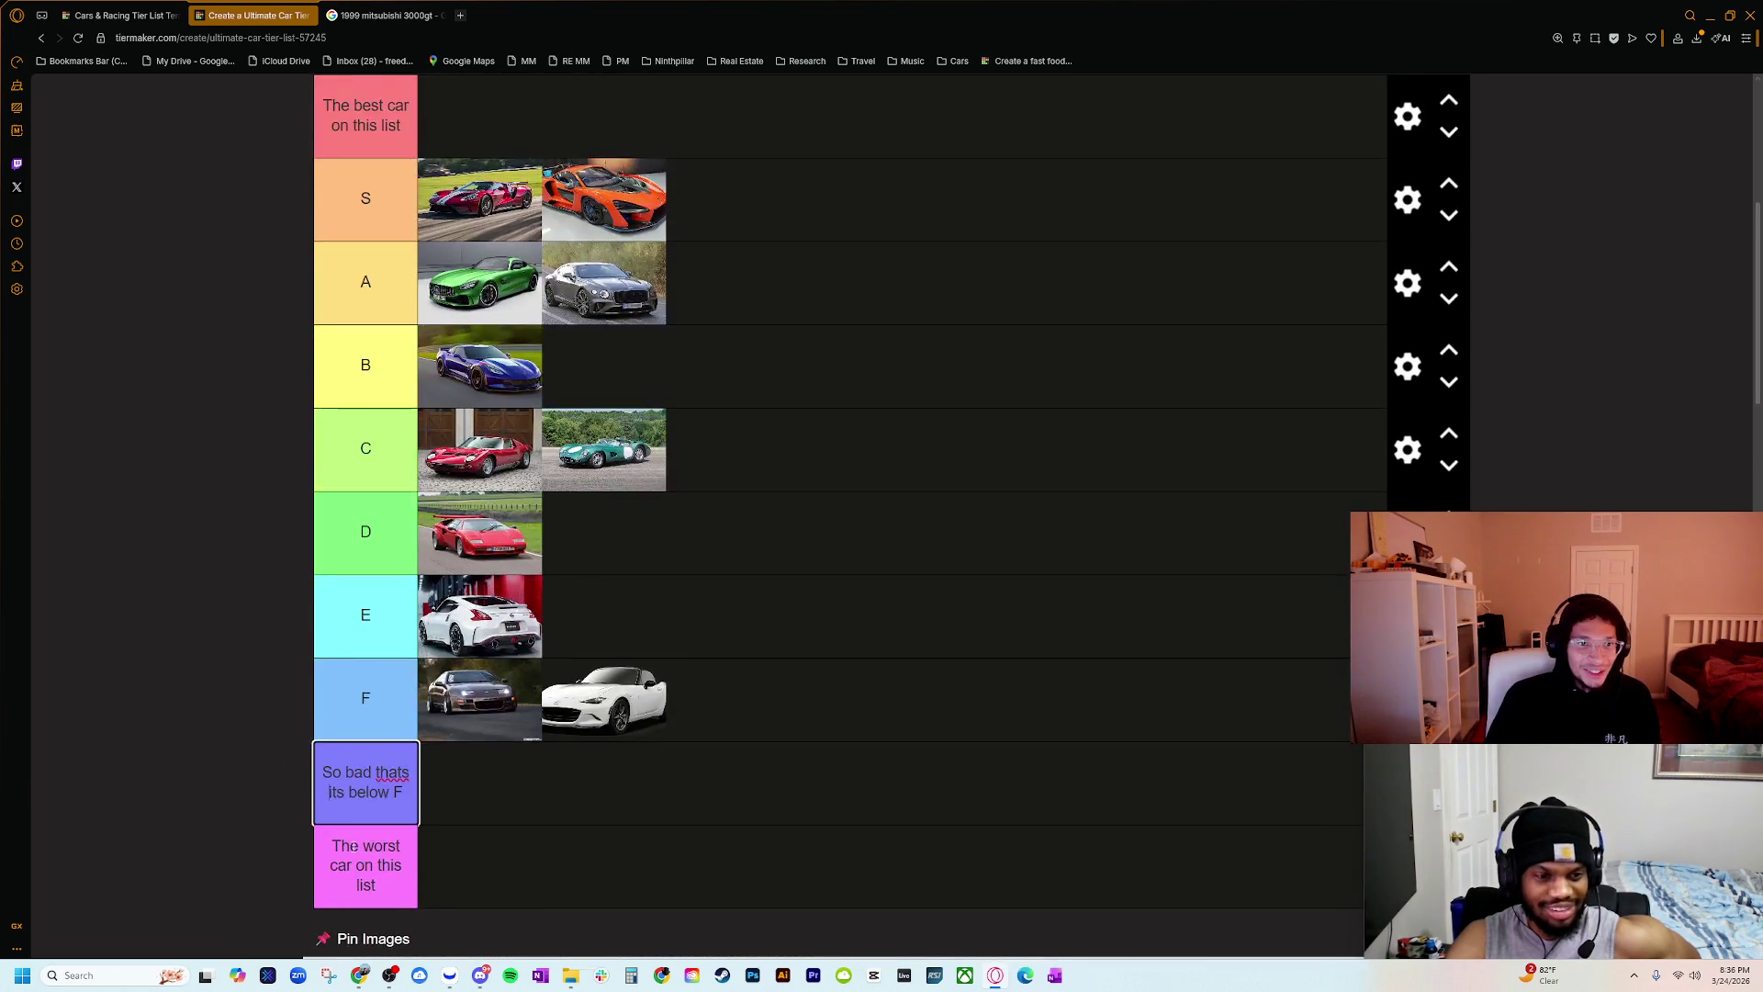
pyautogui.scroll(-3, 347, 816)
pyautogui.scroll(1, 347, 817)
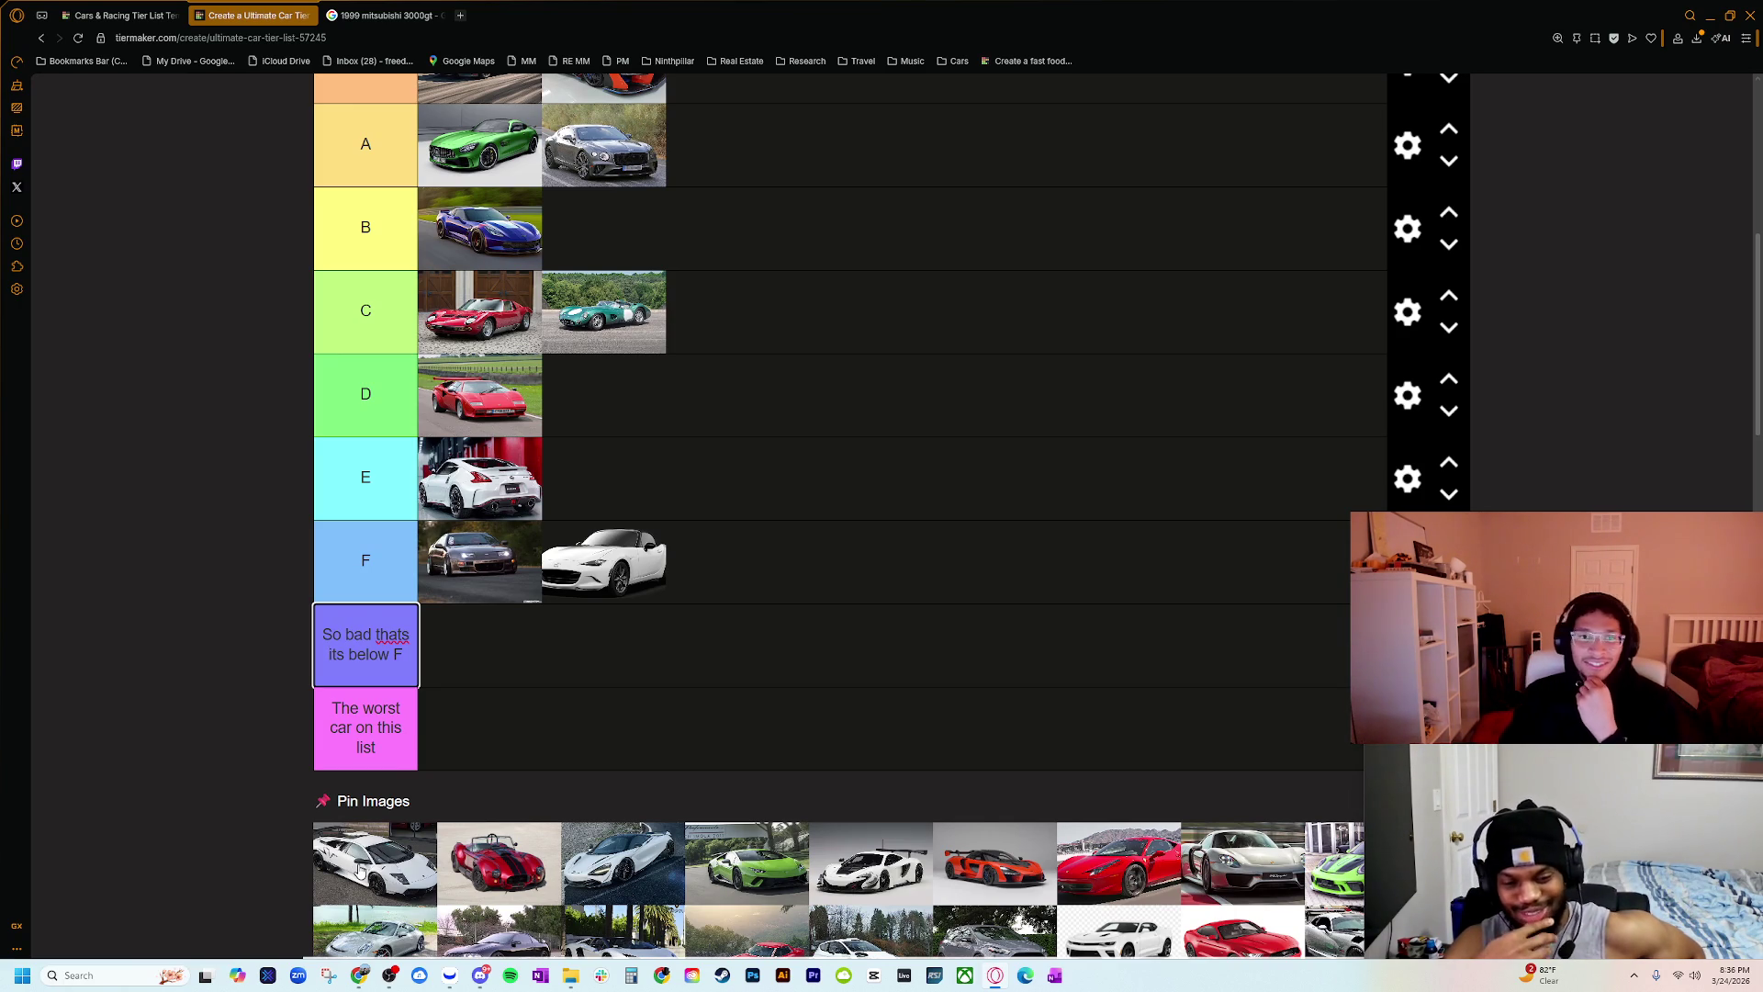
pyautogui.scroll(1, 360, 871)
pyautogui.scroll(-1, 360, 871)
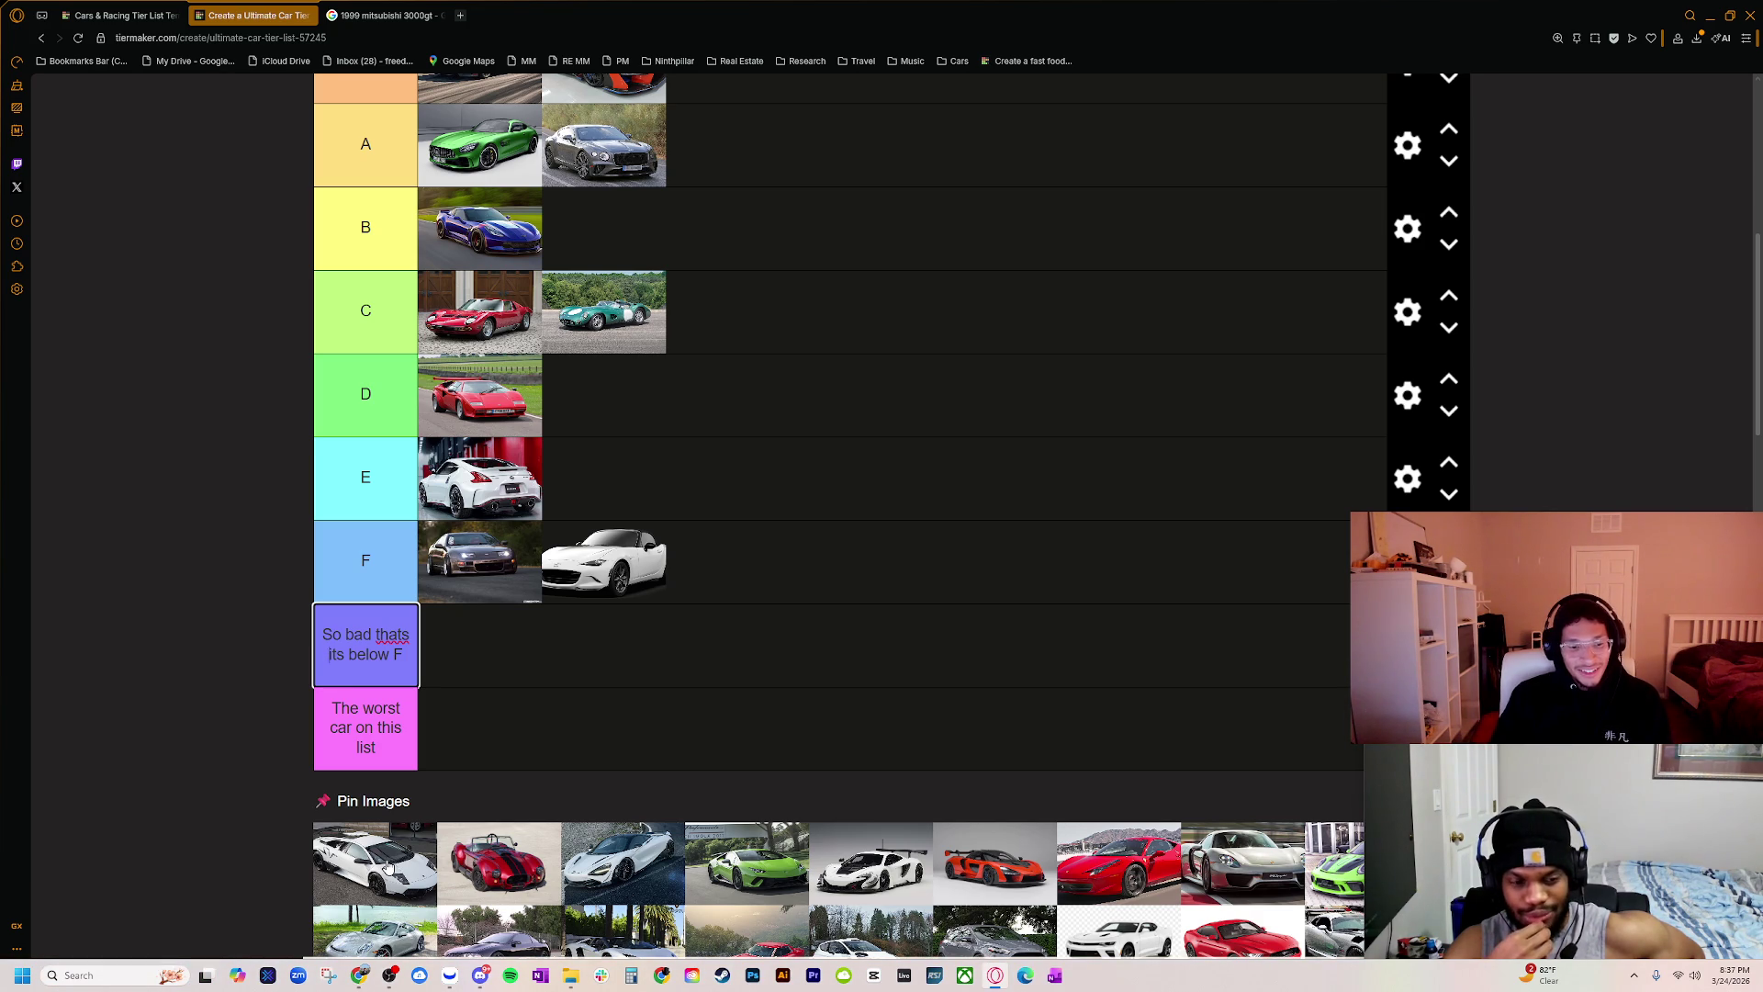
# Step: Place the white Lamborghini Murciélago third in tier S, after the orange McLaren
pyautogui.moveTo(388, 867)
pyautogui.mouseDown()
pyautogui.moveTo(786, 81)
pyautogui.moveTo(762, 92)
pyautogui.mouseUp()
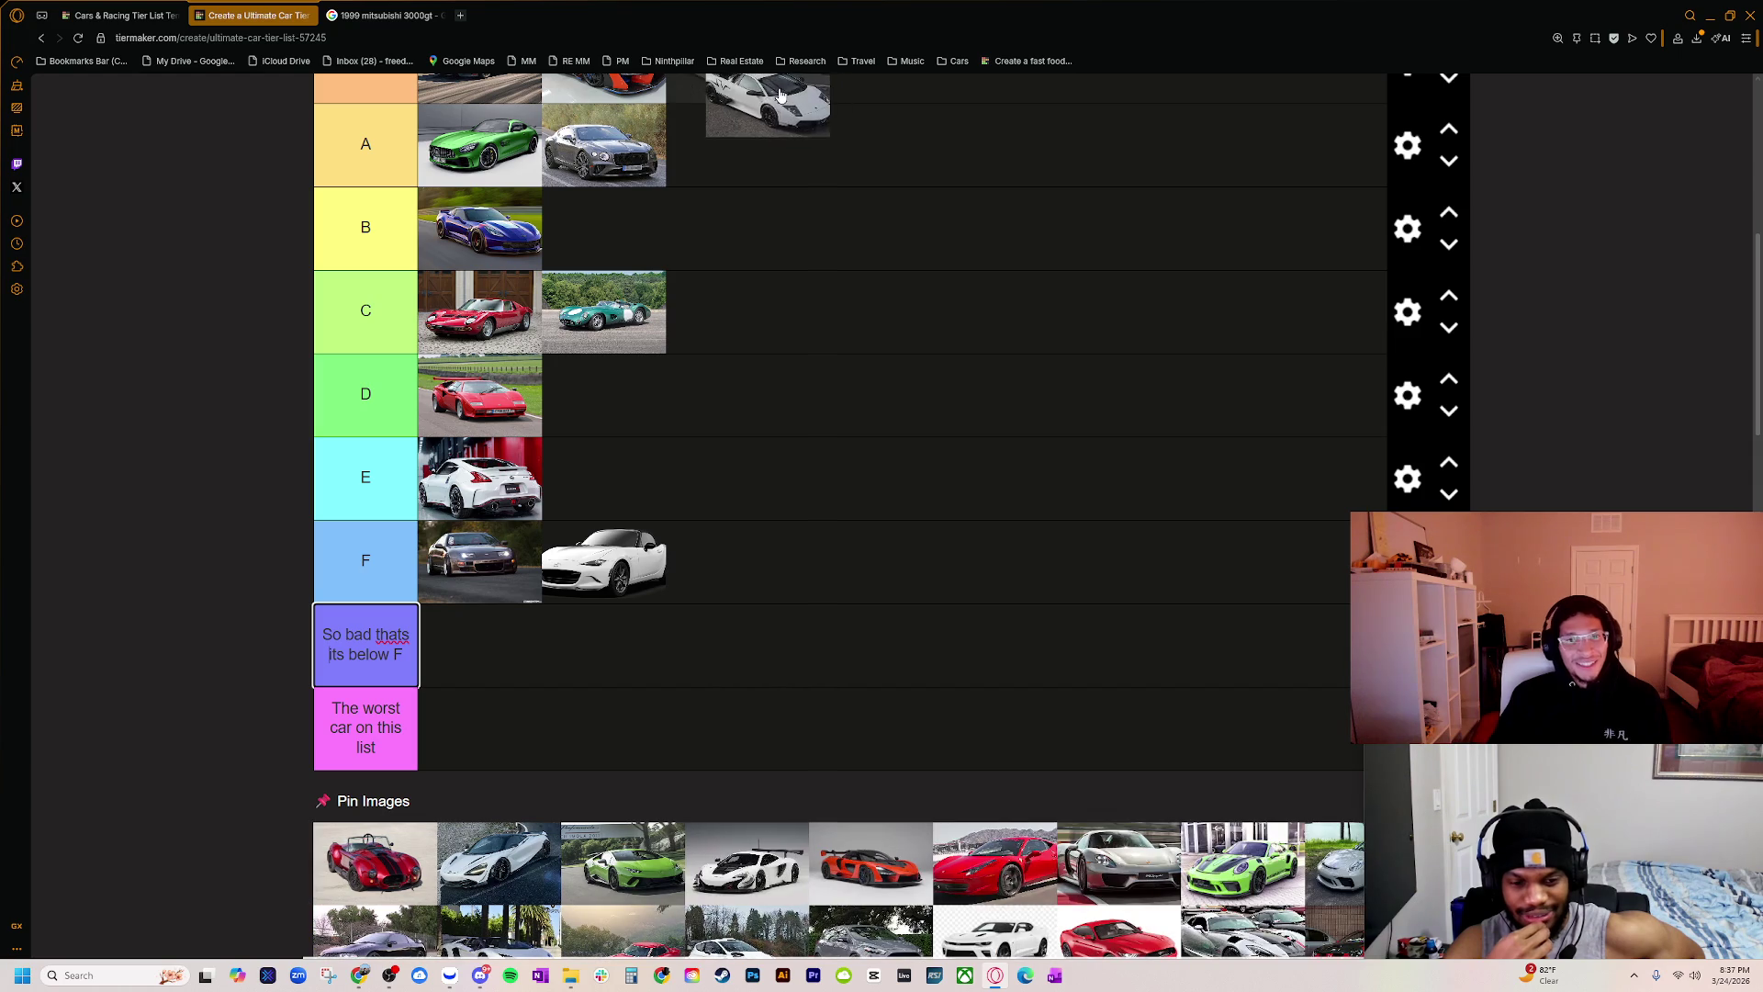
pyautogui.scroll(2, 694, 354)
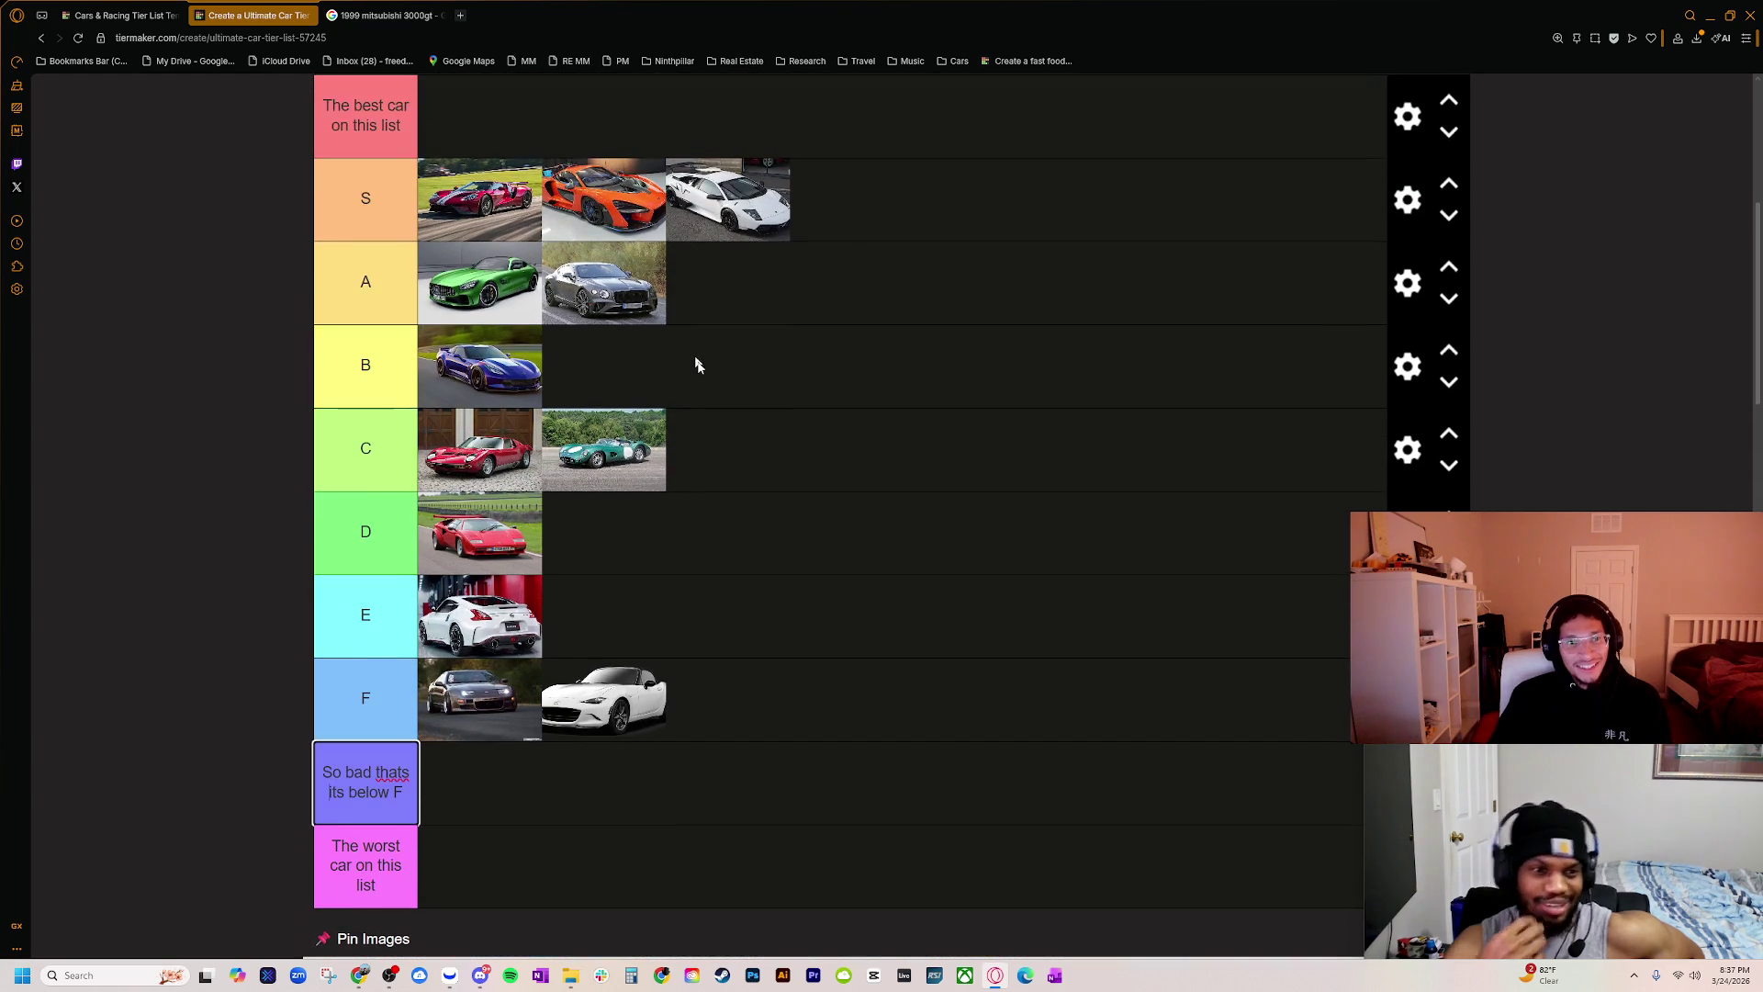
pyautogui.scroll(-3, 707, 426)
pyautogui.scroll(2, 707, 425)
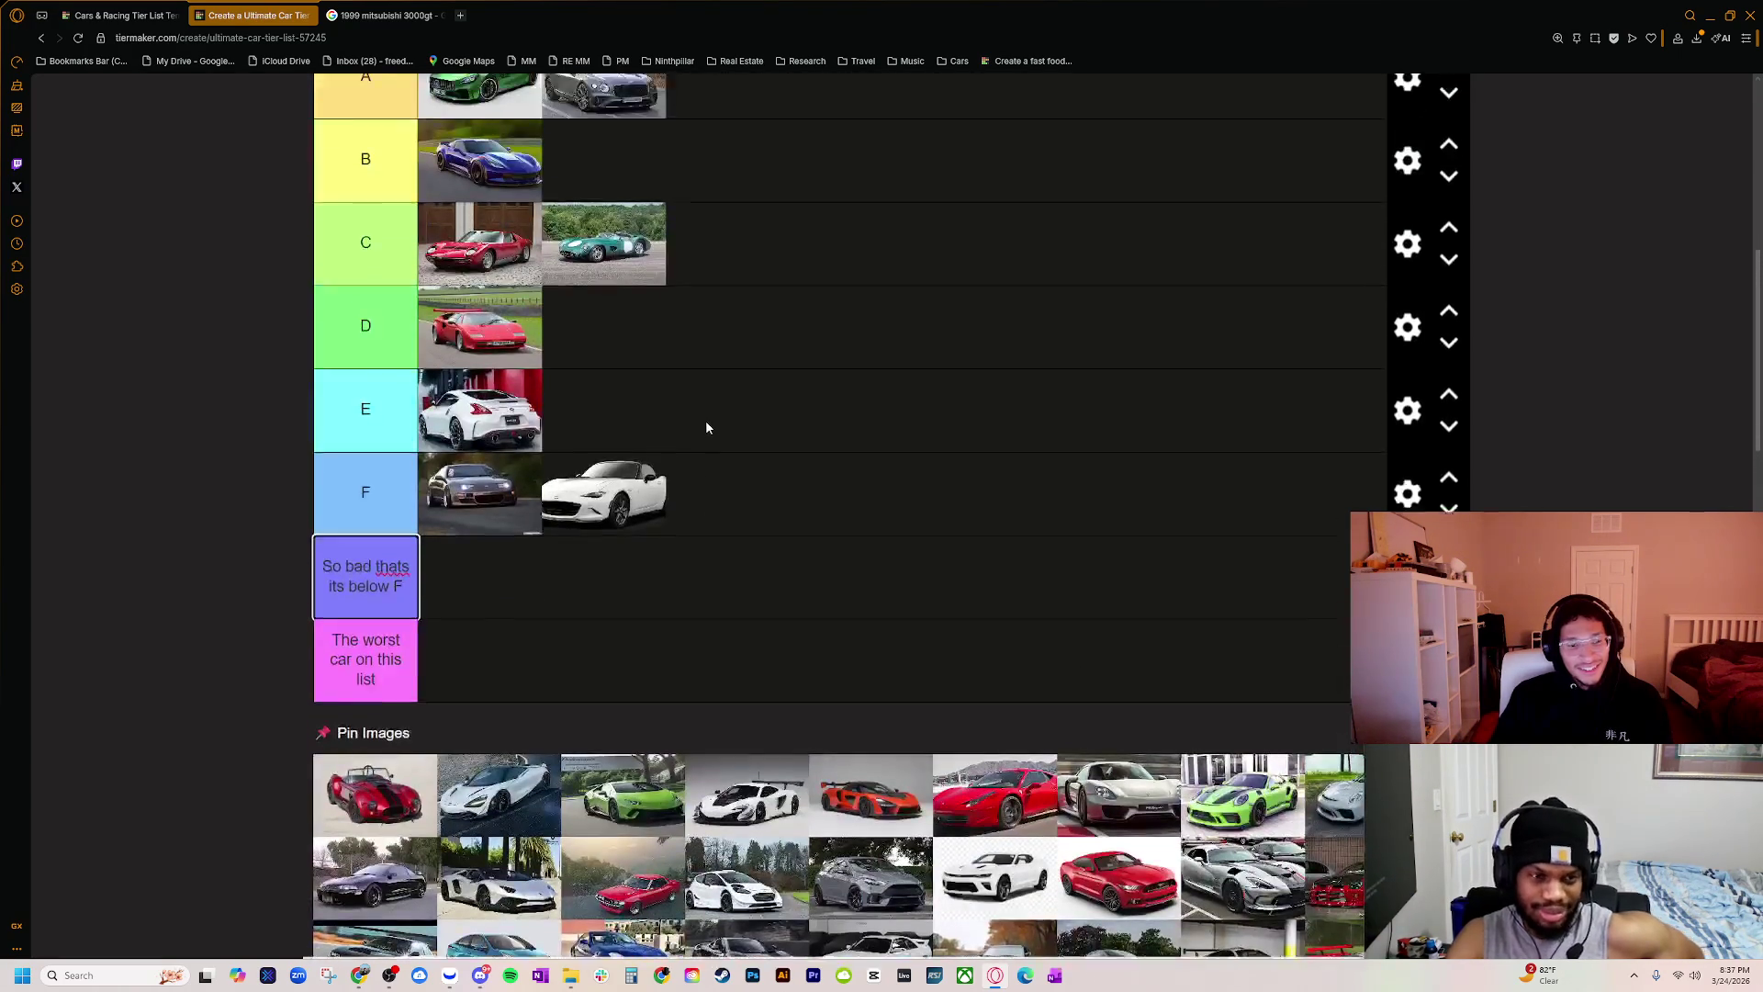
pyautogui.scroll(-1, 638, 607)
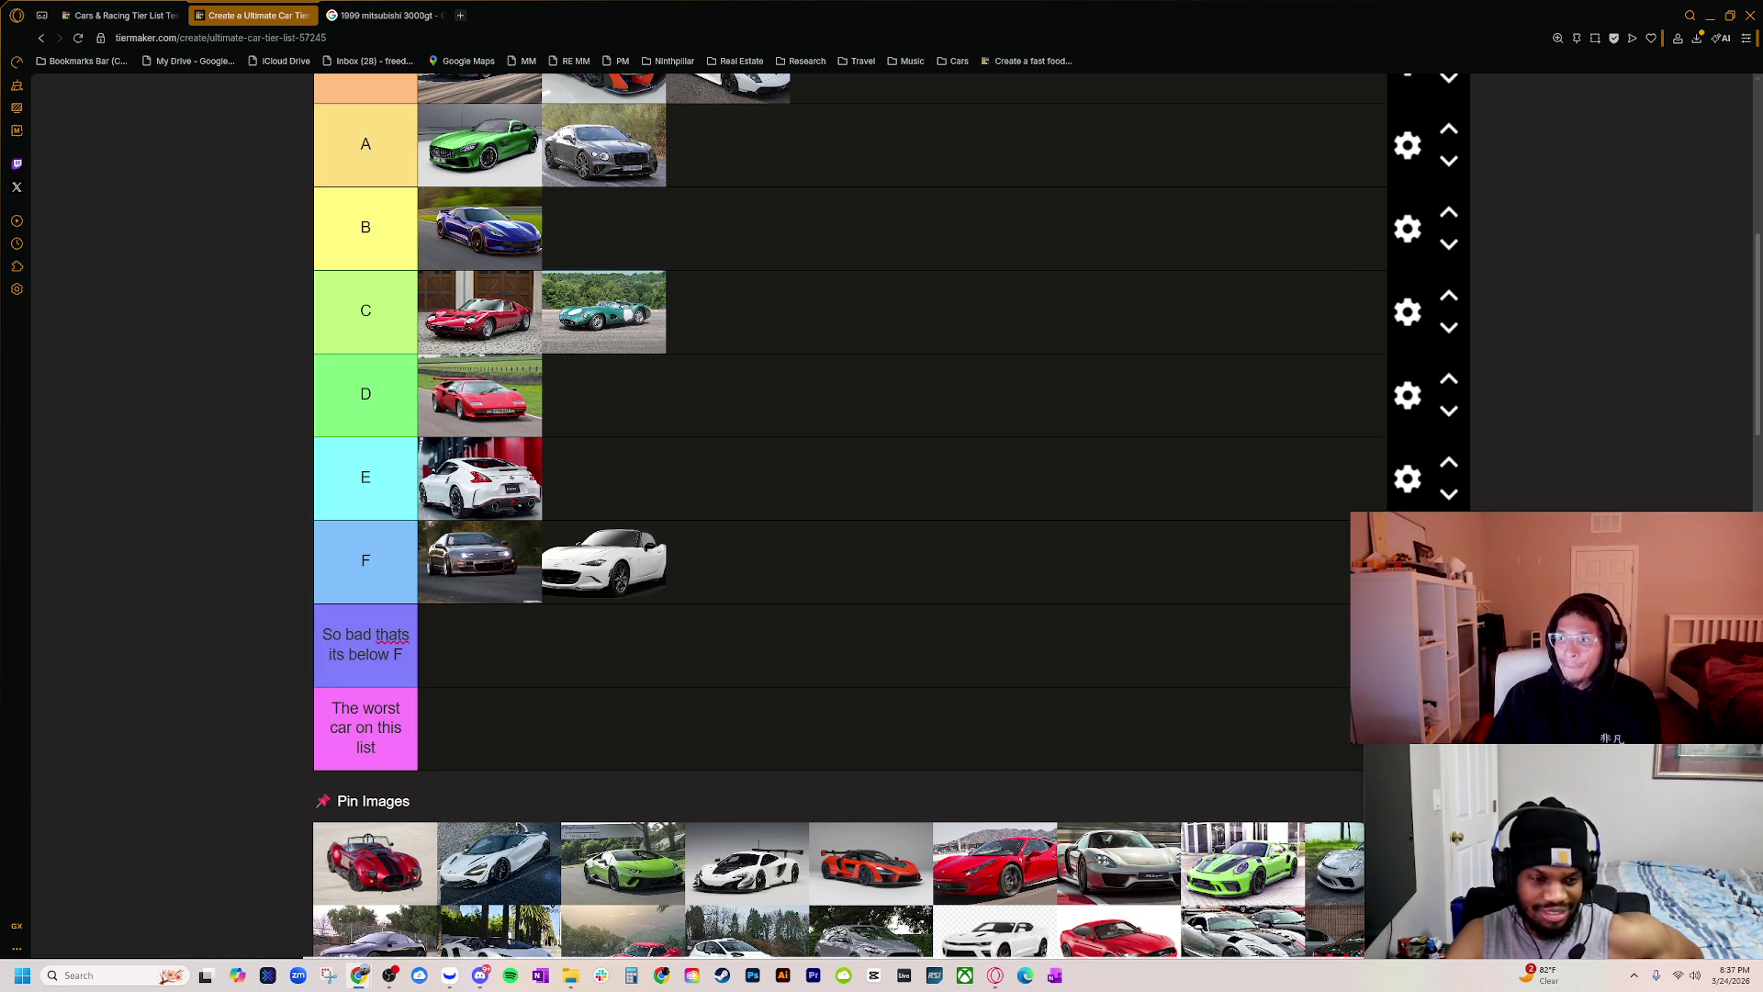
# Step: Highlight the Cobra's horsepower and 1962 introduction year, close the overview, and minimize Opera
pyautogui.moveTo(1762, 44); pyautogui.dragTo(642, 168)
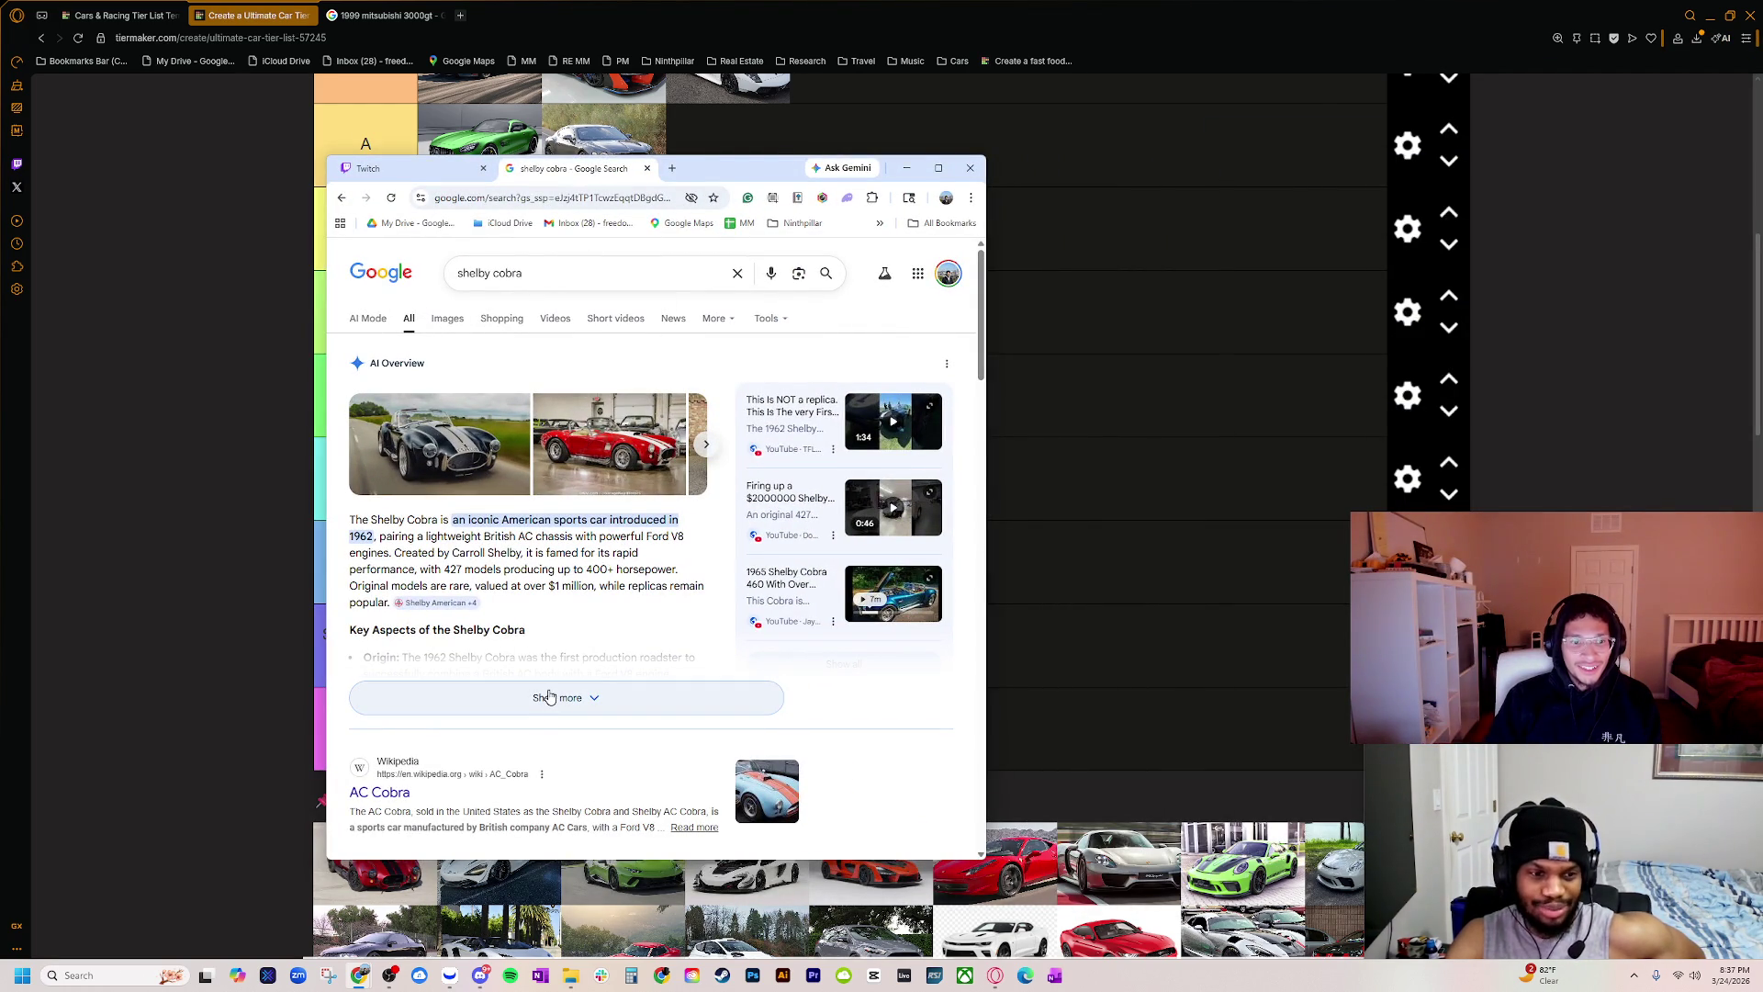
pyautogui.moveTo(464, 570); pyautogui.dragTo(633, 570)
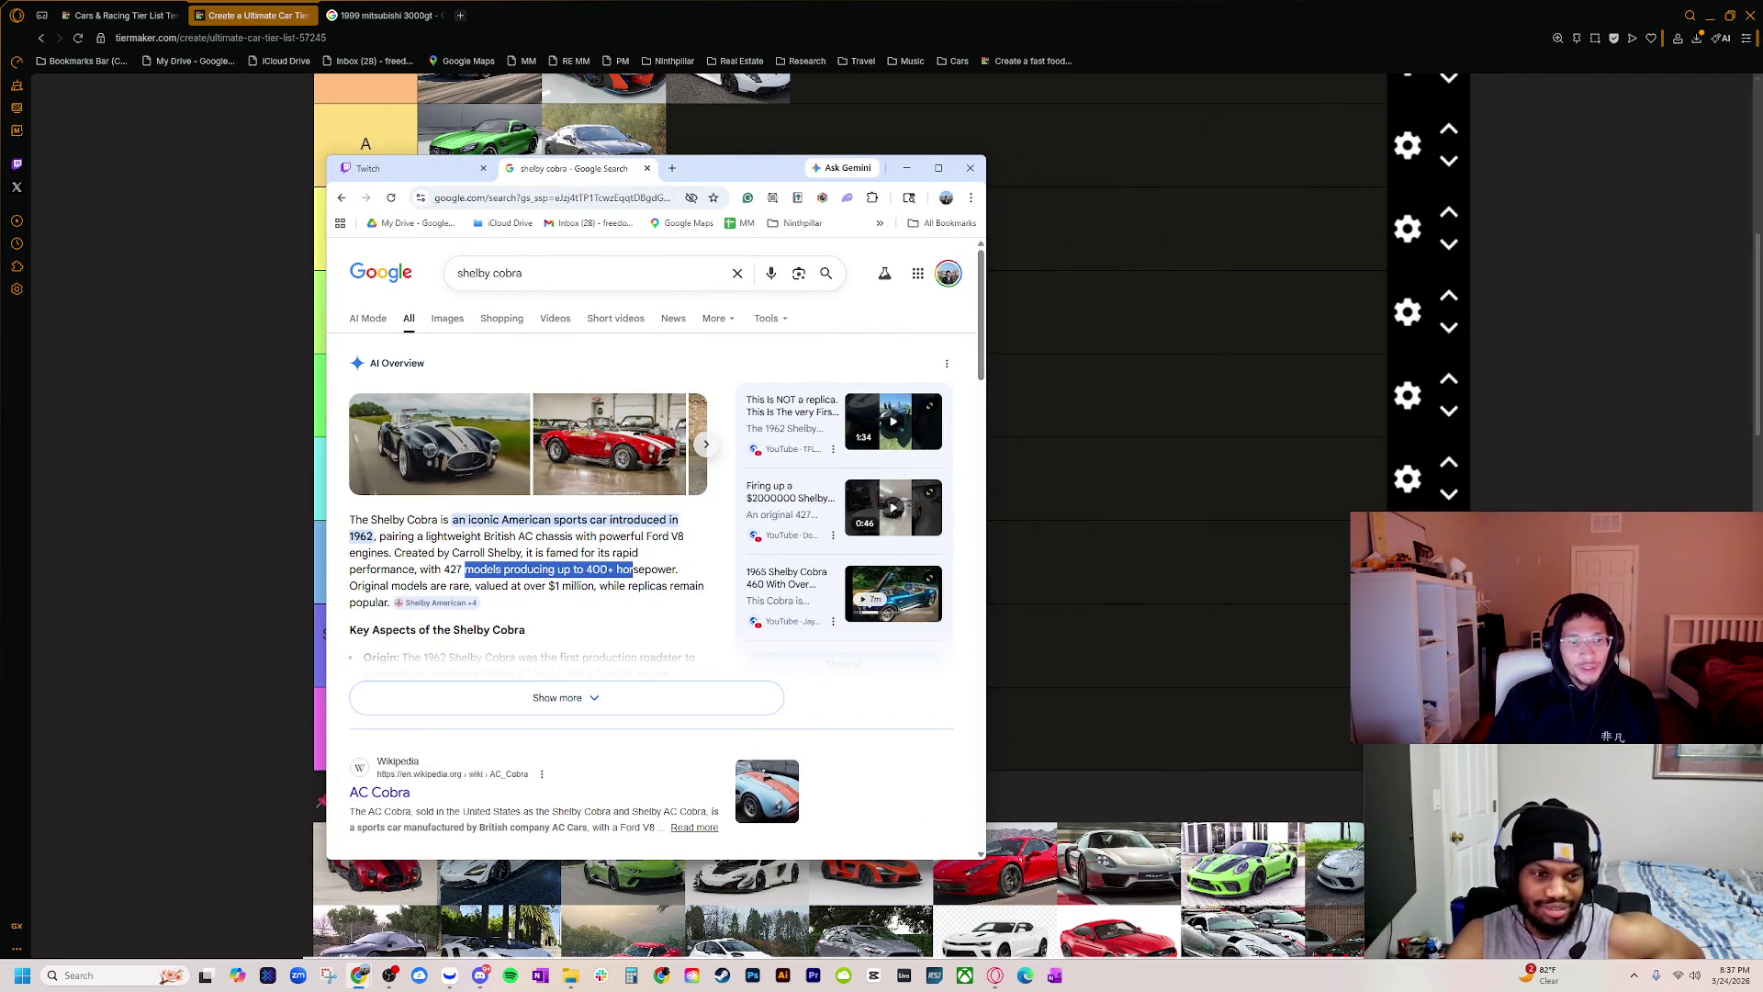
pyautogui.moveTo(365, 538); pyautogui.dragTo(353, 537)
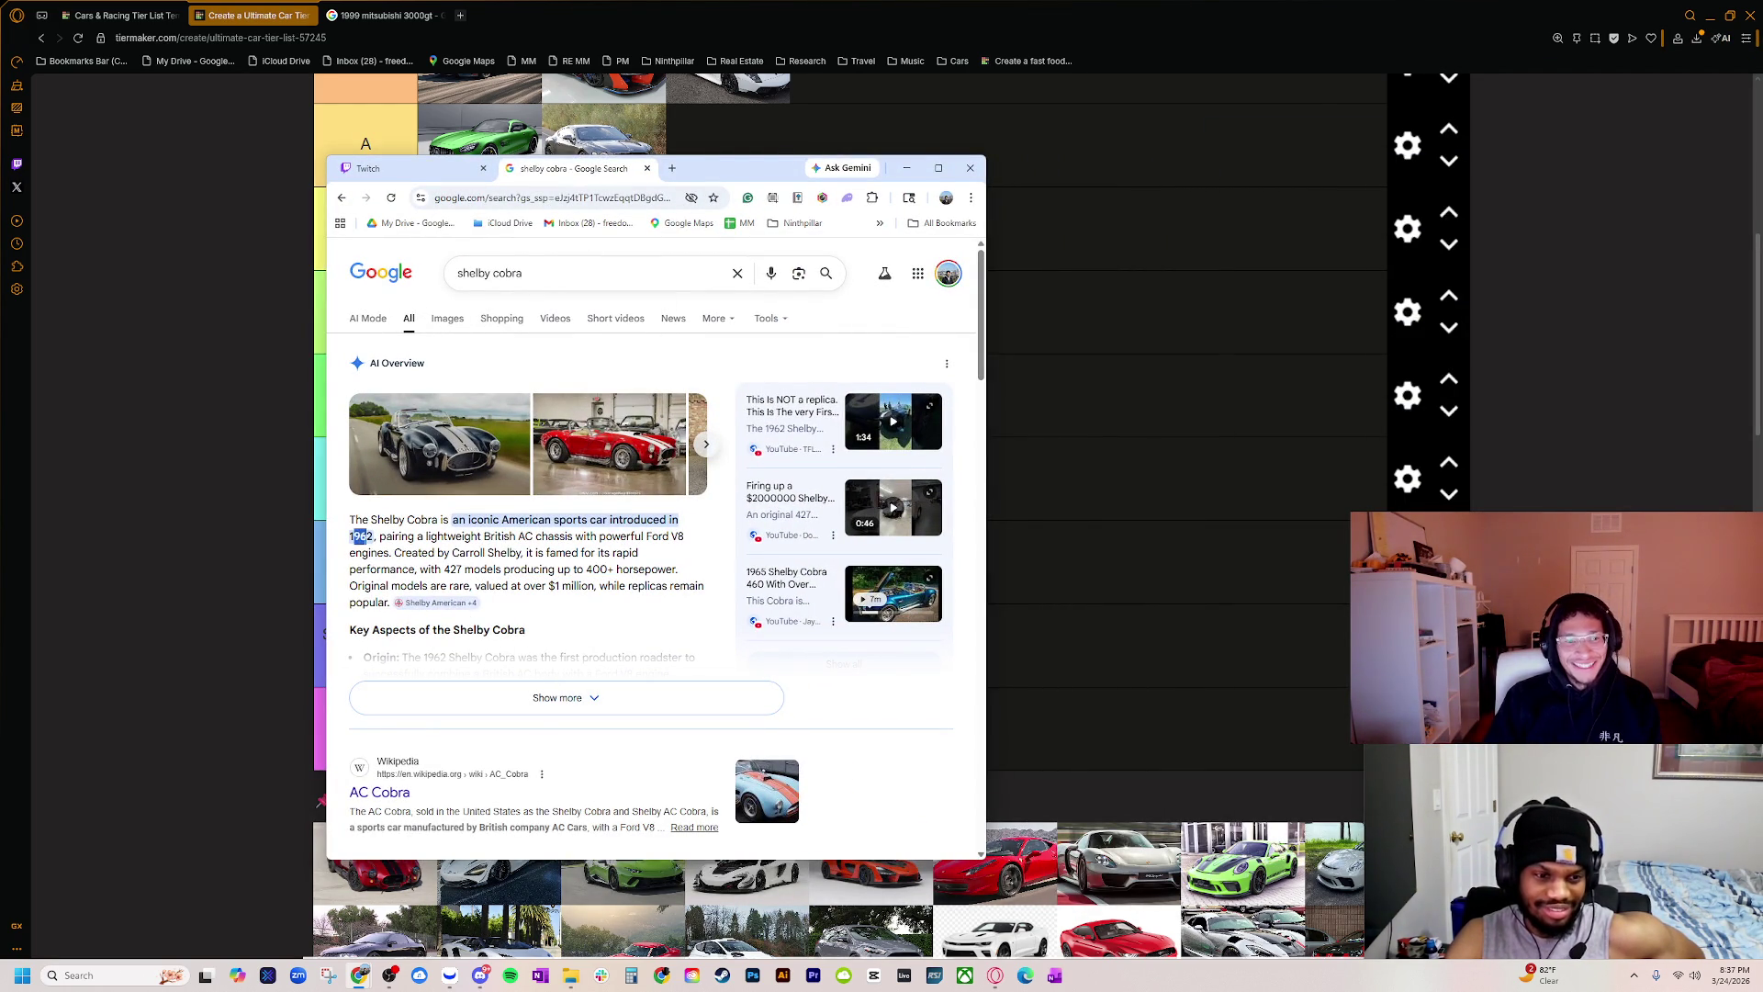
pyautogui.click(647, 172)
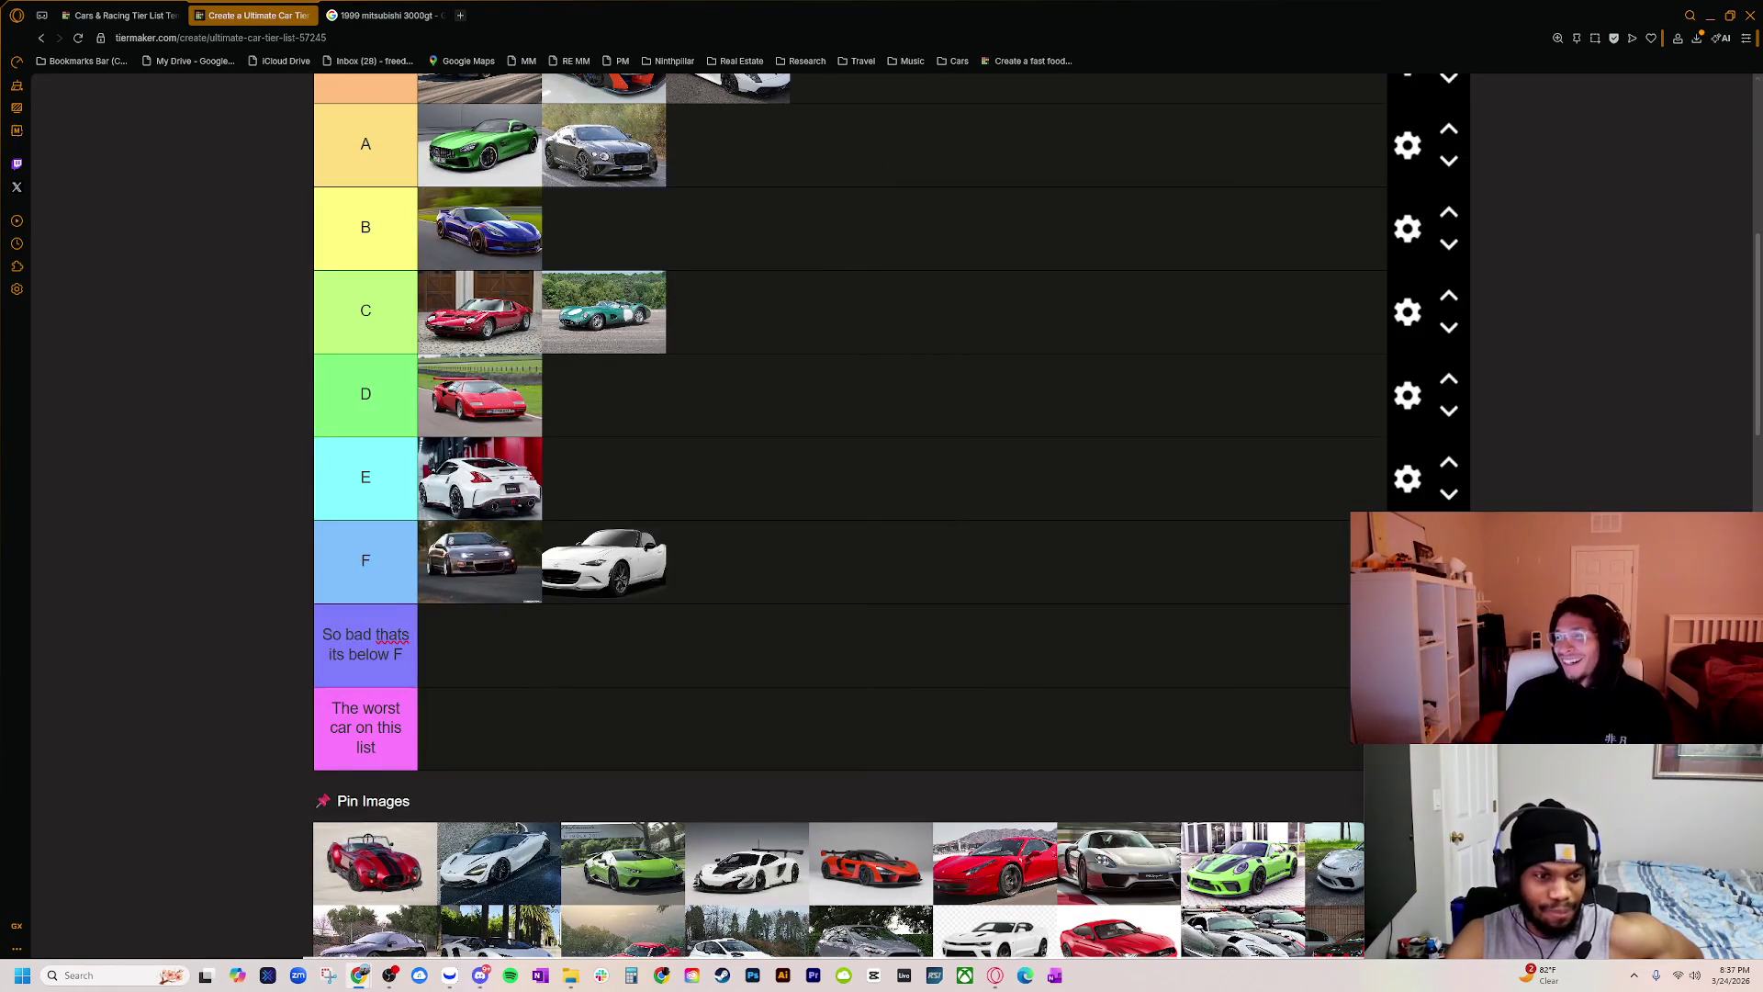
pyautogui.press('super+Down')
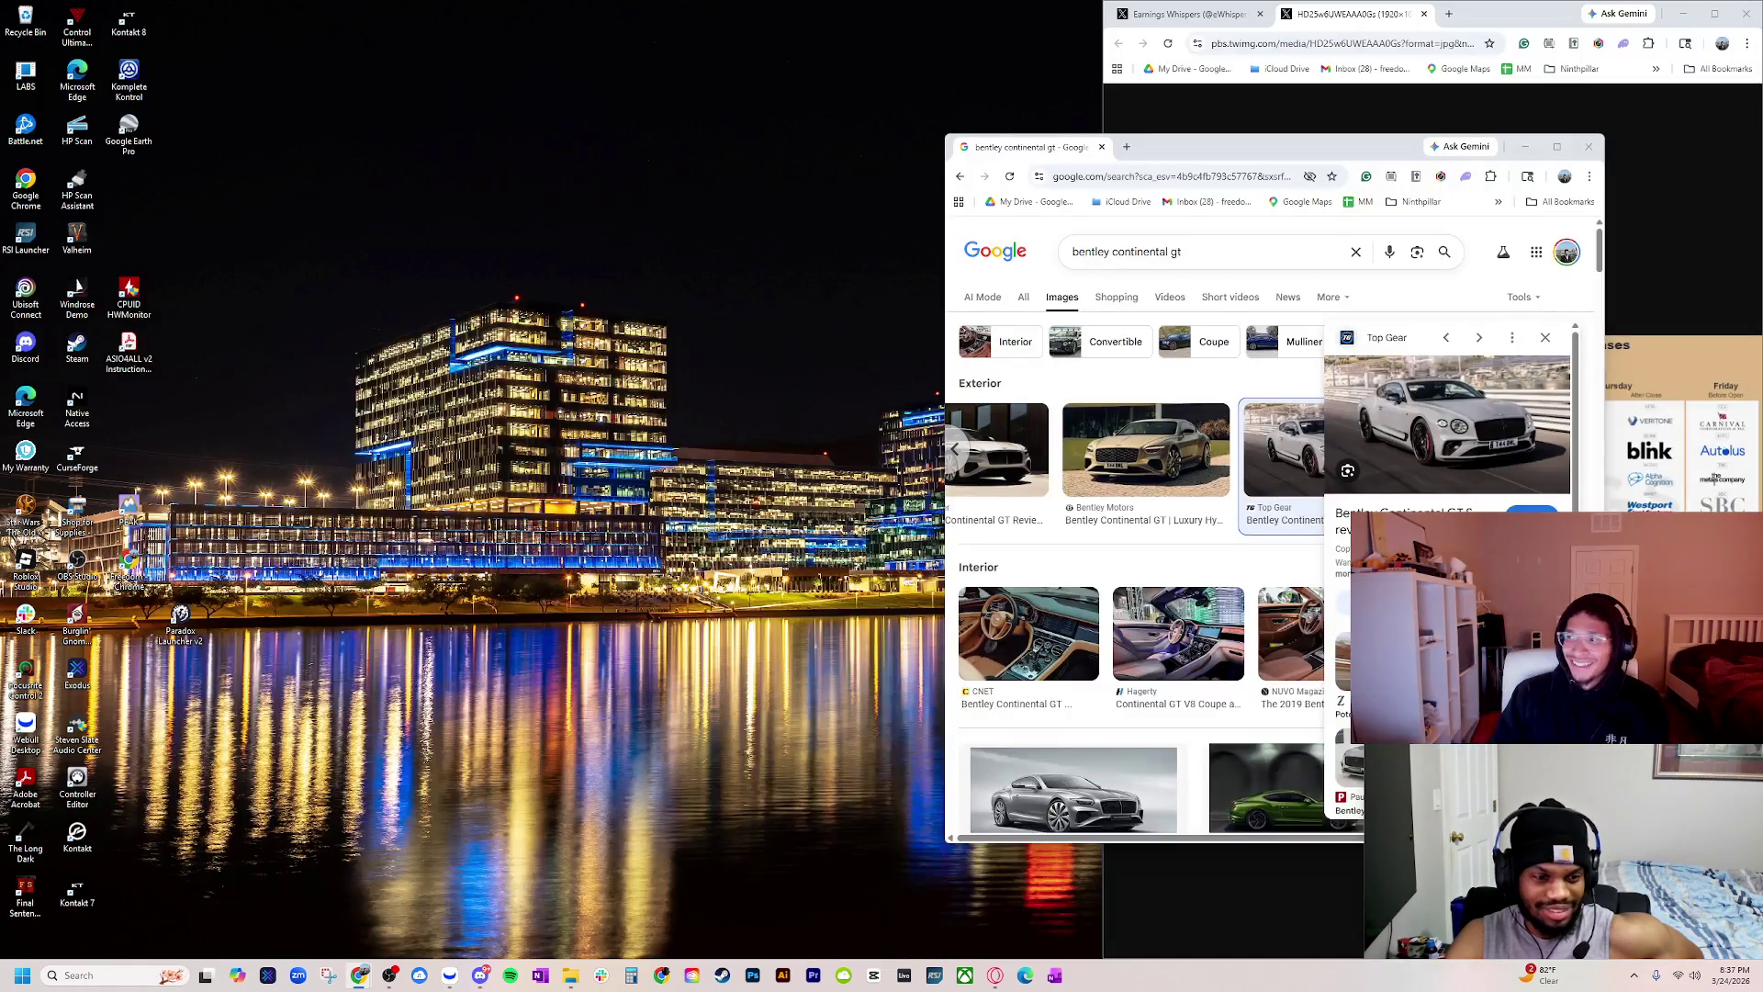
# Step: Restore the tier list and add the red Shelby Cobra as tier S's fourth car
pyautogui.click(995, 975)
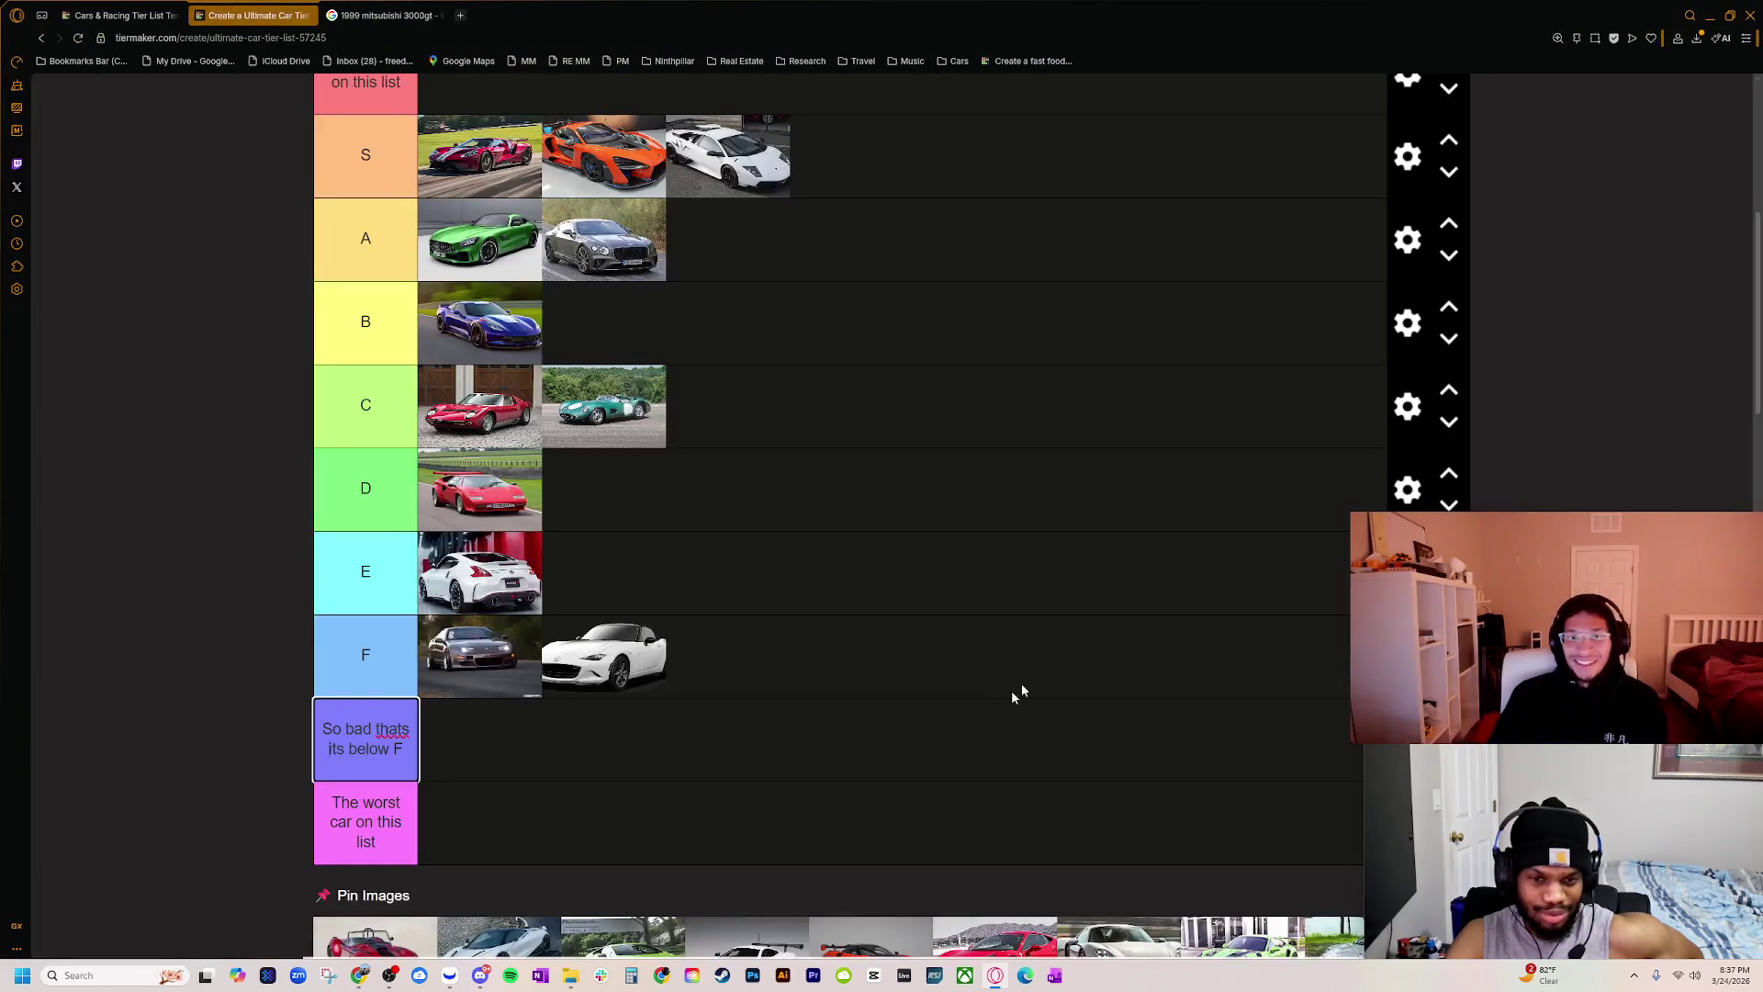
pyautogui.scroll(-1, 385, 780)
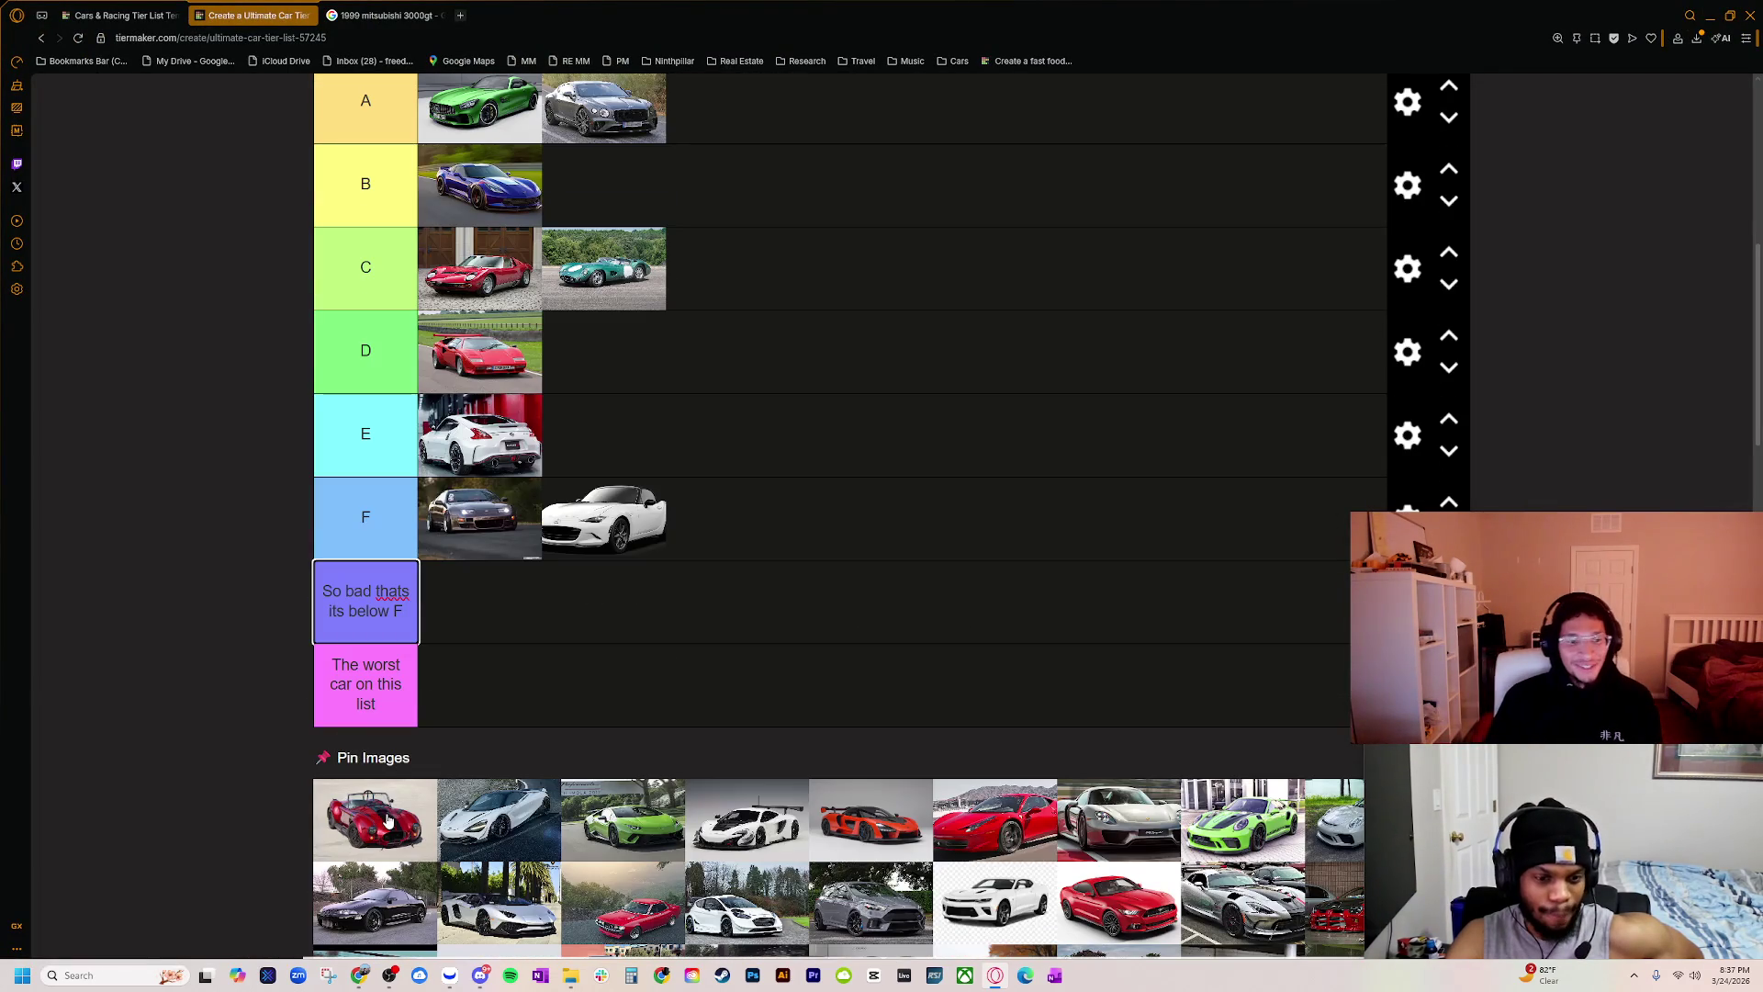
pyautogui.scroll(1, 388, 823)
pyautogui.moveTo(400, 887)
pyautogui.mouseDown()
pyautogui.moveTo(759, 492)
pyautogui.moveTo(917, 236)
pyautogui.moveTo(851, 101)
pyautogui.mouseUp()
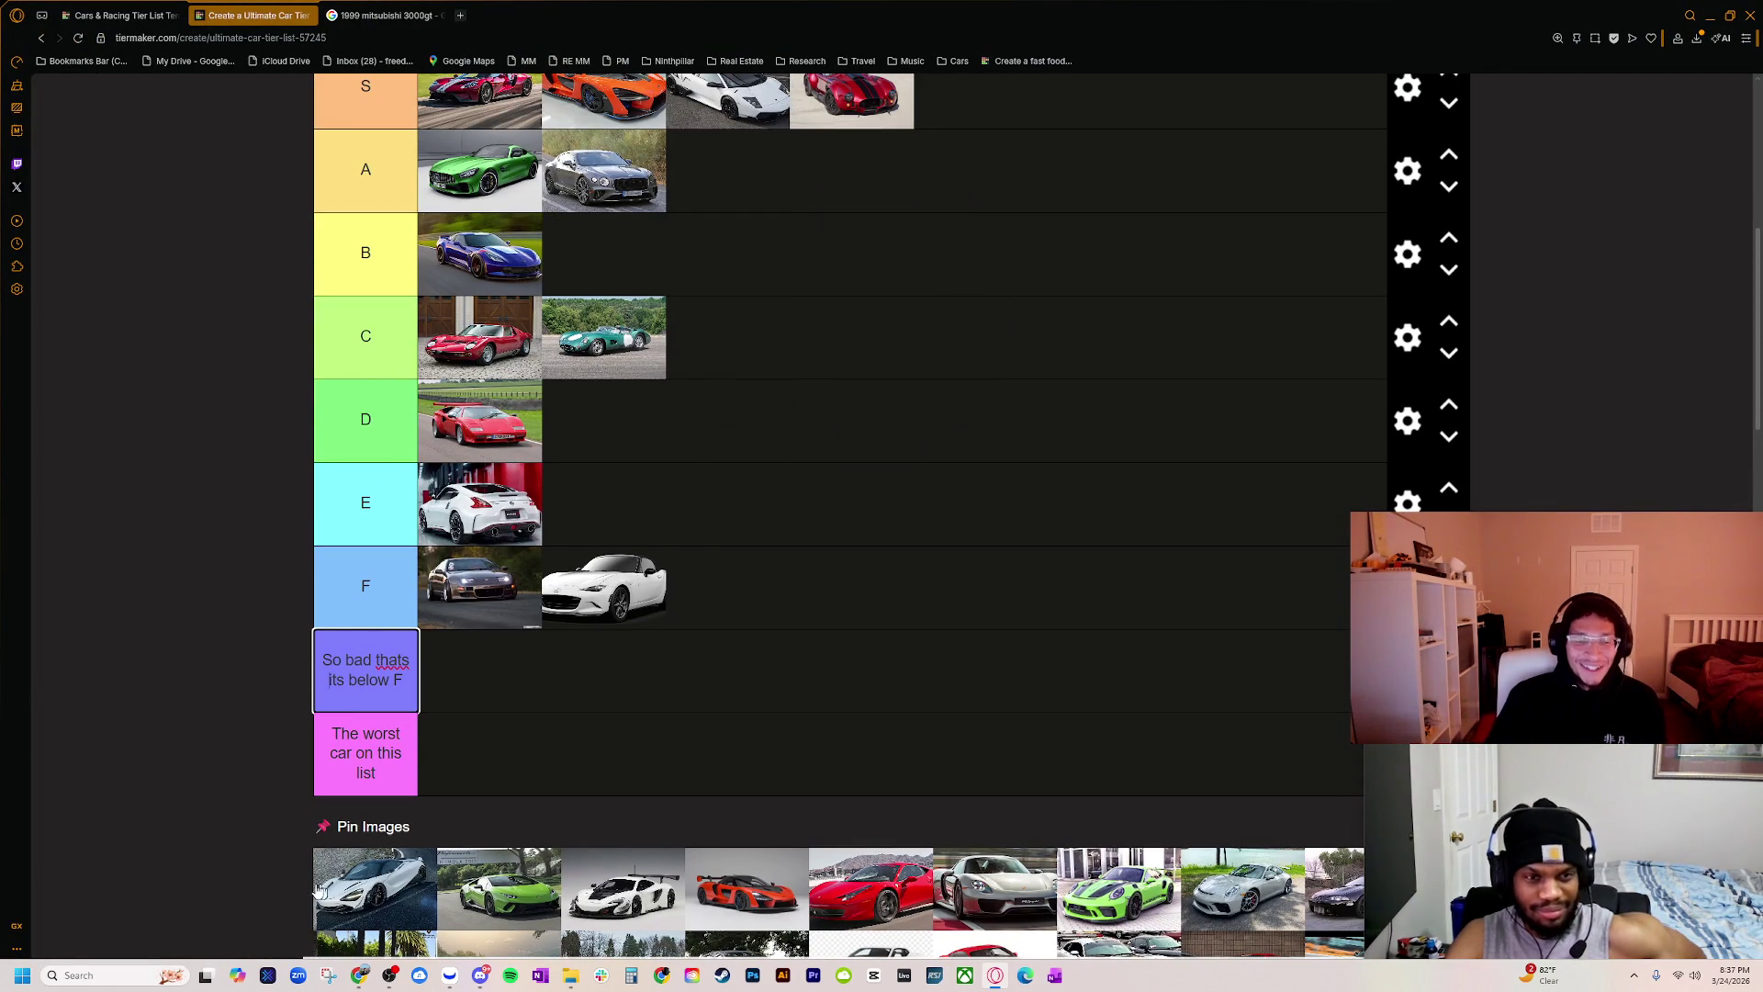
pyautogui.scroll(-1, 321, 891)
pyautogui.scroll(1, 321, 891)
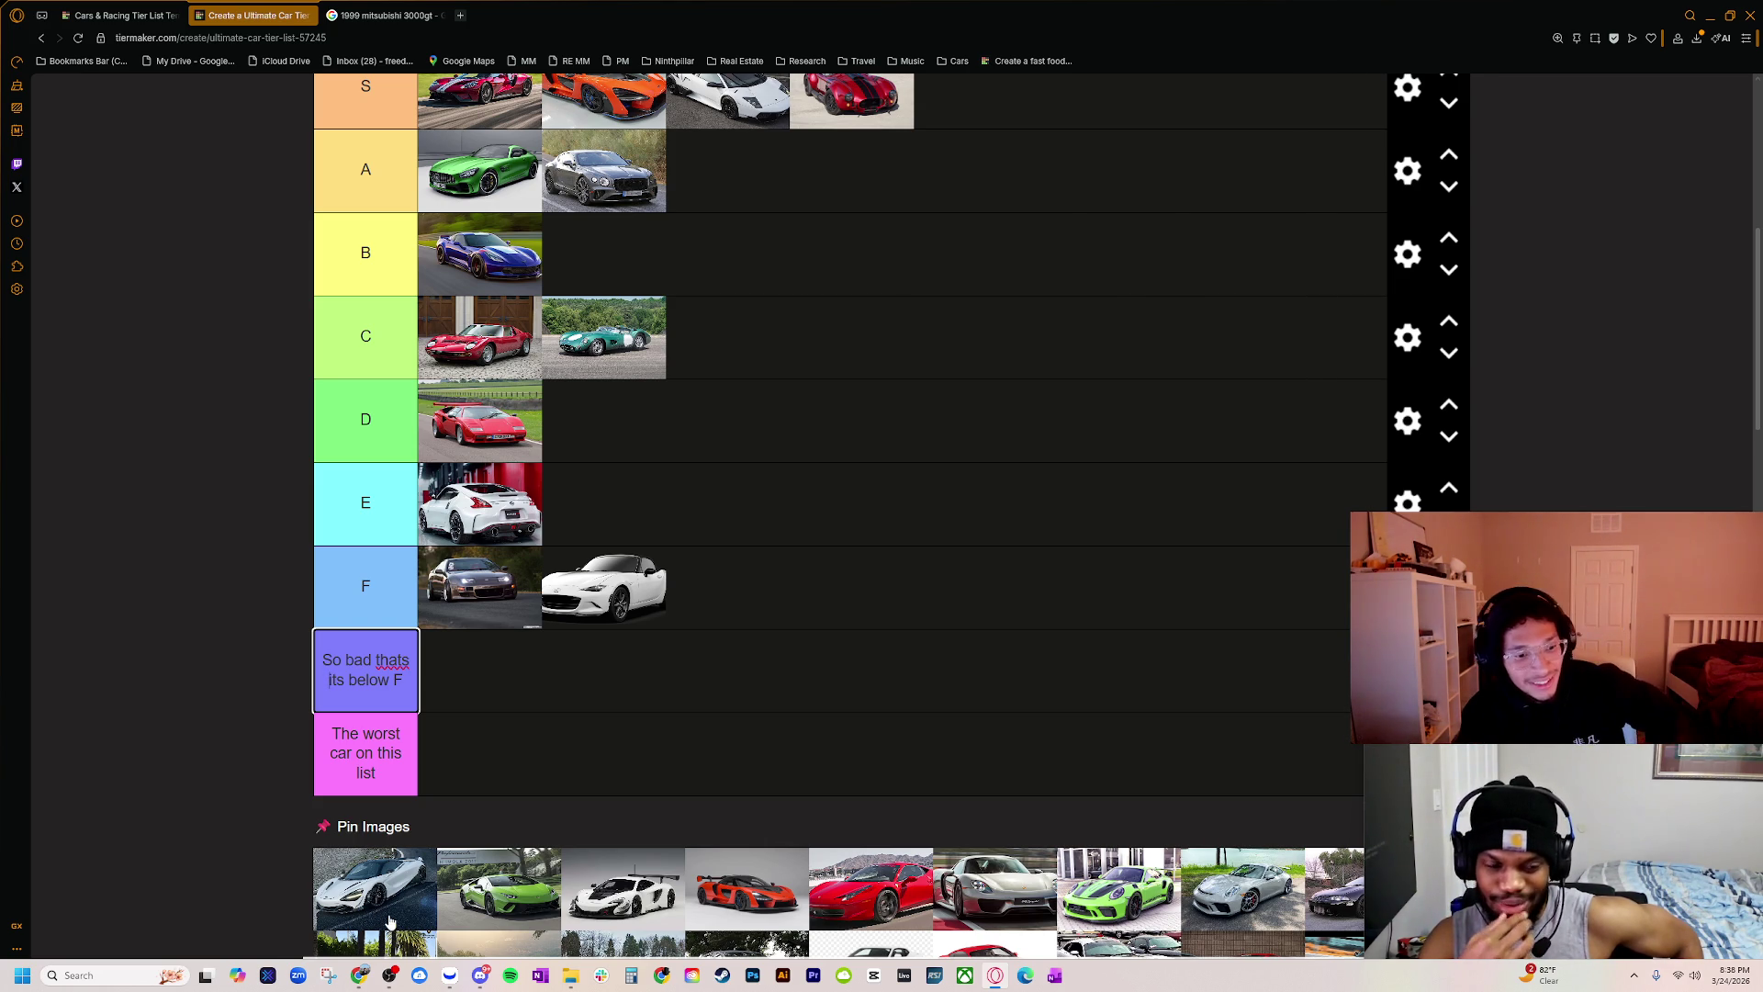
pyautogui.moveTo(389, 921)
pyautogui.mouseDown()
pyautogui.moveTo(400, 323)
pyautogui.moveTo(483, 261)
pyautogui.moveTo(412, 178)
pyautogui.moveTo(500, 202)
pyautogui.moveTo(464, 182)
pyautogui.mouseUp()
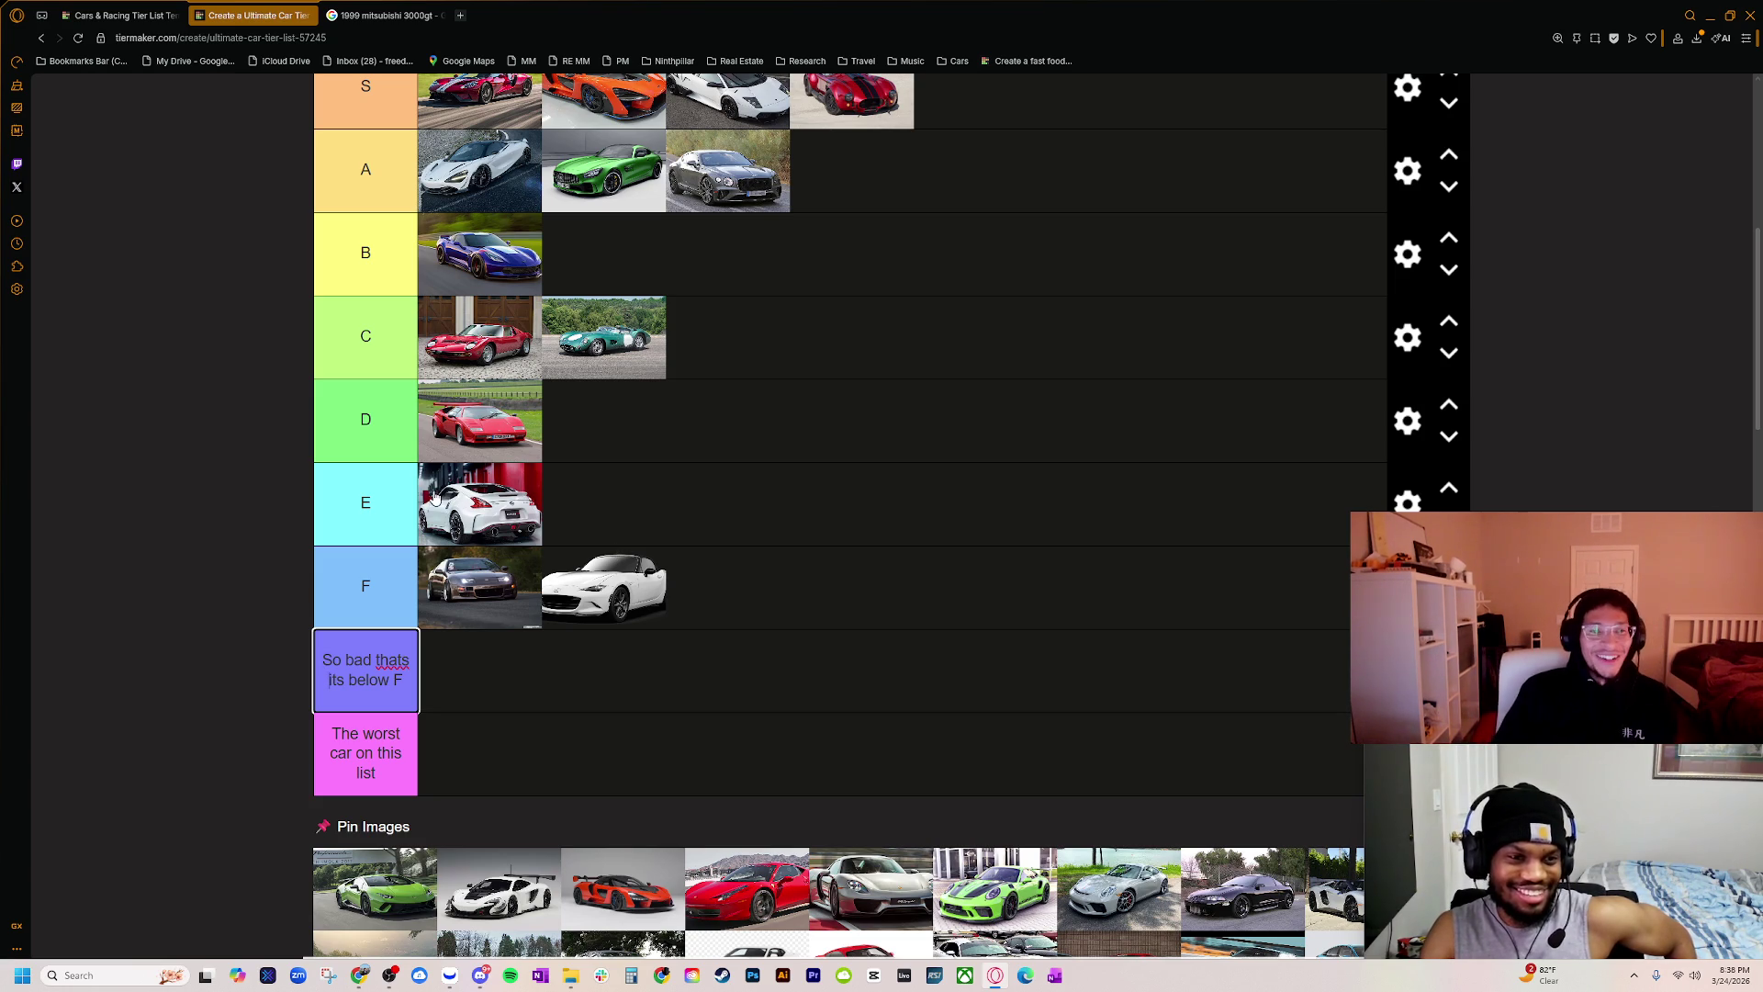
pyautogui.scroll(1, 526, 461)
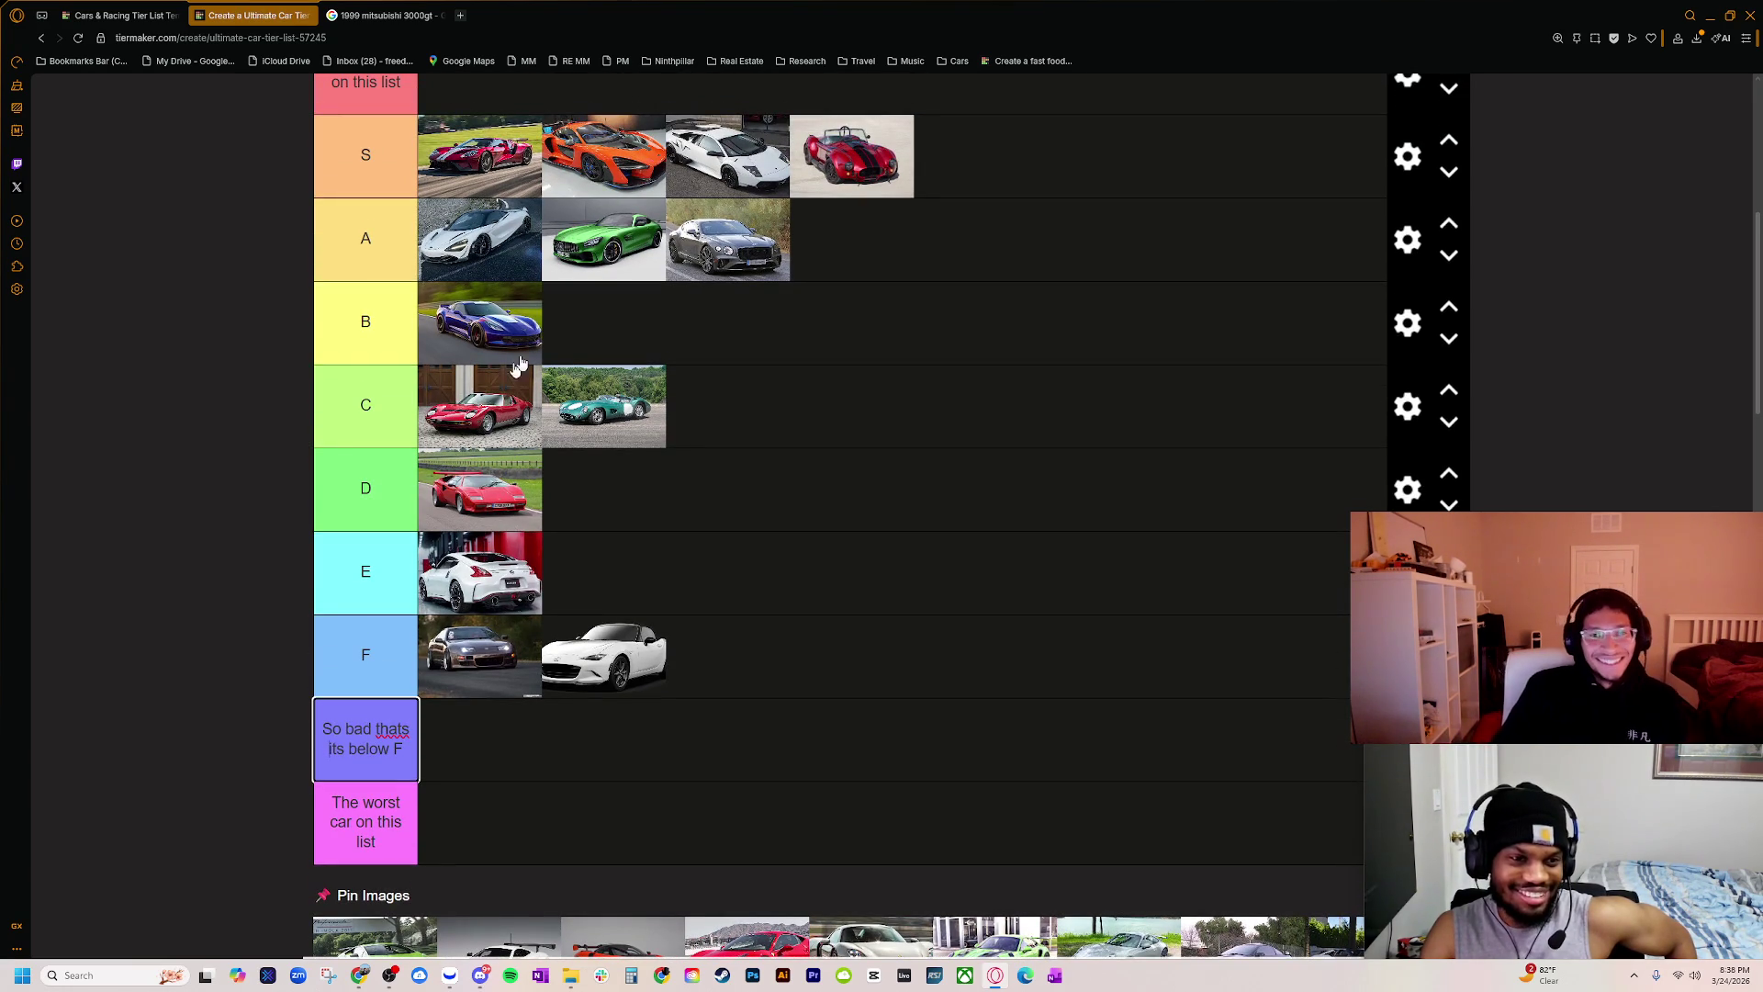
pyautogui.scroll(-1, 861, 259)
pyautogui.scroll(1, 862, 261)
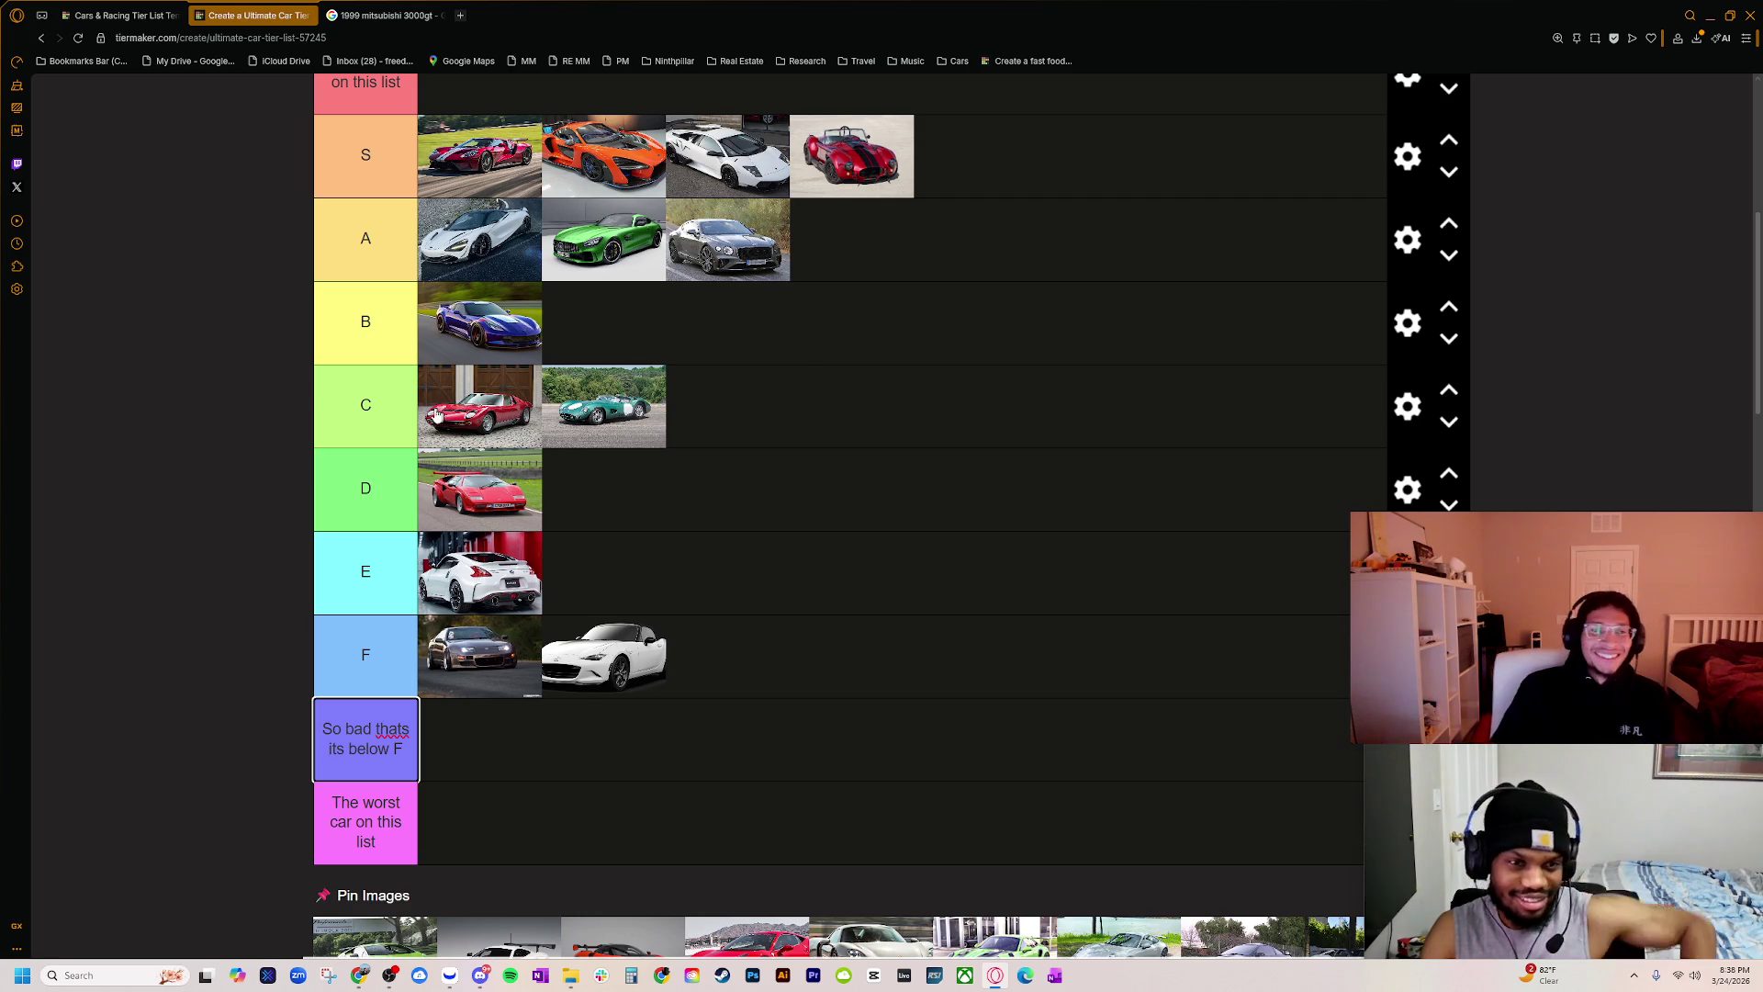
pyautogui.scroll(-1, 437, 415)
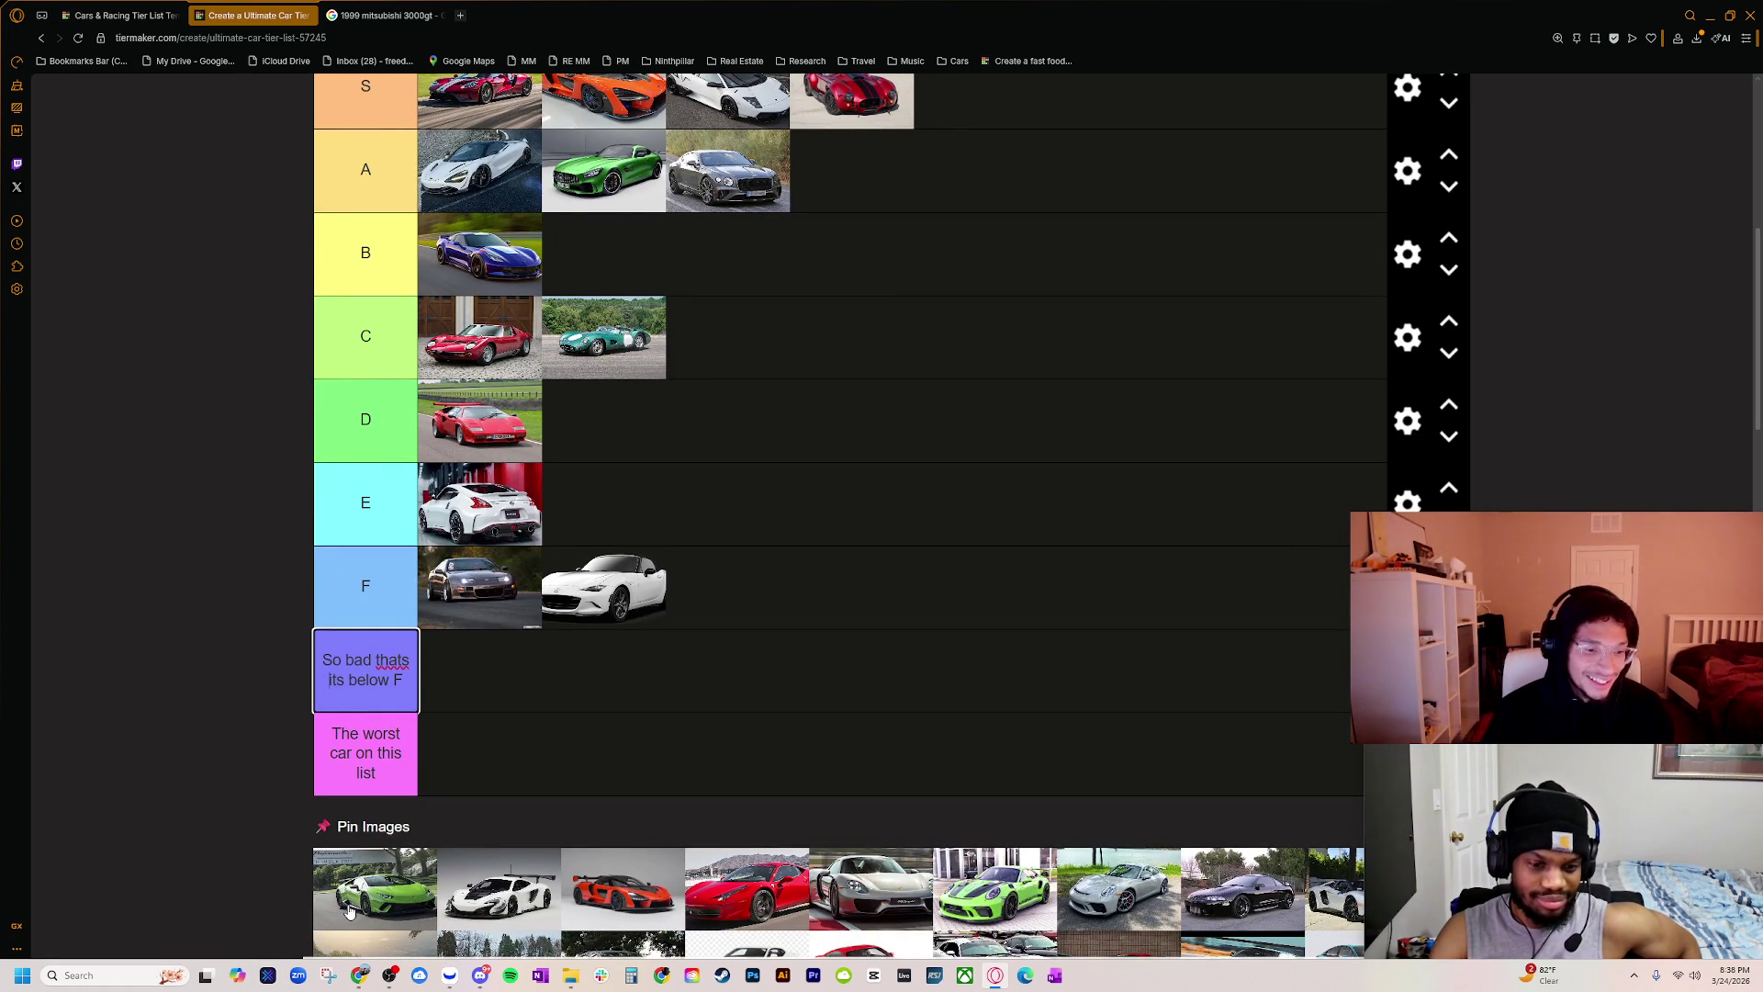
pyautogui.scroll(1, 492, 289)
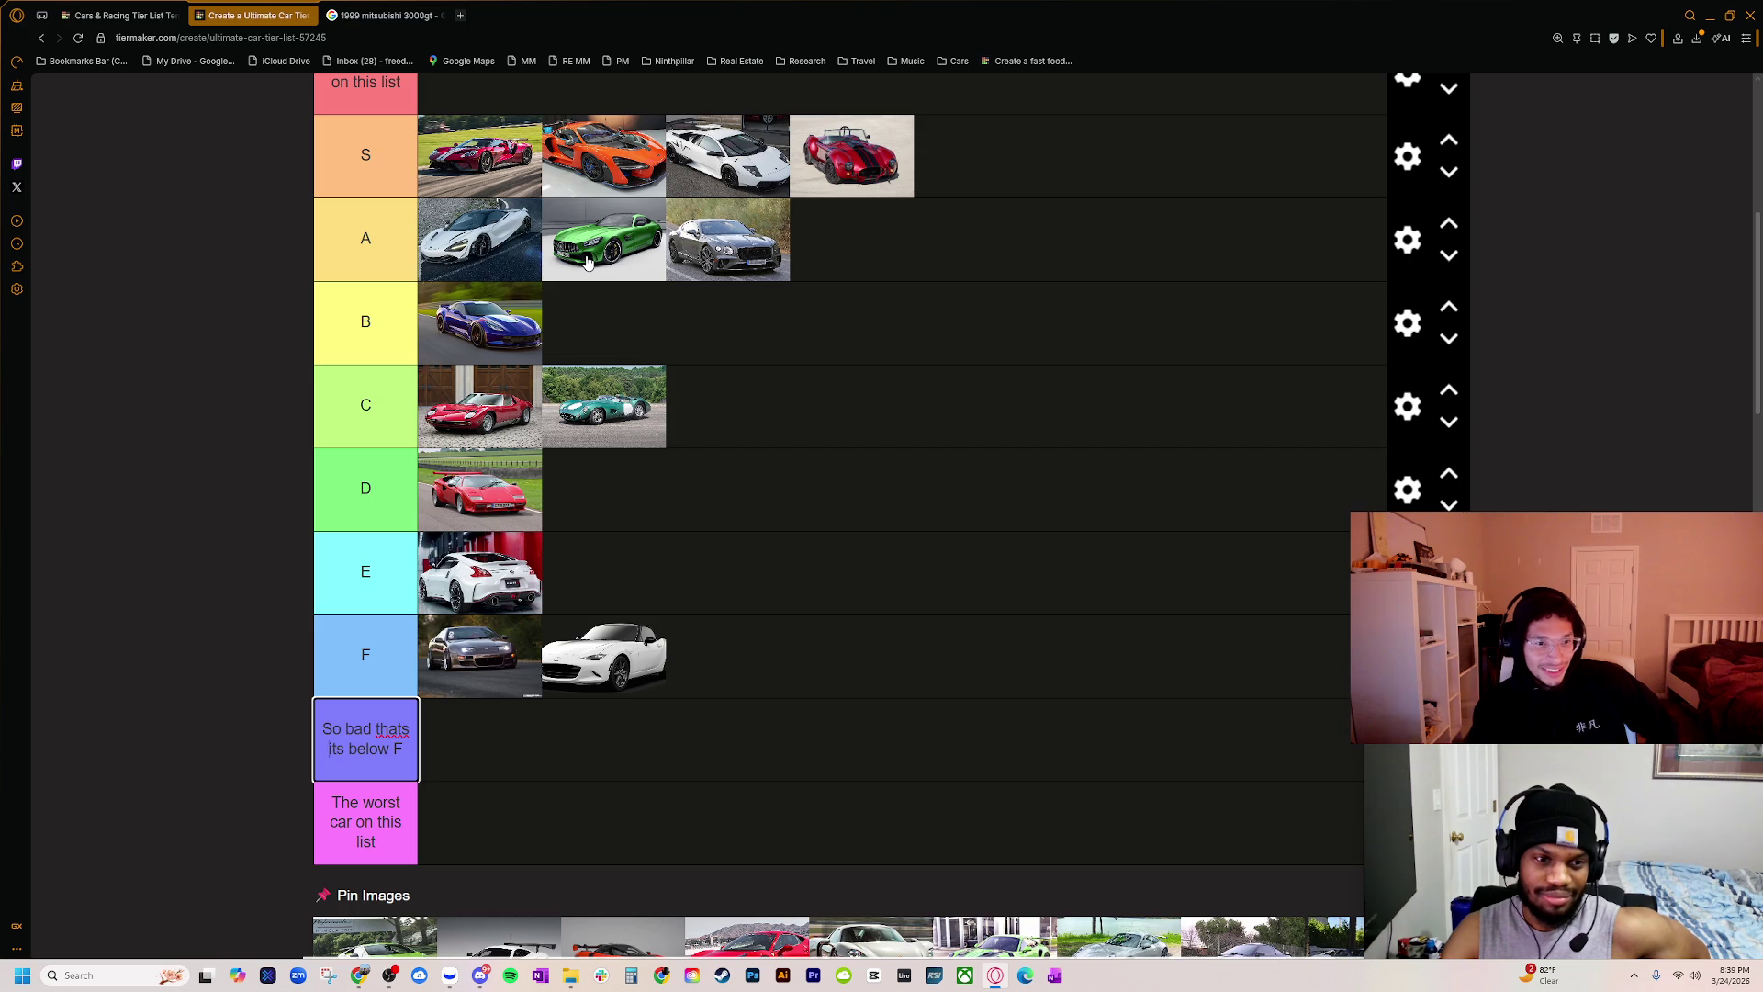
# Step: Move the green AMG and grey Bentley into tier B and put the blue Corvette second there
pyautogui.moveTo(592, 260)
pyautogui.mouseDown()
pyautogui.moveTo(445, 332)
pyautogui.moveTo(565, 303)
pyautogui.moveTo(643, 368)
pyautogui.mouseUp()
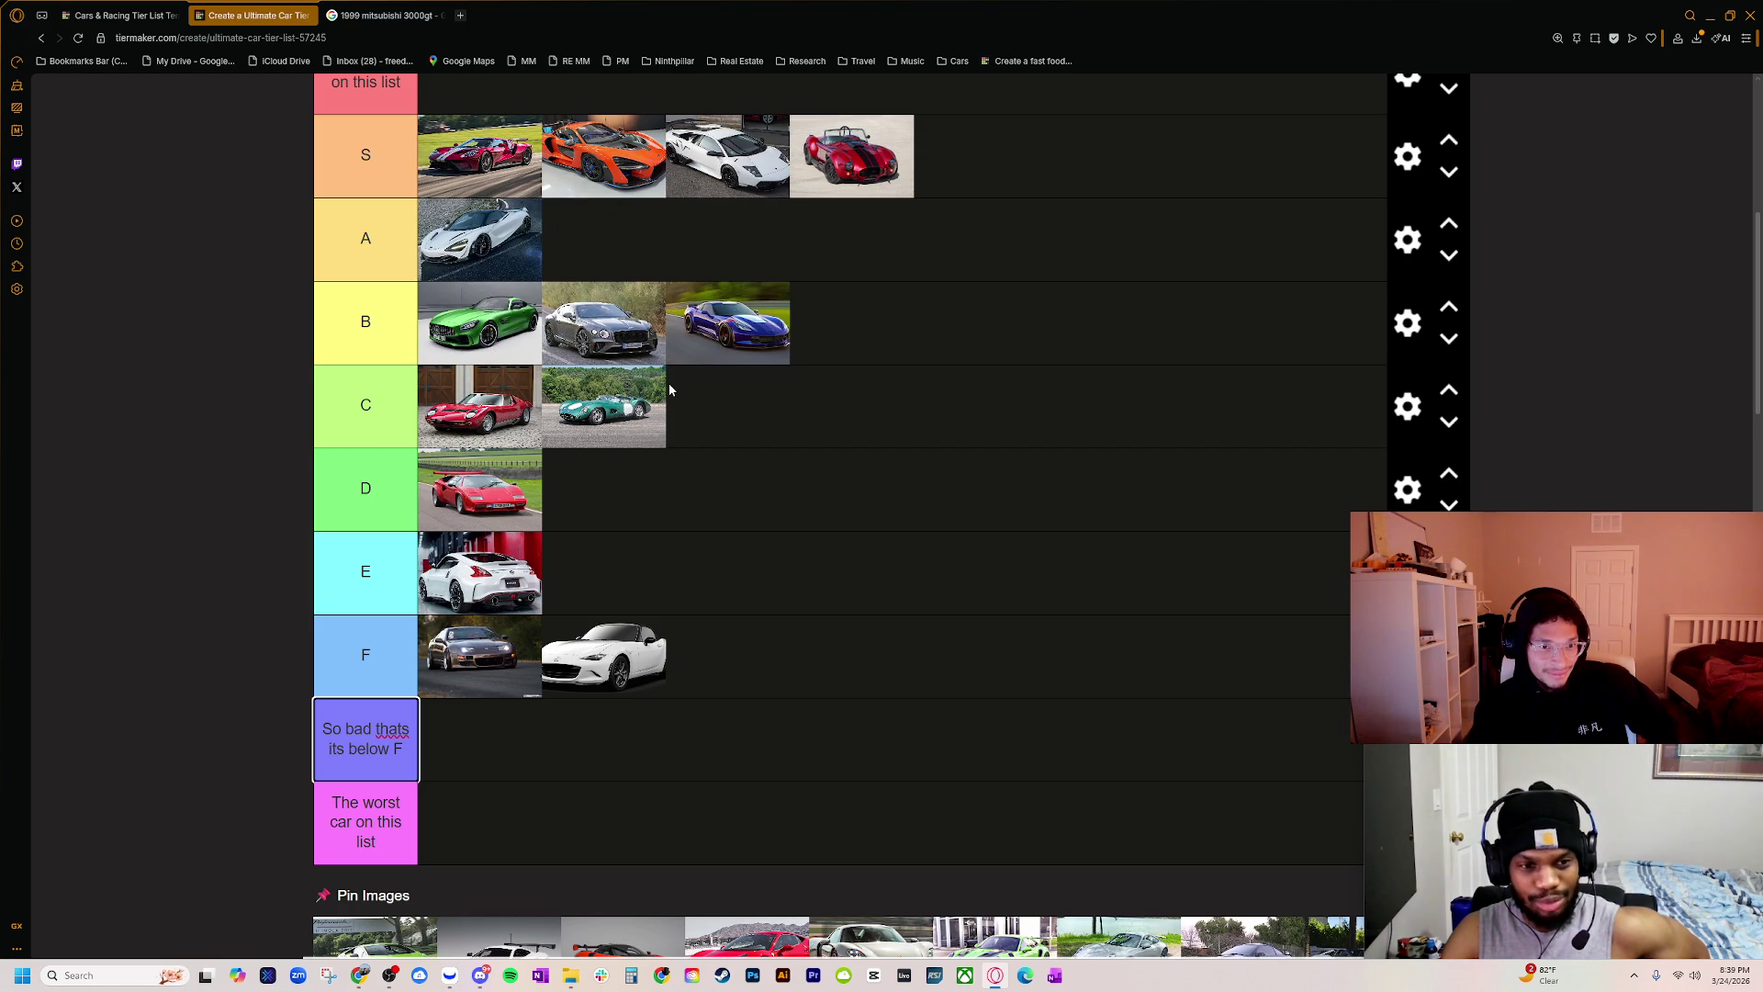
pyautogui.moveTo(687, 358); pyautogui.dragTo(549, 352)
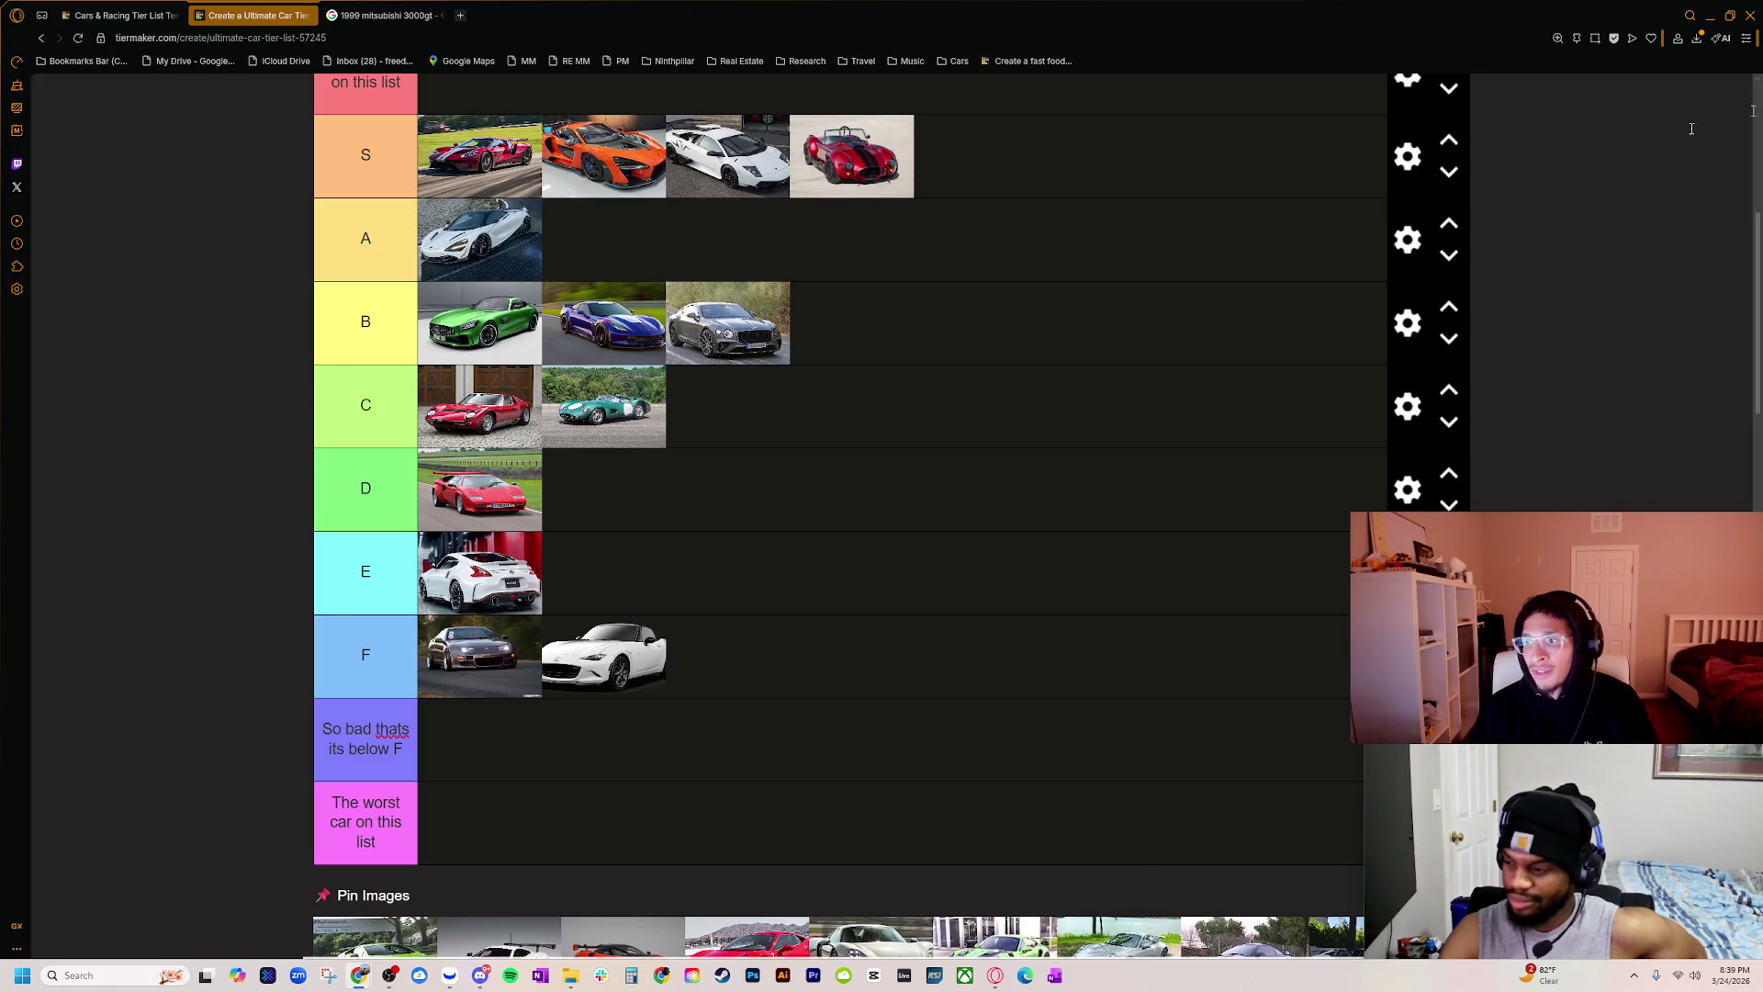
pyautogui.hotkey('alt', 'Tab')
# Step: Browse the amg gt image results, previewing the red 2026 Coupe and yellow Wikipedia images
pyautogui.click(429, 363)
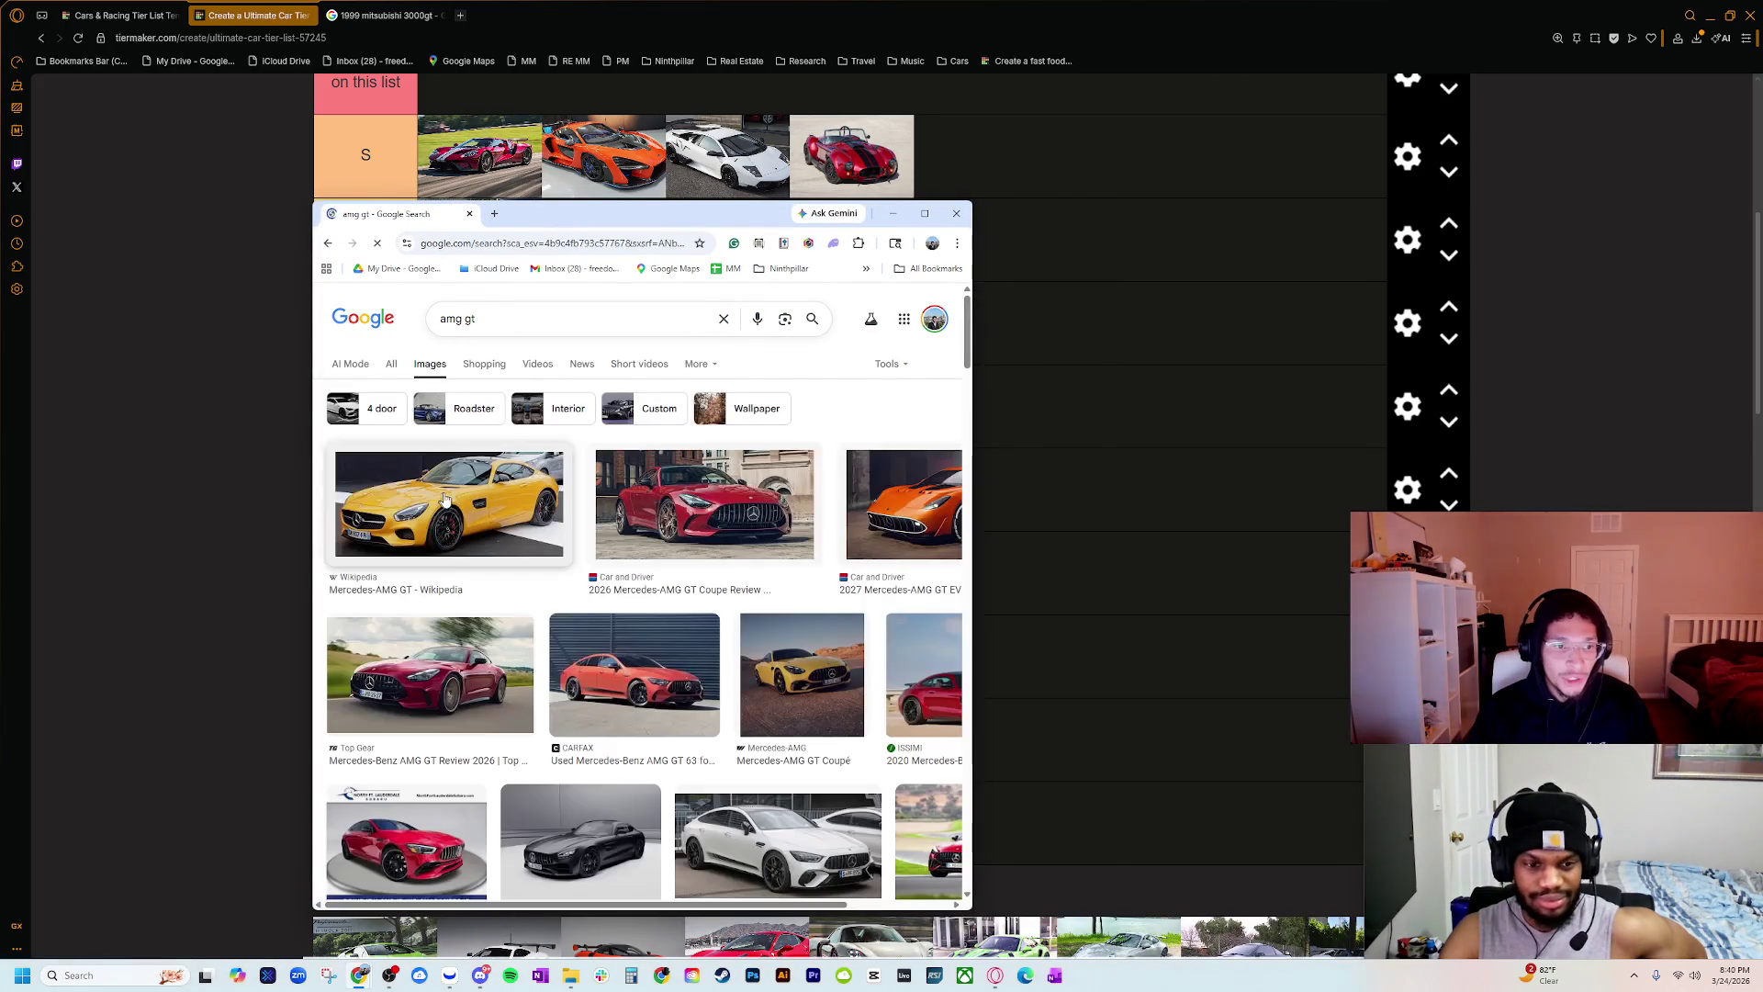
pyautogui.click(670, 504)
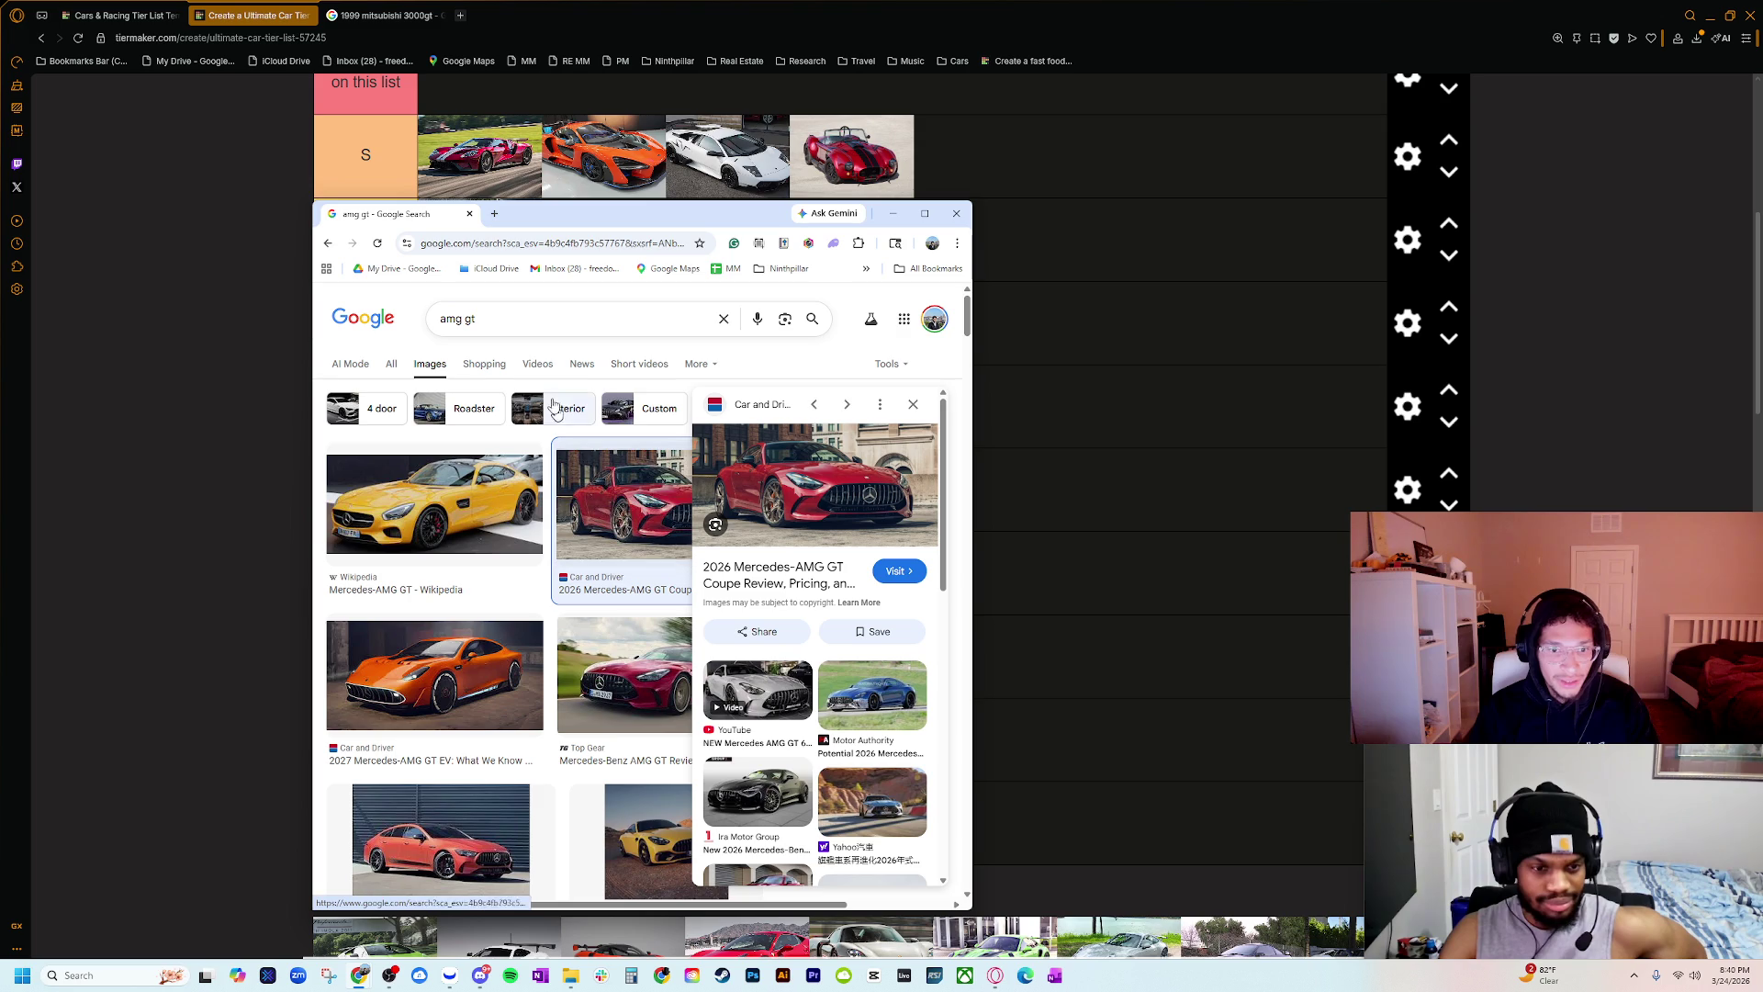
pyautogui.click(535, 537)
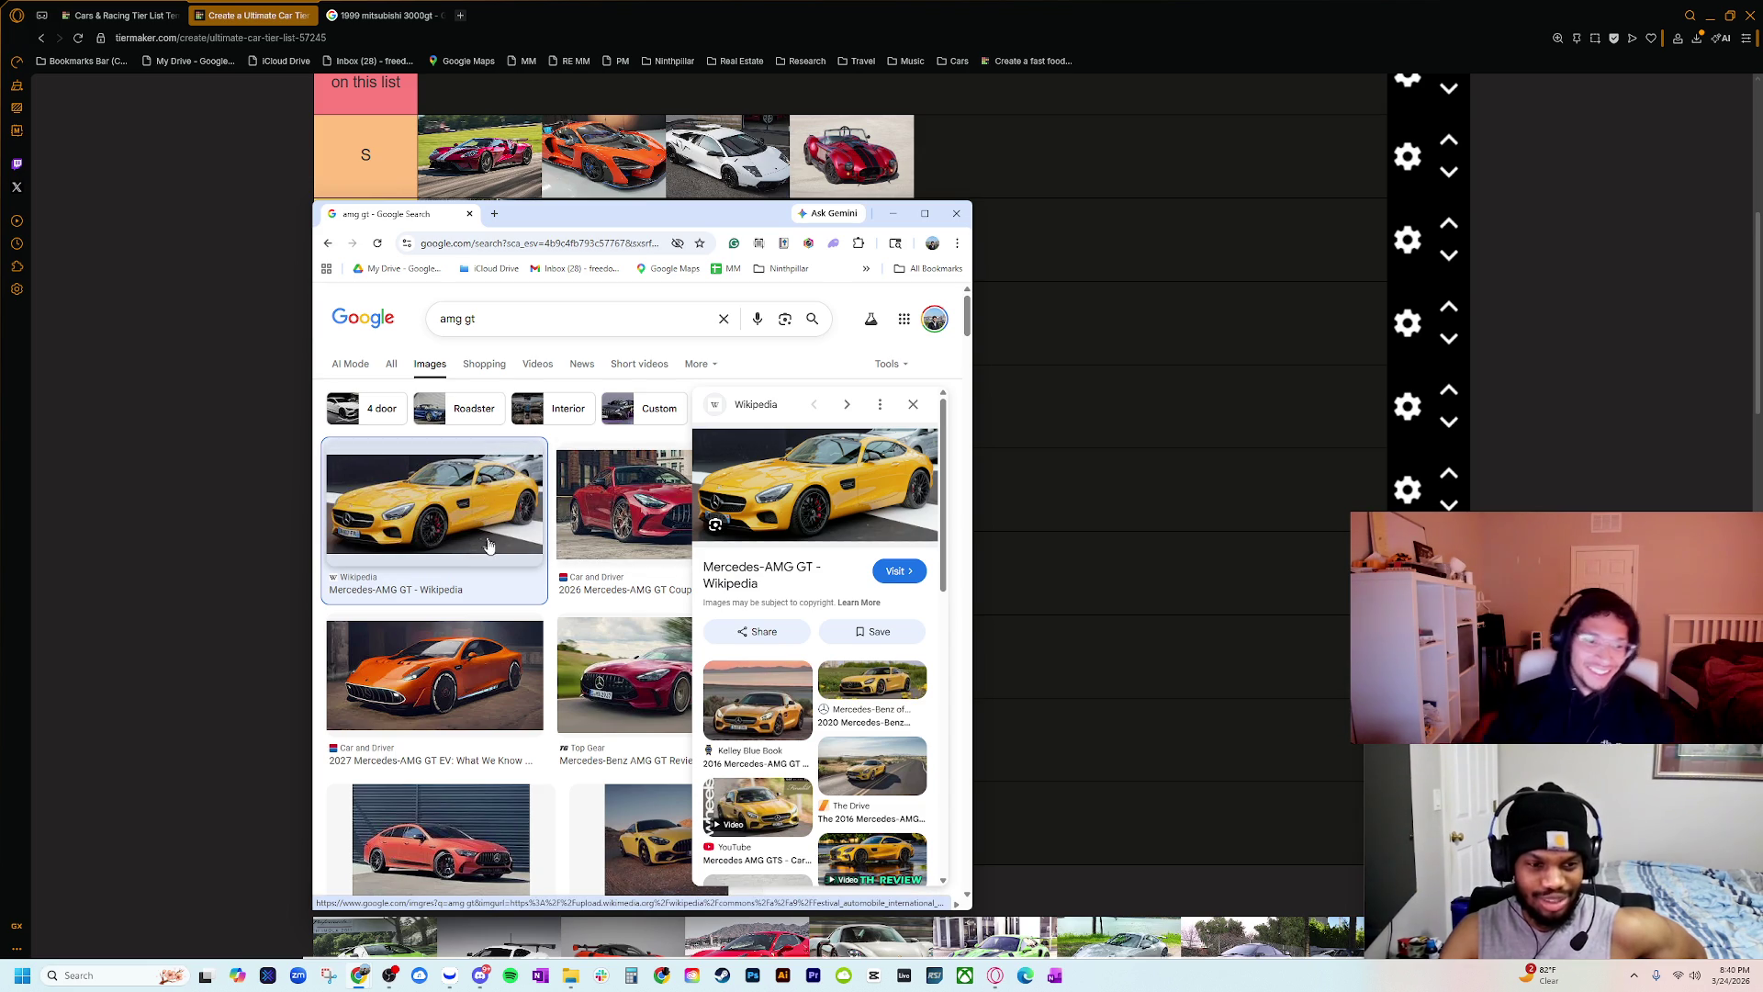
pyautogui.click(633, 533)
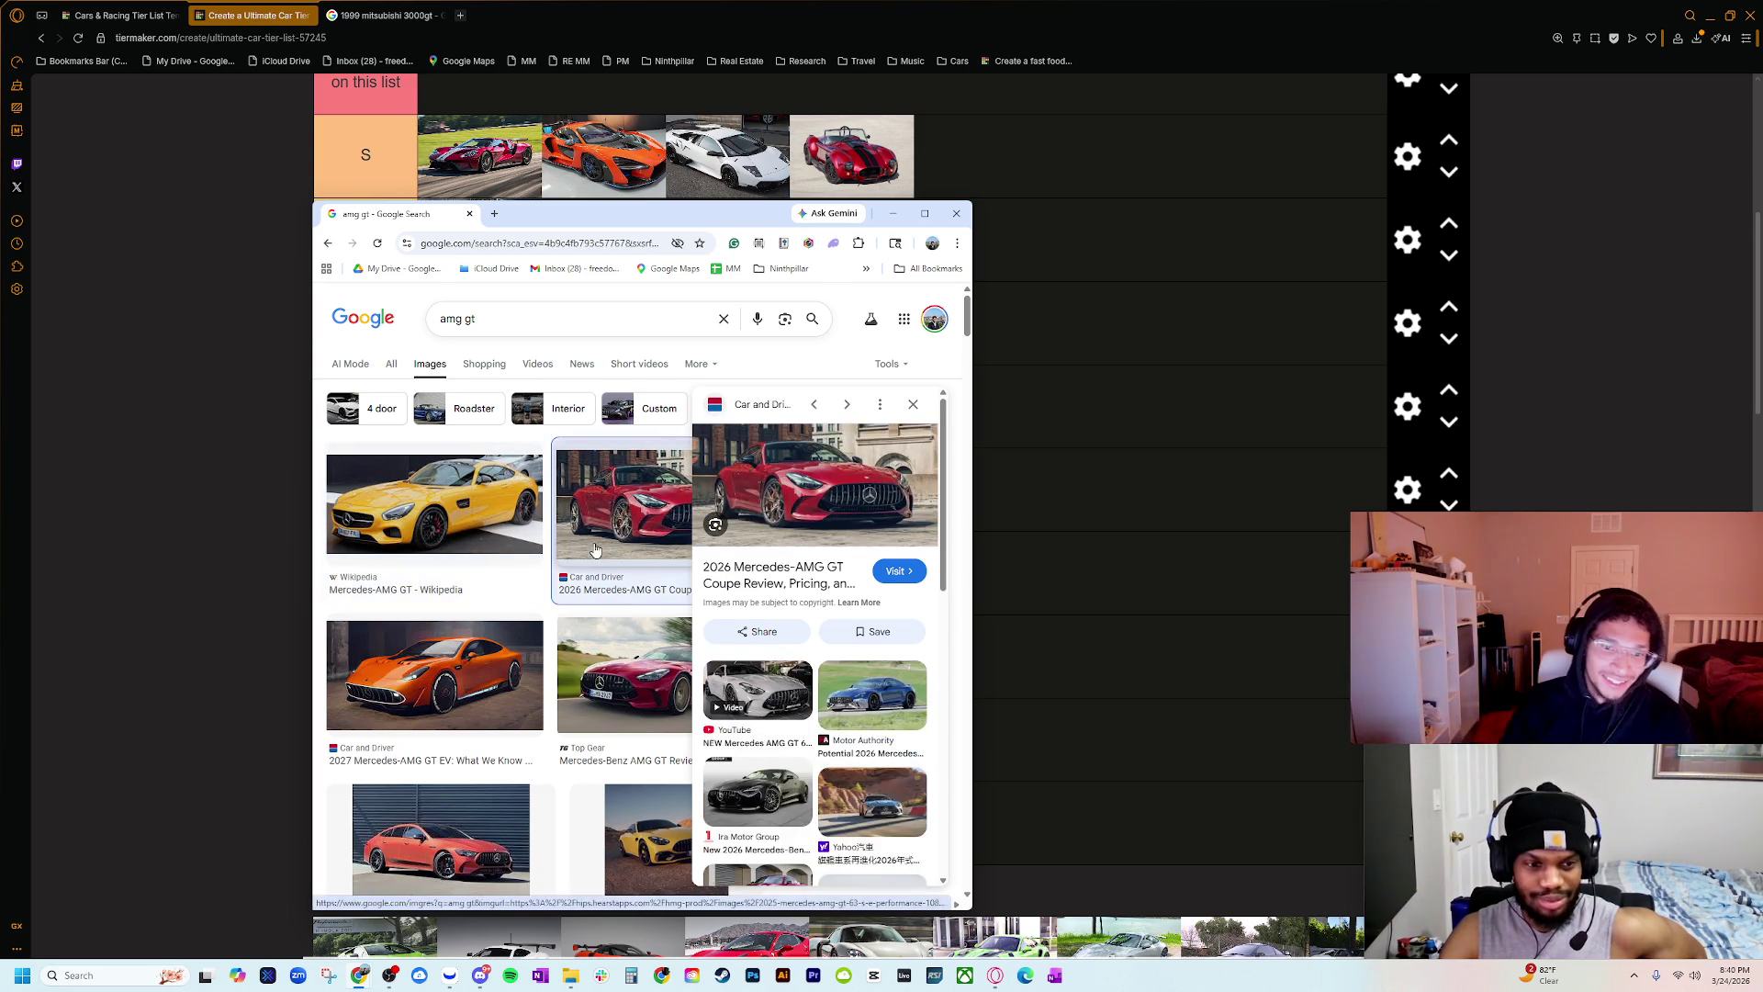
pyautogui.scroll(-2, 650, 565)
pyautogui.scroll(2, 652, 576)
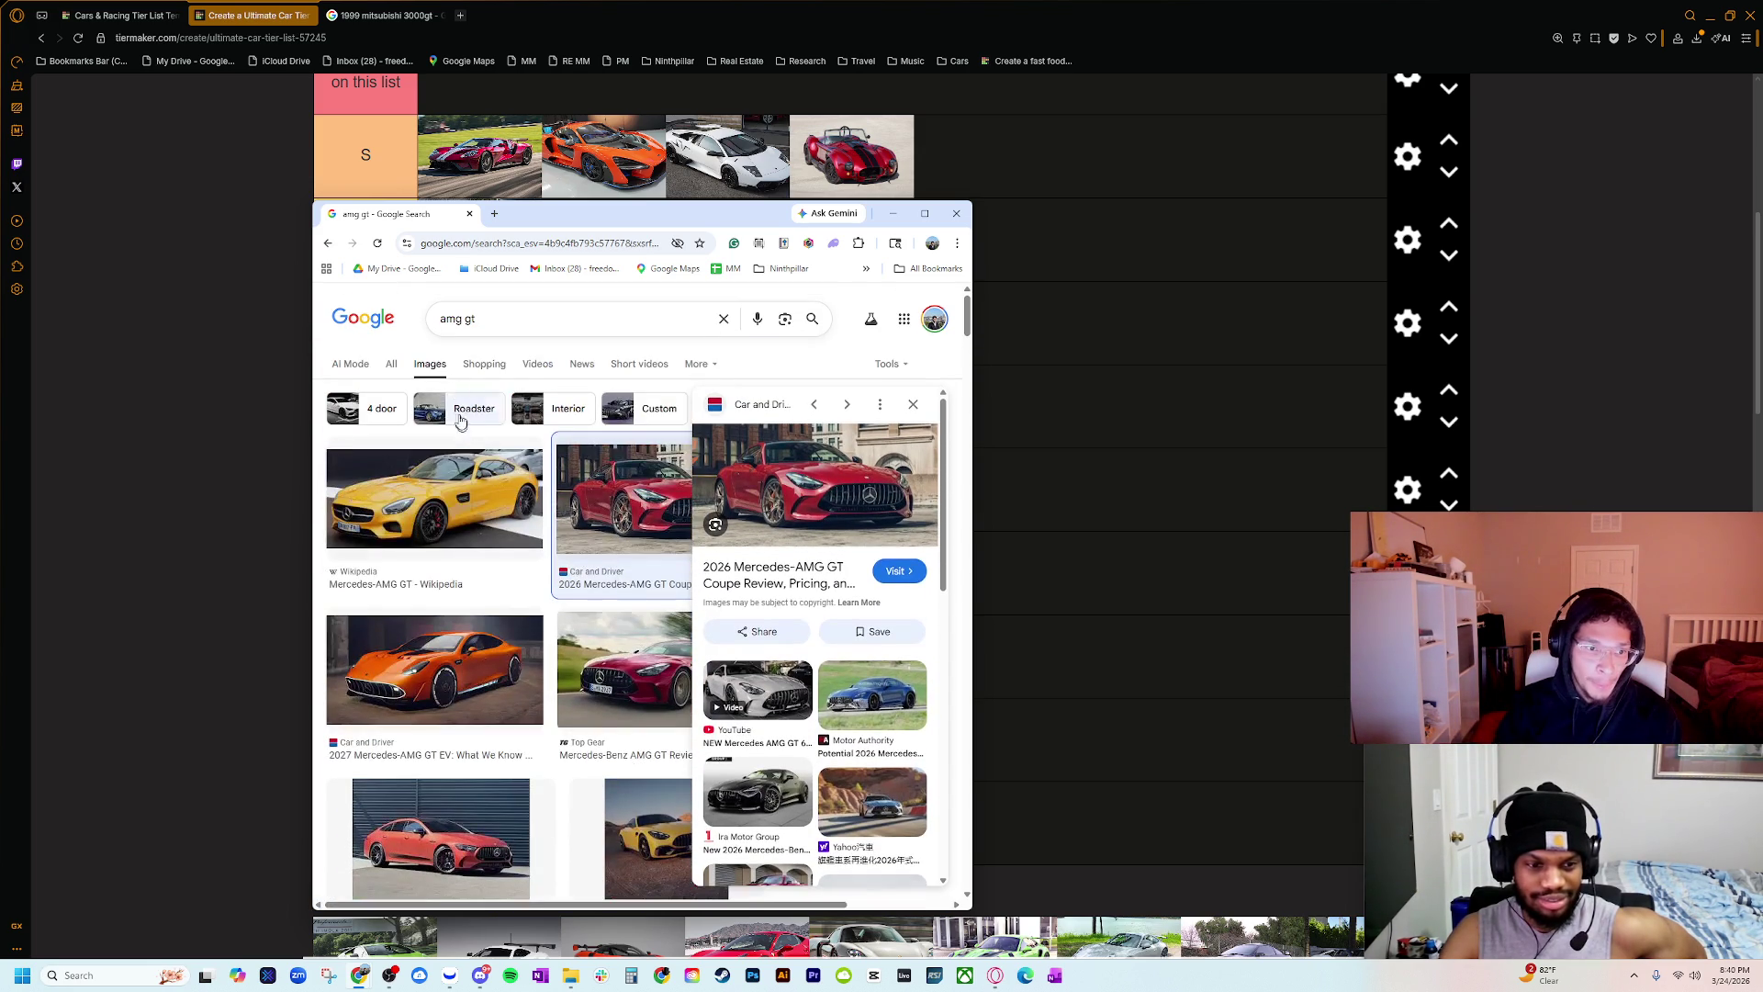
# Step: Search 'amg gt 2020', preview the silver and blue 2020 images, then close the search
pyautogui.click(463, 330)
pyautogui.write('2020')
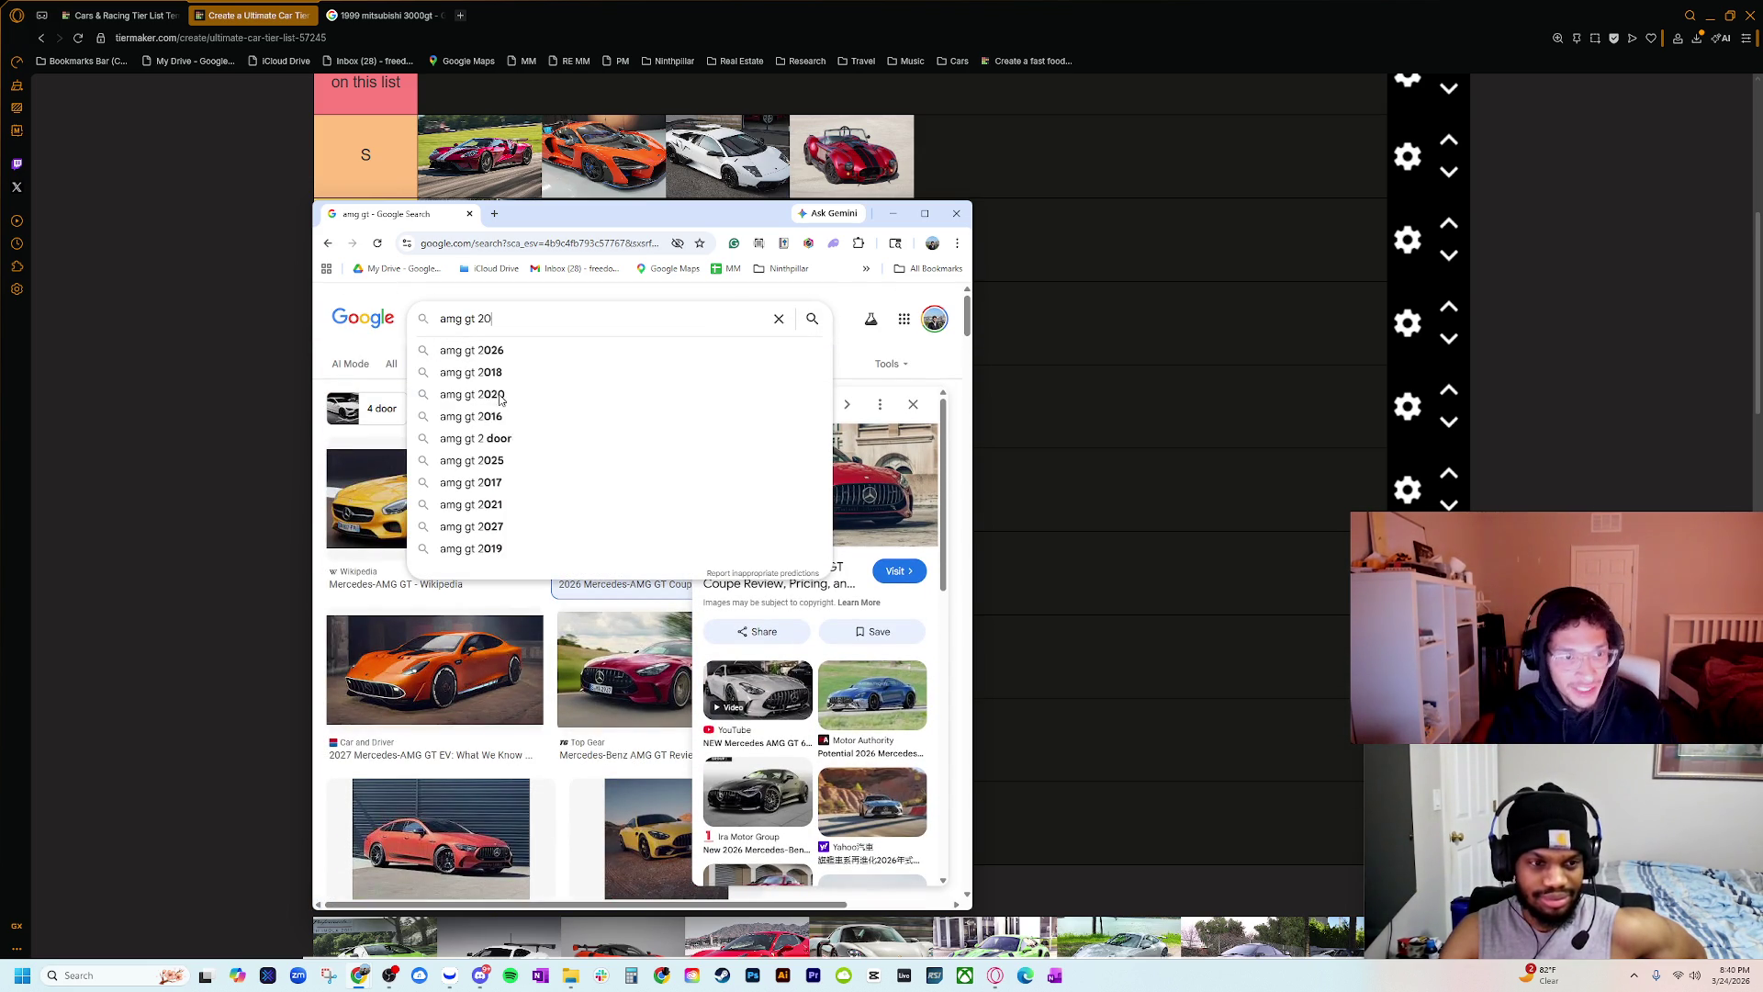
pyautogui.press('Return')
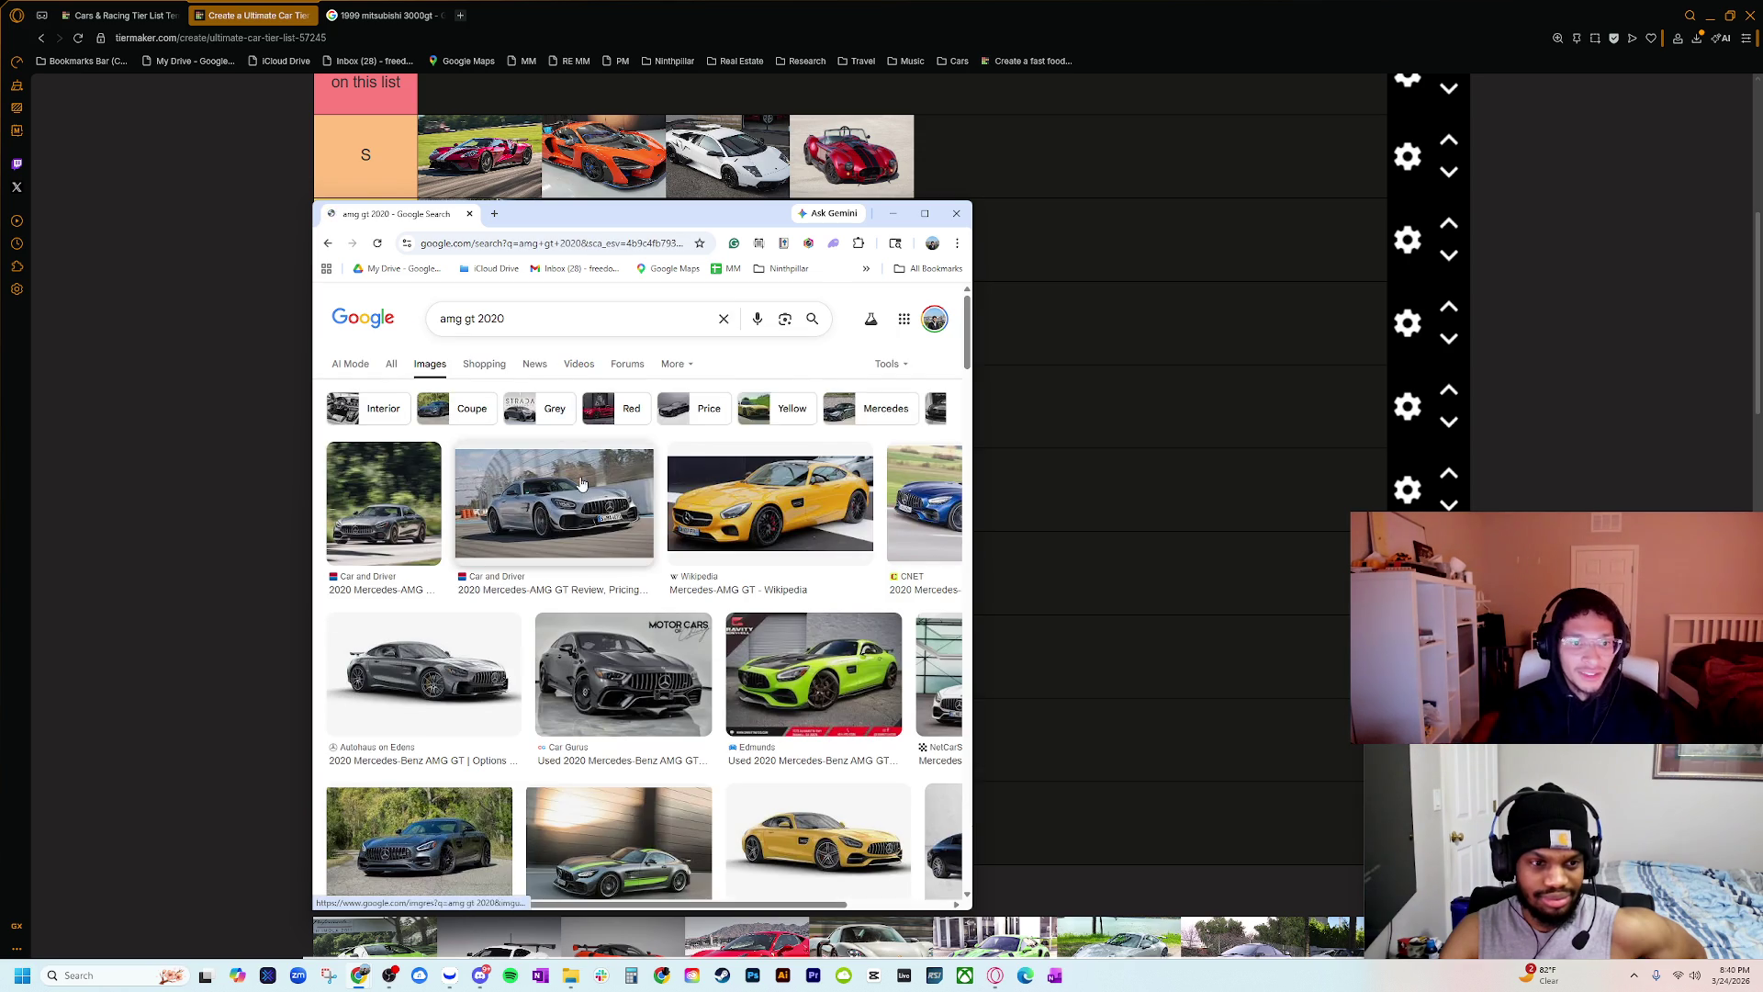
pyautogui.click(581, 516)
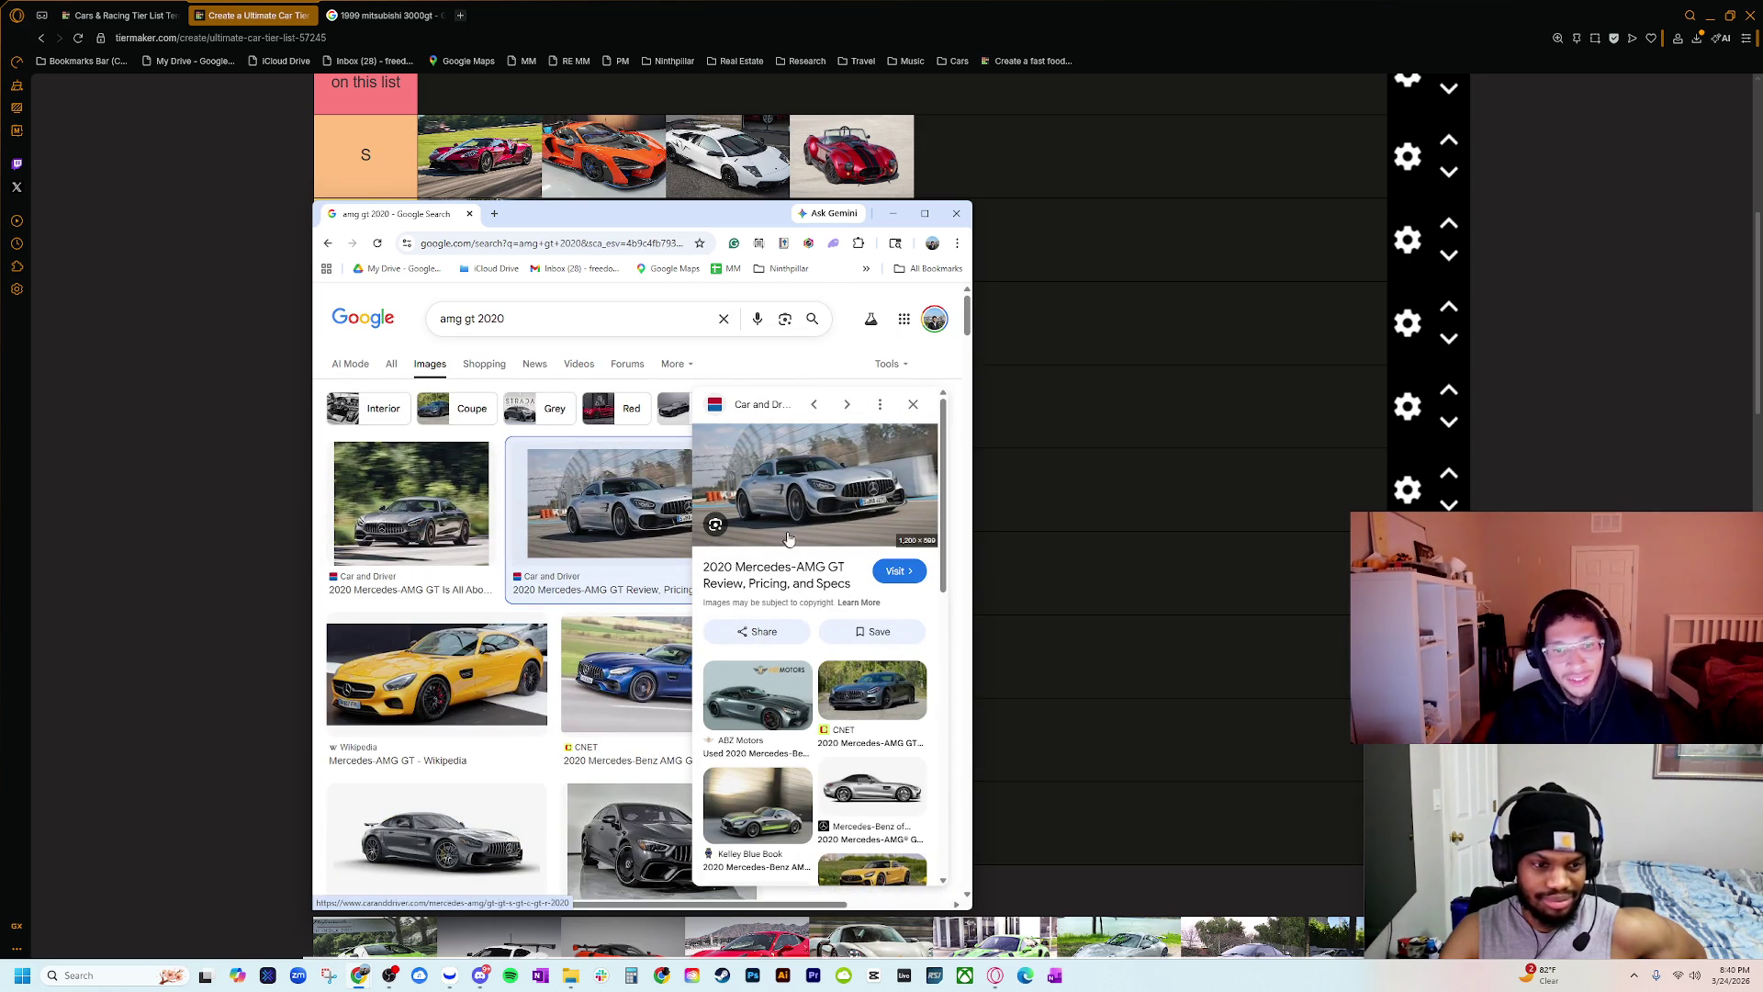
pyautogui.click(631, 655)
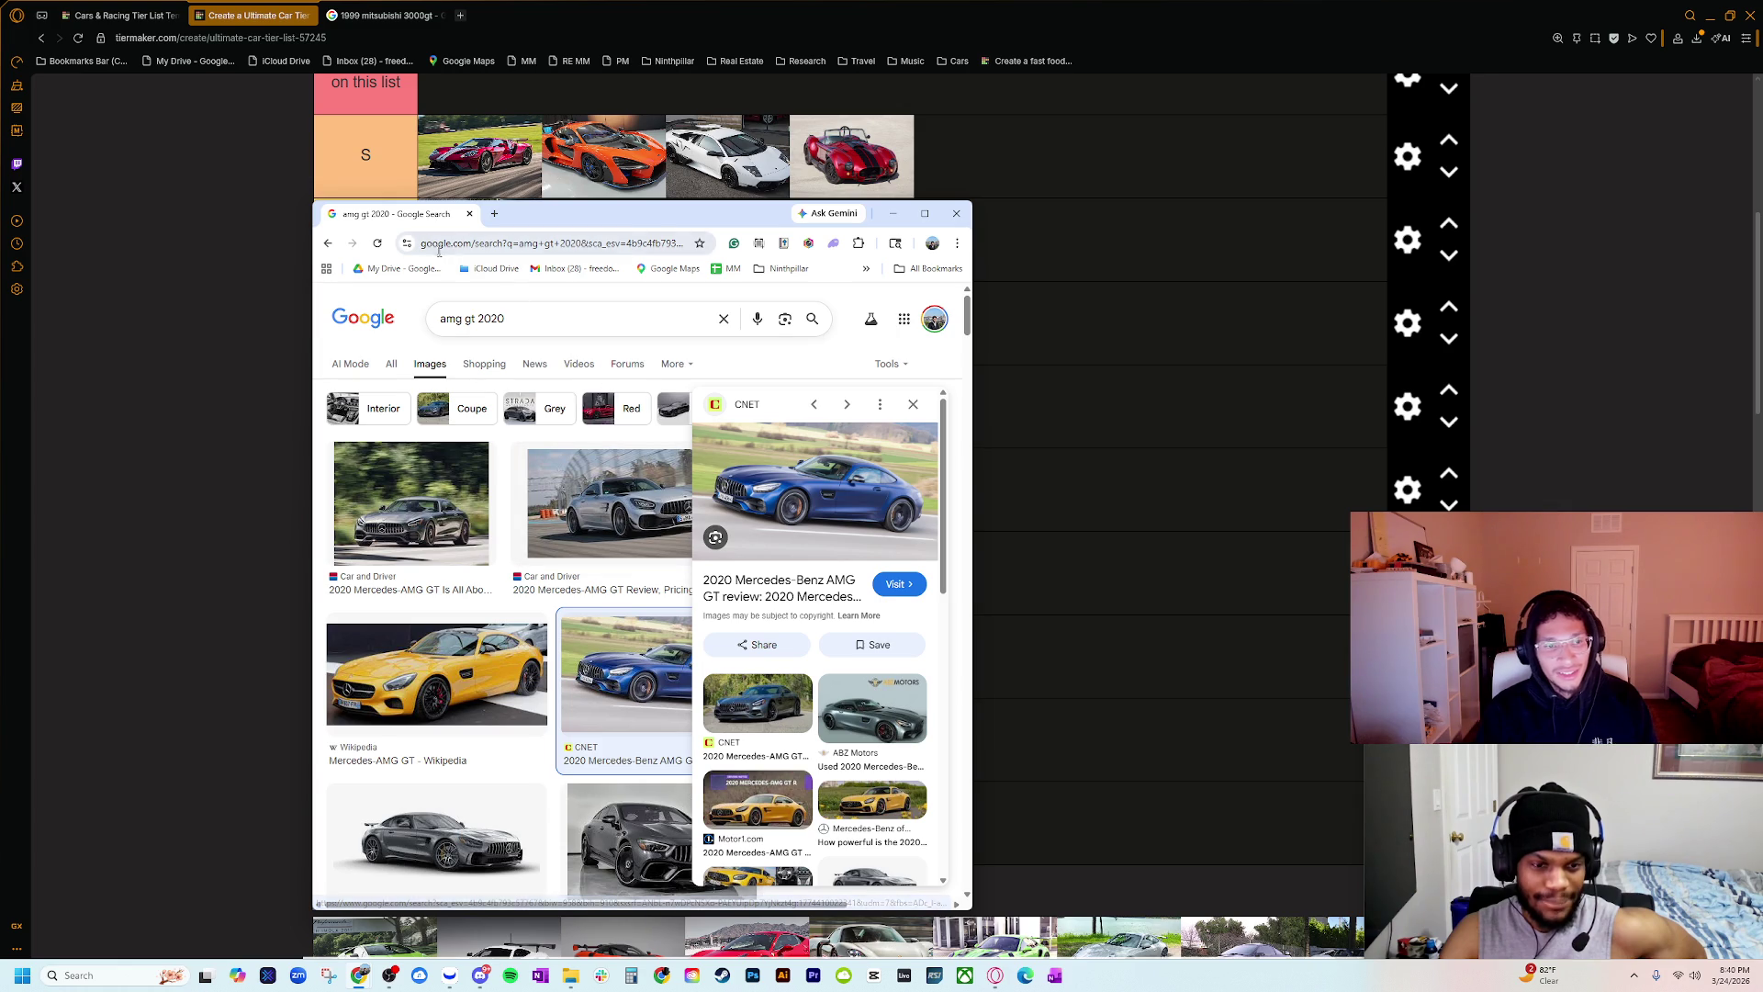
pyautogui.hotkey('ctrl', 'w')
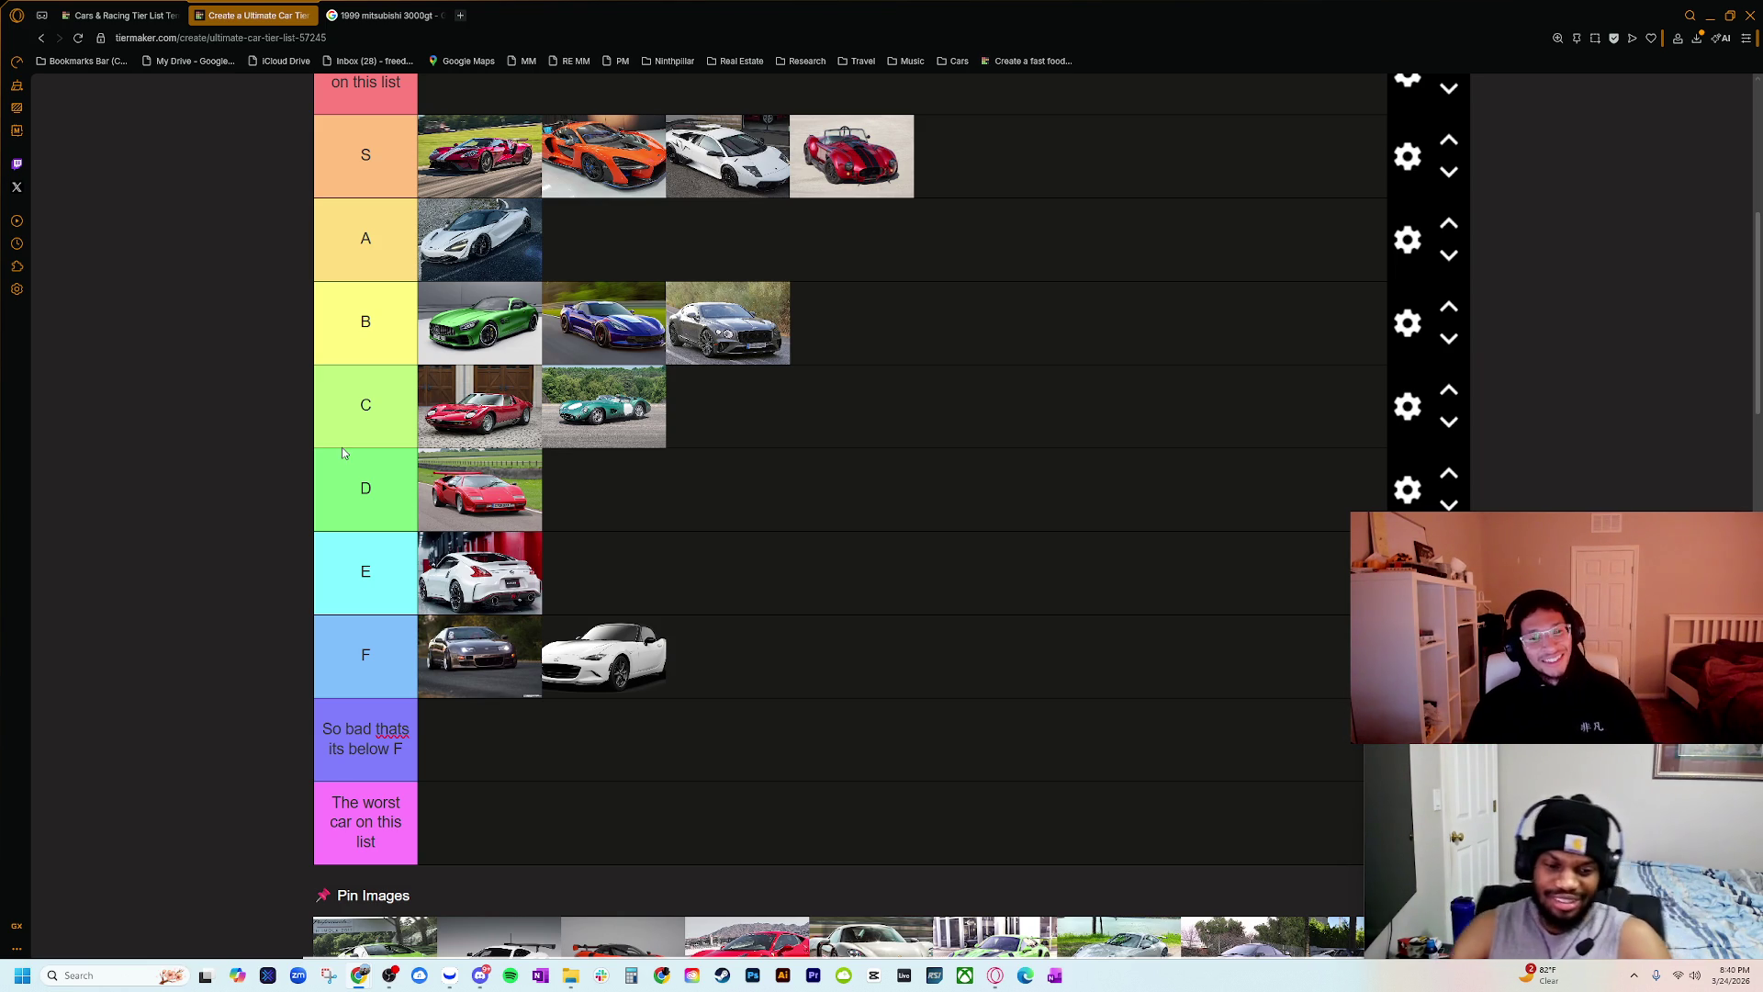
# Step: Drag the green Lamborghini from the pin images into tier A next to the white McLaren
pyautogui.scroll(-1, 601, 641)
pyautogui.scroll(2, 598, 641)
pyautogui.scroll(-2, 597, 641)
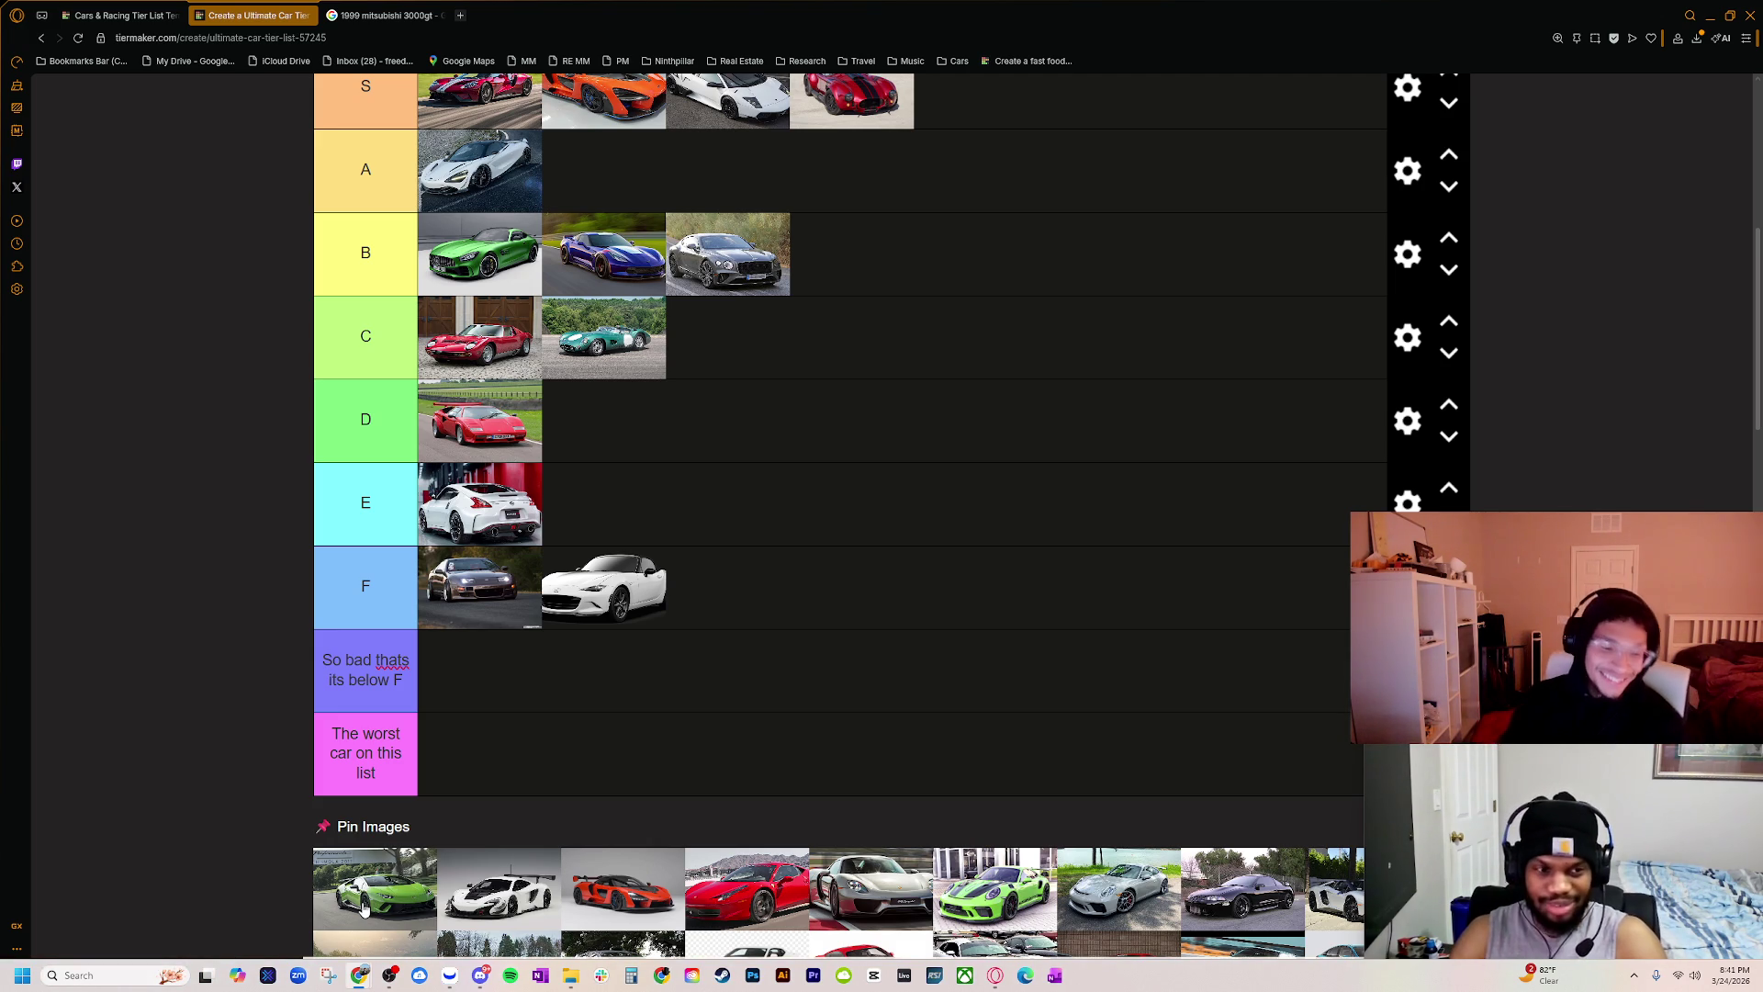
pyautogui.moveTo(362, 907)
pyautogui.mouseDown()
pyautogui.moveTo(386, 679)
pyautogui.moveTo(551, 175)
pyautogui.moveTo(606, 170)
pyautogui.mouseUp()
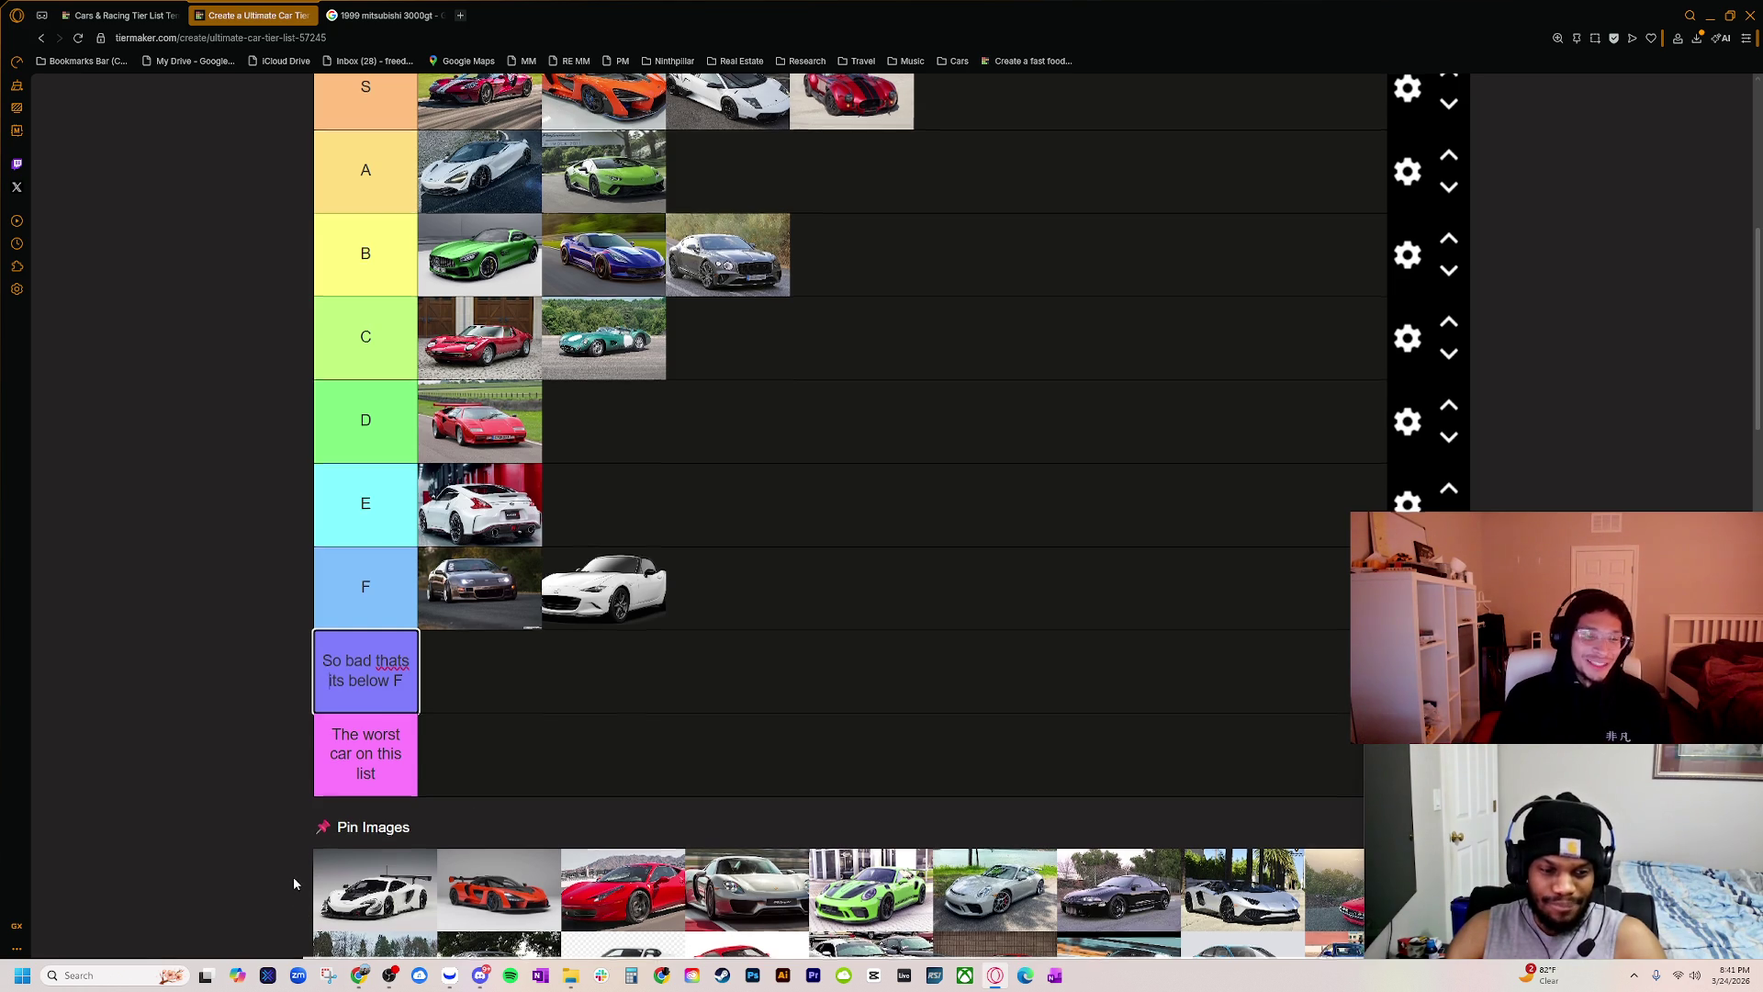
pyautogui.scroll(1, 295, 872)
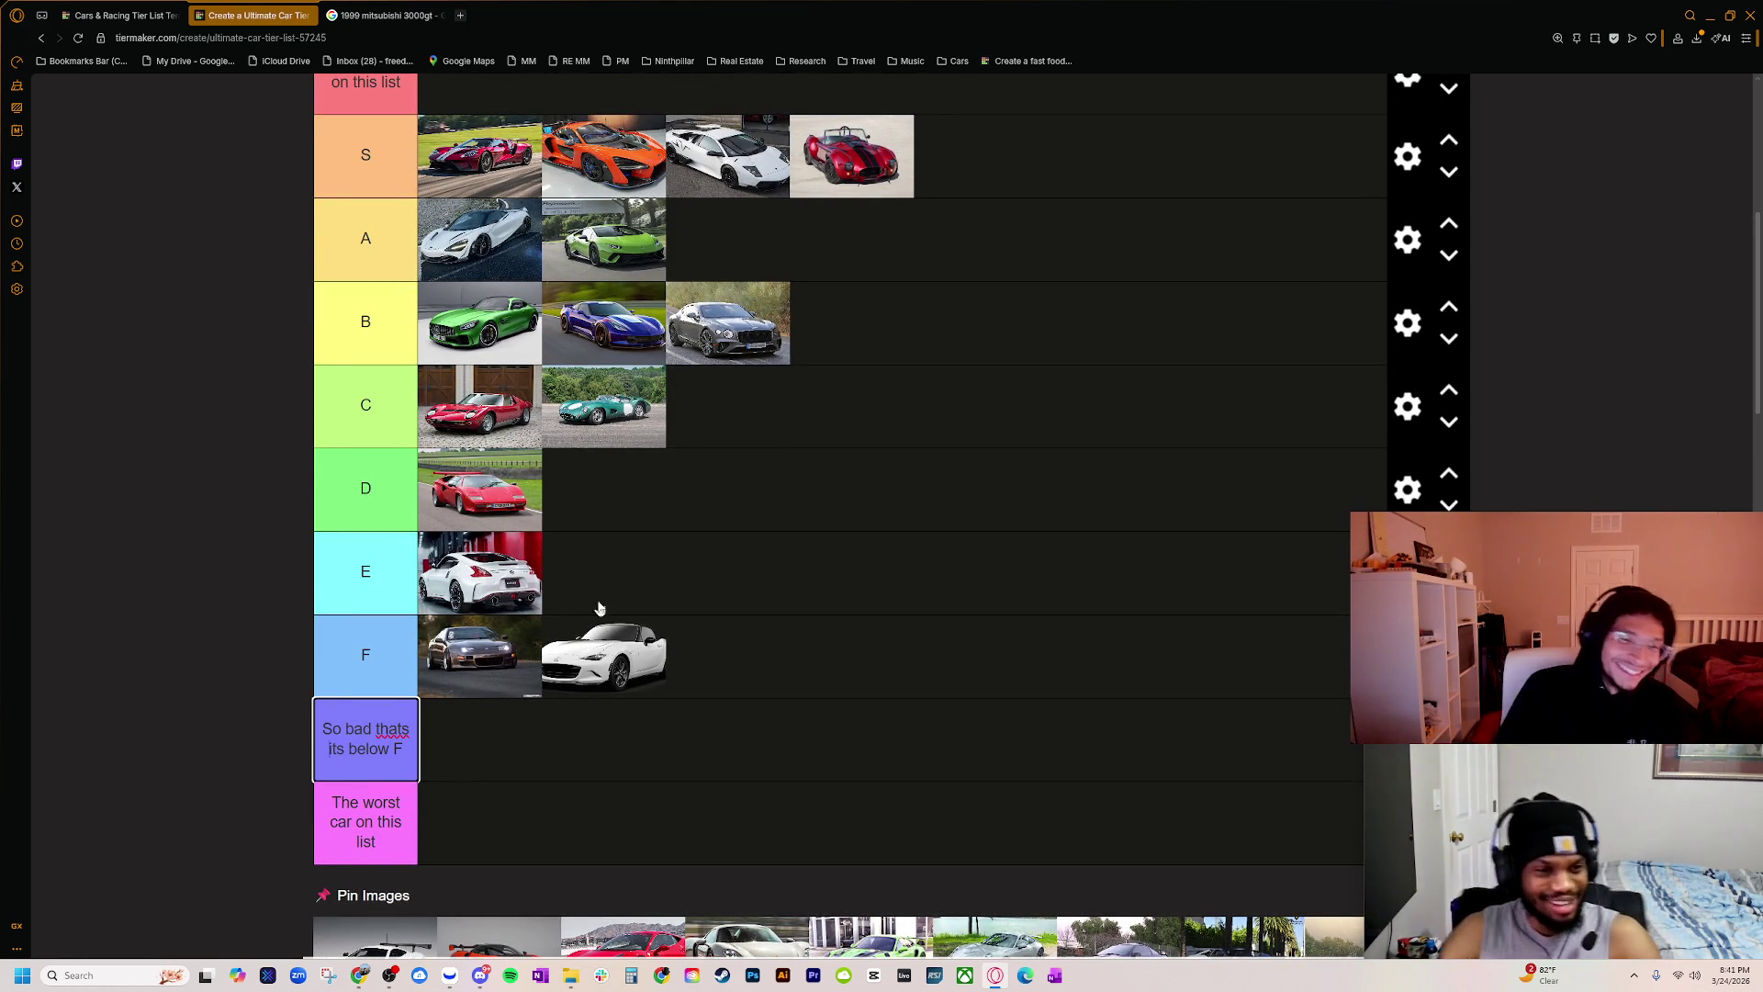
pyautogui.scroll(-1, 514, 642)
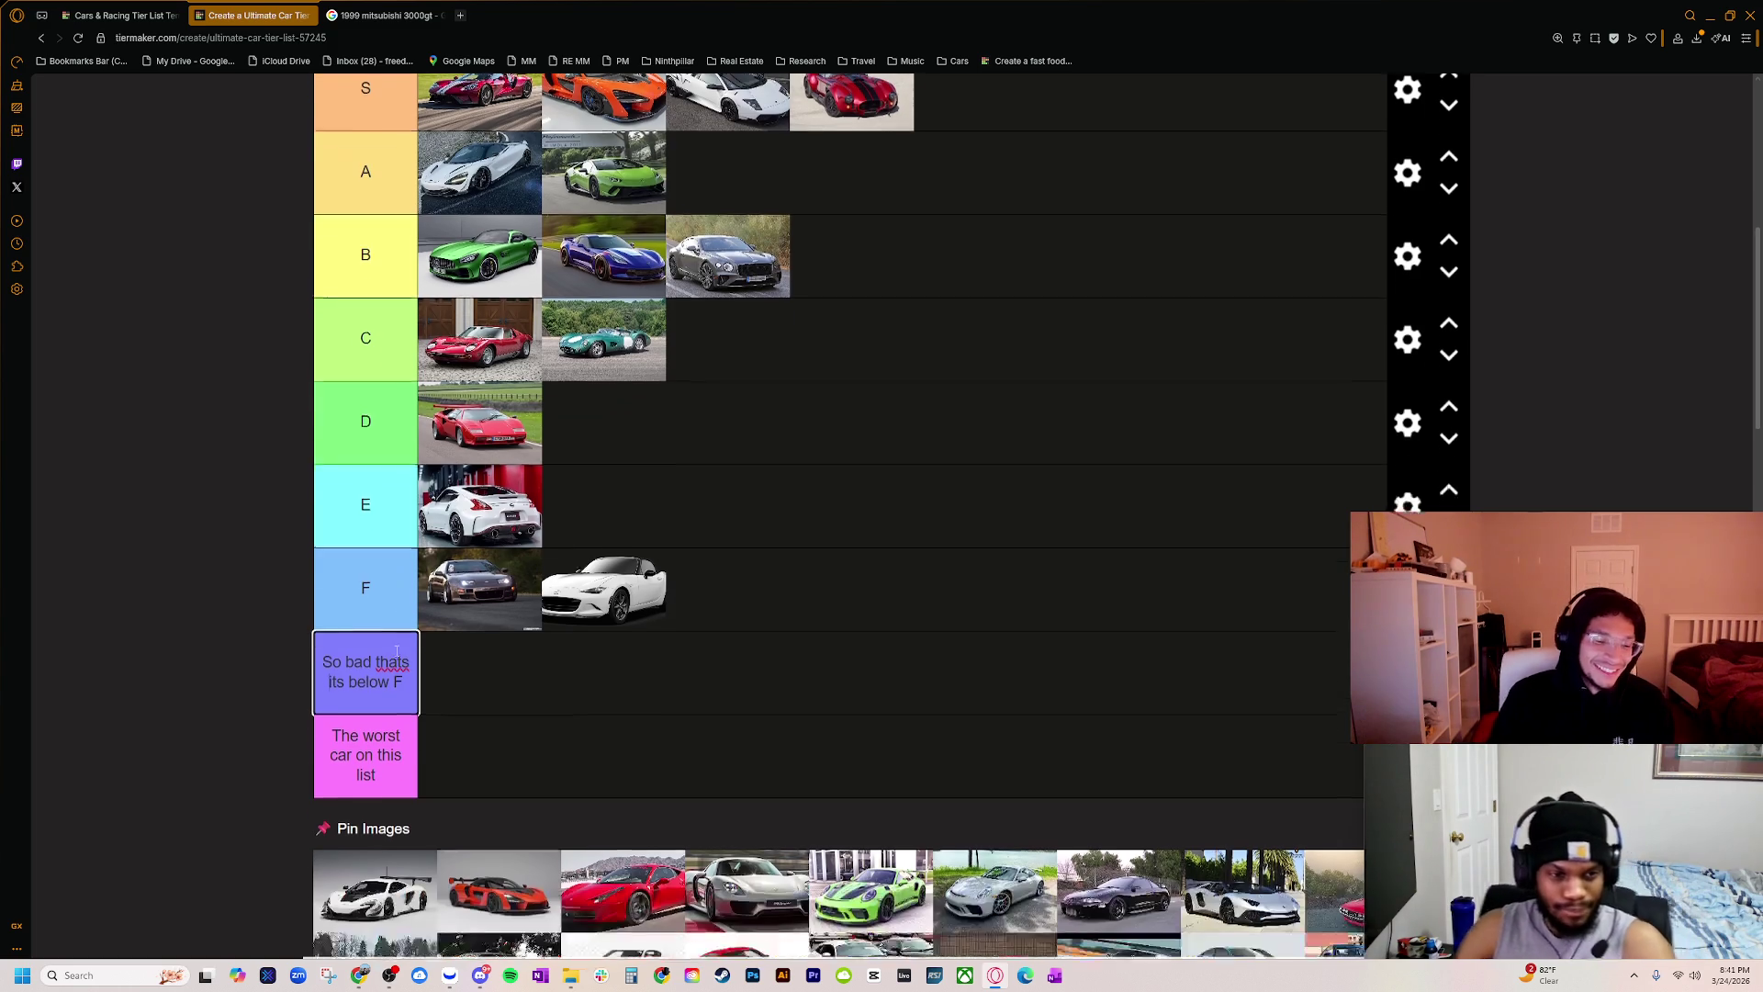
pyautogui.scroll(1, 371, 725)
pyautogui.scroll(-2, 438, 705)
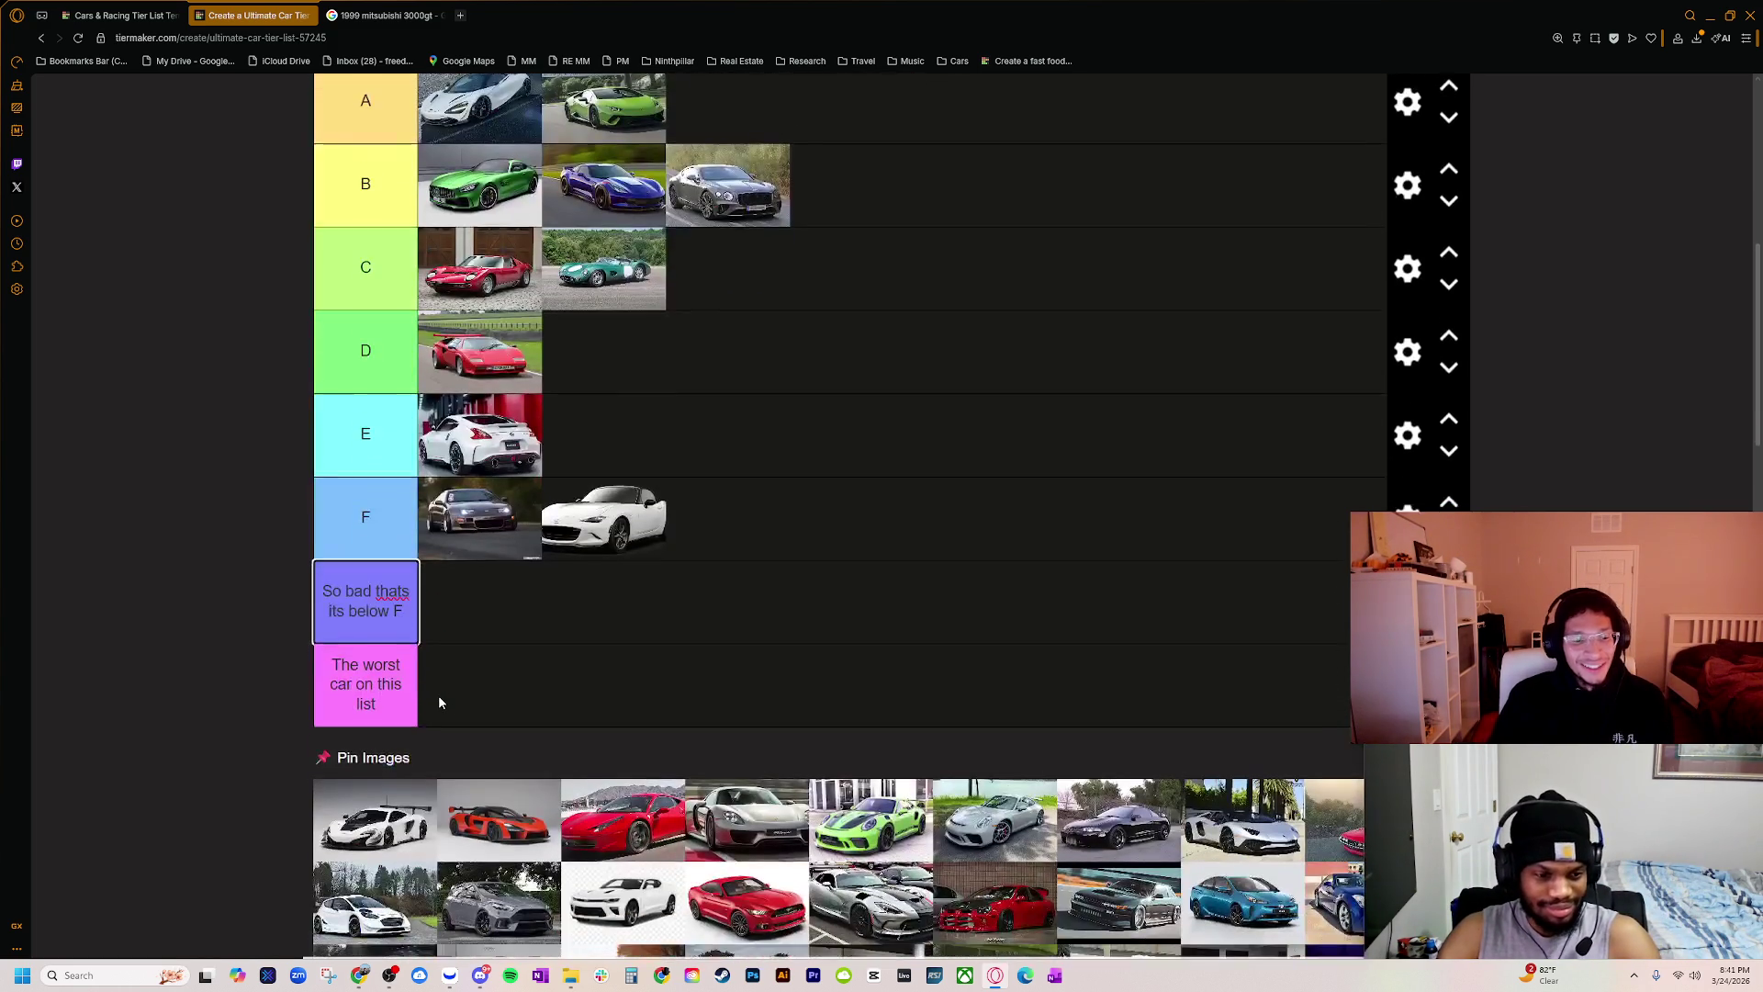
pyautogui.scroll(1, 437, 701)
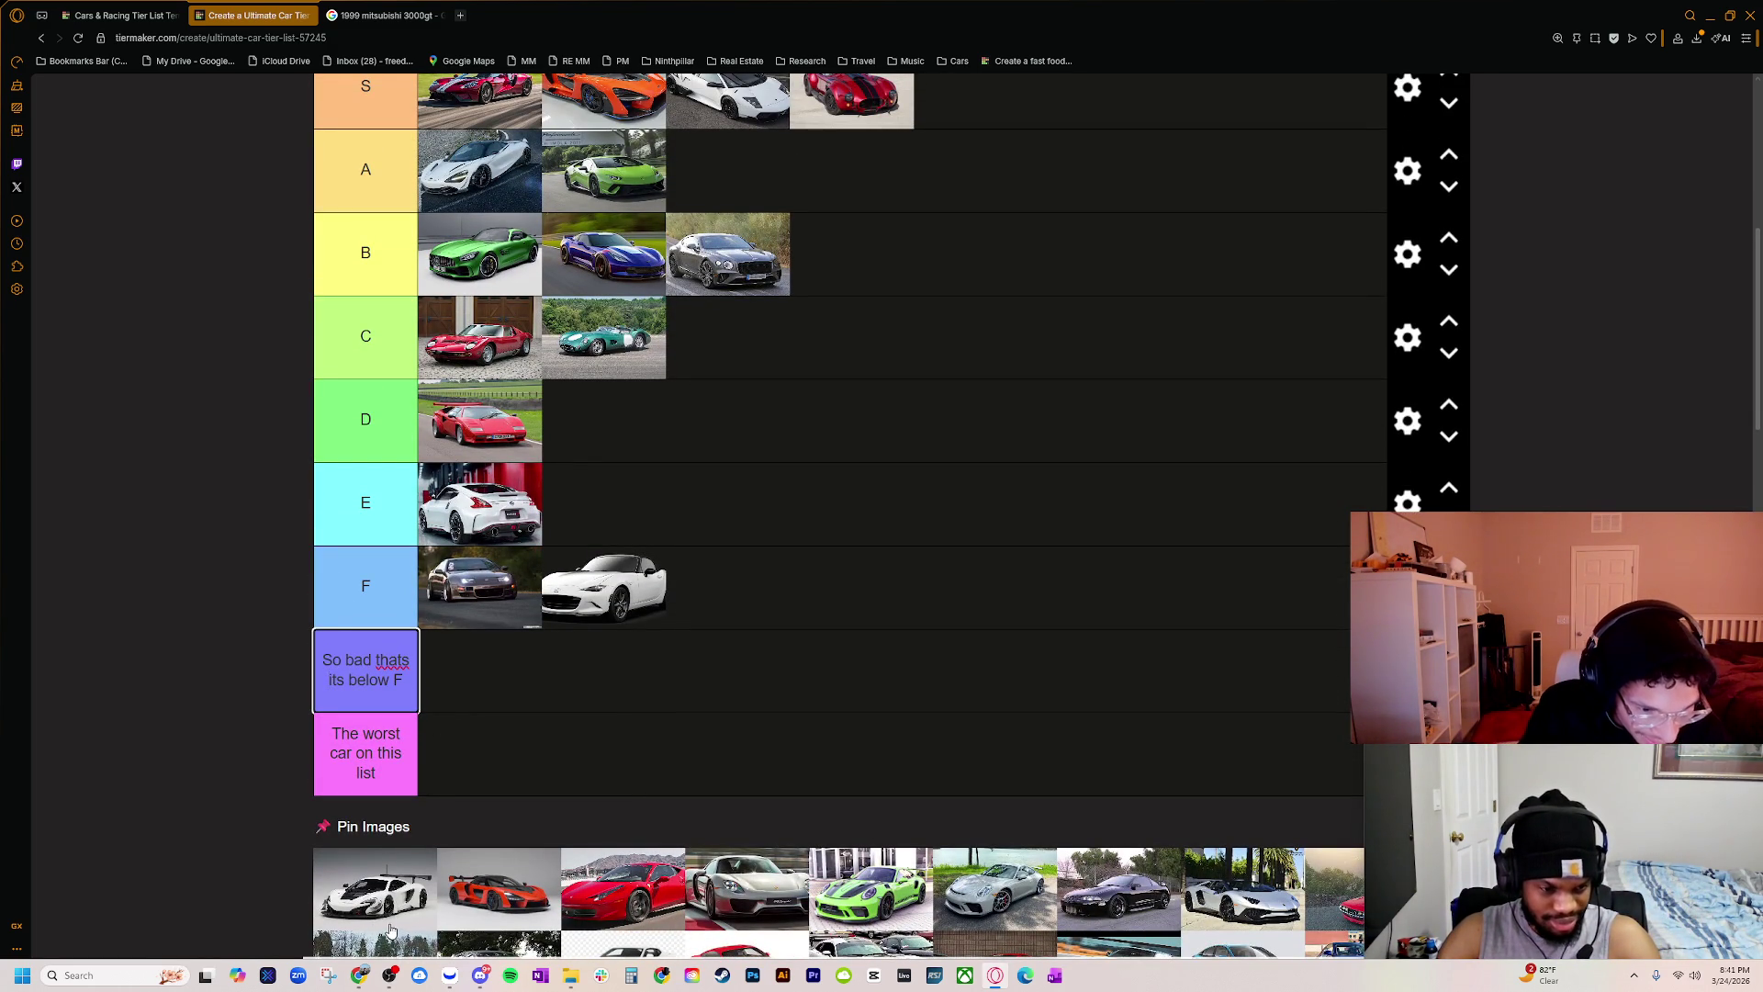
pyautogui.moveTo(386, 975)
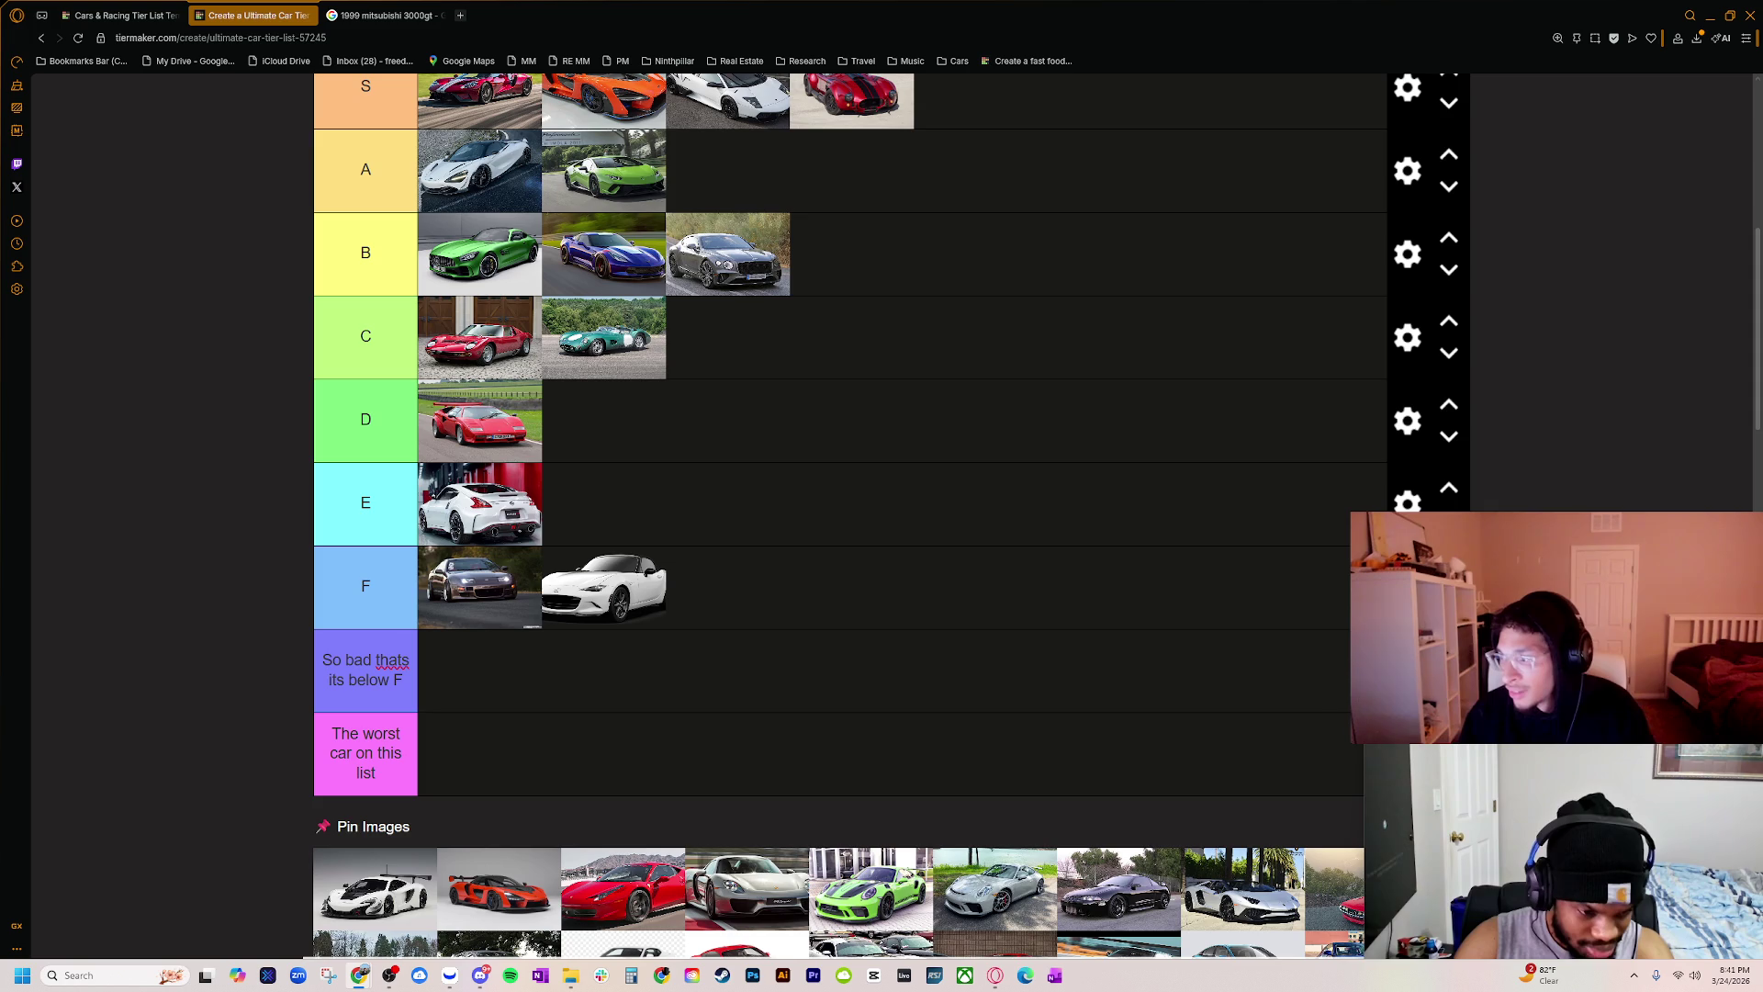
# Step: Search Google Images for 'mclaren 600lt track' and scroll through the results
pyautogui.hotkey('alt', 'Tab')
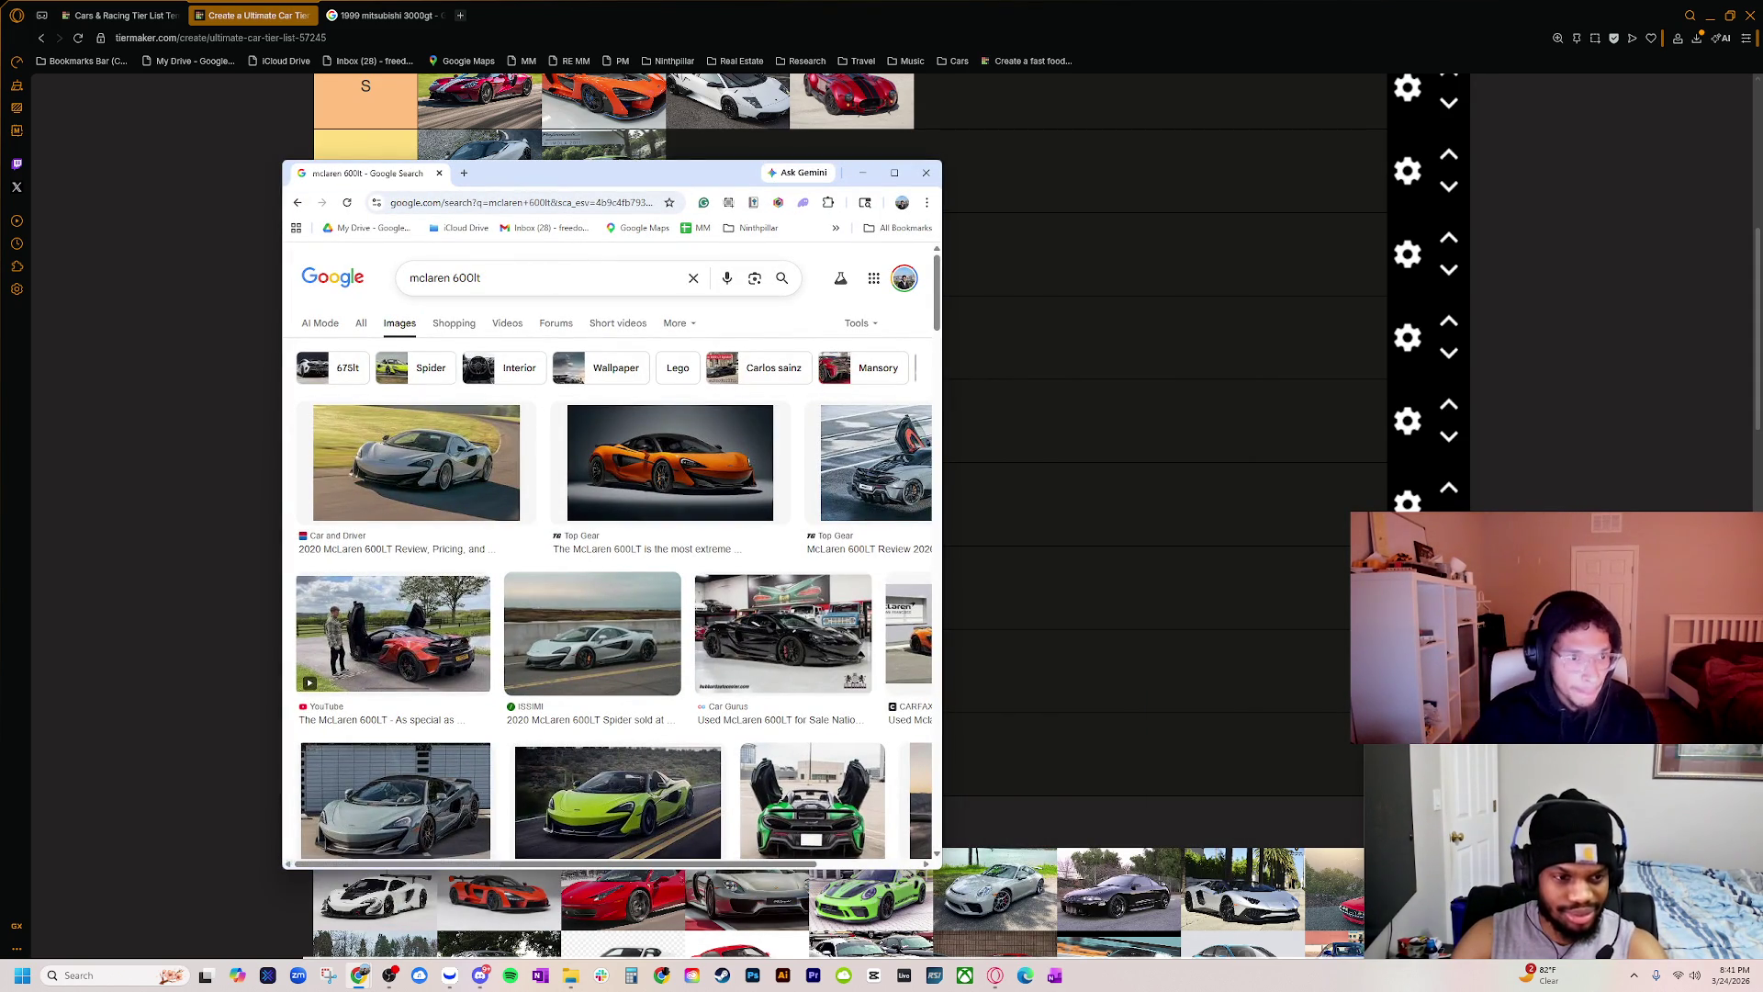
pyautogui.click(481, 277)
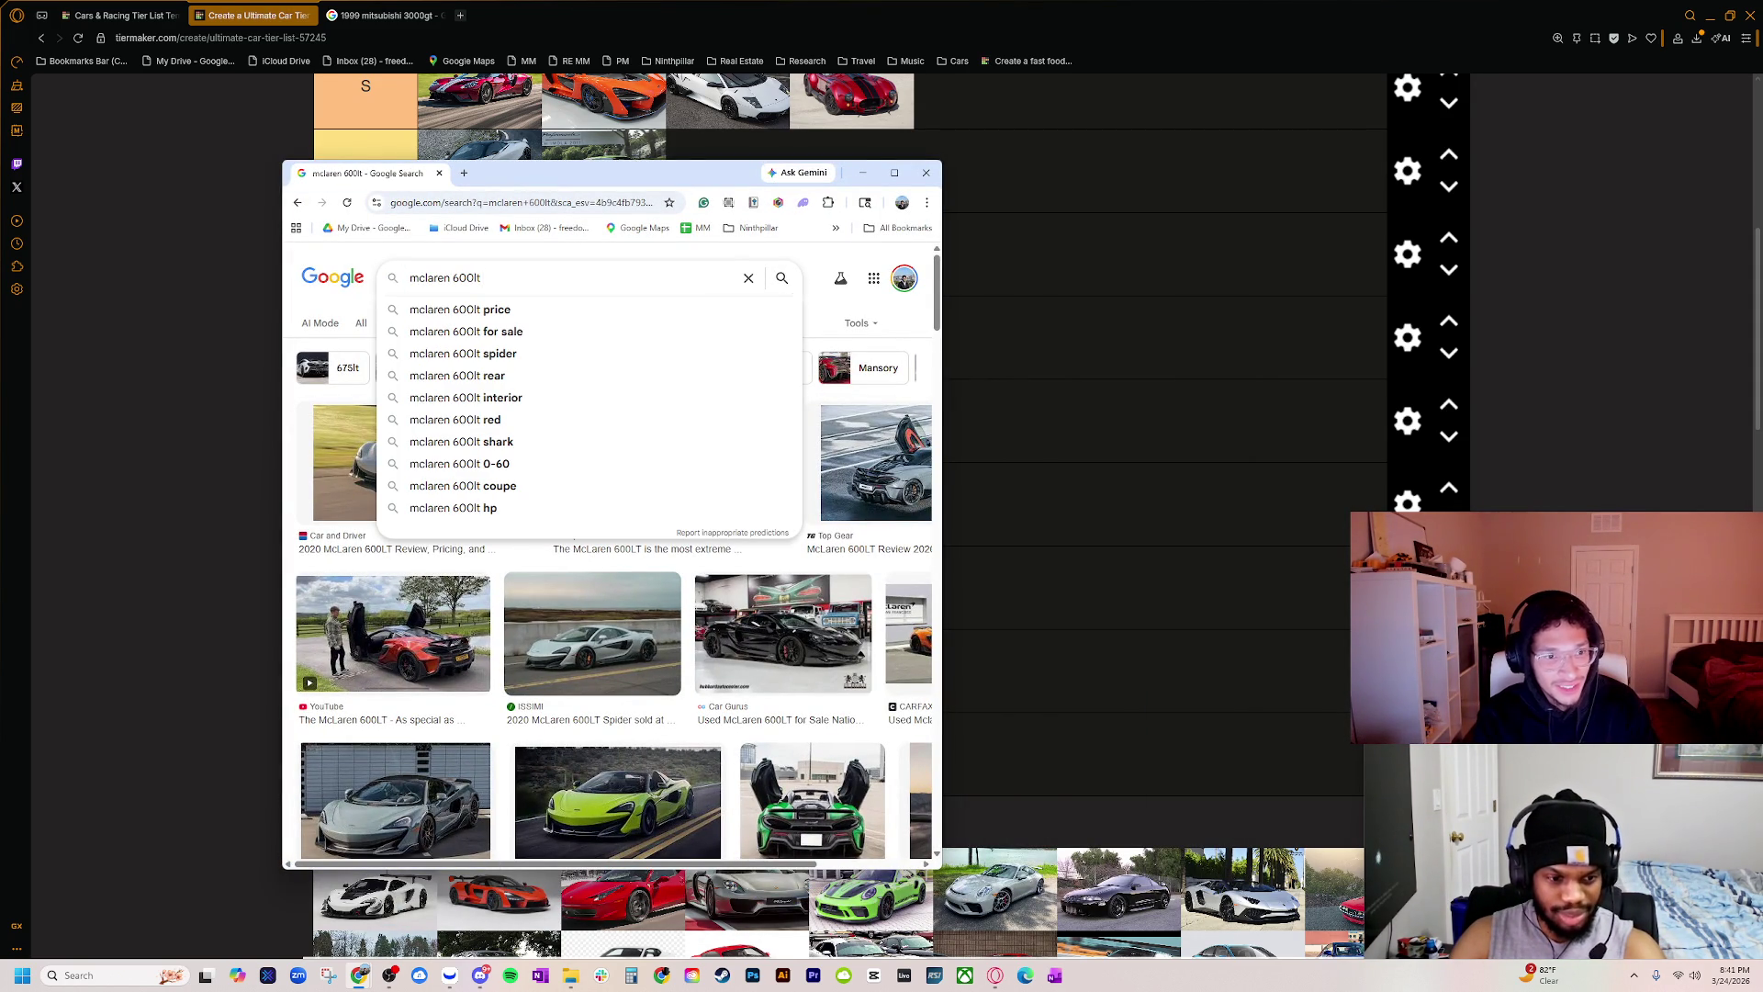
pyautogui.write('track')
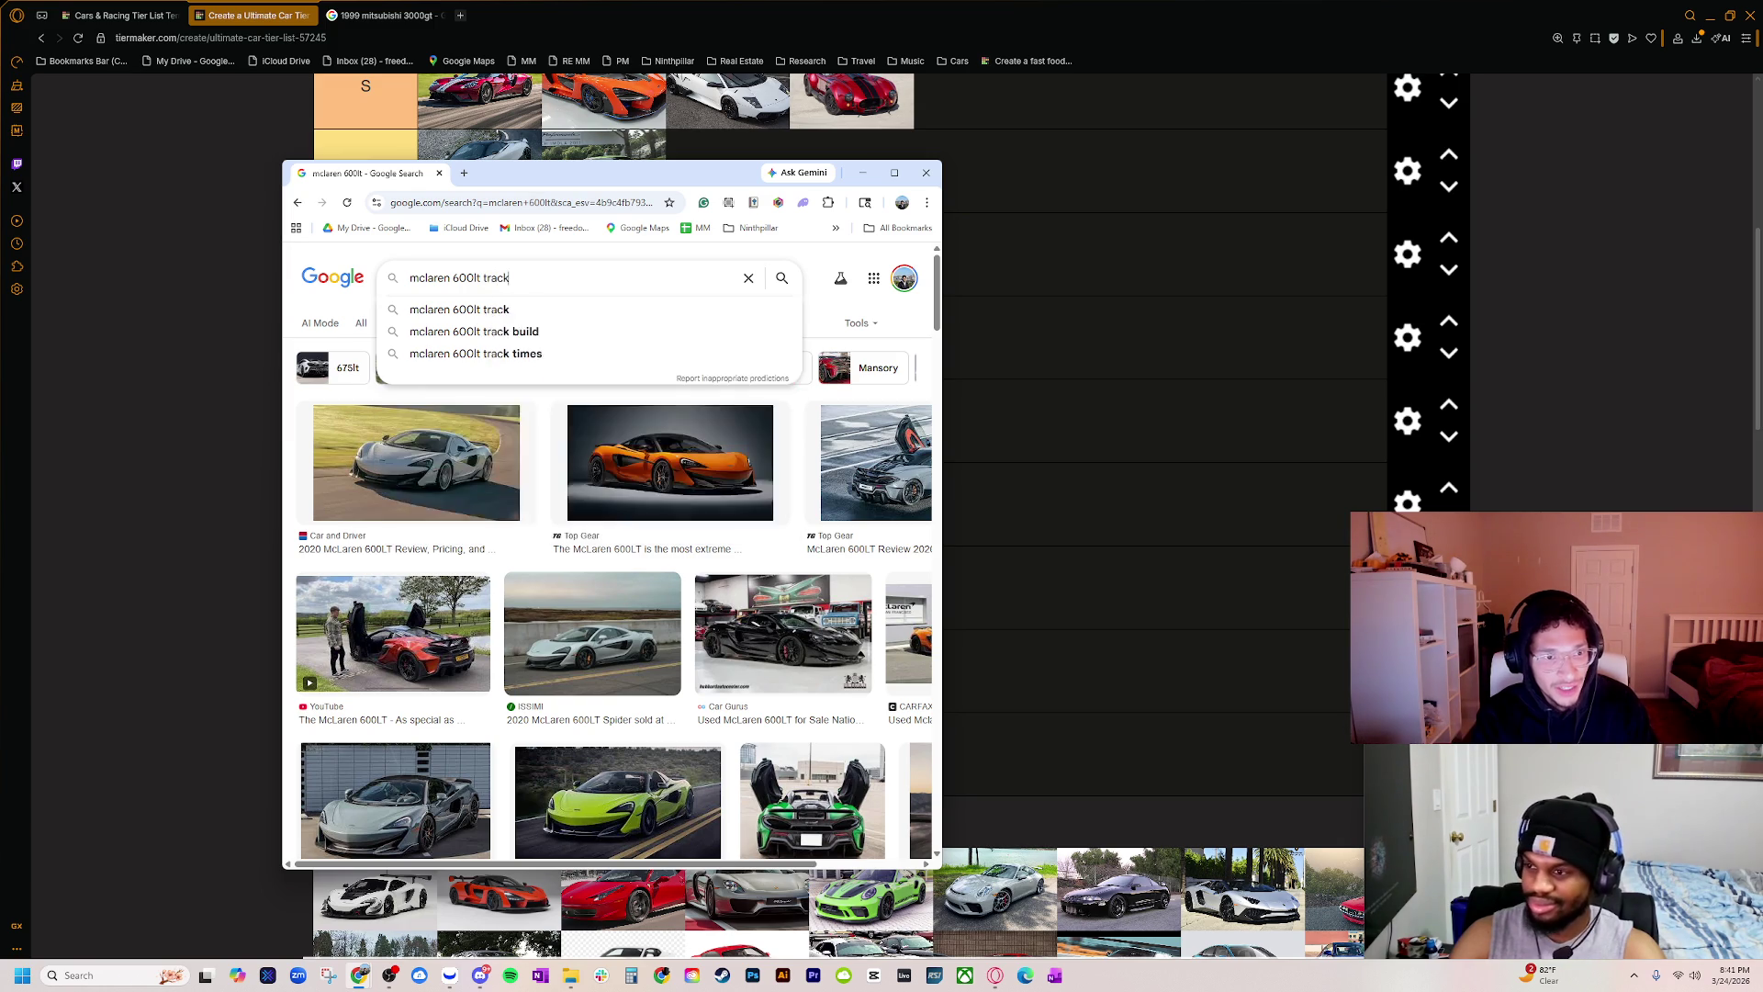
pyautogui.press('Return')
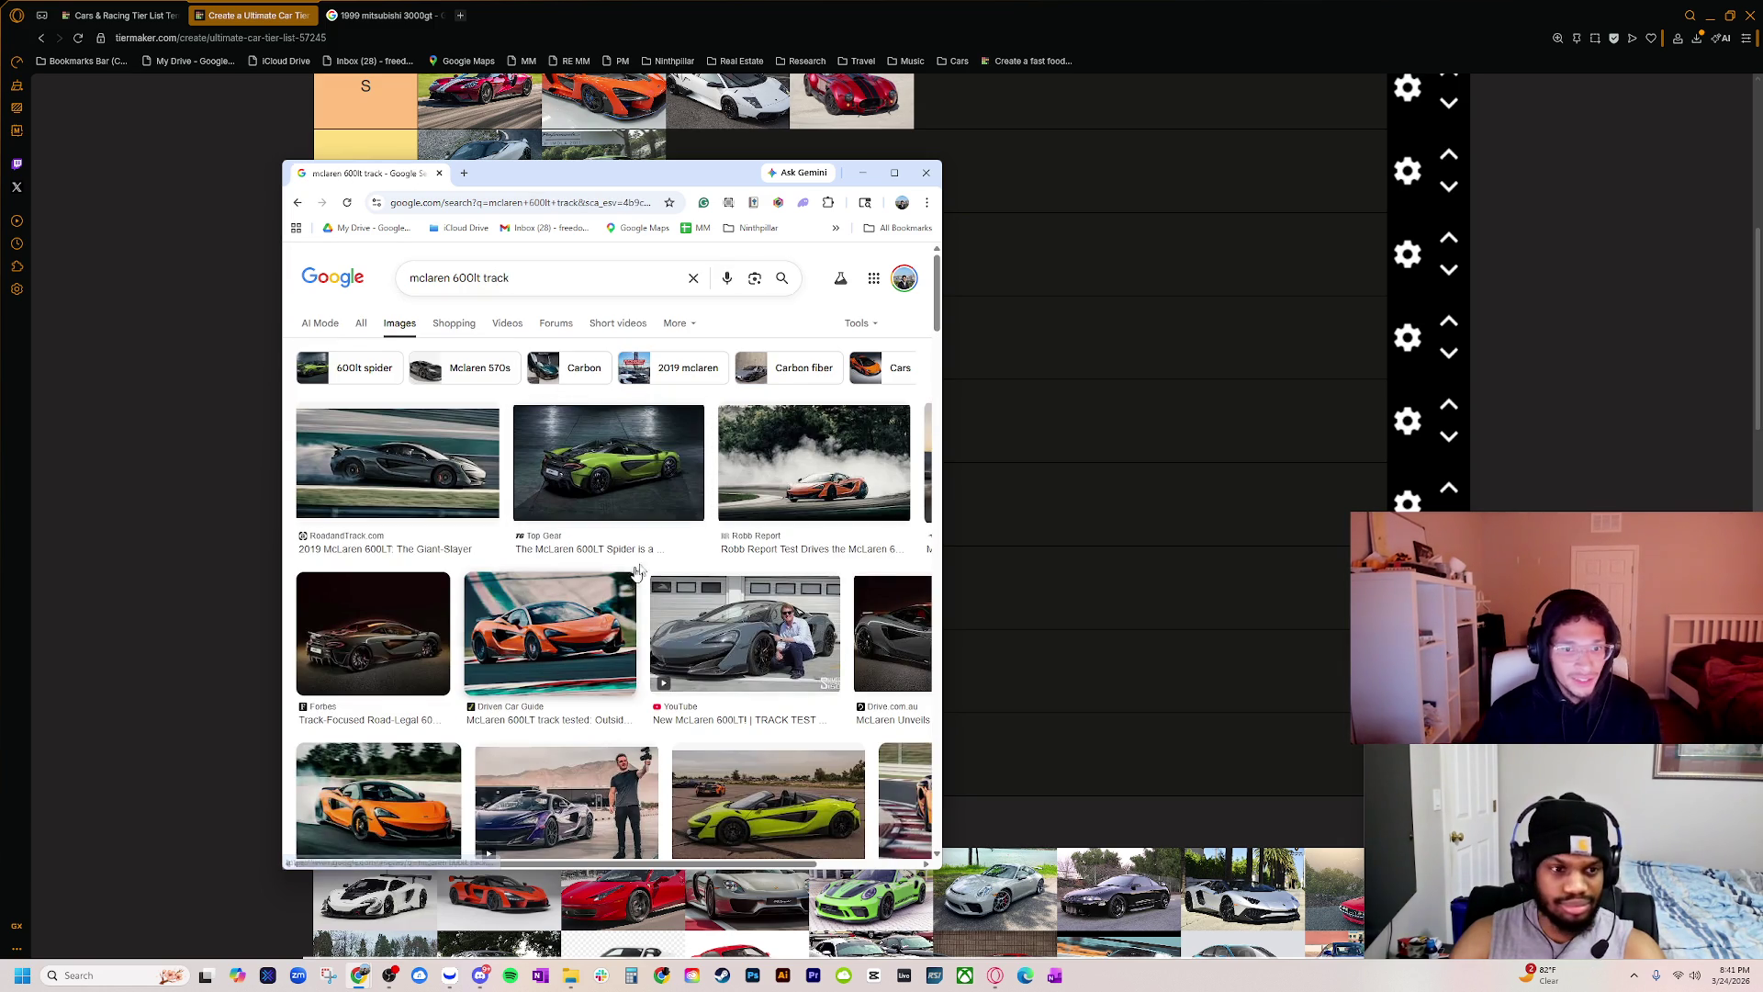
pyautogui.scroll(-2, 592, 656)
pyautogui.scroll(-2, 592, 655)
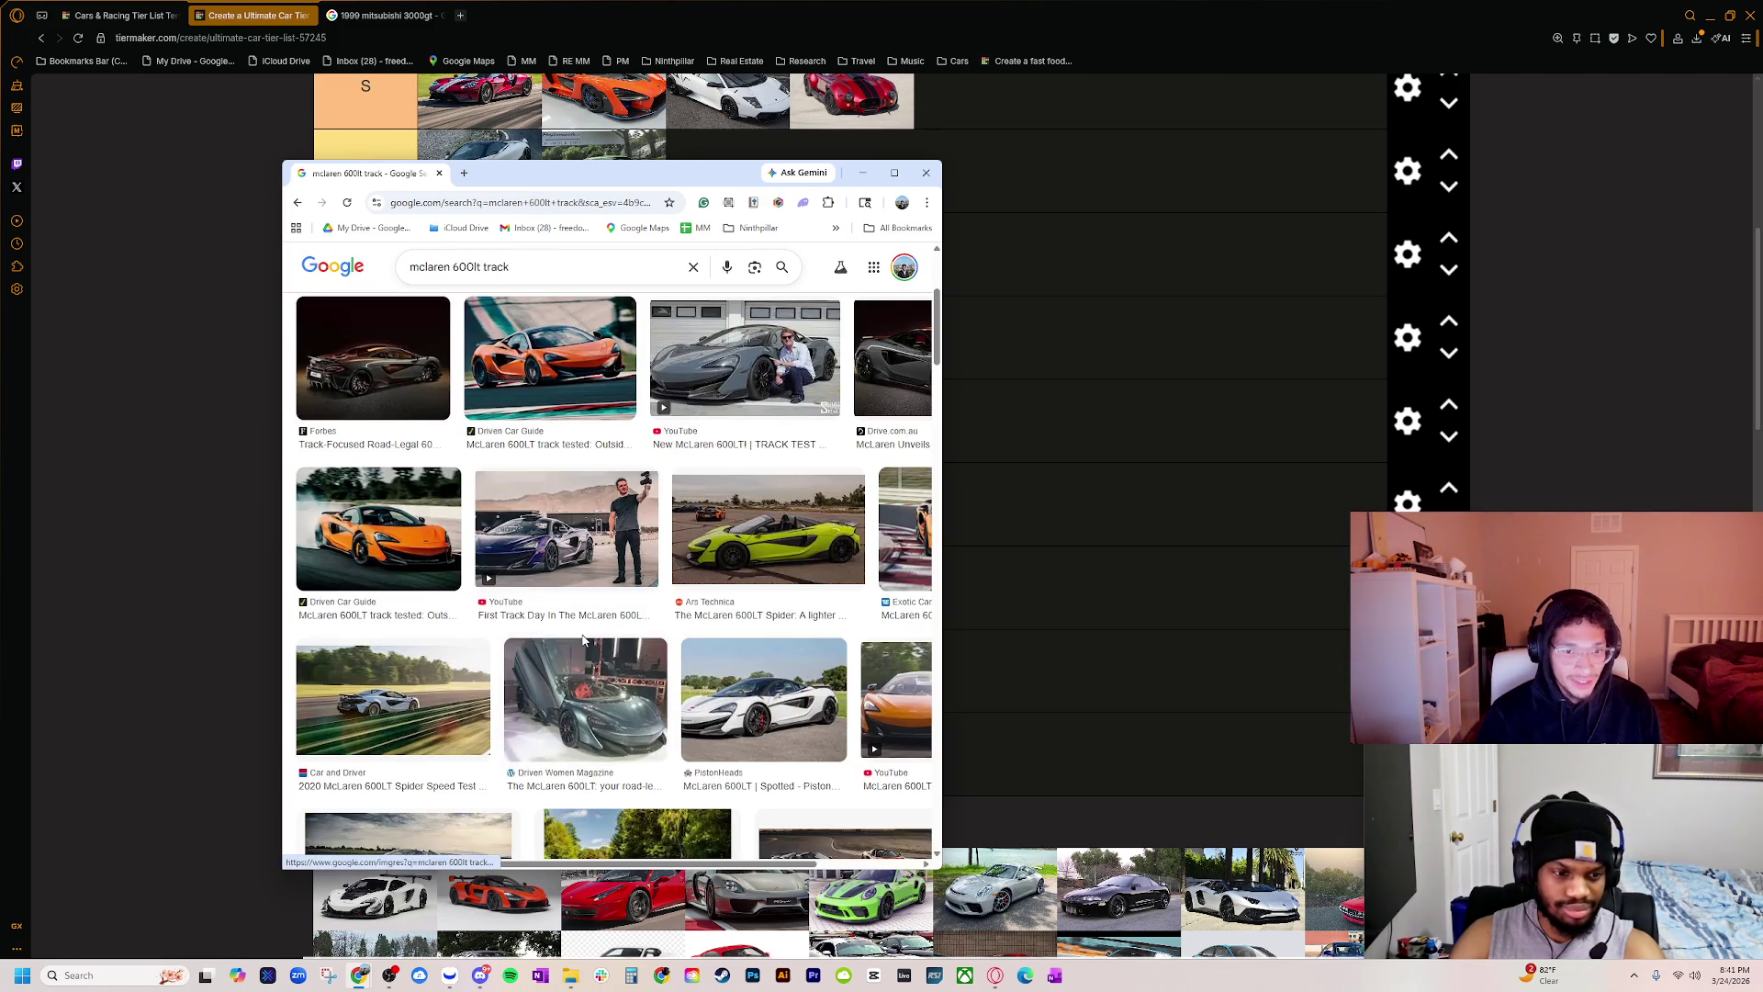
pyautogui.scroll(-2, 588, 650)
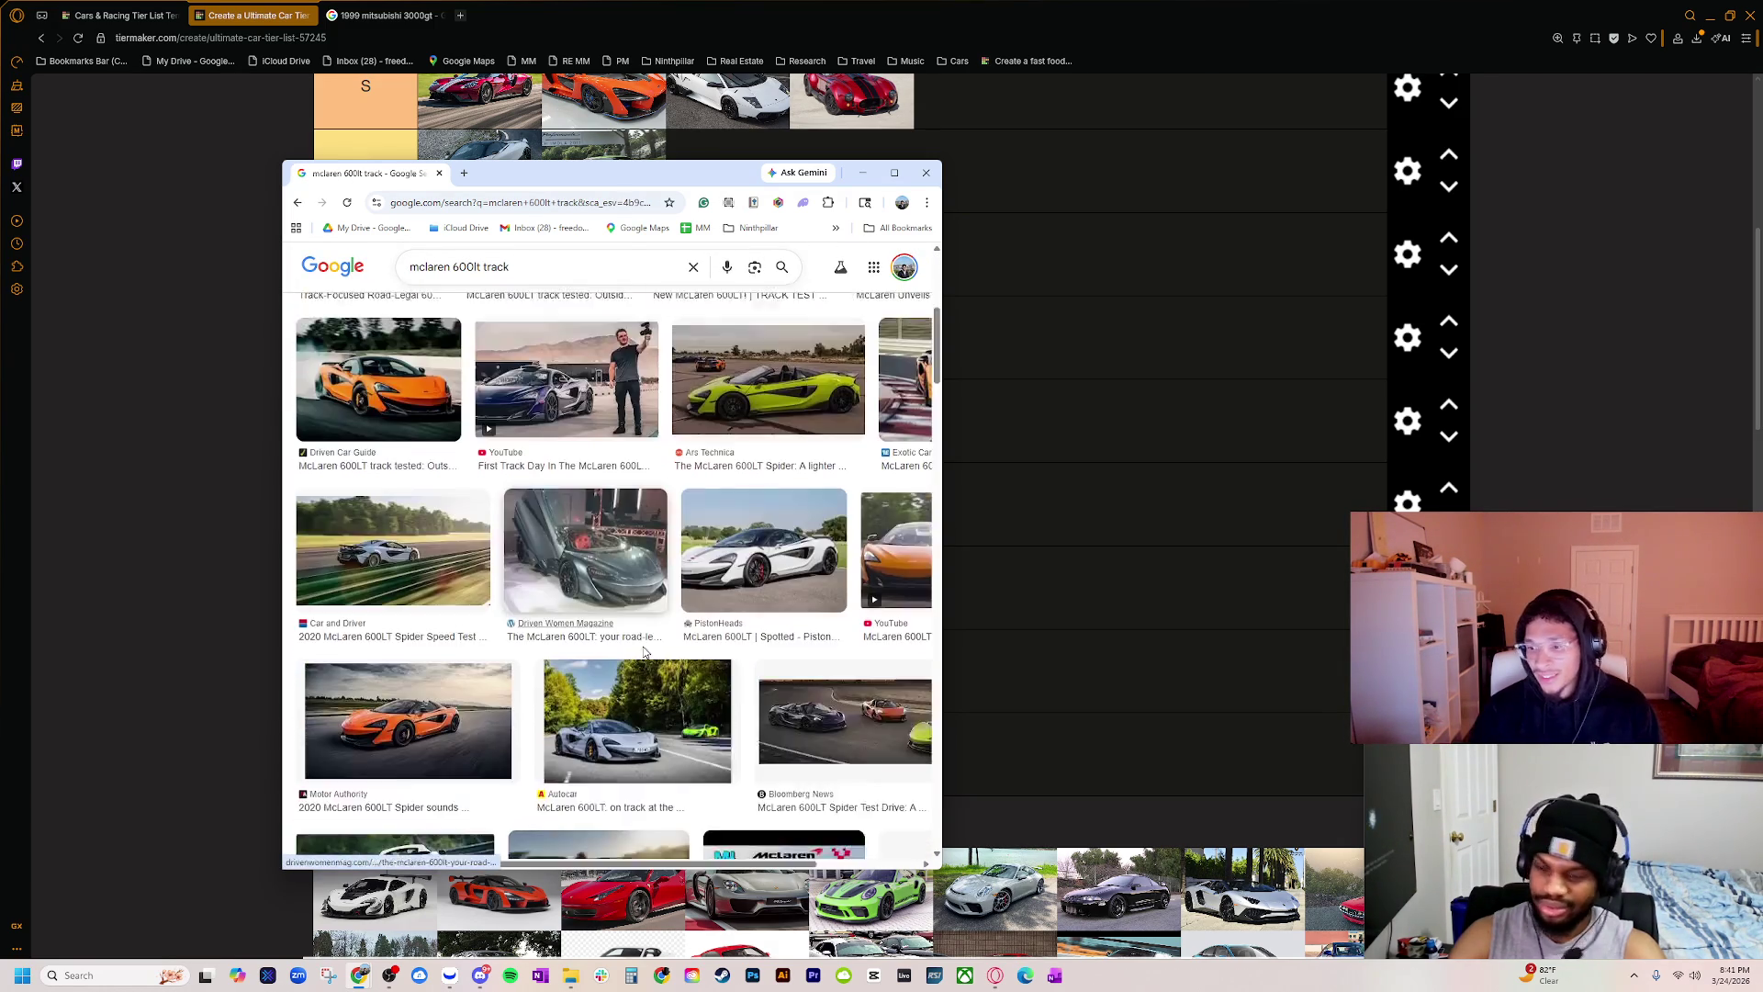
pyautogui.scroll(-4, 646, 644)
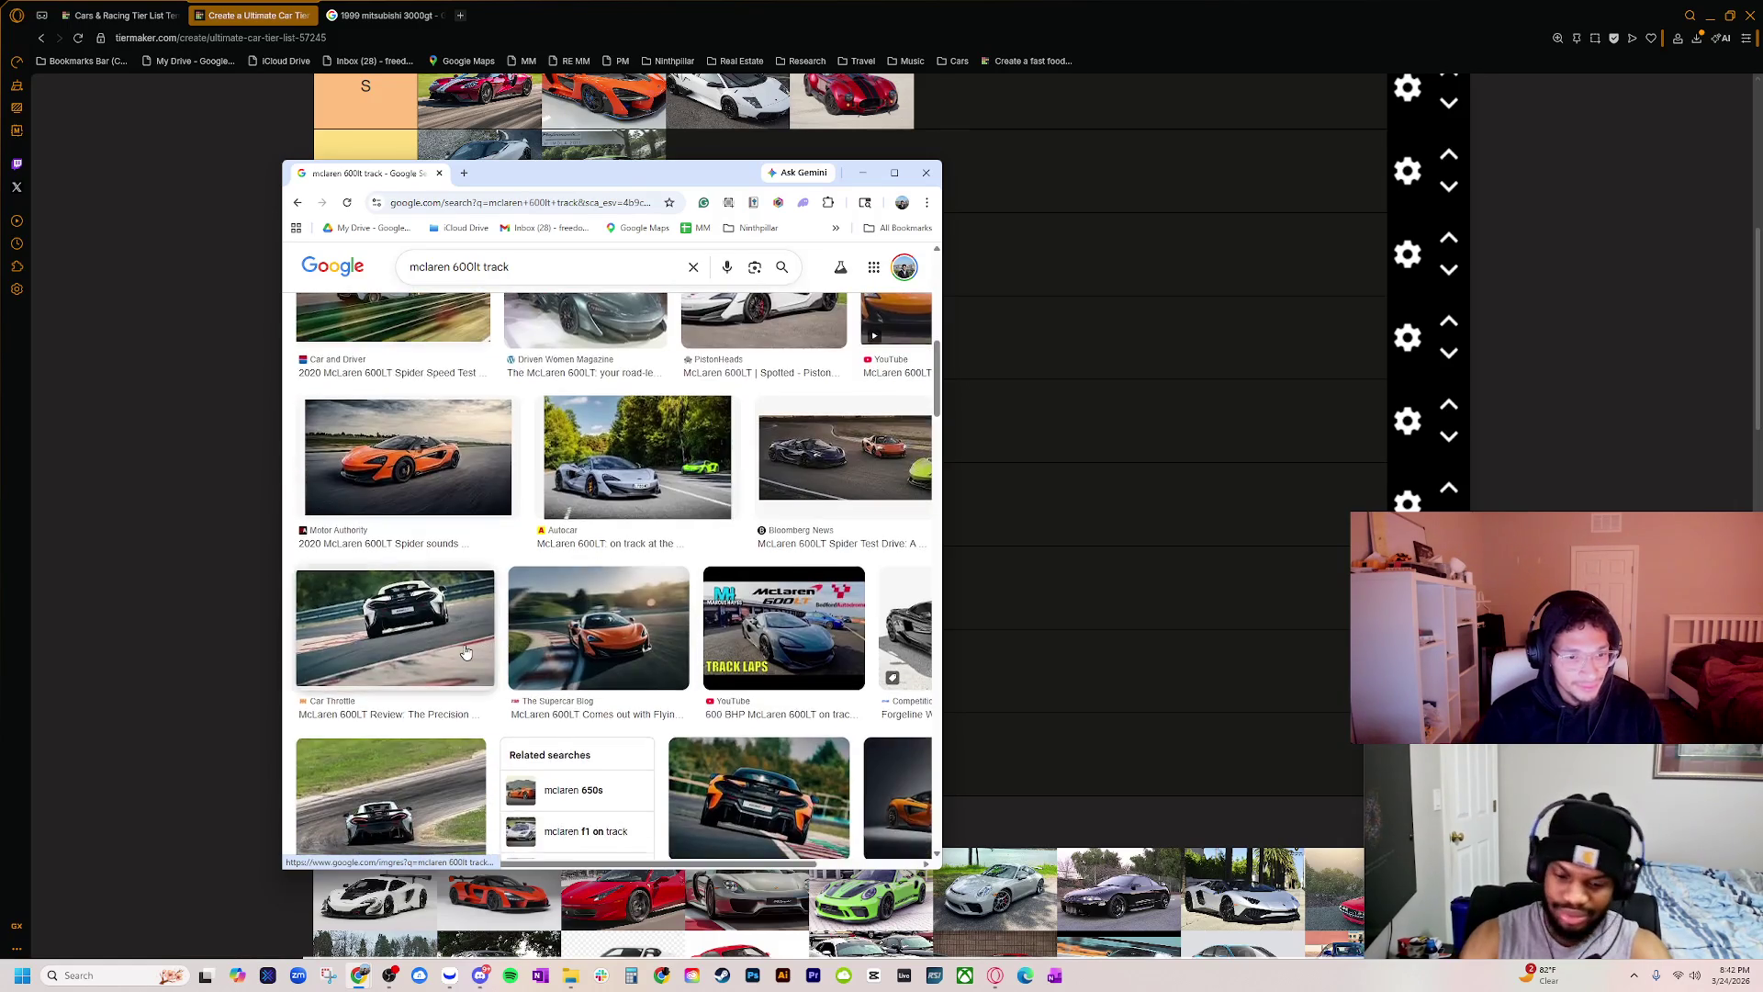
pyautogui.scroll(10, 531, 688)
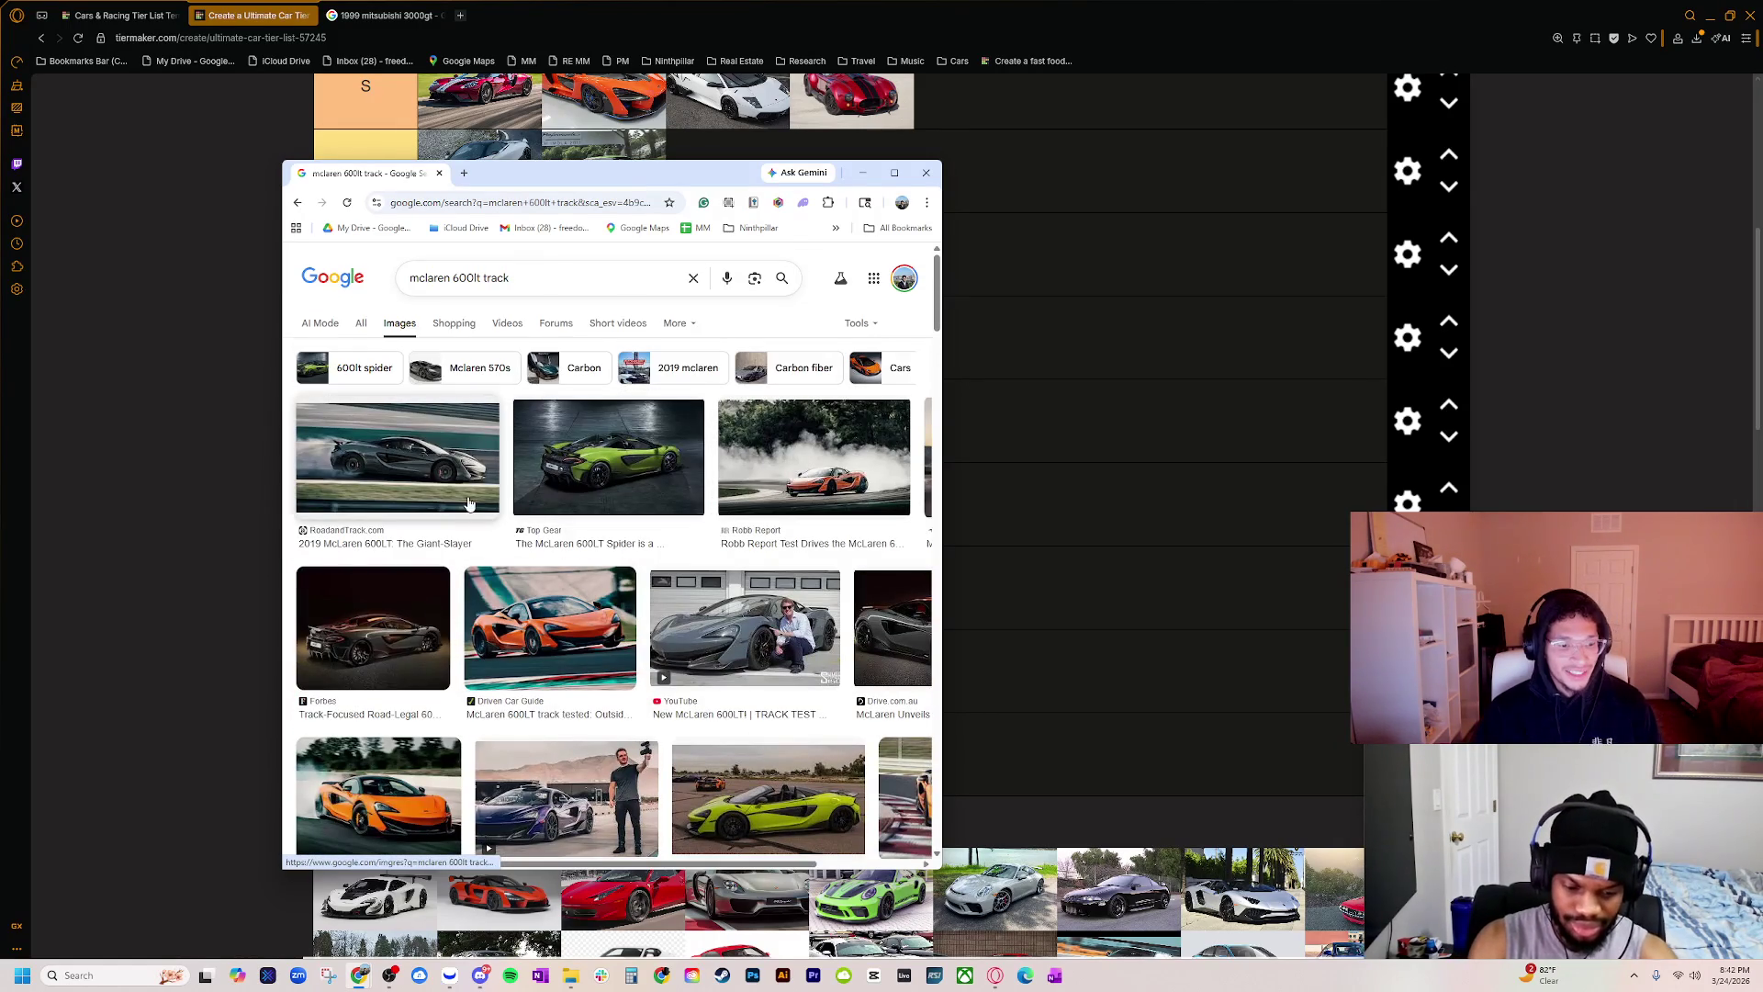
# Step: Refine the query to 'mclaren 600lt track build', then to 'mclaren 600lt track kit'
pyautogui.click(551, 278)
pyautogui.doubleClick(496, 277)
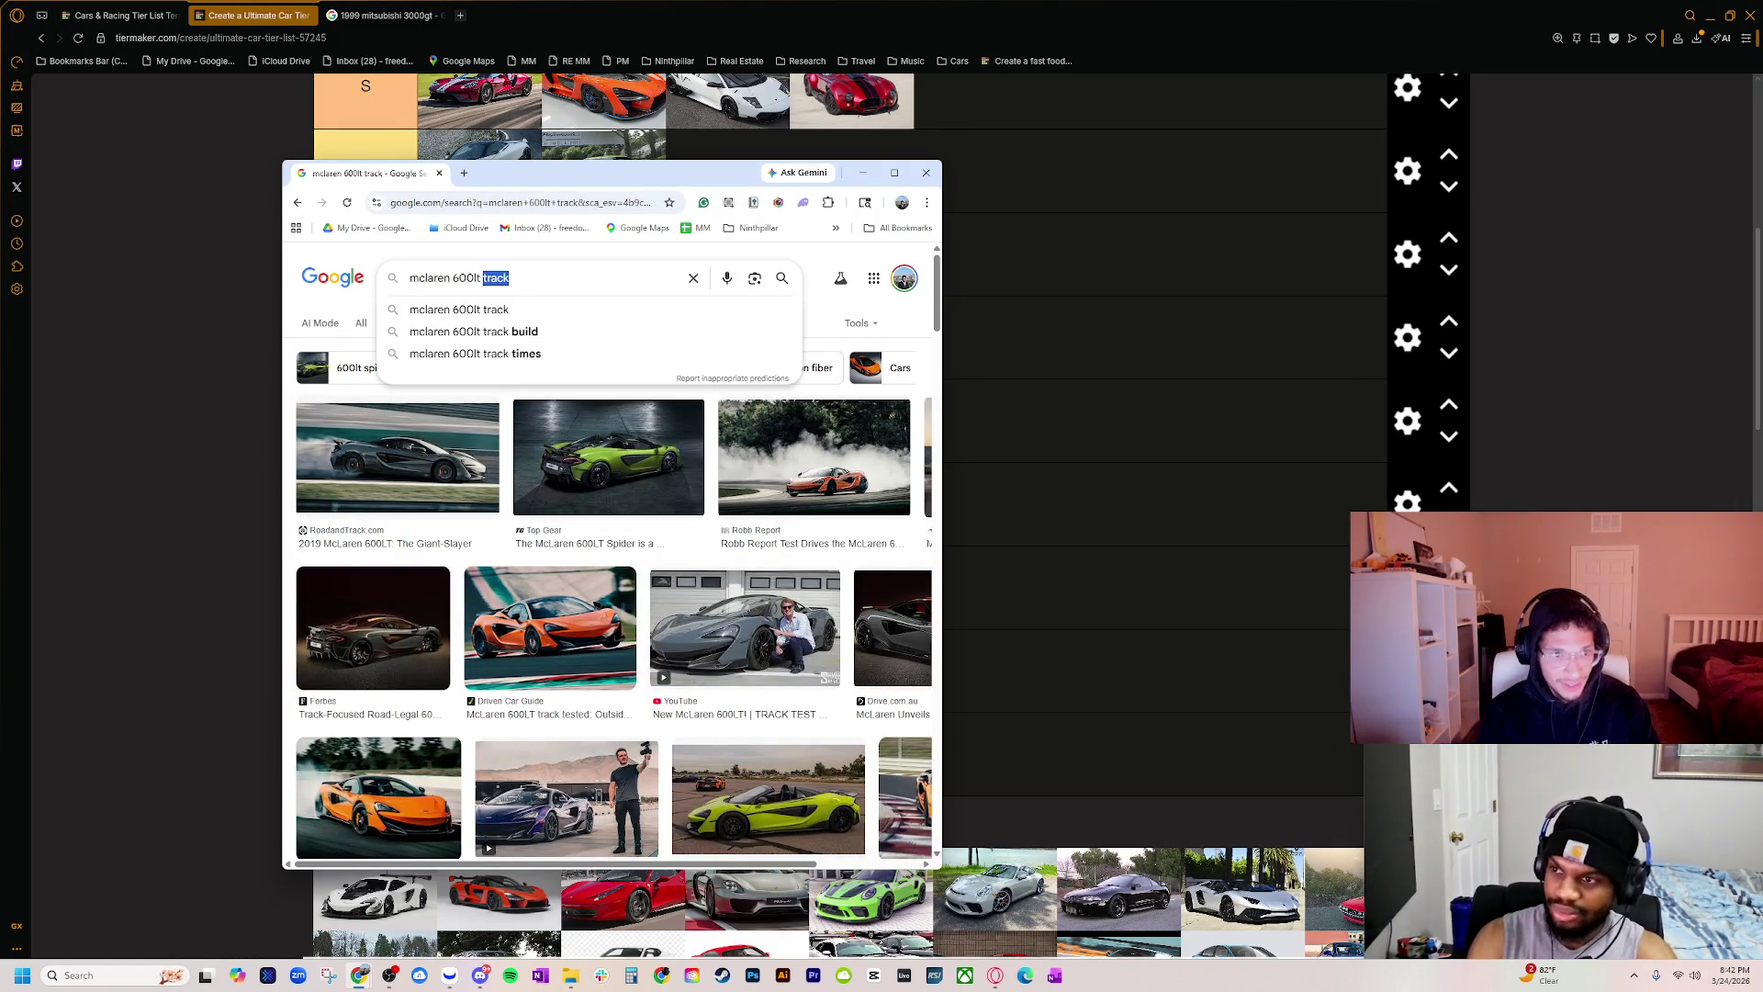
pyautogui.press('Down')
pyautogui.press('Down')
pyautogui.press('Return')
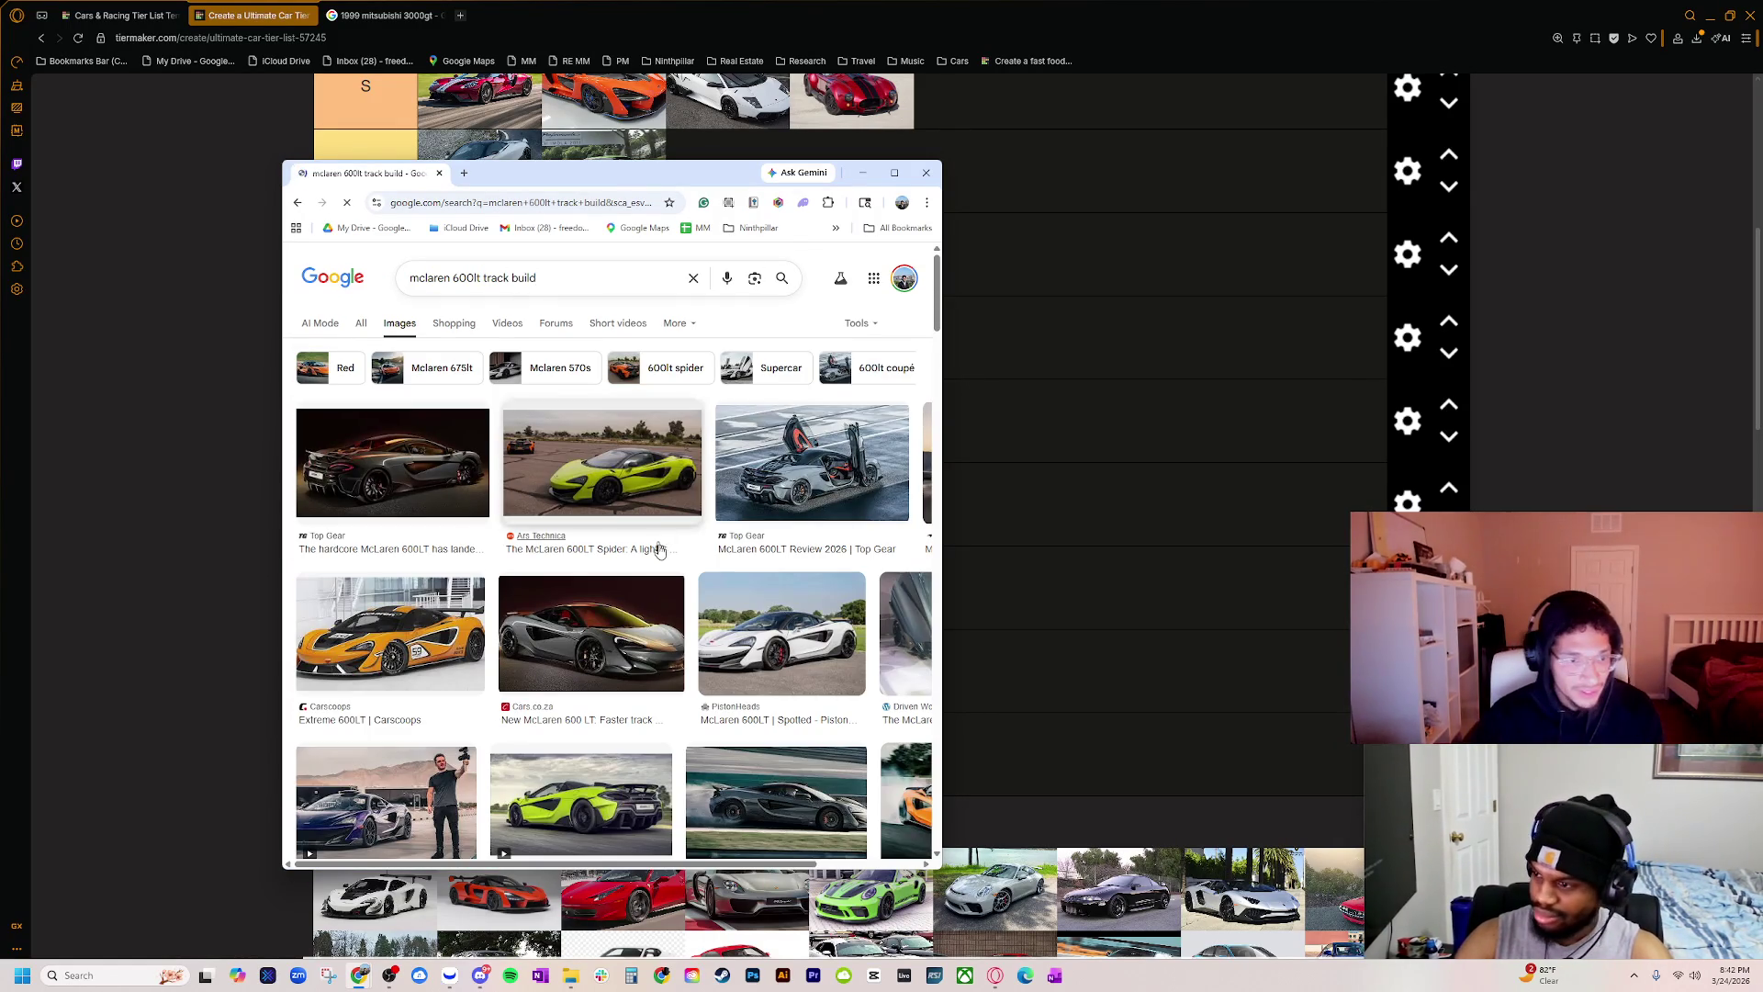
pyautogui.doubleClick(523, 277)
pyautogui.write('kit')
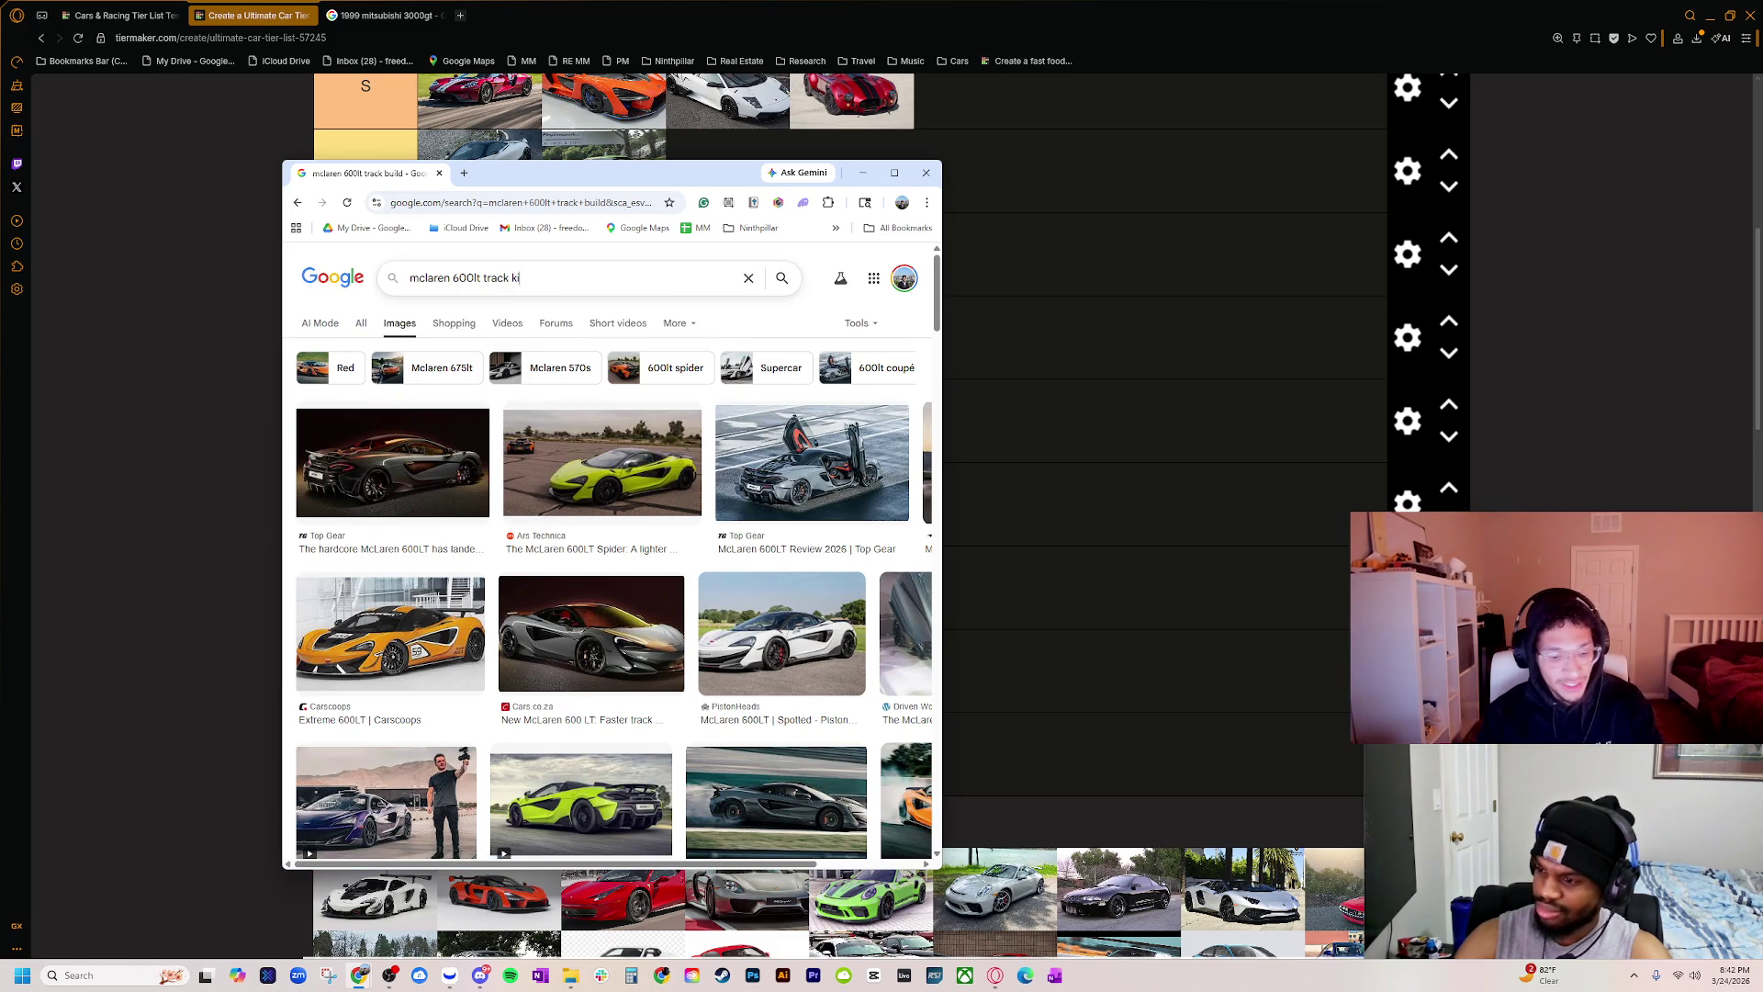
pyautogui.press('Return')
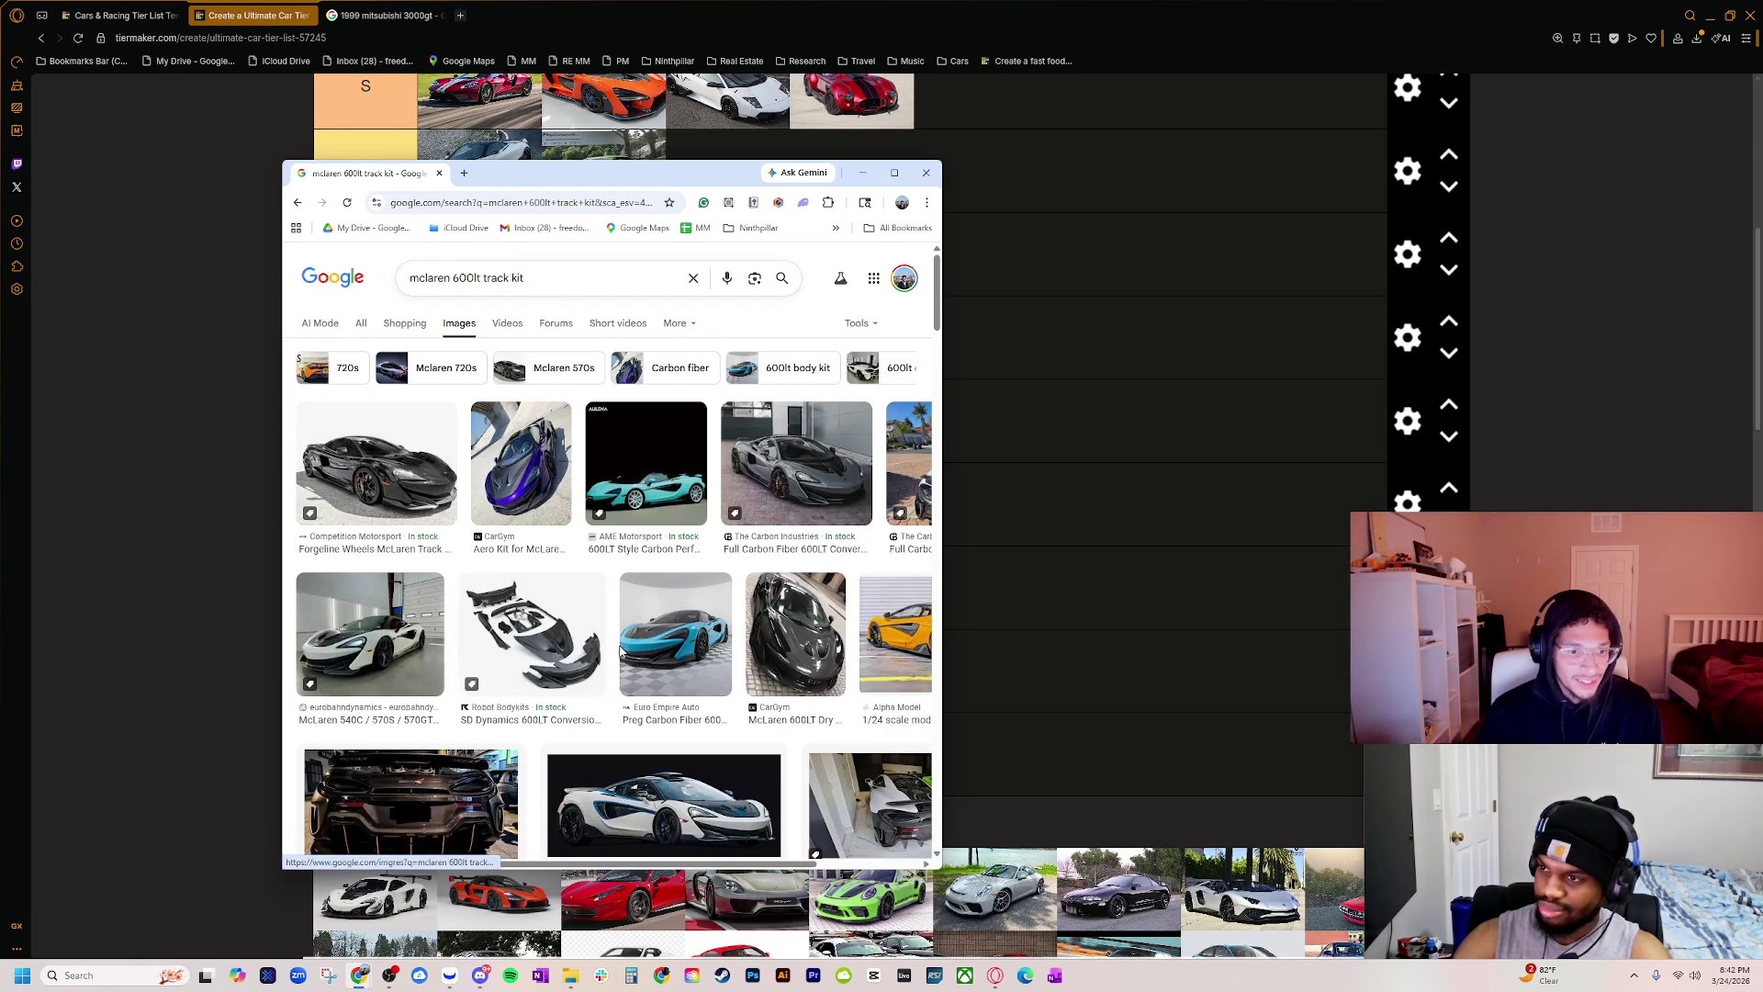
# Step: Widen the browser window and preview the CarGym aero kit image for the 600LT
pyautogui.scroll(-2, 674, 666)
pyautogui.scroll(-2, 675, 665)
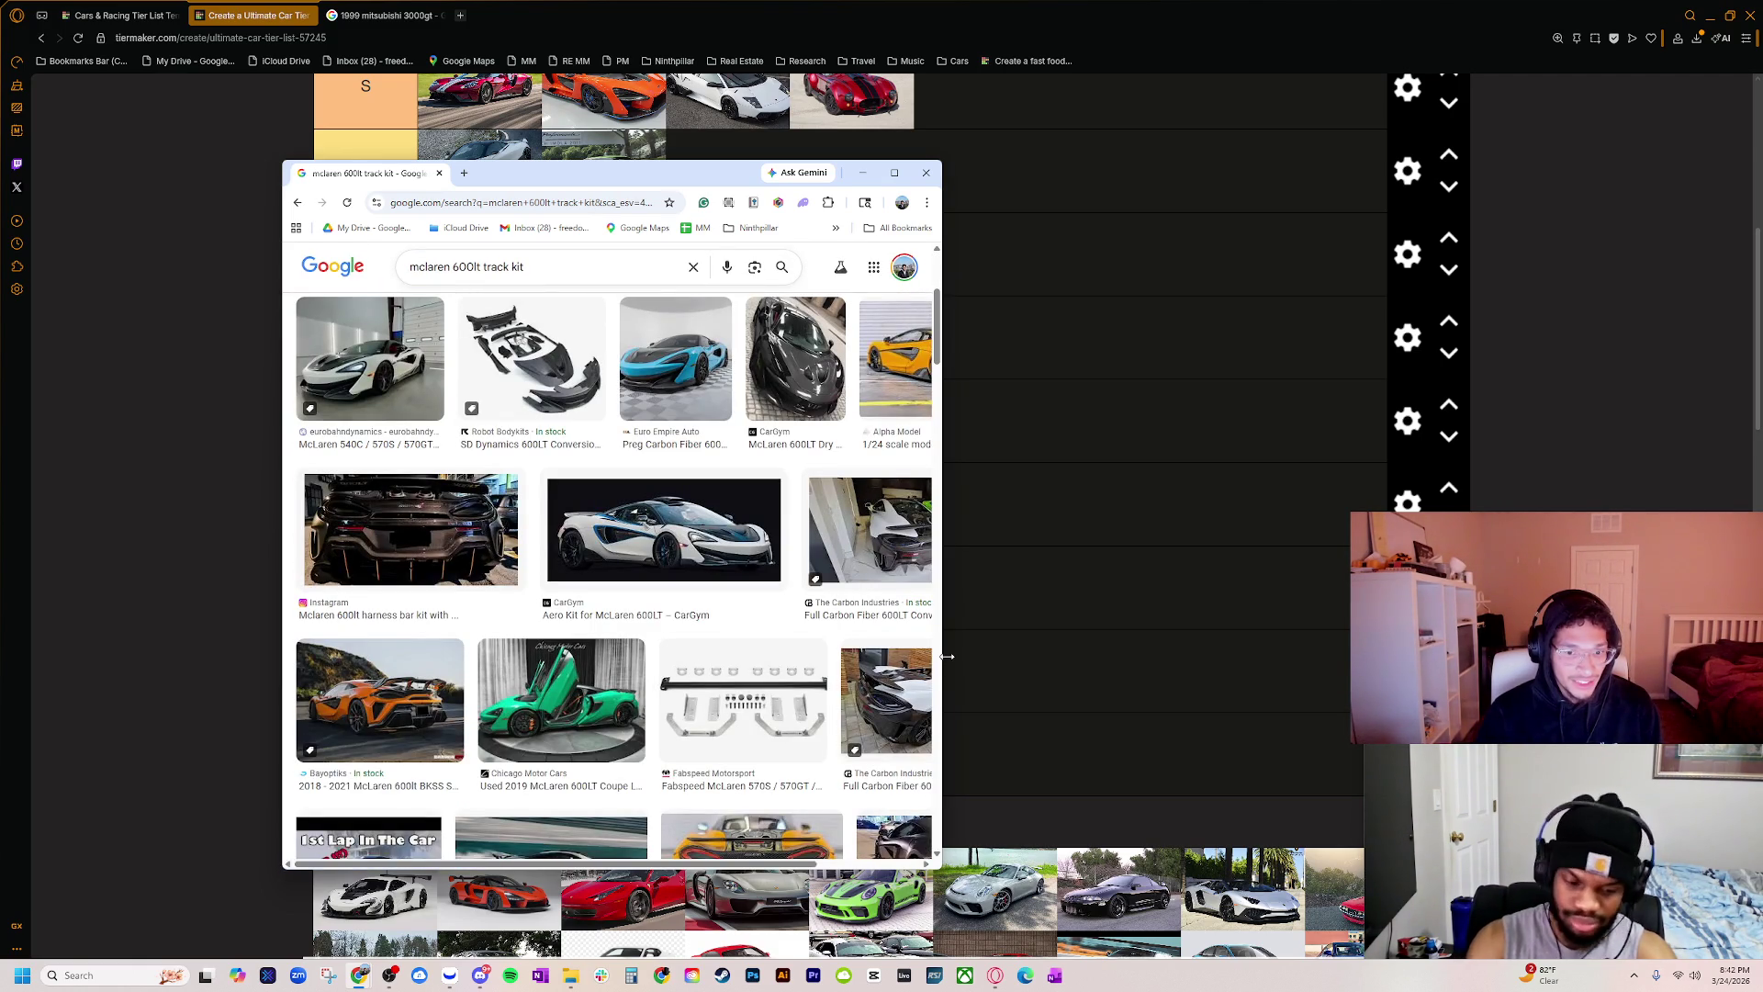
pyautogui.moveTo(941, 656); pyautogui.dragTo(1149, 654)
pyautogui.click(625, 551)
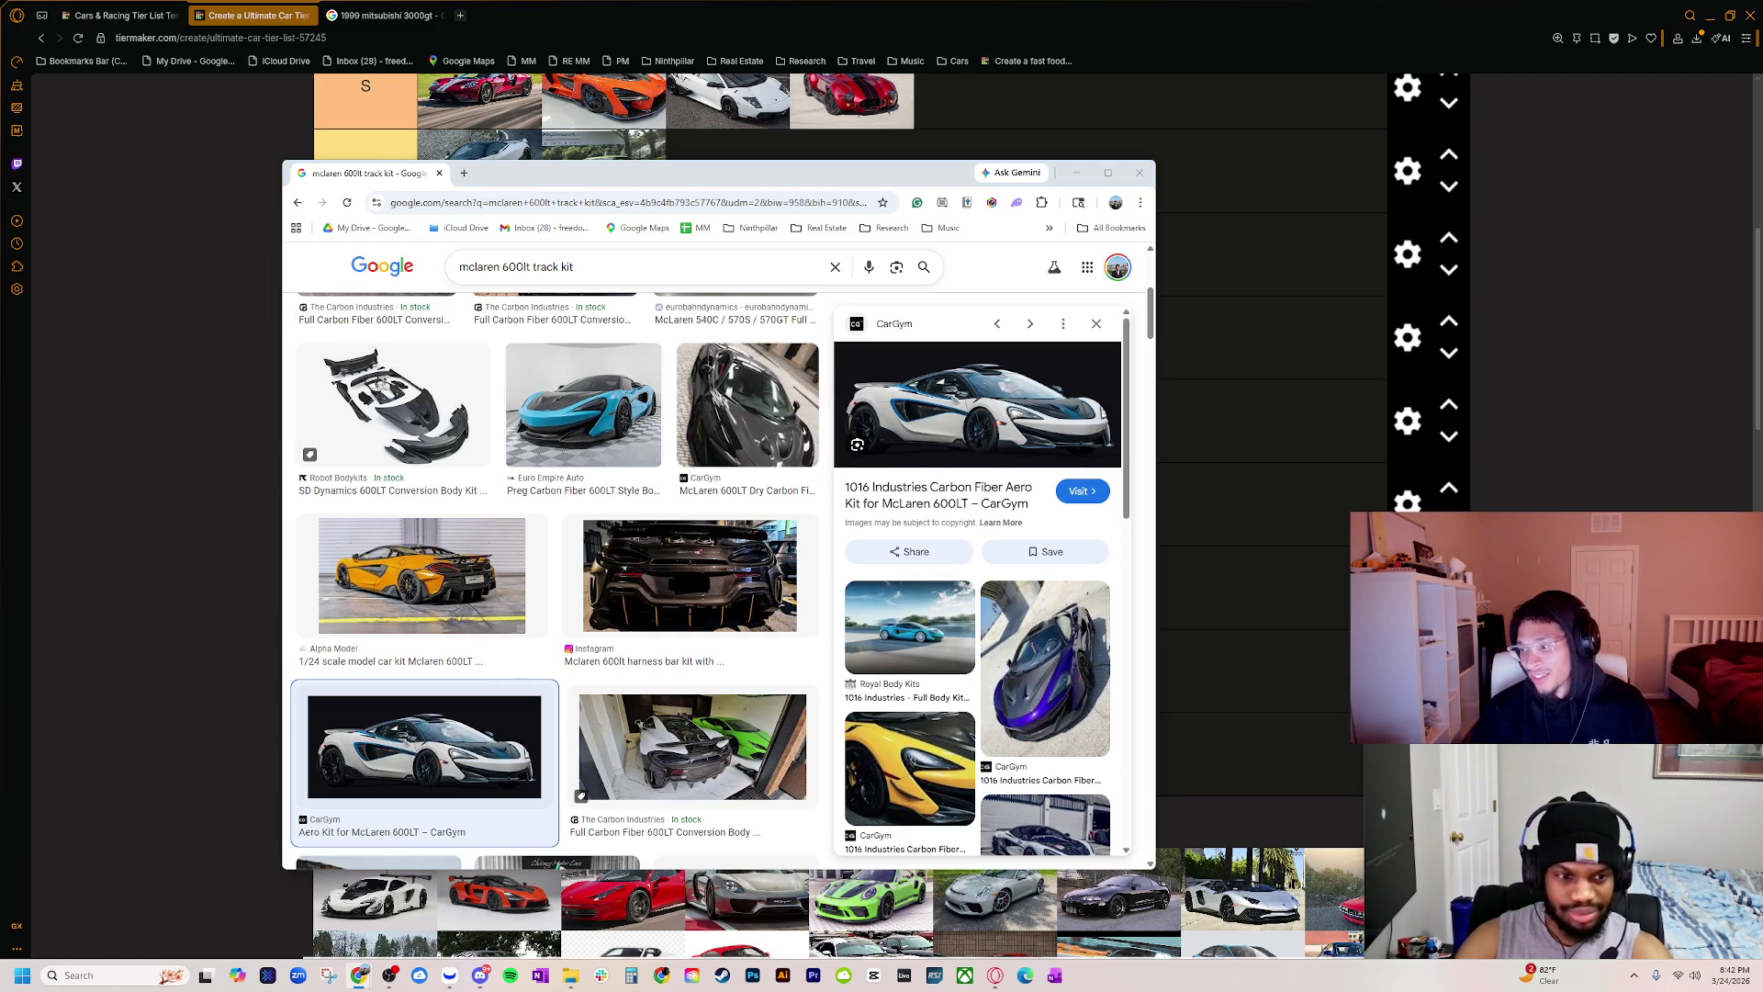
# Step: Search 'mclaren 650s gt3', preview the Top Gear race car image, then close the search window
pyautogui.doubleClick(517, 266)
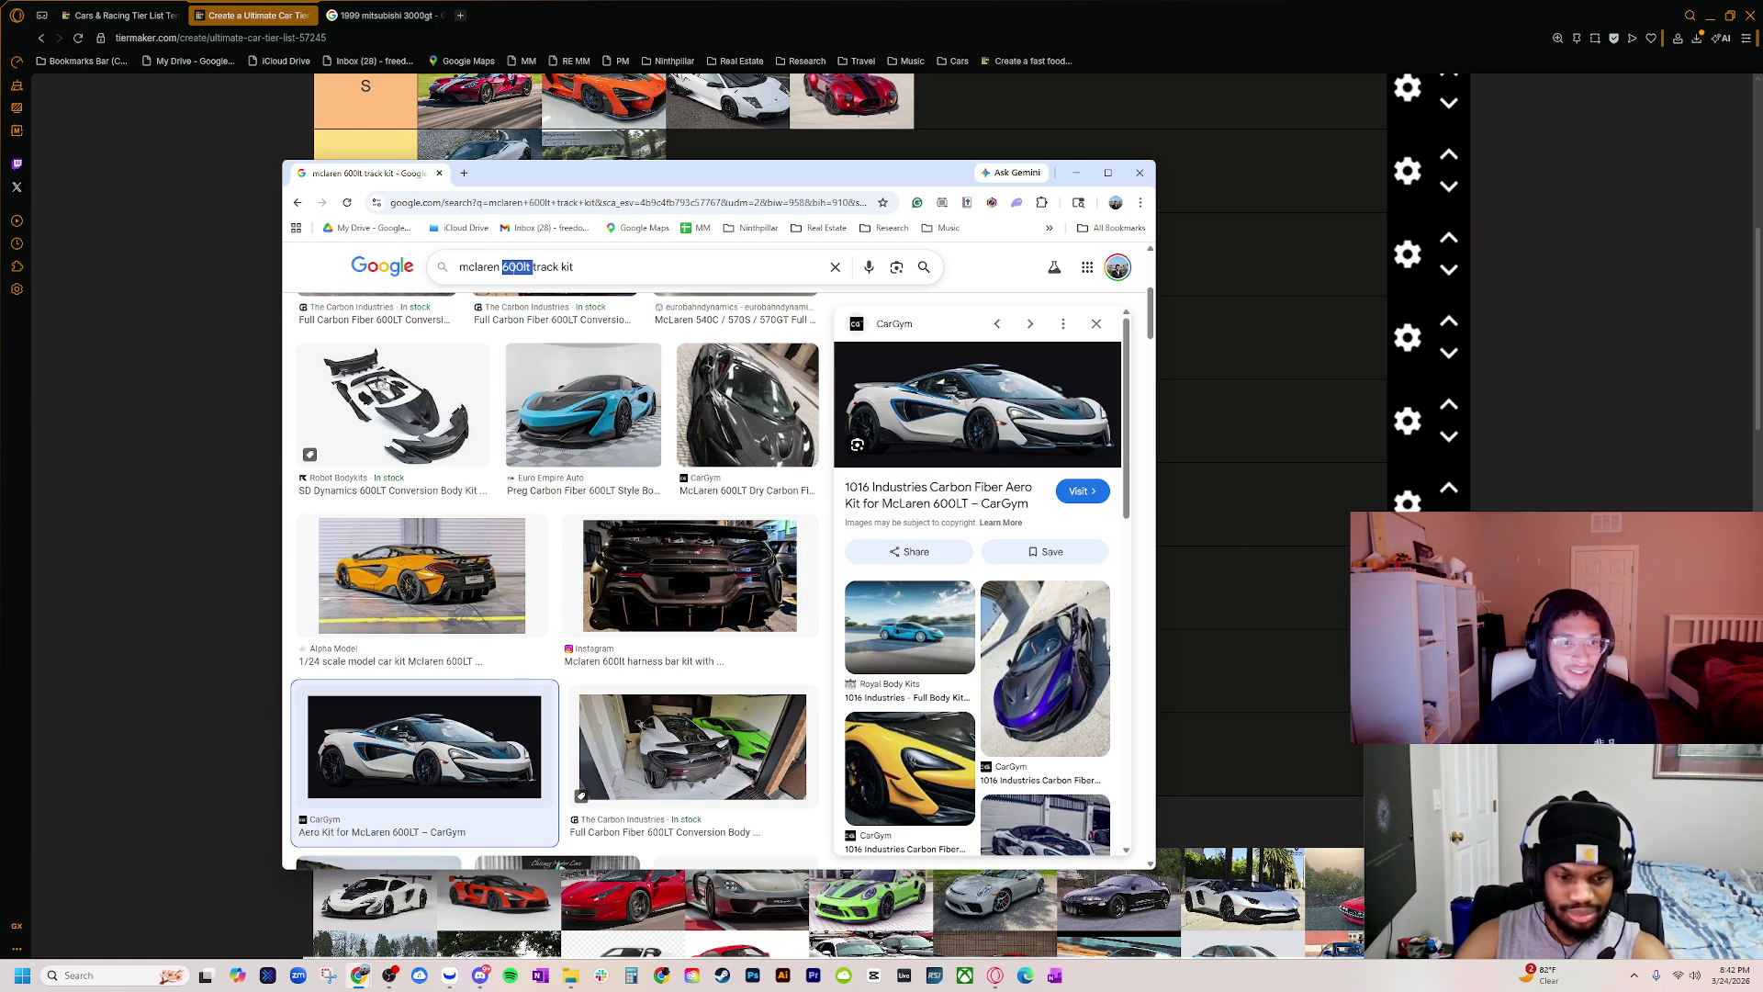
pyautogui.hotkey('shift', 'End')
pyautogui.write('6')
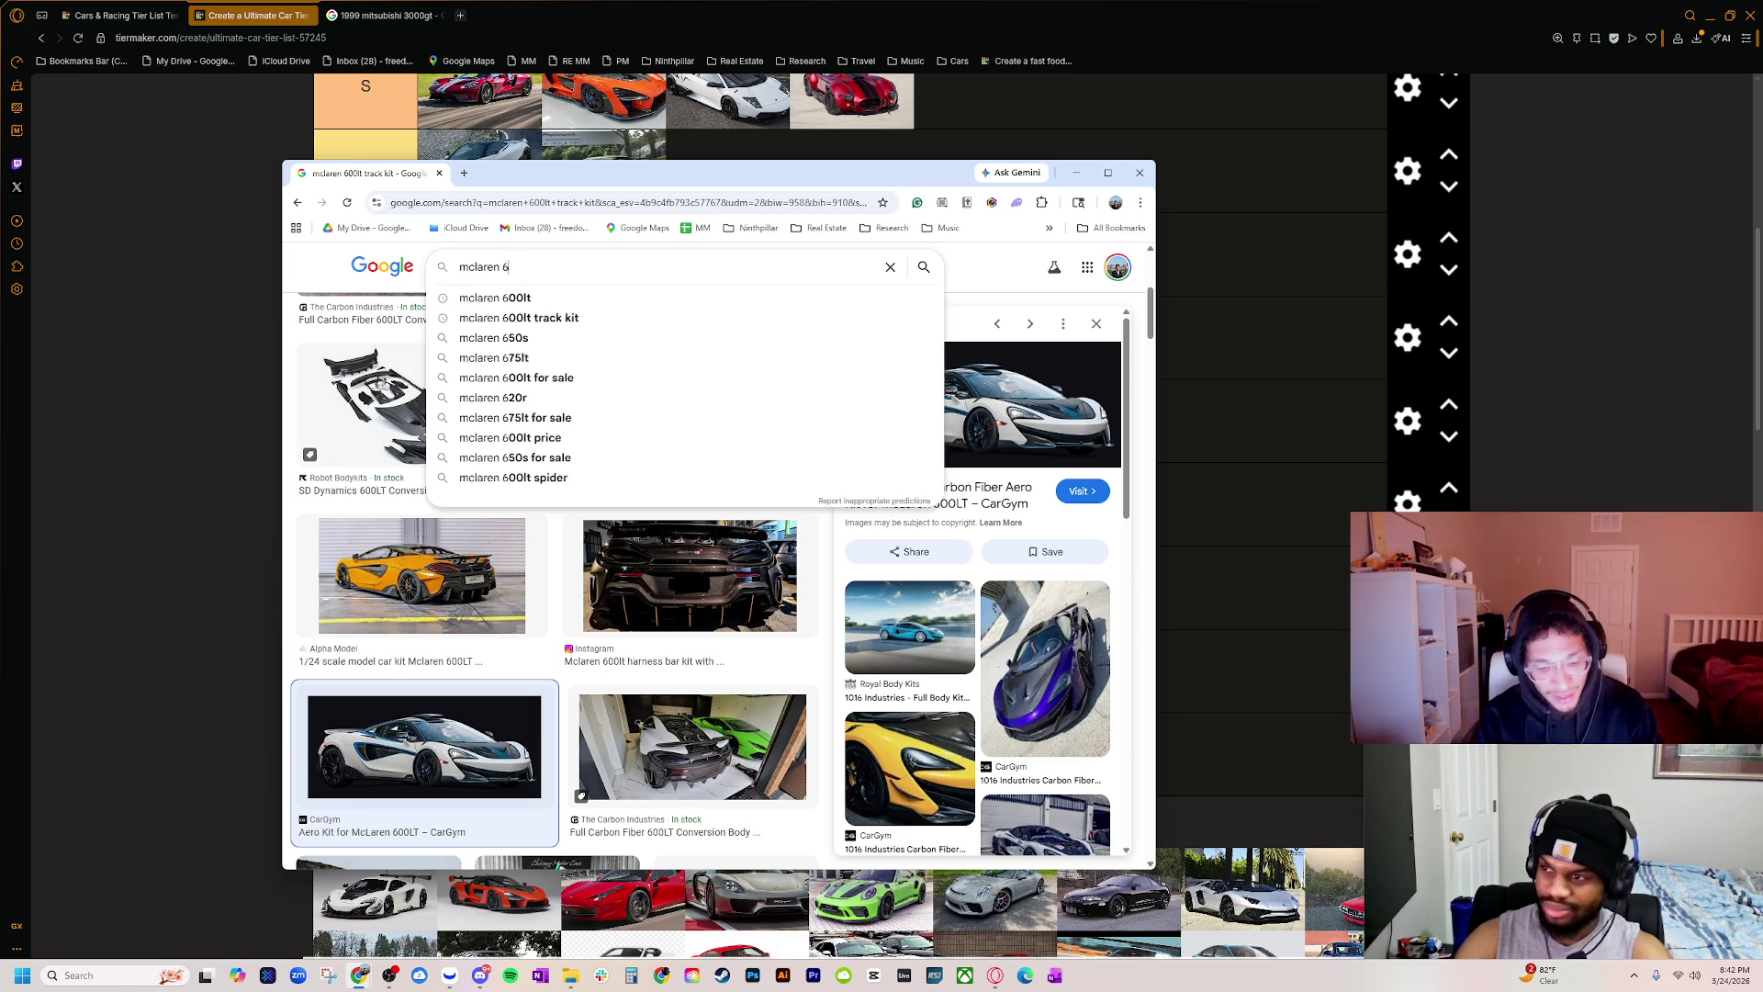
pyautogui.write('50s gt3')
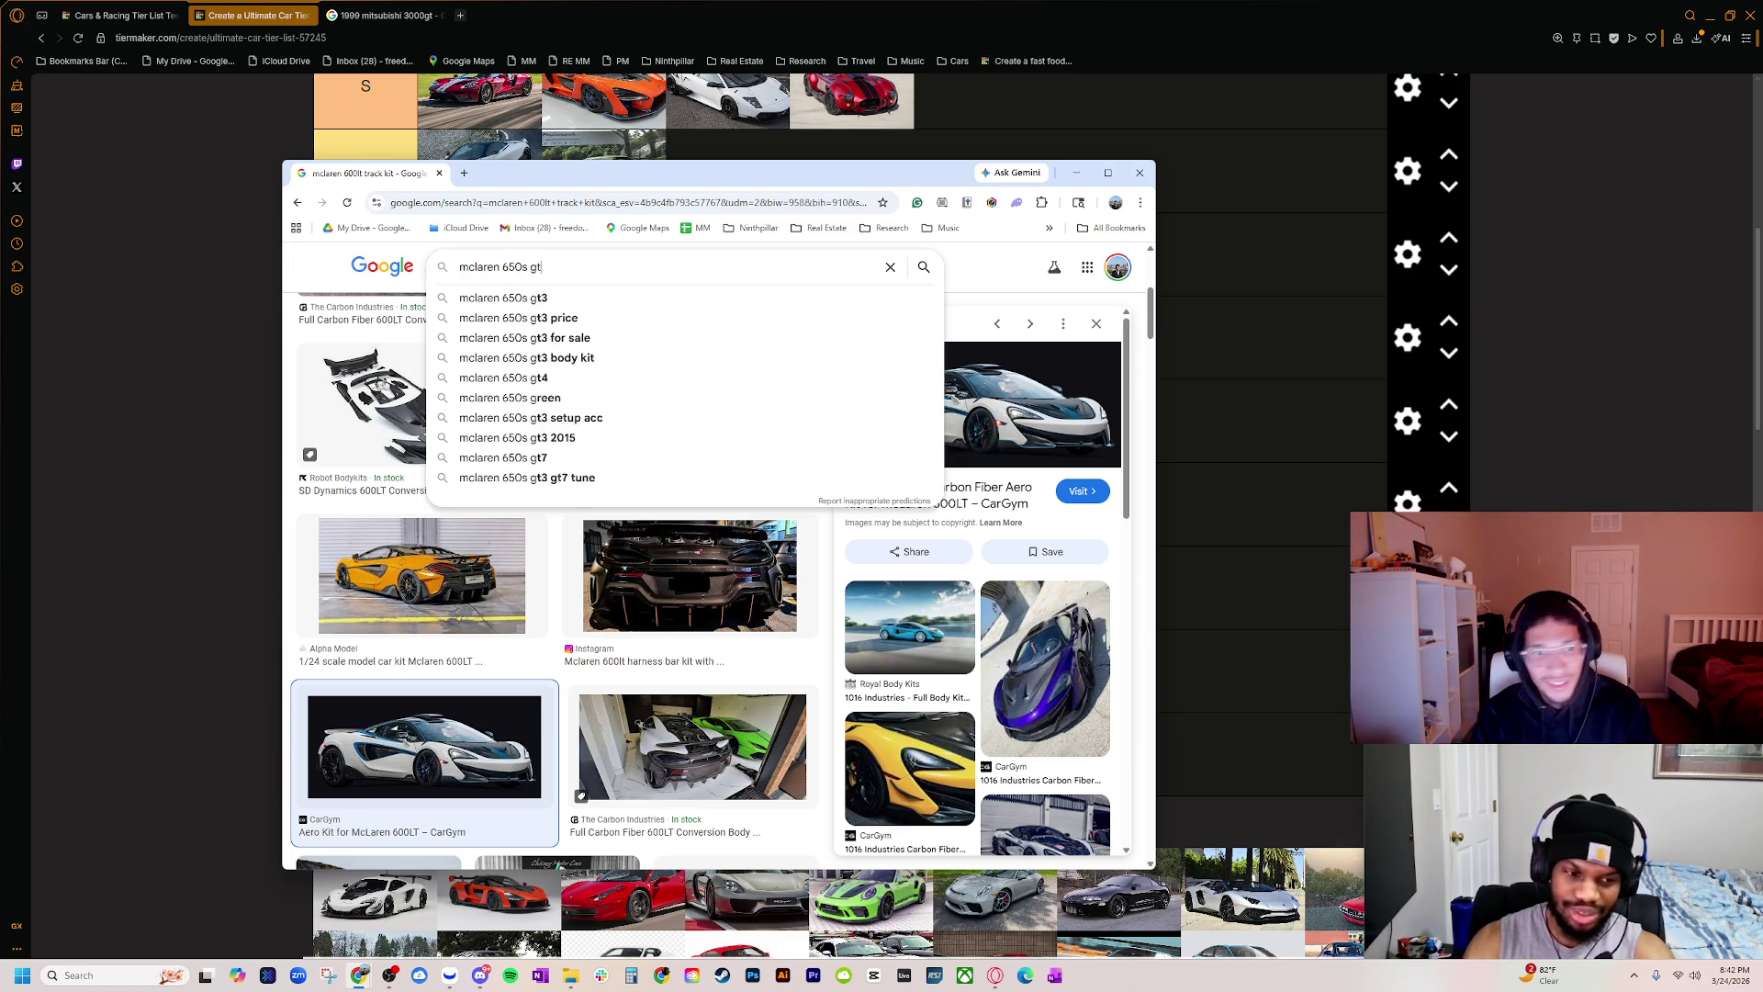
pyautogui.press('Return')
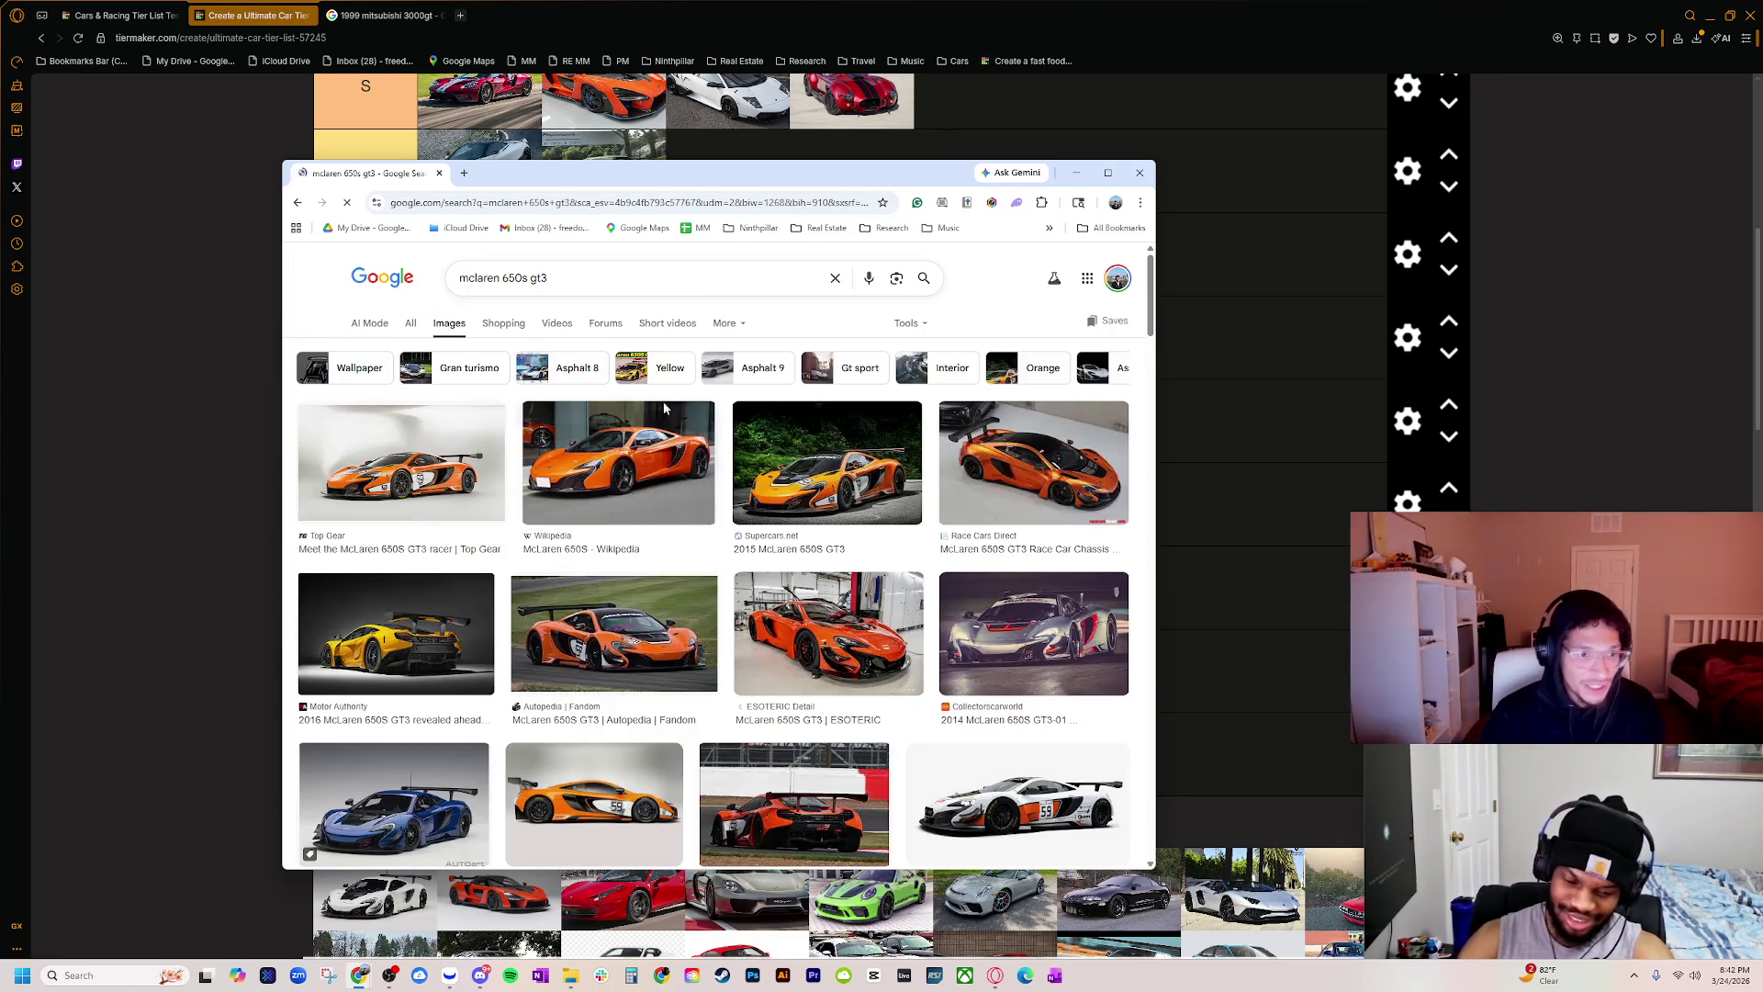
pyautogui.click(491, 496)
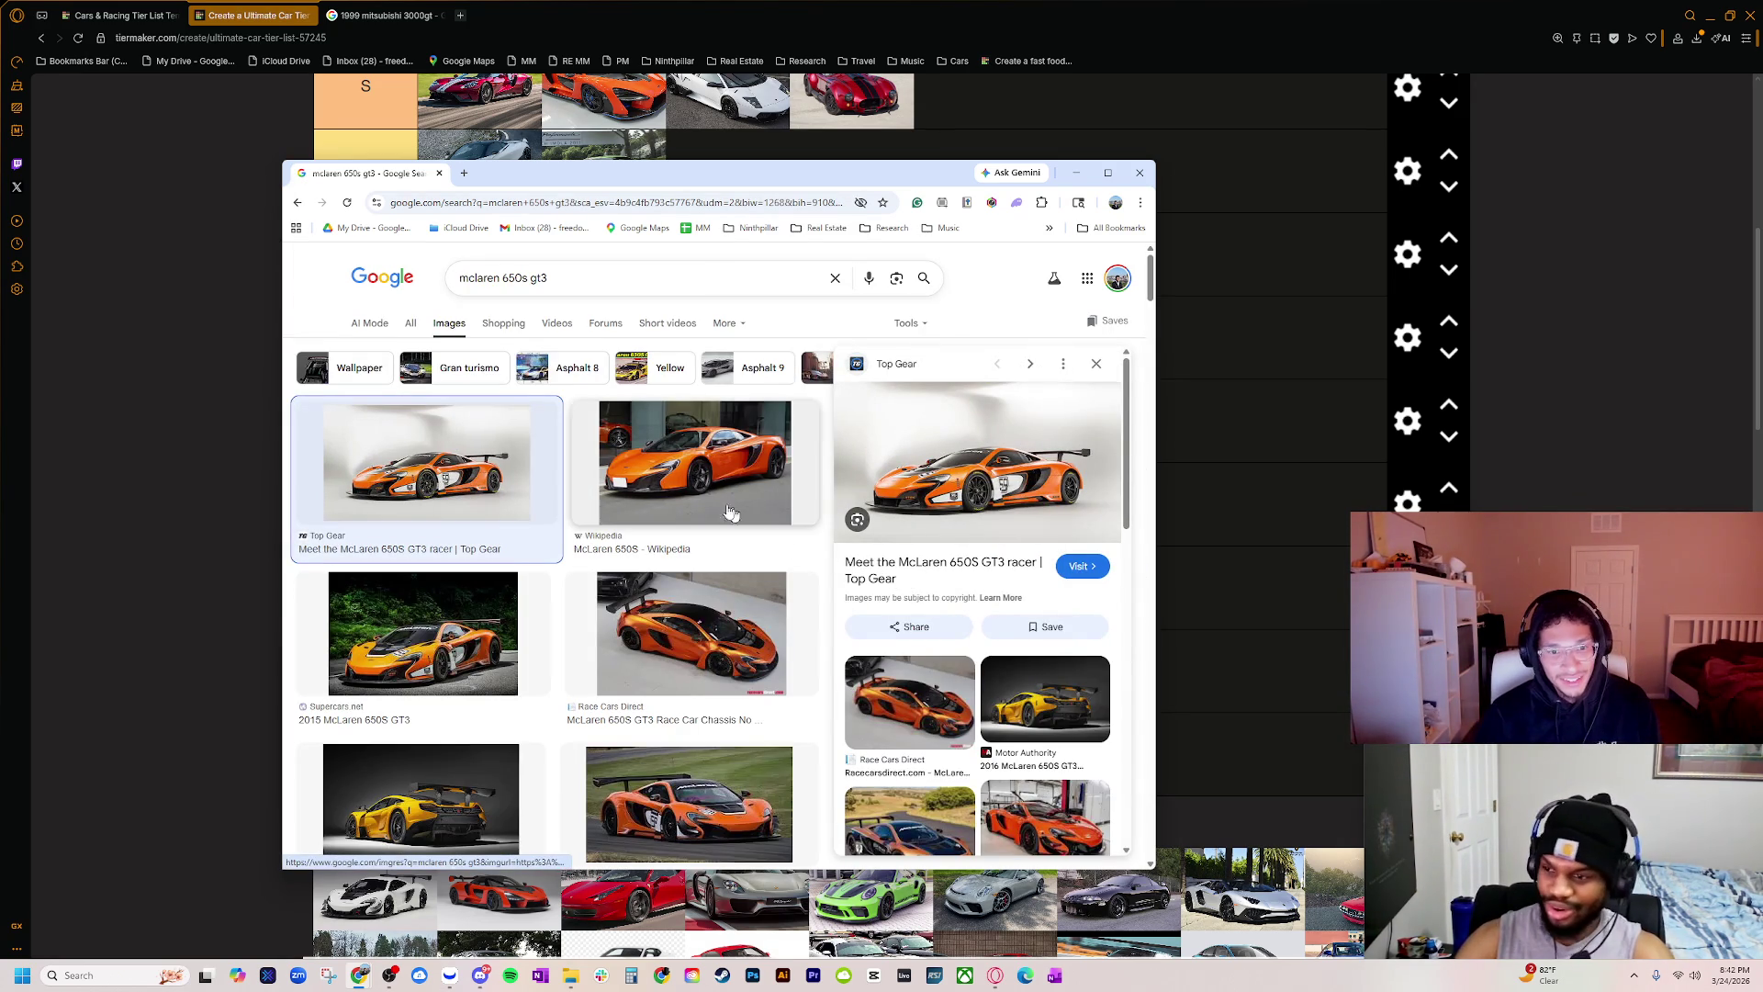
pyautogui.moveTo(742, 181)
pyautogui.mouseDown()
pyautogui.moveTo(1095, 113)
pyautogui.moveTo(1091, 95)
pyautogui.moveTo(923, 145)
pyautogui.mouseUp()
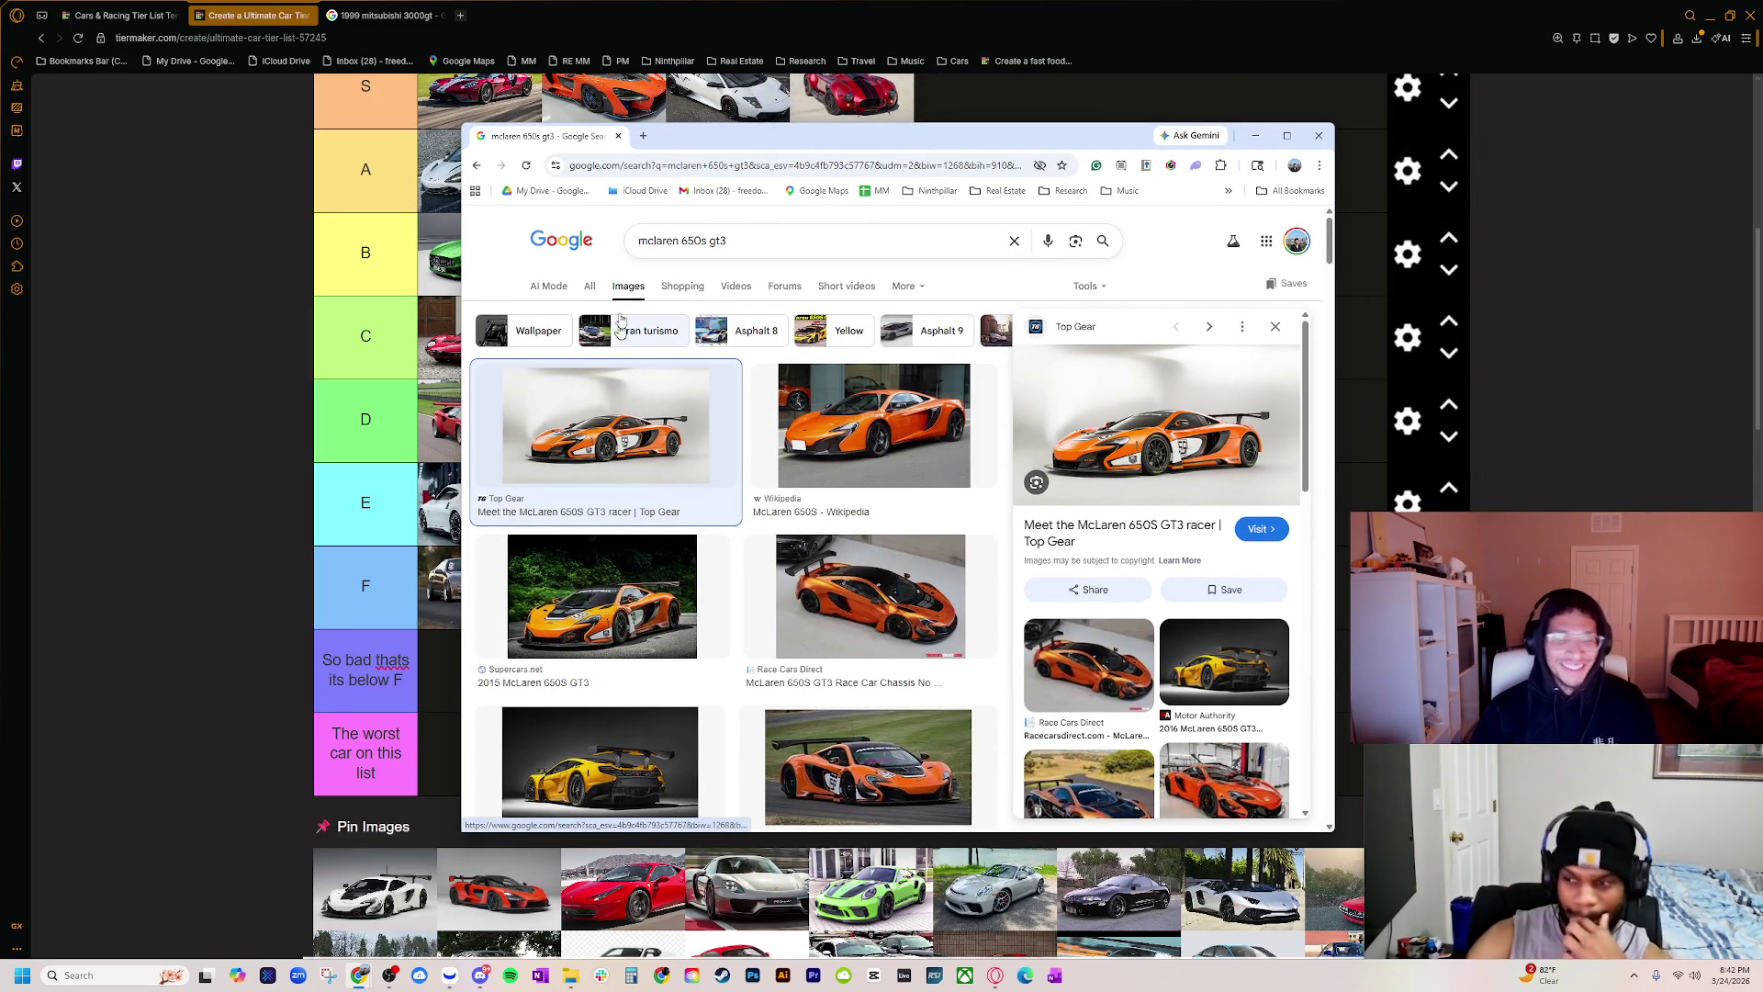
pyautogui.click(618, 137)
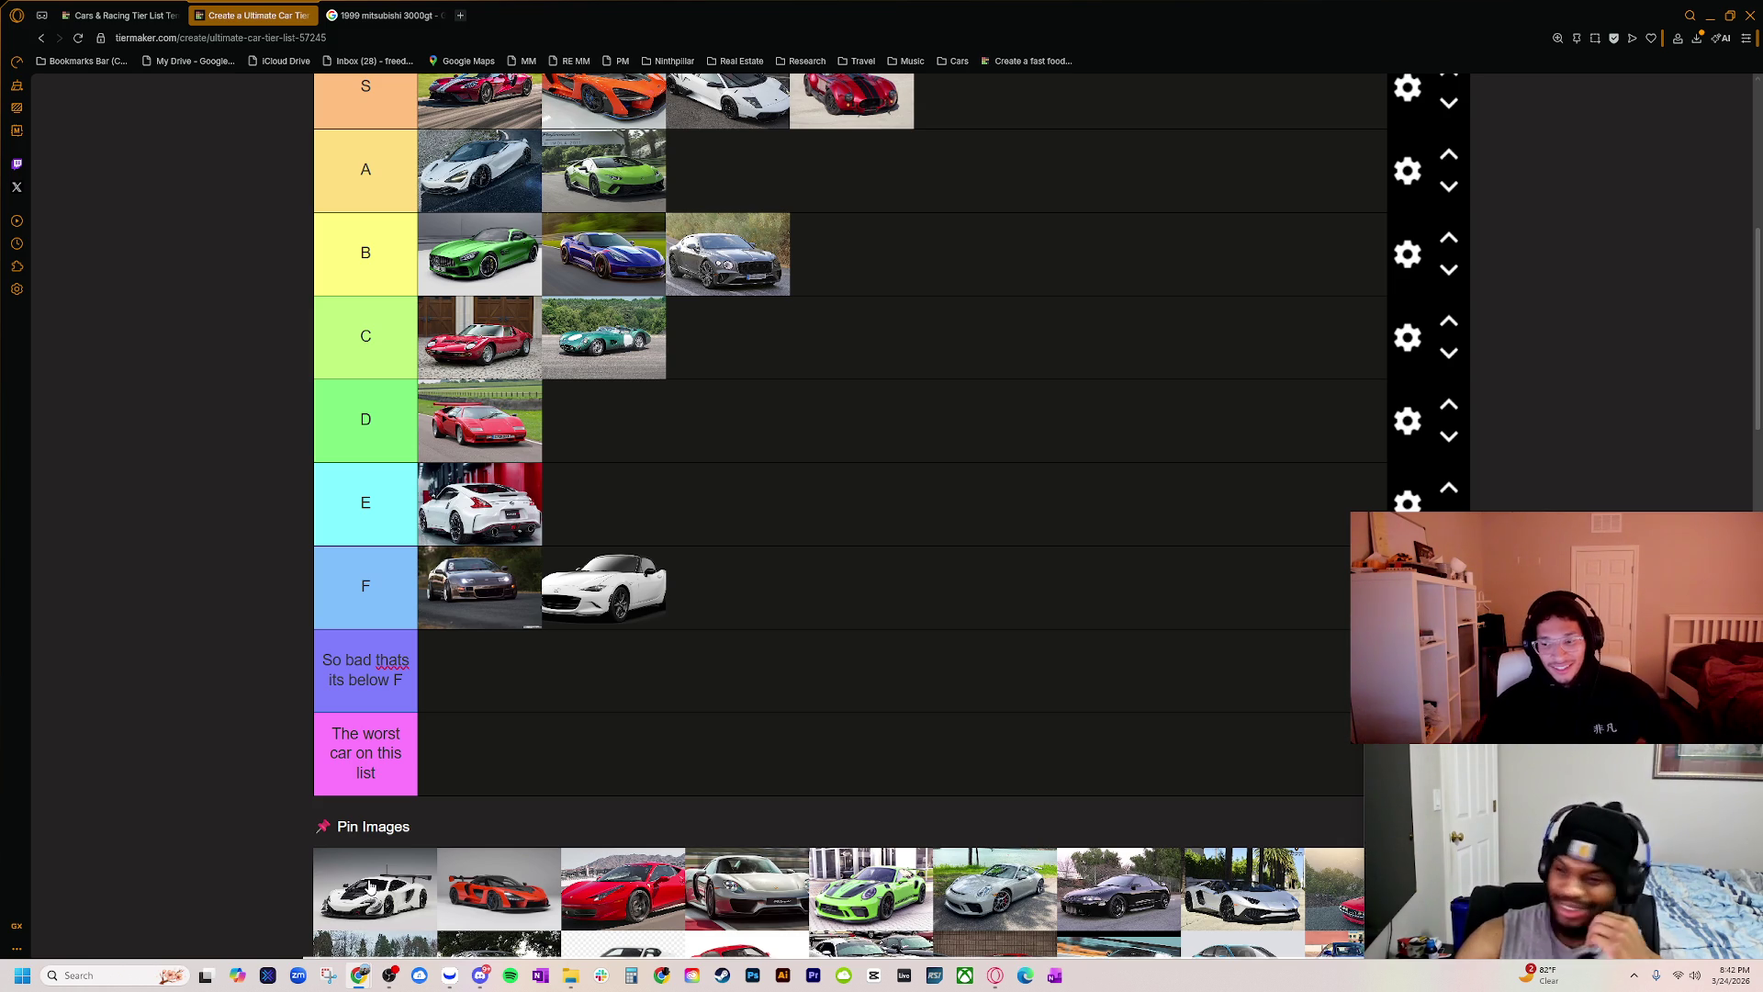
# Step: Place the white McLaren race car in tier A and the orange McLaren in tier S, then detach the 3000gt tab
pyautogui.moveTo(659, 525); pyautogui.dragTo(734, 170)
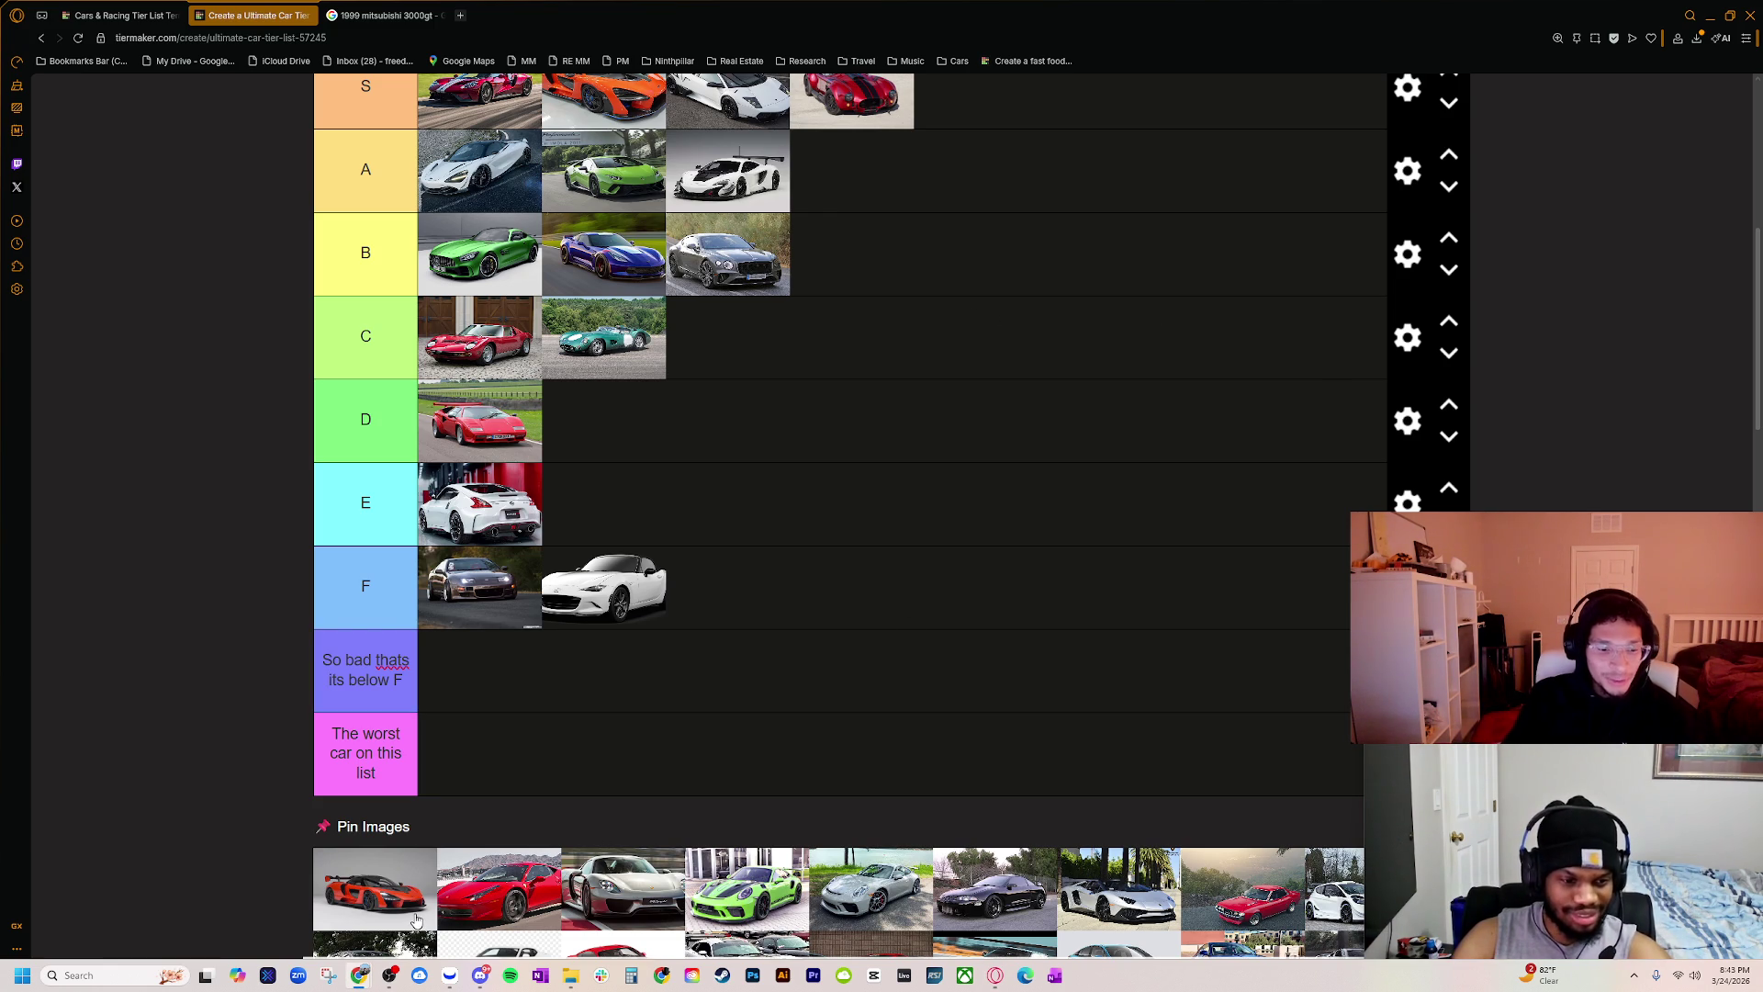
pyautogui.moveTo(415, 920)
pyautogui.mouseDown()
pyautogui.moveTo(679, 137)
pyautogui.moveTo(712, 142)
pyautogui.mouseUp()
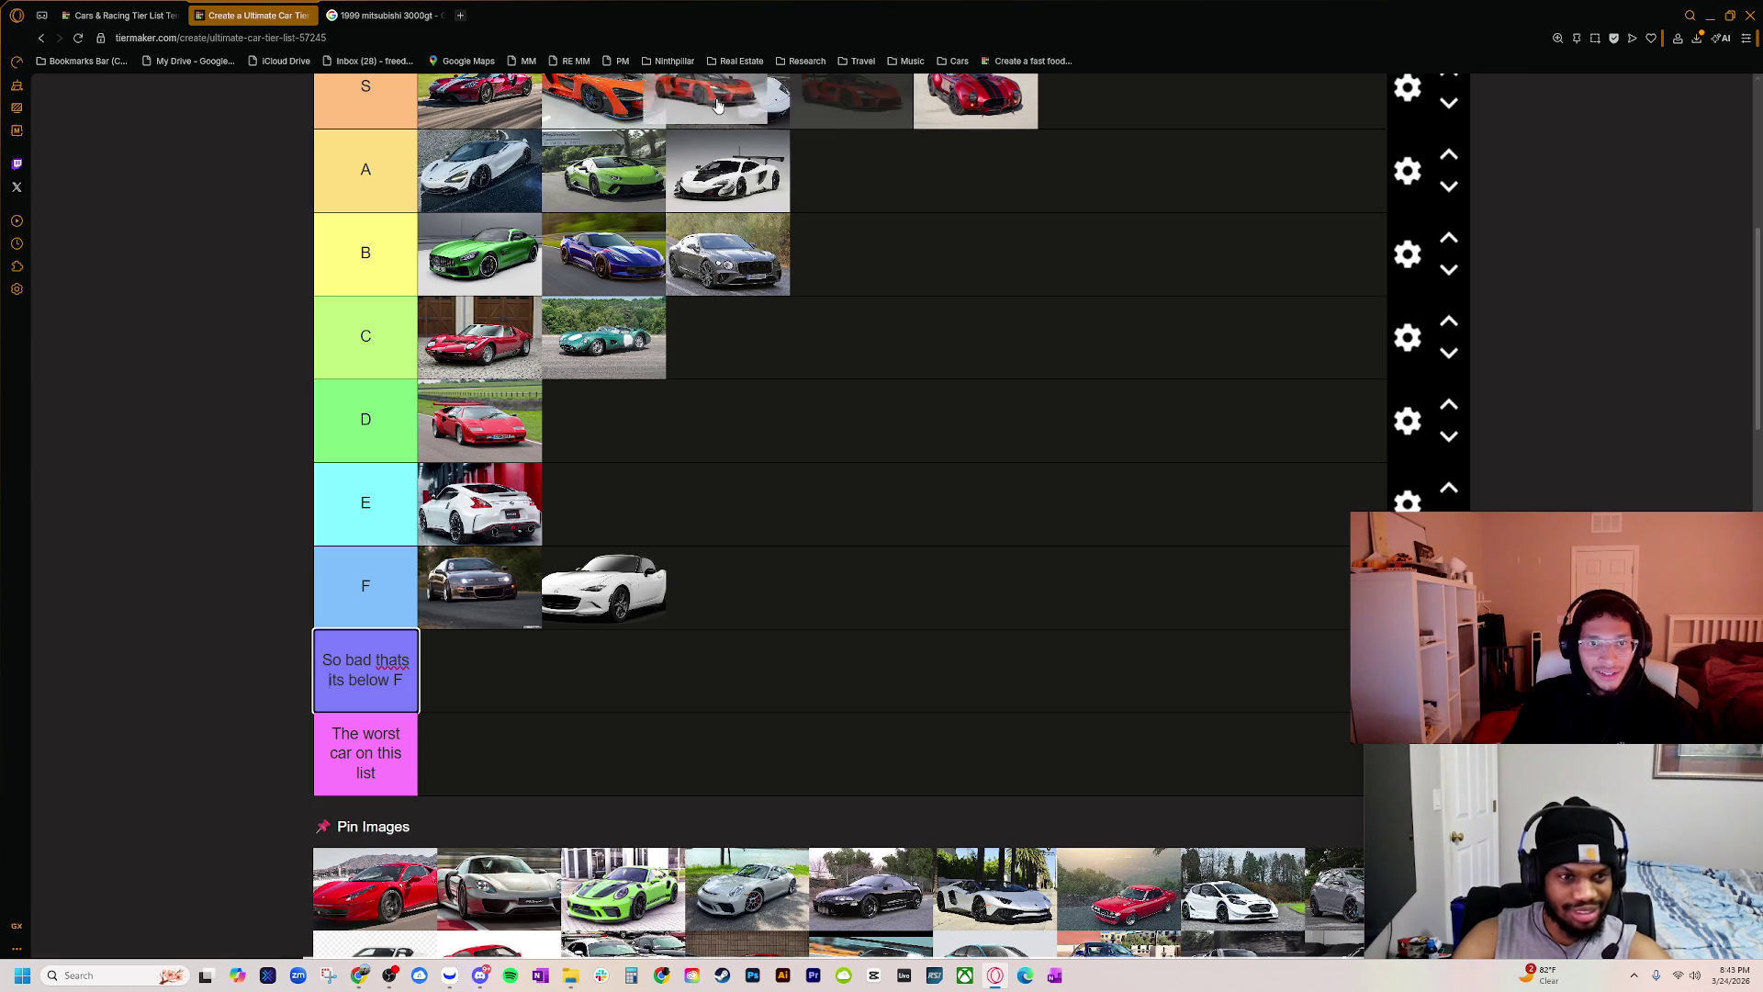
pyautogui.scroll(3, 715, 145)
pyautogui.moveTo(889, 404)
pyautogui.mouseDown()
pyautogui.moveTo(679, 379)
pyautogui.moveTo(737, 375)
pyautogui.mouseUp()
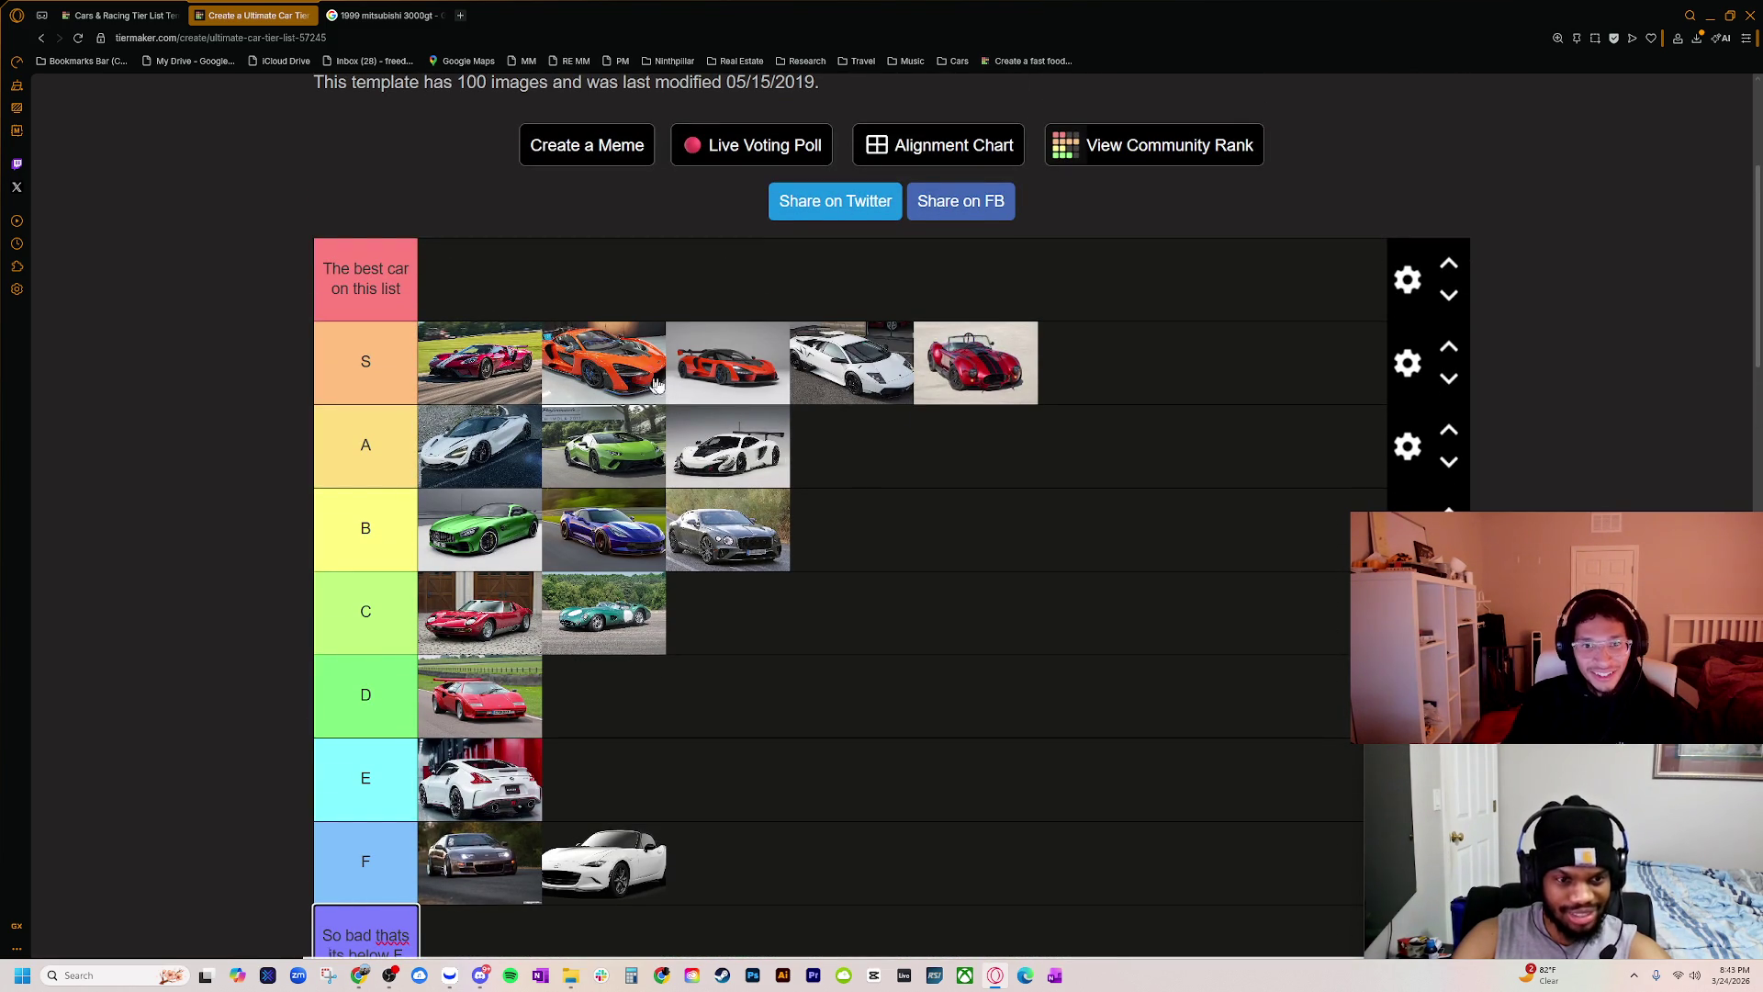
pyautogui.scroll(-5, 714, 532)
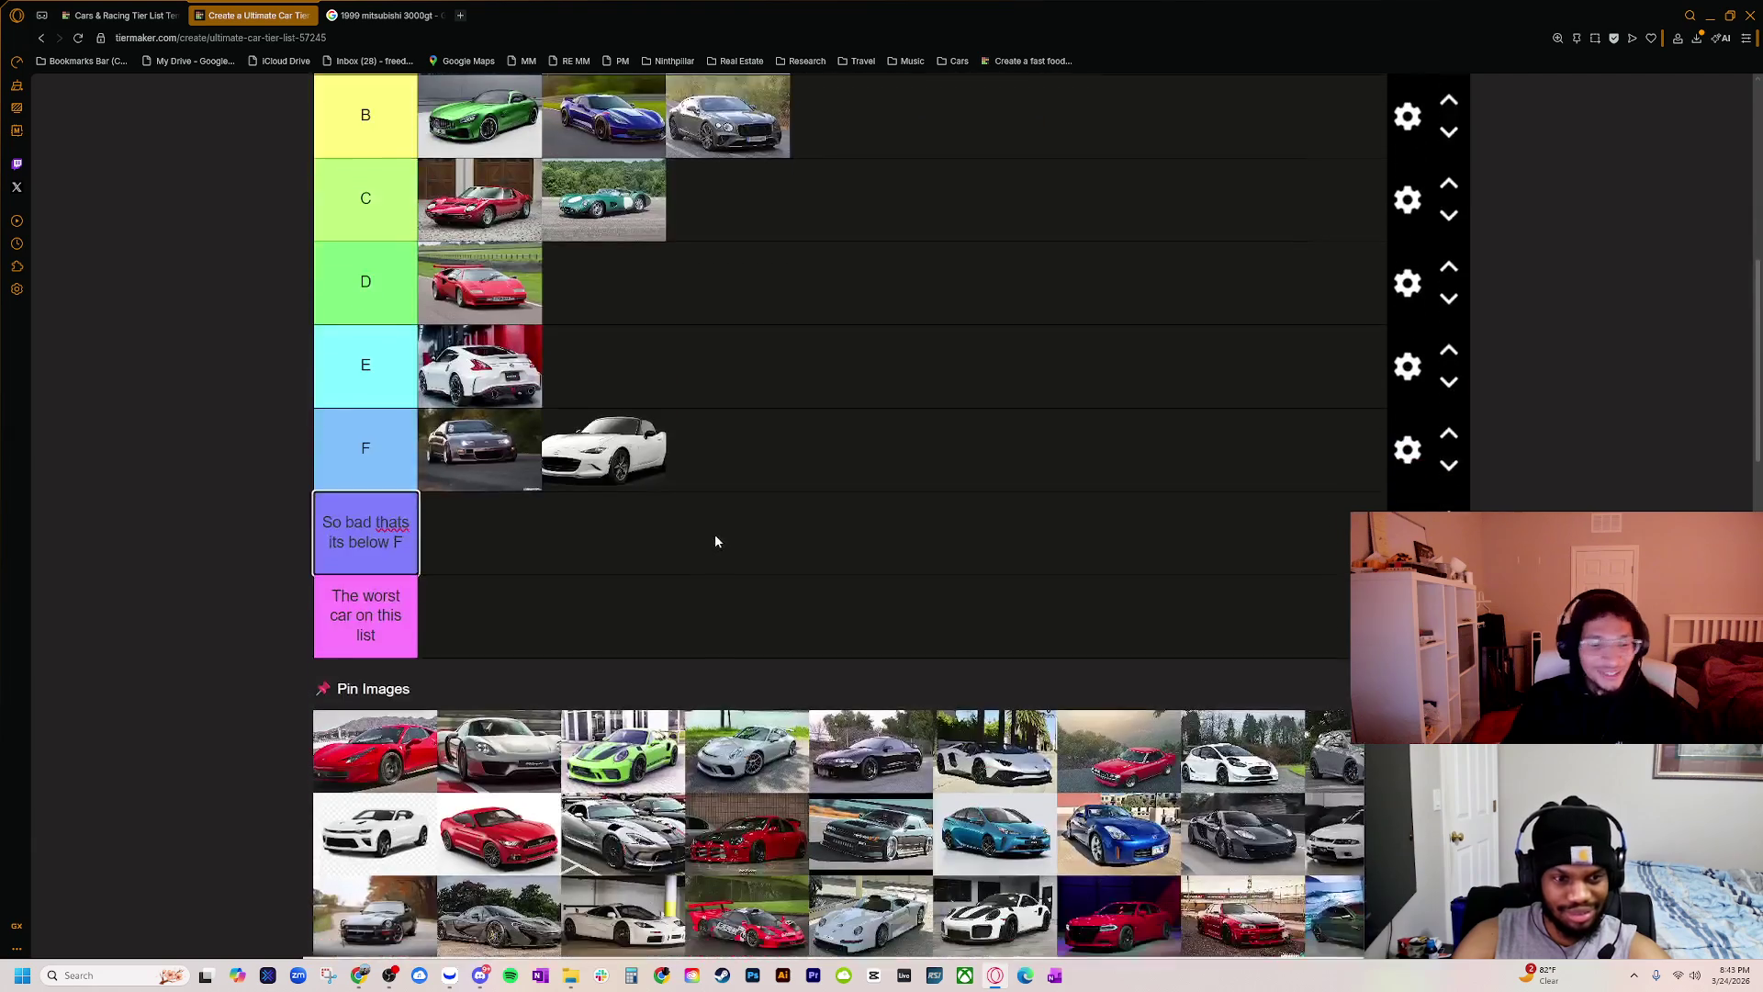
pyautogui.scroll(2, 707, 552)
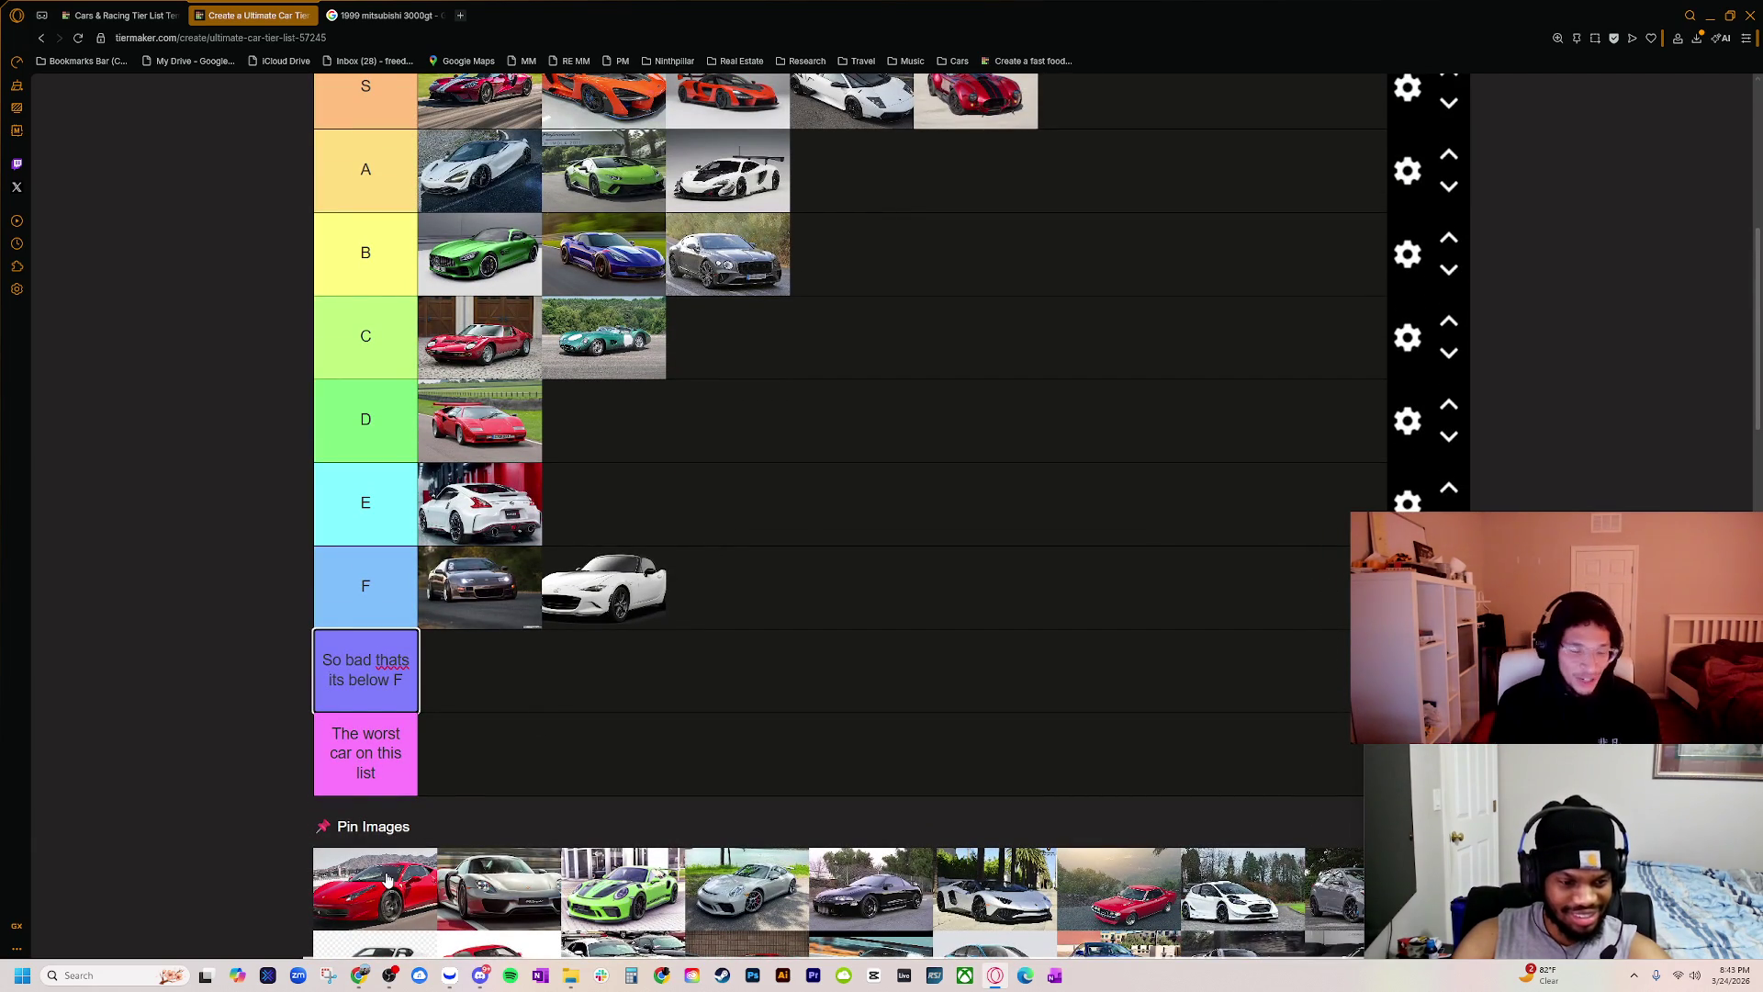
pyautogui.moveTo(385, 14)
pyautogui.mouseDown()
pyautogui.moveTo(855, 162)
pyautogui.moveTo(1717, 207)
pyautogui.moveTo(1392, 129)
pyautogui.moveTo(587, 20)
pyautogui.moveTo(186, 23)
pyautogui.mouseUp()
# Step: Close the detached 1999 mitsubishi 3000gt tab, reopen it, and return to the tier list
pyautogui.click(182, 17)
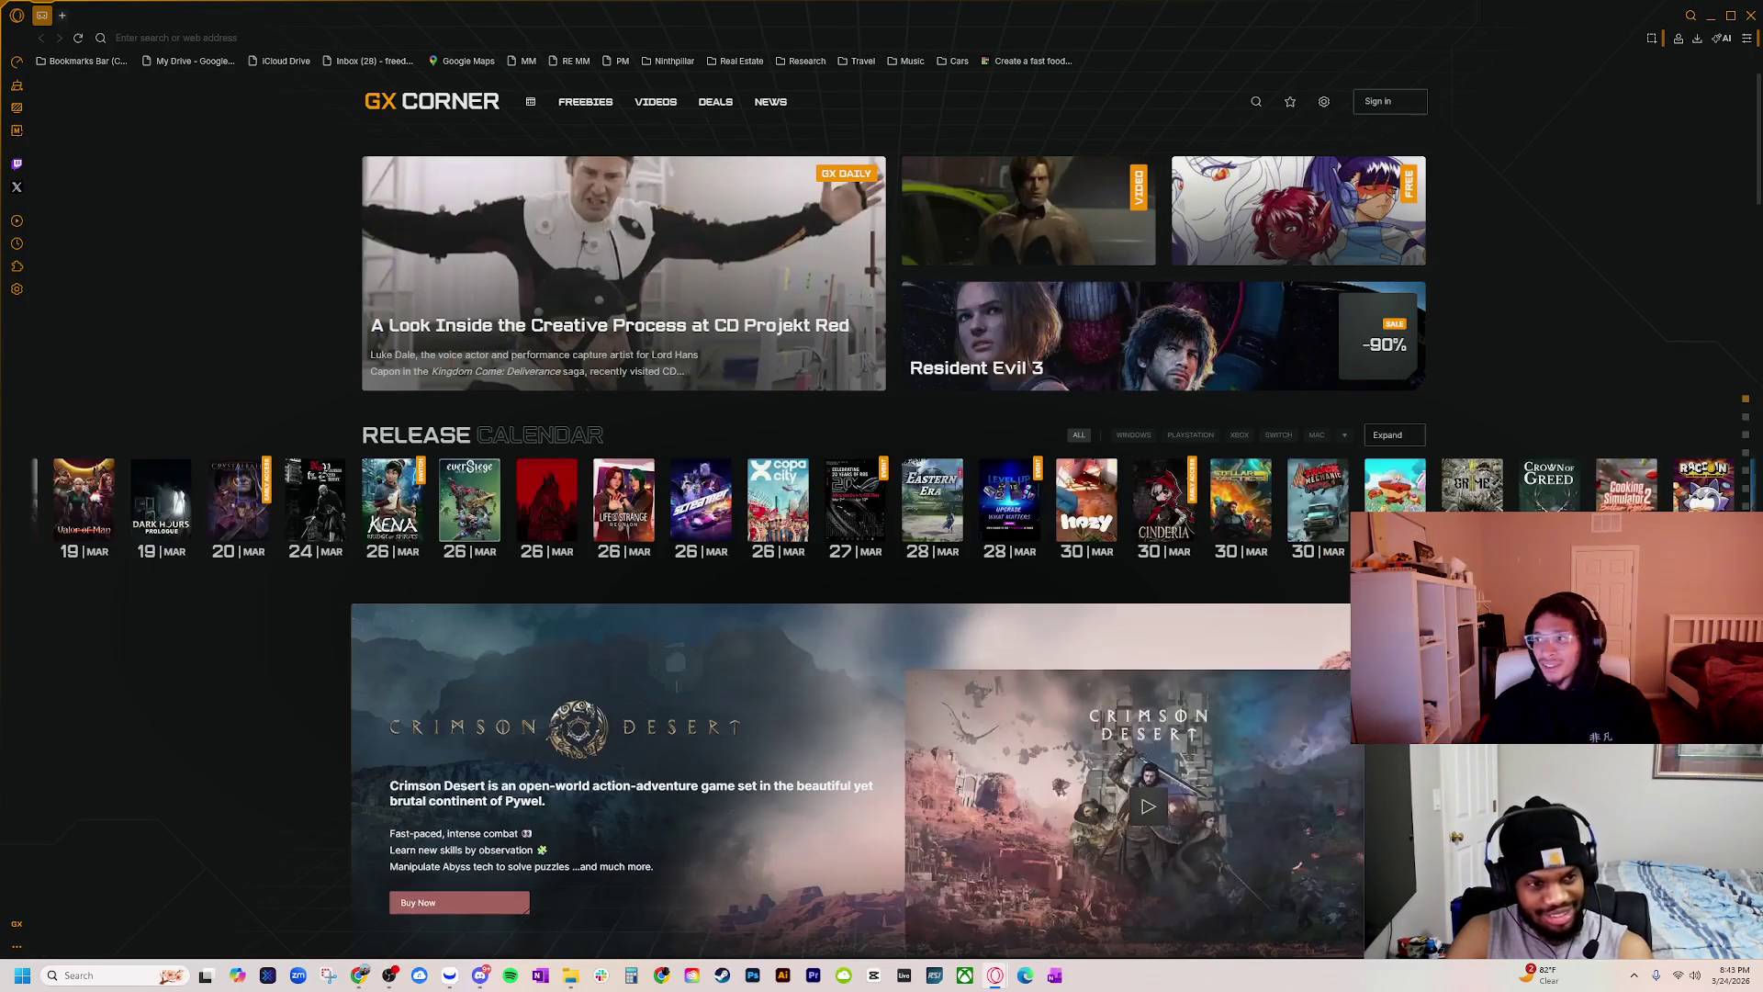
pyautogui.hotkey('ctrl', 'shift', 't')
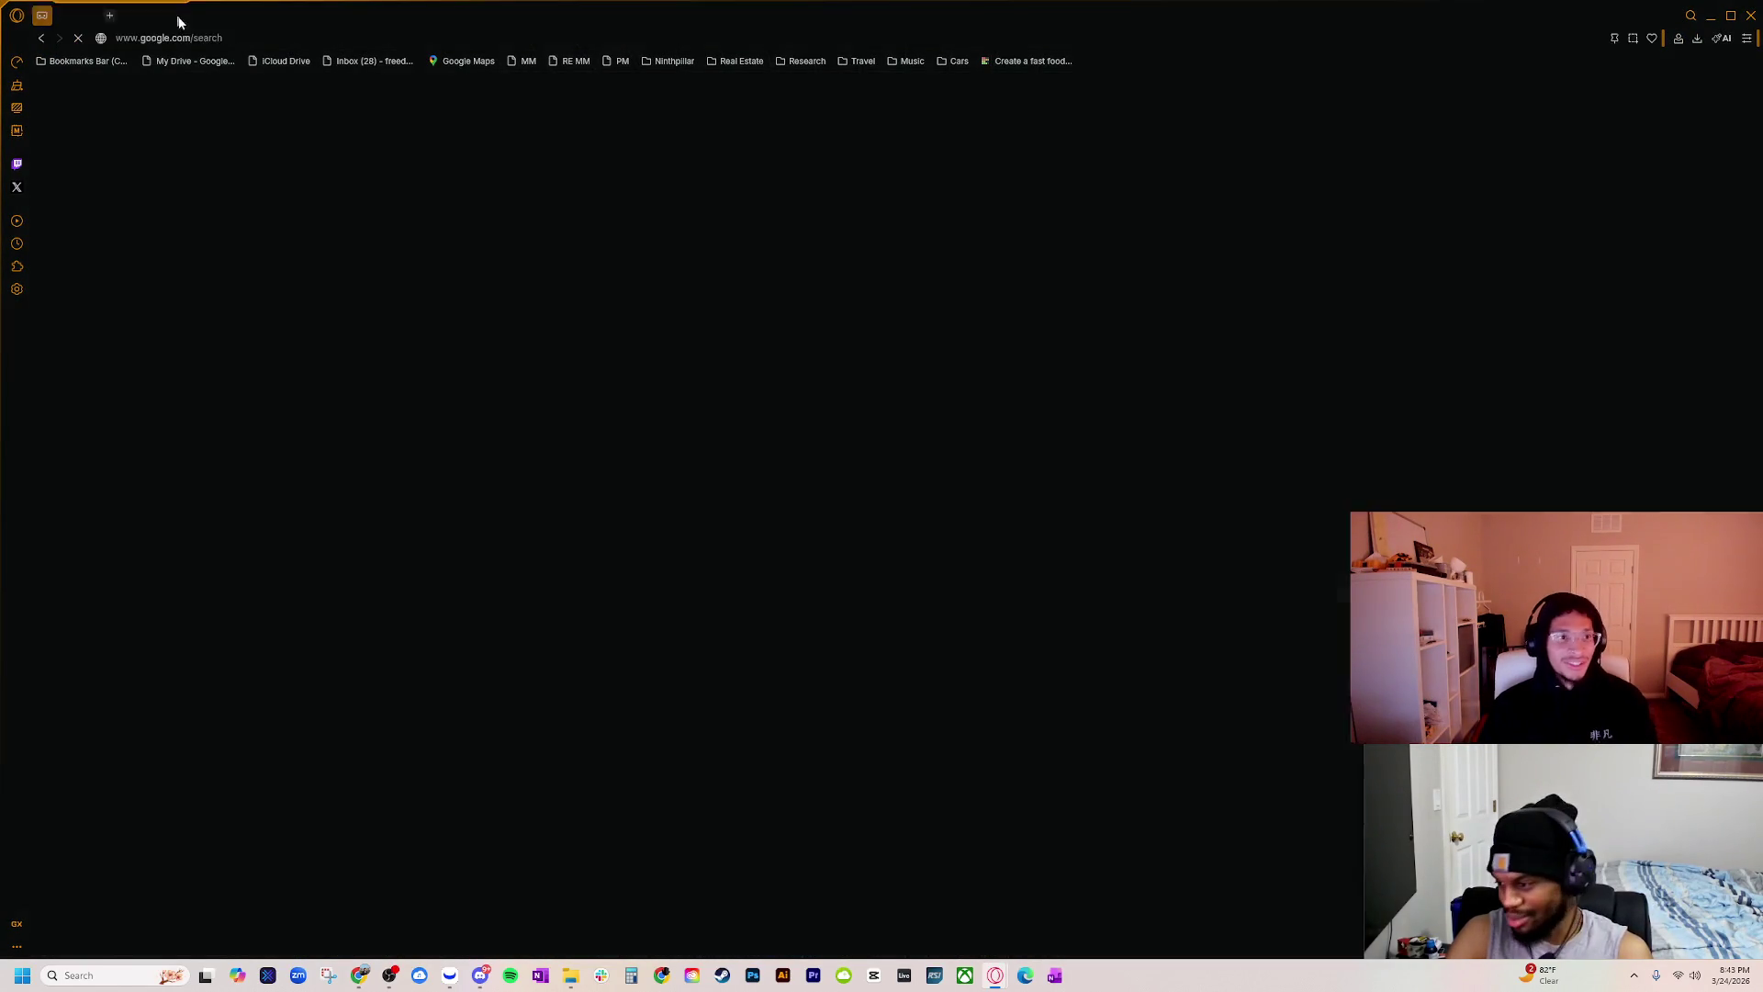
pyautogui.hotkey('alt', 'Tab')
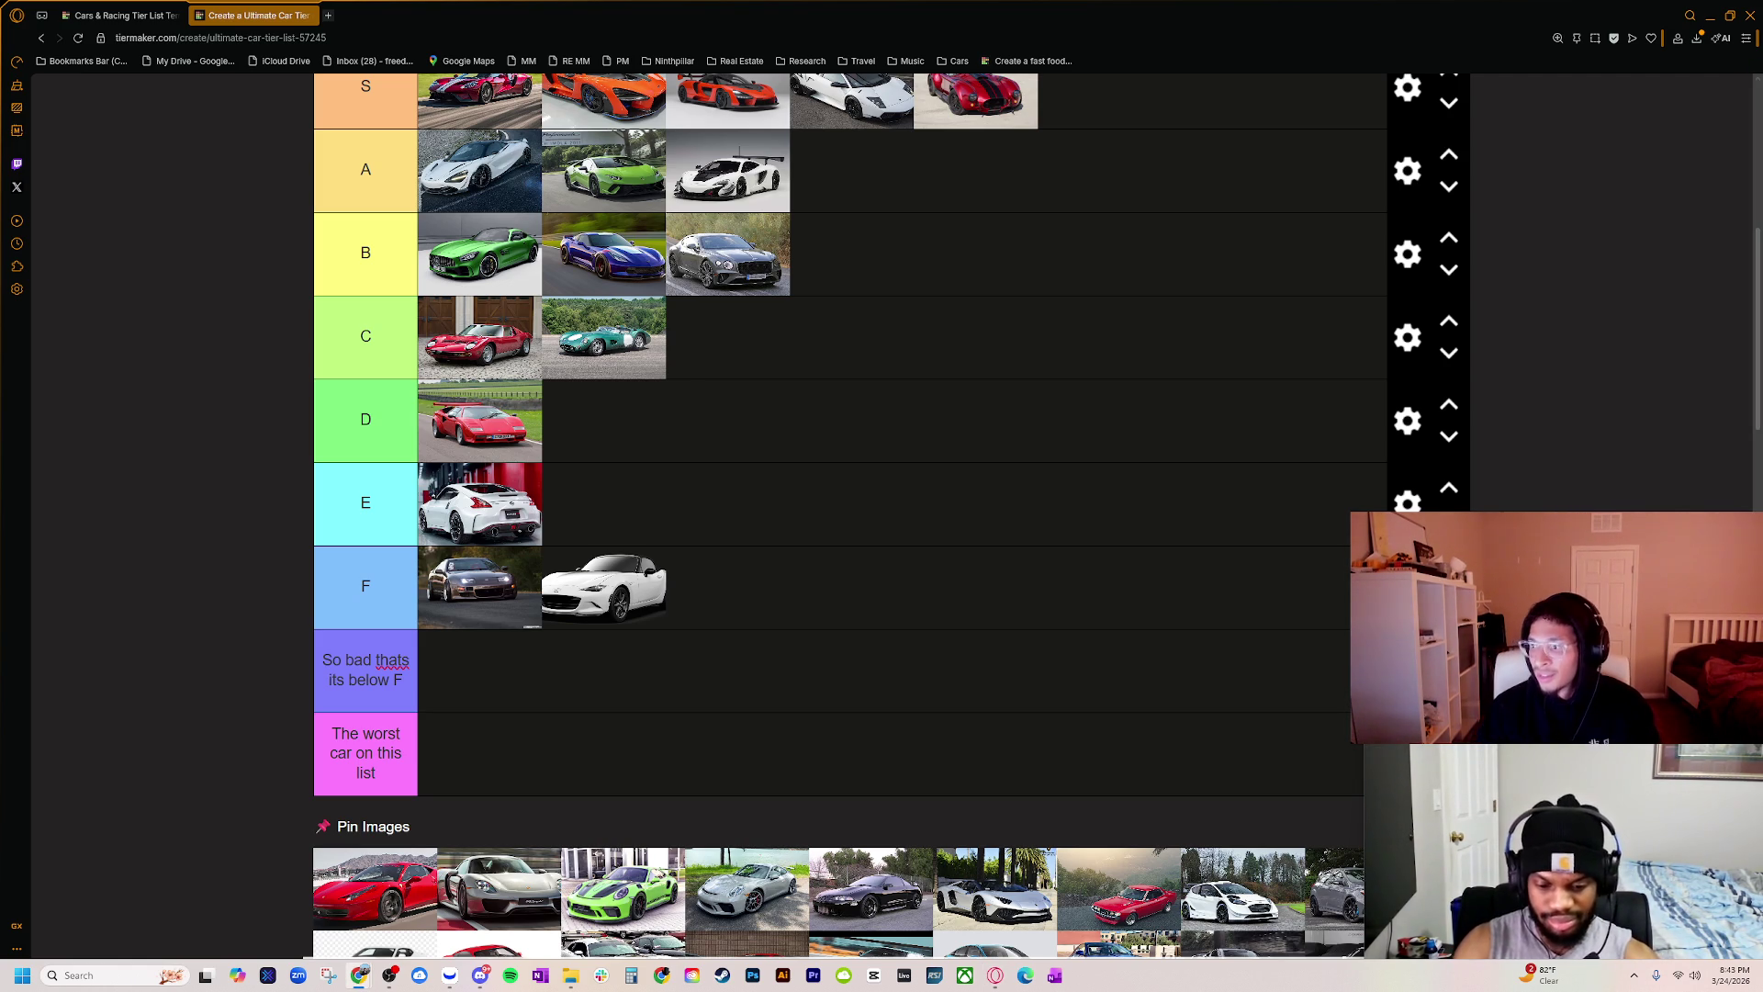
# Step: Search 'ferrari 458' in a new tab and preview the CNET and Car and Driver images
pyautogui.hotkey('alt', 'Tab')
pyautogui.moveTo(709, 97); pyautogui.dragTo(454, 172)
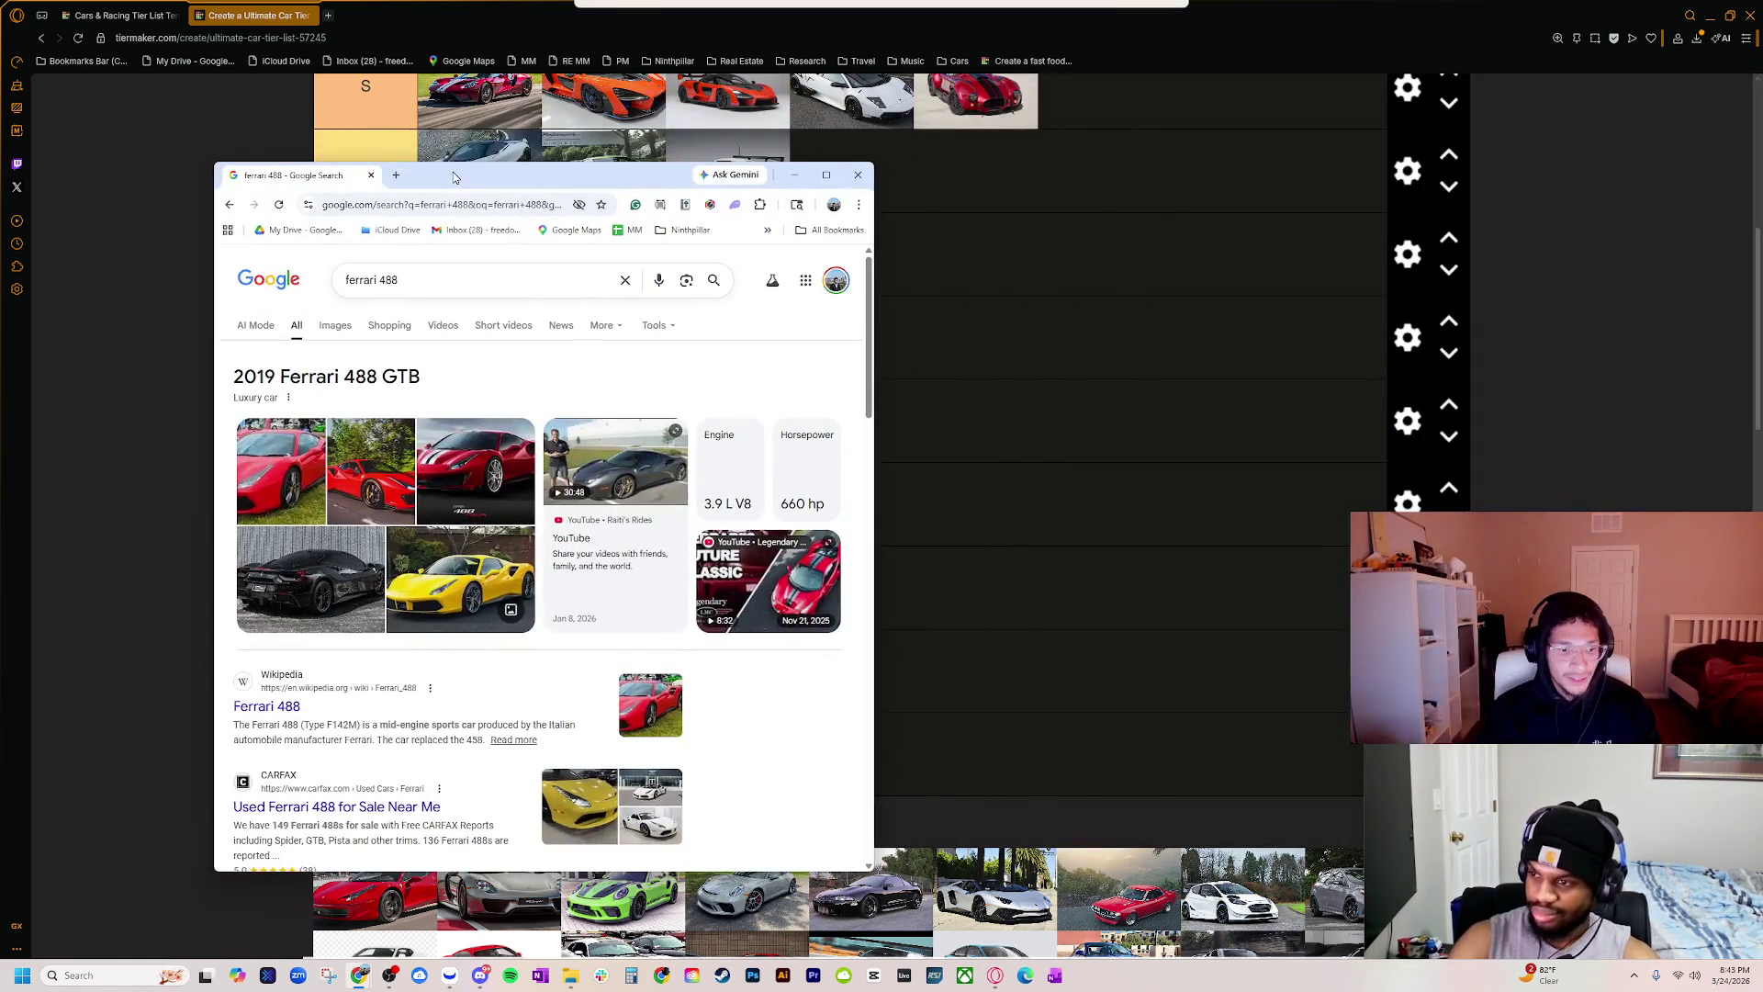
pyautogui.click(397, 178)
pyautogui.write('ferrari ')
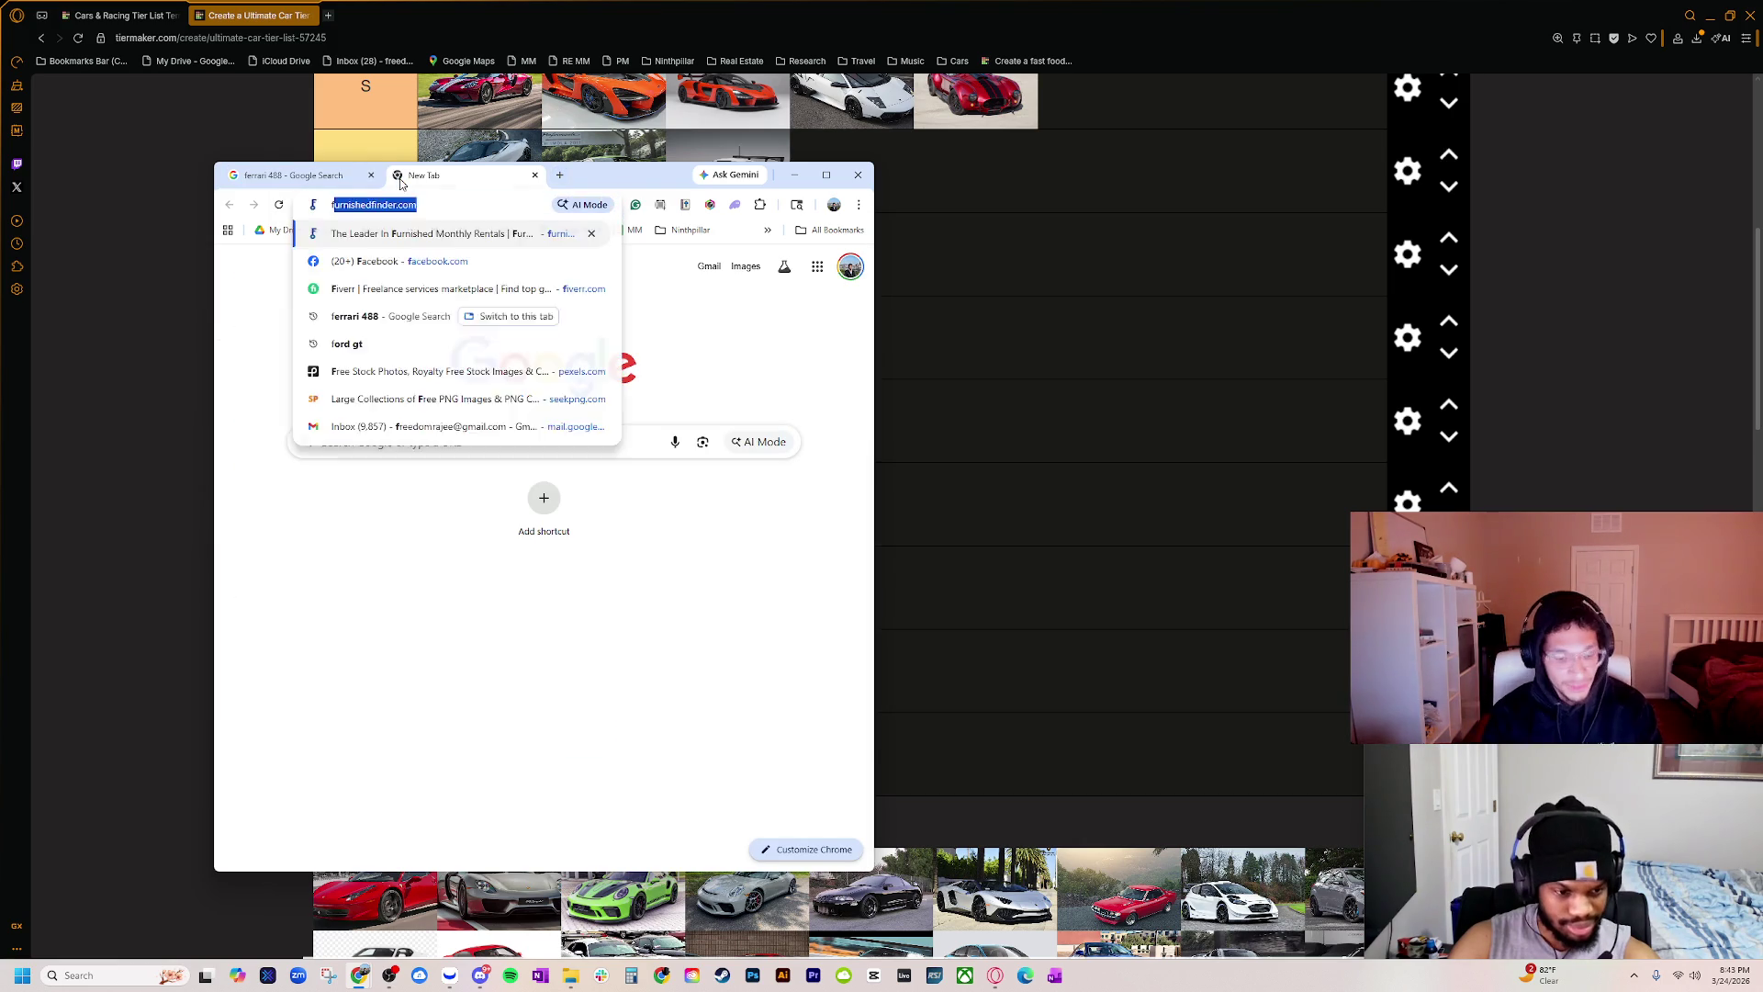
pyautogui.write('458')
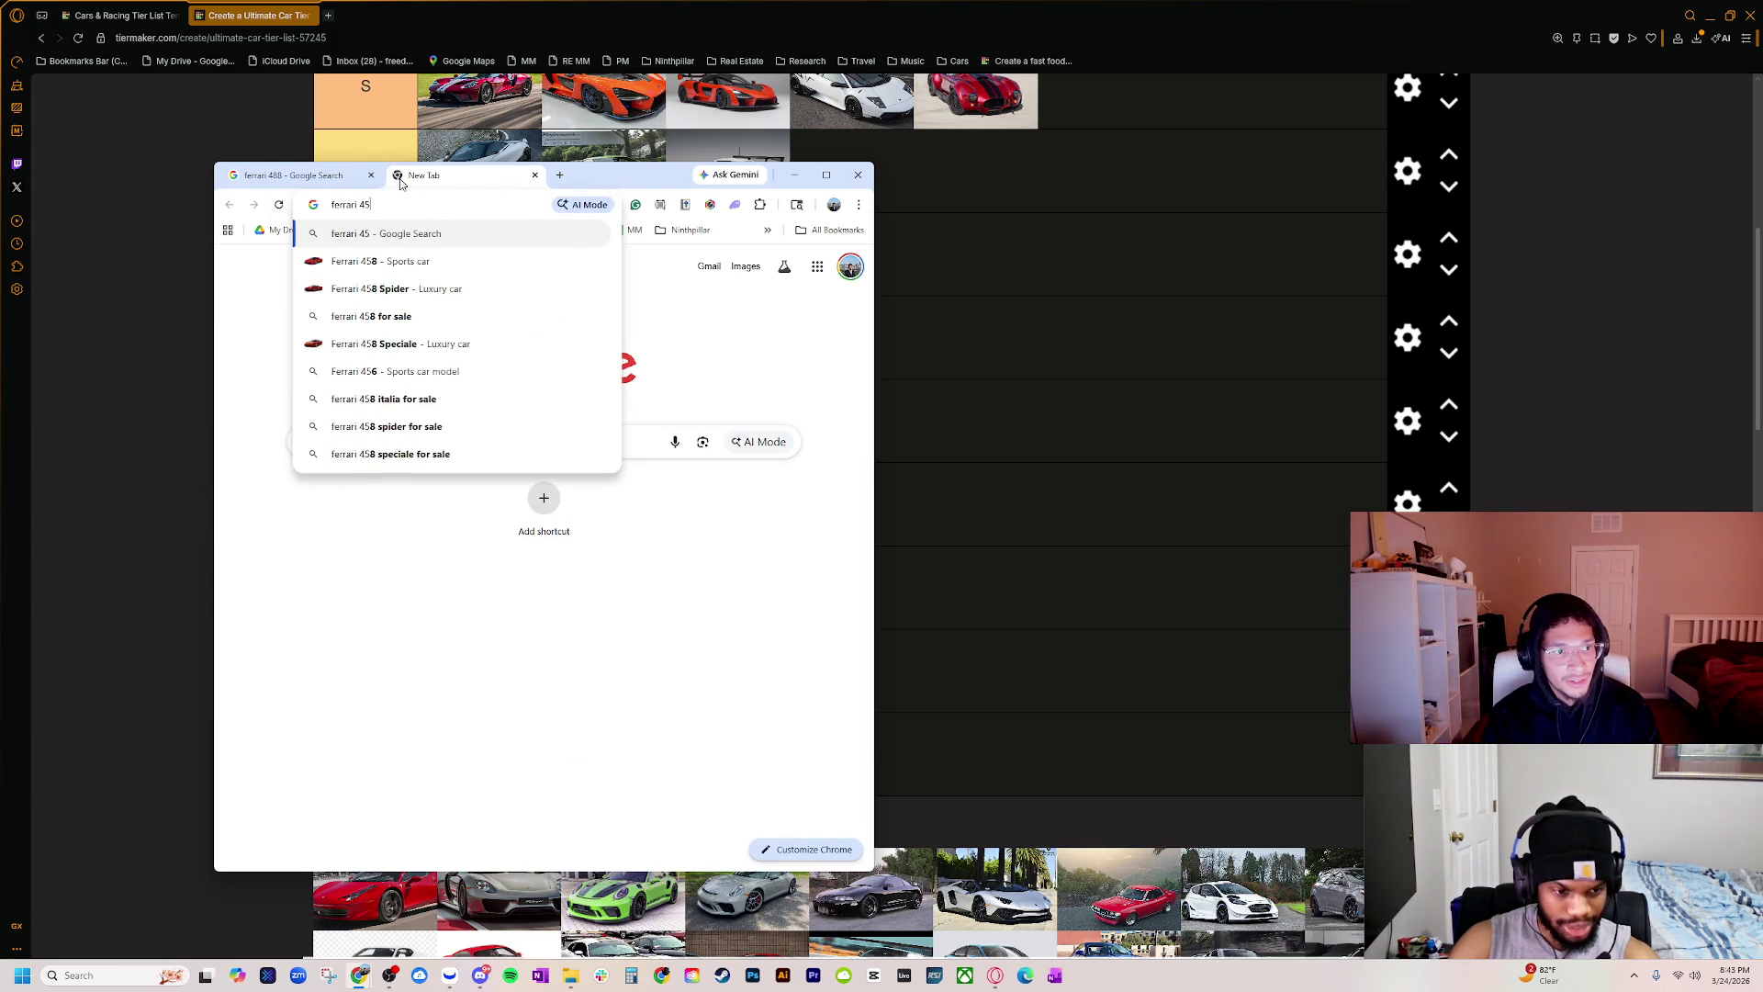
pyautogui.press('Return')
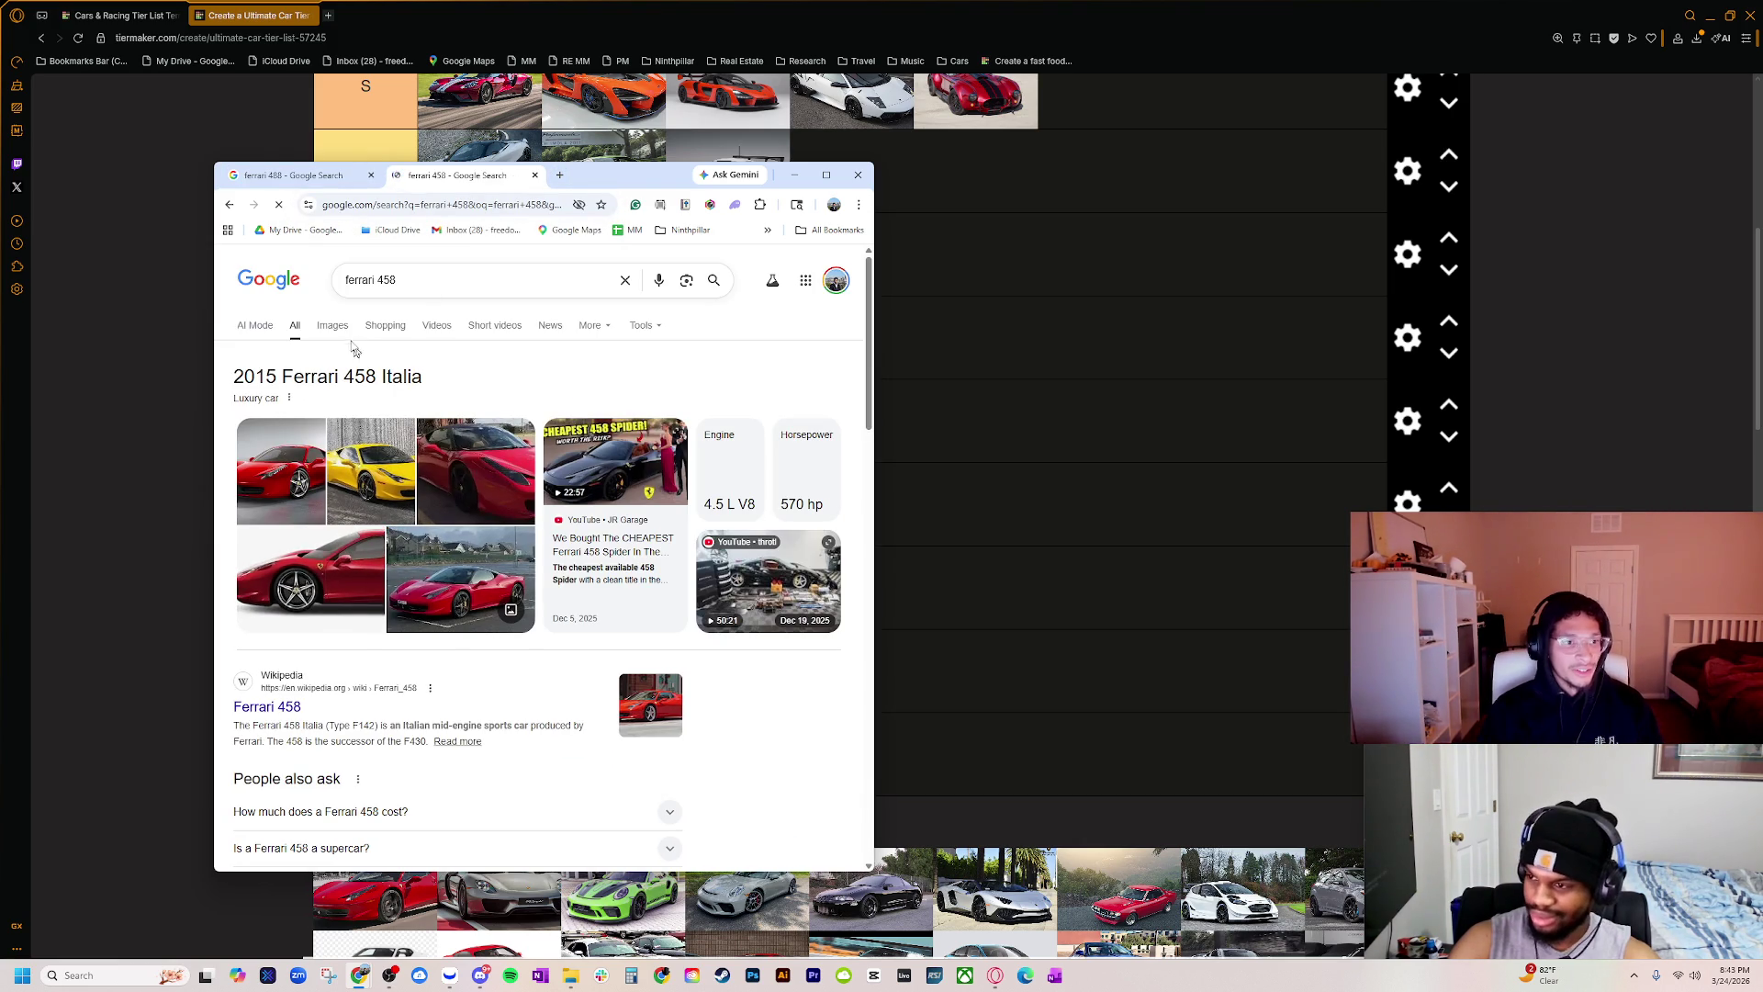
pyautogui.click(343, 336)
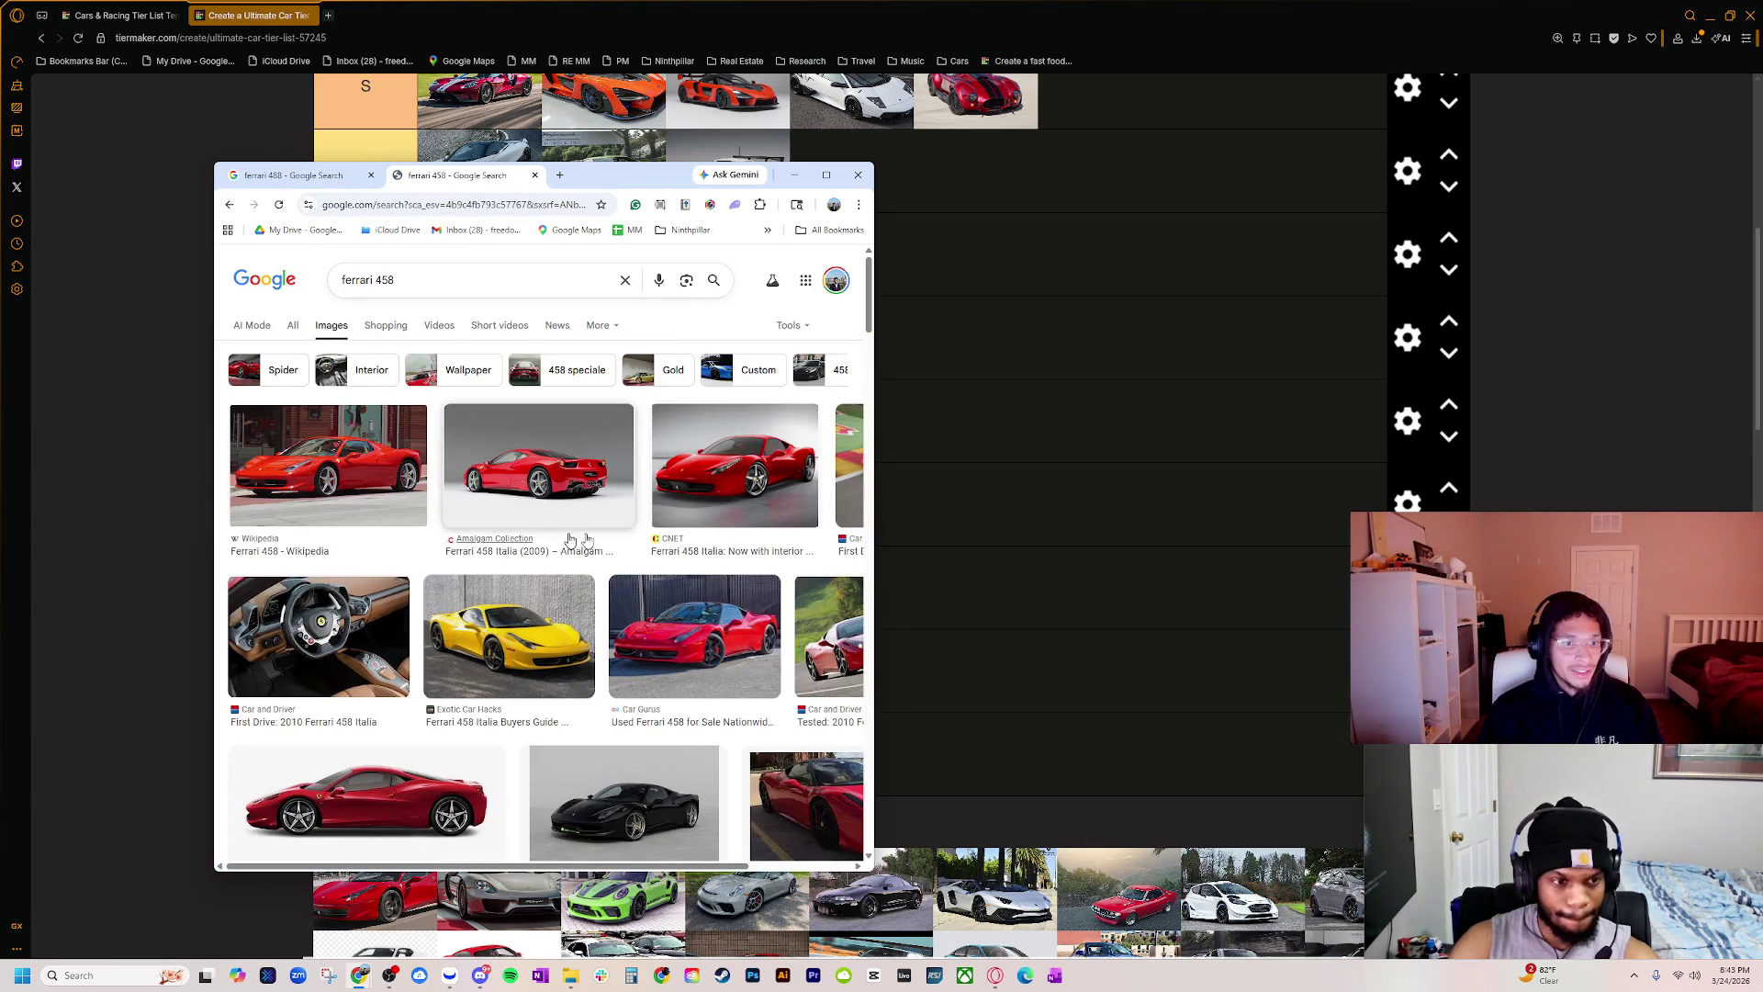
pyautogui.click(649, 580)
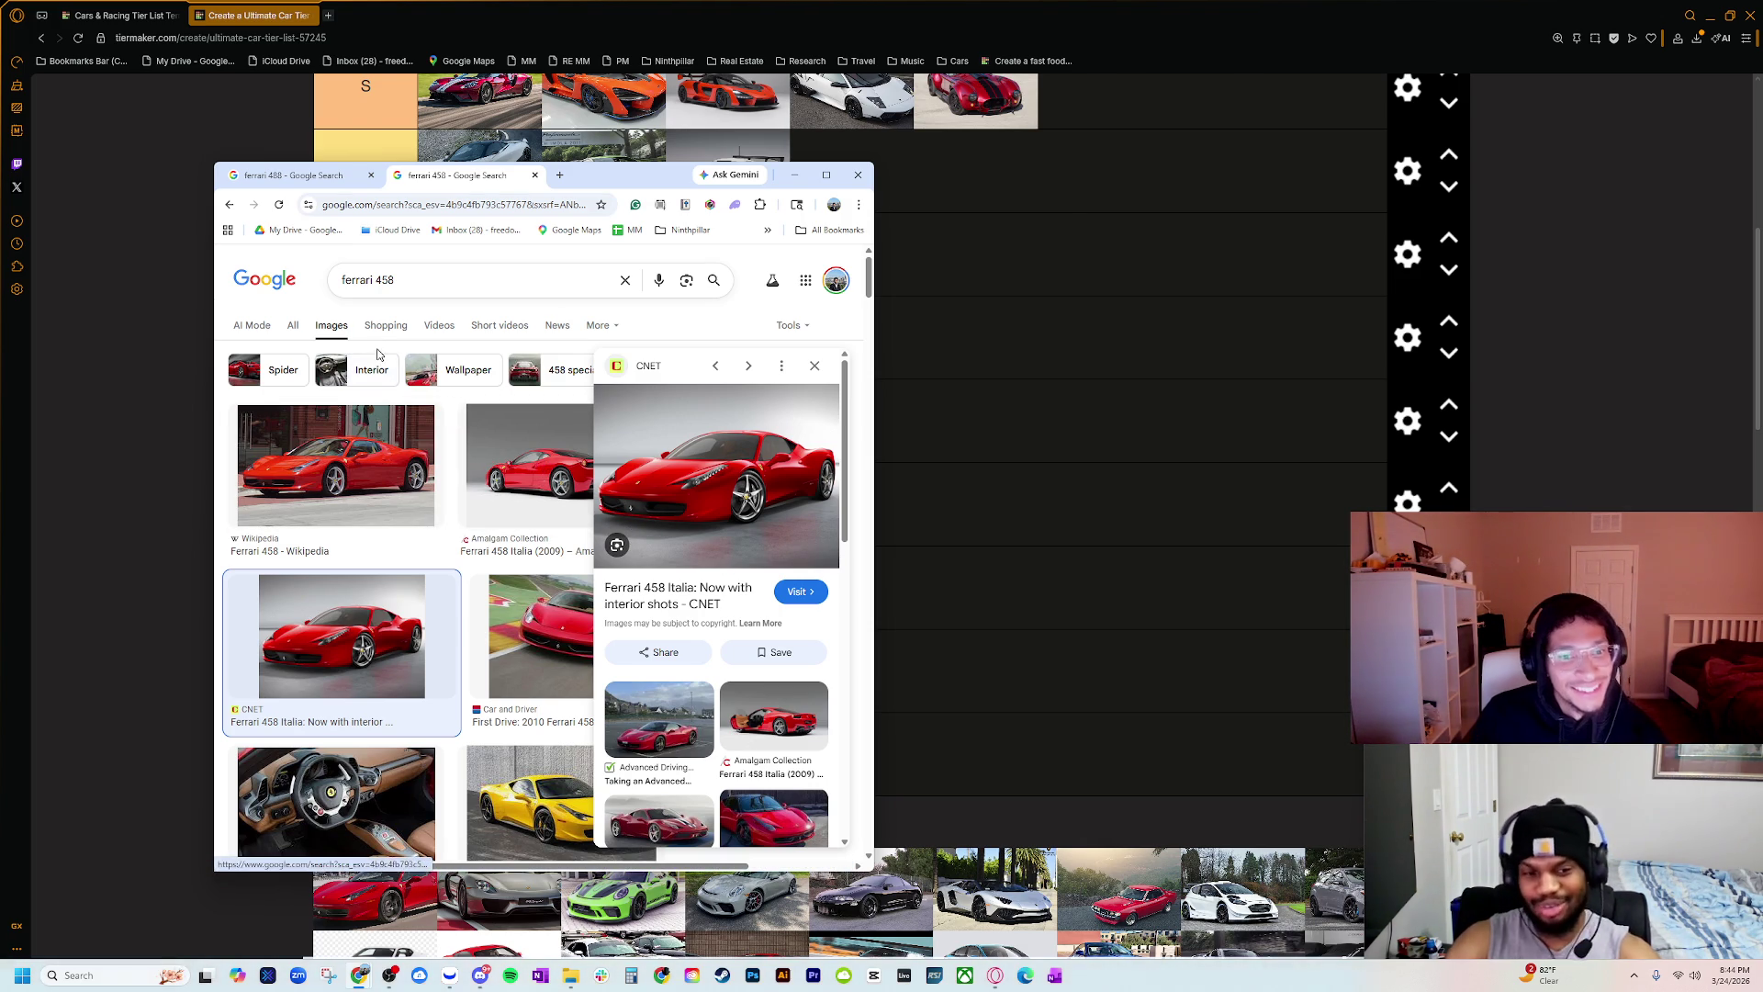
pyautogui.click(570, 624)
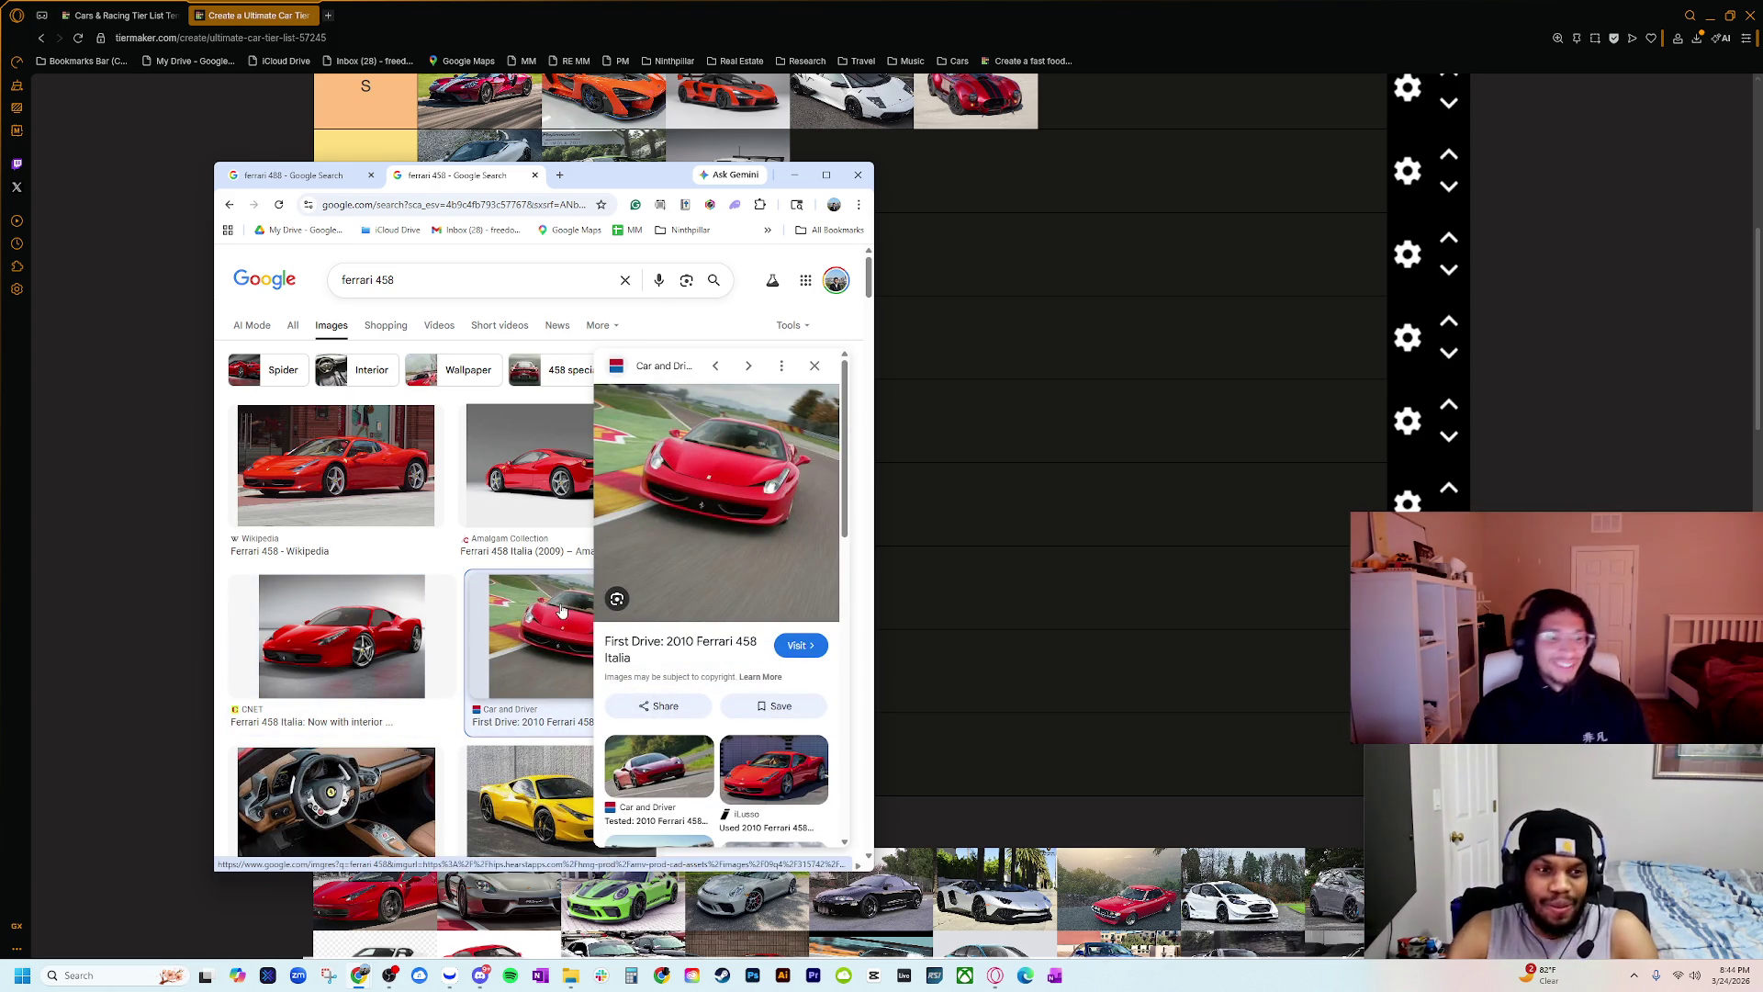
pyautogui.scroll(-2, 432, 633)
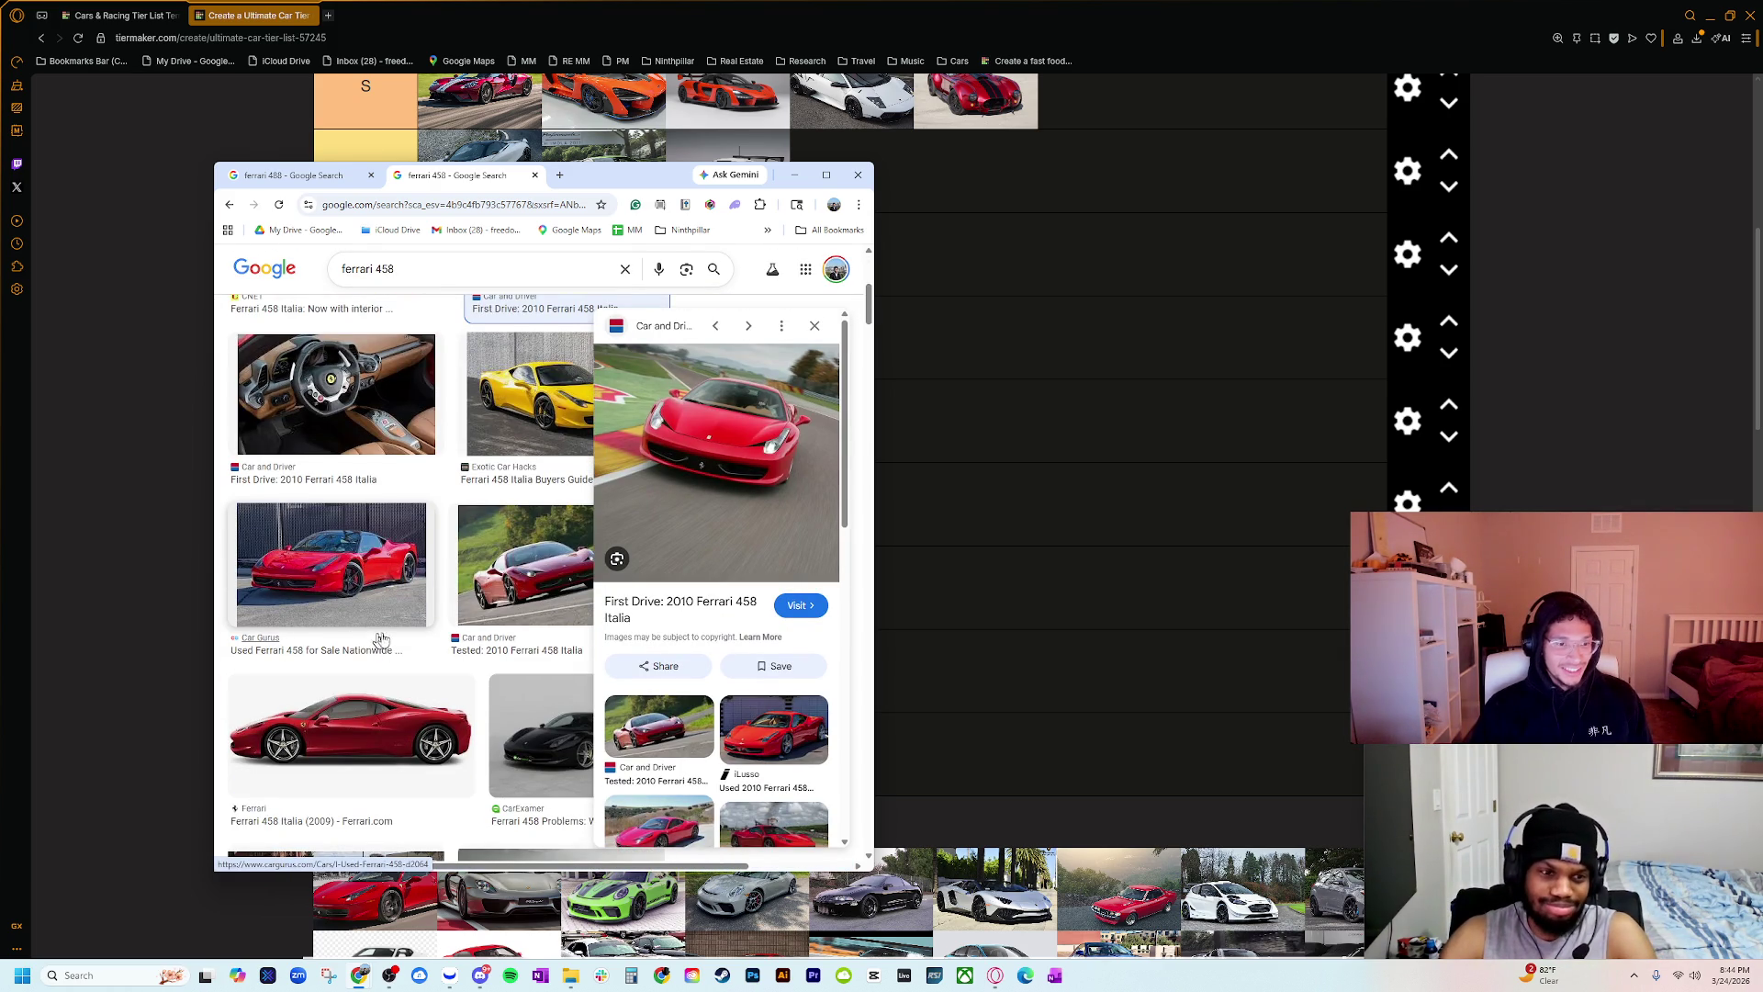
pyautogui.scroll(-3, 398, 648)
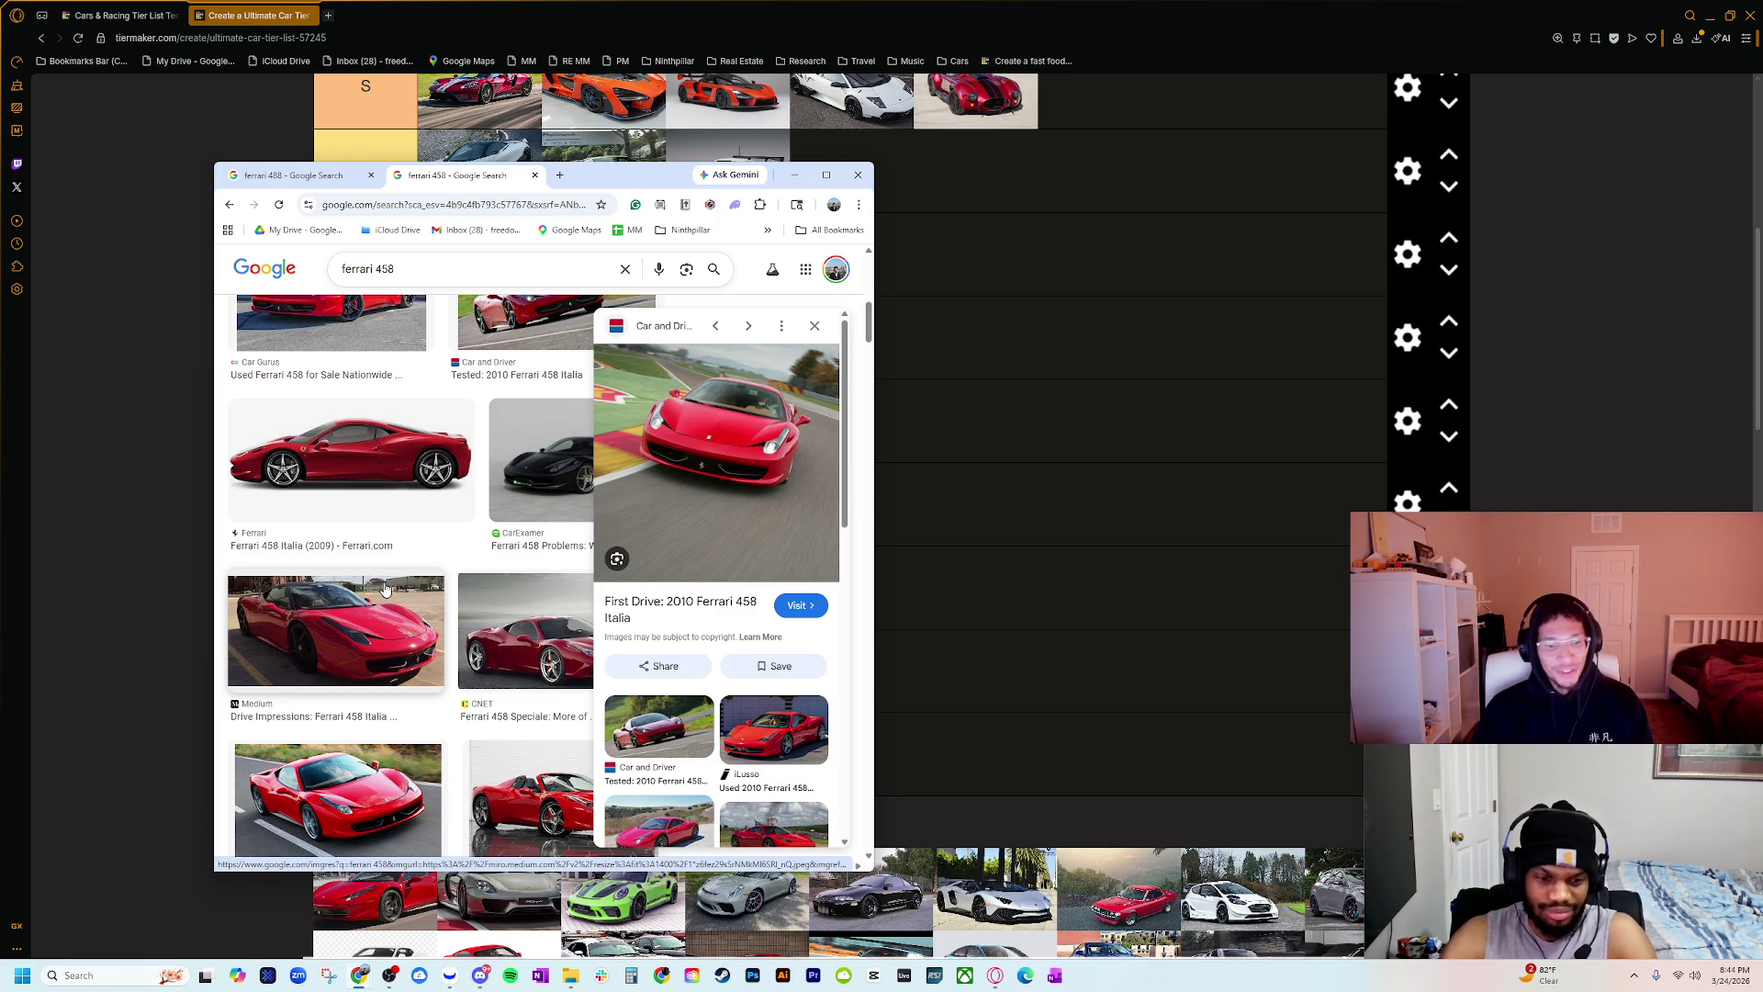
# Step: Compare the Ferrari 488 and 458 image results, then move the search window off screen
pyautogui.click(293, 174)
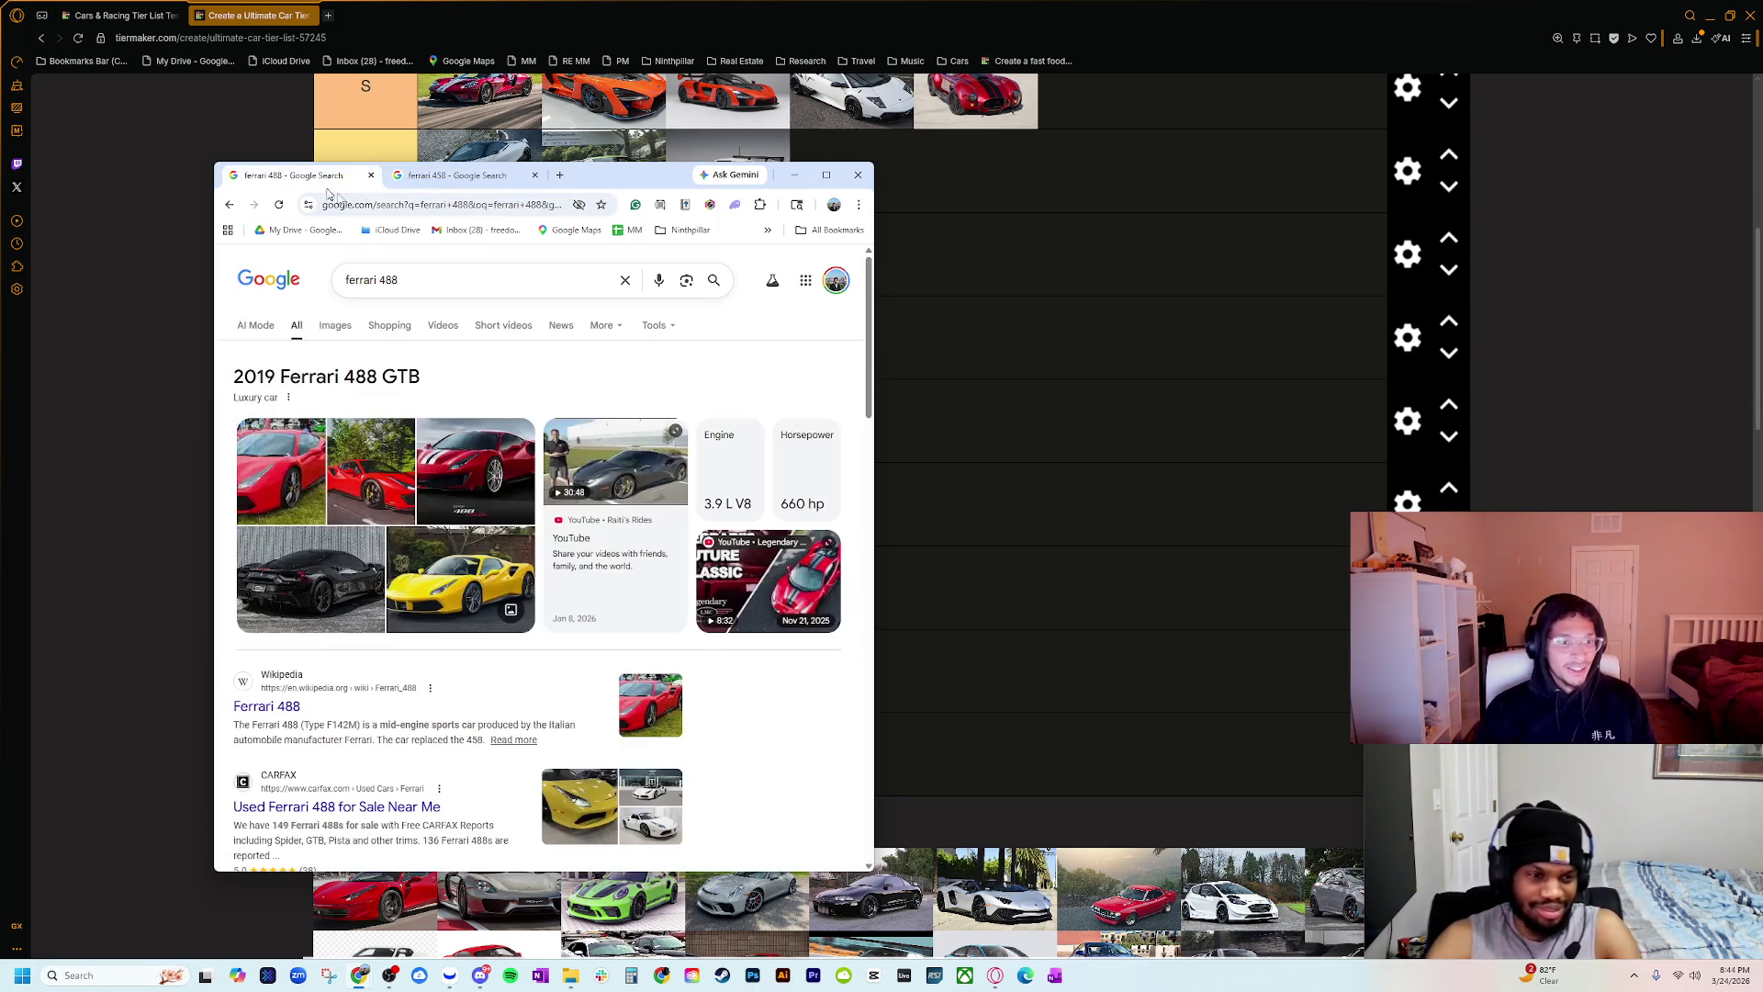
pyautogui.click(493, 496)
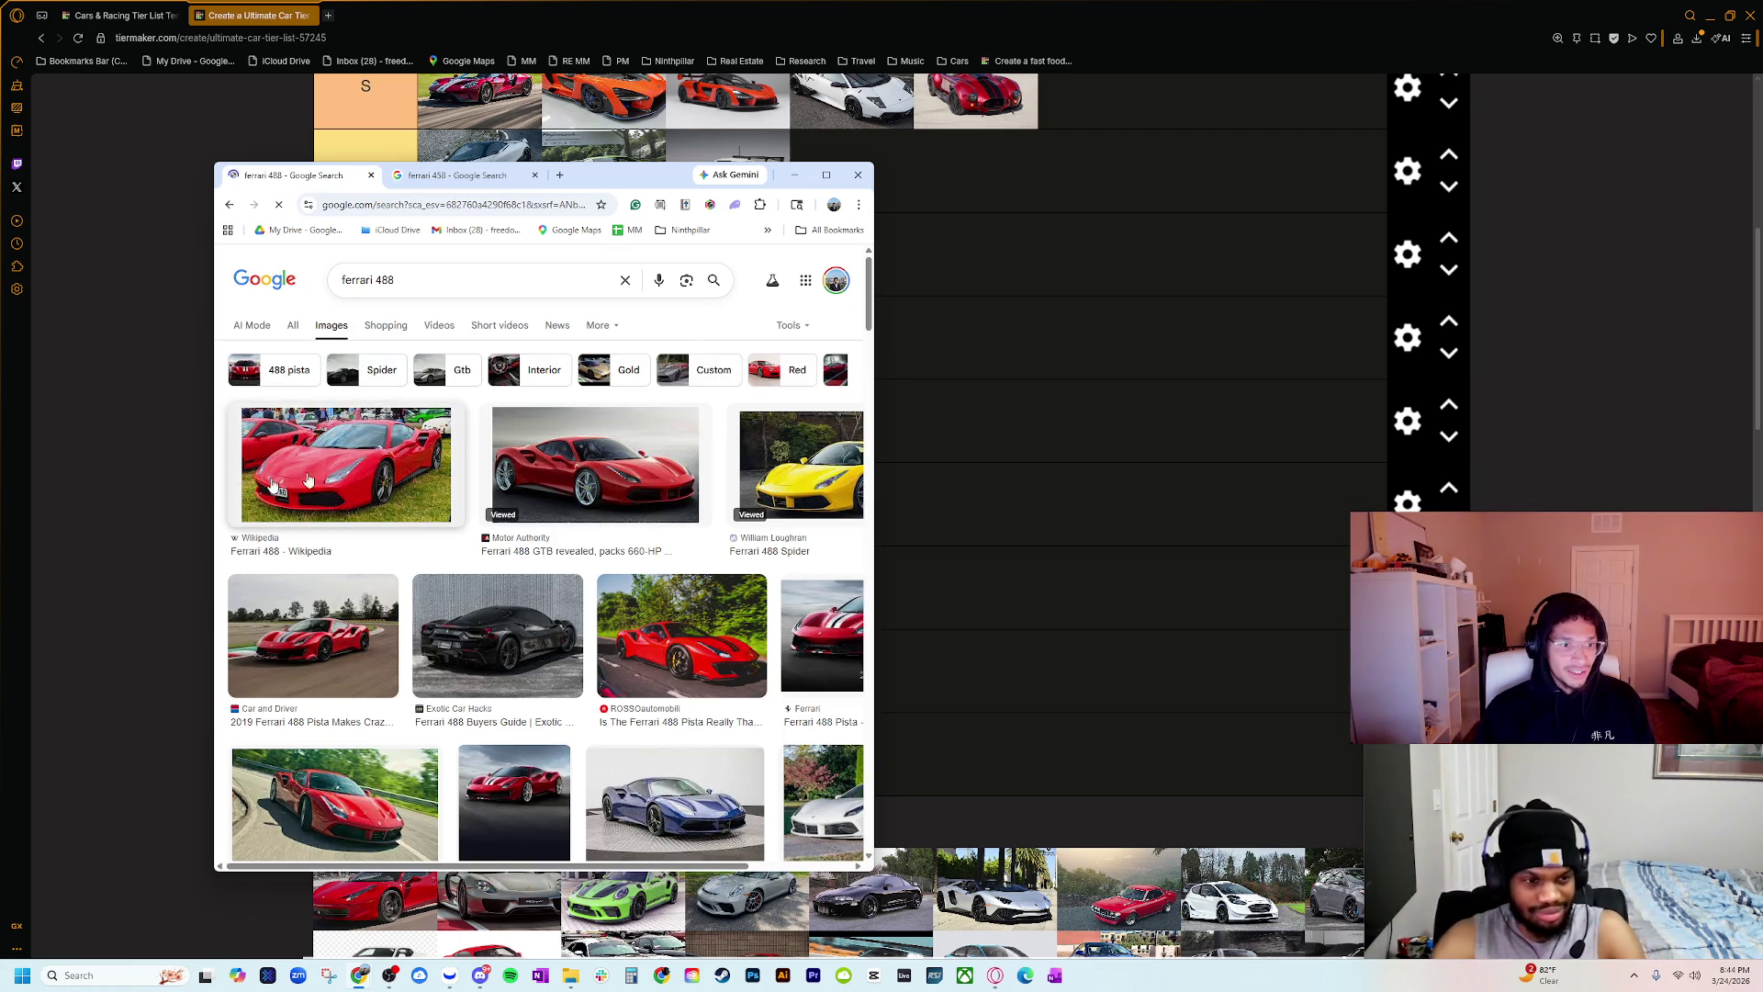
pyautogui.click(468, 175)
pyautogui.hotkey('ctrl', 'shift', 'Tab')
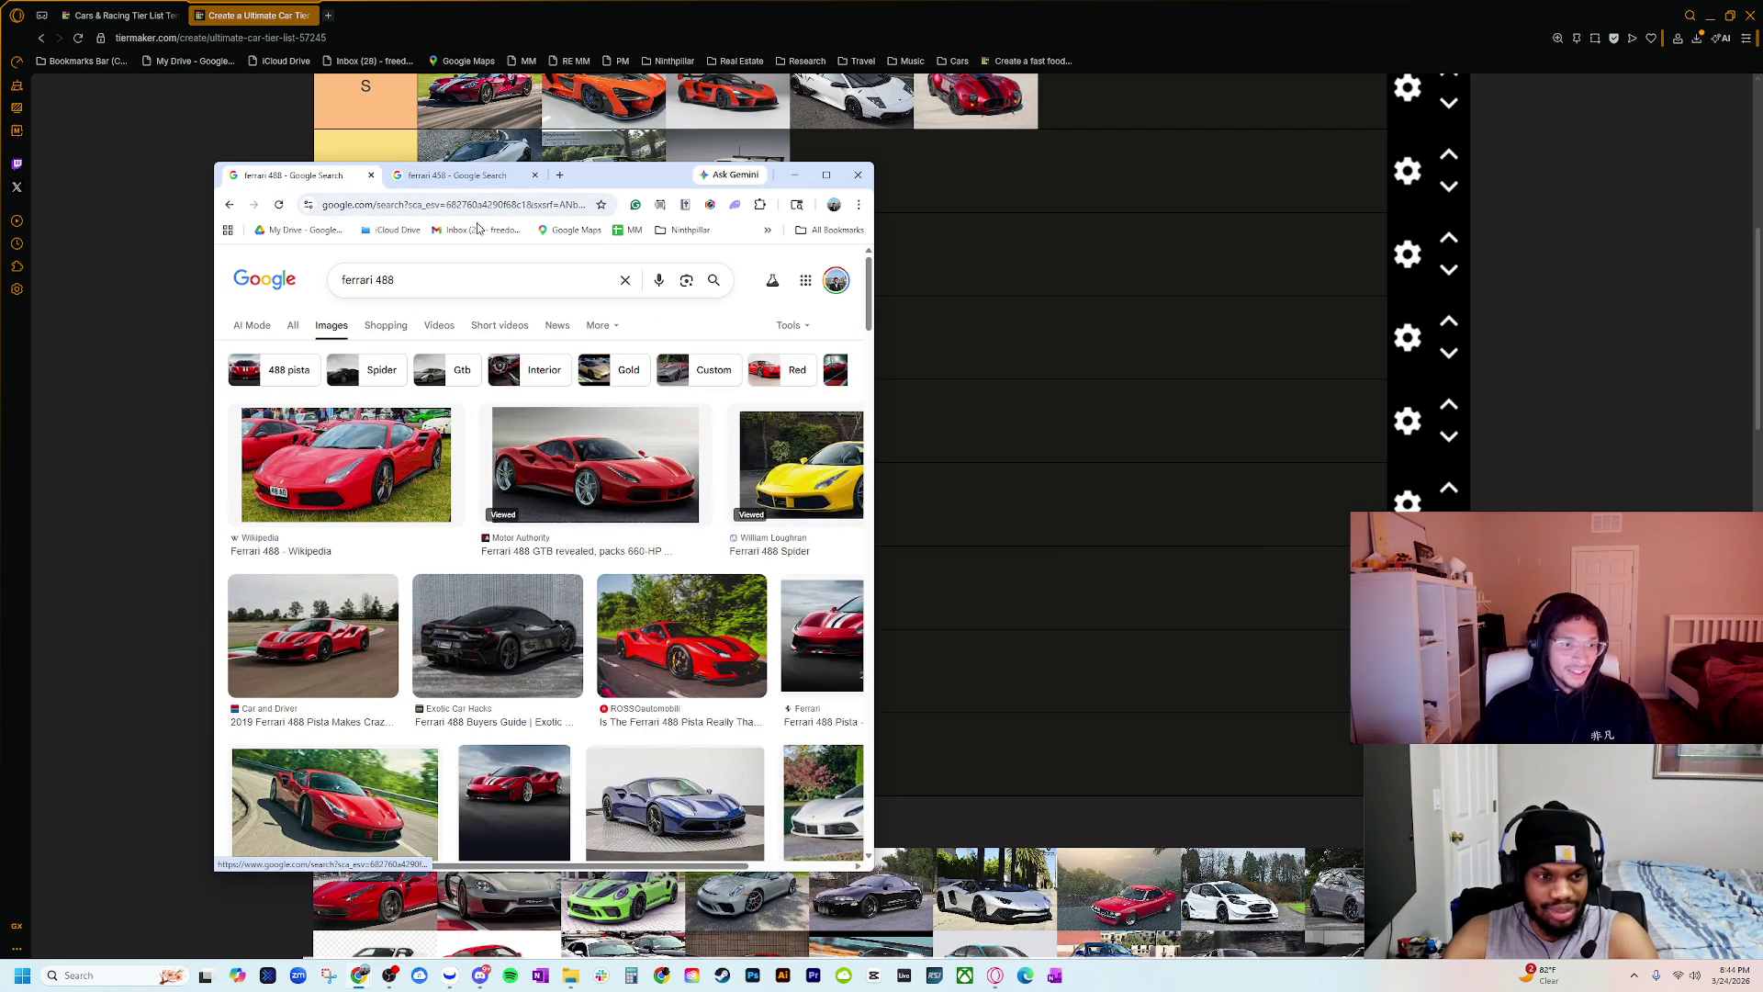
pyautogui.click(500, 184)
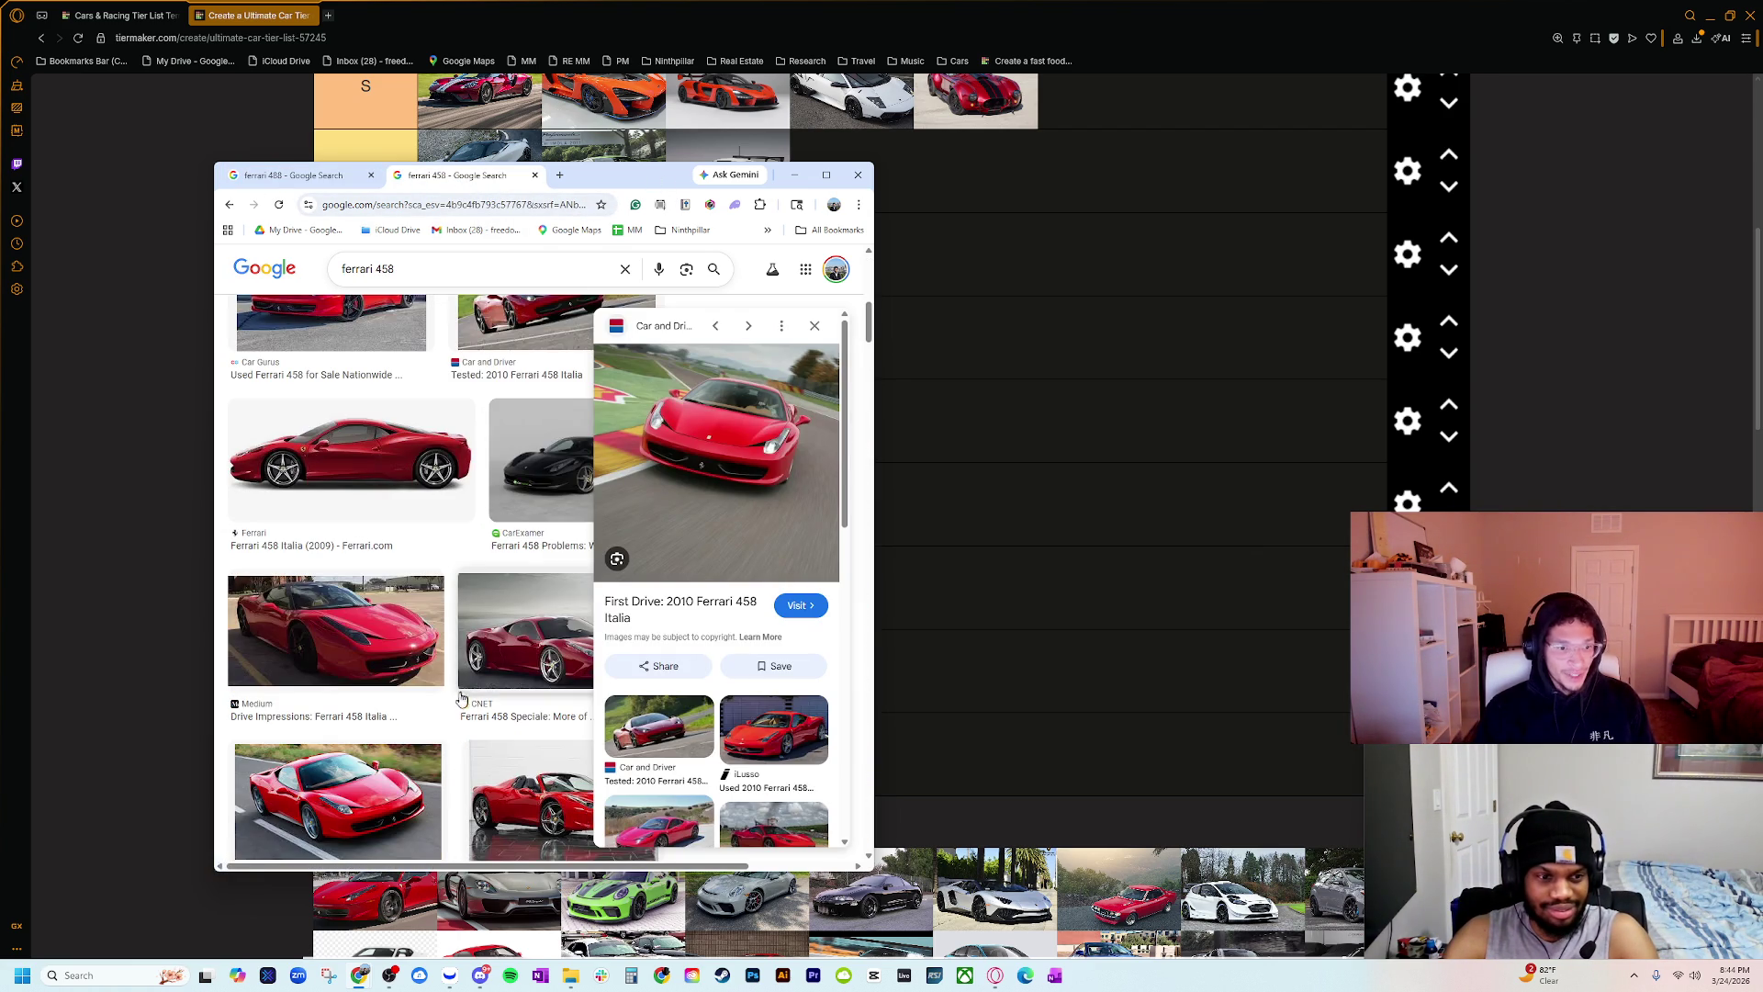
pyautogui.scroll(-4, 404, 578)
pyautogui.moveTo(657, 183); pyautogui.dragTo(1762, 188)
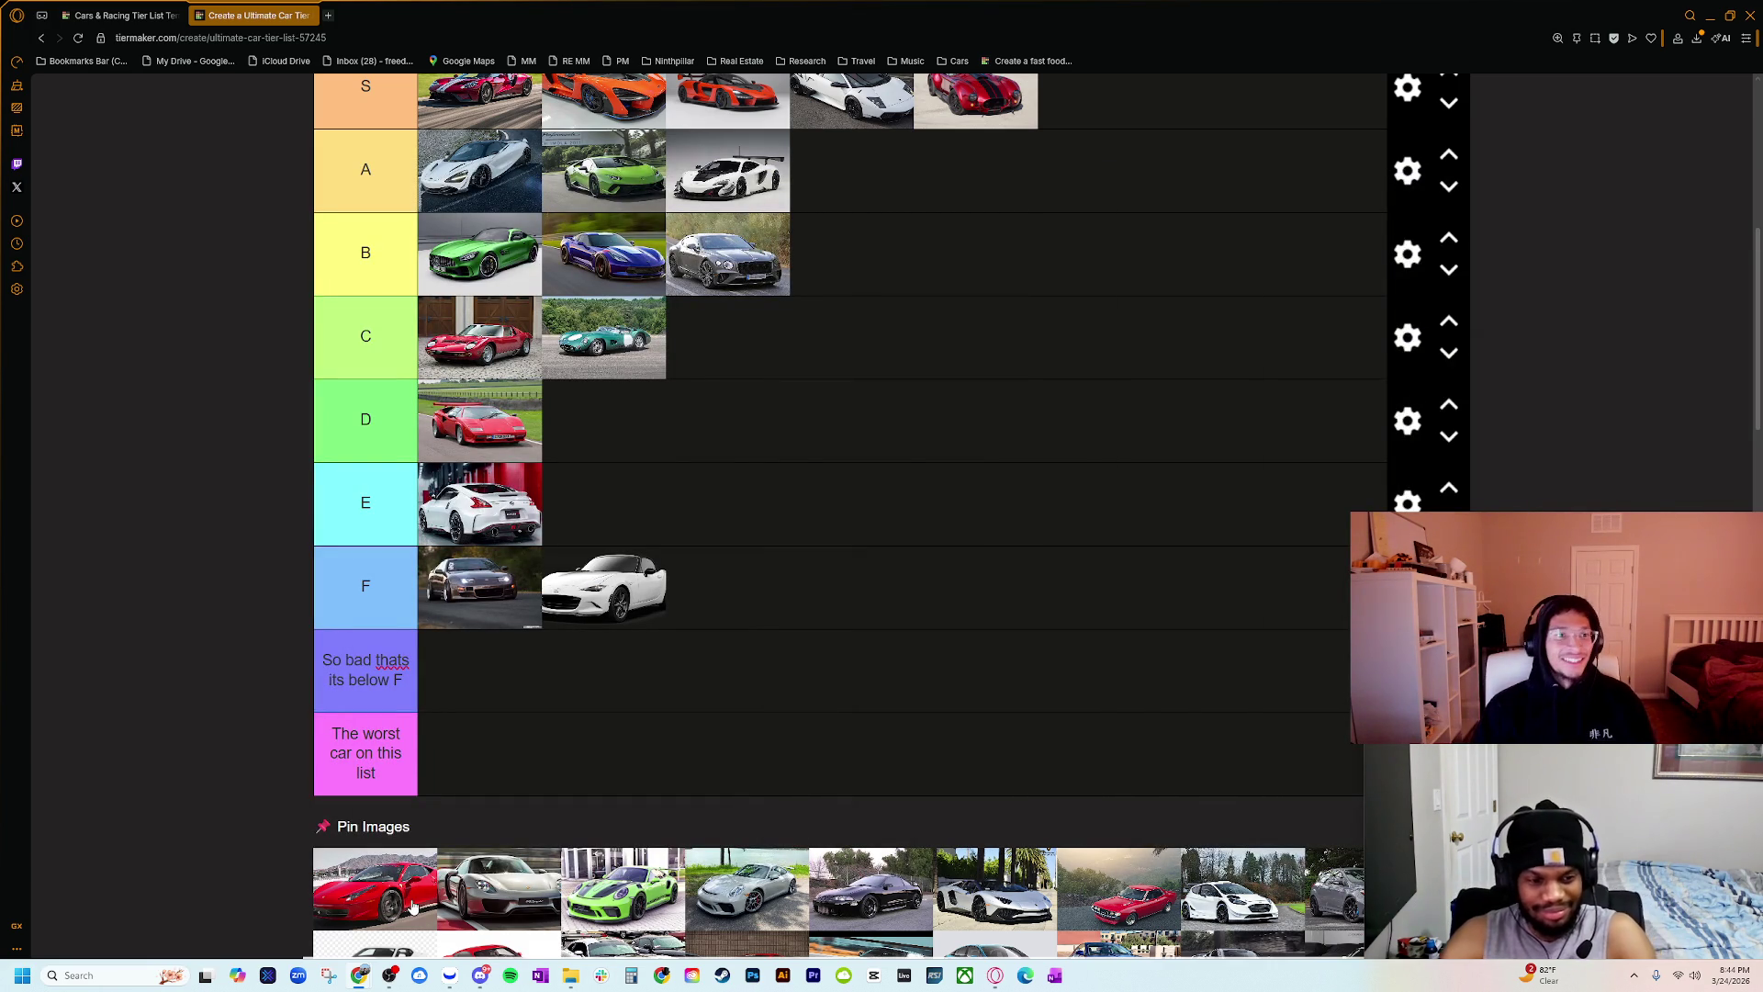
# Step: Place the red Ferrari at the end of tier A and the silver Porsche fourth in tier S
pyautogui.moveTo(404, 896); pyautogui.dragTo(845, 165)
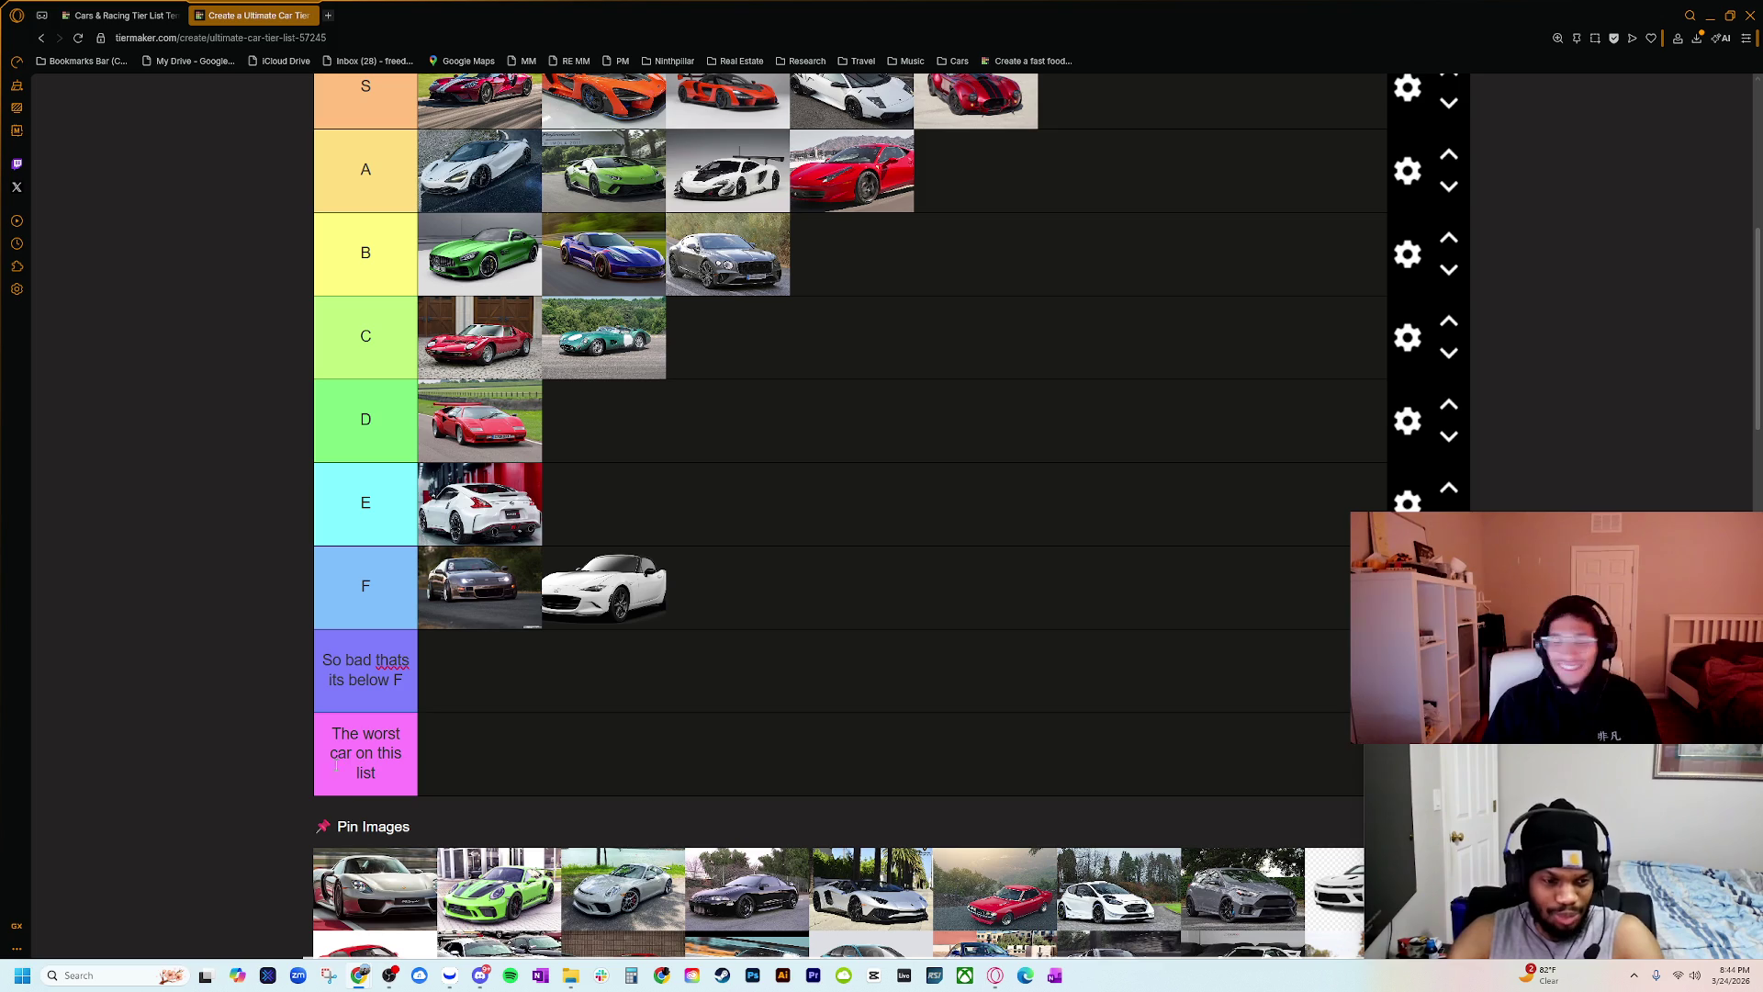
pyautogui.moveTo(376, 879)
pyautogui.mouseDown()
pyautogui.moveTo(945, 178)
pyautogui.moveTo(1056, 105)
pyautogui.mouseUp()
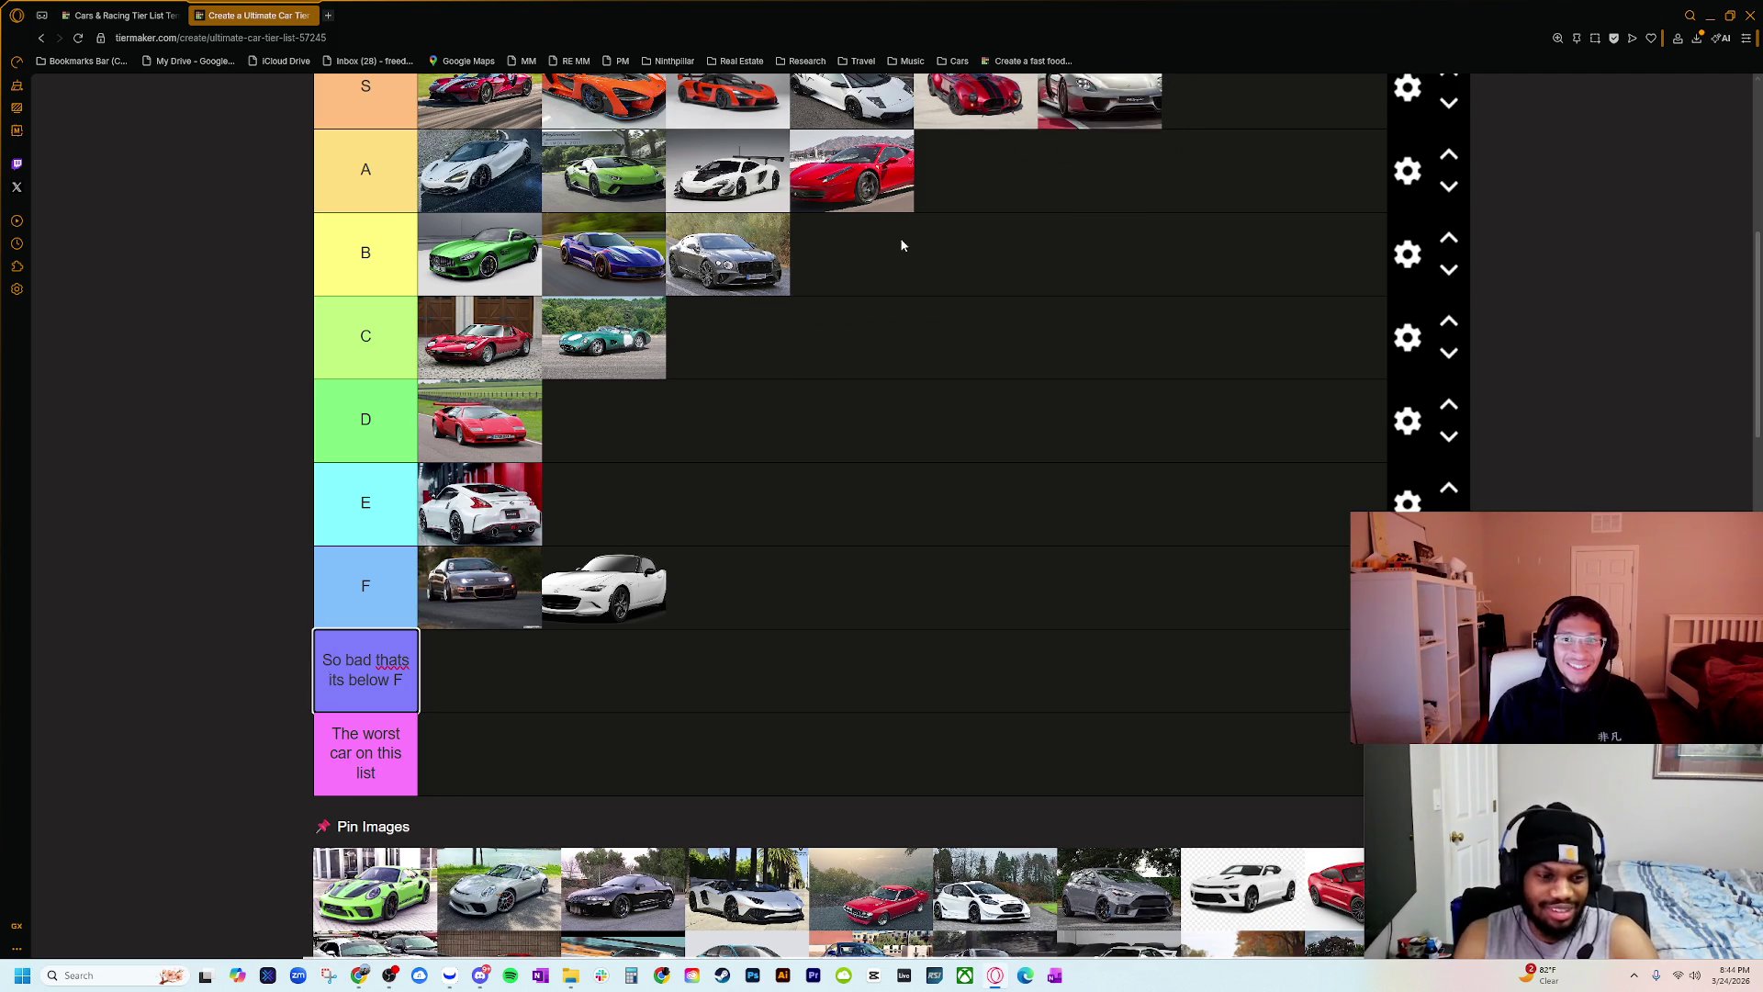
pyautogui.scroll(1, 602, 469)
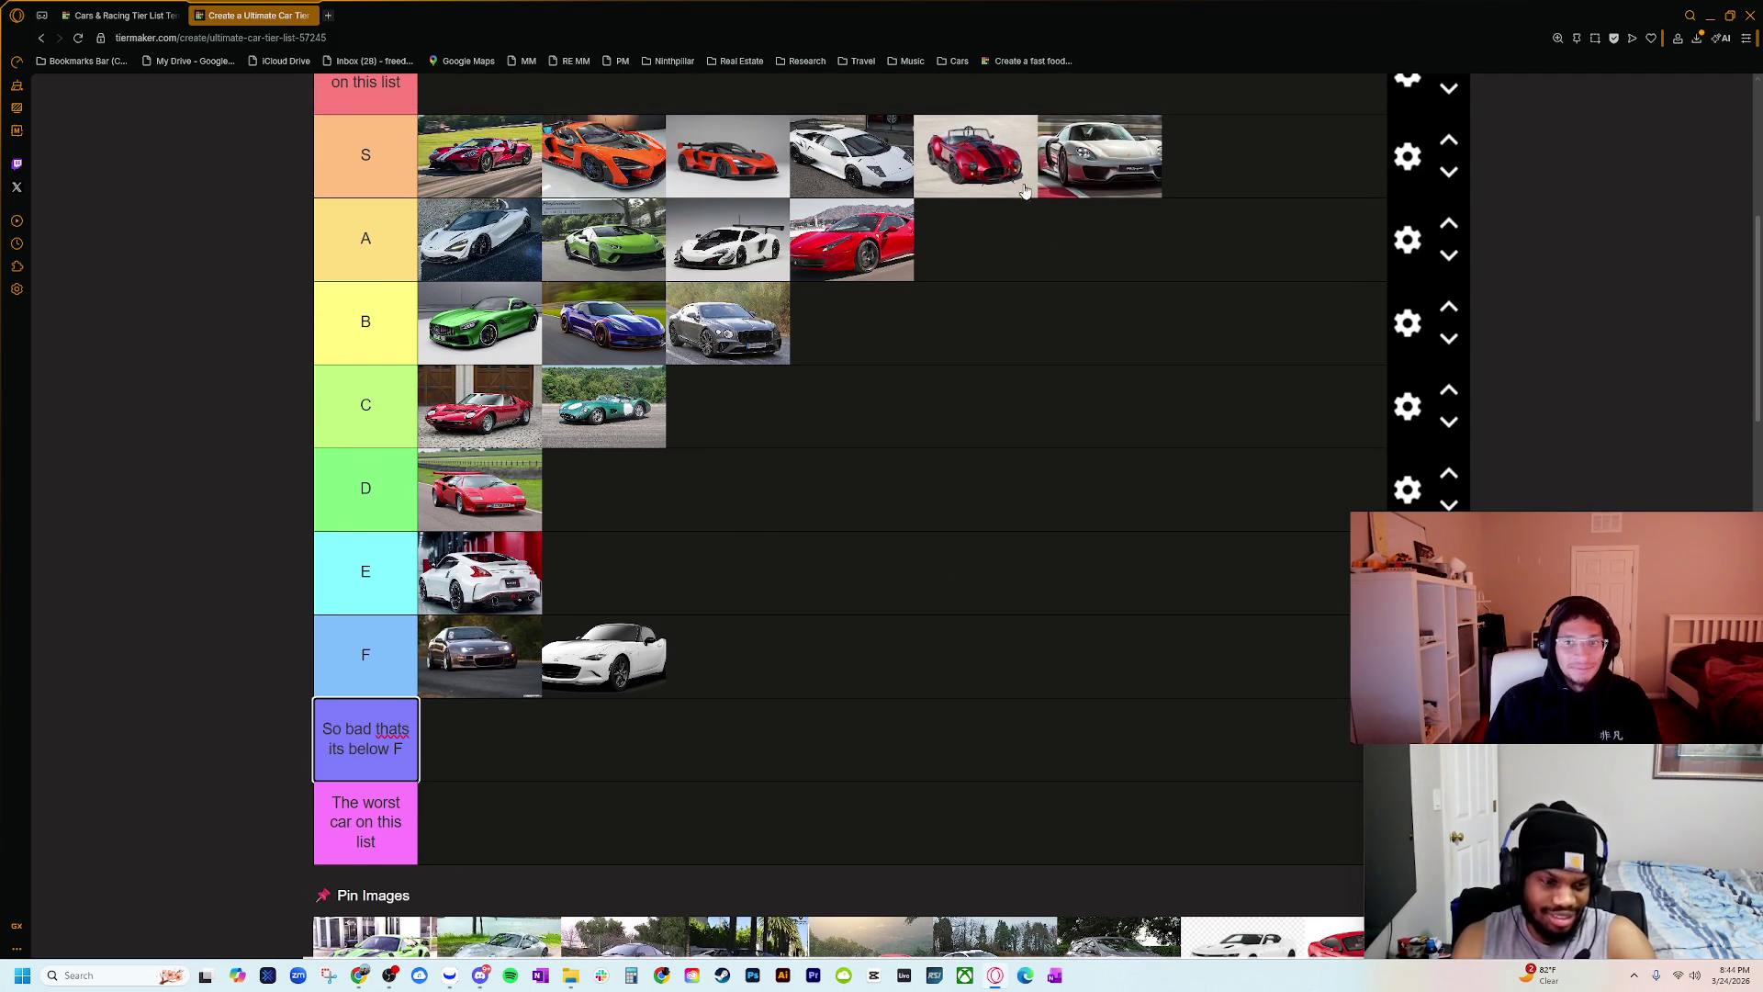
pyautogui.moveTo(1116, 177)
pyautogui.mouseDown()
pyautogui.moveTo(771, 165)
pyautogui.moveTo(798, 166)
pyautogui.mouseUp()
pyautogui.scroll(-1, 938, 477)
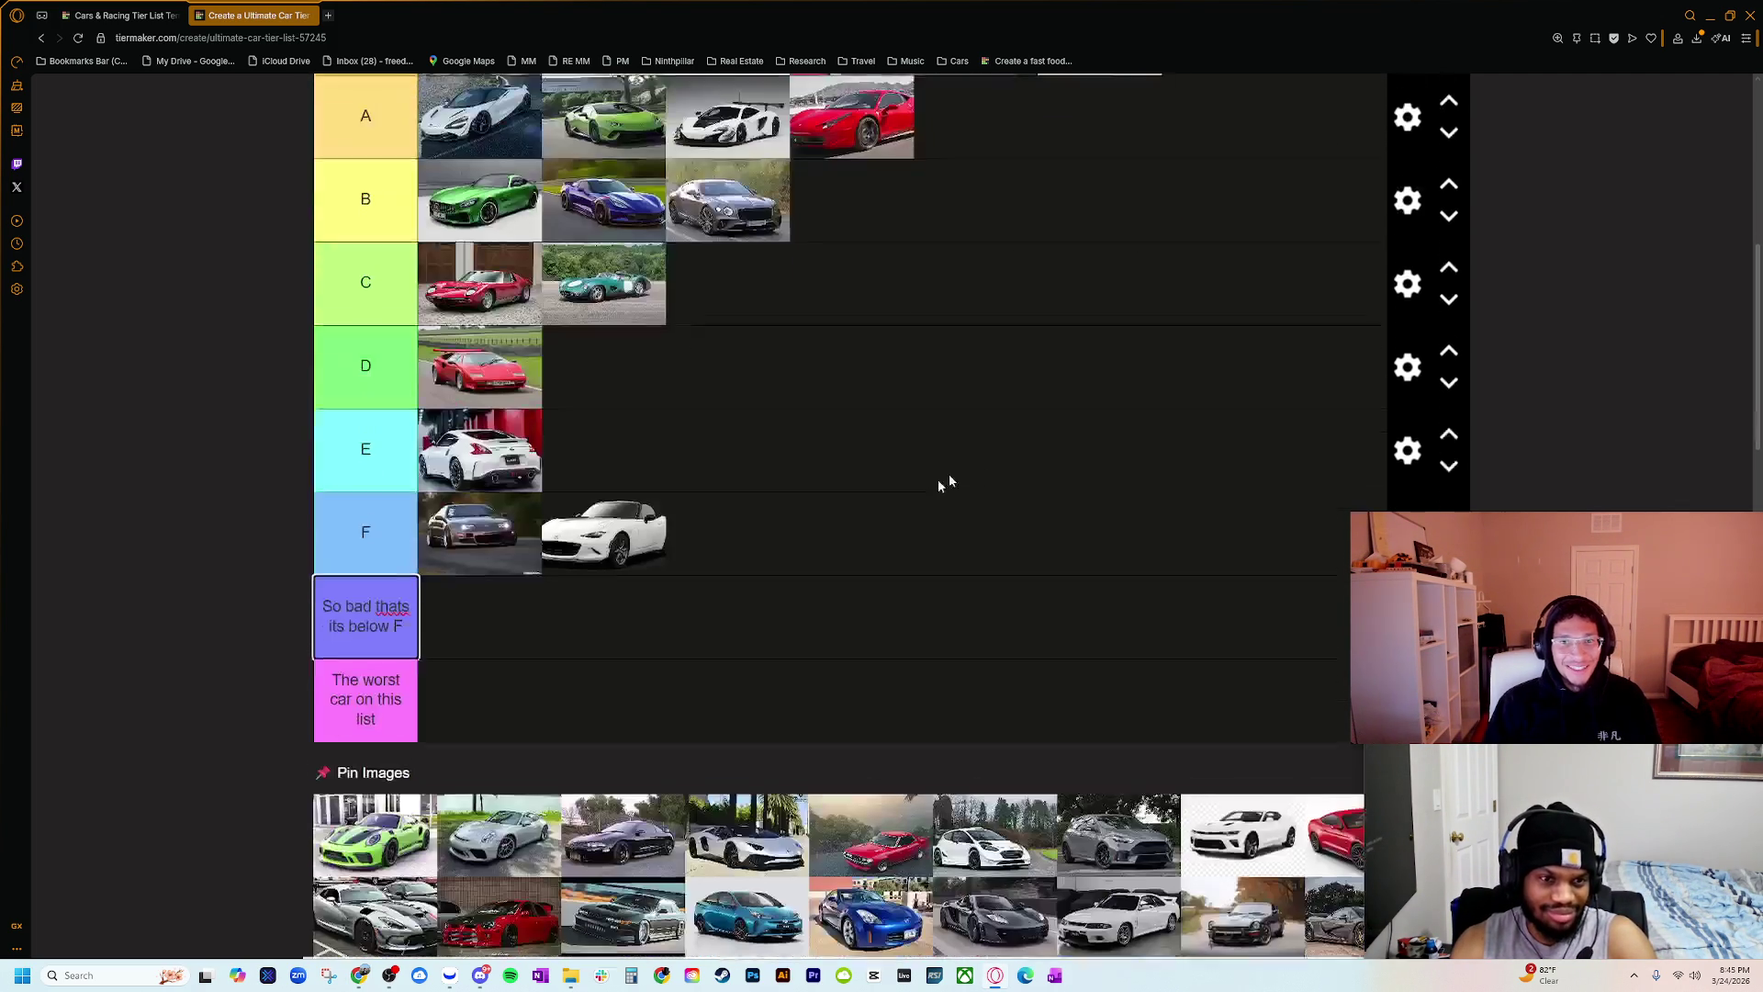
pyautogui.scroll(1, 795, 560)
pyautogui.scroll(-1, 763, 607)
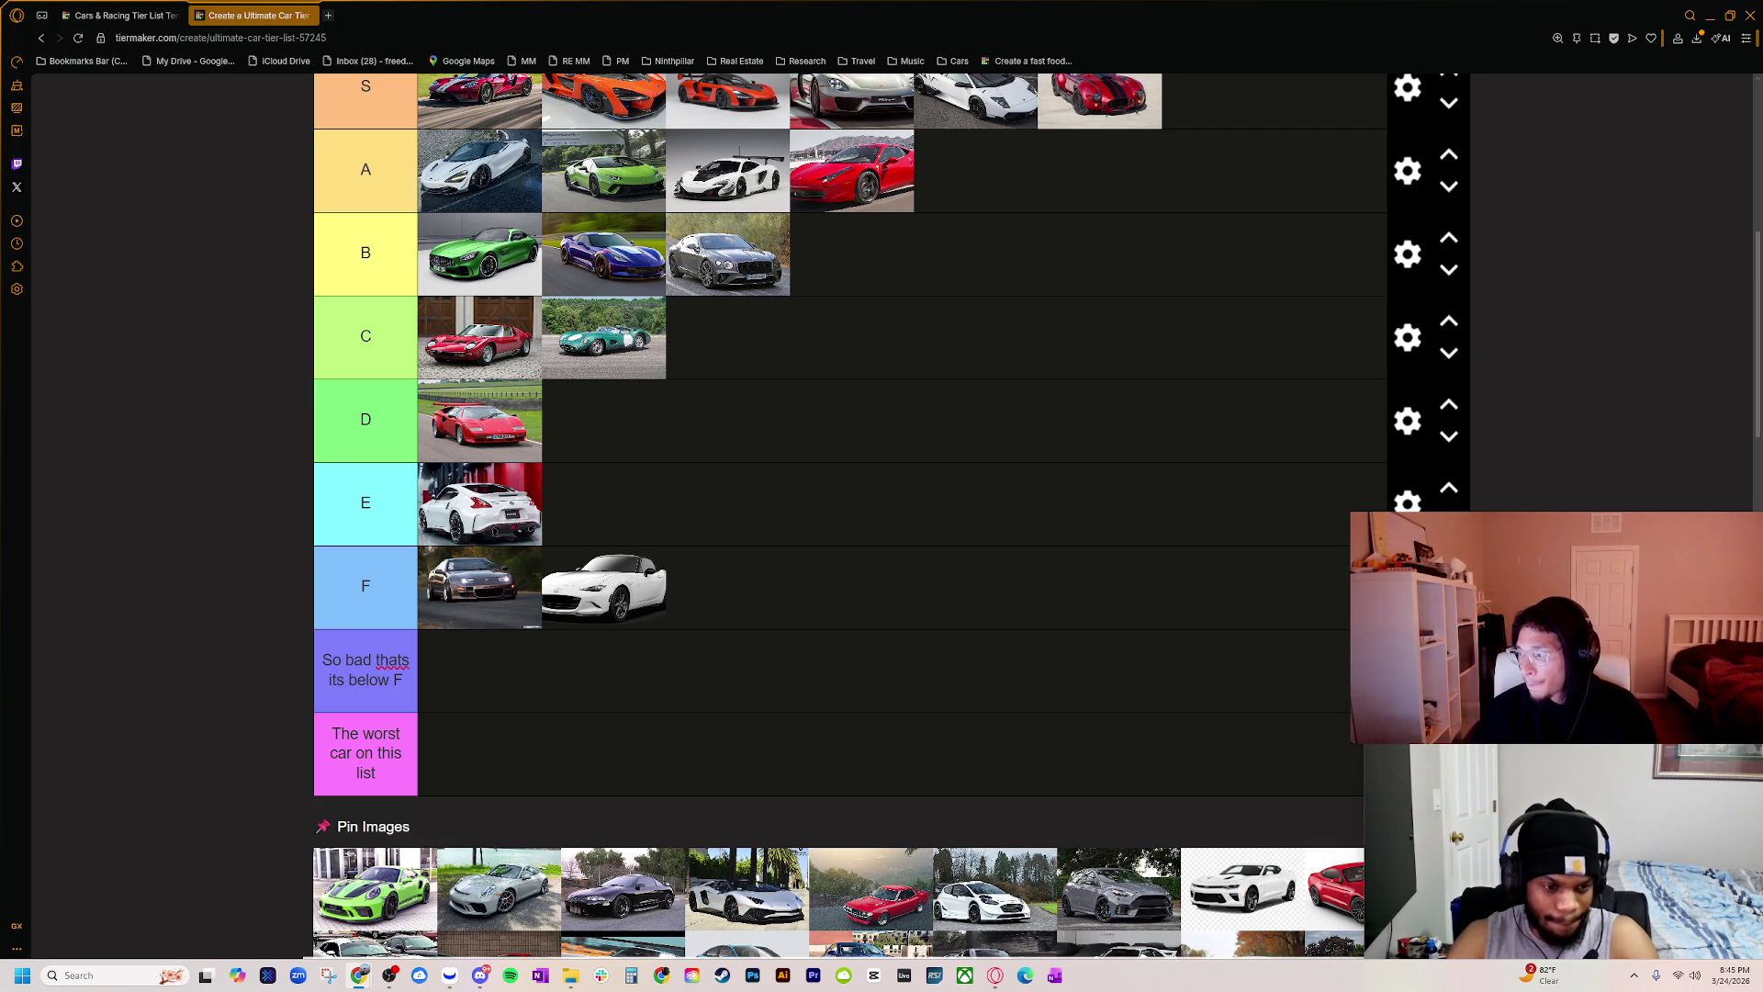
# Step: Check the Porsche GT2 RS image results, then place the green Porsche in tier C
pyautogui.press('super+shift+Left')
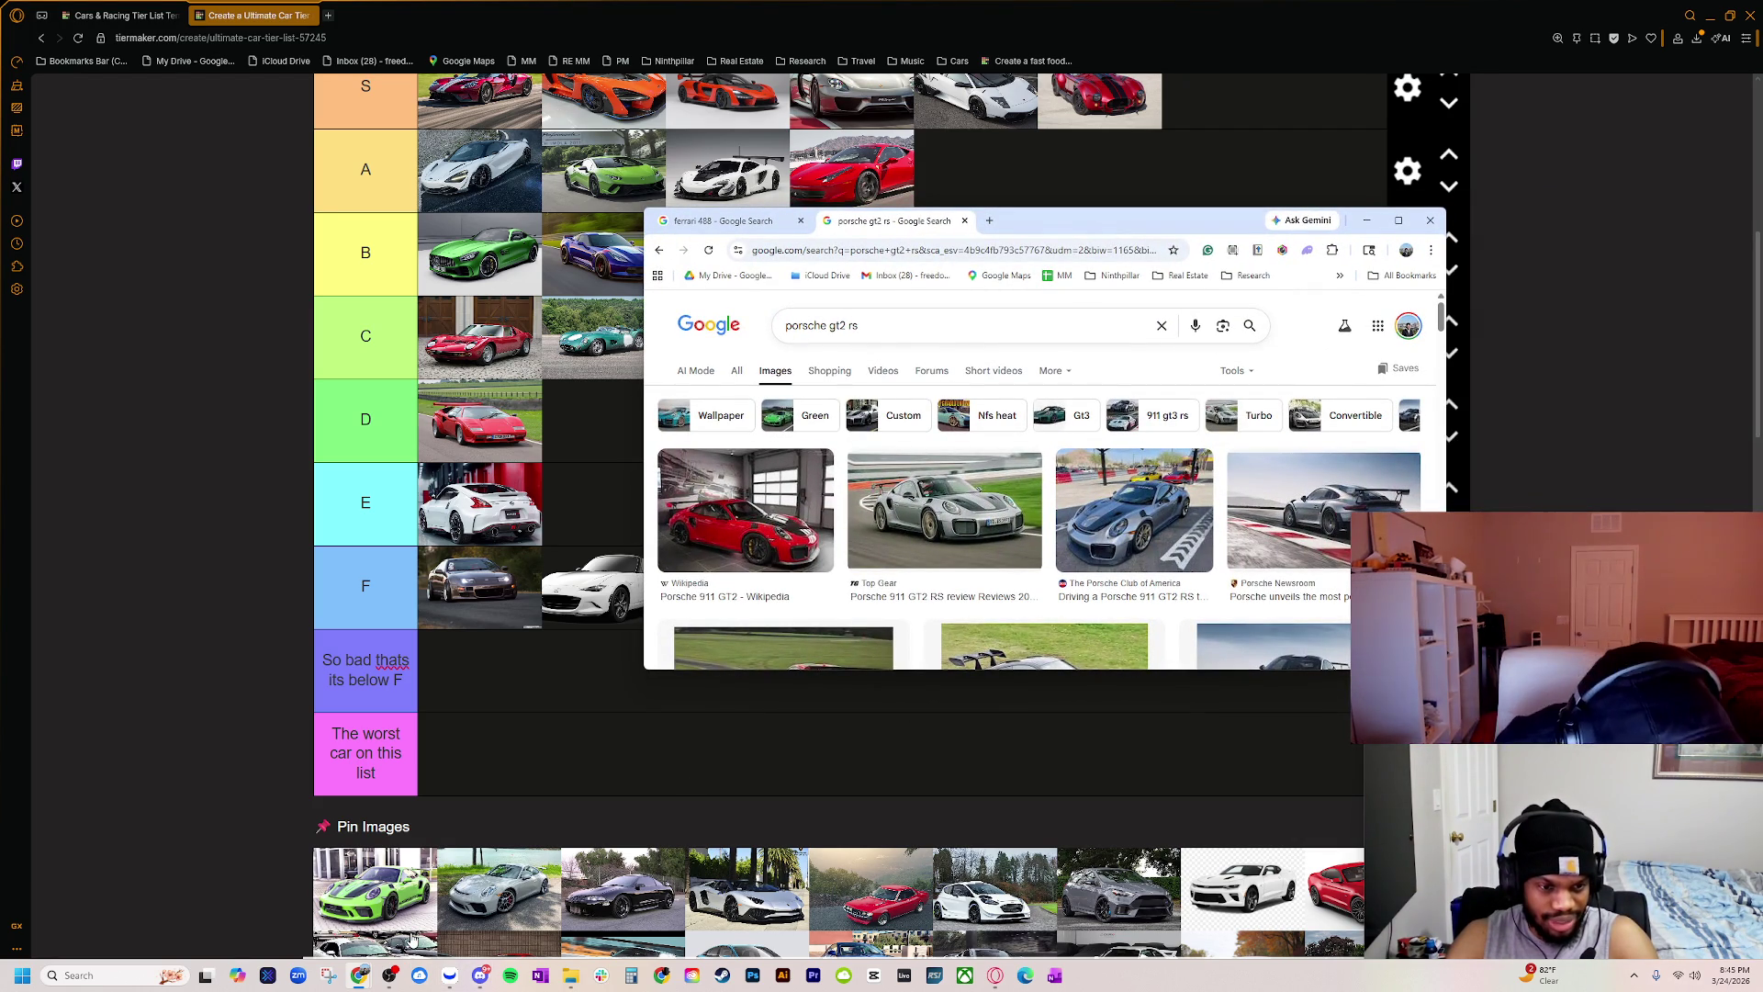
pyautogui.scroll(-5, 945, 413)
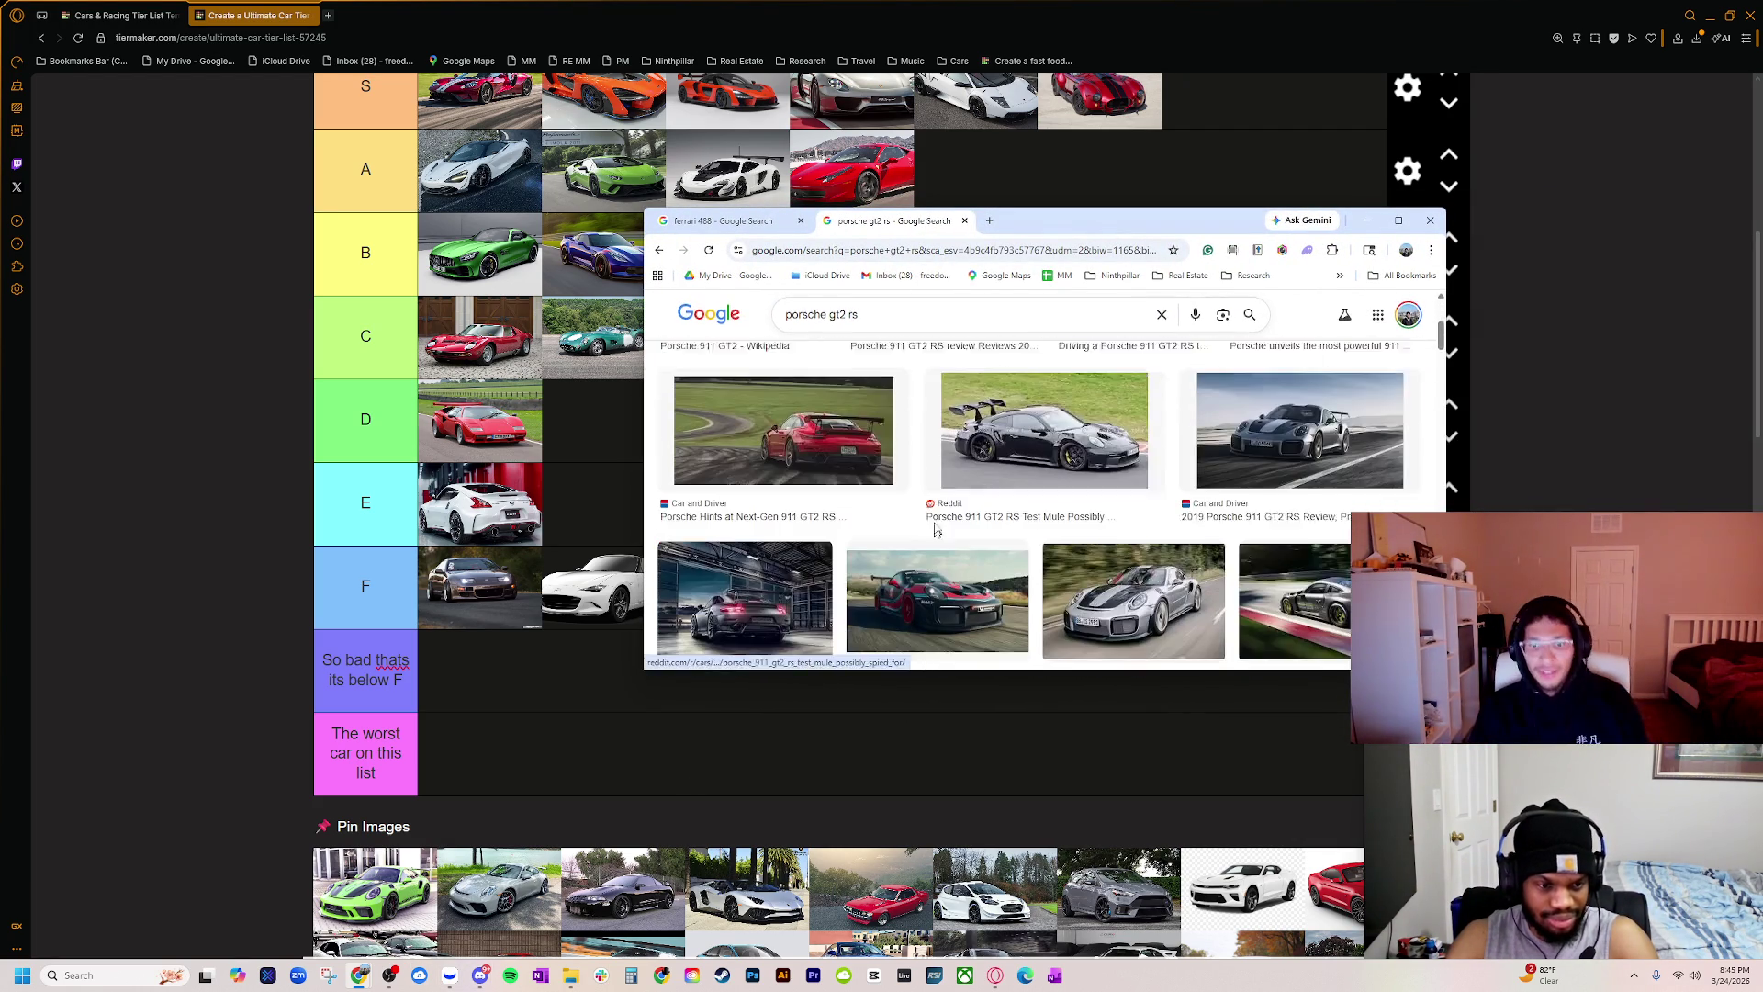
pyautogui.moveTo(1045, 225); pyautogui.dragTo(1762, 239)
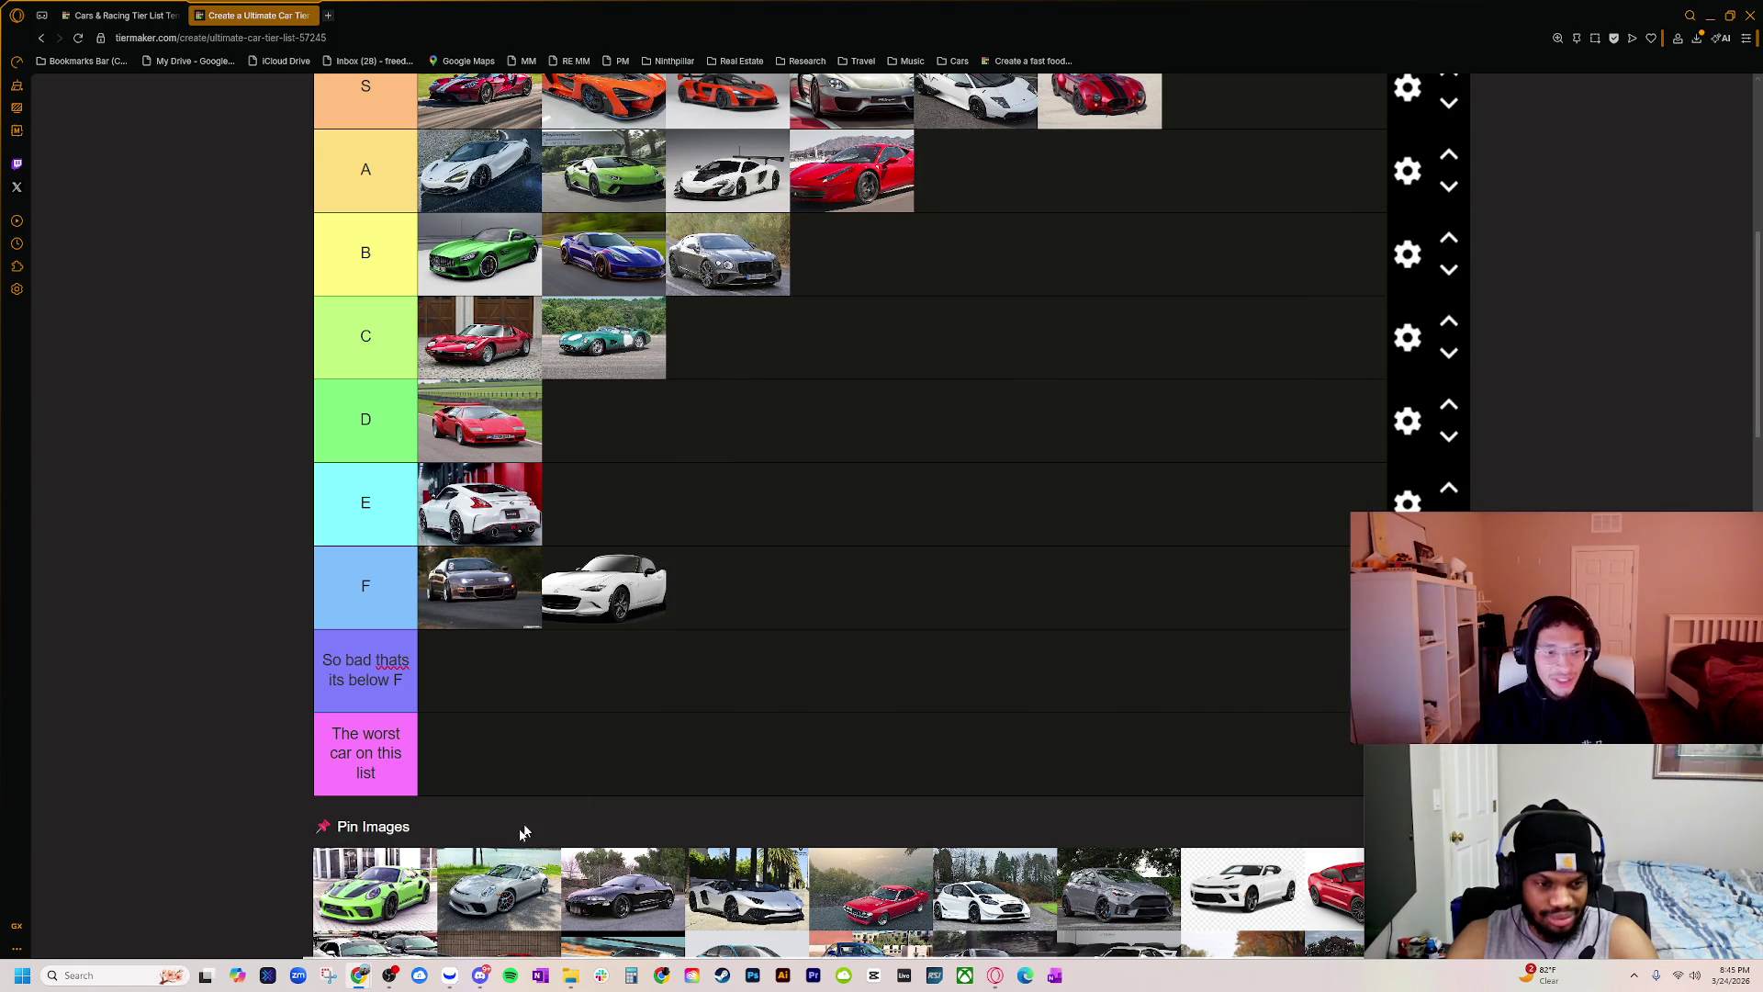
pyautogui.moveTo(375, 886)
pyautogui.mouseDown()
pyautogui.moveTo(878, 477)
pyautogui.moveTo(845, 303)
pyautogui.moveTo(820, 340)
pyautogui.mouseUp()
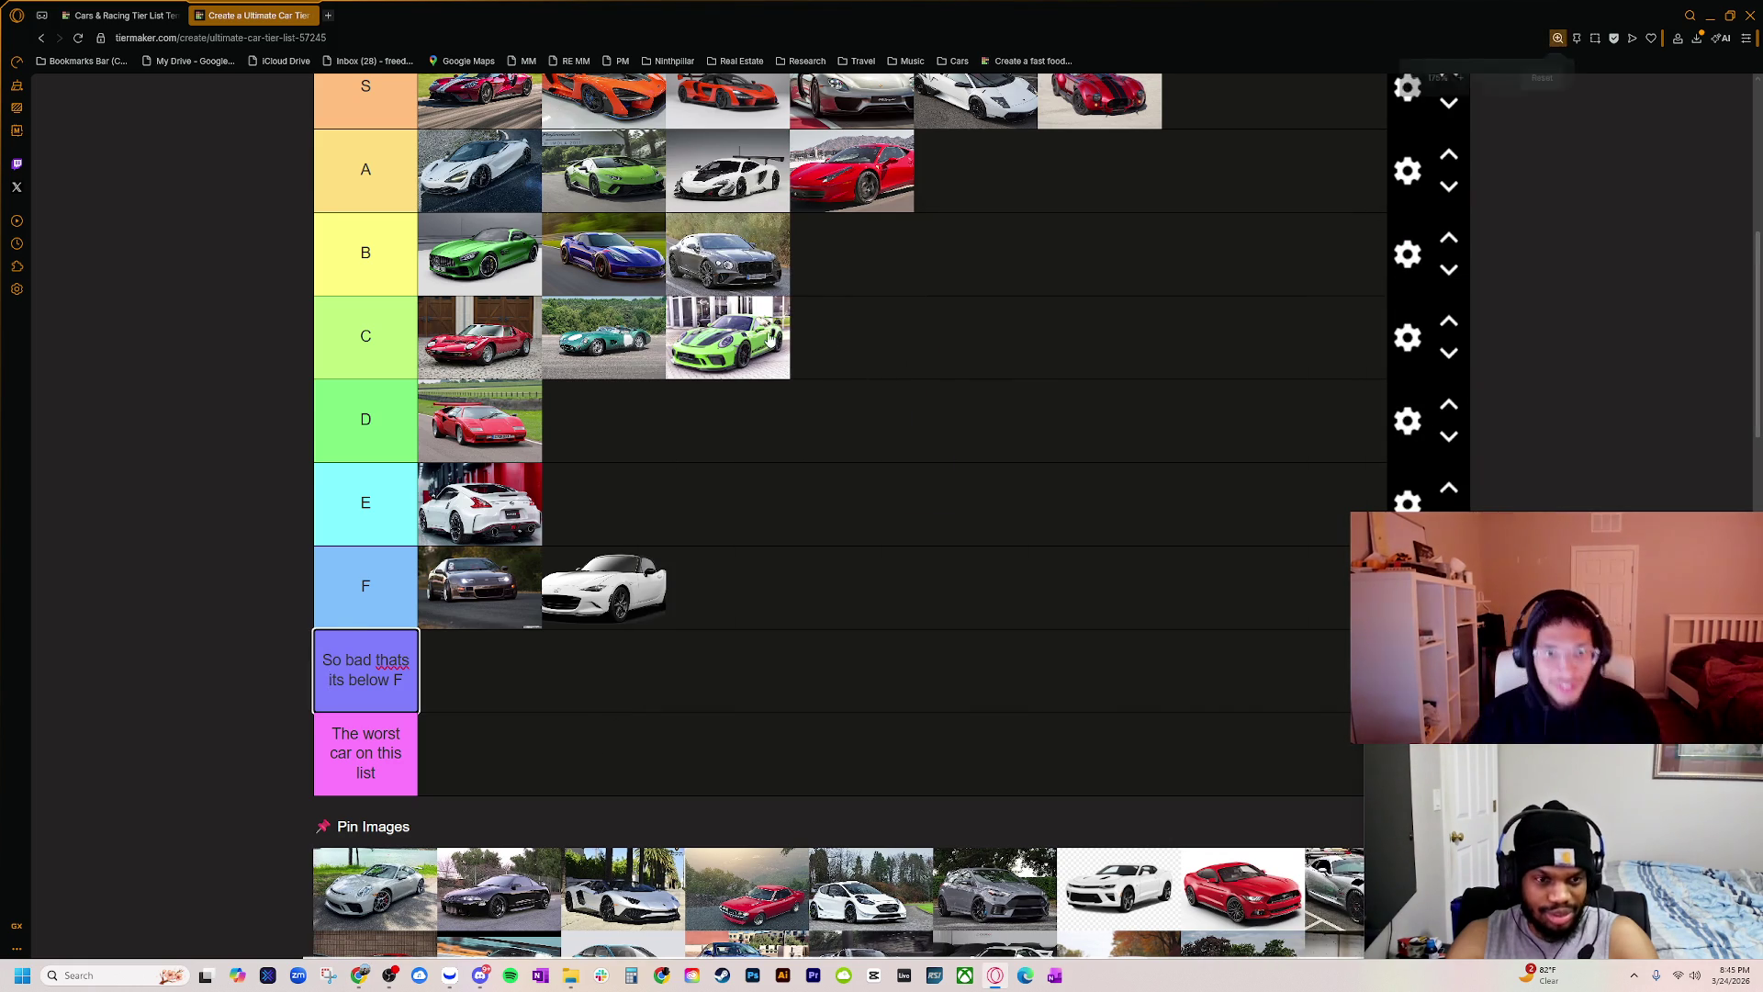
pyautogui.keyDown('ctrl'); pyautogui.scroll(3, 772, 337); pyautogui.keyUp('ctrl')
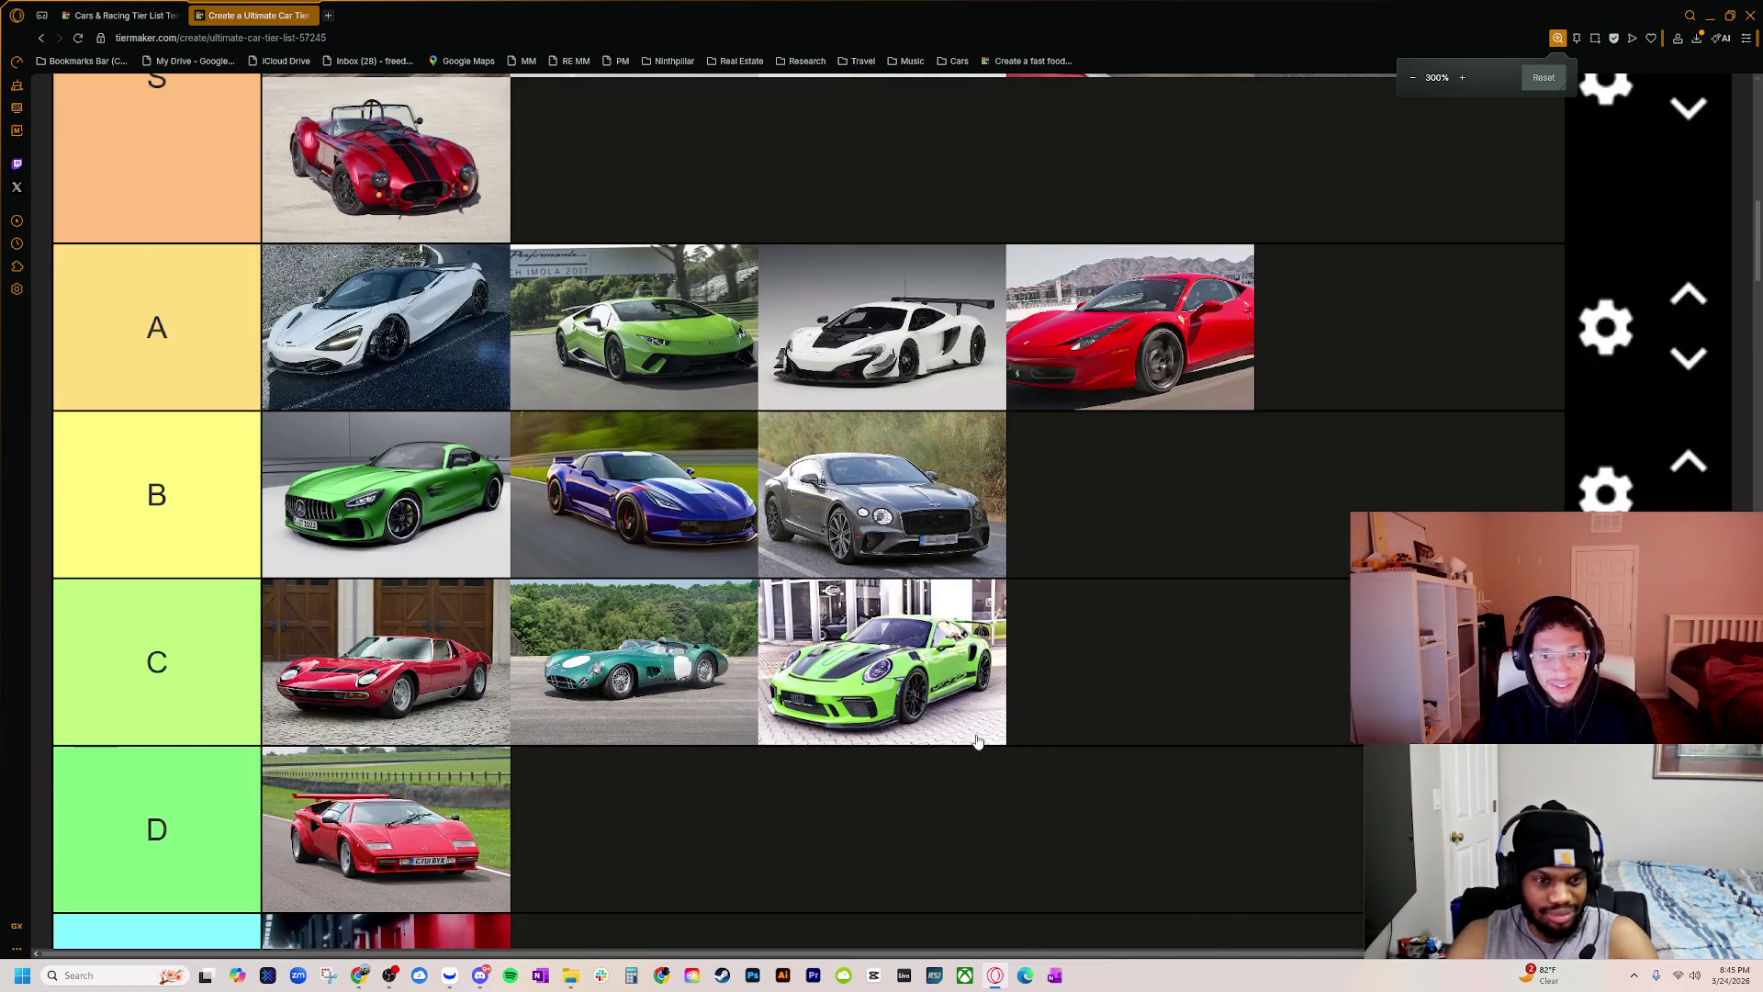
pyautogui.keyDown('ctrl'); pyautogui.scroll(1, 976, 740); pyautogui.keyUp('ctrl')
pyautogui.scroll(-4, 964, 707)
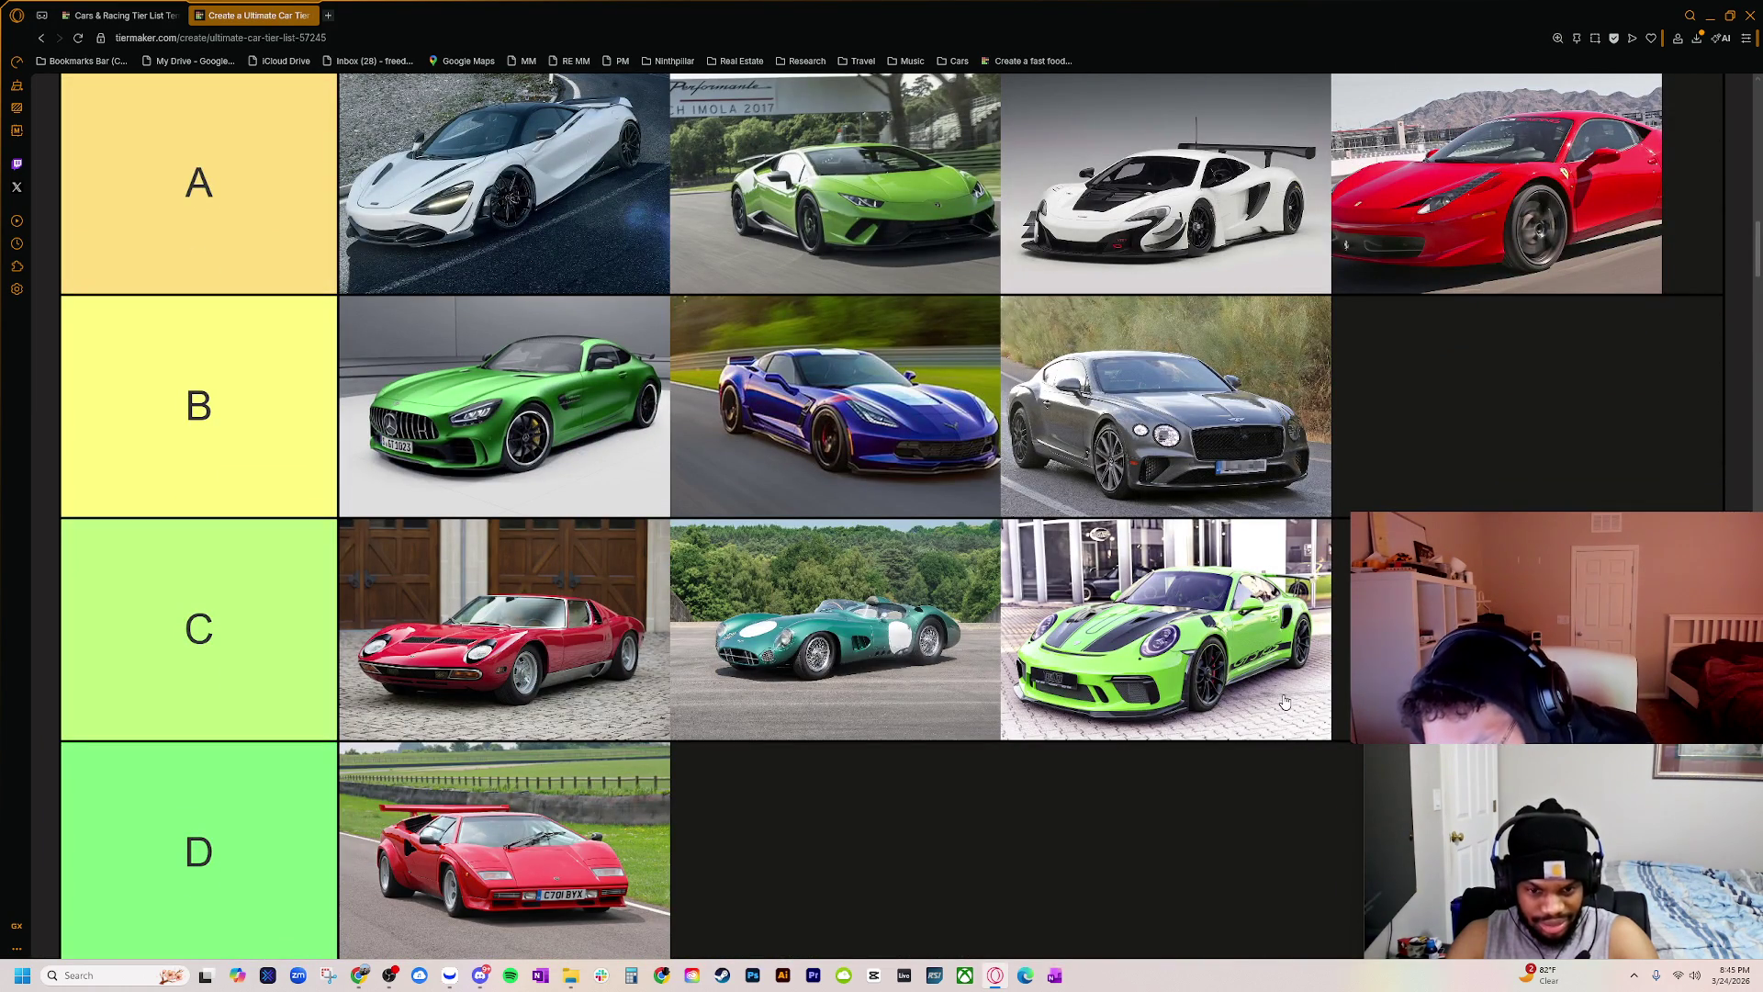
pyautogui.scroll(-1, 1285, 702)
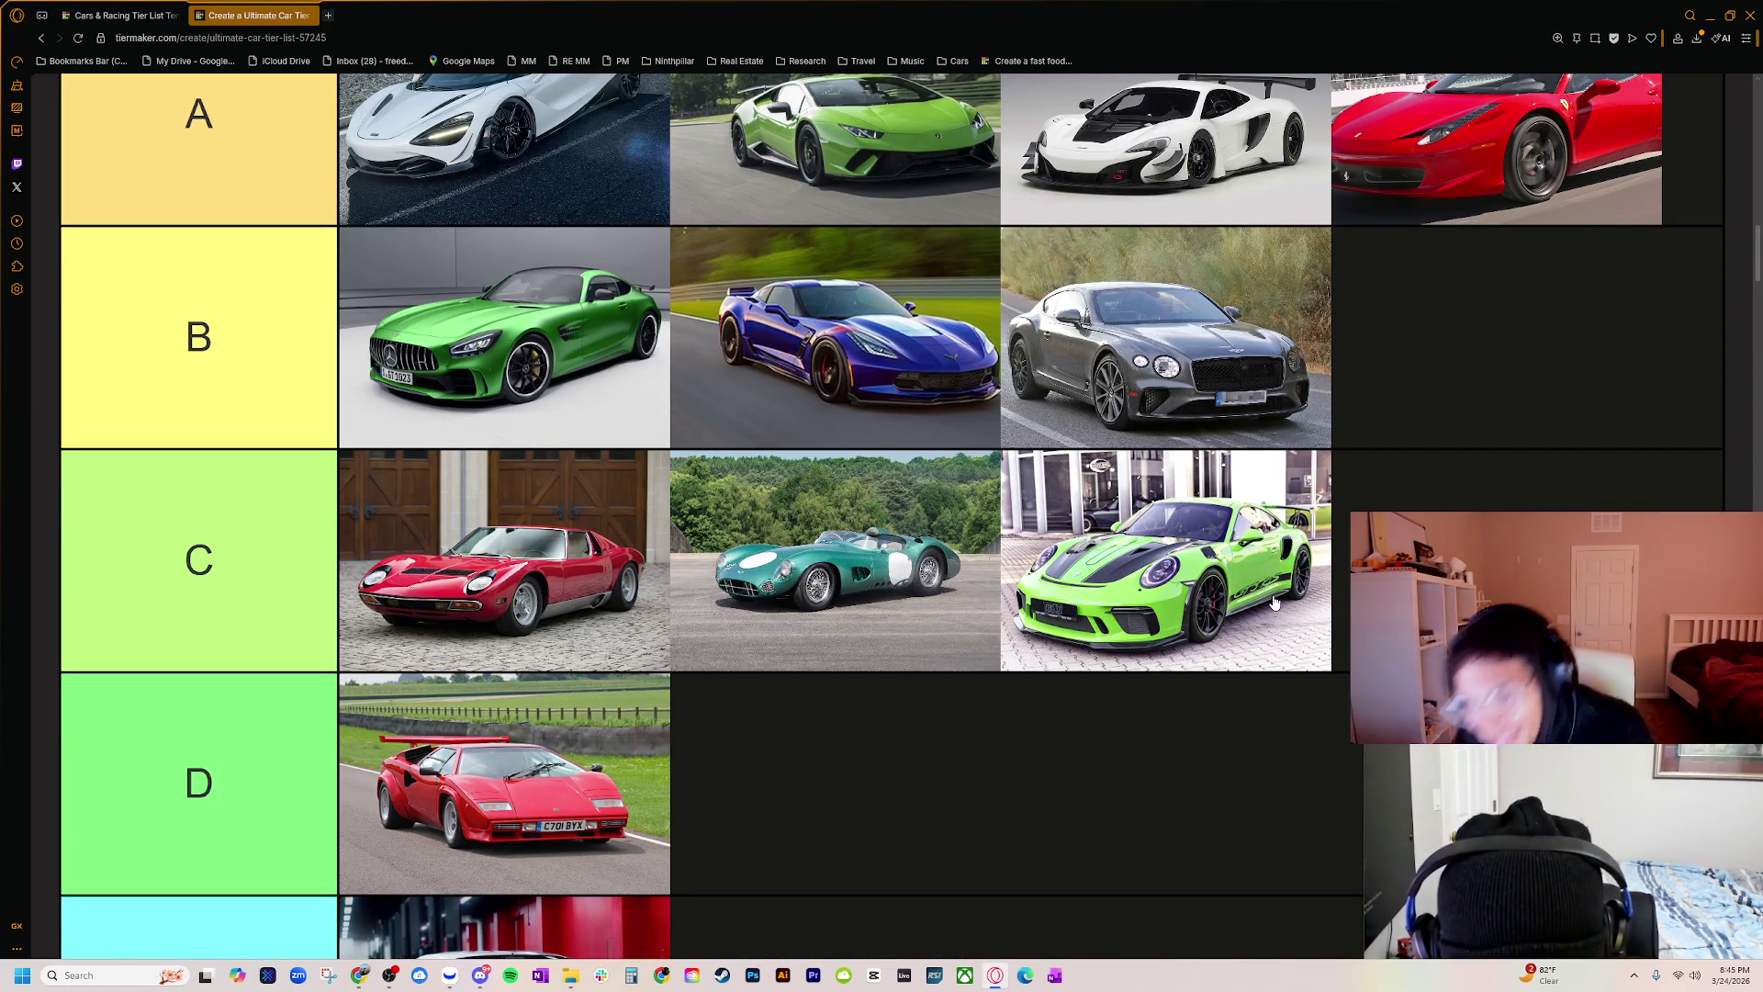
pyautogui.keyDown('ctrl'); pyautogui.scroll(1, 1274, 603); pyautogui.keyUp('ctrl')
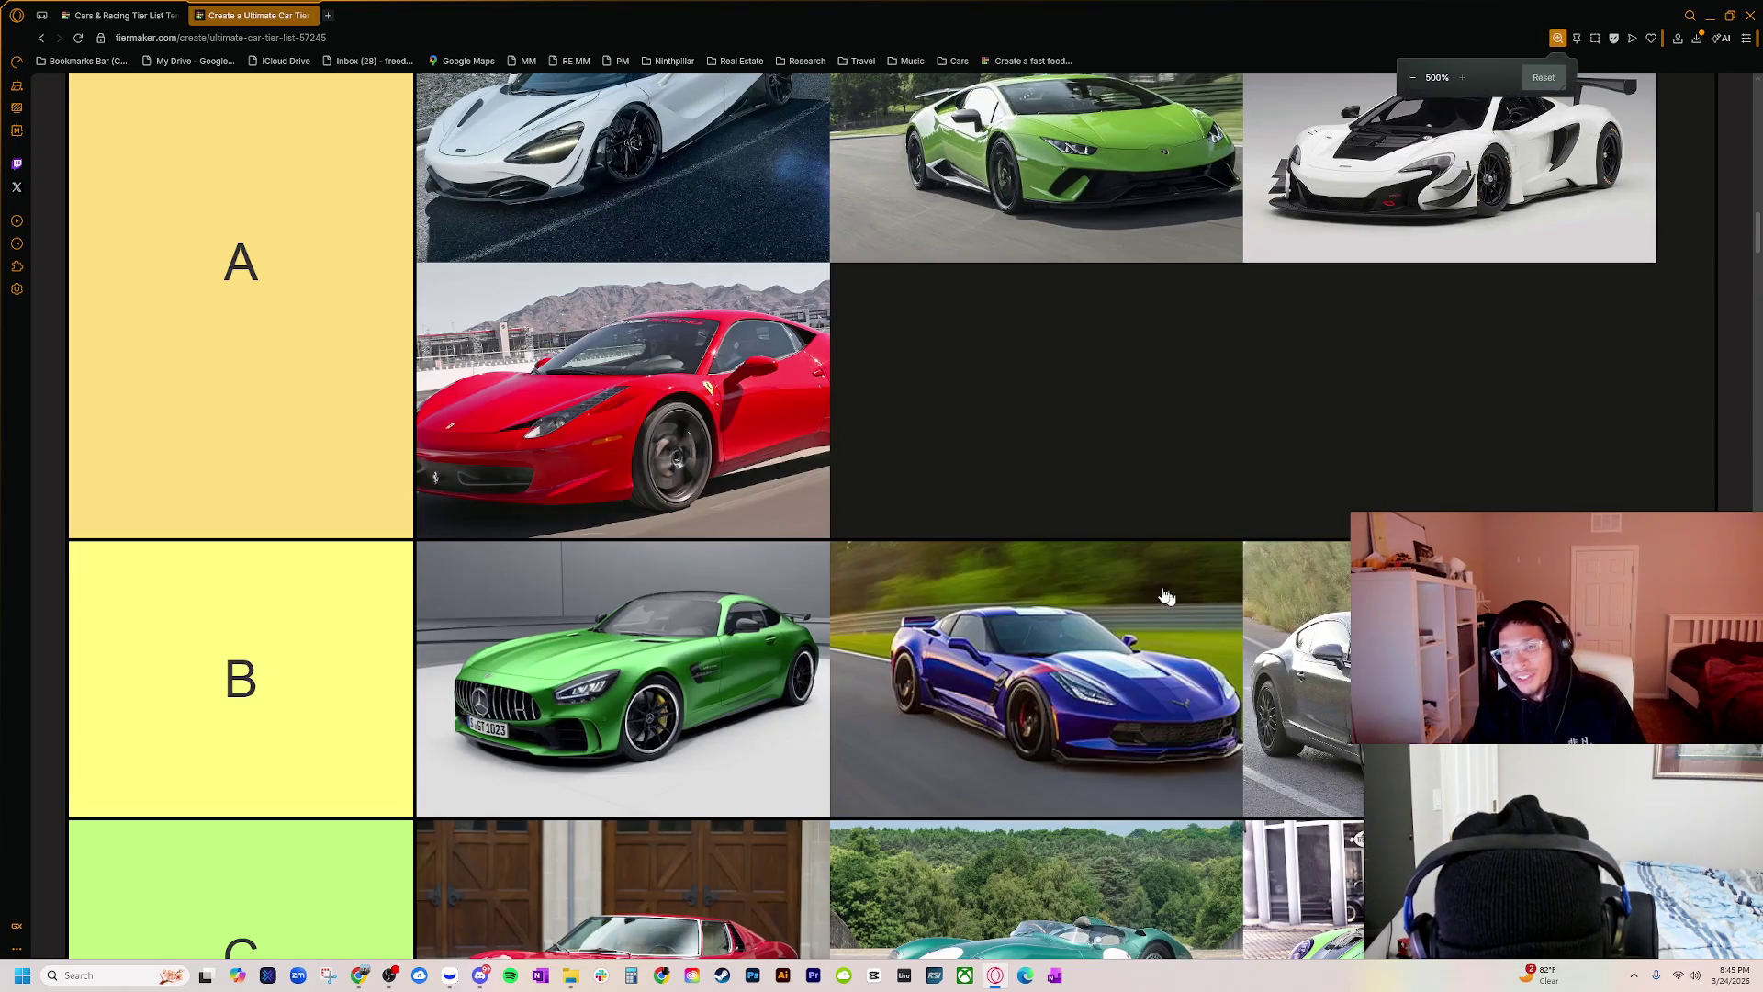
pyautogui.scroll(-5, 1166, 596)
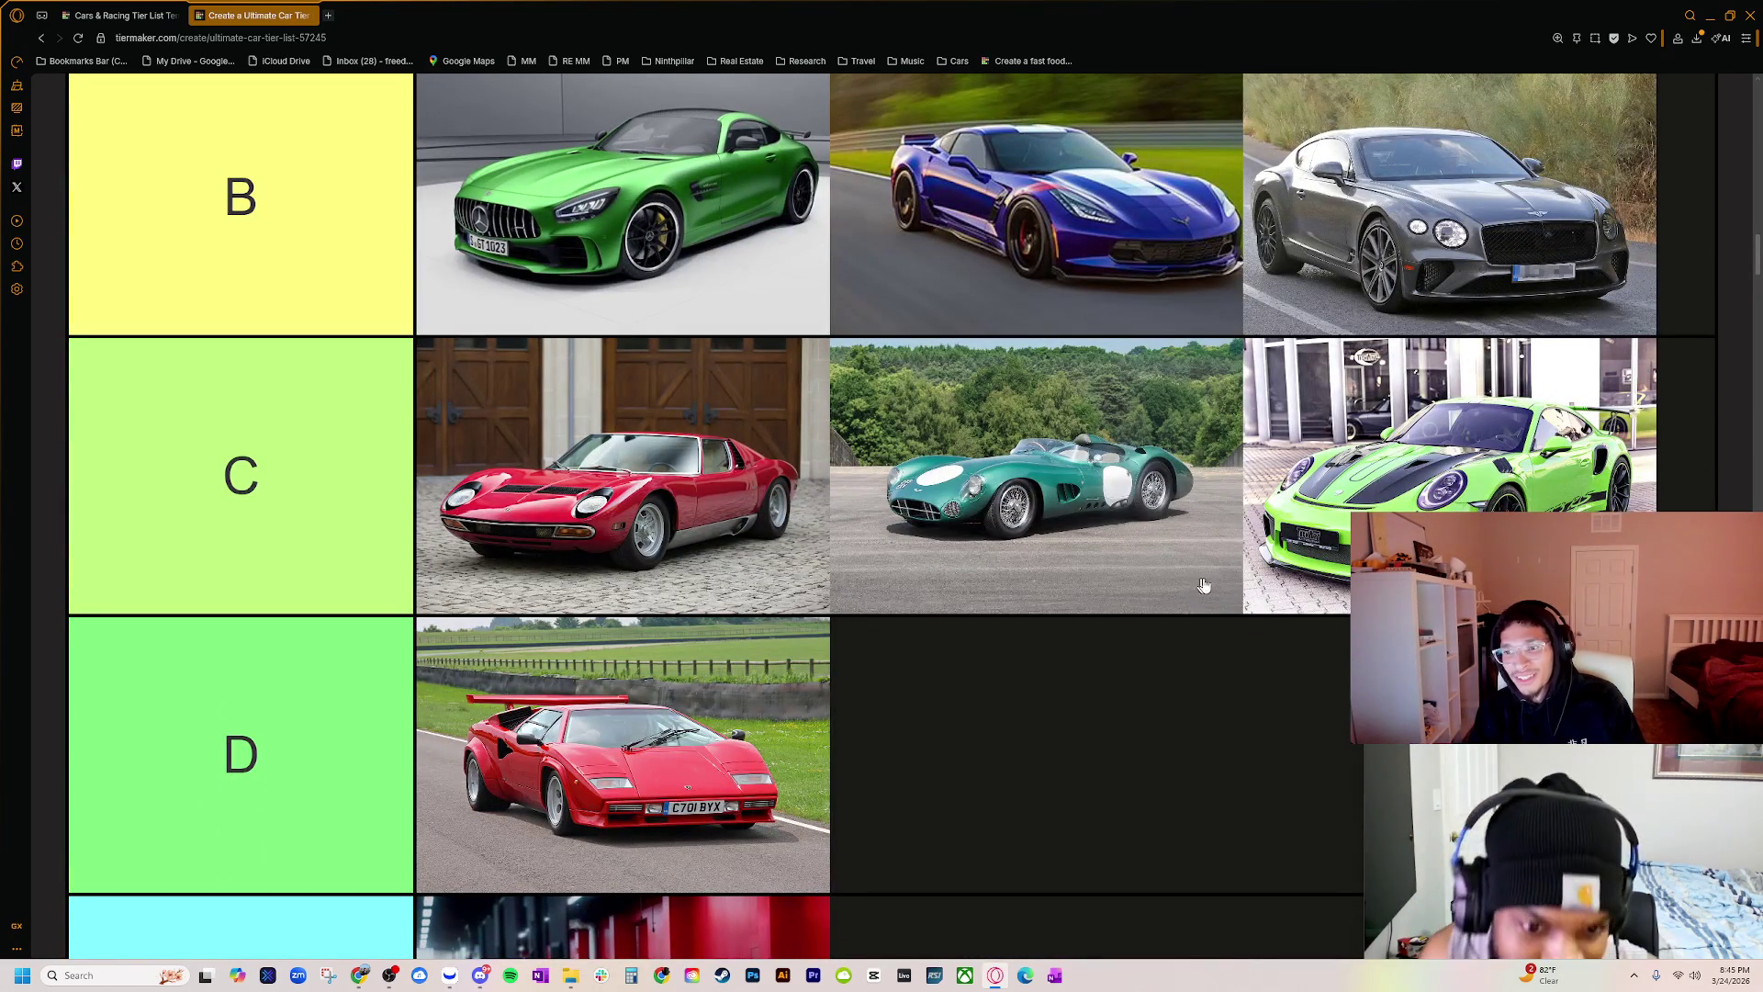
pyautogui.keyDown('ctrl'); pyautogui.scroll(-3, 890, 544); pyautogui.keyUp('ctrl')
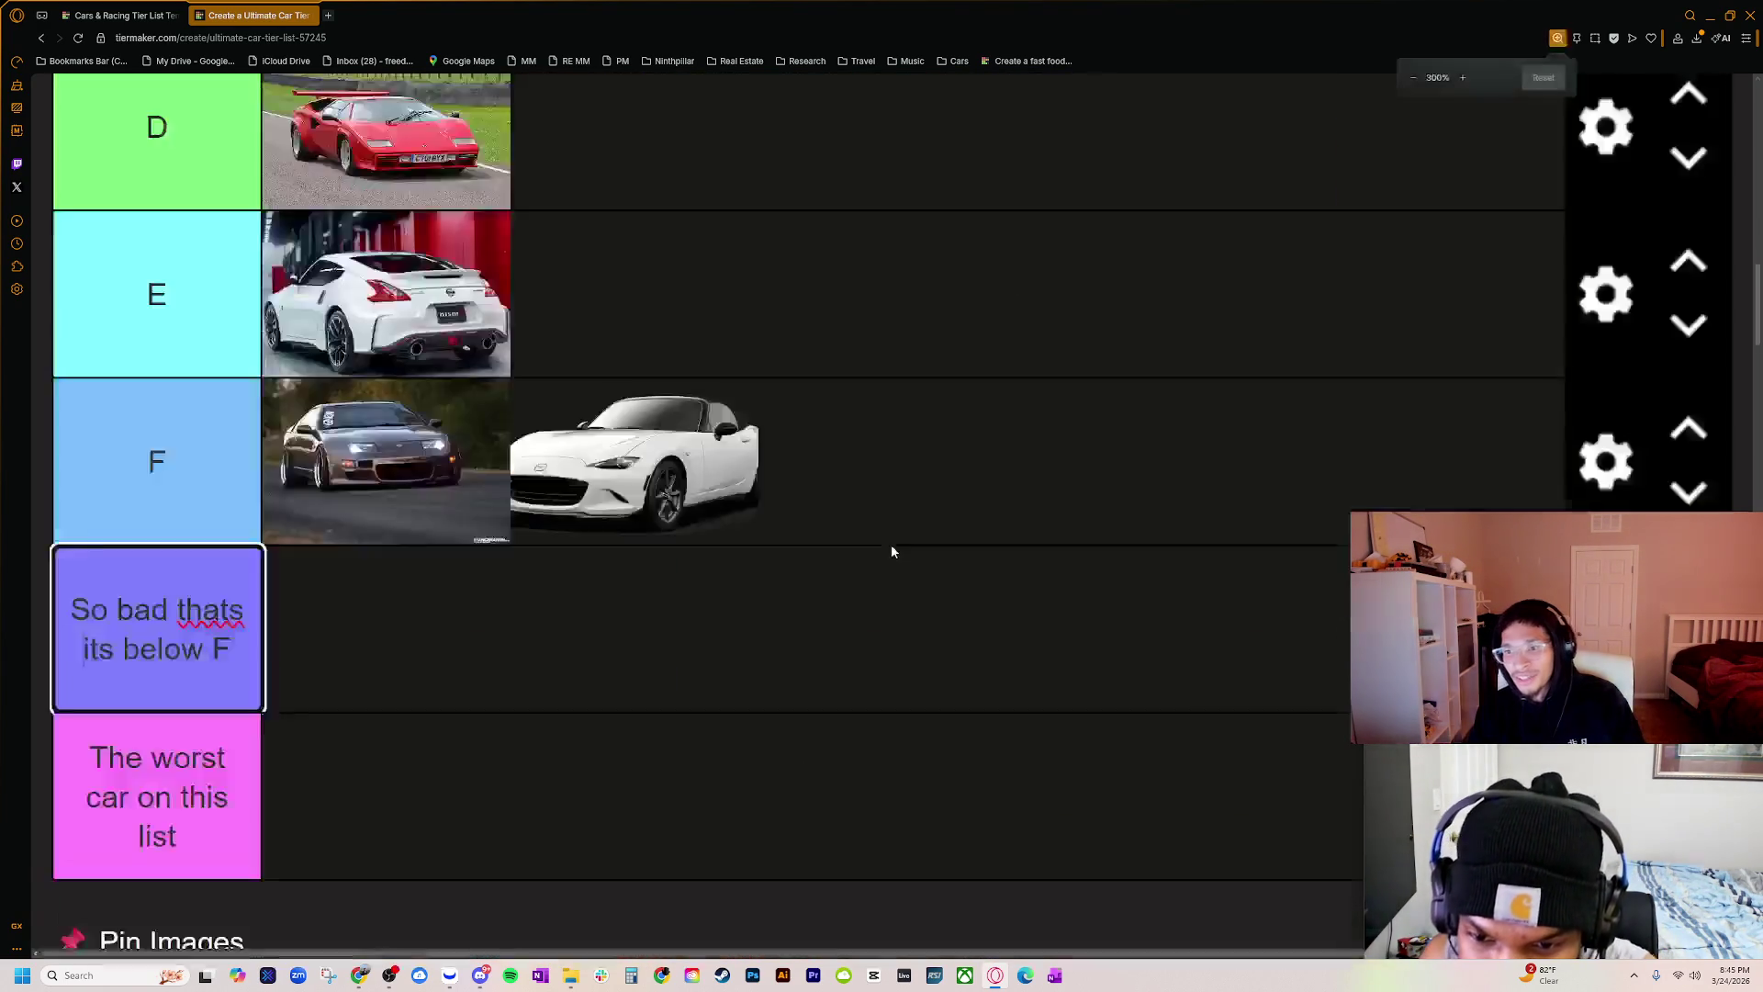
pyautogui.keyDown('ctrl'); pyautogui.scroll(-2, 850, 559); pyautogui.keyUp('ctrl')
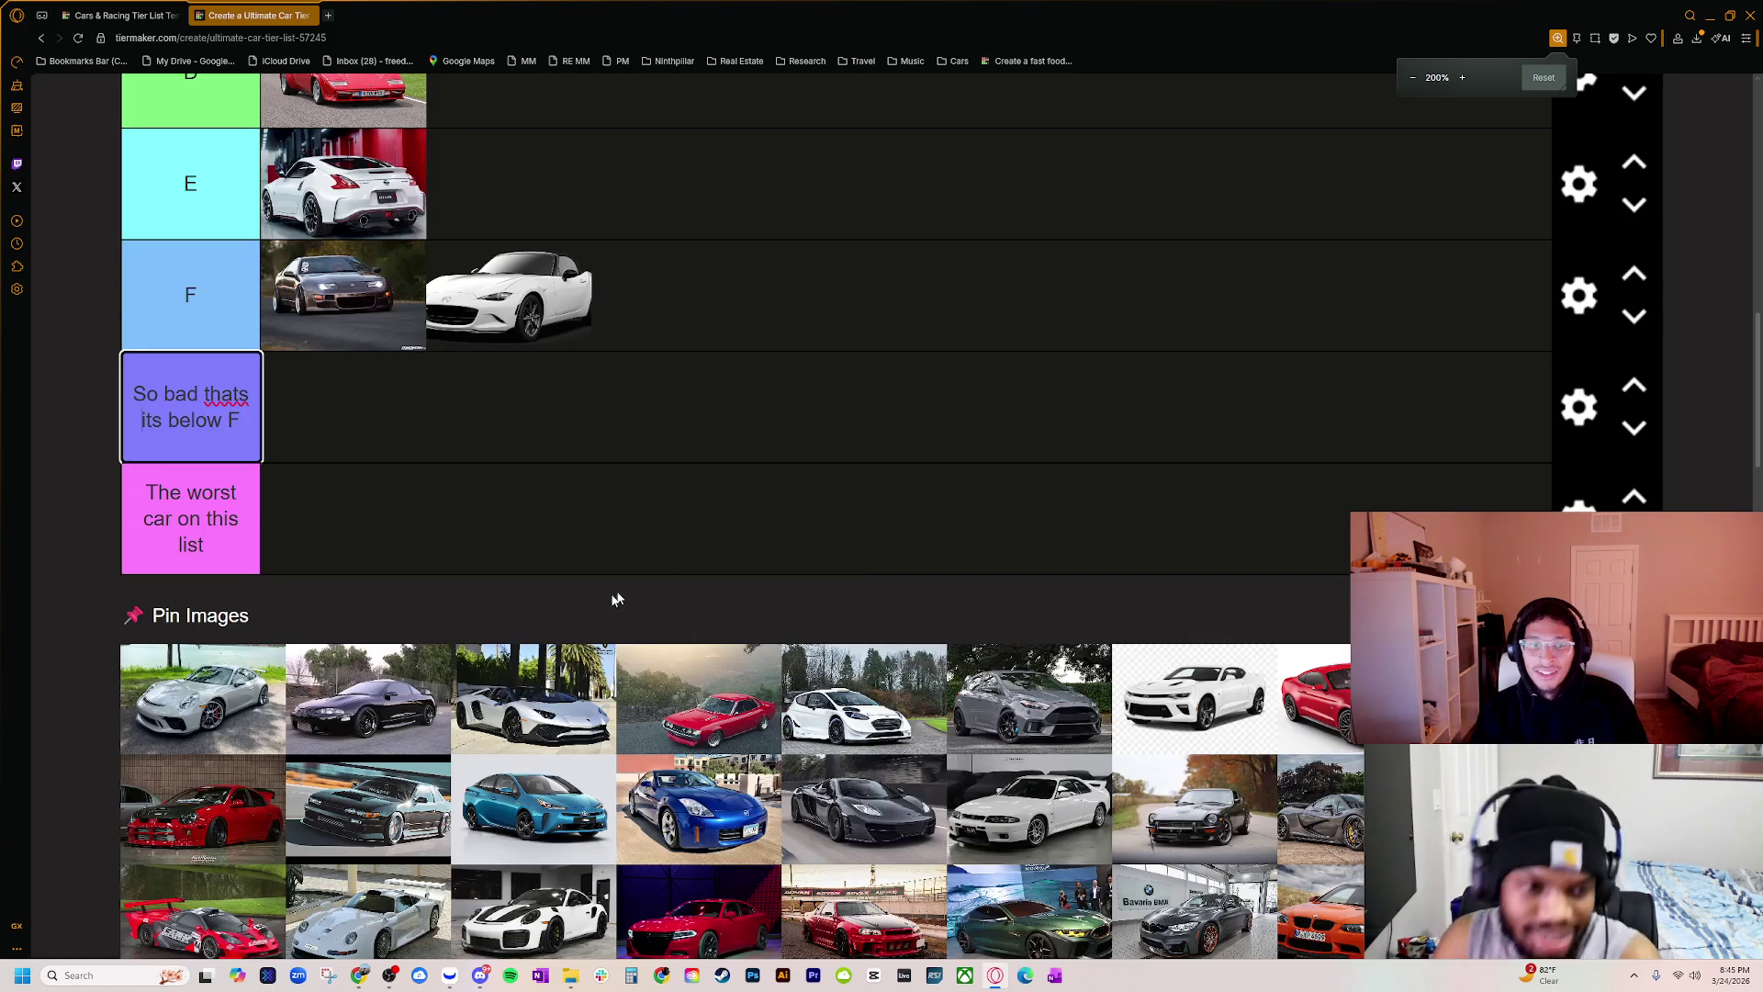
pyautogui.scroll(3, 597, 606)
pyautogui.scroll(3, 658, 604)
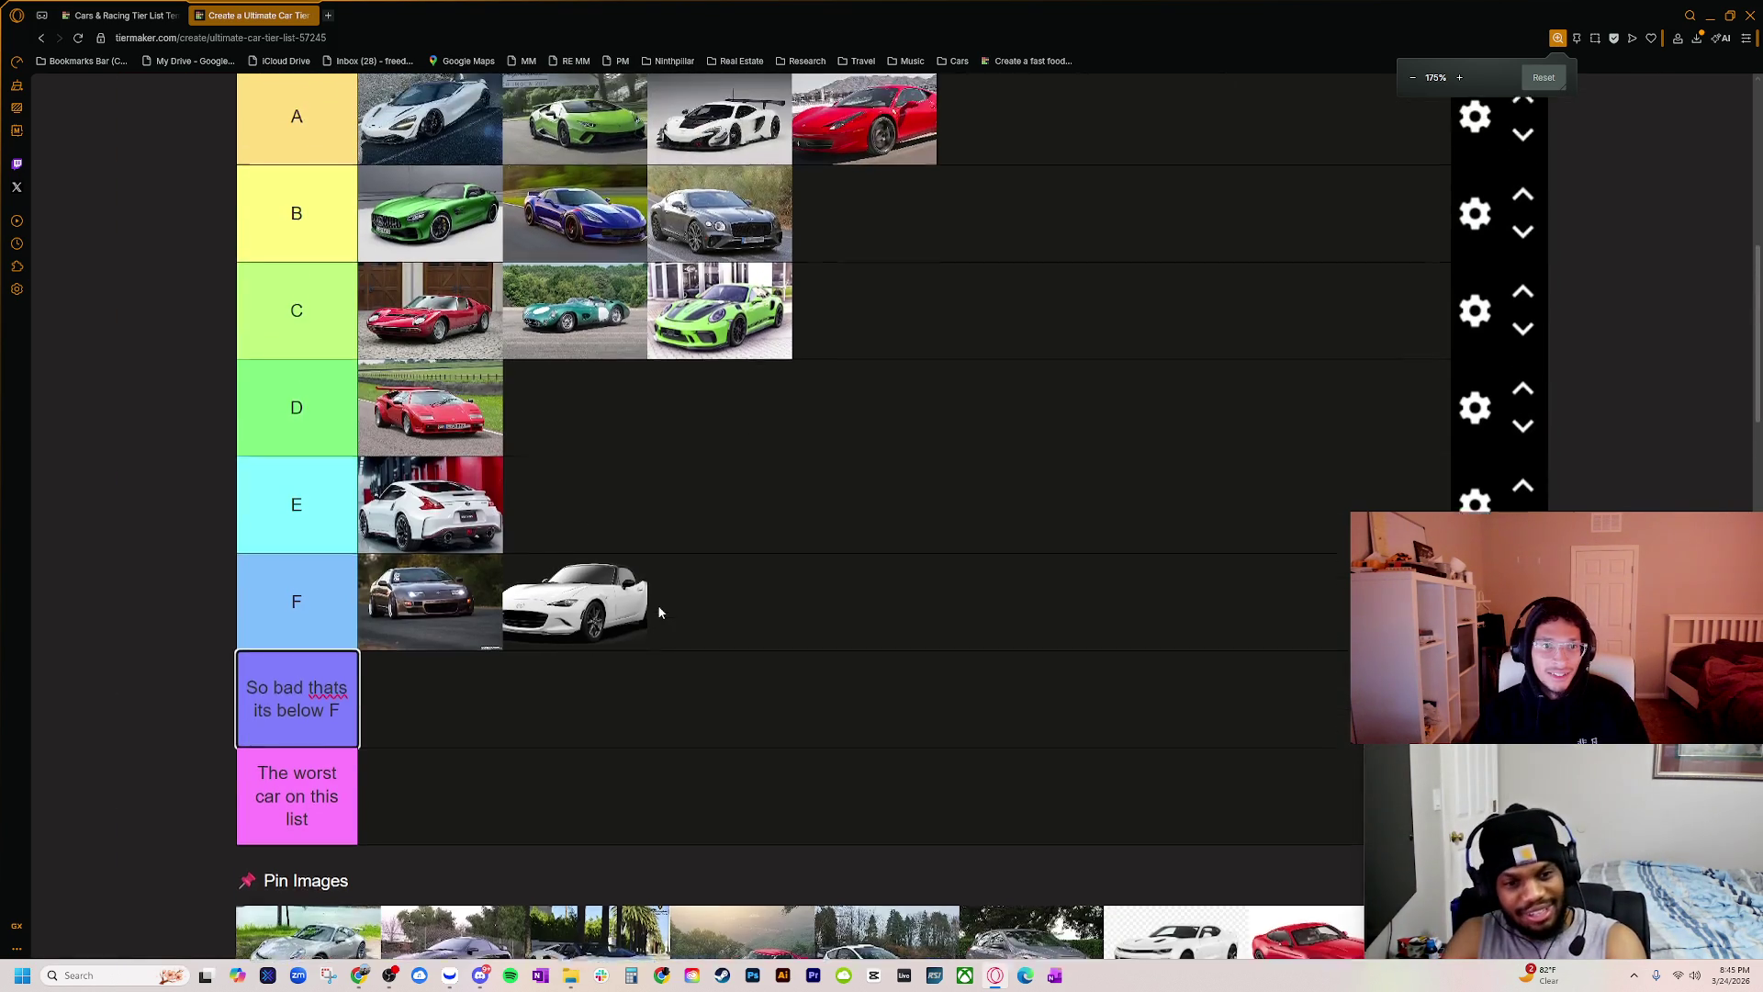
pyautogui.keyDown('ctrl'); pyautogui.scroll(-1, 863, 585); pyautogui.keyUp('ctrl')
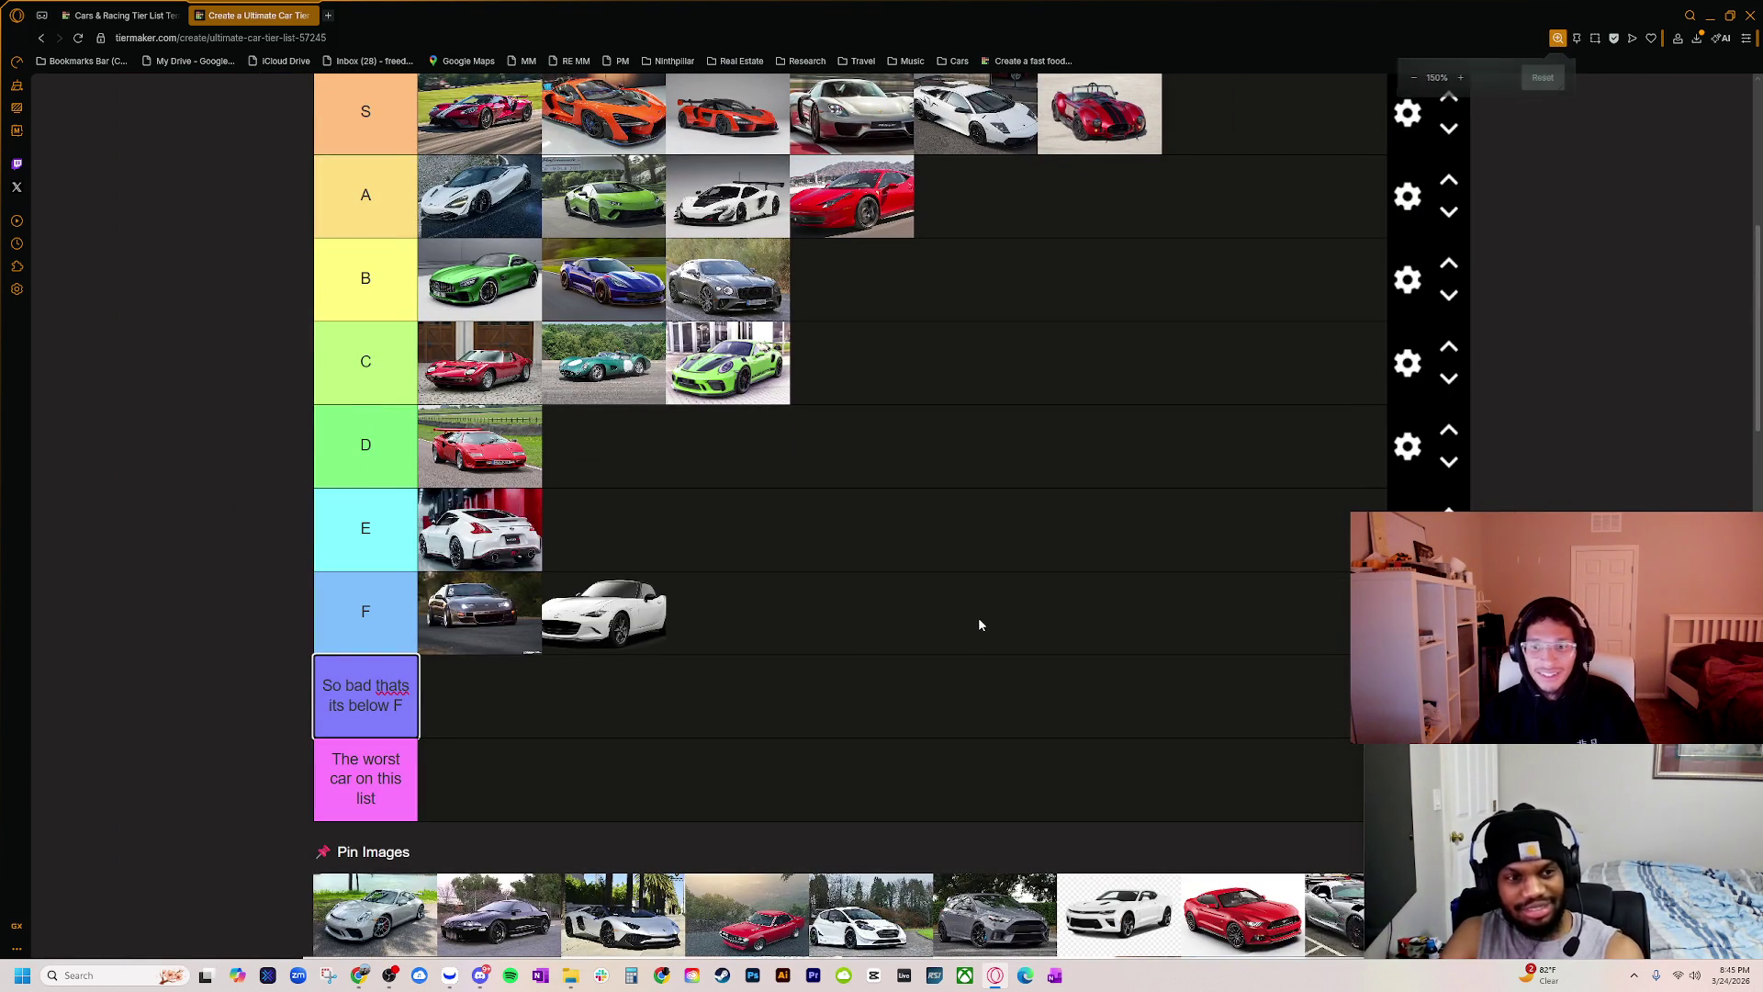
pyautogui.scroll(1, 734, 587)
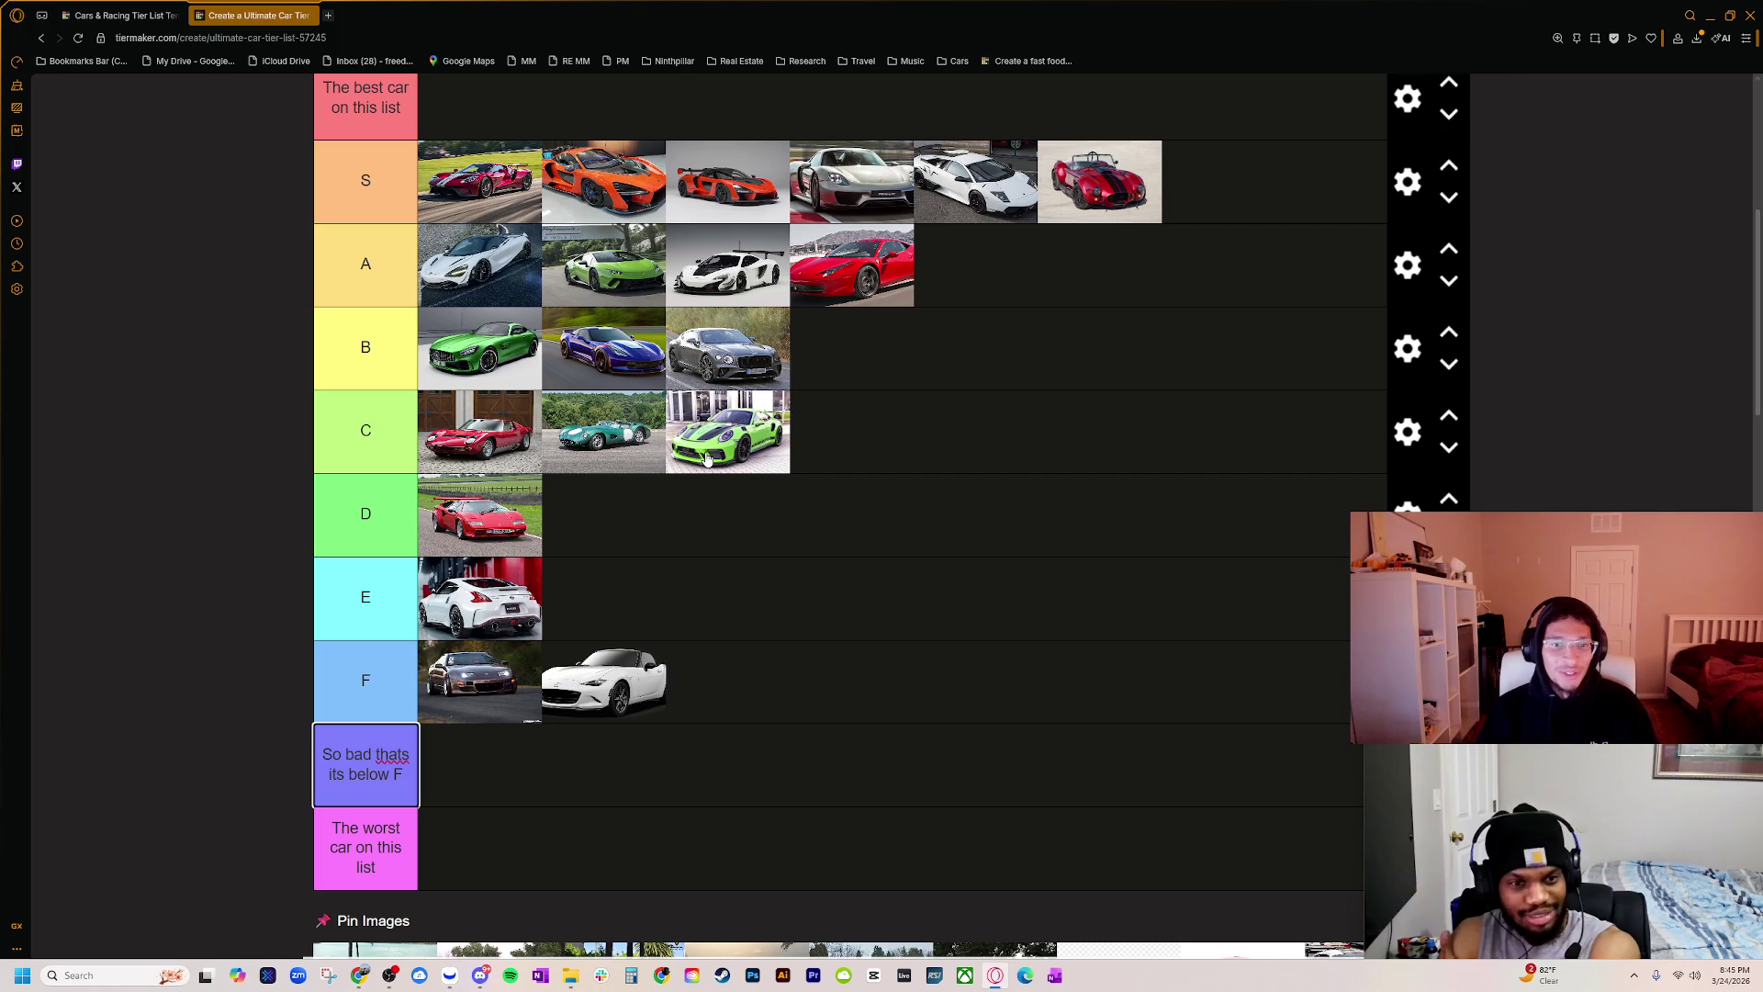
# Step: Move the green Porsche from tier C to the end of tier A, then scroll through the list
pyautogui.moveTo(707, 459)
pyautogui.mouseDown()
pyautogui.moveTo(808, 321)
pyautogui.moveTo(975, 267)
pyautogui.mouseUp()
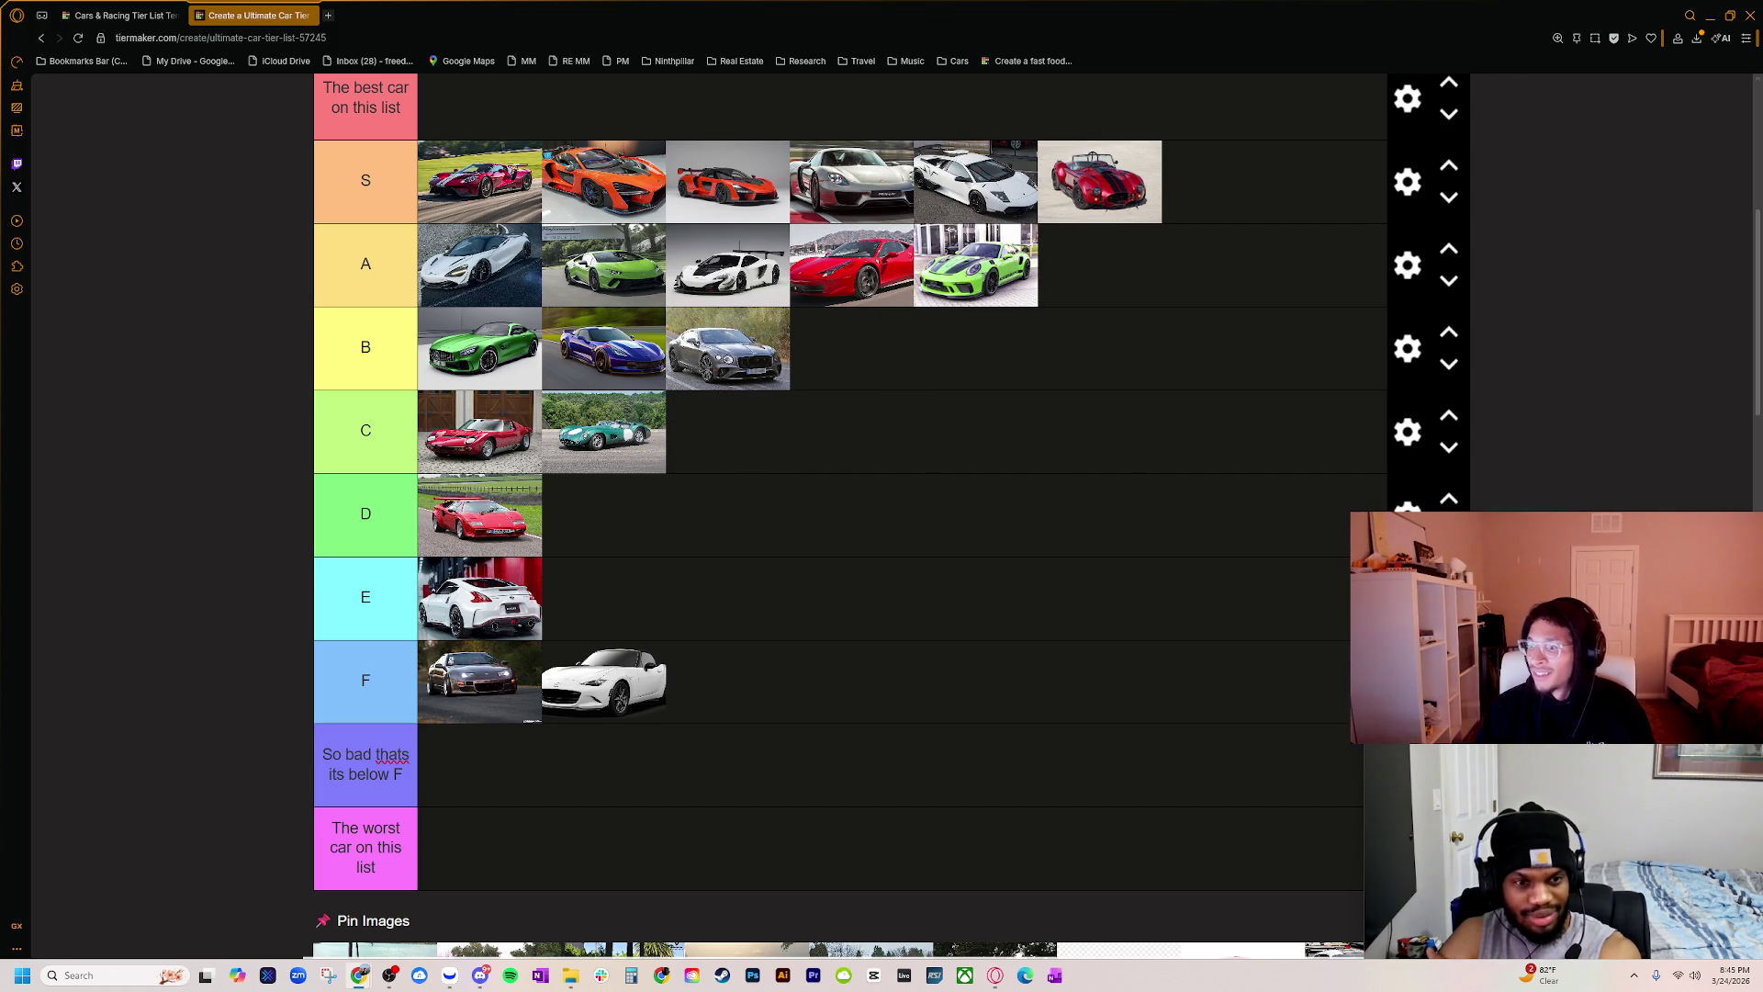
pyautogui.scroll(-2, 1148, 588)
pyautogui.scroll(1, 1010, 643)
pyautogui.scroll(-1, 689, 734)
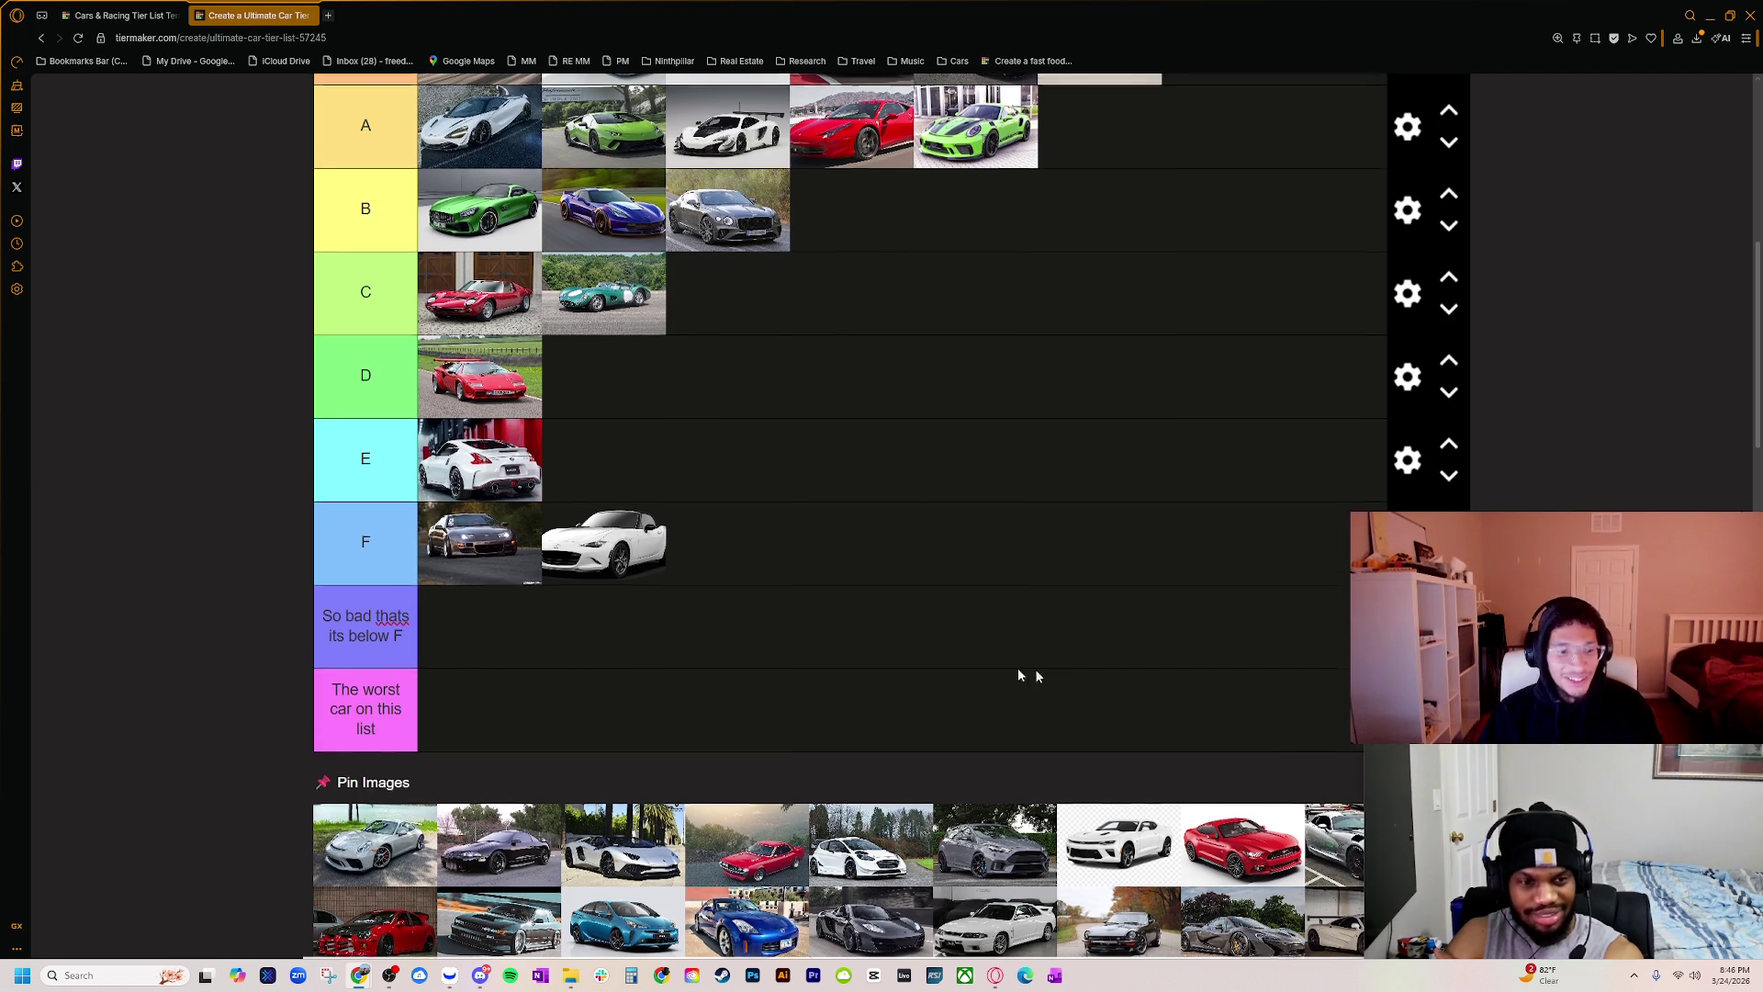
pyautogui.scroll(-4, 173, 439)
pyautogui.keyDown('ctrl'); pyautogui.scroll(6, 173, 439); pyautogui.keyUp('ctrl')
pyautogui.keyDown('ctrl'); pyautogui.scroll(2, 374, 520); pyautogui.keyUp('ctrl')
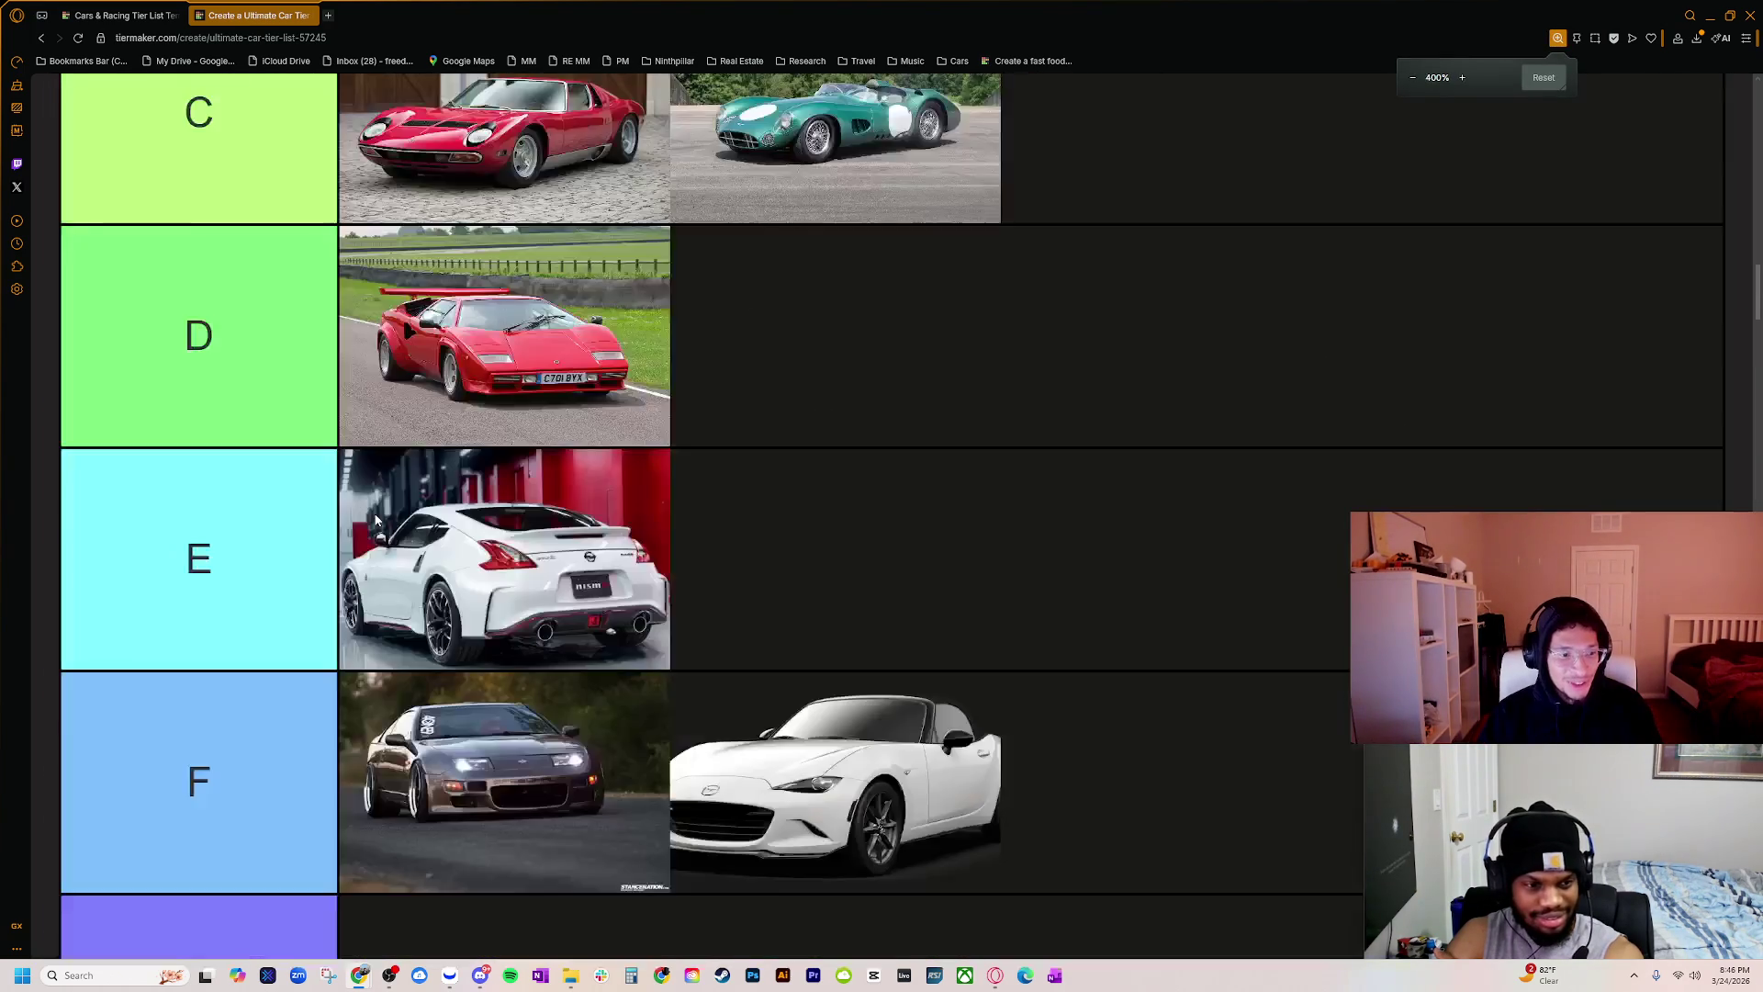
pyautogui.scroll(-6, 432, 551)
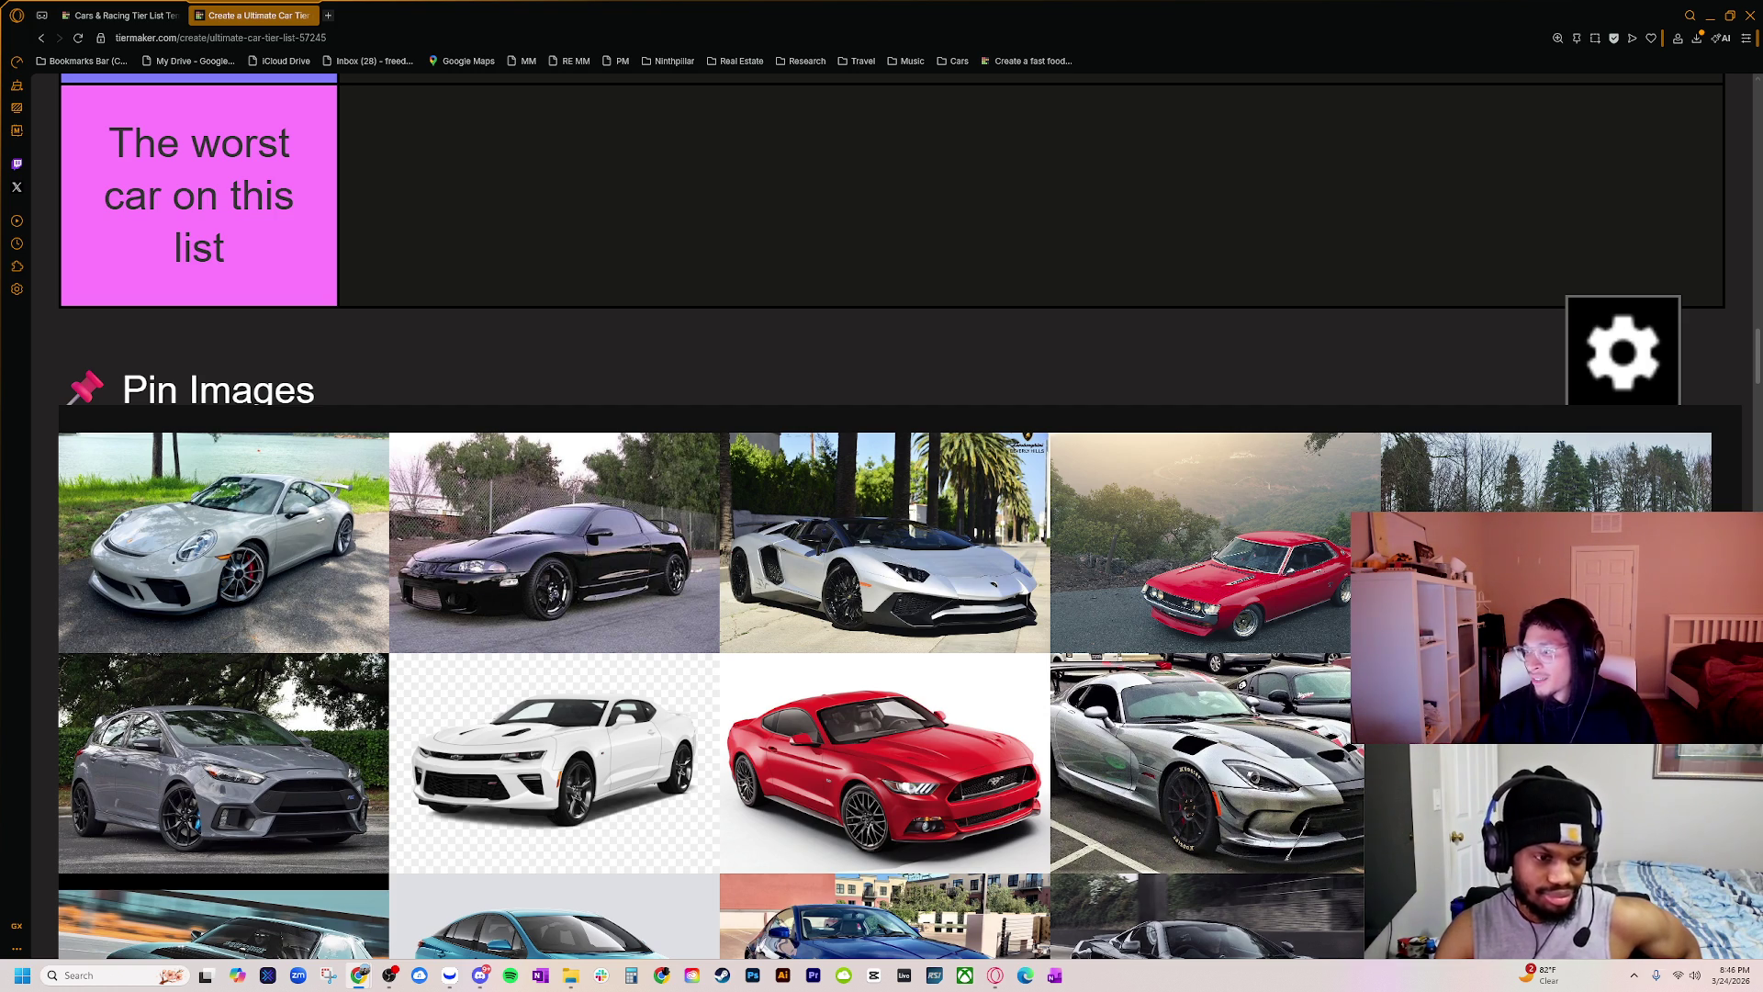
# Step: Center the Chrome window and search Google Images for the Porsche 911 992 GT2
pyautogui.moveTo(1762, 312)
pyautogui.mouseDown()
pyautogui.moveTo(1080, 306)
pyautogui.moveTo(927, 331)
pyautogui.mouseUp()
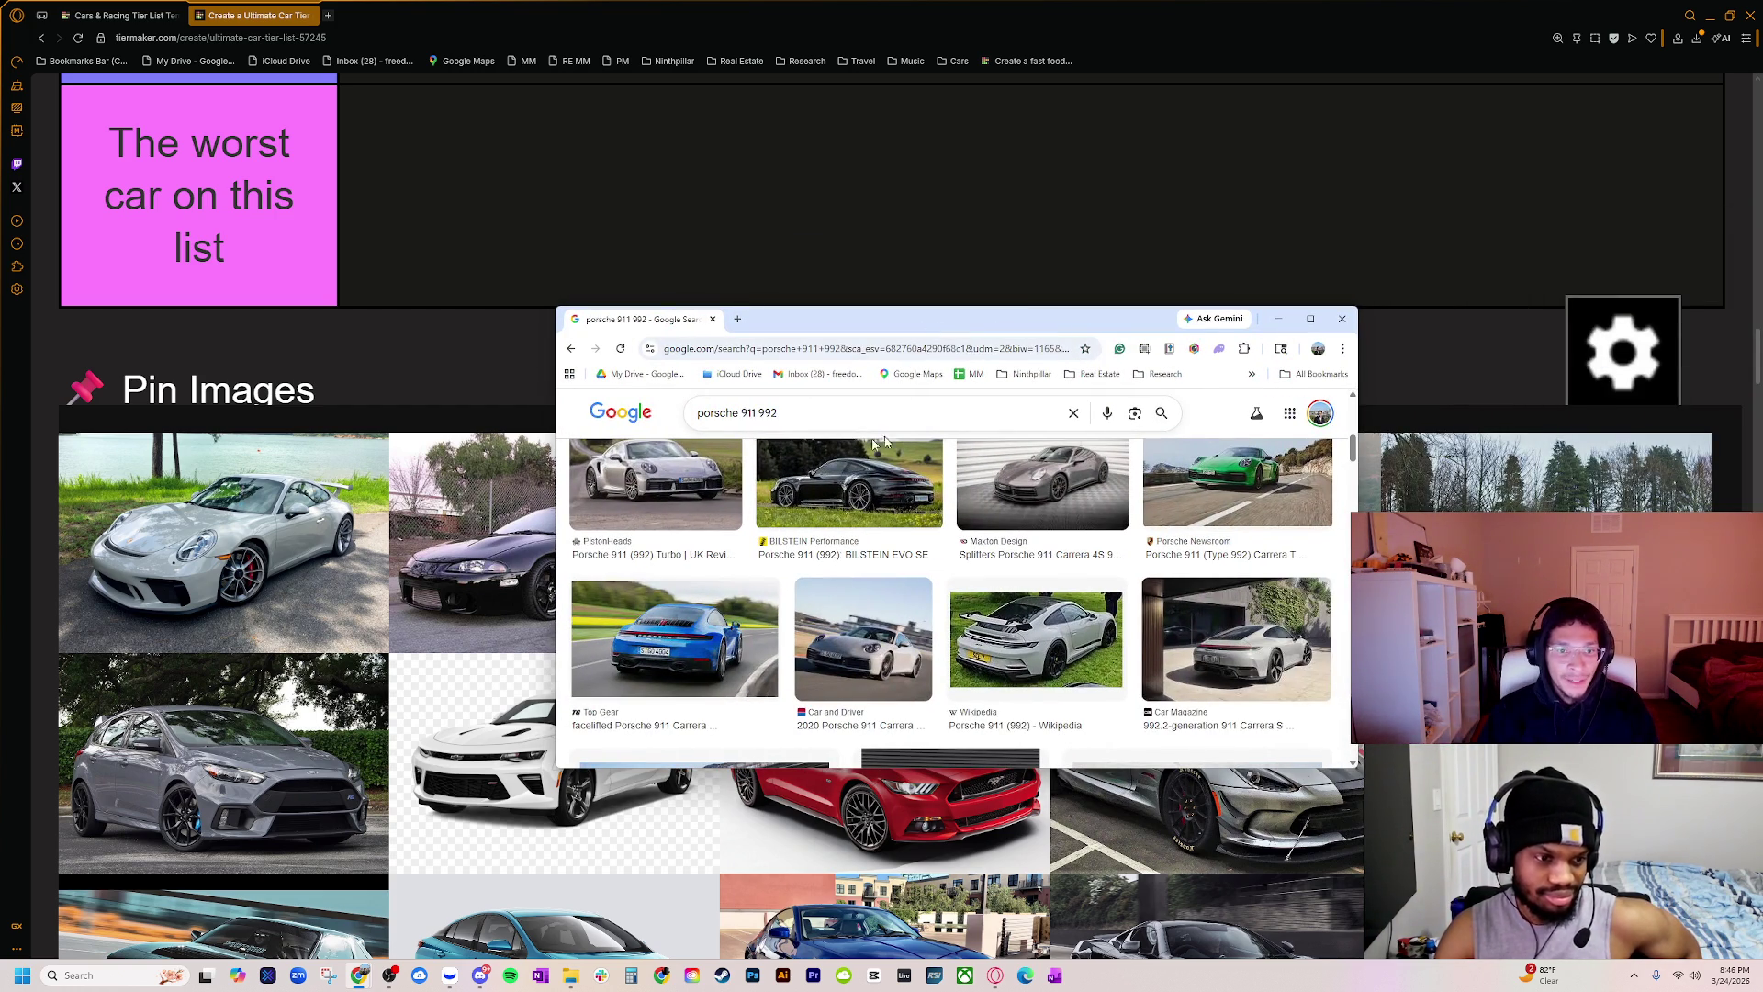
pyautogui.scroll(1, 781, 486)
pyautogui.scroll(-1, 664, 531)
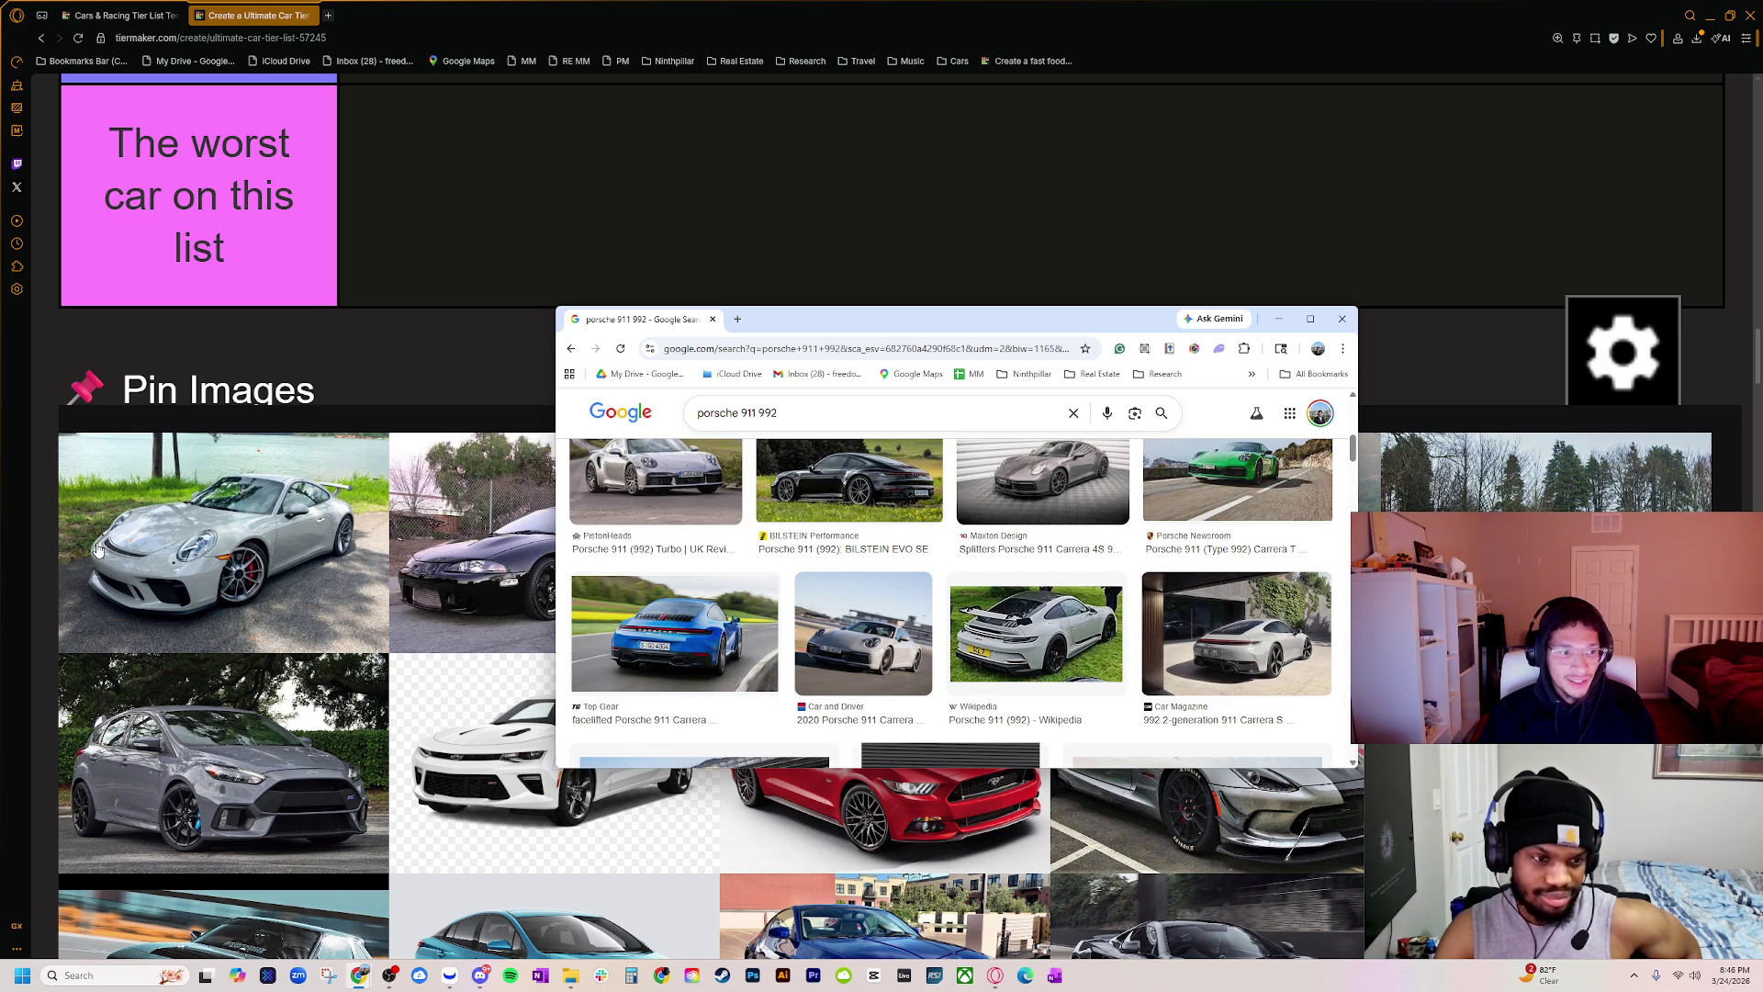
pyautogui.click(882, 412)
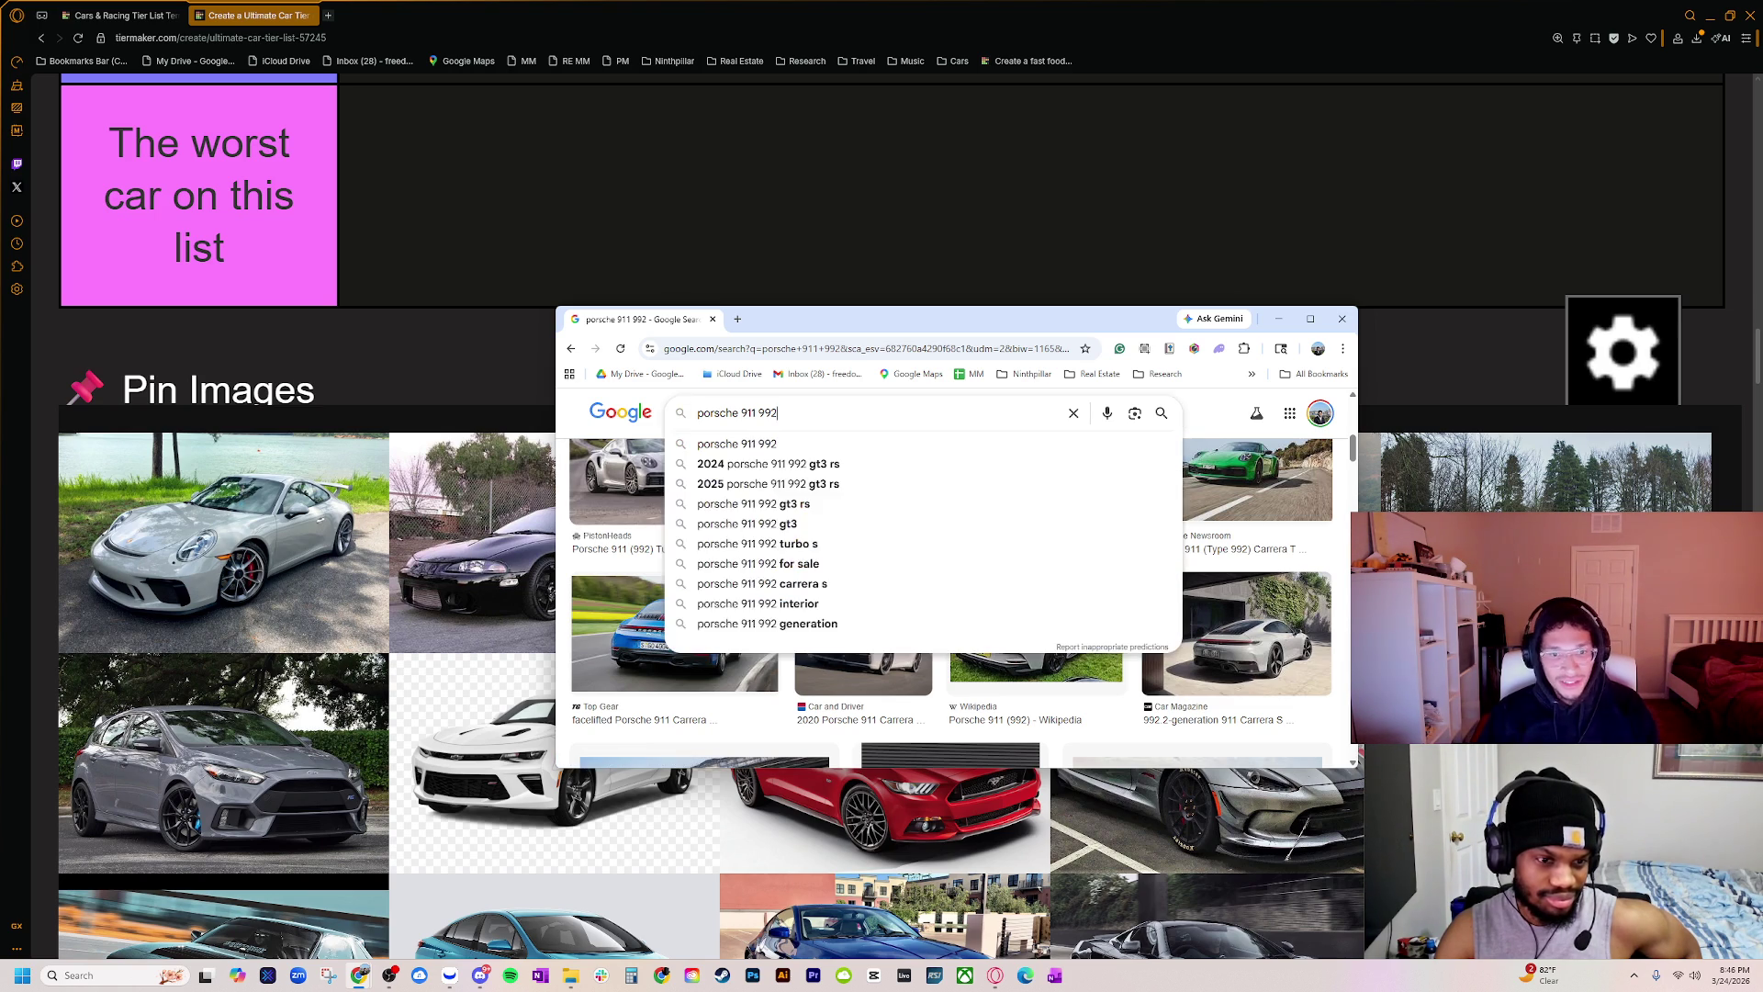
pyautogui.write(' gt2')
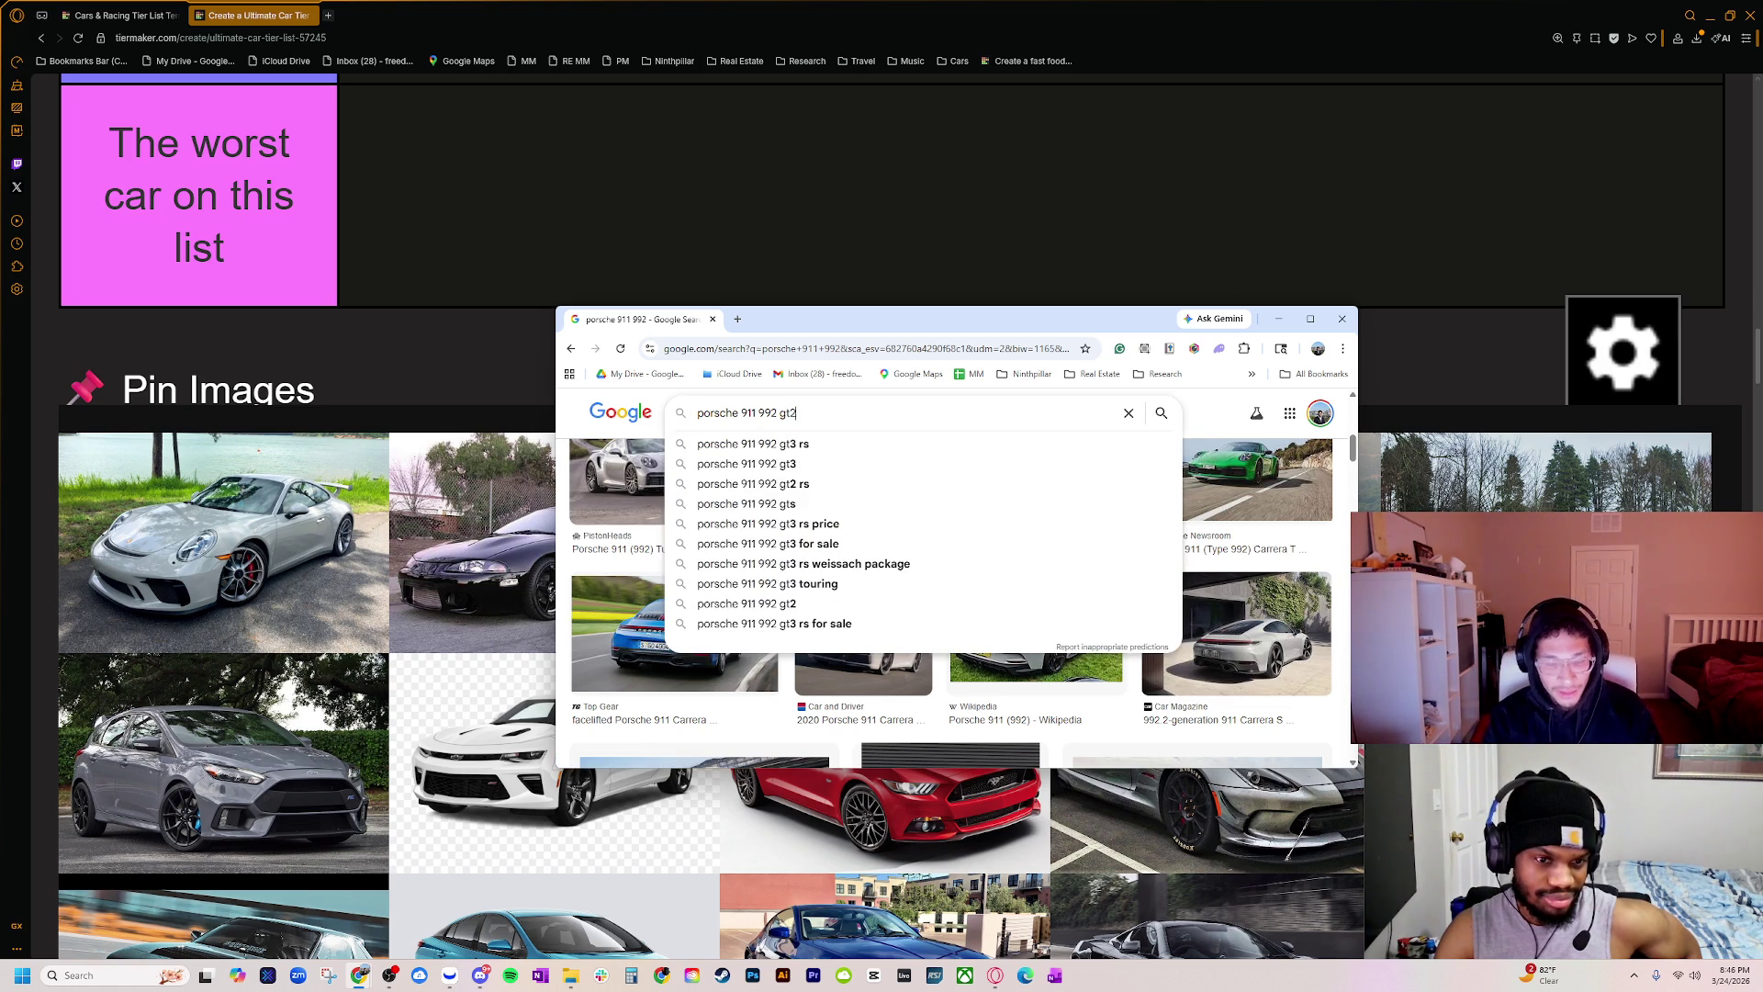
pyautogui.press('Return')
# Step: Change the image search to the Porsche 911 996
pyautogui.scroll(-3, 787, 601)
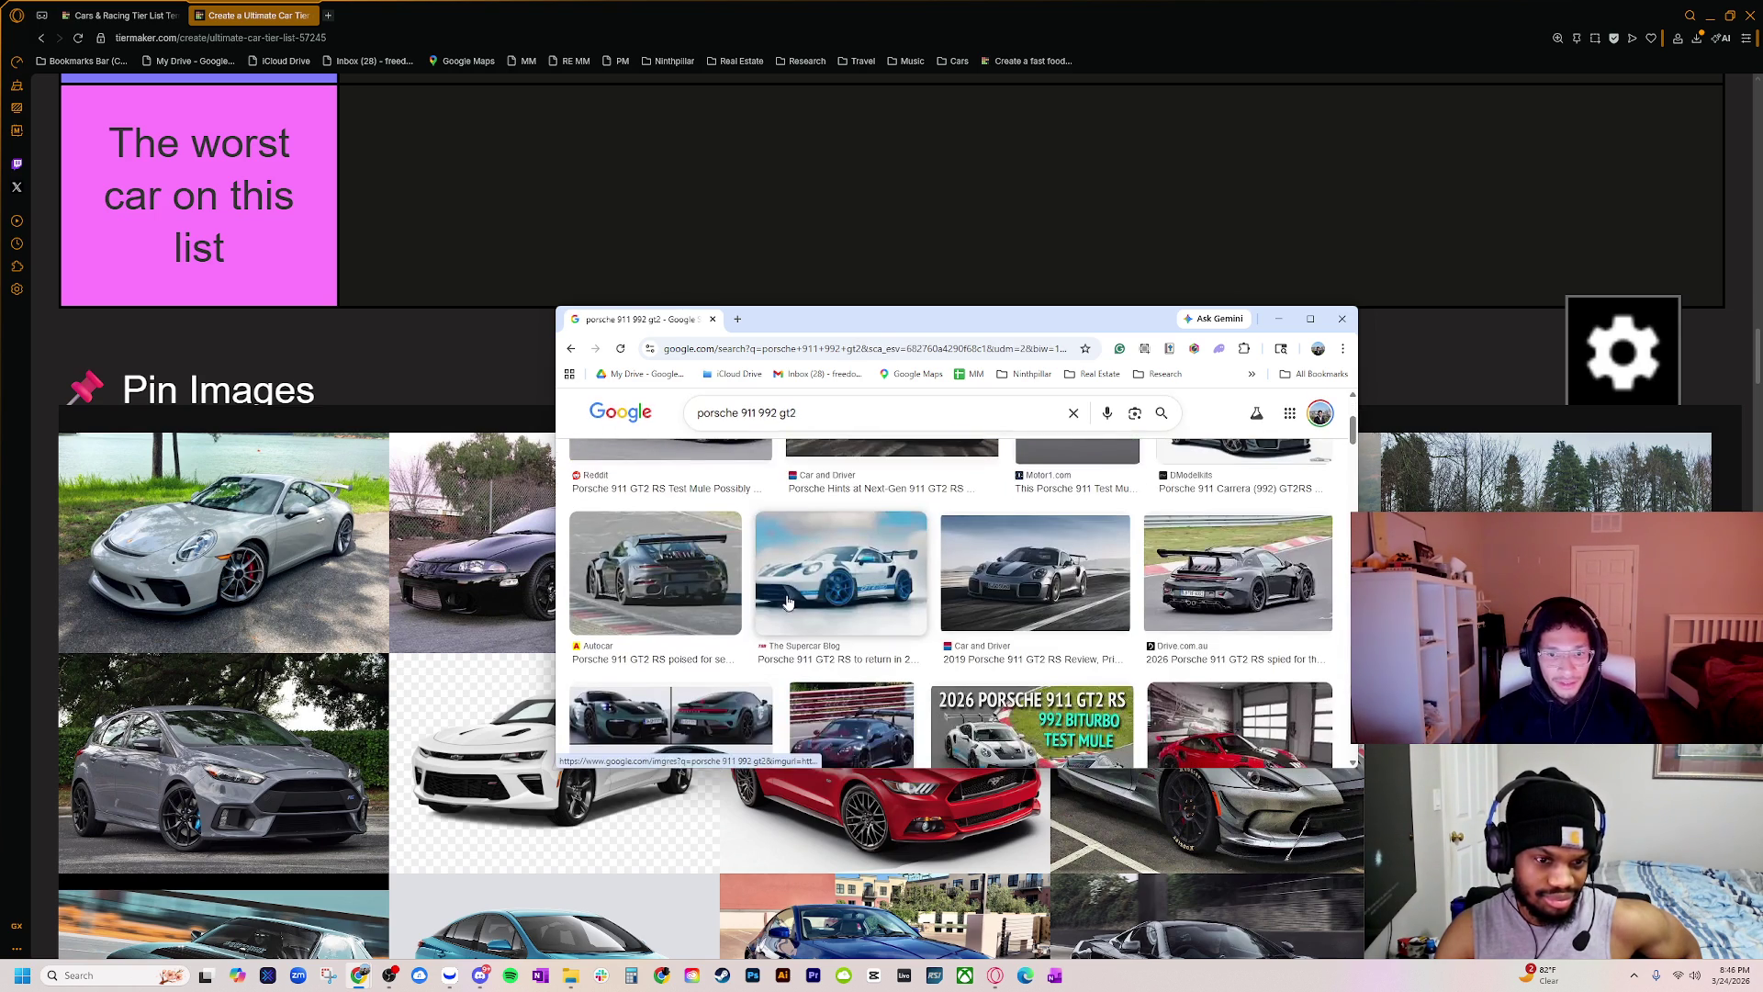
pyautogui.scroll(-2, 787, 602)
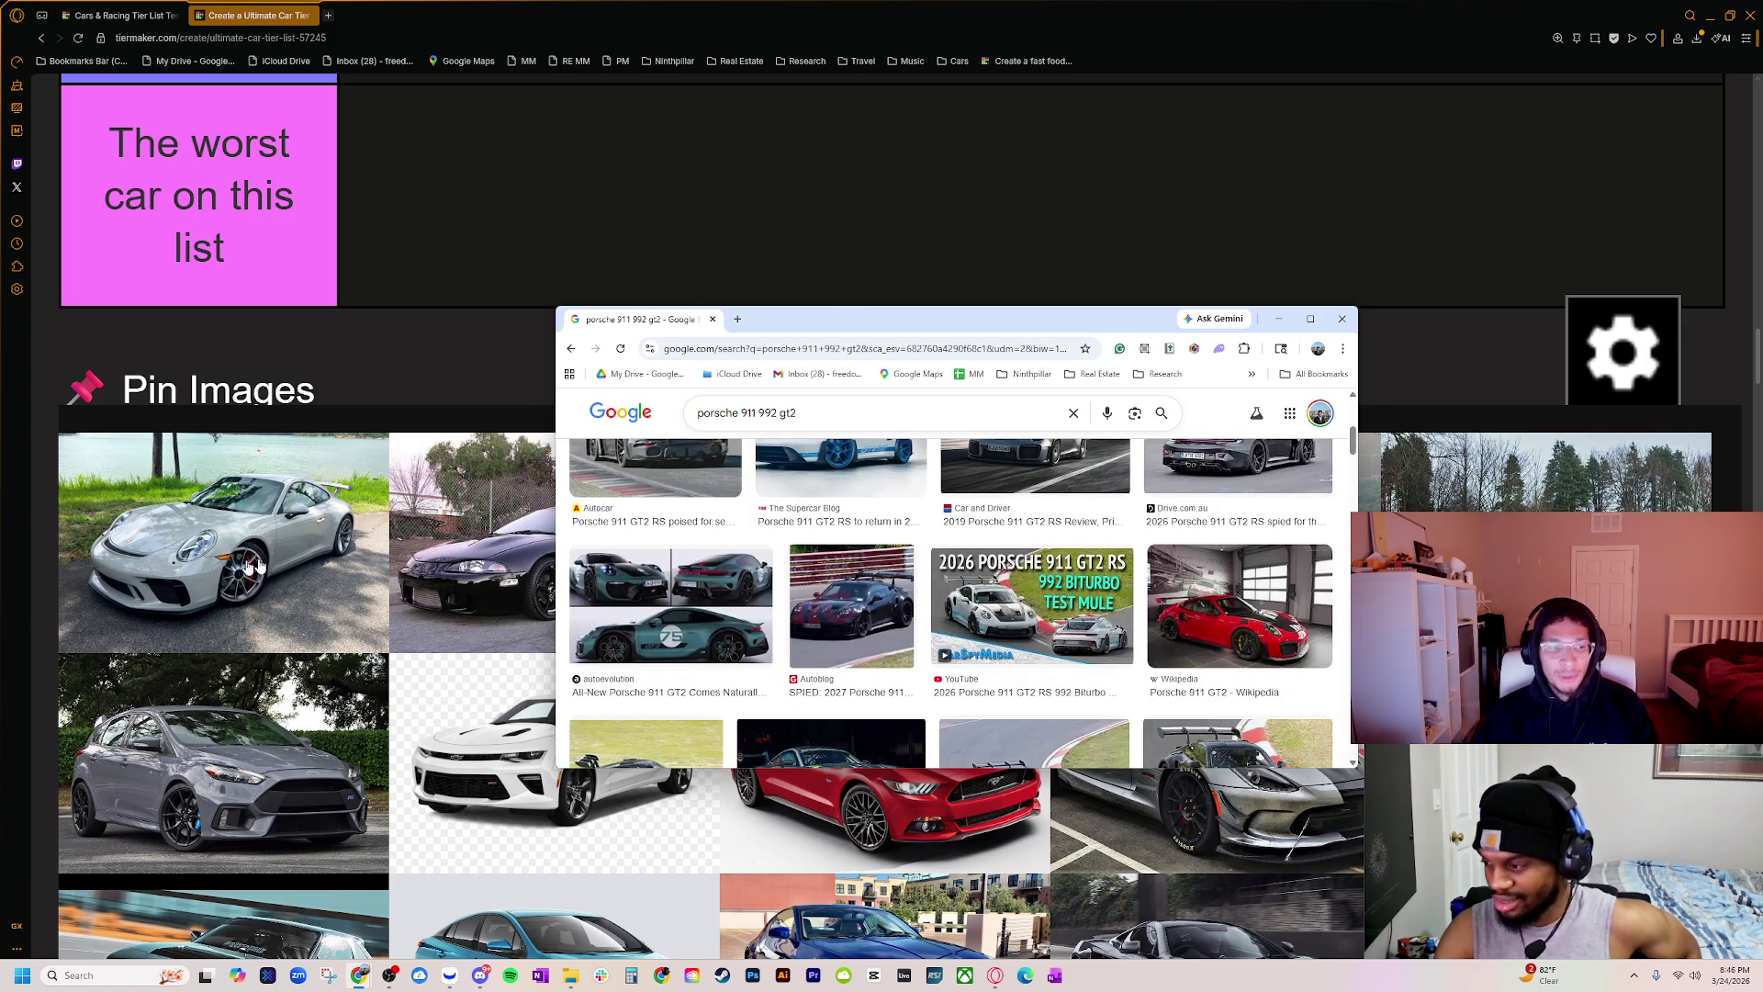
pyautogui.scroll(-3, 888, 640)
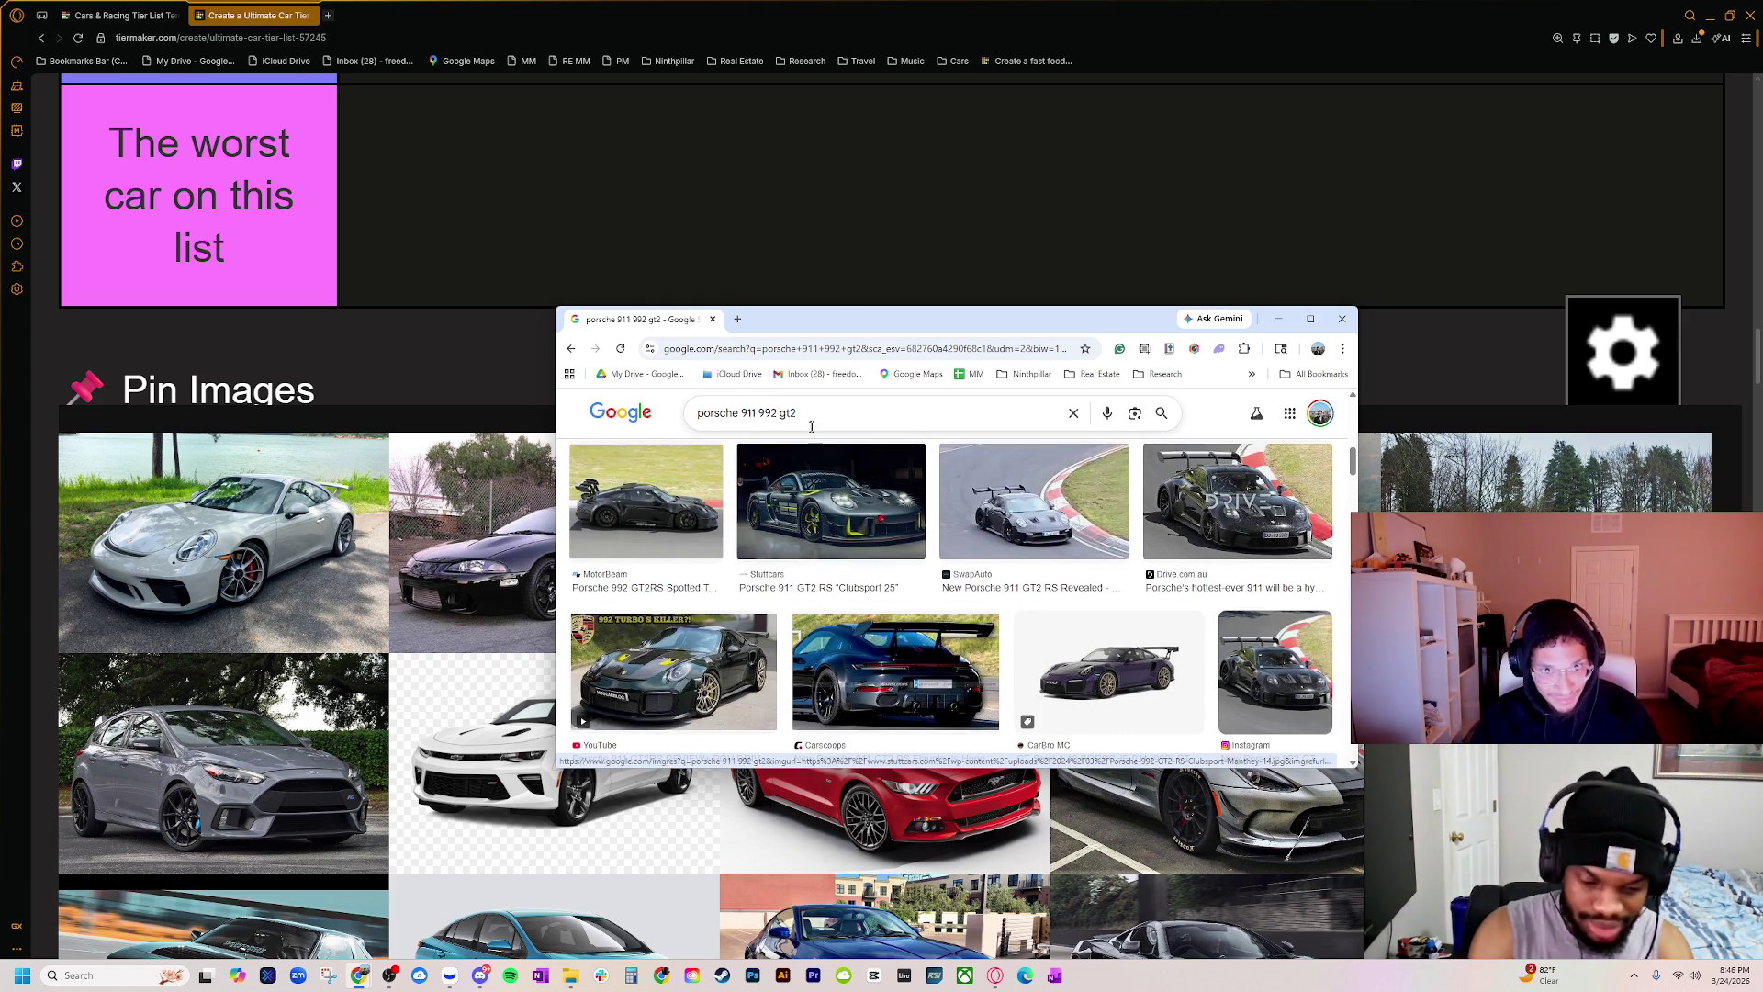
pyautogui.doubleClick(787, 412)
pyautogui.press('BackSpace')
pyautogui.press('BackSpace')
pyautogui.press('BackSpace')
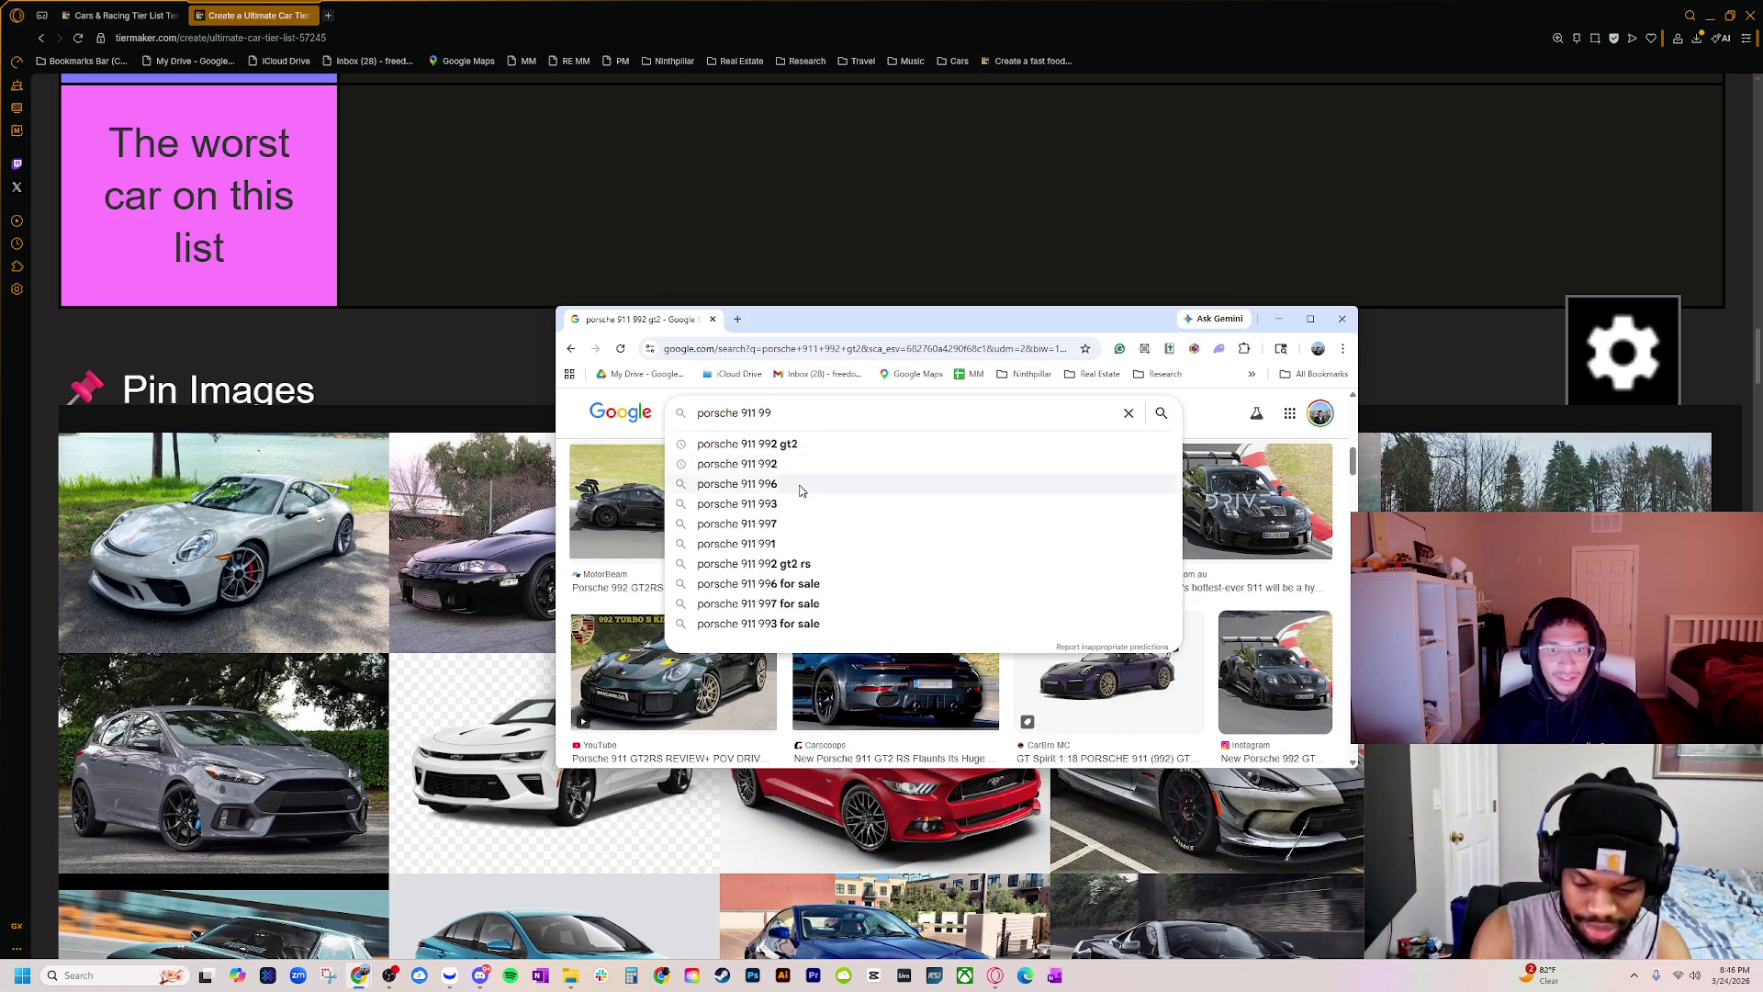
pyautogui.click(798, 485)
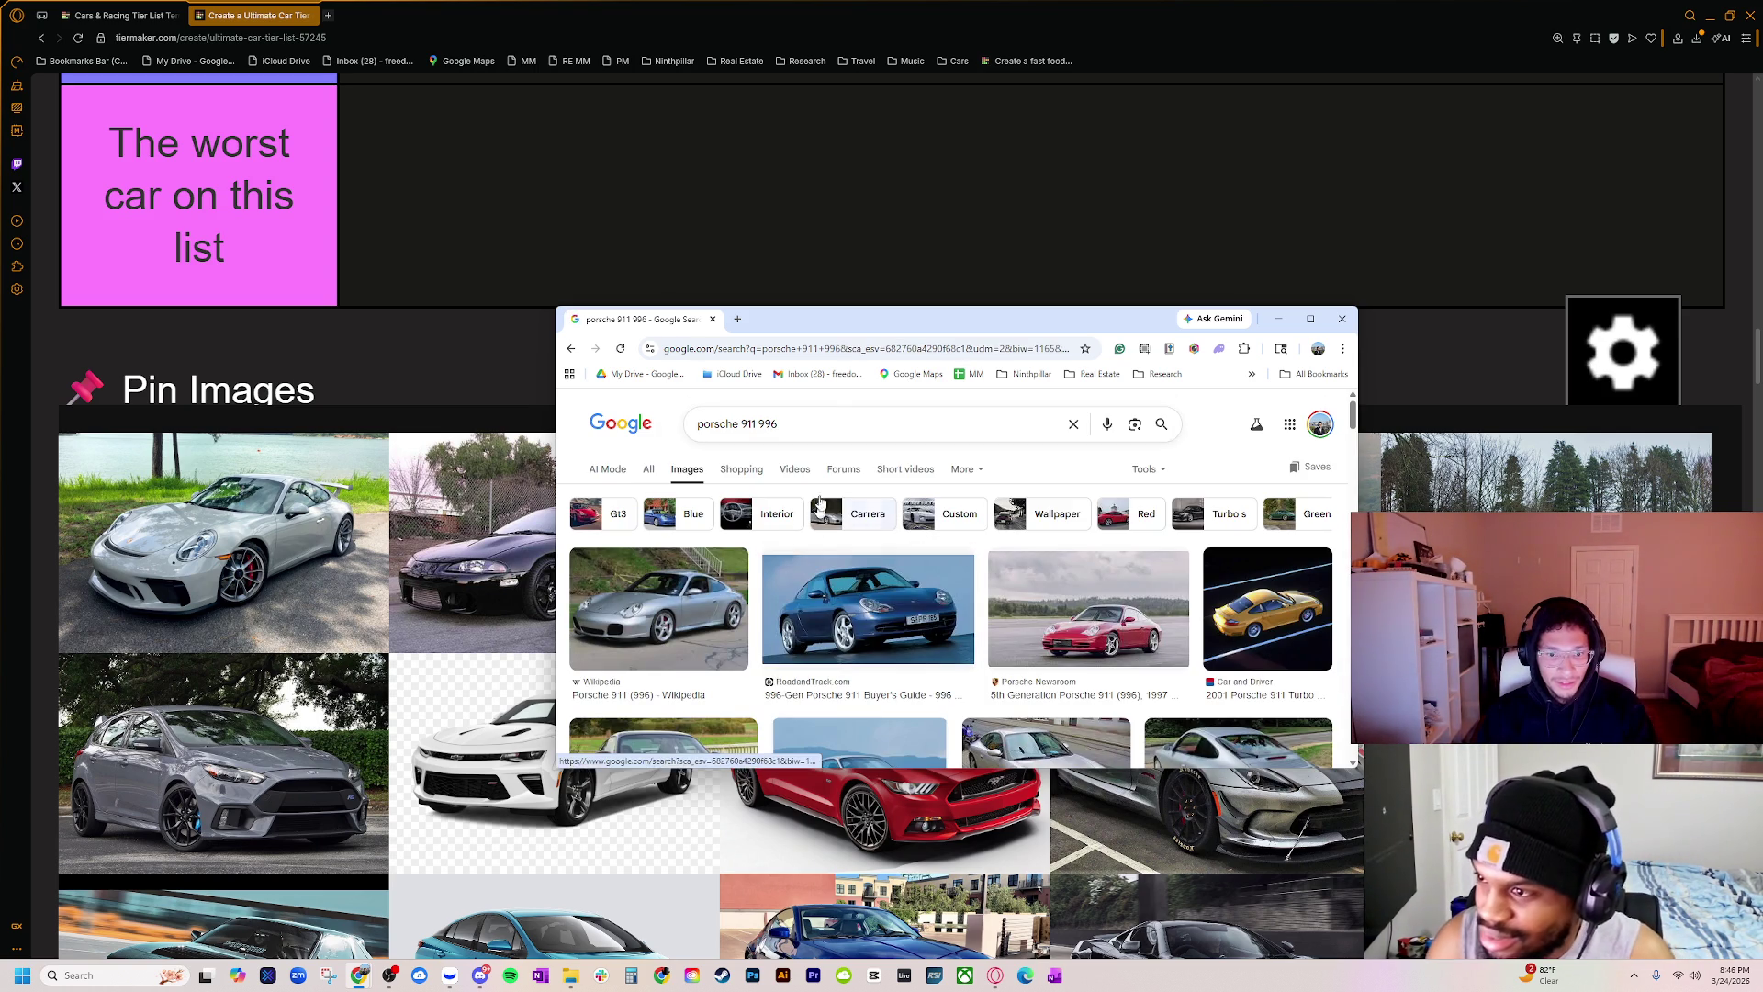
# Step: Search images of the Porsche 911 997, then the Porsche 911 991
pyautogui.click(778, 423)
pyautogui.press('BackSpace')
pyautogui.write('7')
pyautogui.press('Return')
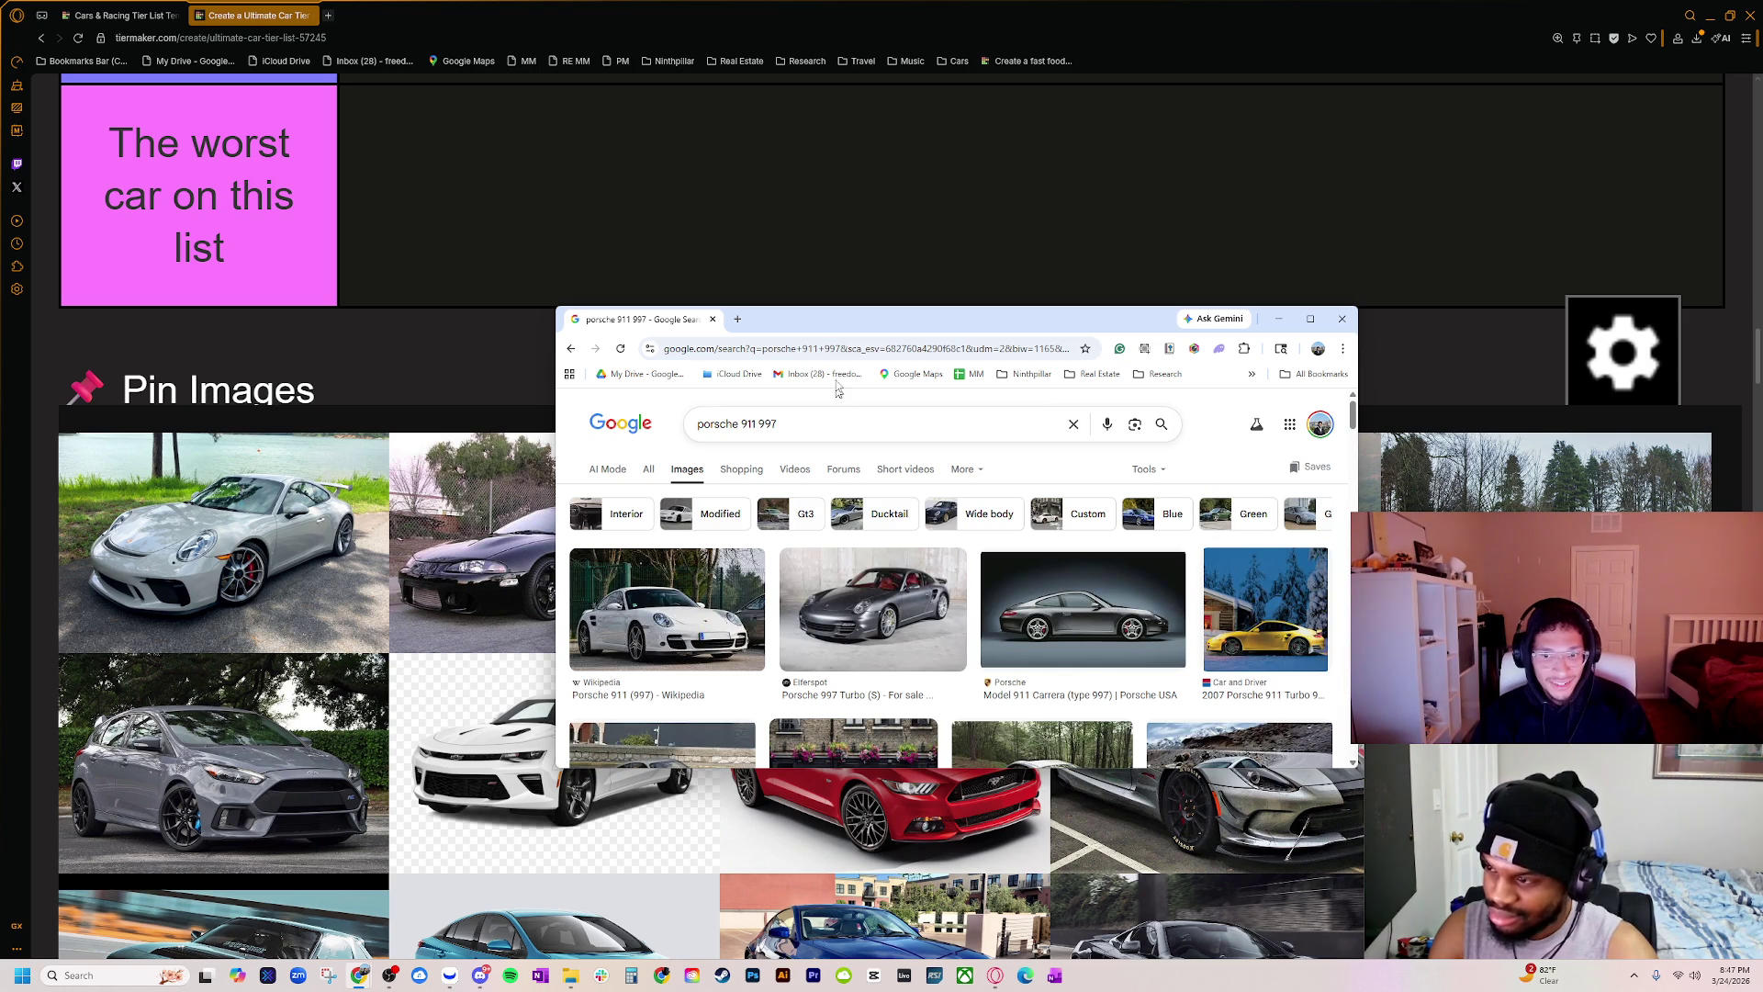
pyautogui.click(815, 416)
pyautogui.press('BackSpace')
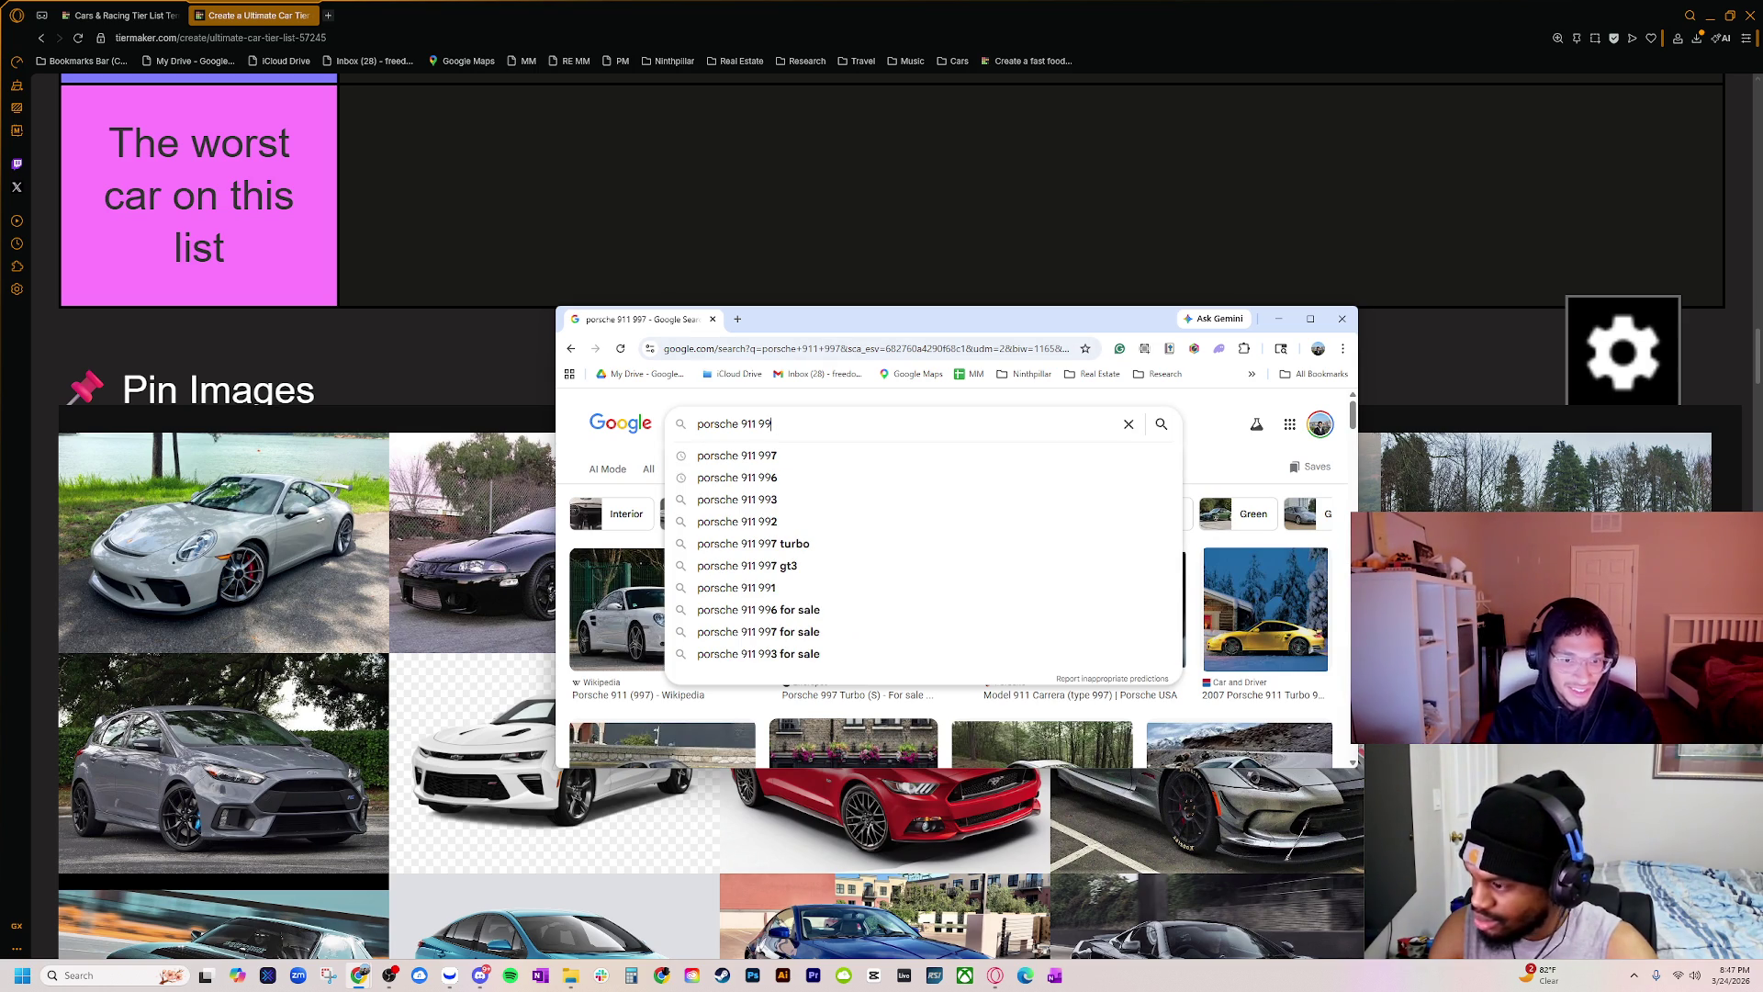
pyautogui.click(748, 588)
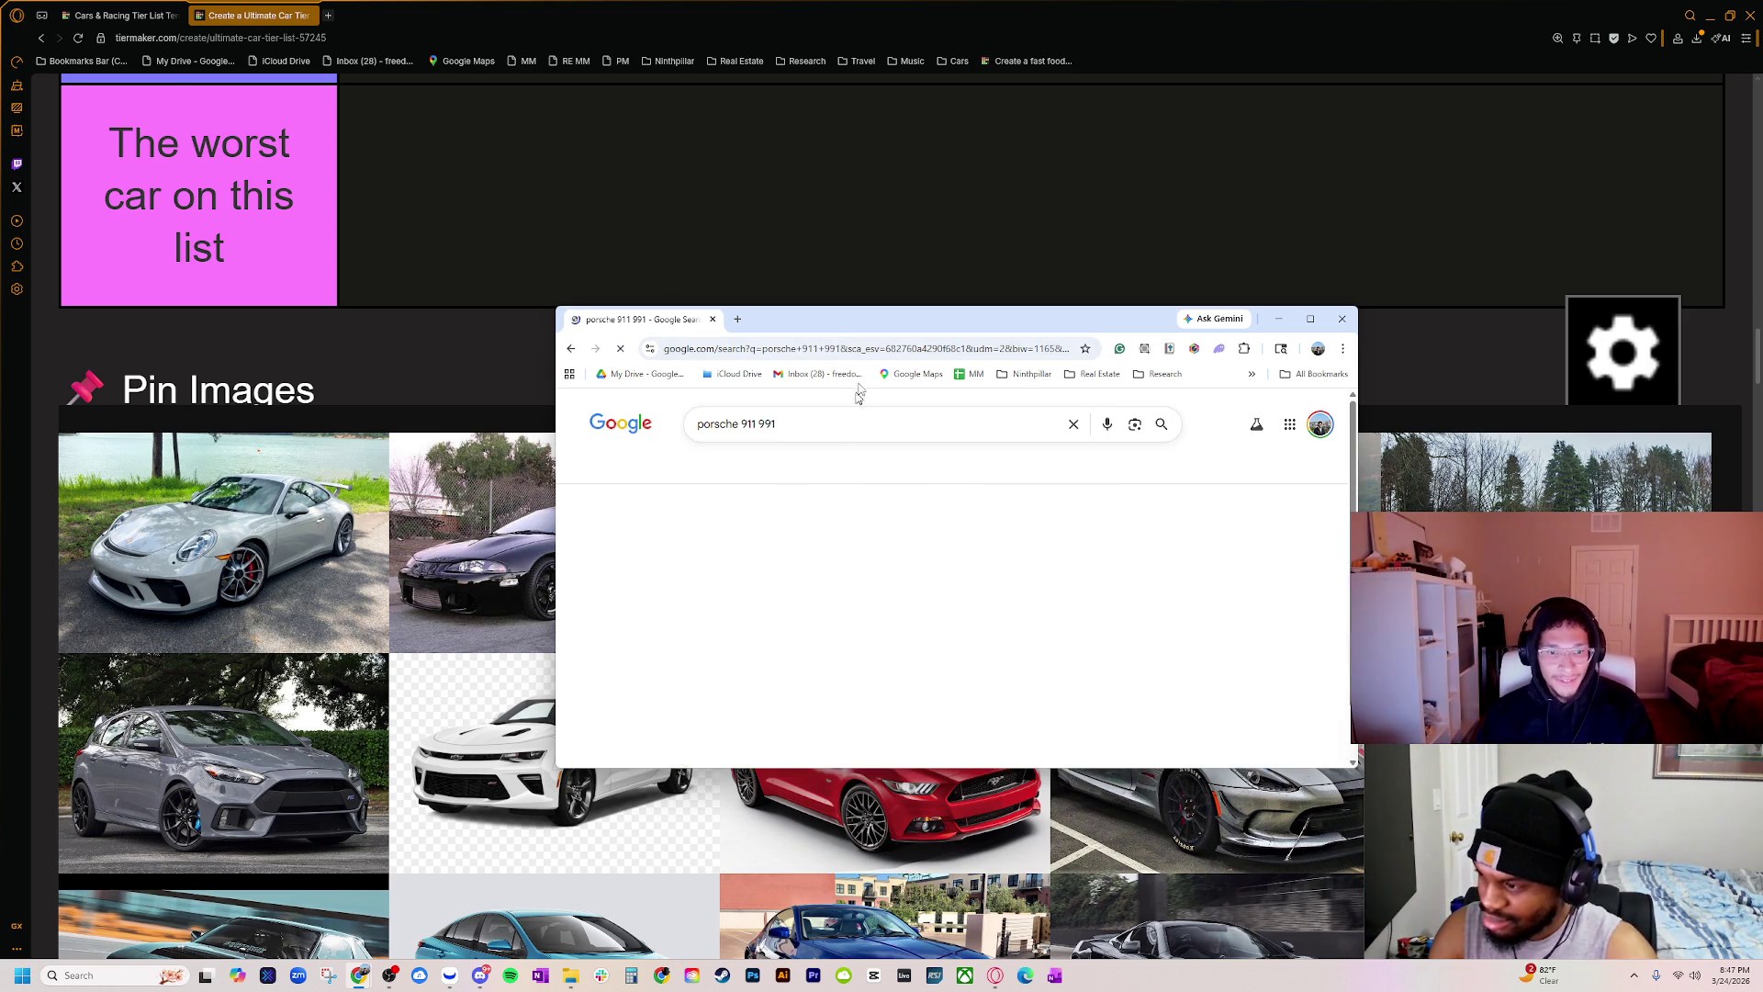
# Step: Run a Google Images search for the Porsche 911 Turbo S and browse the results
pyautogui.scroll(-2, 781, 688)
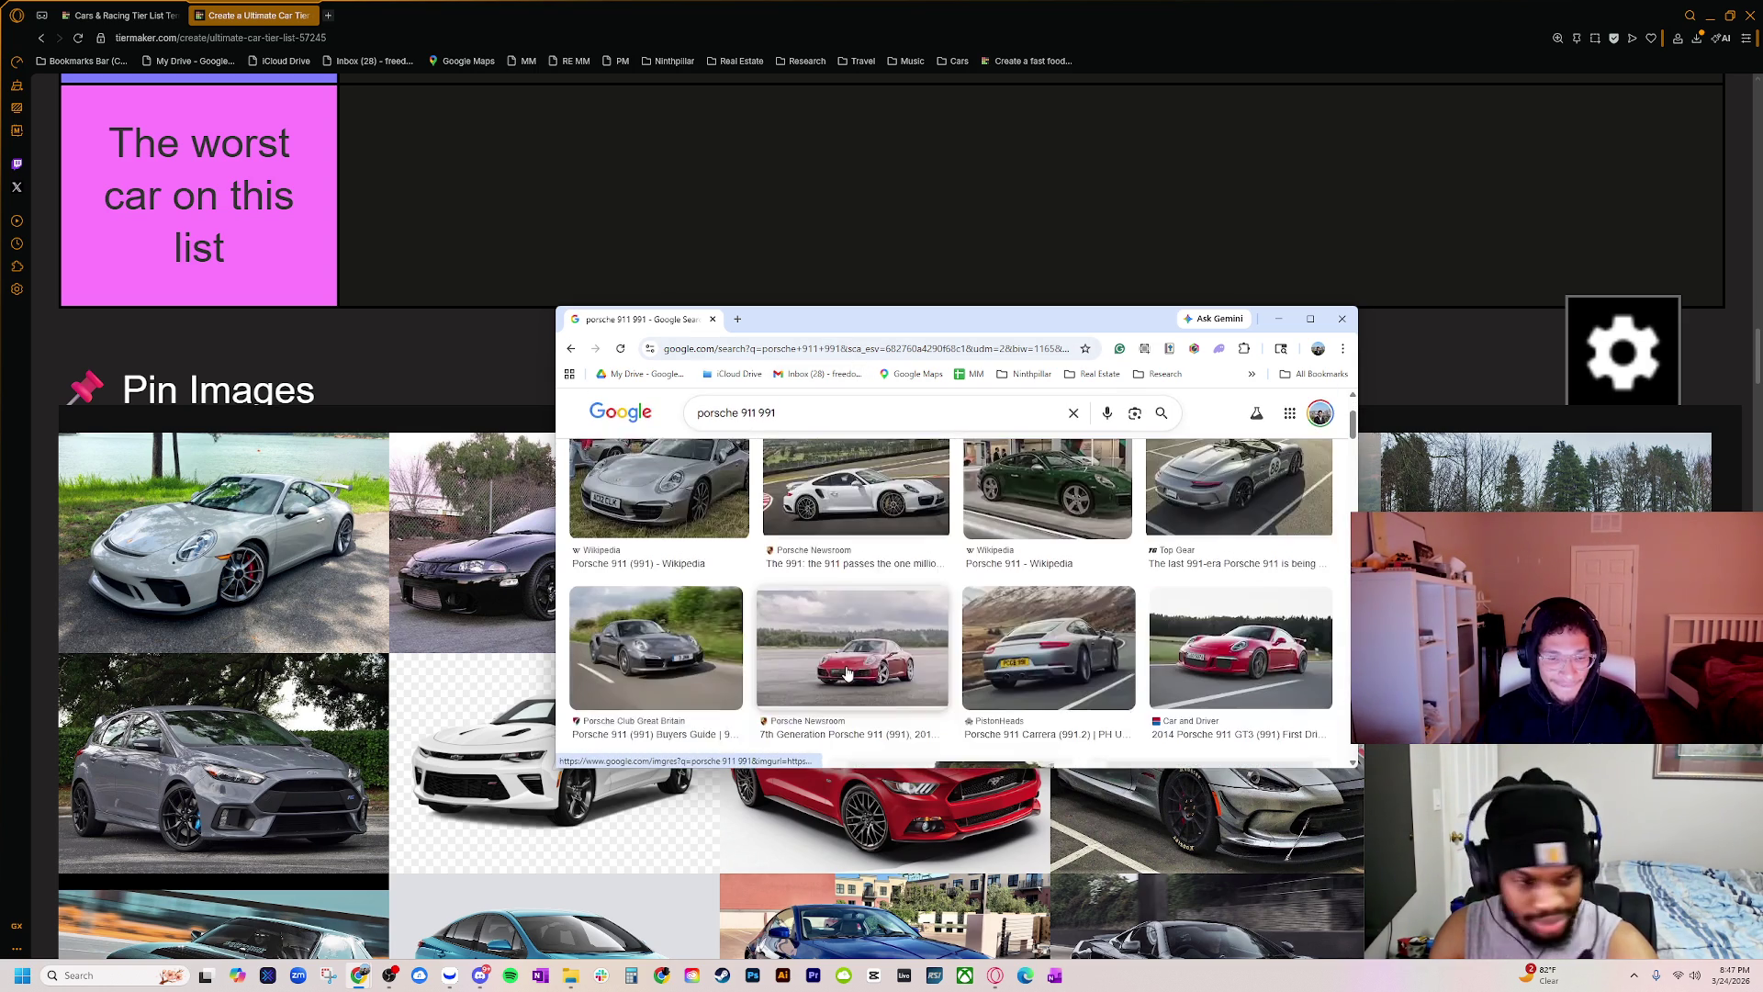
pyautogui.scroll(1, 759, 662)
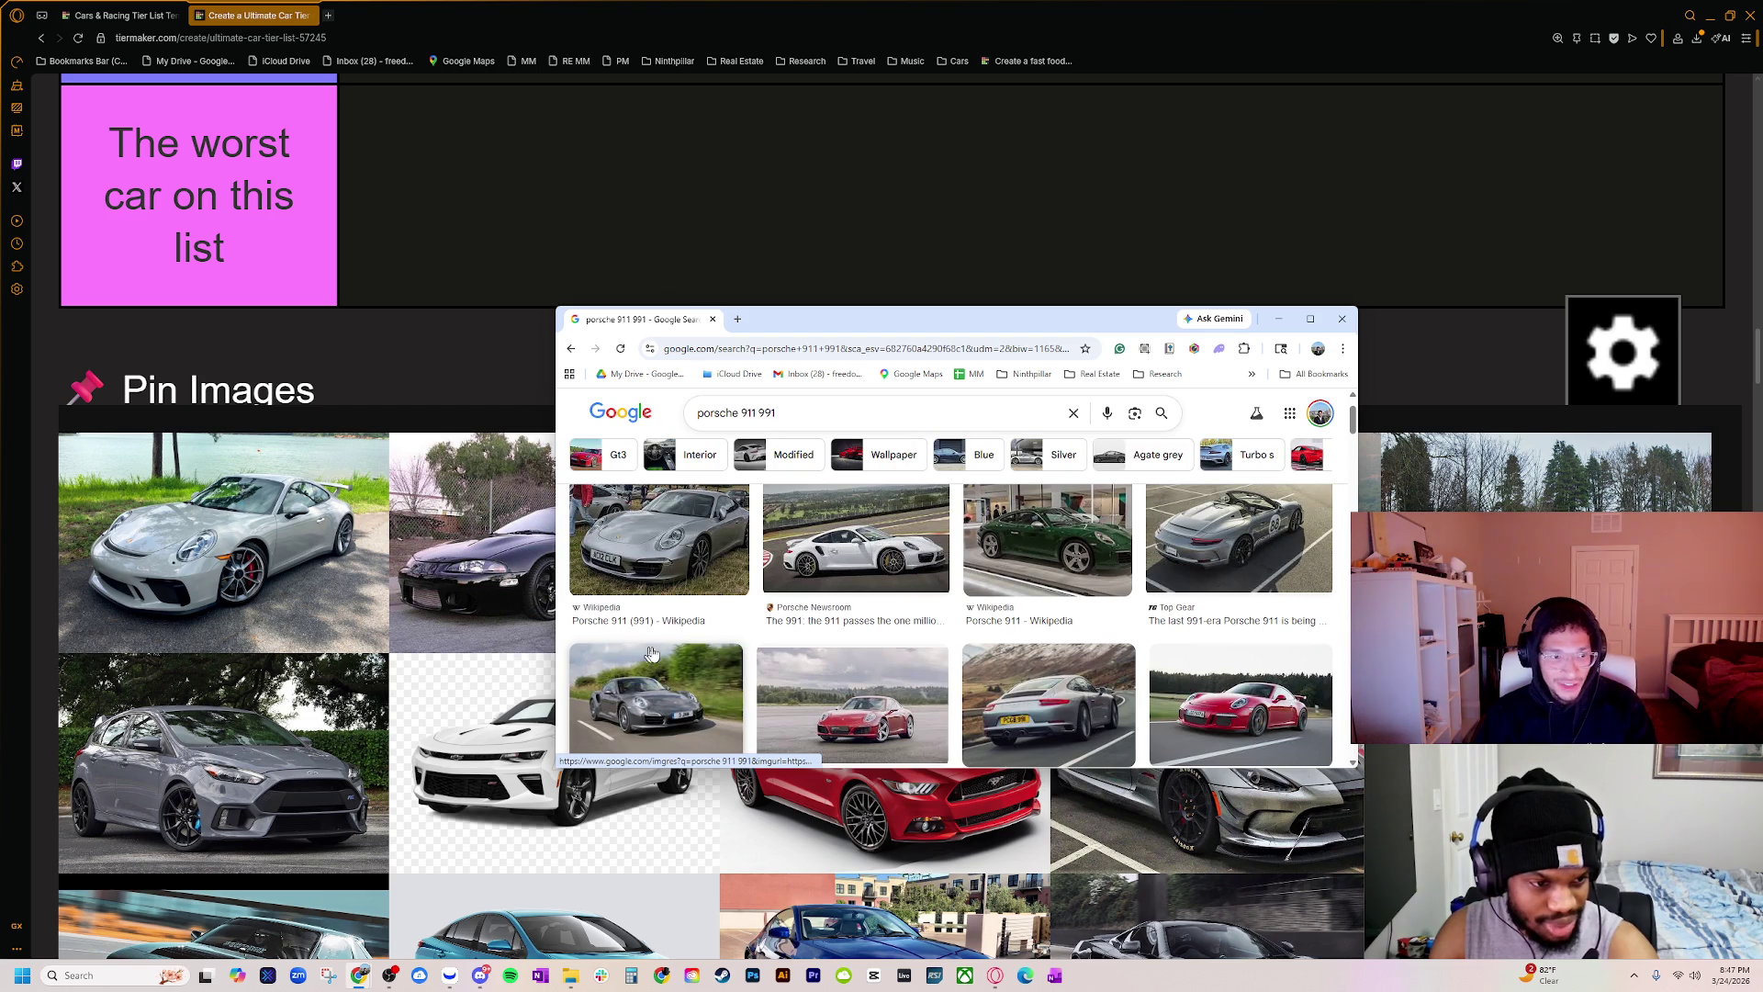
pyautogui.click(799, 413)
pyautogui.write('gt')
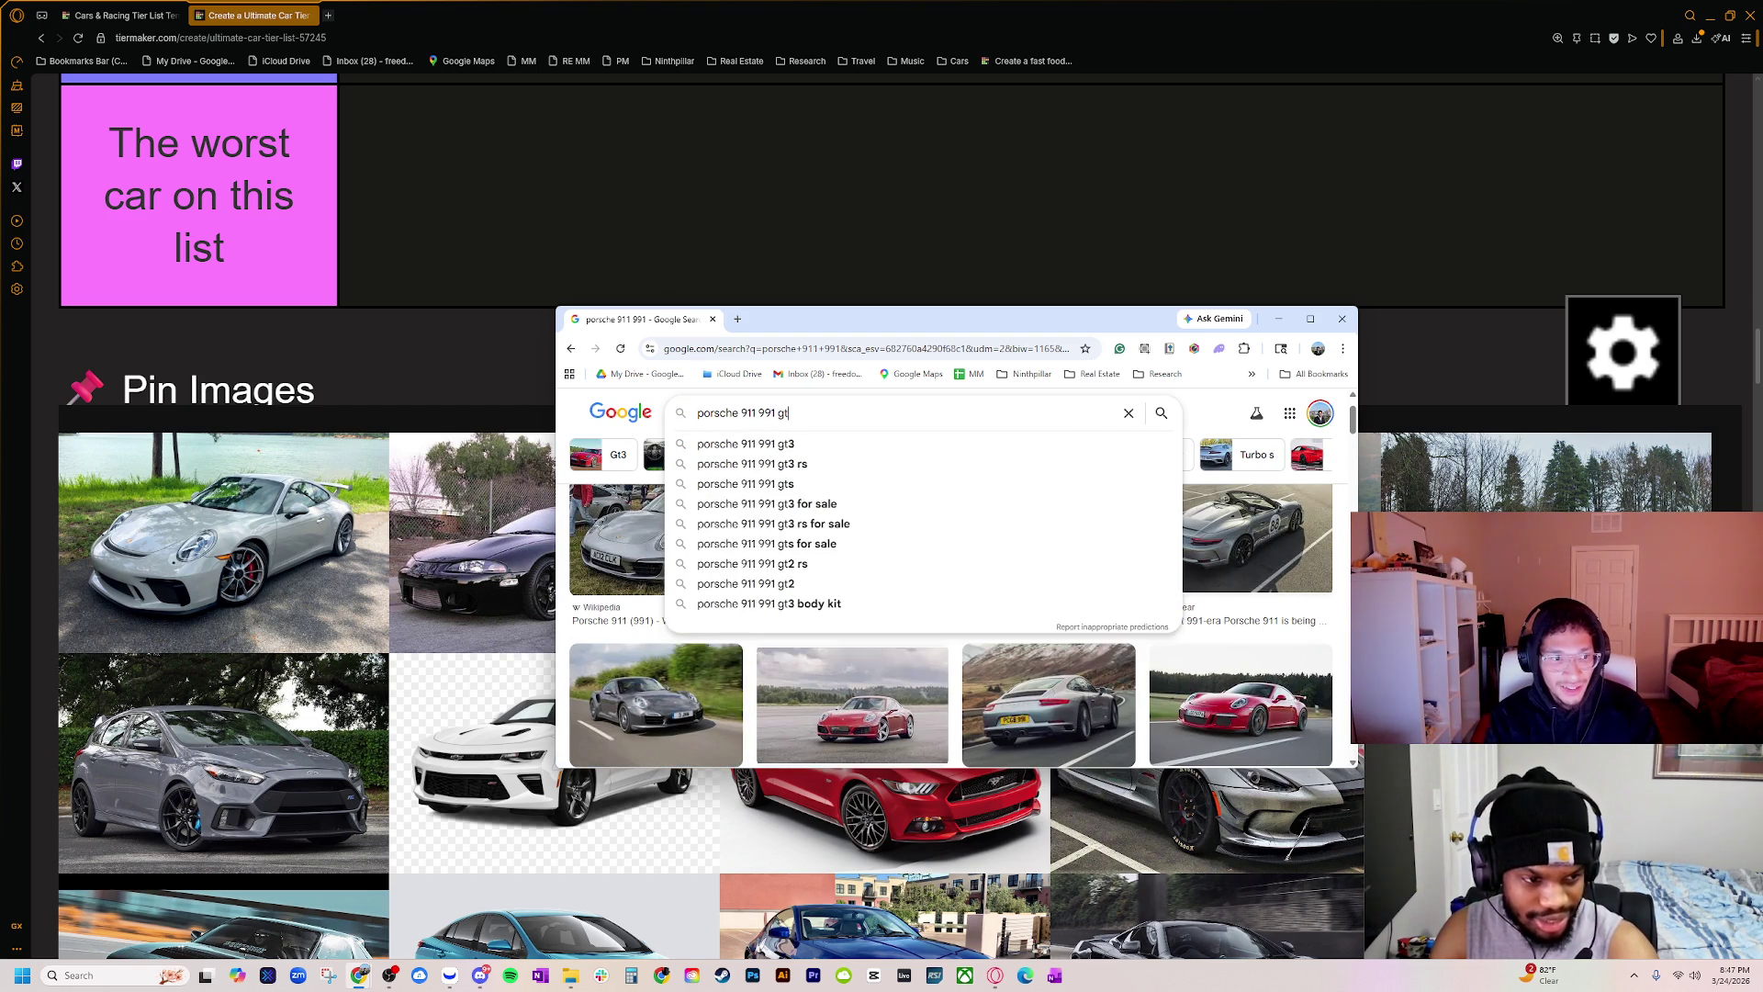
pyautogui.press('BackSpace')
pyautogui.press('BackSpace')
pyautogui.press('BackSpace')
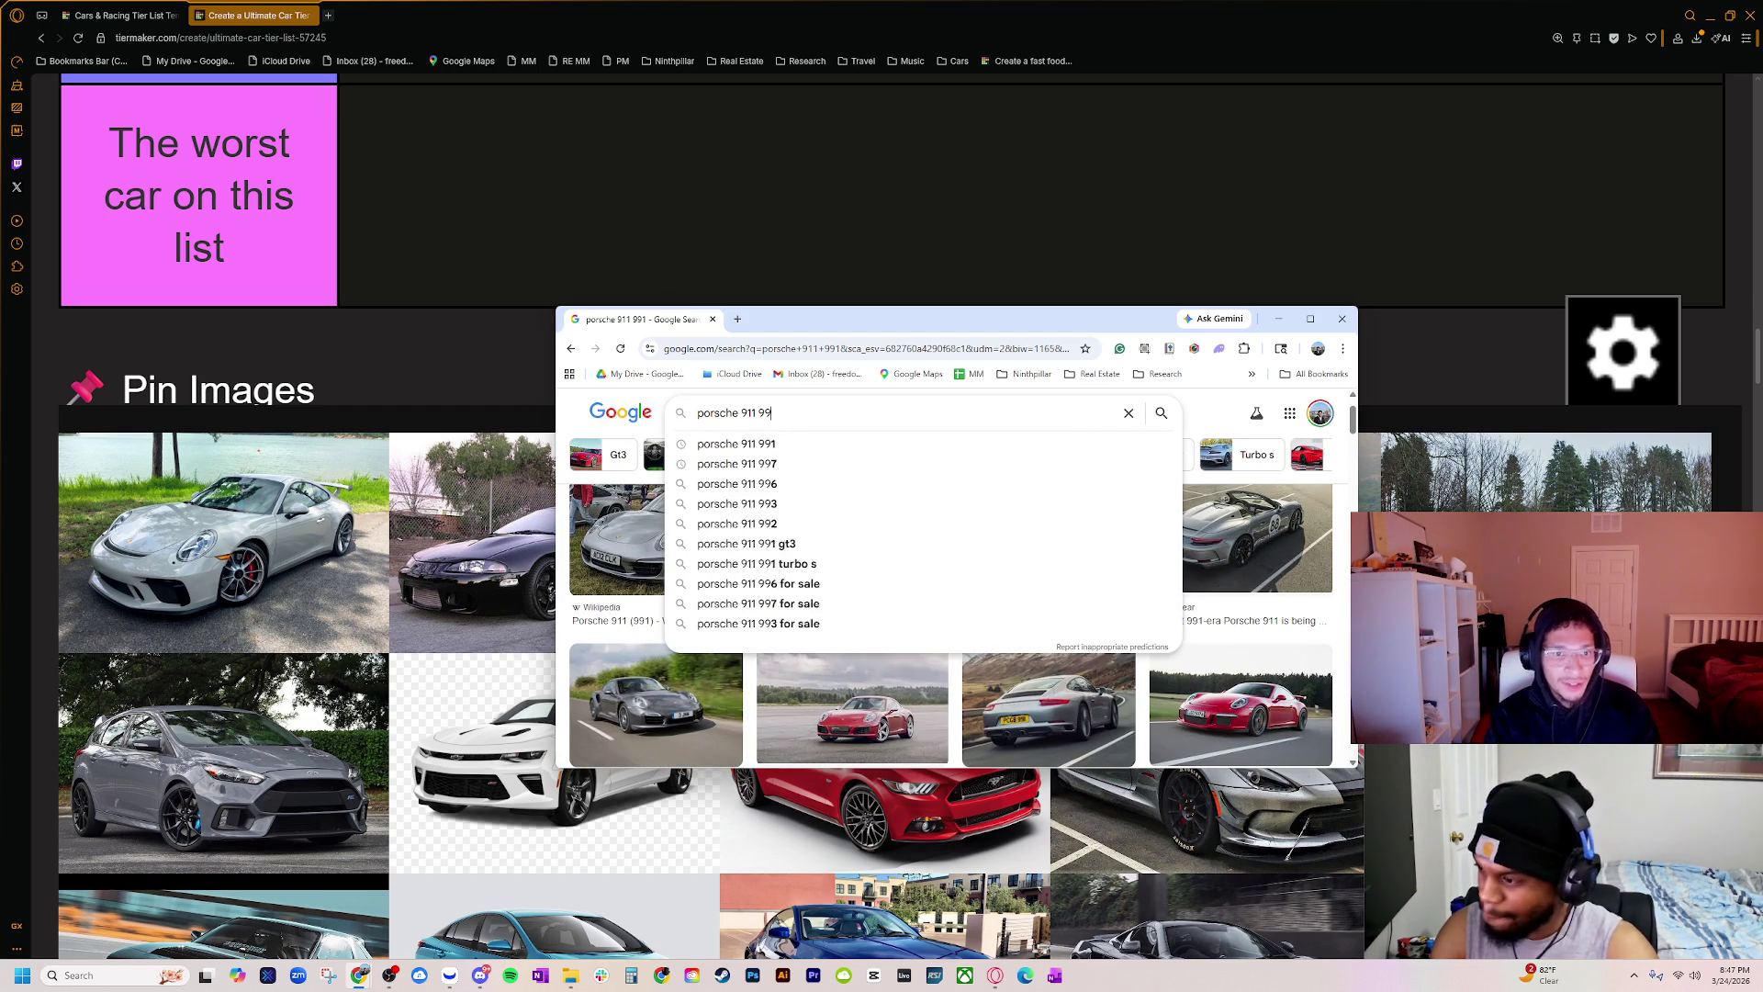
pyautogui.write('tubr')
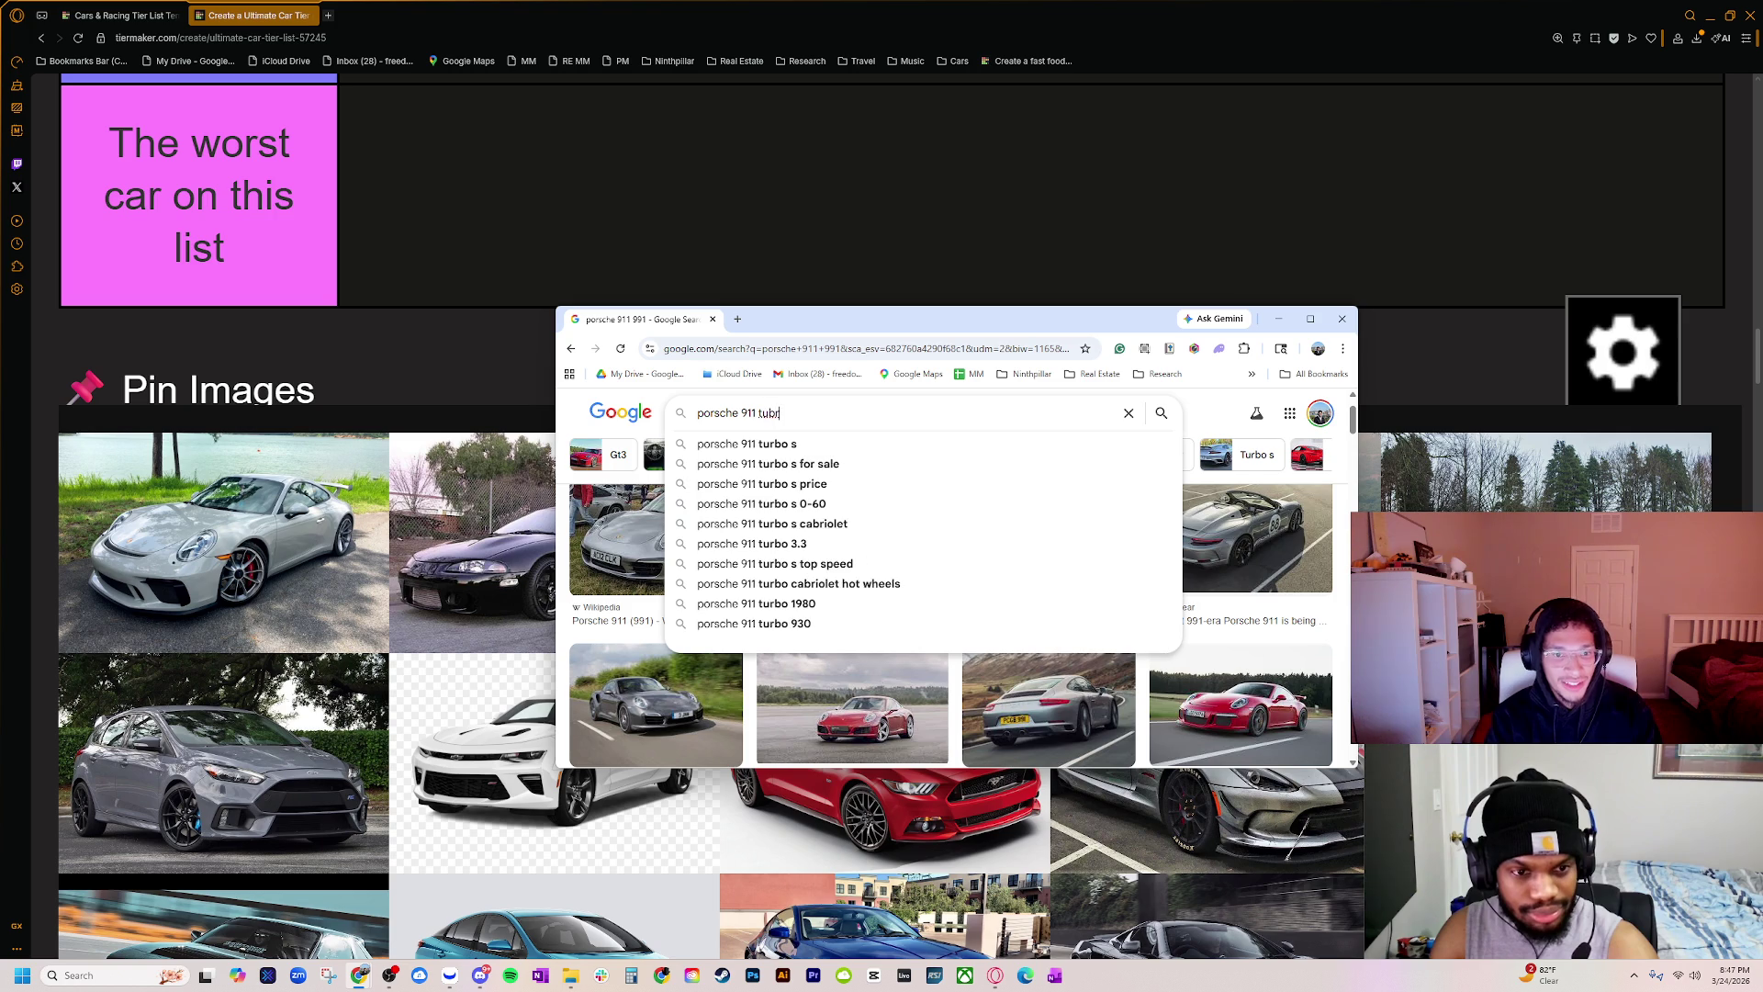
pyautogui.press('Down')
pyautogui.press('Return')
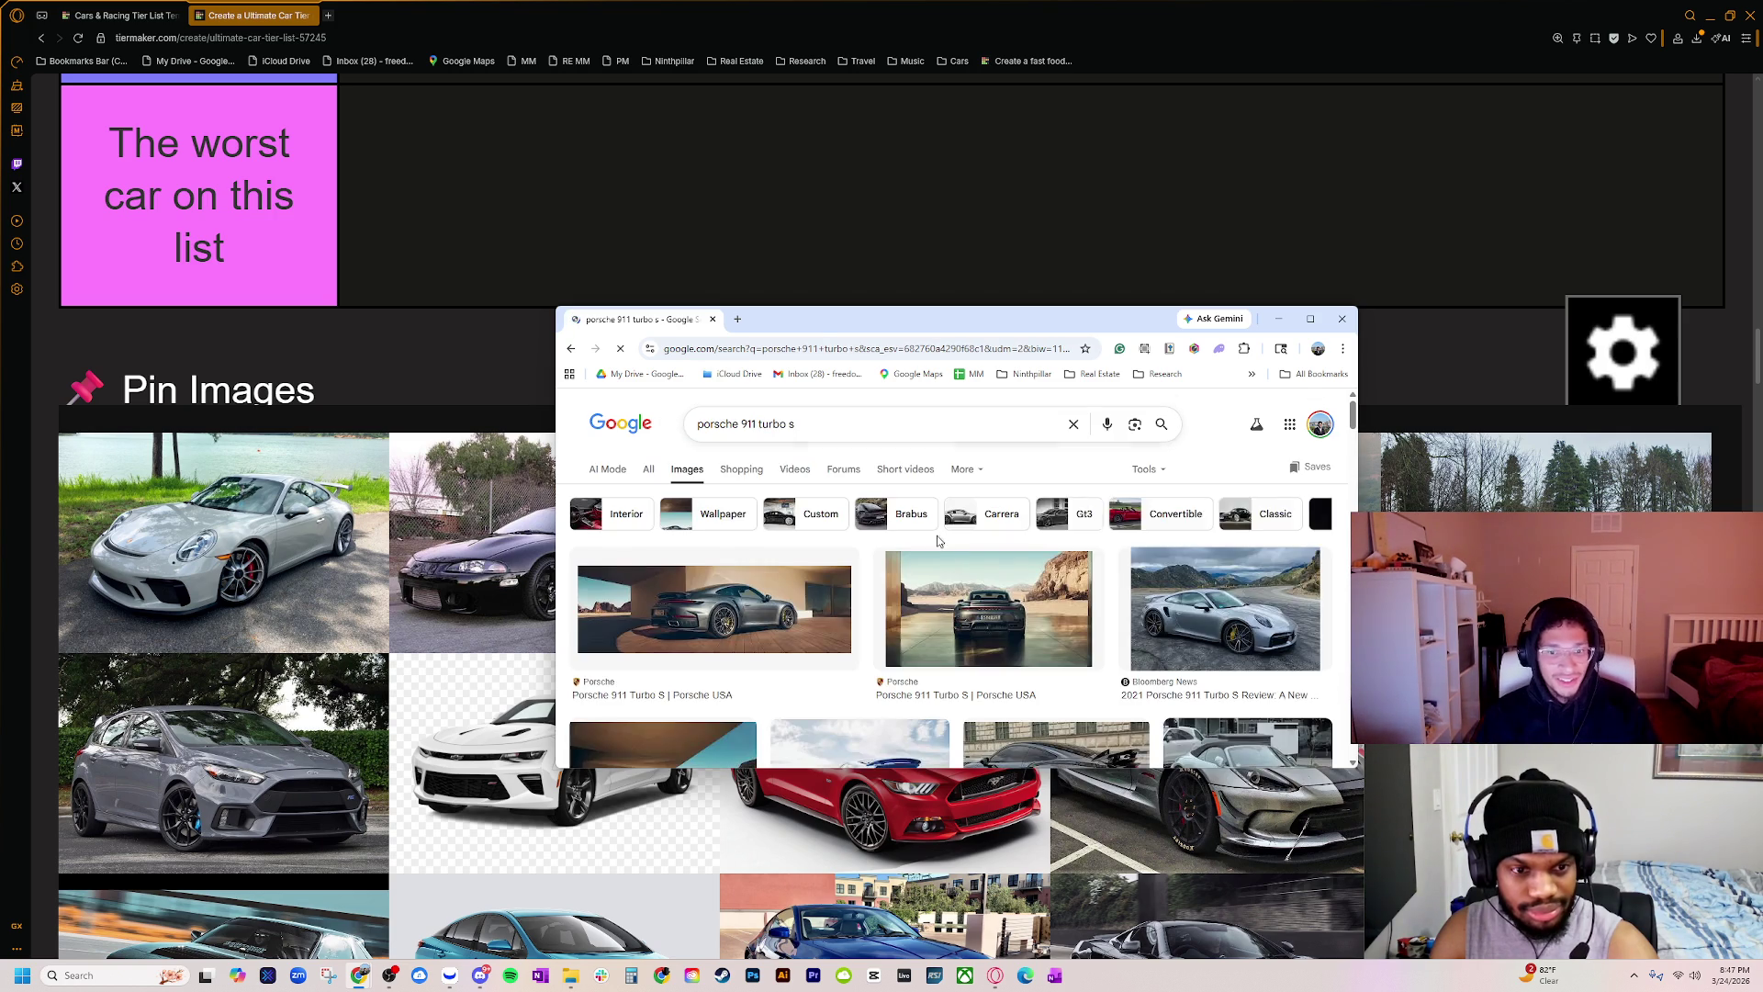
pyautogui.scroll(-3, 937, 549)
pyautogui.scroll(-2, 937, 549)
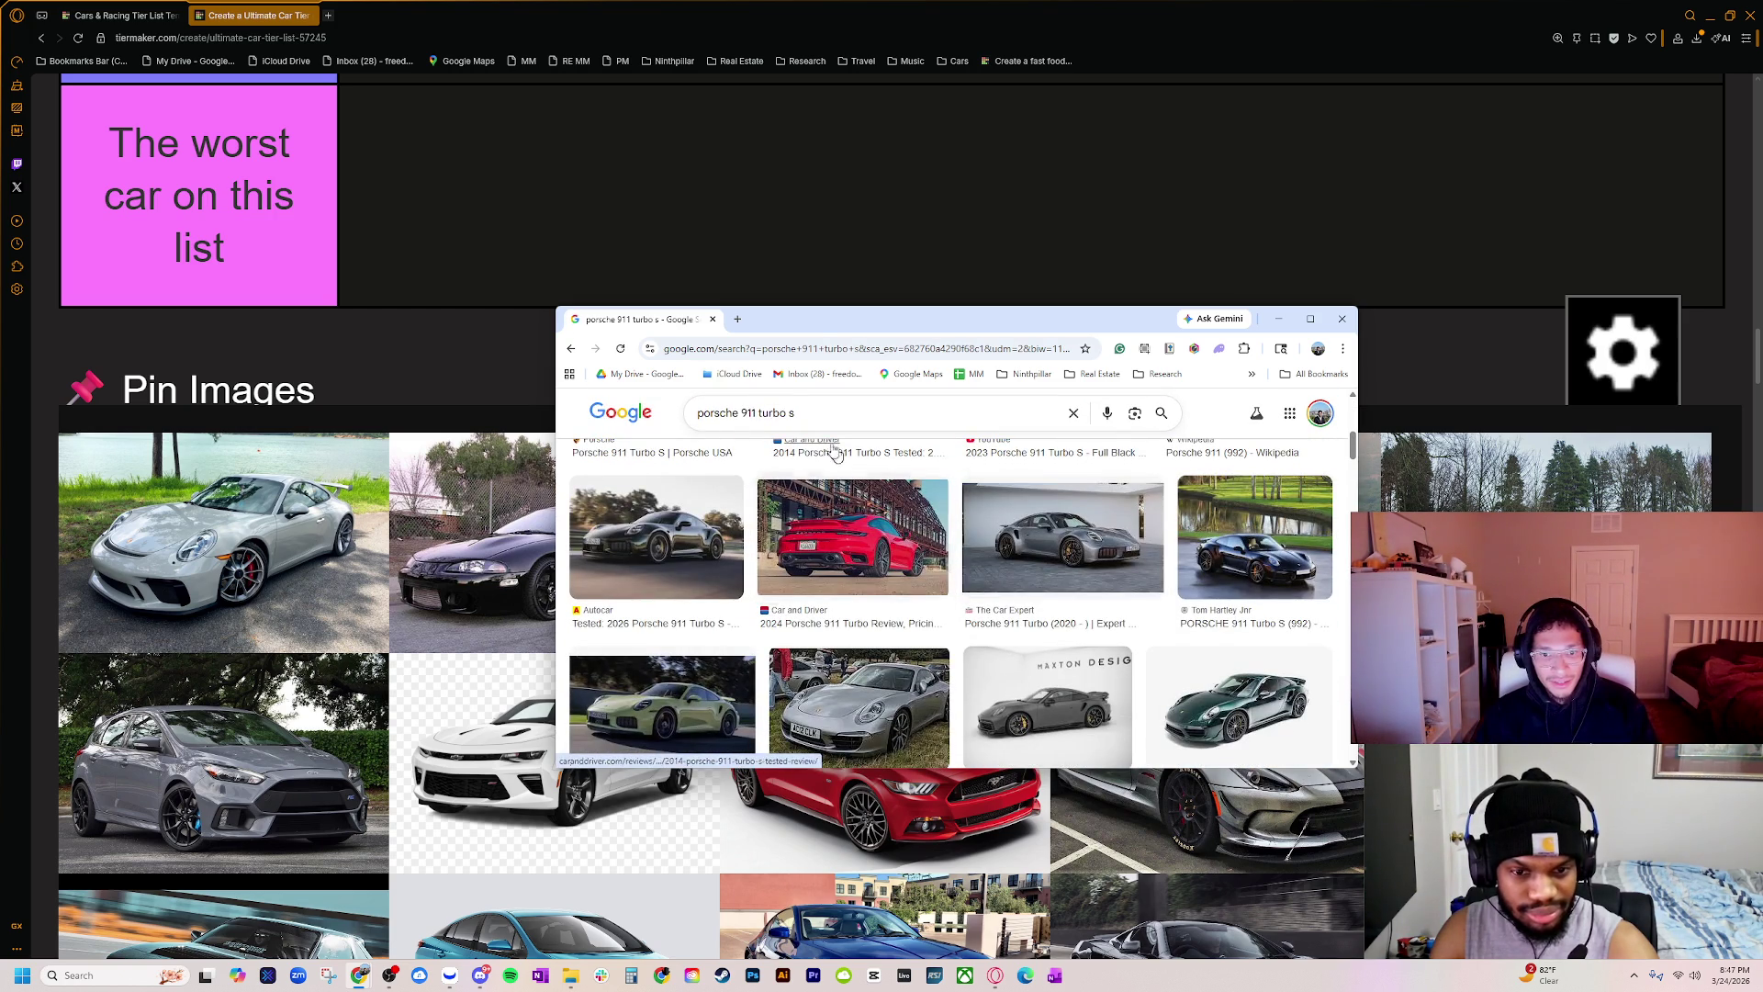
# Step: Review the Turbo S search suggestions, then replace the query with '2015 porsche 911'
pyautogui.click(794, 412)
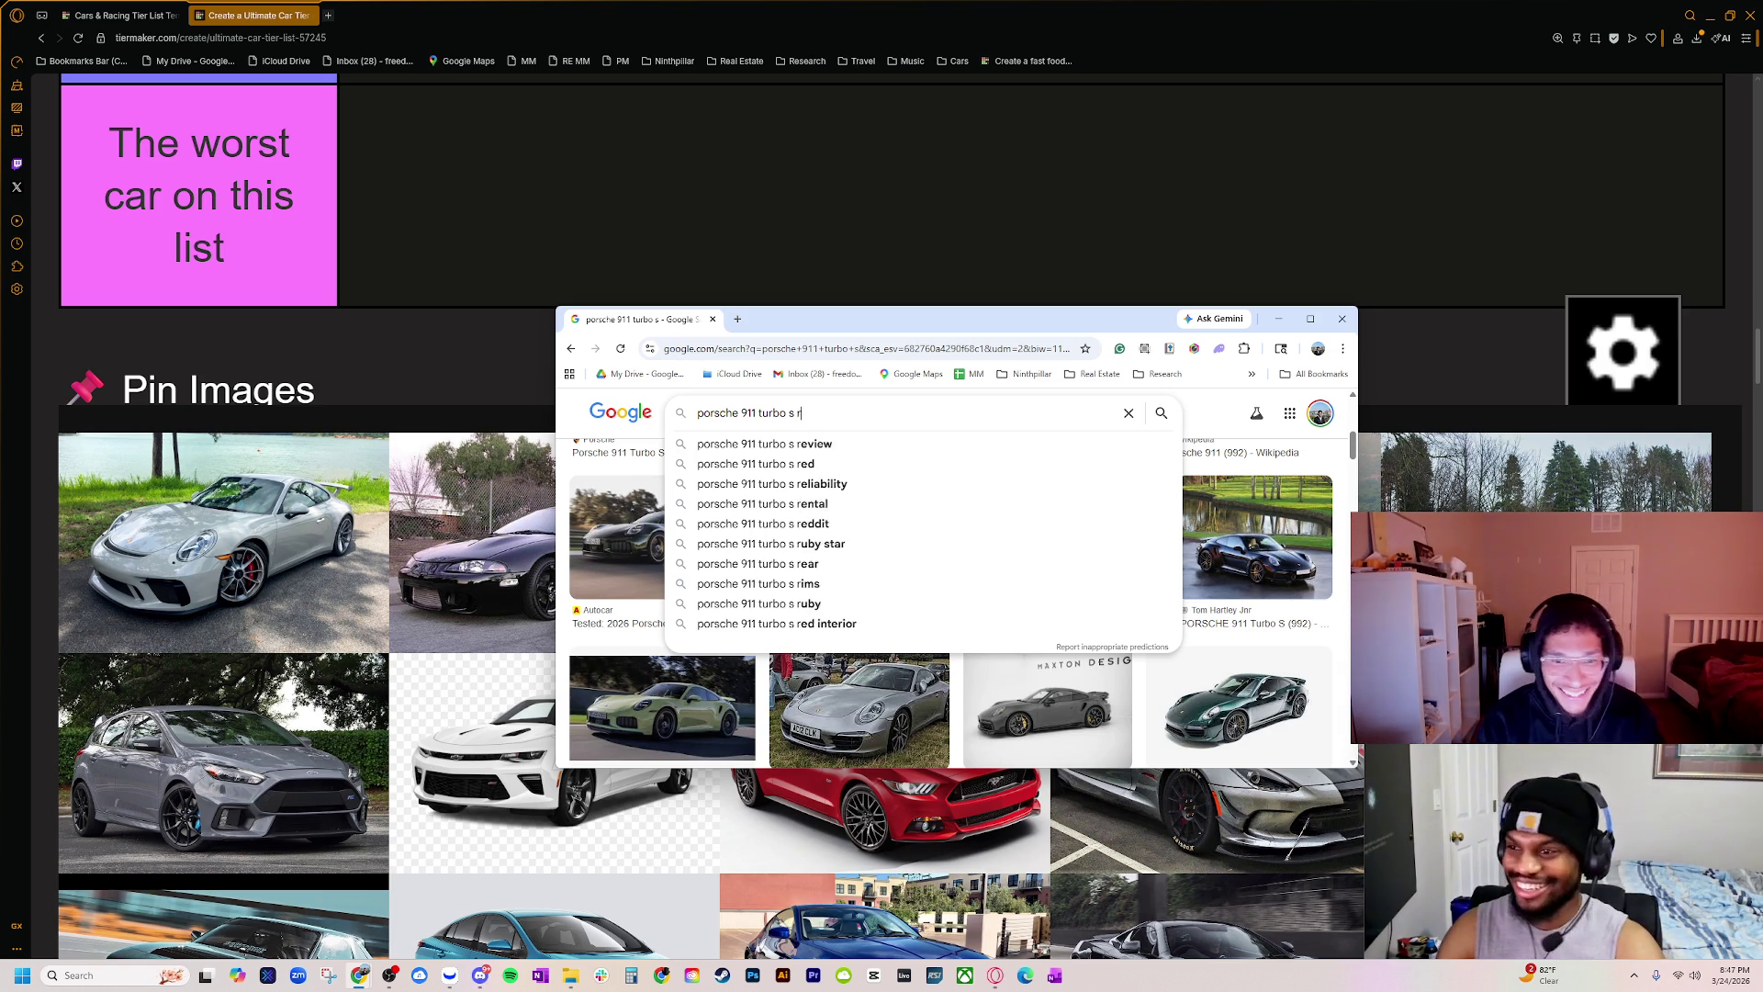
pyautogui.press('Down')
pyautogui.press('Down')
pyautogui.press('Down')
pyautogui.press('Down')
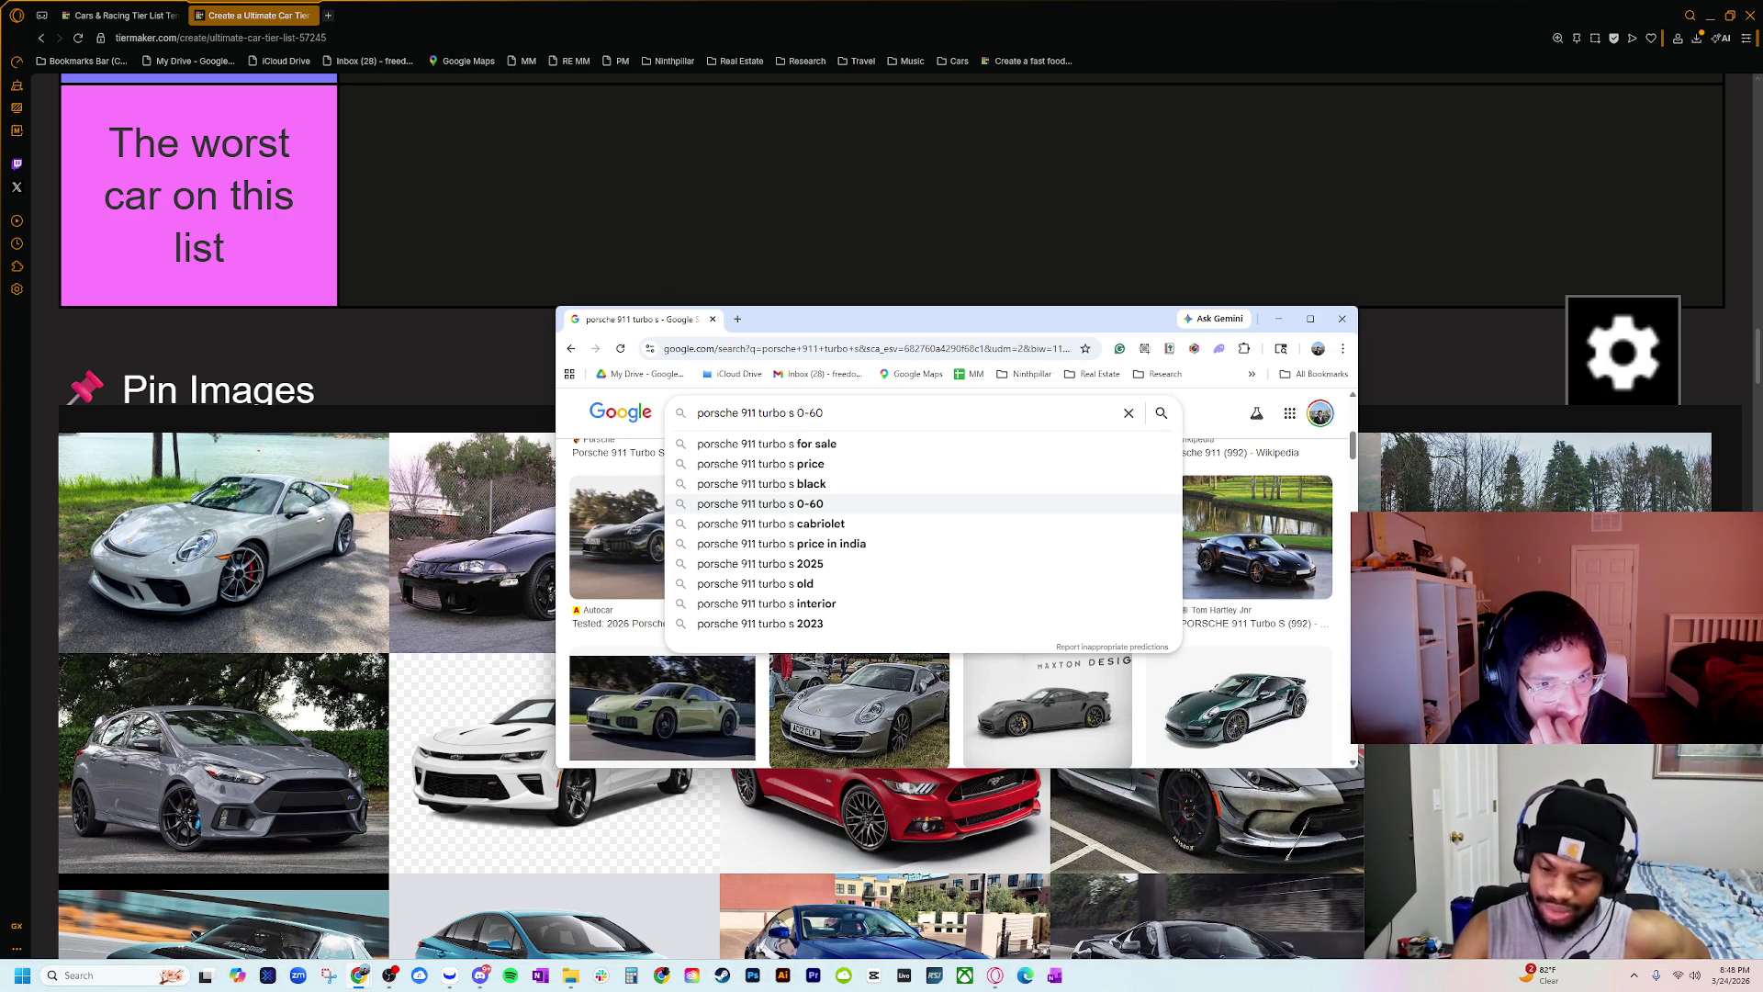
pyautogui.press('BackSpace')
pyautogui.press('BackSpace')
pyautogui.press('BackSpace')
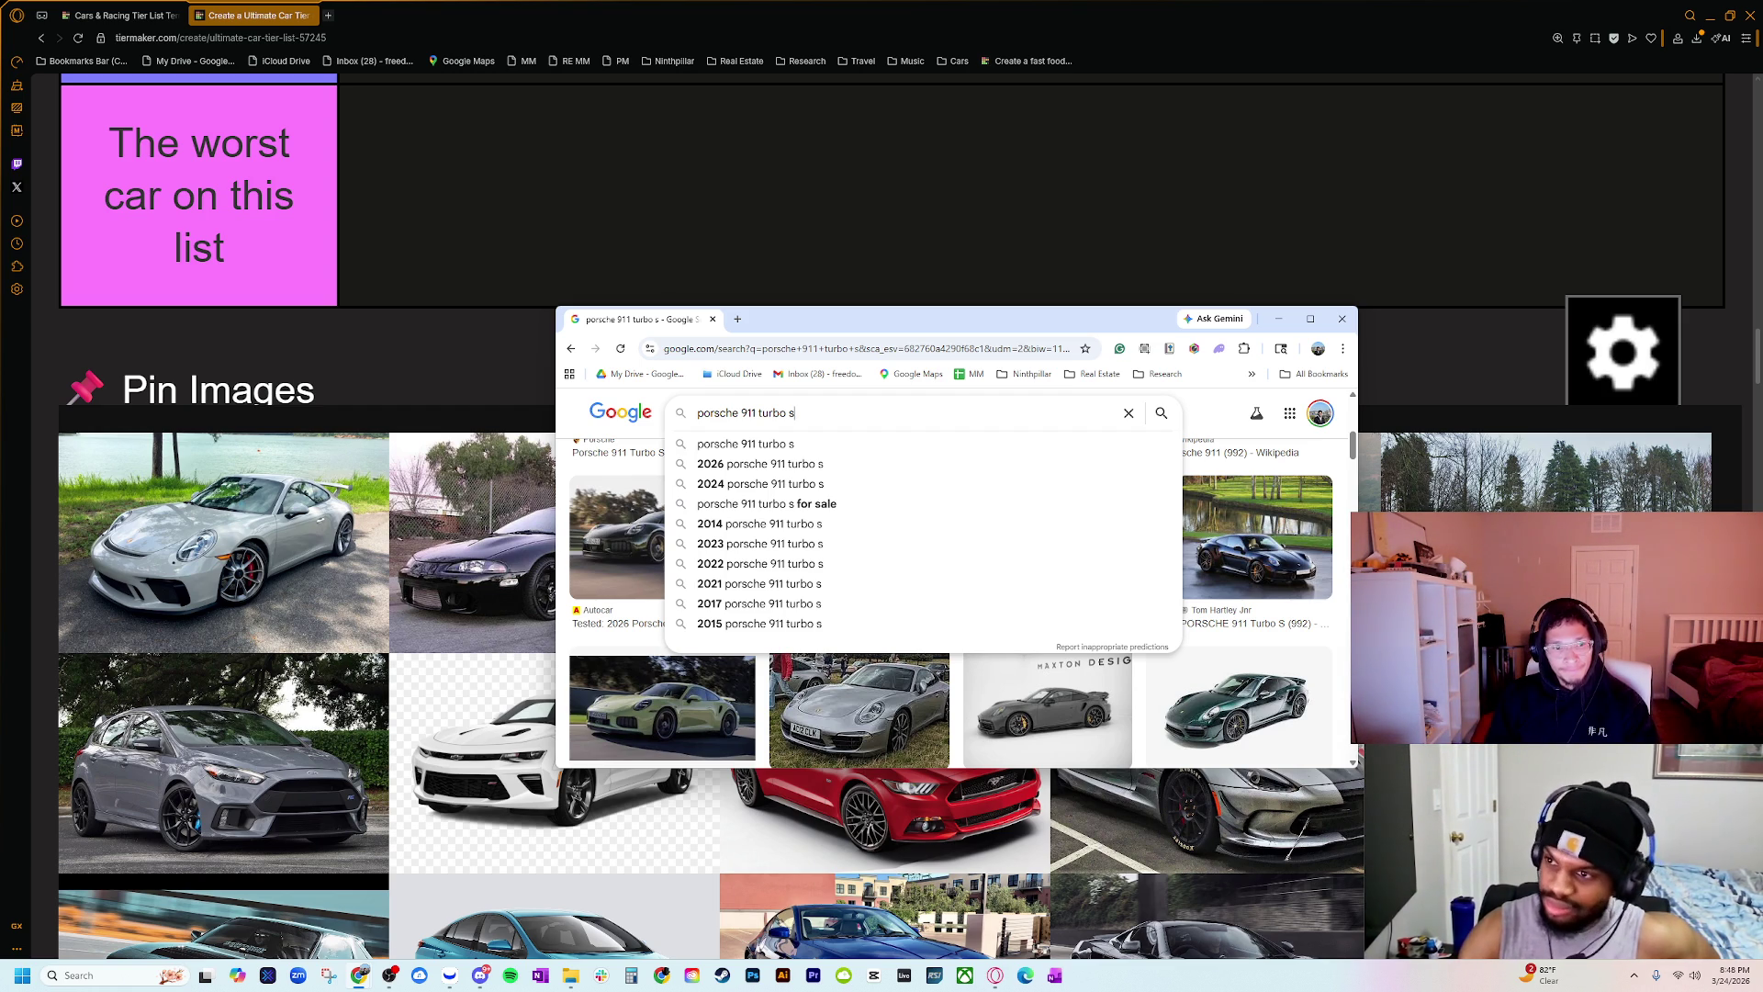
pyautogui.hotkey('ctrl', 'a')
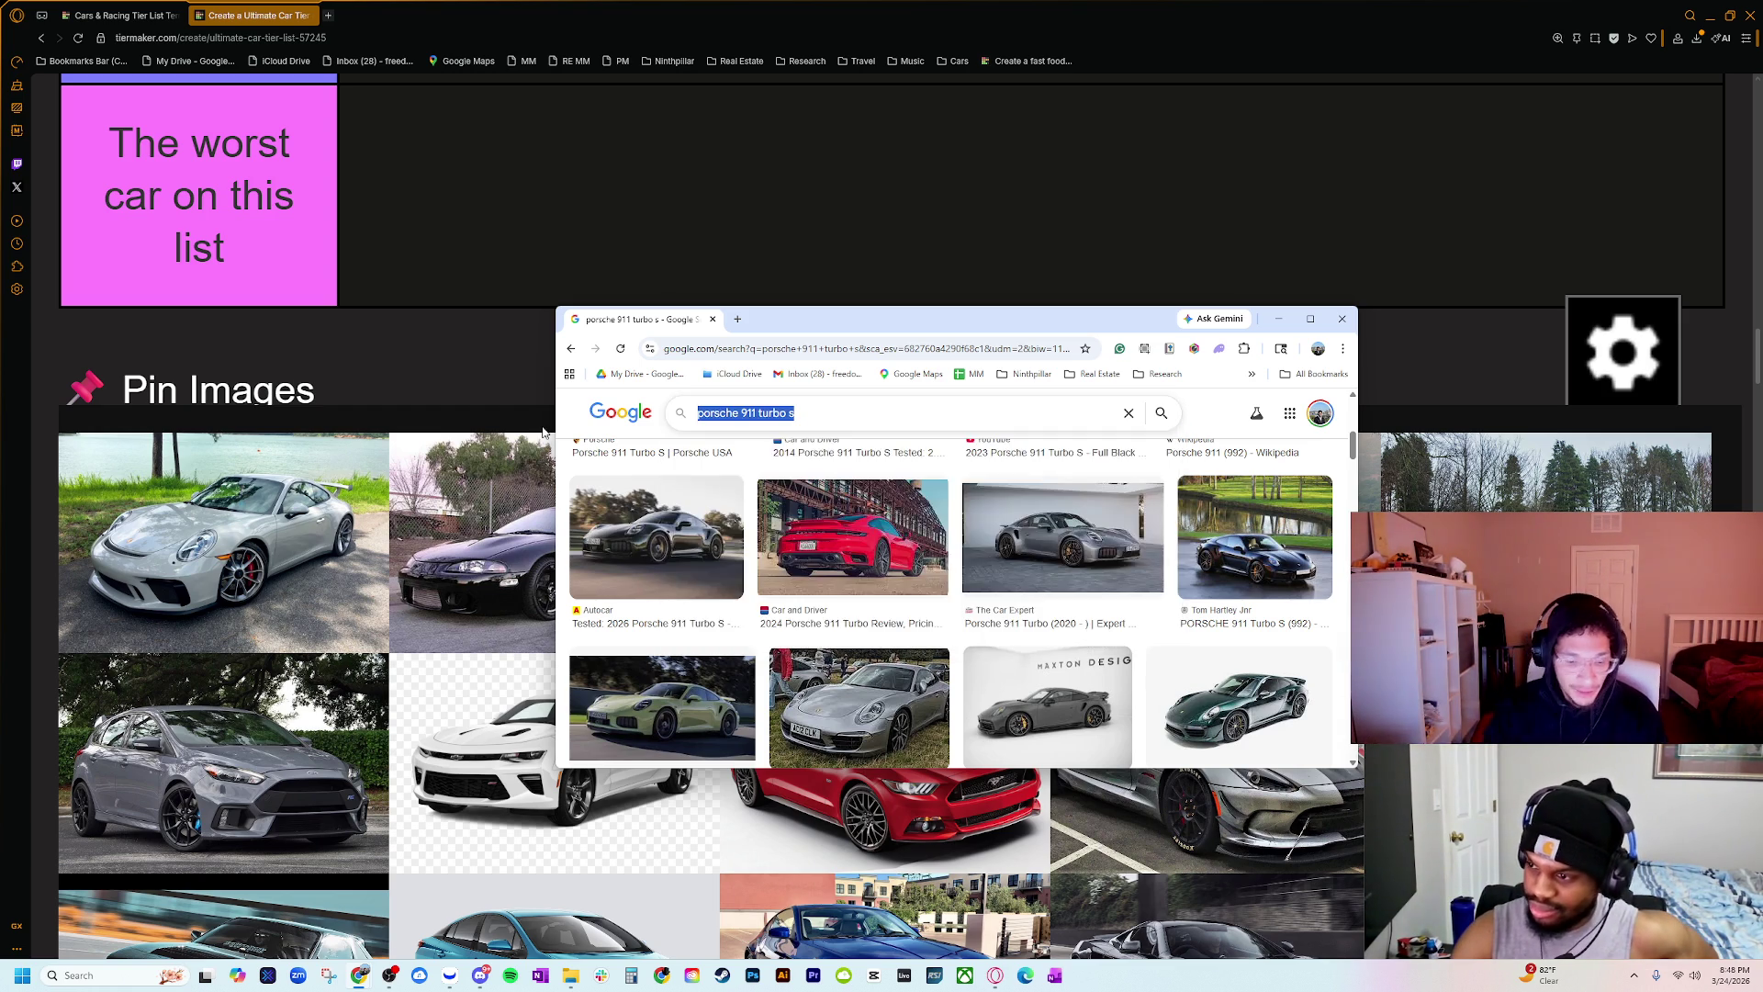
pyautogui.write('2015 ')
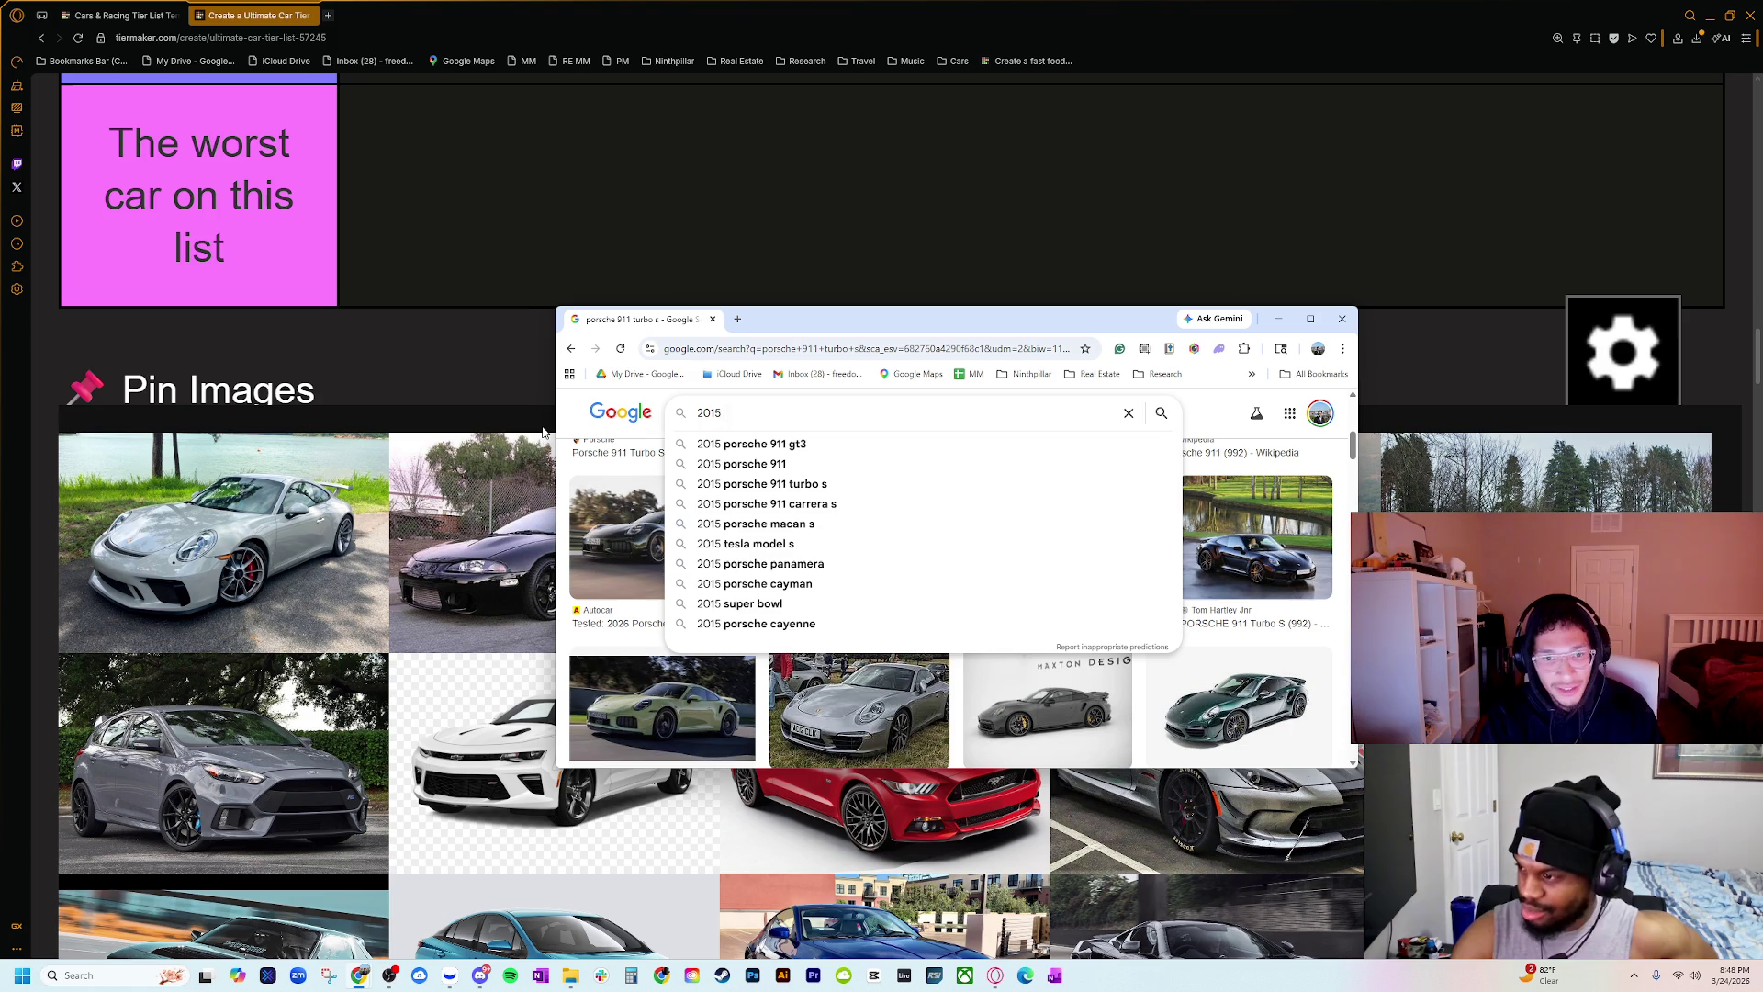
pyautogui.write('porsche 911')
# Step: Search images of the 2015 Porsche 911, then refine it to '2015 porsche 911 gt3'
pyautogui.press('Return')
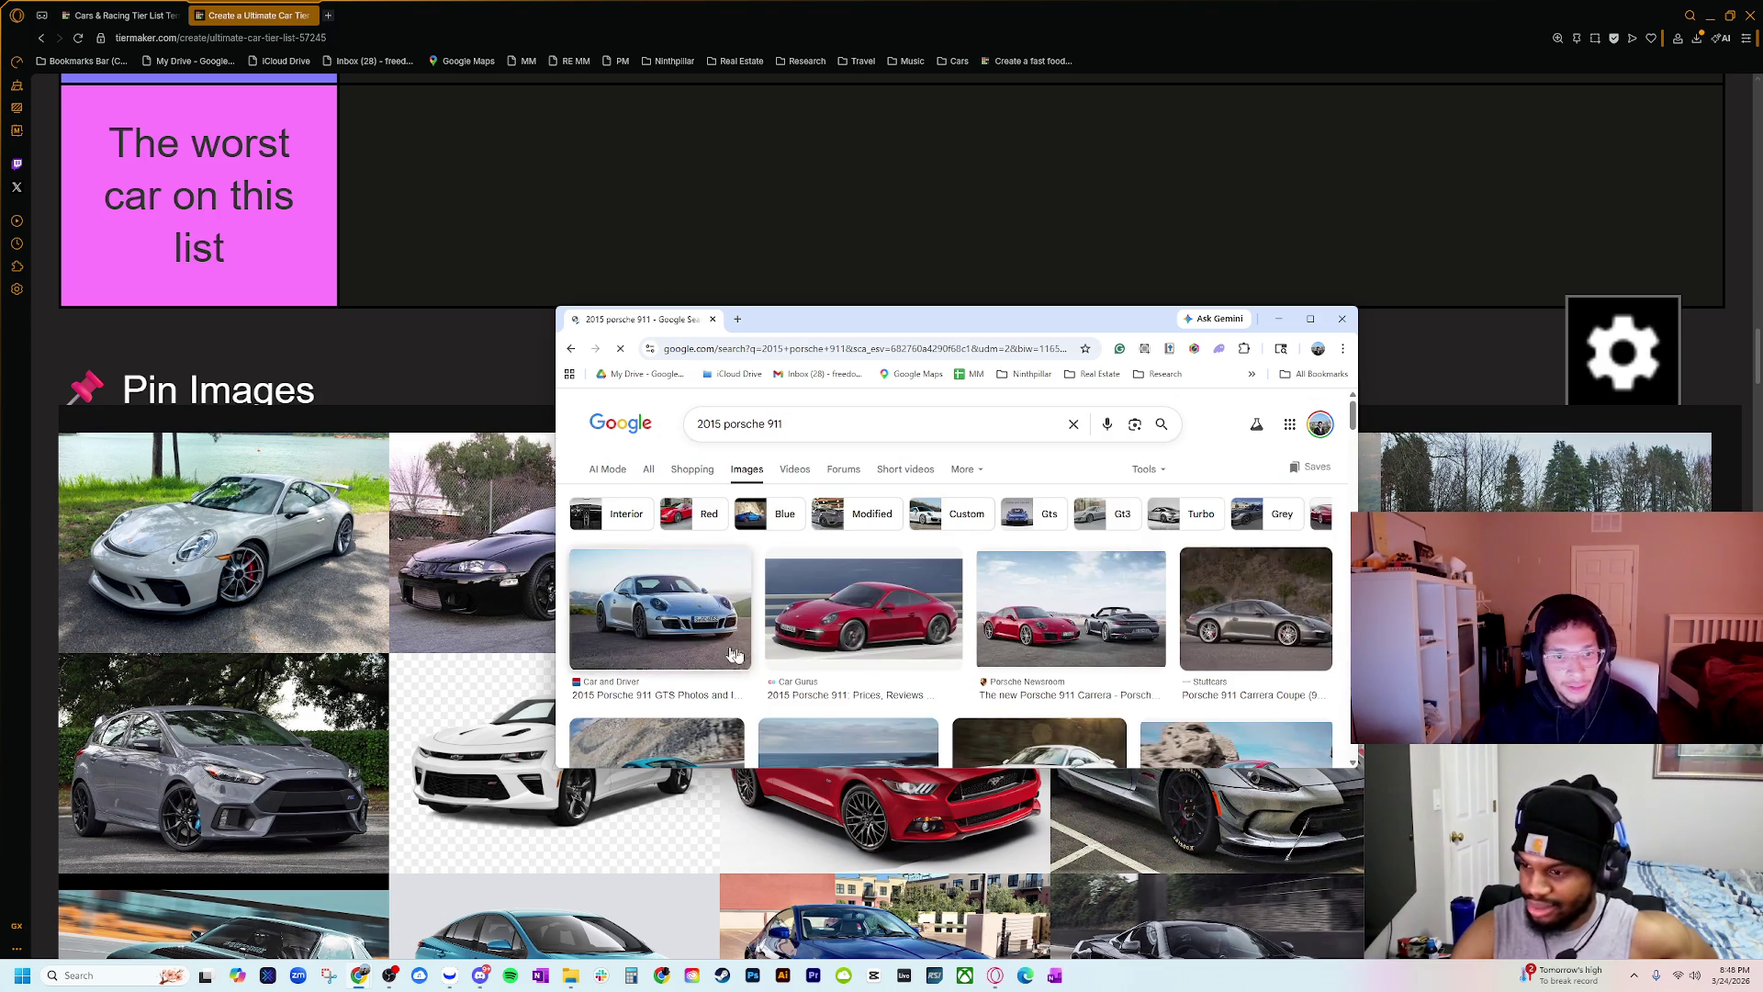
pyautogui.scroll(-2, 780, 647)
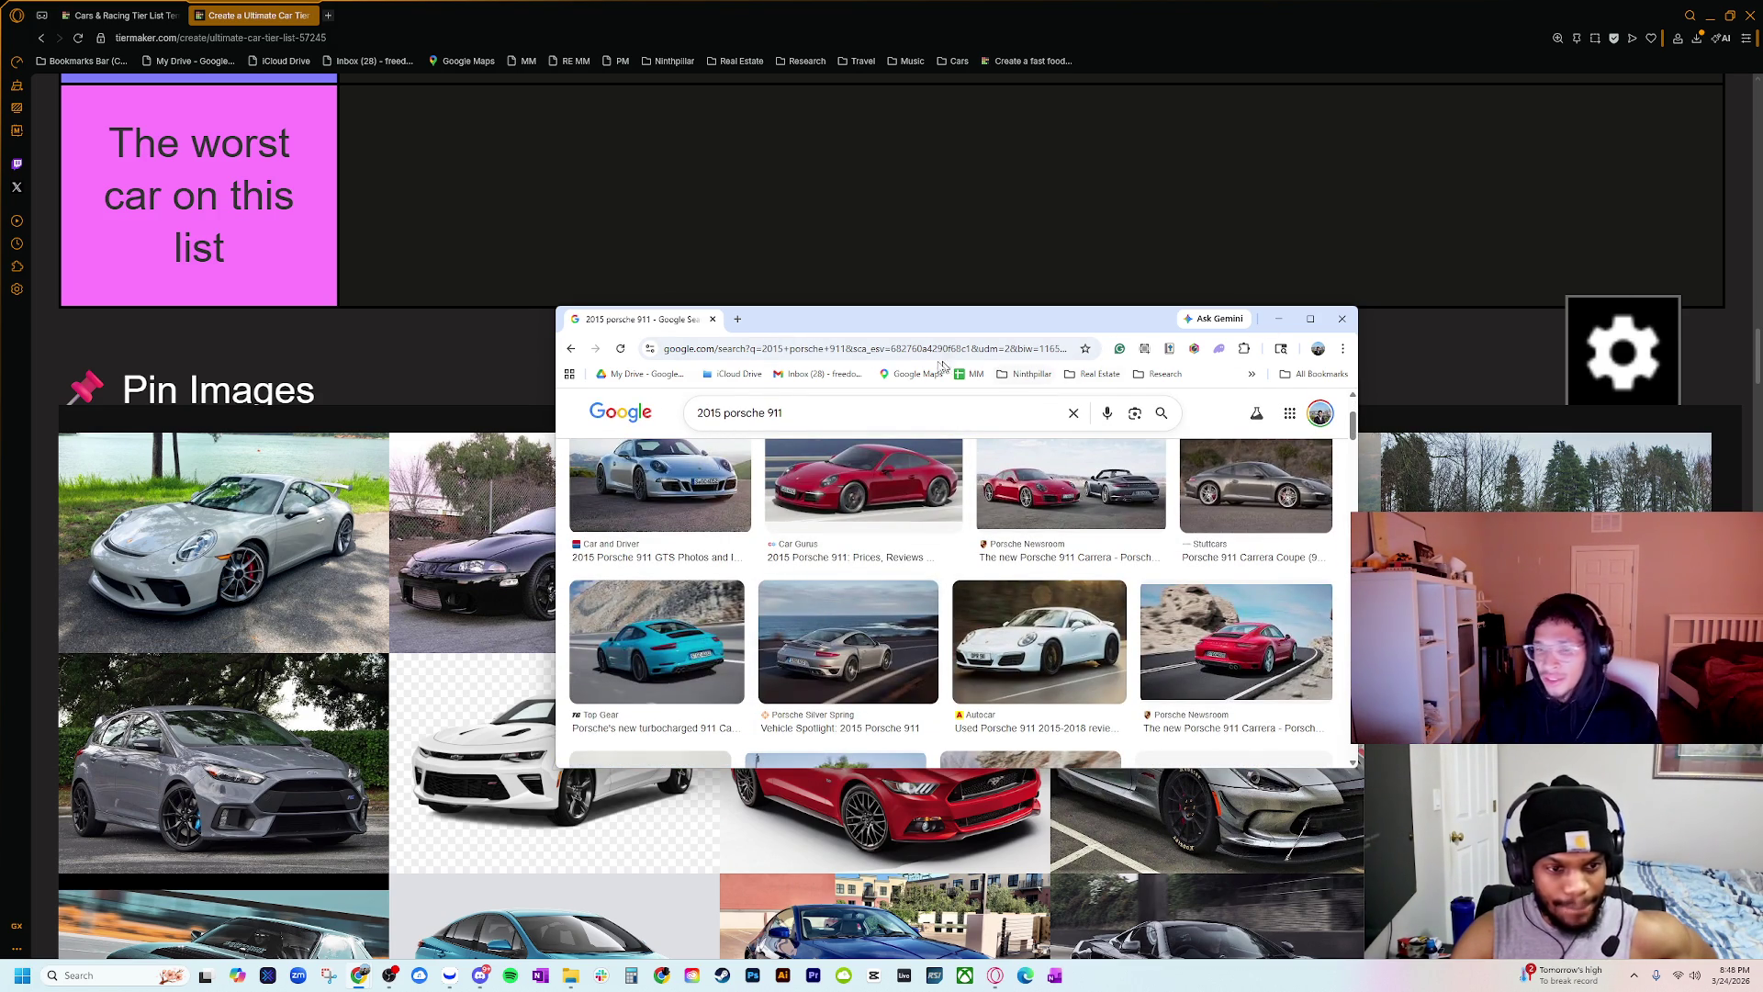
pyautogui.click(797, 409)
pyautogui.write('gt3')
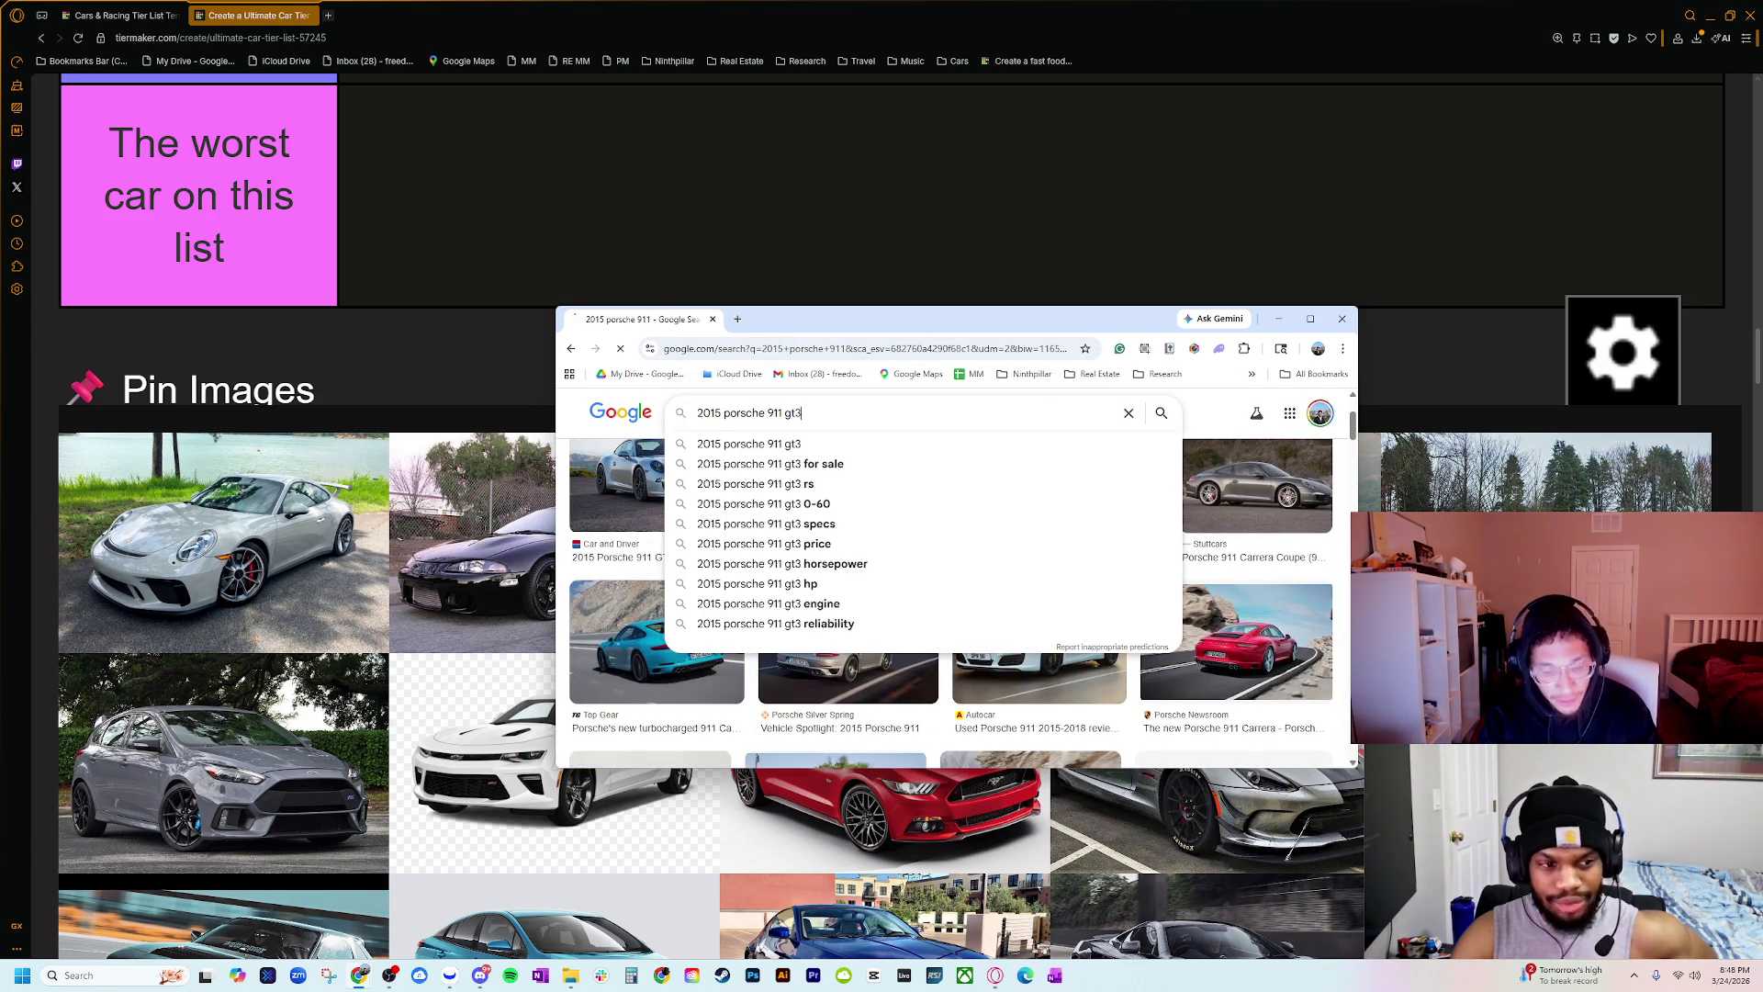
pyautogui.press('Return')
pyautogui.scroll(-2, 837, 629)
pyautogui.scroll(-2, 837, 629)
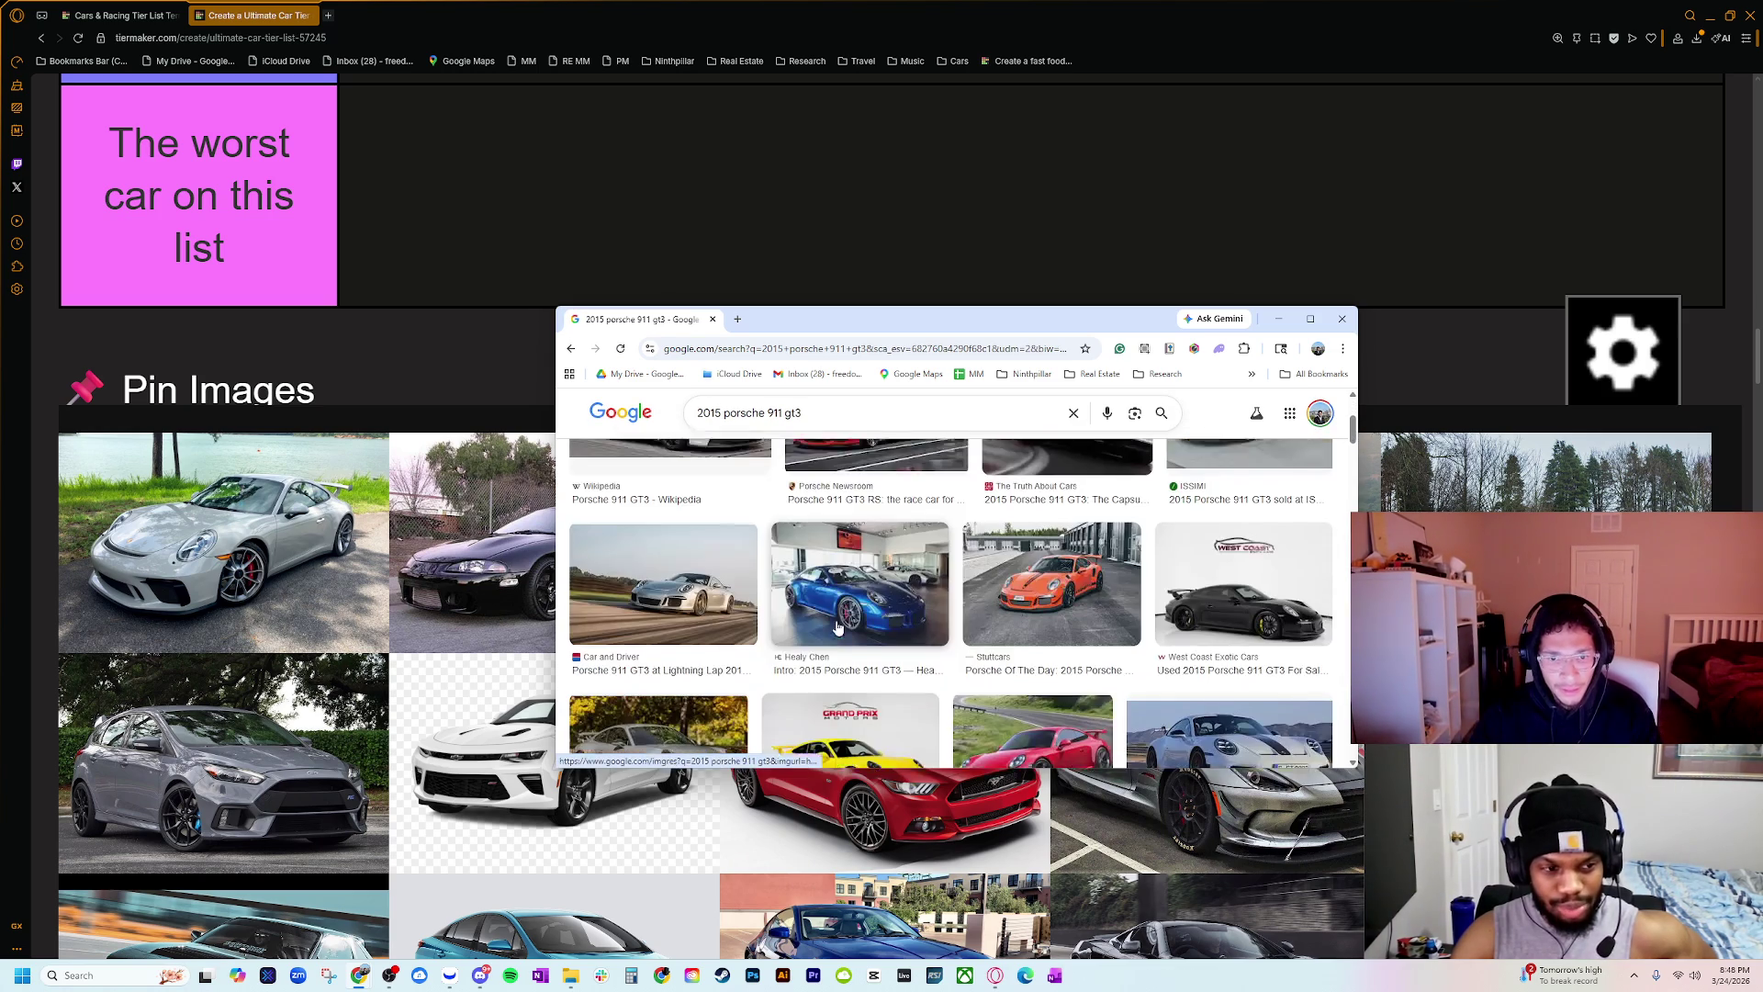
# Step: Preview the orange 2015 911 GT3 RS photo and read its Stuttcars article
pyautogui.click(1098, 593)
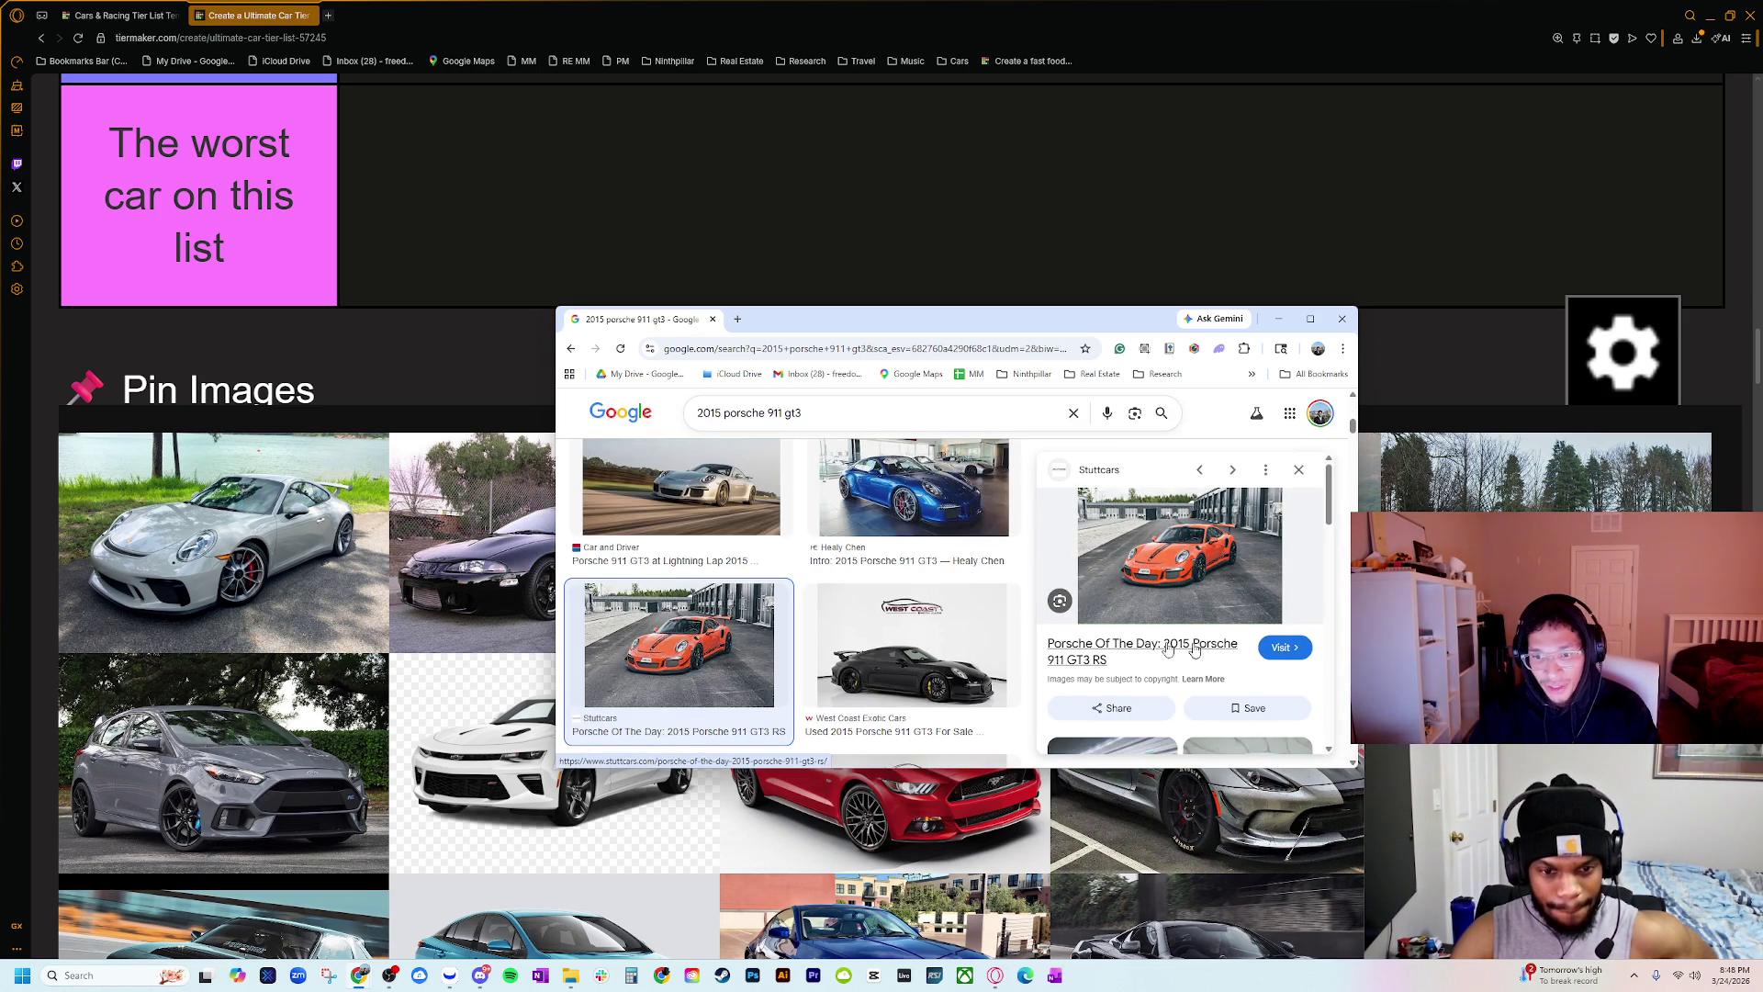
pyautogui.click(1052, 652)
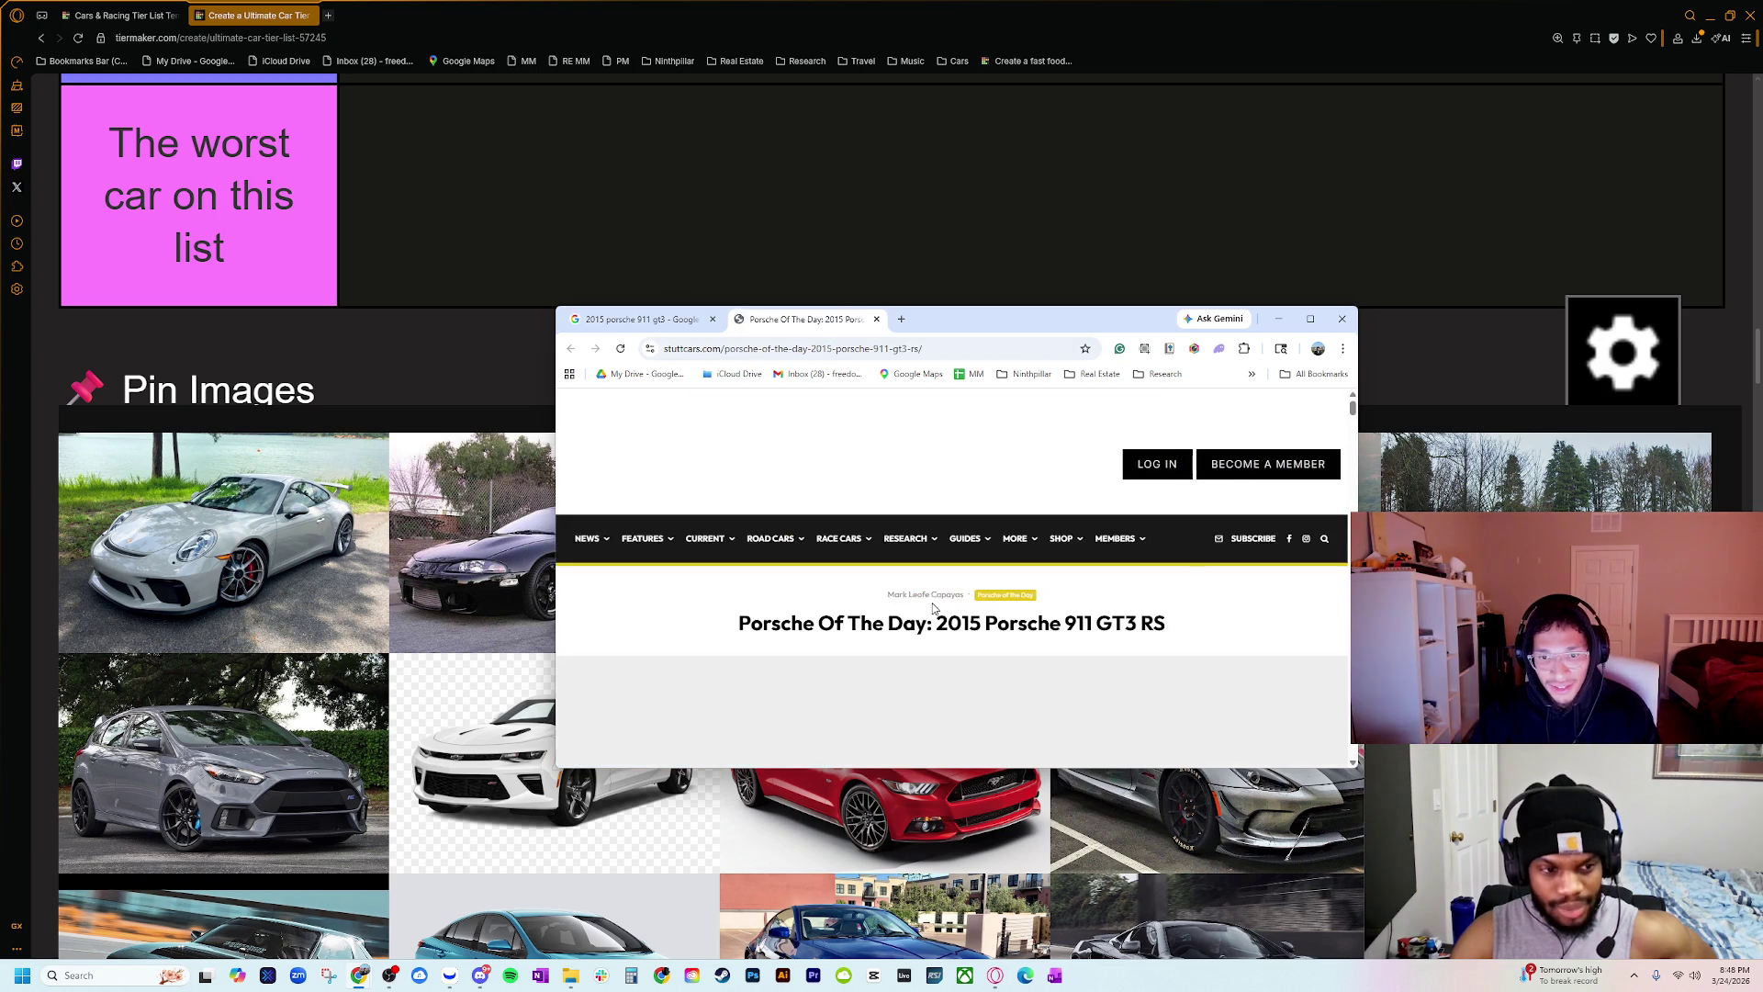
pyautogui.scroll(-3, 909, 611)
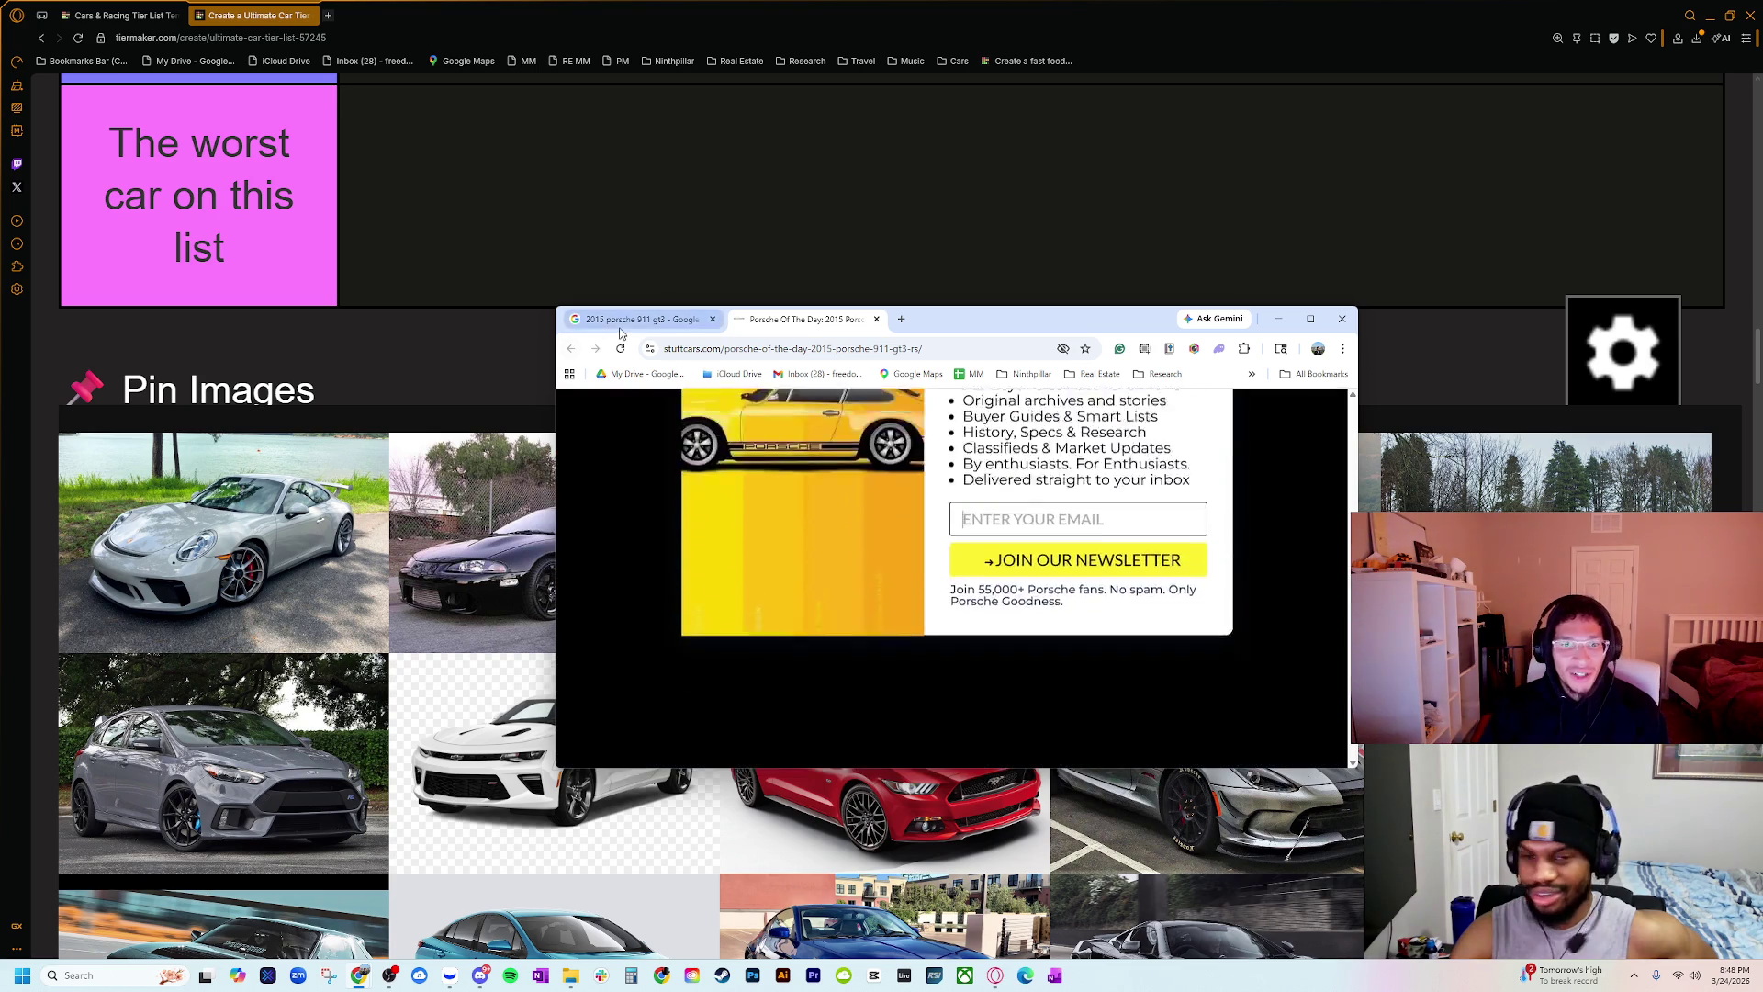
pyautogui.hotkey('ctrl', 'shift', 'Tab')
# Step: Preview the blue GT3 and red Kelley Blue Book Porsche results, then return to the tier list
pyautogui.click(846, 565)
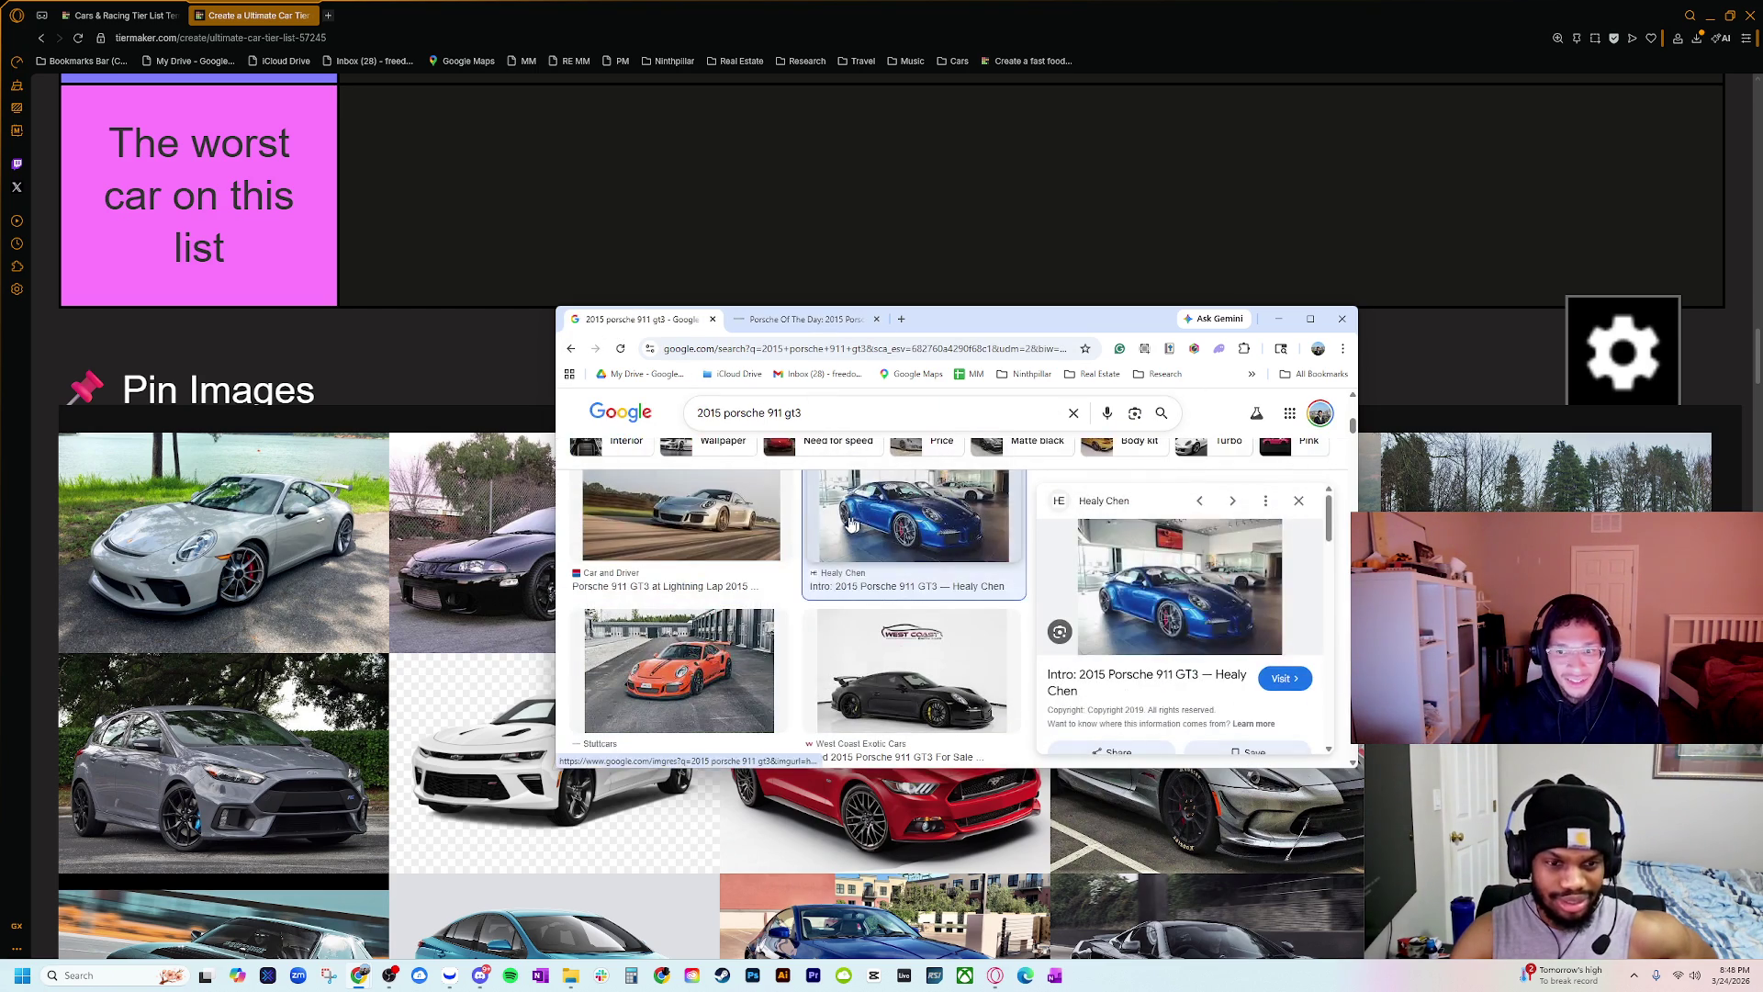
pyautogui.scroll(-3, 846, 571)
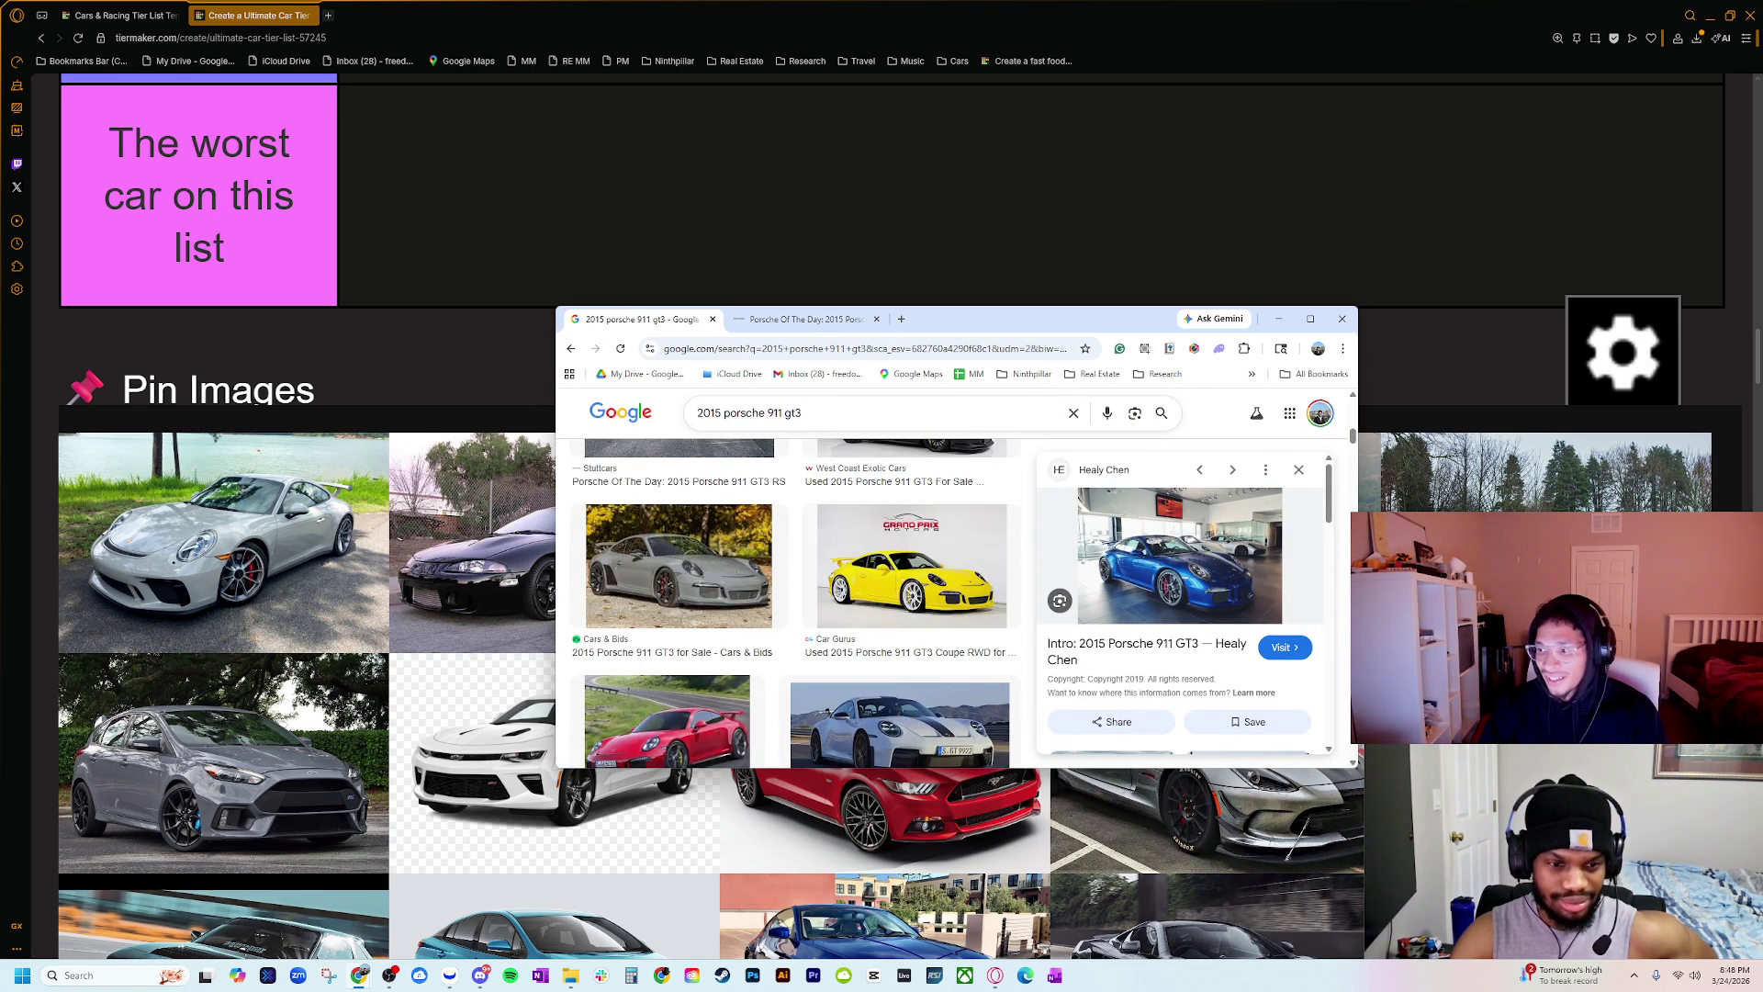
pyautogui.scroll(-2, 705, 581)
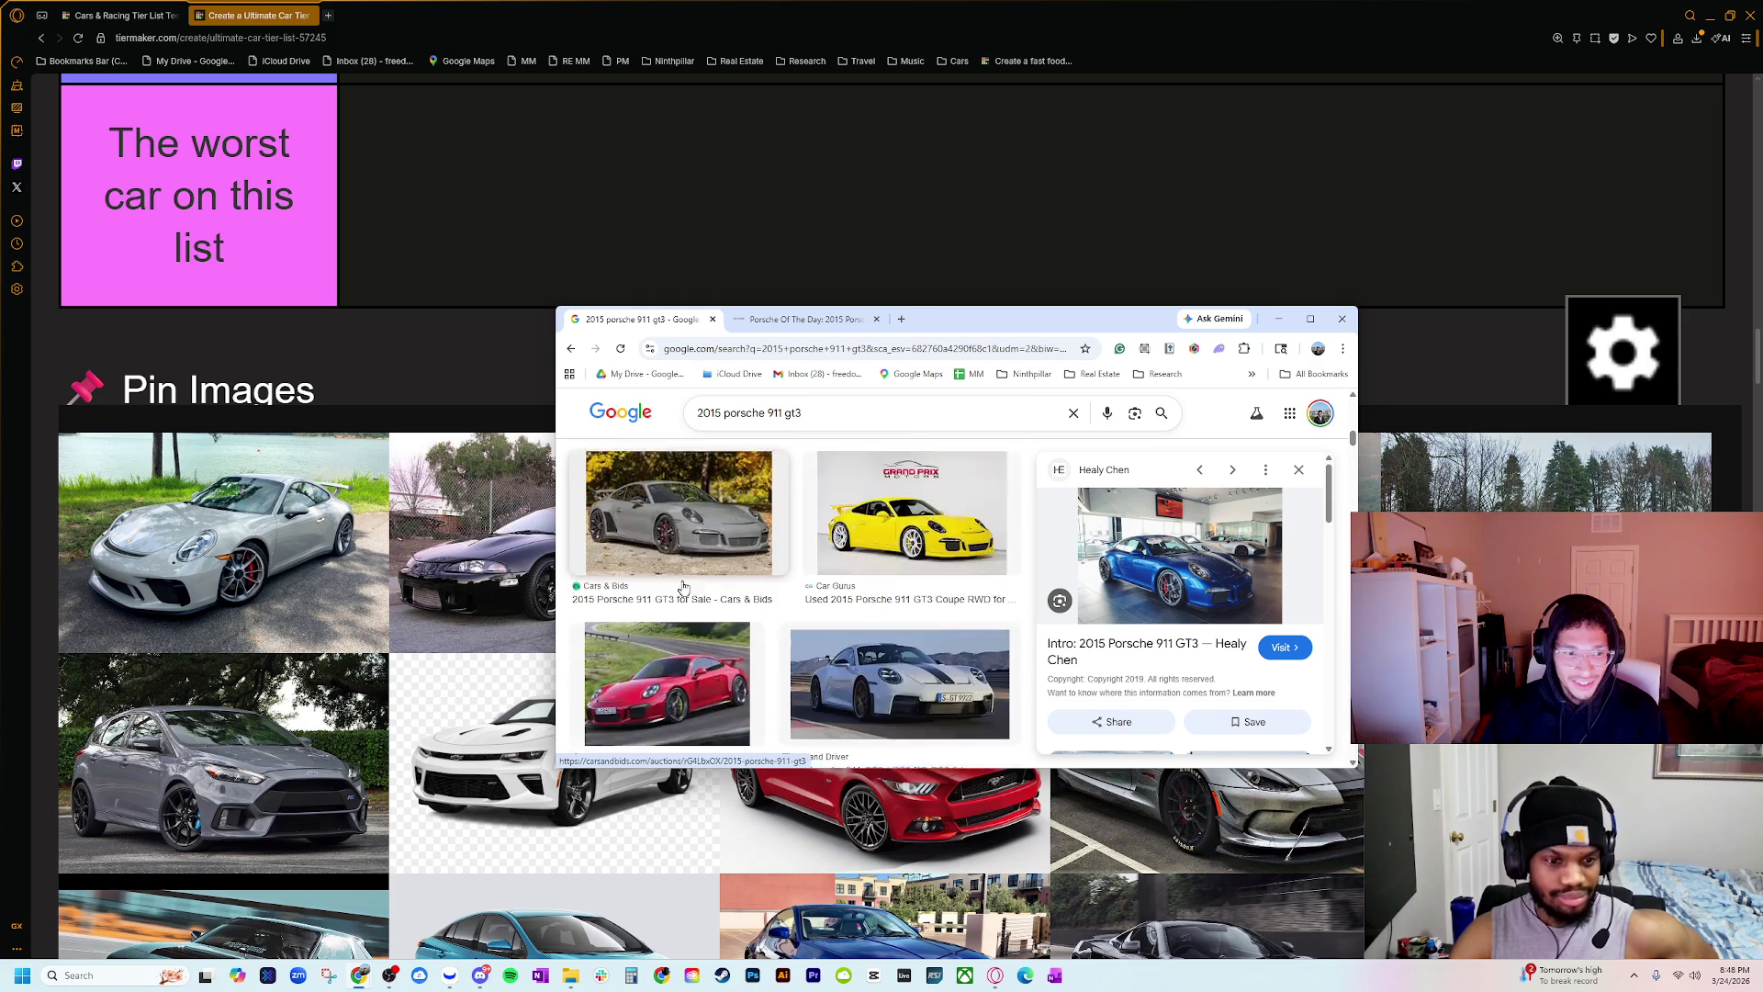
pyautogui.click(691, 554)
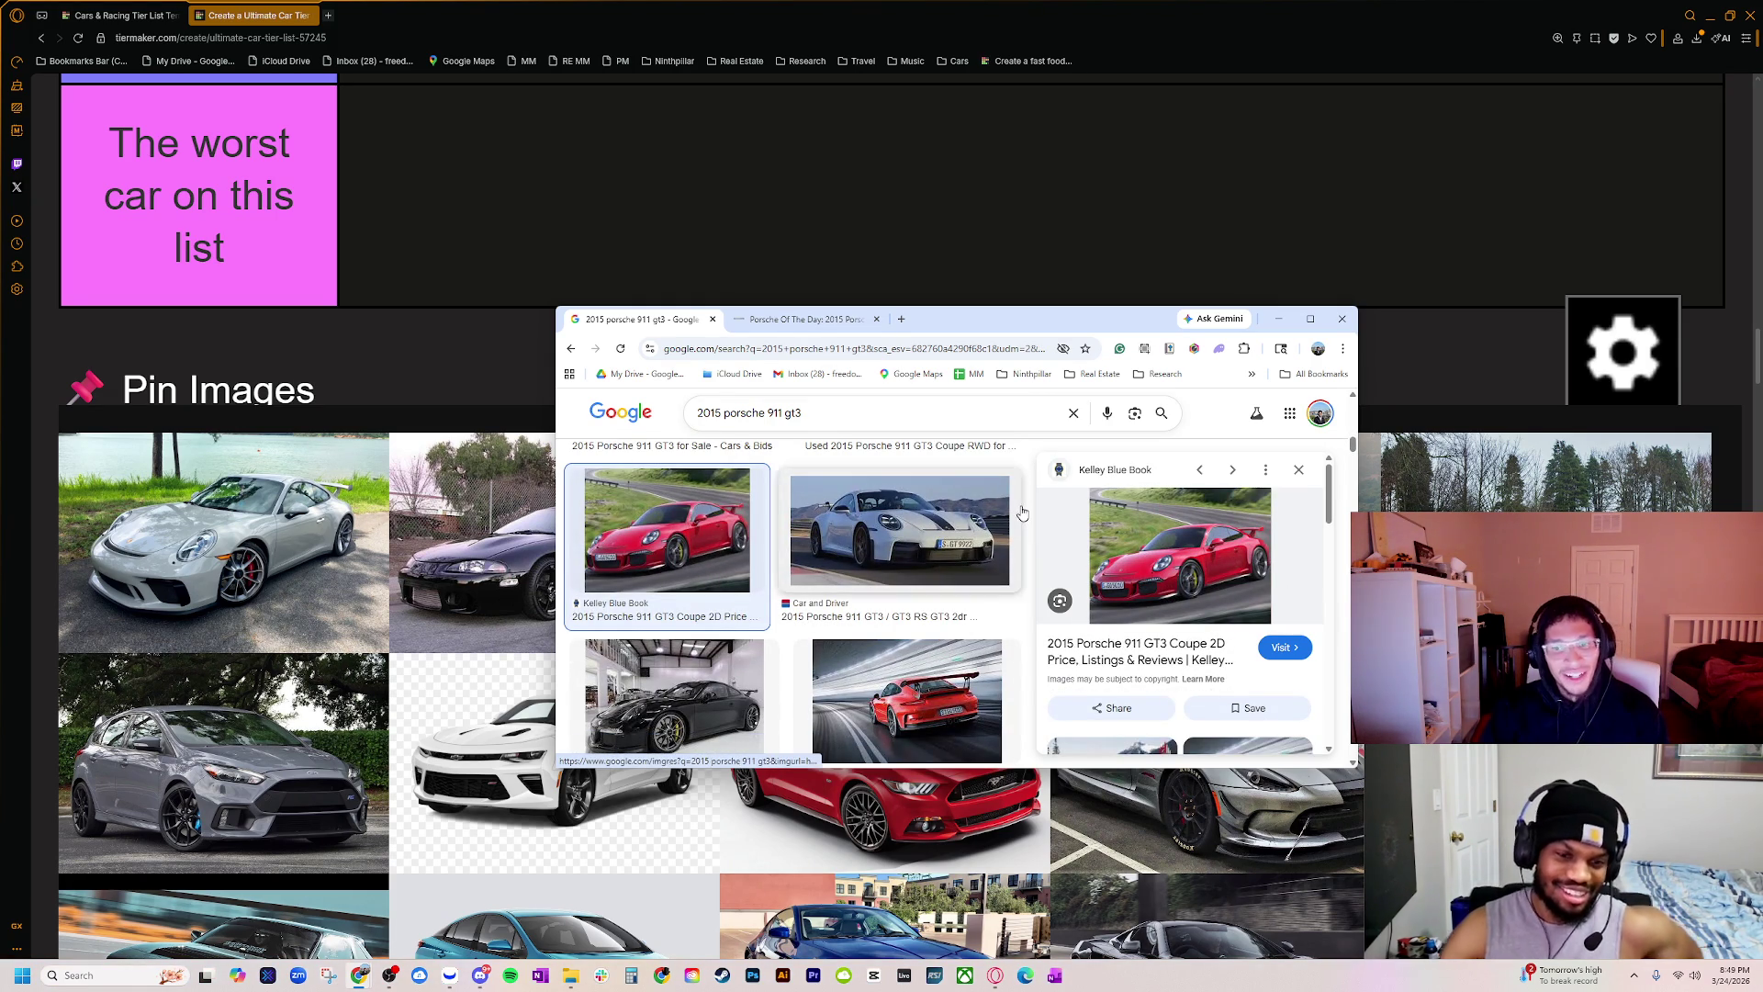
pyautogui.click(524, 639)
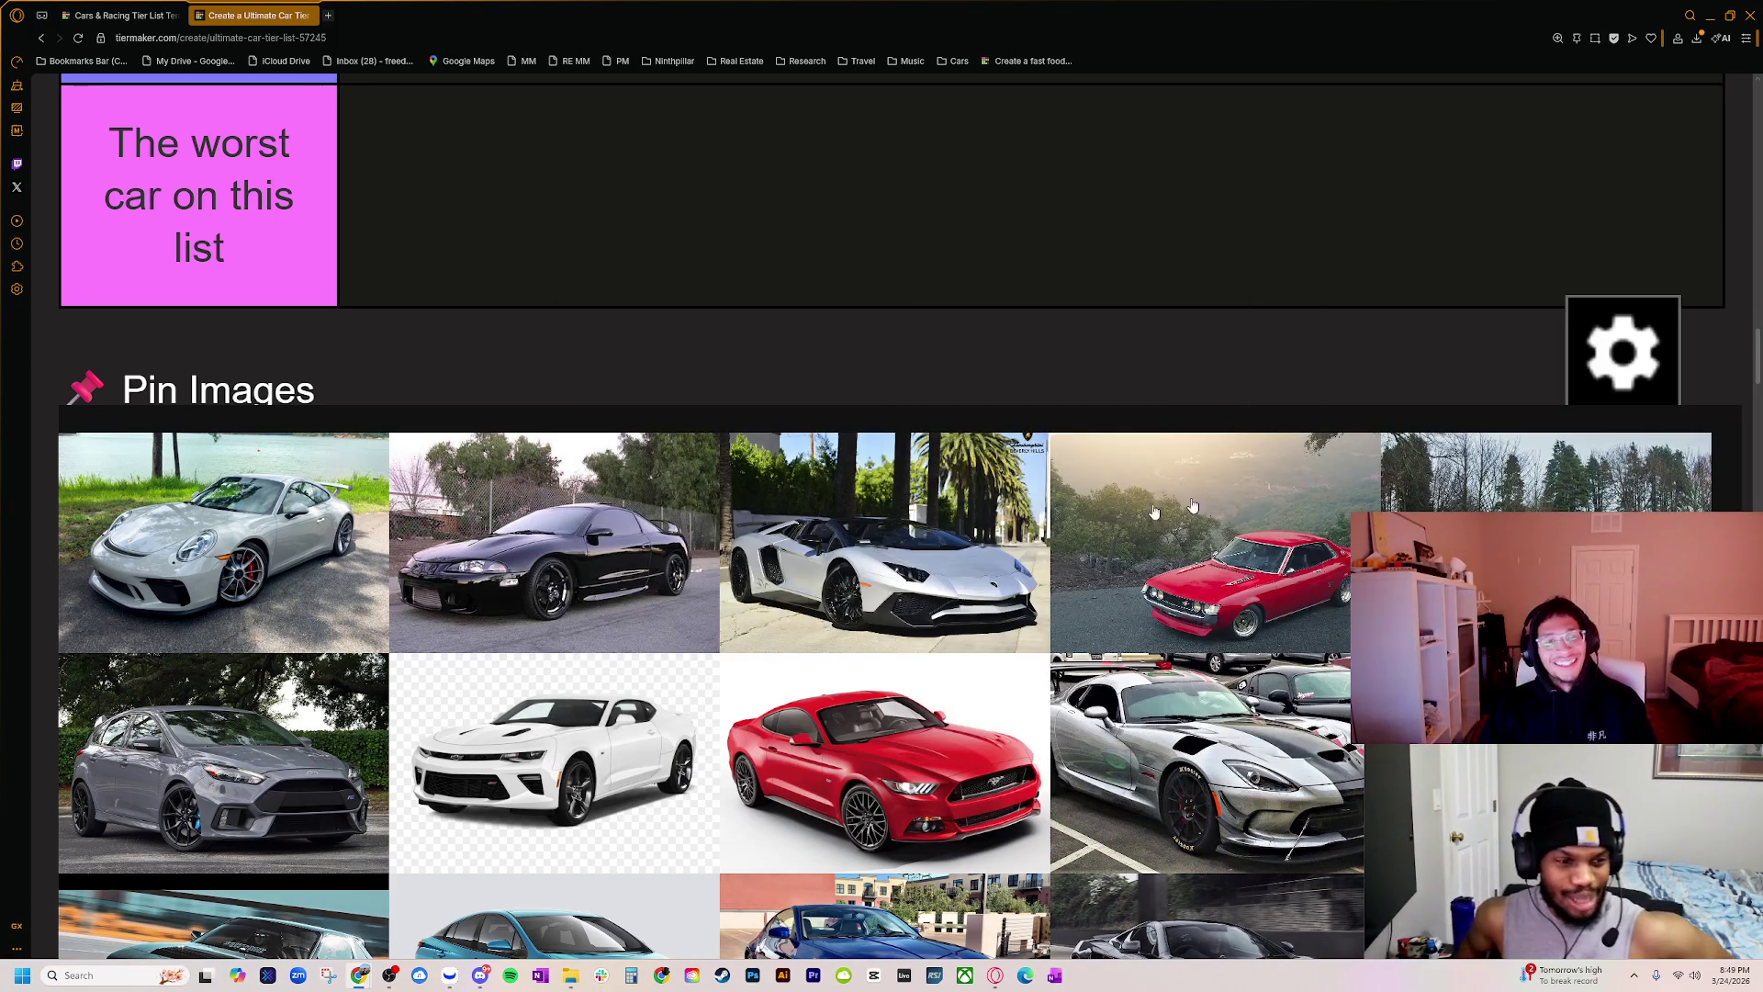
# Step: Put the silver Porsche third in the B tier and bring the GT3 image results back on screen
pyautogui.keyDown('ctrl'); pyautogui.scroll(-2, 525, 639); pyautogui.keyUp('ctrl')
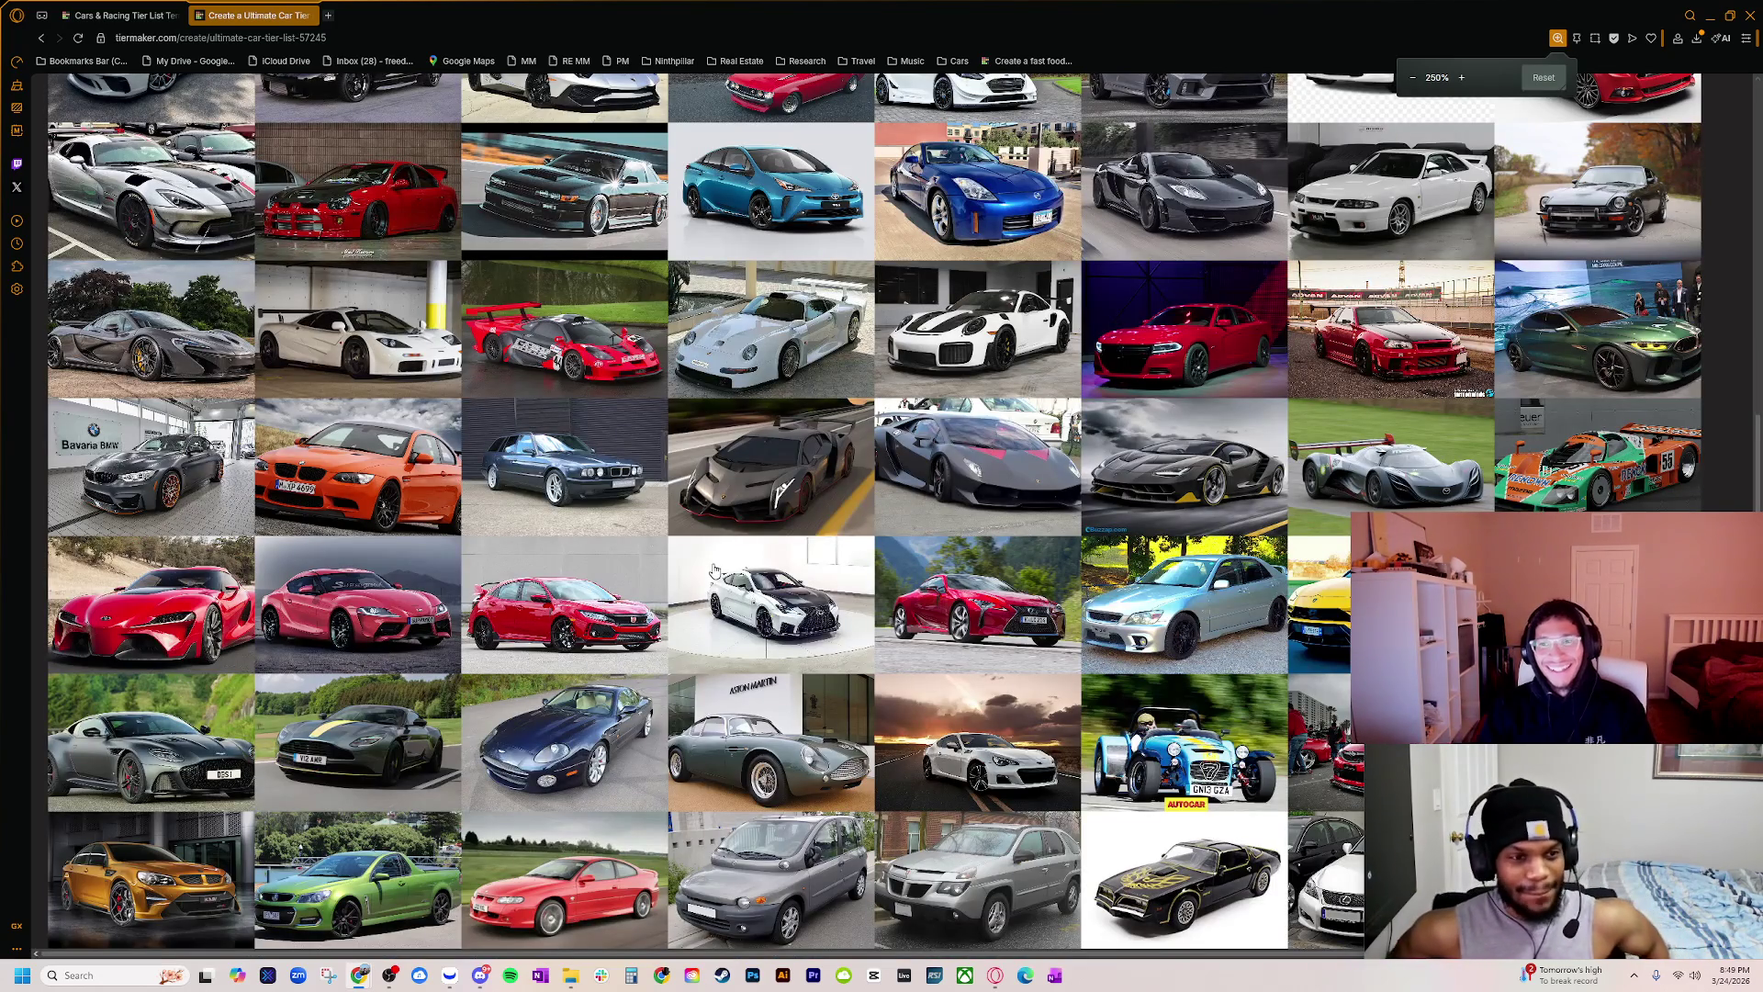
pyautogui.keyDown('ctrl'); pyautogui.scroll(-2, 715, 585); pyautogui.keyUp('ctrl')
pyautogui.keyDown('ctrl'); pyautogui.scroll(1, 744, 588); pyautogui.keyUp('ctrl')
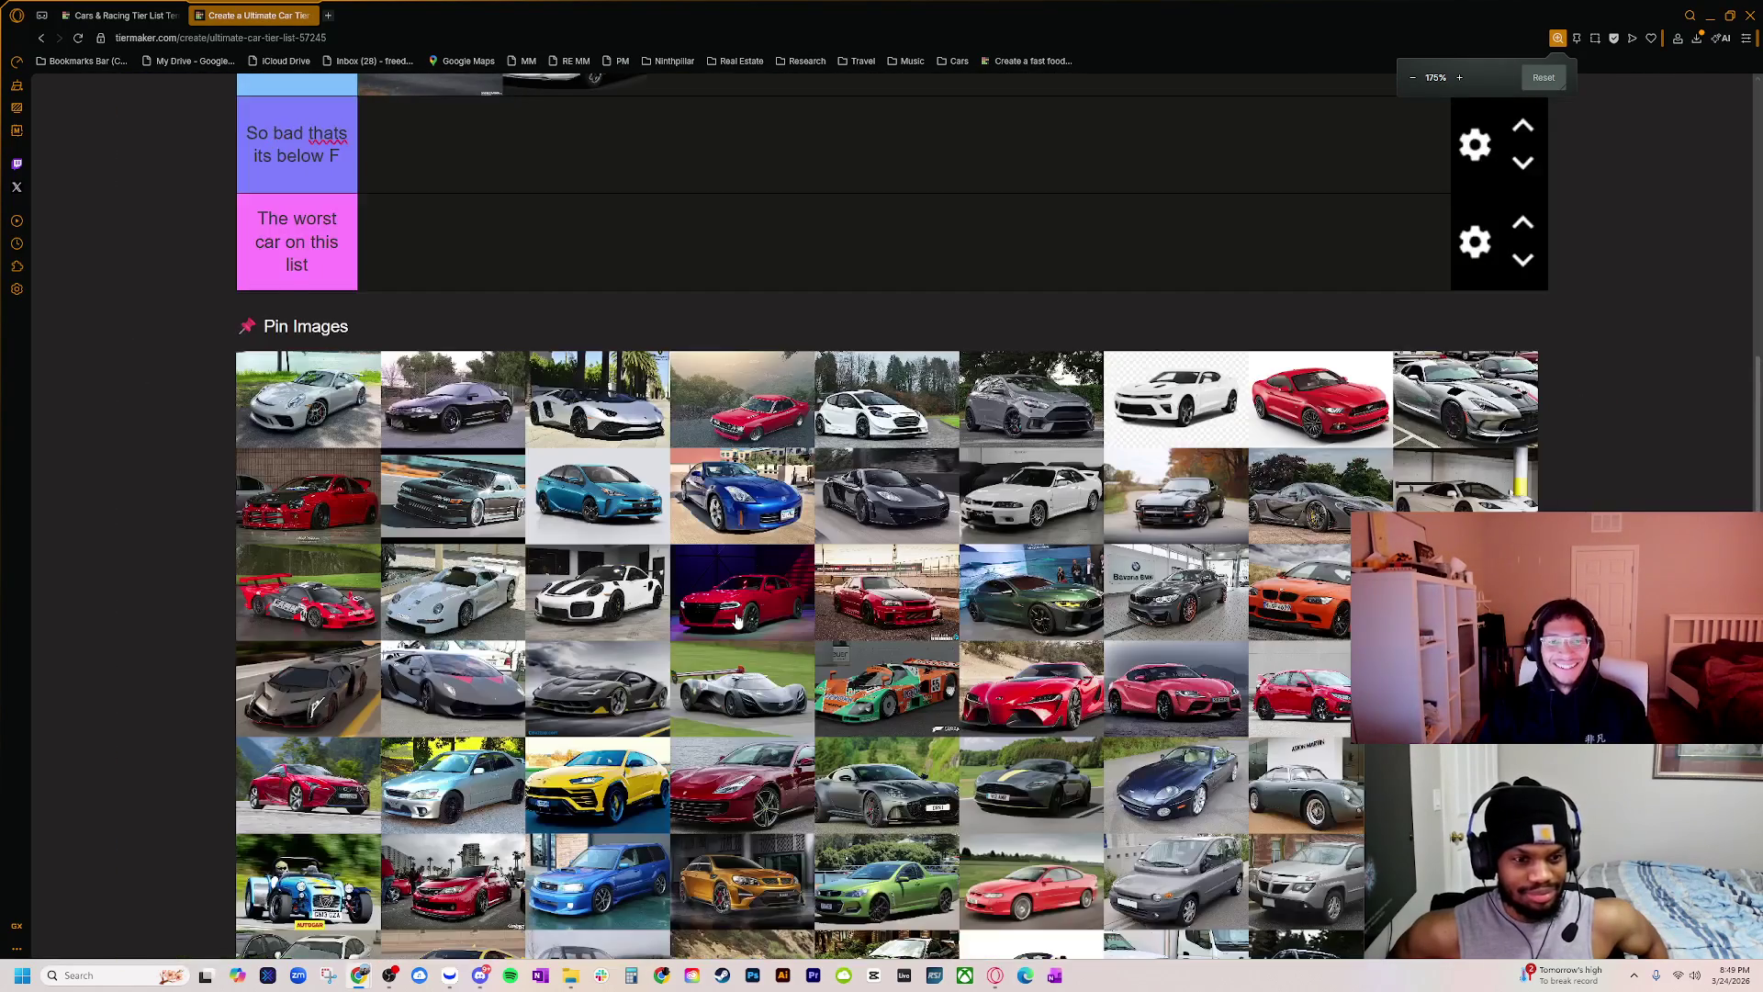
pyautogui.keyDown('ctrl'); pyautogui.scroll(-1, 732, 623); pyautogui.keyUp('ctrl')
pyautogui.scroll(3, 732, 624)
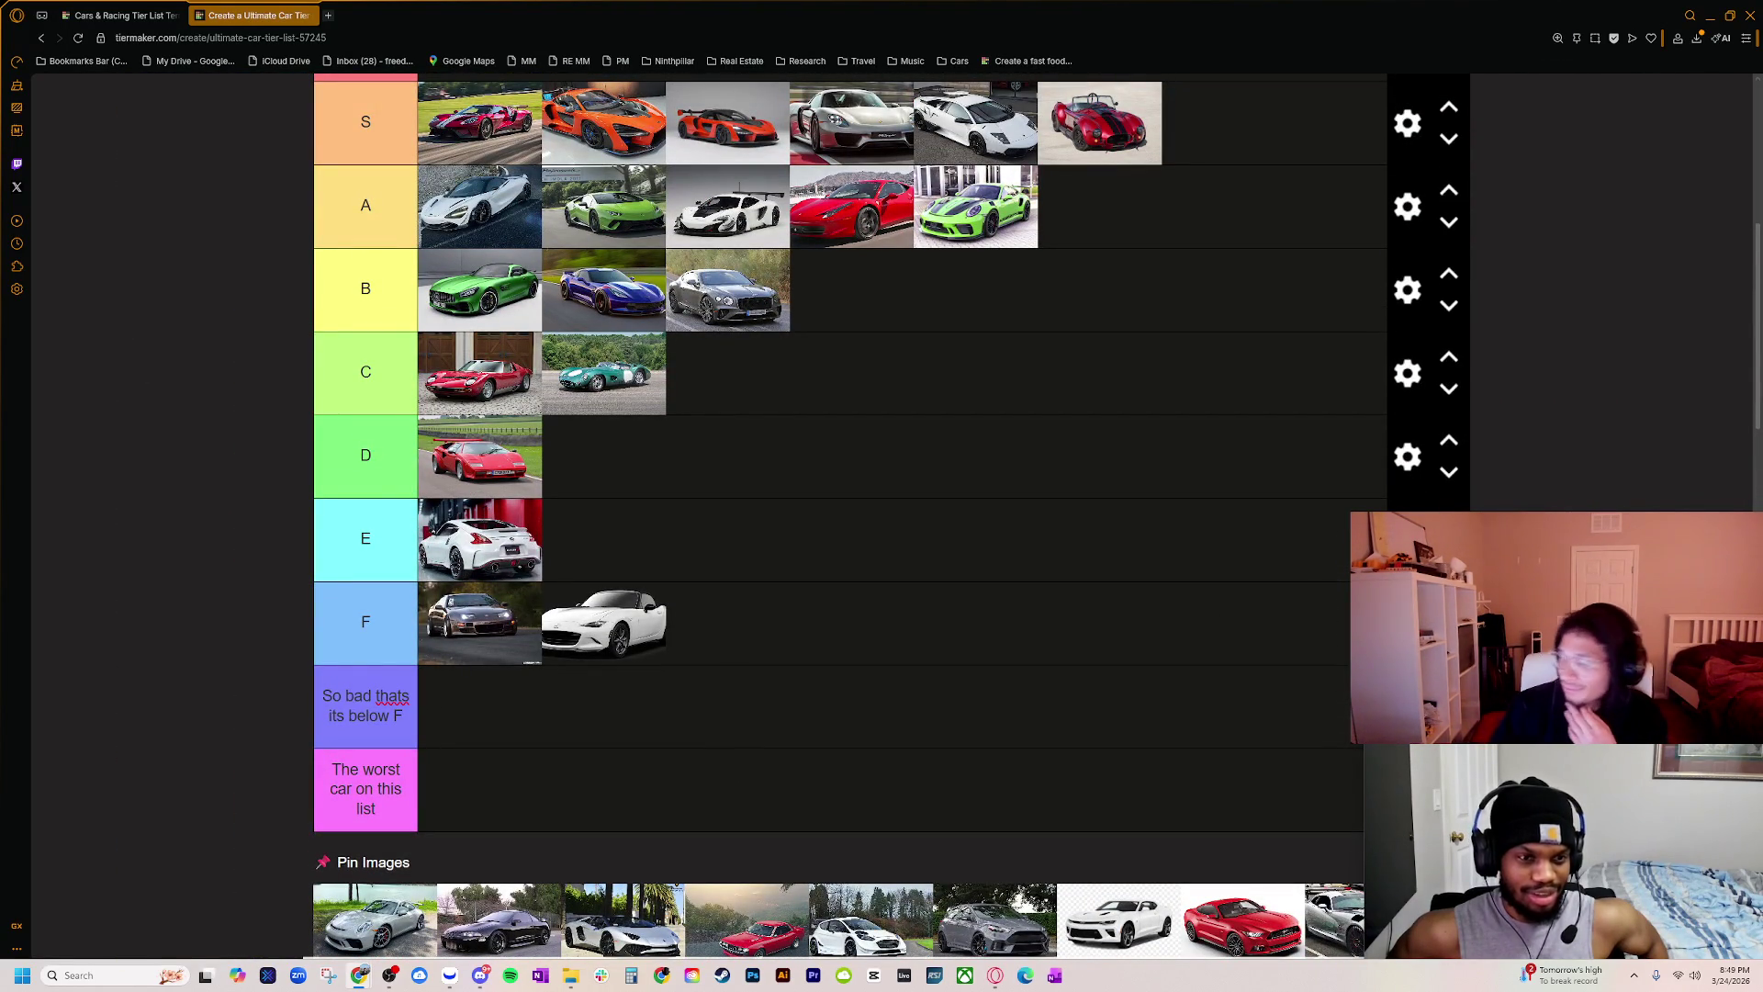
pyautogui.scroll(-2, 905, 500)
pyautogui.scroll(1, 794, 239)
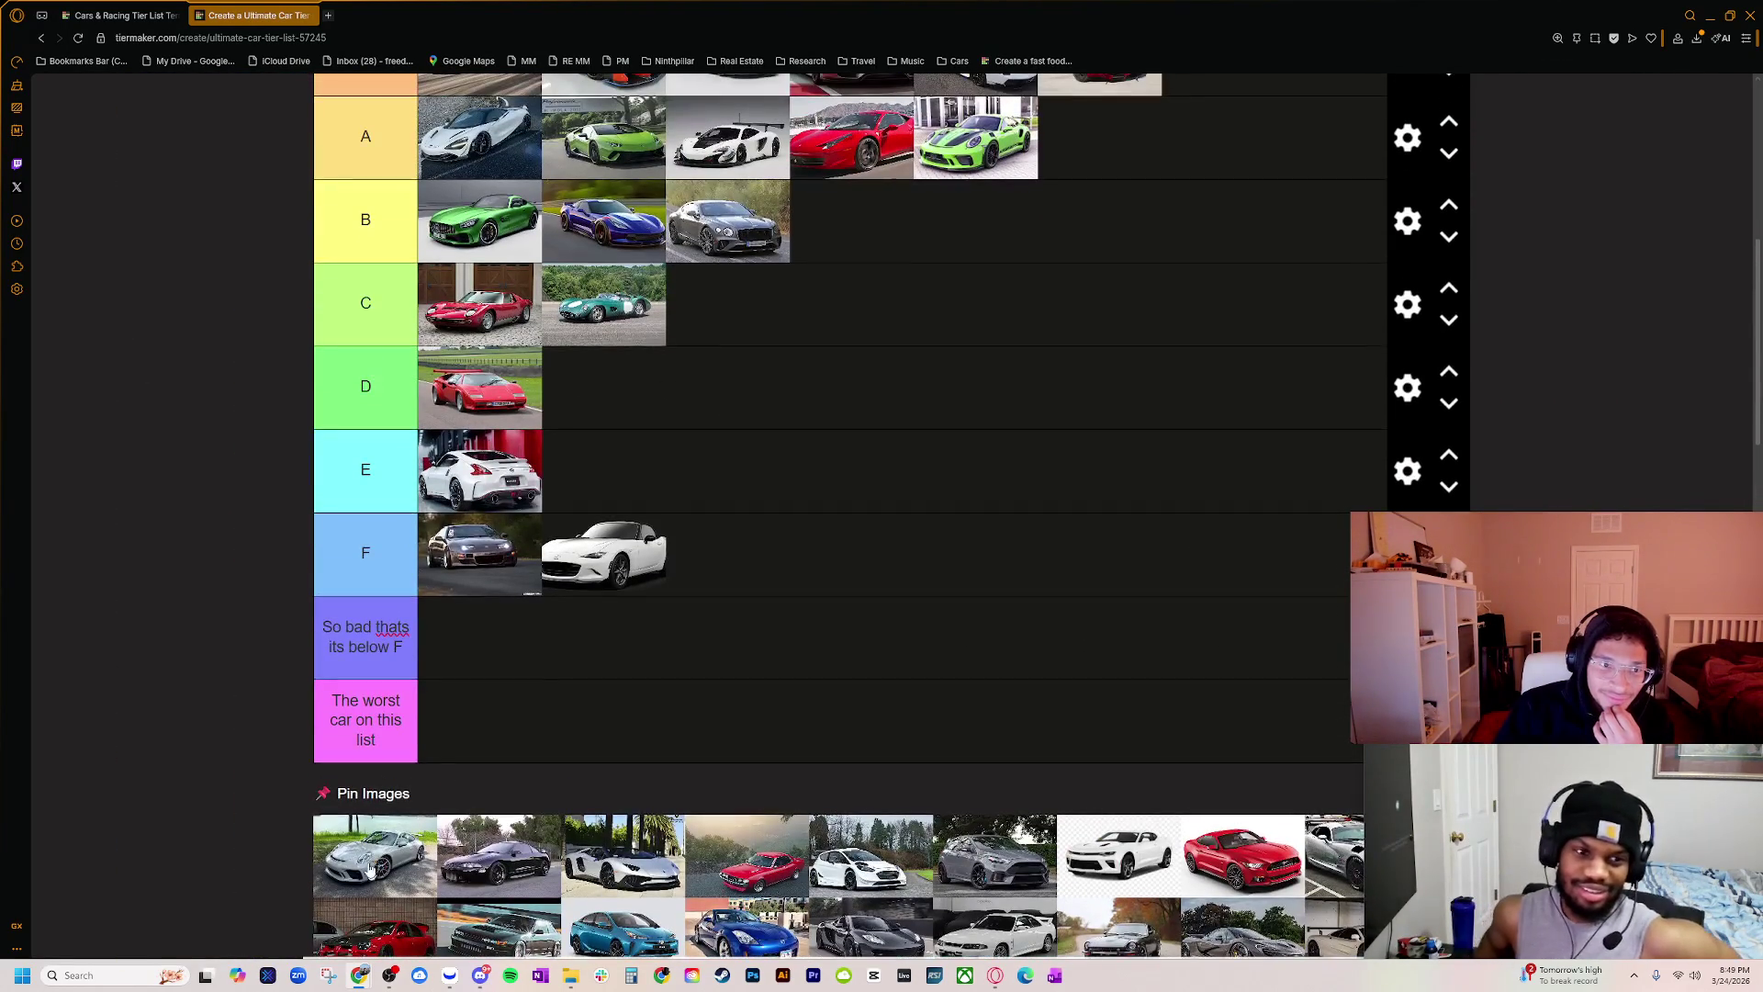
pyautogui.moveTo(794, 239); pyautogui.dragTo(734, 225)
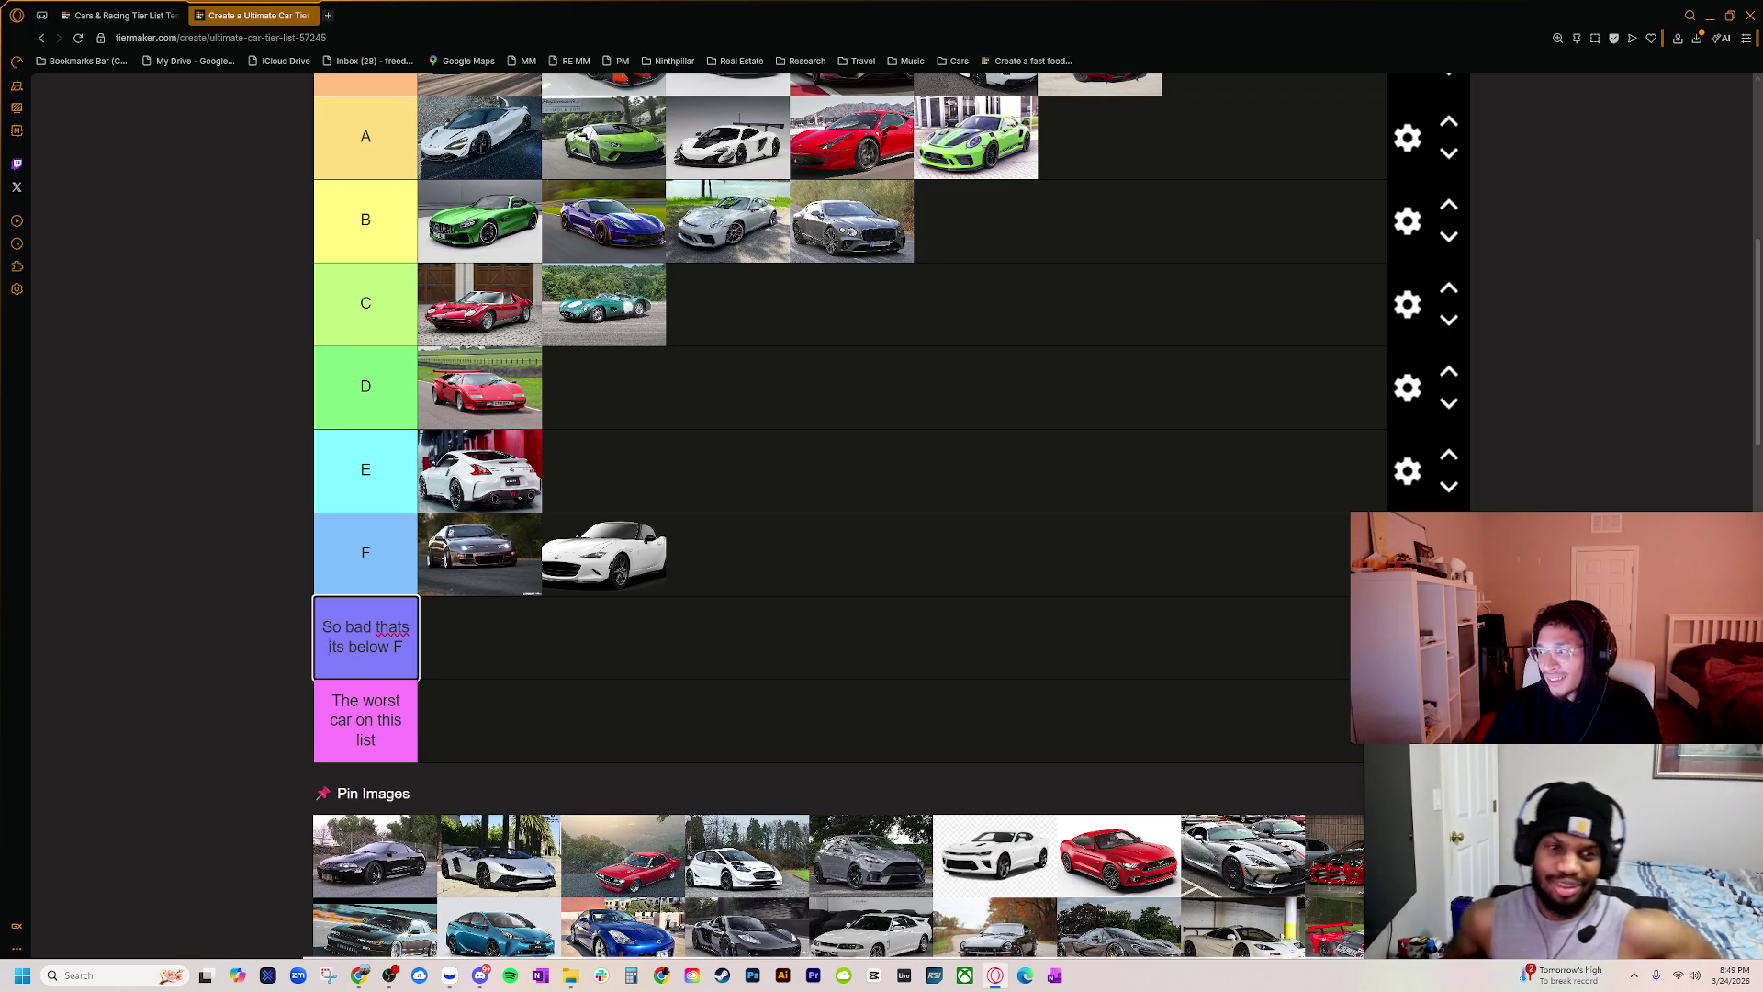
pyautogui.moveTo(1762, 220)
pyautogui.mouseDown()
pyautogui.moveTo(1206, 244)
pyautogui.moveTo(938, 353)
pyautogui.moveTo(684, 409)
pyautogui.mouseUp()
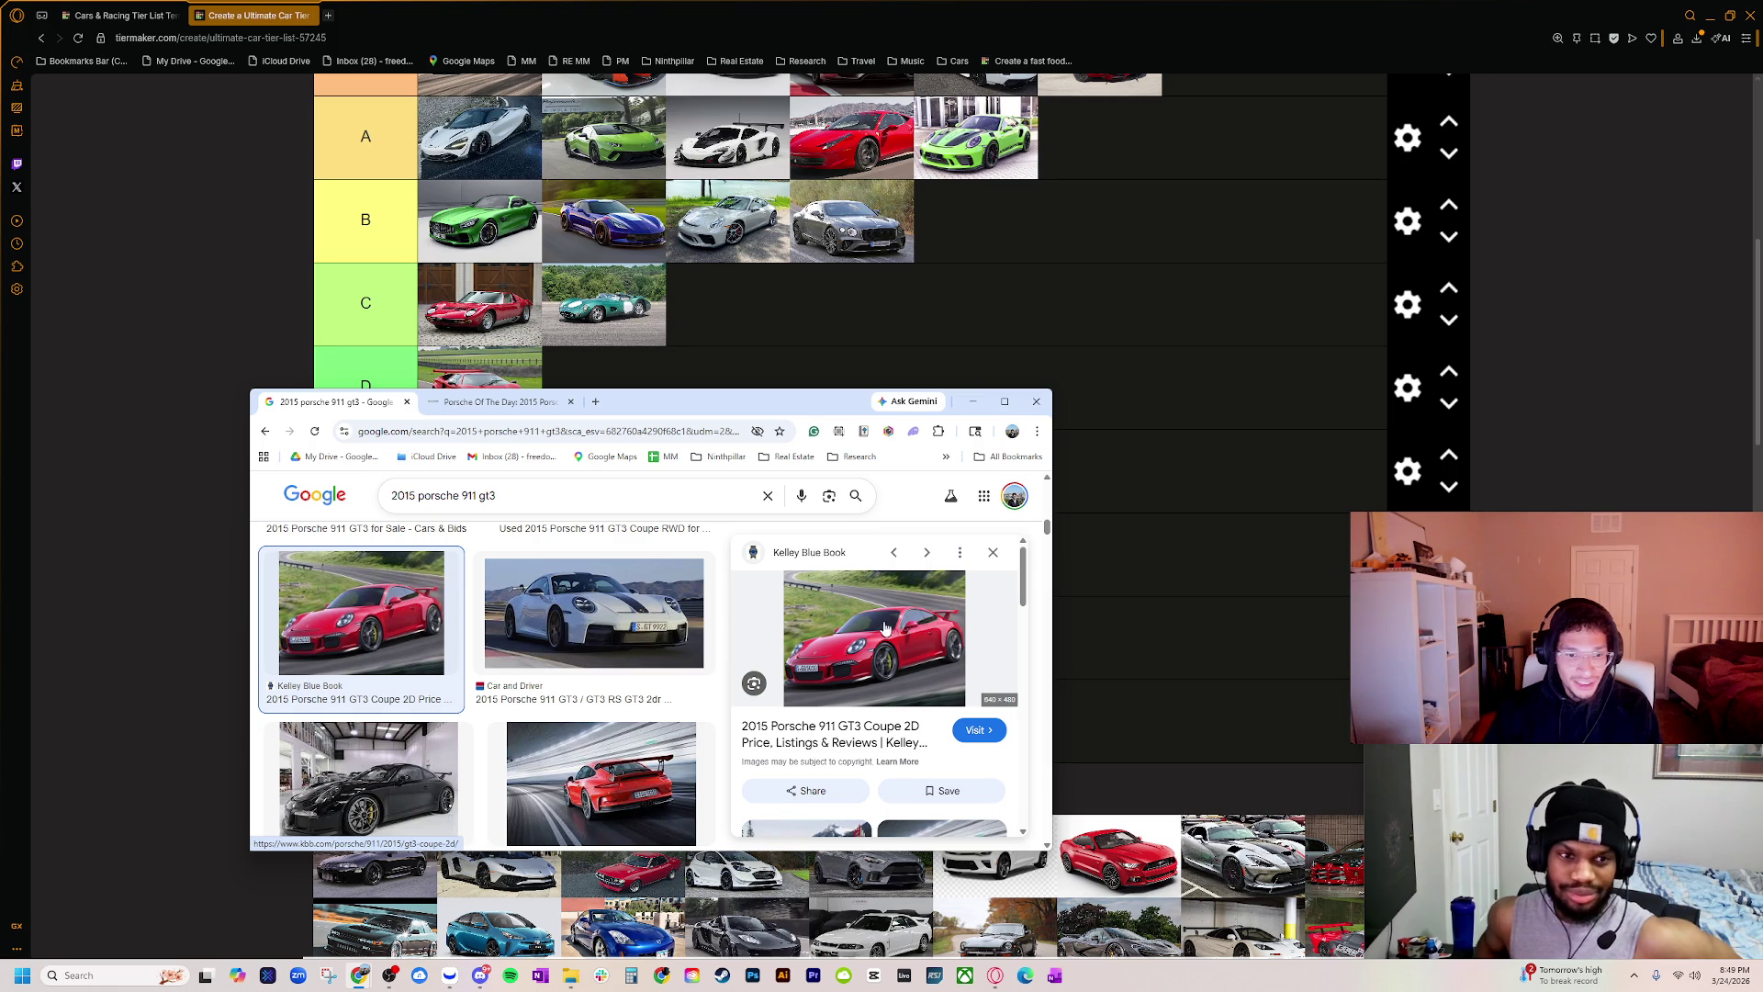
# Step: Preview the red West Coast Exotic Cars and silver CARFAX Porsches, open the CARFAX photo full-size, then return to TierMaker
pyautogui.scroll(-1, 867, 625)
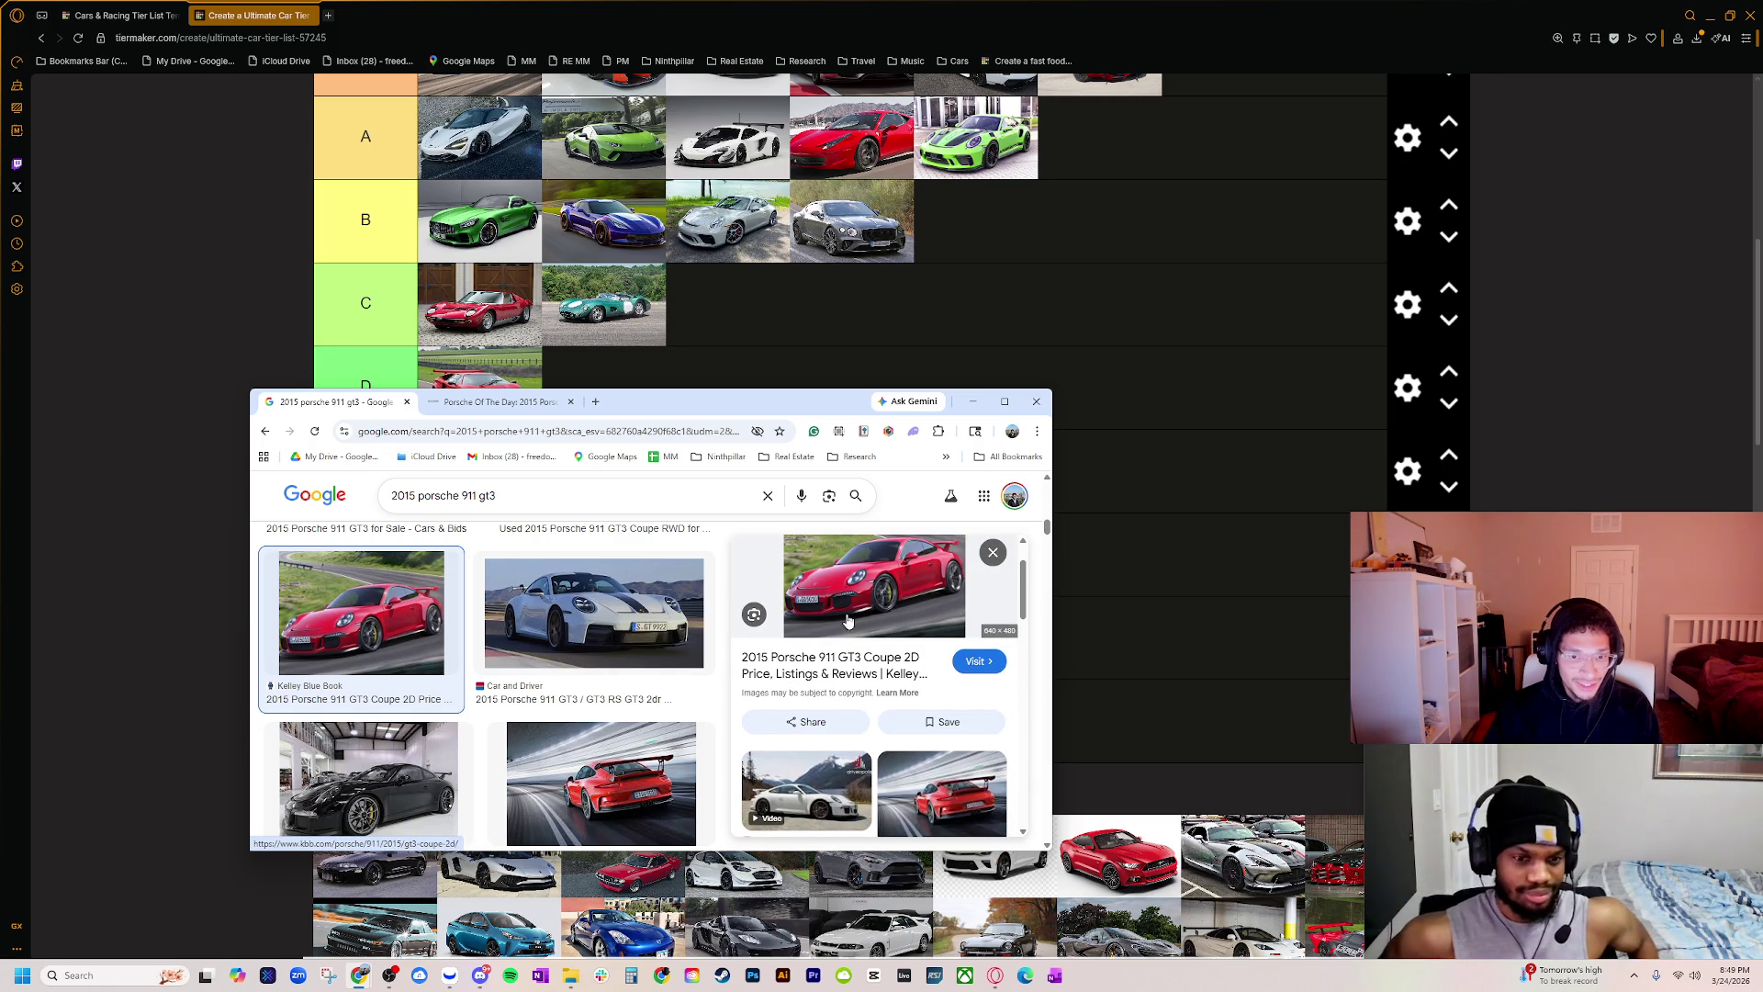
pyautogui.moveTo(799, 401); pyautogui.dragTo(762, 296)
pyautogui.scroll(-3, 576, 639)
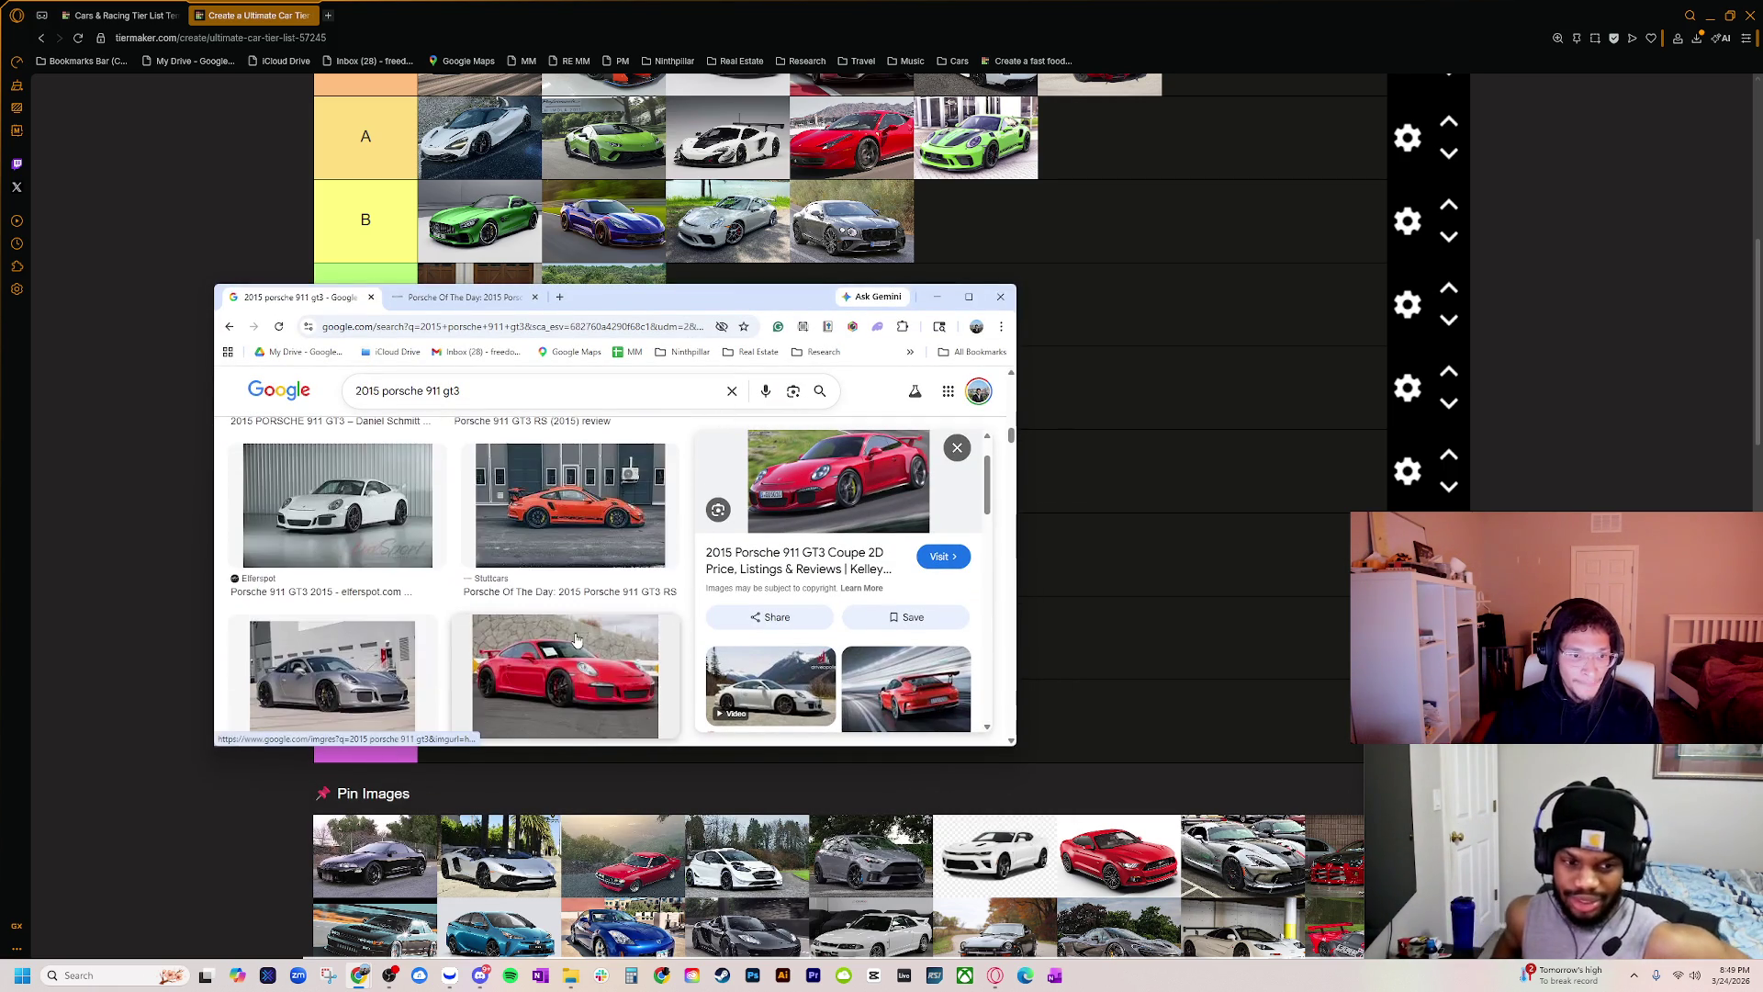
pyautogui.click(579, 639)
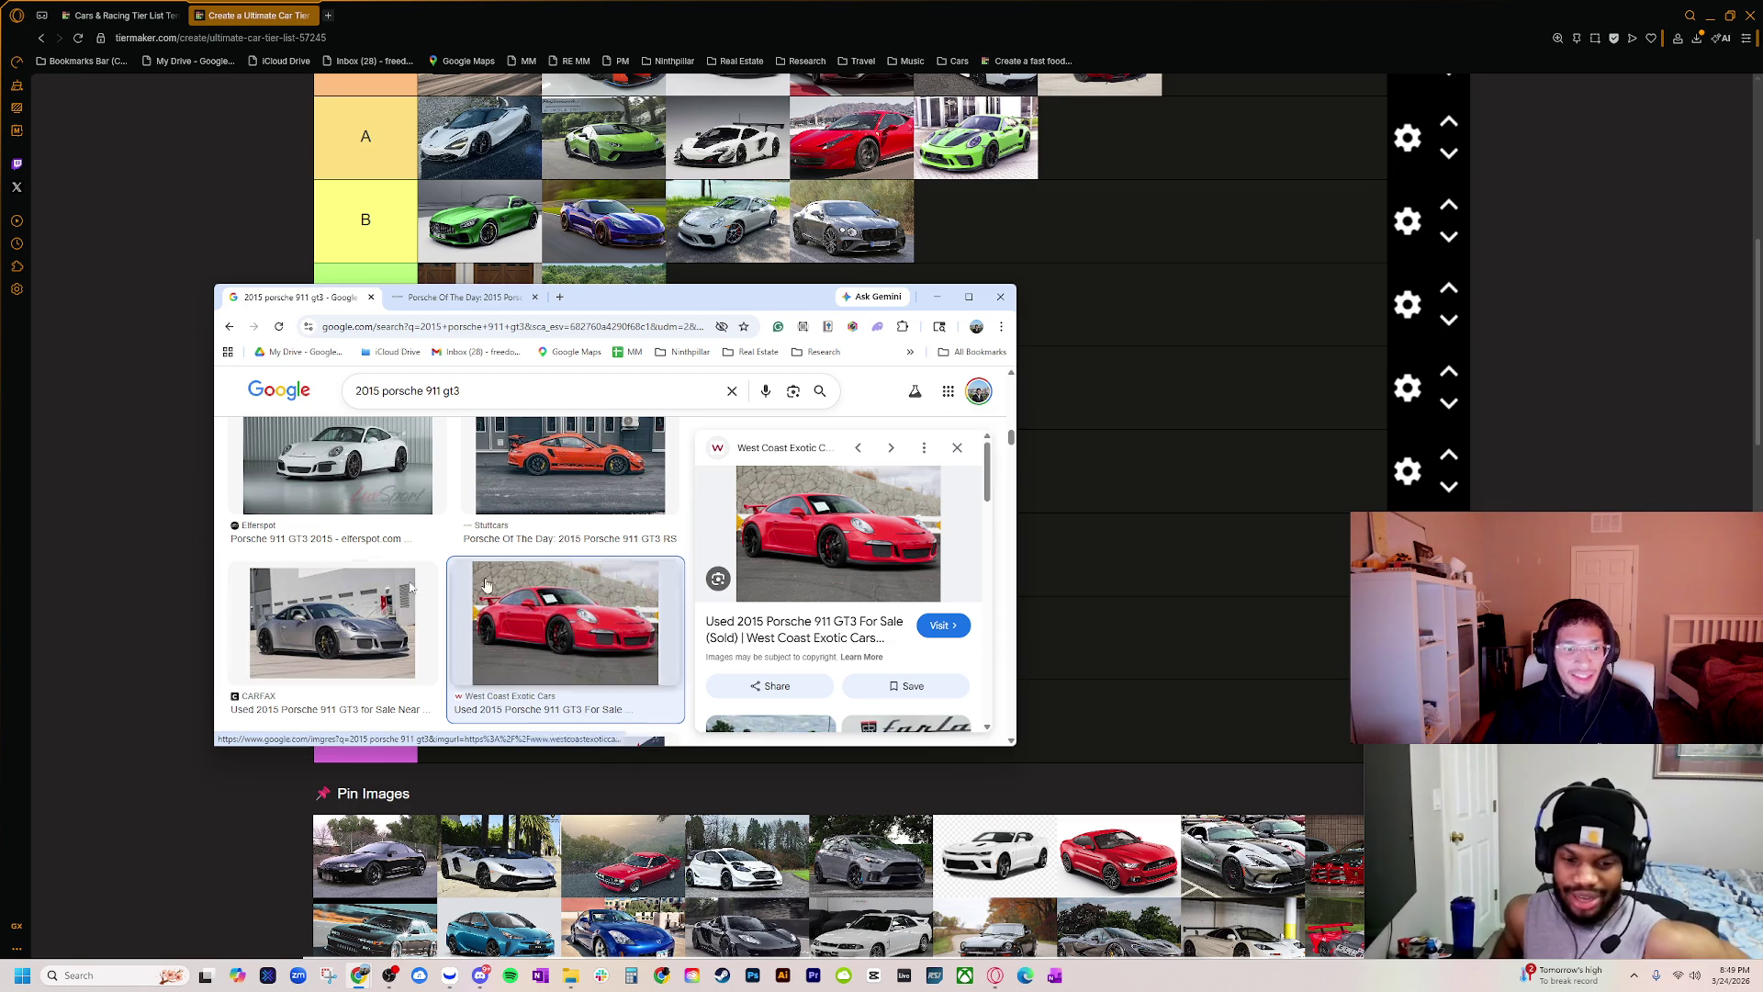
pyautogui.click(331, 636)
pyautogui.rightClick(814, 557)
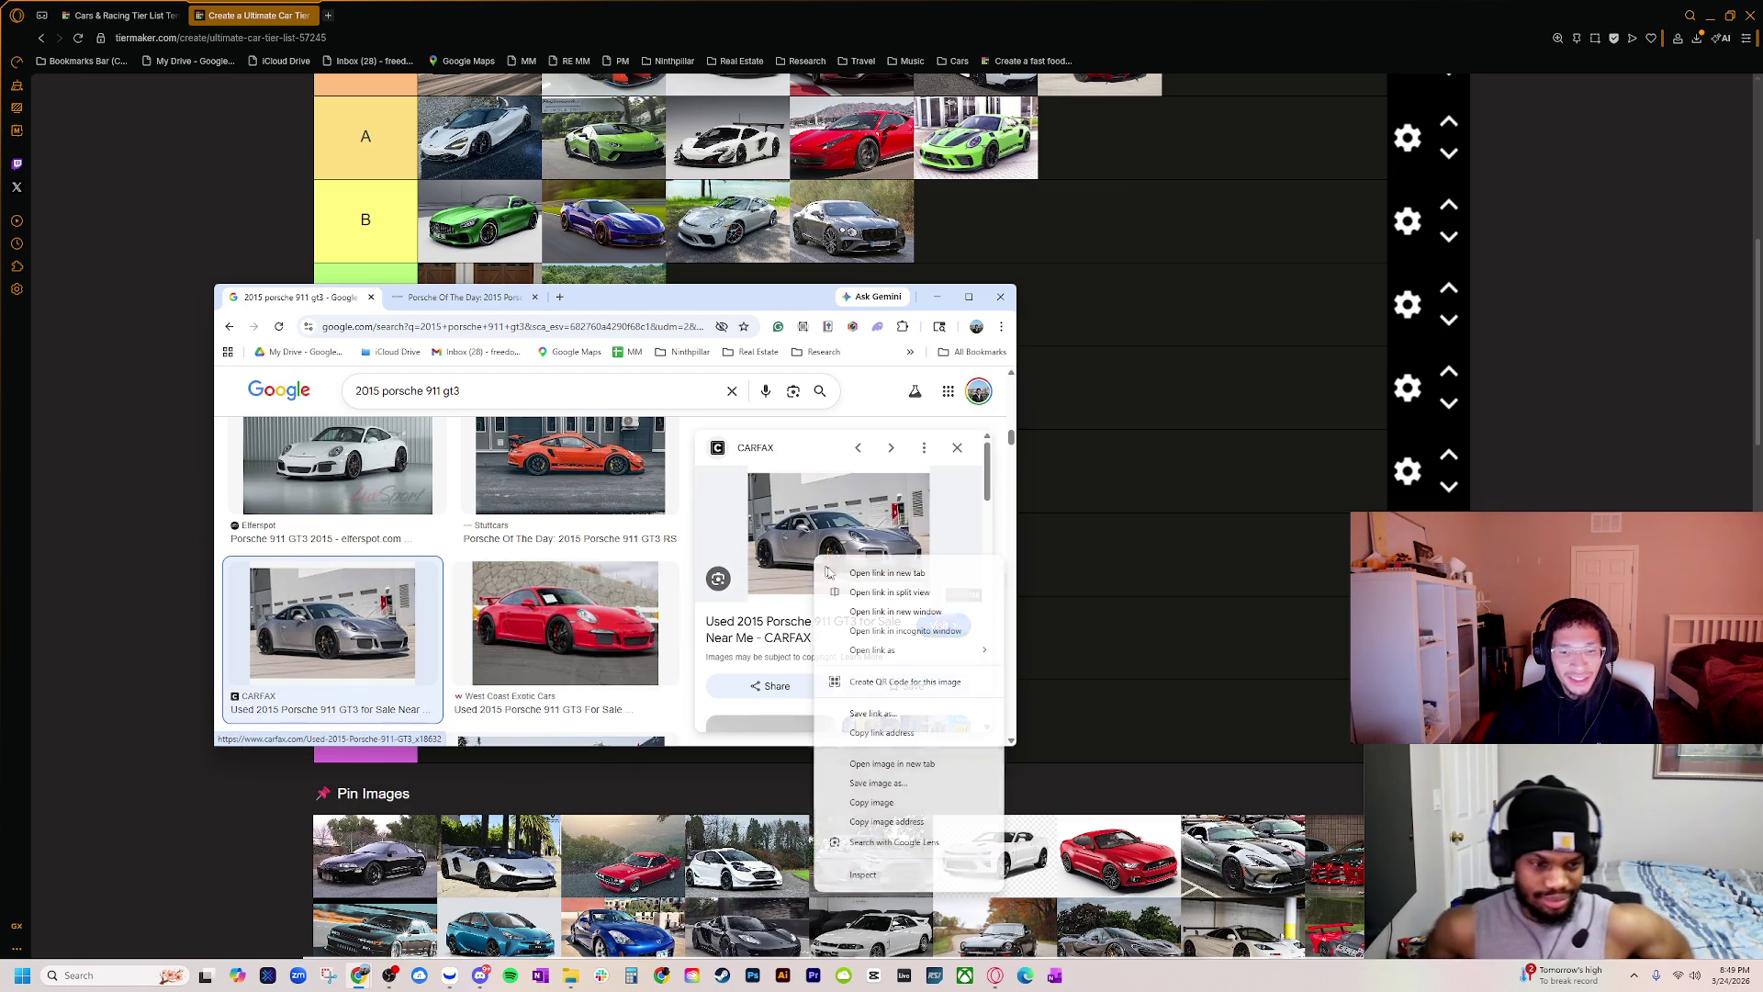
pyautogui.click(891, 763)
pyautogui.click(606, 296)
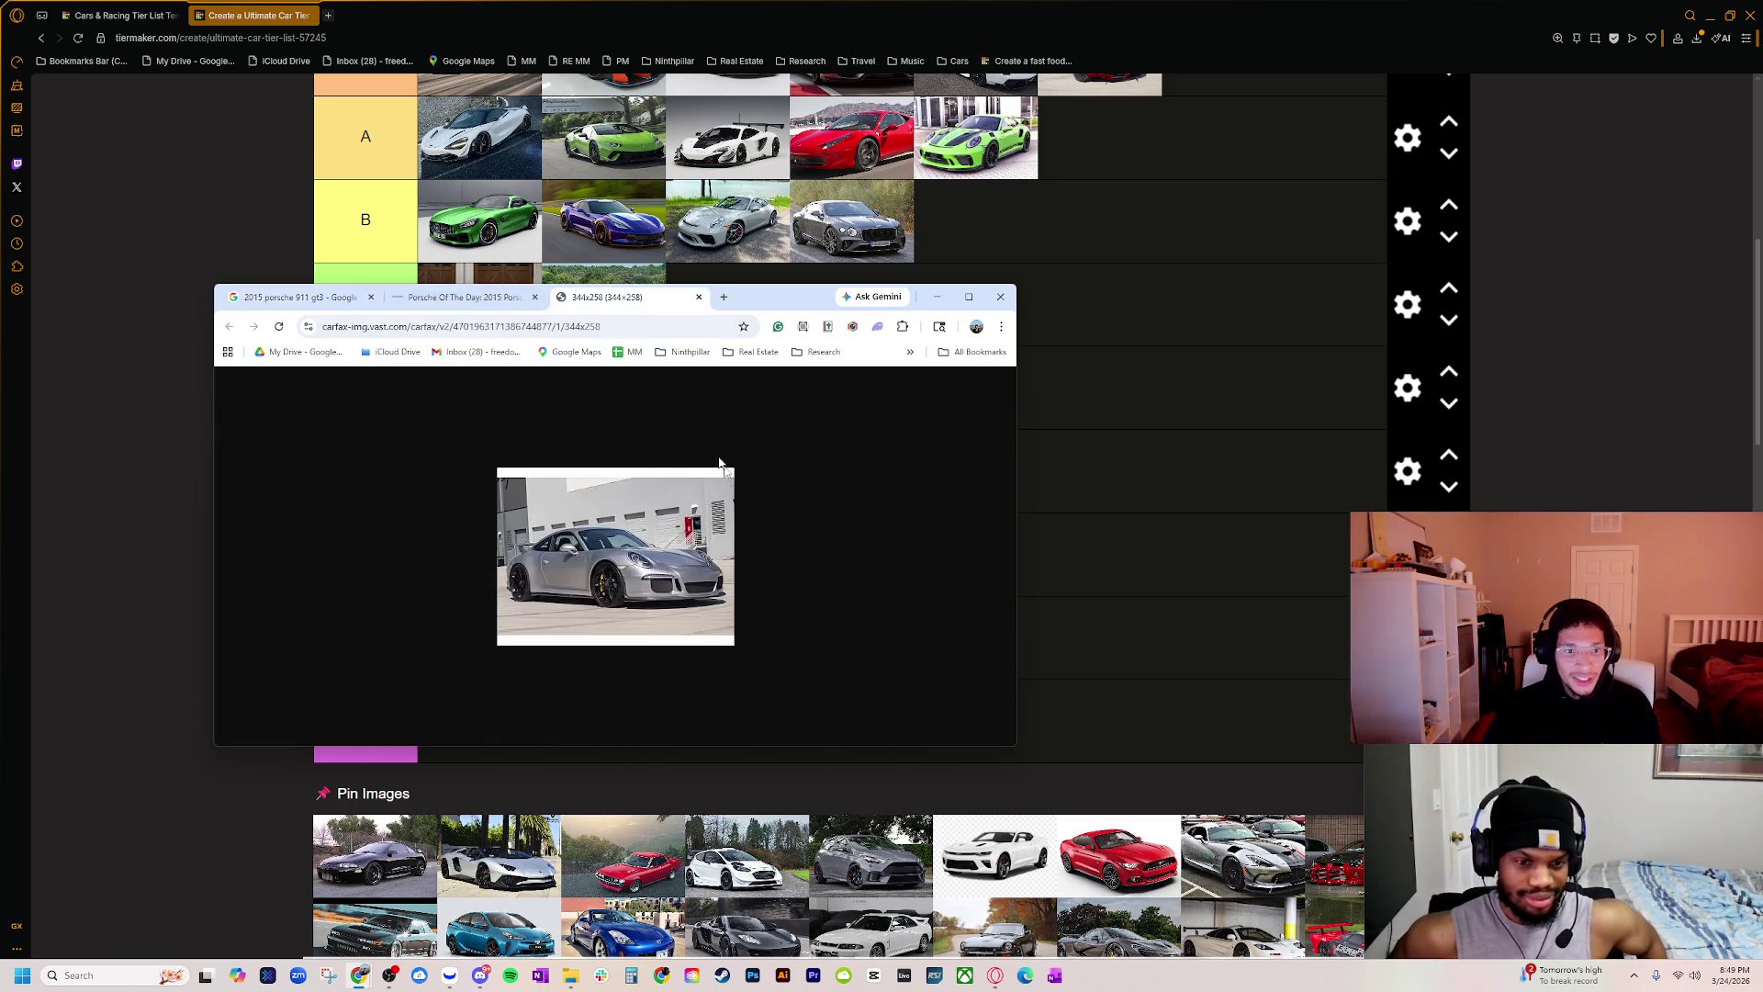
pyautogui.keyDown('ctrl'); pyautogui.scroll(6, 657, 543); pyautogui.keyUp('ctrl')
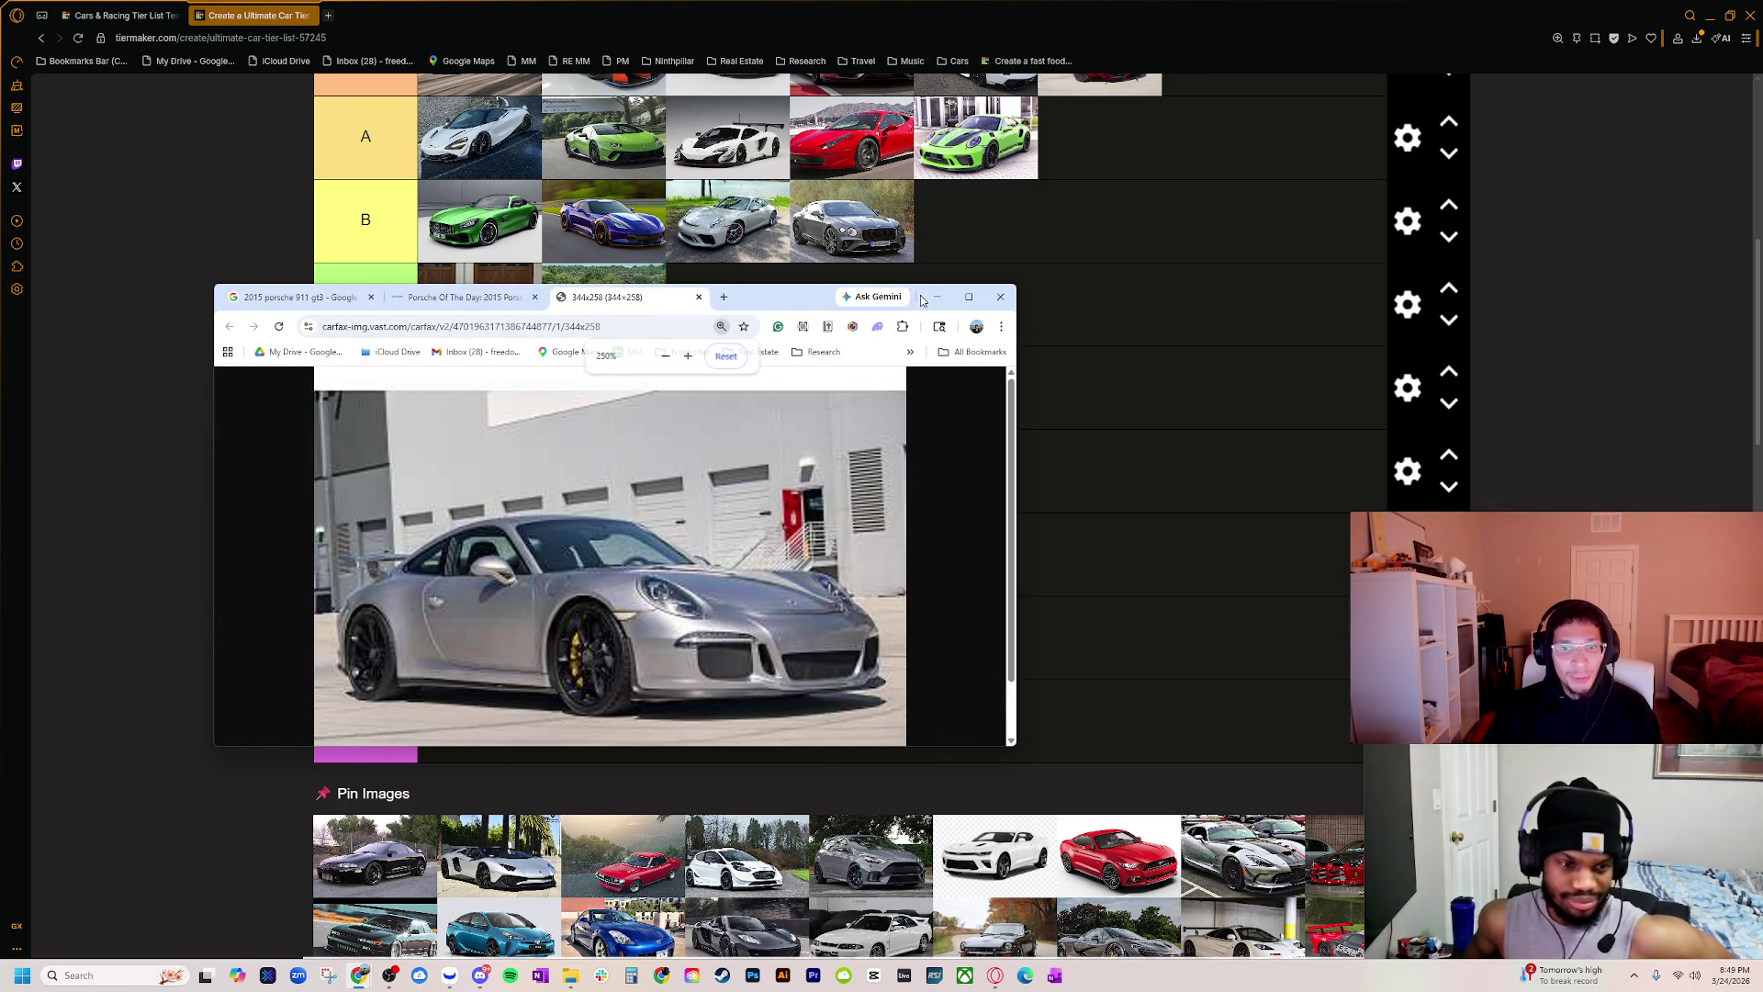
pyautogui.click(707, 230)
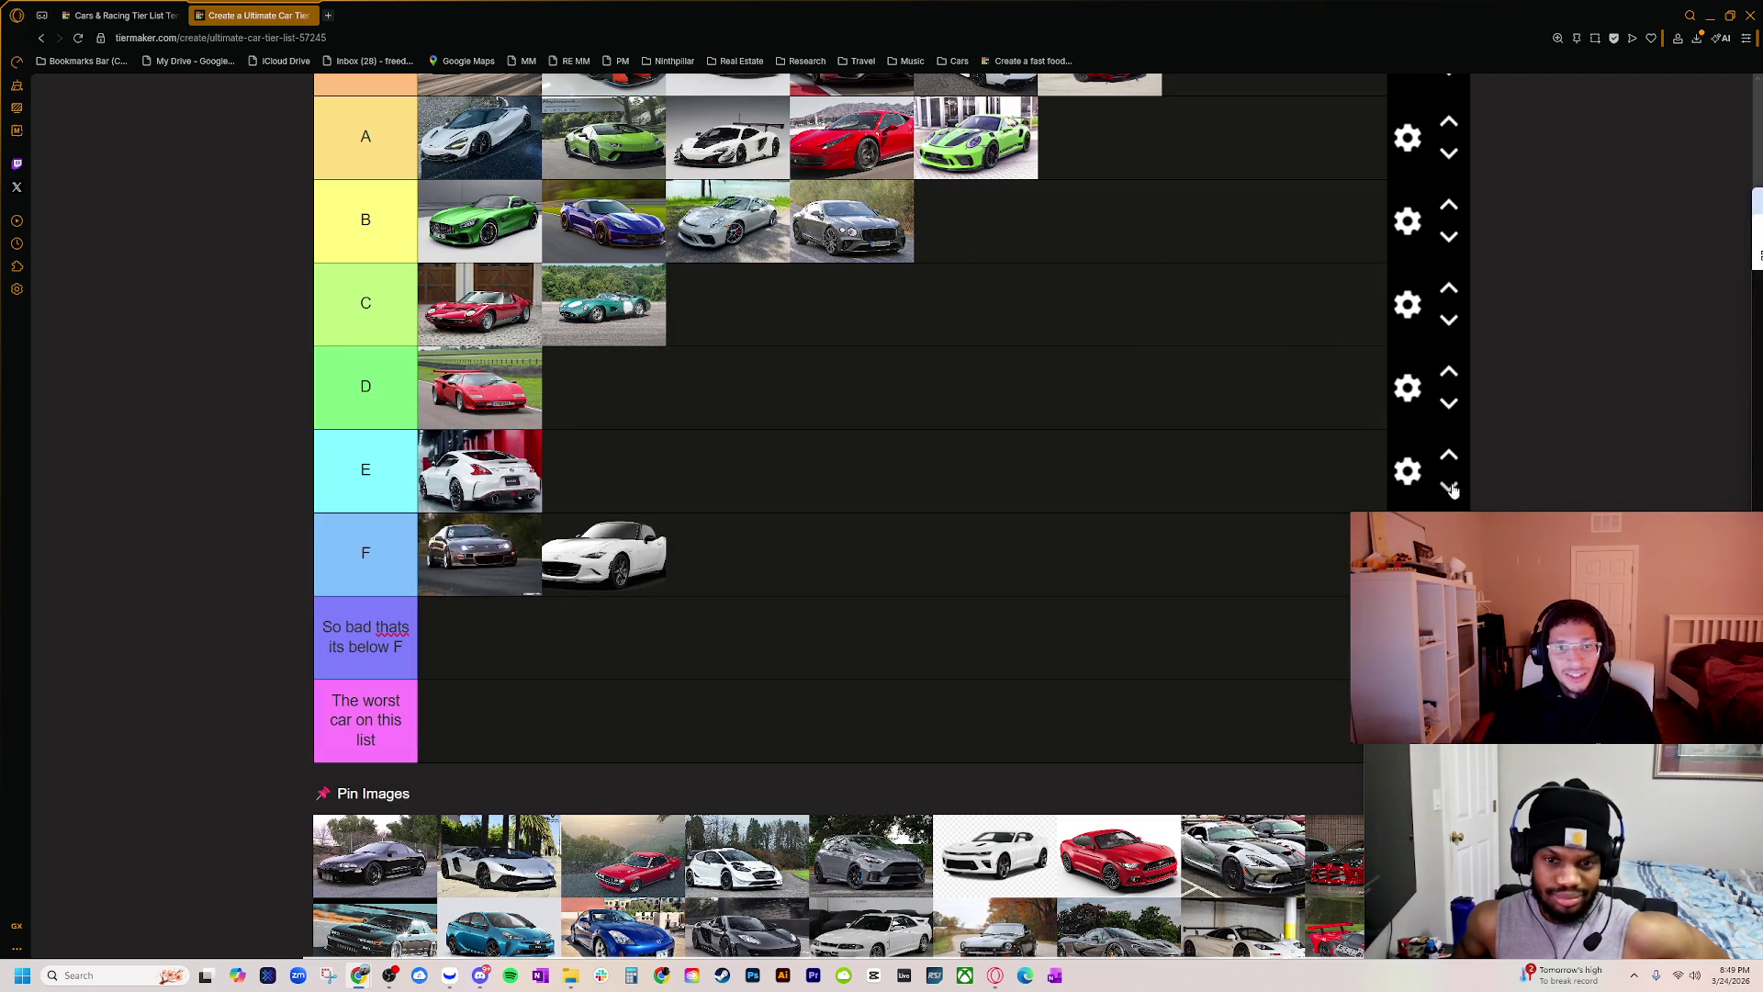
# Step: Zoom the page to inspect the unranked cars, then move the black coupe to the front of the C tier
pyautogui.scroll(-2, 815, 524)
pyautogui.scroll(2, 780, 524)
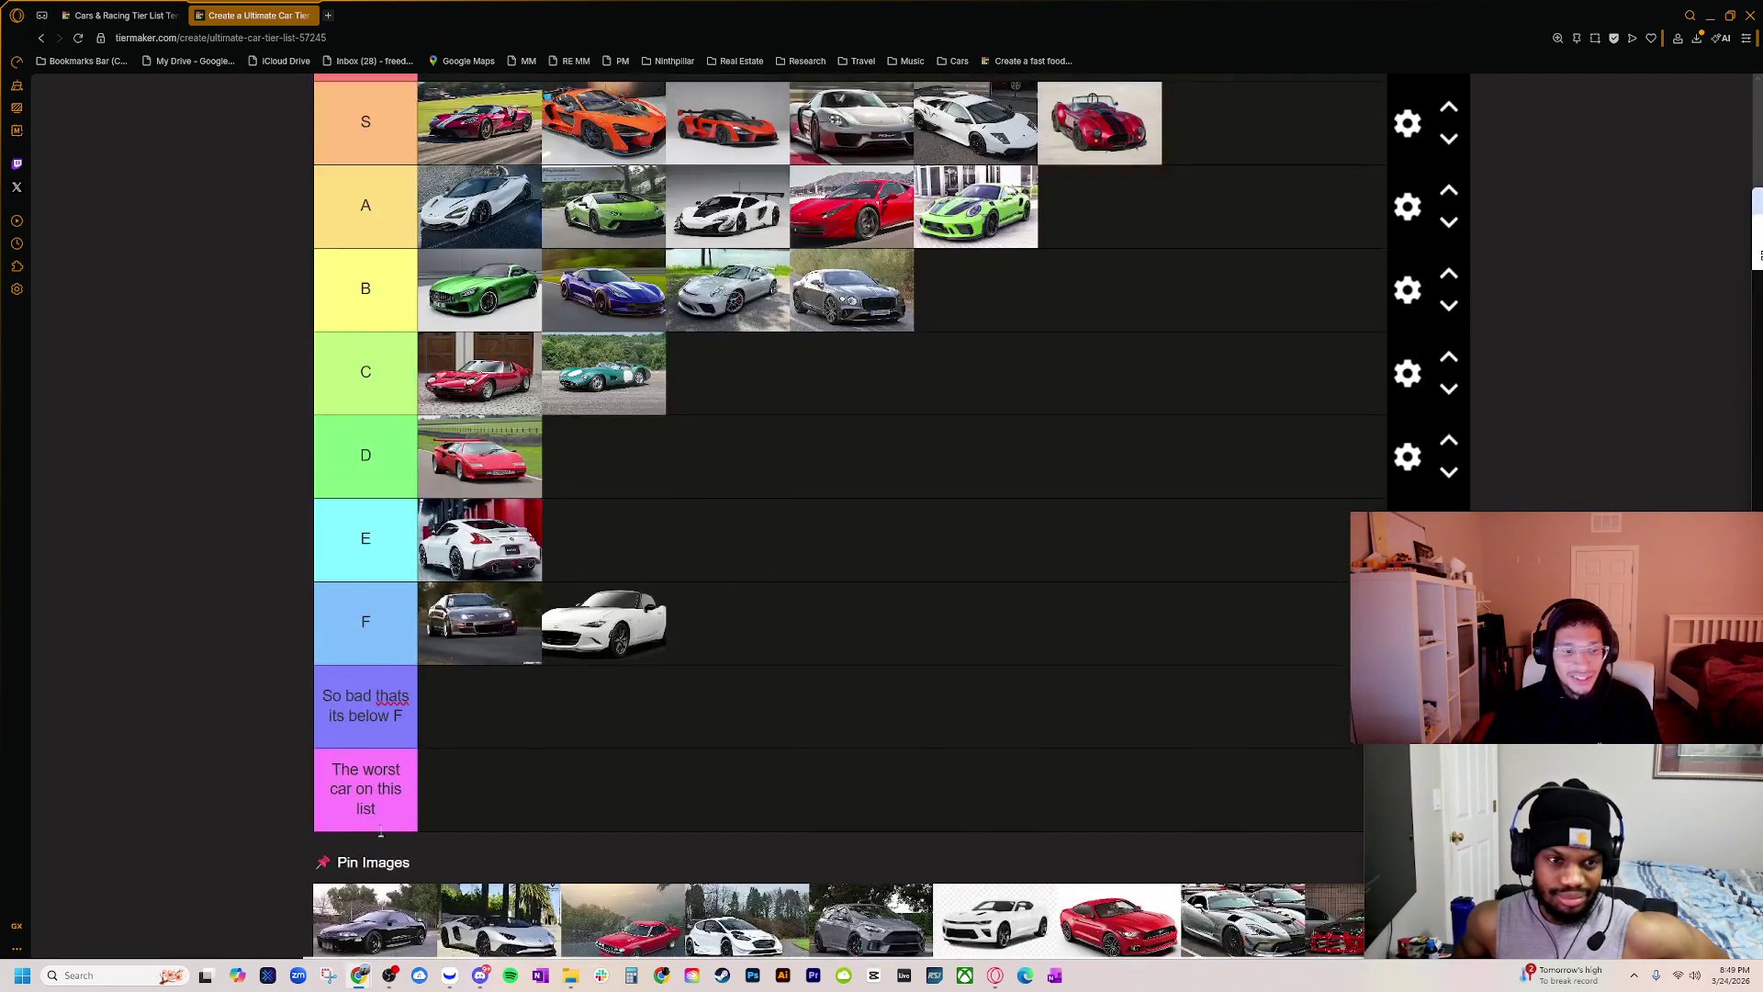
pyautogui.scroll(-1, 779, 523)
pyautogui.hotkey('ctrl', '+')
pyautogui.hotkey('ctrl', '+')
pyautogui.hotkey('ctrl', '+')
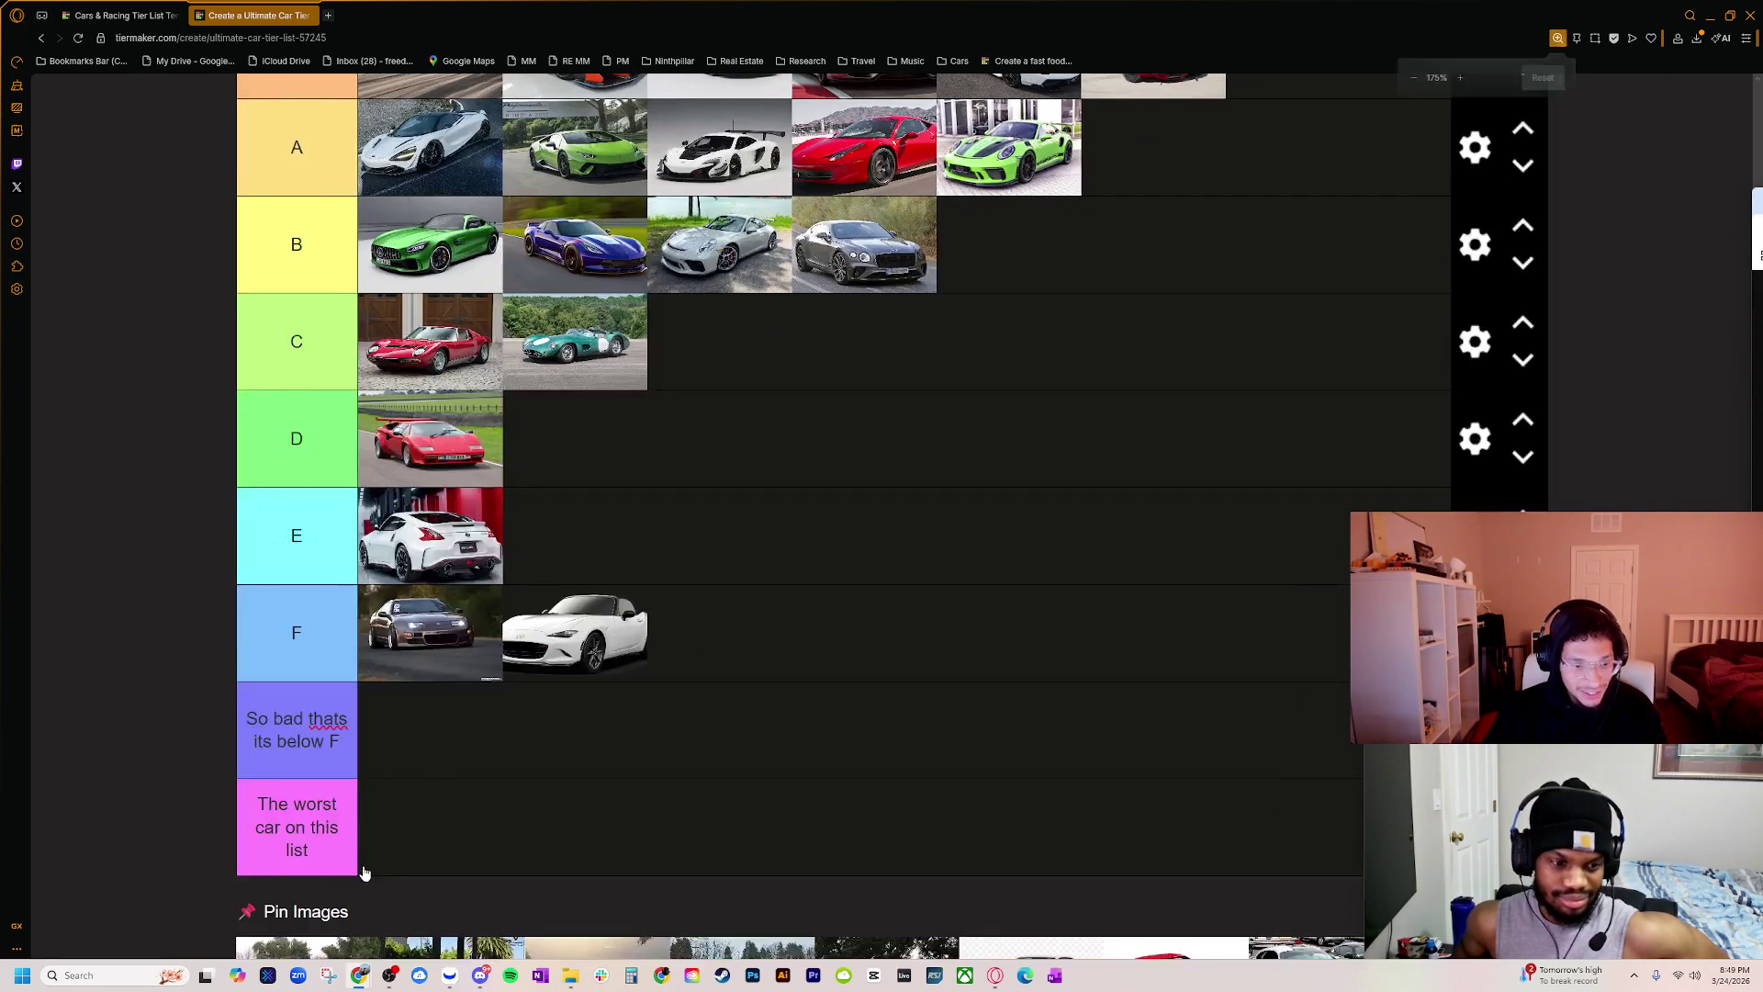
pyautogui.scroll(-5, 312, 808)
pyautogui.hotkey('ctrl', '+')
pyautogui.hotkey('ctrl', '+')
pyautogui.hotkey('ctrl', '+')
pyautogui.scroll(-10, 445, 743)
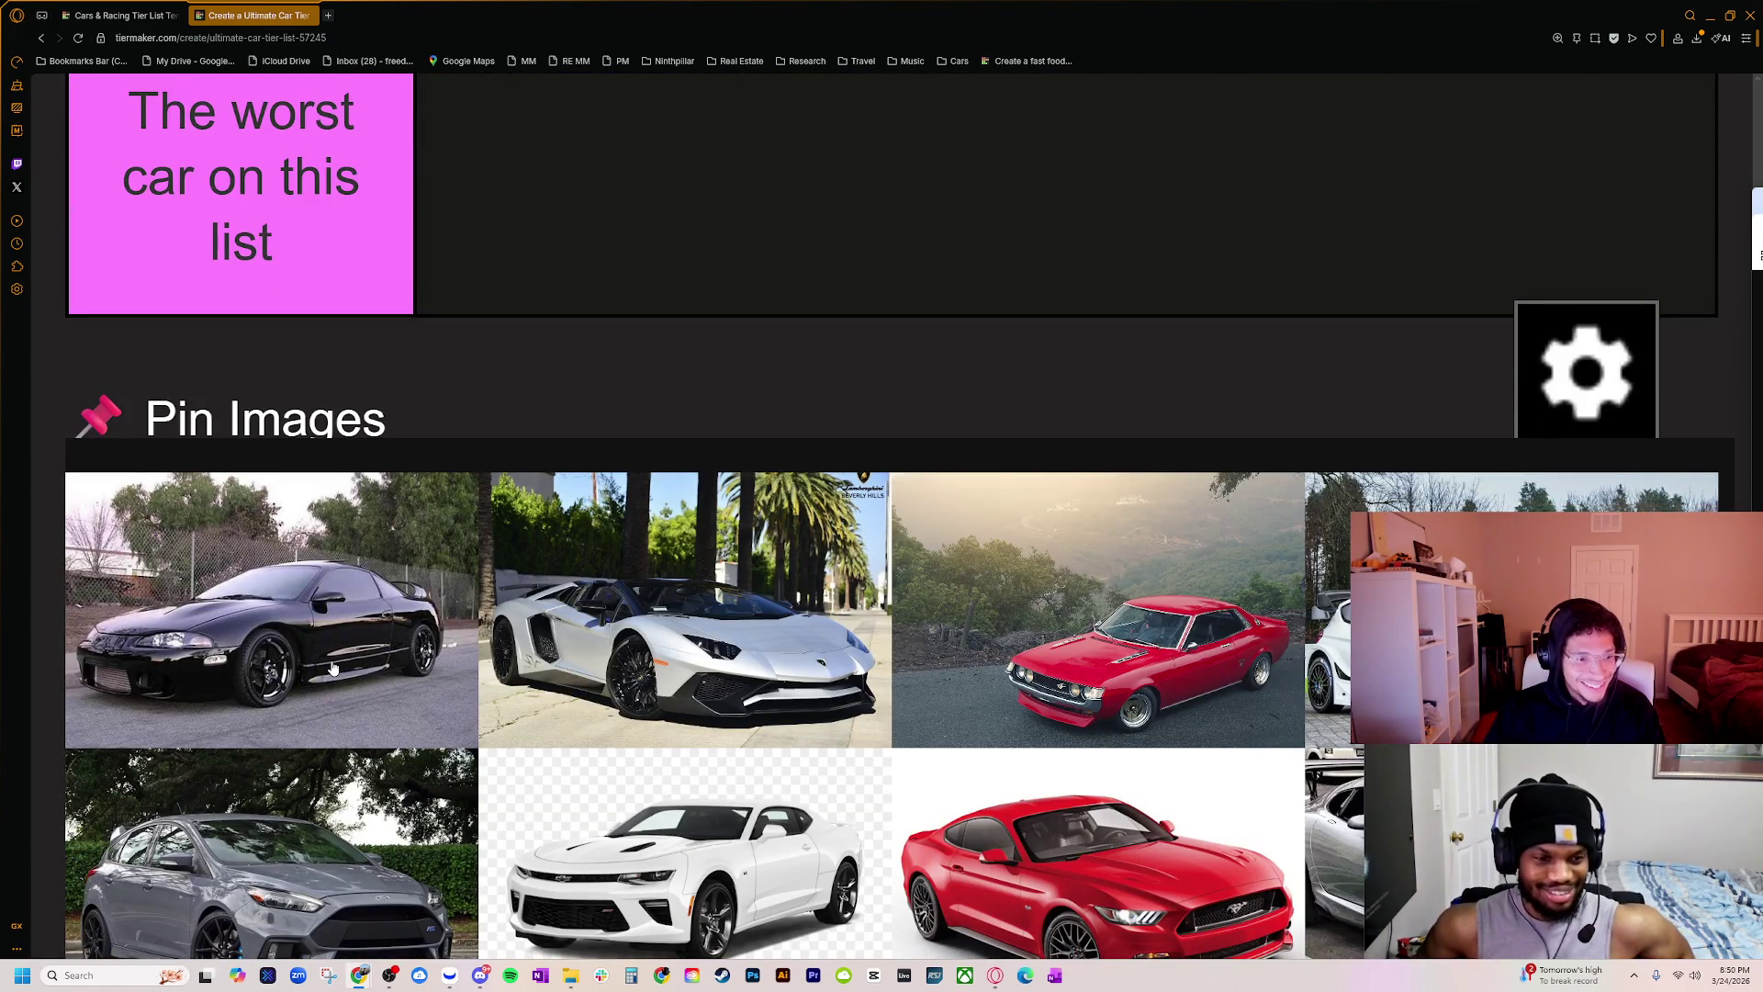
pyautogui.hotkey('ctrl', '-')
pyautogui.hotkey('ctrl', '-')
pyautogui.hotkey('ctrl', '-')
pyautogui.hotkey('ctrl', '-')
pyautogui.hotkey('ctrl', '-')
pyautogui.scroll(10, 413, 691)
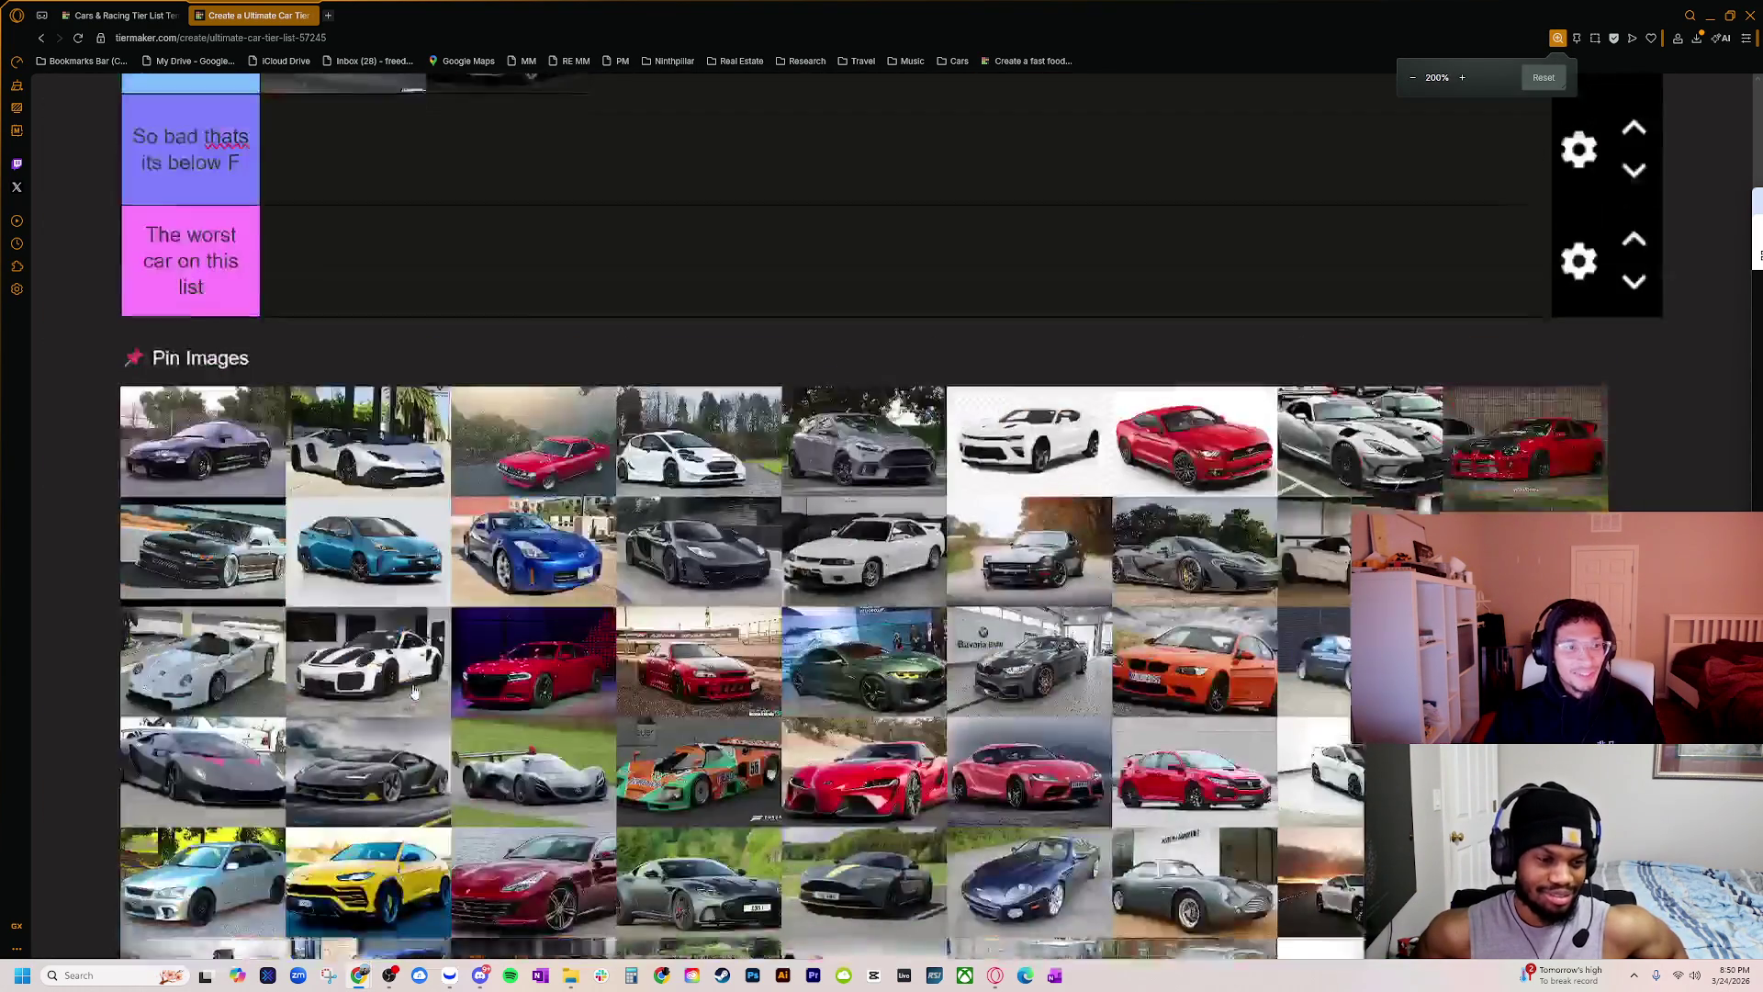
pyautogui.hotkey('ctrl', '-')
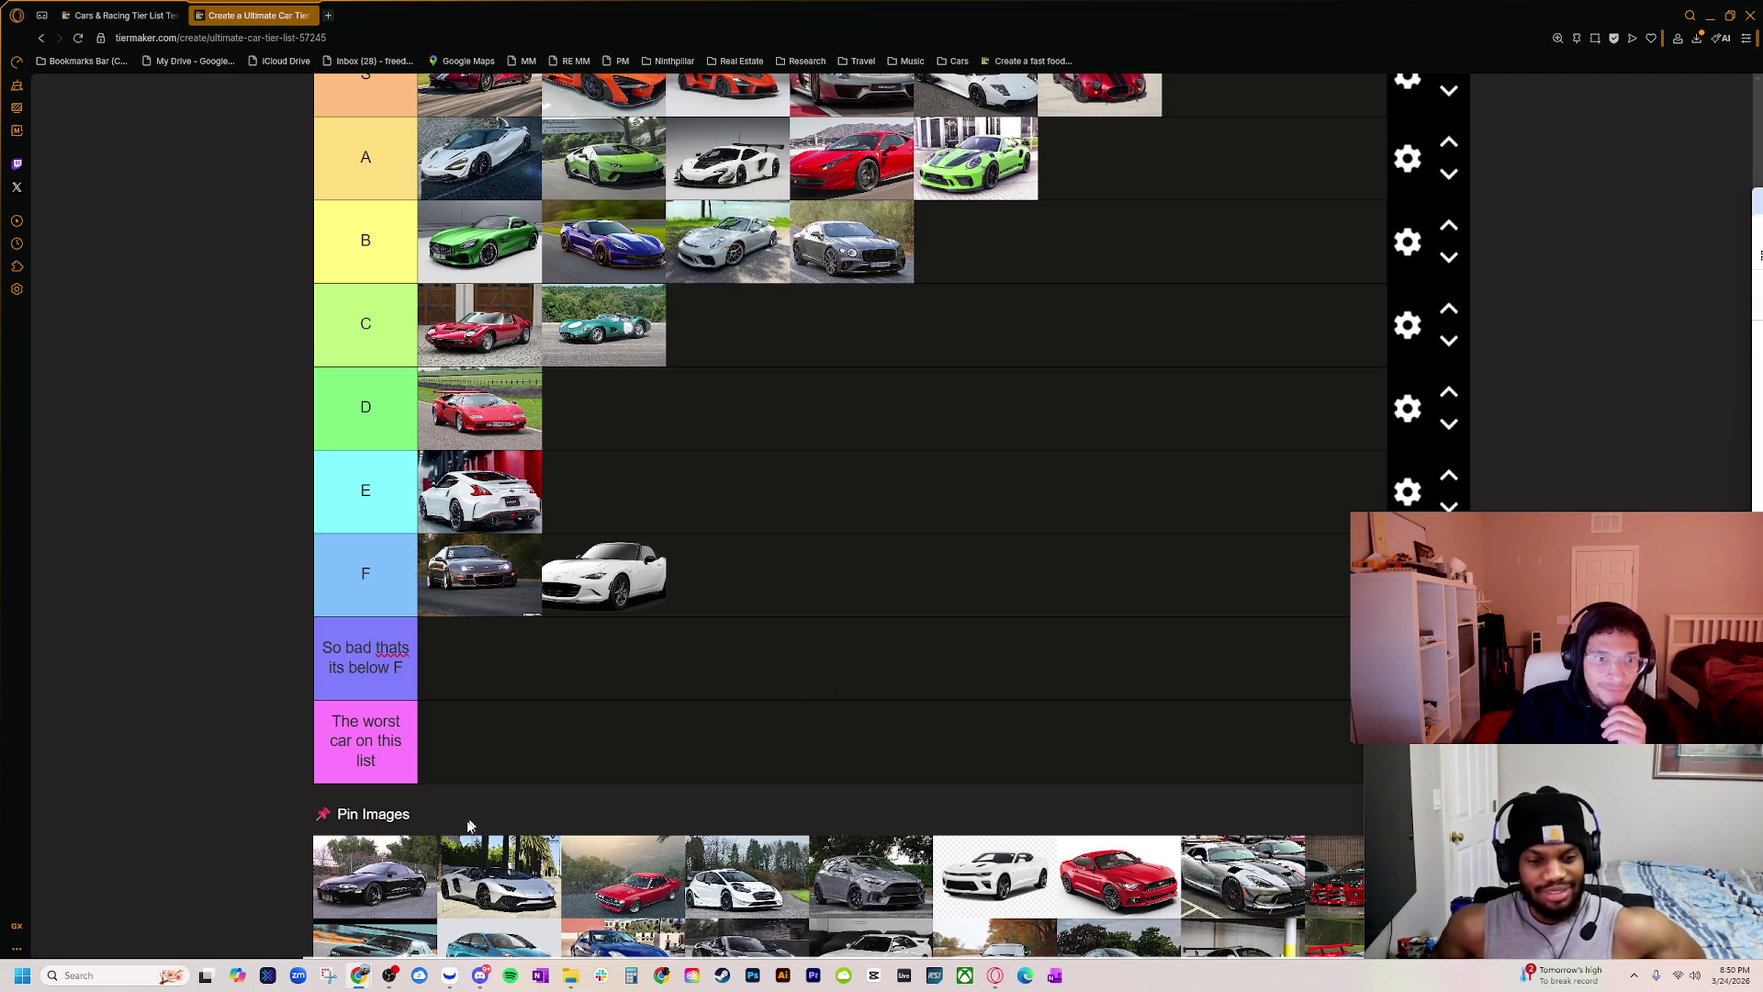
pyautogui.moveTo(353, 900)
pyautogui.mouseDown()
pyautogui.moveTo(422, 808)
pyautogui.moveTo(463, 308)
pyautogui.moveTo(462, 329)
pyautogui.mouseUp()
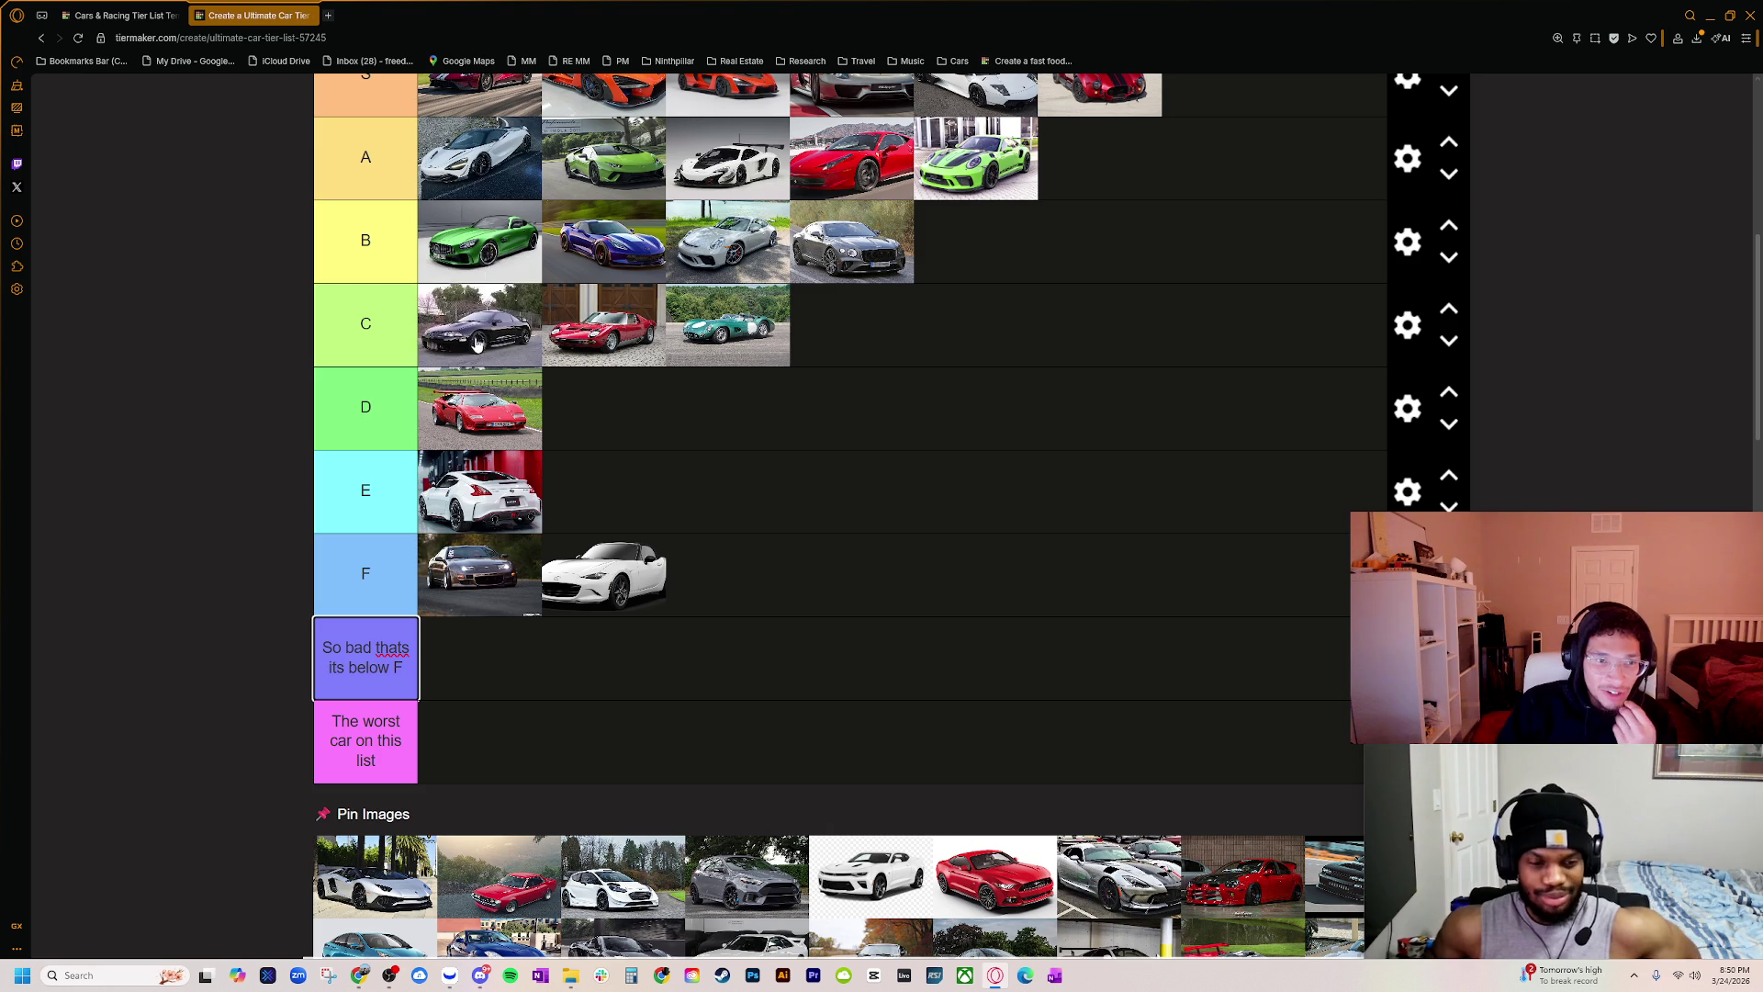
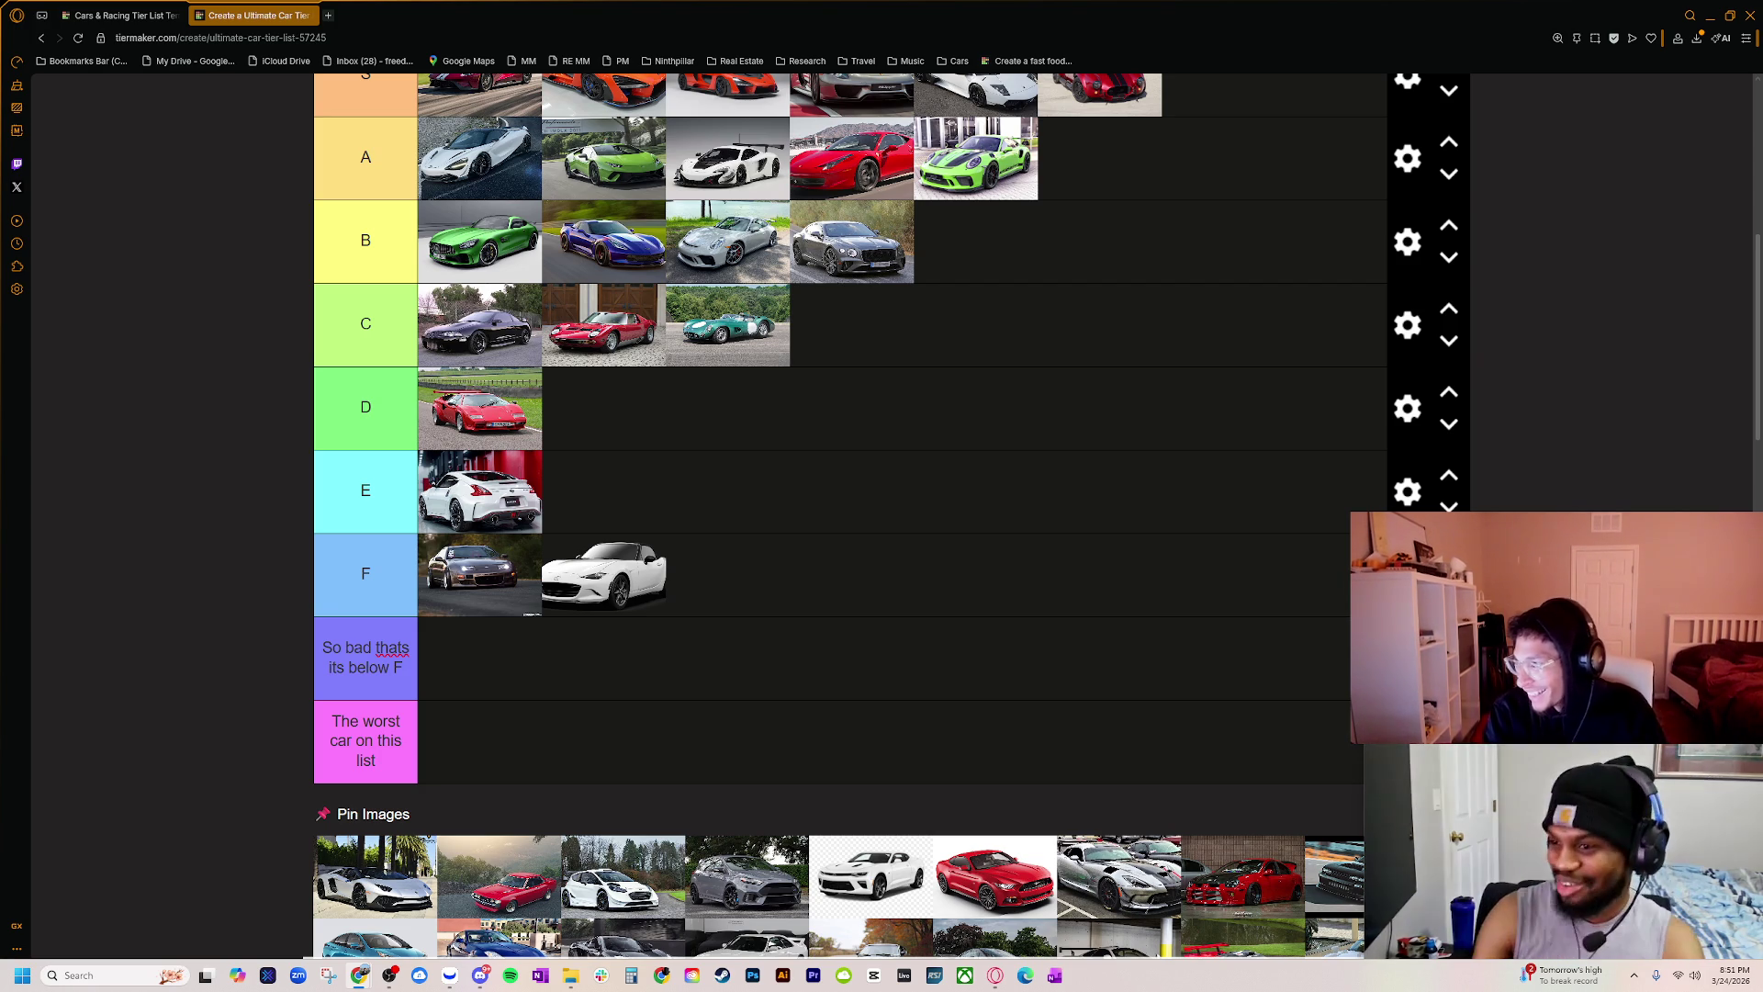
# Step: Bring the 3000GT VR4 search window over the tier list, then move it aside to reveal the tiers
pyautogui.moveTo(1762, 175)
pyautogui.mouseDown()
pyautogui.moveTo(1240, 176)
pyautogui.moveTo(648, 290)
pyautogui.mouseUp()
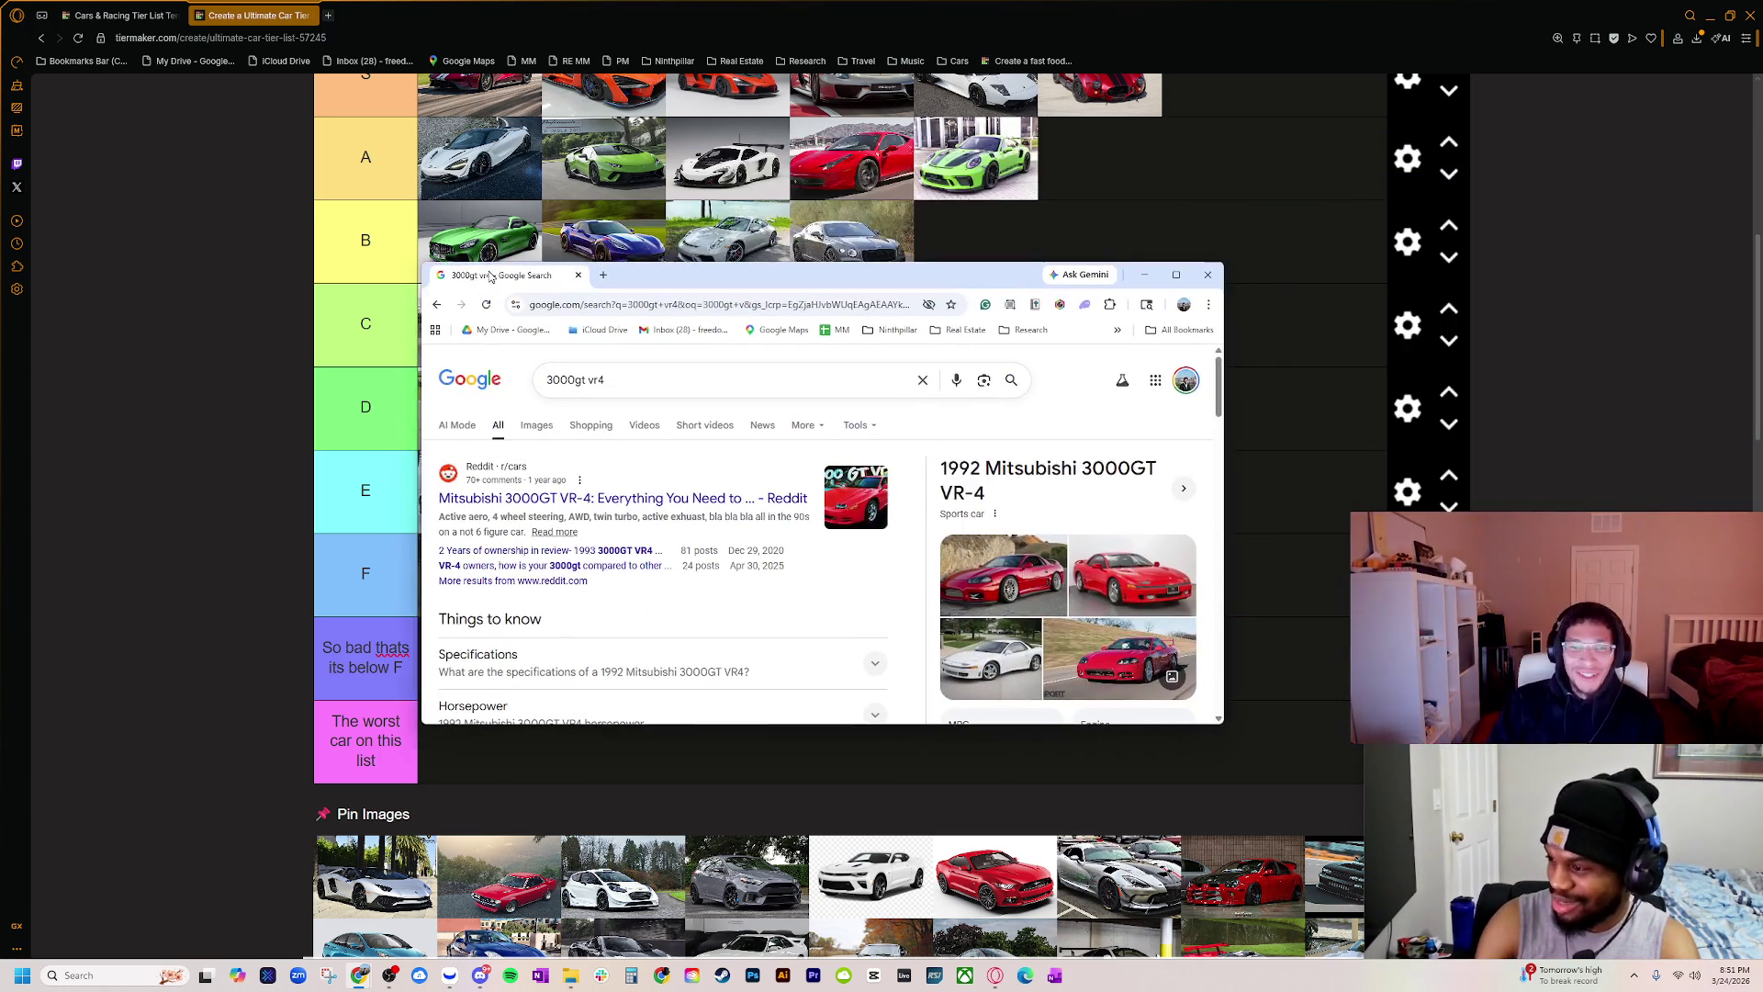
pyautogui.doubleClick(648, 290)
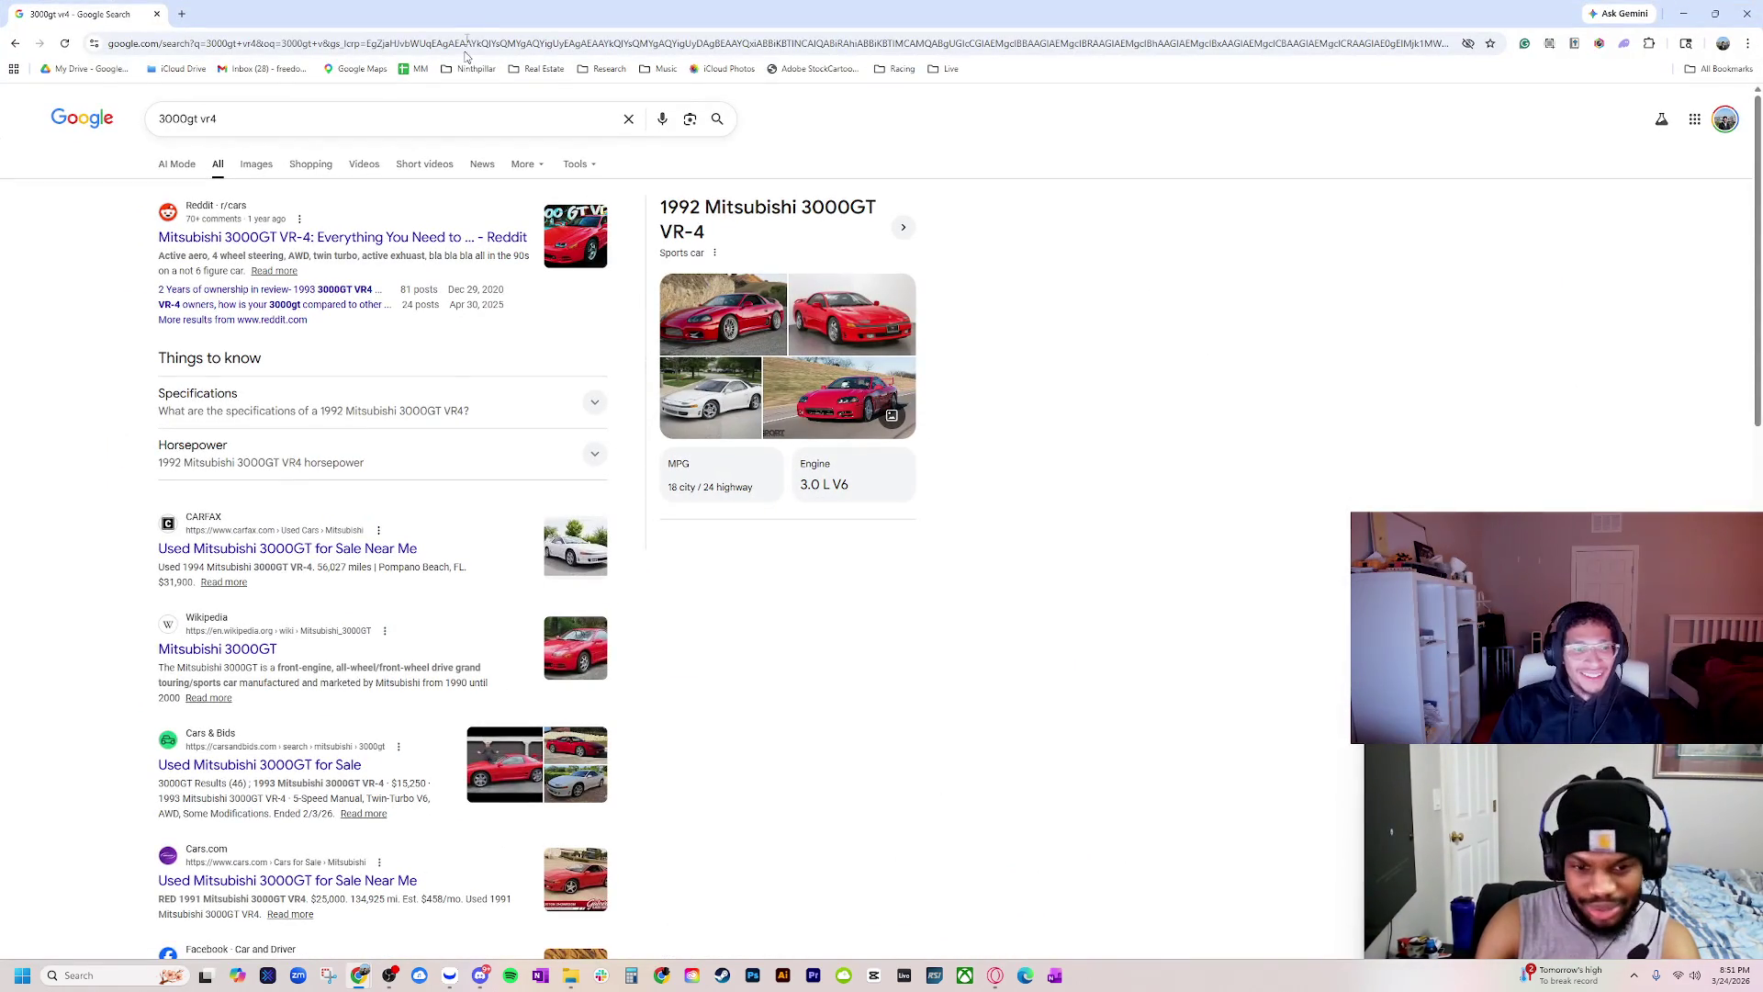
pyautogui.moveTo(479, 26)
pyautogui.mouseDown()
pyautogui.moveTo(505, 124)
pyautogui.moveTo(994, 279)
pyautogui.moveTo(759, 282)
pyautogui.mouseUp()
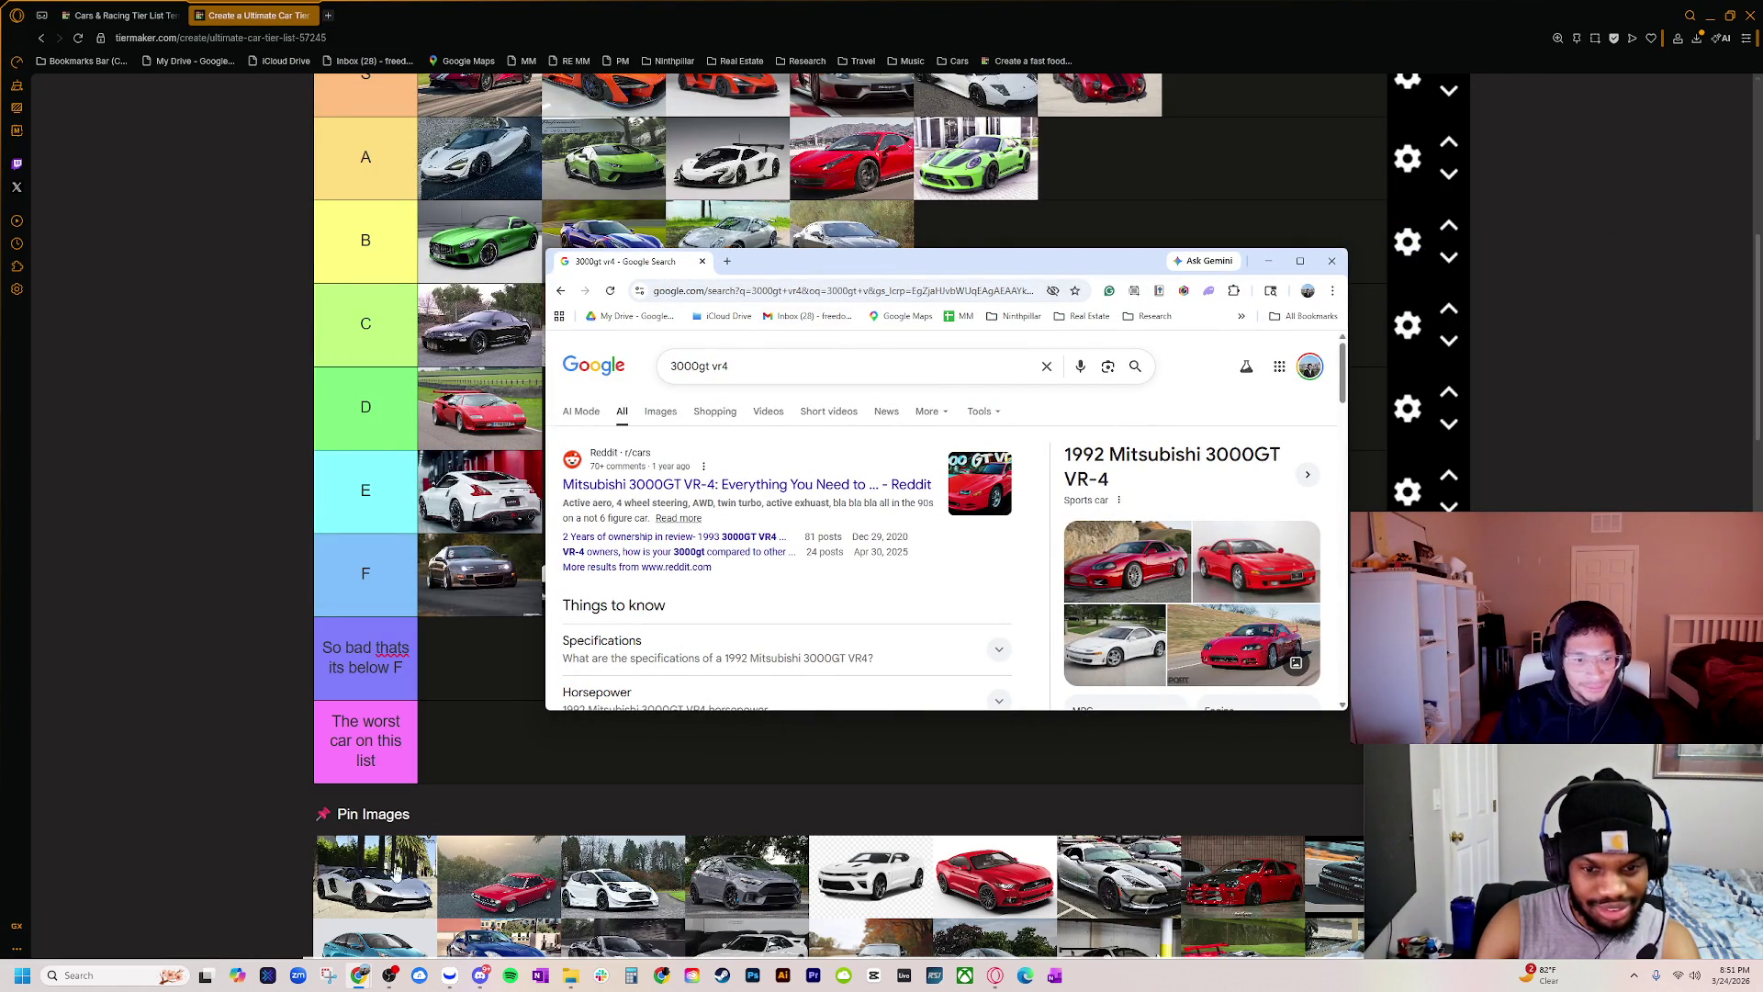
pyautogui.moveTo(908, 270); pyautogui.dragTo(1761, 246)
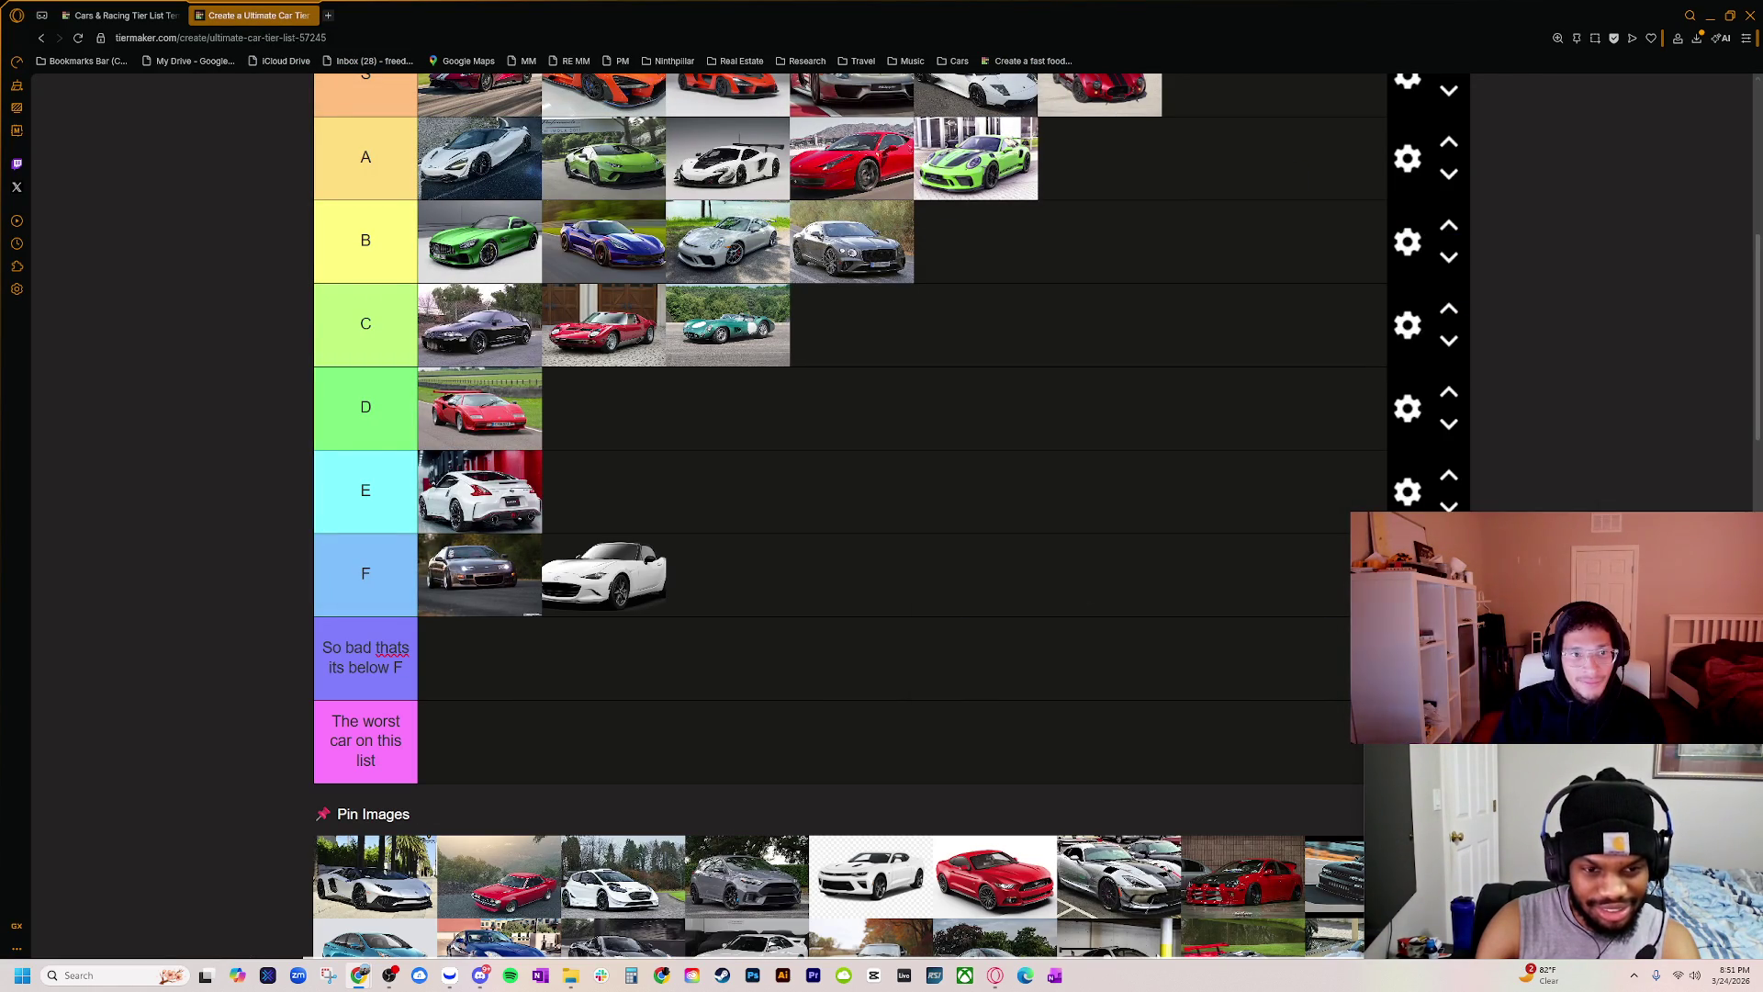
# Step: Magnify the TierMaker page to 500% and scroll to the B, C and D tier photos
pyautogui.scroll(4, 482, 339)
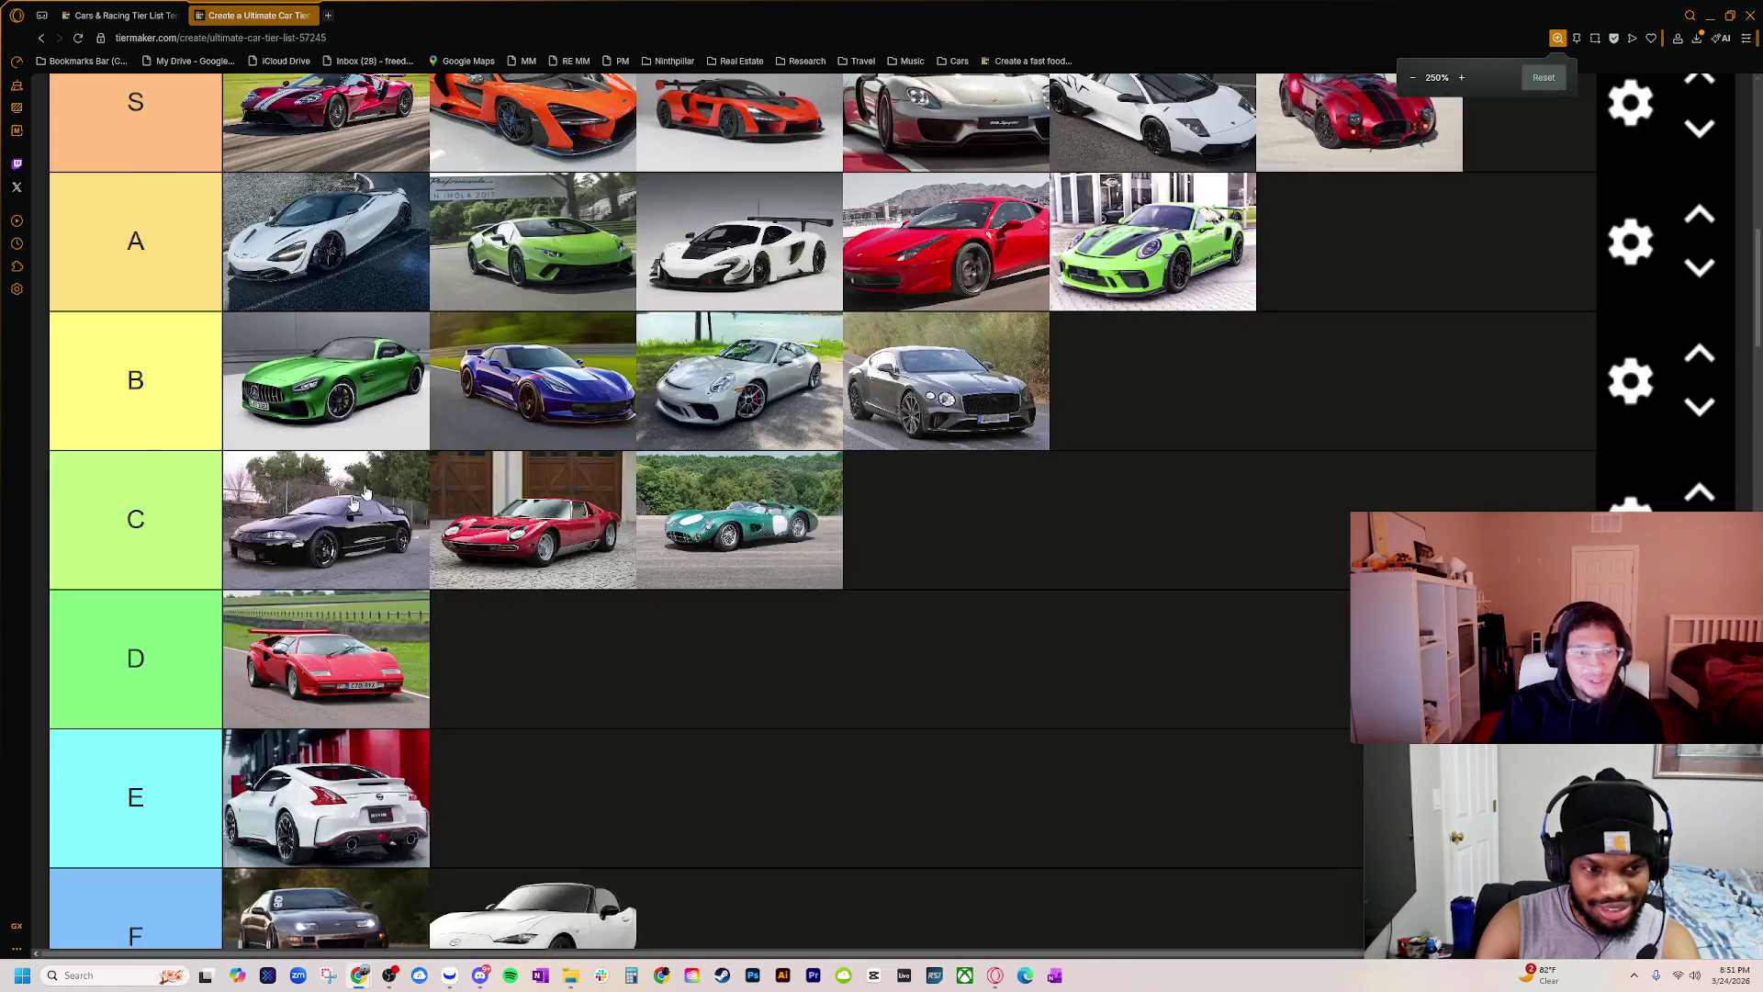
pyautogui.scroll(1, 363, 691)
pyautogui.scroll(-10, 517, 656)
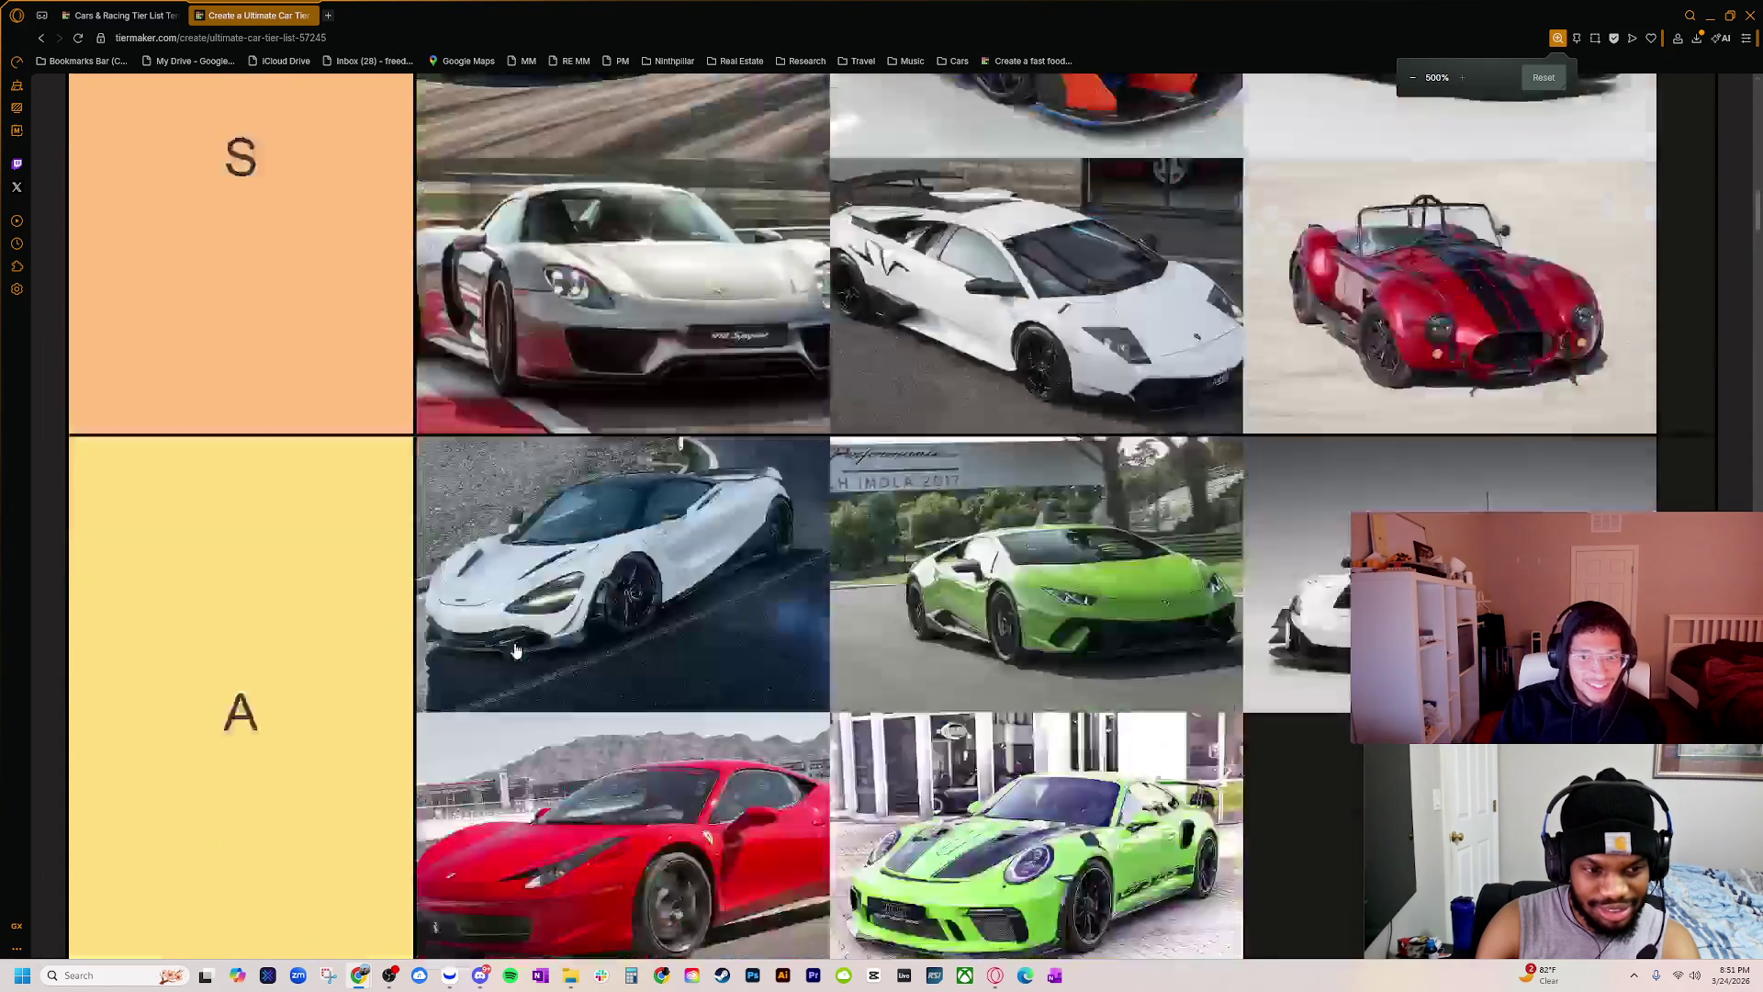
pyautogui.scroll(-3, 517, 656)
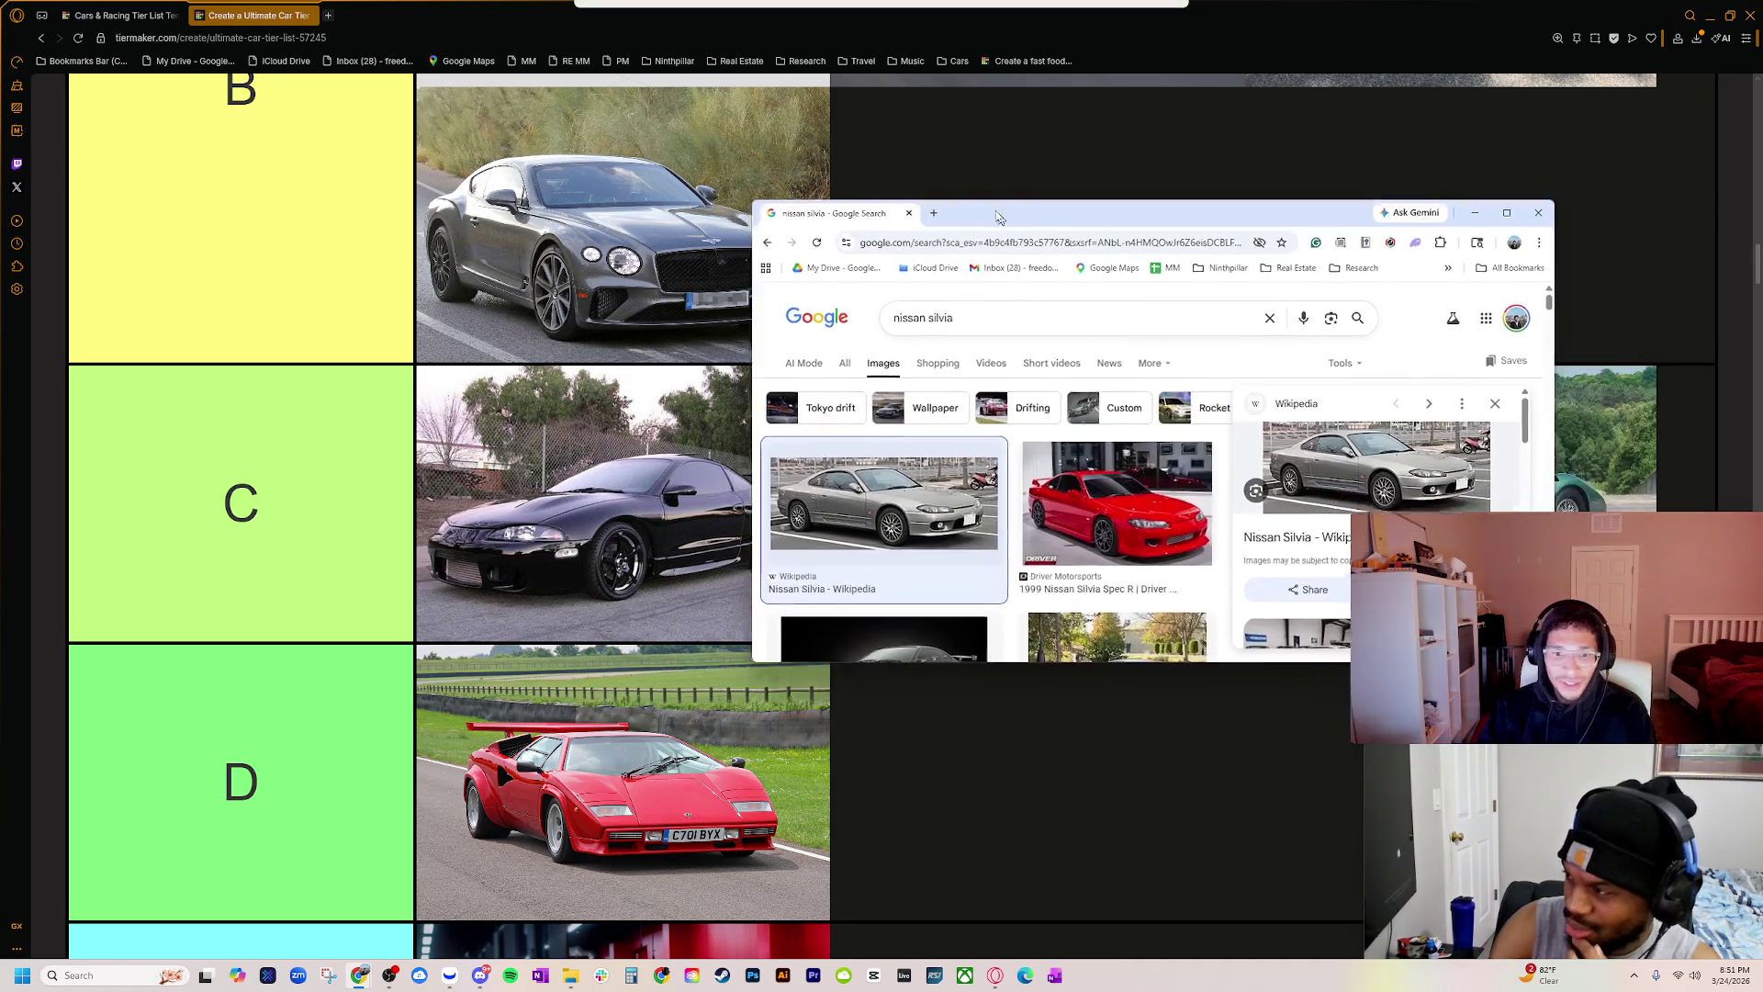
# Step: Browse the Nissan Silvia image results, previewing a red Silvia
pyautogui.scroll(-3, 1071, 386)
pyautogui.click(1074, 450)
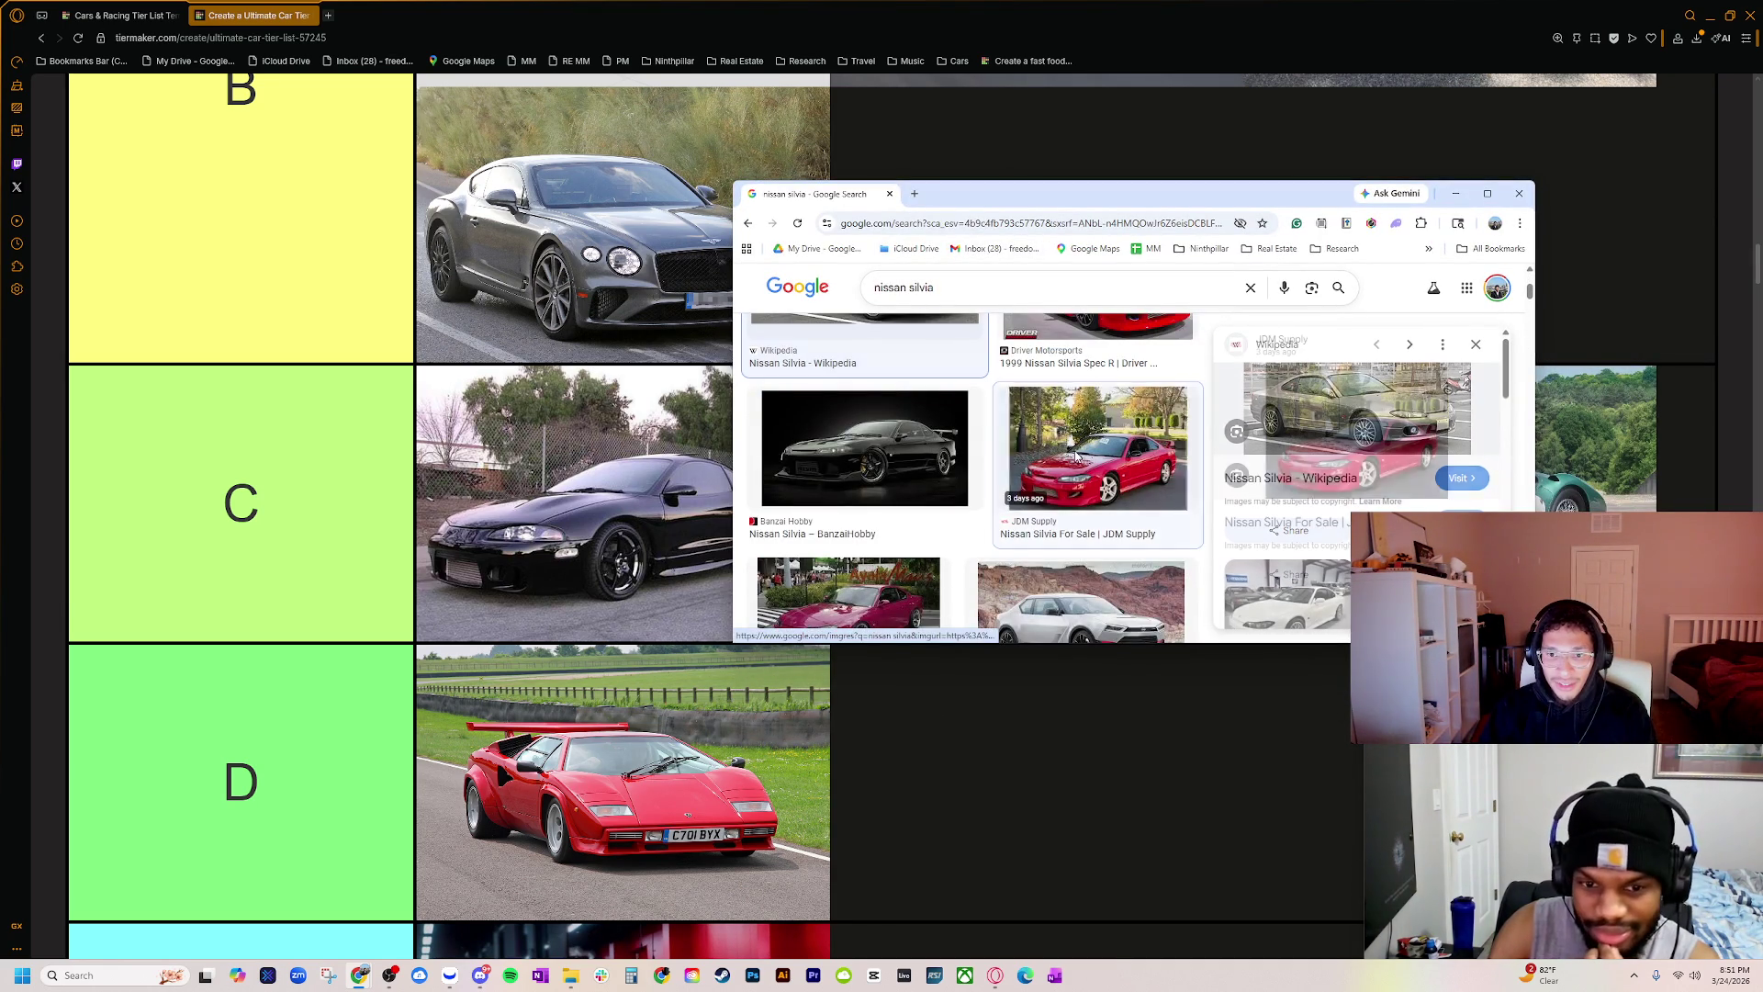
pyautogui.scroll(-1, 975, 471)
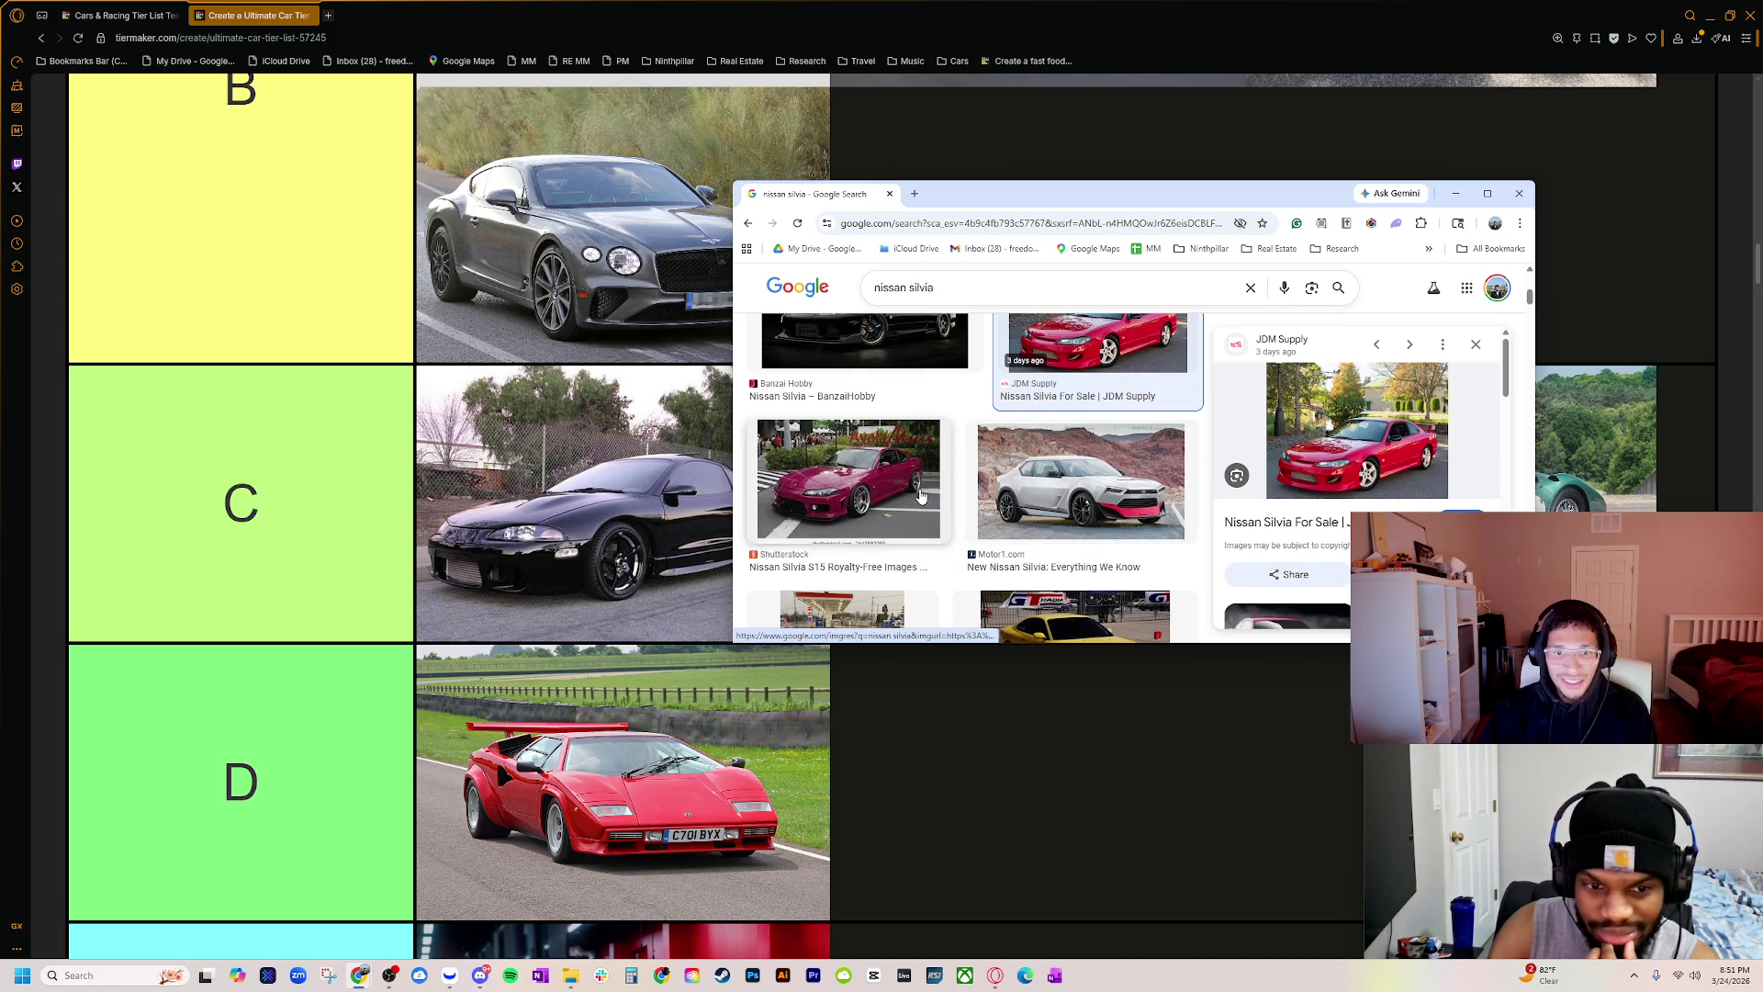
pyautogui.scroll(-2, 921, 495)
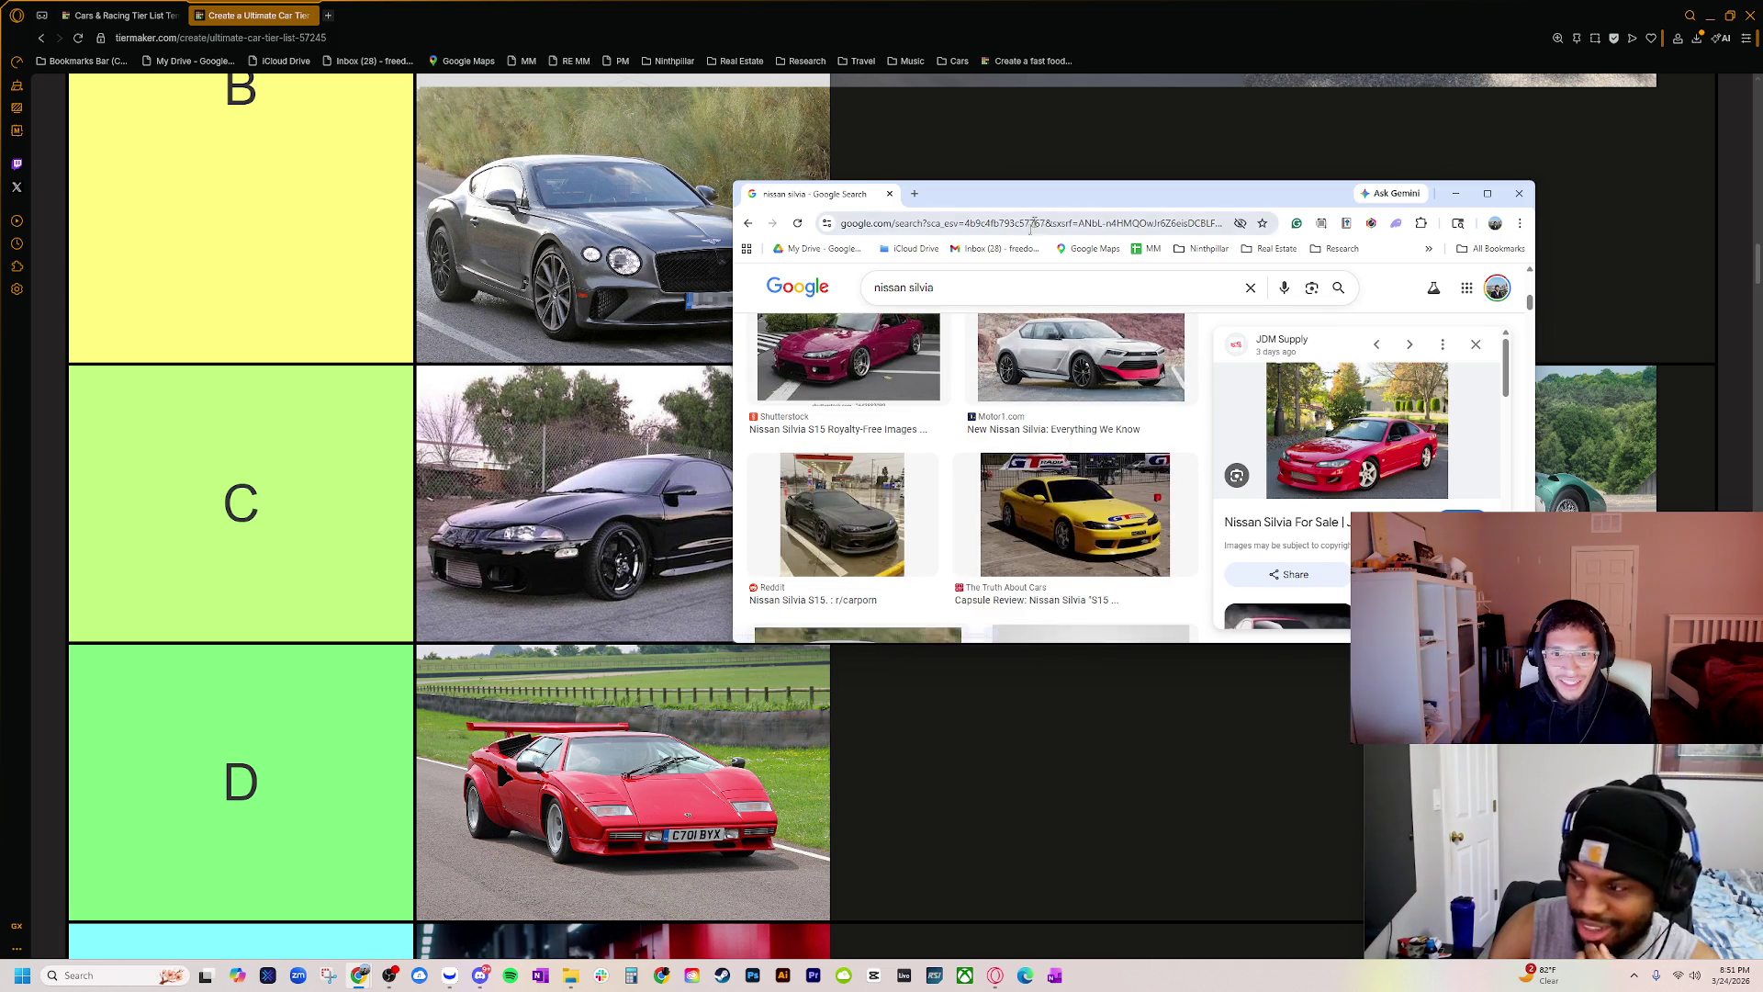
pyautogui.scroll(-3, 927, 560)
pyautogui.scroll(-3, 929, 560)
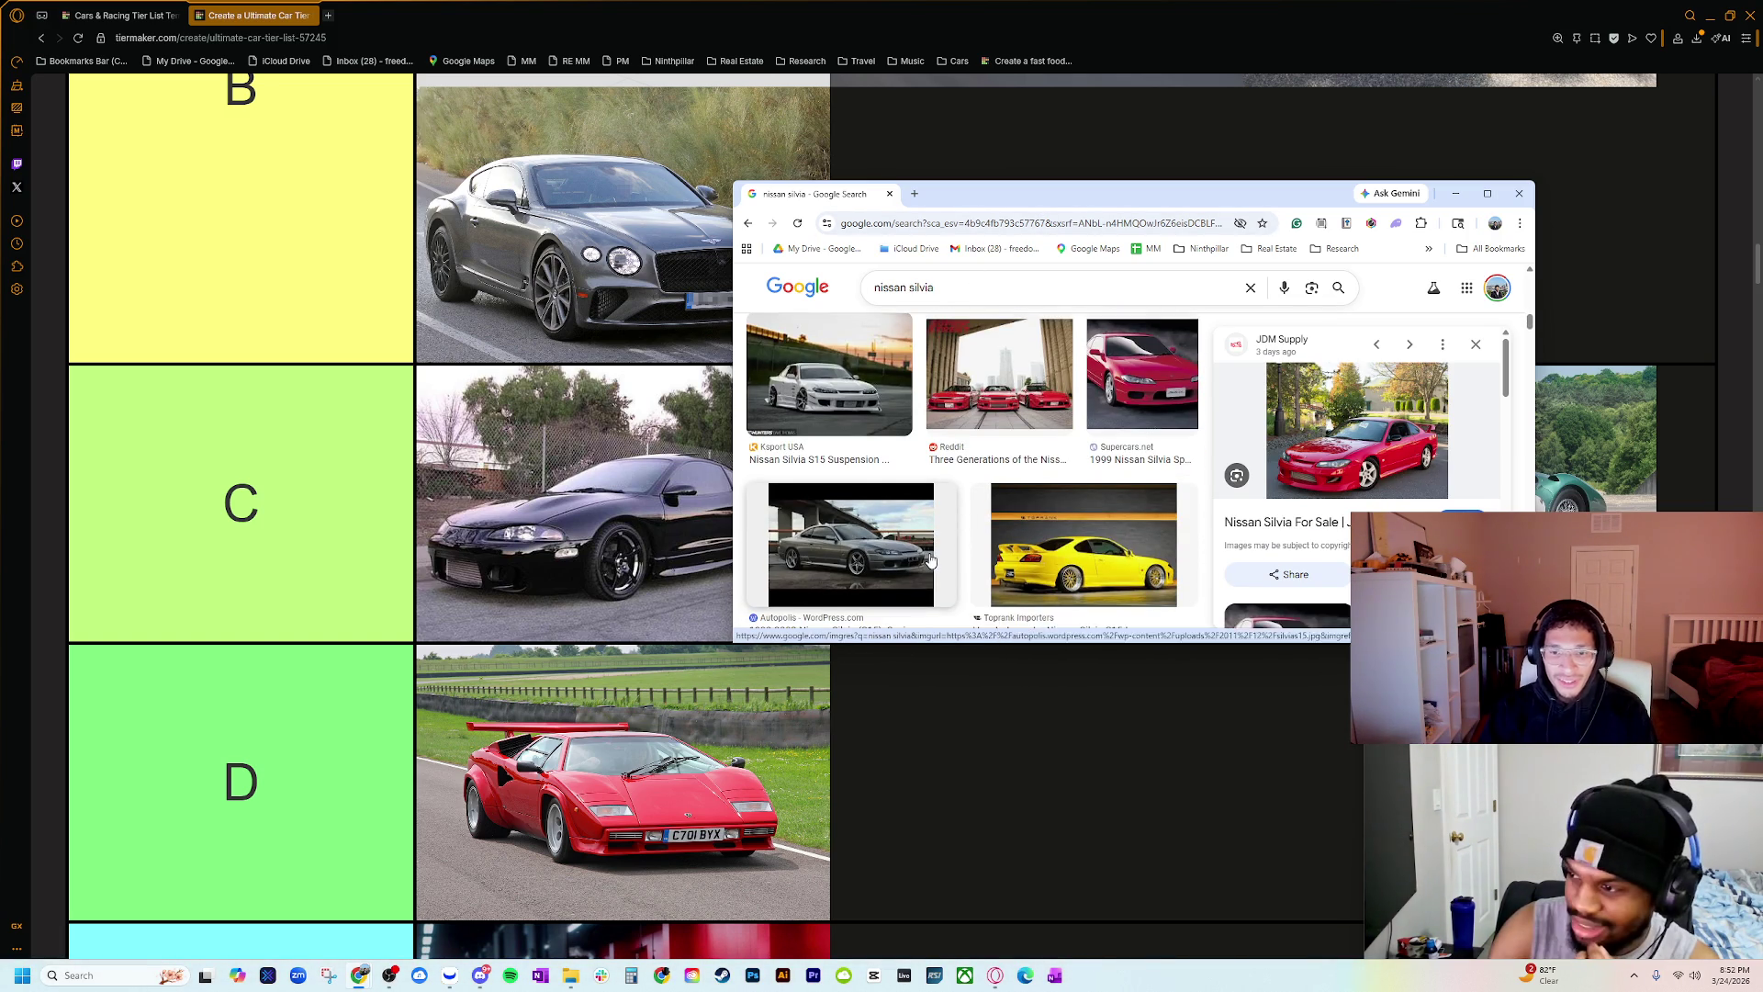
pyautogui.scroll(-1, 927, 551)
pyautogui.scroll(2, 909, 505)
pyautogui.scroll(-2, 887, 459)
# Step: Preview a grey Silvia S15 image, then search images for 'nissan silvia s14'
pyautogui.click(887, 459)
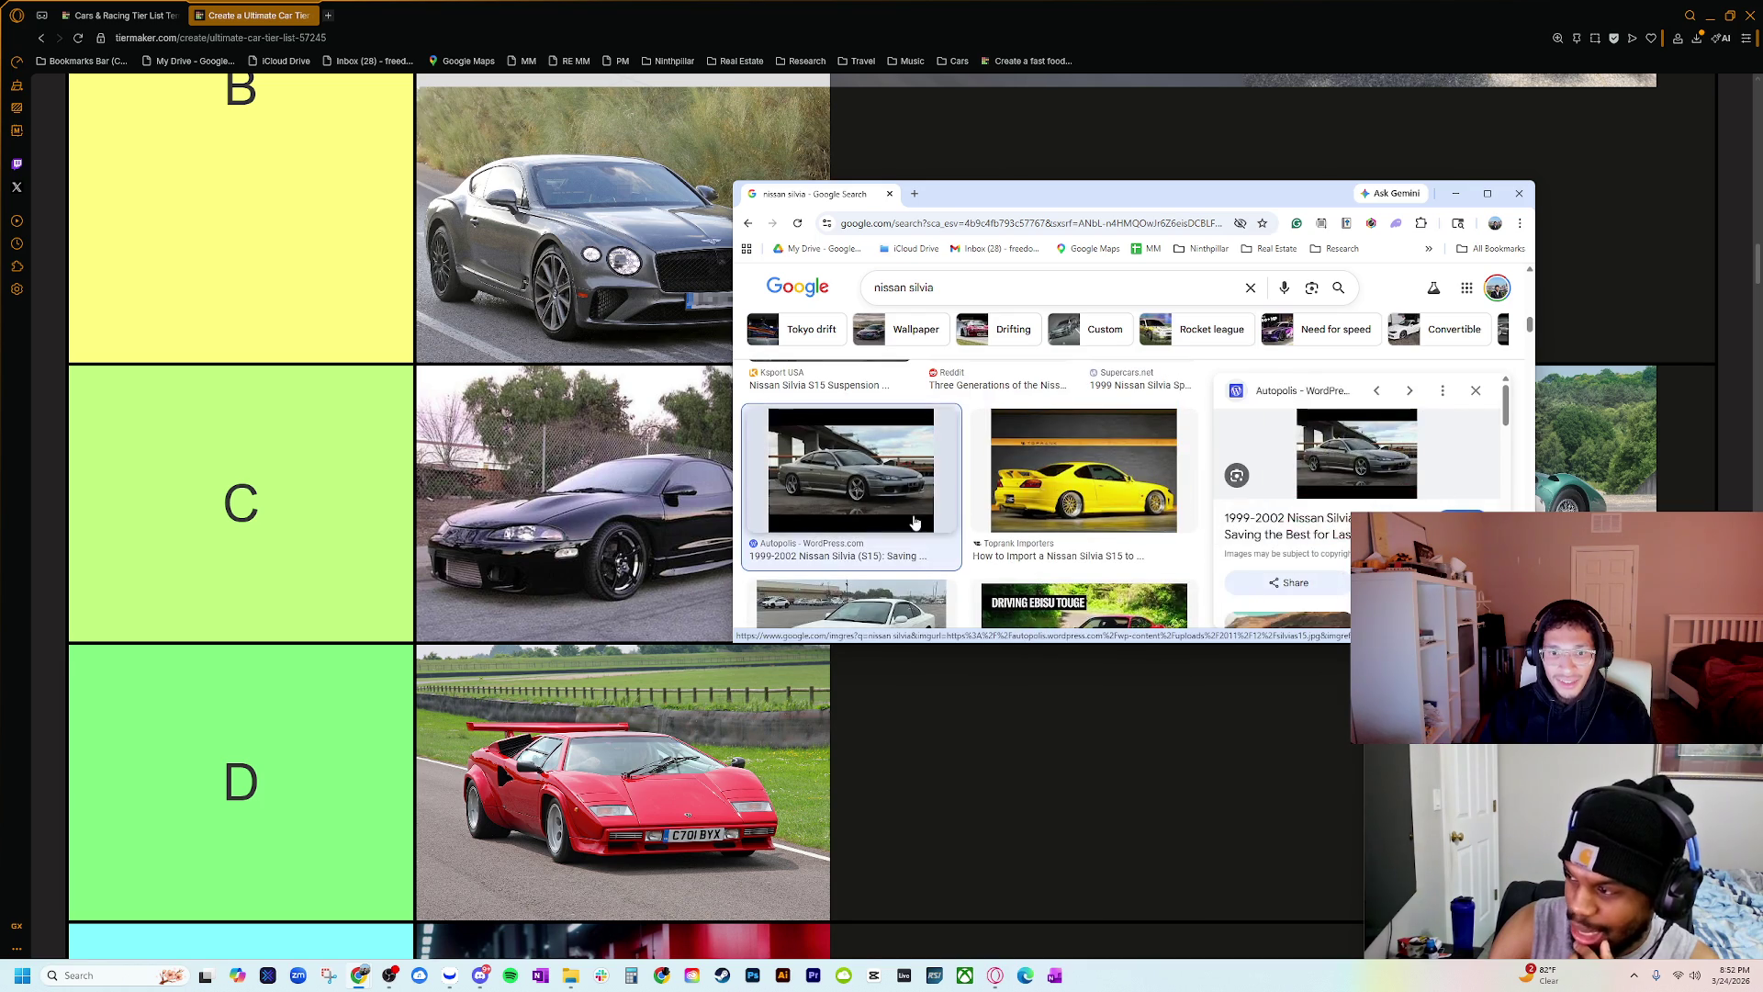
pyautogui.scroll(-3, 909, 514)
pyautogui.scroll(-1, 915, 533)
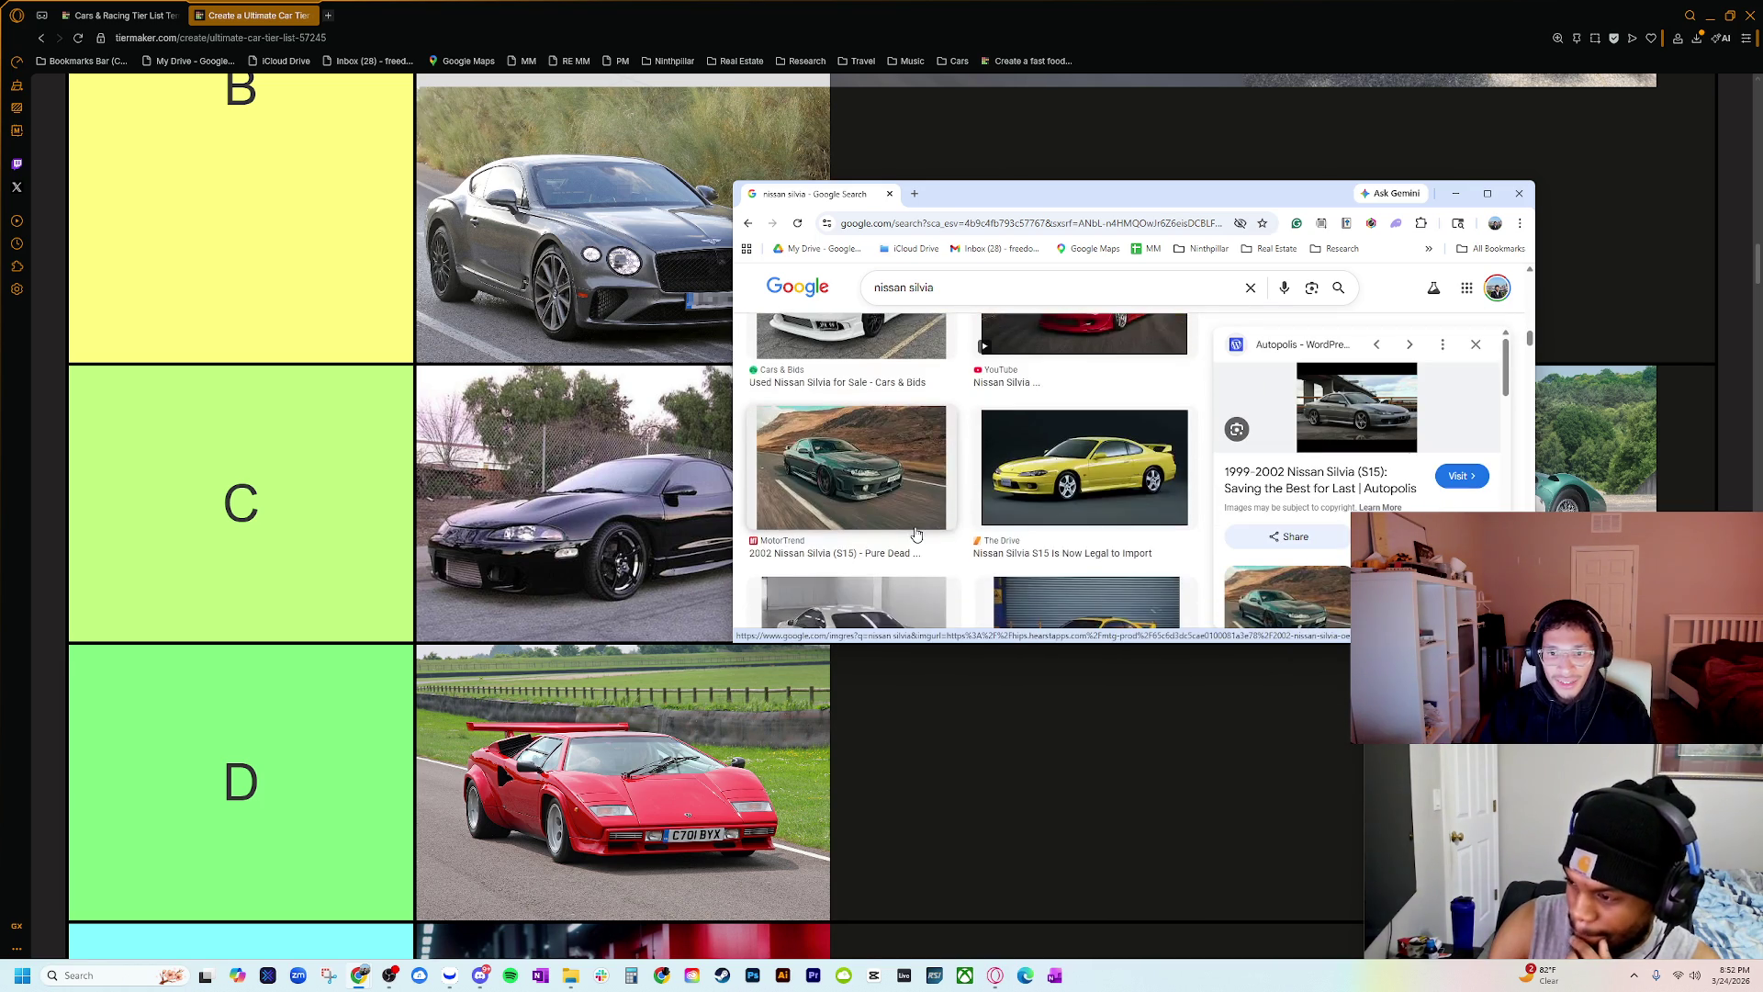
pyautogui.scroll(-2, 917, 531)
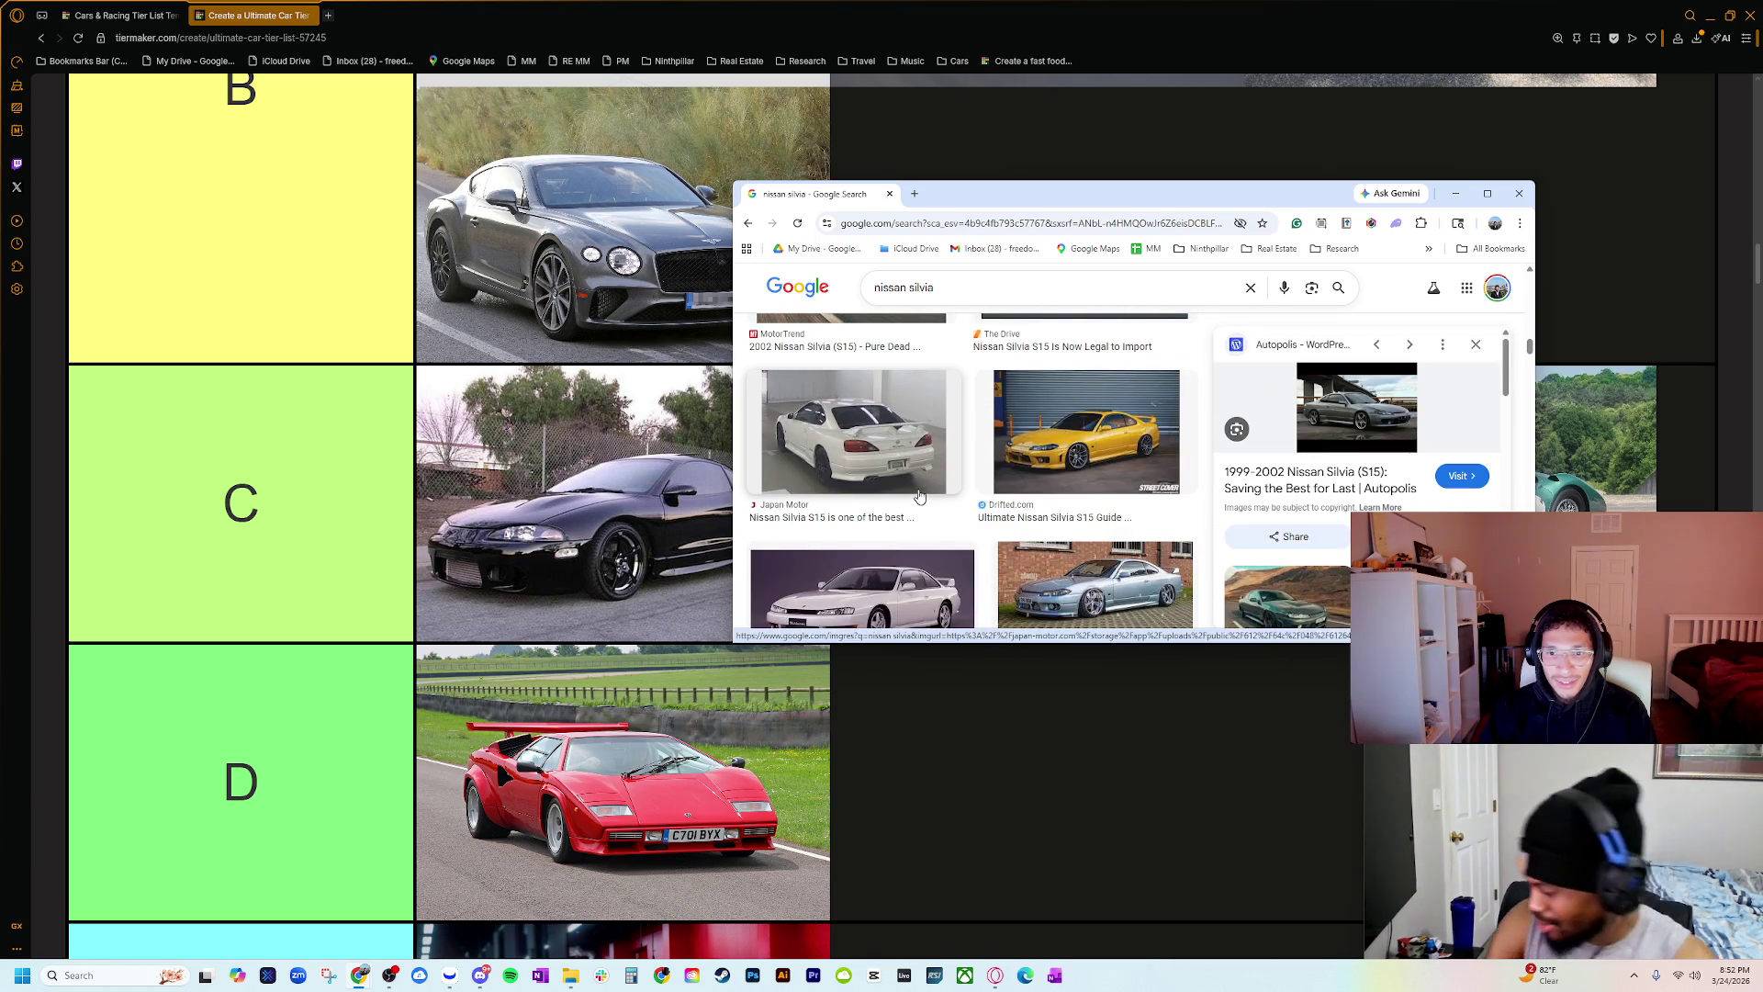
pyautogui.scroll(-2, 918, 501)
pyautogui.click(877, 288)
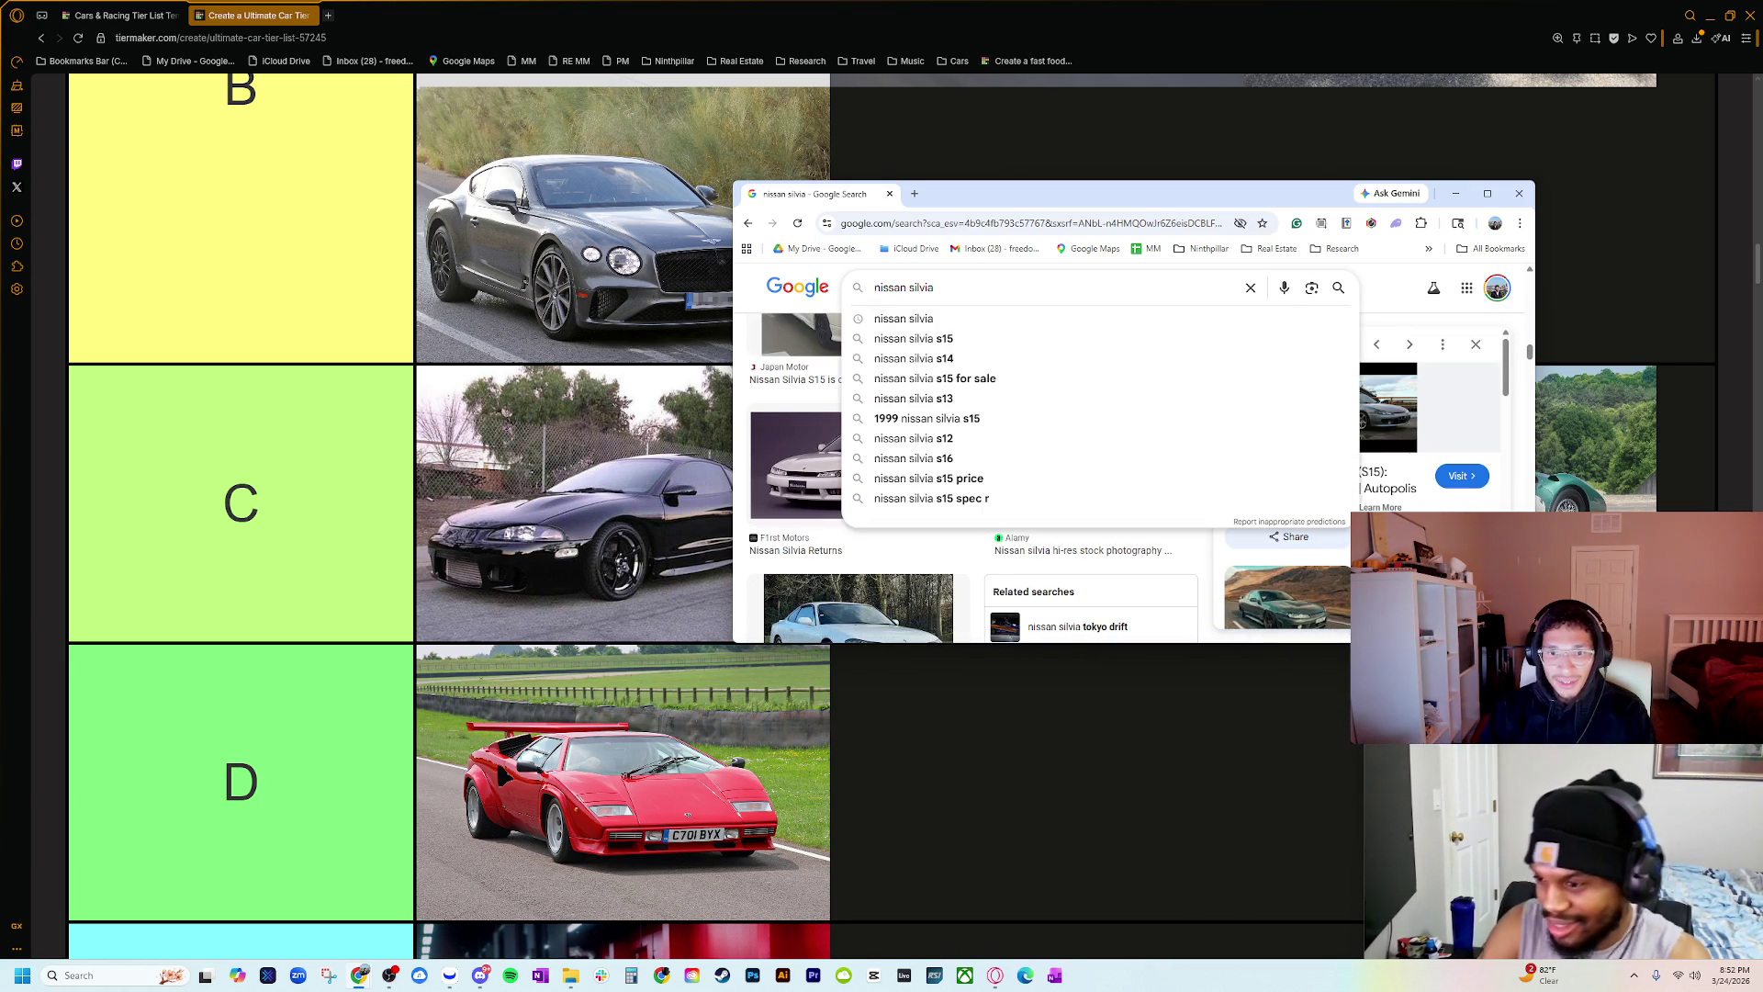
pyautogui.click(911, 358)
pyautogui.scroll(-2, 891, 335)
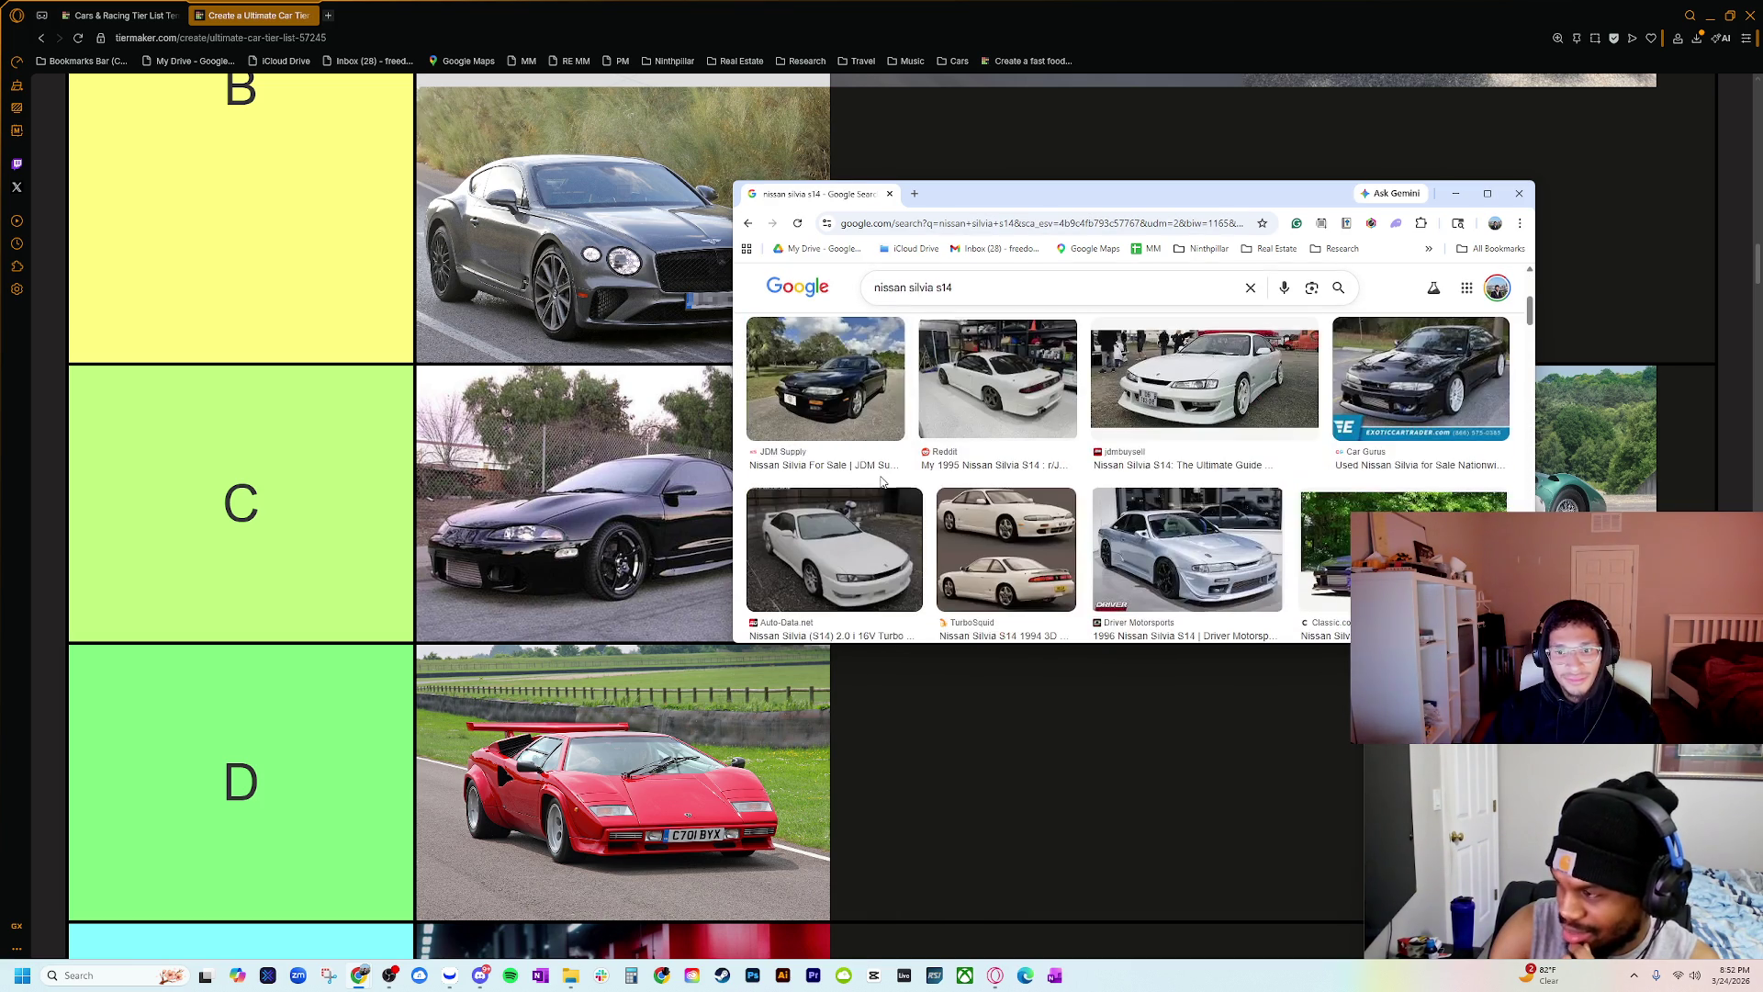
# Step: Replace the query with 'mitsubishi eclipse' and run the image search
pyautogui.click(886, 292)
pyautogui.tripleClick(890, 288)
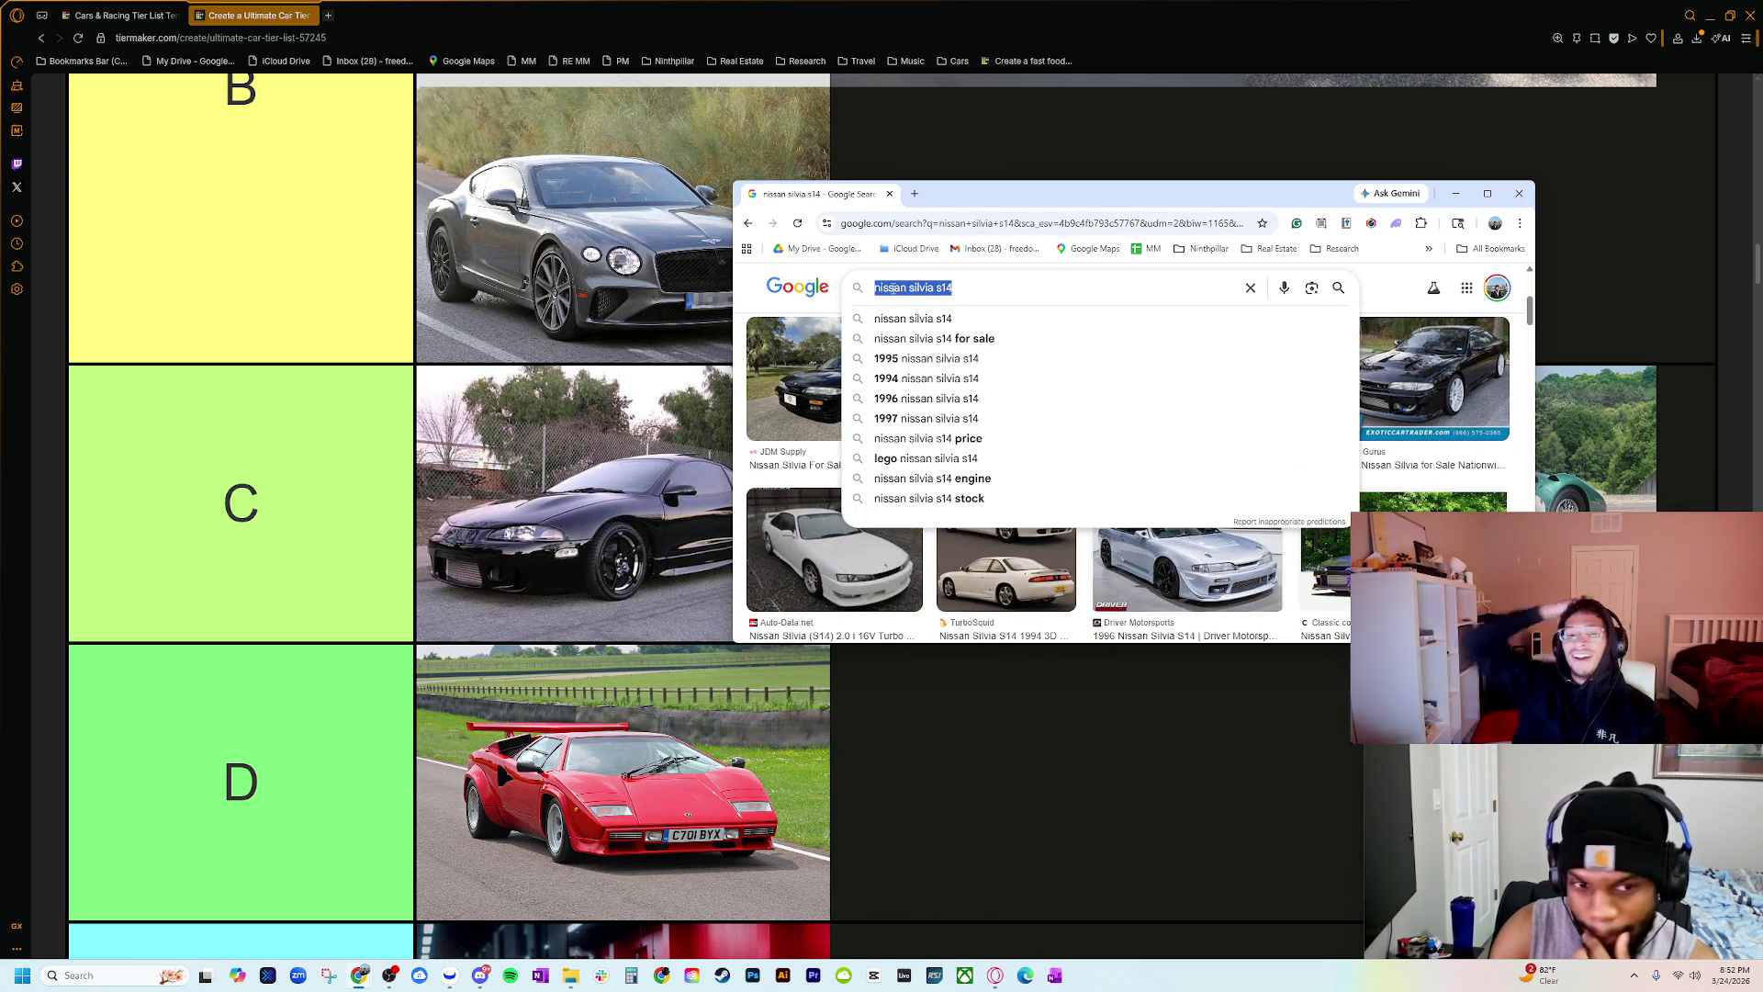
pyautogui.write('mi')
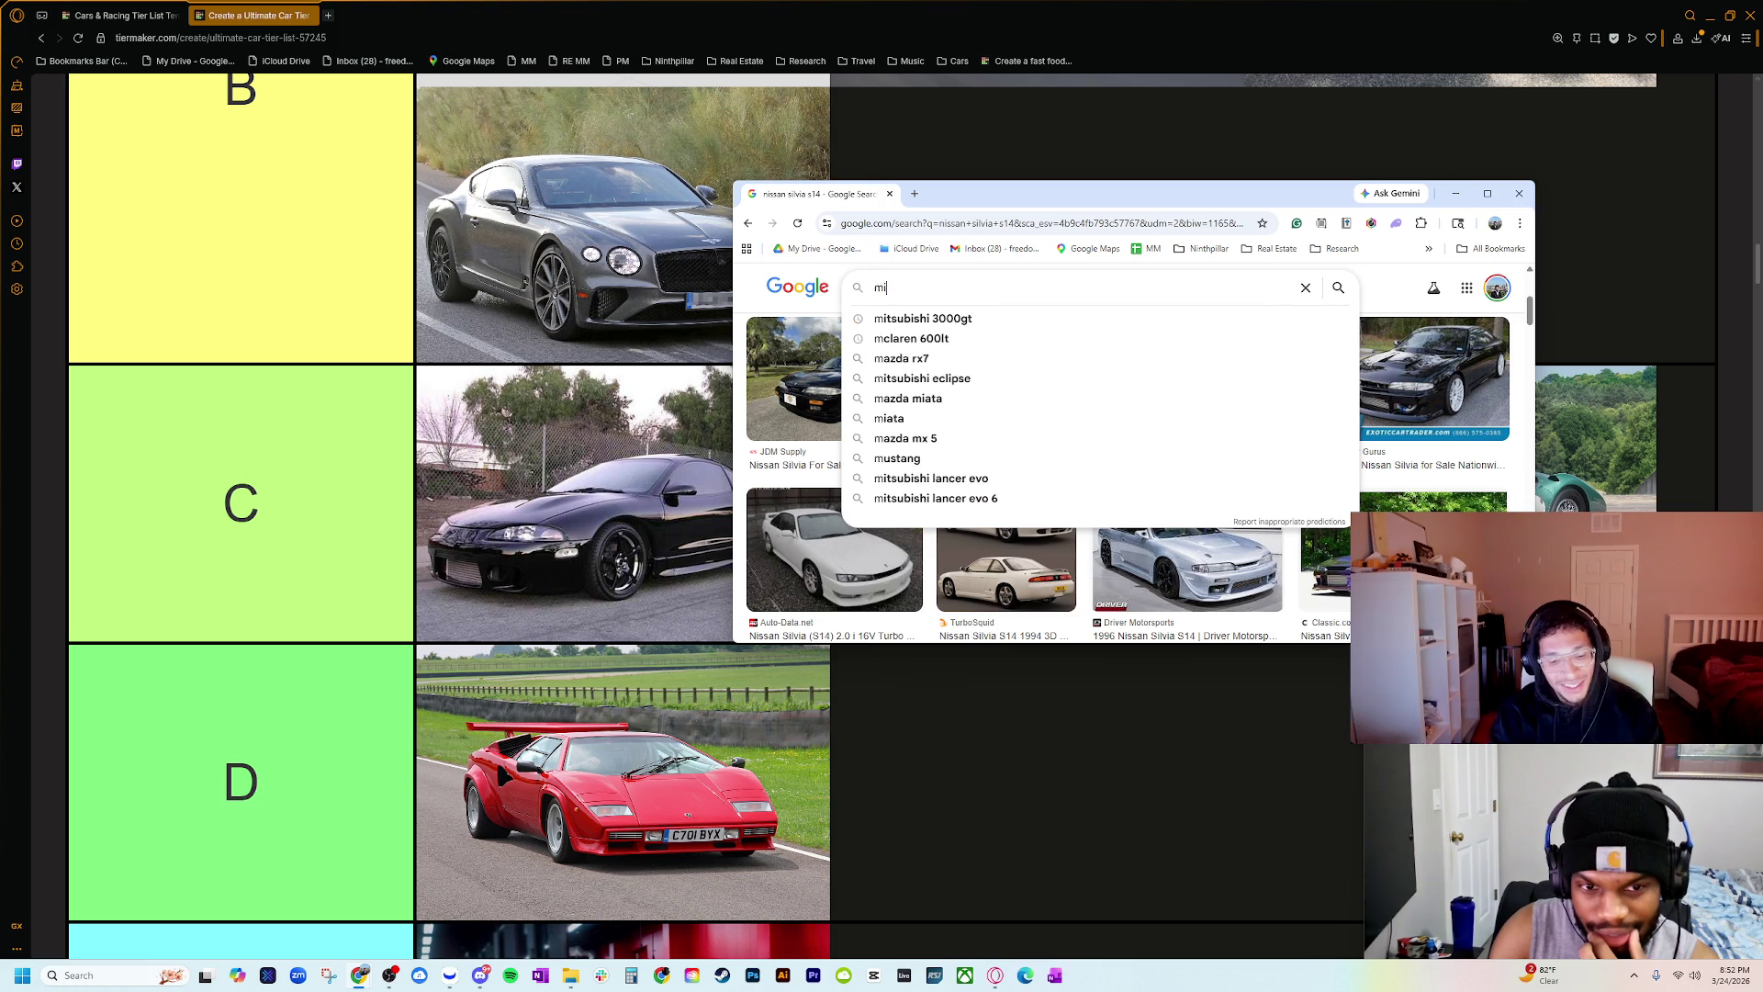
pyautogui.write('tsubishi 3000gt')
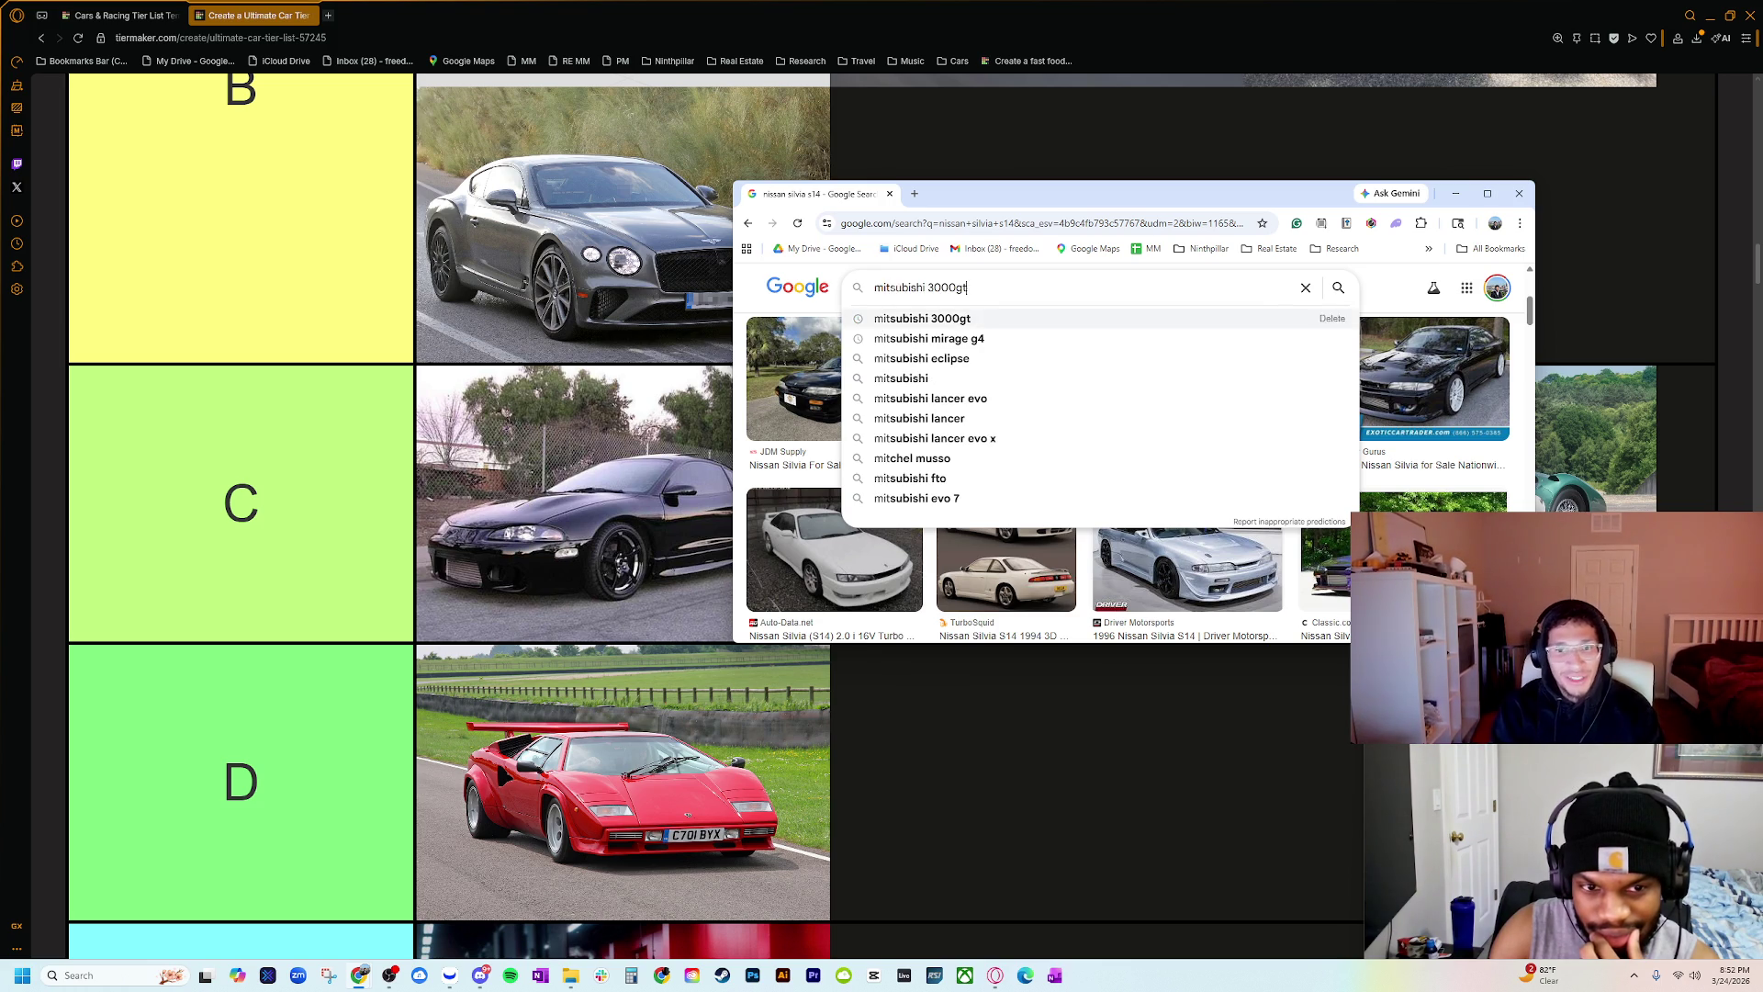
pyautogui.press('BackSpace')
pyautogui.press('BackSpace')
pyautogui.press('BackSpace')
pyautogui.write('eclipse')
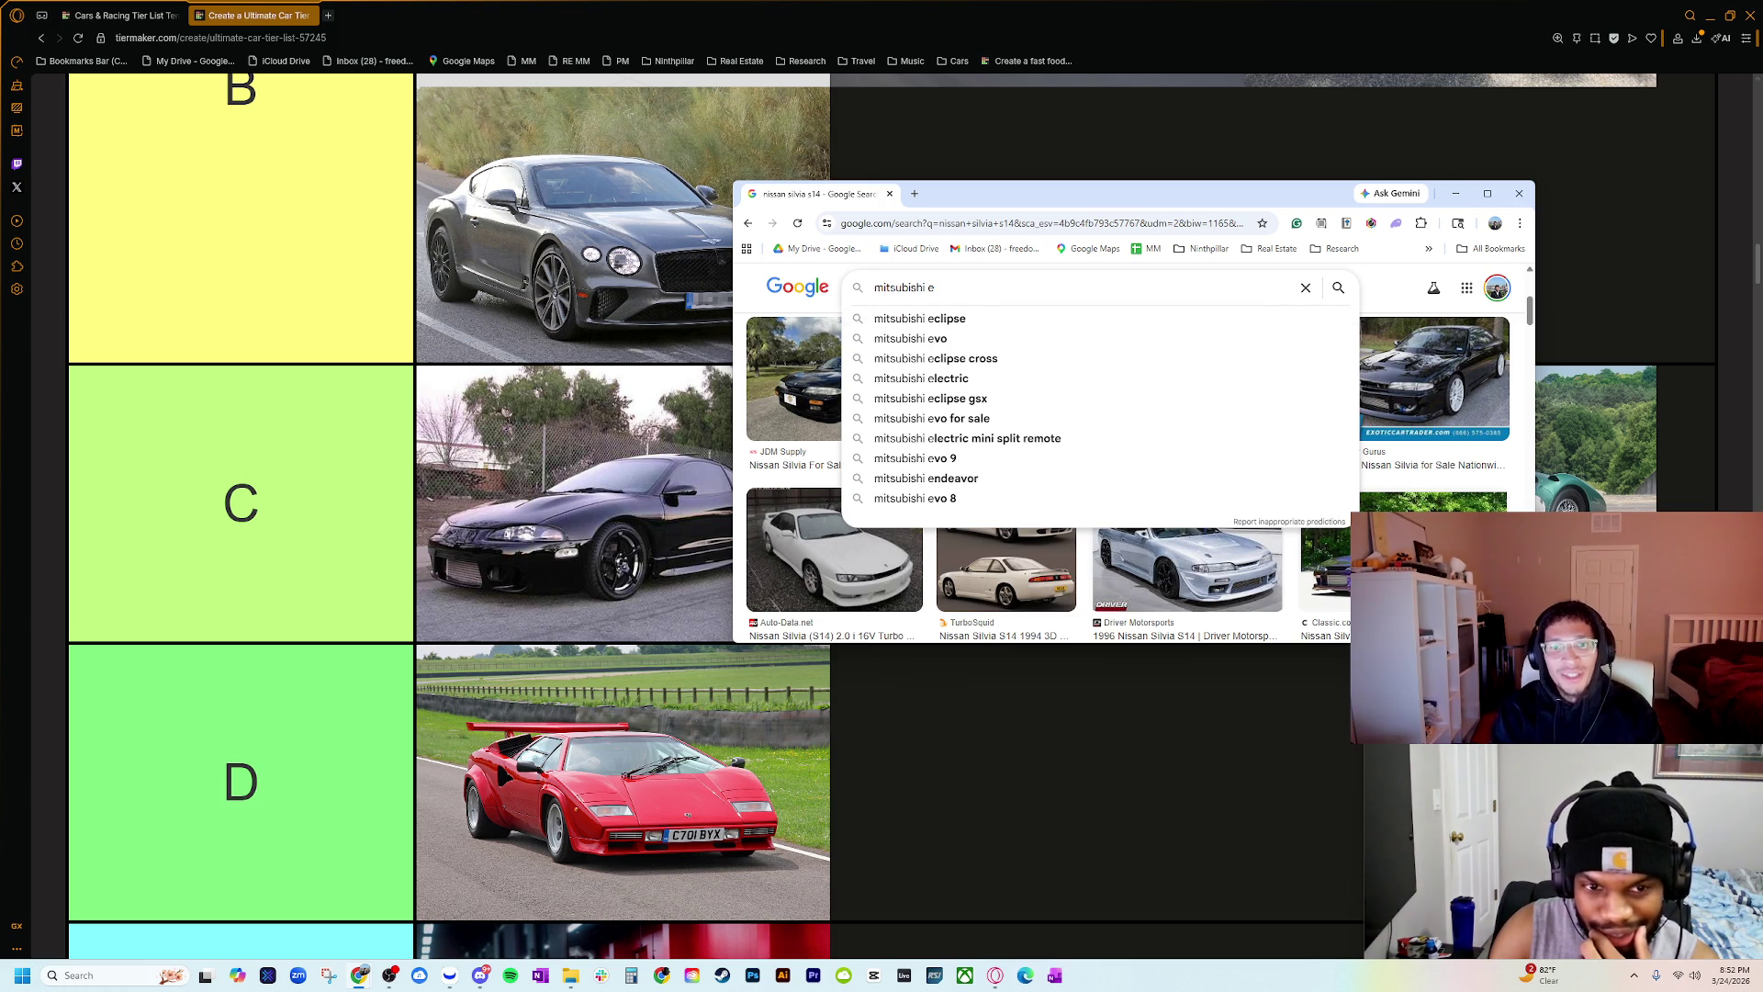
pyautogui.press('Return')
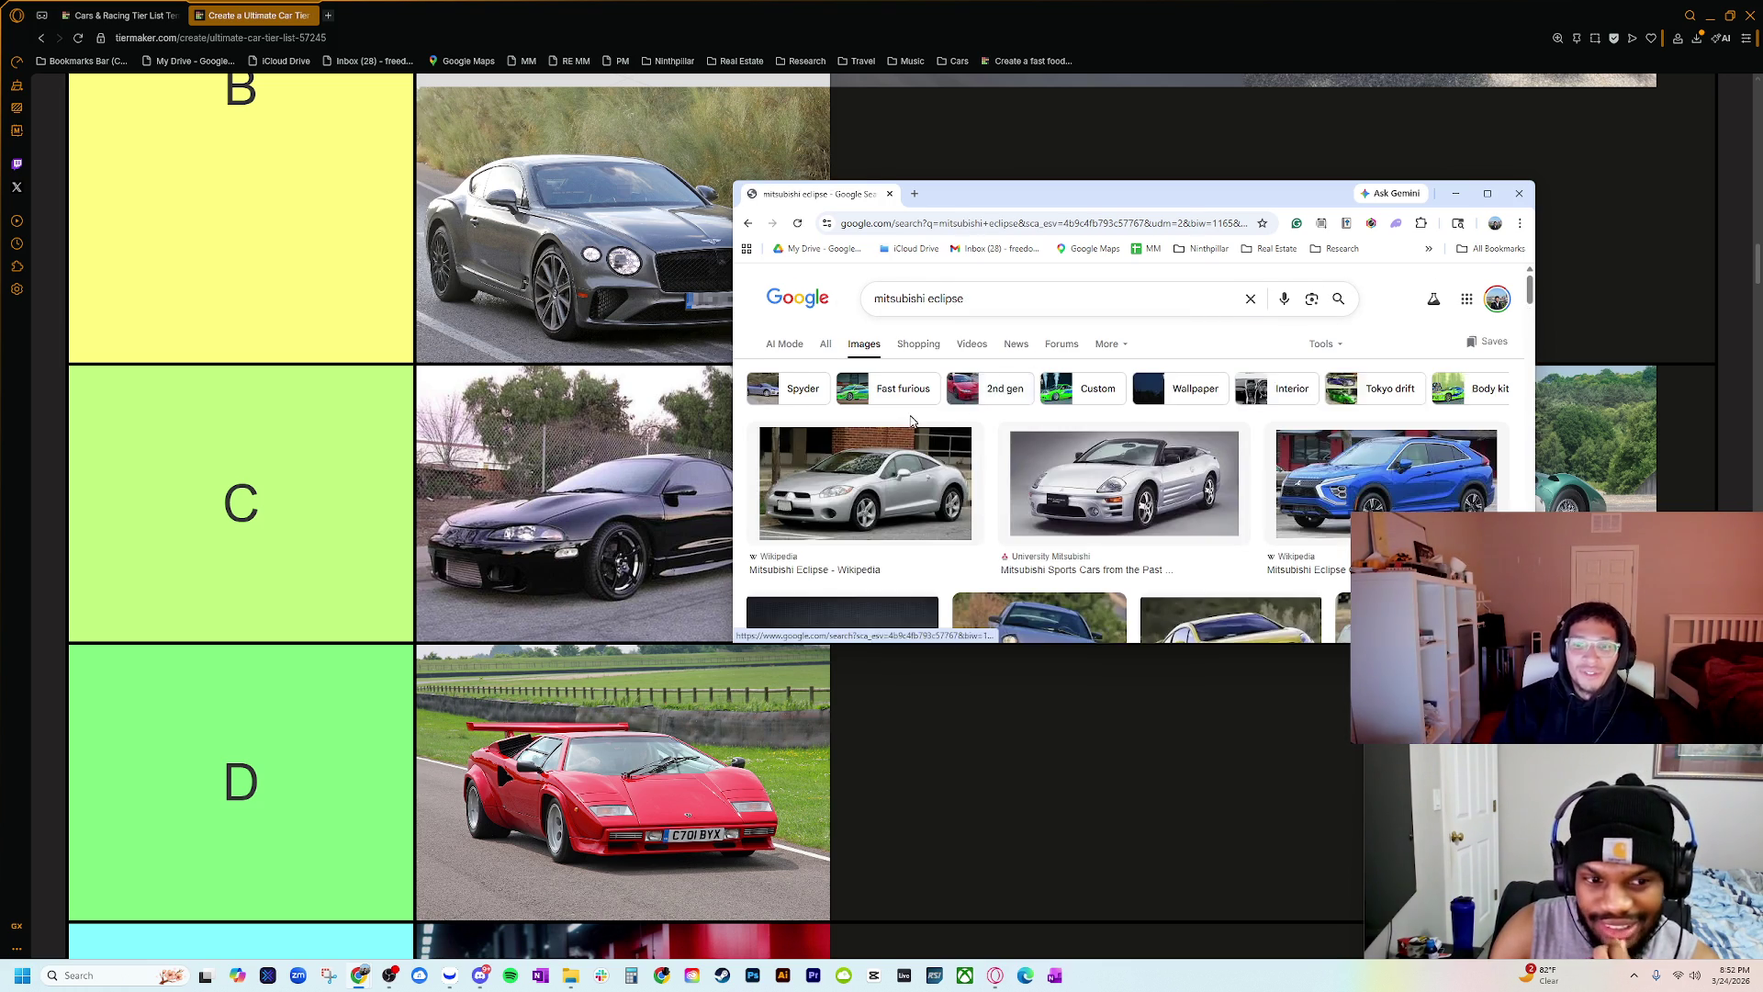
# Step: Open the white 1996 Eclipse GSX Coupe listing on Cars & Bids from its image result, and shift the browser window right
pyautogui.scroll(-3, 1047, 448)
pyautogui.scroll(1, 1046, 448)
pyautogui.scroll(-3, 1286, 469)
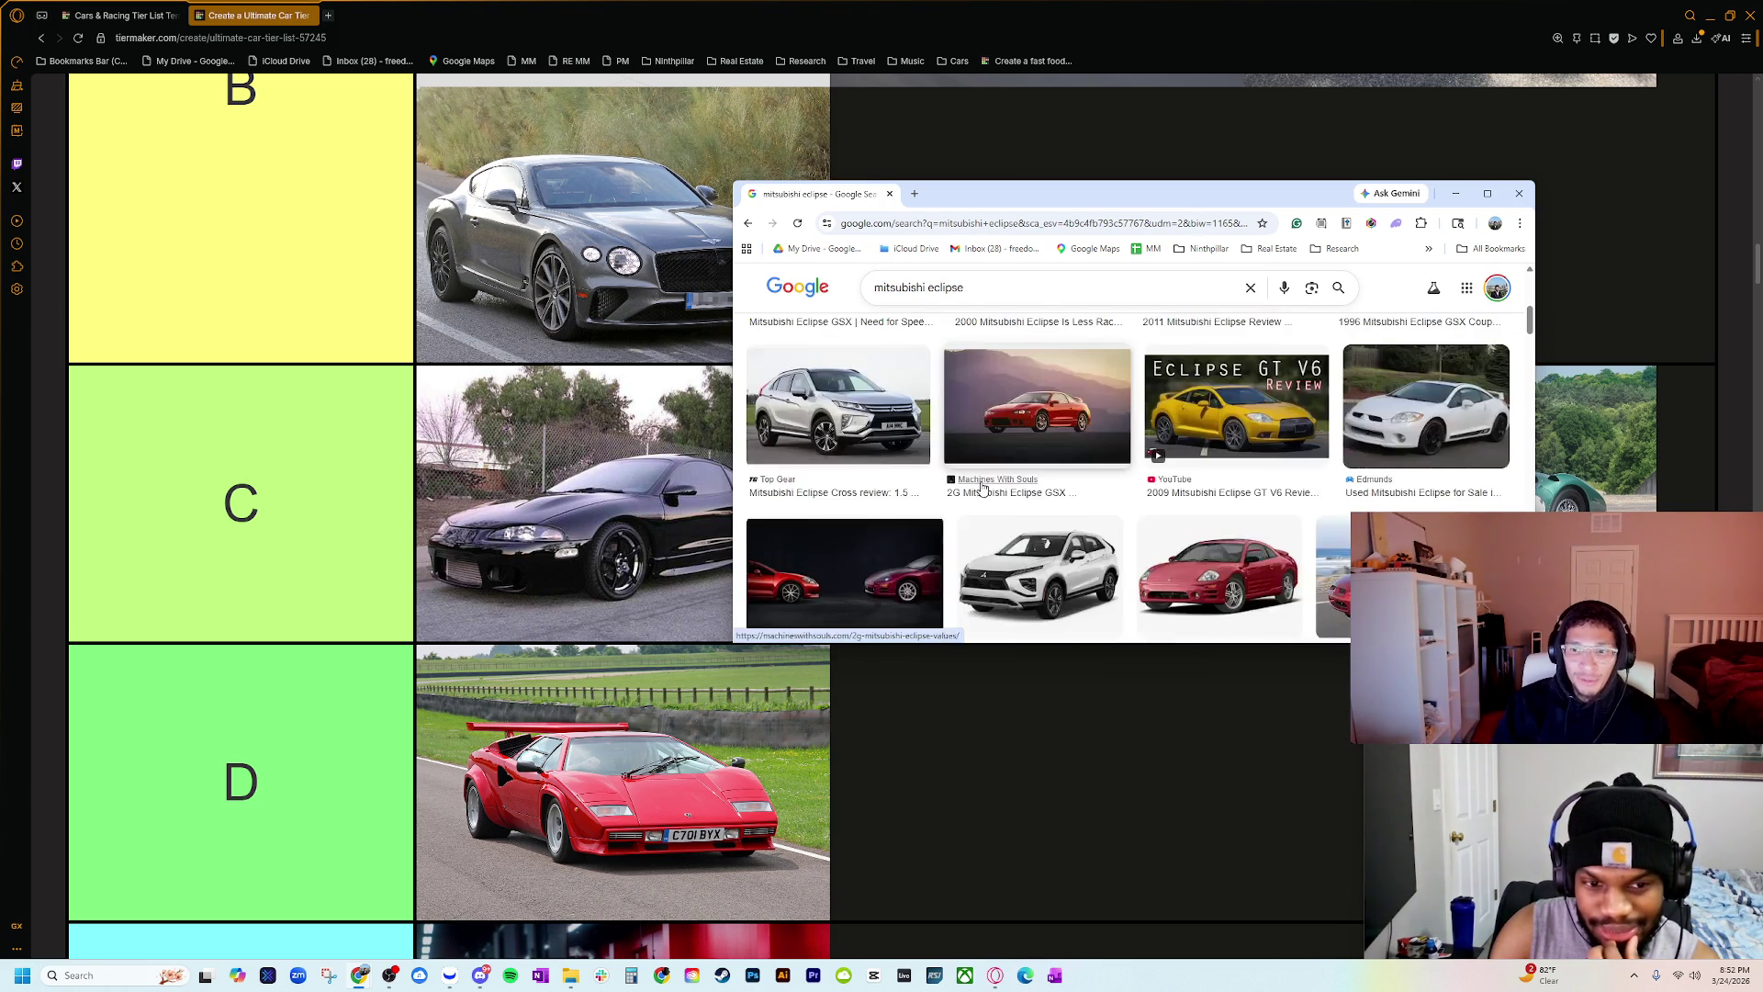
pyautogui.scroll(2, 1442, 487)
pyautogui.click(1421, 418)
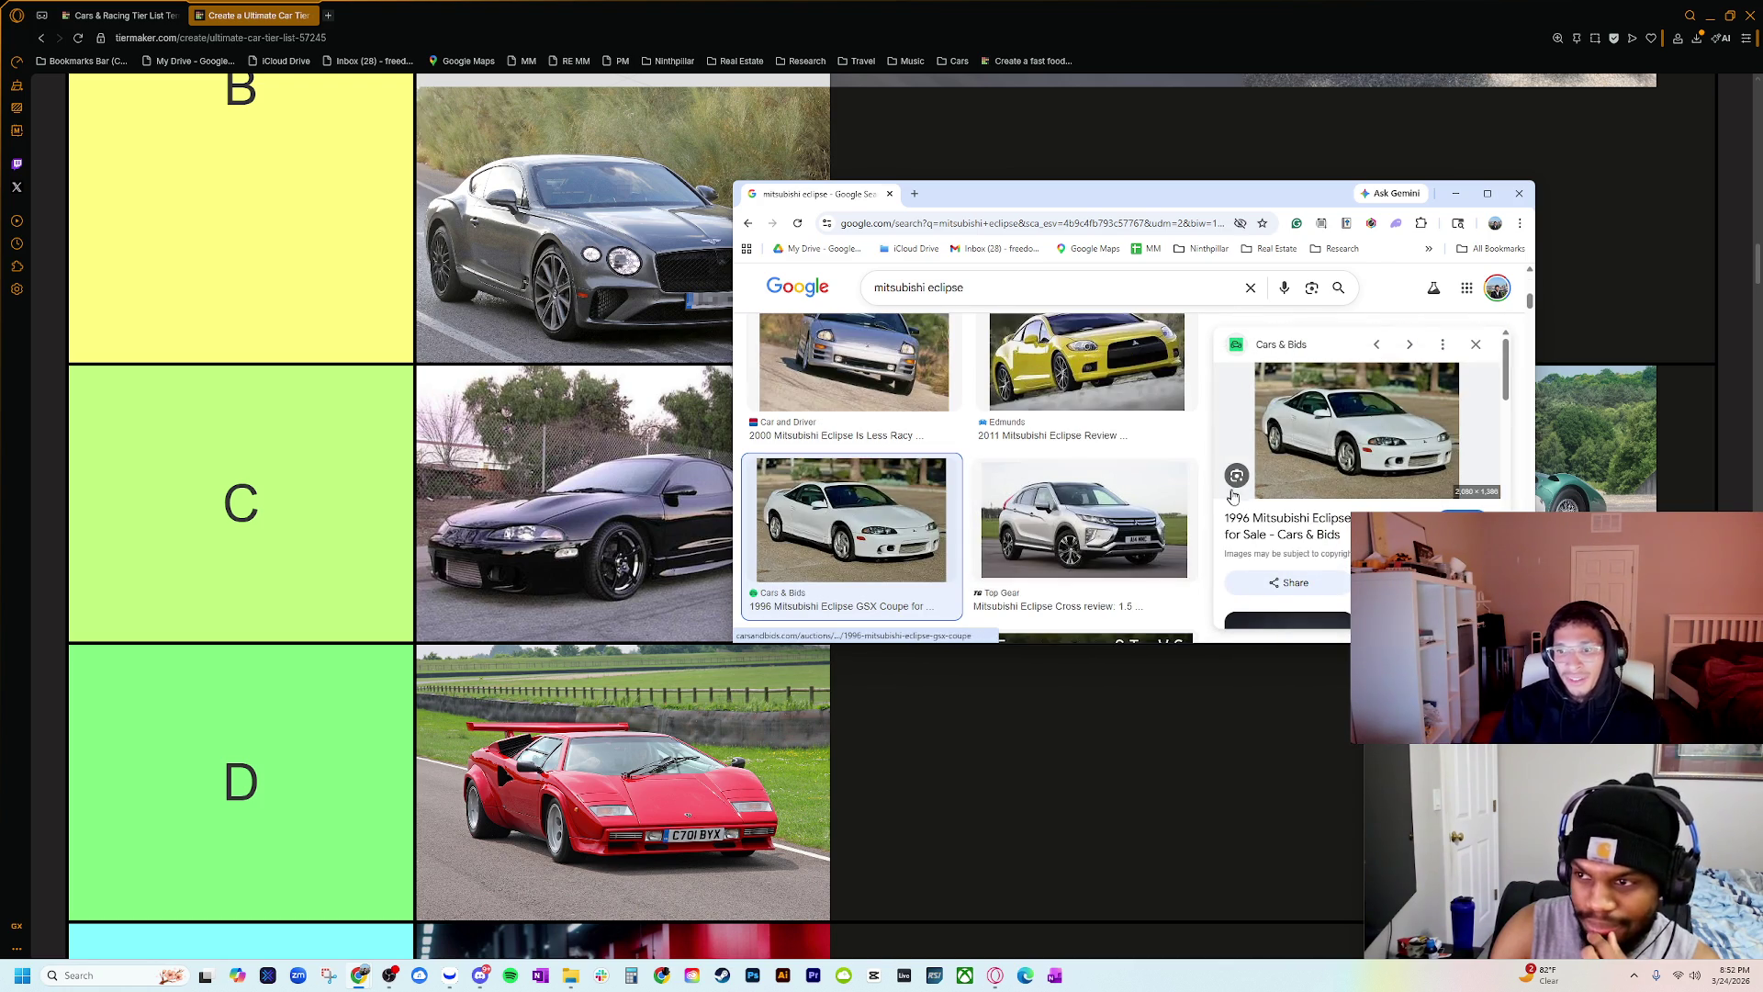
pyautogui.click(1281, 524)
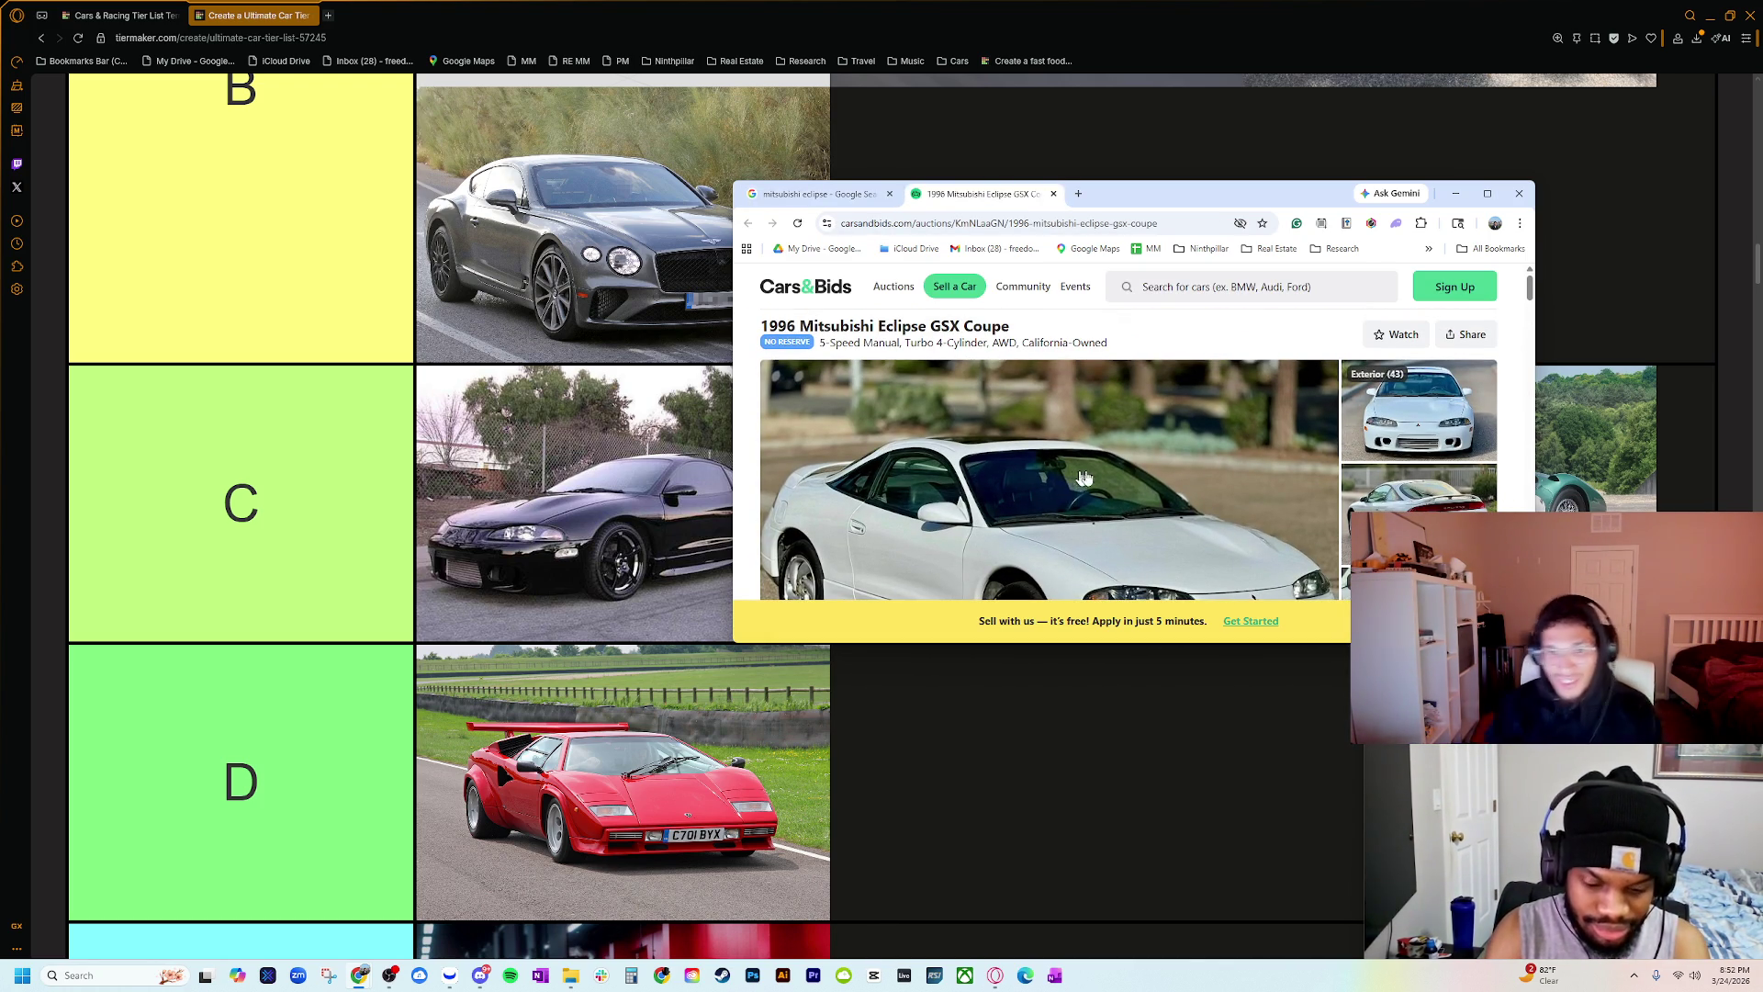
pyautogui.scroll(-2, 1205, 432)
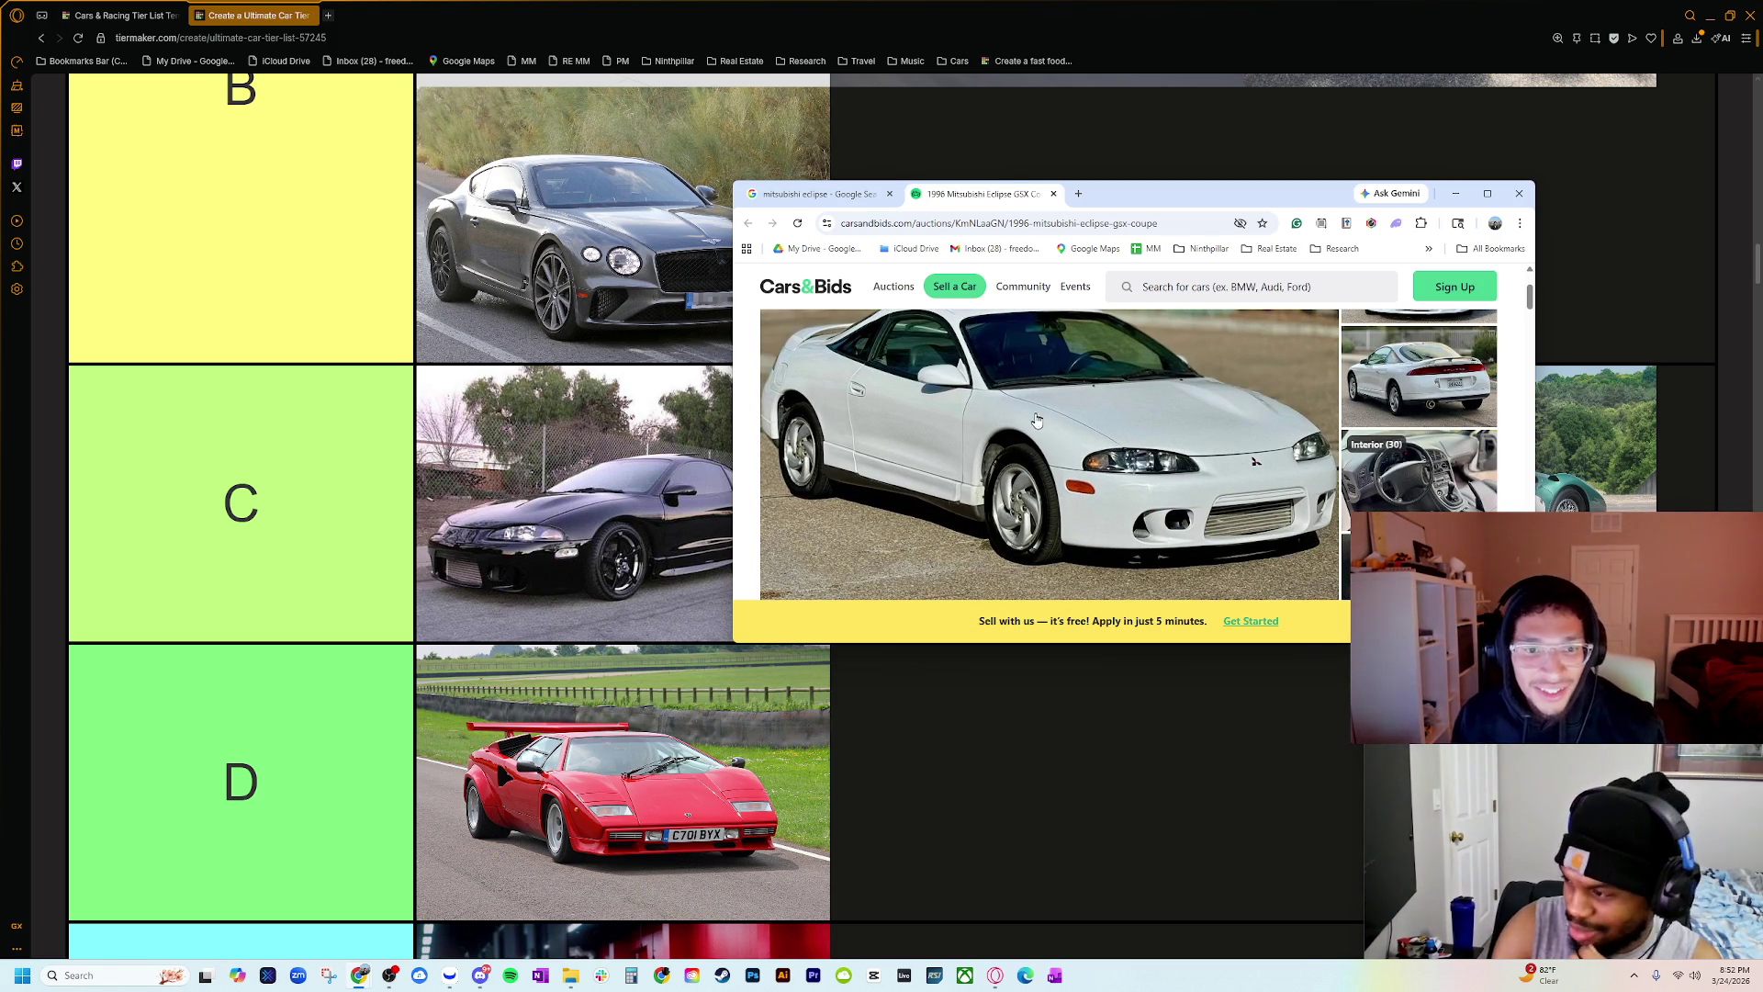
pyautogui.moveTo(1153, 193)
pyautogui.mouseDown()
pyautogui.moveTo(1325, 201)
pyautogui.moveTo(1313, 211)
pyautogui.mouseUp()
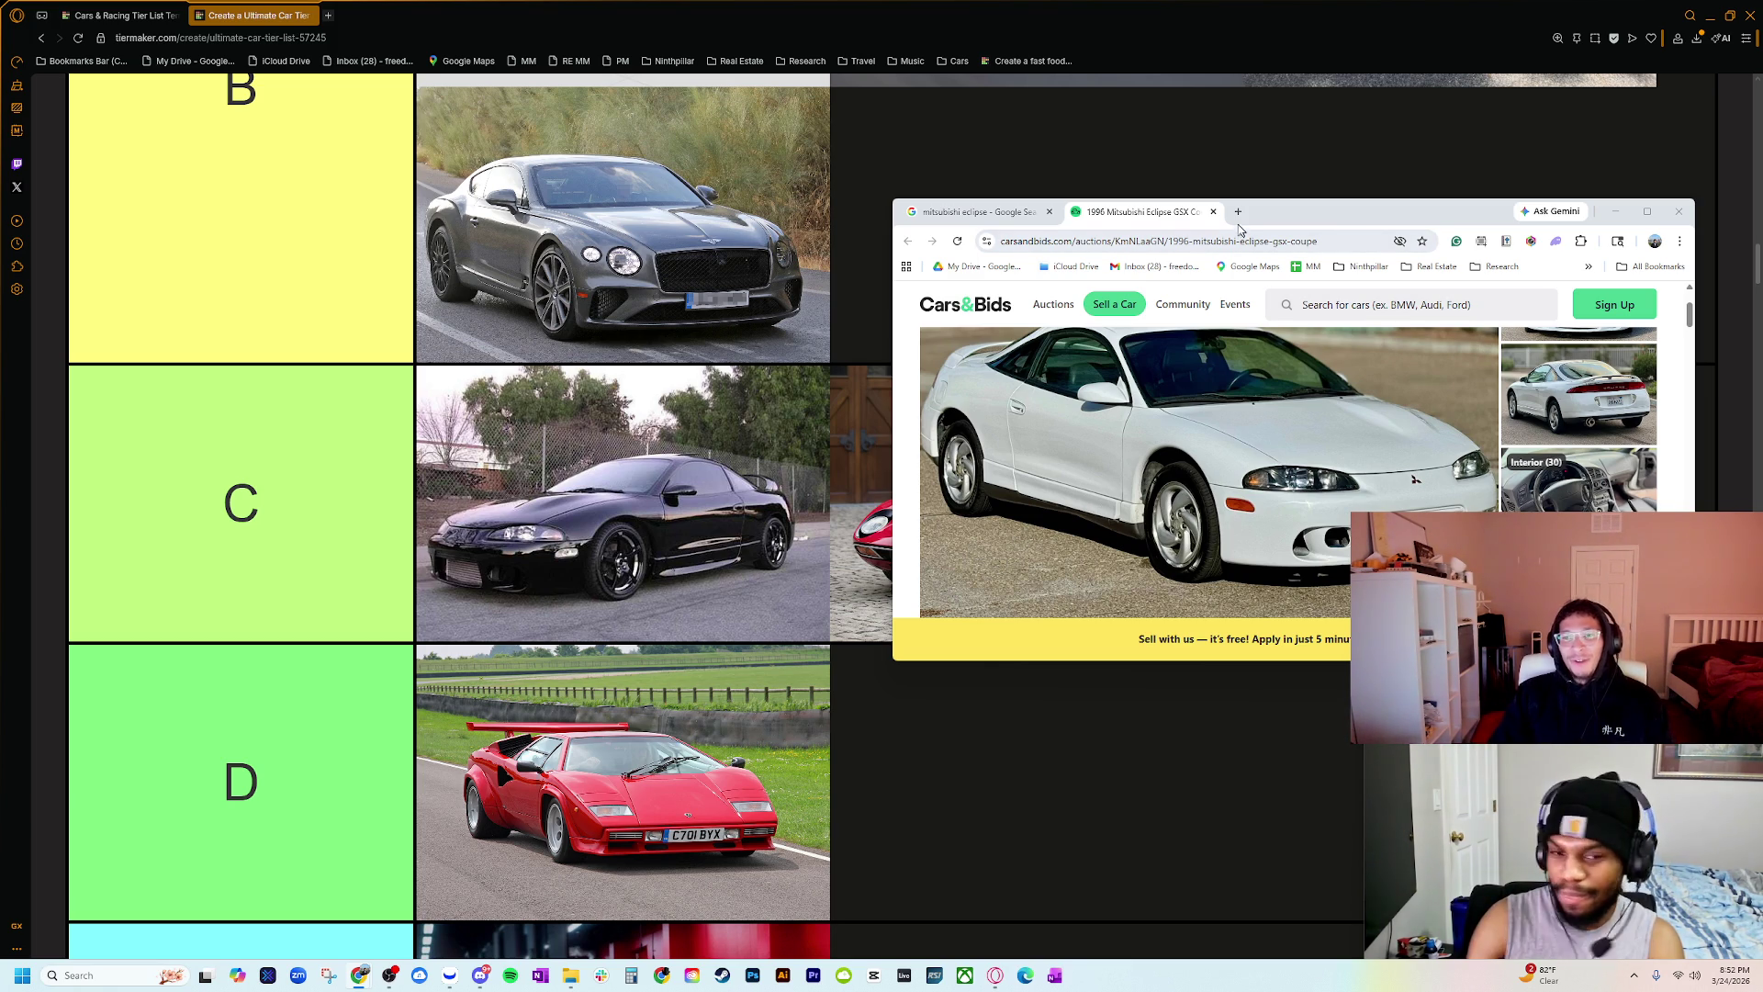
# Step: Search 'mitsubishi 3000gt vr4' in a new tab
pyautogui.hotkey('ctrl', 'shift', 'Tab')
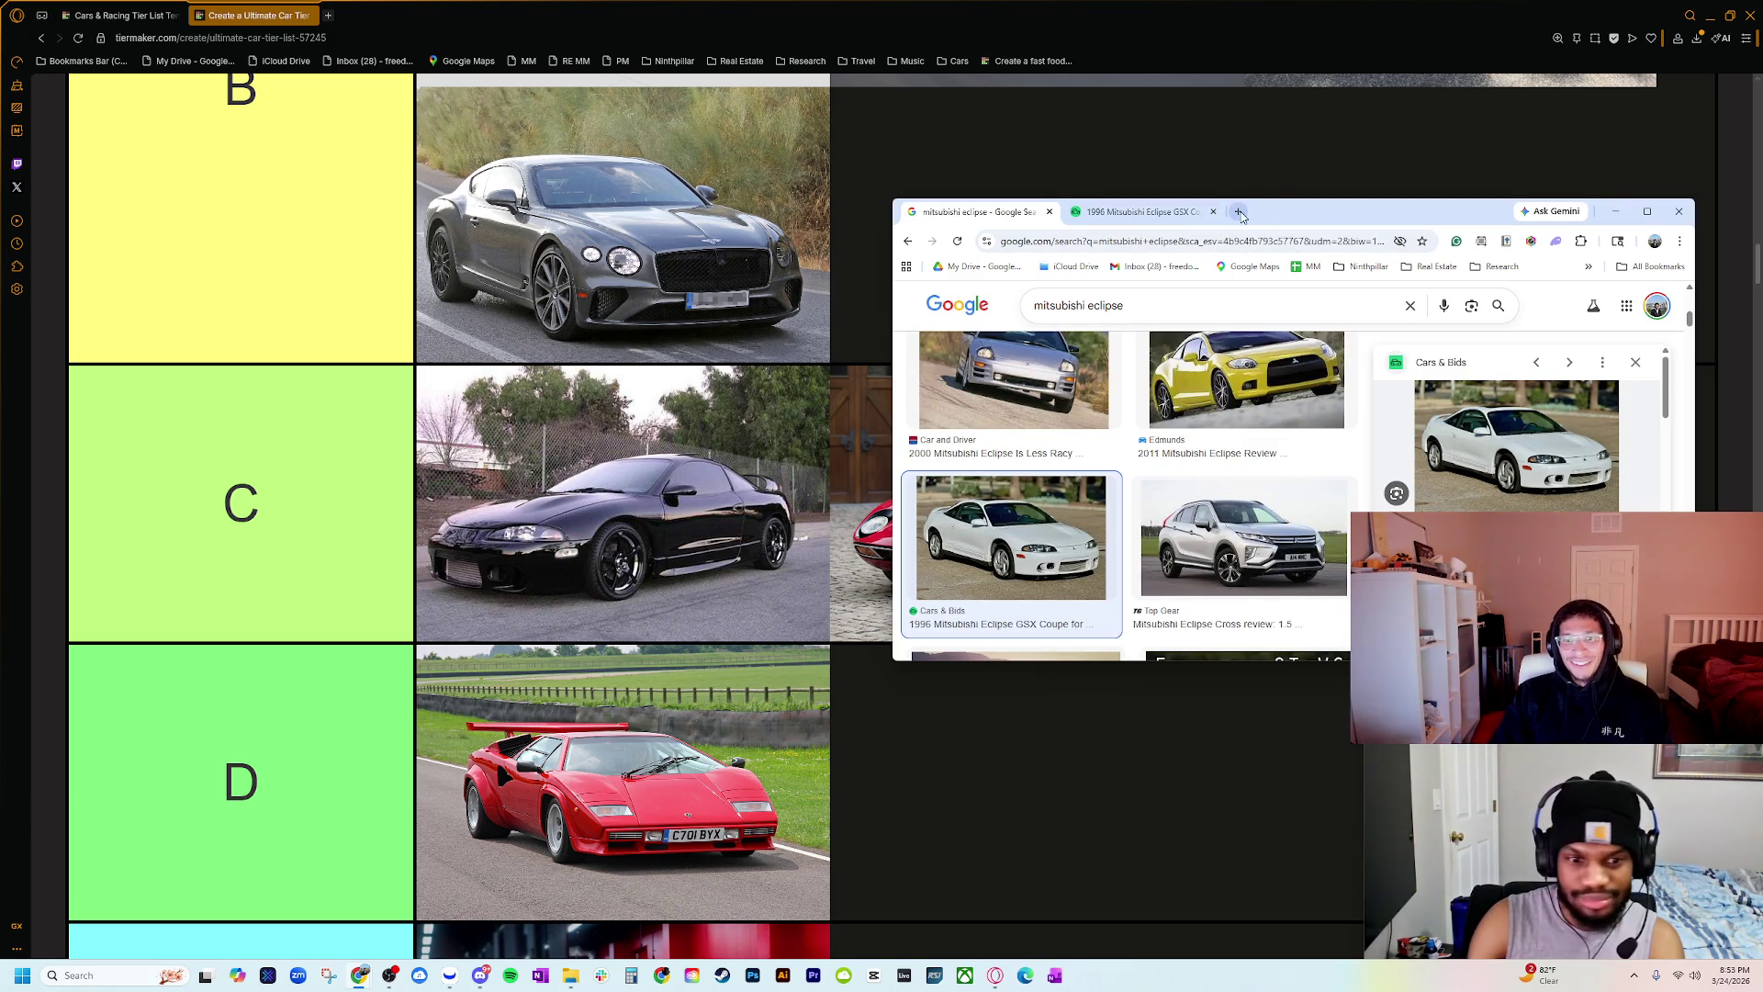
pyautogui.click(1238, 212)
pyautogui.write('mits')
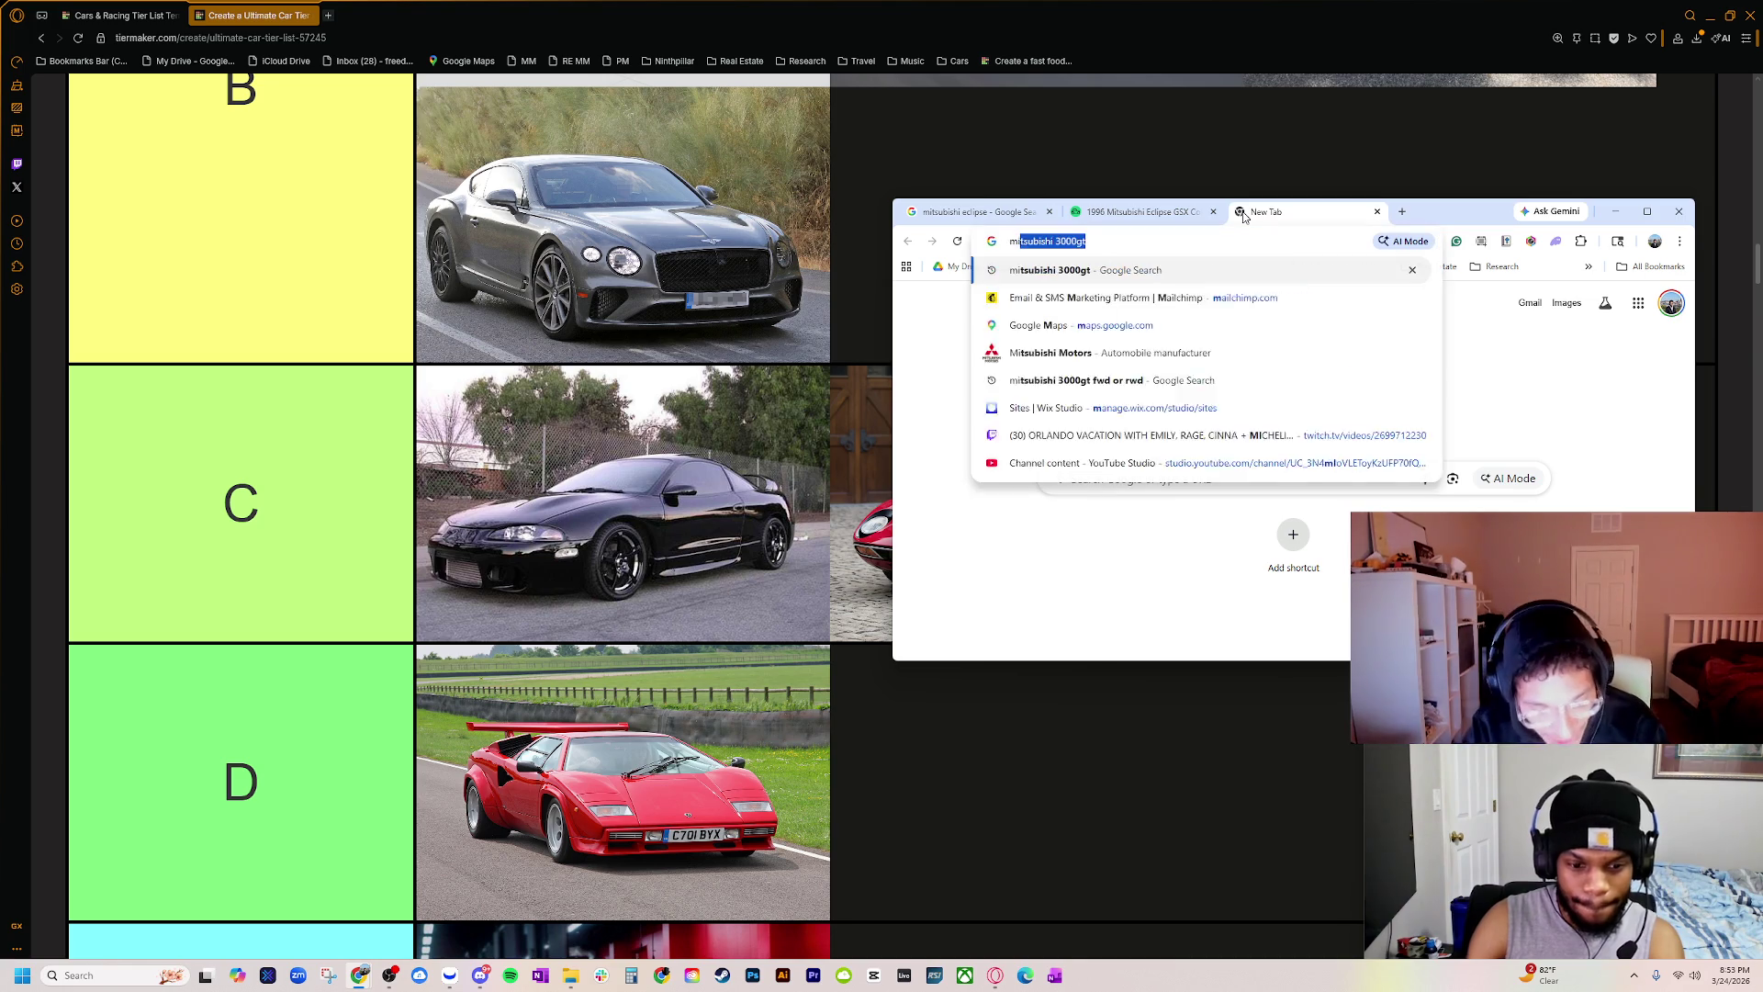
pyautogui.press('Right')
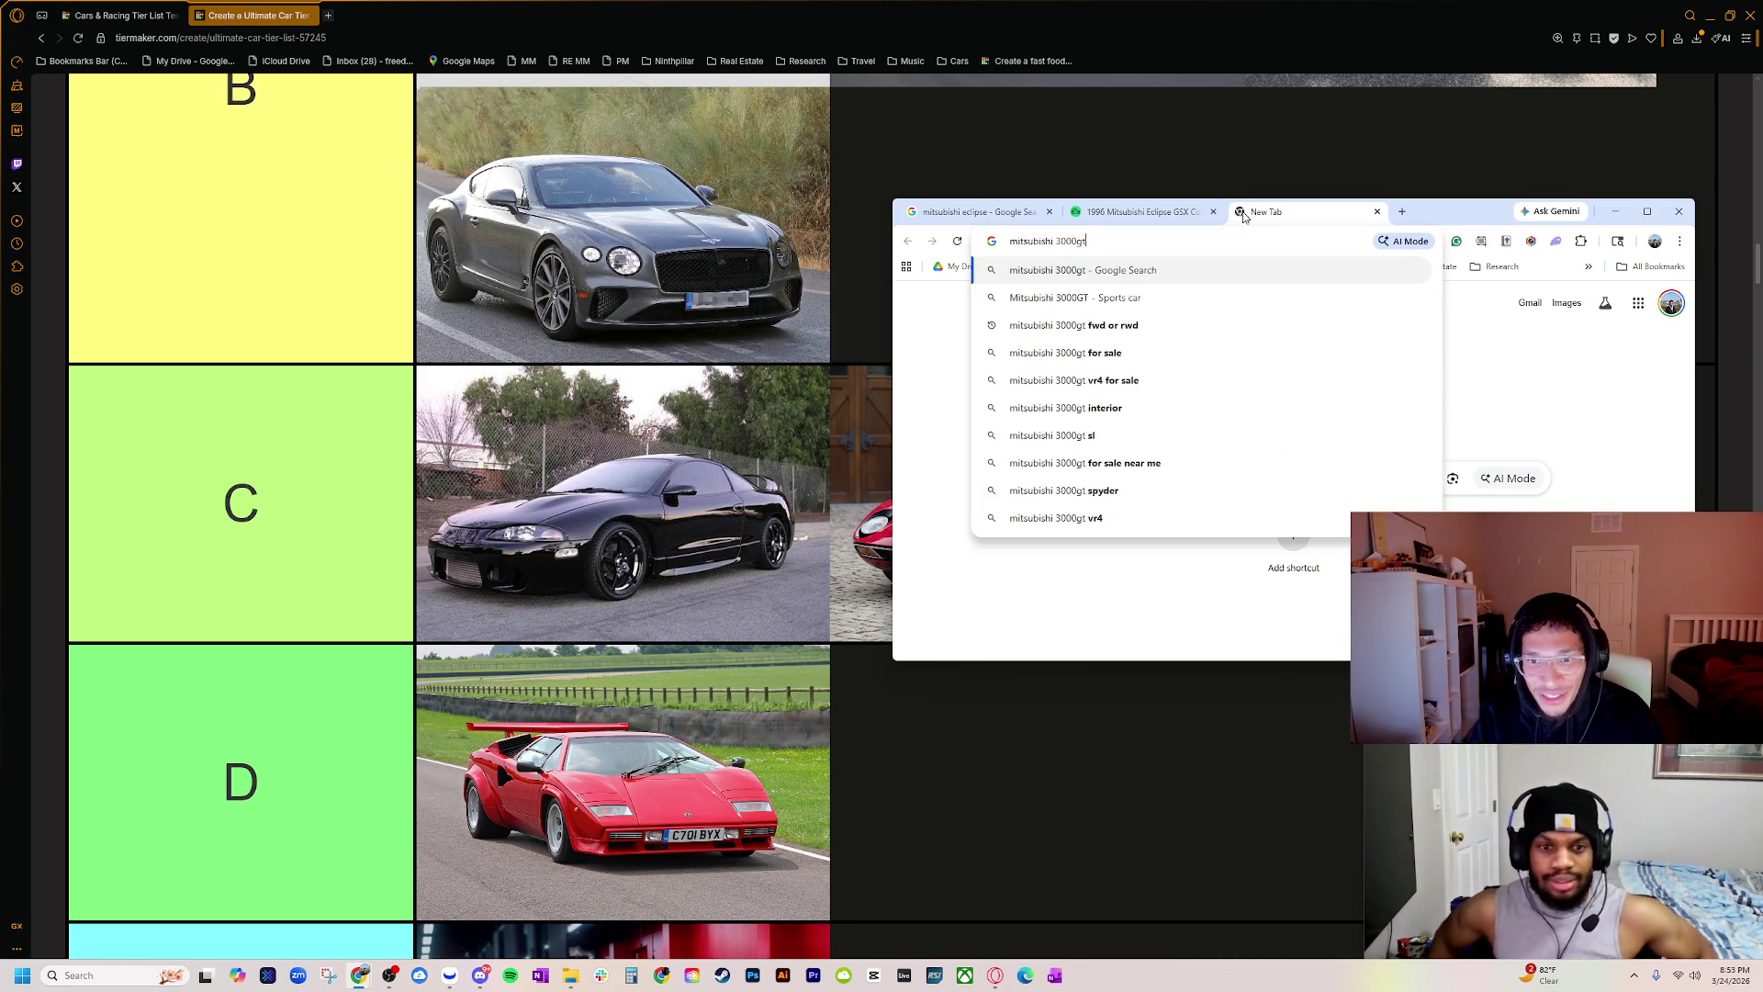
pyautogui.write(' vr4')
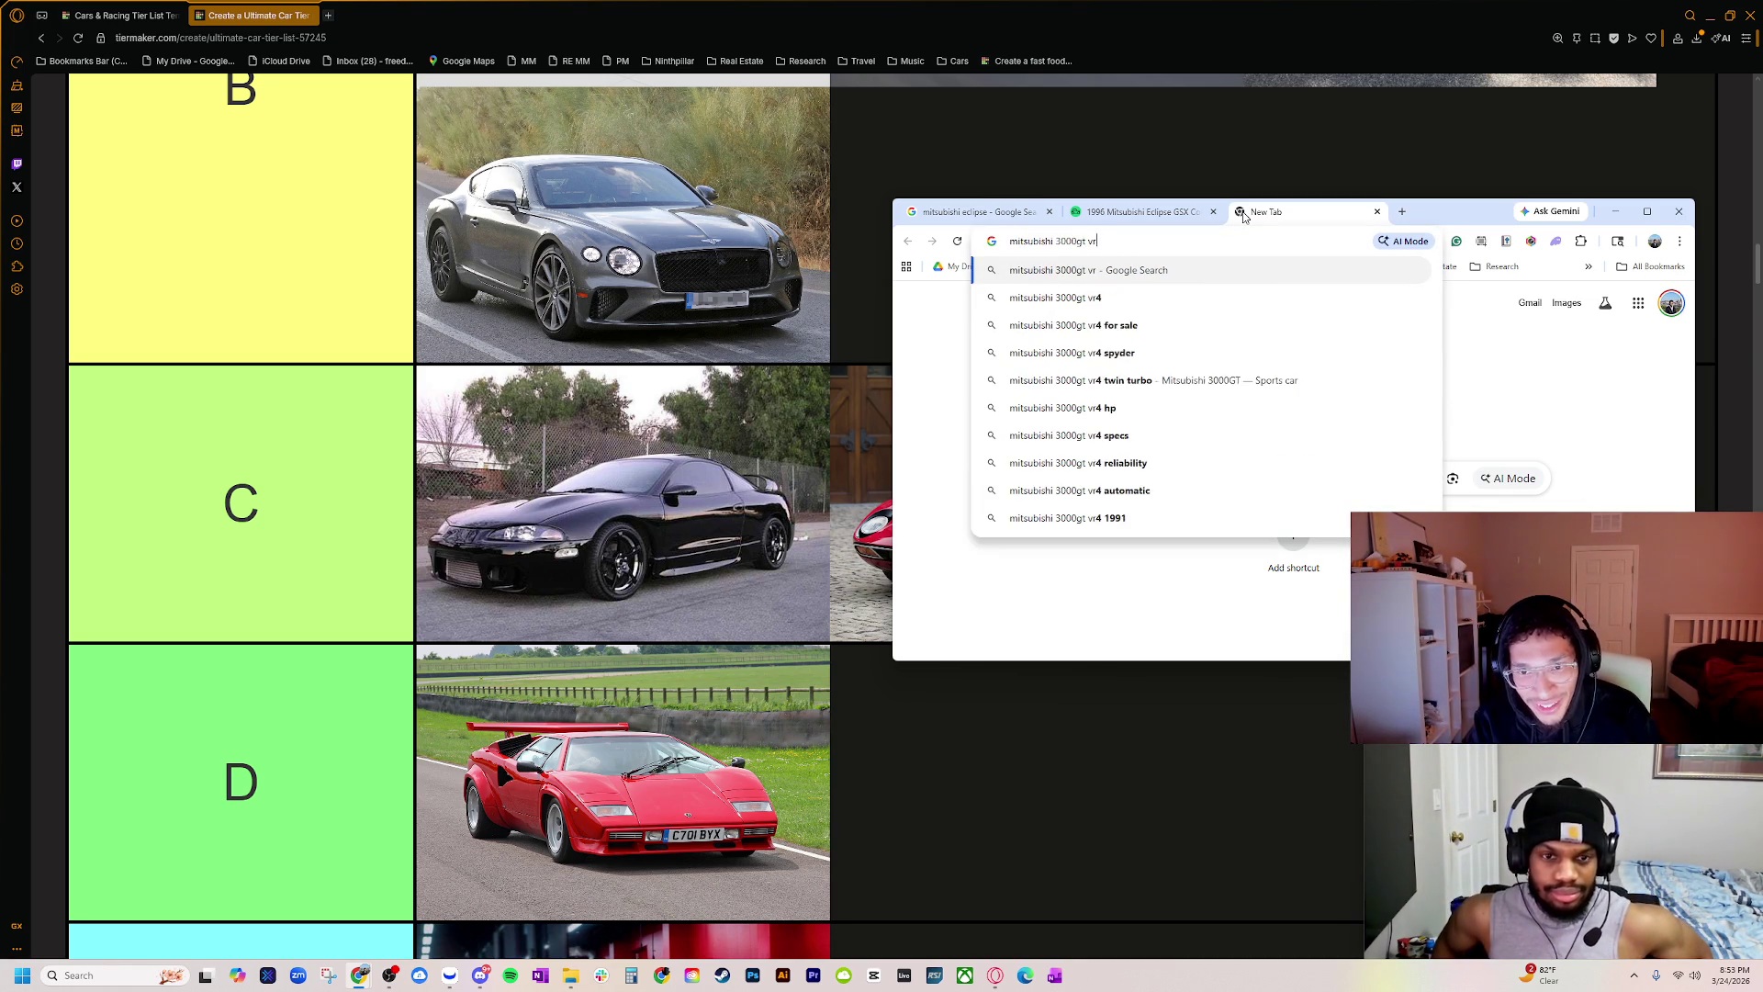
pyautogui.press('Return')
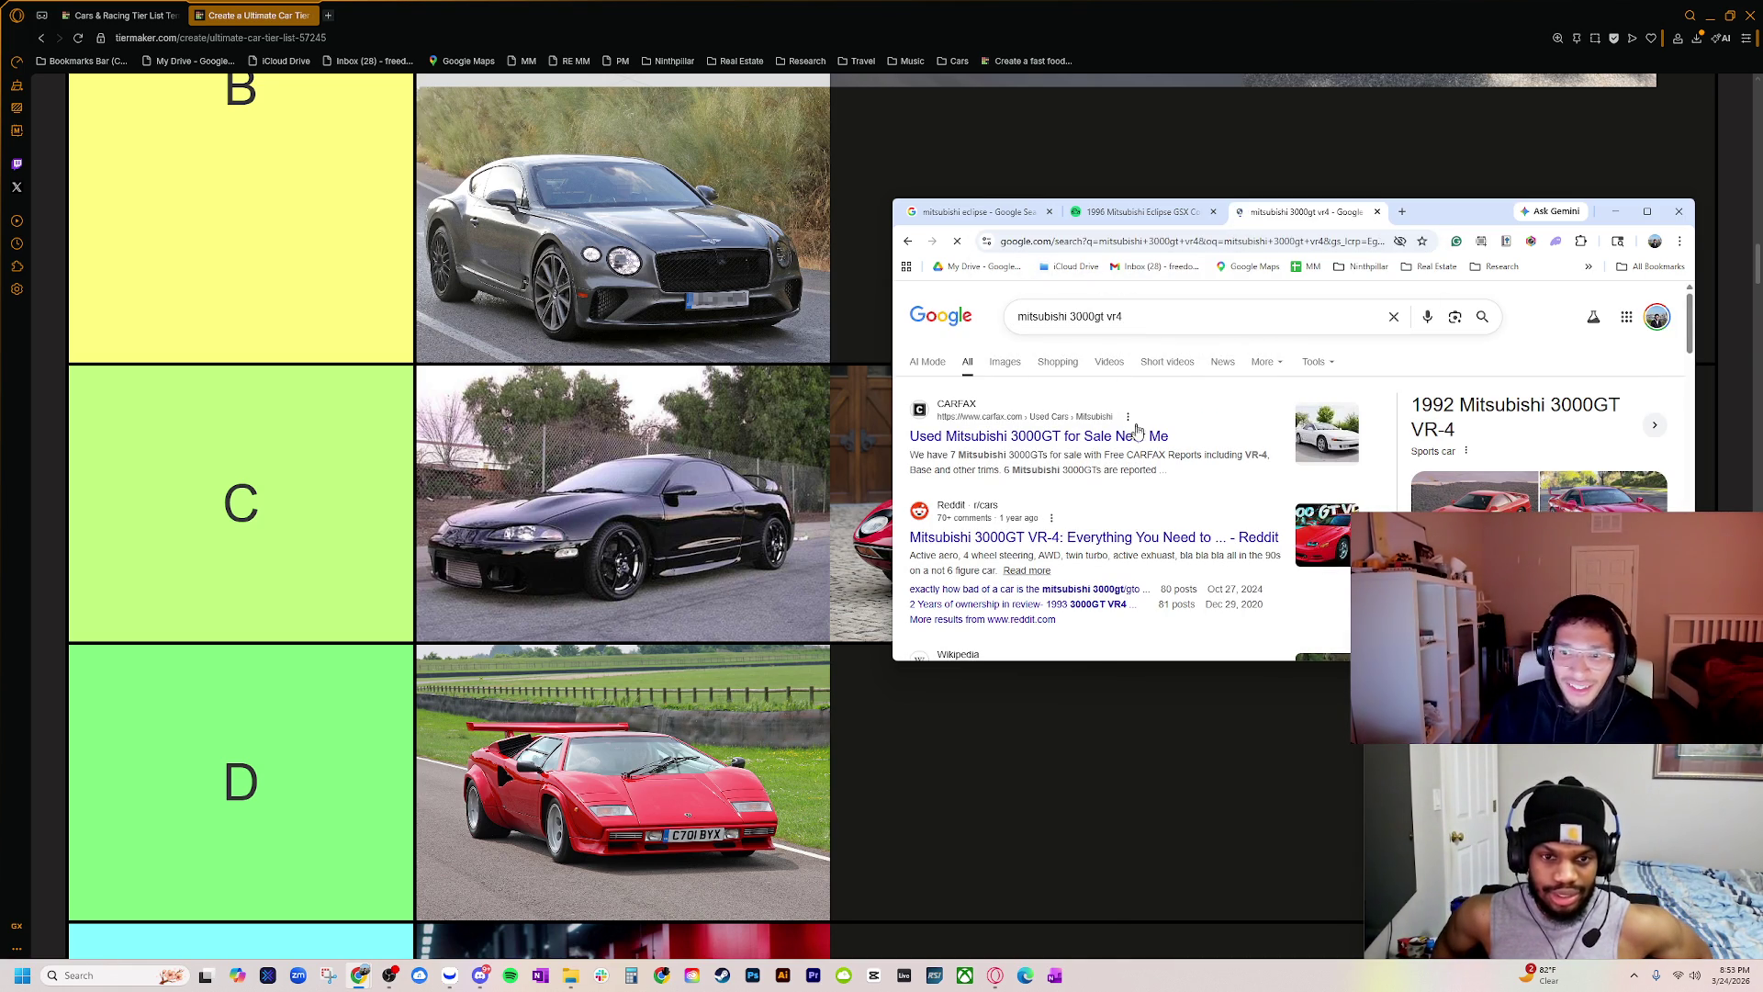
# Step: Look over the CARFAX used listings result, close that tab, and hide Chrome
pyautogui.click(1138, 438)
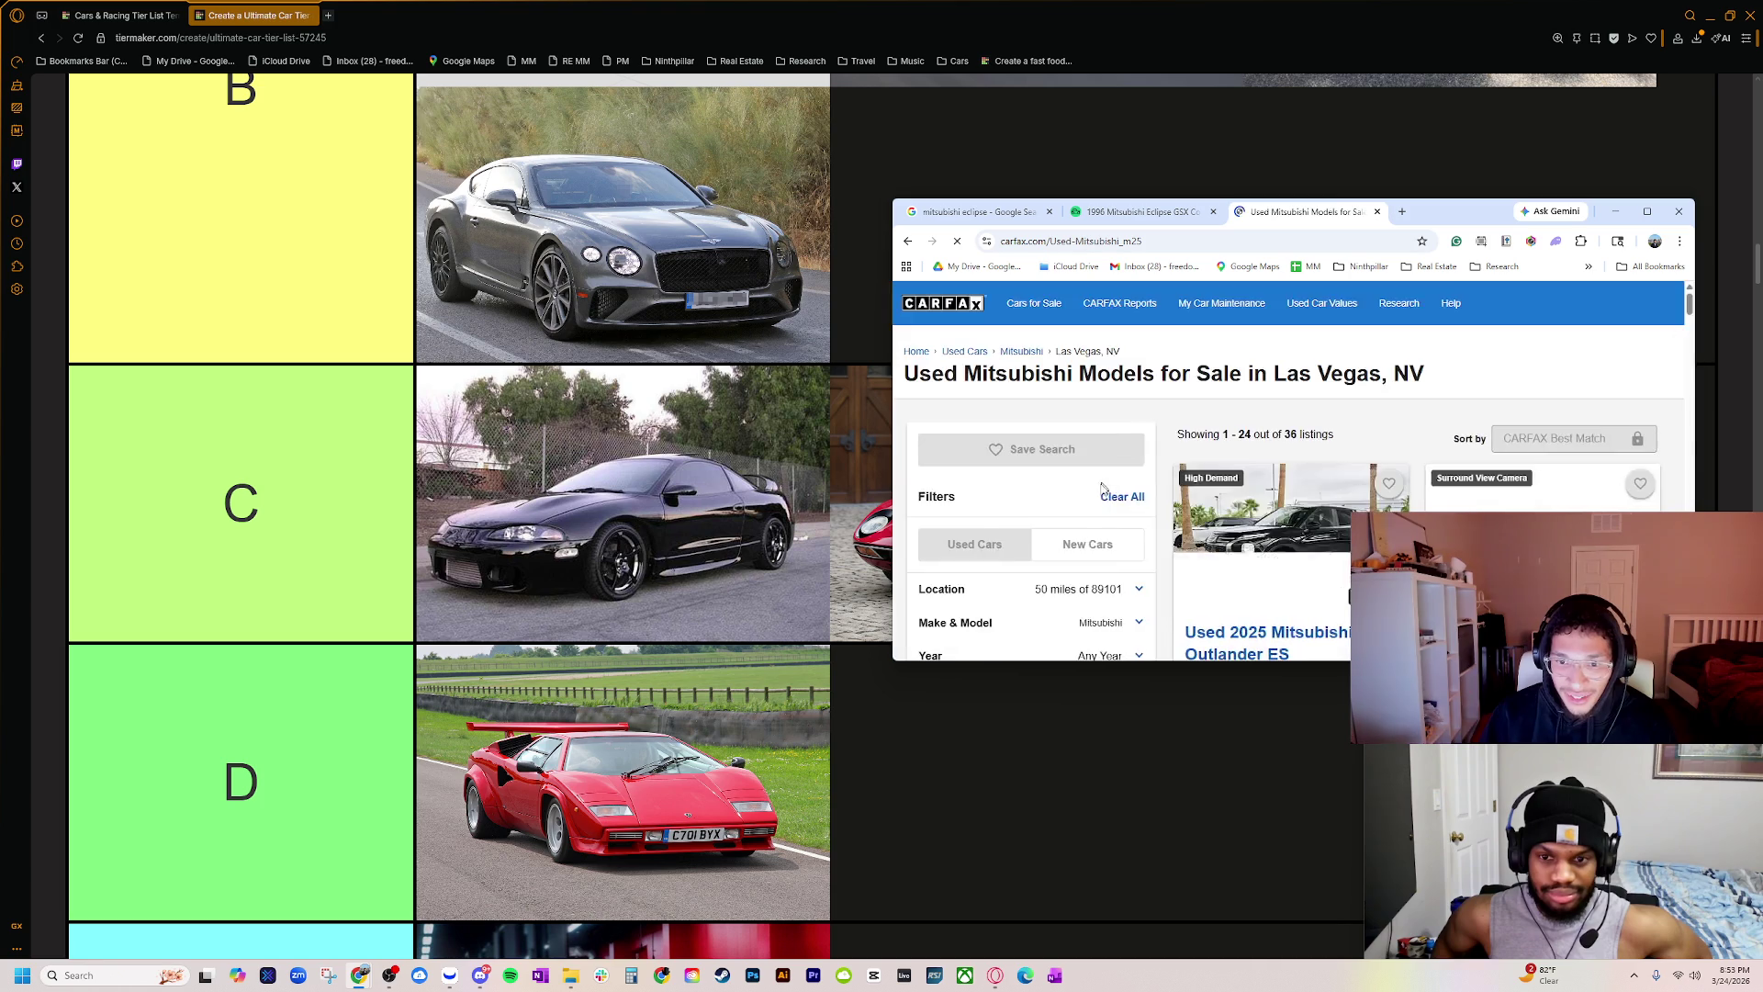
pyautogui.scroll(-2, 1091, 492)
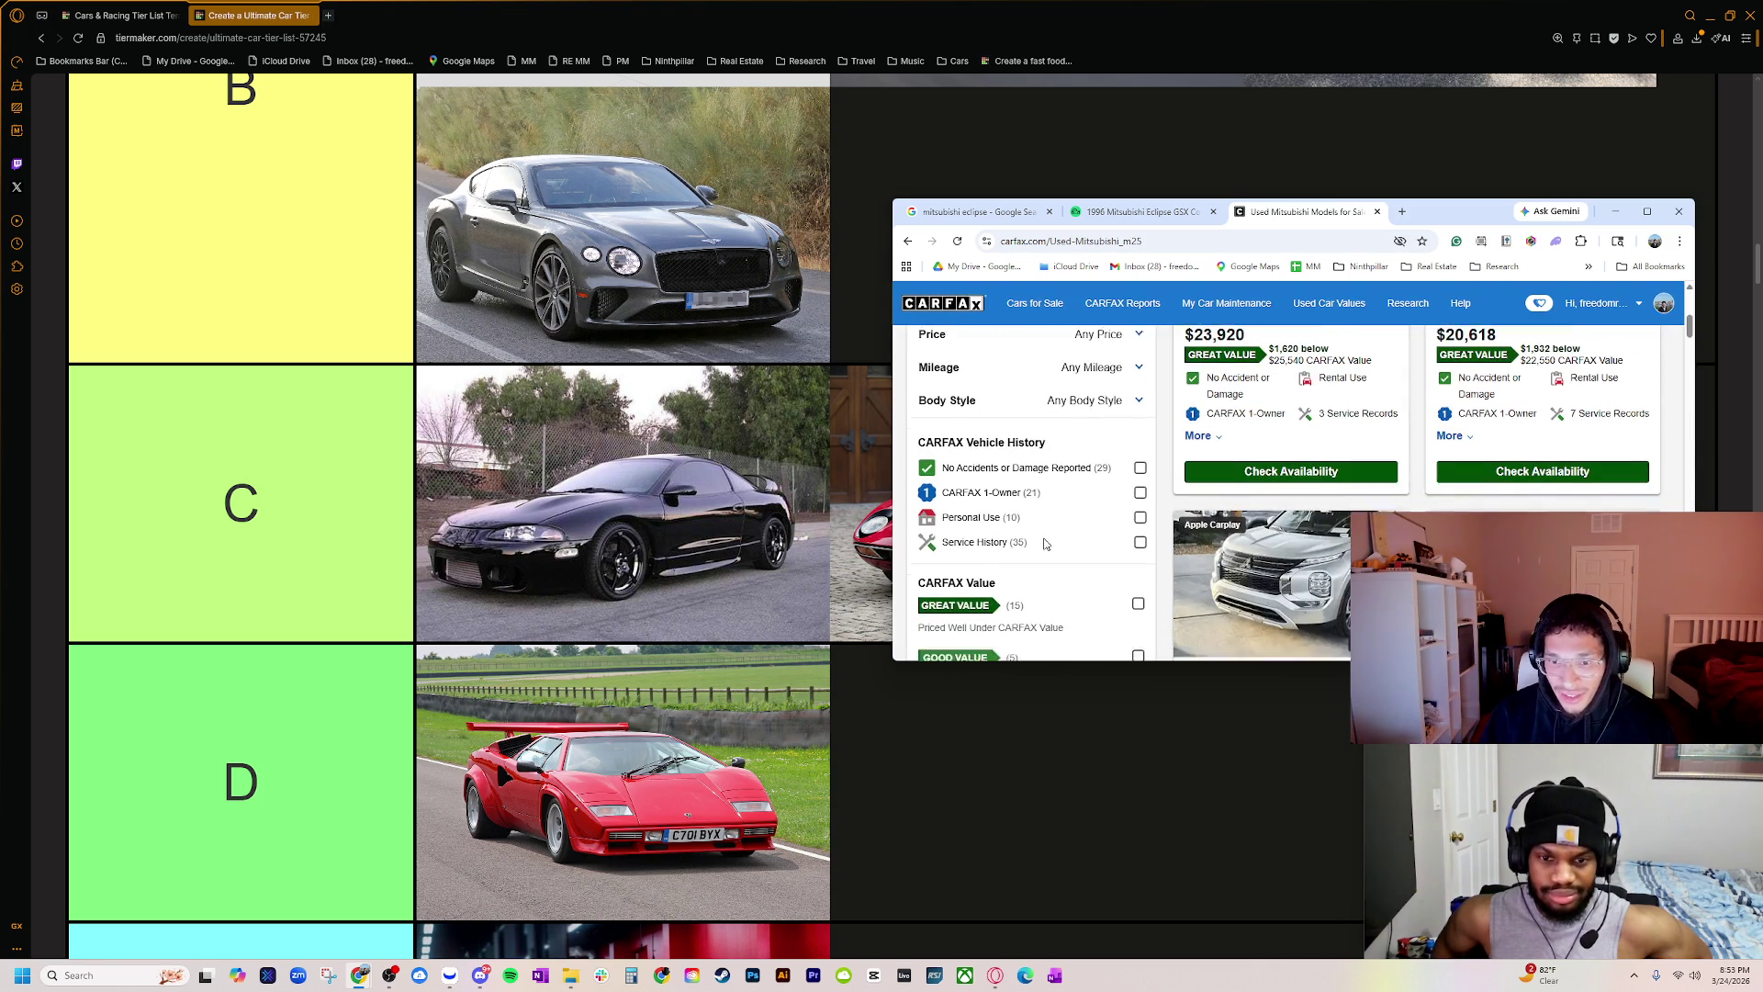
pyautogui.click(1380, 212)
pyautogui.hotkey('alt', 'F4')
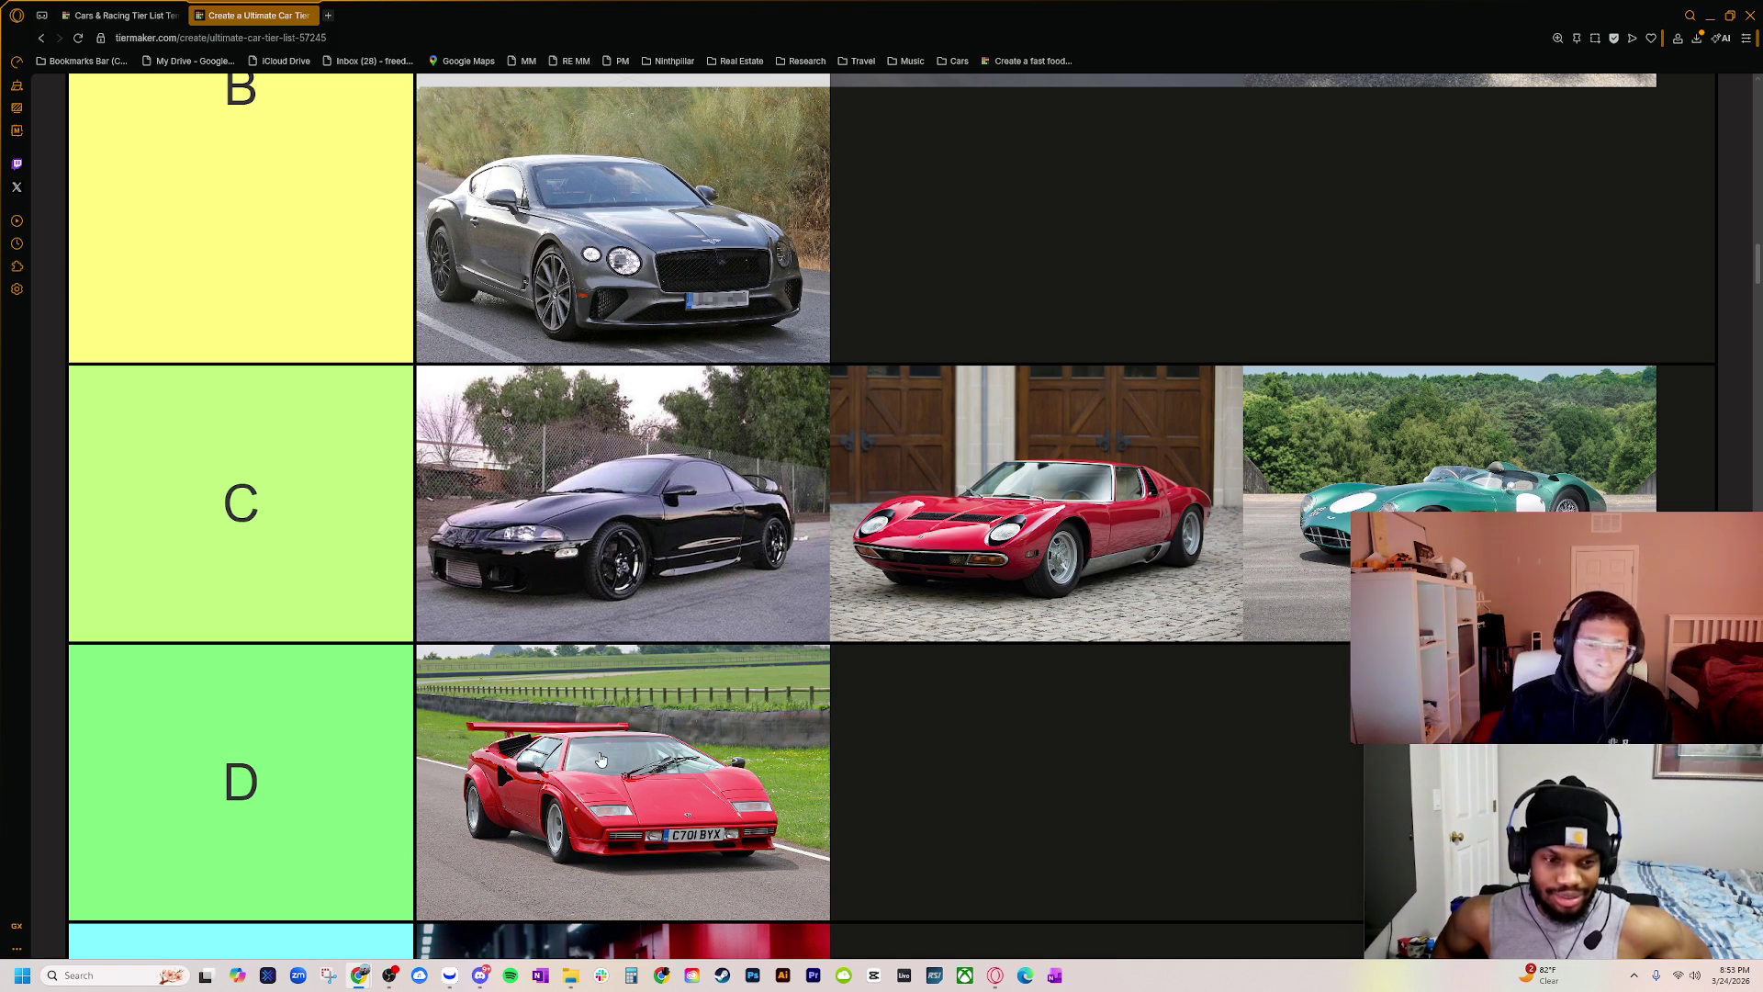
# Step: Zoom the TierMaker page out four steps until every tier row and Pin Images fit
pyautogui.hotkey('ctrl', '-')
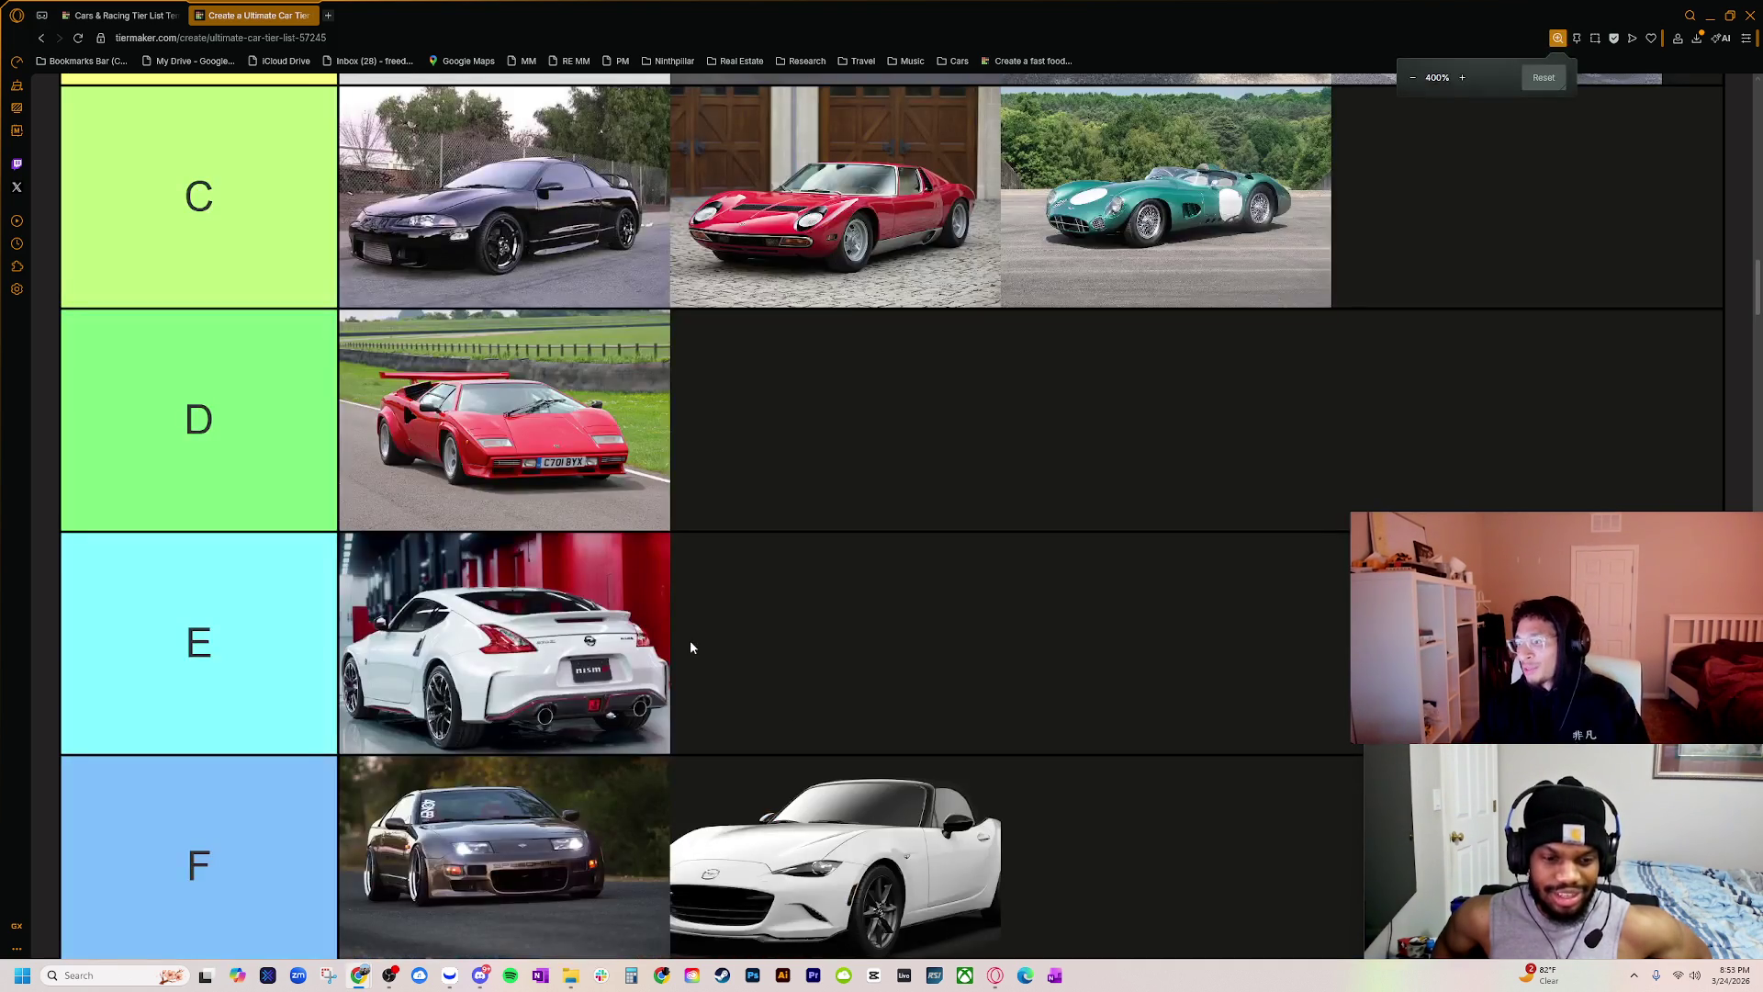
pyautogui.scroll(1, 854, 696)
pyautogui.scroll(1, 858, 684)
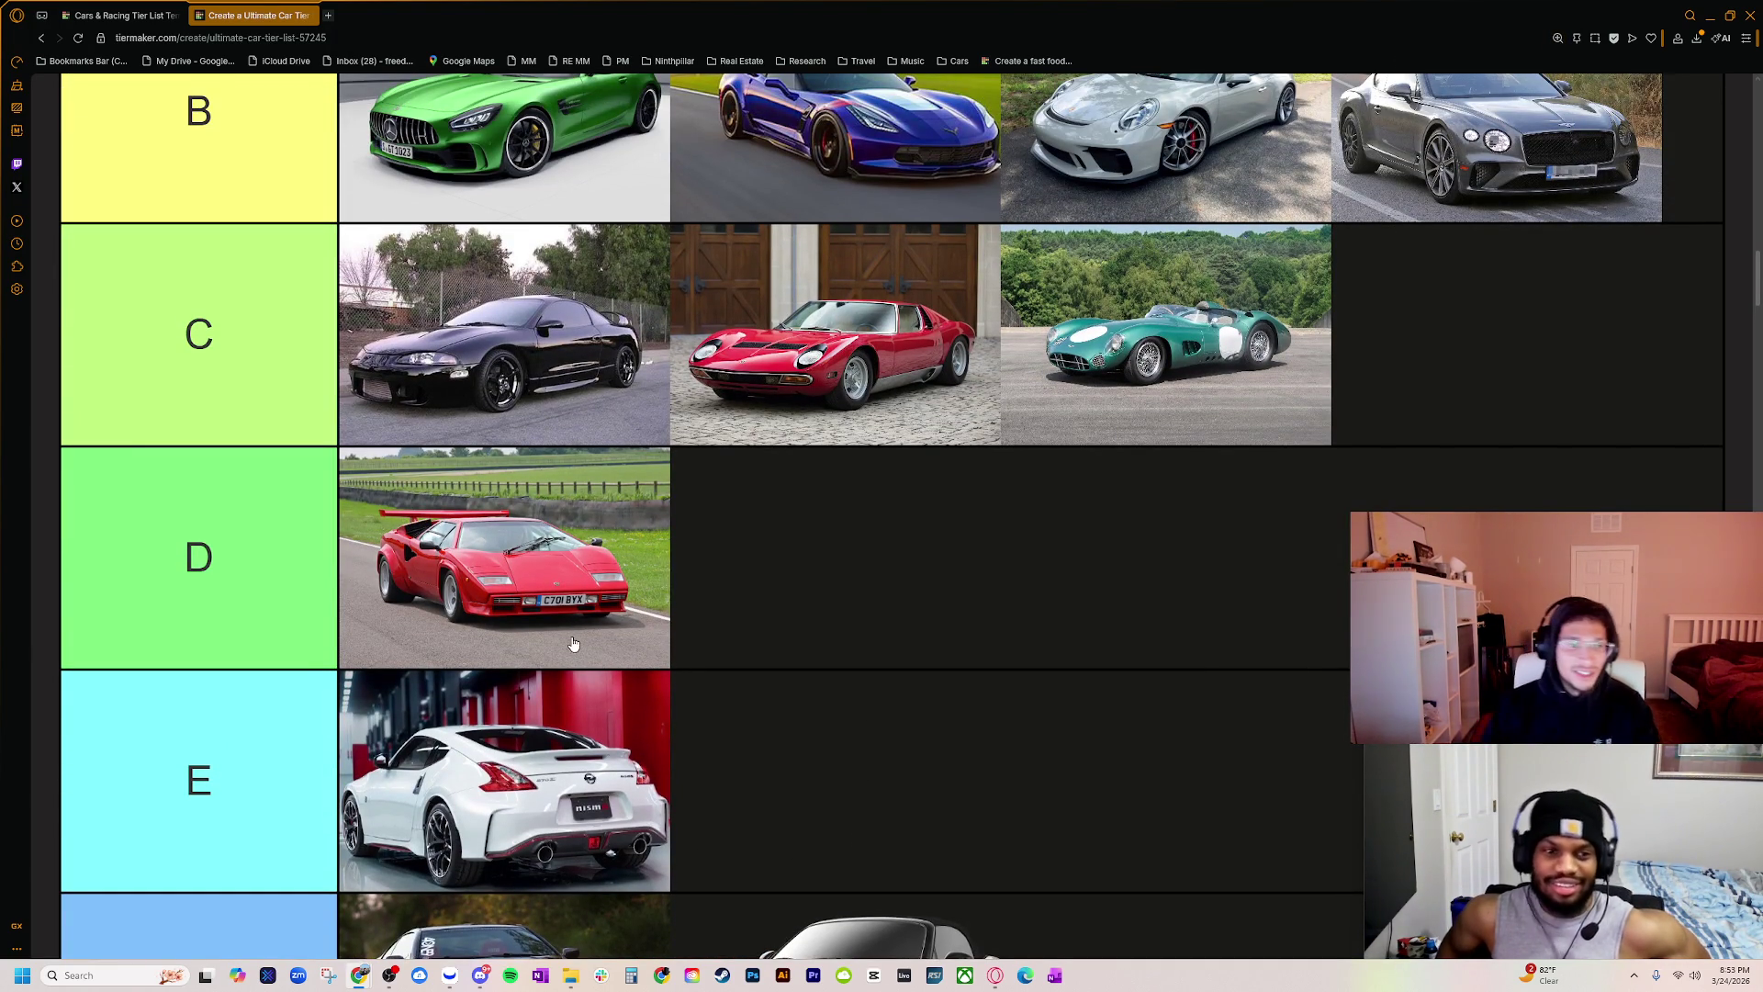
pyautogui.scroll(2, 564, 643)
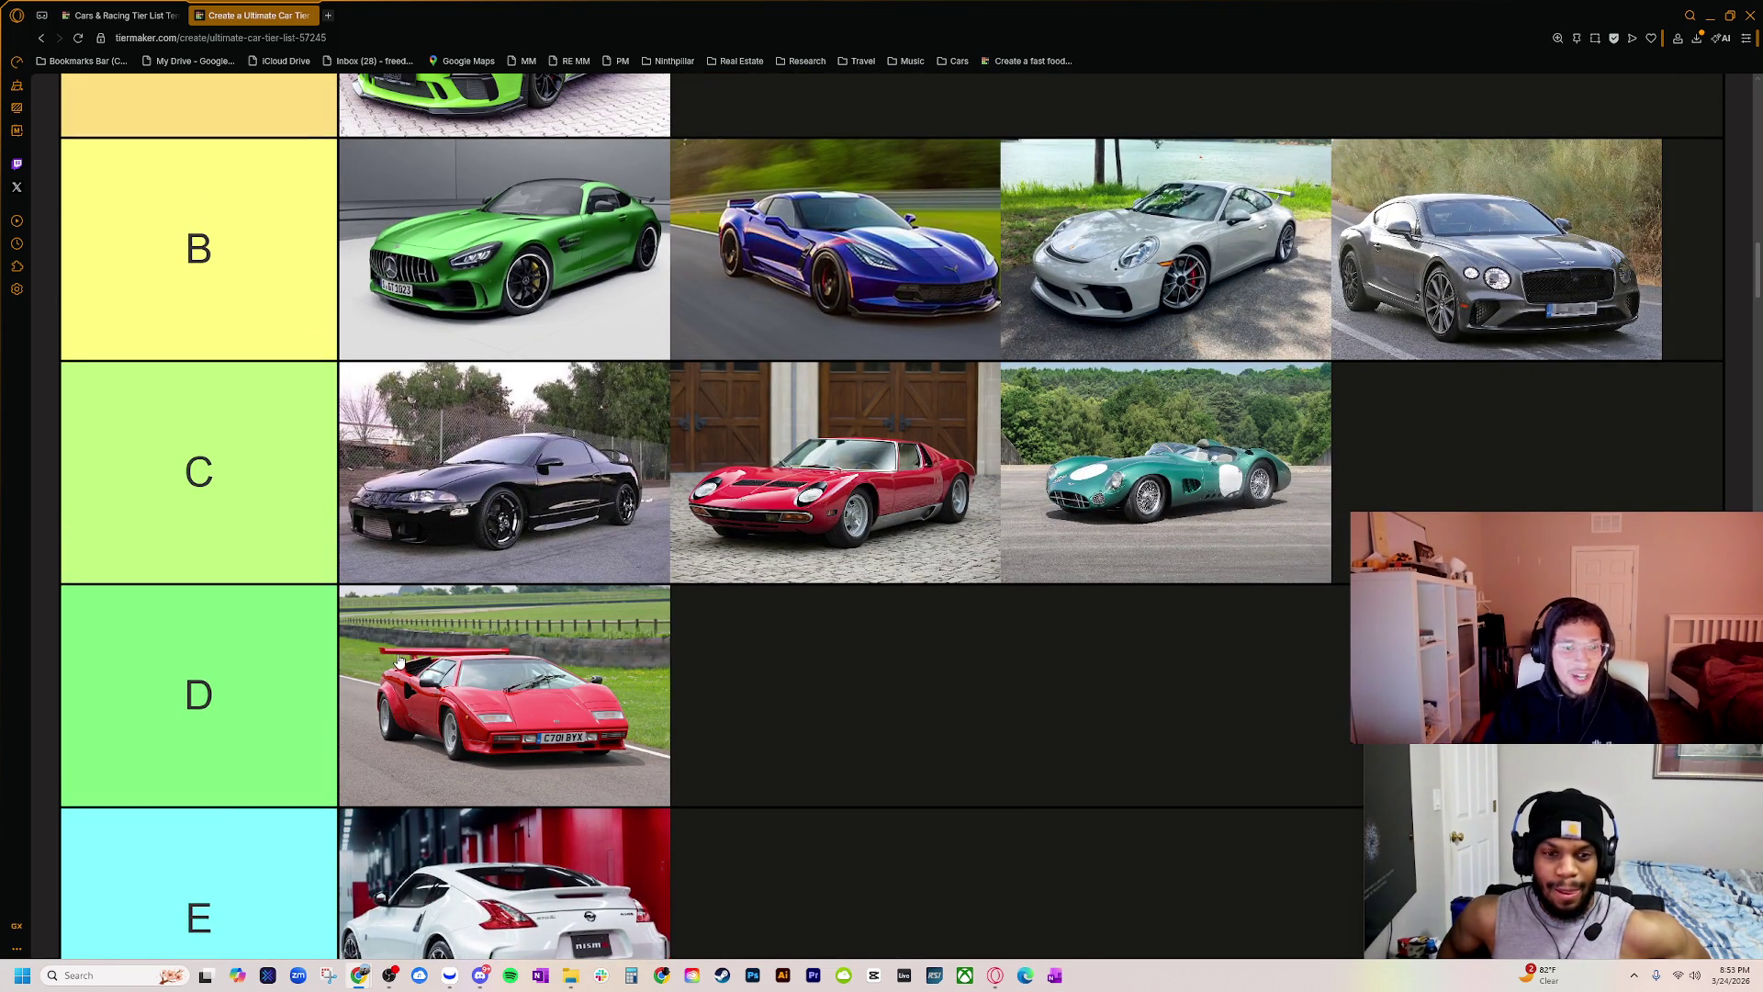
pyautogui.hotkey('ctrl', '-')
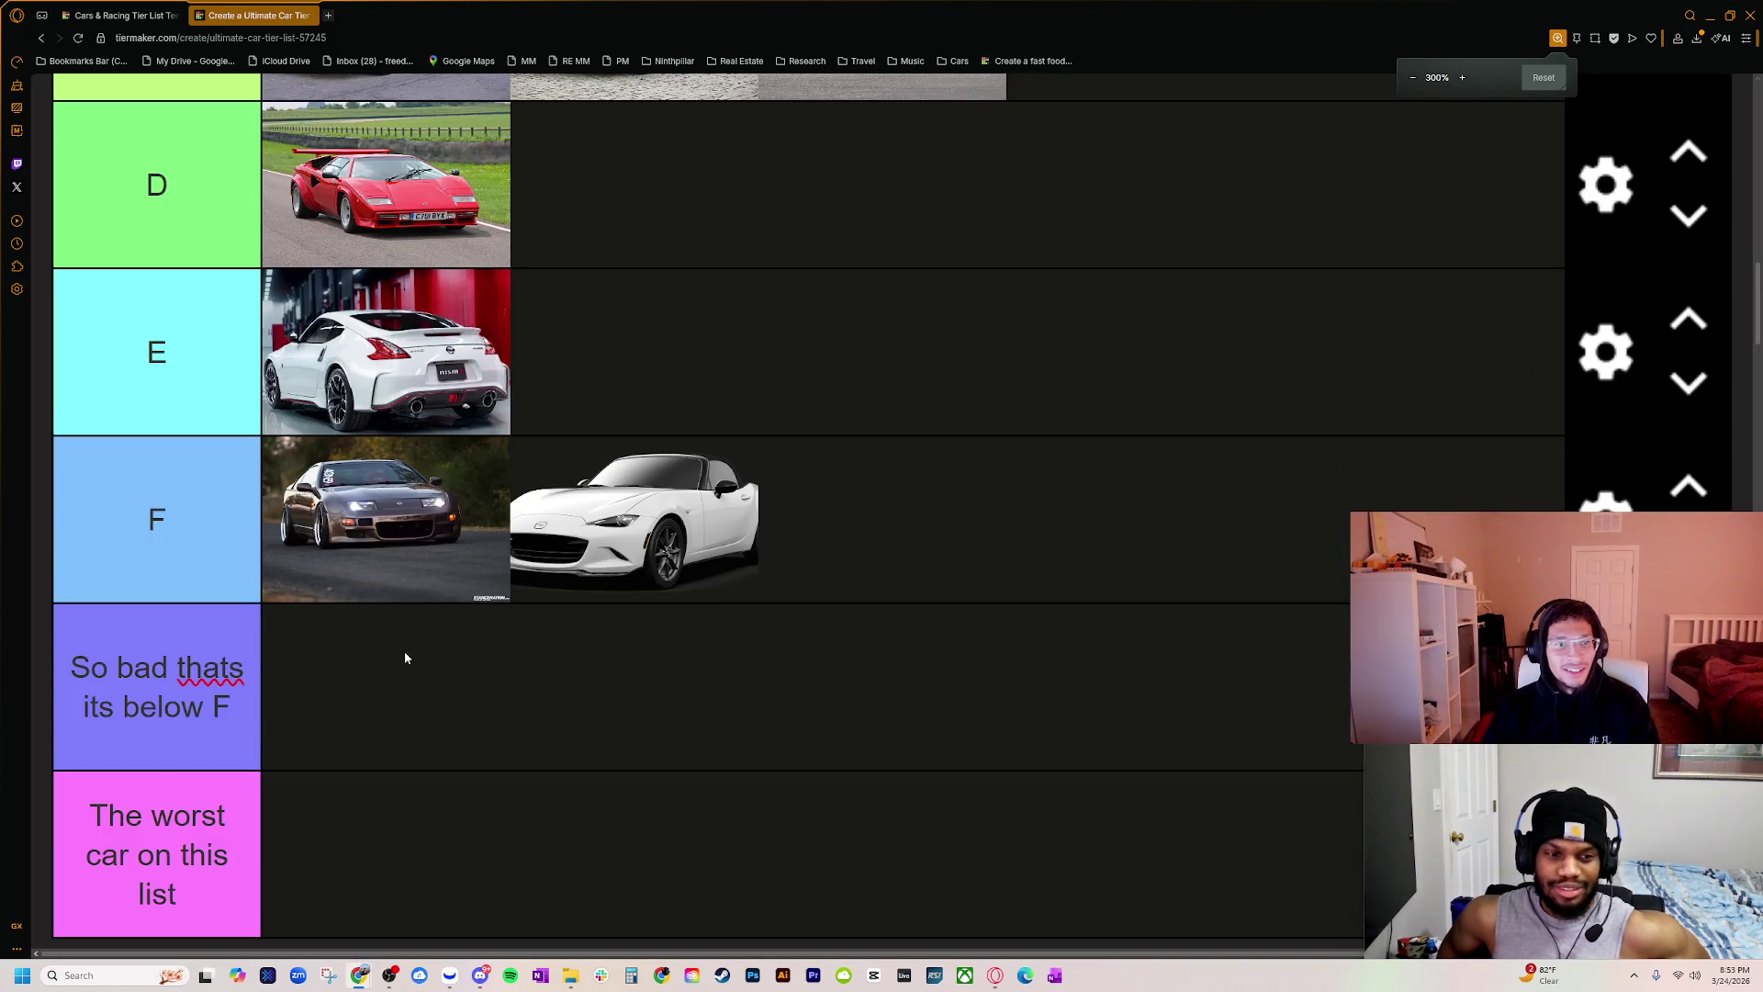
pyautogui.scroll(5, 405, 658)
pyautogui.hotkey('ctrl', '-')
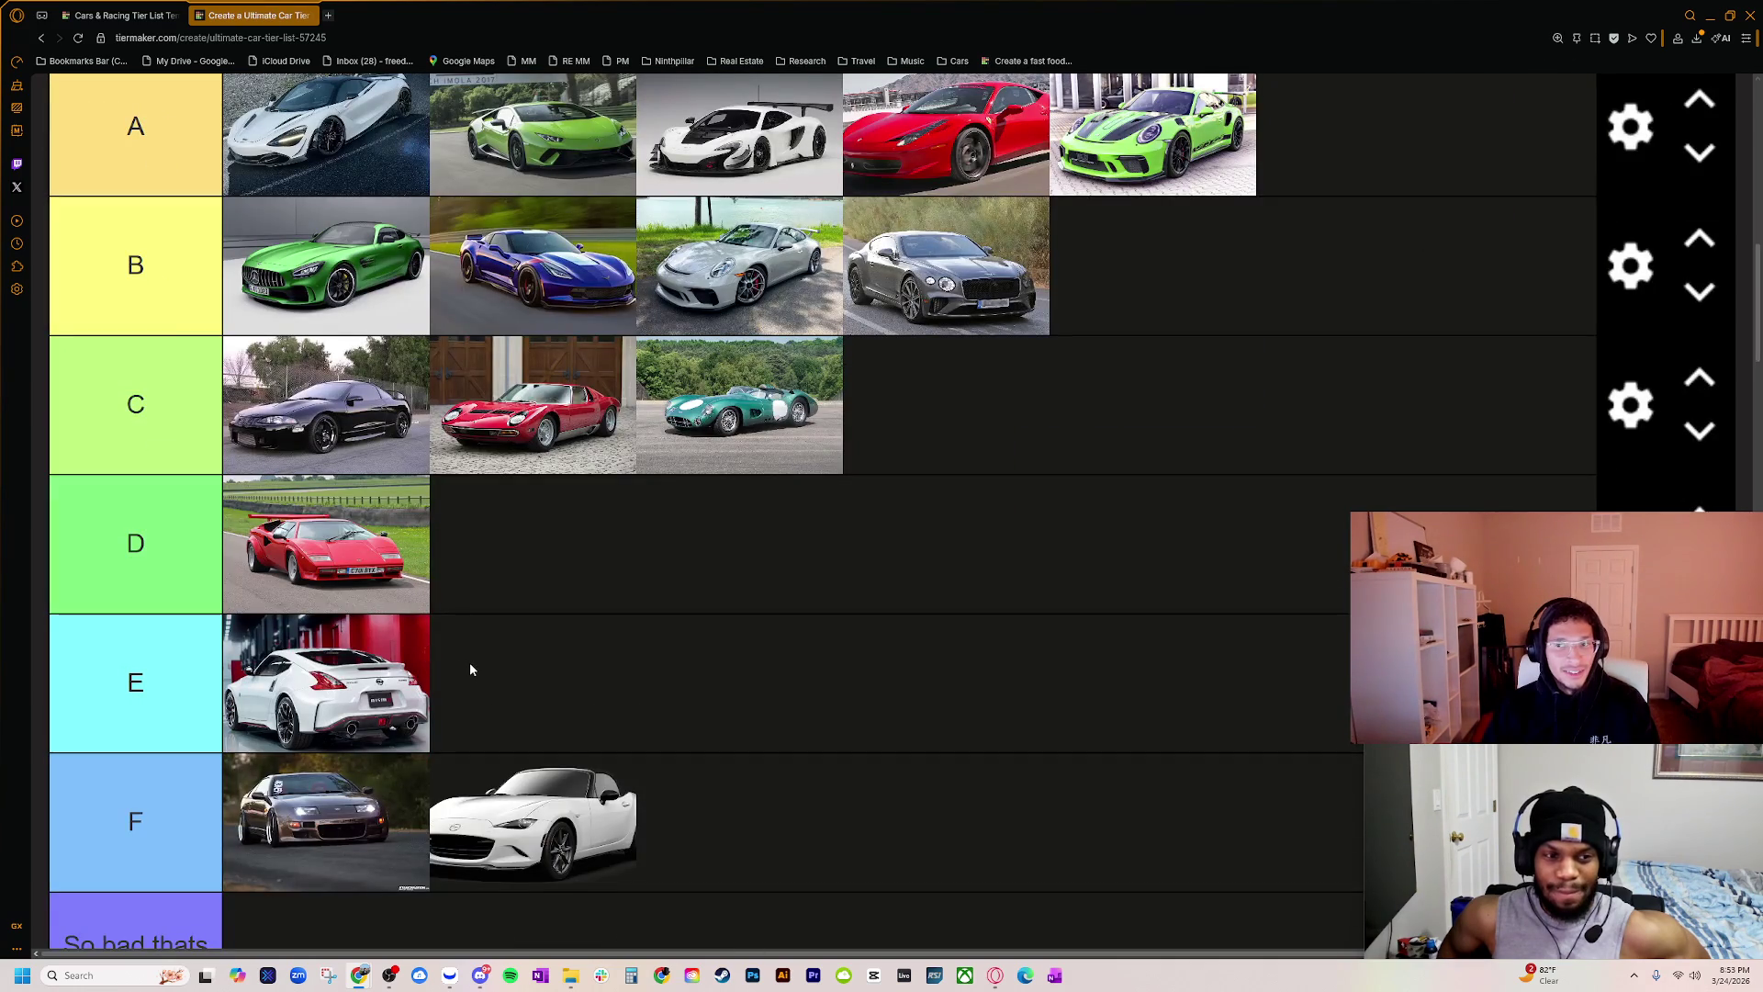
pyautogui.scroll(1, 470, 663)
pyautogui.hotkey('ctrl', '-')
pyautogui.hotkey('ctrl', '-')
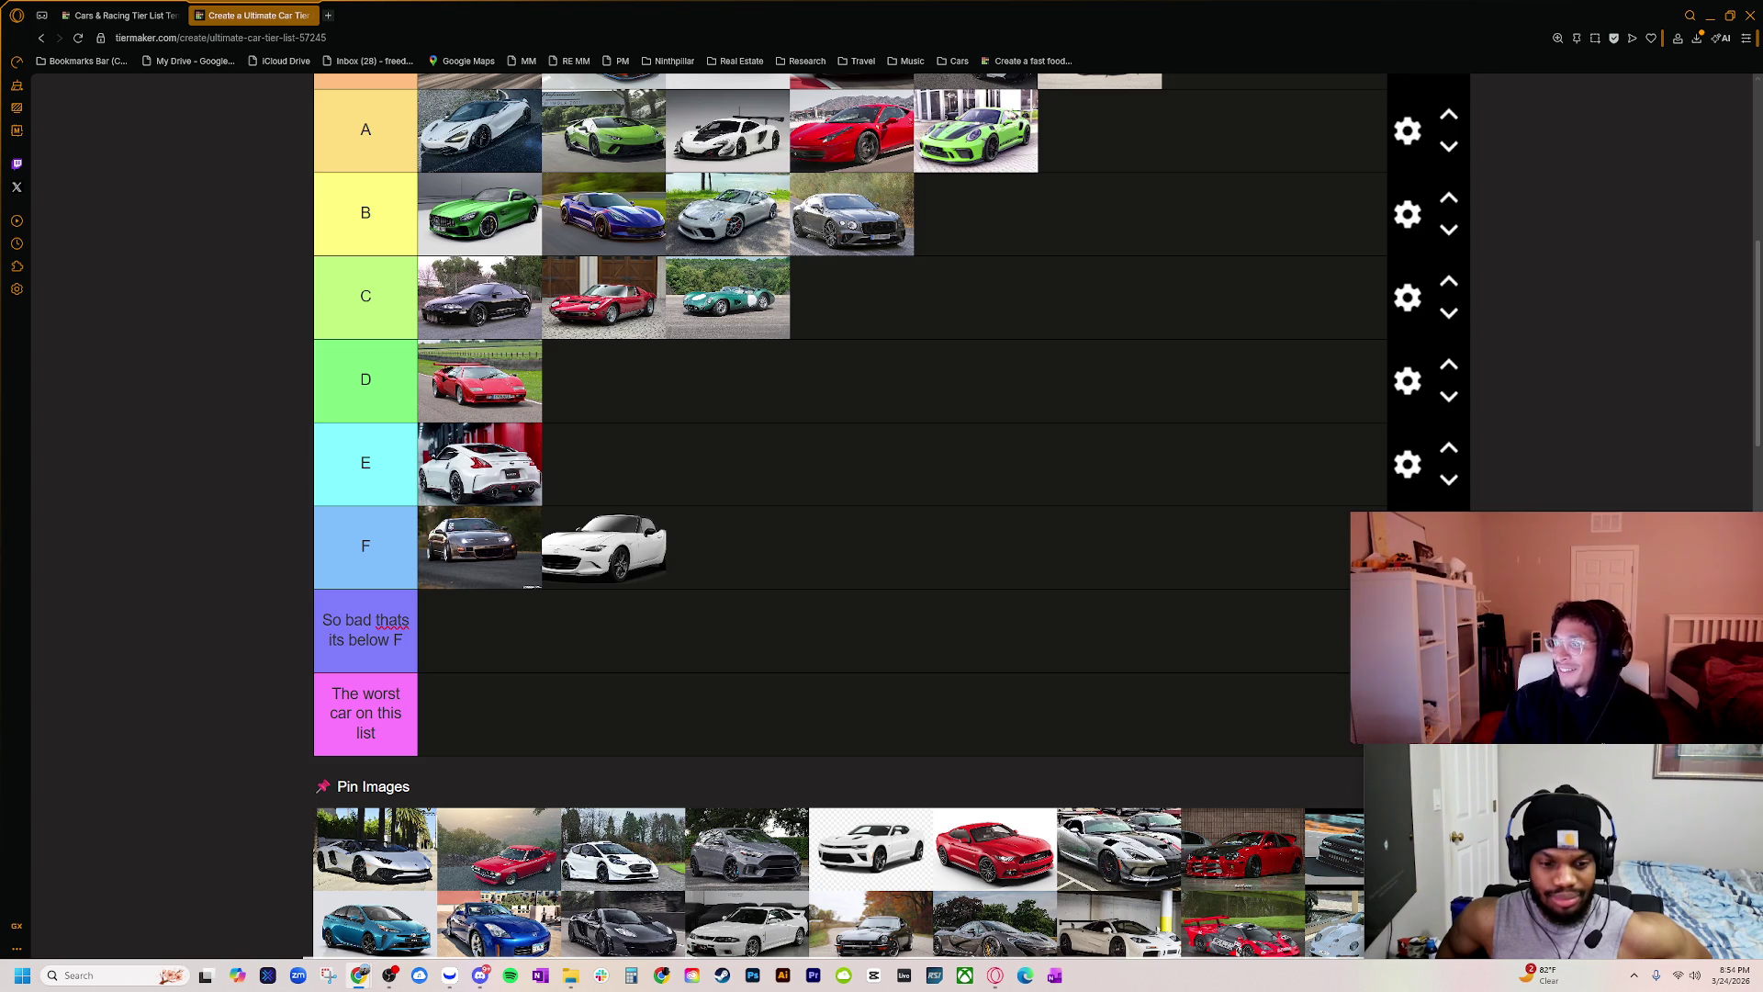
pyautogui.moveTo(1129, 5)
pyautogui.mouseDown()
pyautogui.moveTo(1129, 110)
pyautogui.moveTo(886, 248)
pyautogui.mouseUp()
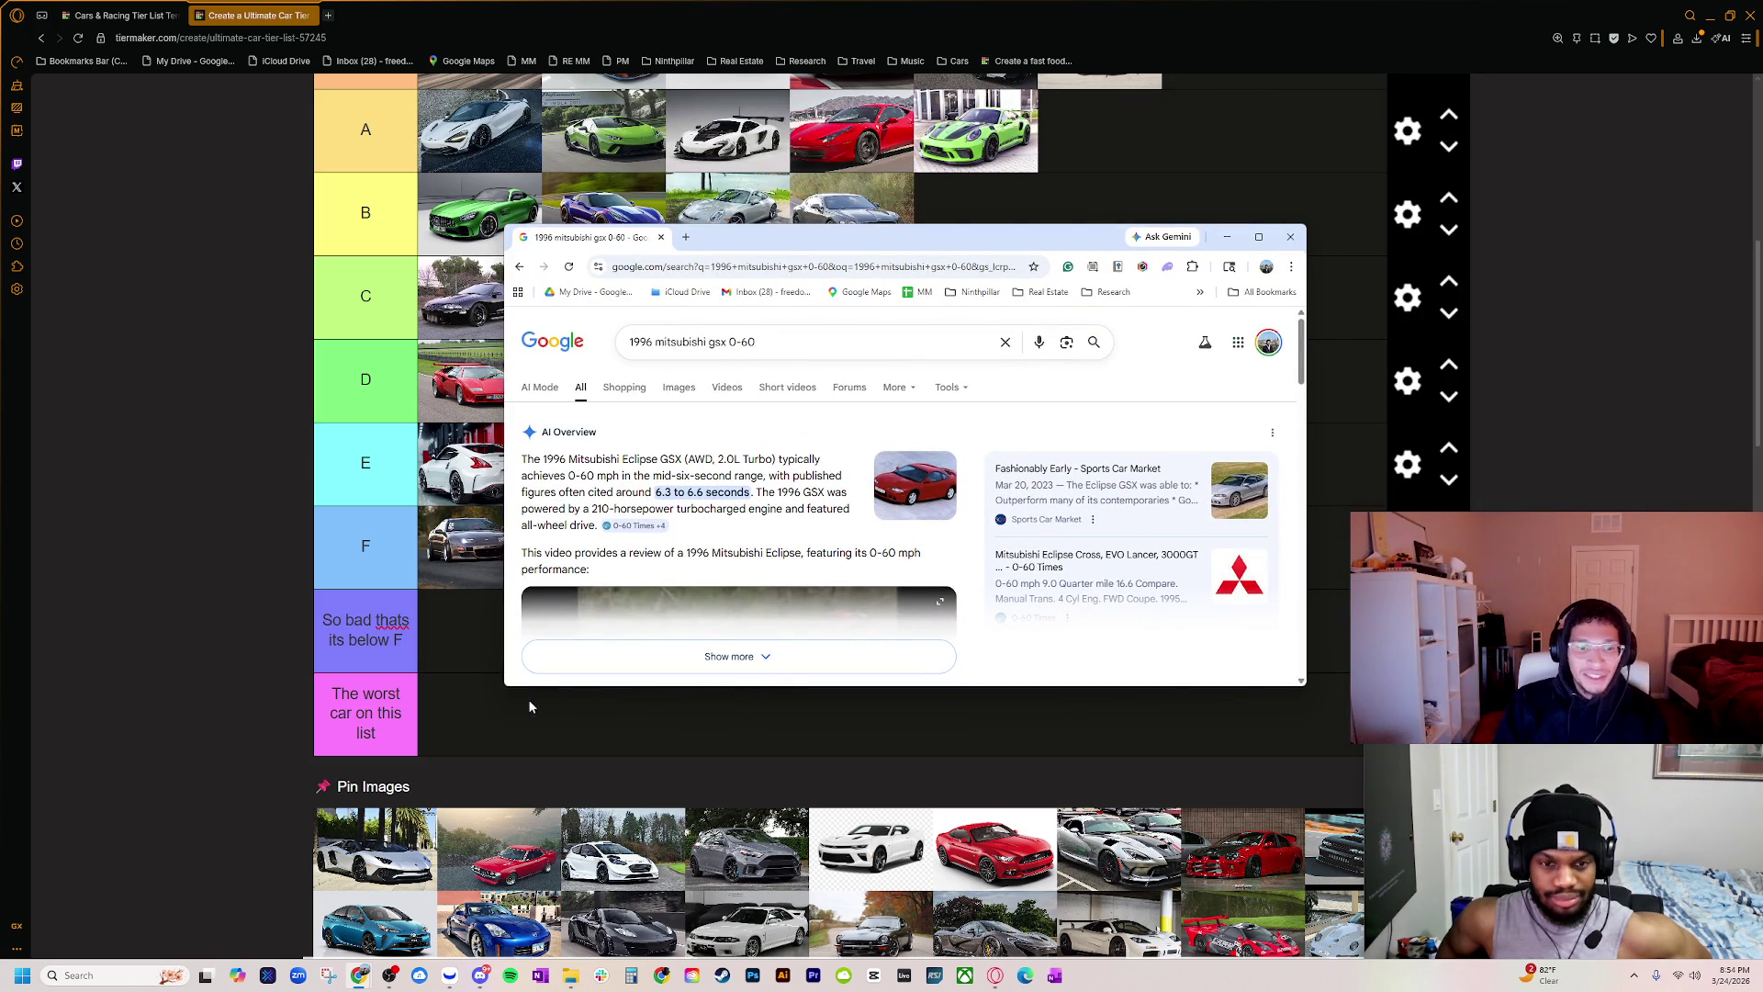
pyautogui.moveTo(509, 688); pyautogui.dragTo(386, 896)
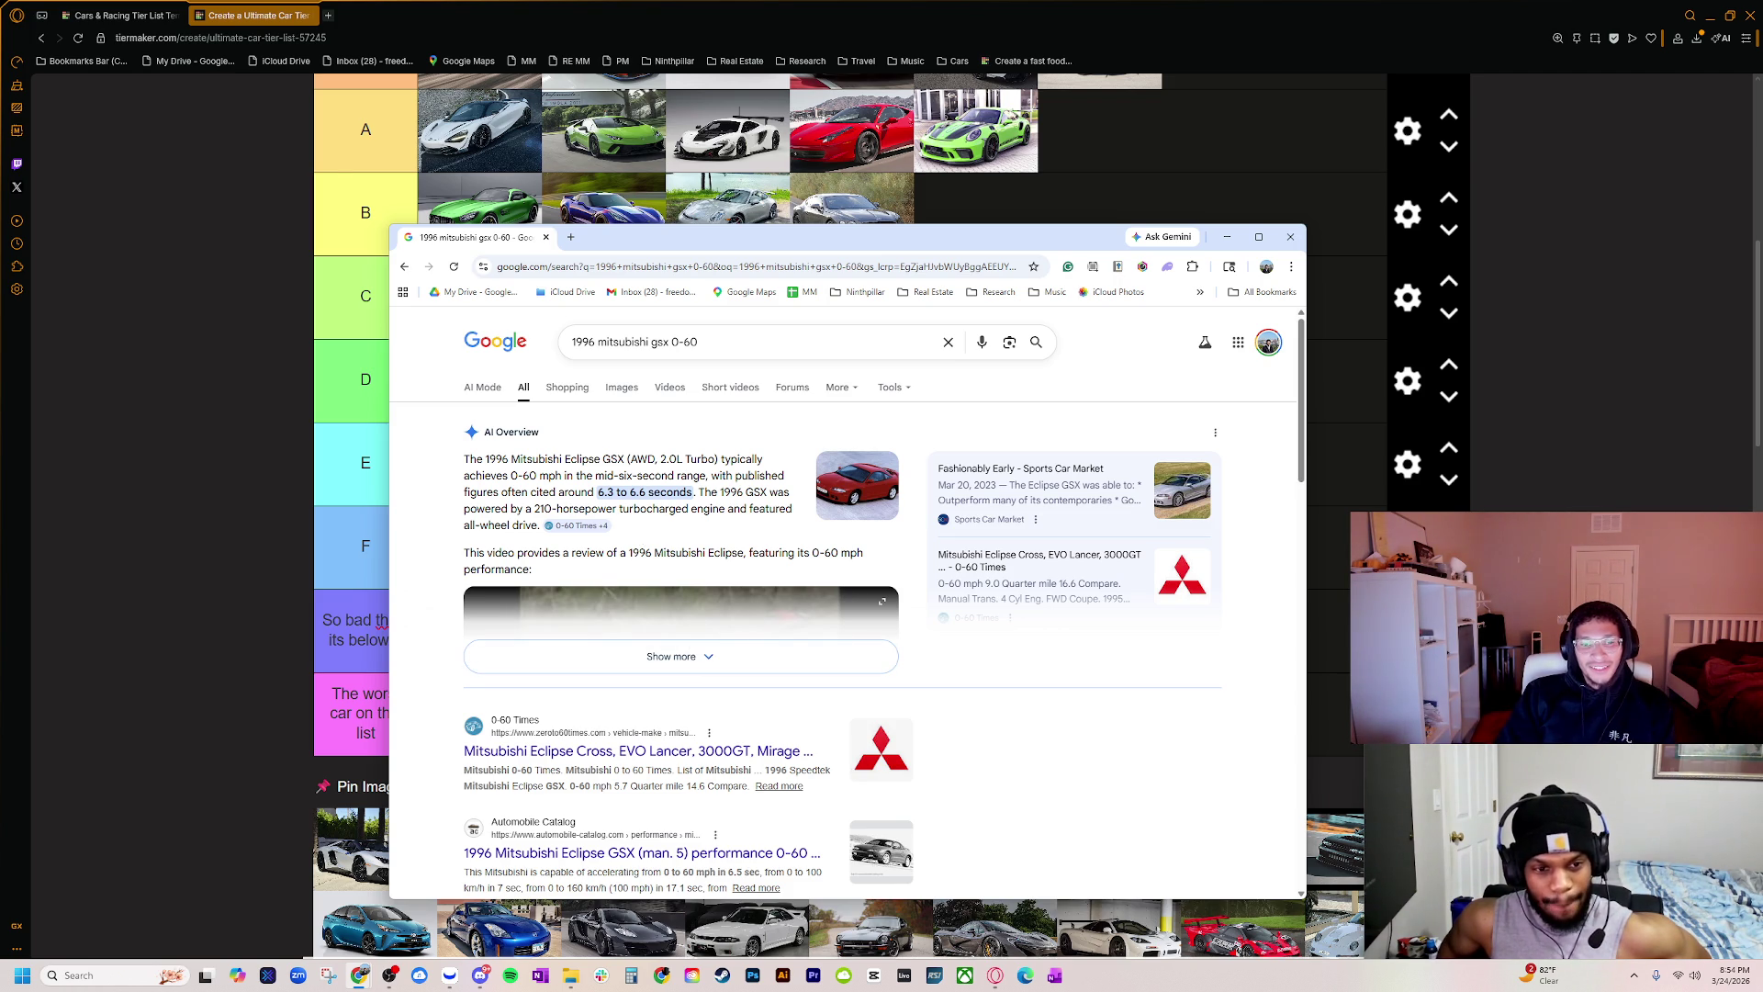
pyautogui.moveTo(598, 260); pyautogui.dragTo(1762, 275)
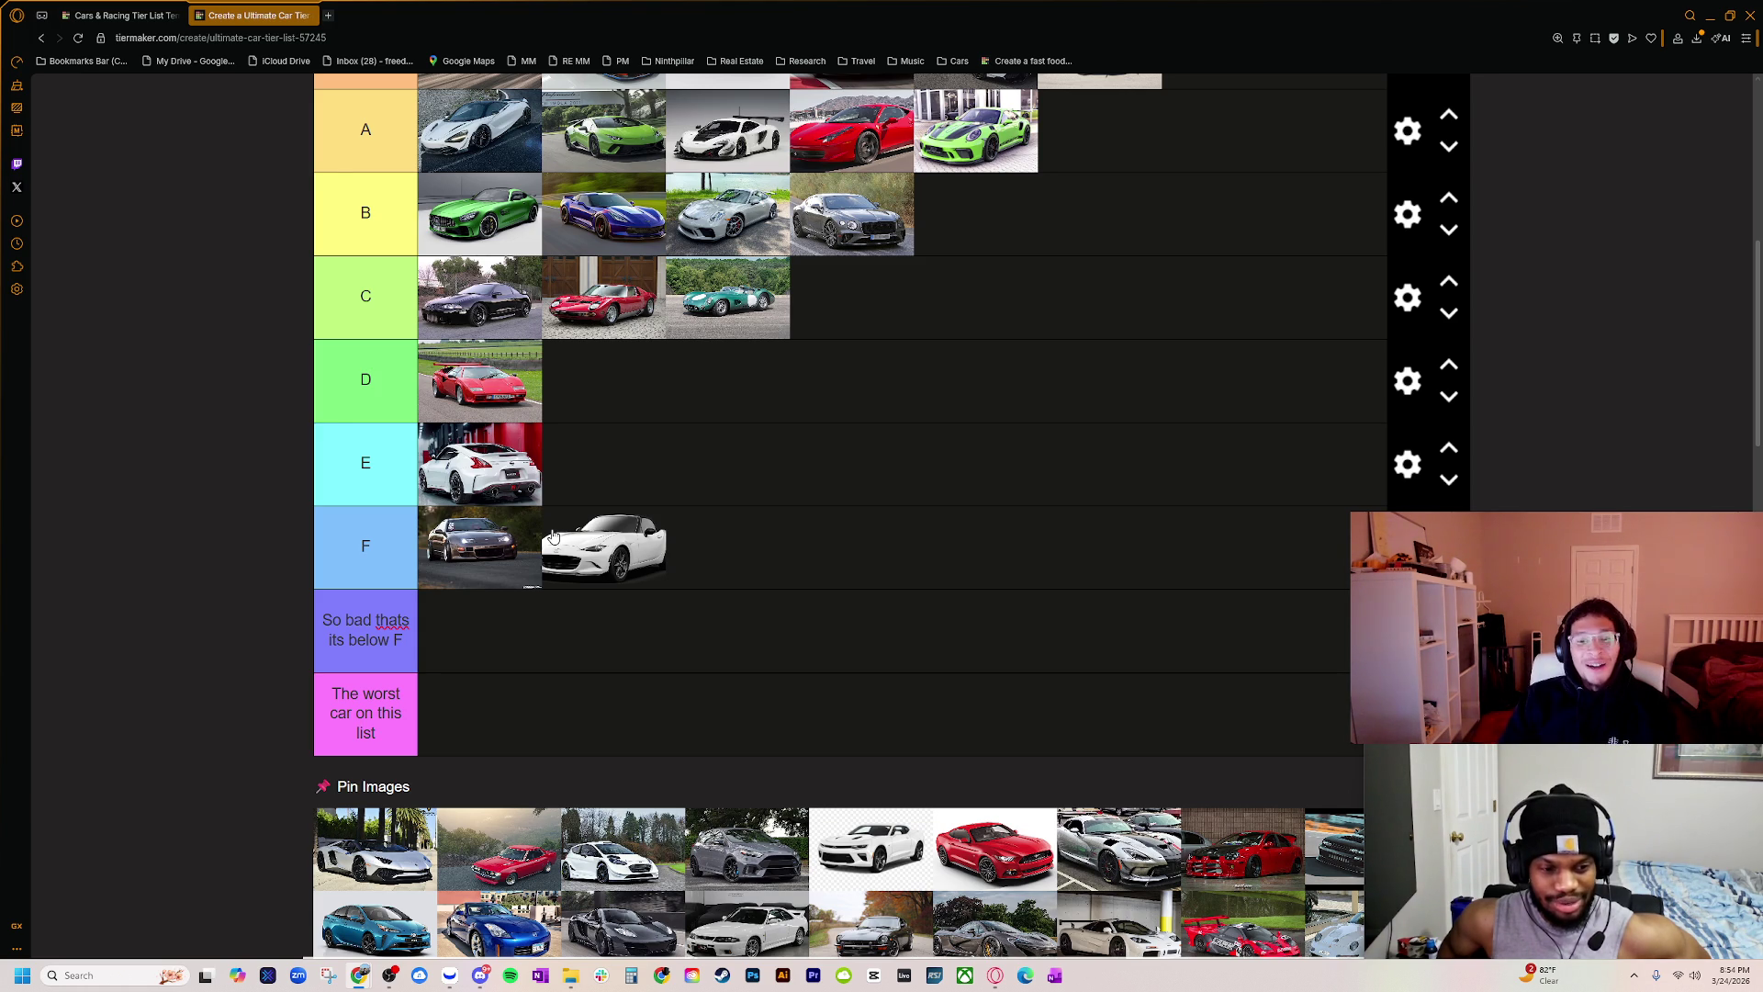
# Step: Move the black coupe from the front of C to the front of D, ahead of the red Countach
pyautogui.moveTo(482, 317); pyautogui.dragTo(482, 381)
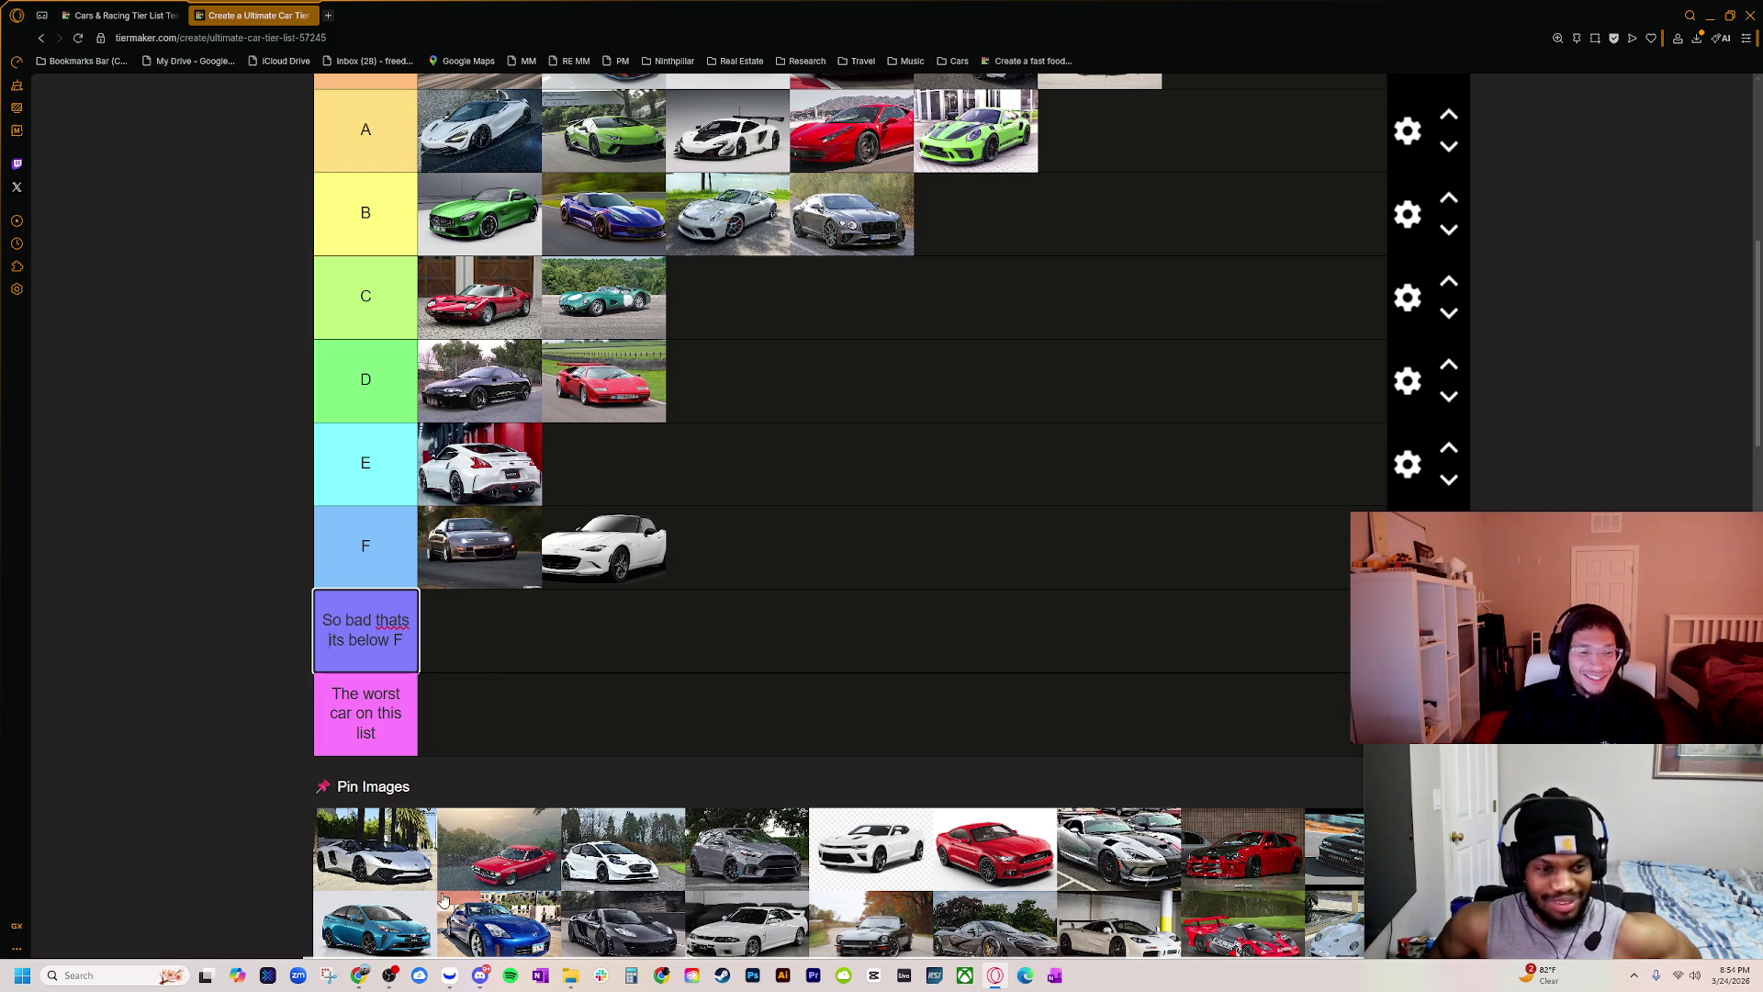
pyautogui.scroll(1, 425, 867)
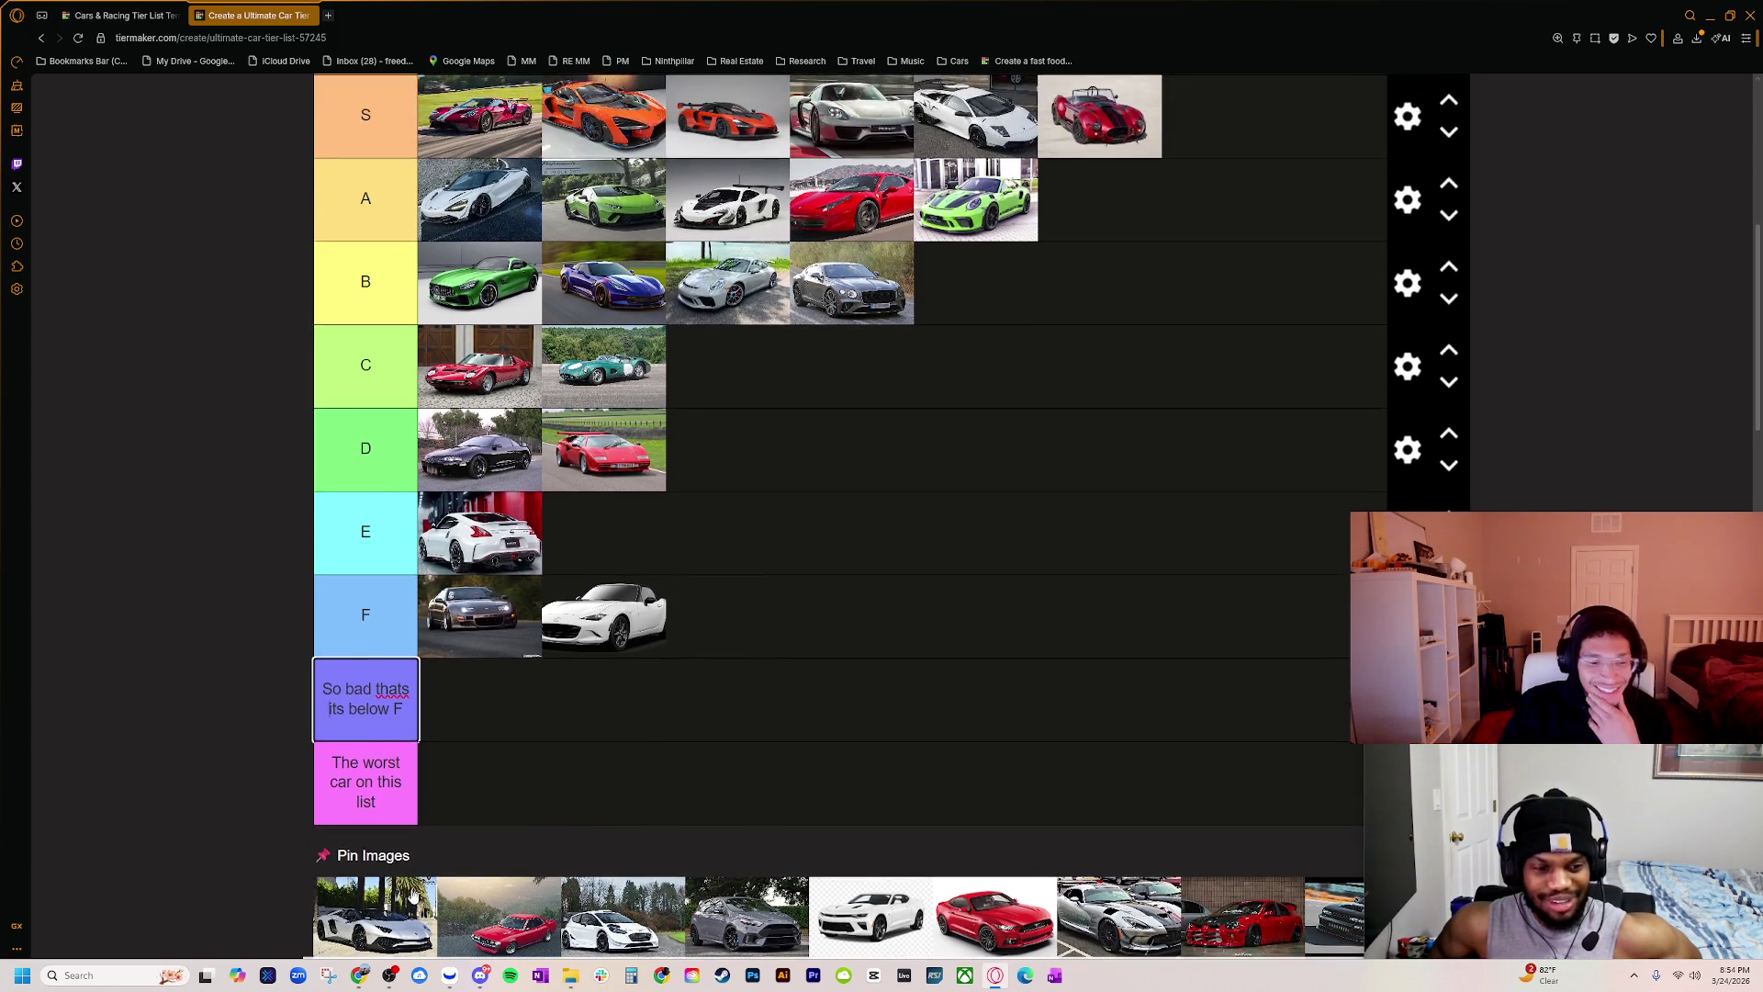
pyautogui.scroll(-1, 418, 886)
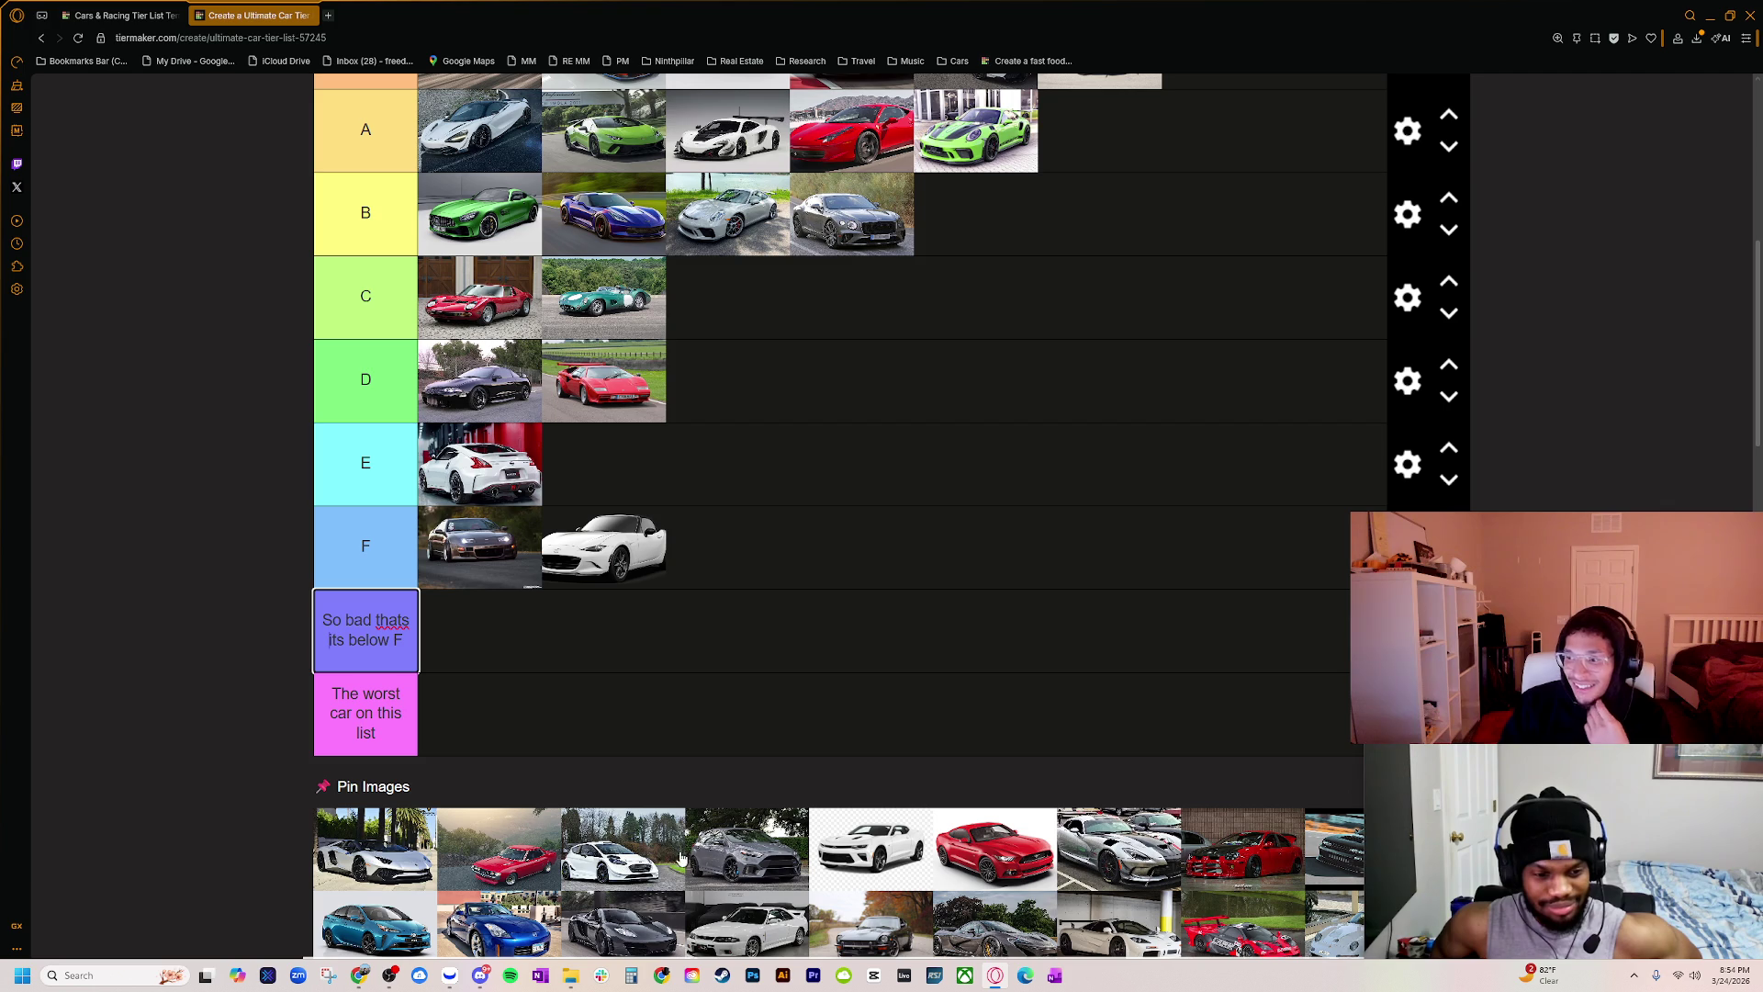
pyautogui.scroll(-1, 519, 843)
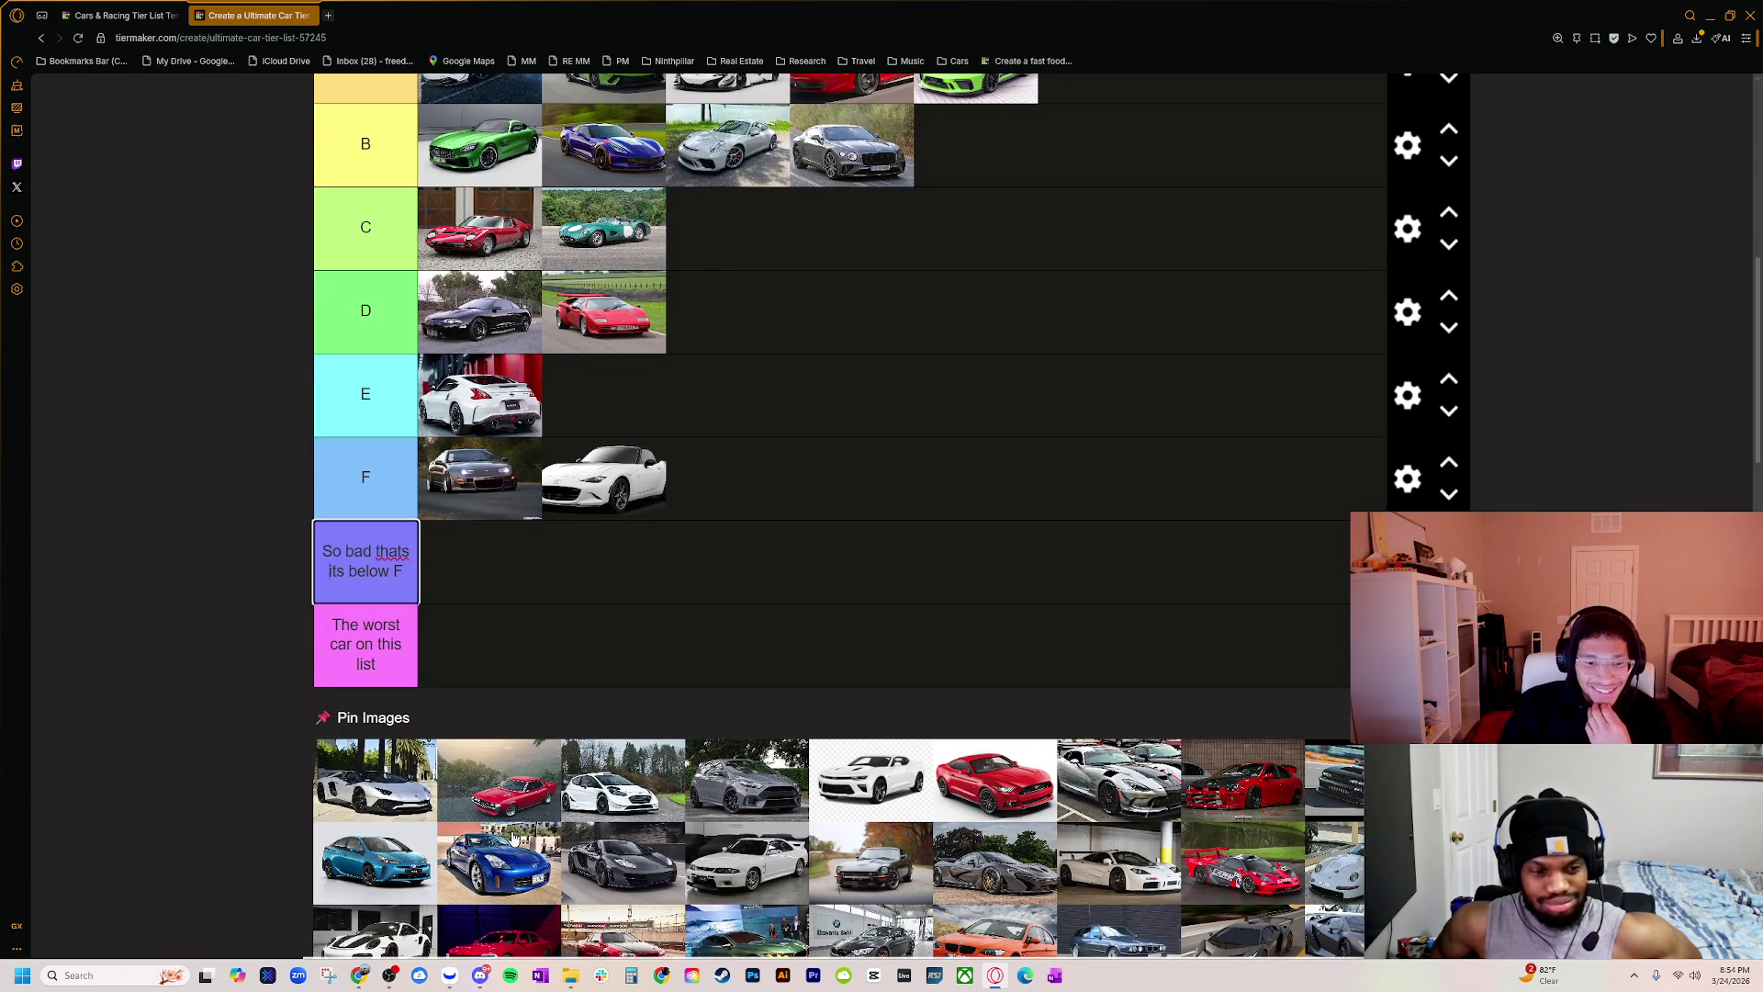
pyautogui.scroll(-4, 482, 822)
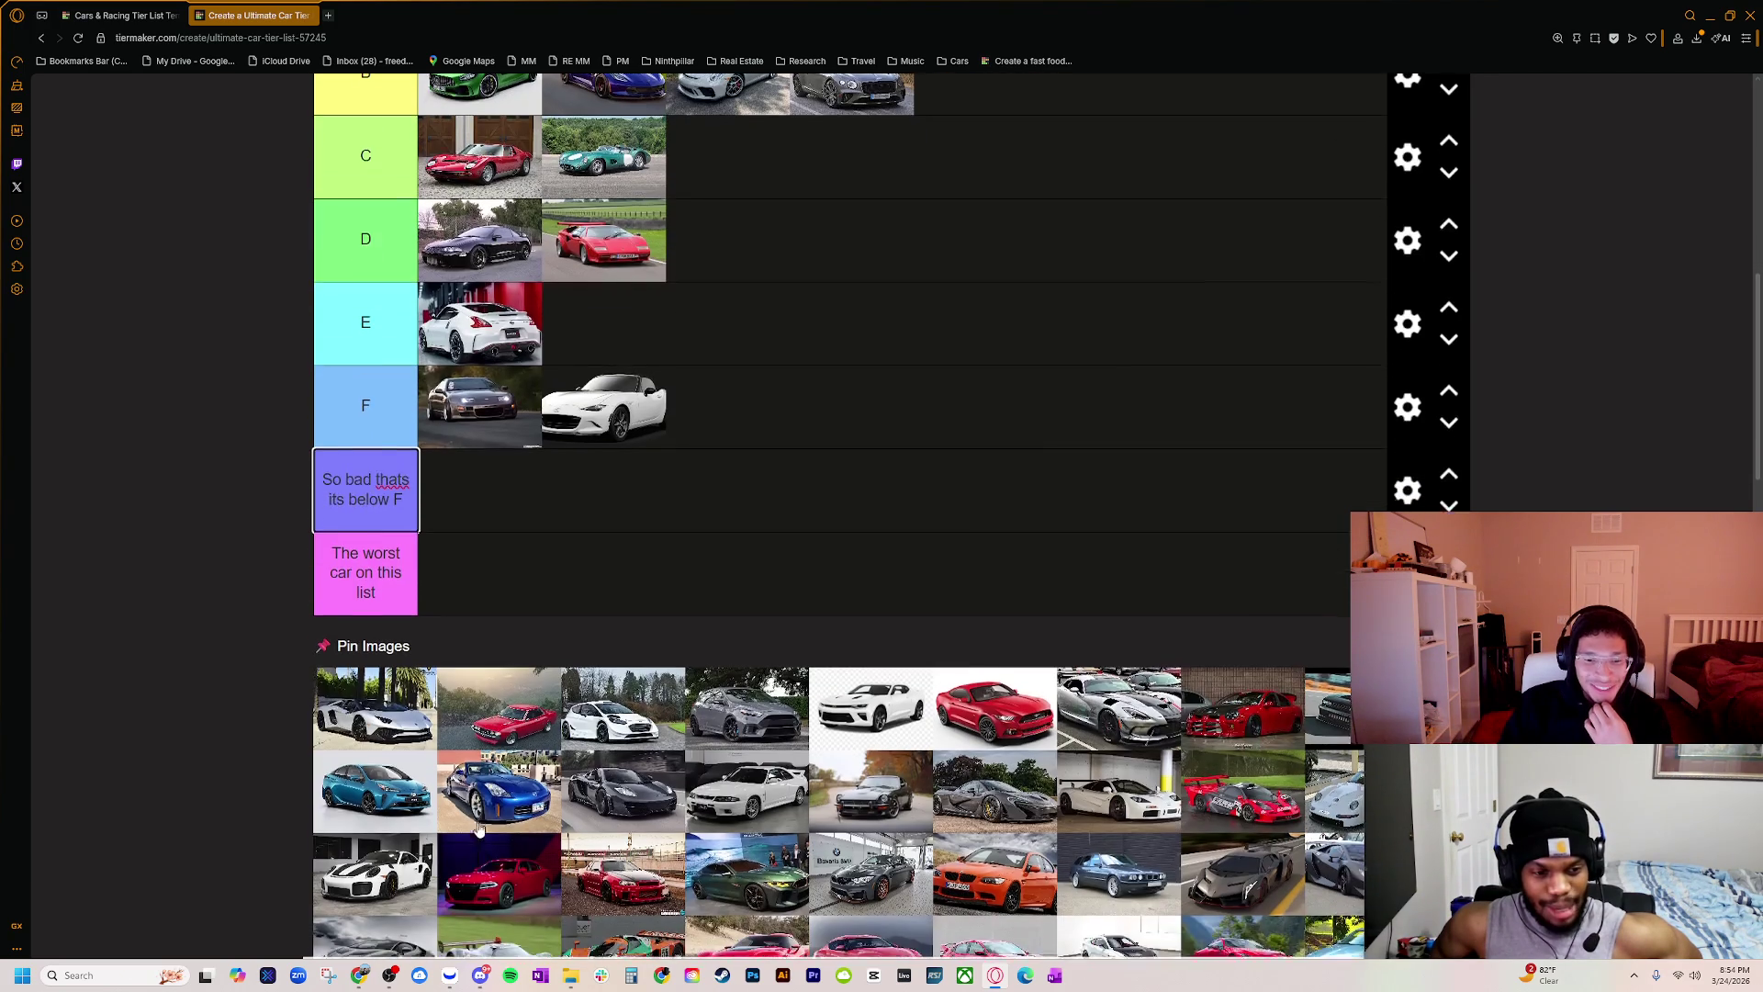
pyautogui.scroll(6, 479, 833)
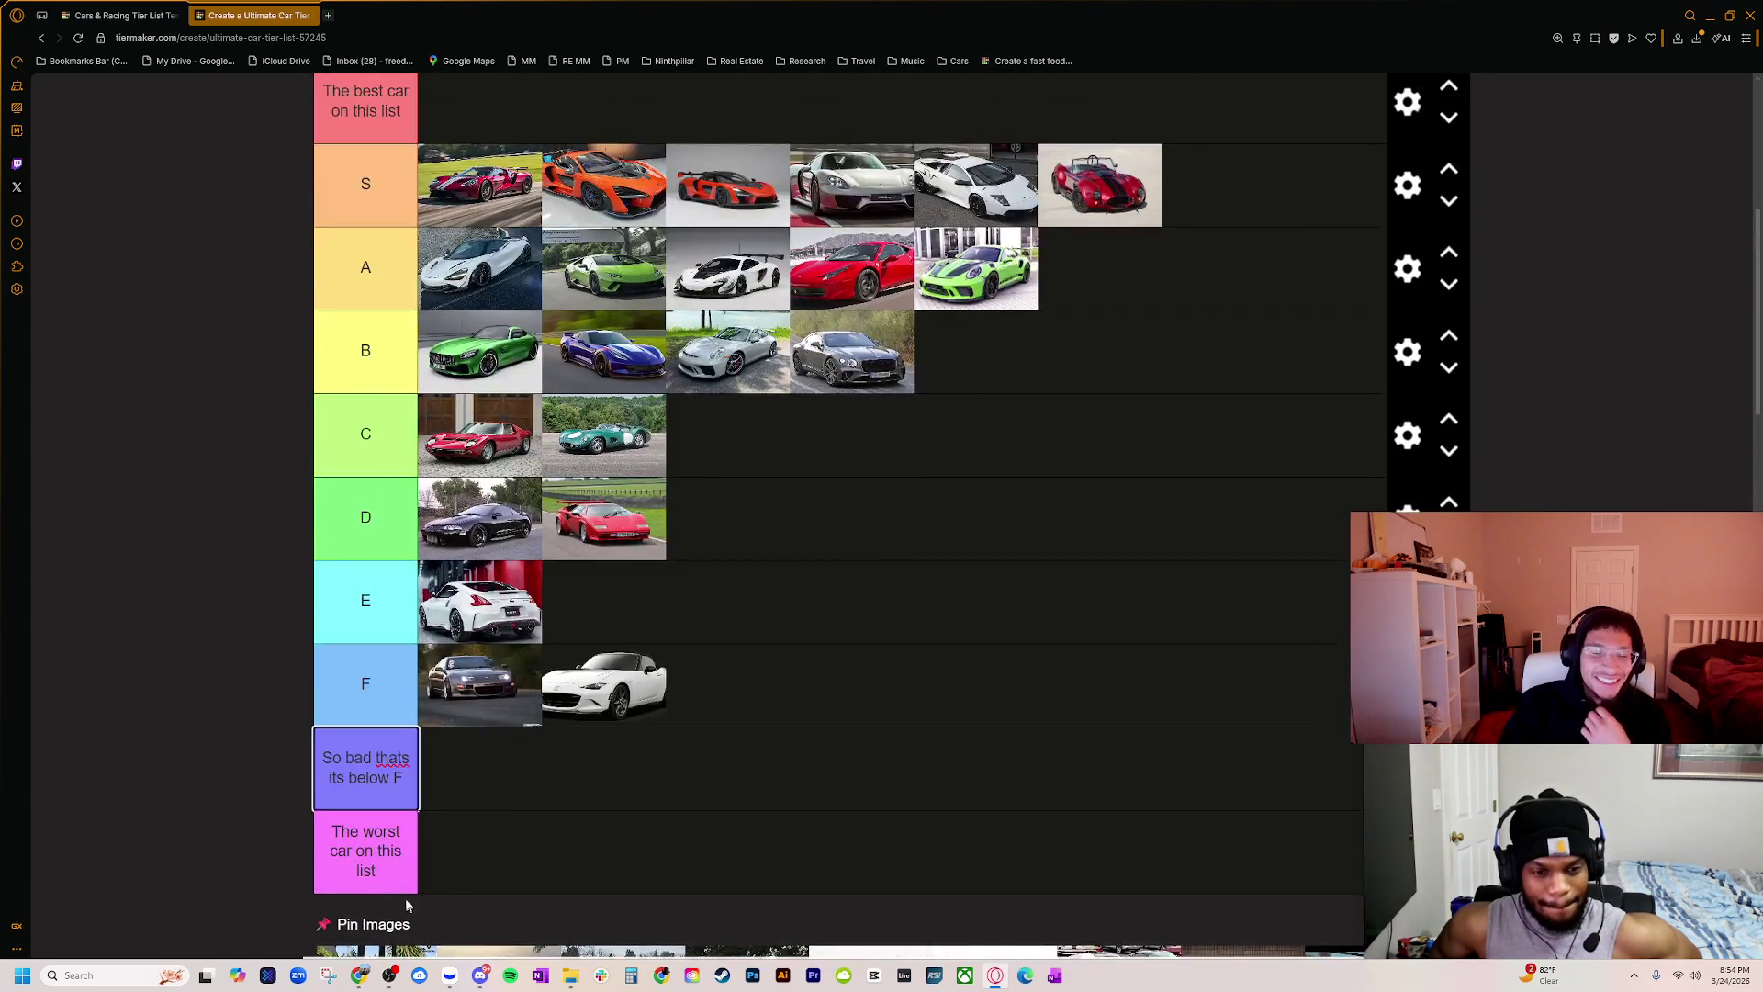
pyautogui.scroll(1, 418, 886)
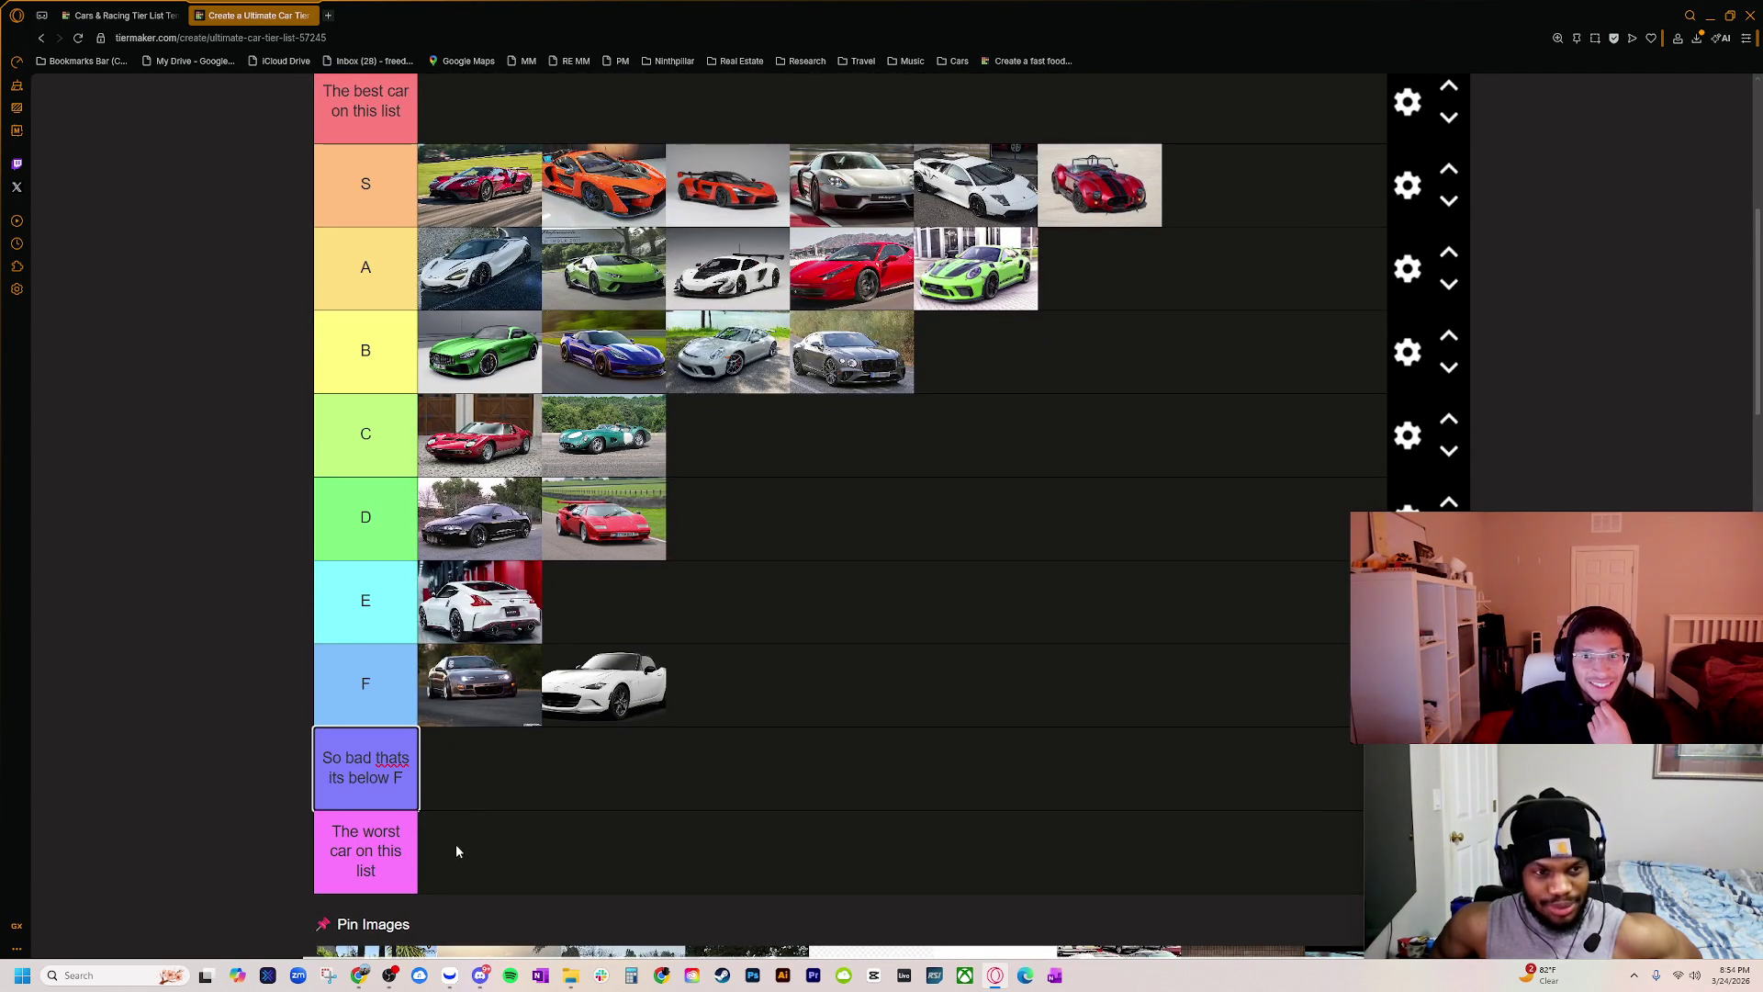
pyautogui.scroll(-2, 452, 849)
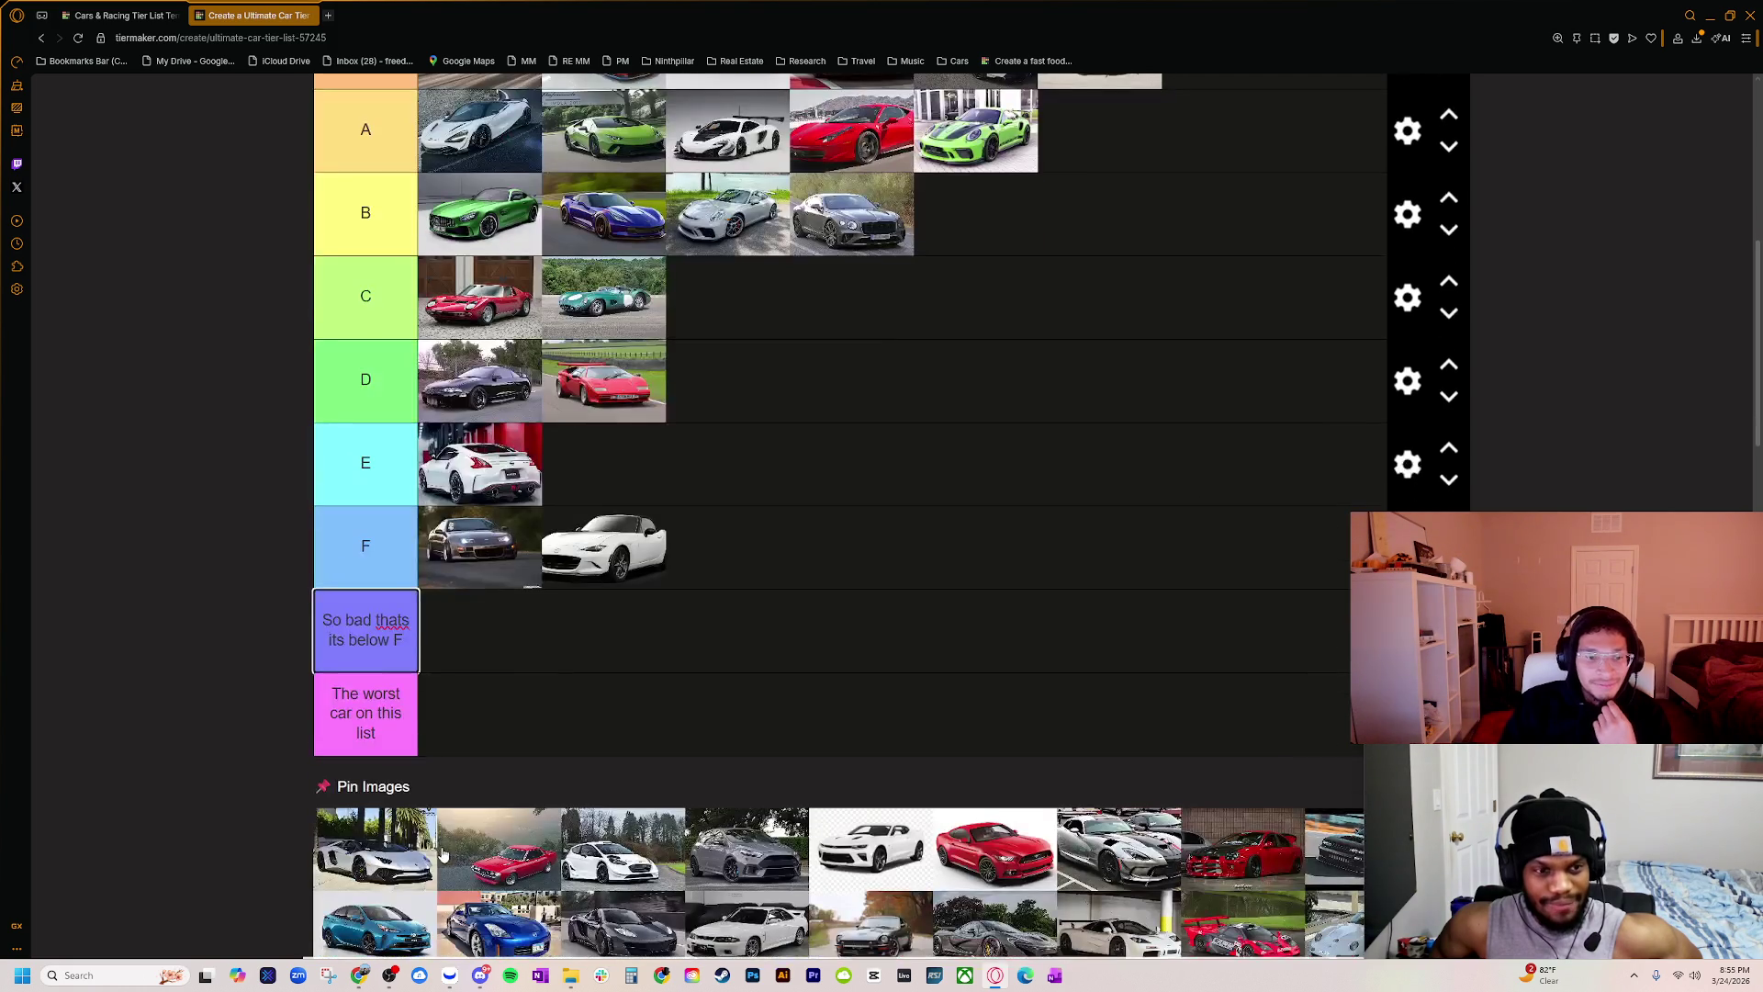
pyautogui.scroll(1, 431, 854)
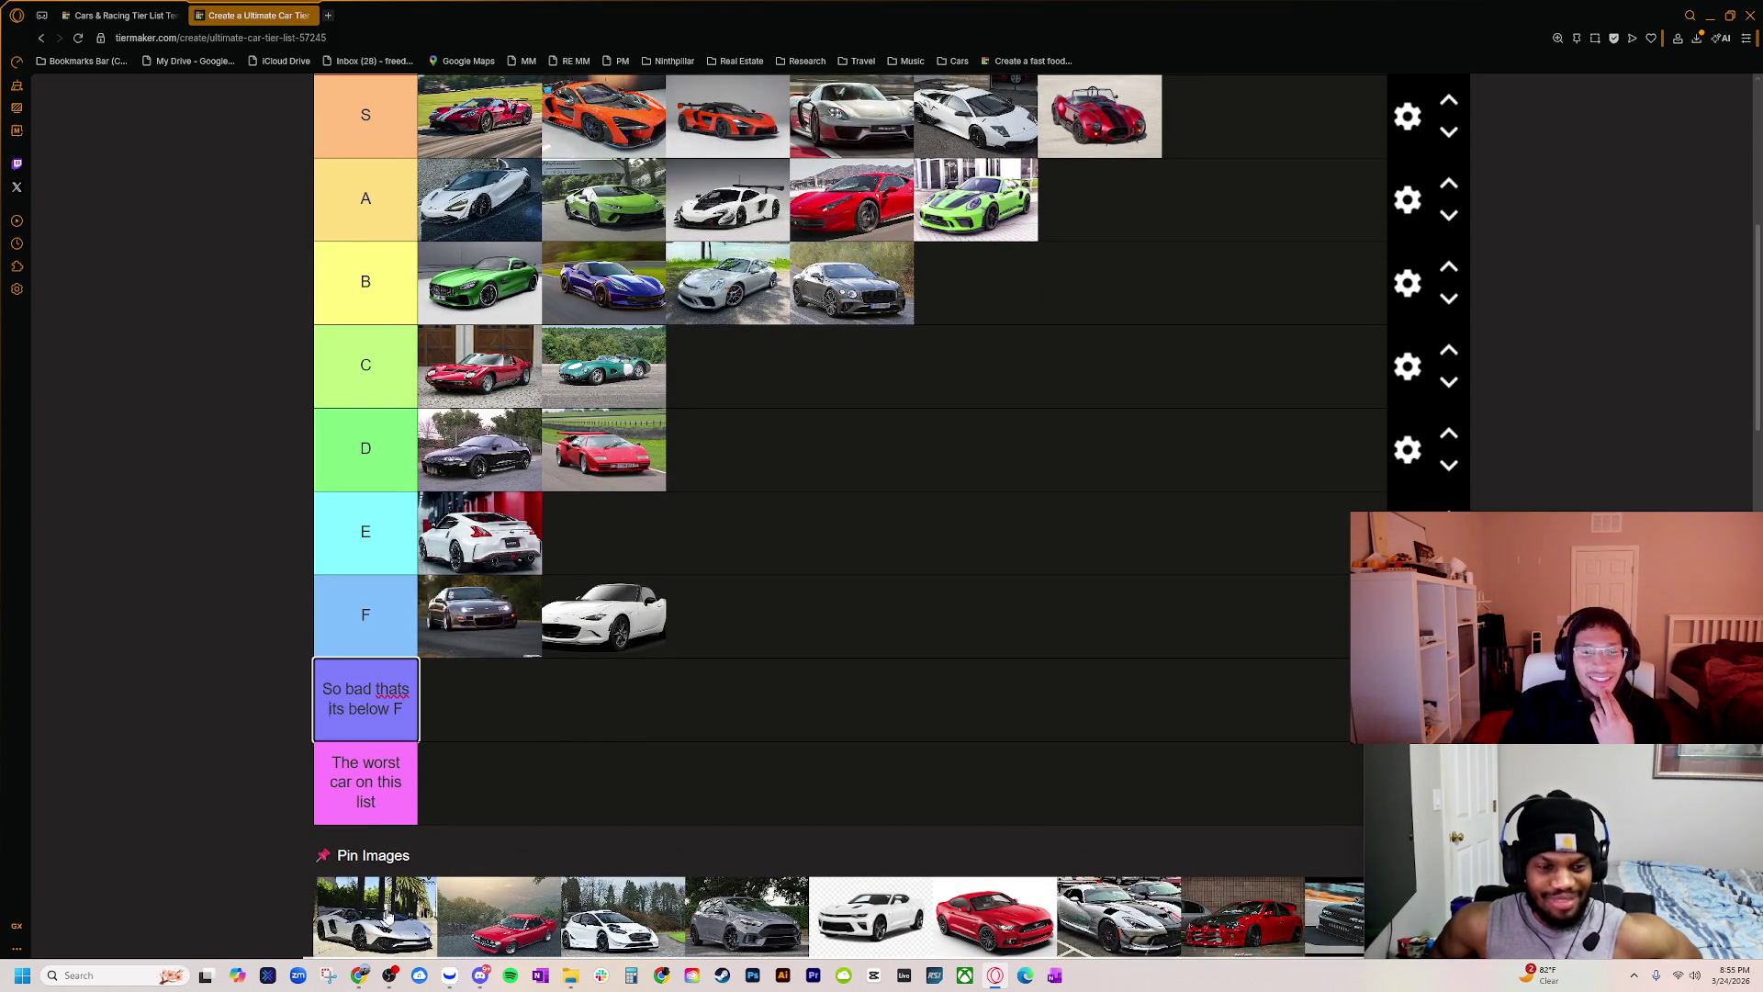
# Step: Drag the silver Lamborghini roadster from Pin Images into A tier, right after the white McLaren
pyautogui.moveTo(385, 918)
pyautogui.mouseDown()
pyautogui.moveTo(1083, 207)
pyautogui.moveTo(1092, 217)
pyautogui.moveTo(597, 201)
pyautogui.mouseUp()
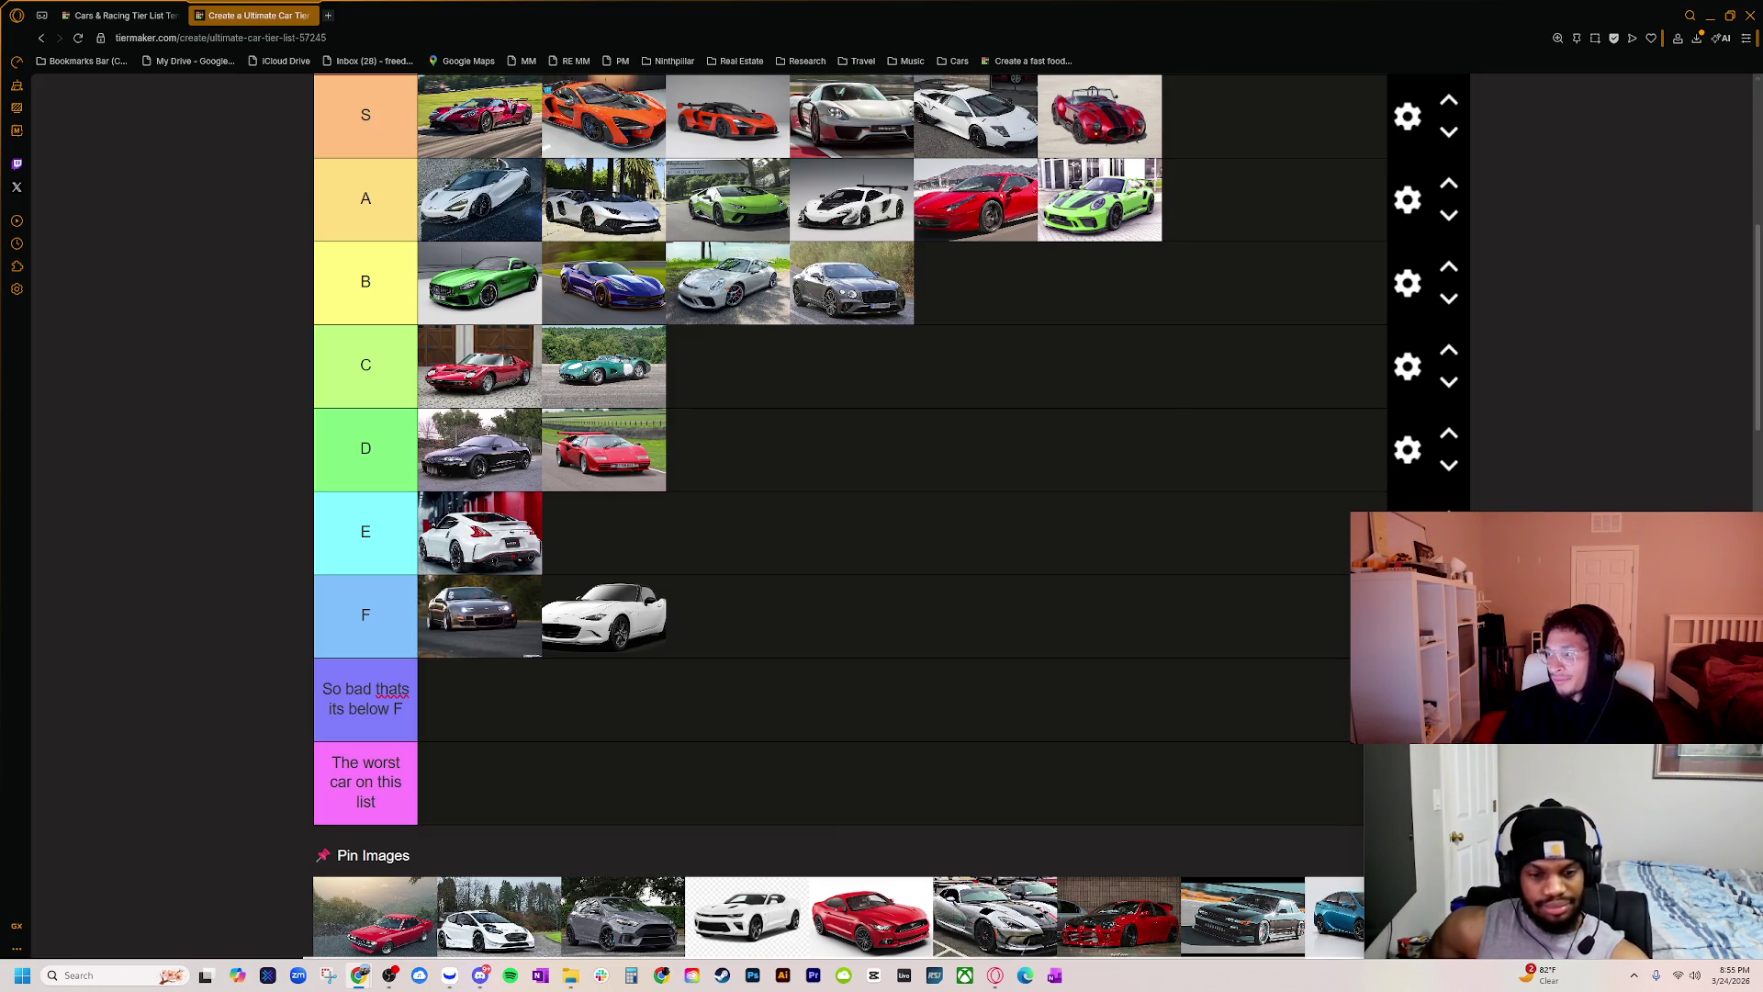
# Step: Enlarge the Aventador SVJ image search, place it beside the tier list, and browse the results
pyautogui.moveTo(1762, 200)
pyautogui.mouseDown()
pyautogui.moveTo(936, 256)
pyautogui.moveTo(735, 294)
pyautogui.mouseUp()
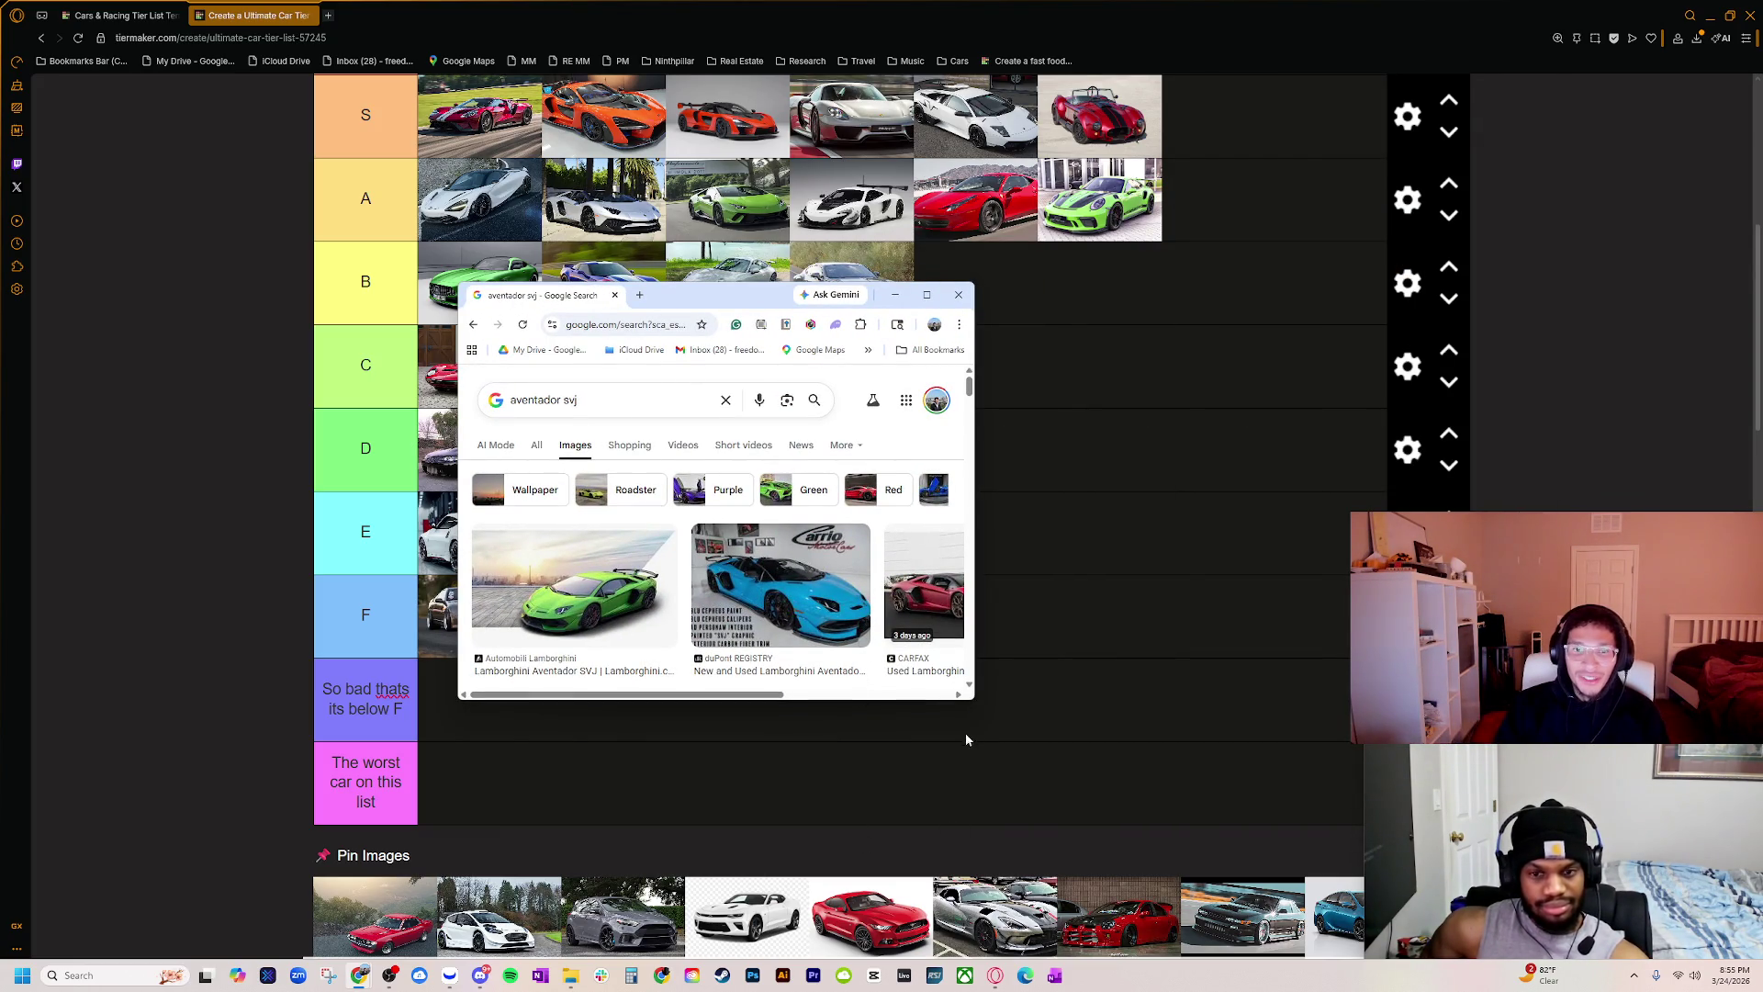
pyautogui.moveTo(974, 702); pyautogui.dragTo(1314, 934)
pyautogui.scroll(-1, 898, 768)
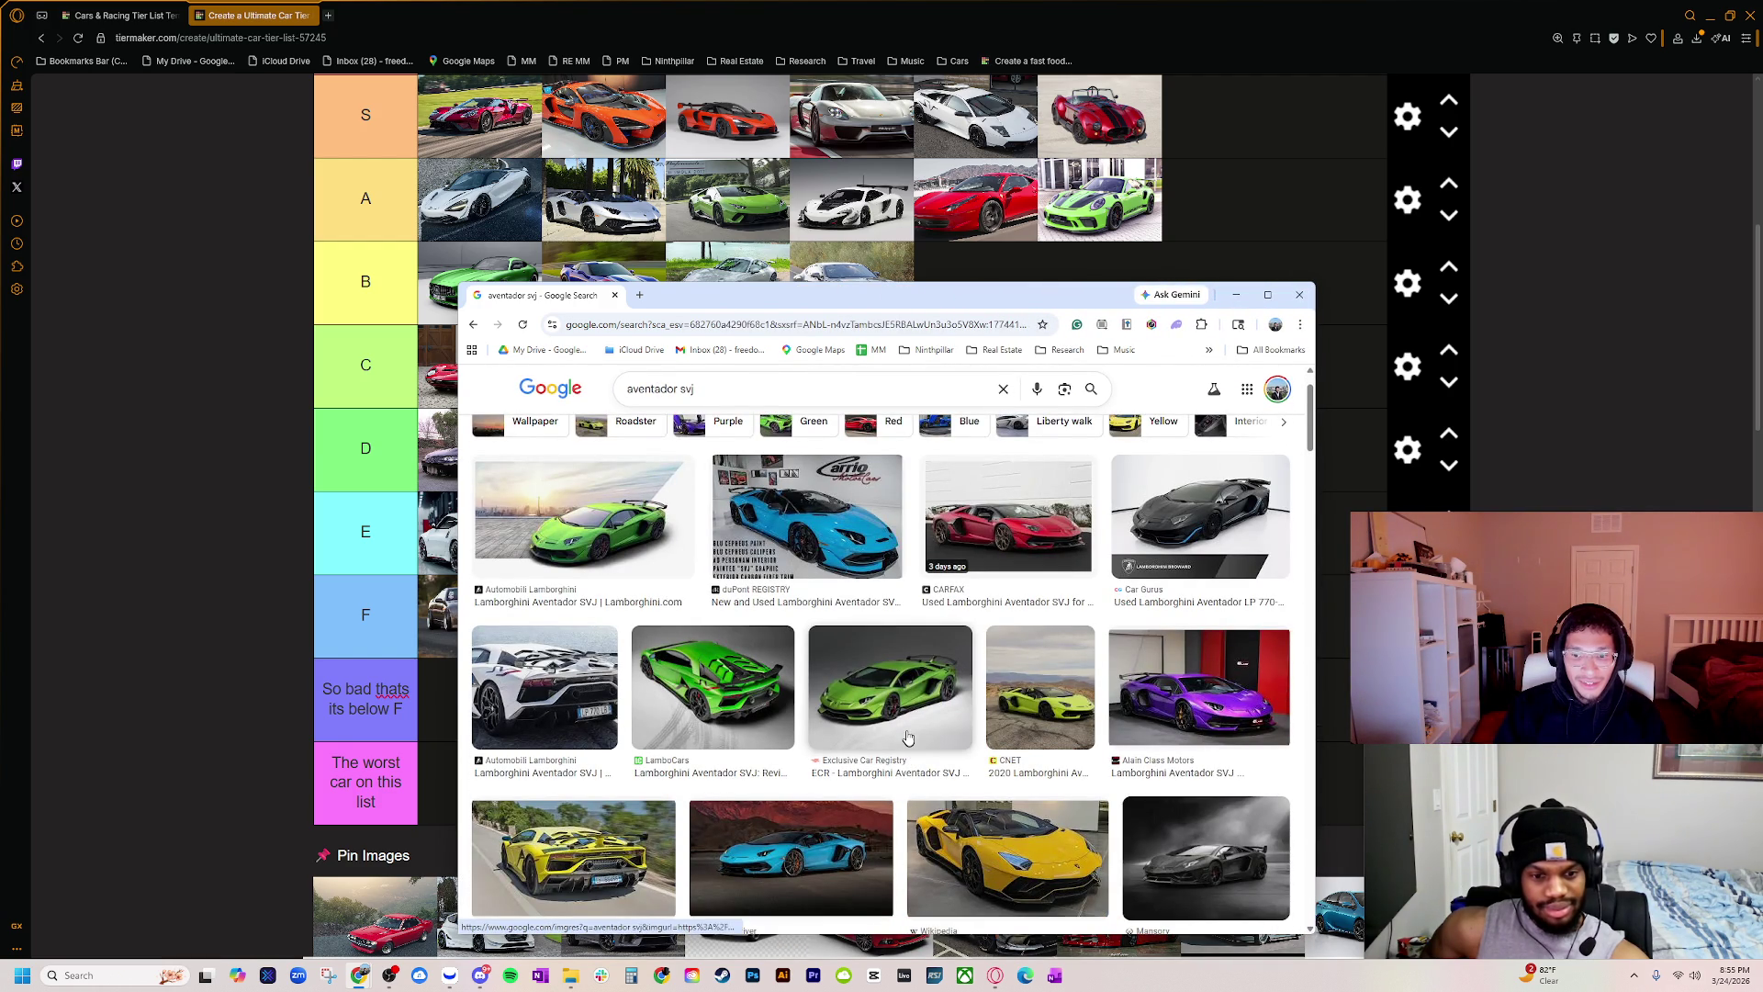
pyautogui.scroll(-2, 907, 734)
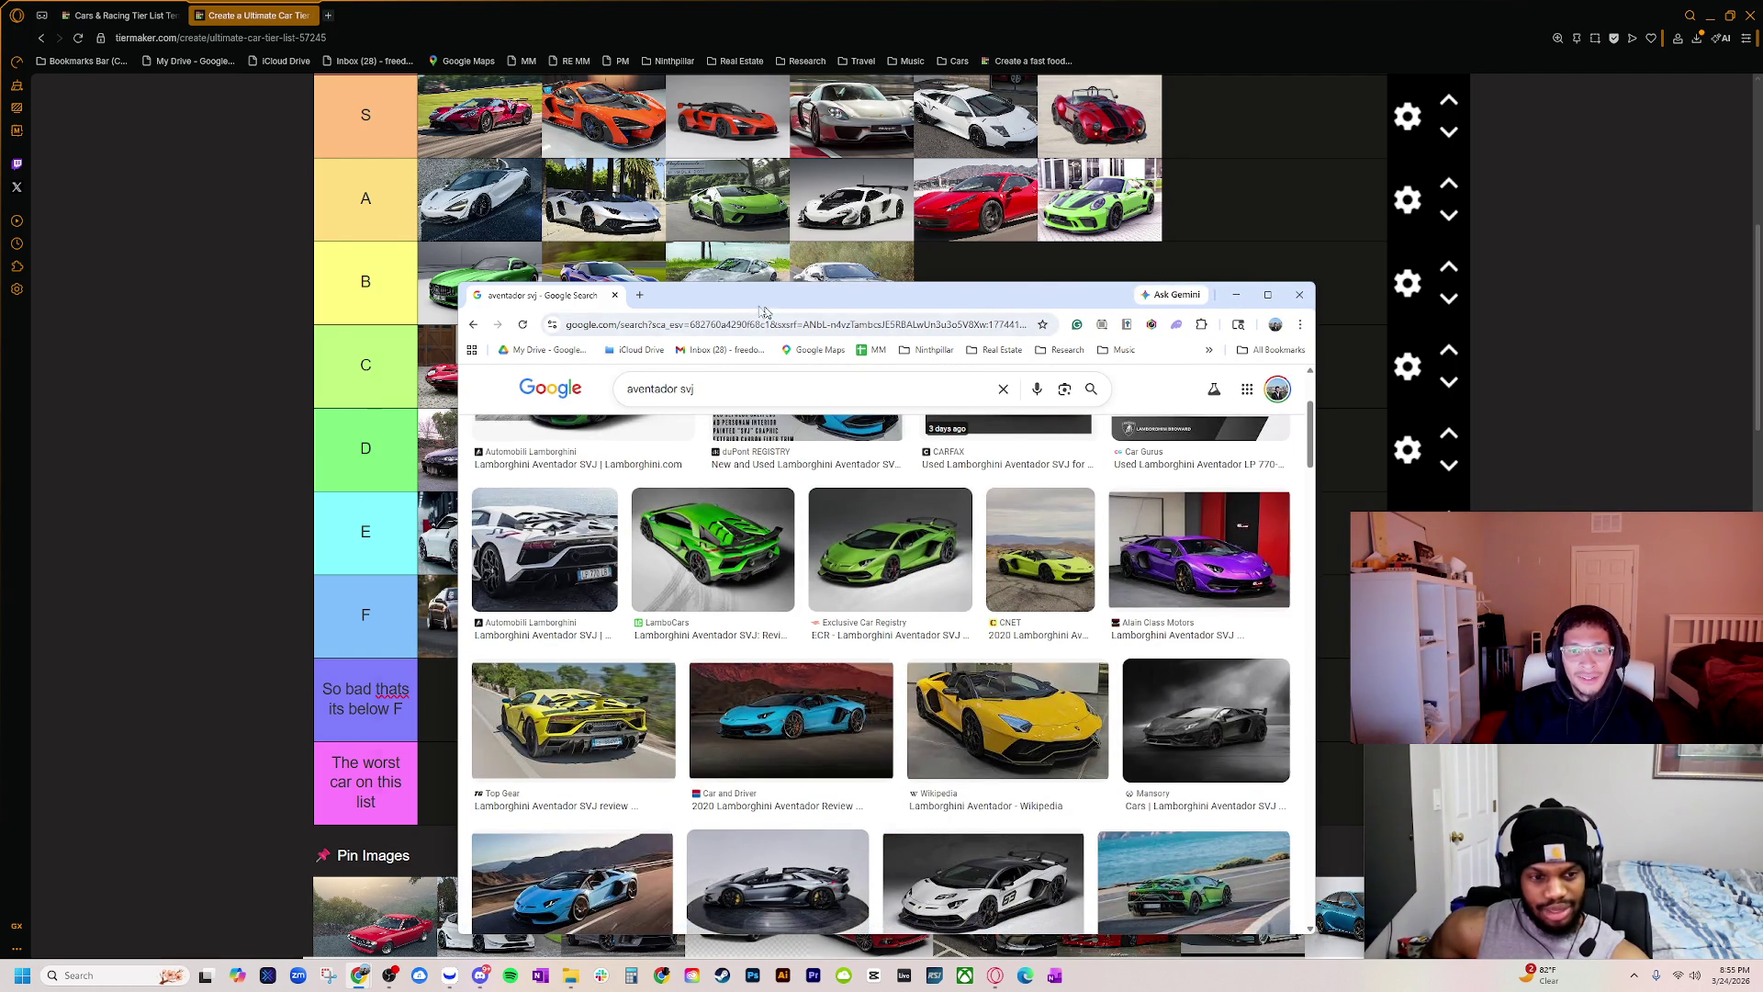
pyautogui.moveTo(761, 312)
pyautogui.mouseDown()
pyautogui.moveTo(458, 296)
pyautogui.moveTo(1264, 238)
pyautogui.moveTo(1220, 191)
pyautogui.mouseUp()
pyautogui.keyDown('ctrl'); pyautogui.scroll(6, 564, 223); pyautogui.keyUp('ctrl')
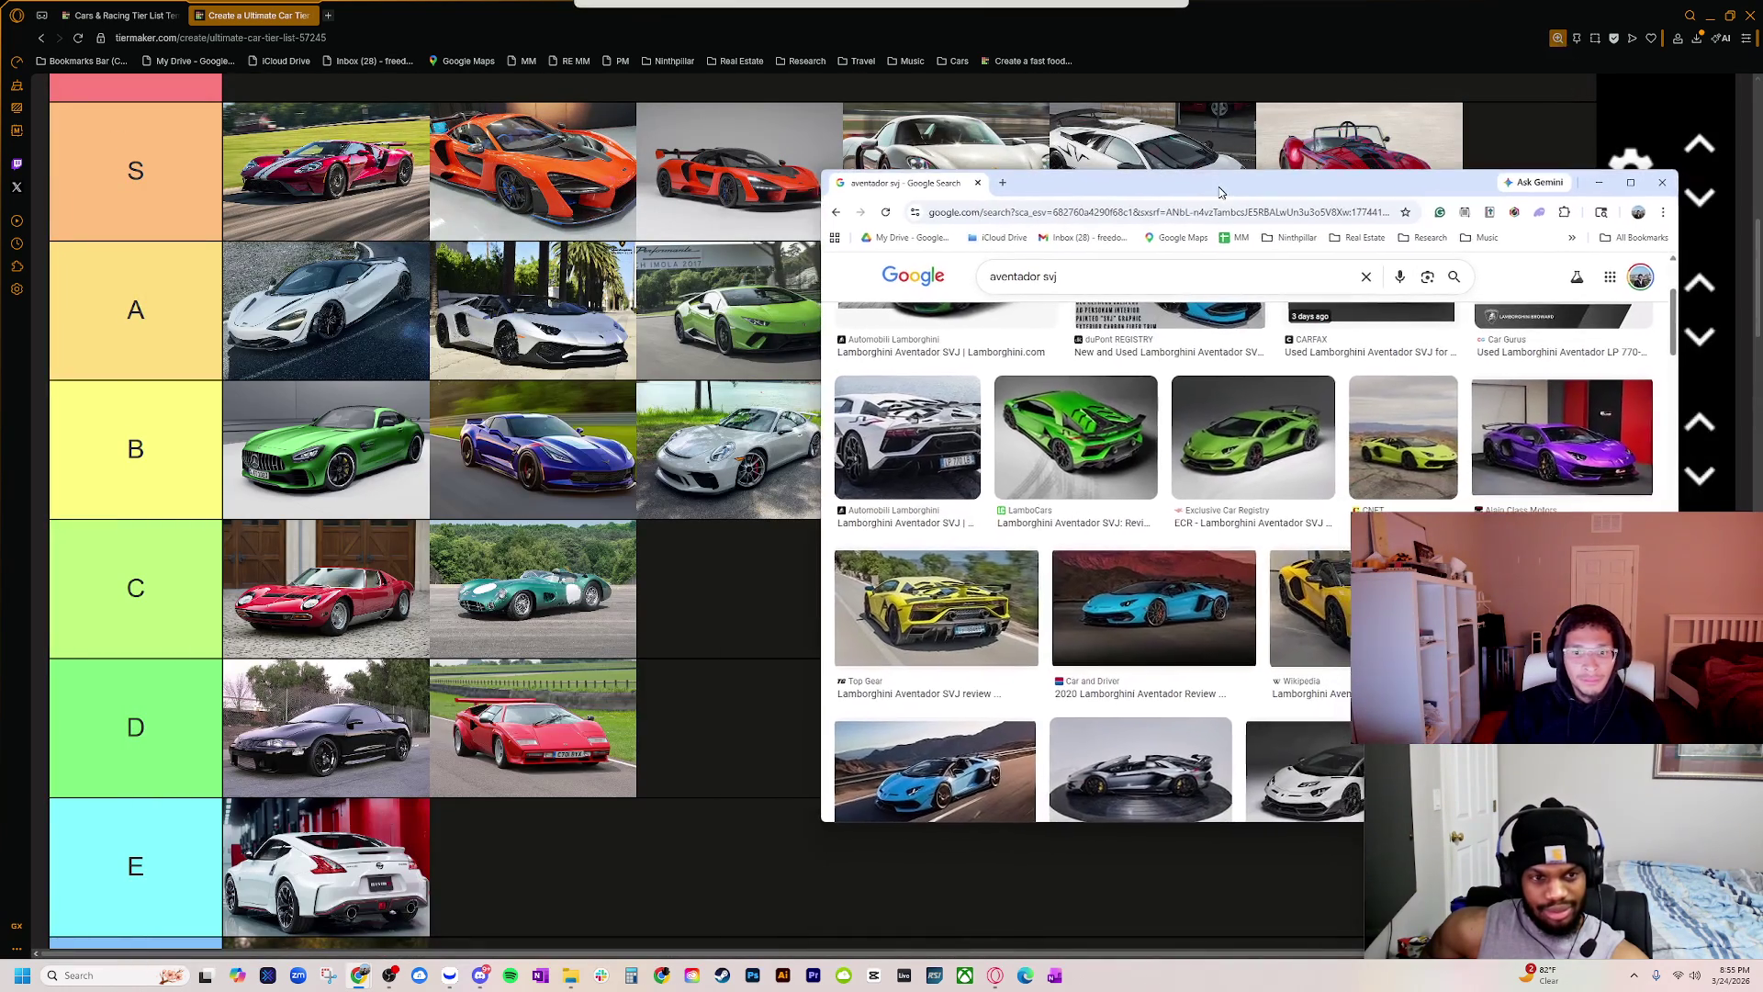
pyautogui.scroll(1, 1208, 500)
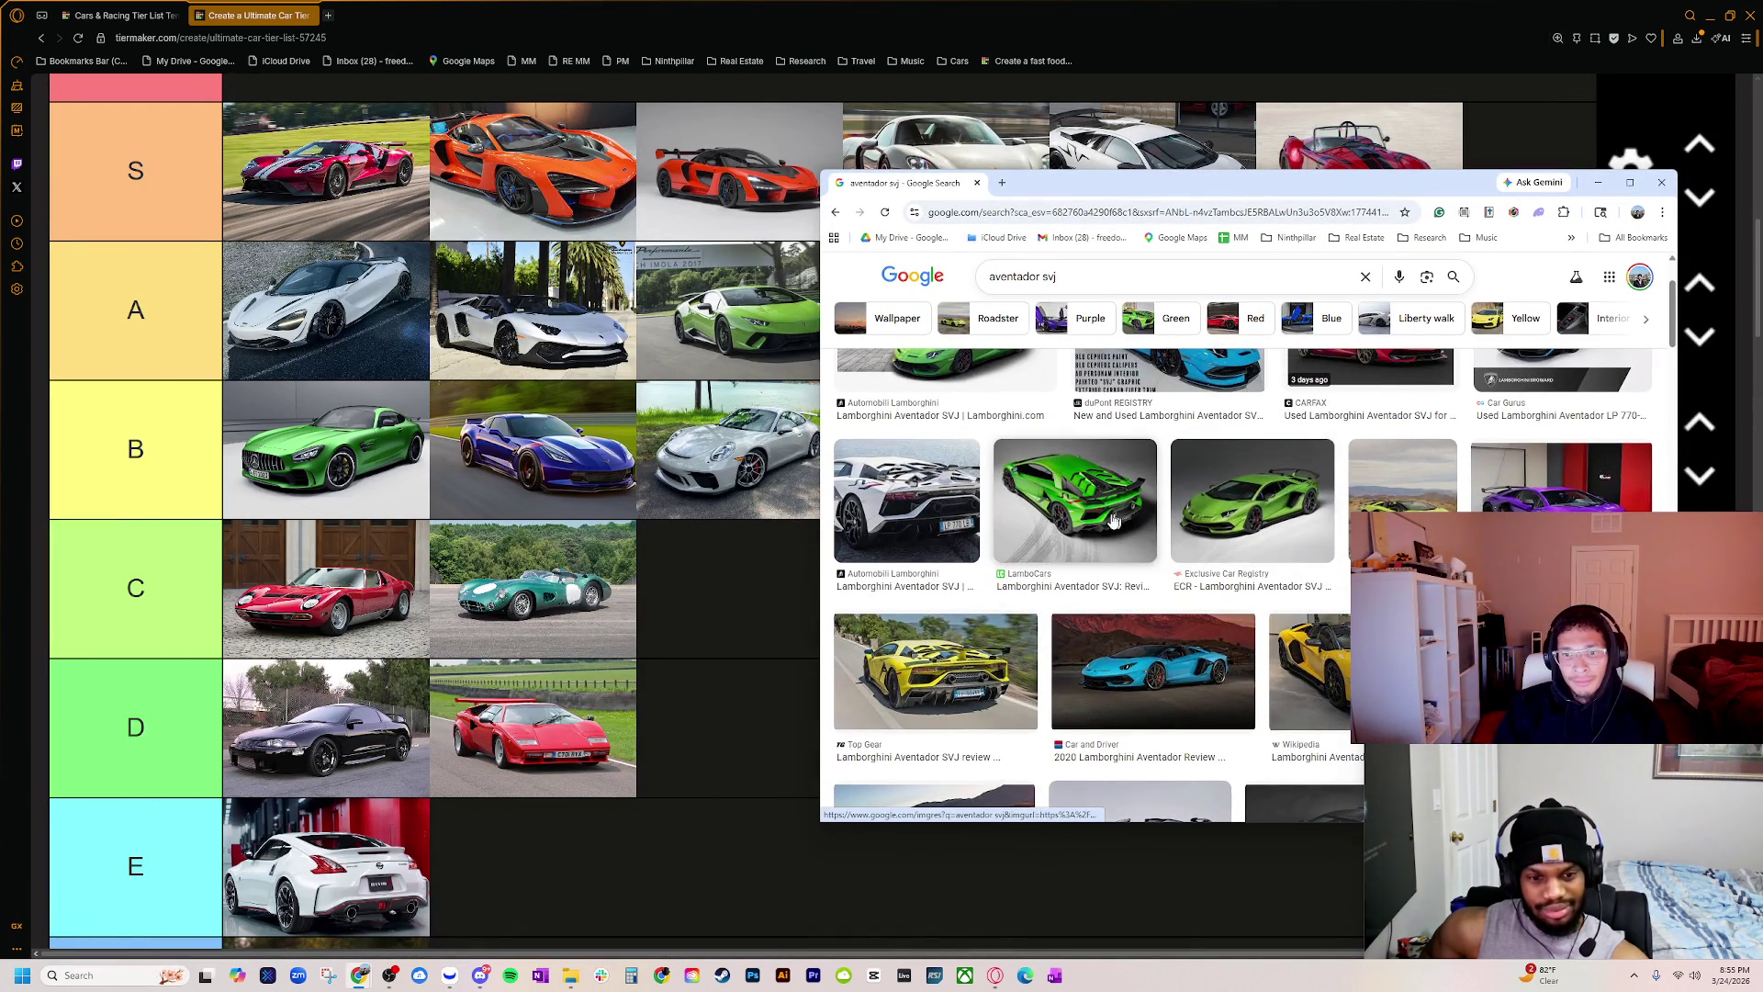
pyautogui.keyDown('ctrl'); pyautogui.scroll(1, 593, 376); pyautogui.keyUp('ctrl')
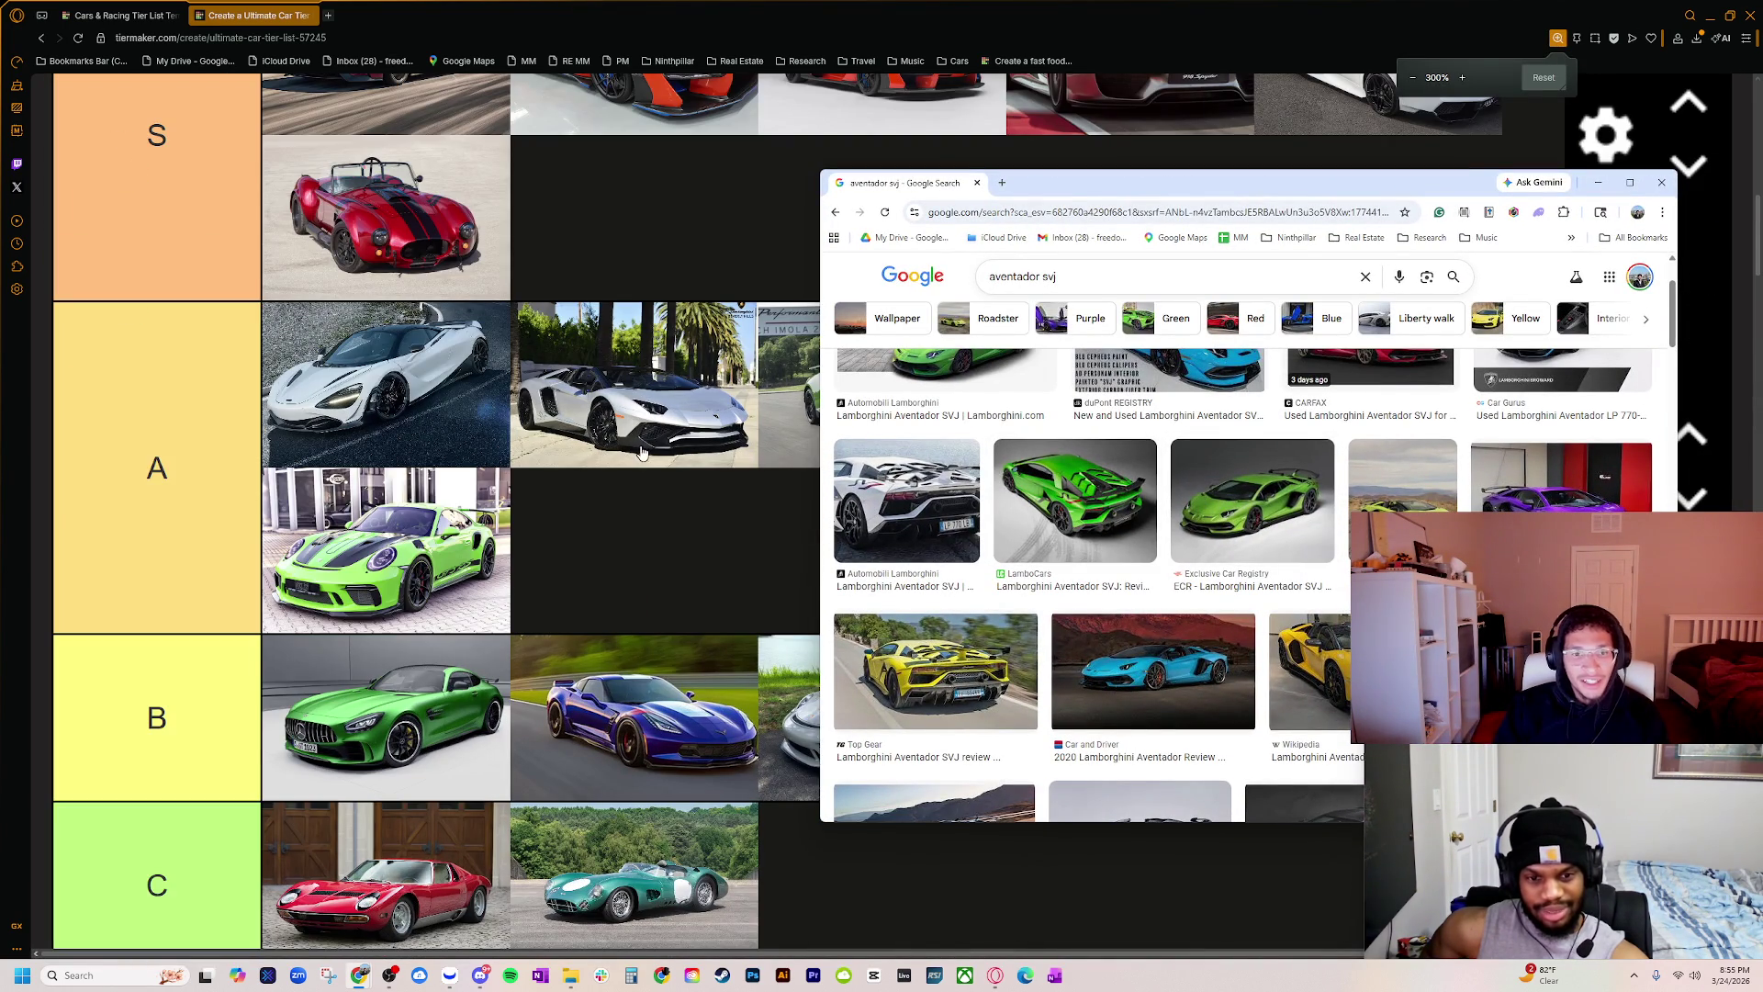
pyautogui.scroll(2, 921, 575)
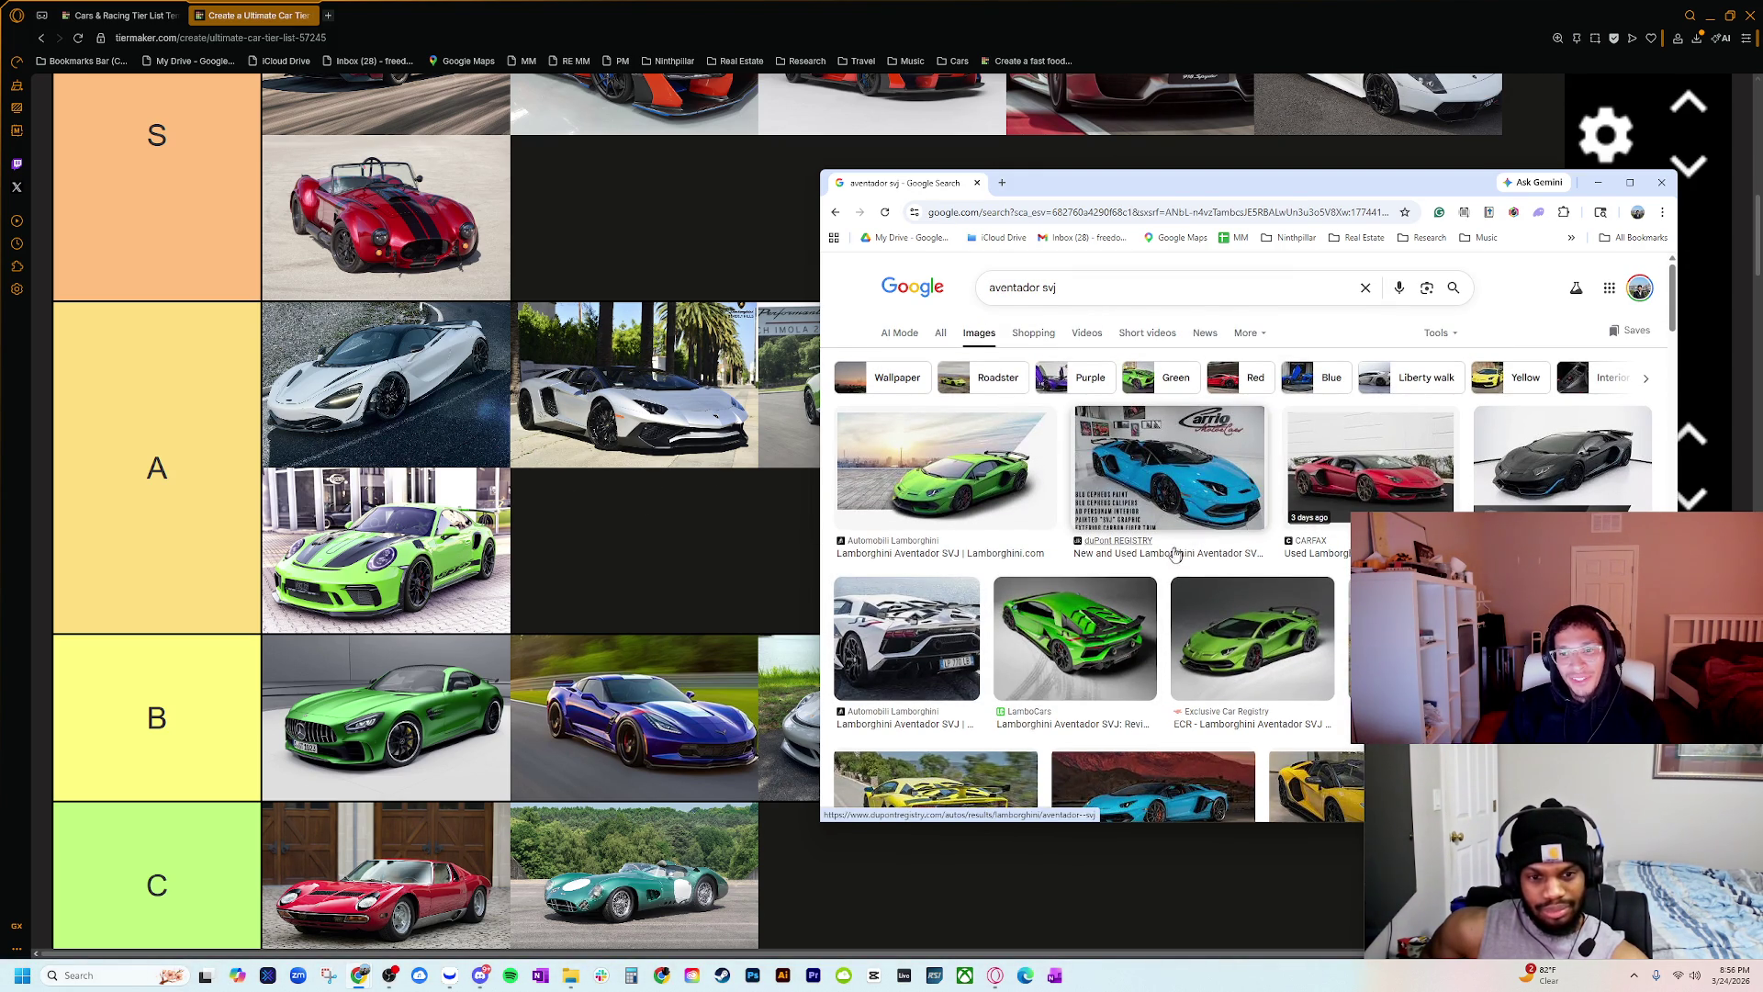
pyautogui.scroll(-1, 1156, 645)
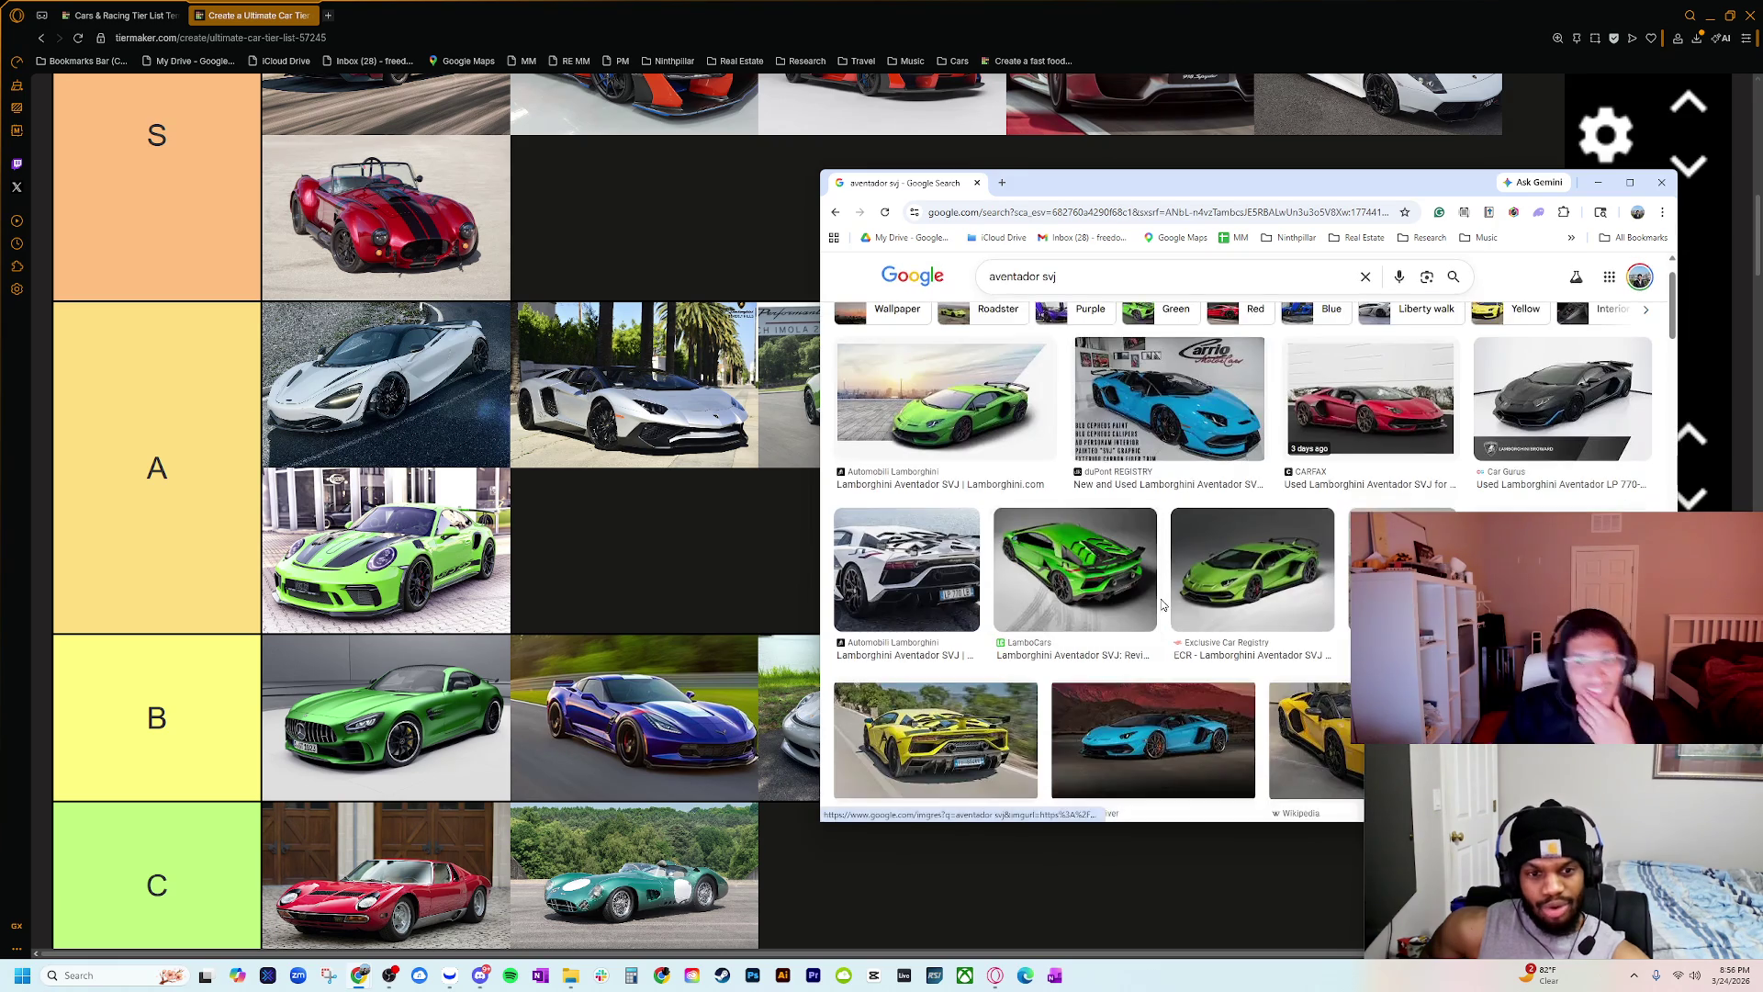
# Step: Preview the green Aventador SVJ image from Exclusive Car Registry, then close the search window
pyautogui.click(1252, 569)
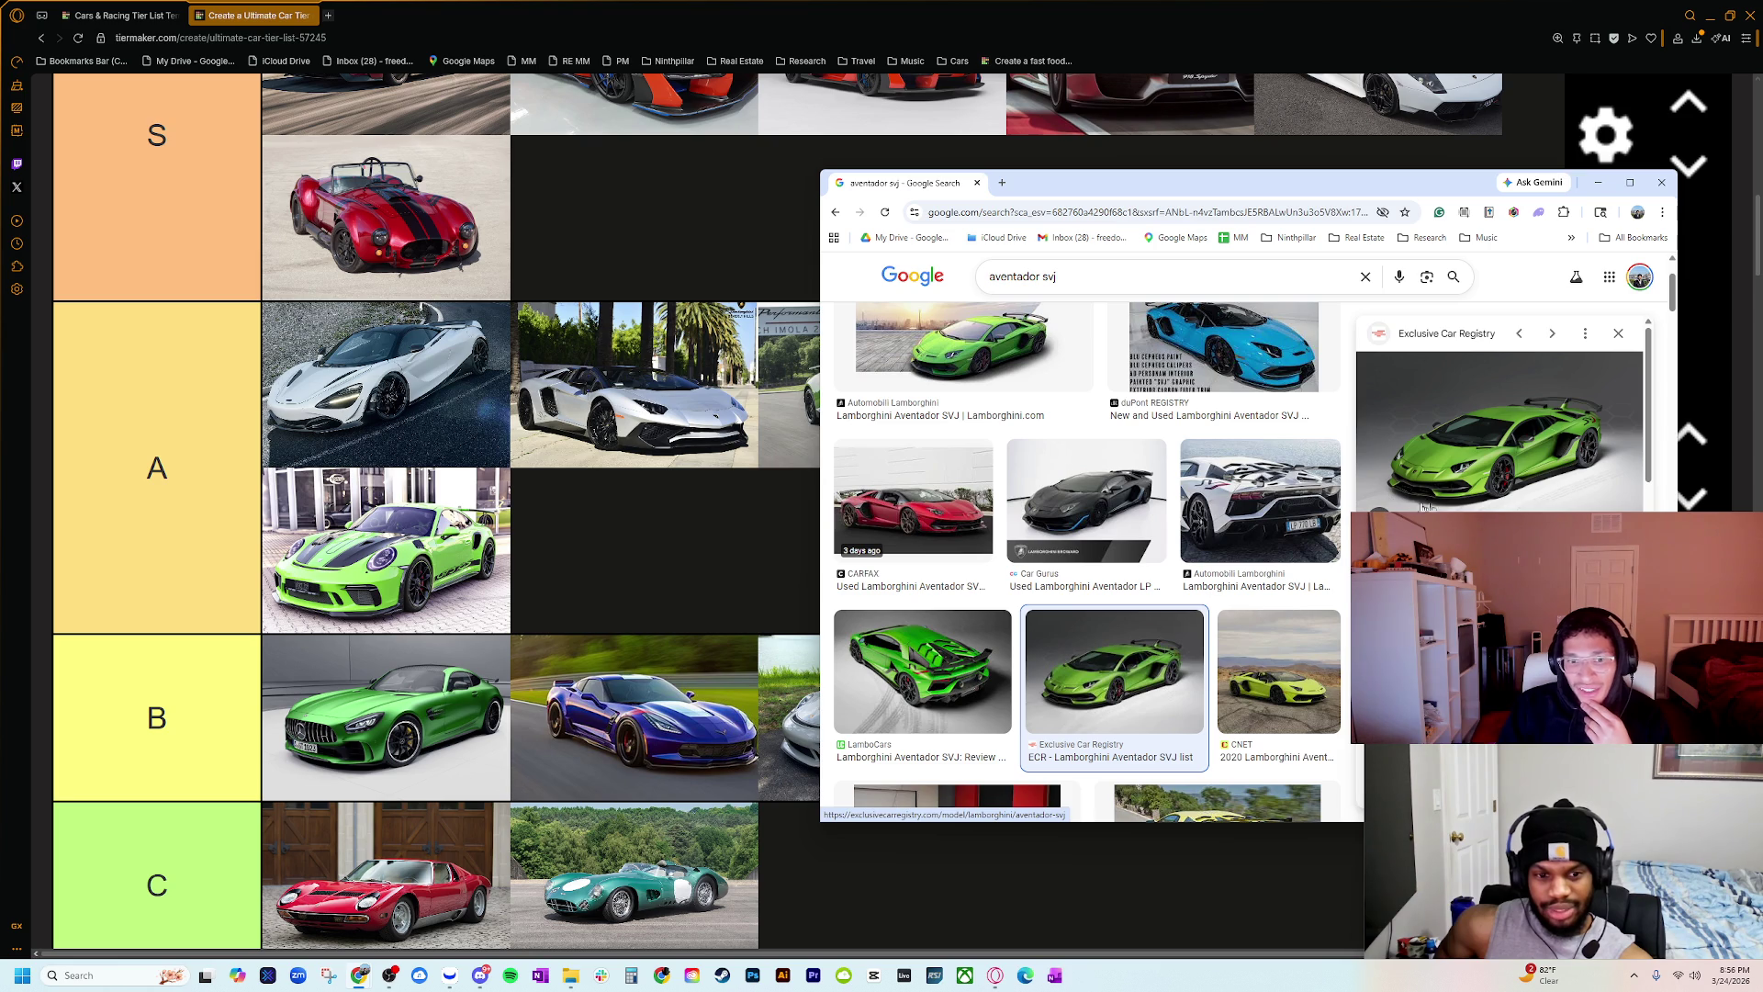
pyautogui.click(977, 184)
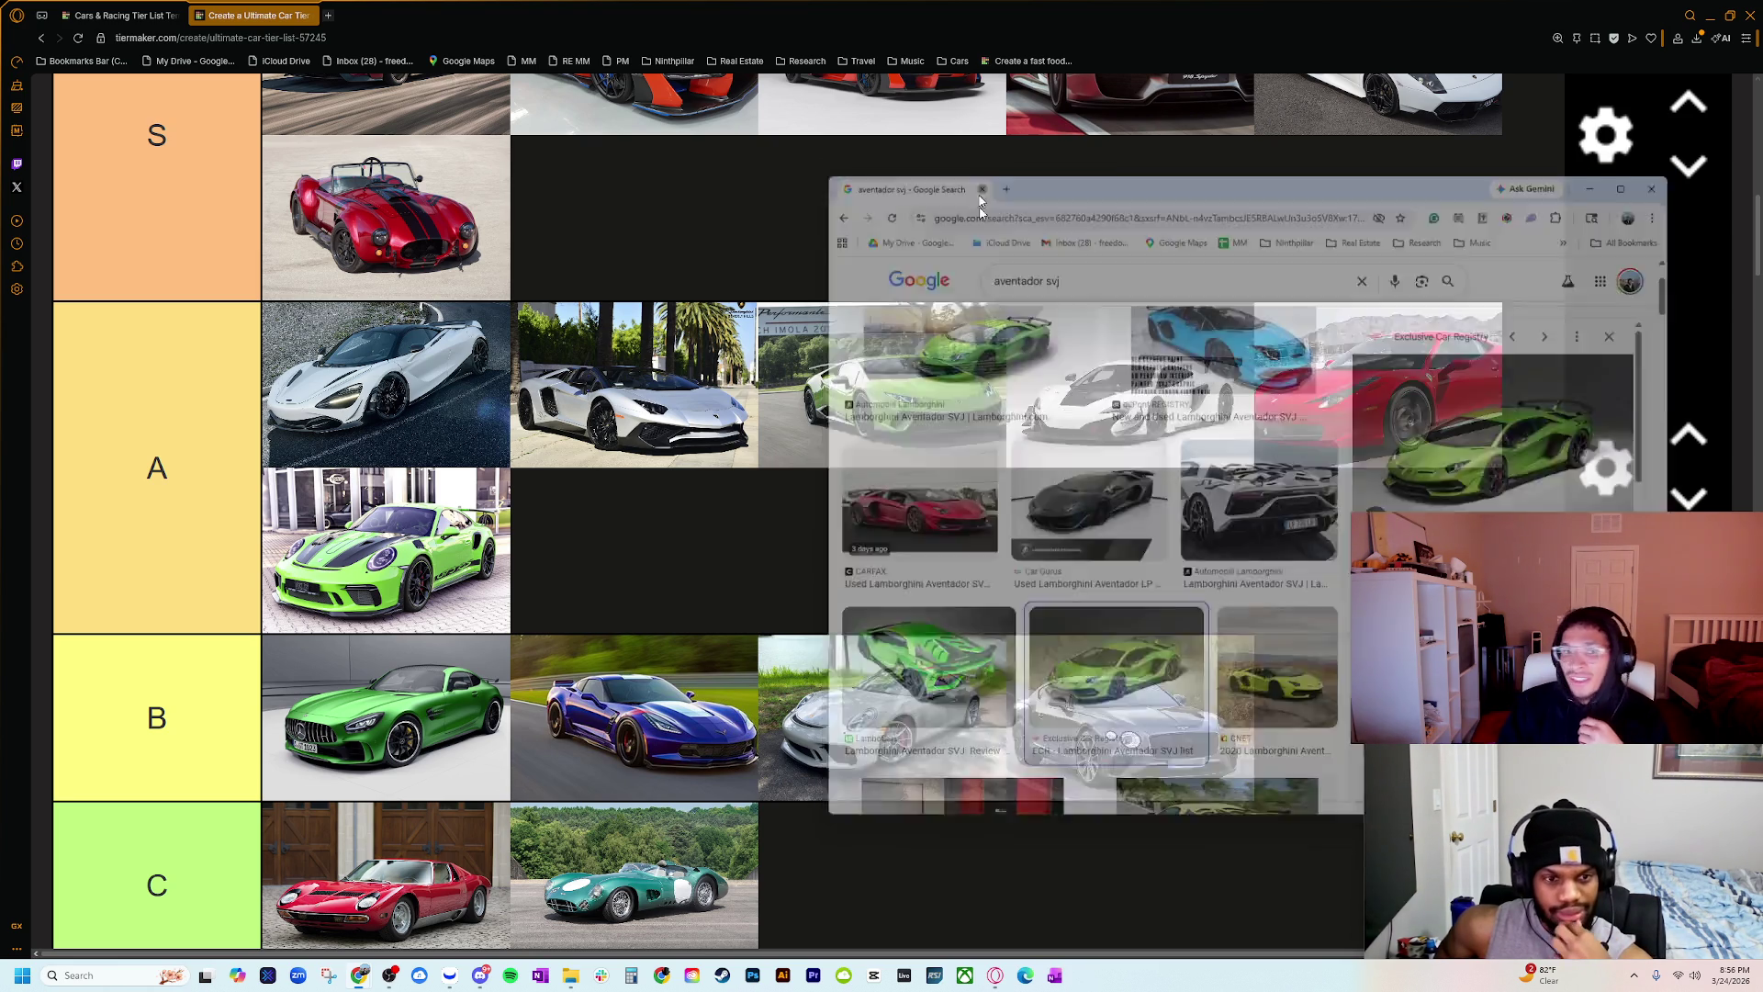
pyautogui.scroll(-4, 680, 522)
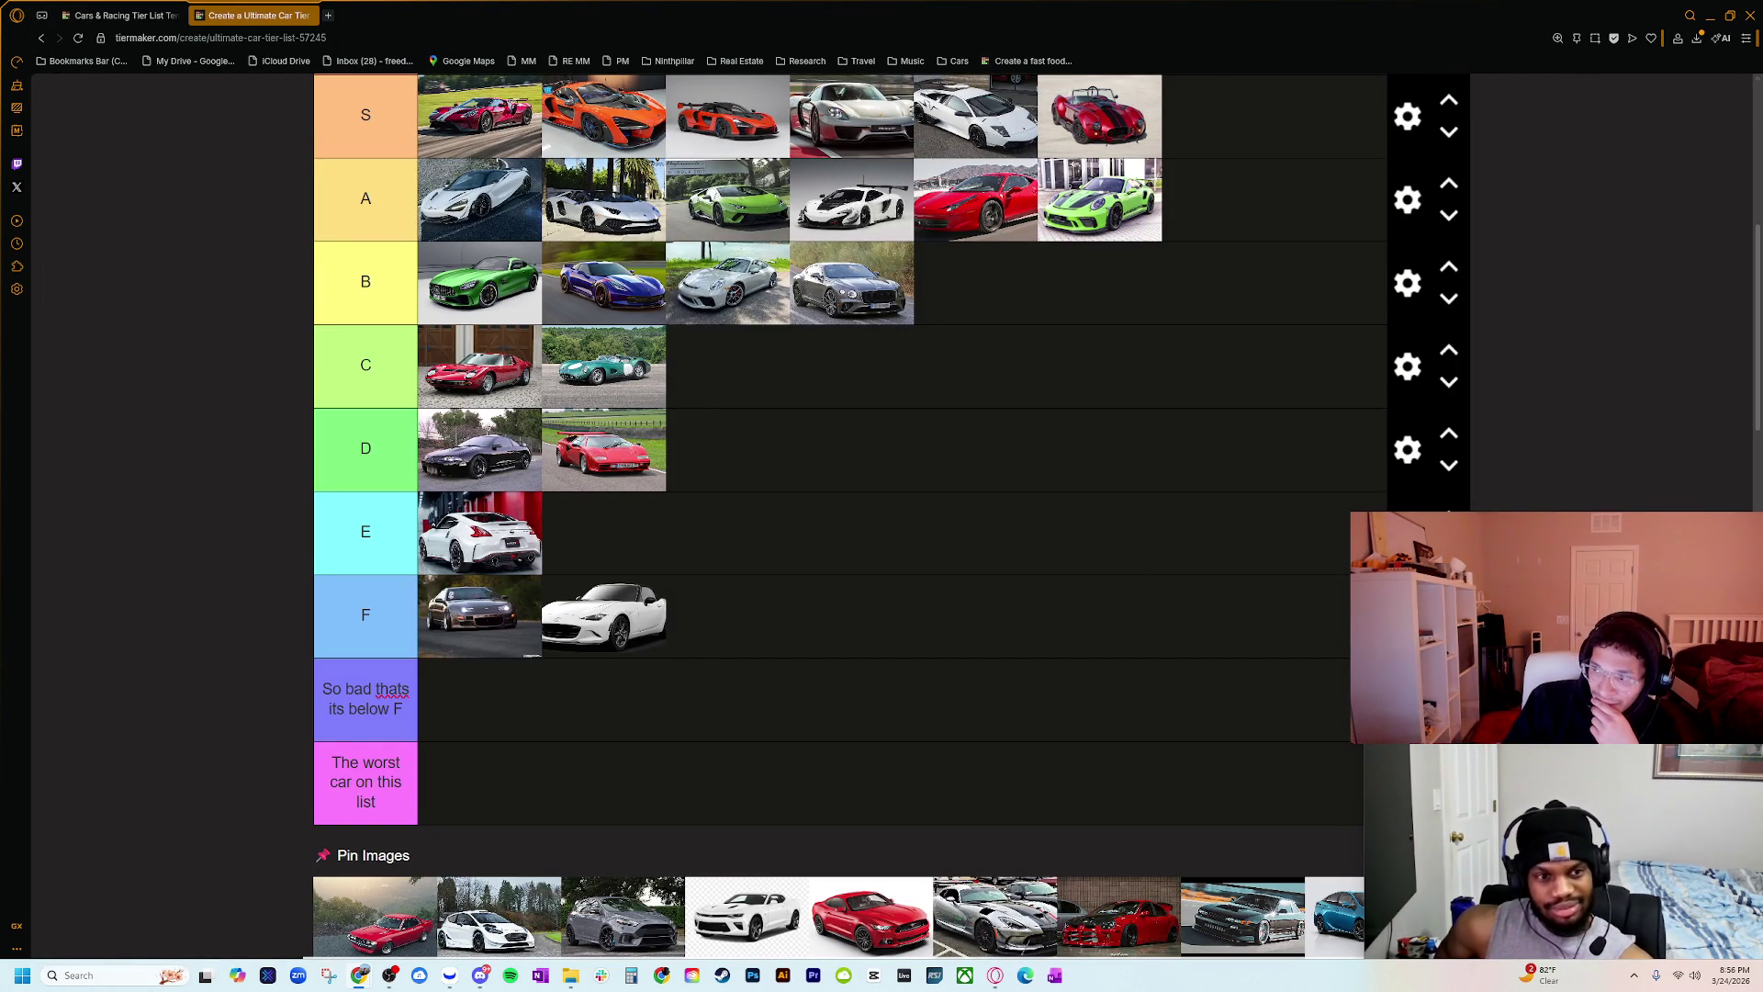
# Step: Place the red classic coupe from Pin Images at the end of the F tier
pyautogui.scroll(-1, 574, 703)
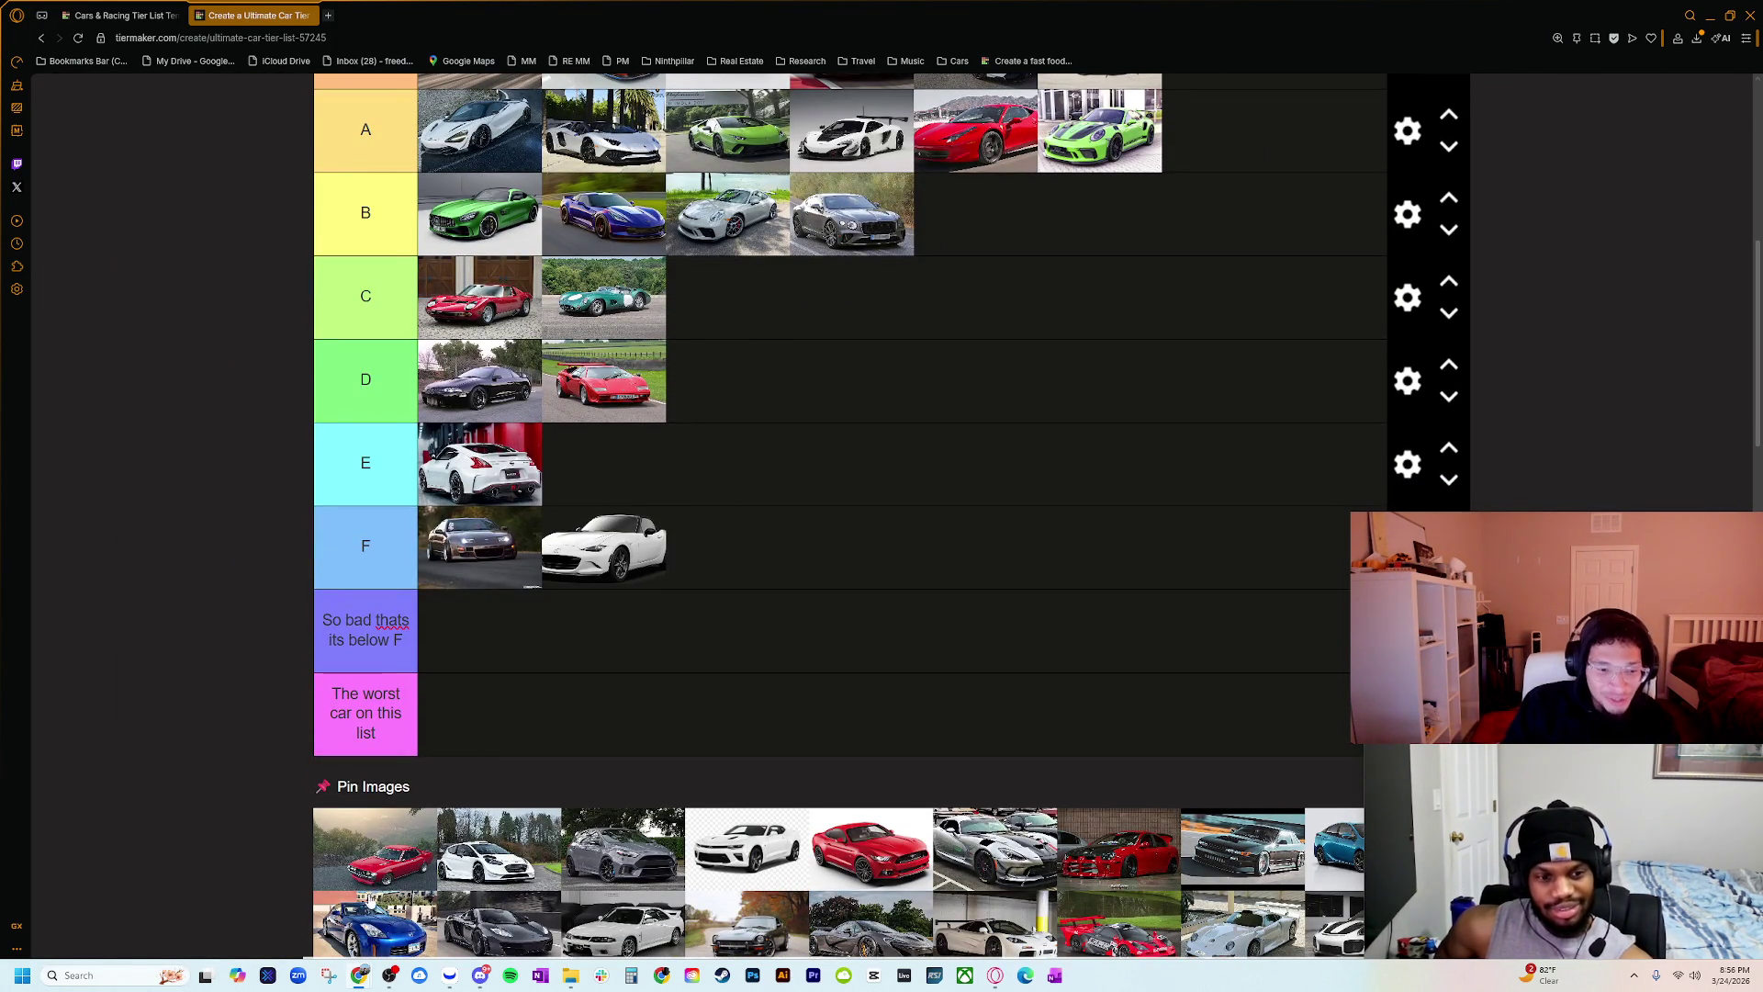
pyautogui.scroll(-3, 377, 653)
pyautogui.scroll(3, 376, 653)
pyautogui.scroll(-4, 376, 653)
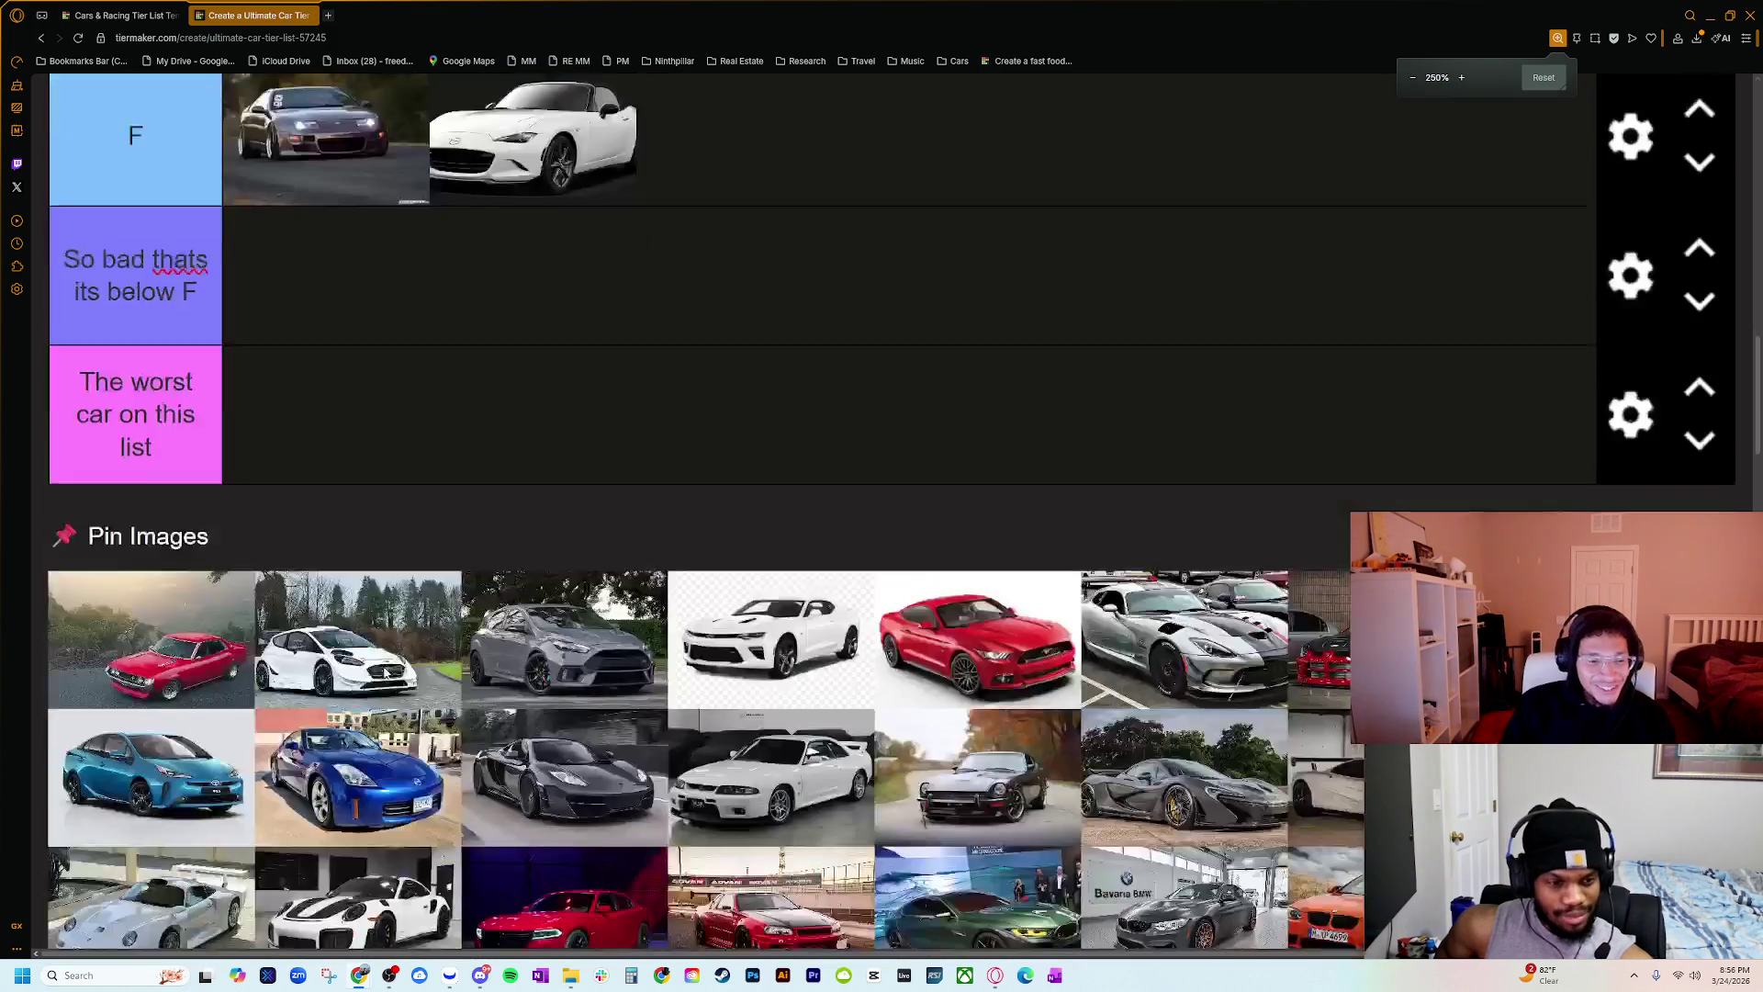
pyautogui.scroll(2, 386, 672)
pyautogui.scroll(-5, 395, 690)
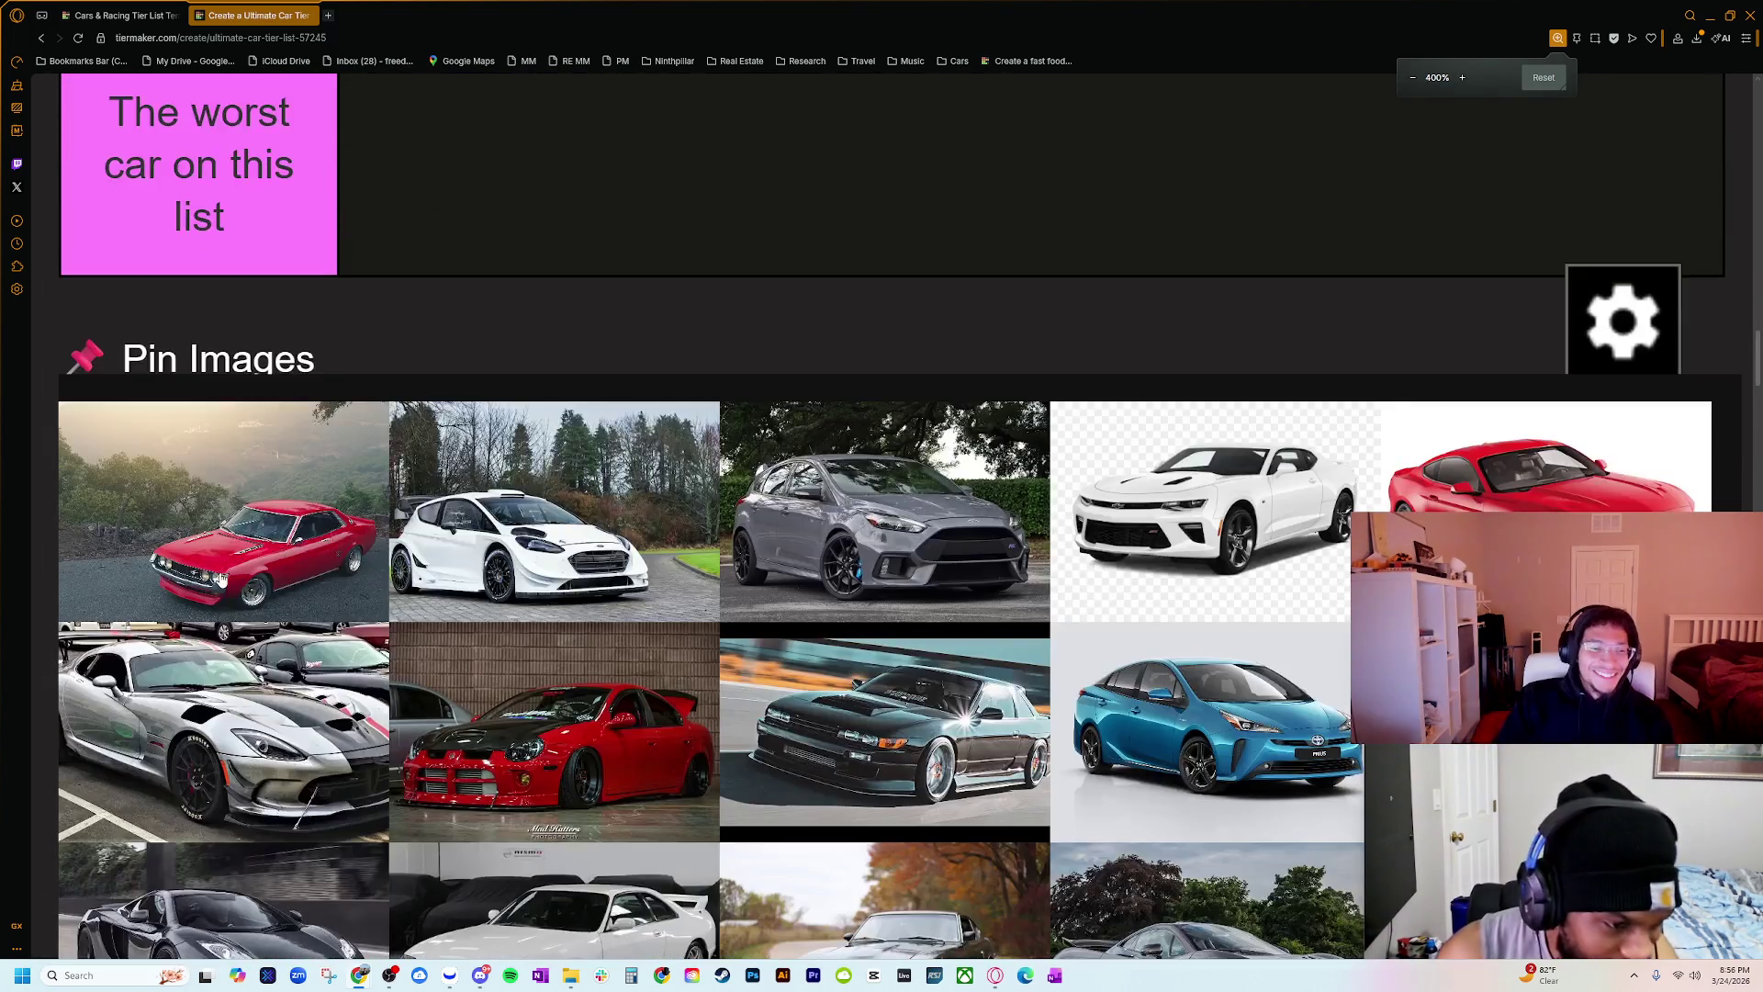
pyautogui.scroll(2, 346, 700)
pyautogui.scroll(1, 346, 701)
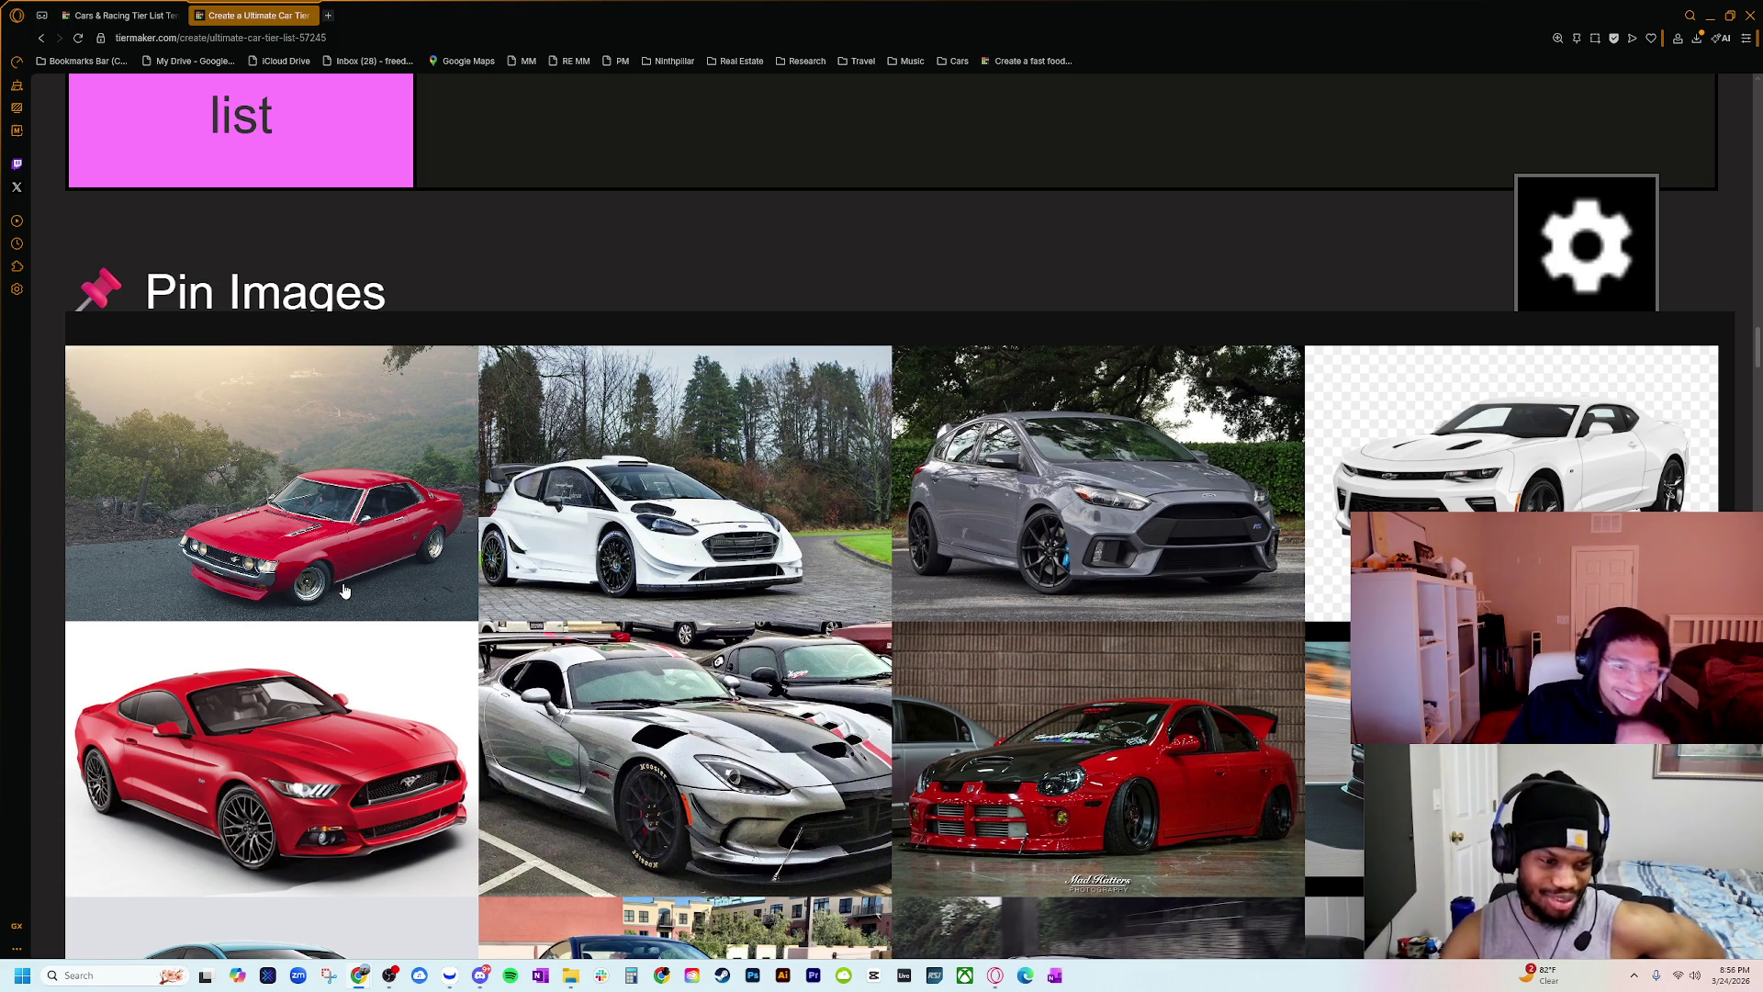
pyautogui.scroll(3, 347, 590)
pyautogui.moveTo(342, 771)
pyautogui.mouseDown()
pyautogui.moveTo(407, 579)
pyautogui.moveTo(528, 438)
pyautogui.moveTo(577, 416)
pyautogui.moveTo(702, 450)
pyautogui.moveTo(728, 488)
pyautogui.moveTo(1239, 395)
pyautogui.mouseUp()
# Step: Zoom out, confirm the 'So bad' tier label, and set the ford fiesta rally search beside the tiers
pyautogui.scroll(5, 577, 416)
pyautogui.scroll(-5, 880, 656)
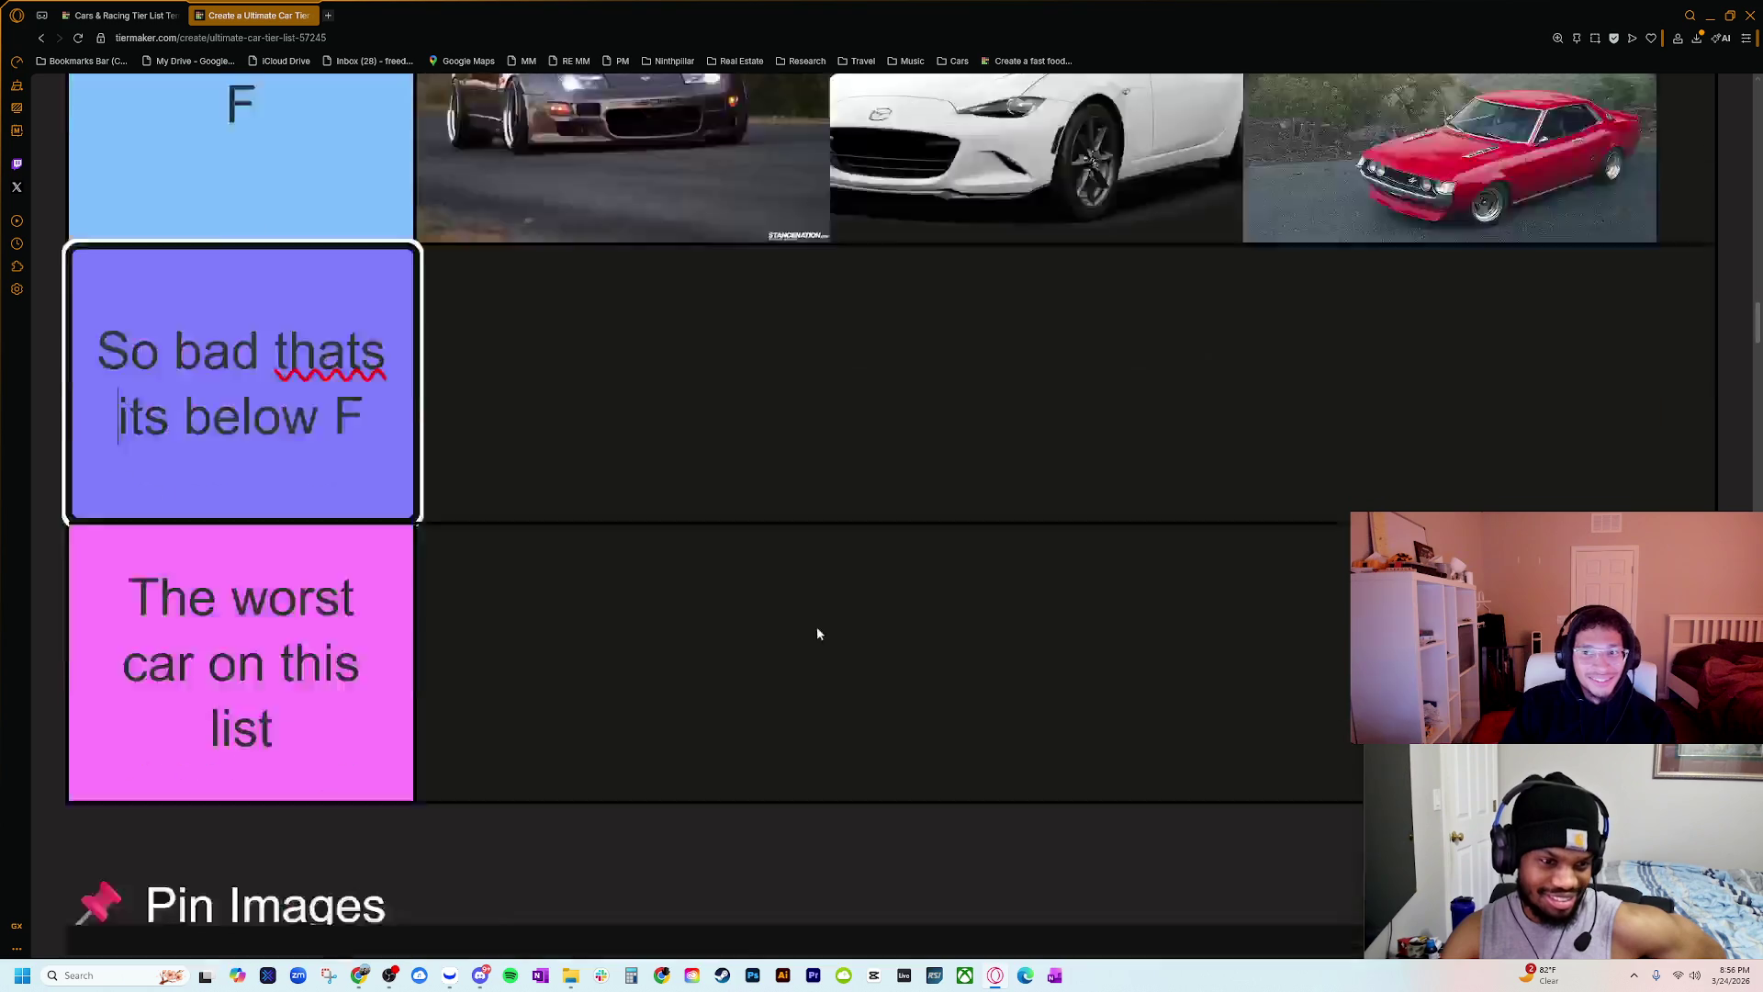
pyautogui.keyDown('ctrl'); pyautogui.scroll(-3, 696, 661); pyautogui.keyUp('ctrl')
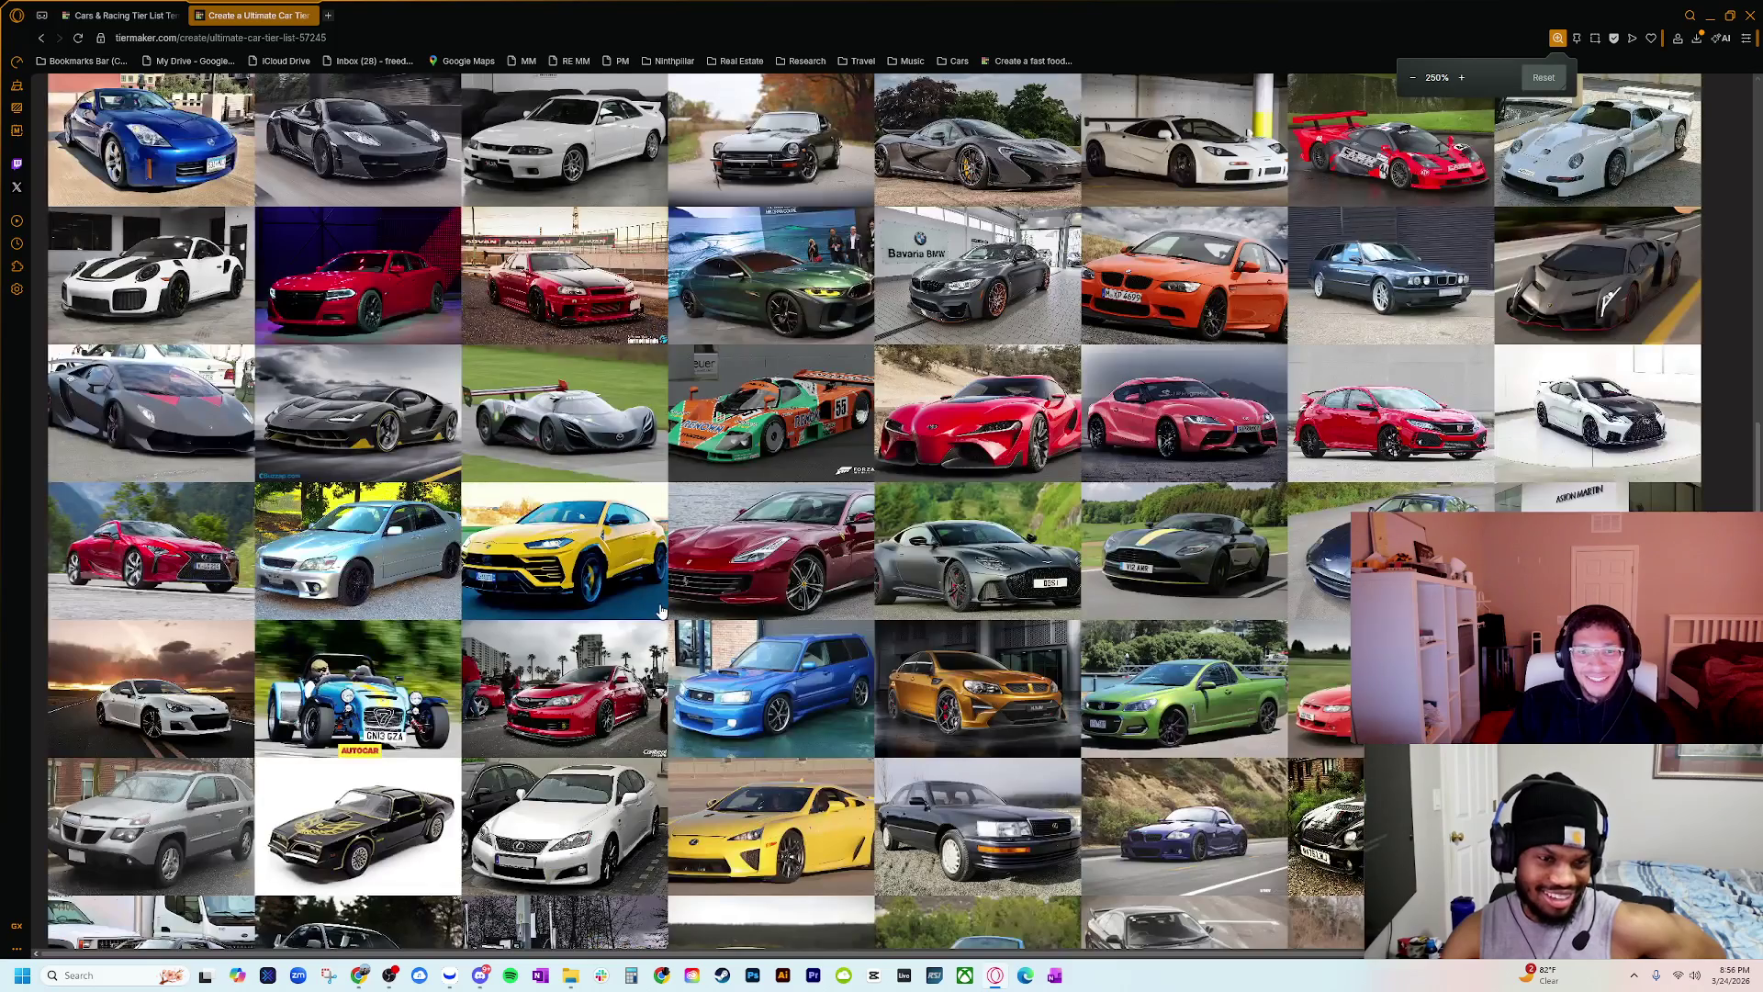
pyautogui.keyDown('ctrl'); pyautogui.scroll(-1, 661, 610); pyautogui.keyUp('ctrl')
pyautogui.scroll(5, 580, 679)
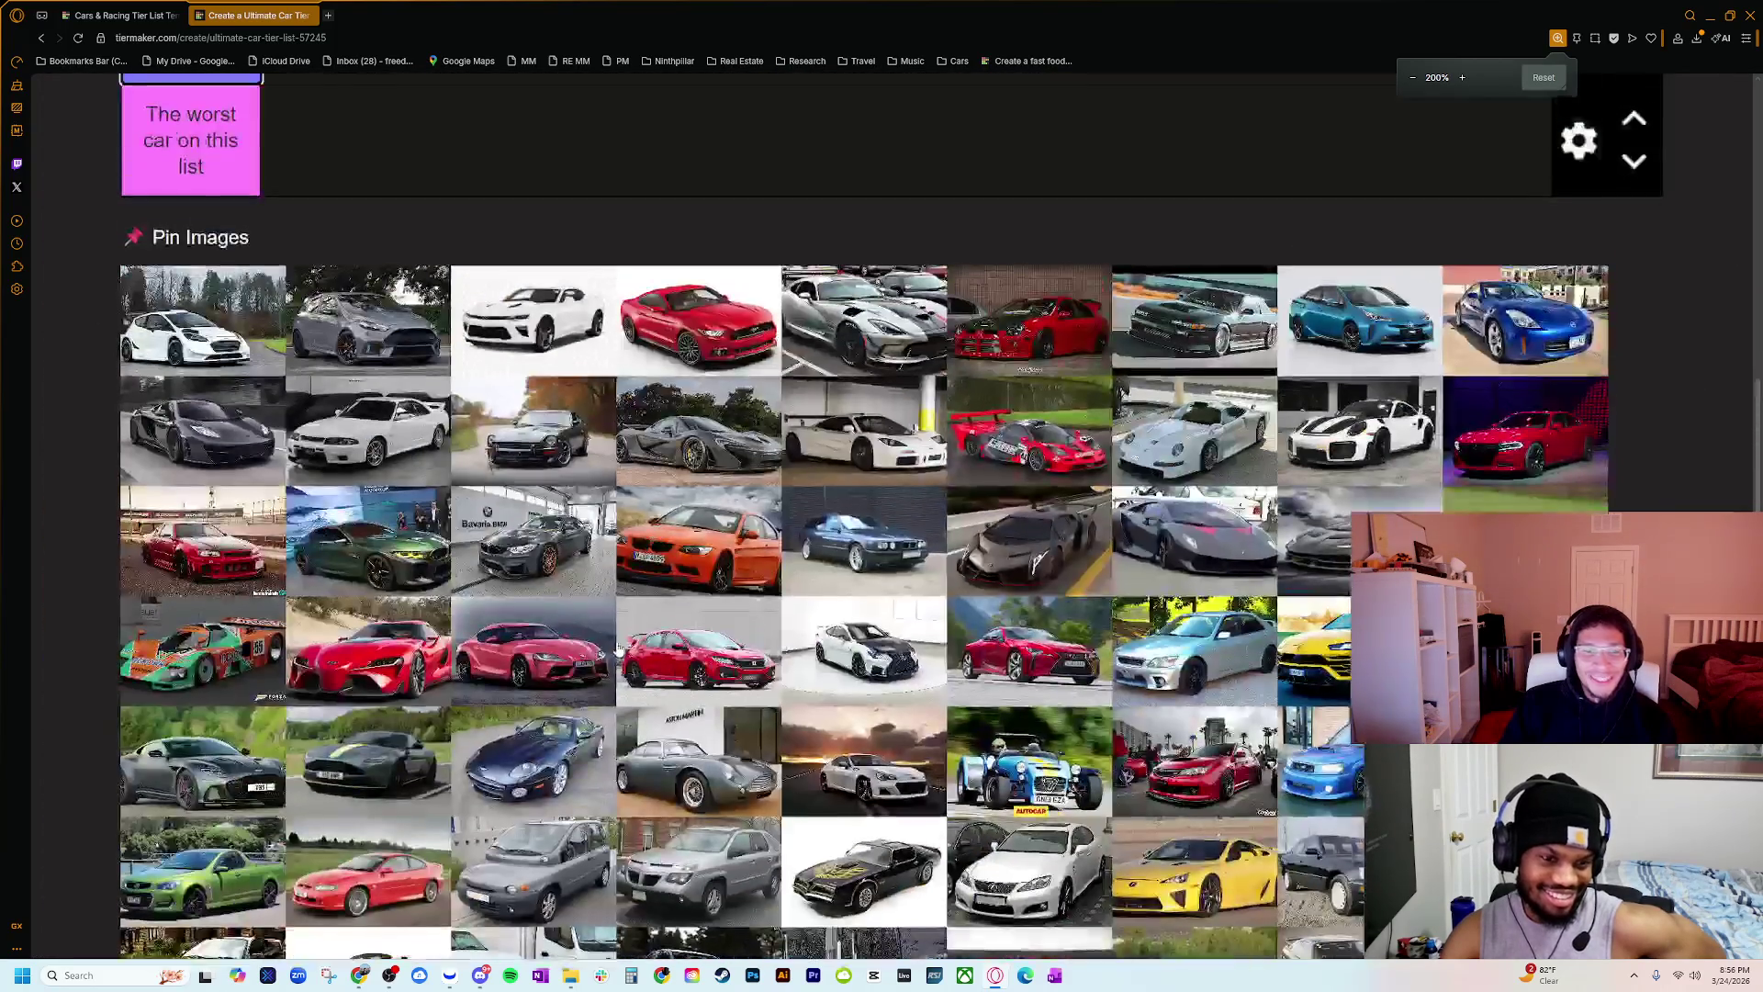
pyautogui.scroll(1, 551, 680)
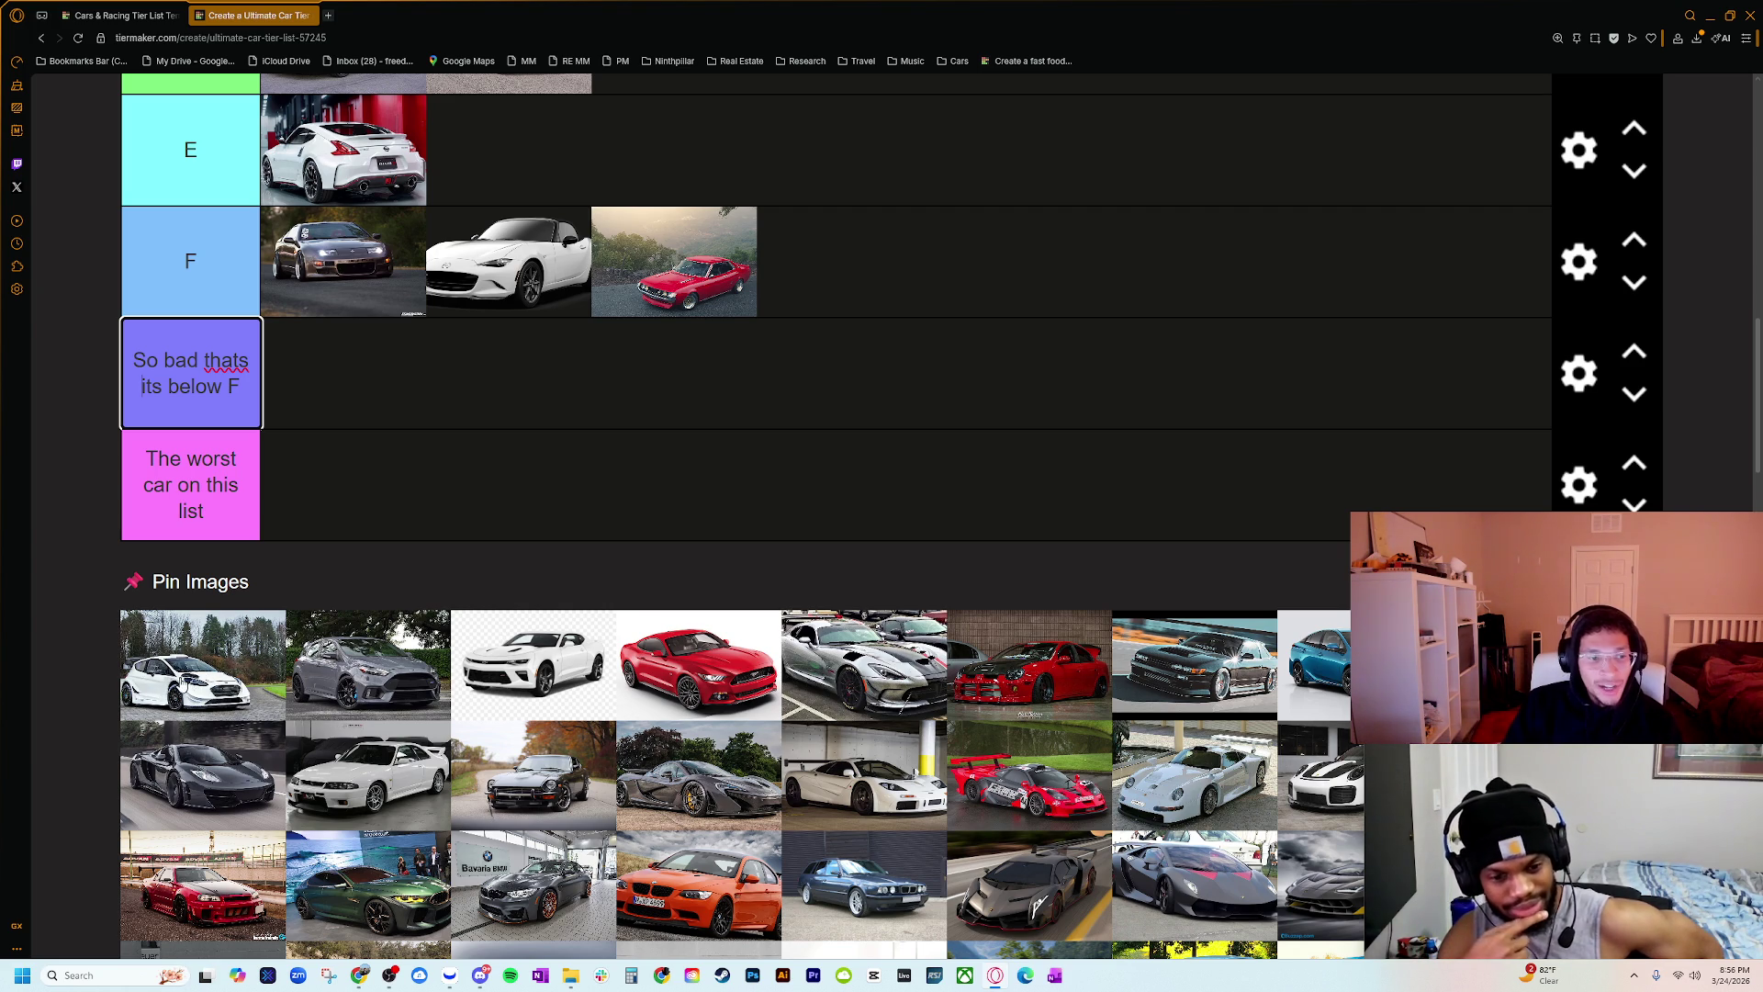
pyautogui.hotkey('ctrl', '-')
pyautogui.hotkey('ctrl', '-')
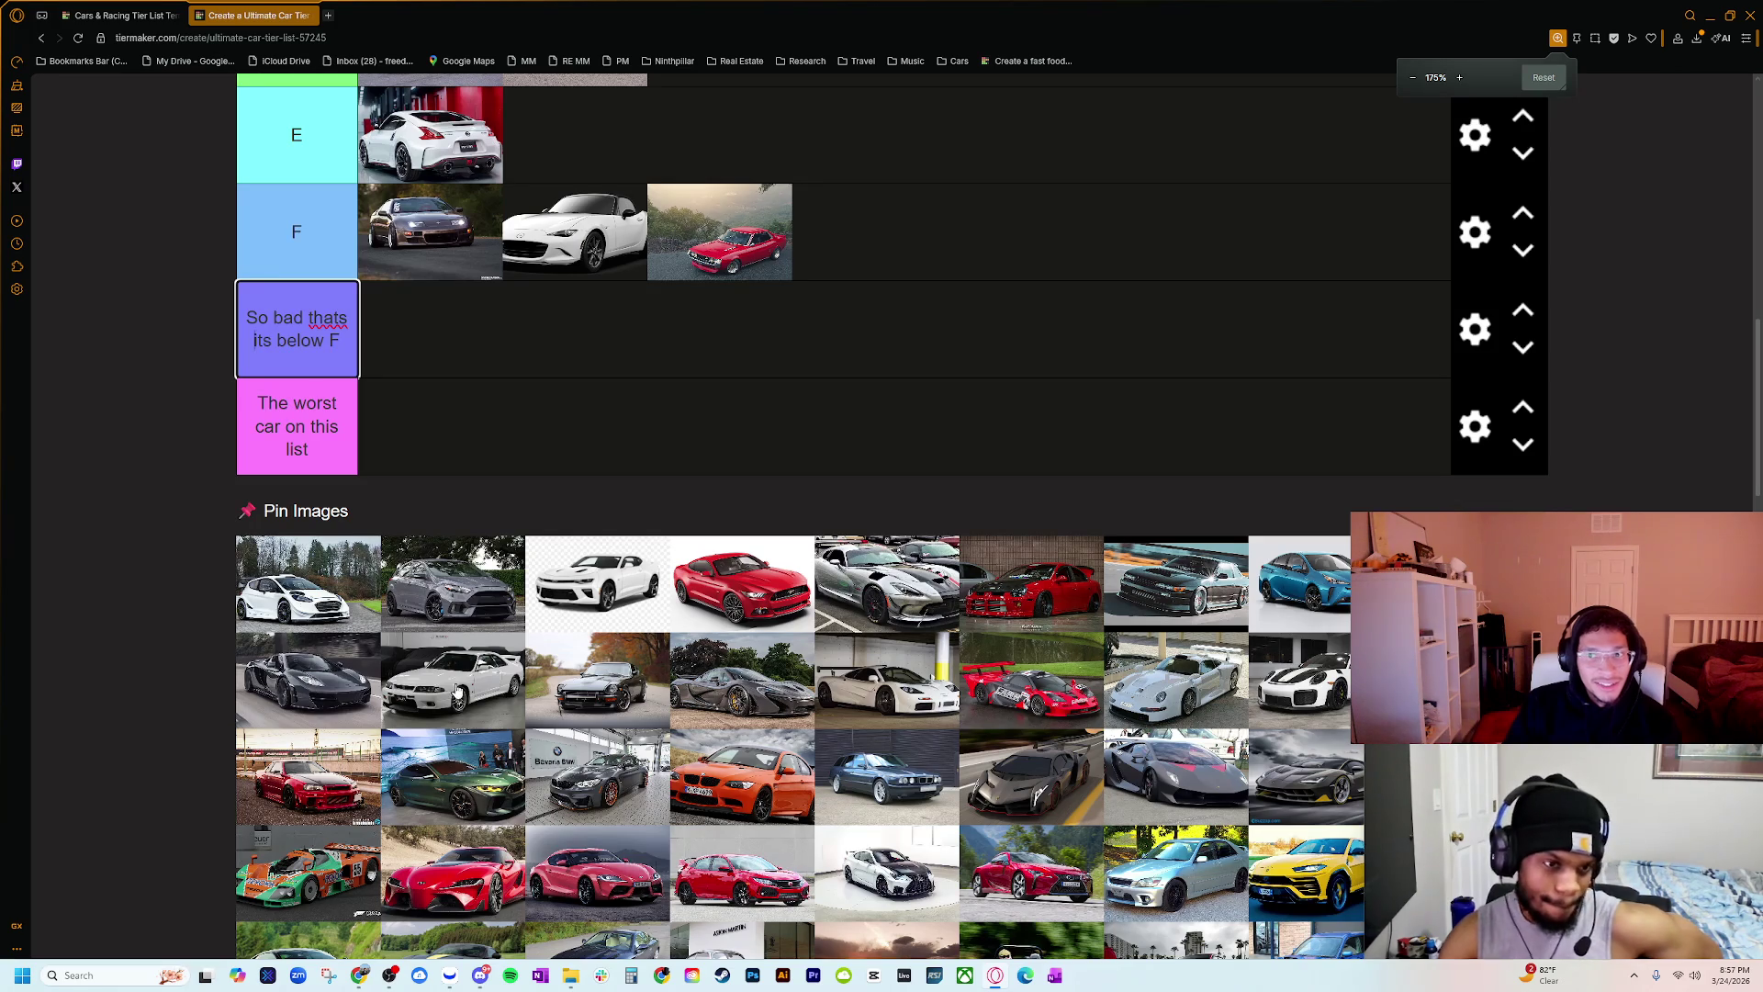
pyautogui.scroll(3, 427, 699)
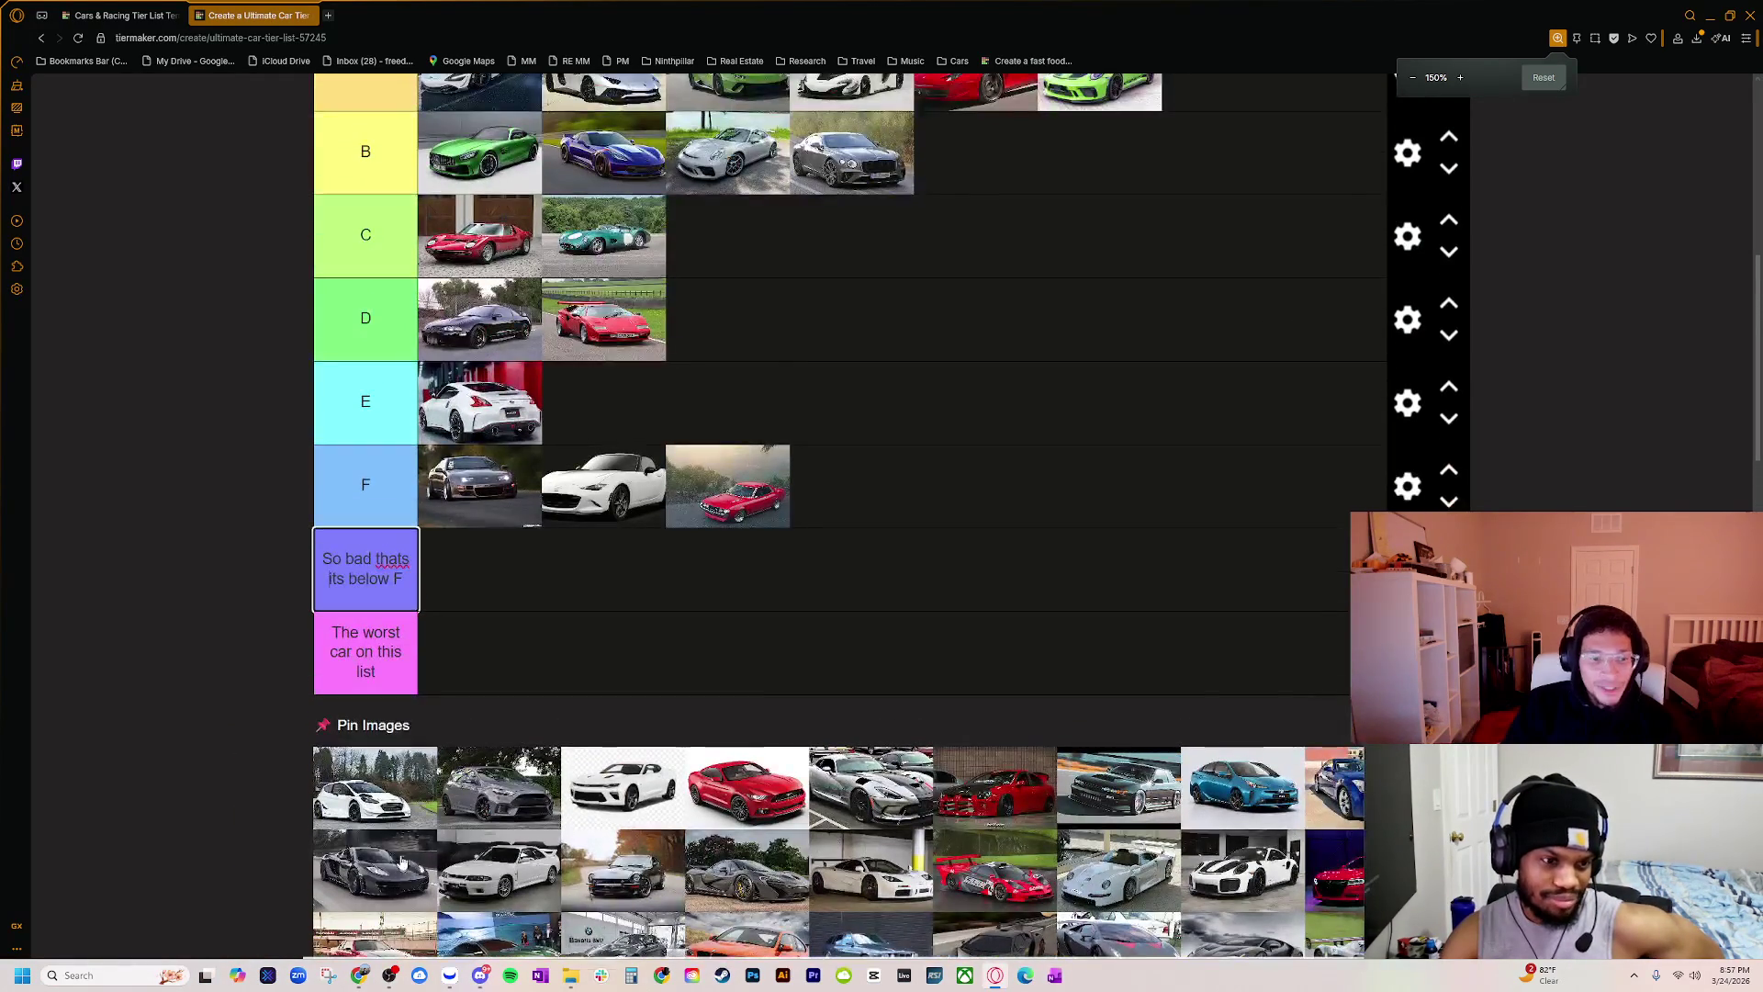
pyautogui.scroll(2, 401, 853)
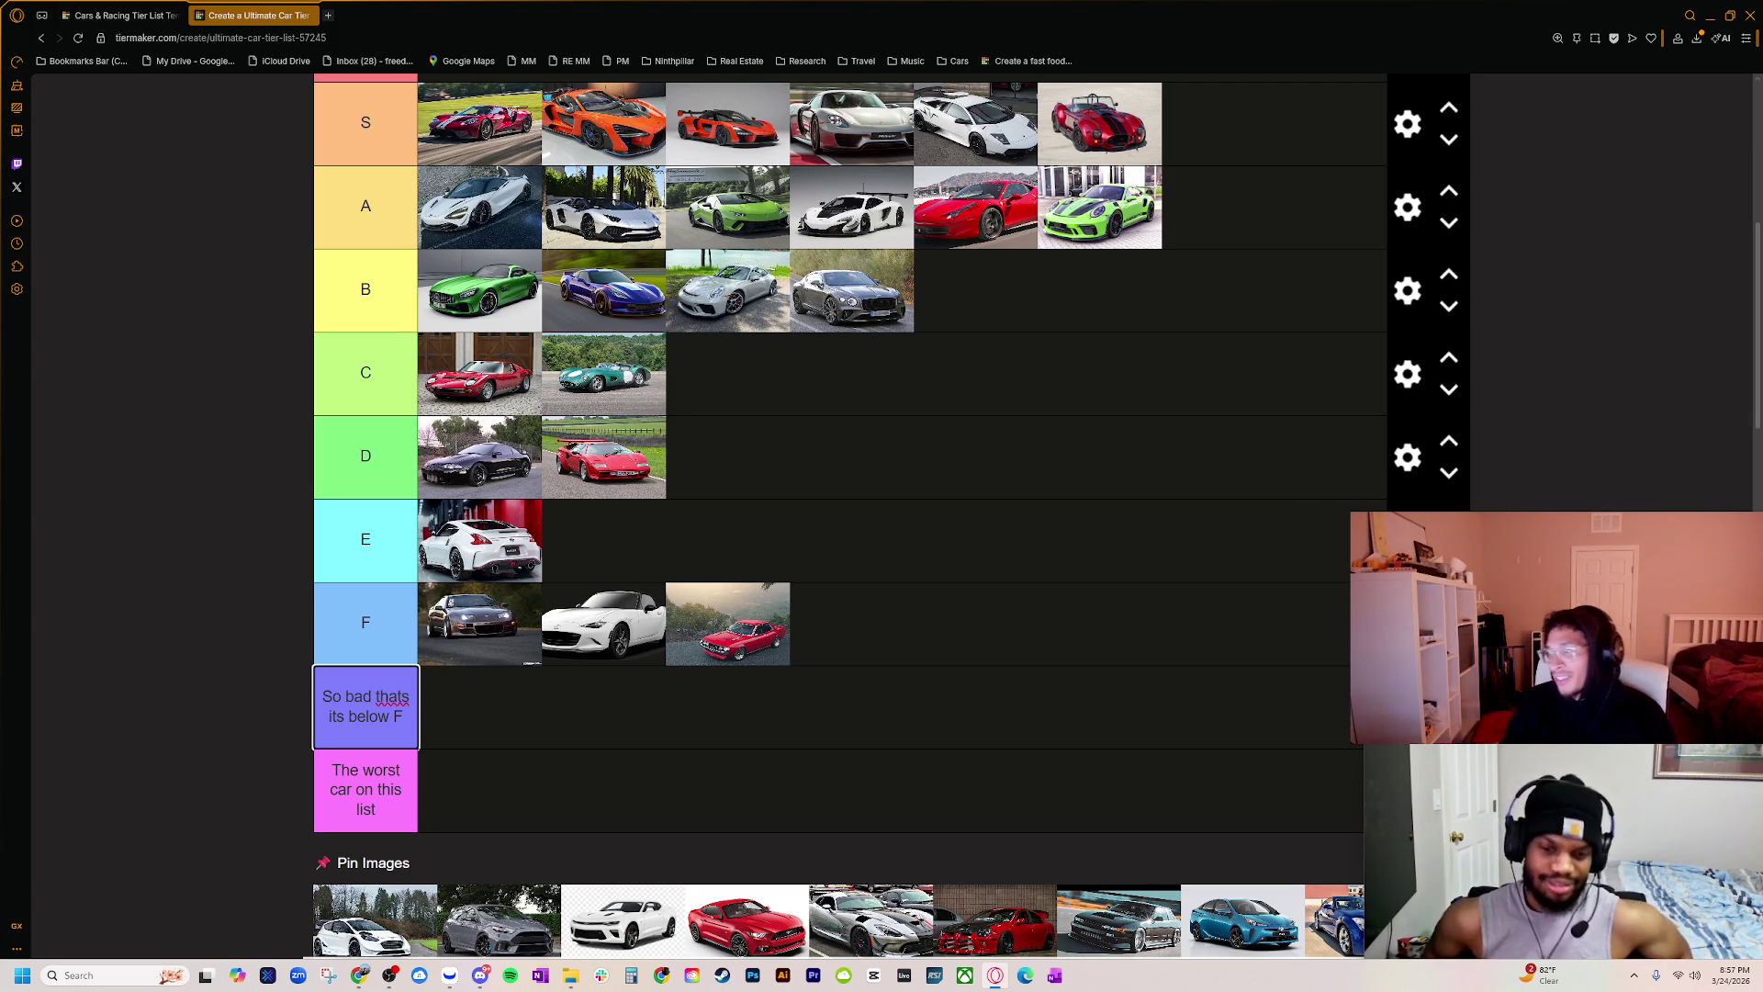
pyautogui.press('Return')
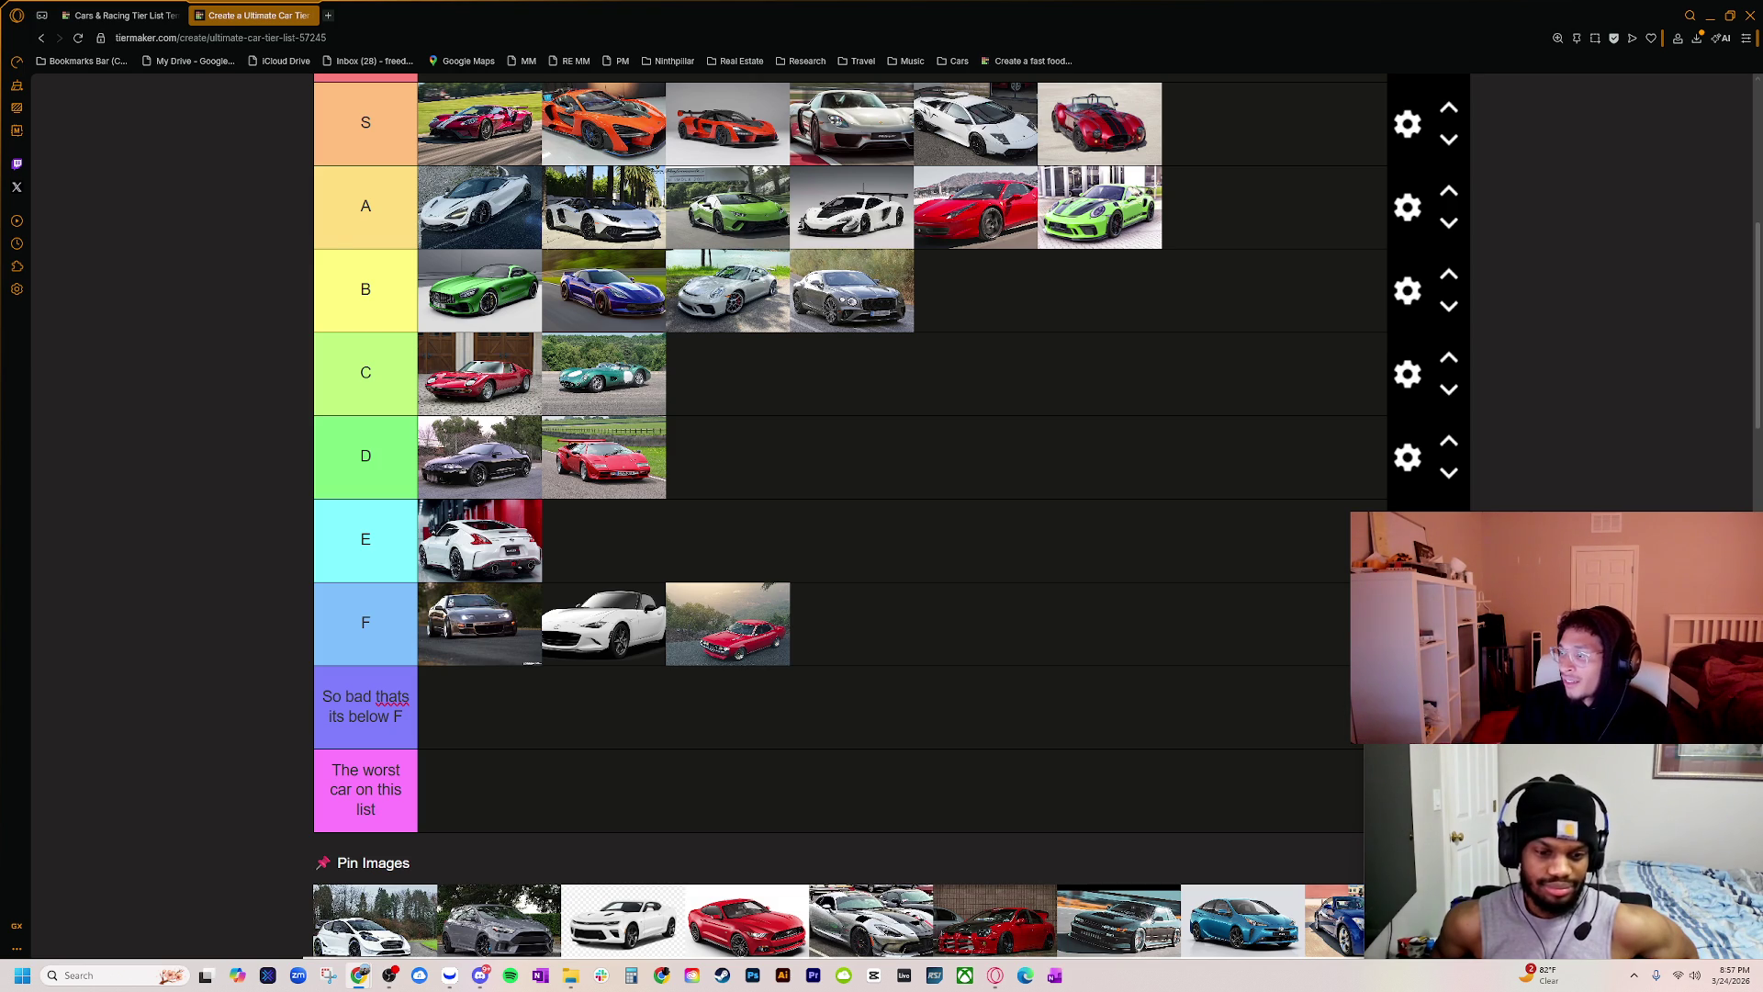
pyautogui.moveTo(905, 165); pyautogui.dragTo(634, 244)
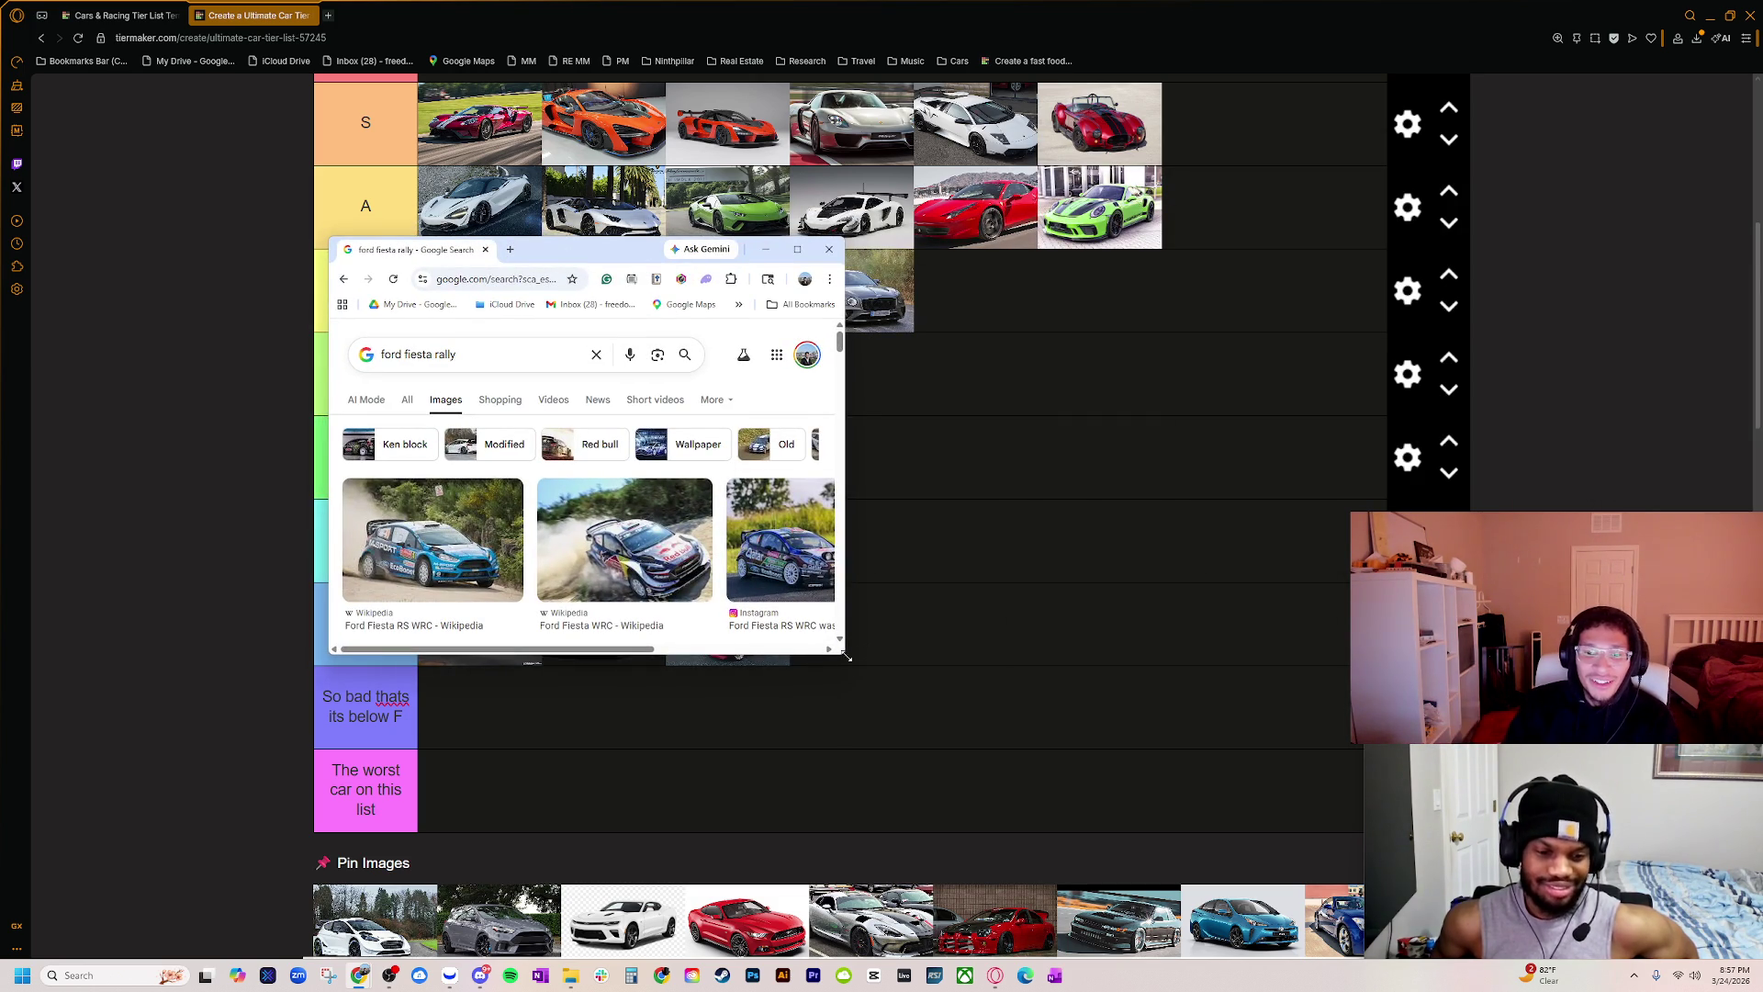
# Step: Enlarge the ford fiesta rally image results to see more, then close that Chrome window
pyautogui.moveTo(847, 657)
pyautogui.mouseDown()
pyautogui.moveTo(1227, 885)
pyautogui.moveTo(1286, 946)
pyautogui.mouseUp()
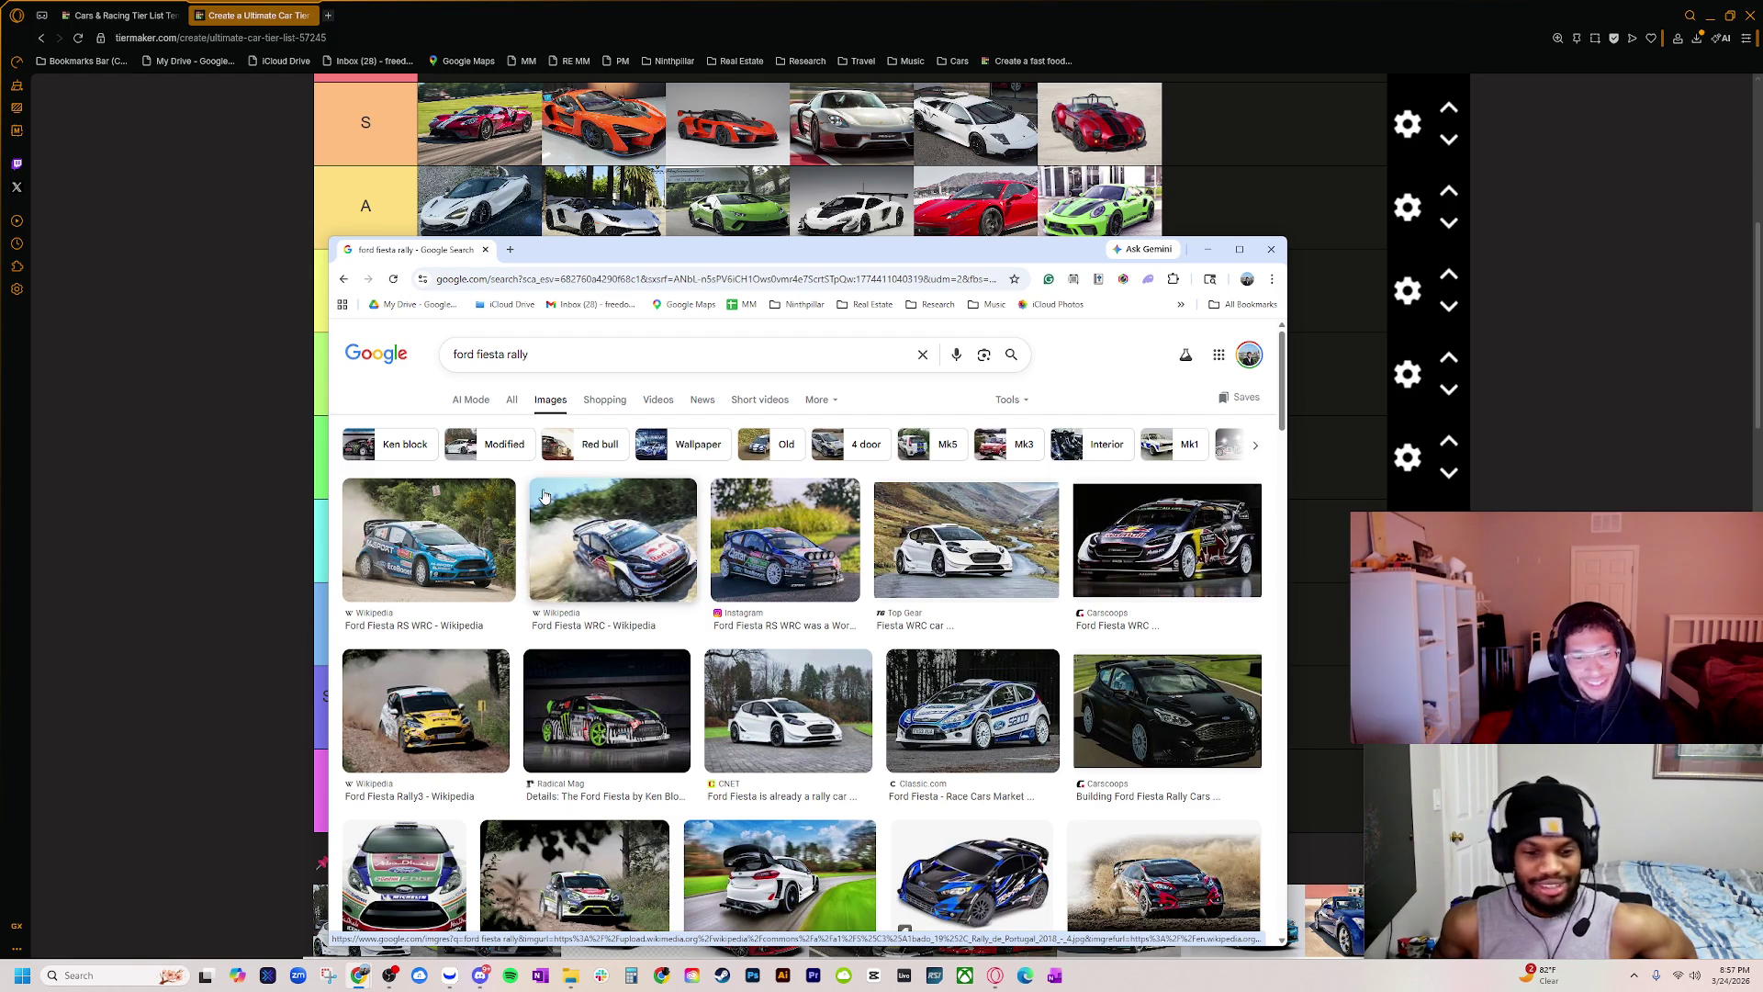
pyautogui.click(486, 250)
pyautogui.scroll(-1, 490, 791)
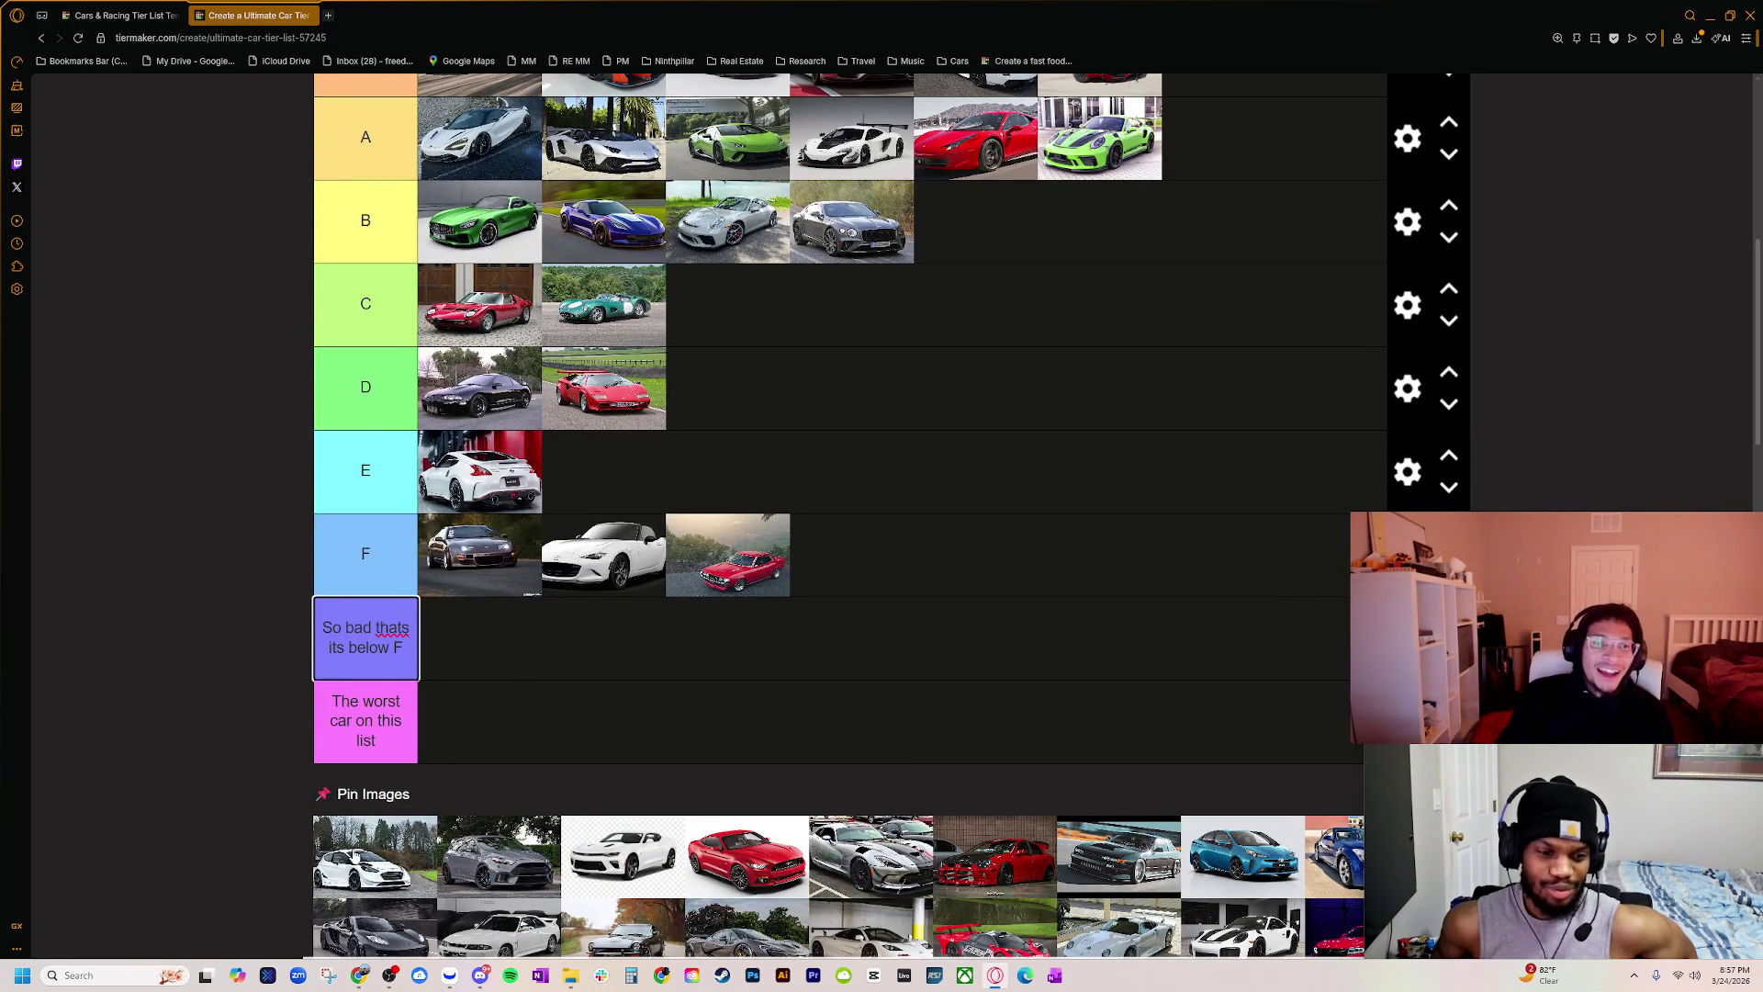
# Step: Put the white Ford Fiesta rally car in the first slot of the C tier
pyautogui.moveTo(354, 855)
pyautogui.mouseDown()
pyautogui.moveTo(399, 717)
pyautogui.moveTo(466, 327)
pyautogui.mouseUp()
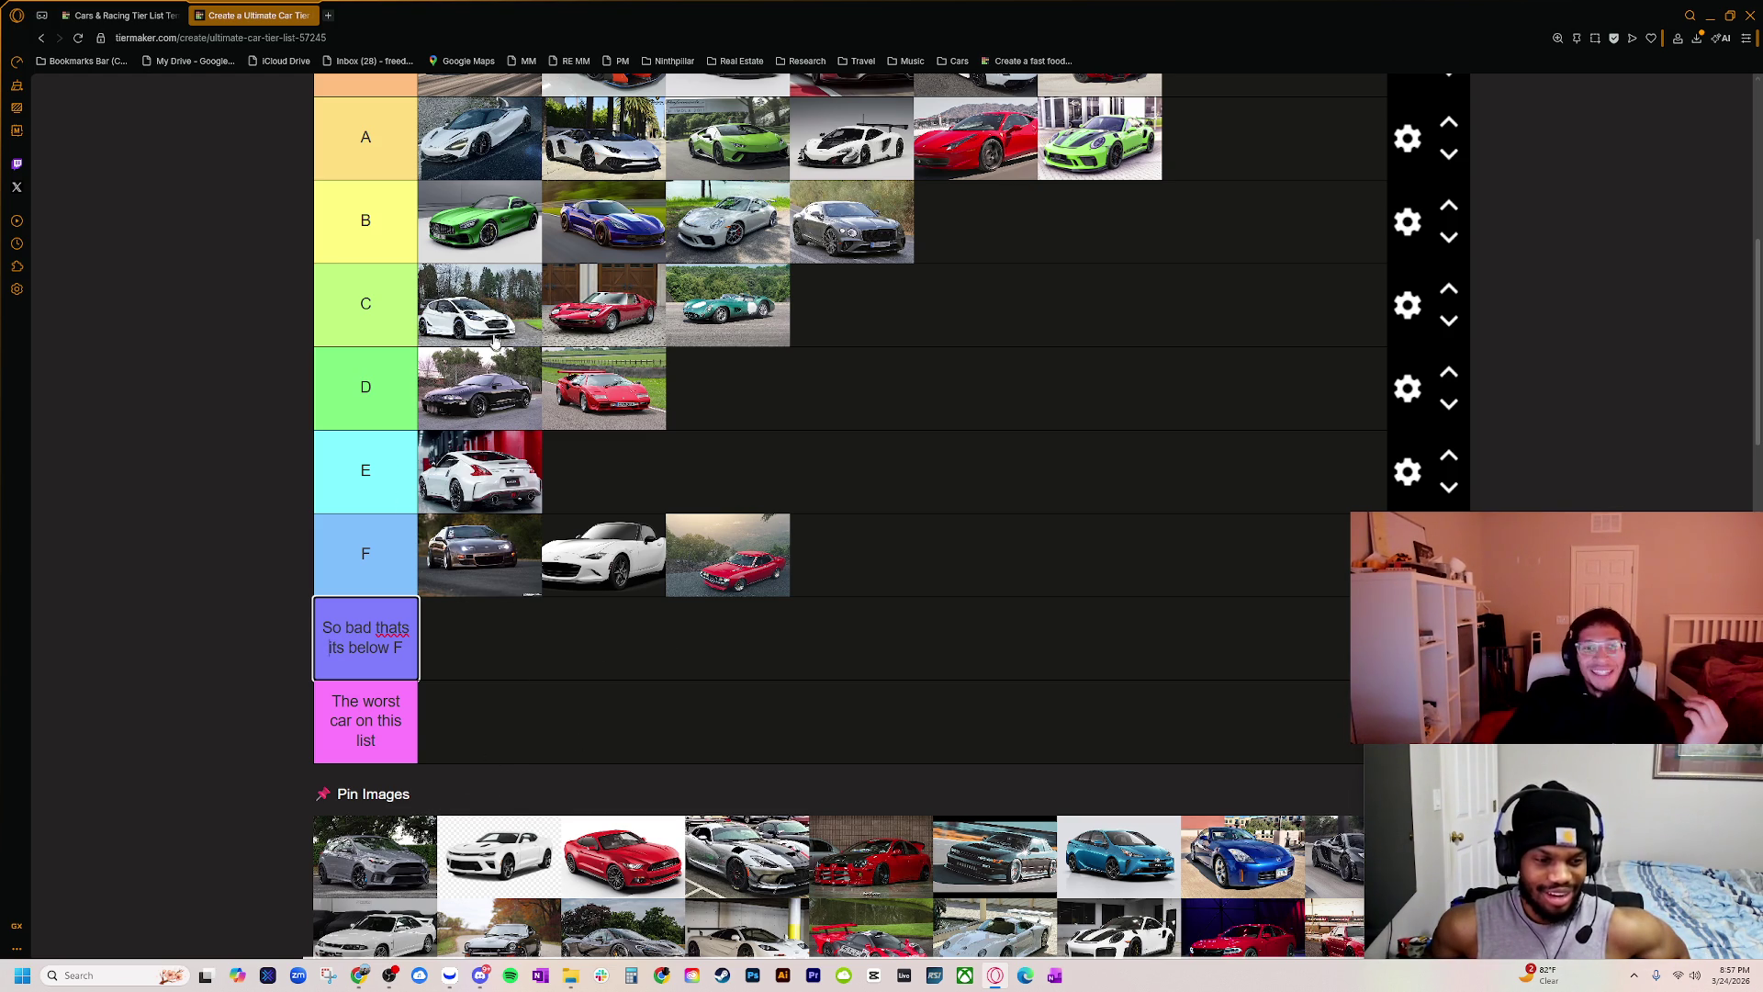
pyautogui.scroll(1, 465, 681)
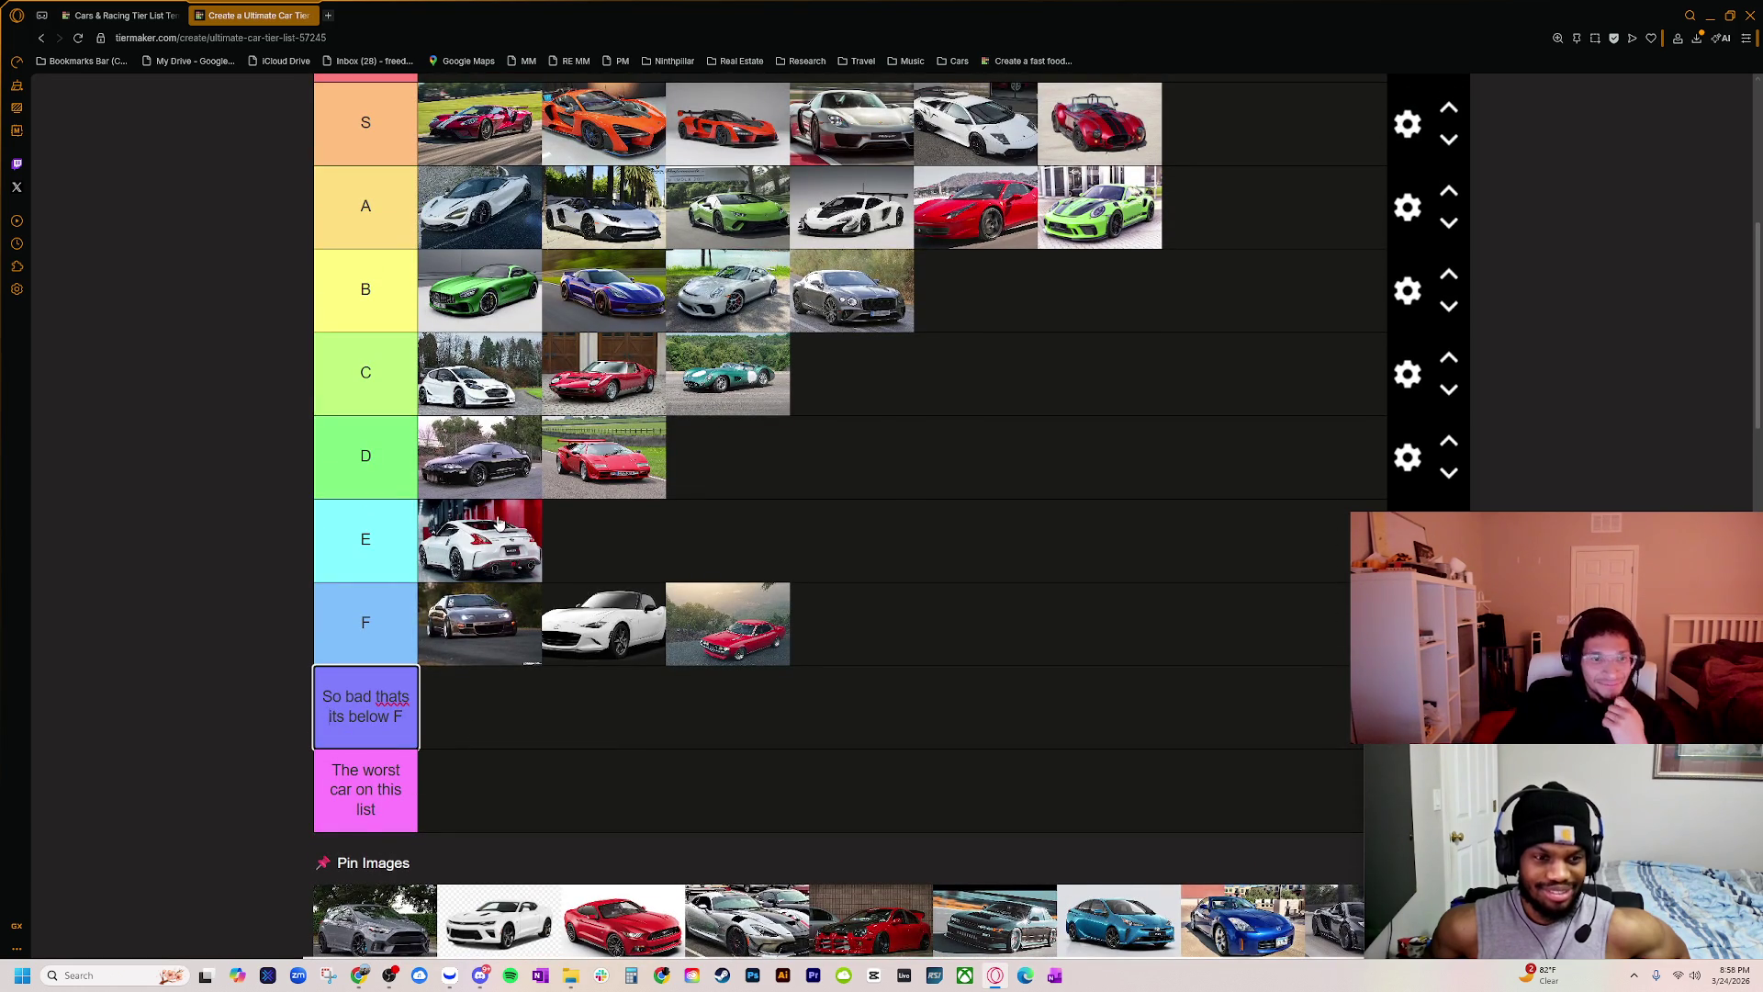
pyautogui.scroll(-2, 465, 747)
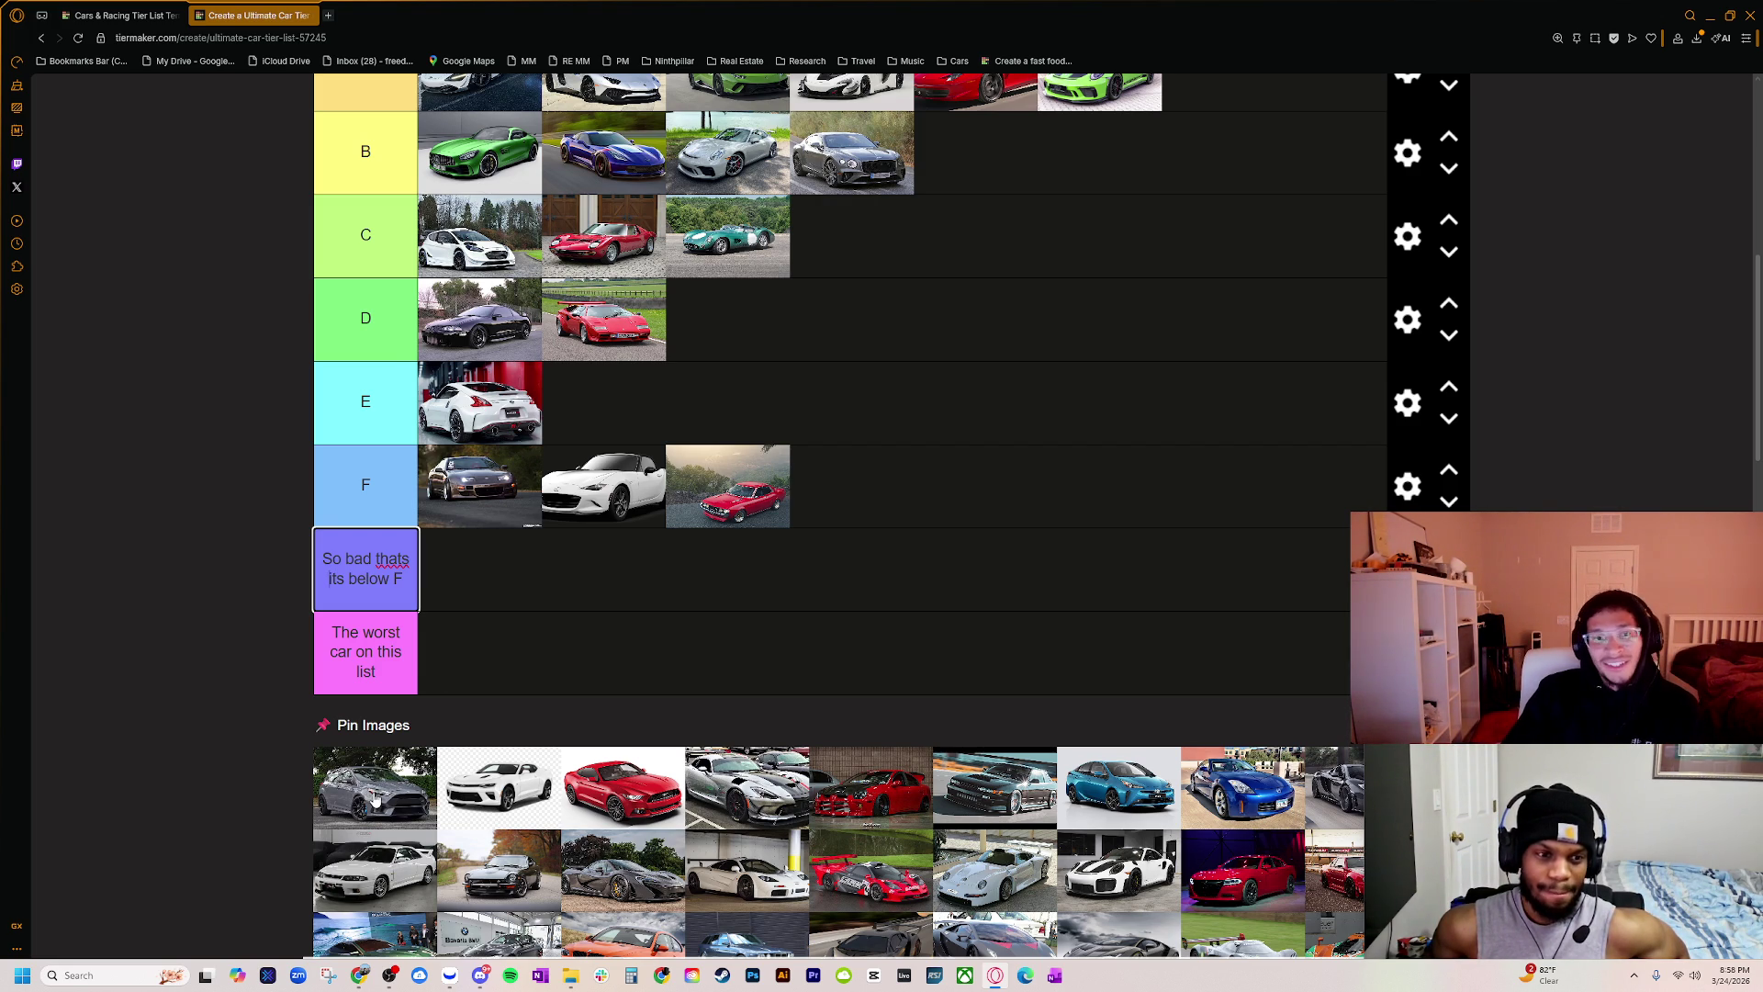
# Step: Place the grey hatchback second in the C tier, then switch to the audi rs7 Google search
pyautogui.scroll(2, 375, 798)
pyautogui.scroll(-2, 479, 712)
pyautogui.scroll(1, 430, 783)
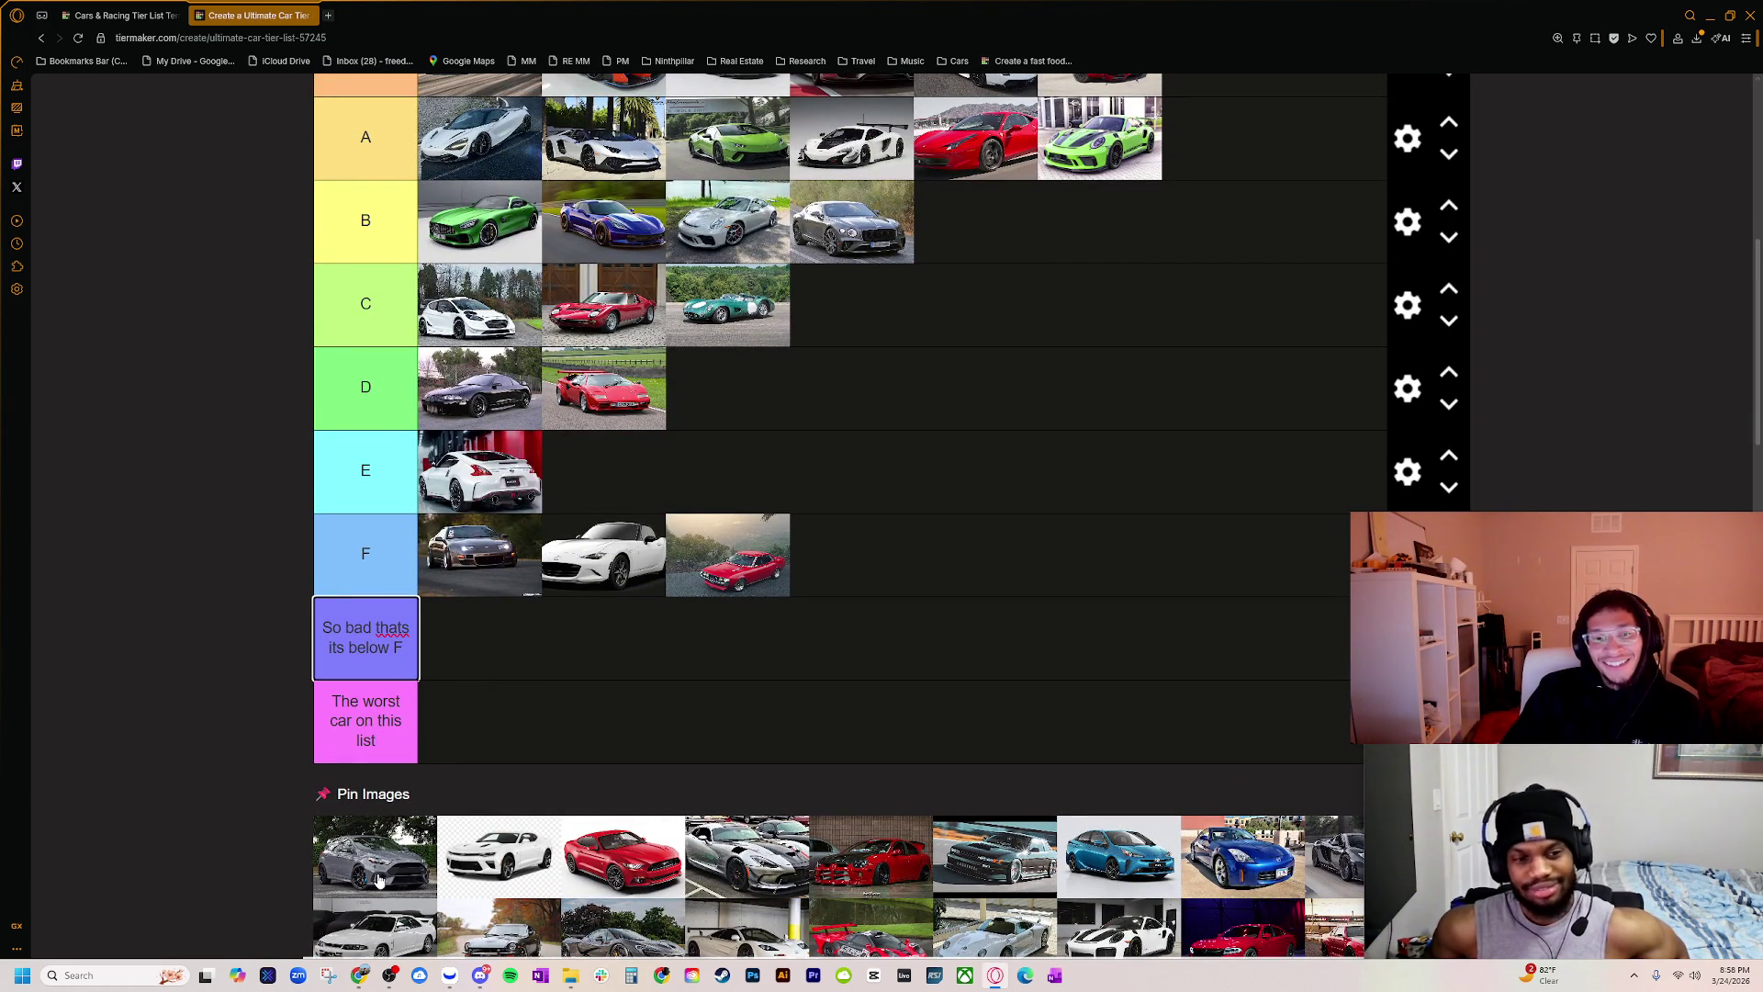
pyautogui.moveTo(376, 879)
pyautogui.mouseDown()
pyautogui.moveTo(532, 767)
pyautogui.moveTo(571, 466)
pyautogui.moveTo(725, 303)
pyautogui.moveTo(707, 313)
pyautogui.moveTo(927, 266)
pyautogui.moveTo(1107, 193)
pyautogui.moveTo(1101, 147)
pyautogui.moveTo(854, 303)
pyautogui.moveTo(555, 303)
pyautogui.mouseUp()
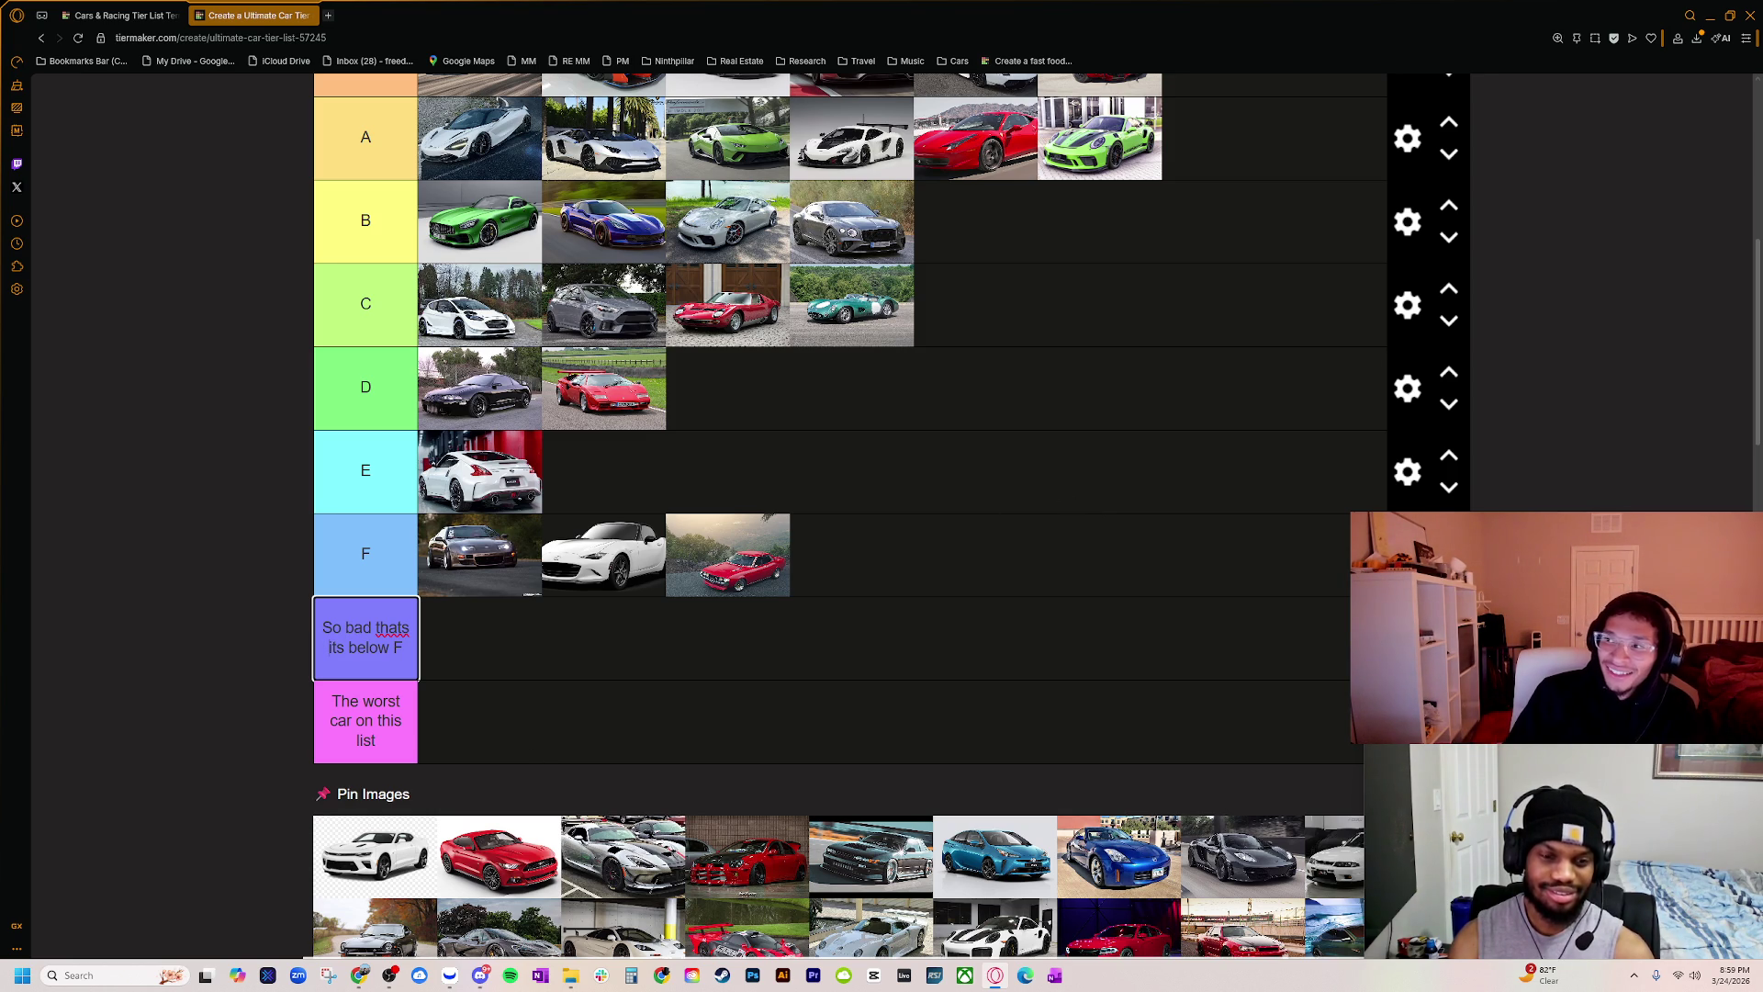
pyautogui.press('Return')
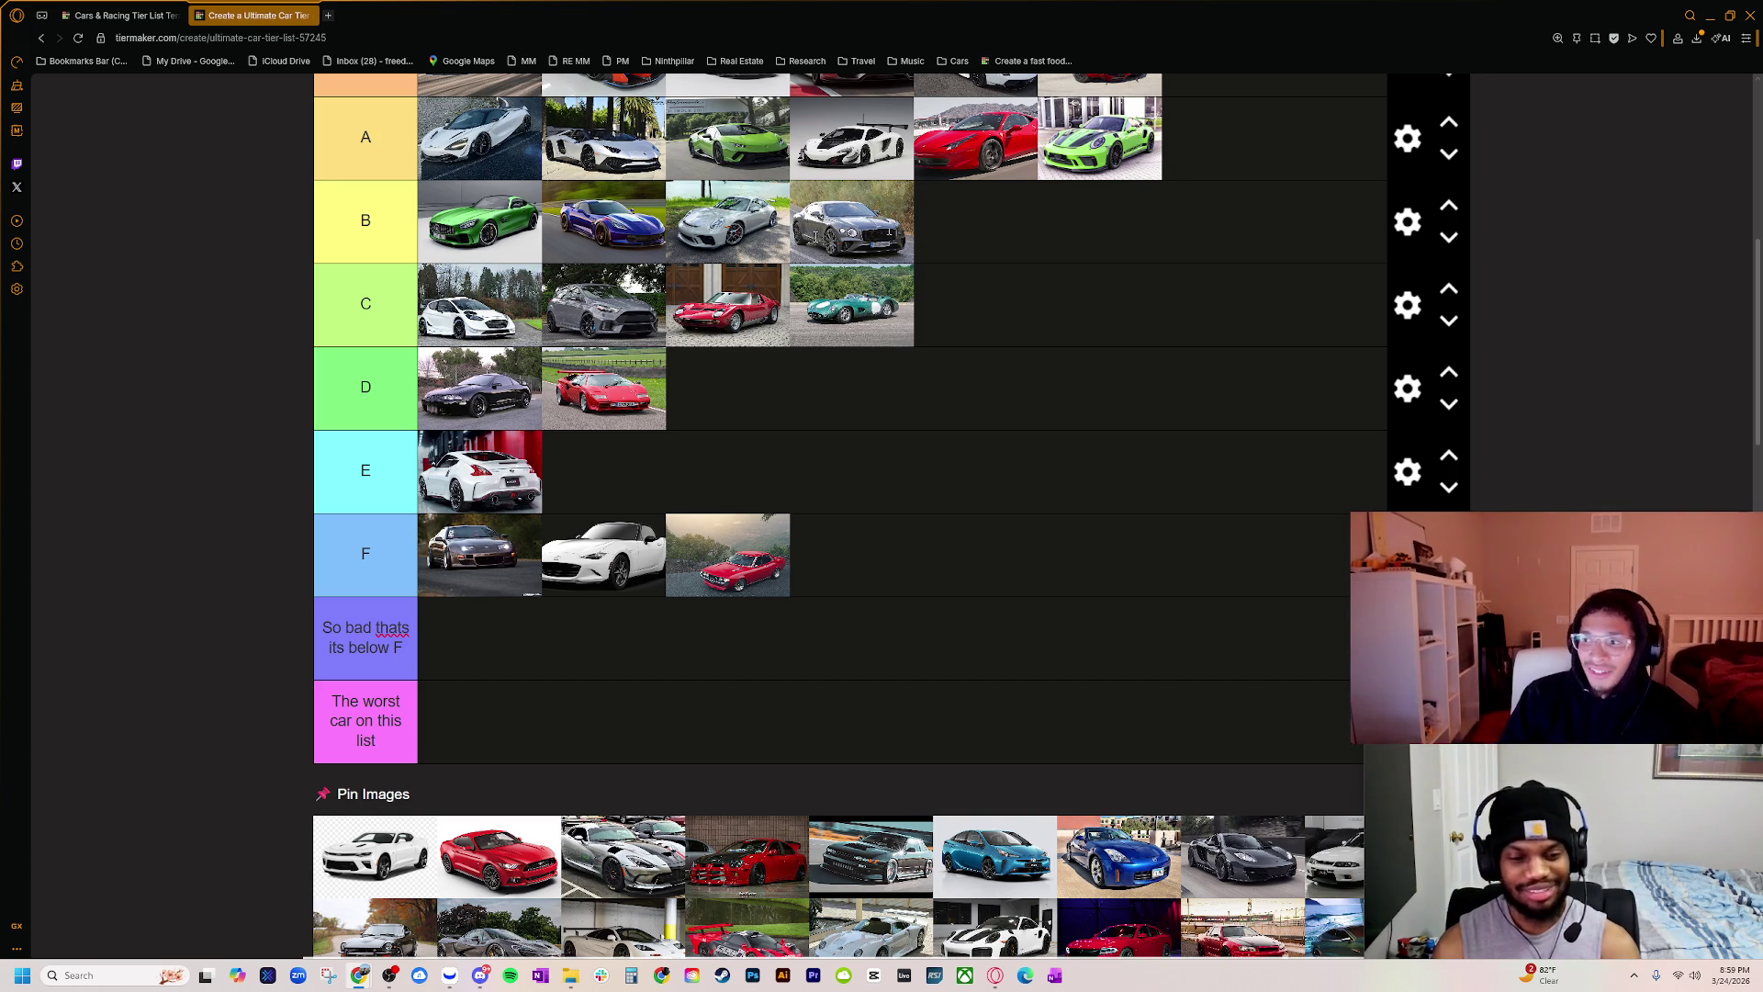
pyautogui.hotkey('alt', 'Tab')
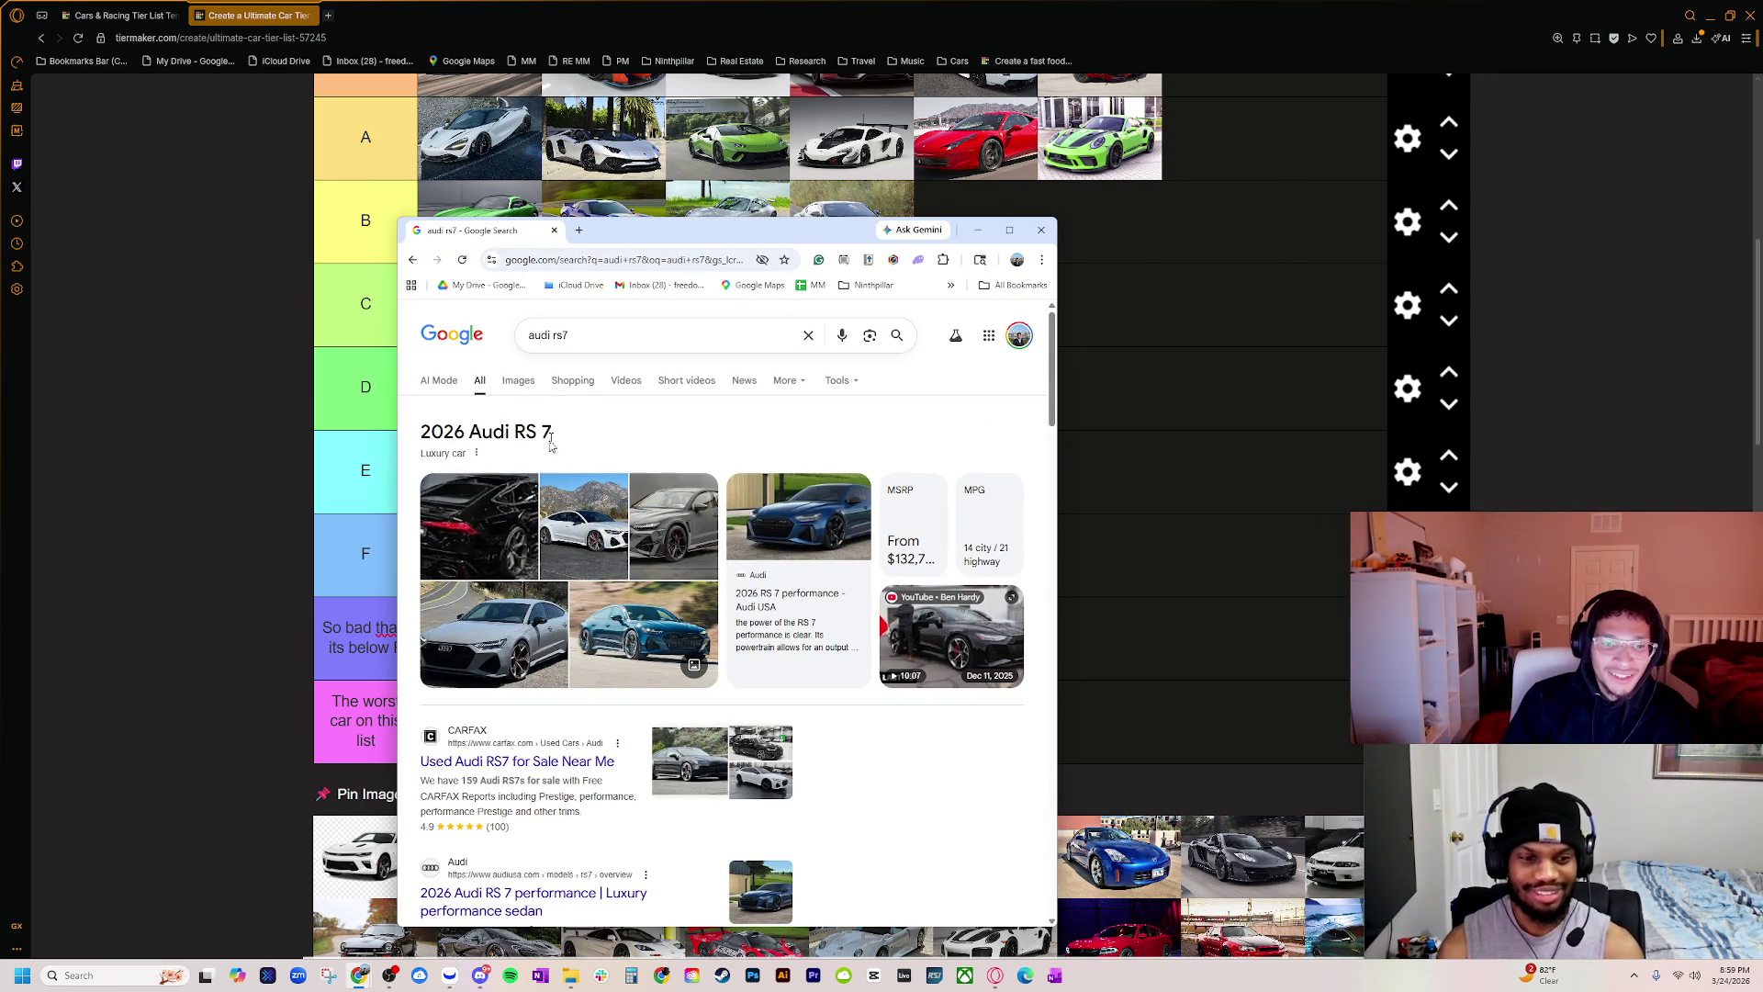
# Step: Change the image search to 'audi rs3 hatch' and preview the grey RS3 Sportback photo
pyautogui.click(520, 382)
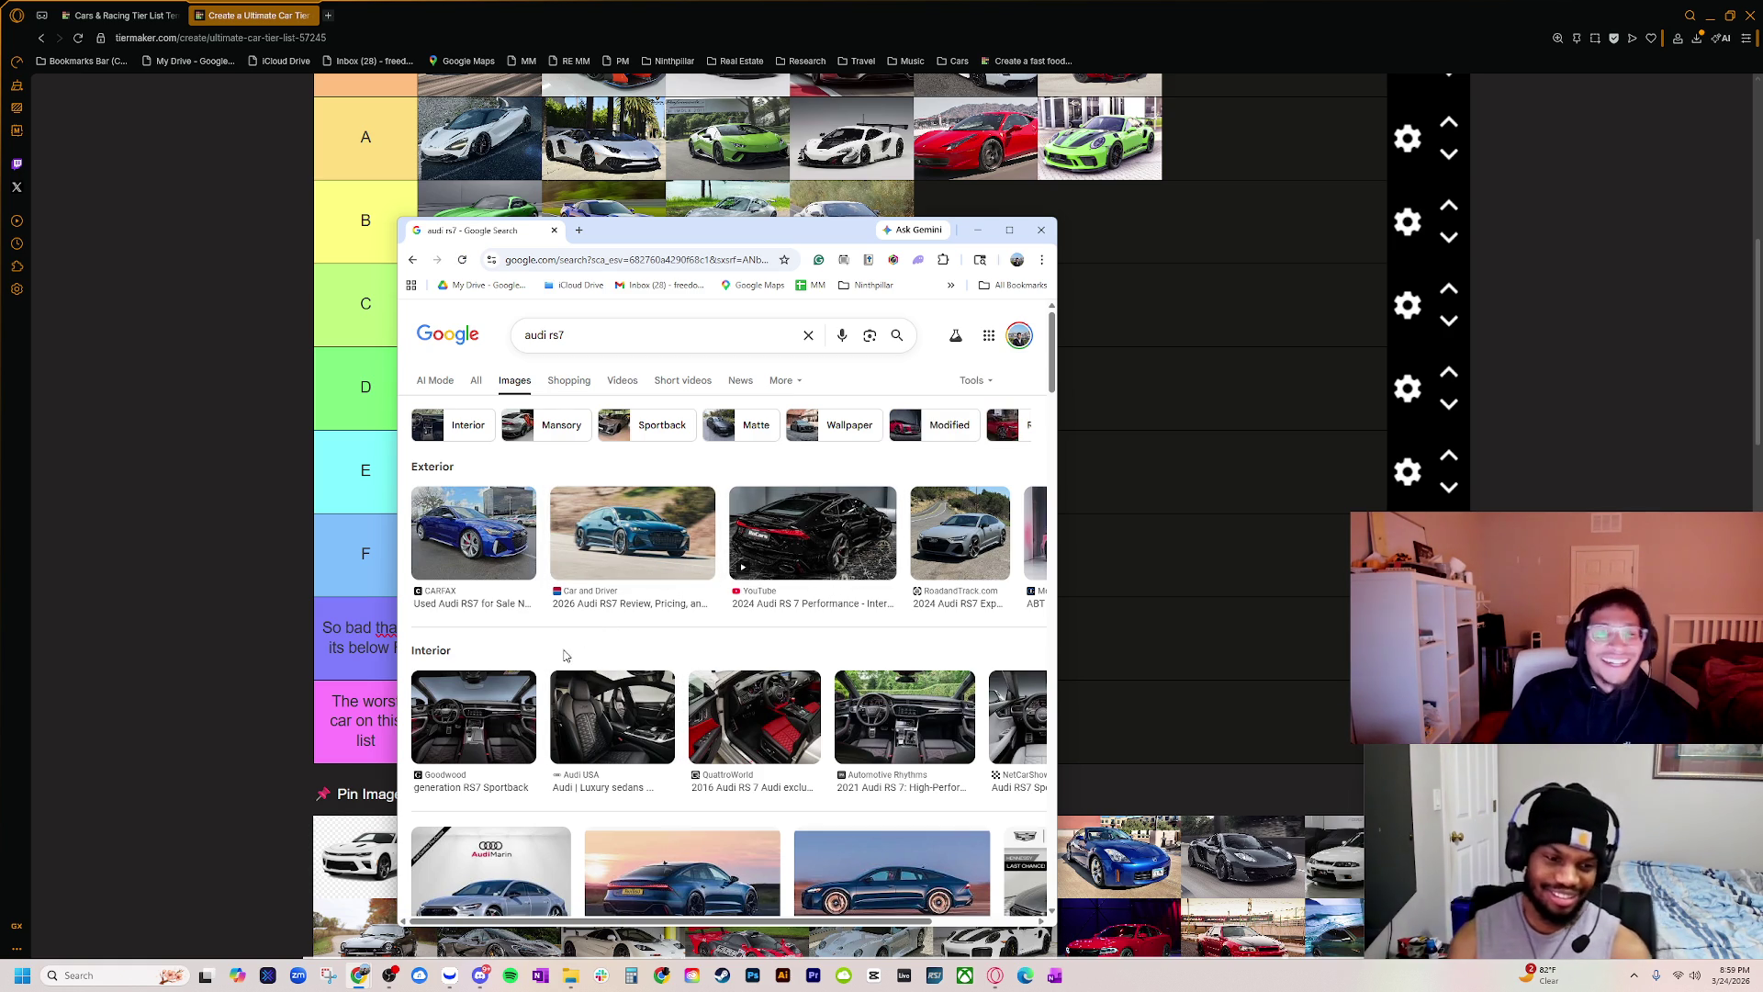
pyautogui.doubleClick(553, 335)
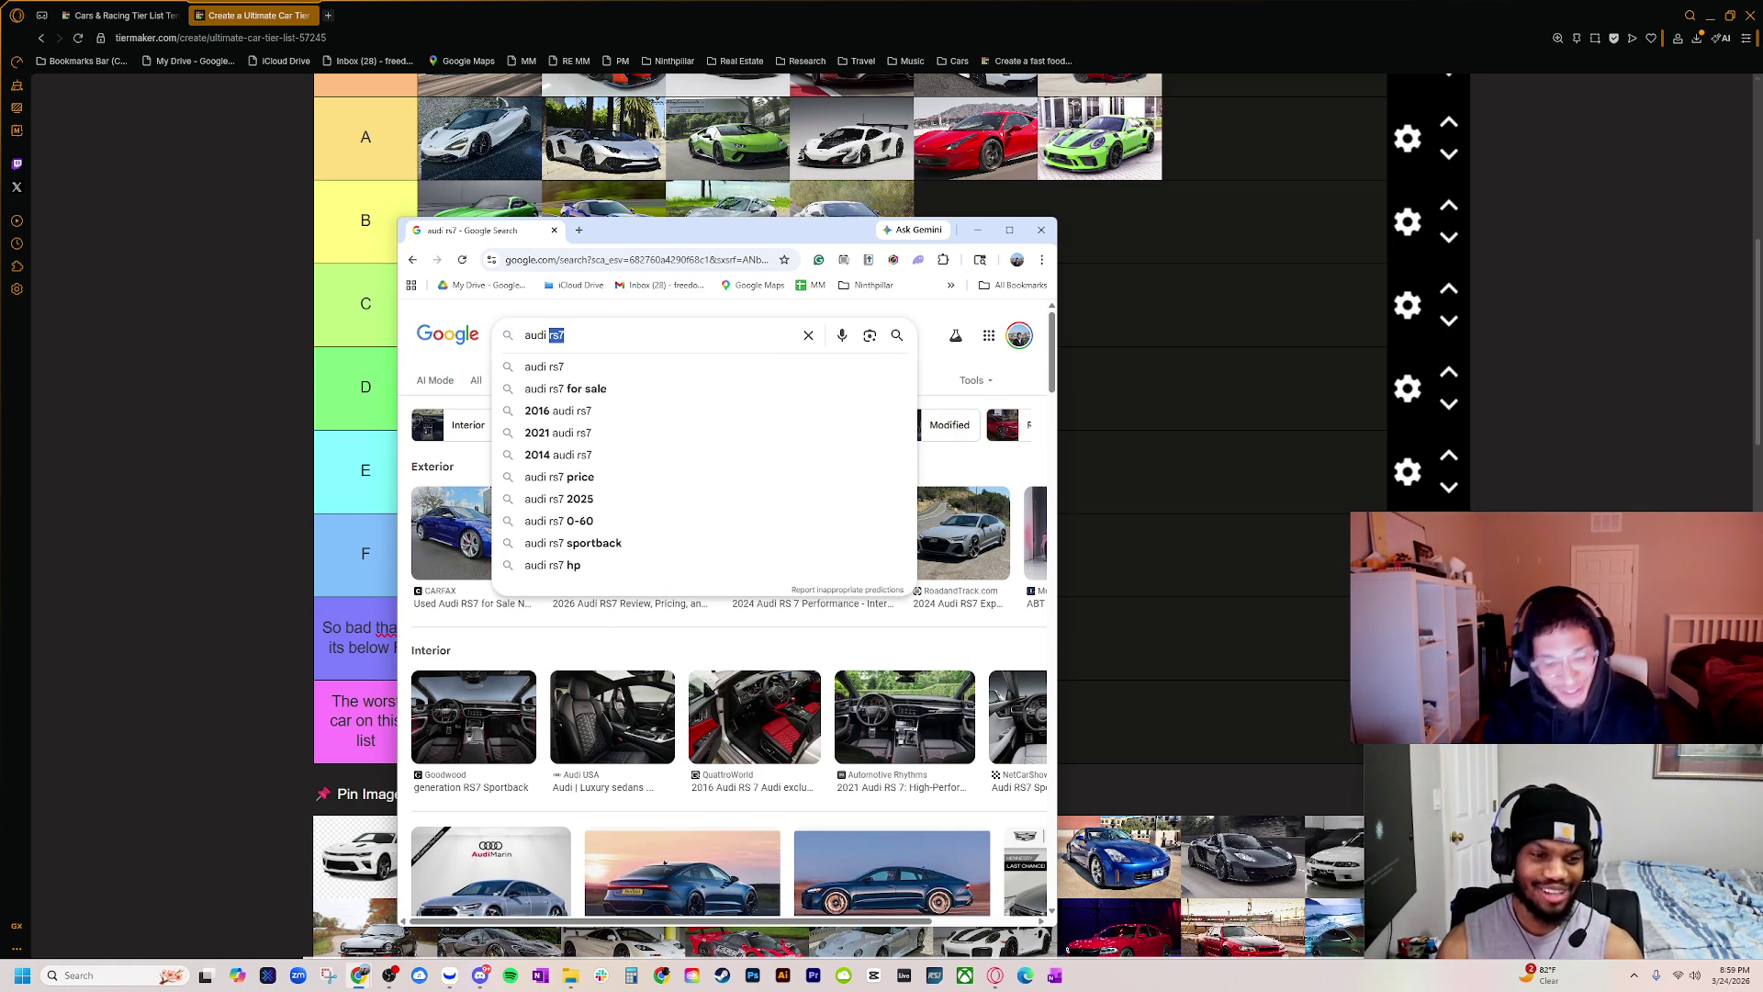
pyautogui.write('rs3')
pyautogui.press('Return')
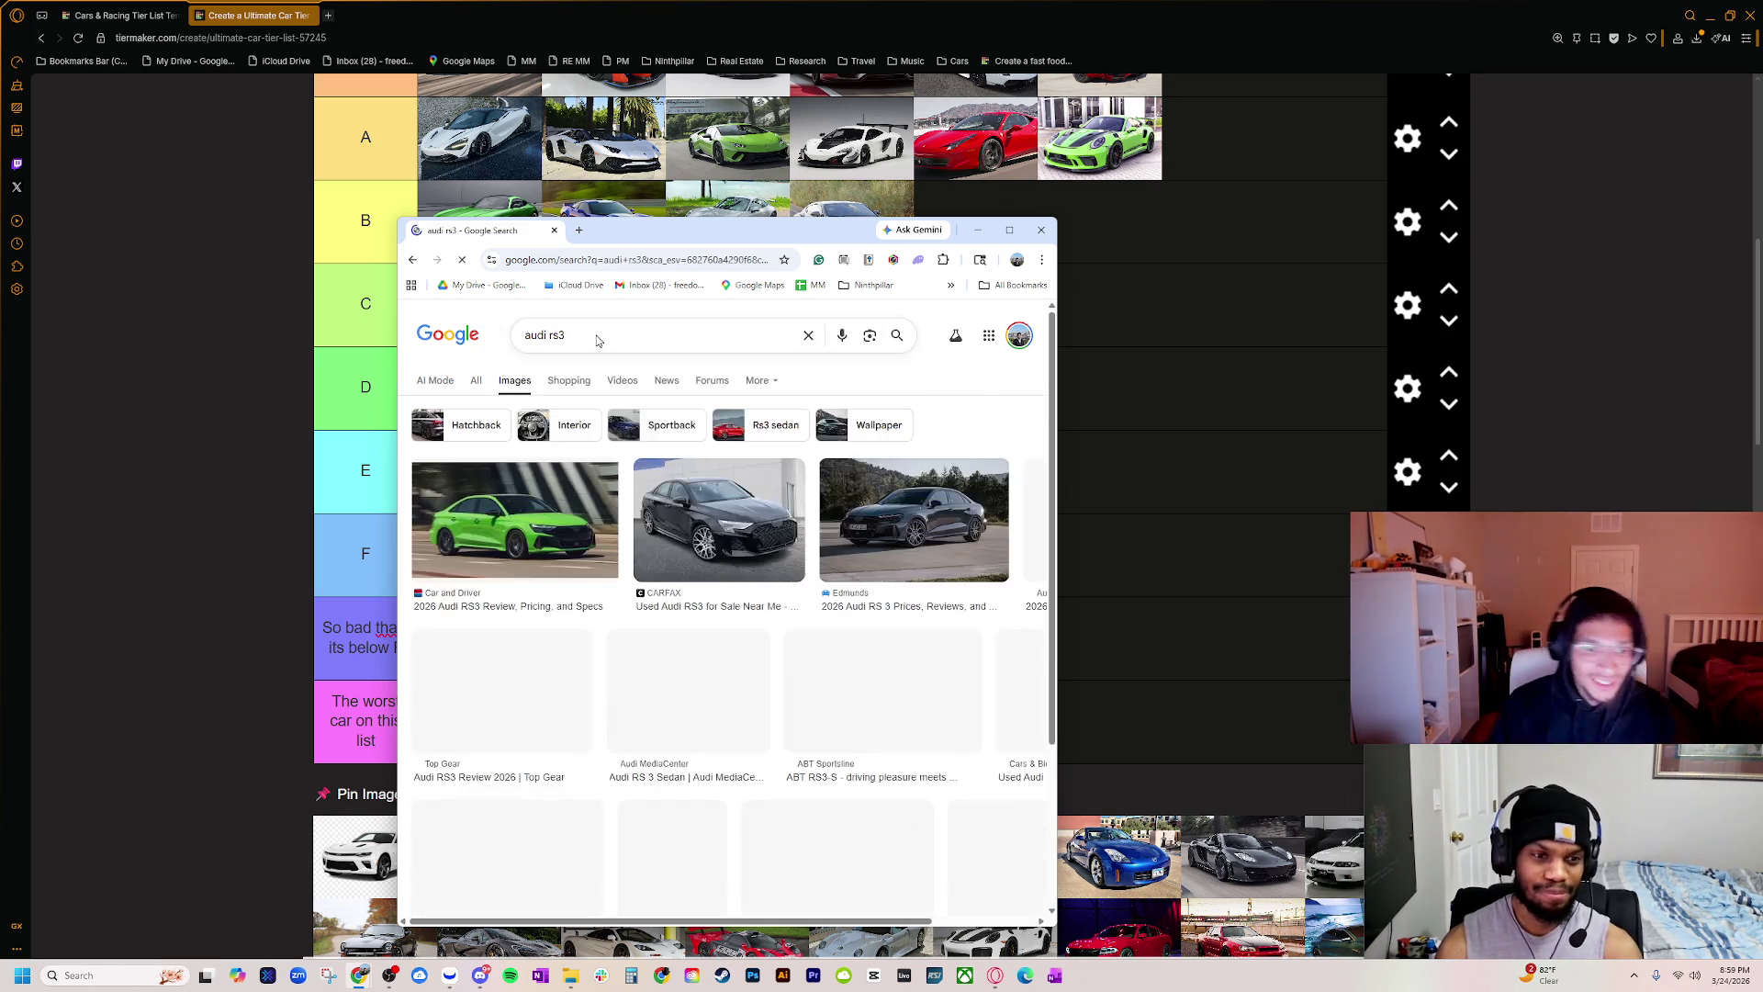
pyautogui.click(643, 335)
pyautogui.write('hatch')
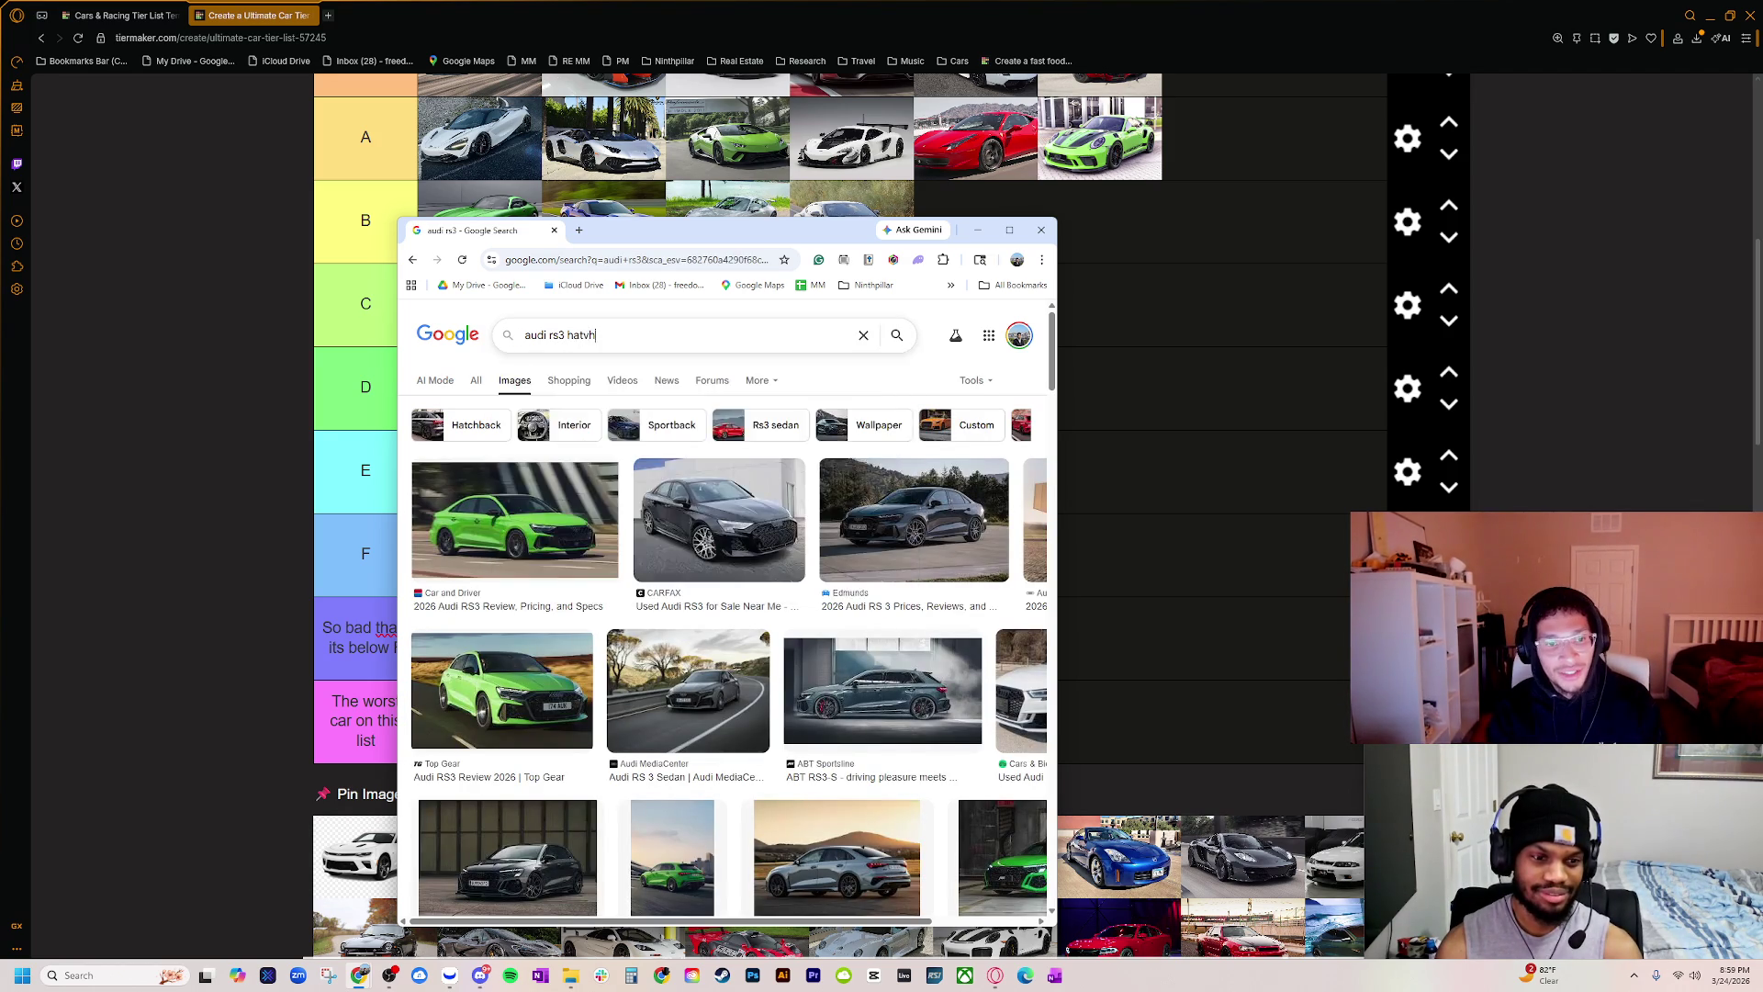
pyautogui.click(597, 338)
pyautogui.press('Return')
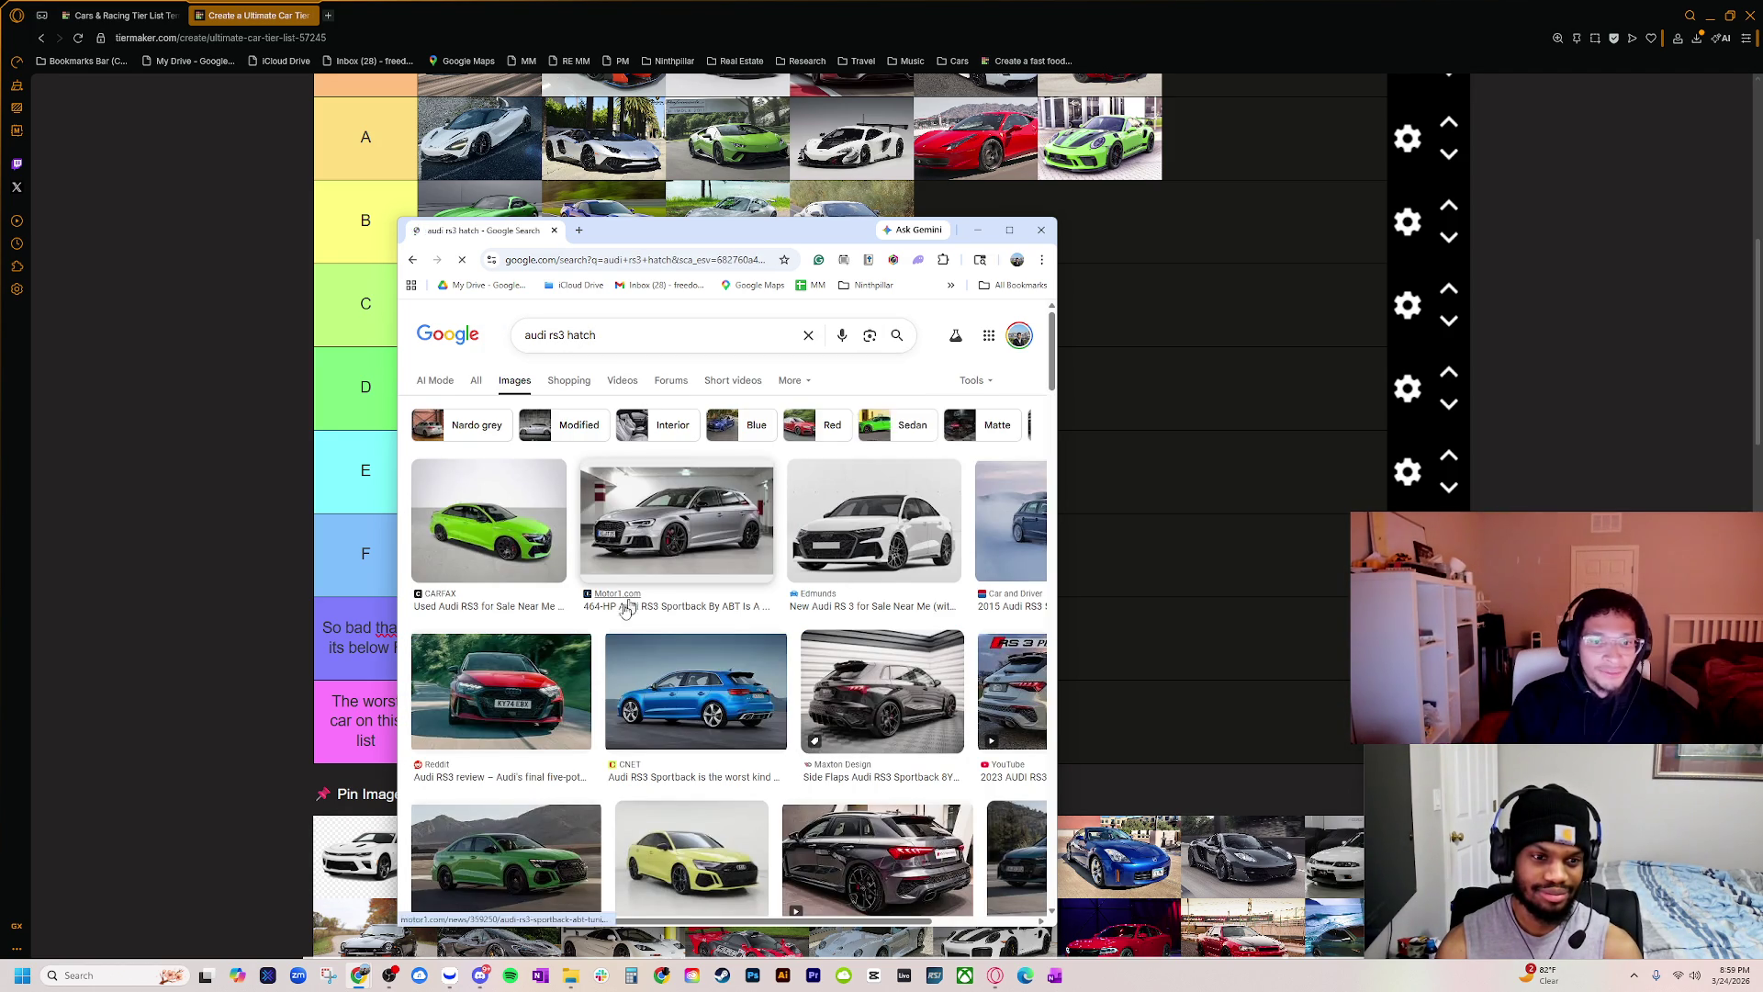
pyautogui.click(633, 579)
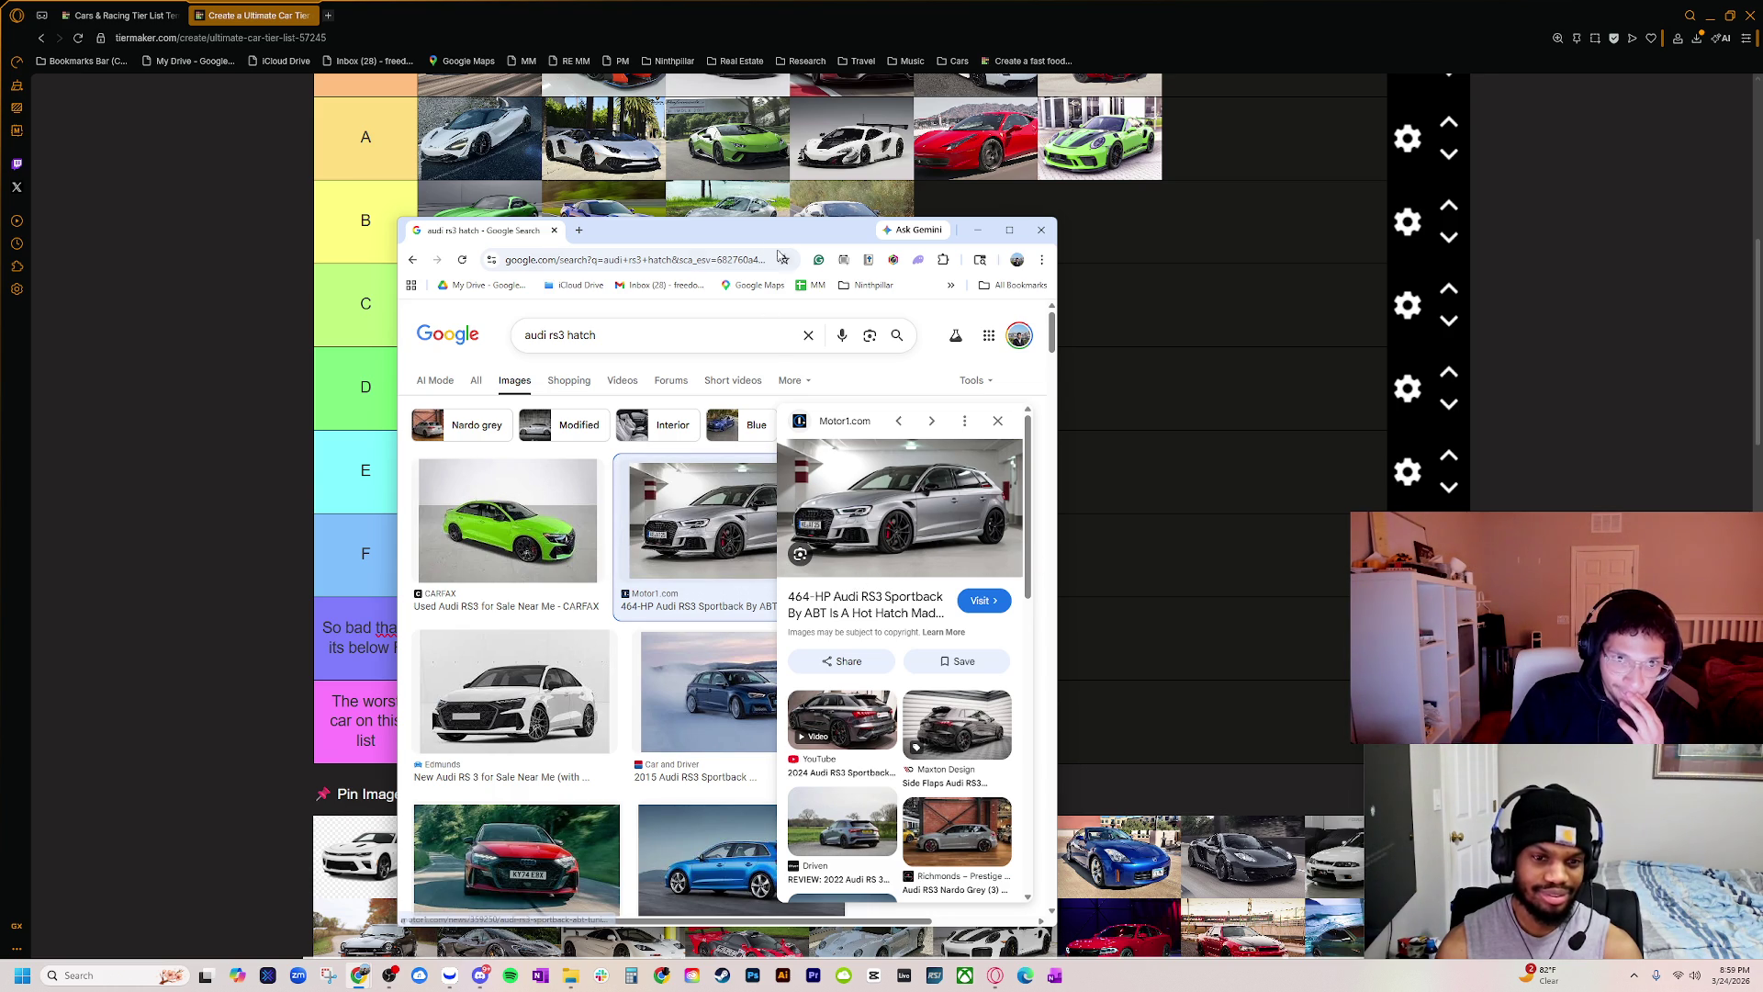
# Step: Move the image search window off the tier labels and minimize it
pyautogui.moveTo(759, 237)
pyautogui.mouseDown()
pyautogui.moveTo(352, 246)
pyautogui.moveTo(202, 199)
pyautogui.moveTo(289, 170)
pyautogui.moveTo(244, 184)
pyautogui.moveTo(245, 47)
pyautogui.mouseUp()
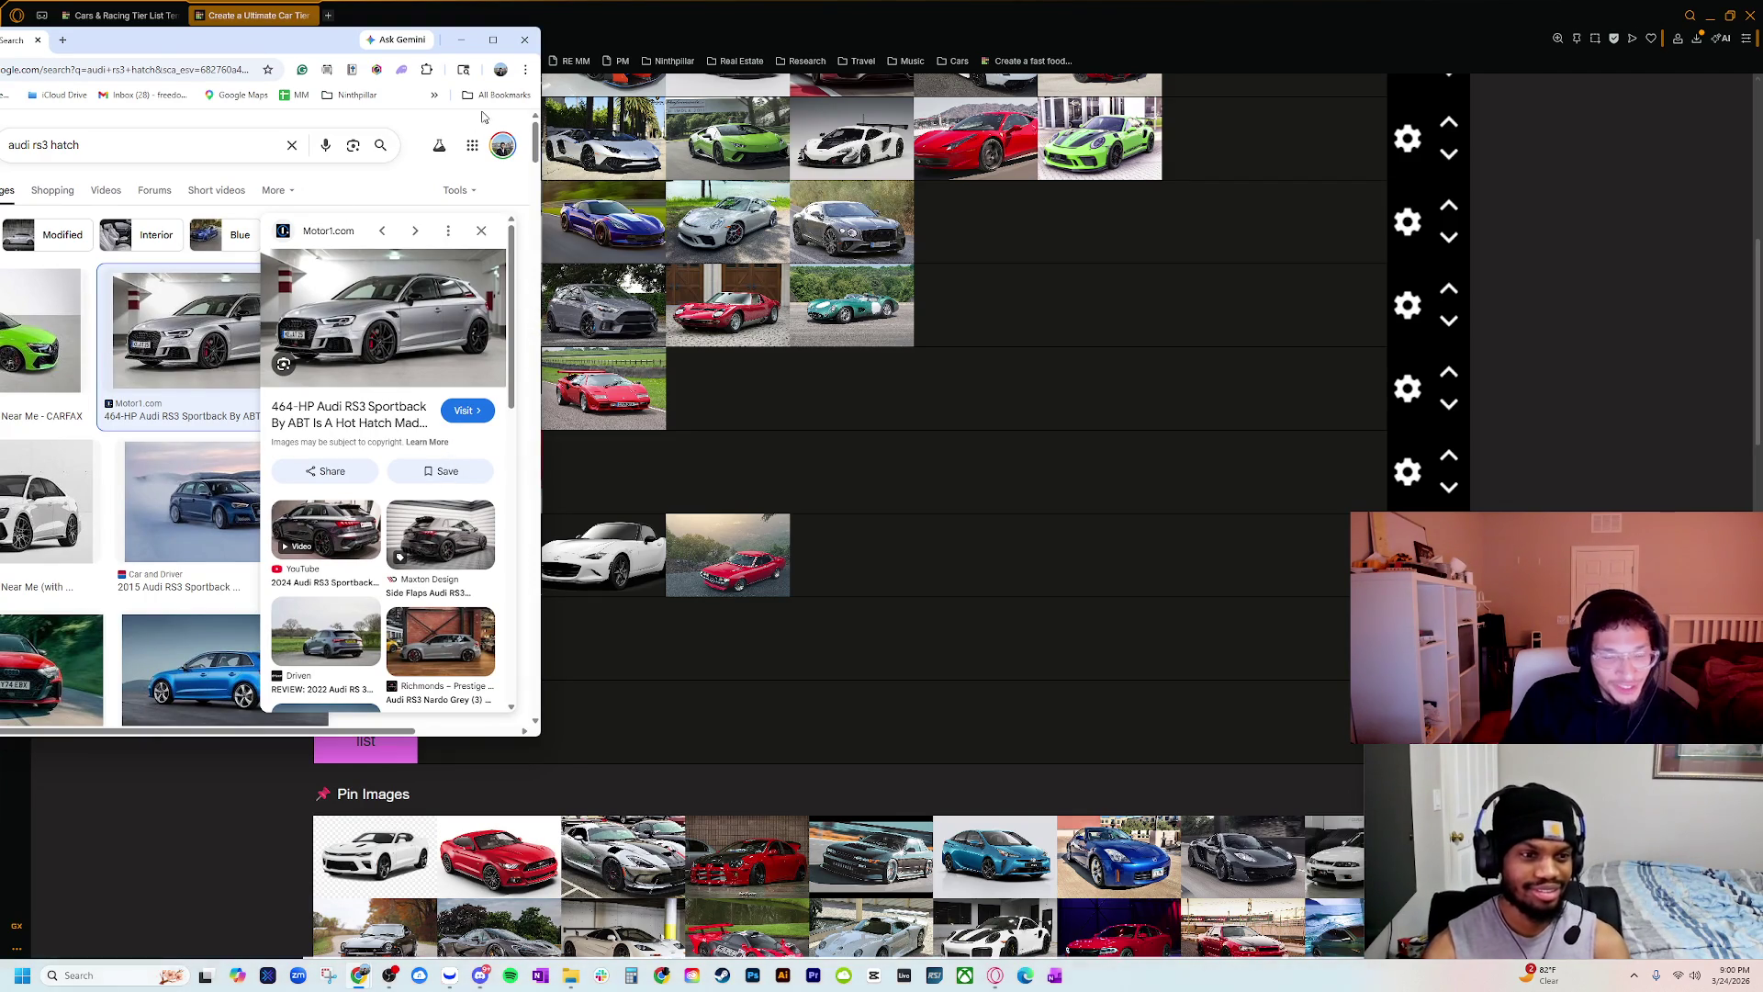
pyautogui.moveTo(441, 50); pyautogui.dragTo(1375, 71)
pyautogui.click(1395, 57)
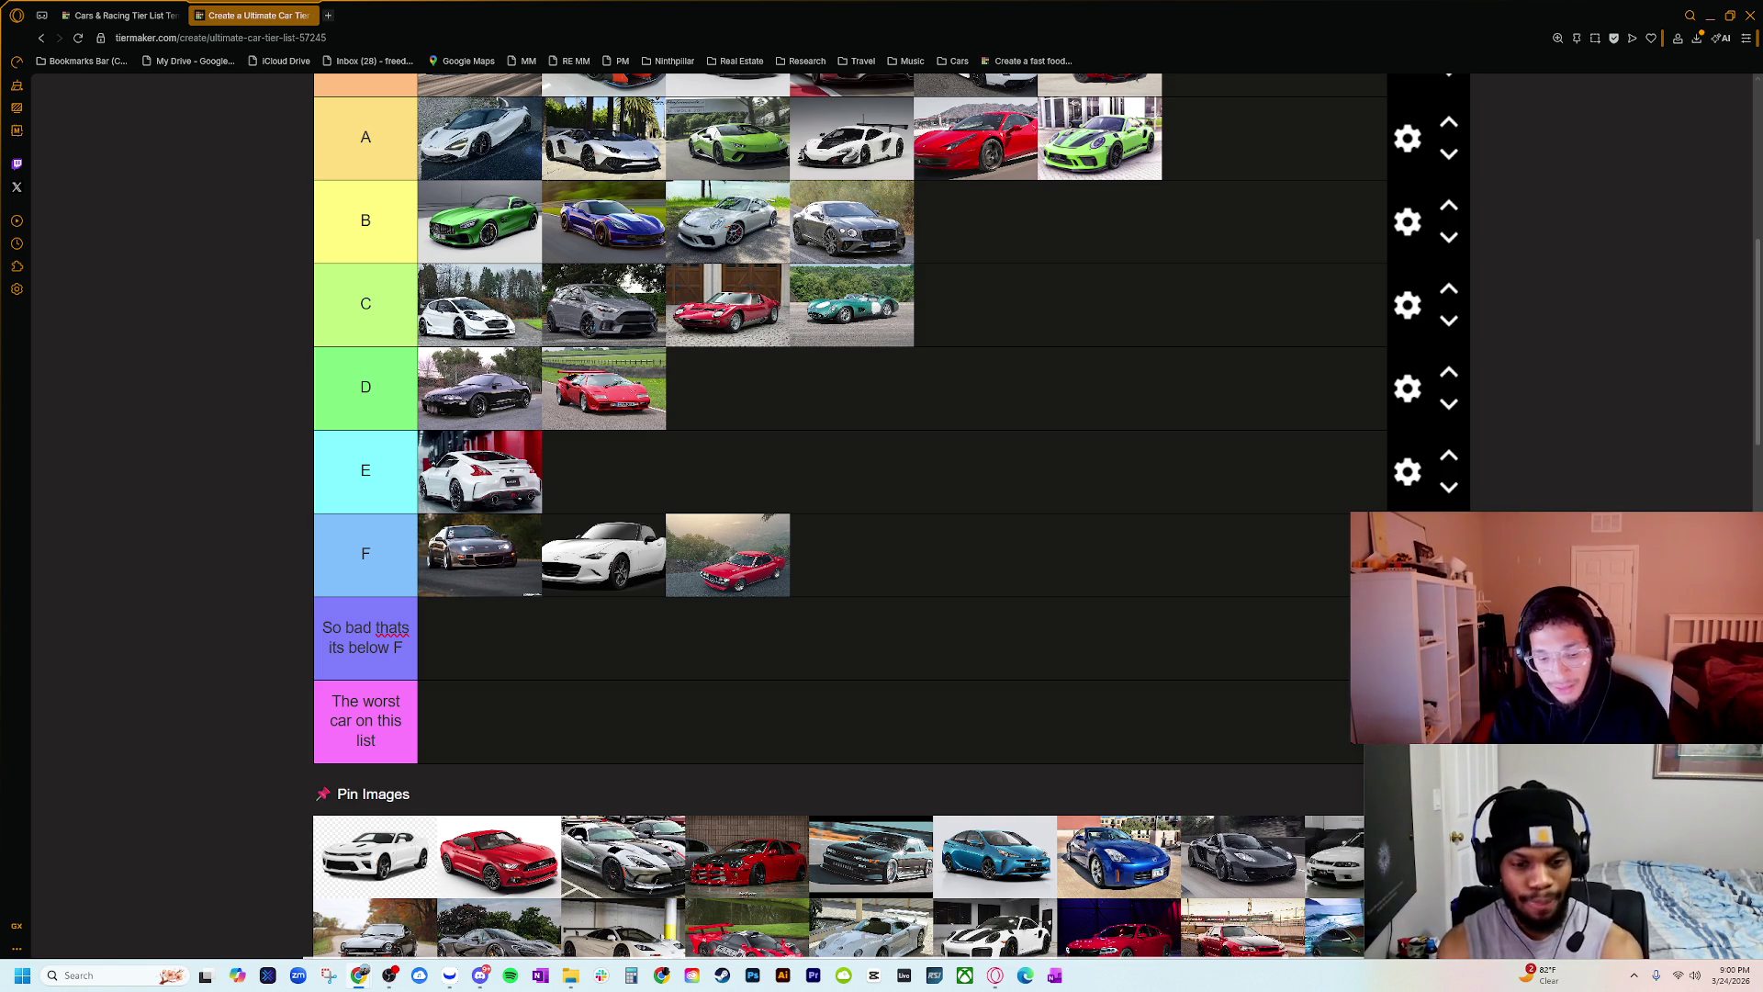
# Step: Preview the red 2018 Civic Type R photo, then move the search window aside
pyautogui.hotkey('alt', 'Tab')
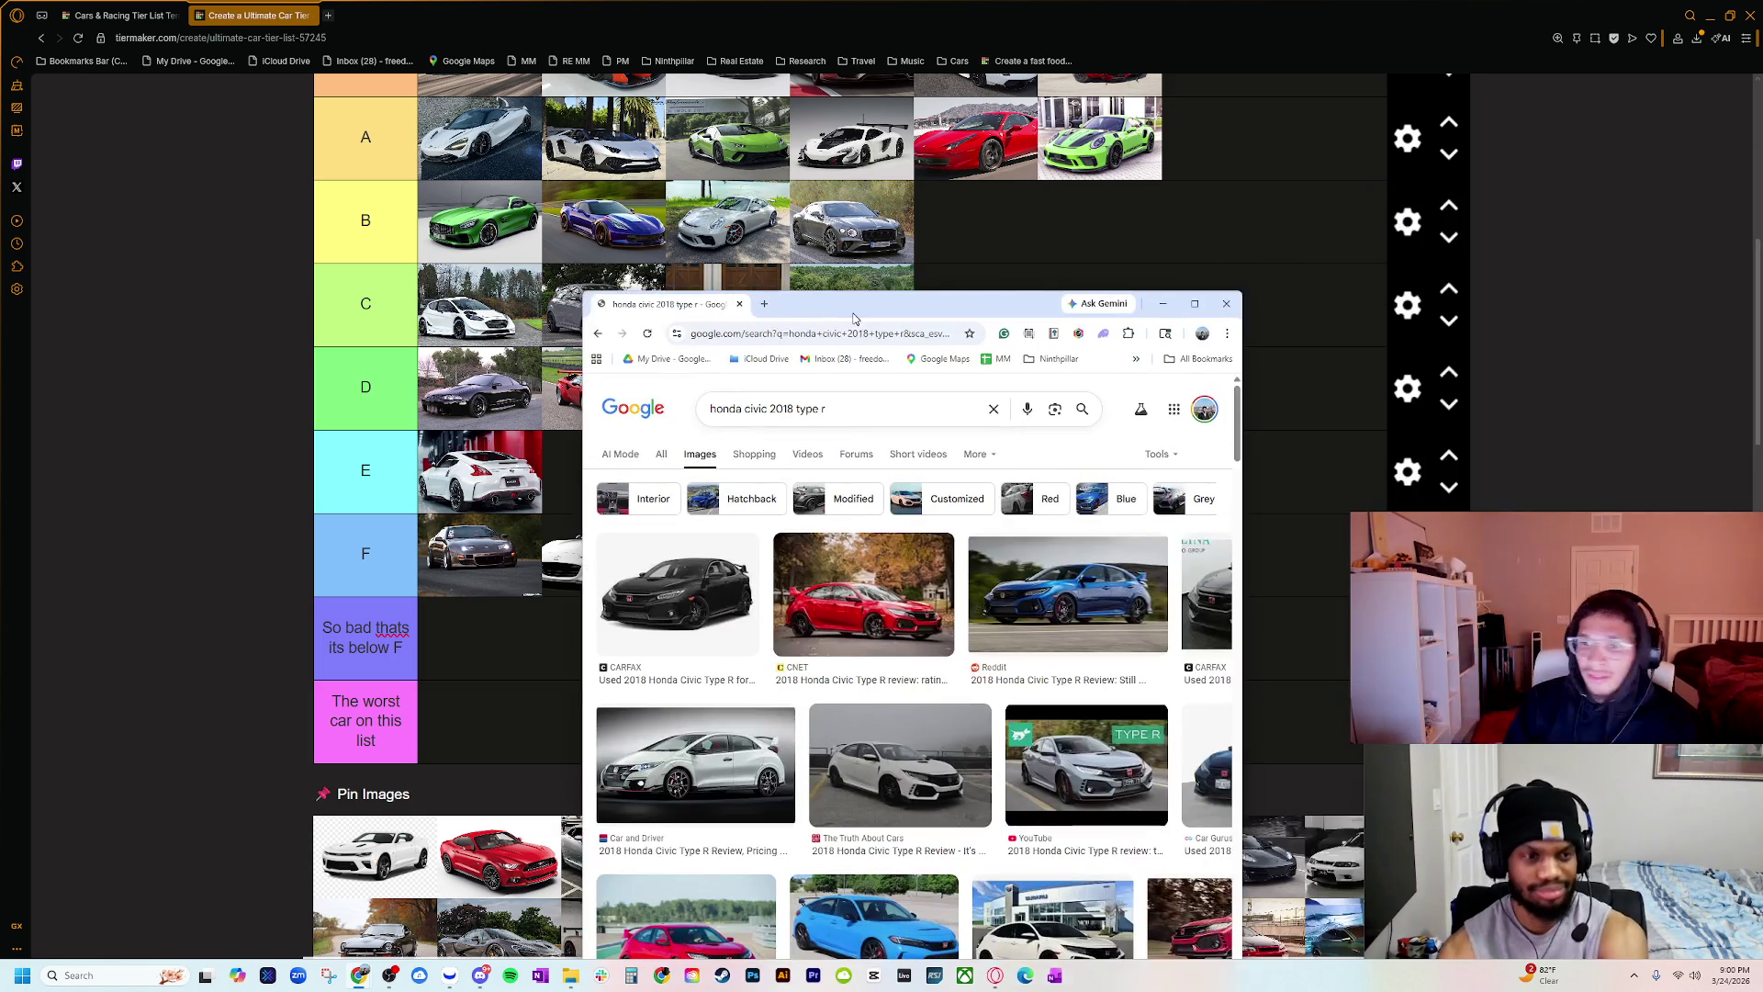
pyautogui.click(874, 650)
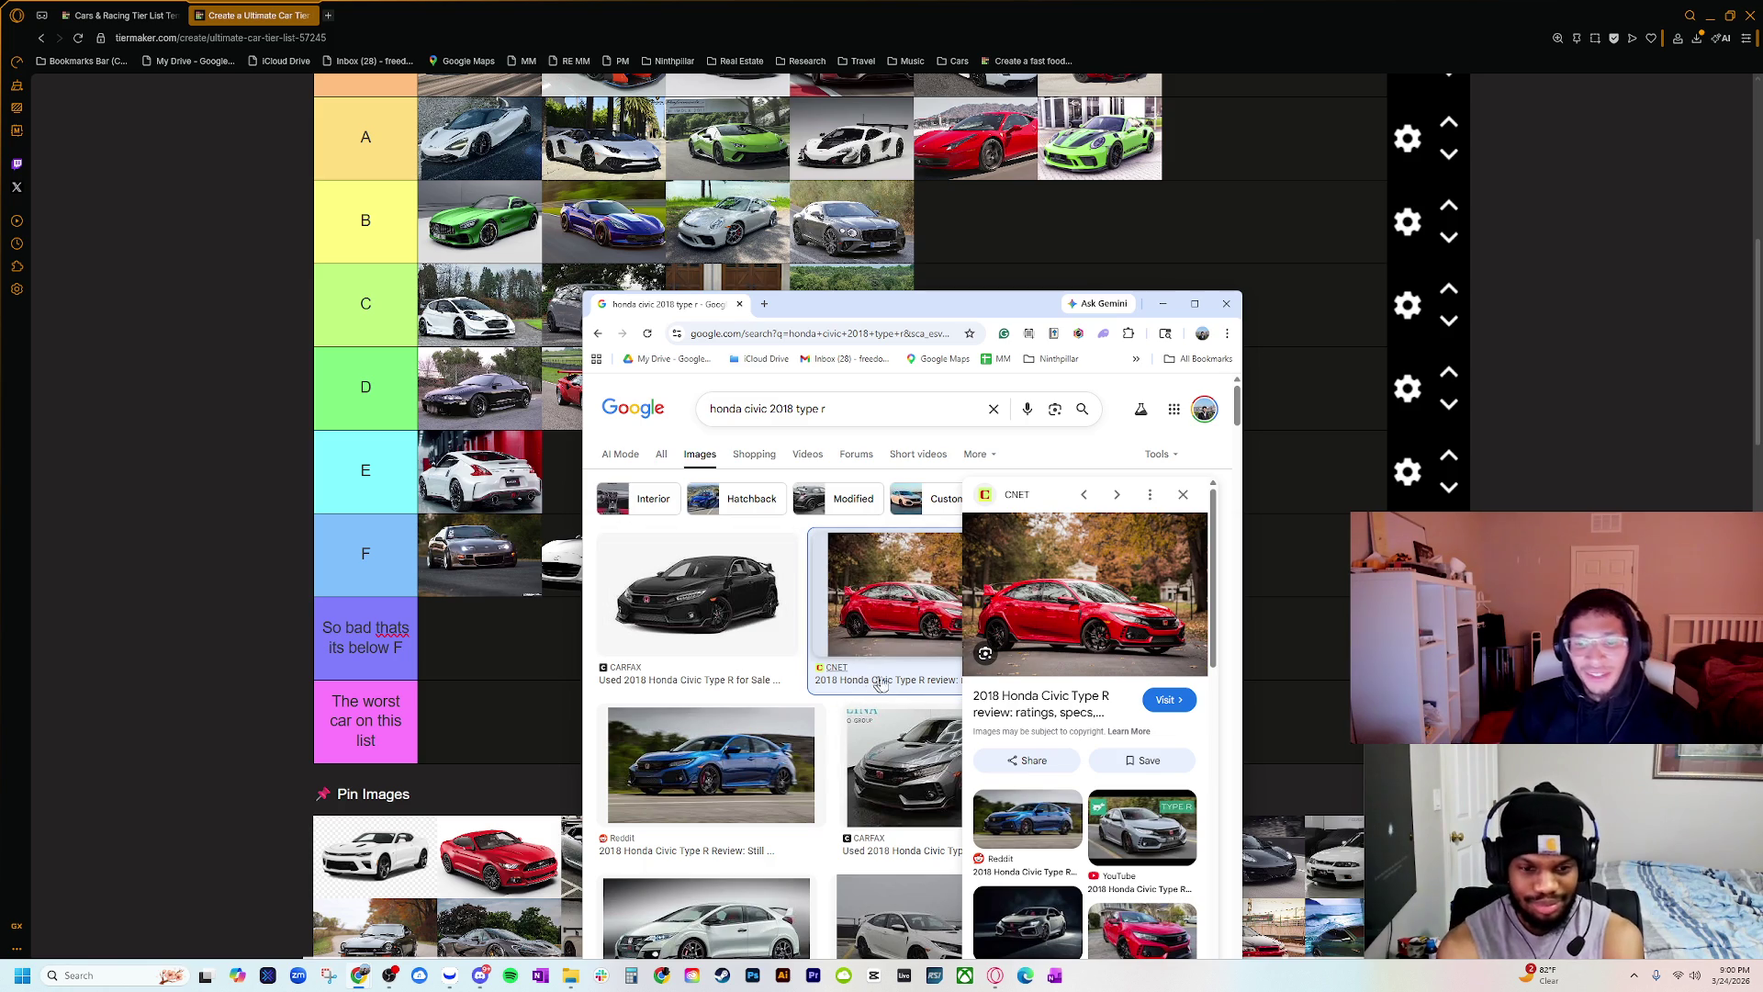
pyautogui.moveTo(796, 292); pyautogui.dragTo(1762, 211)
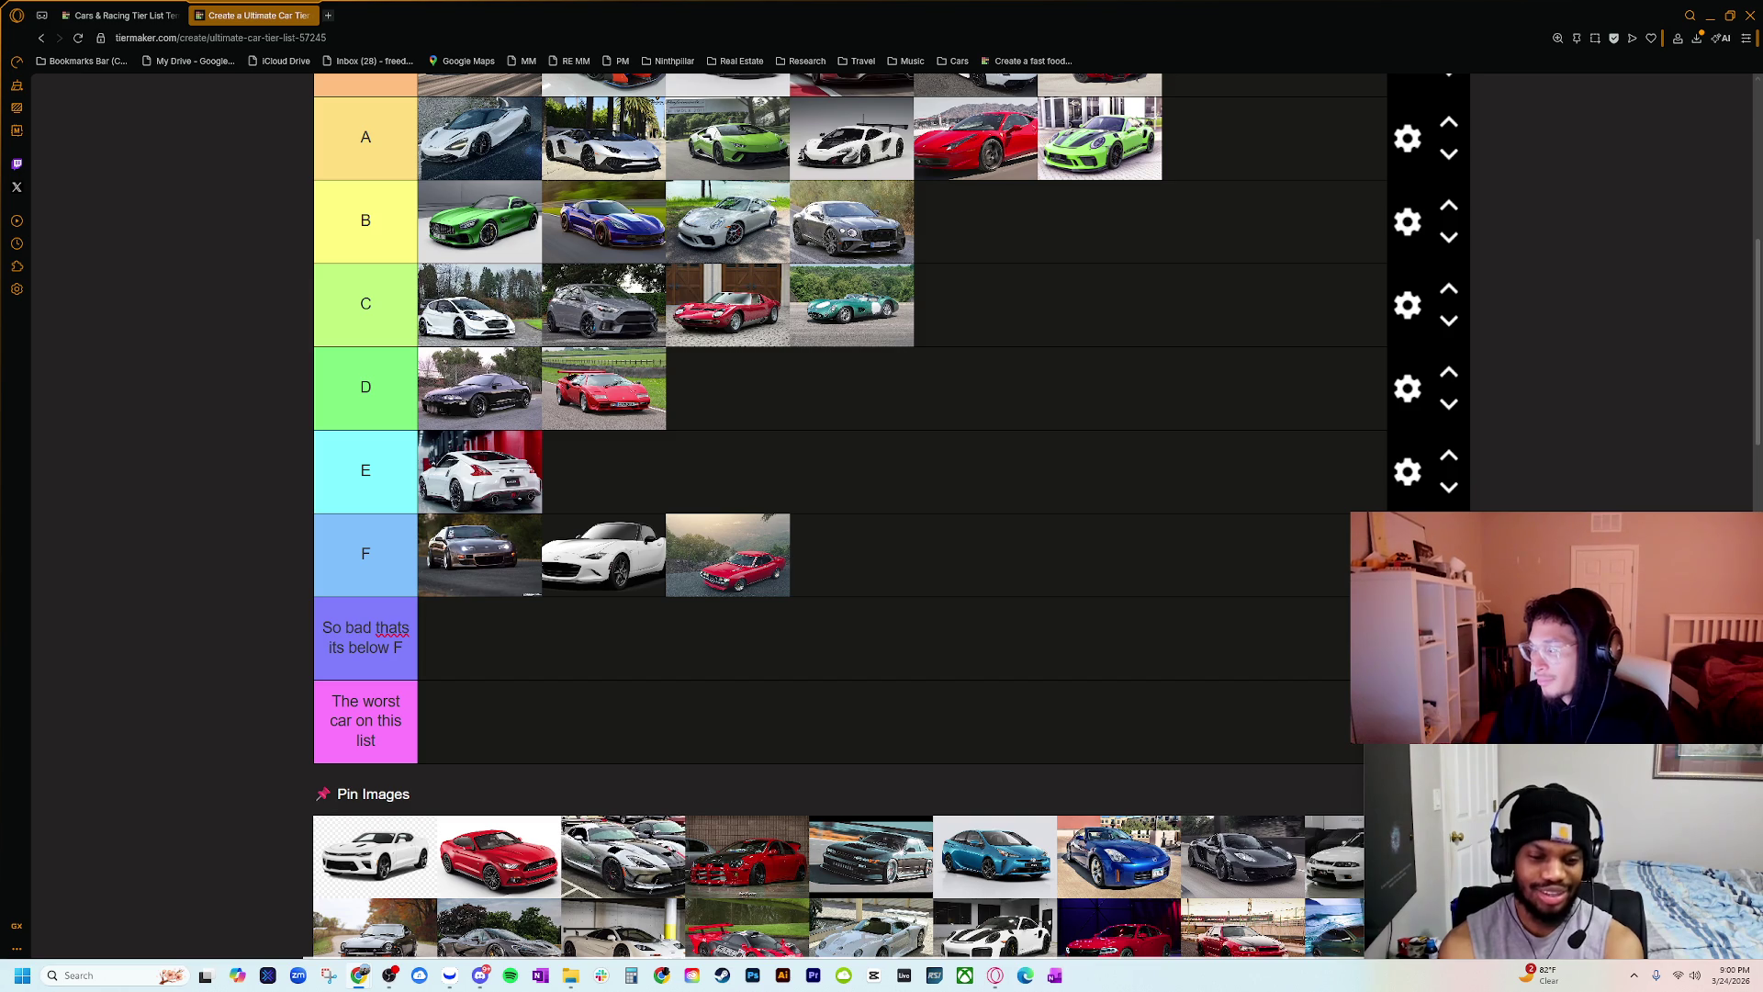
# Step: Browse blue Civic Type R photos up to Top Gear's, then start a '2020 accord' query
pyautogui.hotkey('alt', 'Tab')
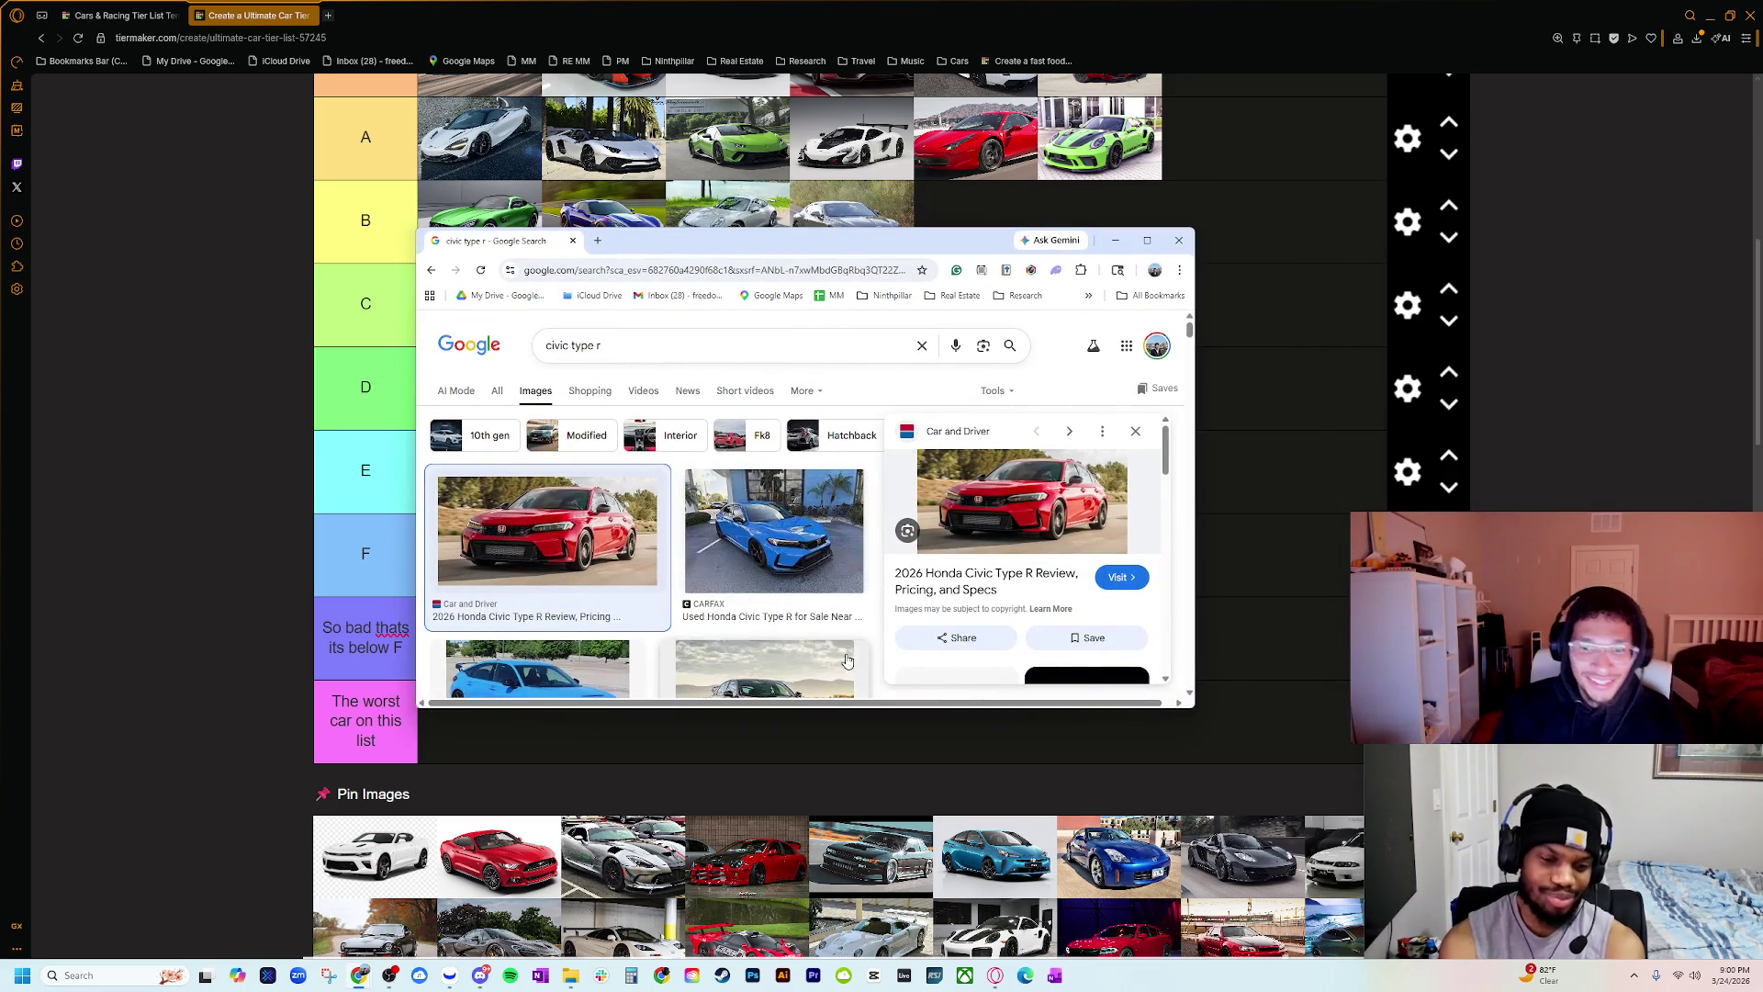
pyautogui.scroll(-2, 743, 561)
pyautogui.click(529, 562)
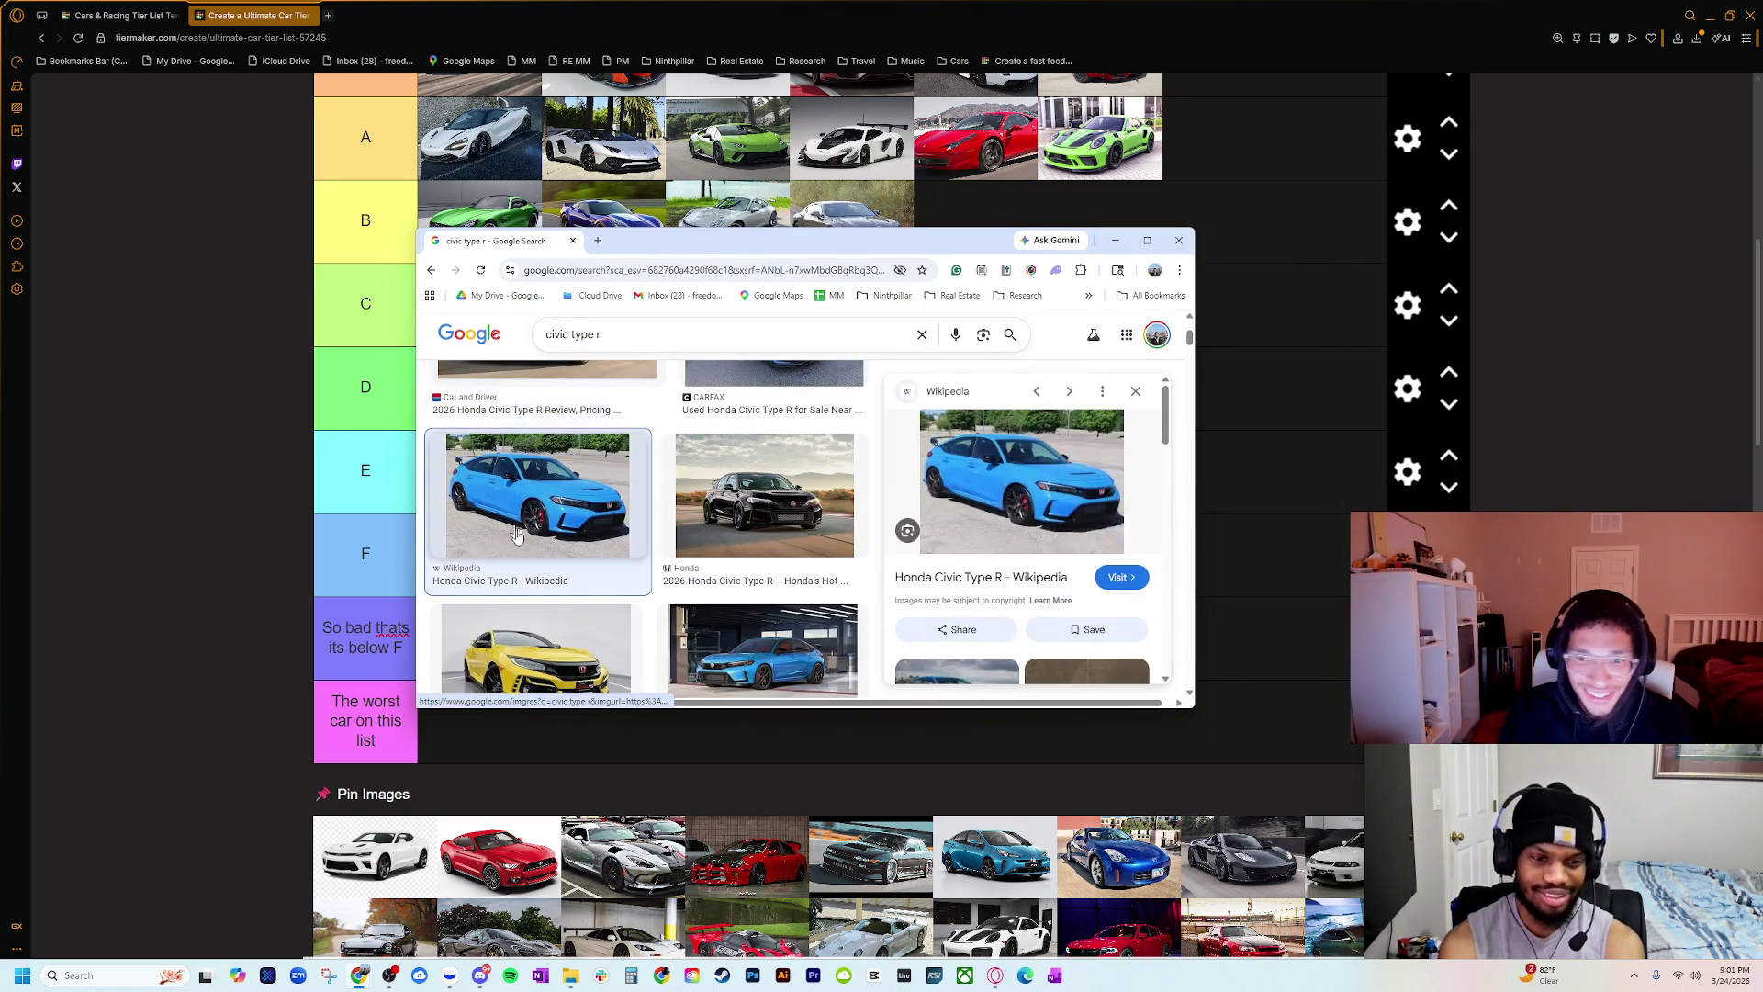
pyautogui.scroll(-2, 730, 525)
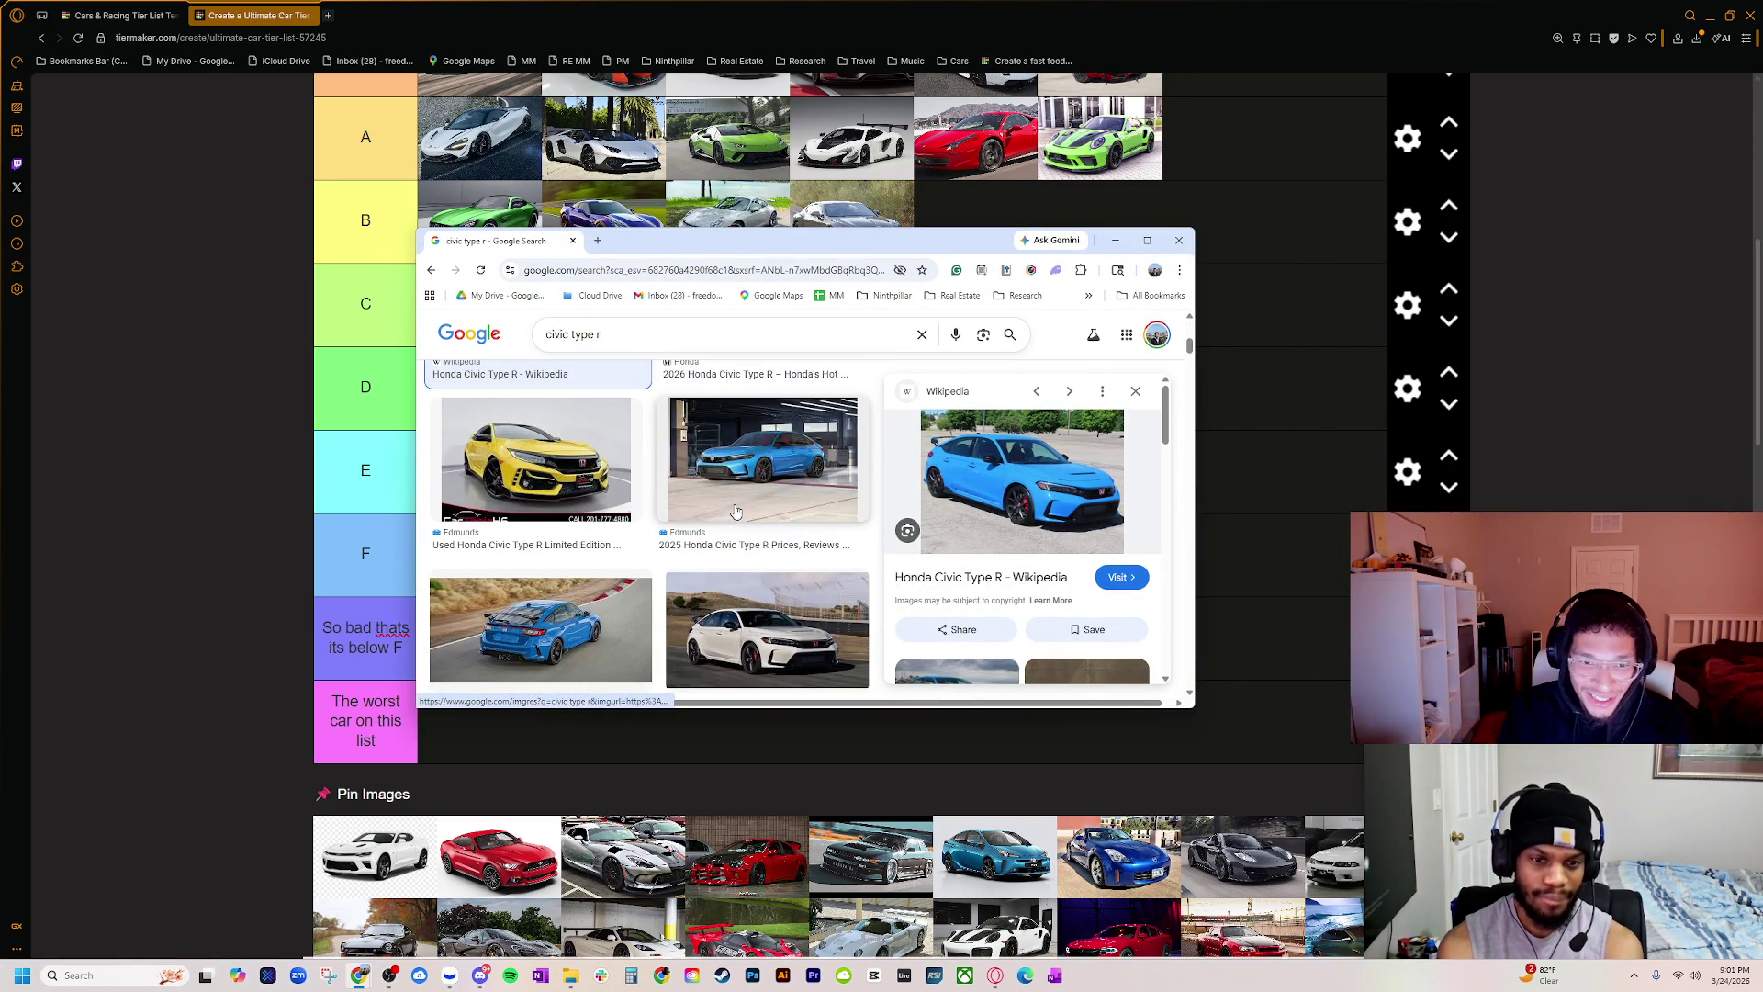
pyautogui.scroll(-1, 729, 525)
pyautogui.click(537, 487)
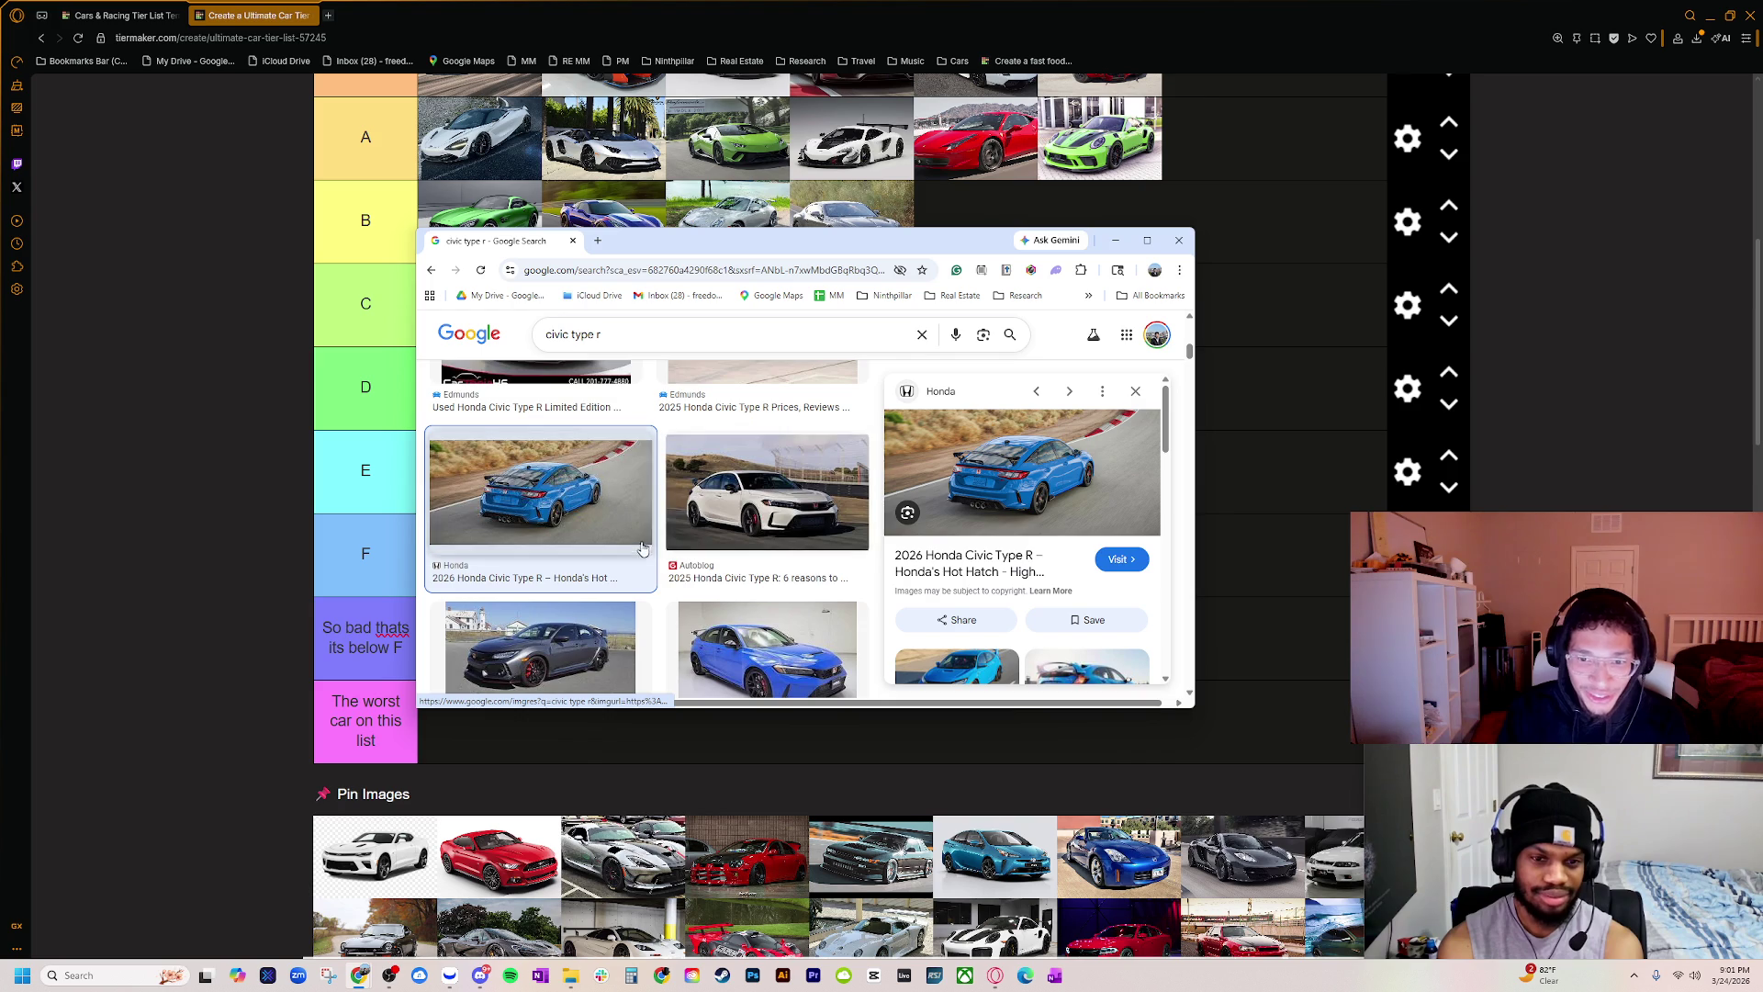
pyautogui.scroll(-1, 720, 590)
pyautogui.scroll(-3, 720, 591)
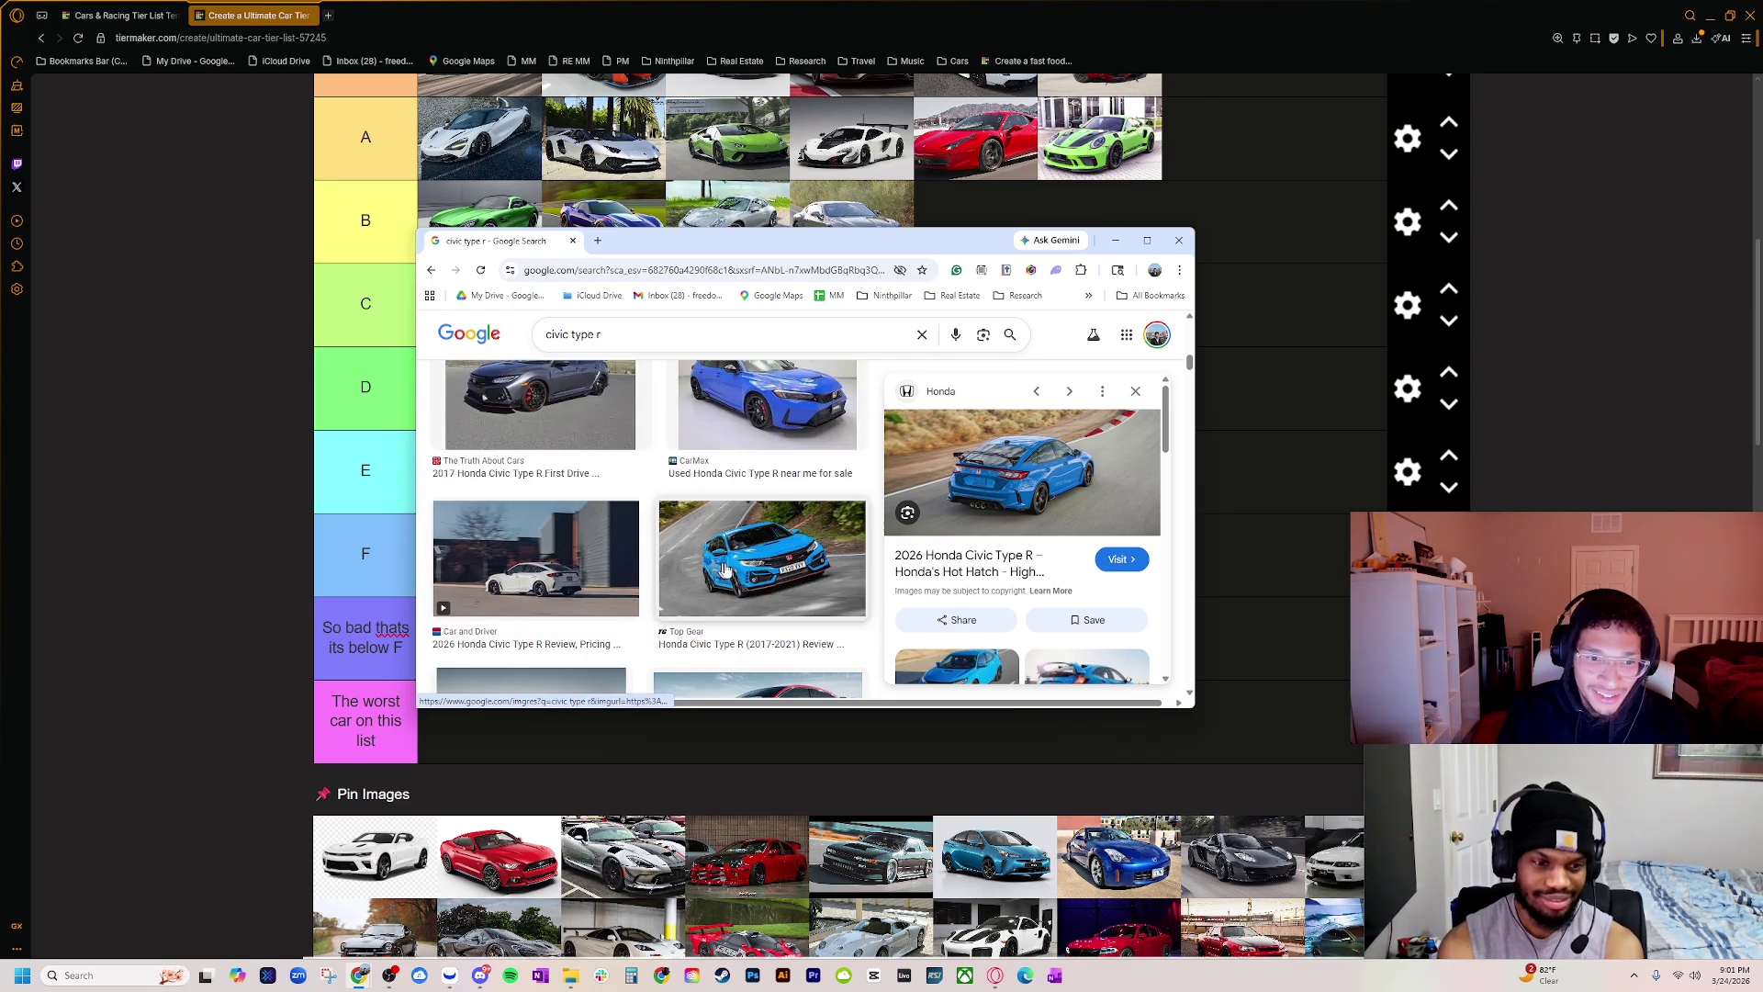
pyautogui.click(738, 560)
pyautogui.scroll(-2, 718, 553)
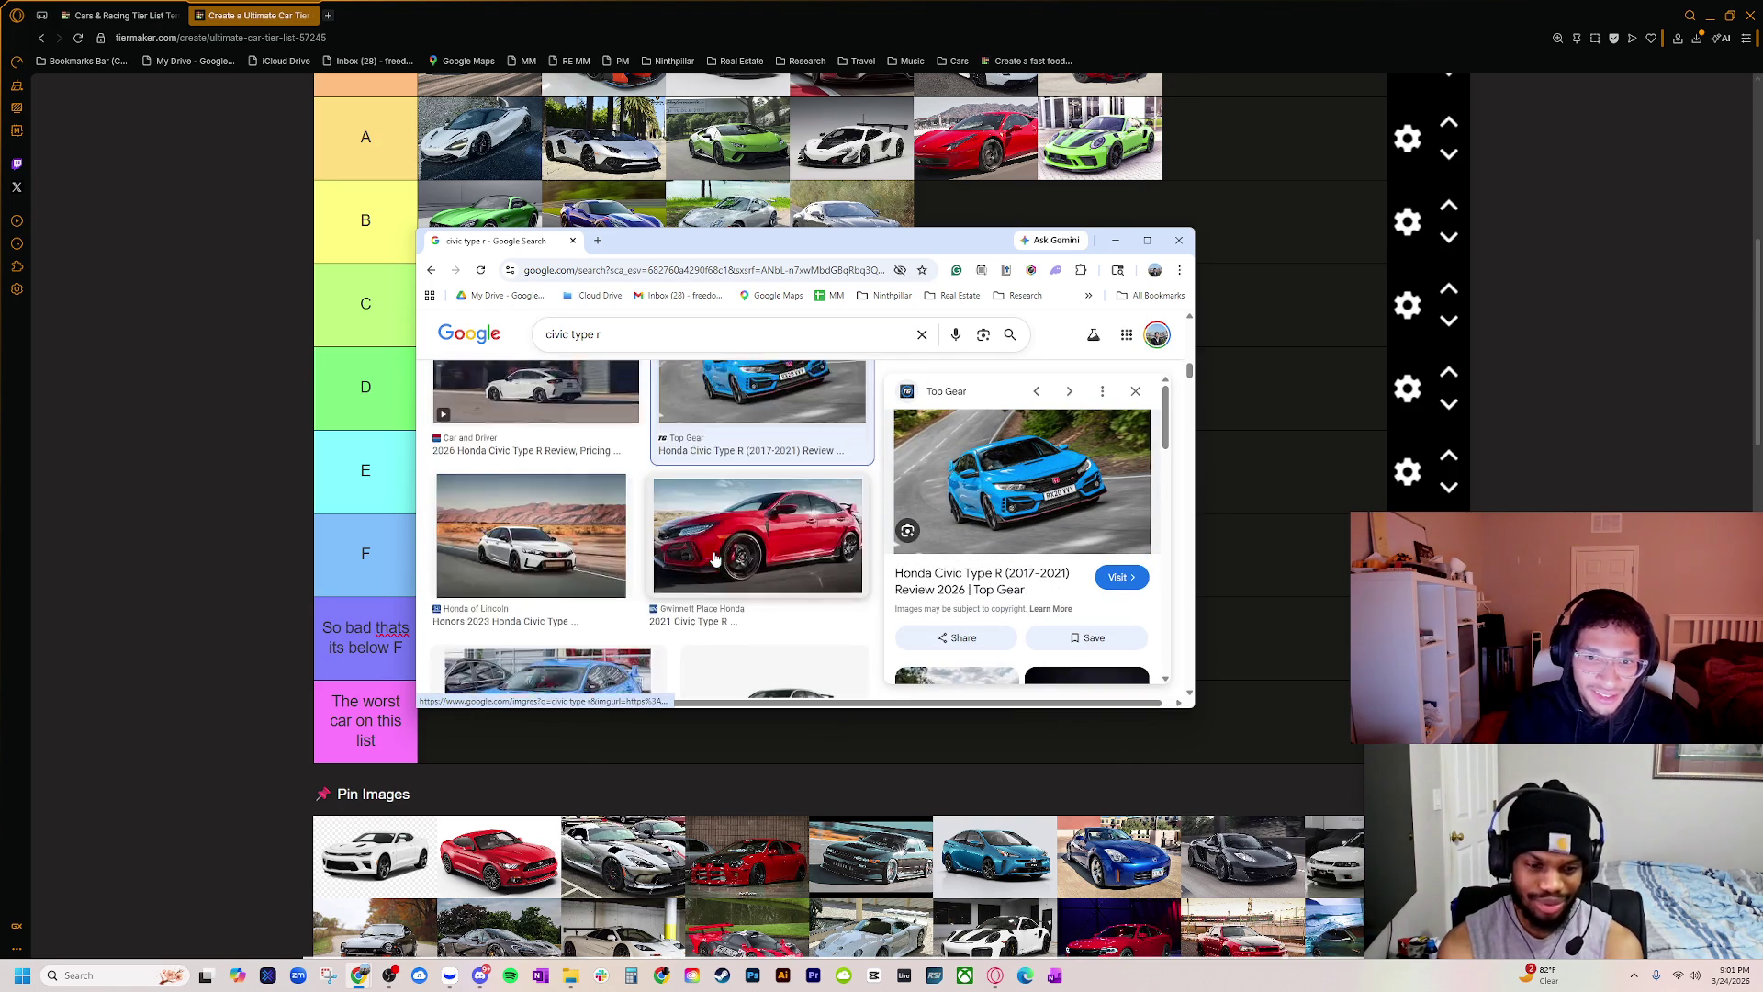
pyautogui.scroll(-2, 718, 554)
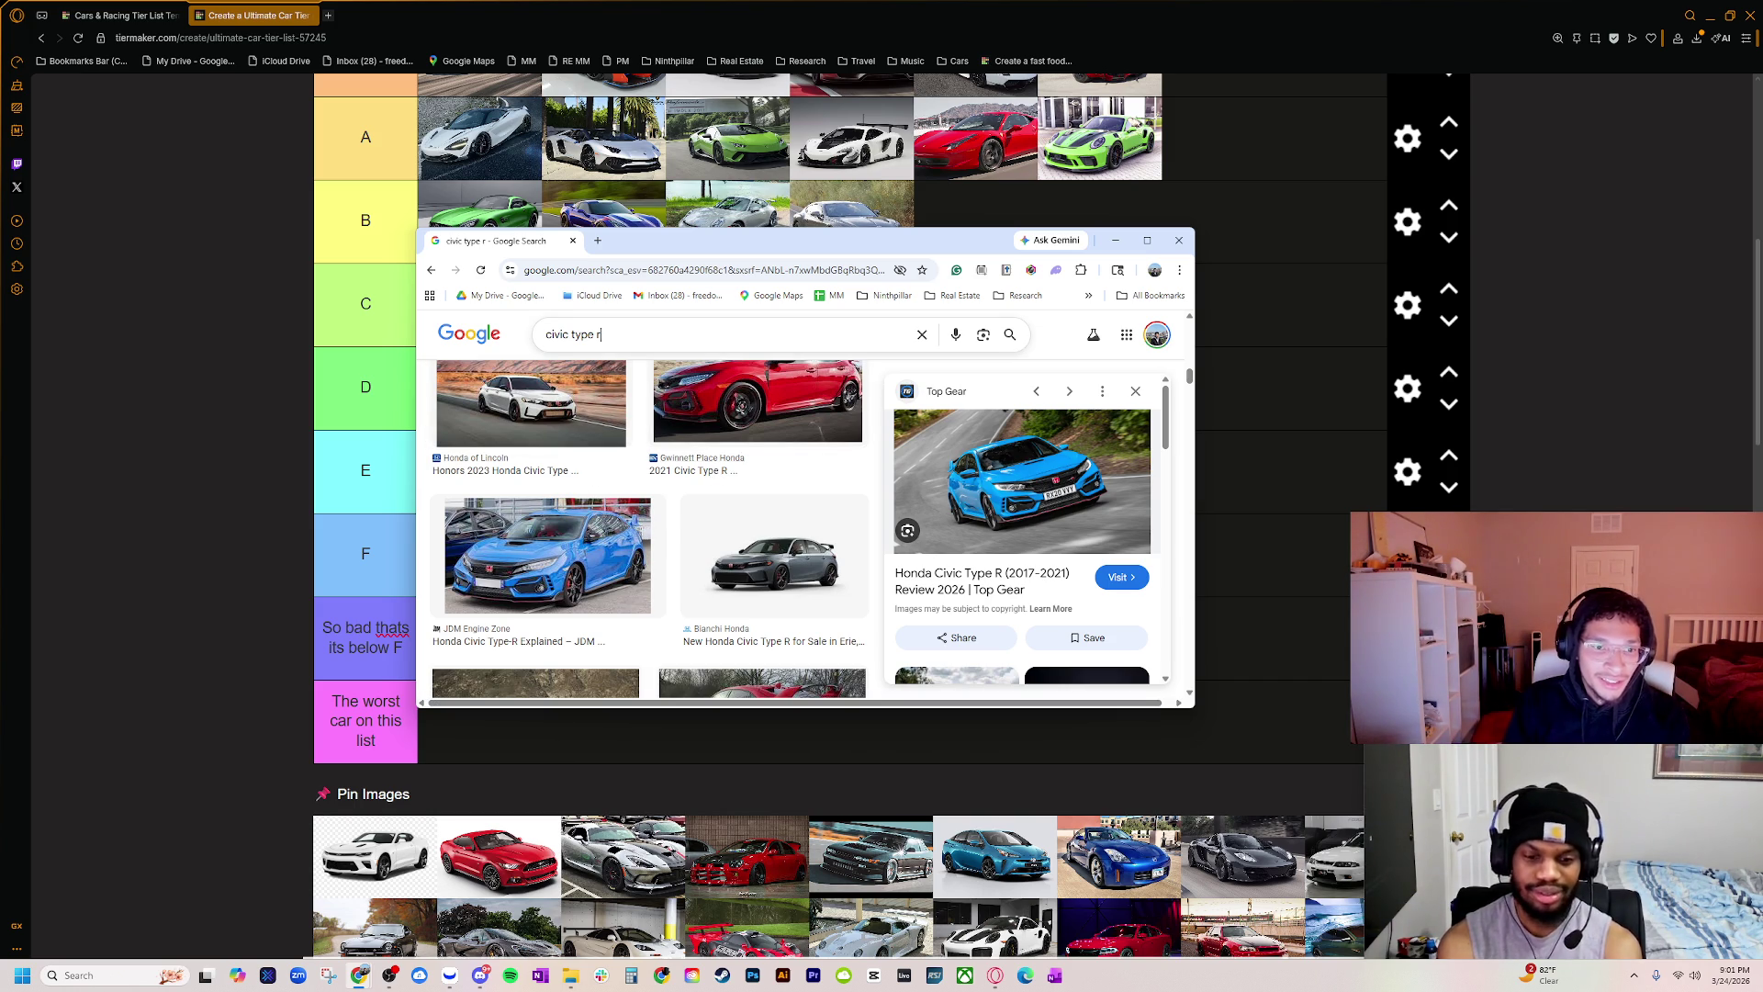
pyautogui.click(599, 334)
pyautogui.write('2020')
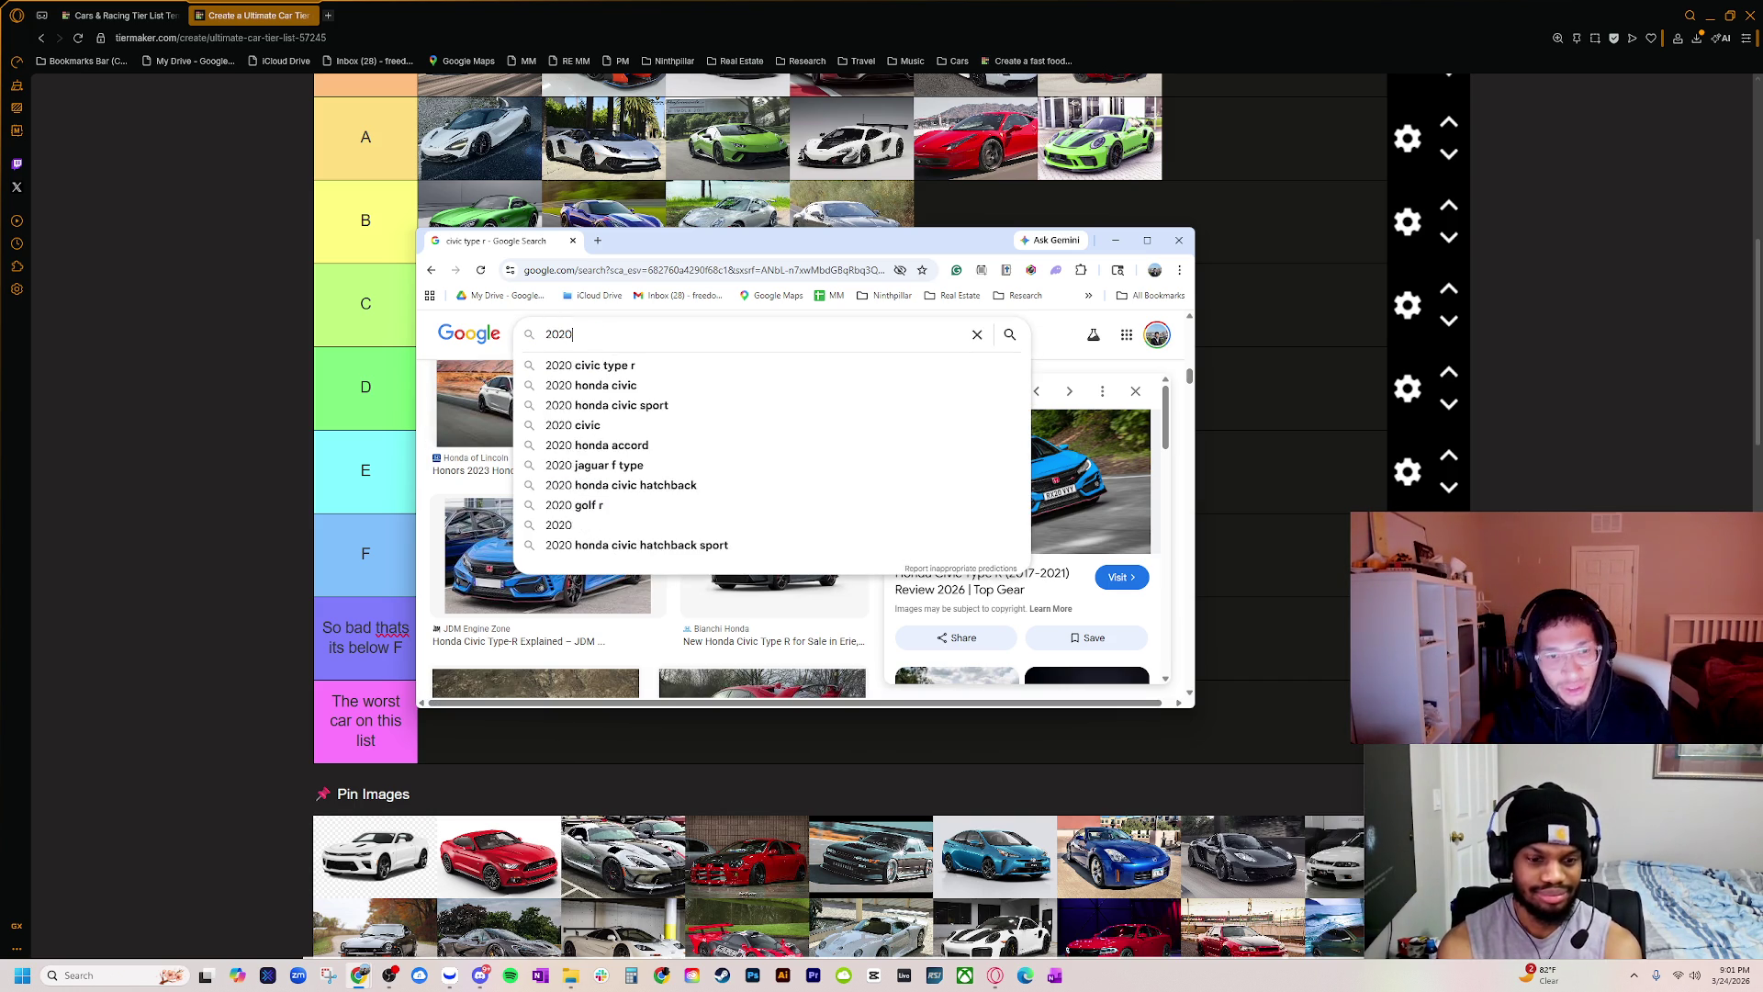
pyautogui.write(' accord')
# Step: Search '2020 accord' and view its image results
pyautogui.press('Return')
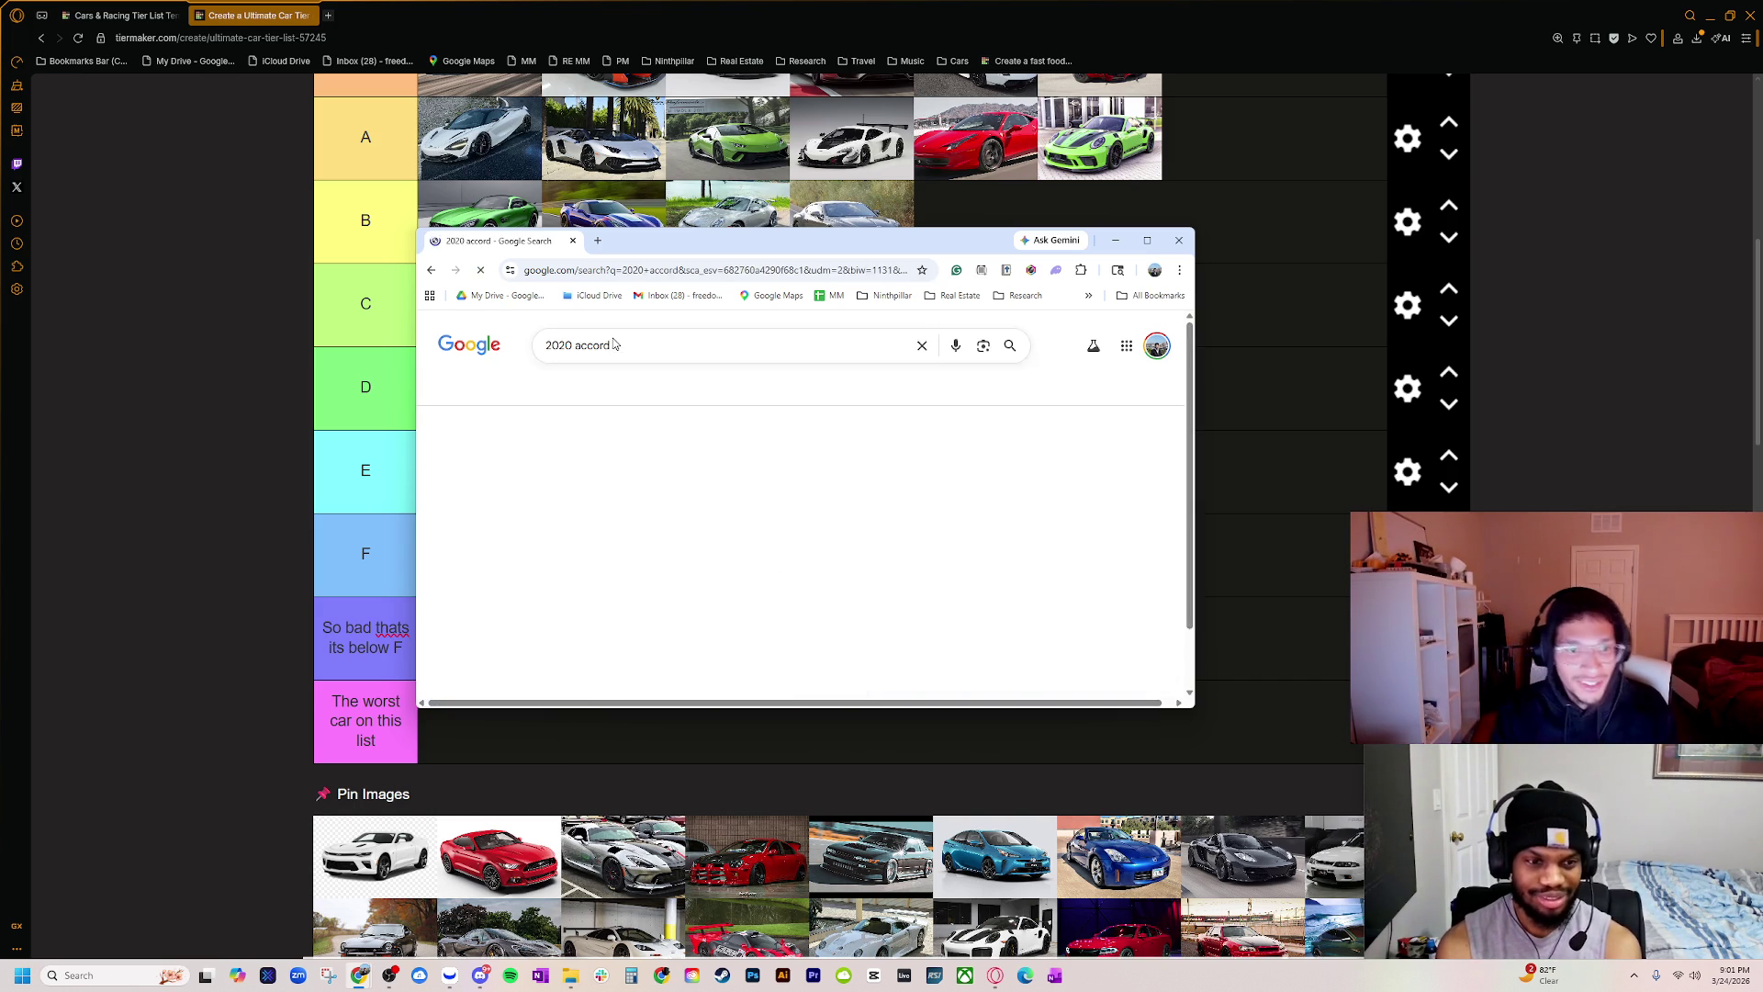
pyautogui.click(567, 402)
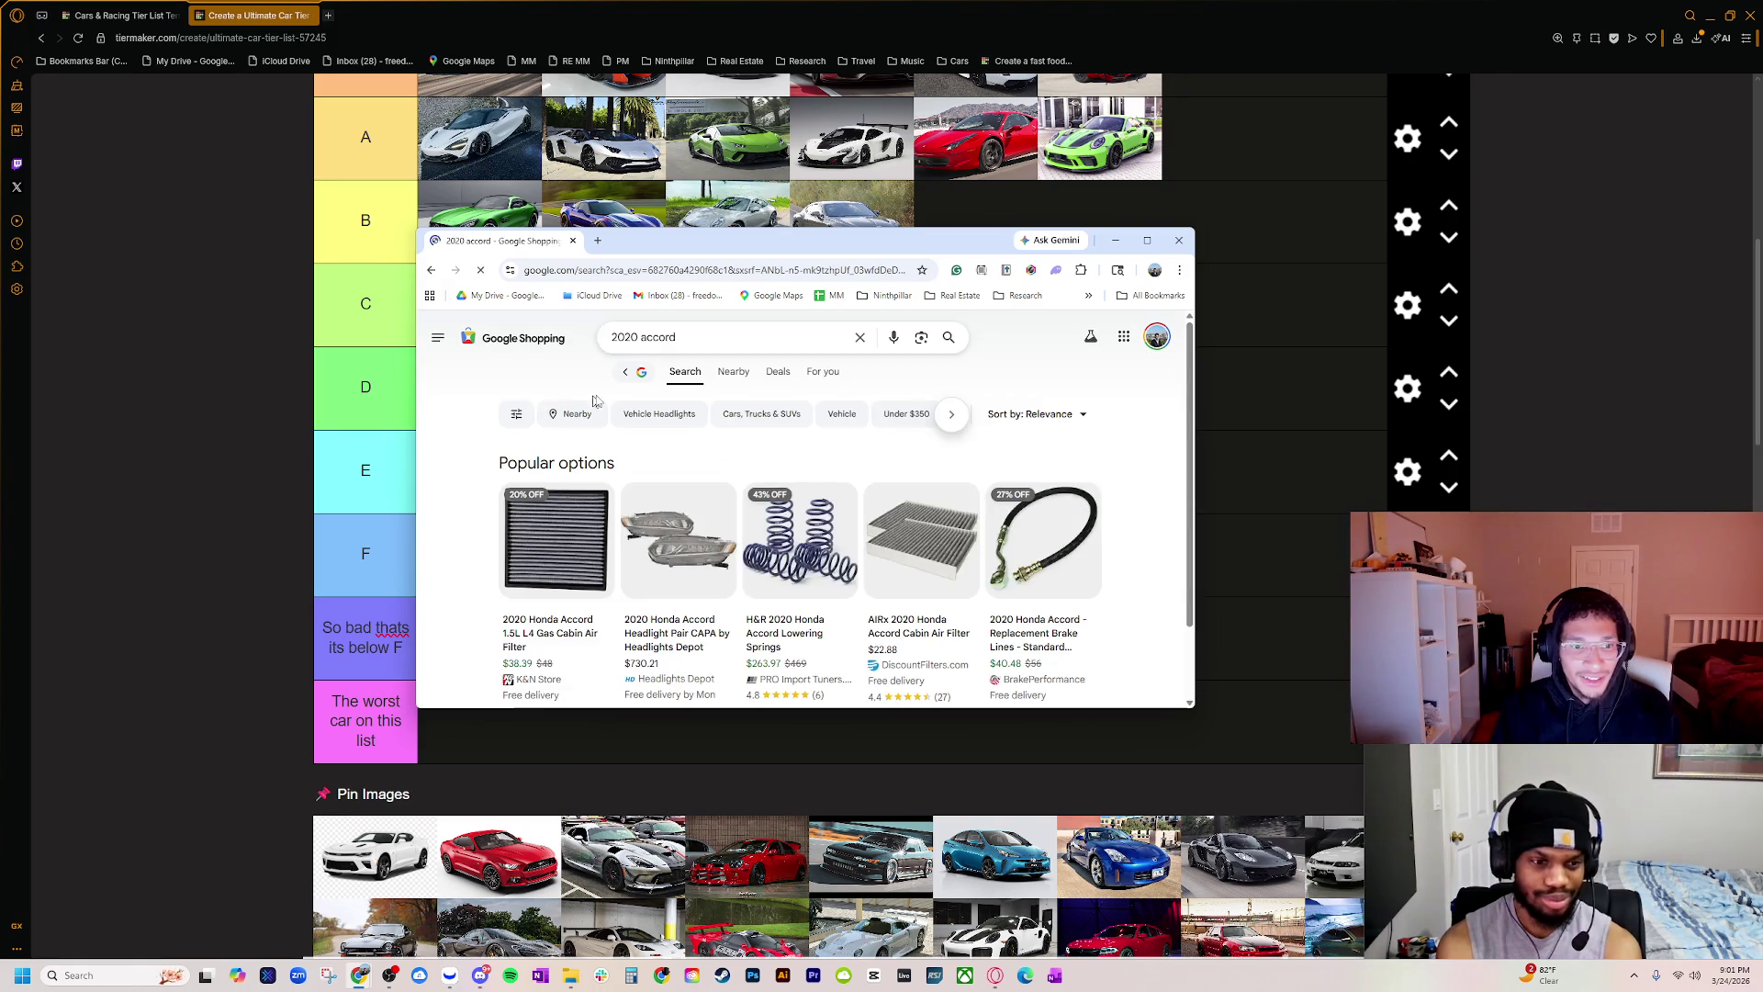
pyautogui.click(430, 270)
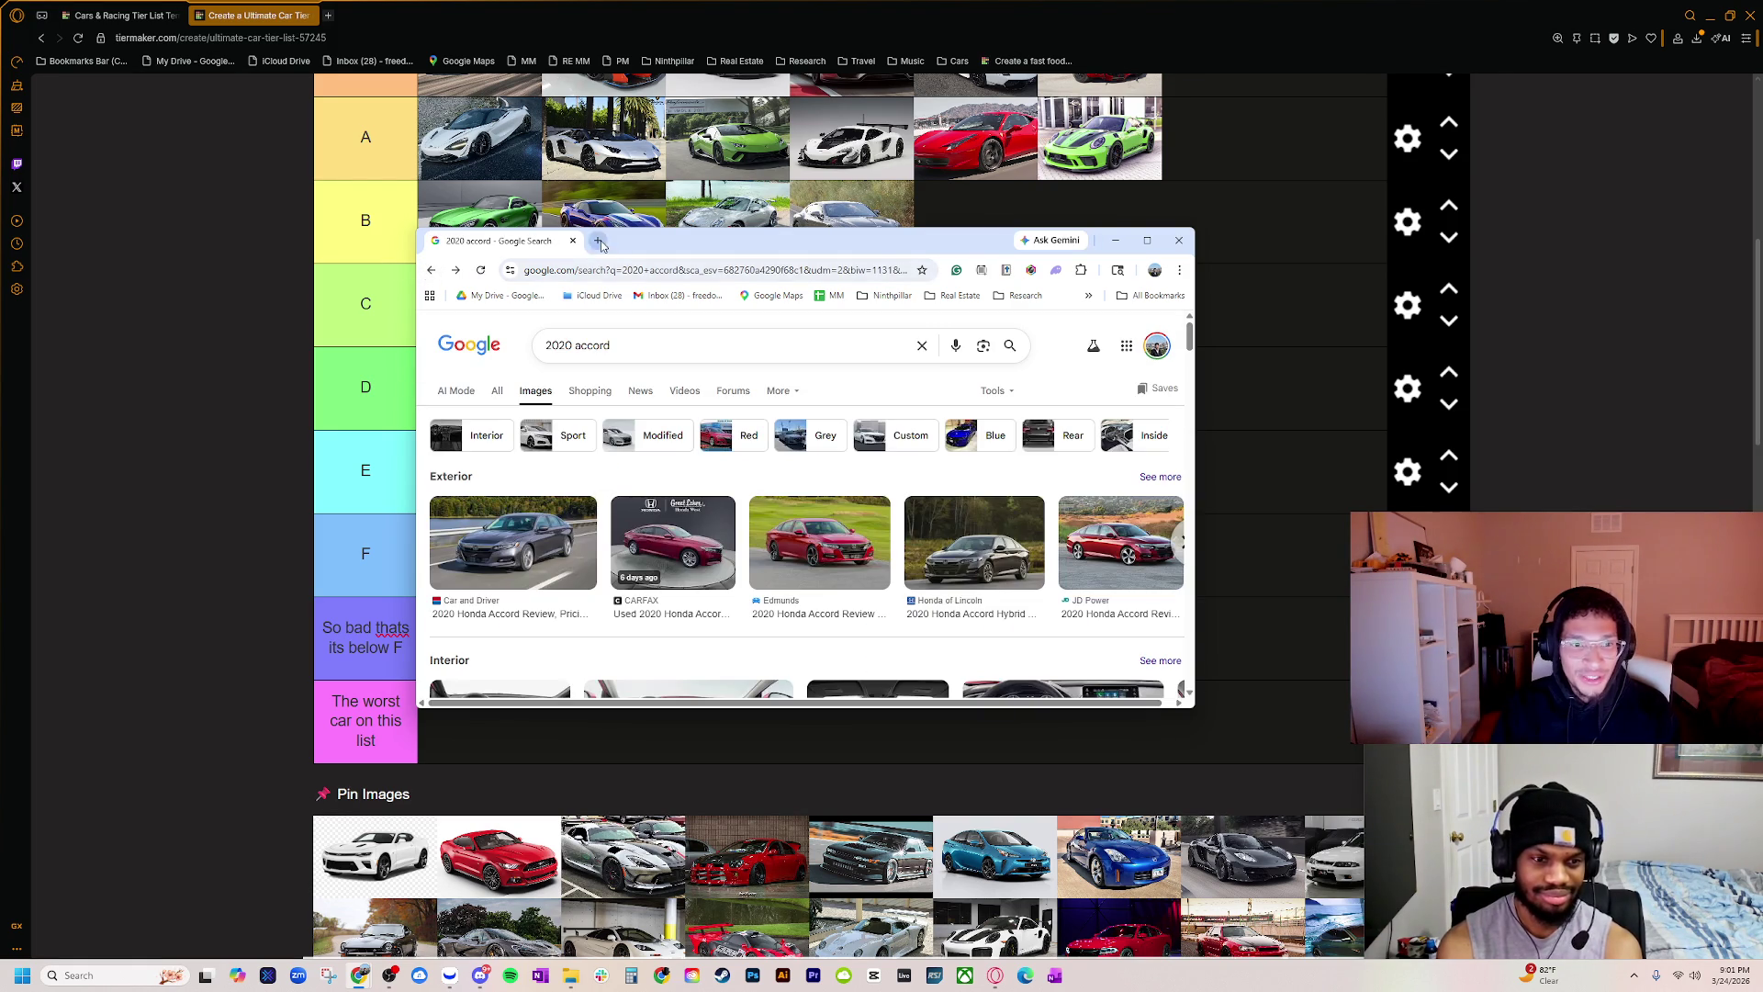
# Step: Search '2025 honda accord' images in a new tab, preview Car and Driver's photo, maximize the browser
pyautogui.click(597, 241)
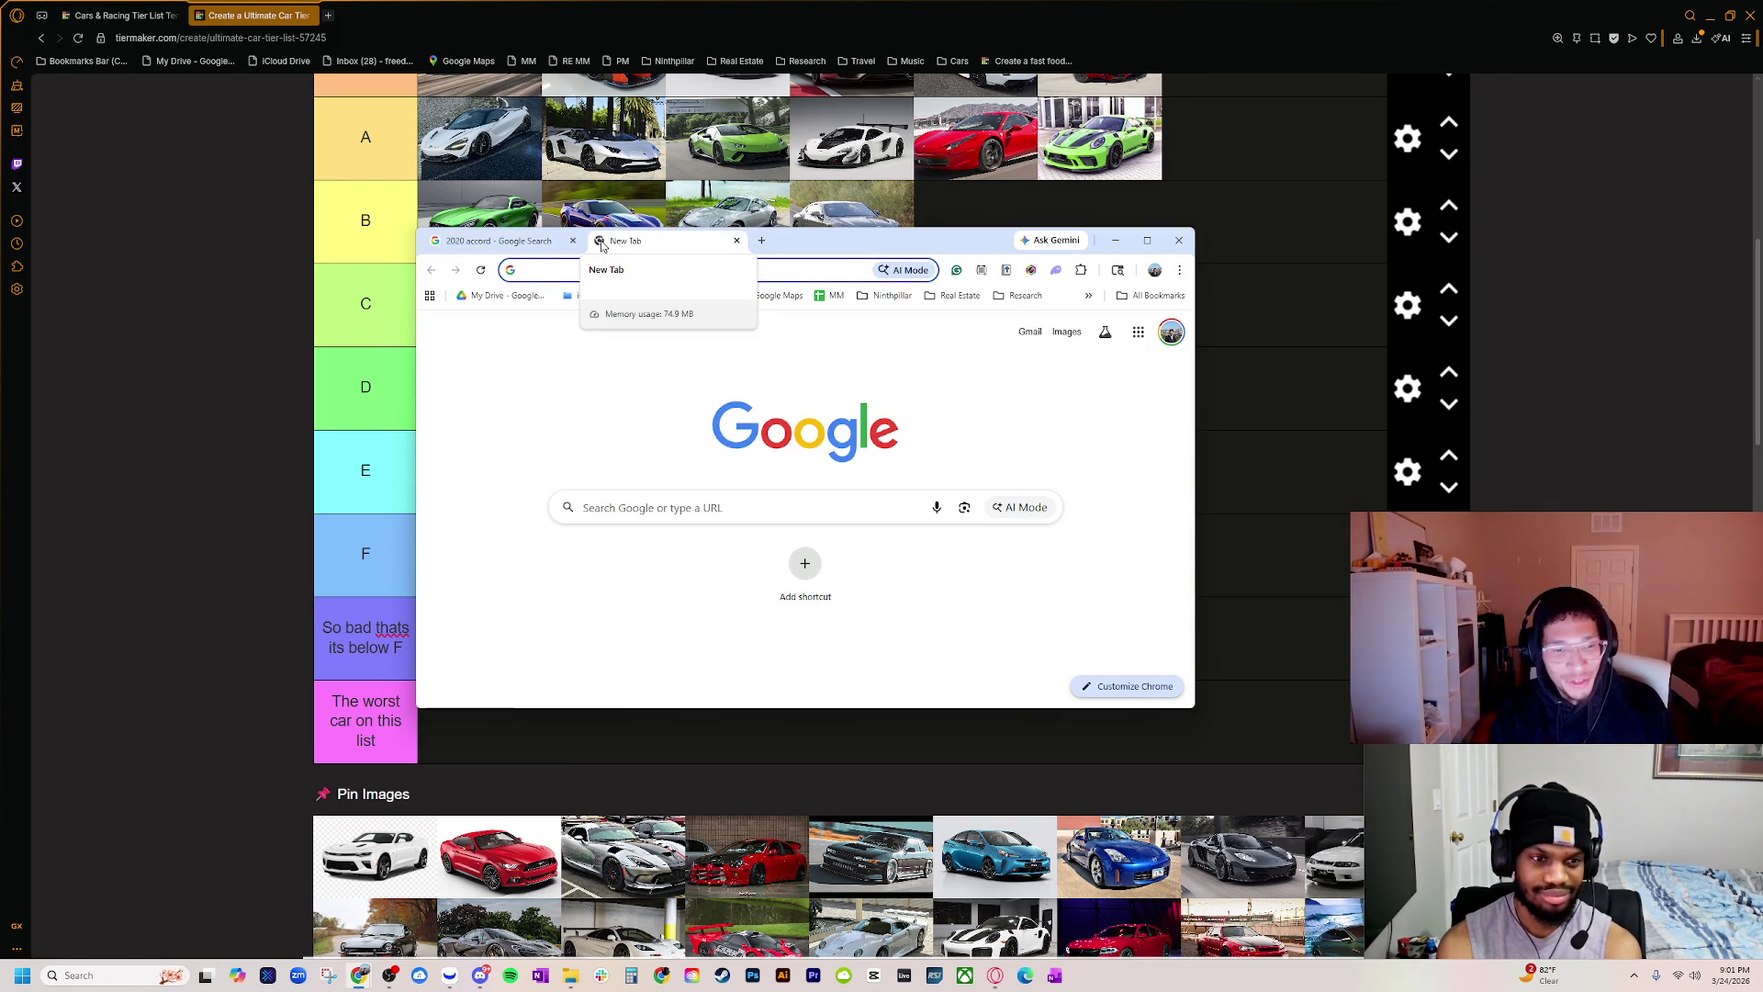
pyautogui.write('2020 accord')
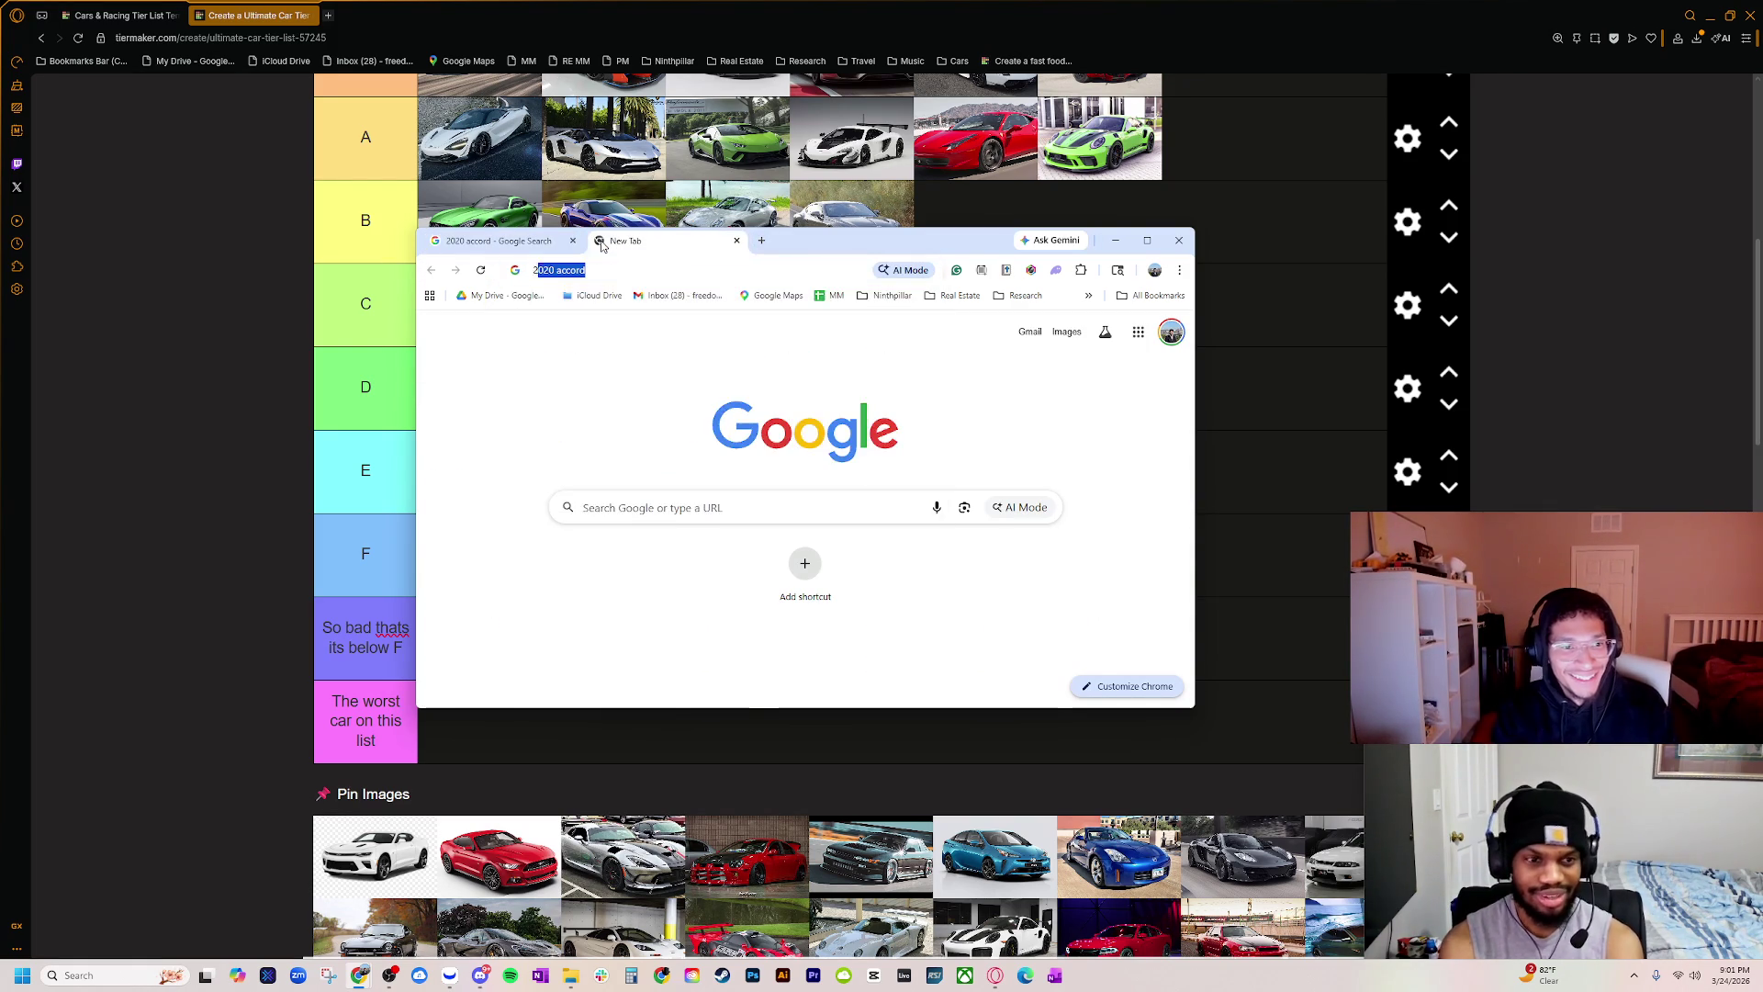
pyautogui.write('5 honda c')
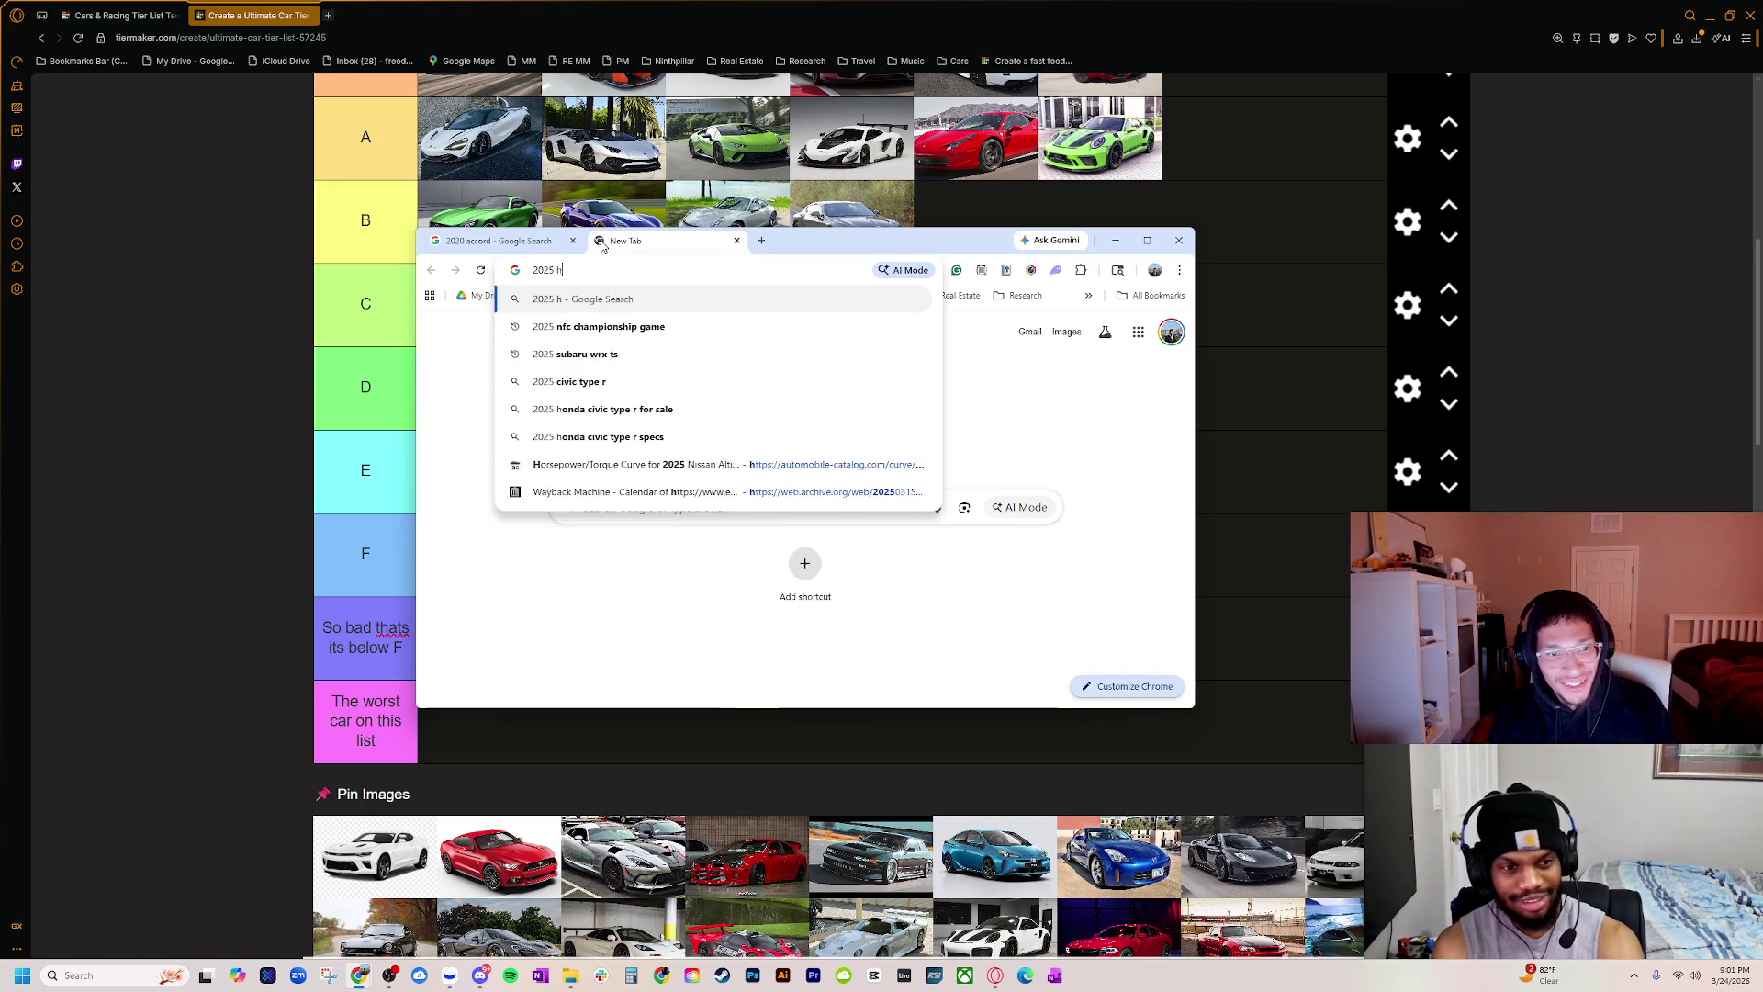
pyautogui.press('BackSpace')
pyautogui.press('BackSpace')
pyautogui.write('accord')
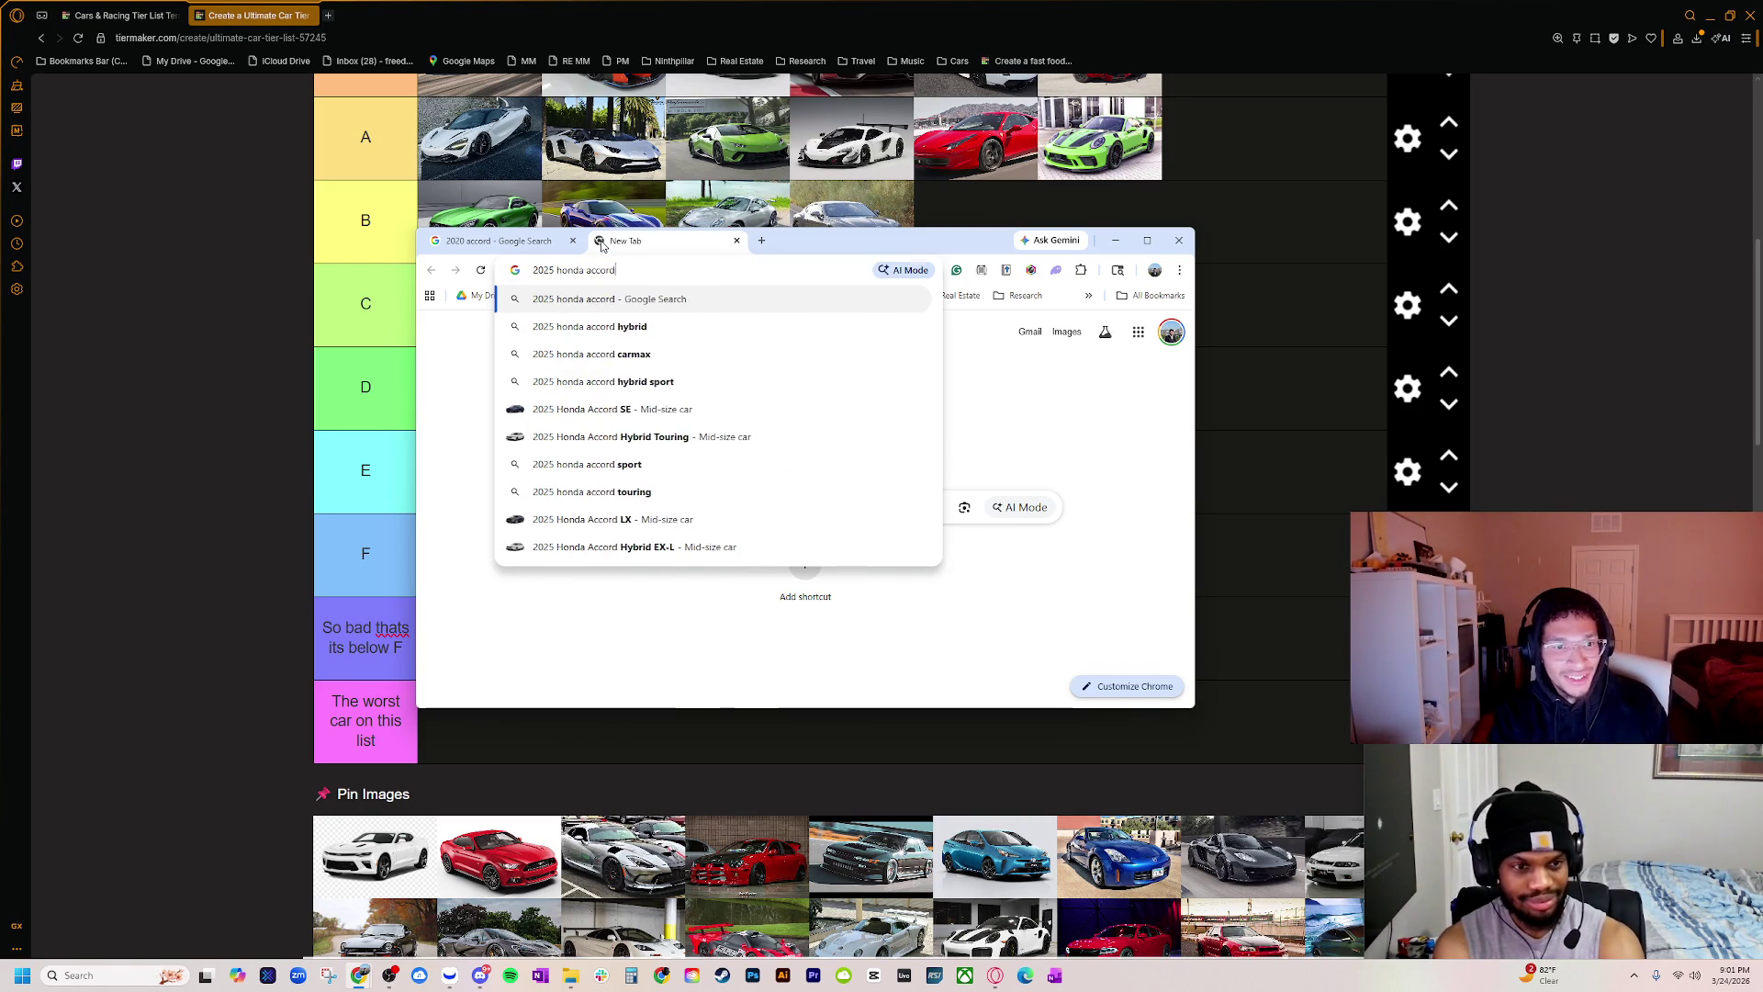
pyautogui.press('Return')
pyautogui.click(595, 390)
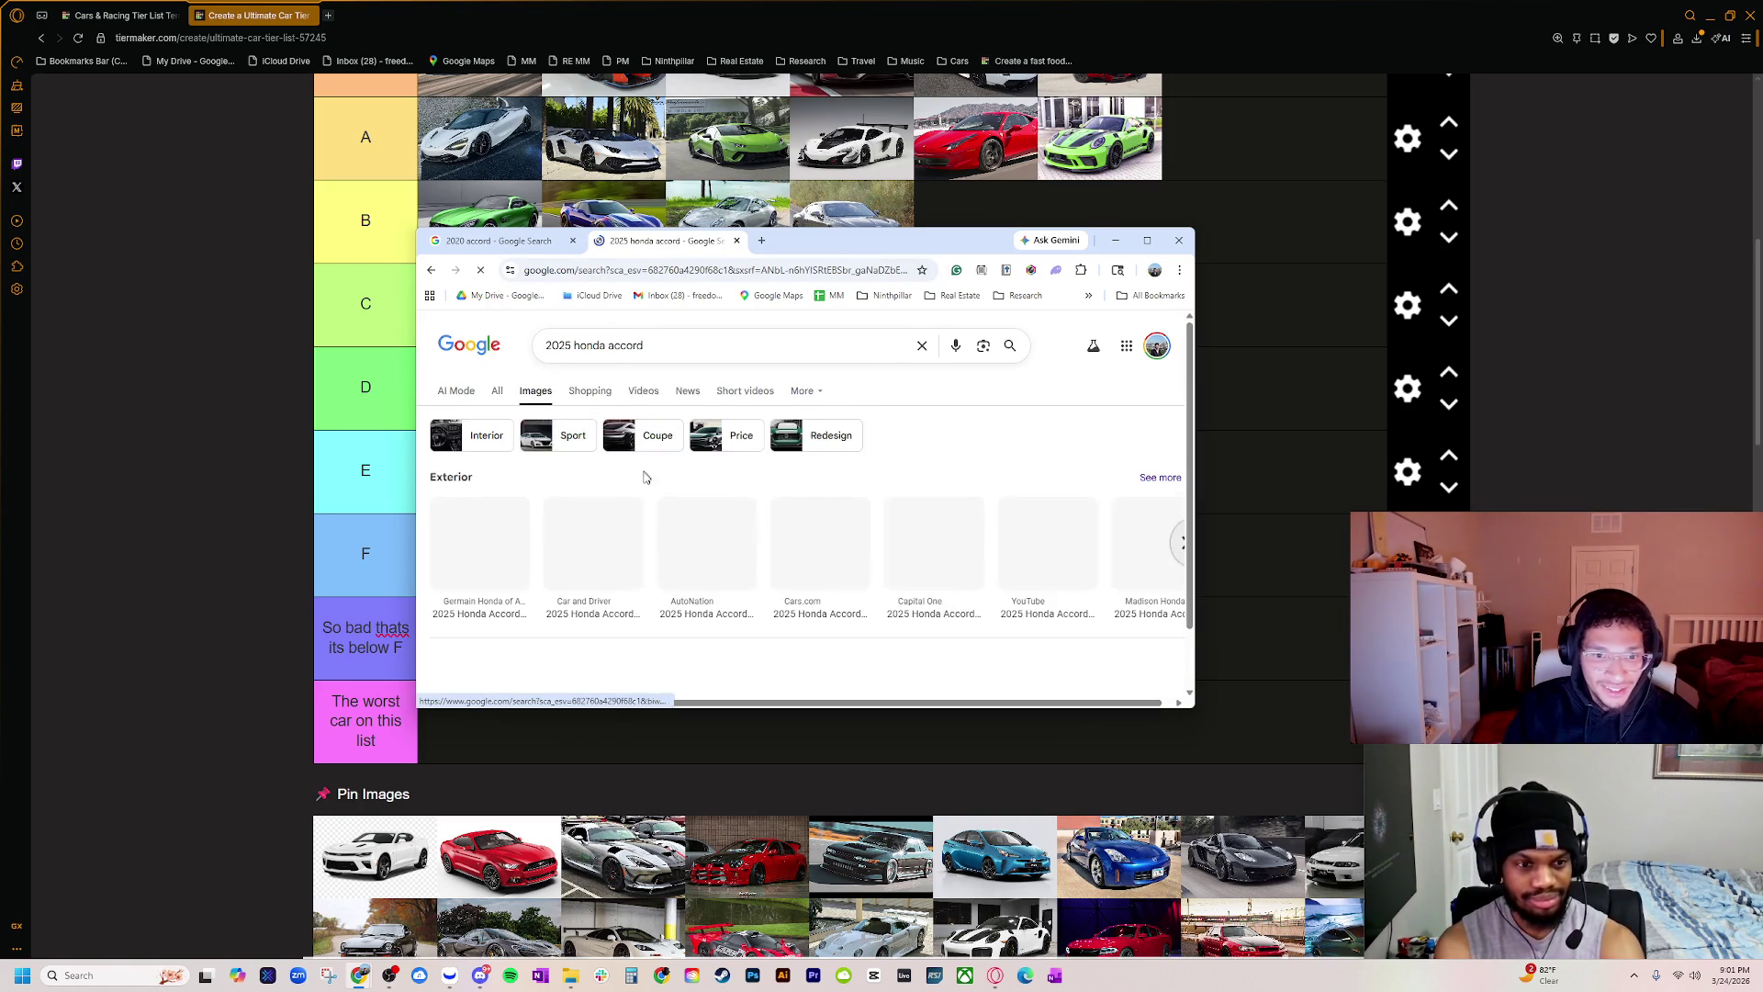
pyautogui.scroll(-1, 781, 526)
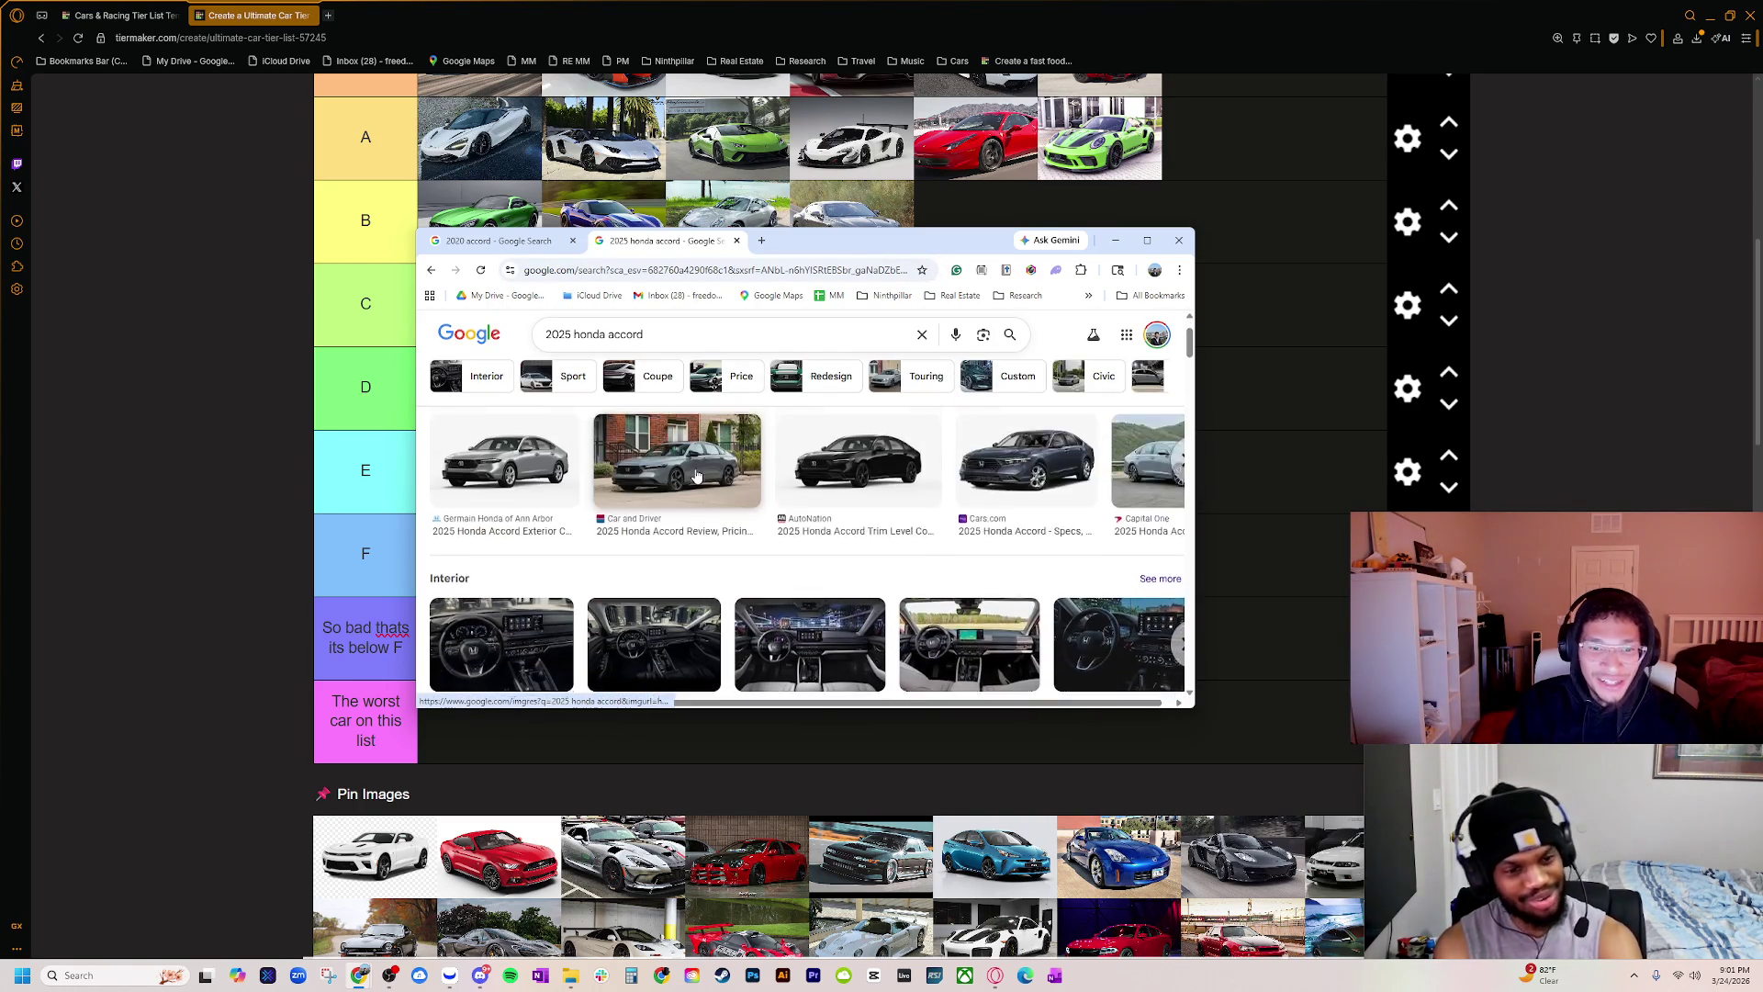
pyautogui.click(699, 478)
pyautogui.doubleClick(895, 241)
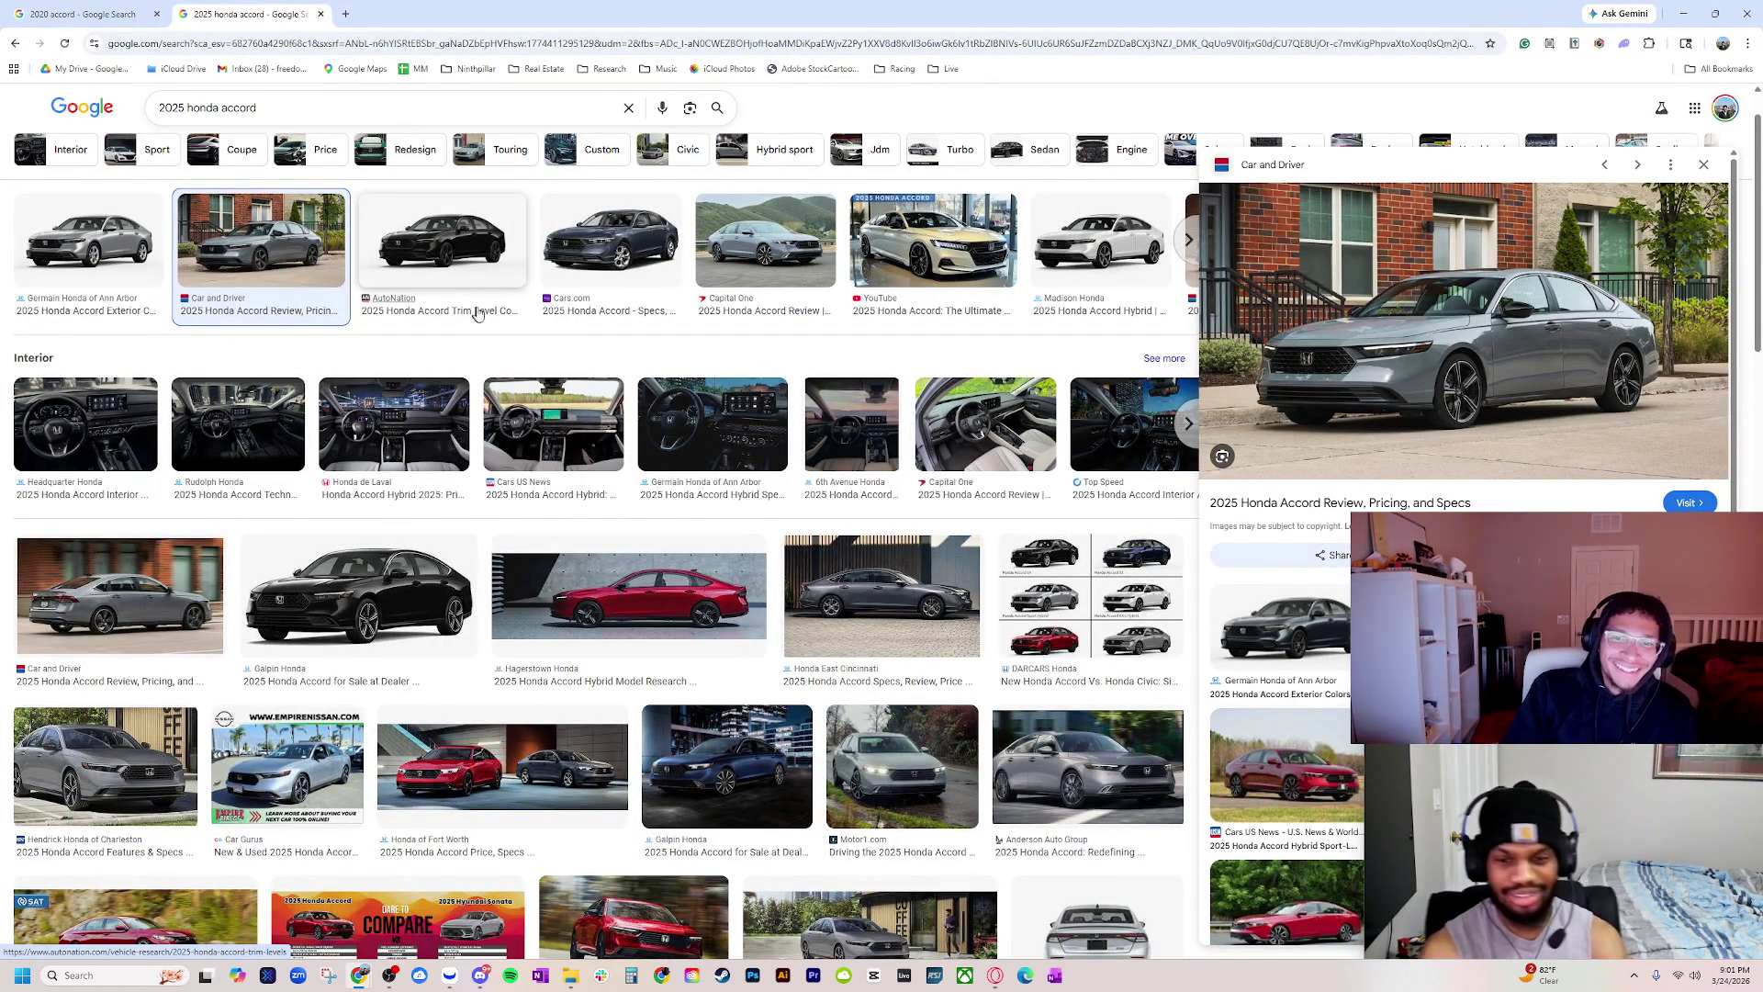
# Step: Compare the Edmunds, Car Gurus and Hillside Honda Accord photos, closing the 2025 tab, then return to TierMaker
pyautogui.scroll(-3, 619, 606)
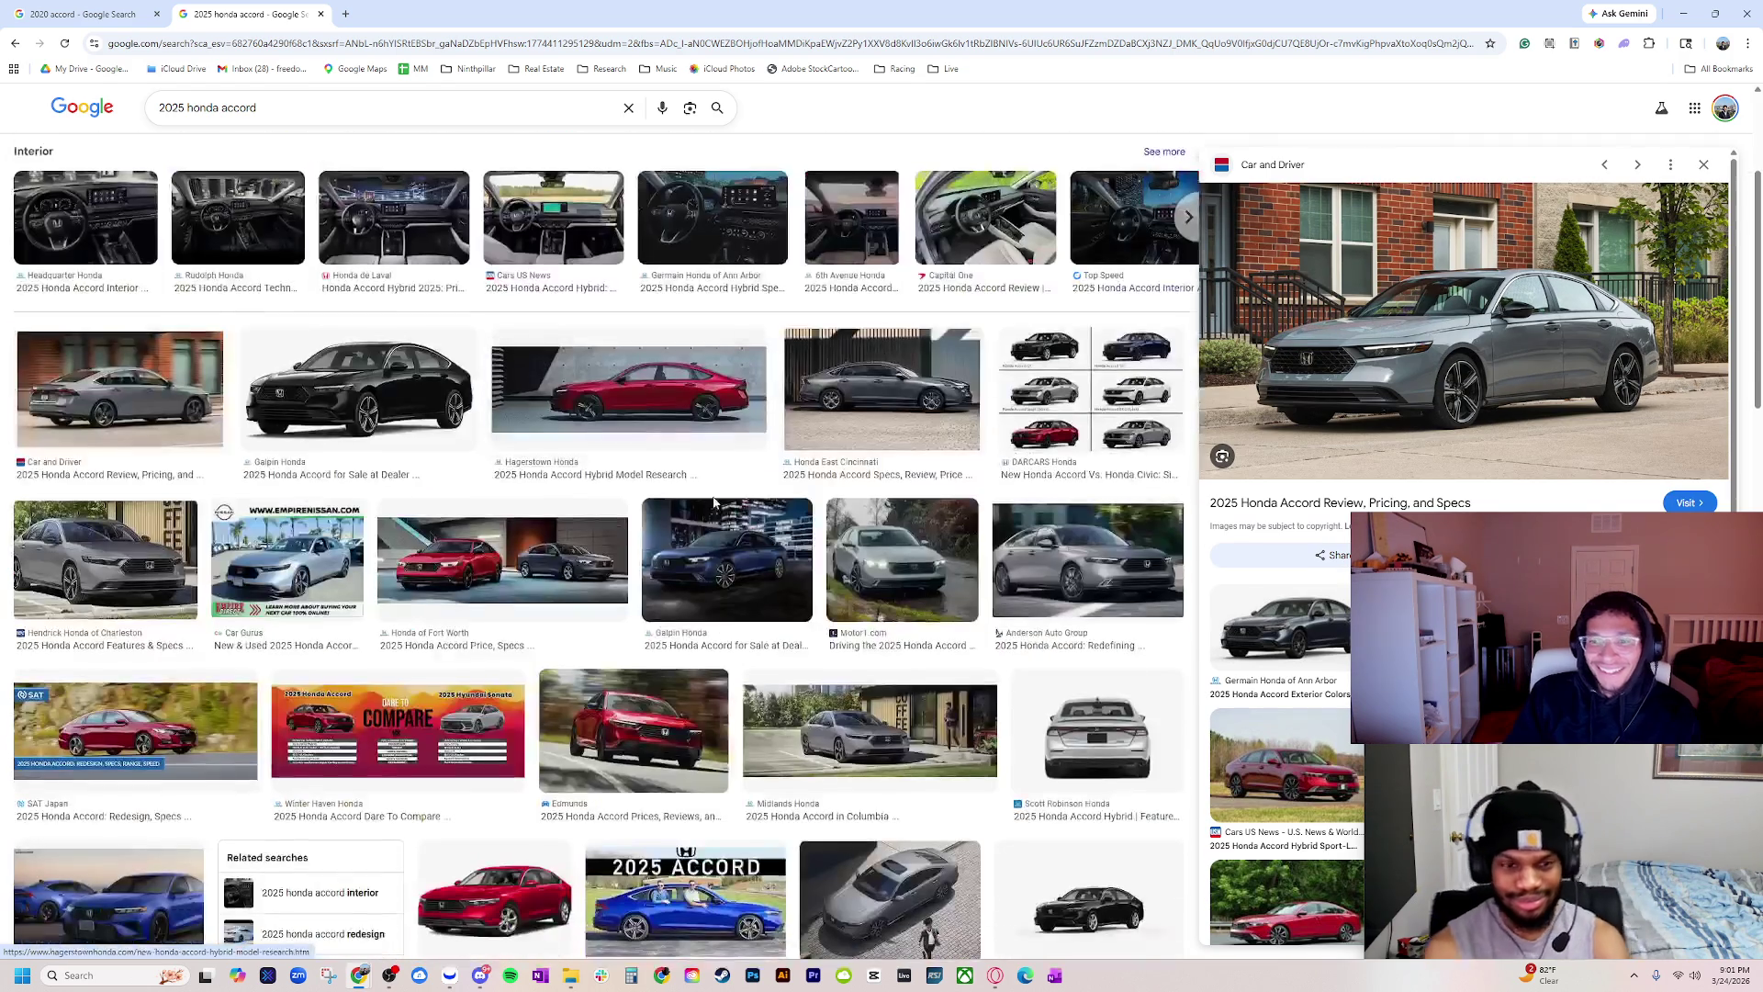
pyautogui.scroll(-1, 619, 606)
pyautogui.click(620, 605)
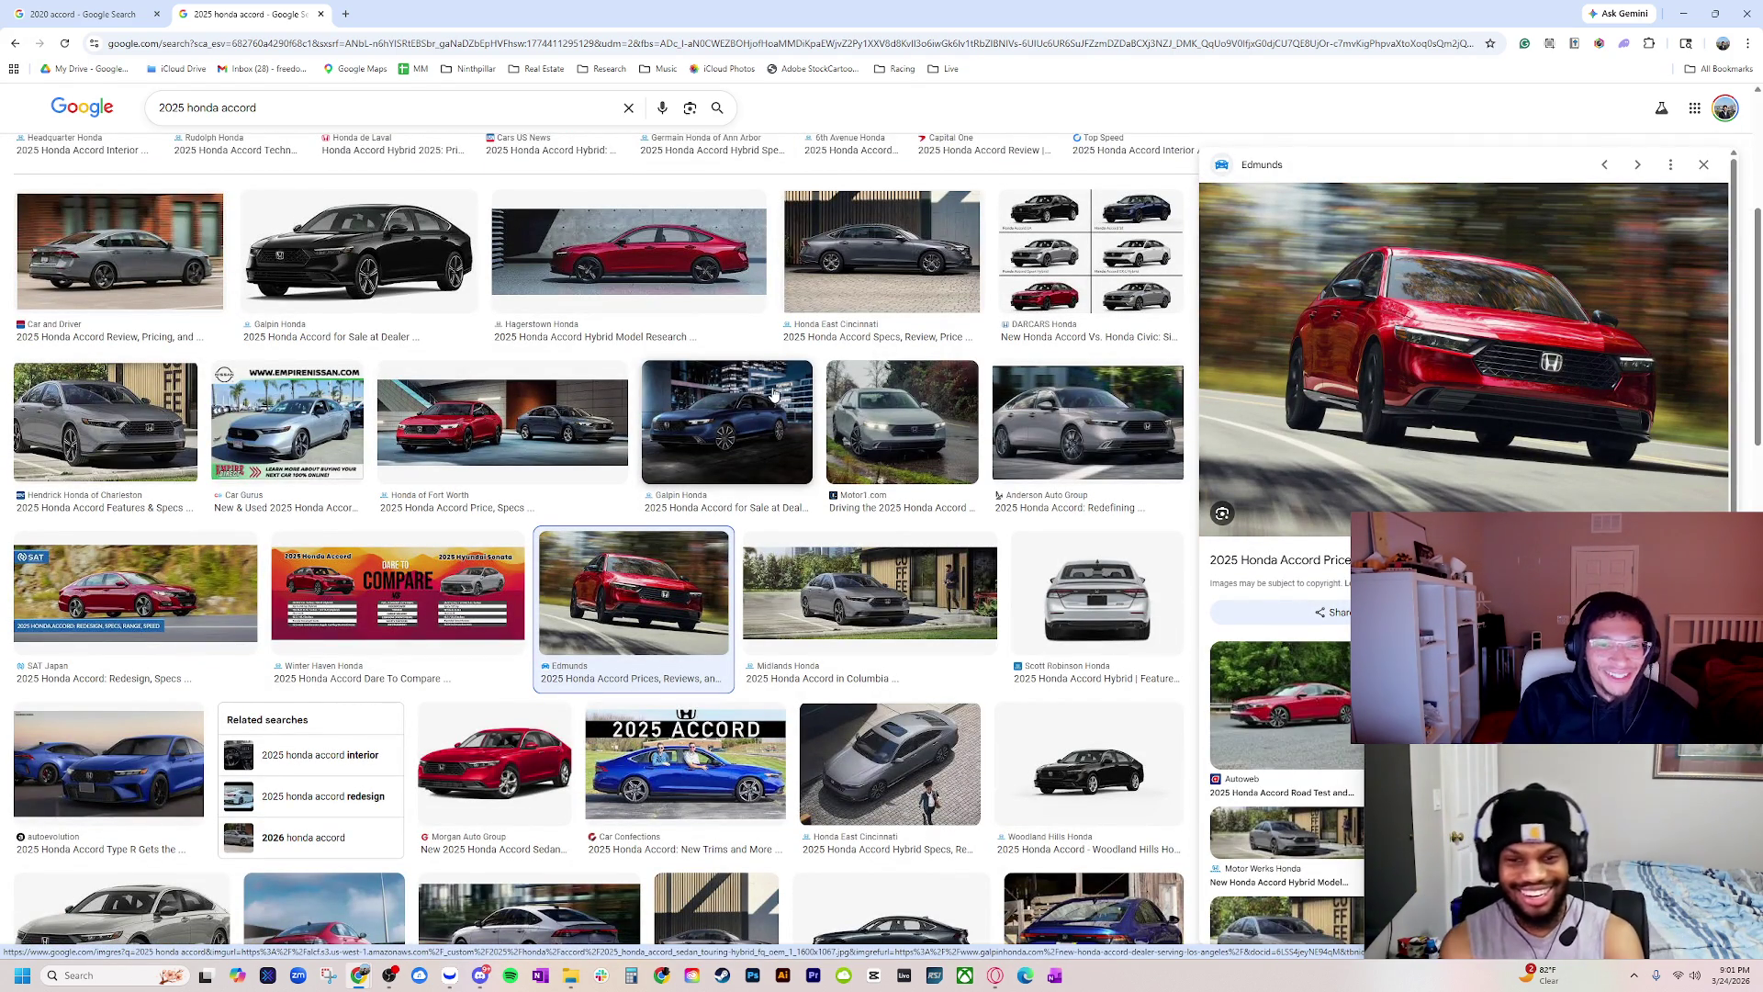
pyautogui.click(269, 478)
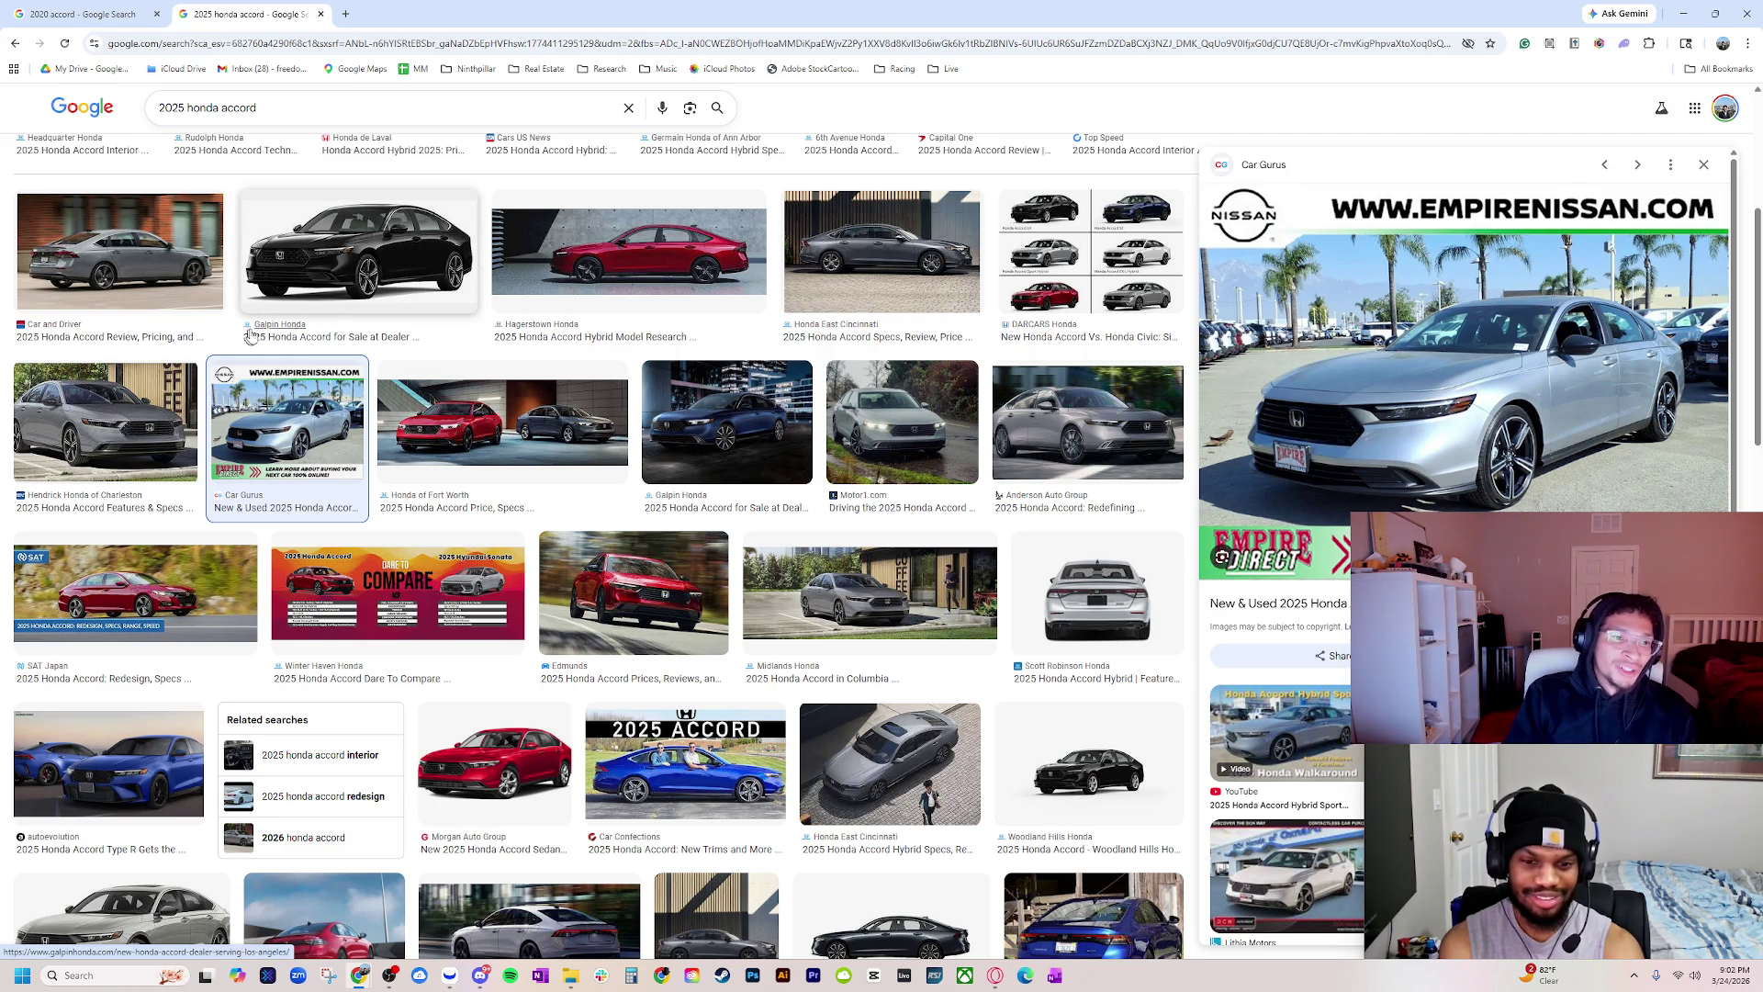
pyautogui.click(321, 13)
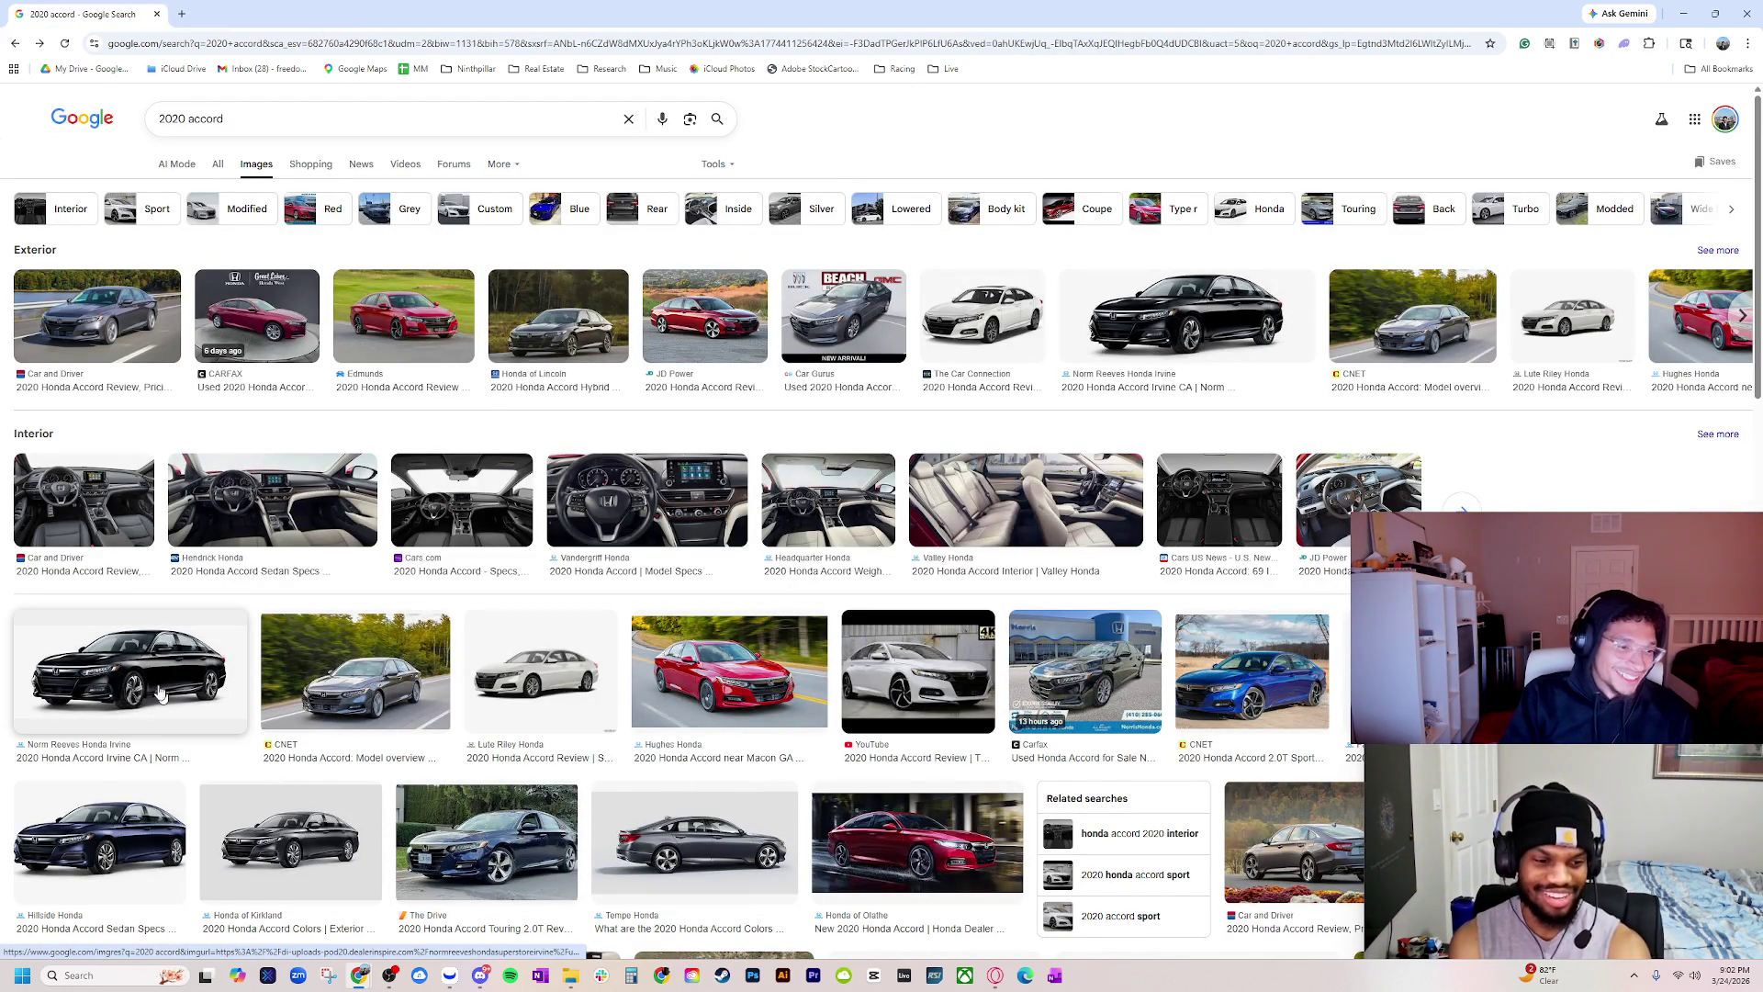
pyautogui.scroll(-2, 147, 684)
pyautogui.click(62, 638)
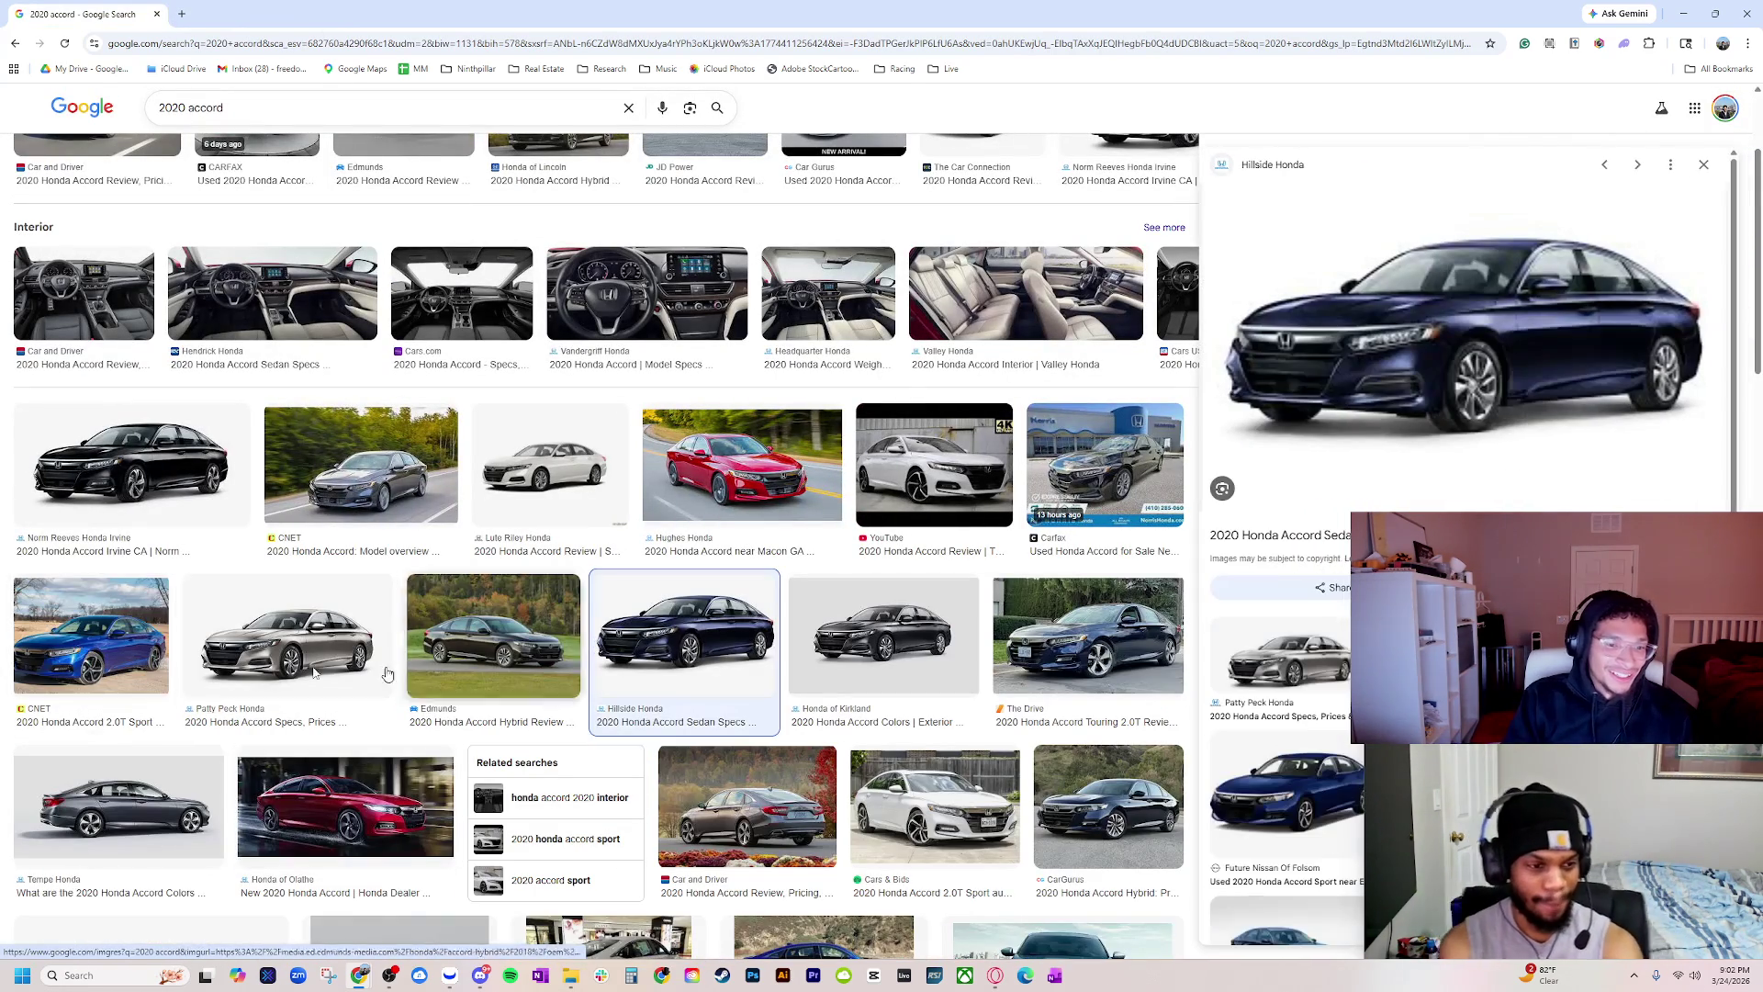
pyautogui.hotkey('alt', 'Tab')
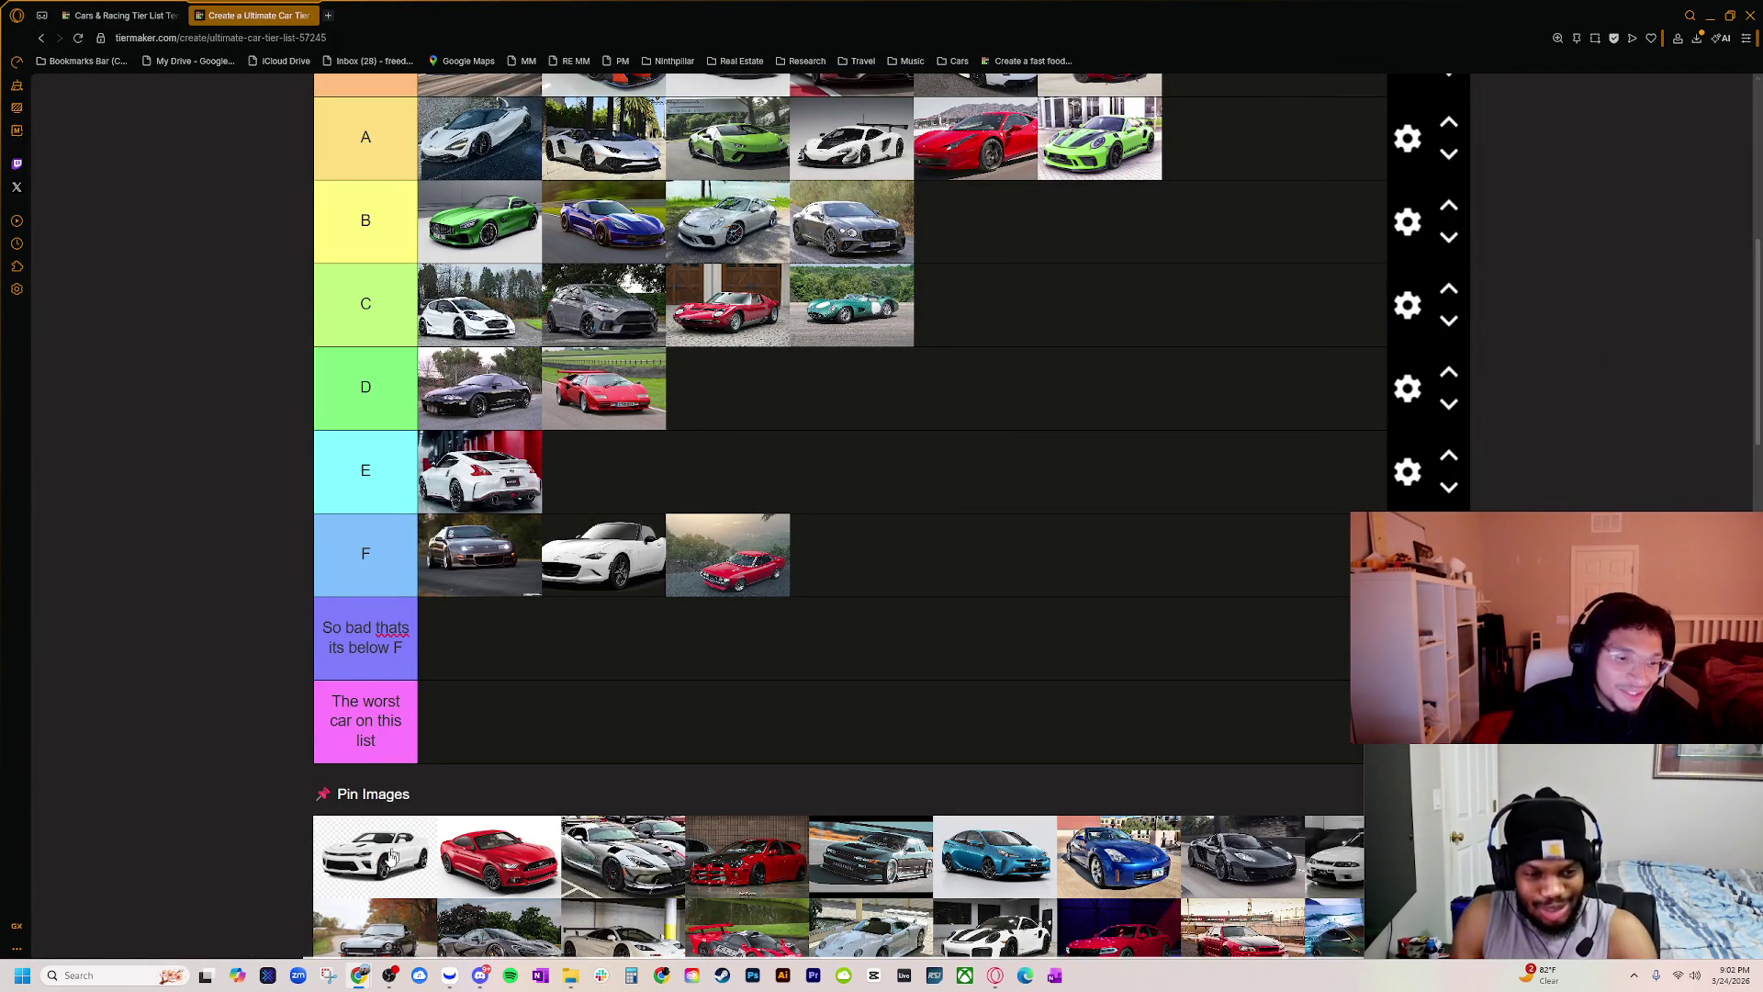
# Step: Add the white Camaro from the image pool to the end of the B tier
pyautogui.moveTo(395, 852)
pyautogui.mouseDown()
pyautogui.moveTo(808, 428)
pyautogui.moveTo(784, 387)
pyautogui.moveTo(769, 408)
pyautogui.moveTo(829, 386)
pyautogui.moveTo(949, 263)
pyautogui.mouseUp()
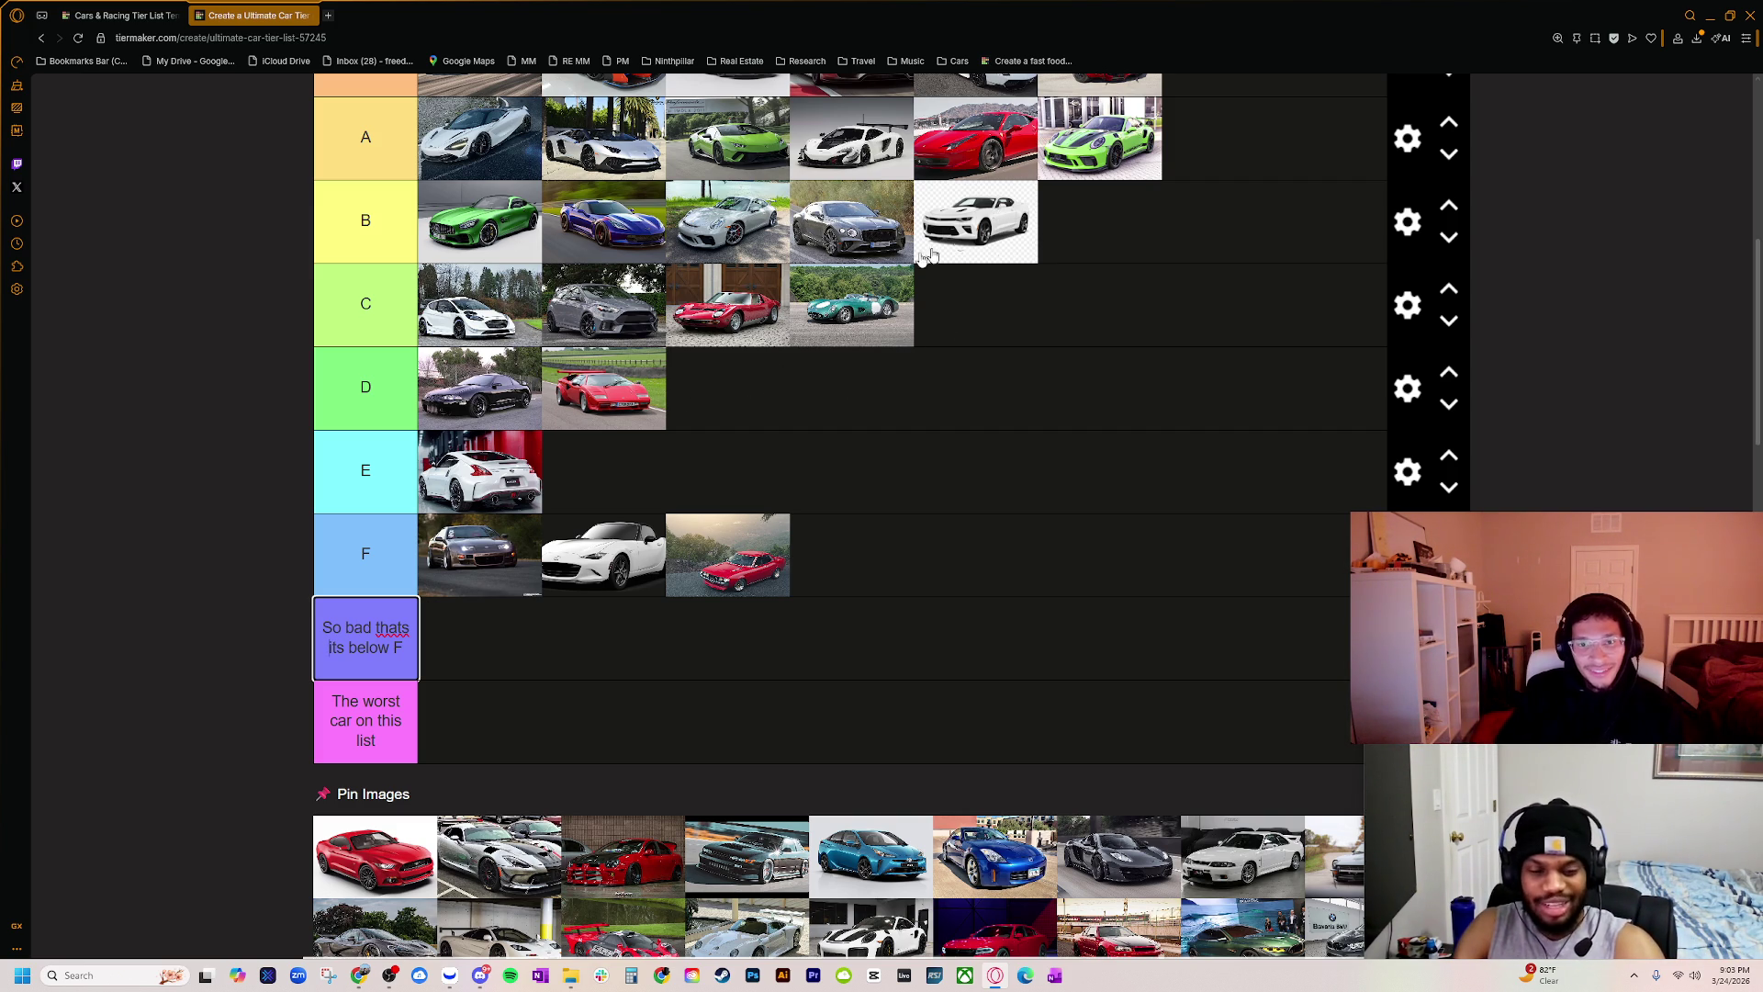
# Step: Move the white Camaro from the end of B to the front of C
pyautogui.moveTo(923, 257)
pyautogui.mouseDown()
pyautogui.moveTo(725, 299)
pyautogui.moveTo(477, 303)
pyautogui.mouseUp()
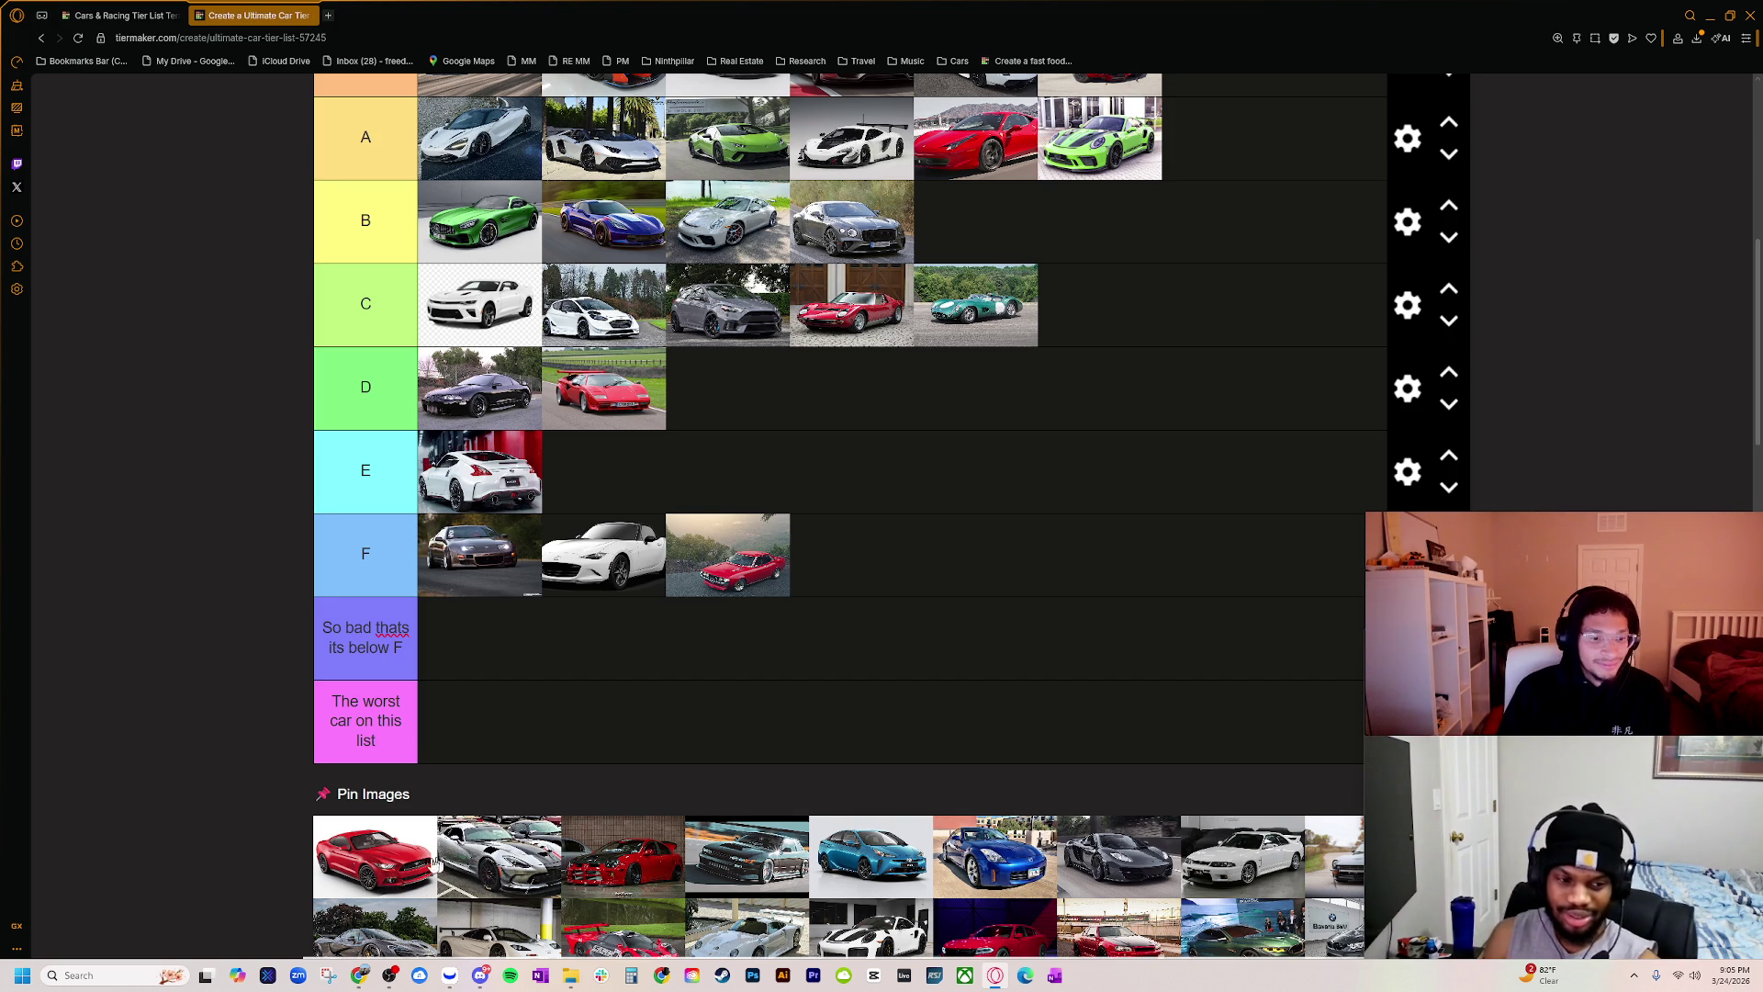
# Step: Place the red Mustang at the front of D, the silver Viper at the end of S, and the red car in E
pyautogui.moveTo(436, 863)
pyautogui.mouseDown()
pyautogui.moveTo(562, 694)
pyautogui.moveTo(477, 404)
pyautogui.moveTo(486, 422)
pyautogui.mouseUp()
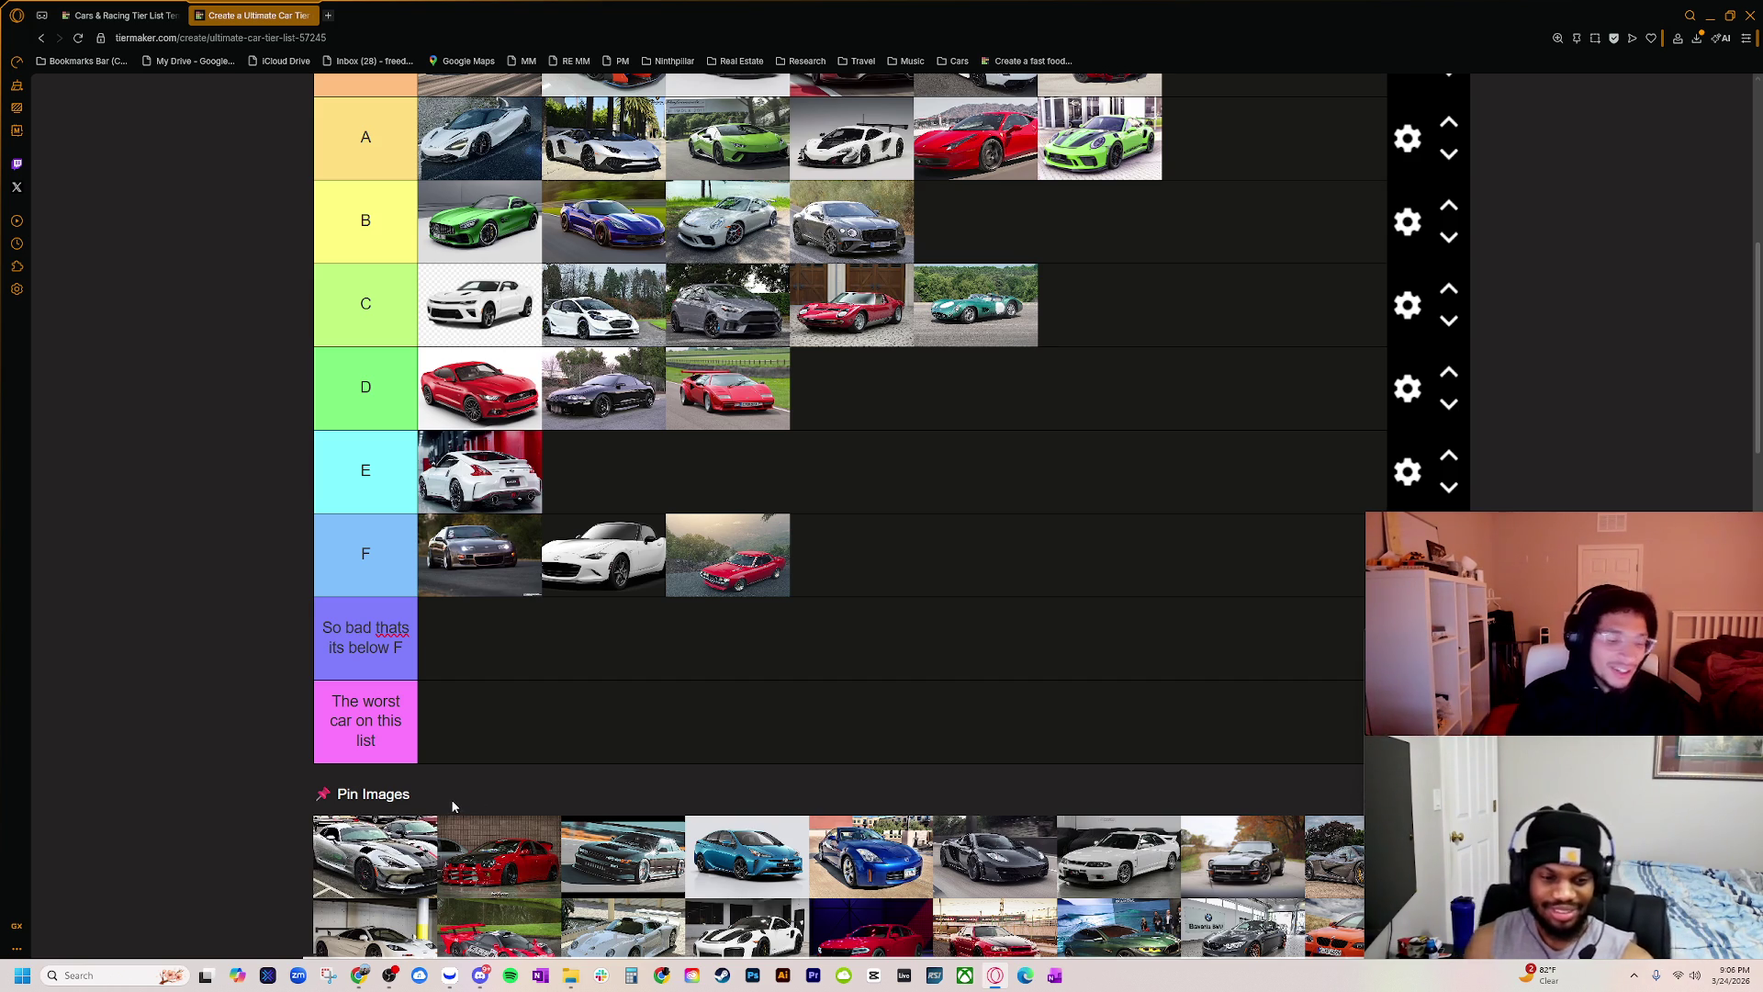
pyautogui.scroll(1, 430, 843)
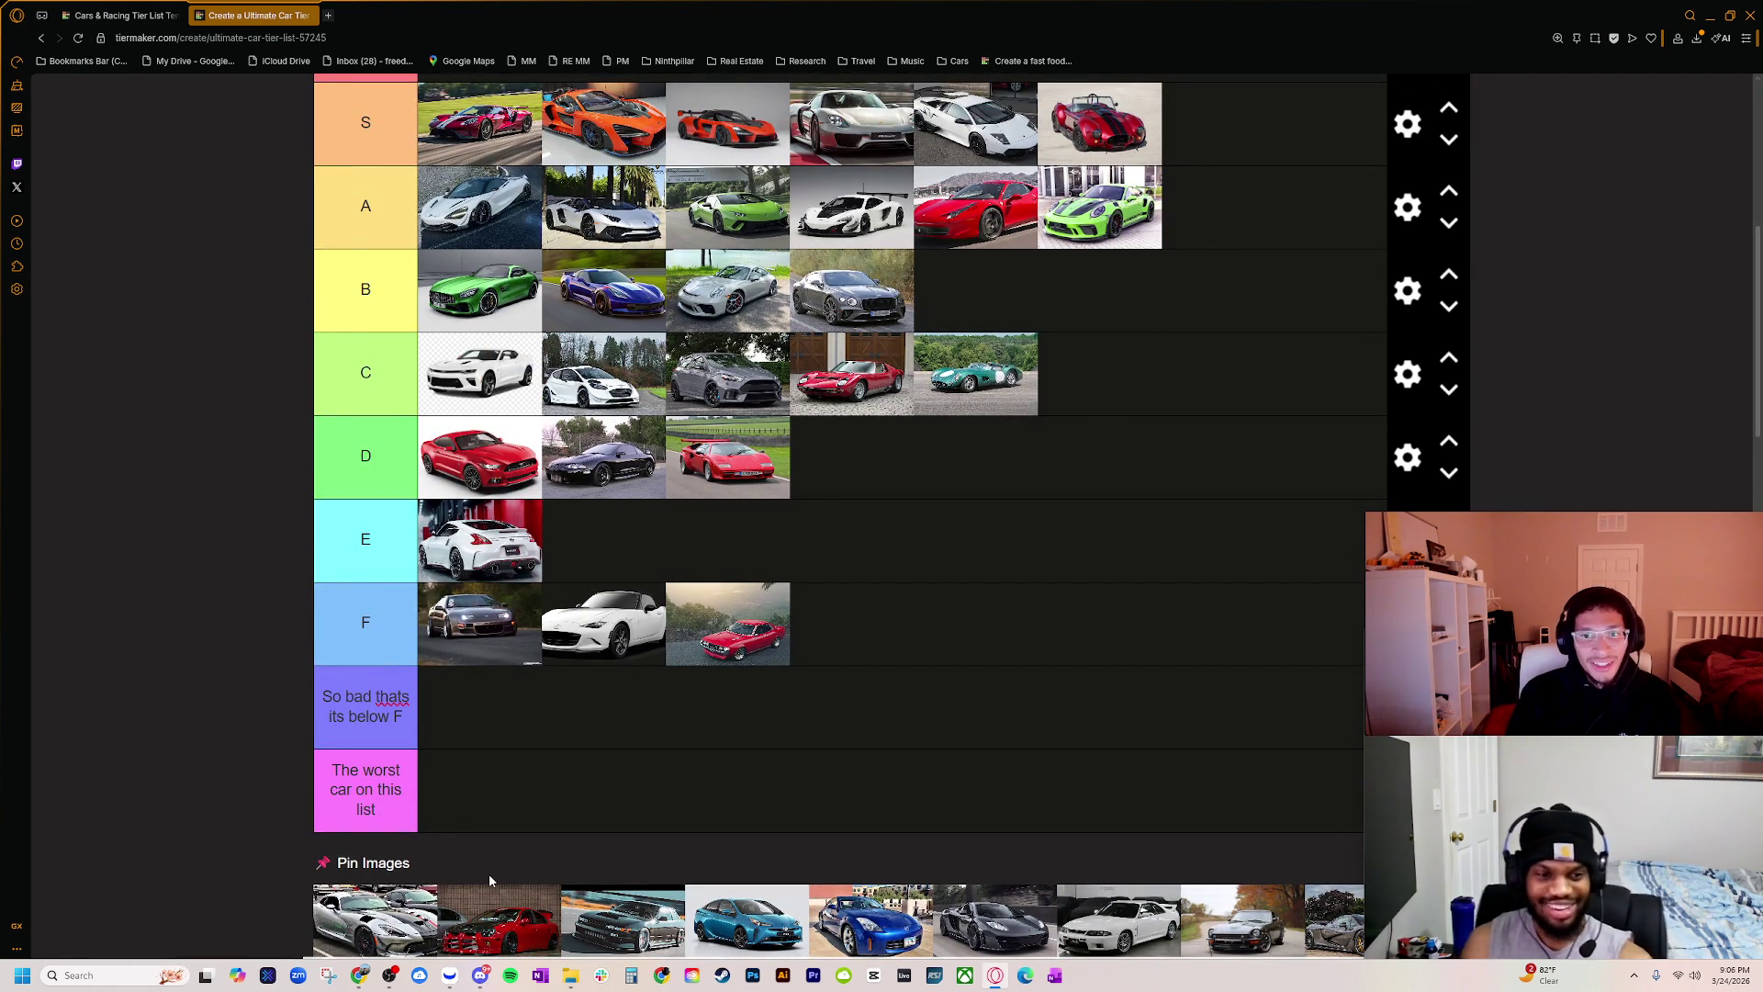
pyautogui.scroll(-1, 429, 901)
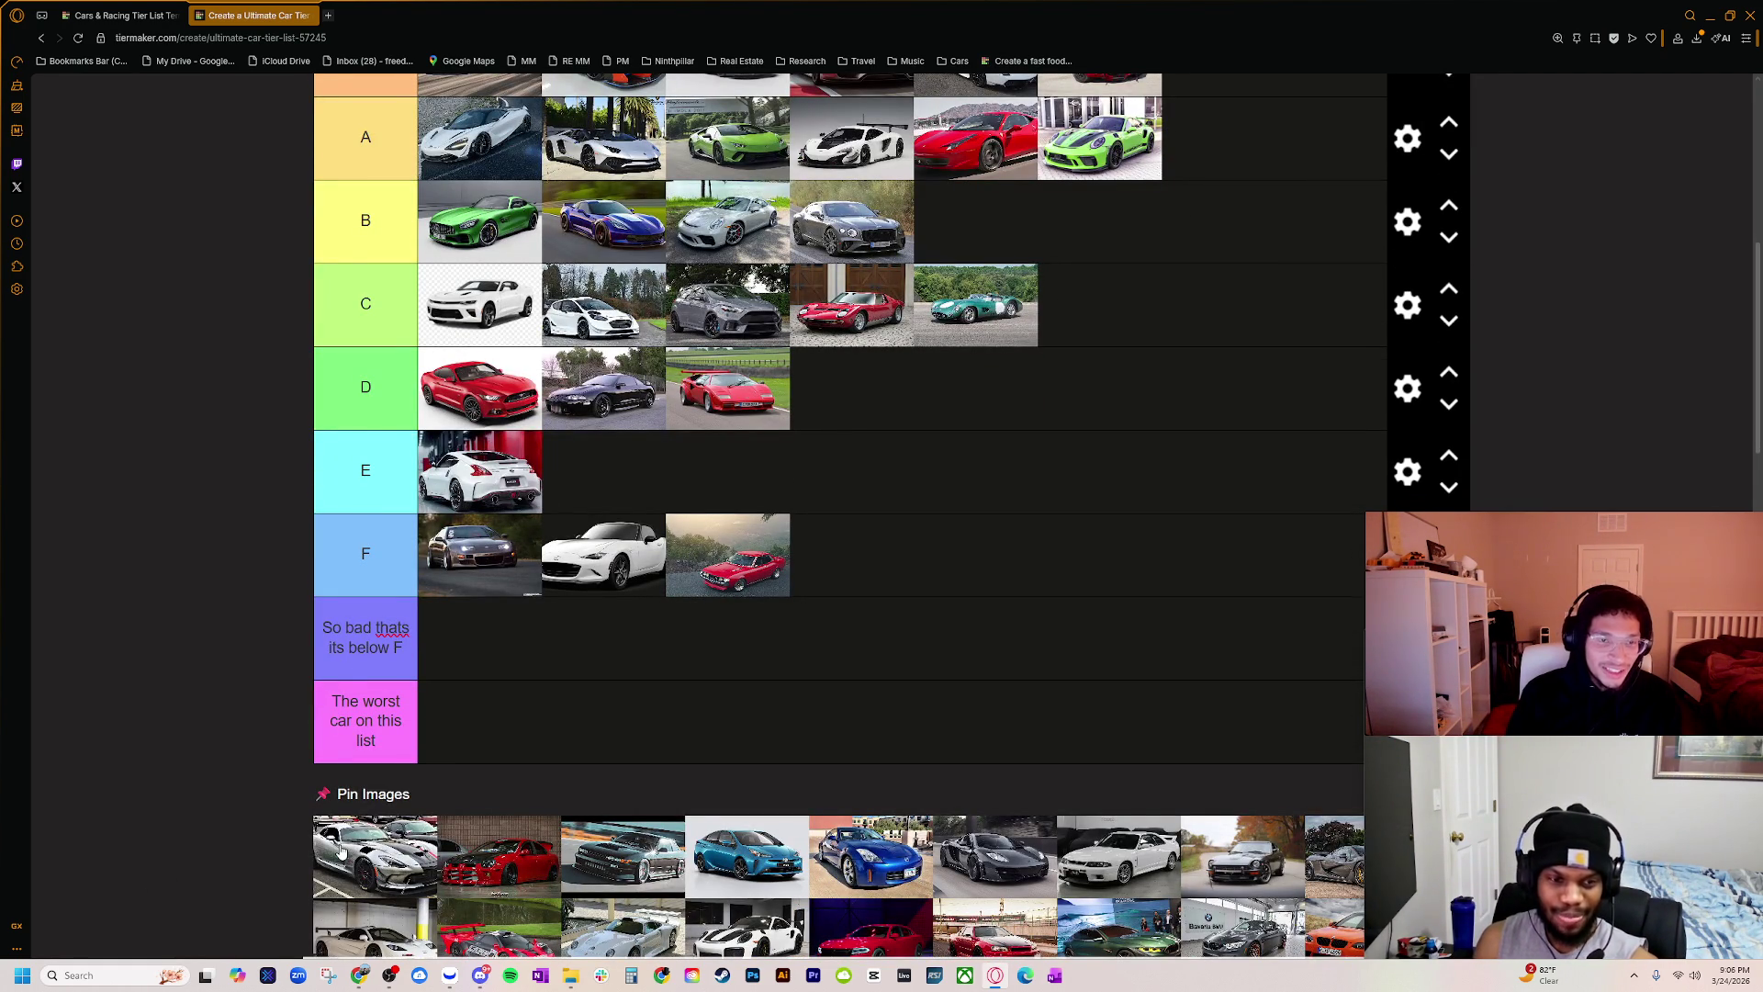
pyautogui.scroll(1, 345, 874)
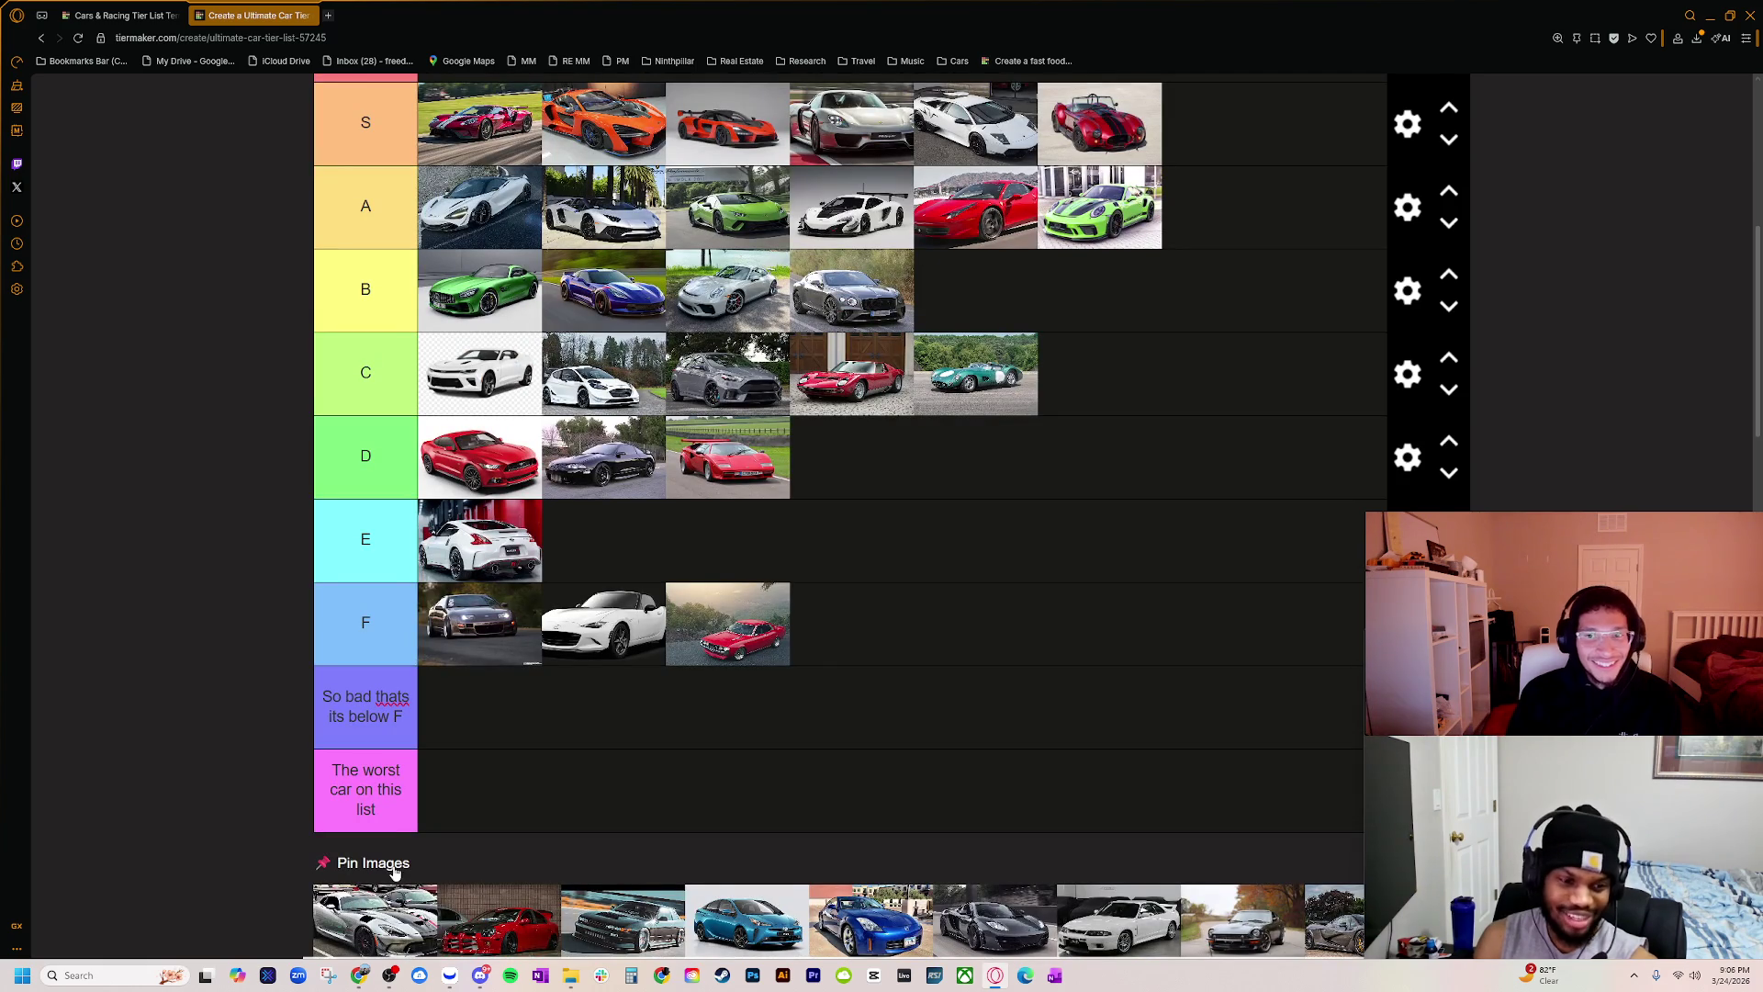
pyautogui.moveTo(394, 900)
pyautogui.mouseDown()
pyautogui.moveTo(644, 601)
pyautogui.moveTo(1221, 197)
pyautogui.moveTo(1194, 174)
pyautogui.mouseUp()
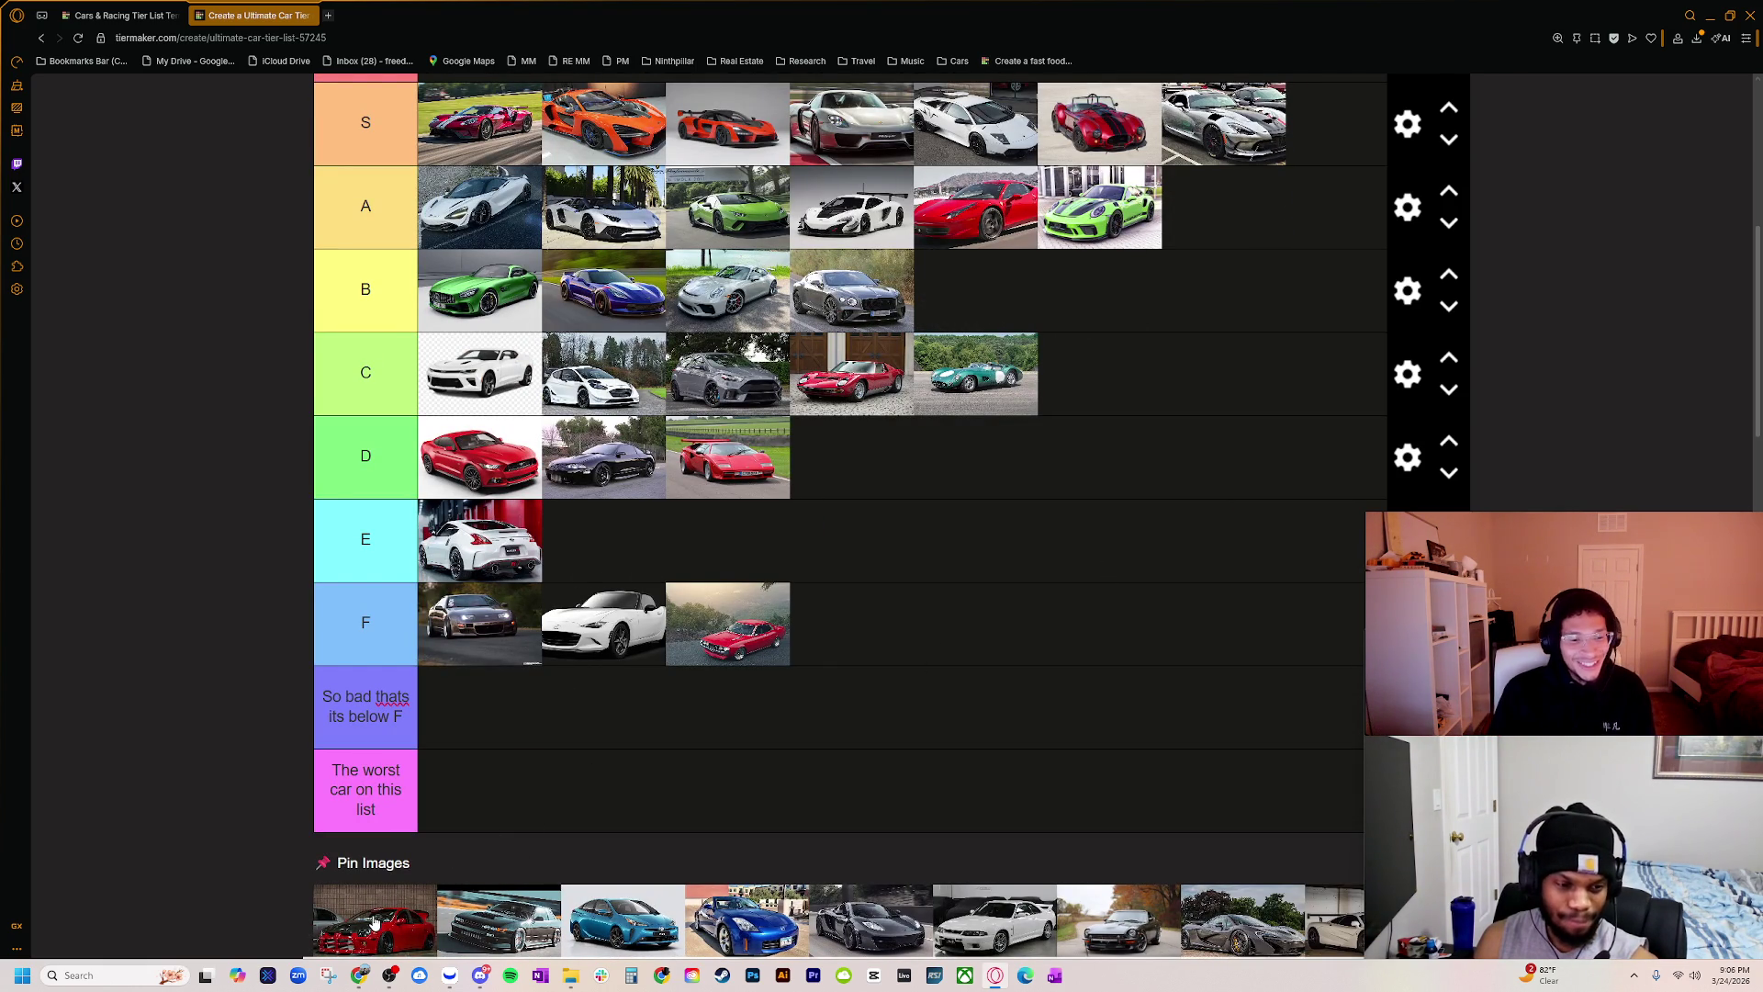
pyautogui.scroll(-2, 375, 922)
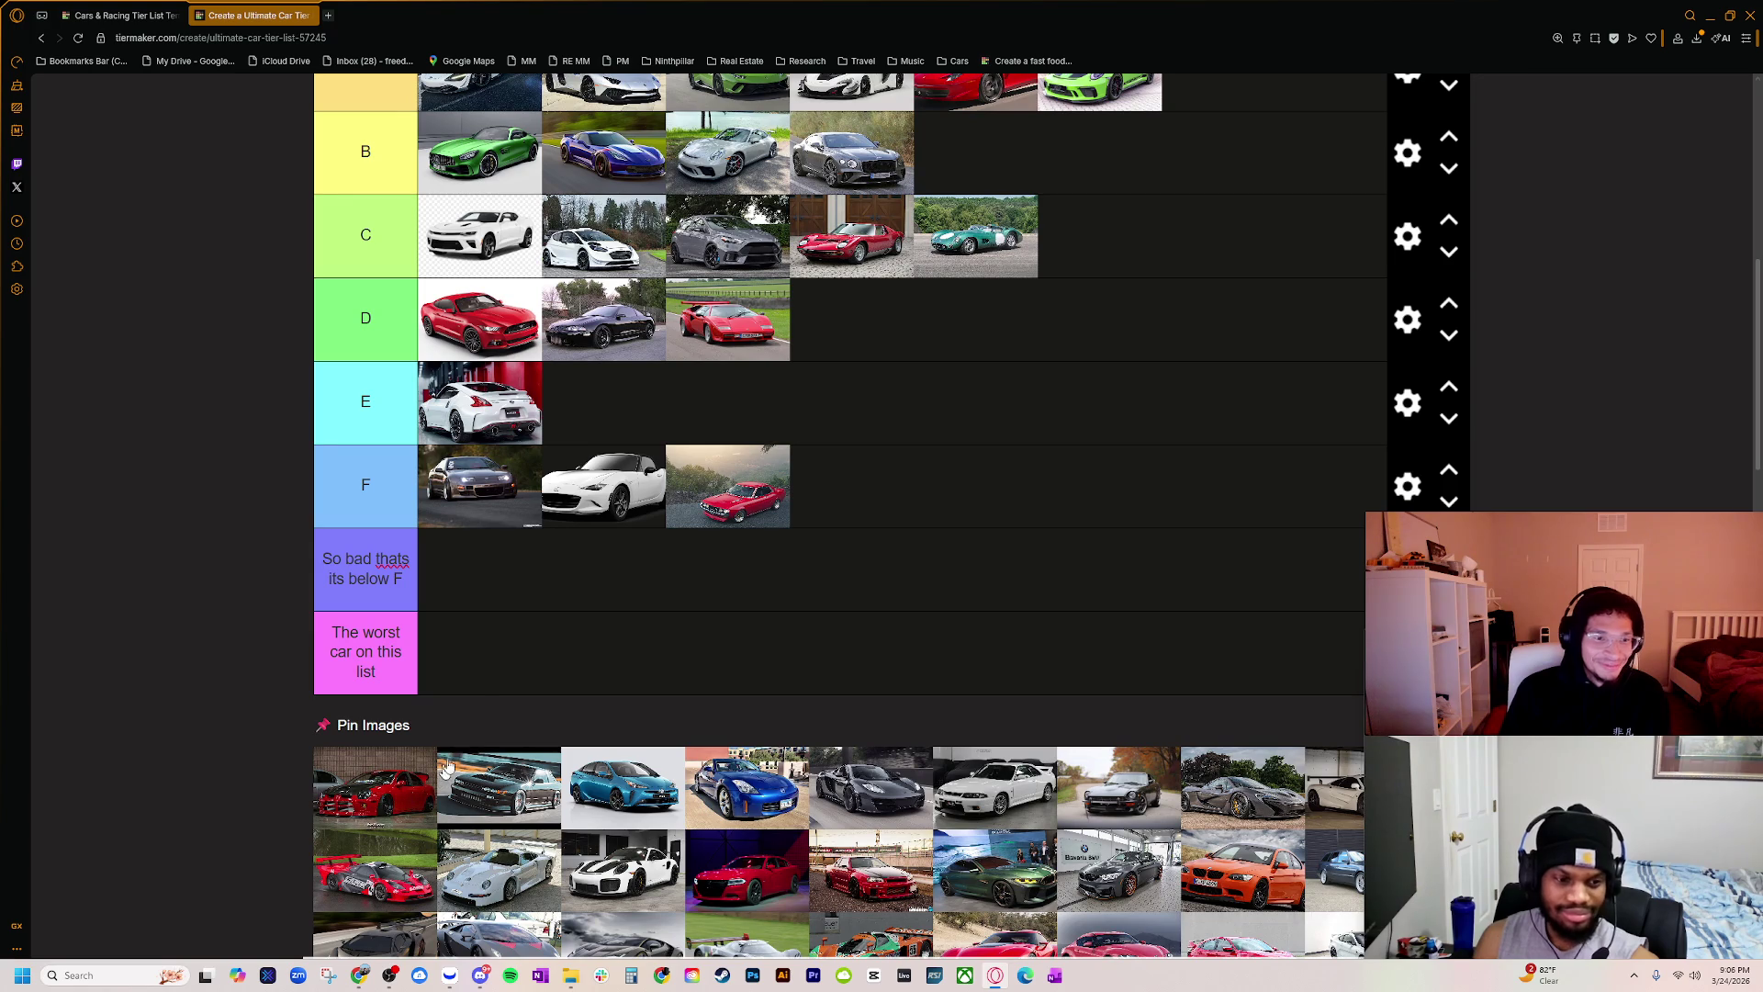
pyautogui.moveTo(431, 772)
pyautogui.mouseDown()
pyautogui.moveTo(551, 551)
pyautogui.moveTo(598, 415)
pyautogui.mouseUp()
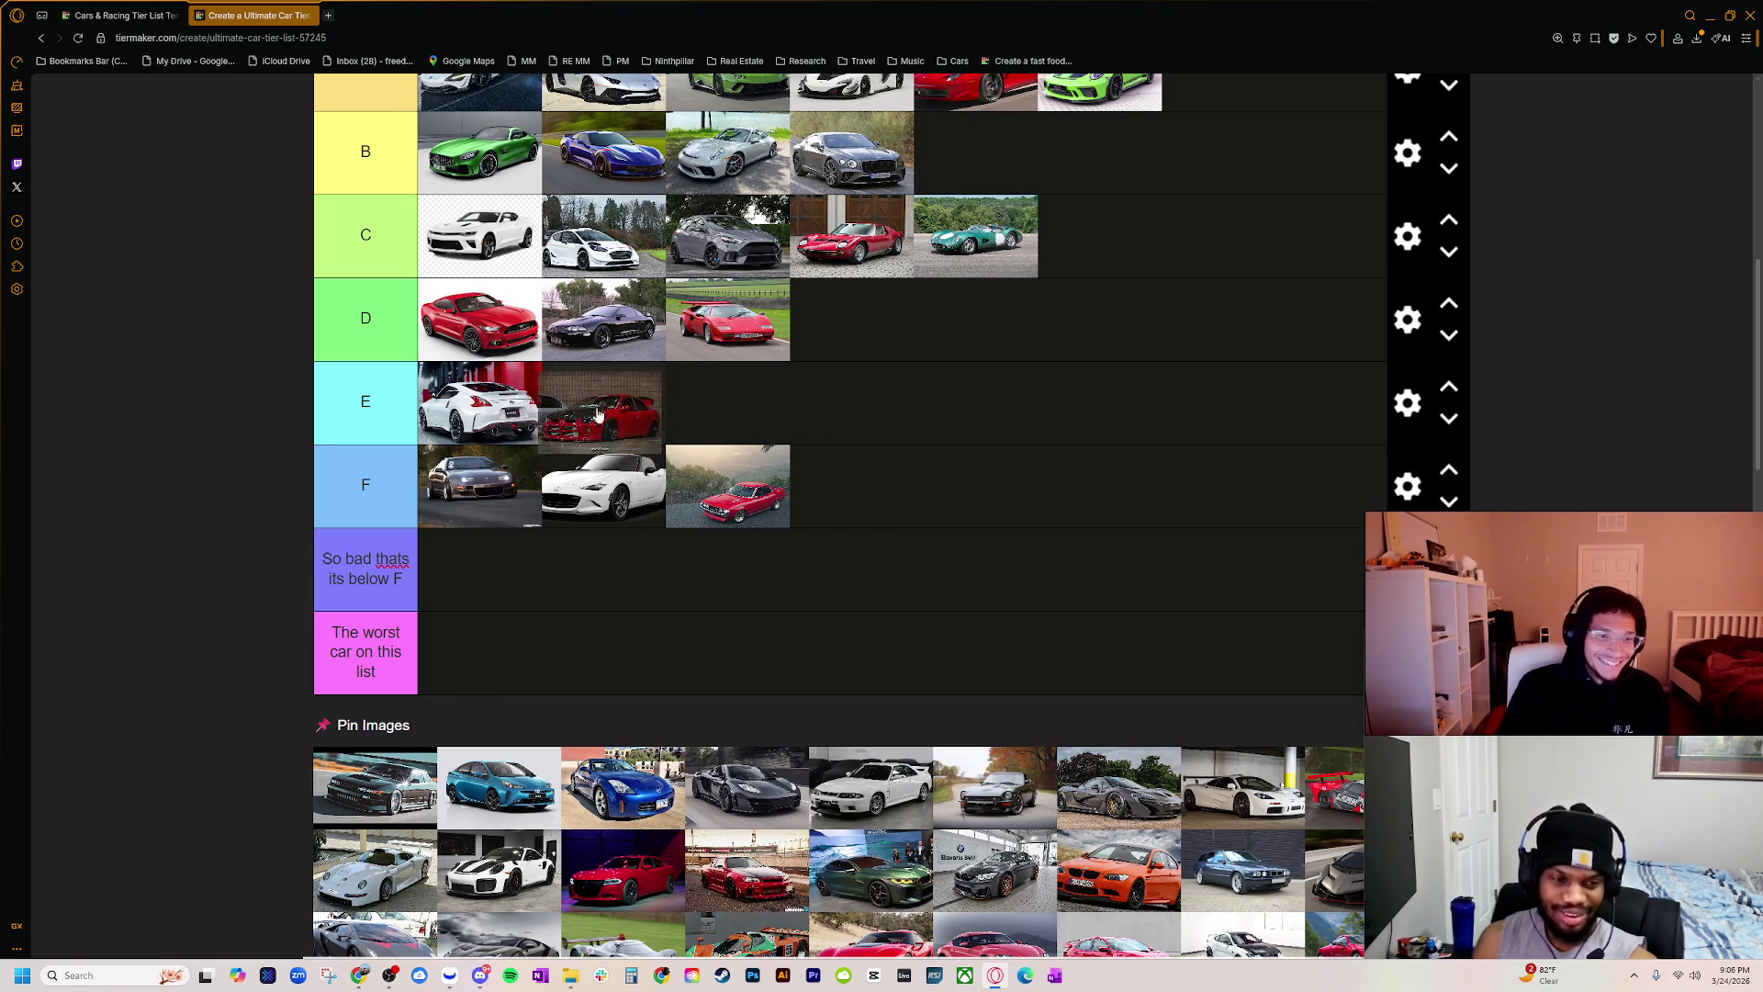
pyautogui.click(365, 484)
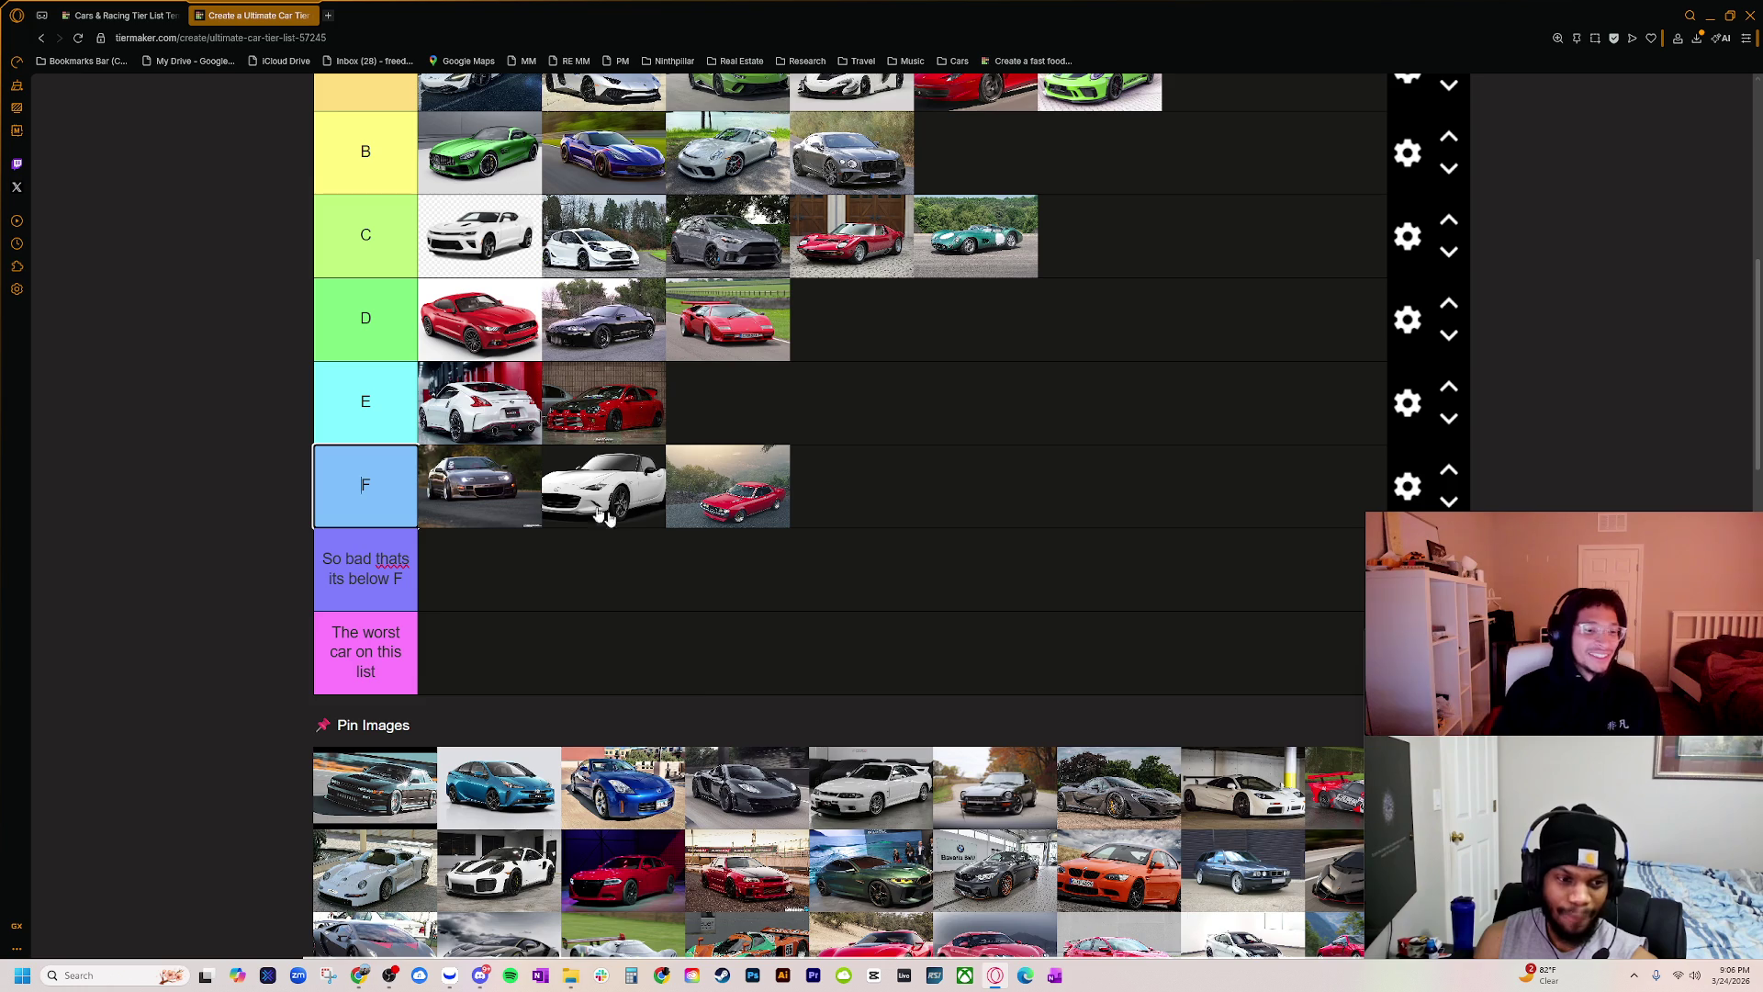
pyautogui.scroll(1, 553, 771)
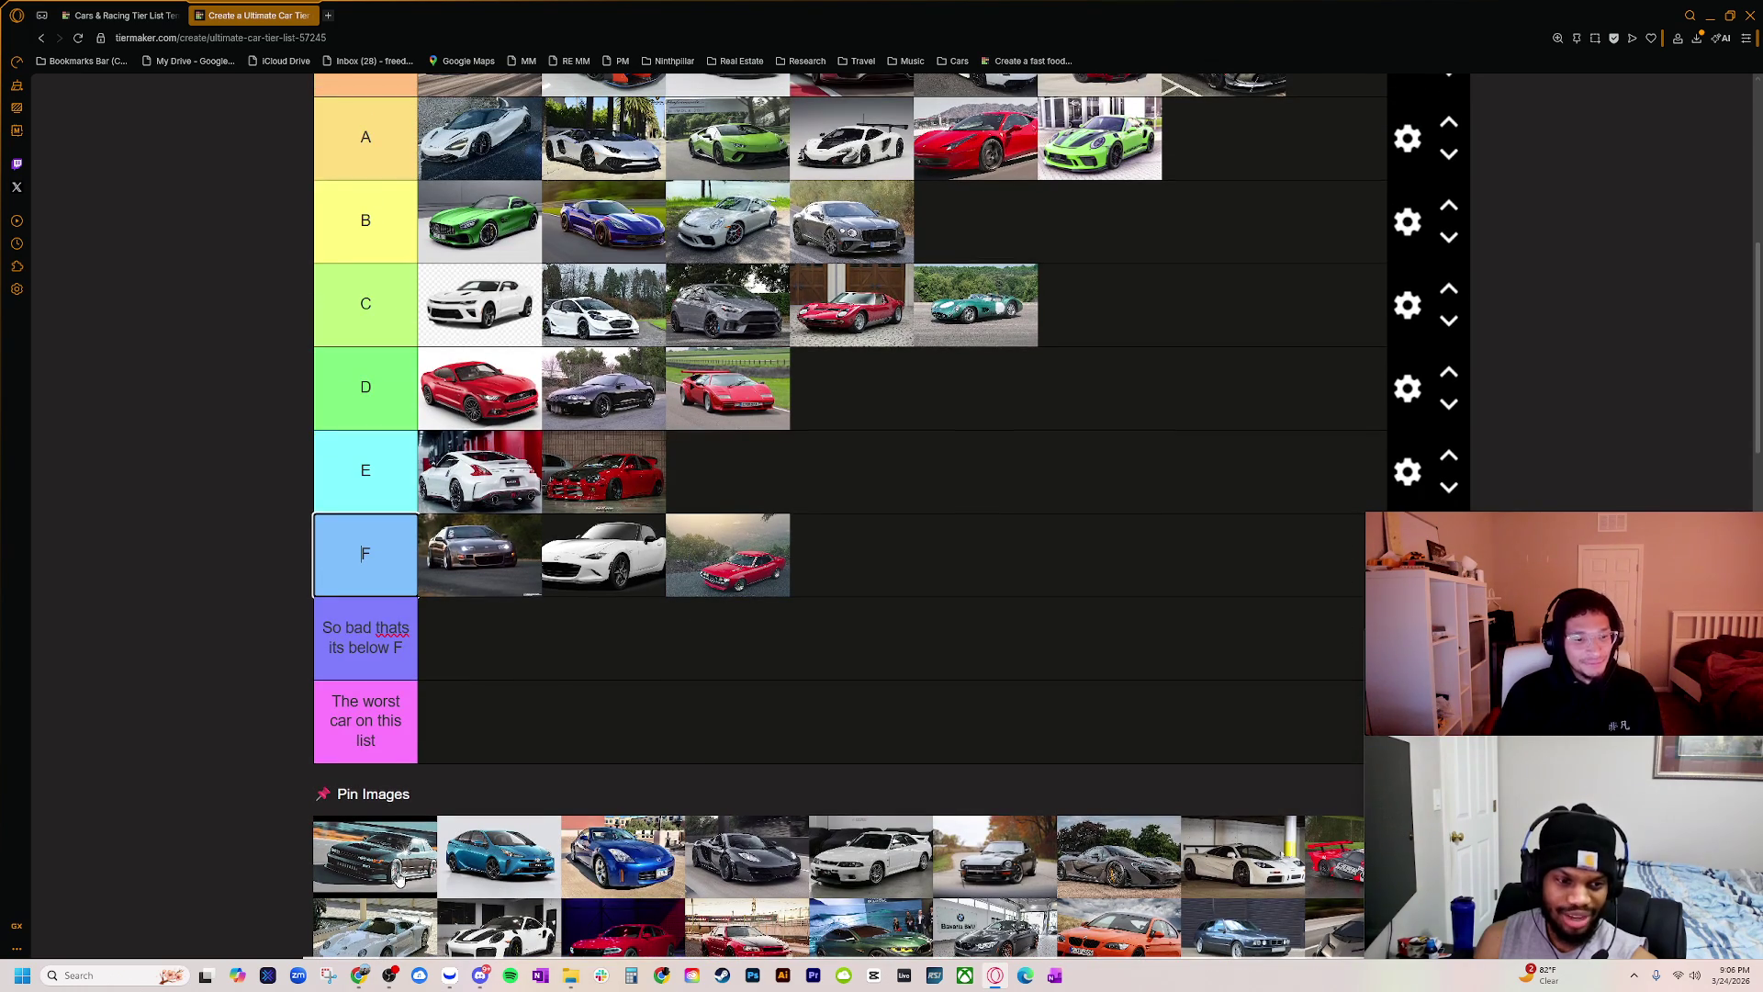
pyautogui.keyDown('ctrl'); pyautogui.scroll(5, 418, 853); pyautogui.keyUp('ctrl')
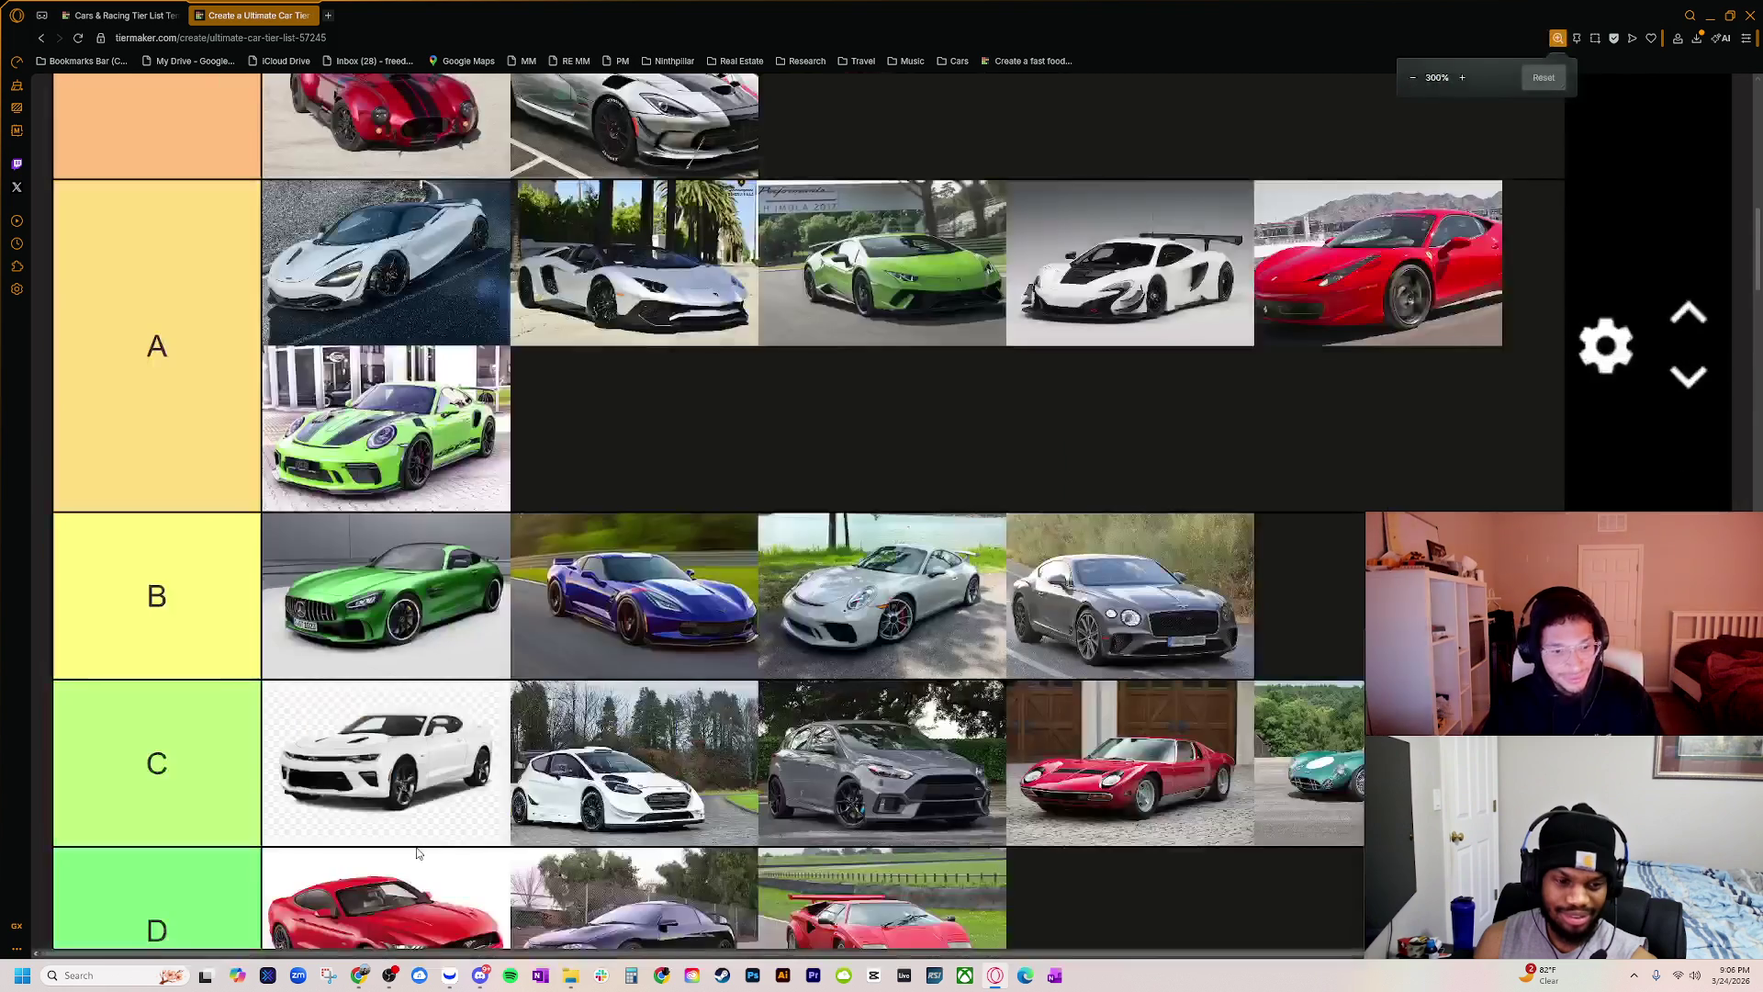
pyautogui.scroll(-10, 395, 824)
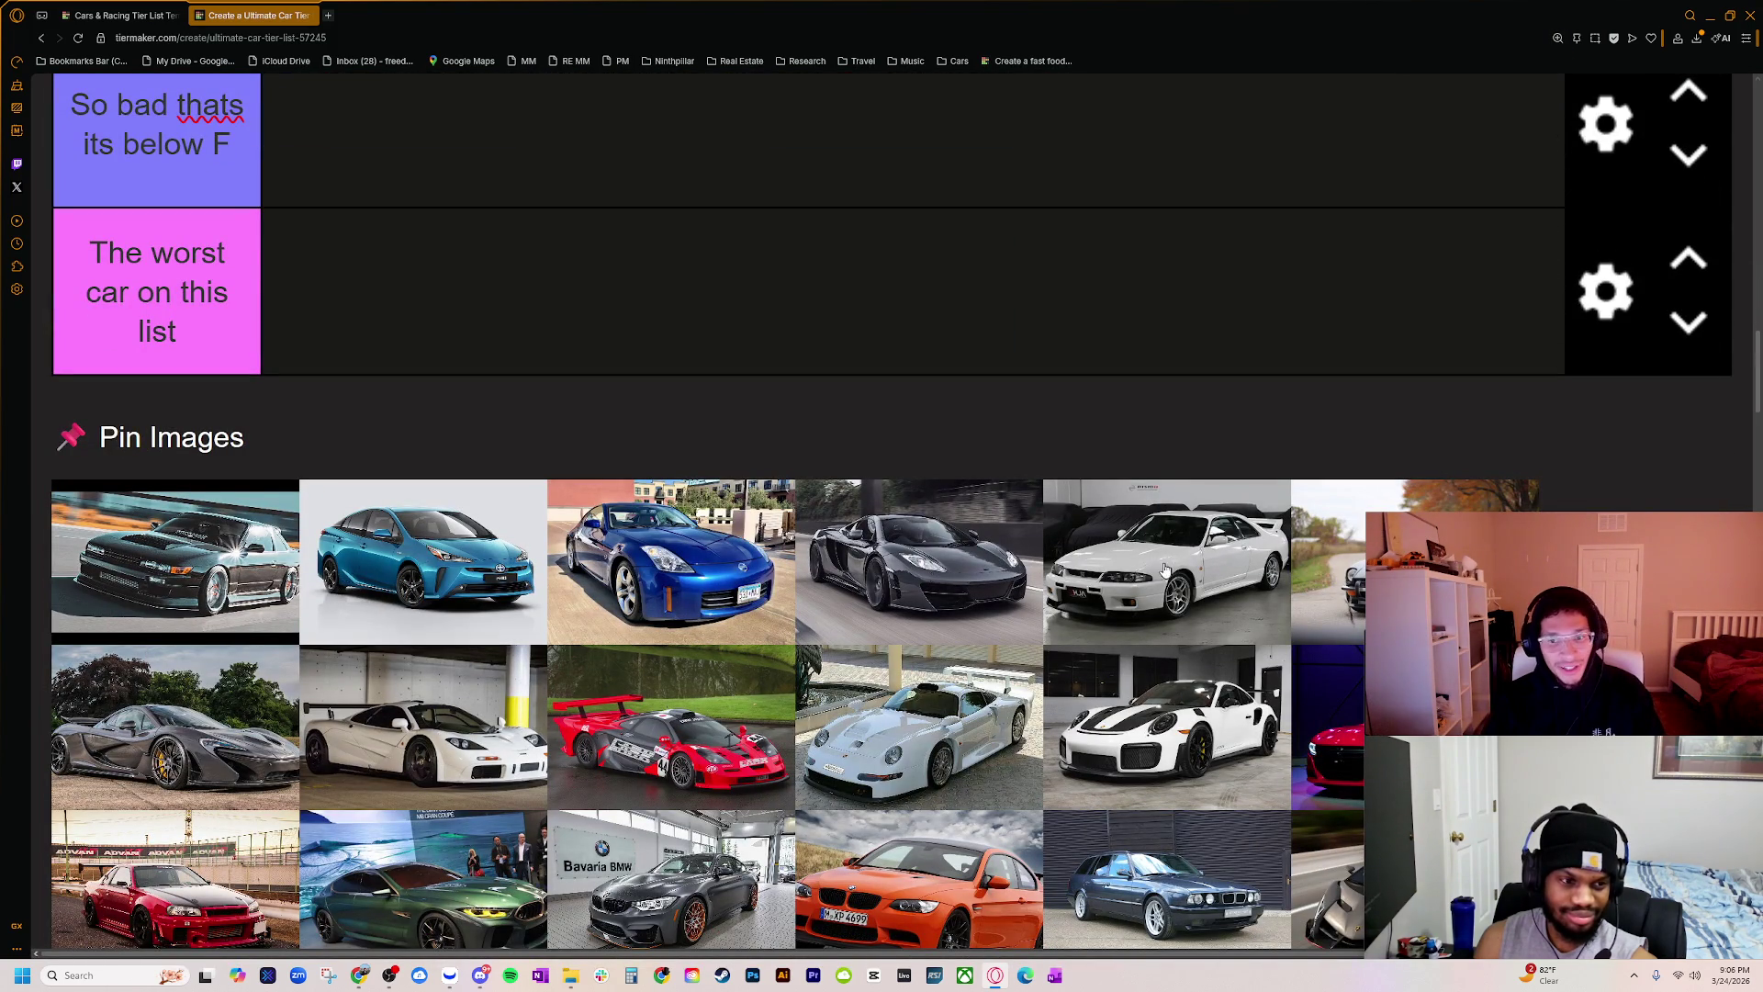
pyautogui.keyDown('ctrl'); pyautogui.scroll(1, 374, 597); pyautogui.keyUp('ctrl')
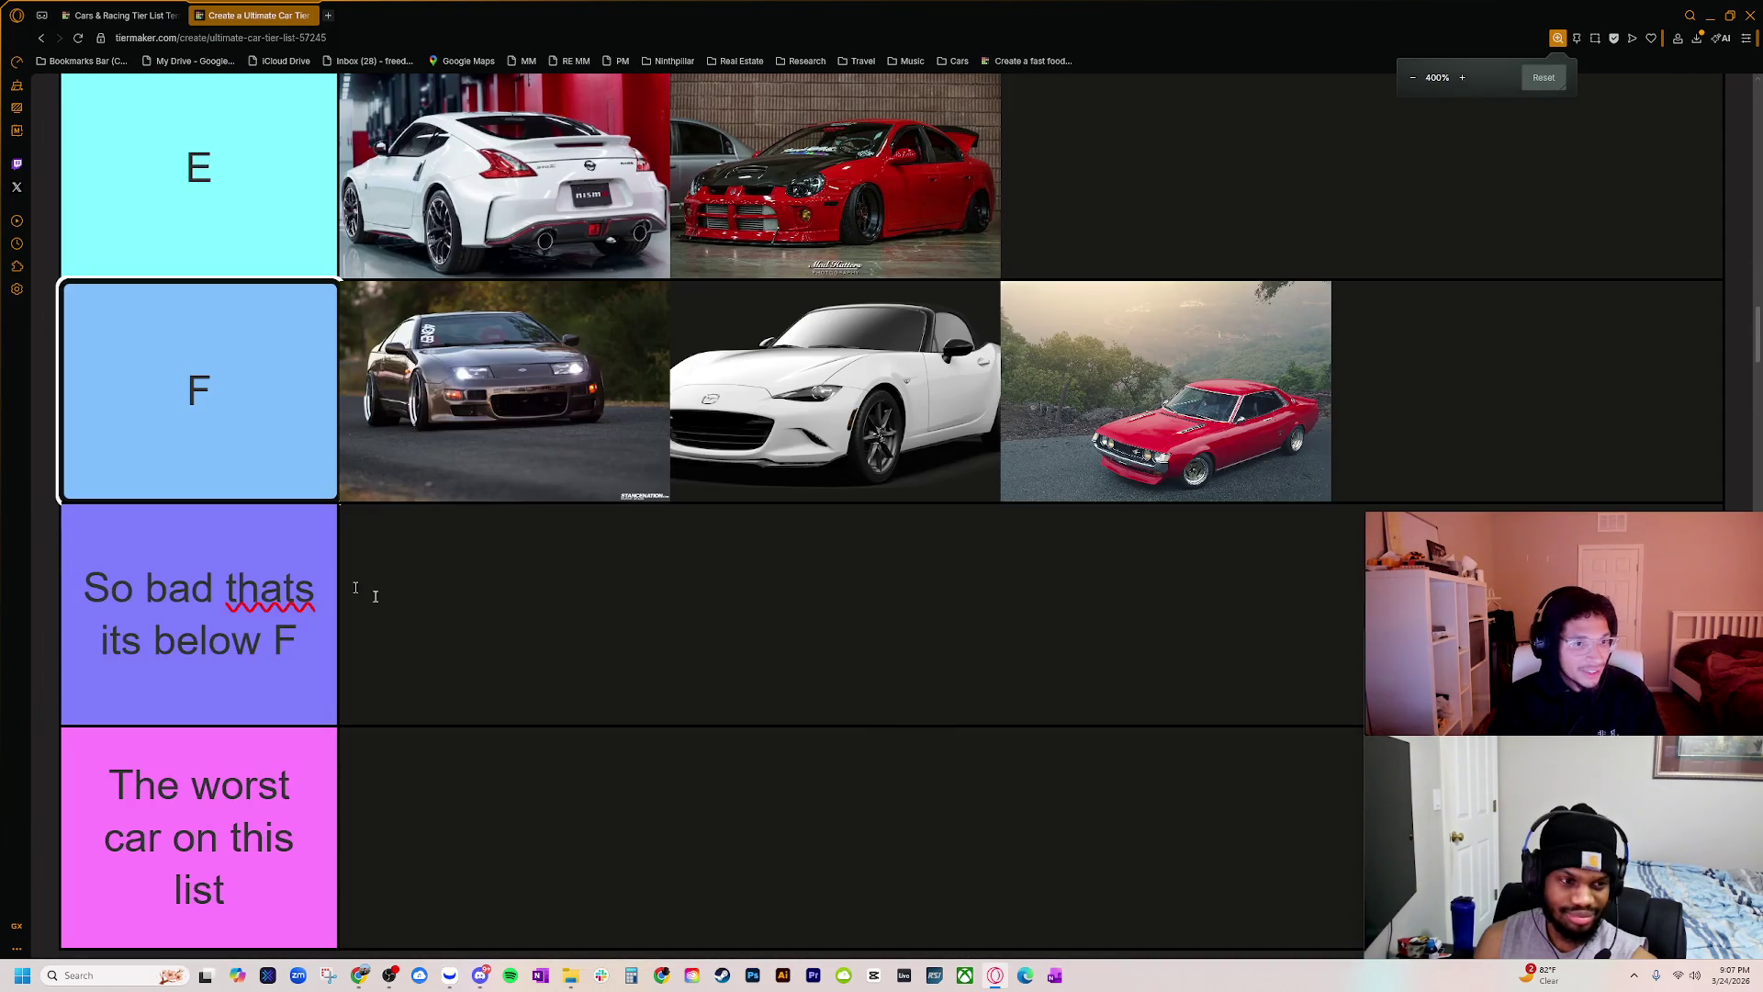
pyautogui.scroll(-3, 374, 597)
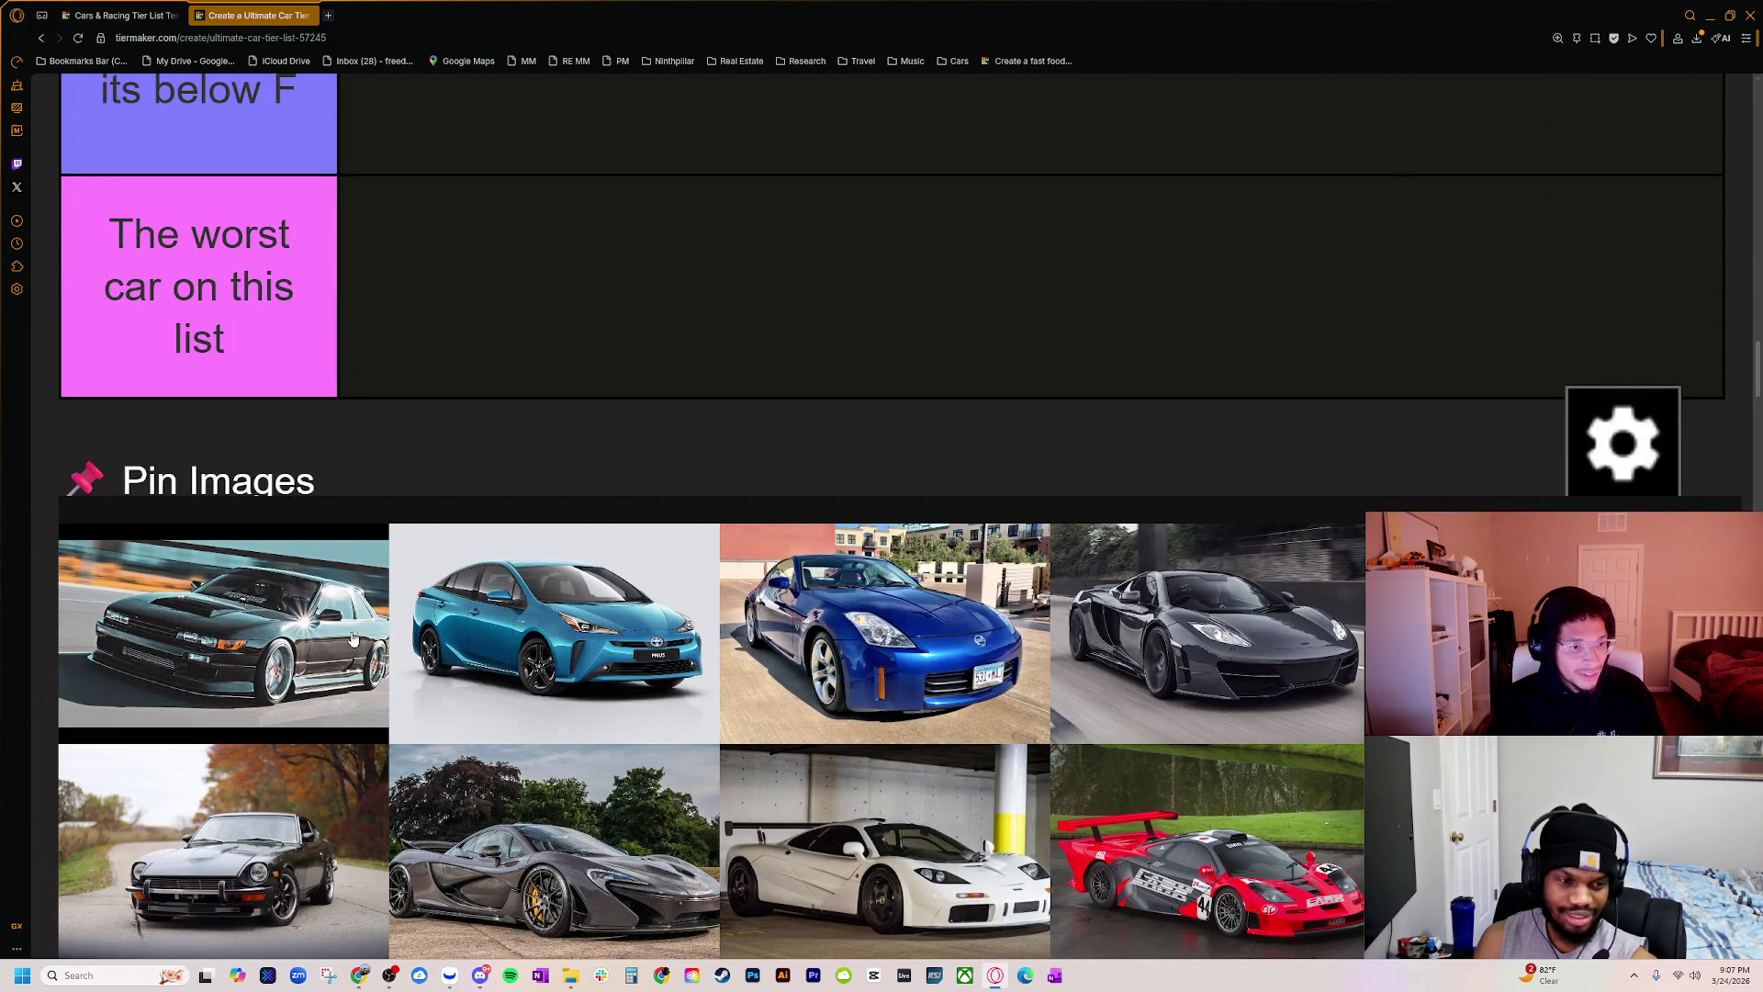
pyautogui.scroll(-1, 731, 607)
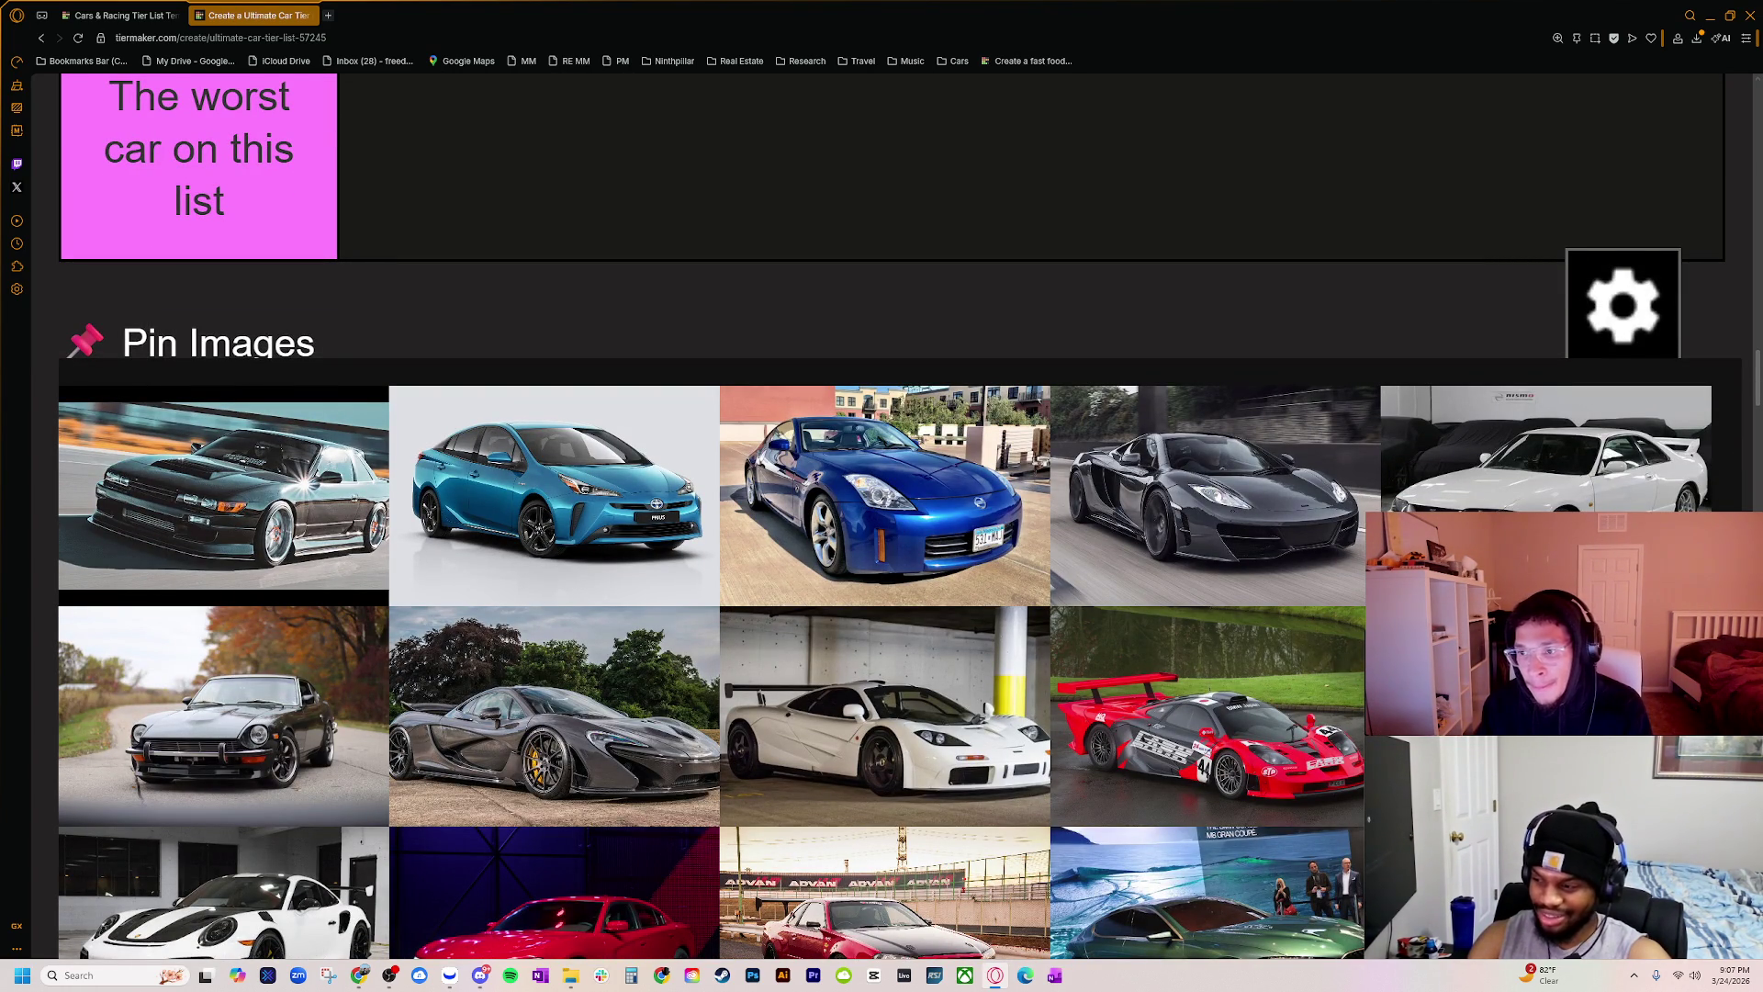
pyautogui.scroll(-1, 1501, 367)
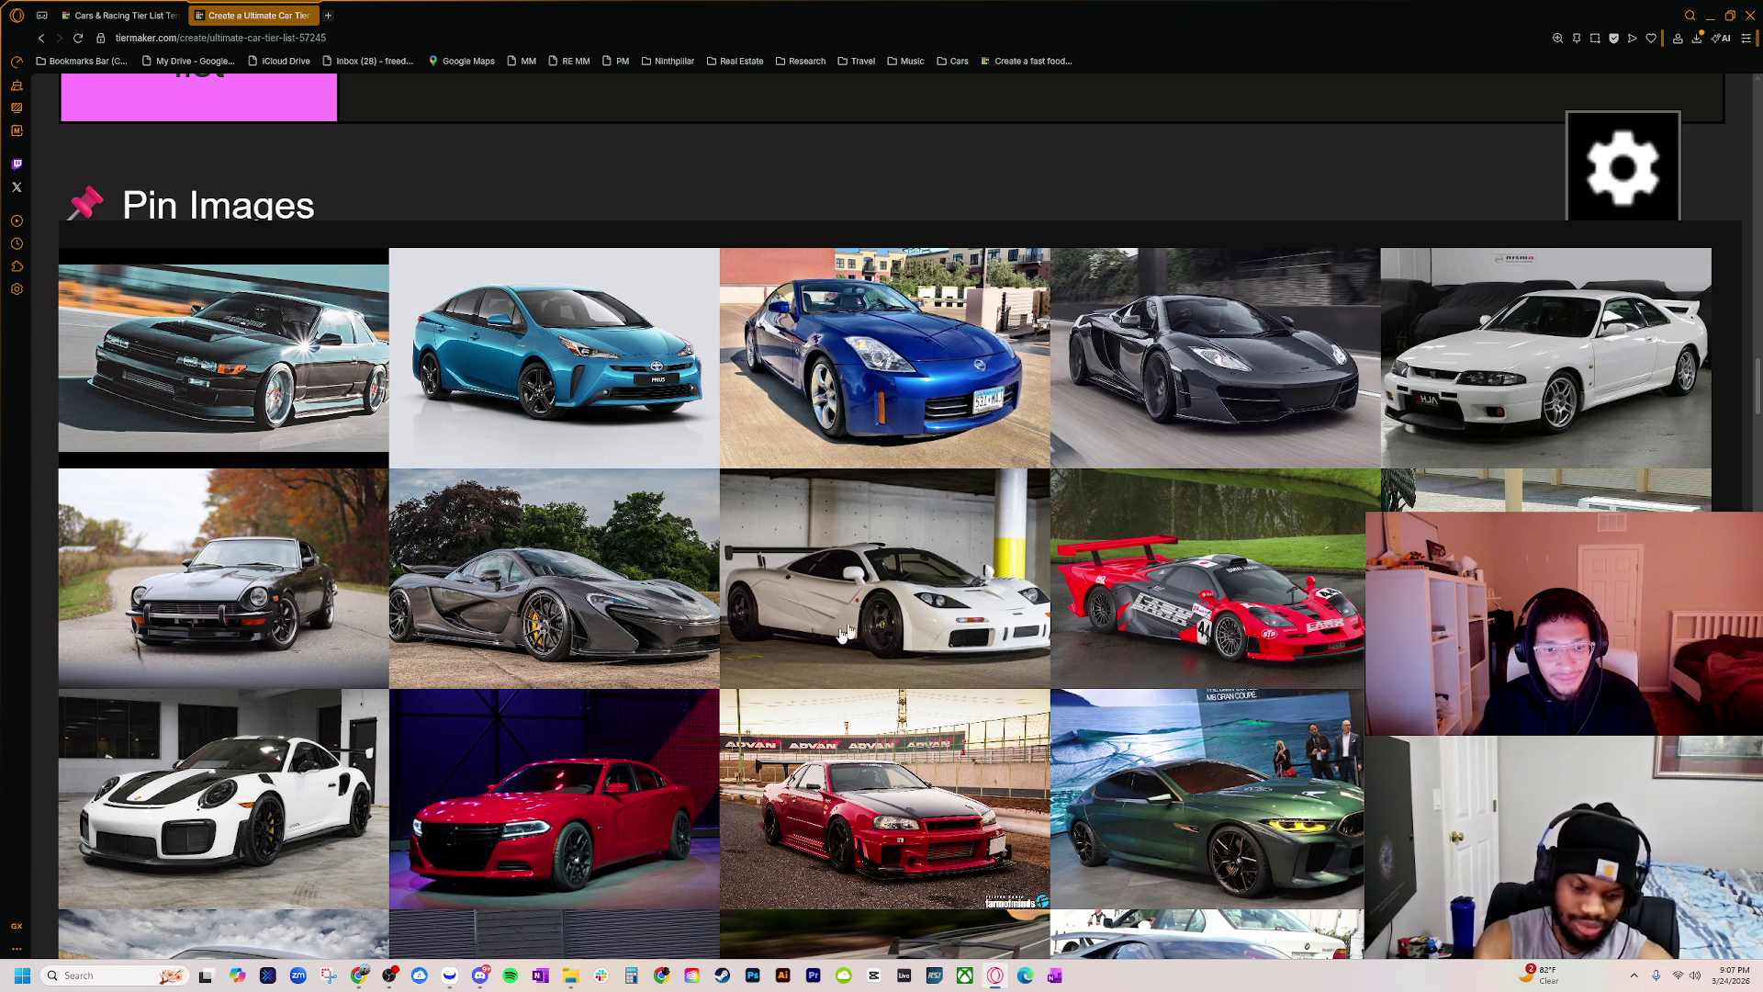
pyautogui.scroll(-2, 846, 638)
pyautogui.scroll(1, 846, 637)
pyautogui.scroll(1, 845, 637)
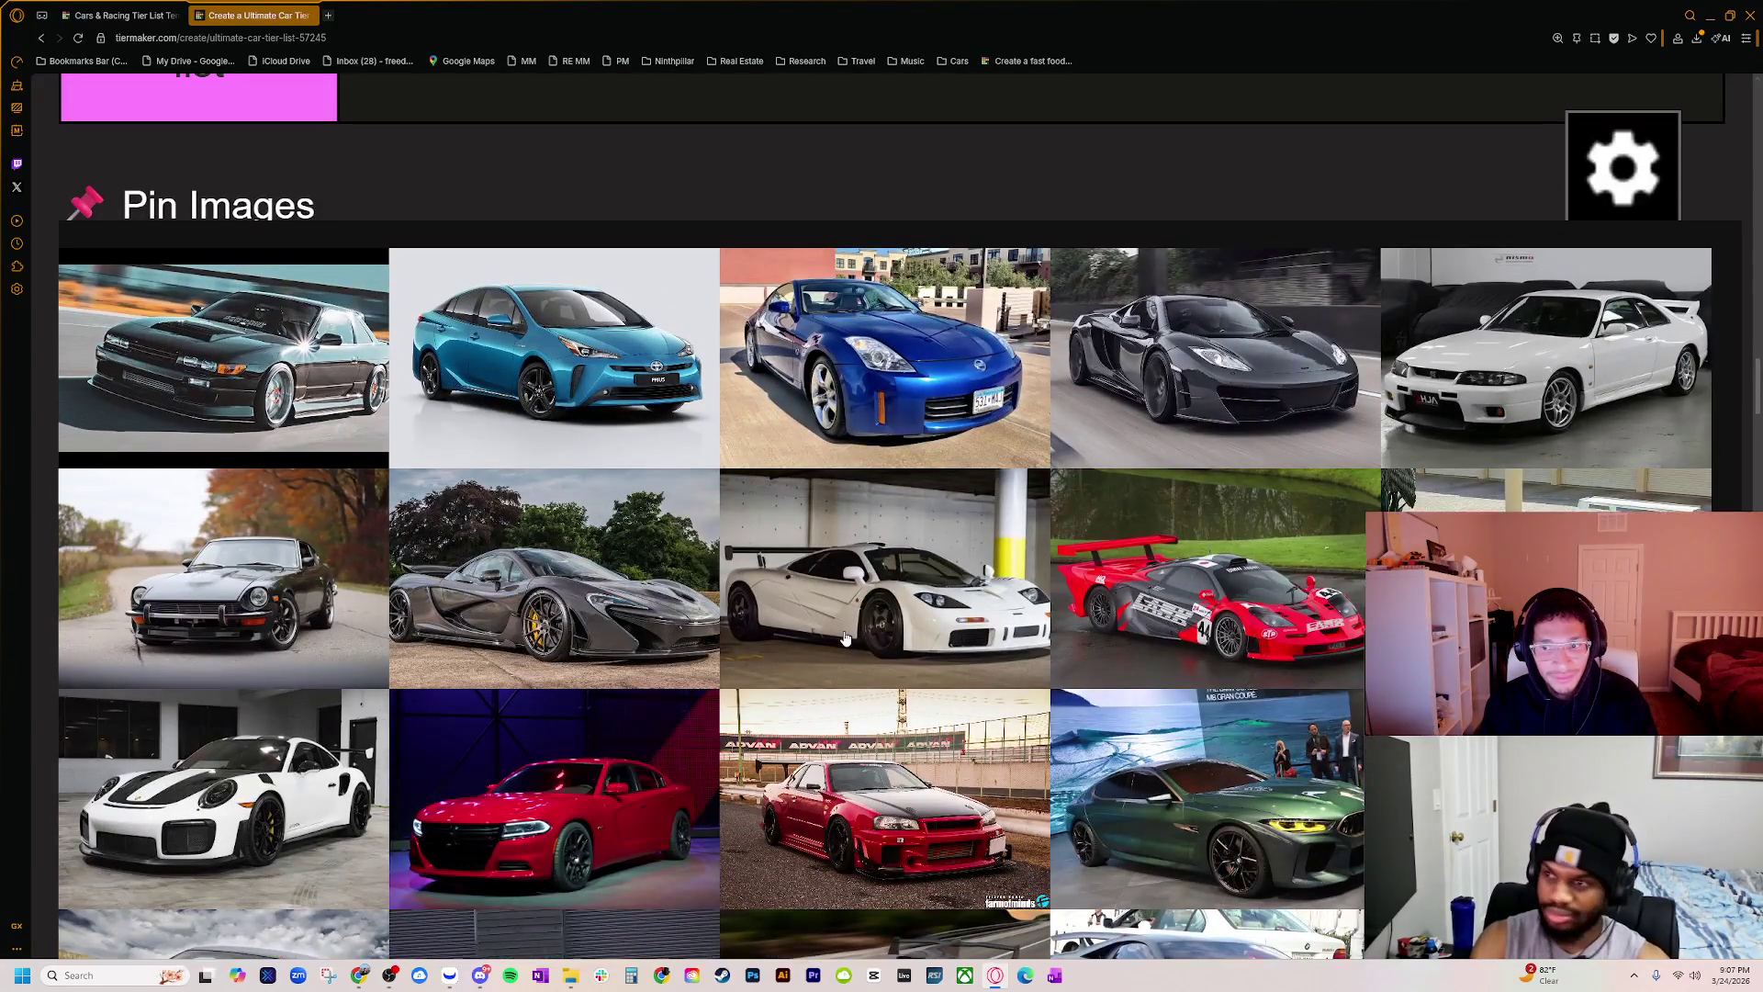
pyautogui.scroll(-1, 846, 637)
pyautogui.scroll(-1, 849, 633)
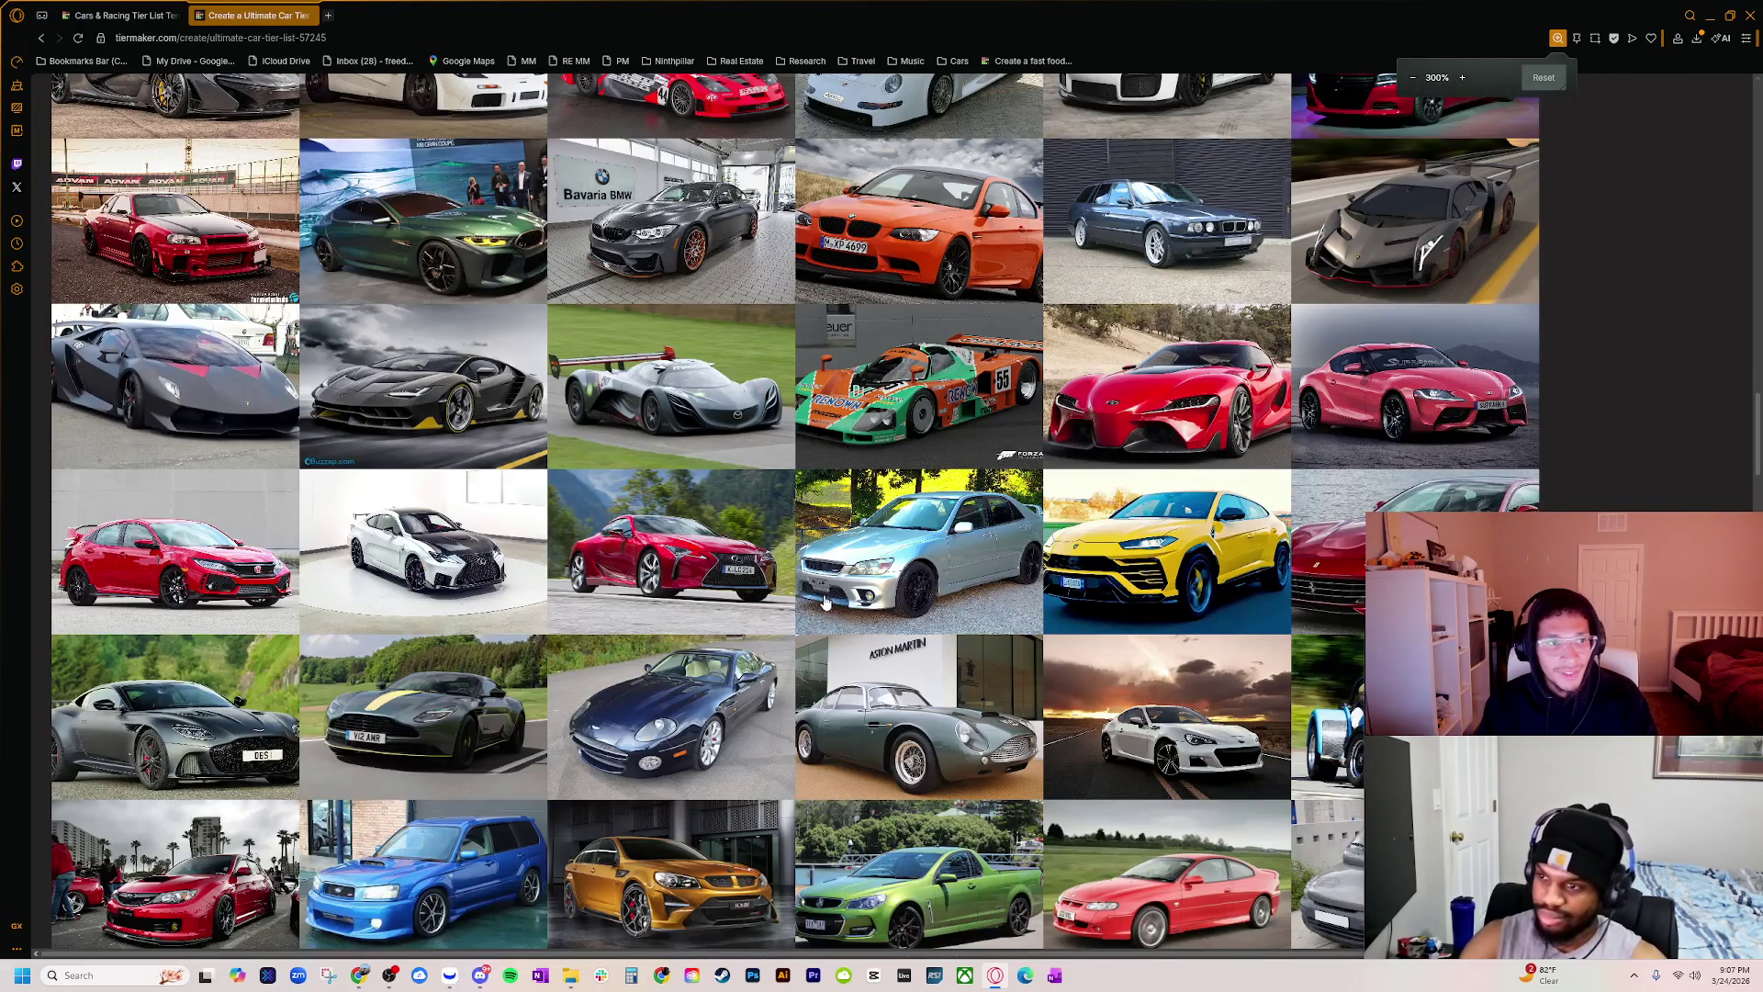
pyautogui.scroll(5, 827, 632)
pyautogui.scroll(-2, 790, 632)
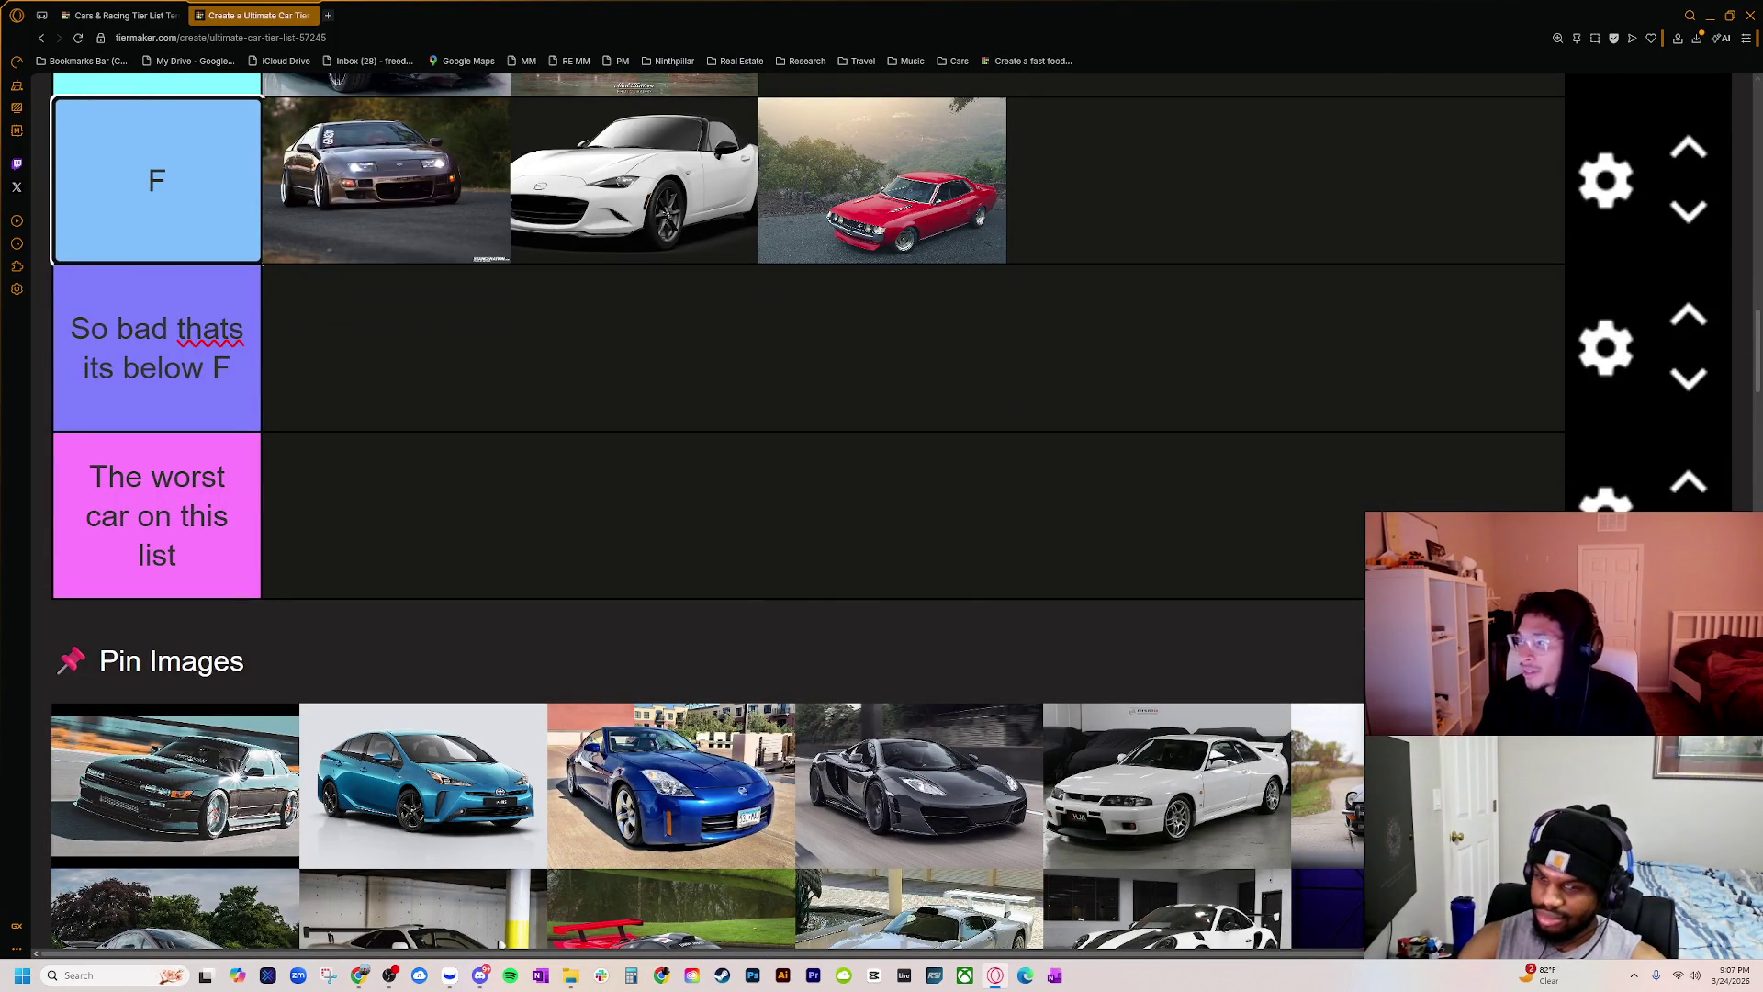
pyautogui.press('Escape')
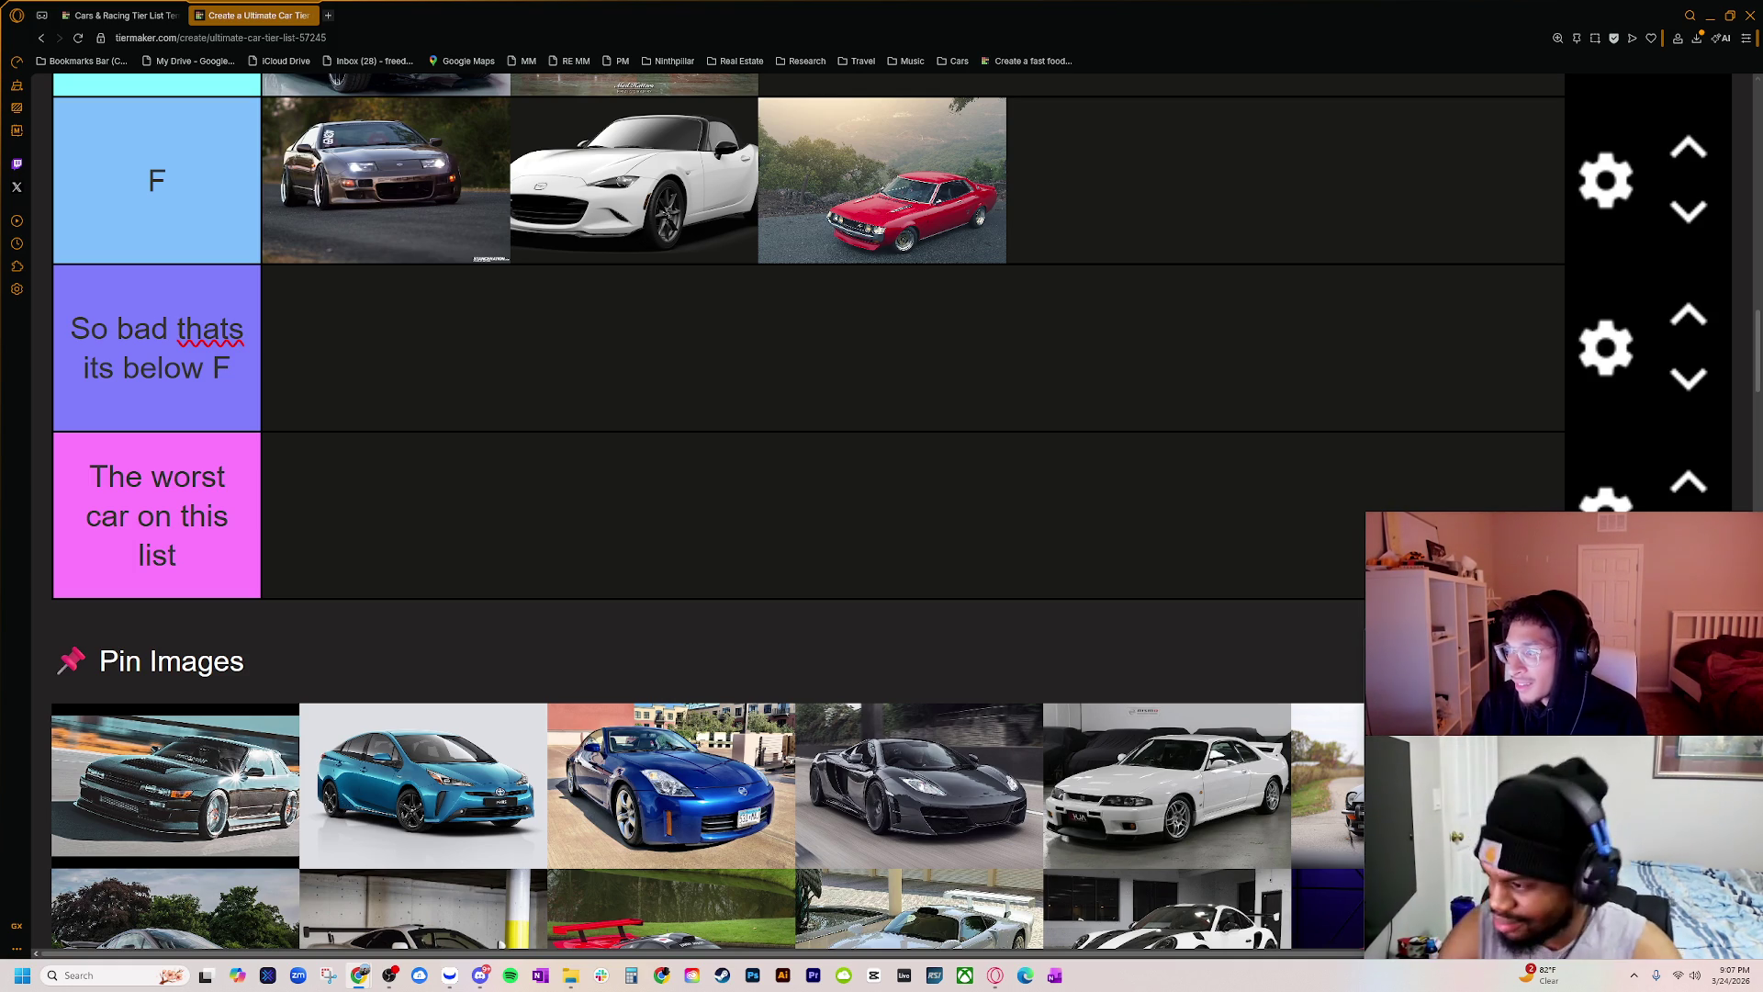
pyautogui.hotkey('alt', 'Tab')
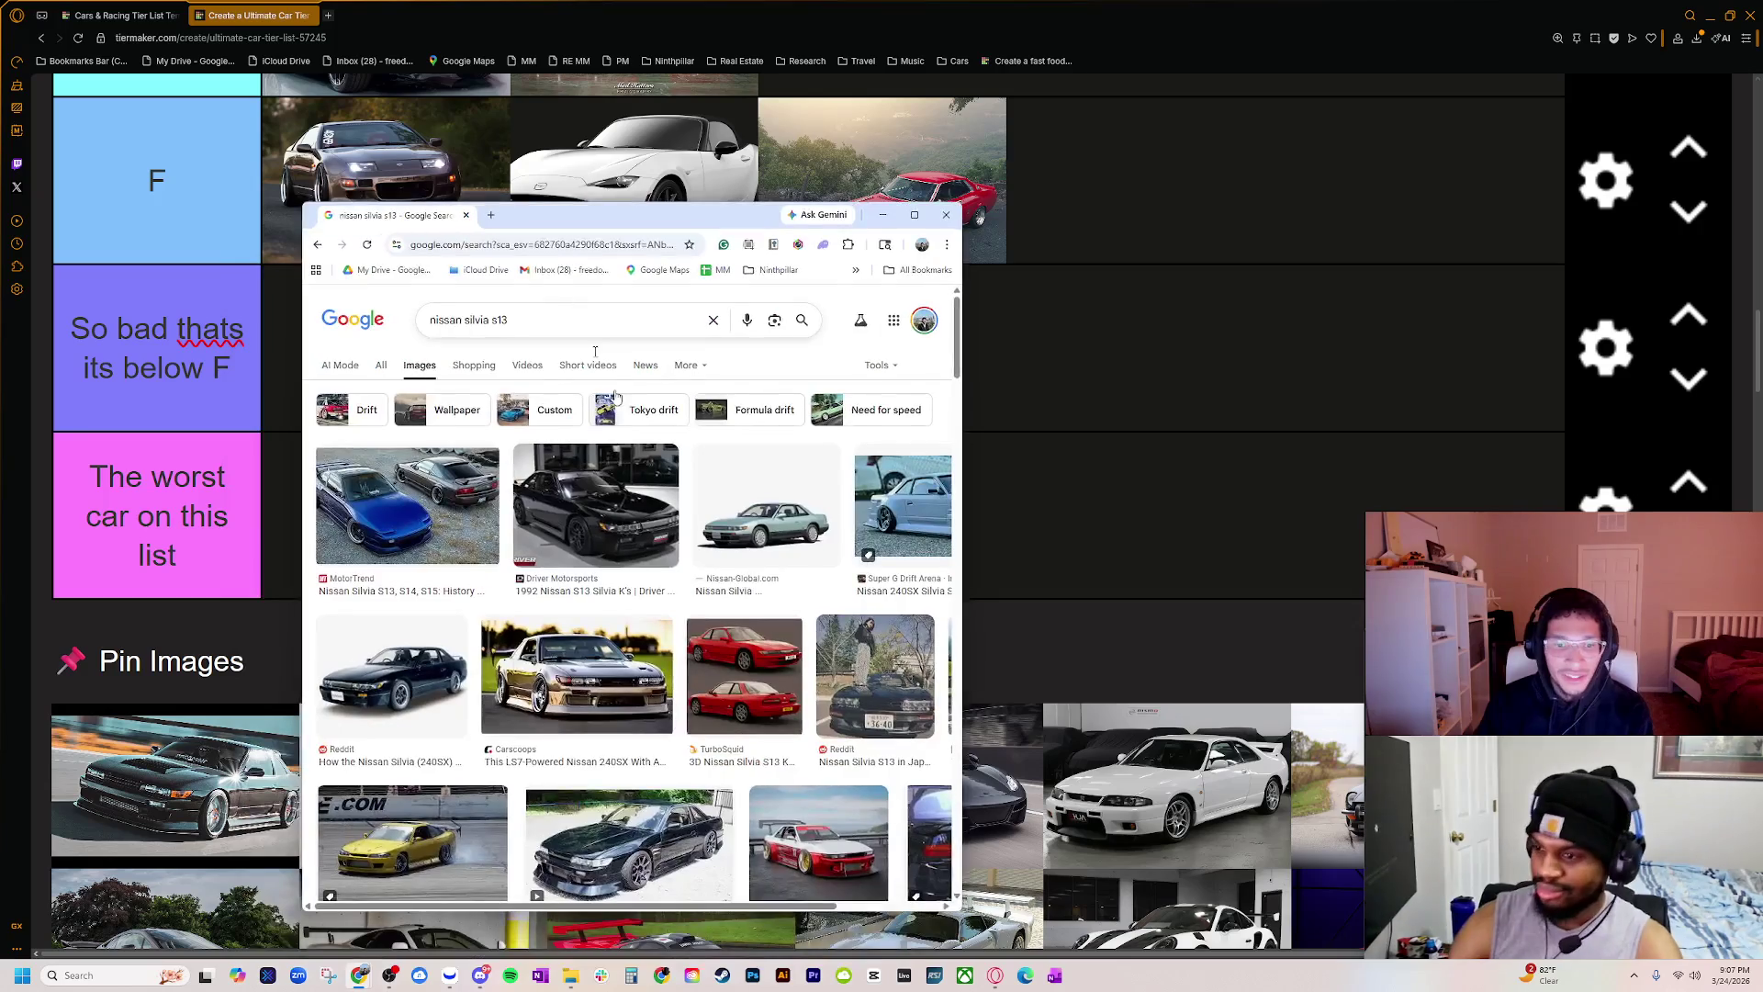
pyautogui.click(622, 690)
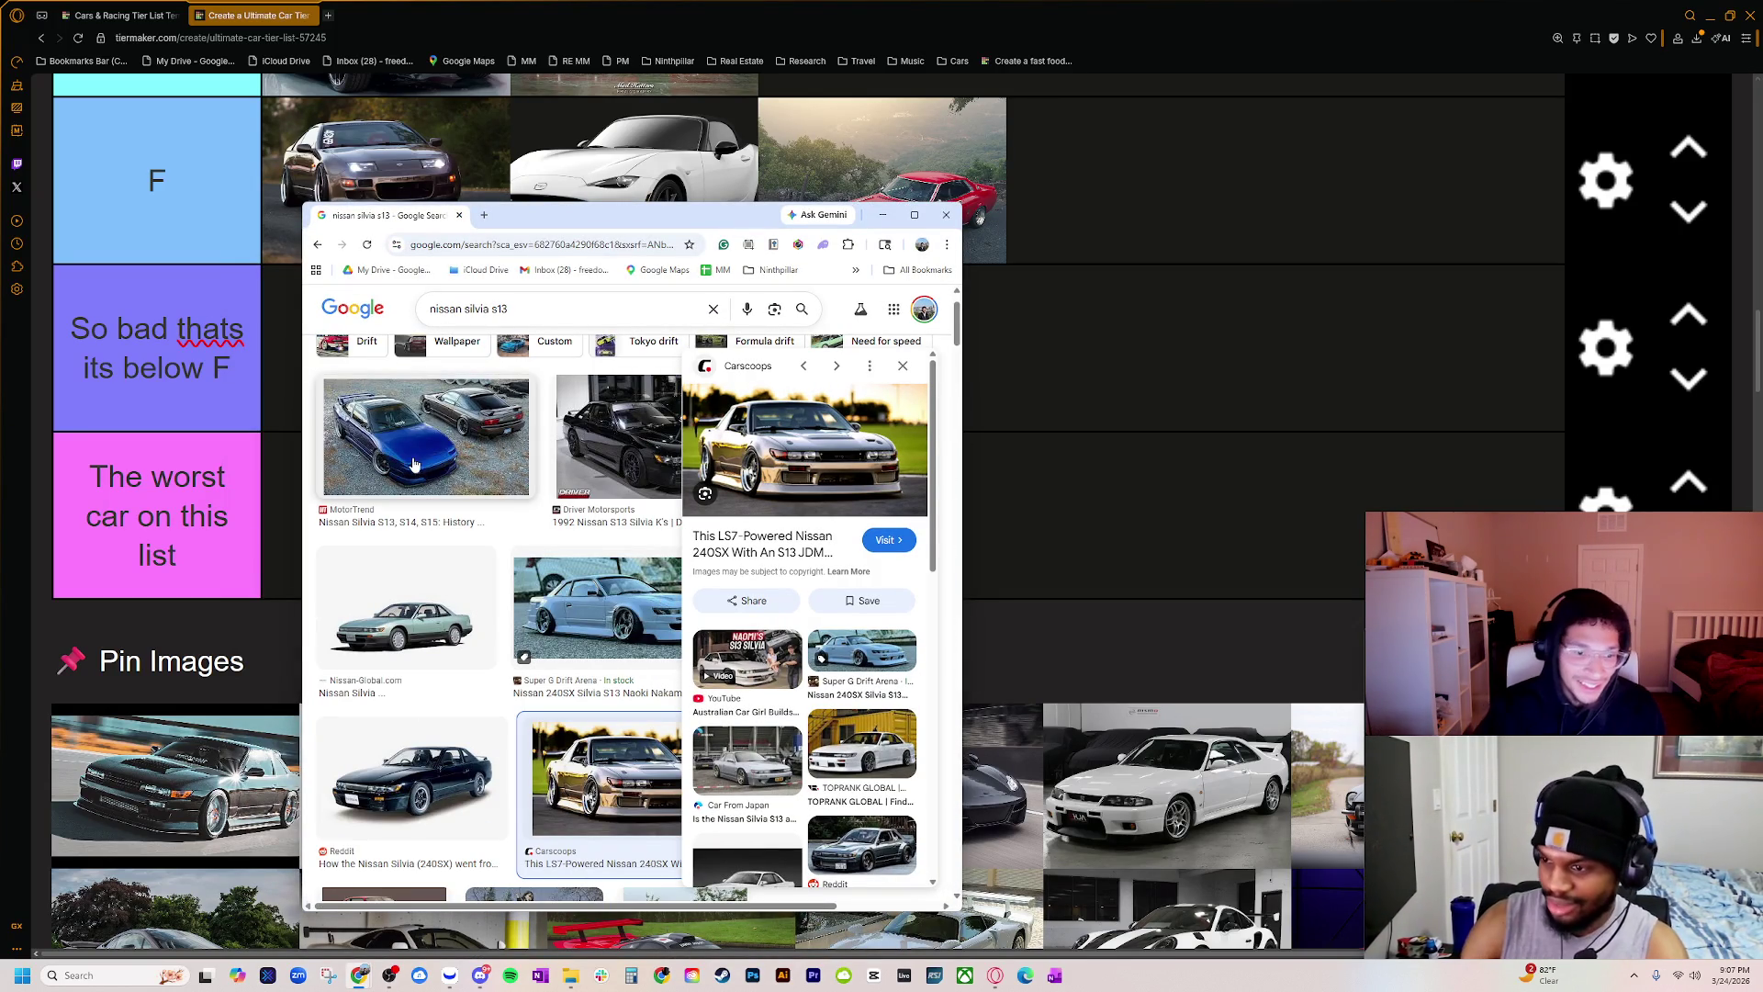
pyautogui.click(457, 217)
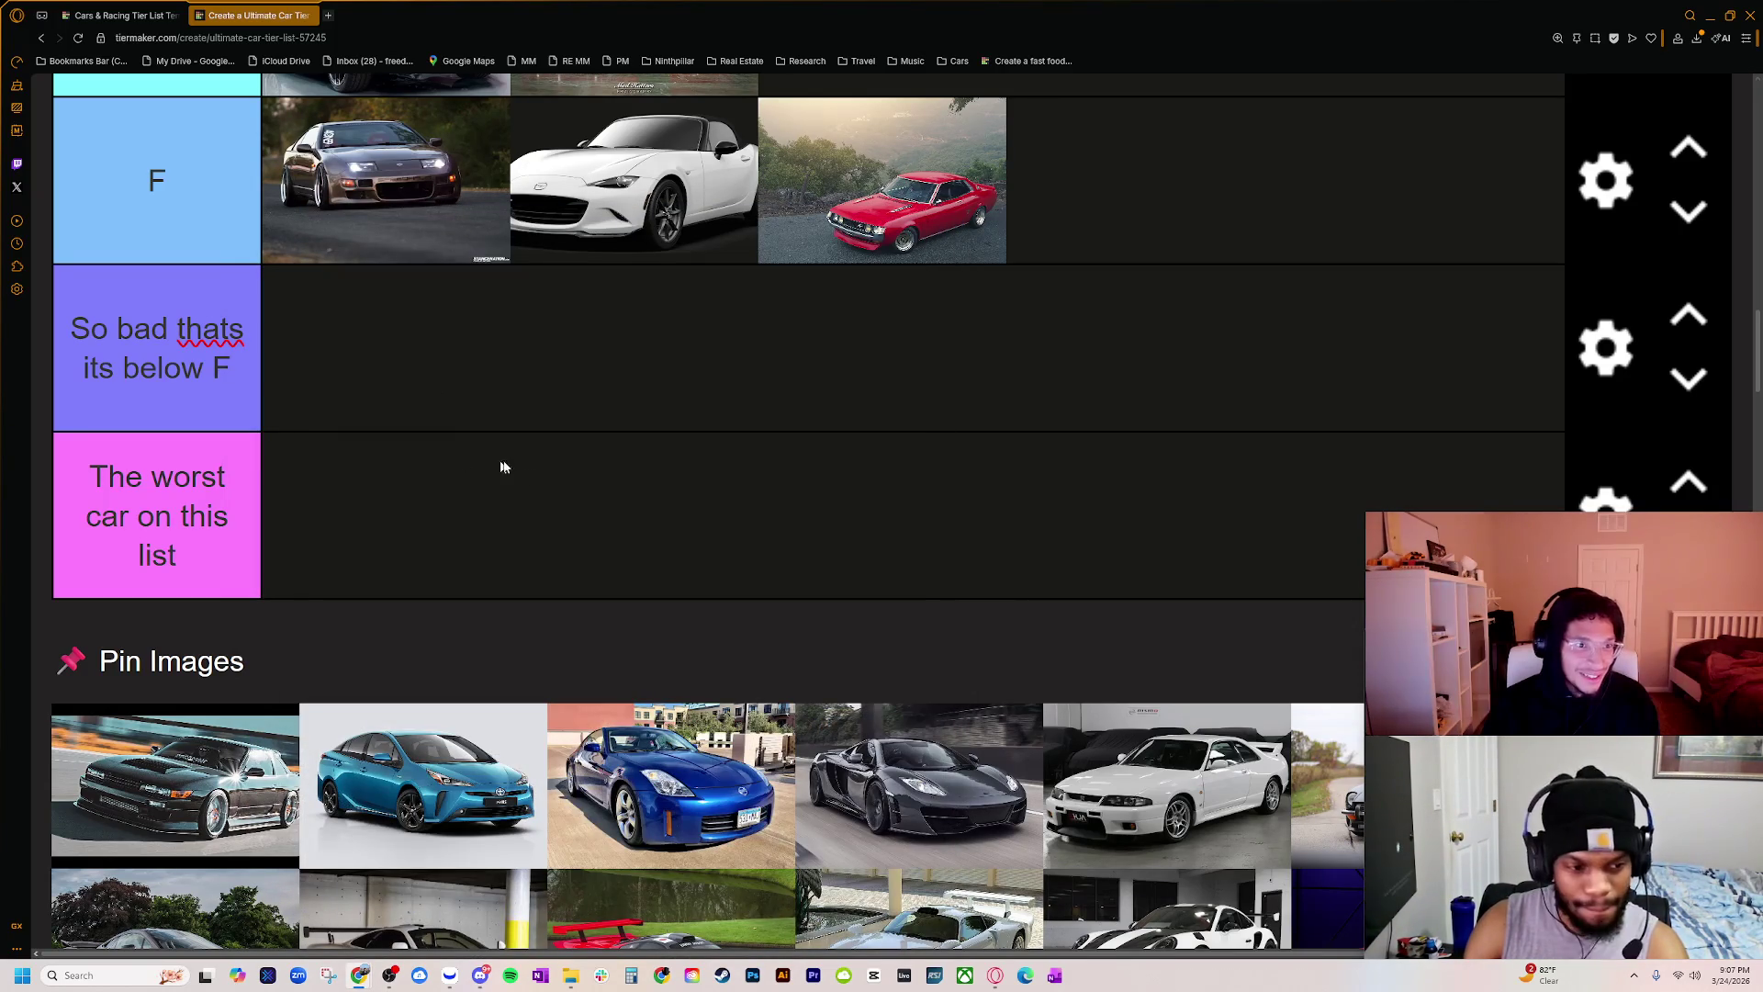
# Step: Zoom the page out three steps and place the dark sports car second in the D tier
pyautogui.hotkey('ctrl', '-')
pyautogui.hotkey('ctrl', '-')
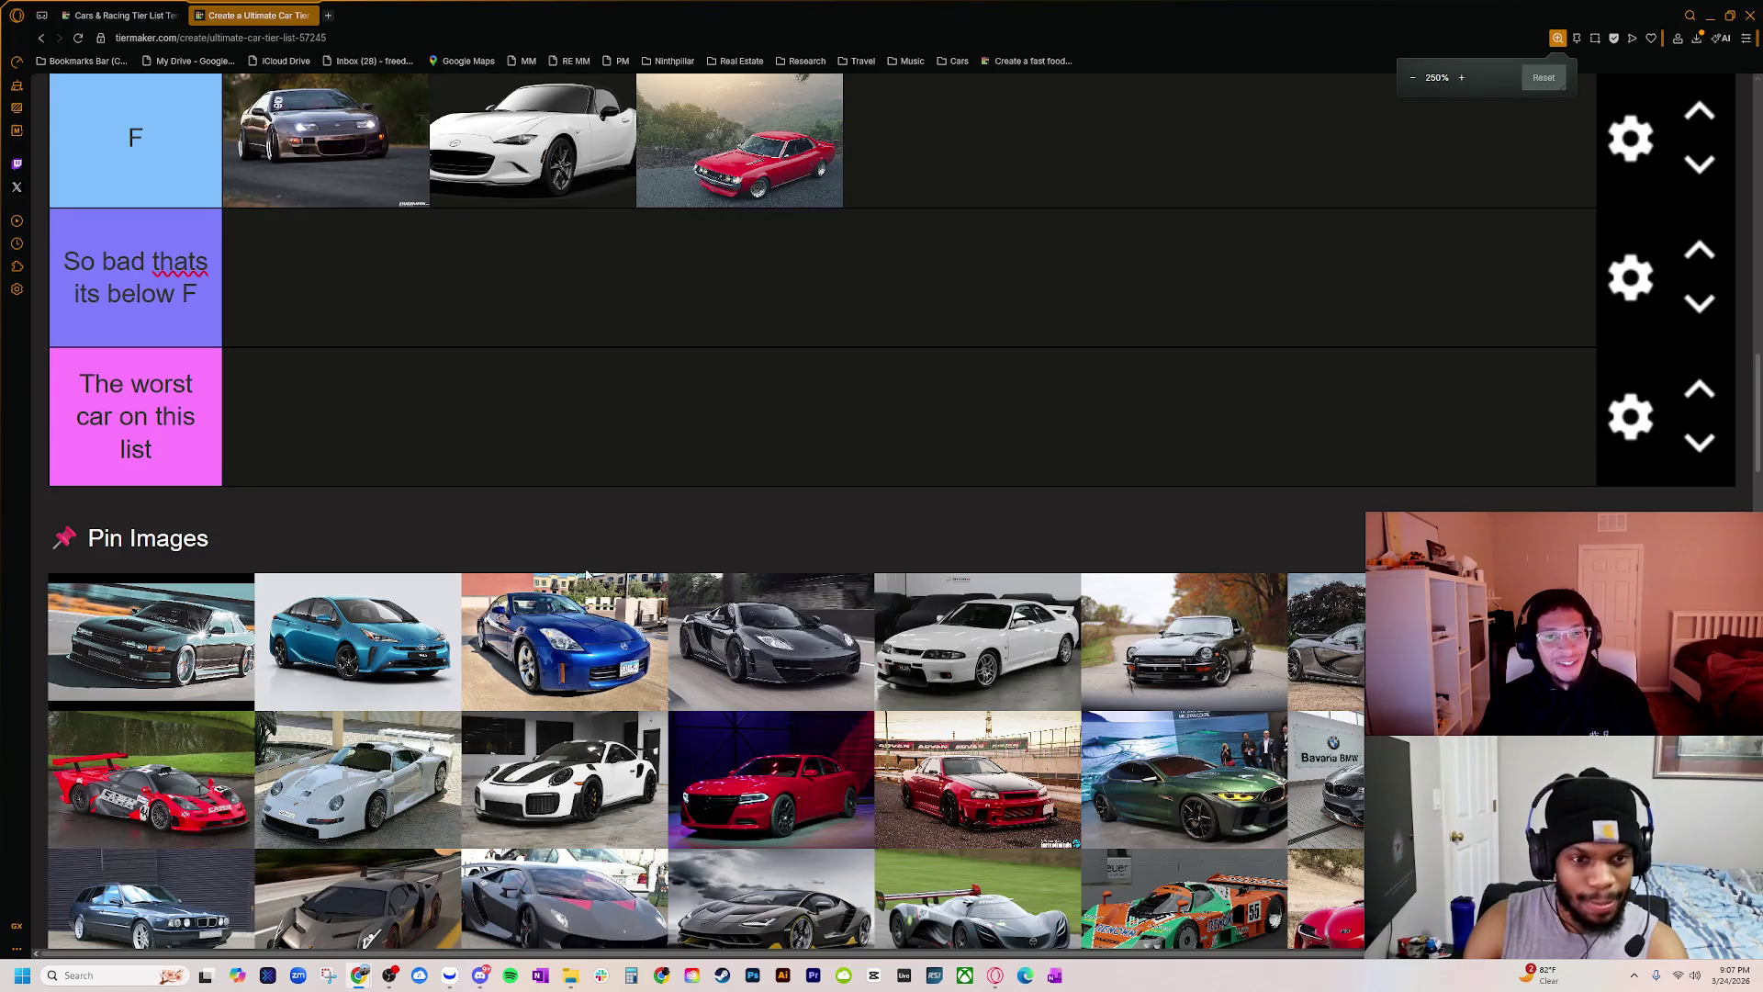
pyautogui.hotkey('ctrl', '-')
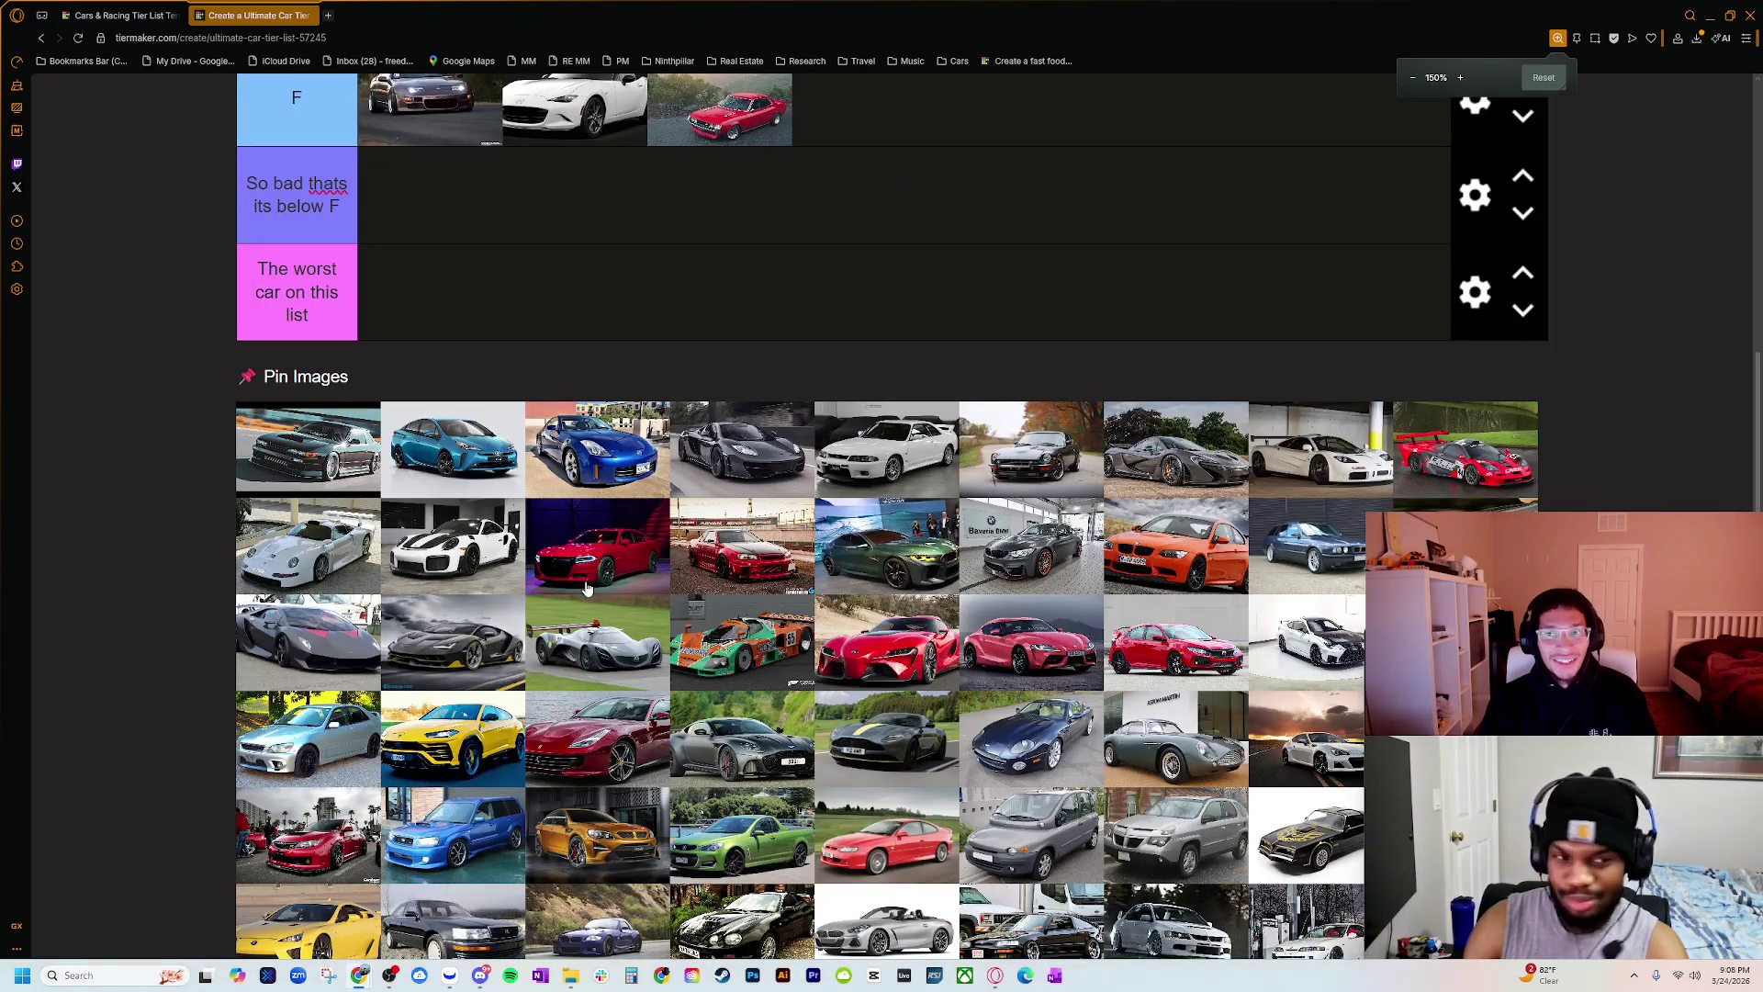
pyautogui.hotkey('ctrl', '-')
pyautogui.scroll(3, 454, 688)
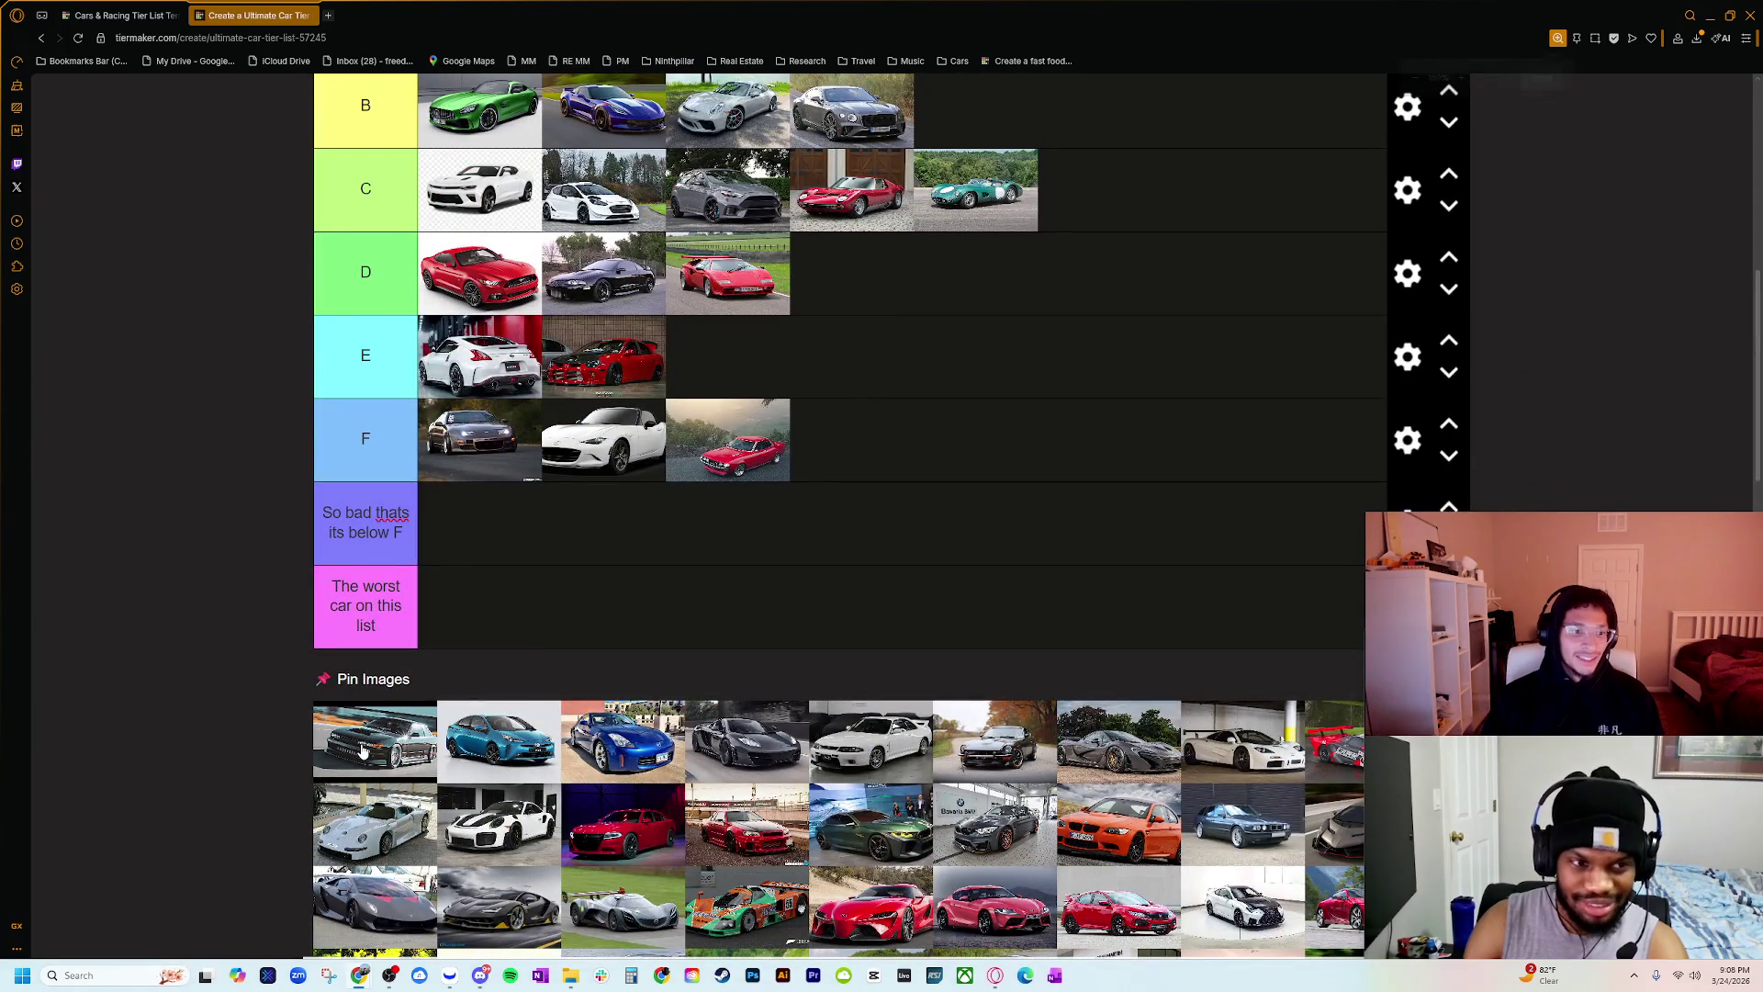
pyautogui.moveTo(363, 751)
pyautogui.mouseDown()
pyautogui.moveTo(460, 562)
pyautogui.moveTo(563, 277)
pyautogui.mouseUp()
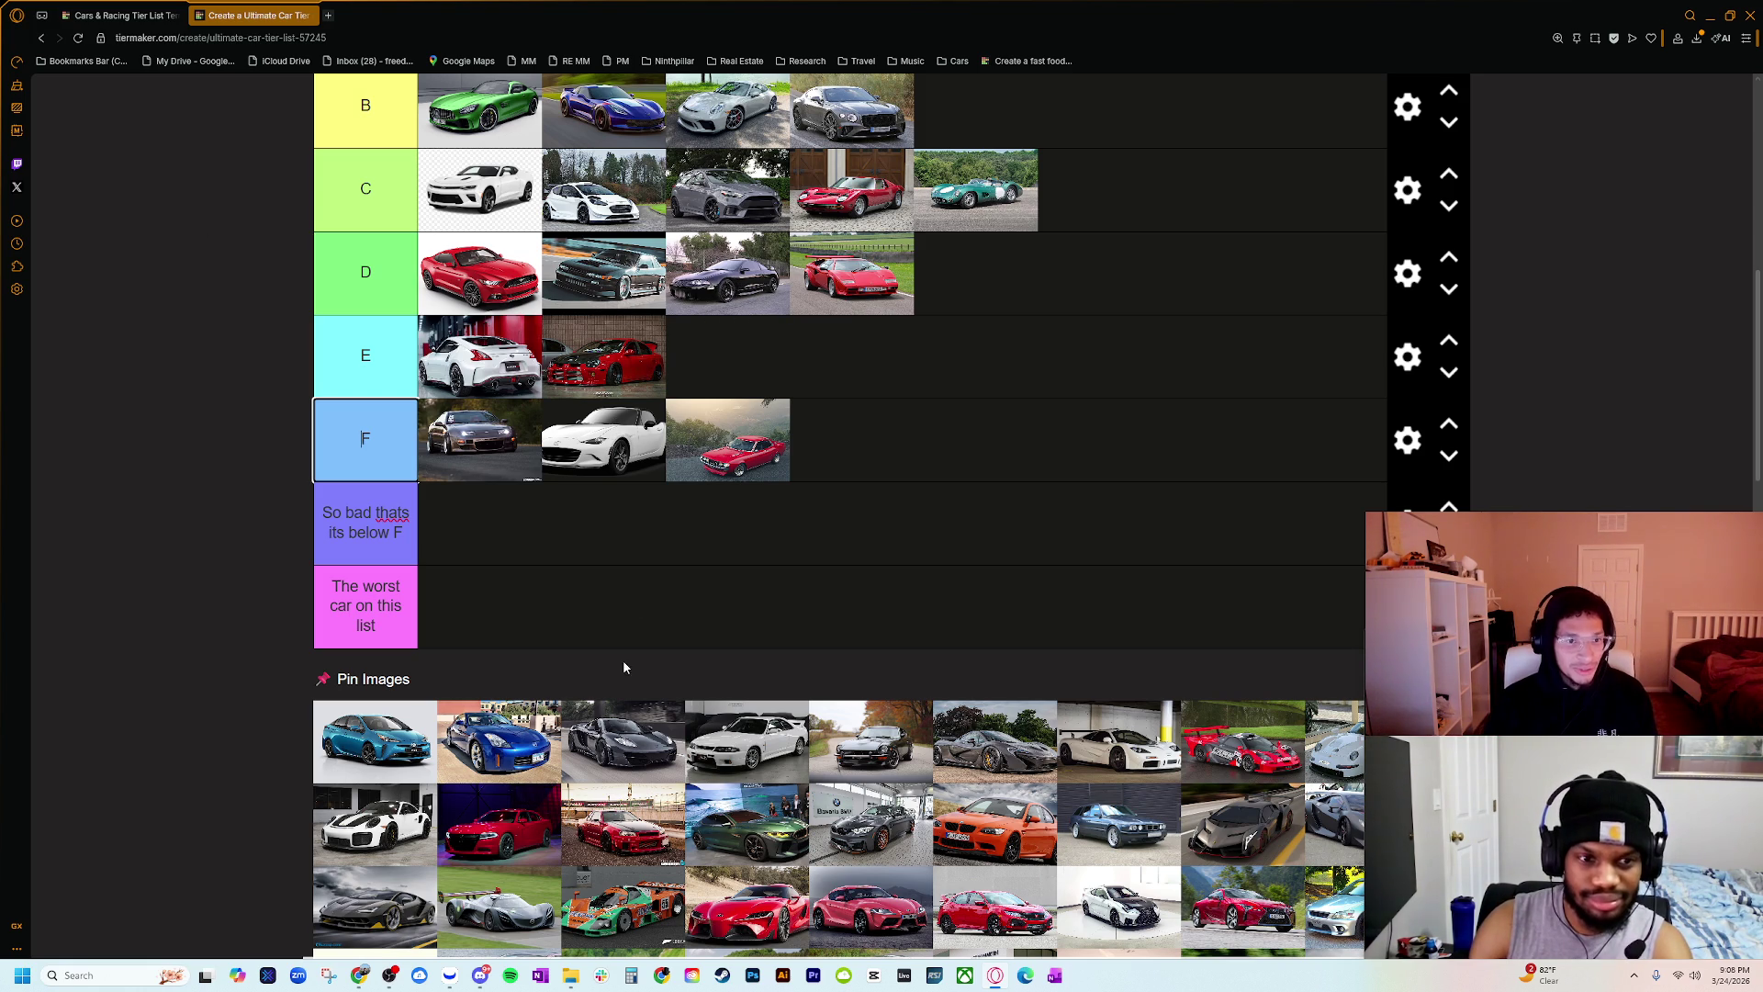
# Step: Put the blue Prius in 'The worst car on this list' tier
pyautogui.scroll(1, 386, 815)
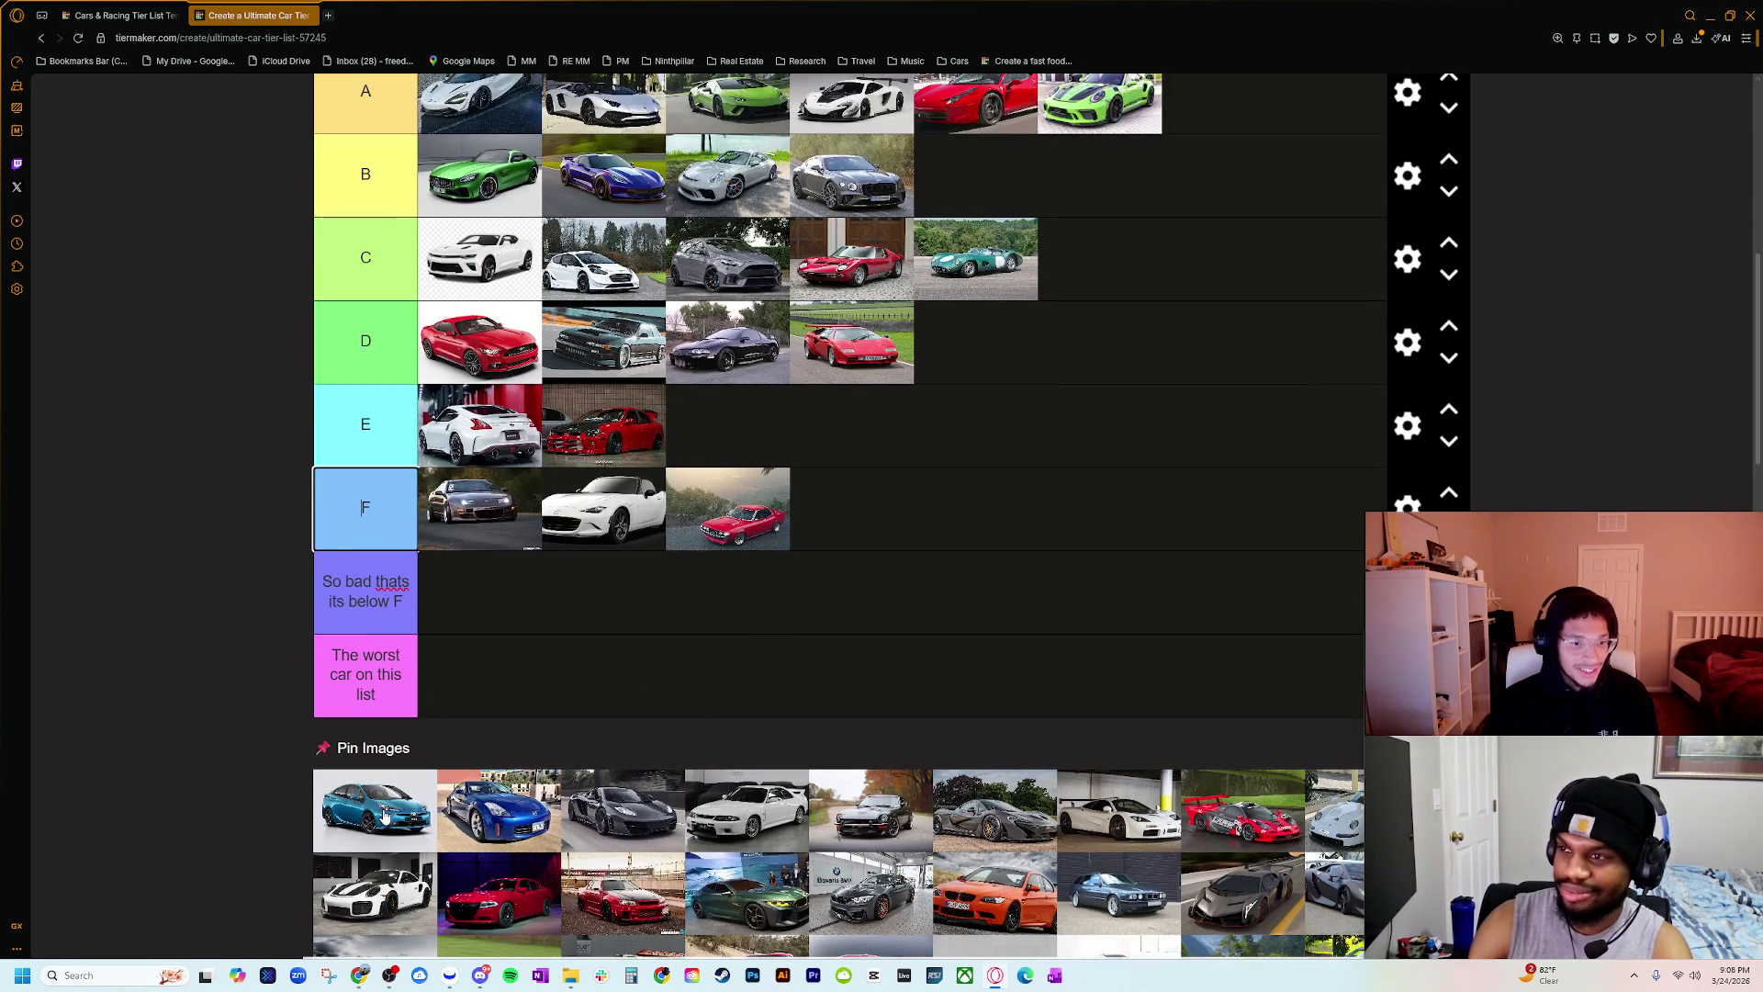
pyautogui.scroll(-1, 385, 817)
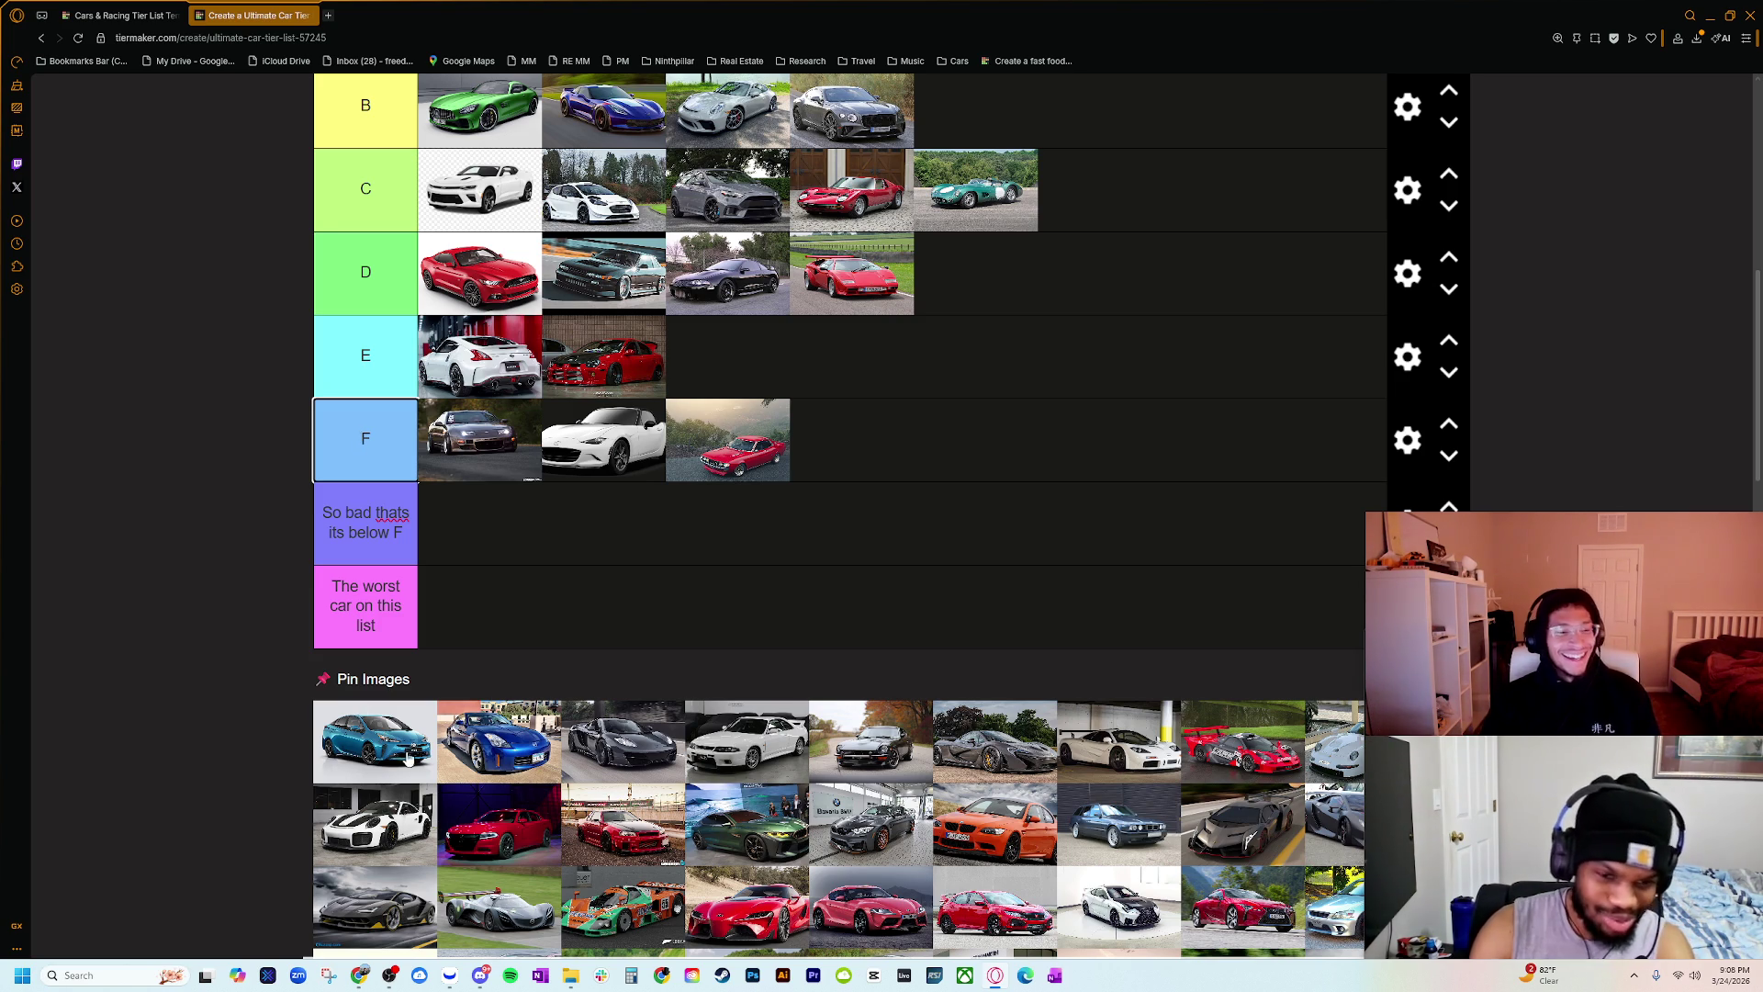
pyautogui.moveTo(408, 760)
pyautogui.mouseDown()
pyautogui.moveTo(428, 639)
pyautogui.moveTo(472, 647)
pyautogui.mouseUp()
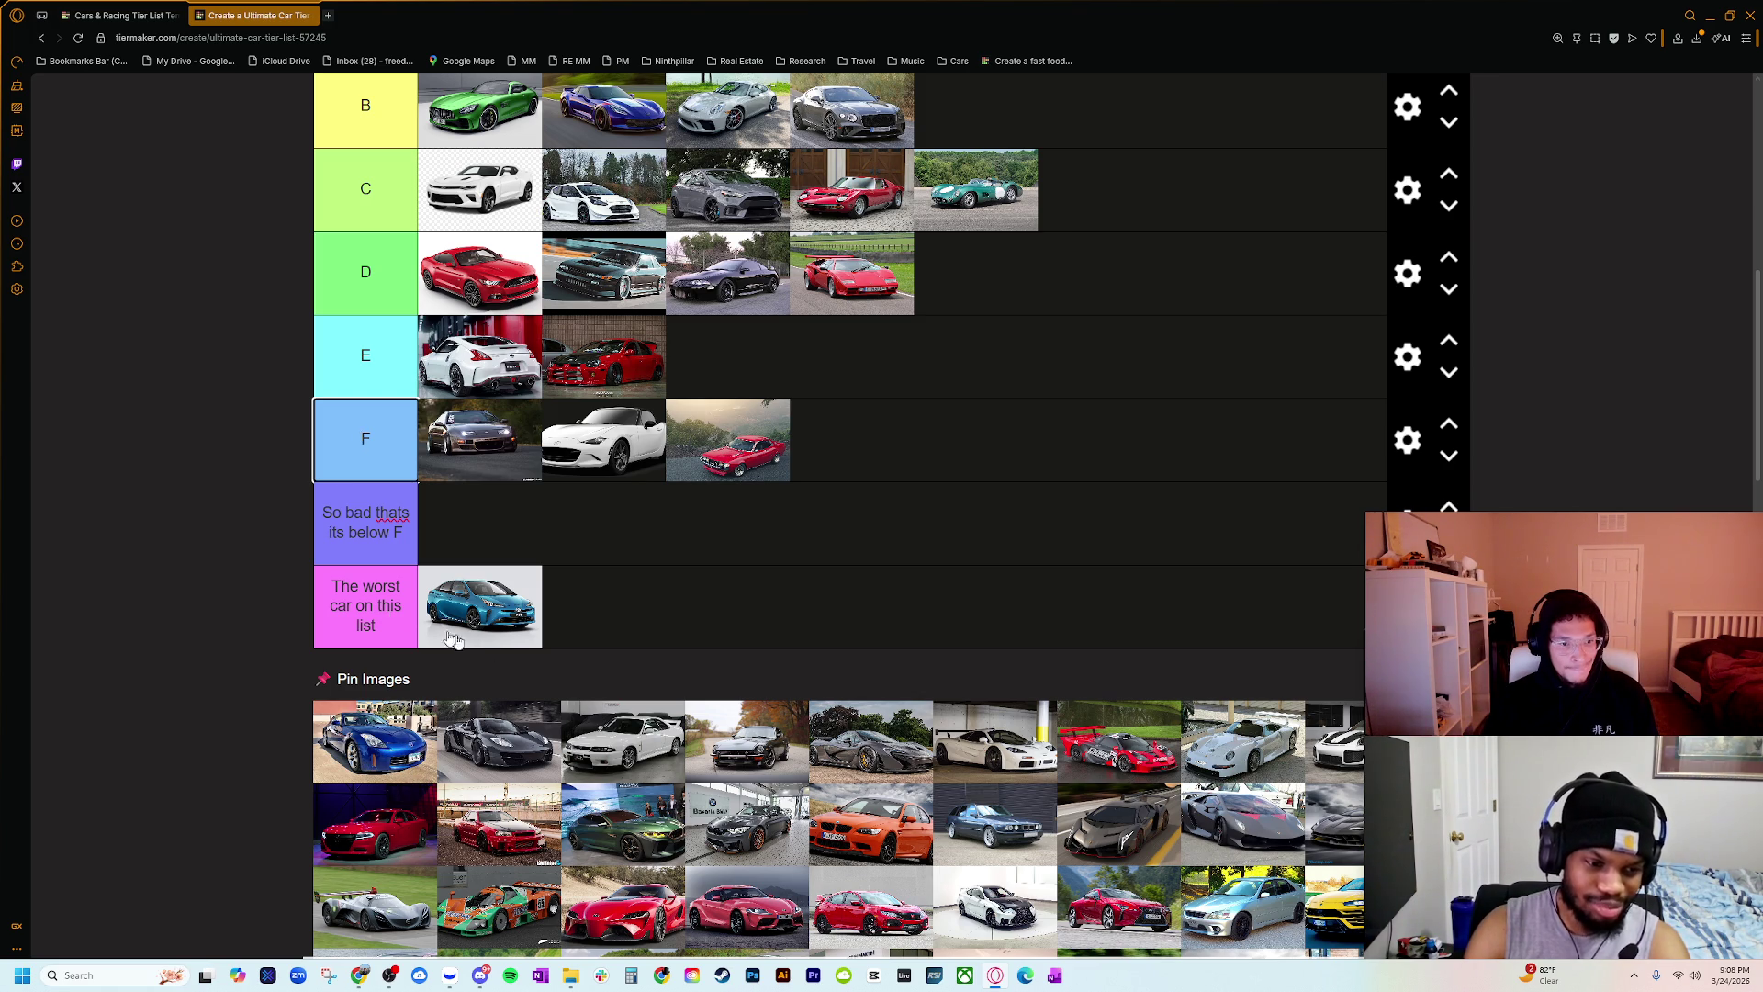
# Step: Put the blue Nissan 350Z in the below-F tier and the dark car photo in F, confirming the tier label
pyautogui.click(366, 628)
pyautogui.moveTo(386, 706); pyautogui.dragTo(476, 523)
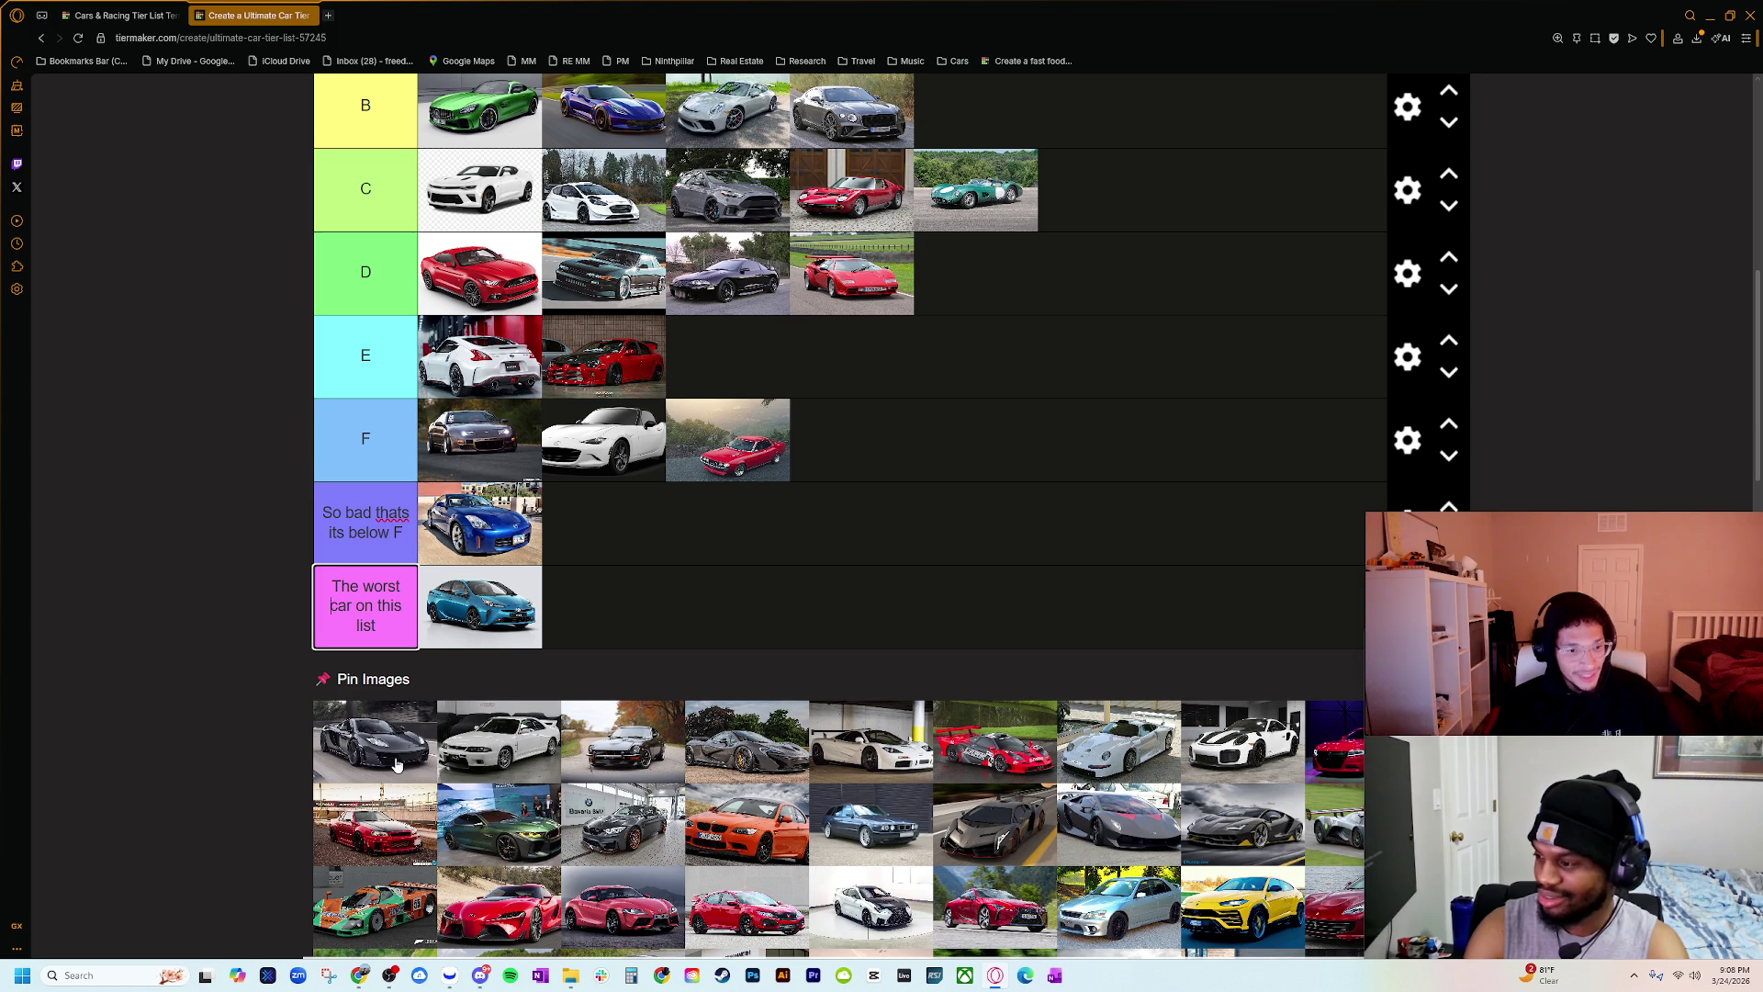
pyautogui.scroll(1, 409, 764)
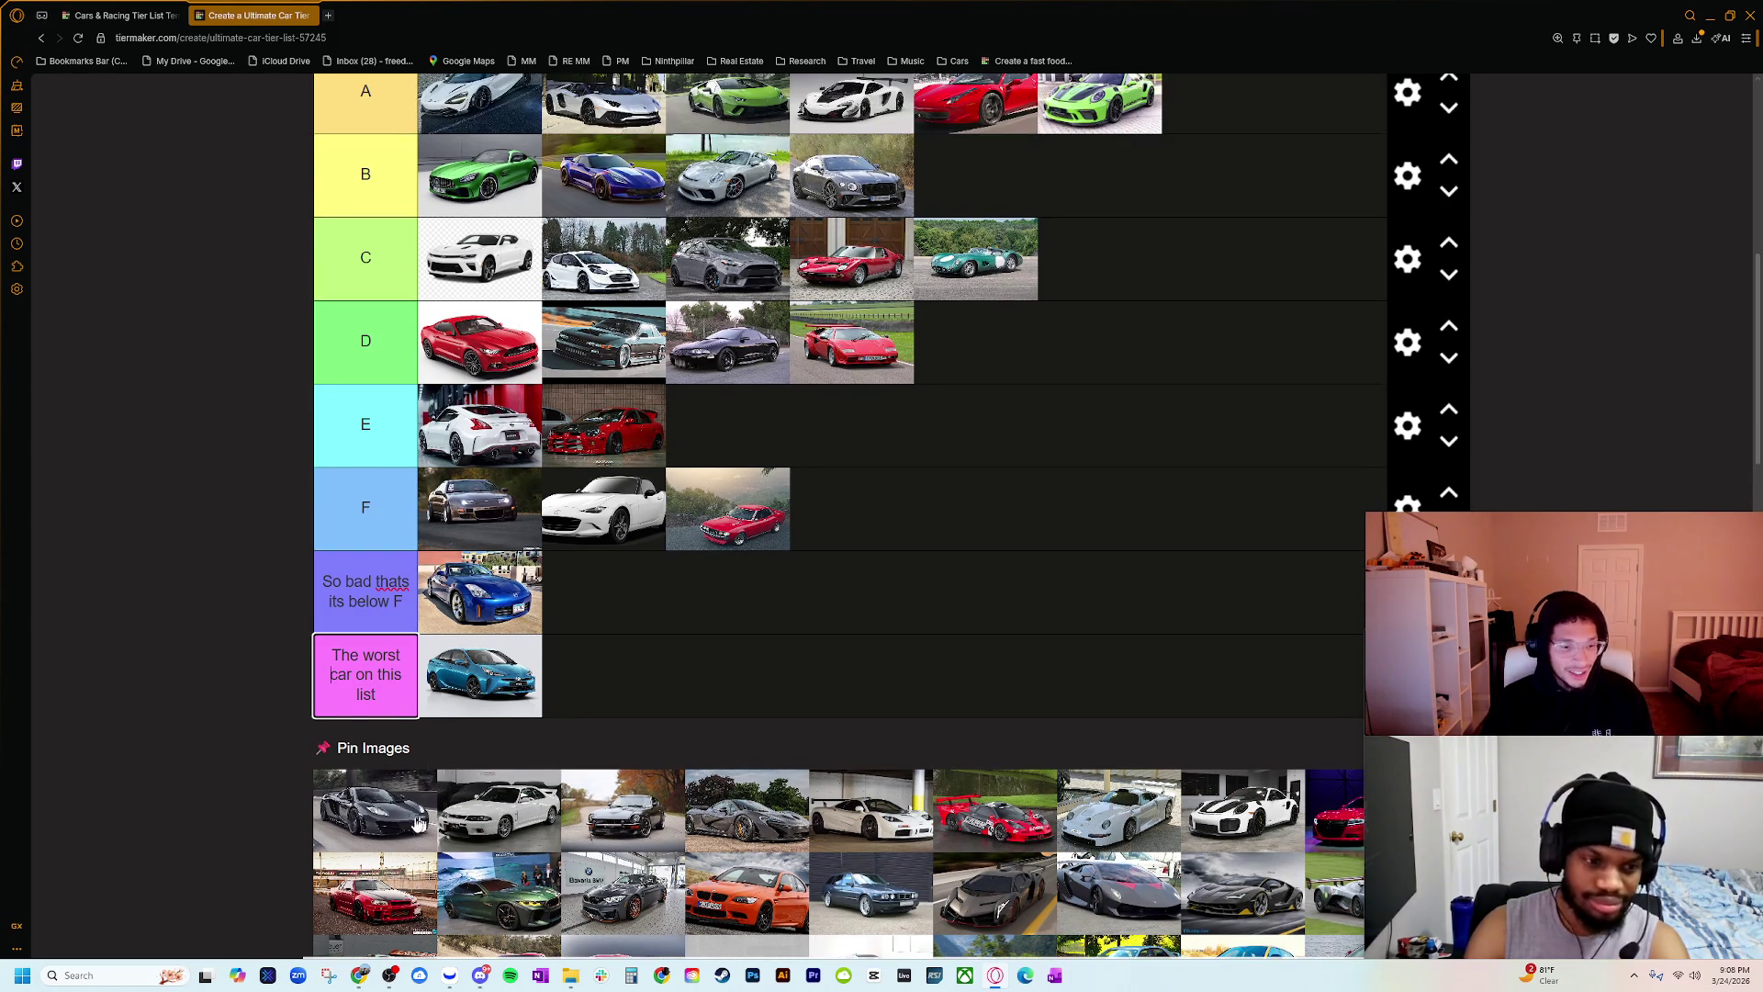
pyautogui.scroll(1, 404, 918)
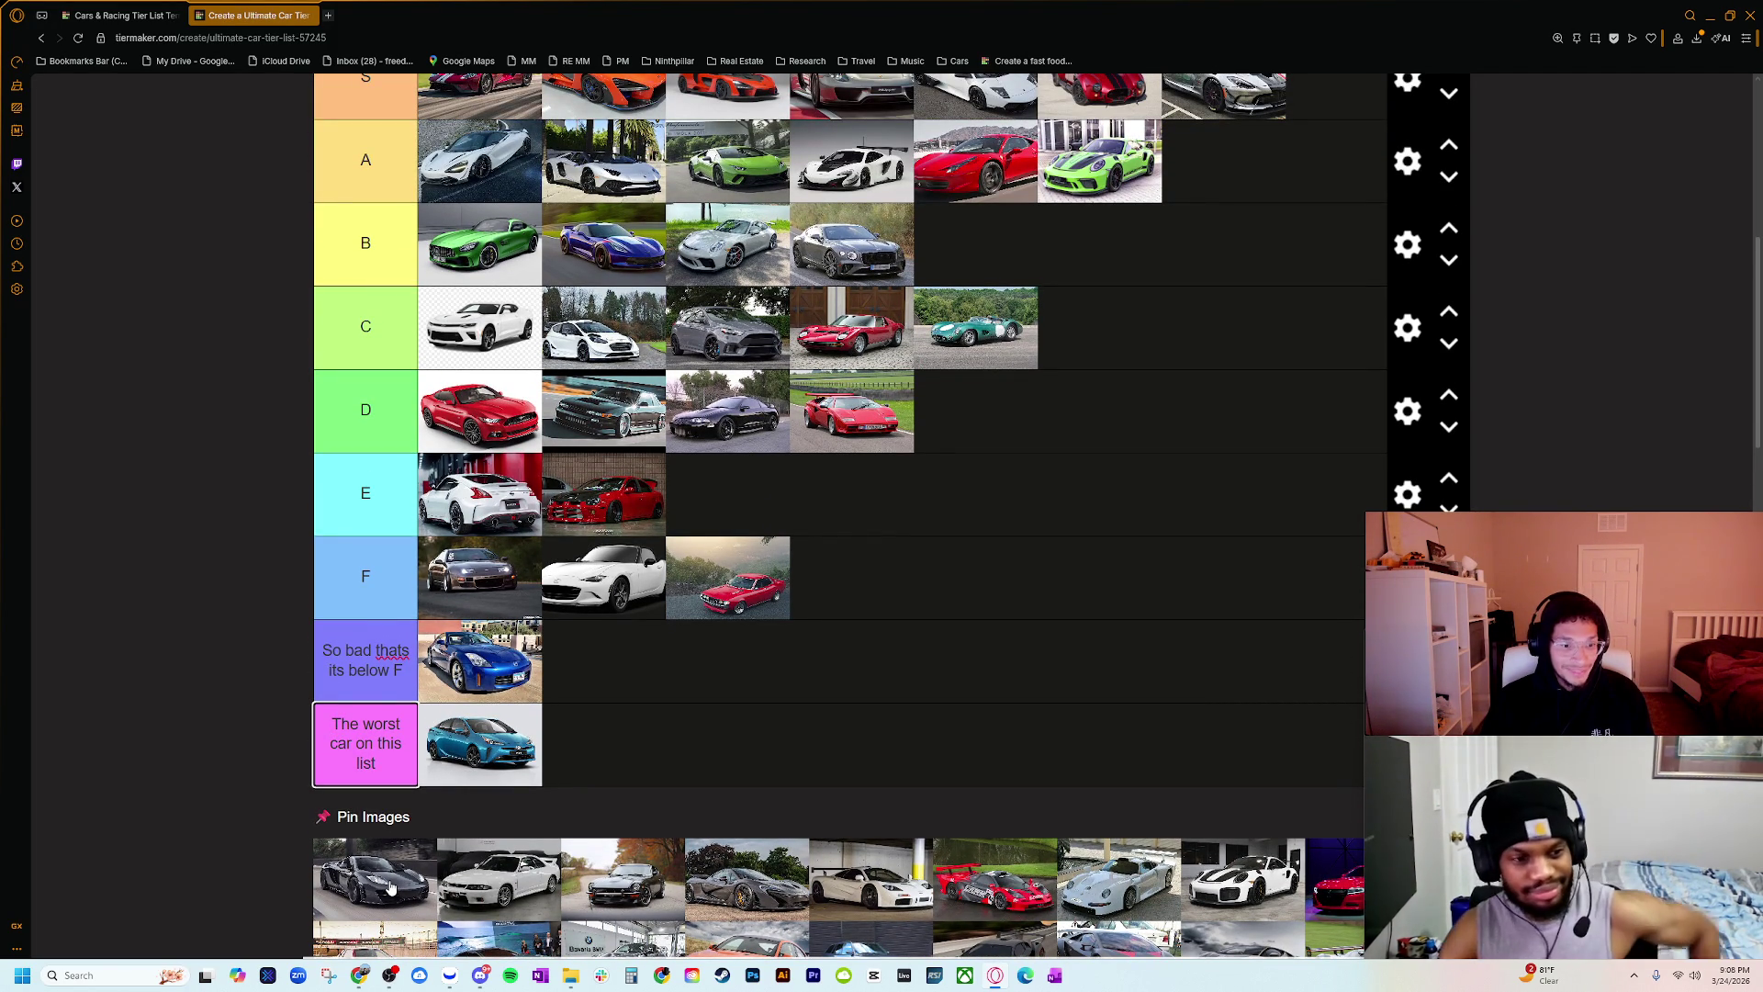
pyautogui.moveTo(407, 878); pyautogui.dragTo(936, 601)
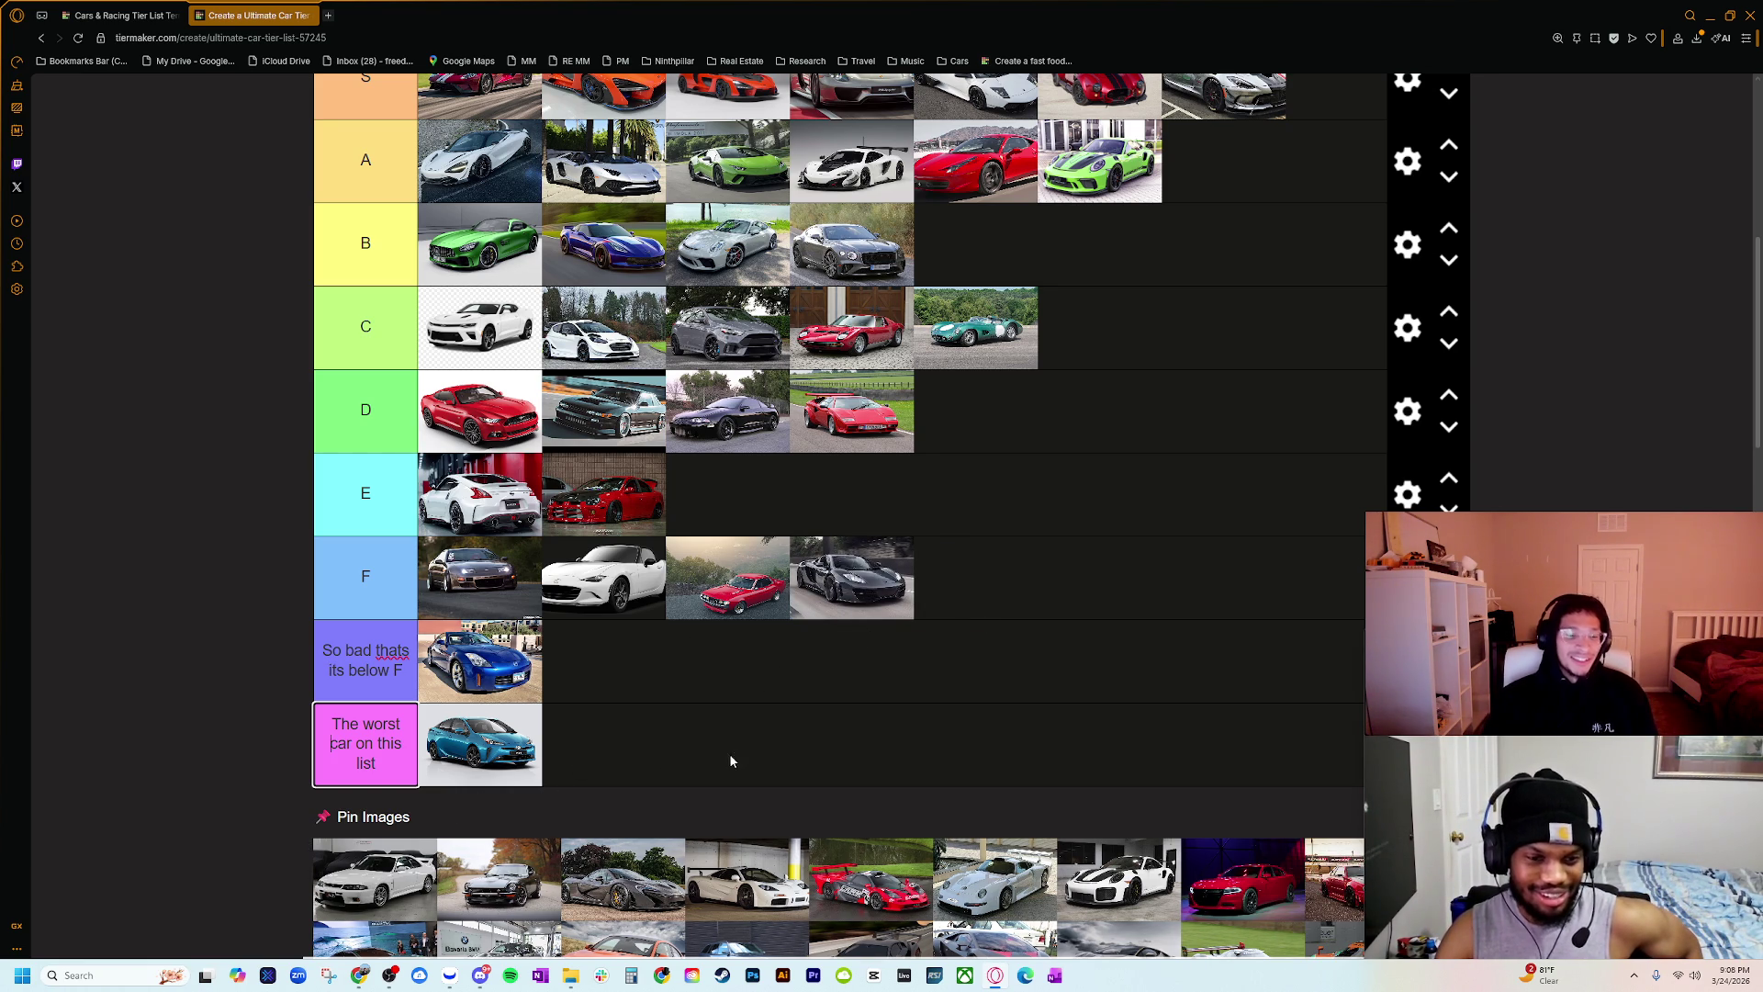
pyautogui.scroll(-1, 827, 671)
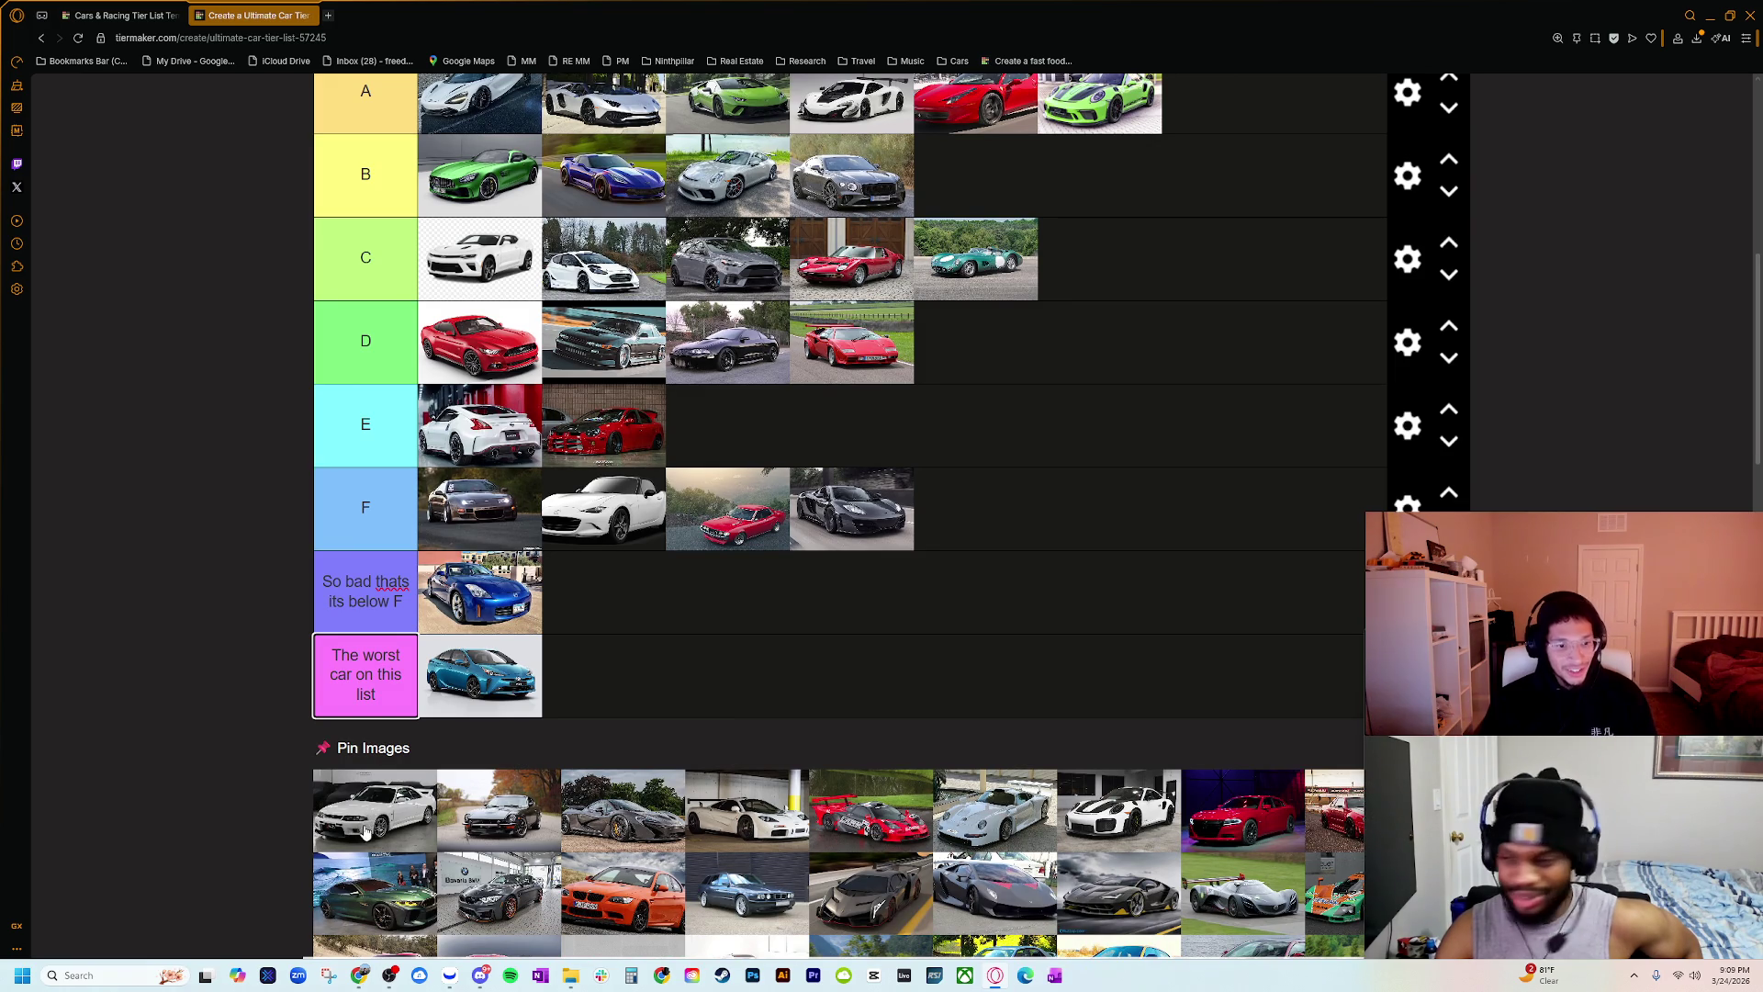
pyautogui.scroll(1, 372, 833)
pyautogui.scroll(-1, 372, 835)
pyautogui.scroll(1, 372, 840)
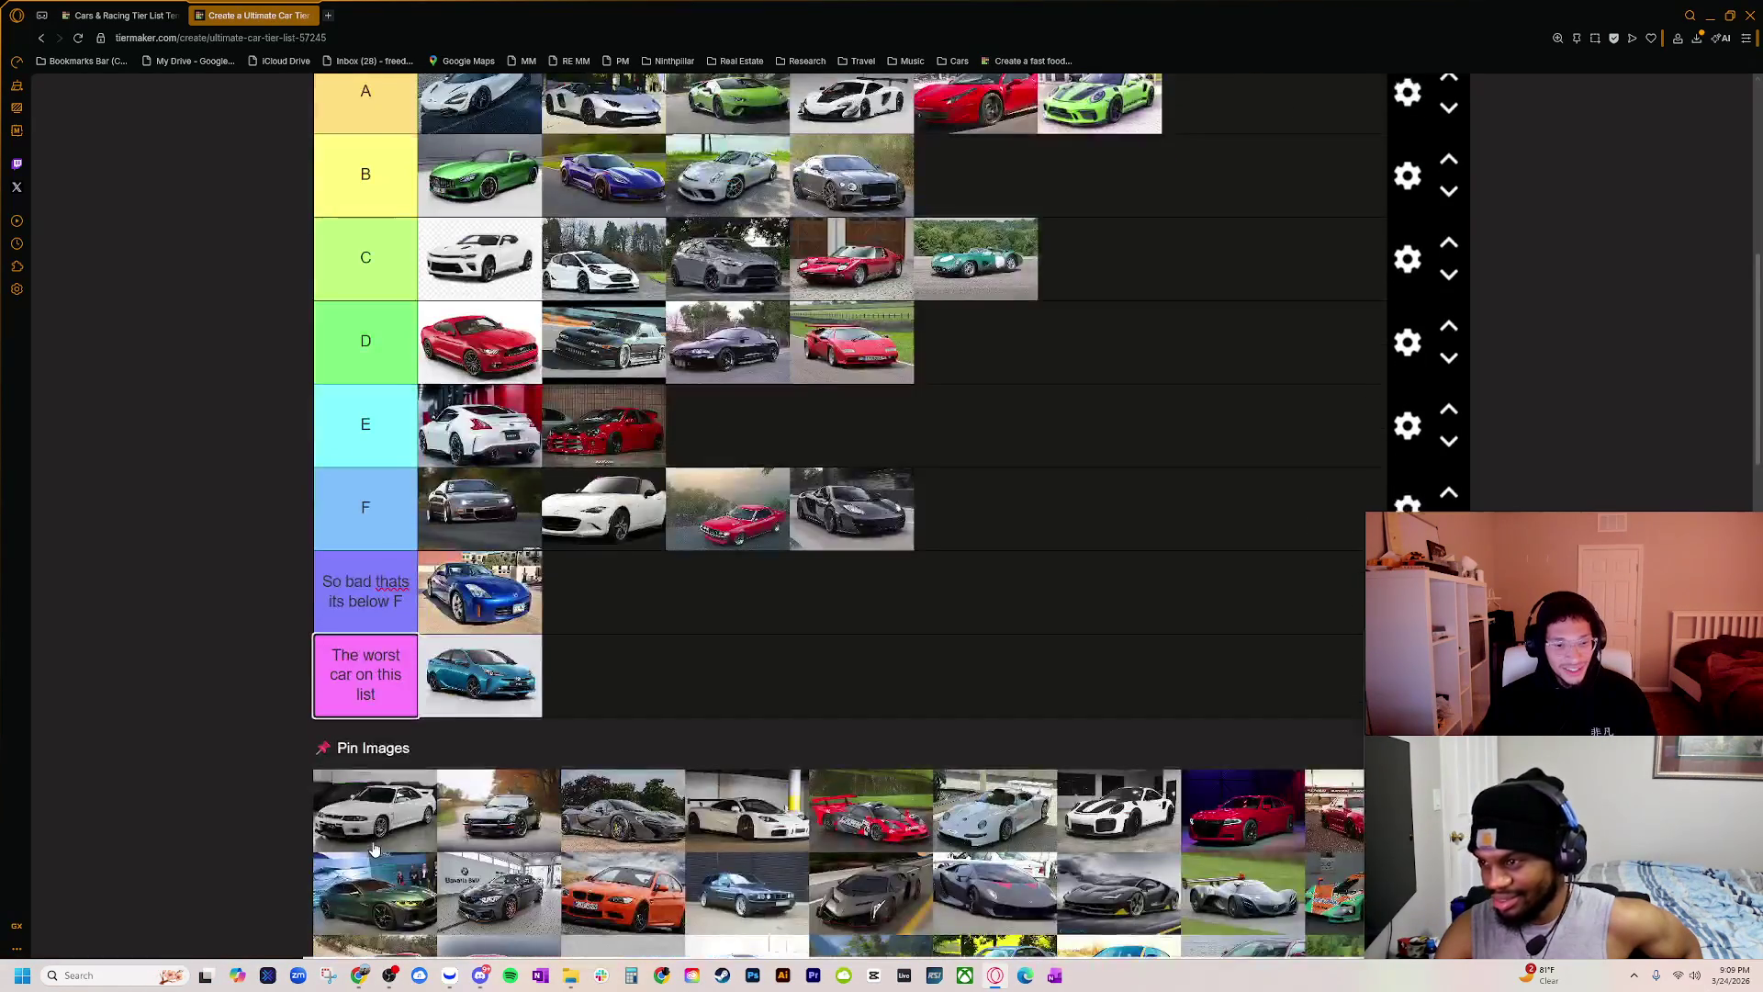
pyautogui.scroll(1, 374, 842)
pyautogui.press('Return')
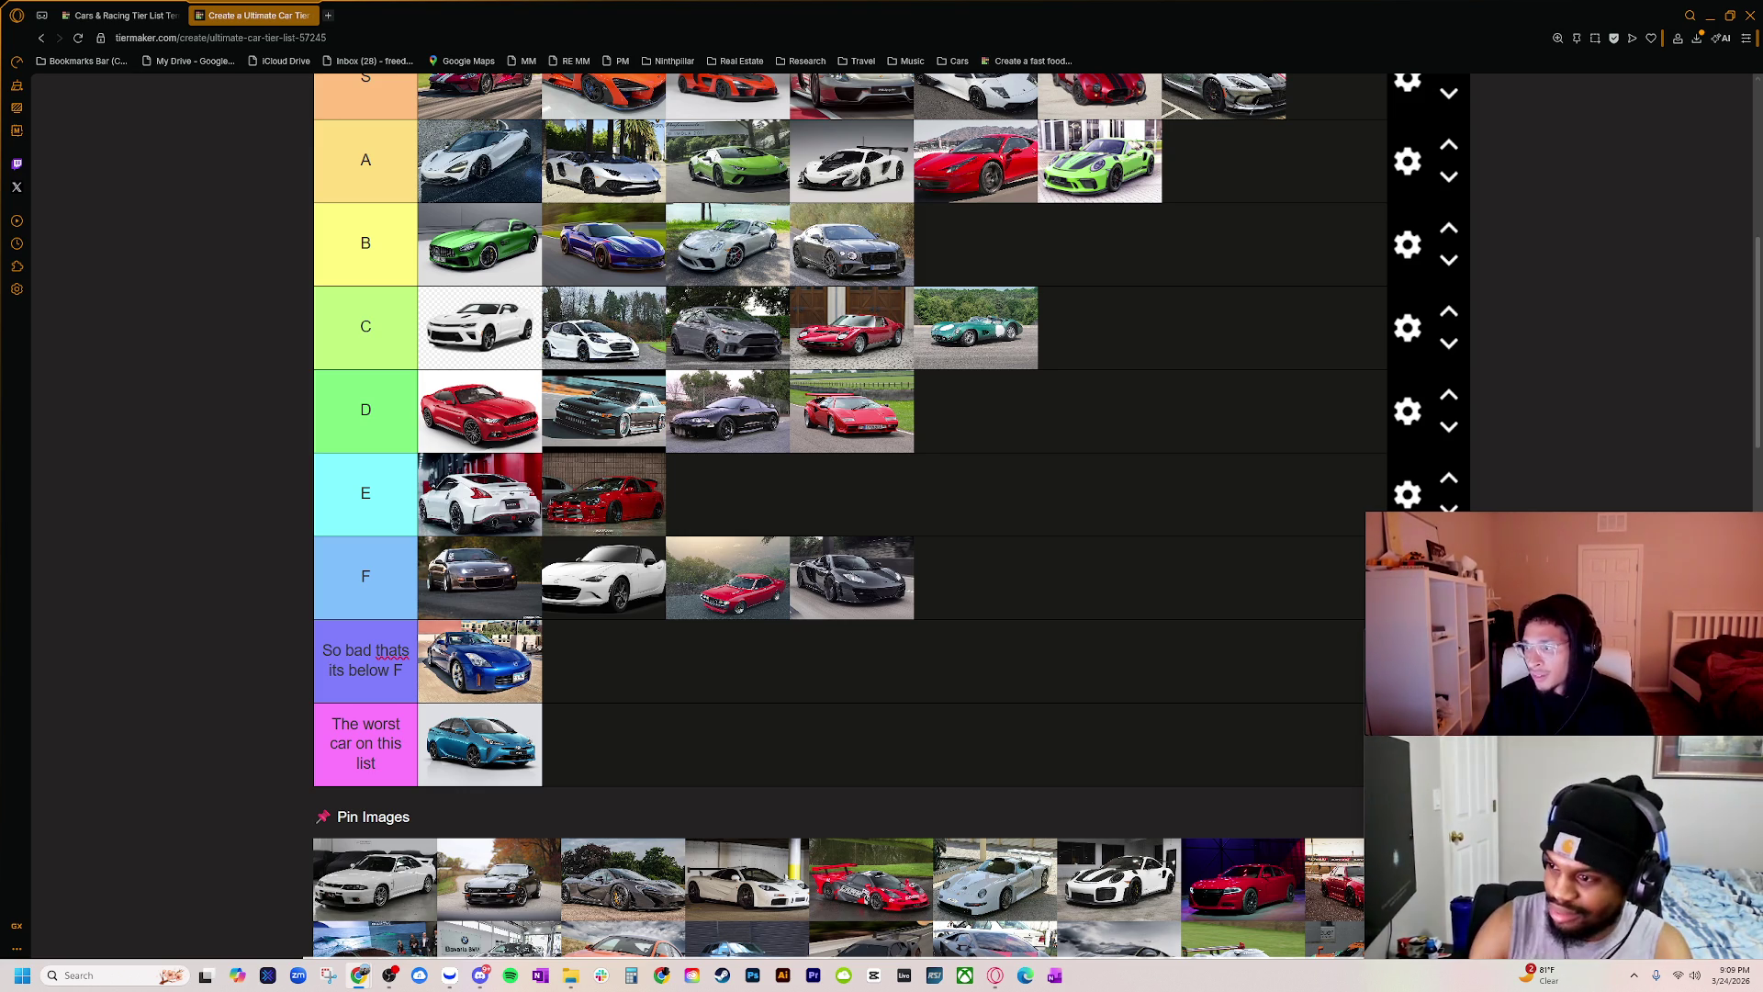
# Step: Bring the r32 gtr image search over the list and preview the red 1990 R32 Skyline GT-R
pyautogui.moveTo(816, 278); pyautogui.dragTo(918, 176)
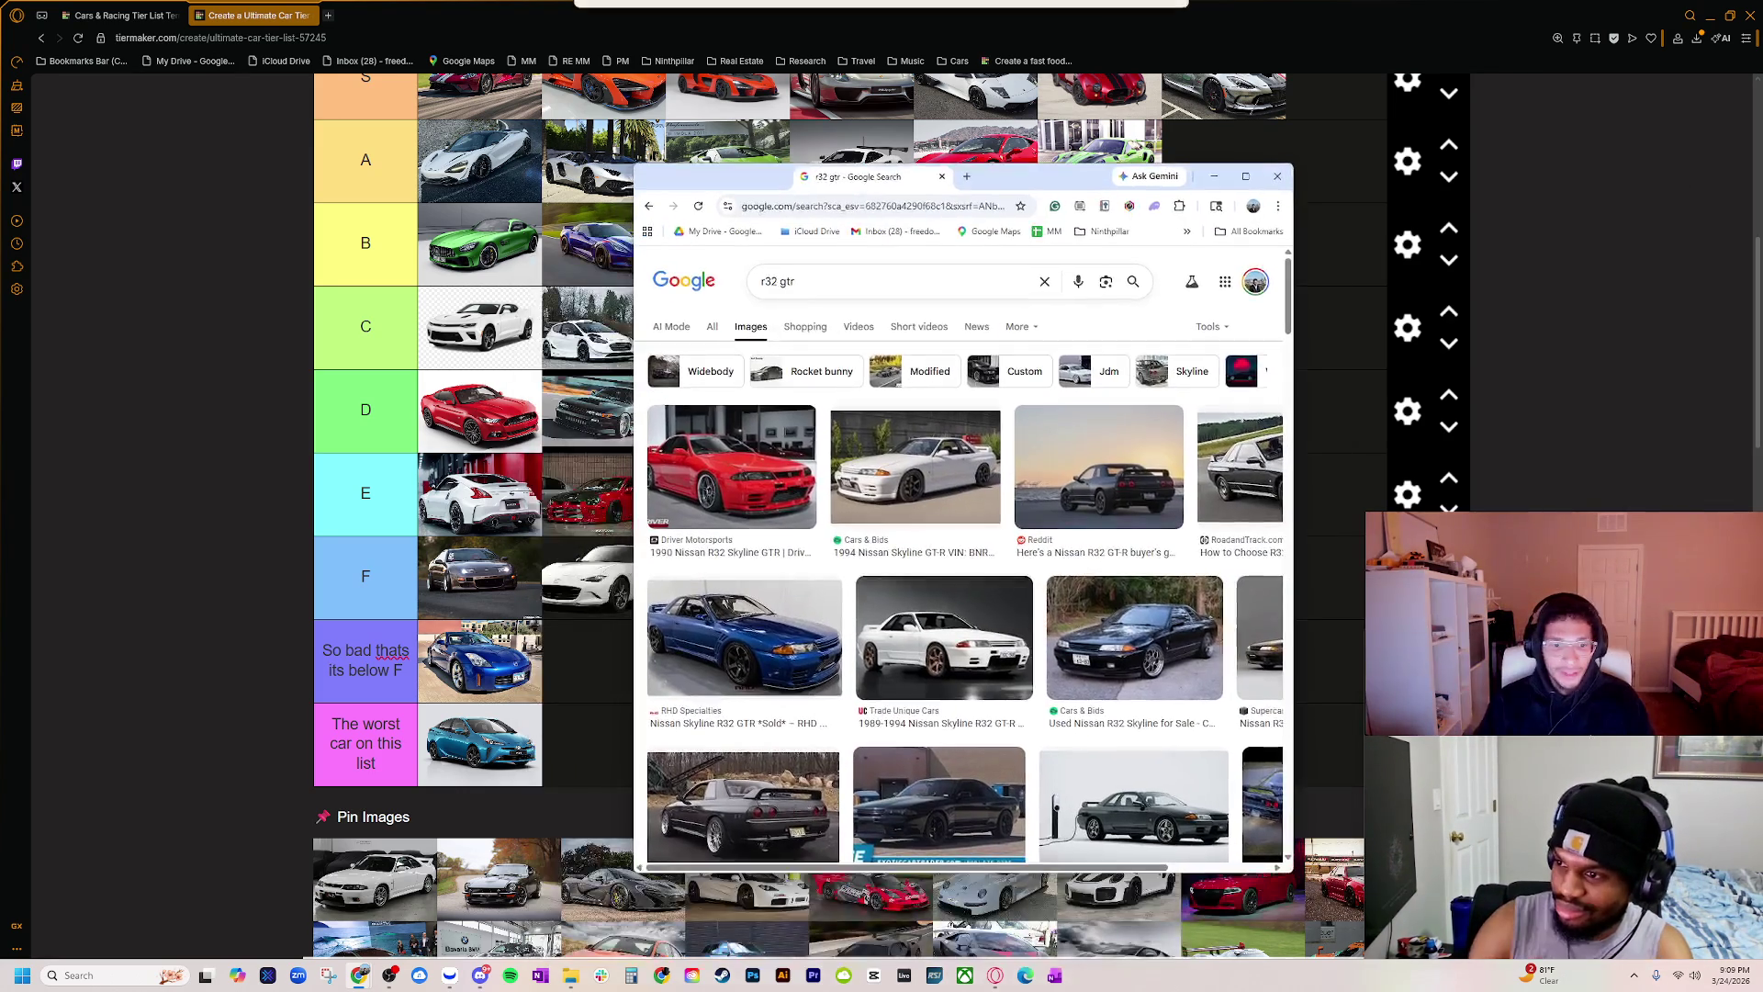
pyautogui.scroll(-2, 445, 769)
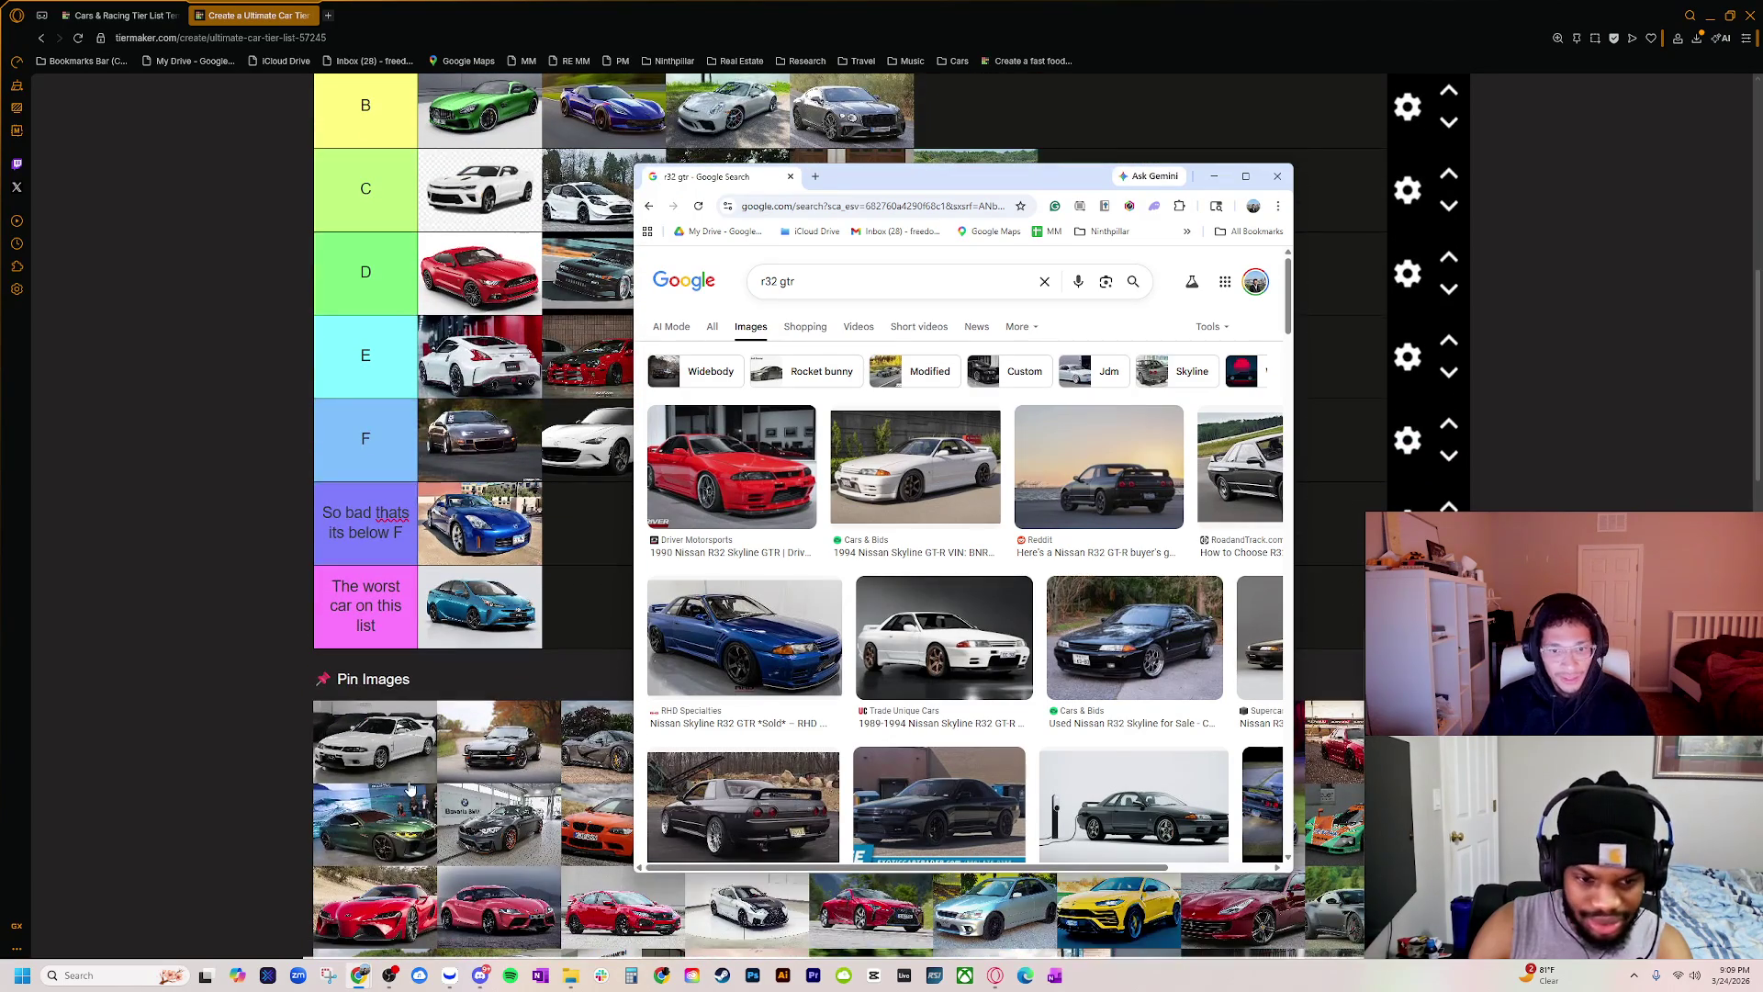
pyautogui.keyDown('ctrl'); pyautogui.scroll(1, 368, 787); pyautogui.keyUp('ctrl')
pyautogui.scroll(-5, 368, 787)
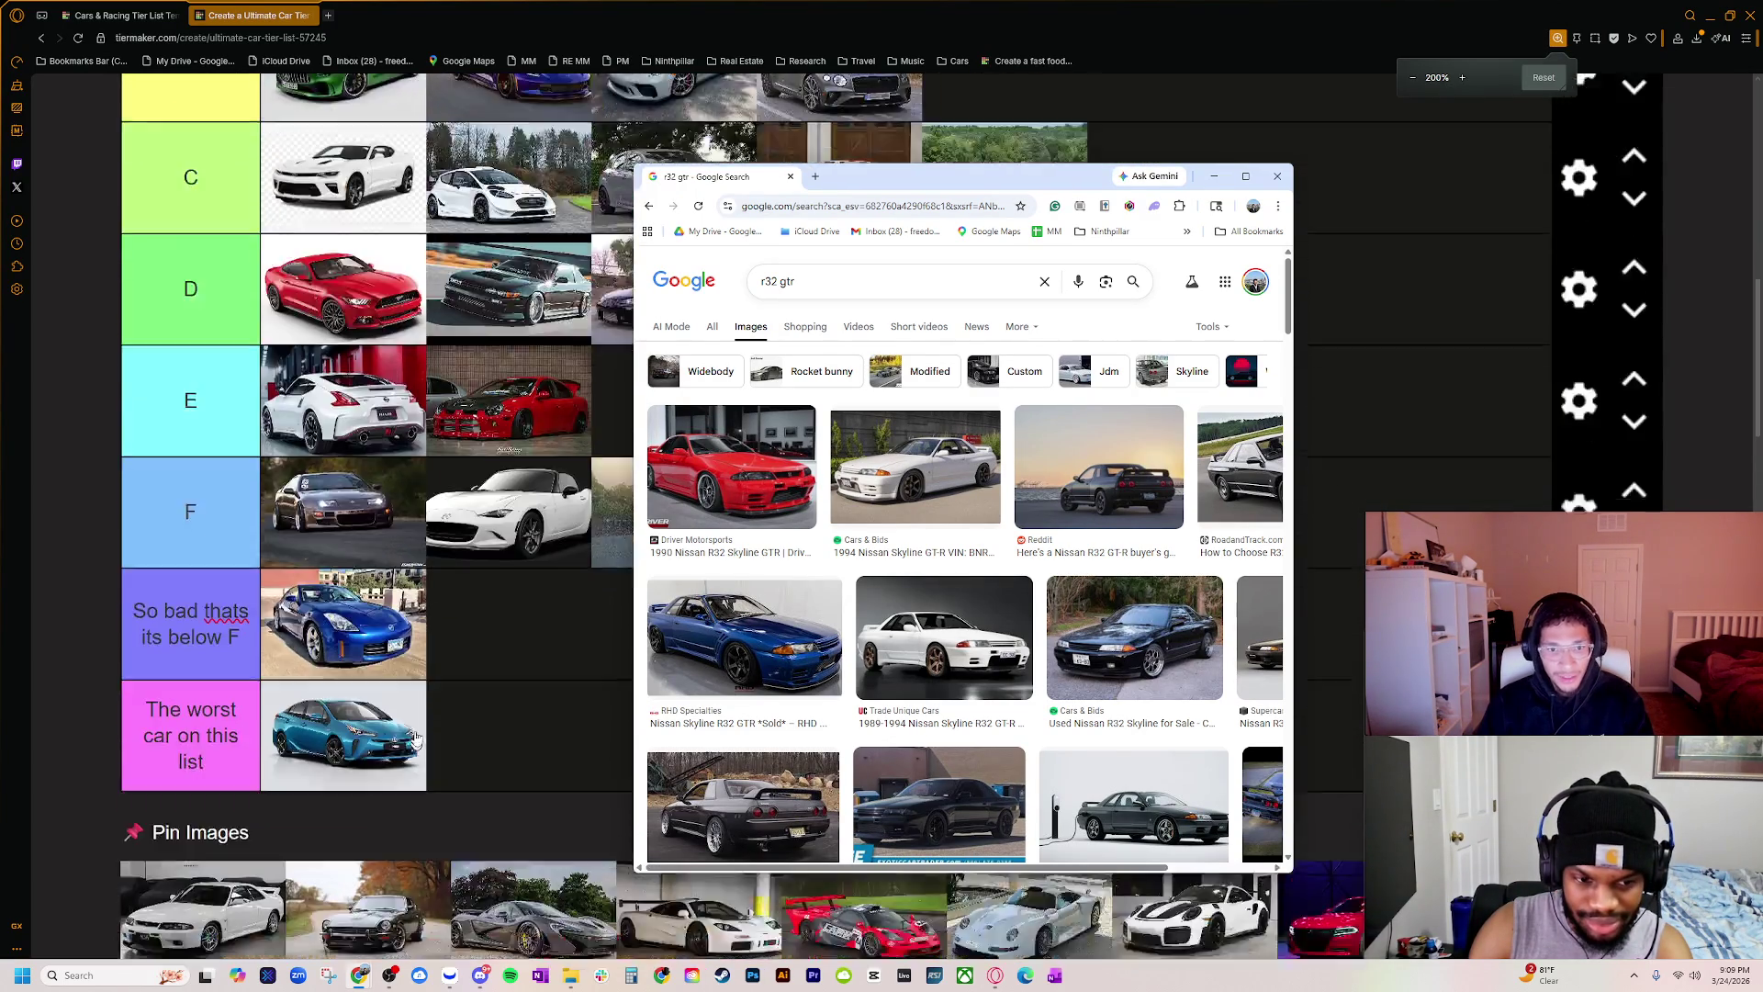
pyautogui.click(764, 457)
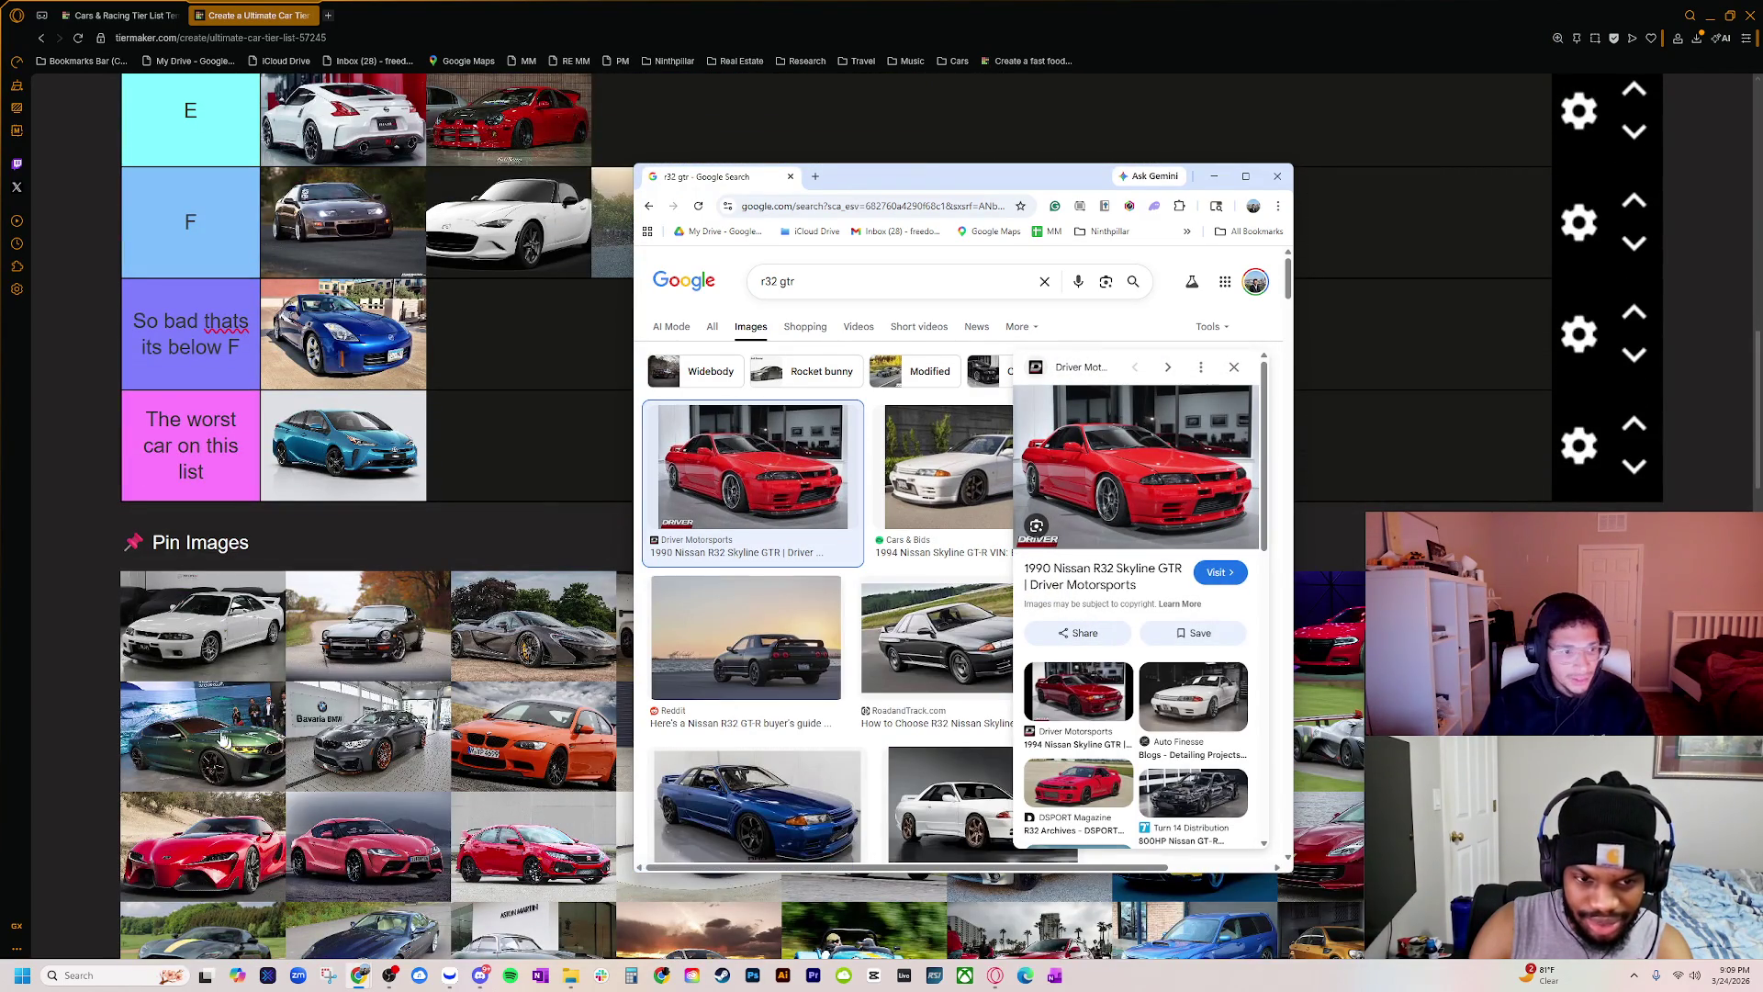
# Step: Browse more R32 results, preview the white Trade Unique Cars Skyline, and select the query for editing
pyautogui.click(778, 281)
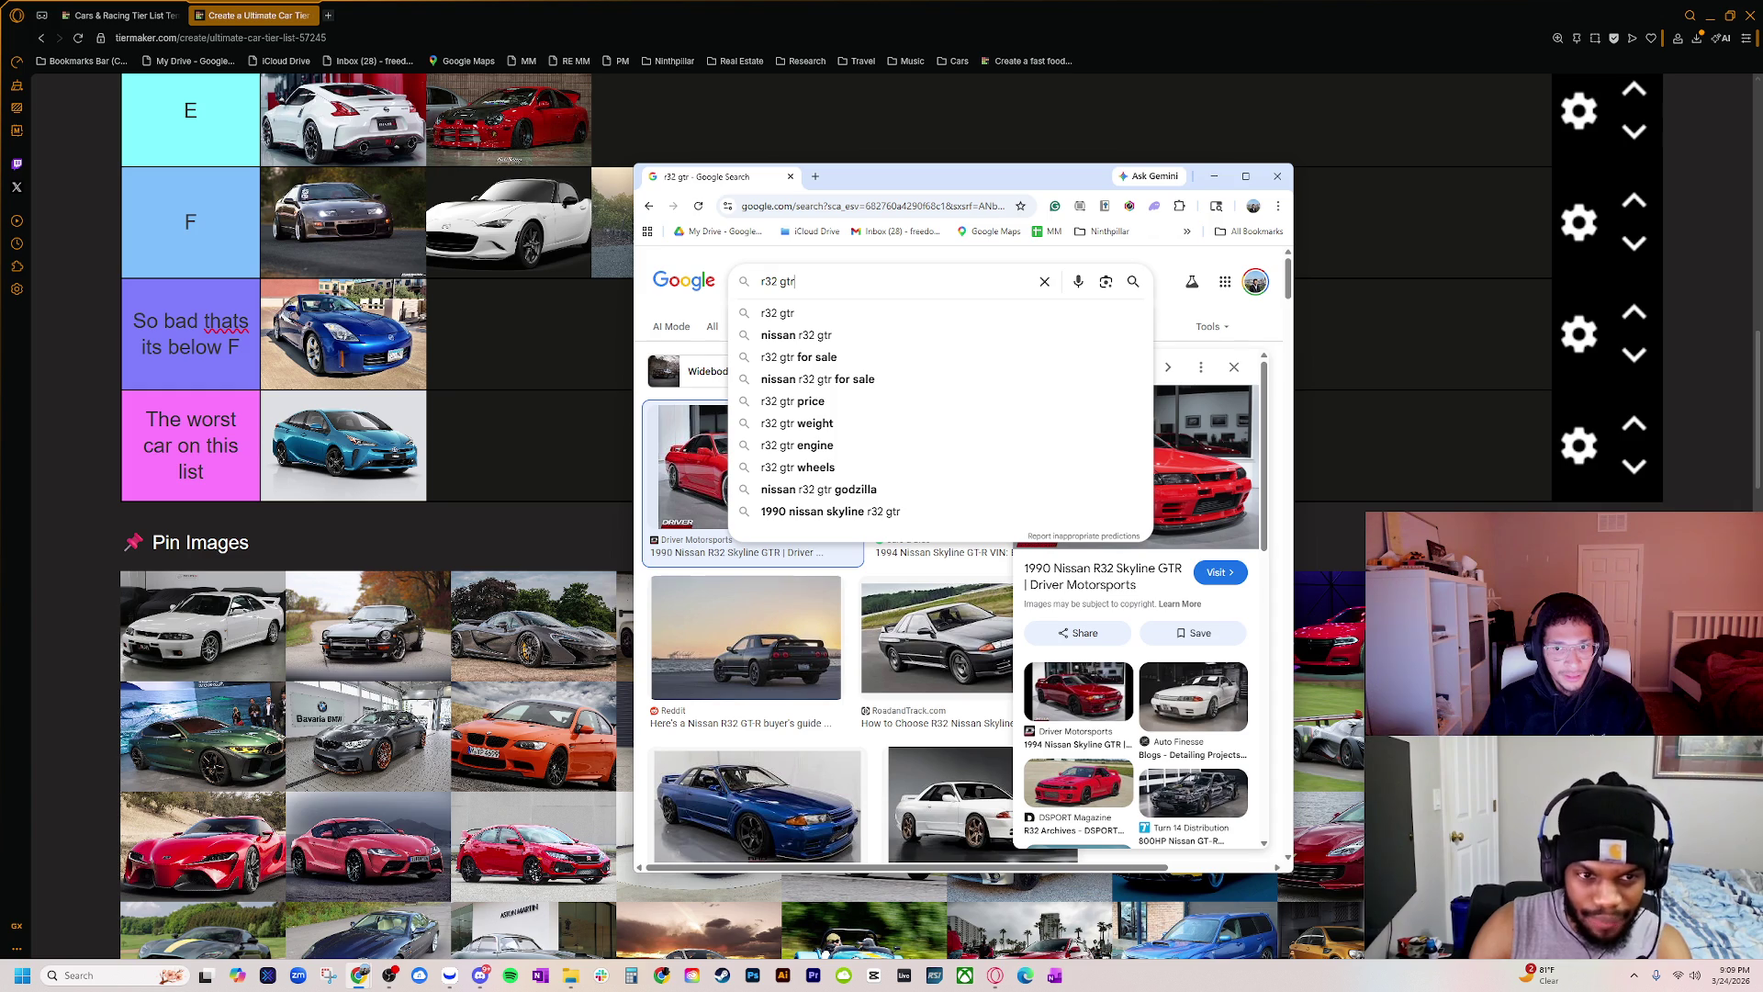
pyautogui.click(649, 308)
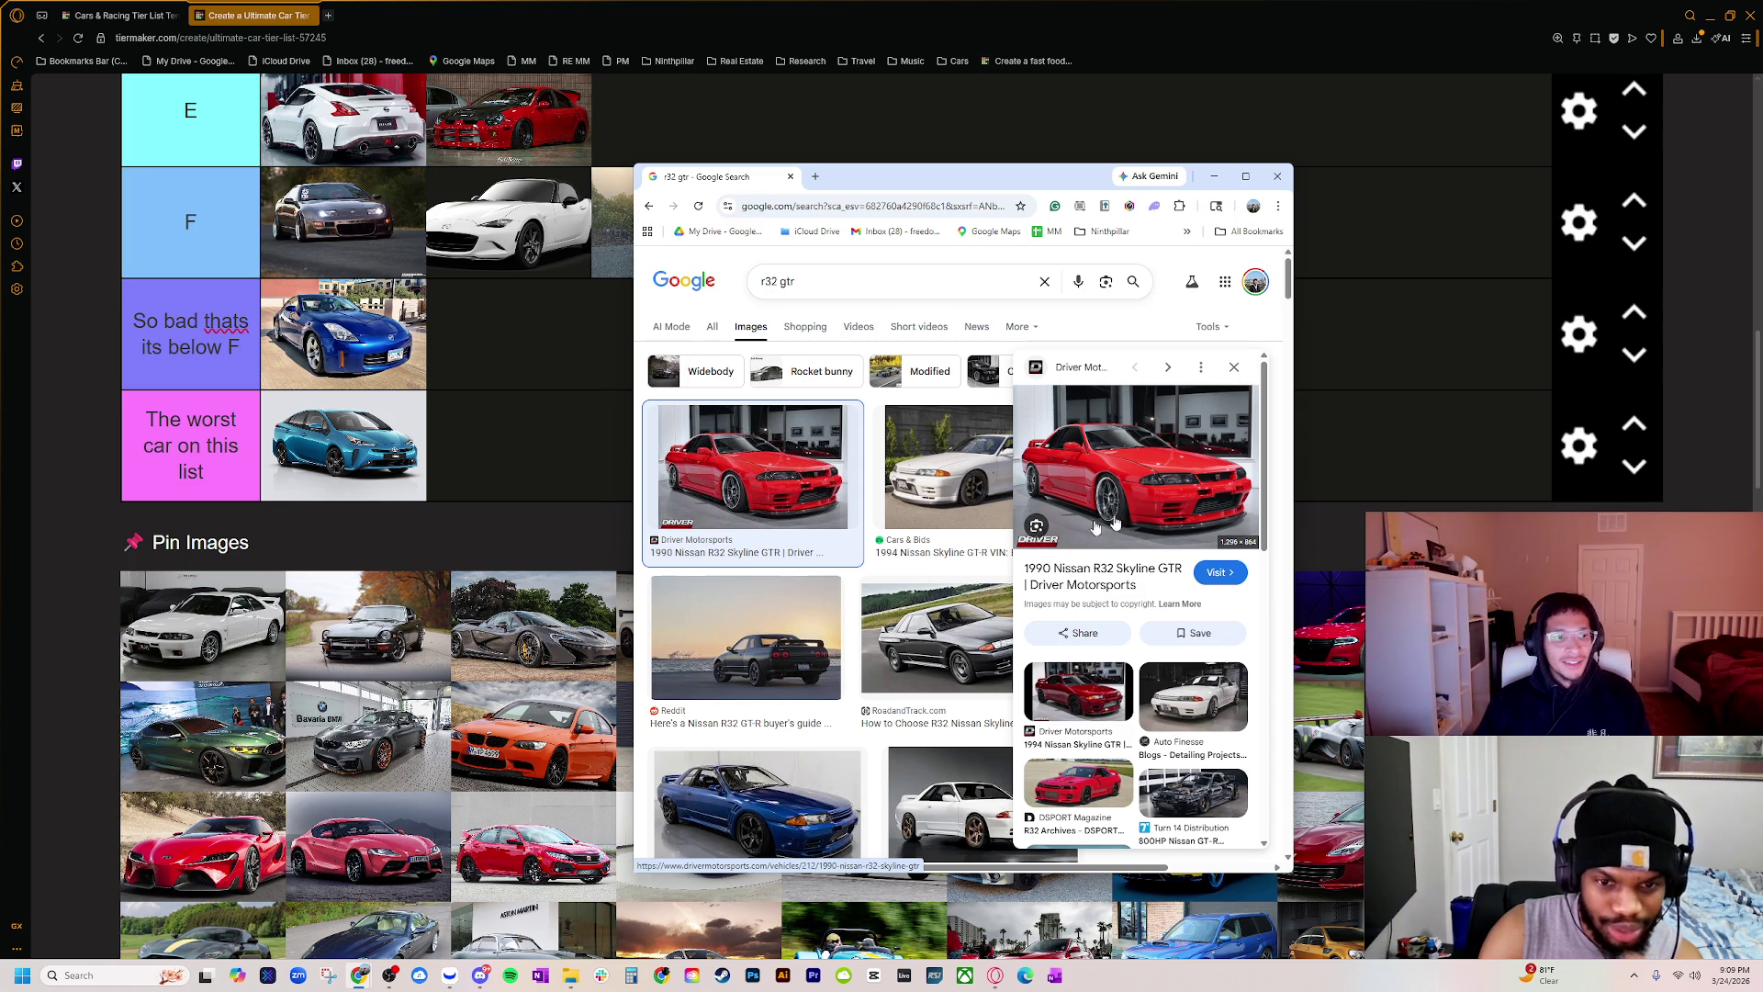
pyautogui.scroll(-1, 960, 573)
pyautogui.scroll(-1, 946, 593)
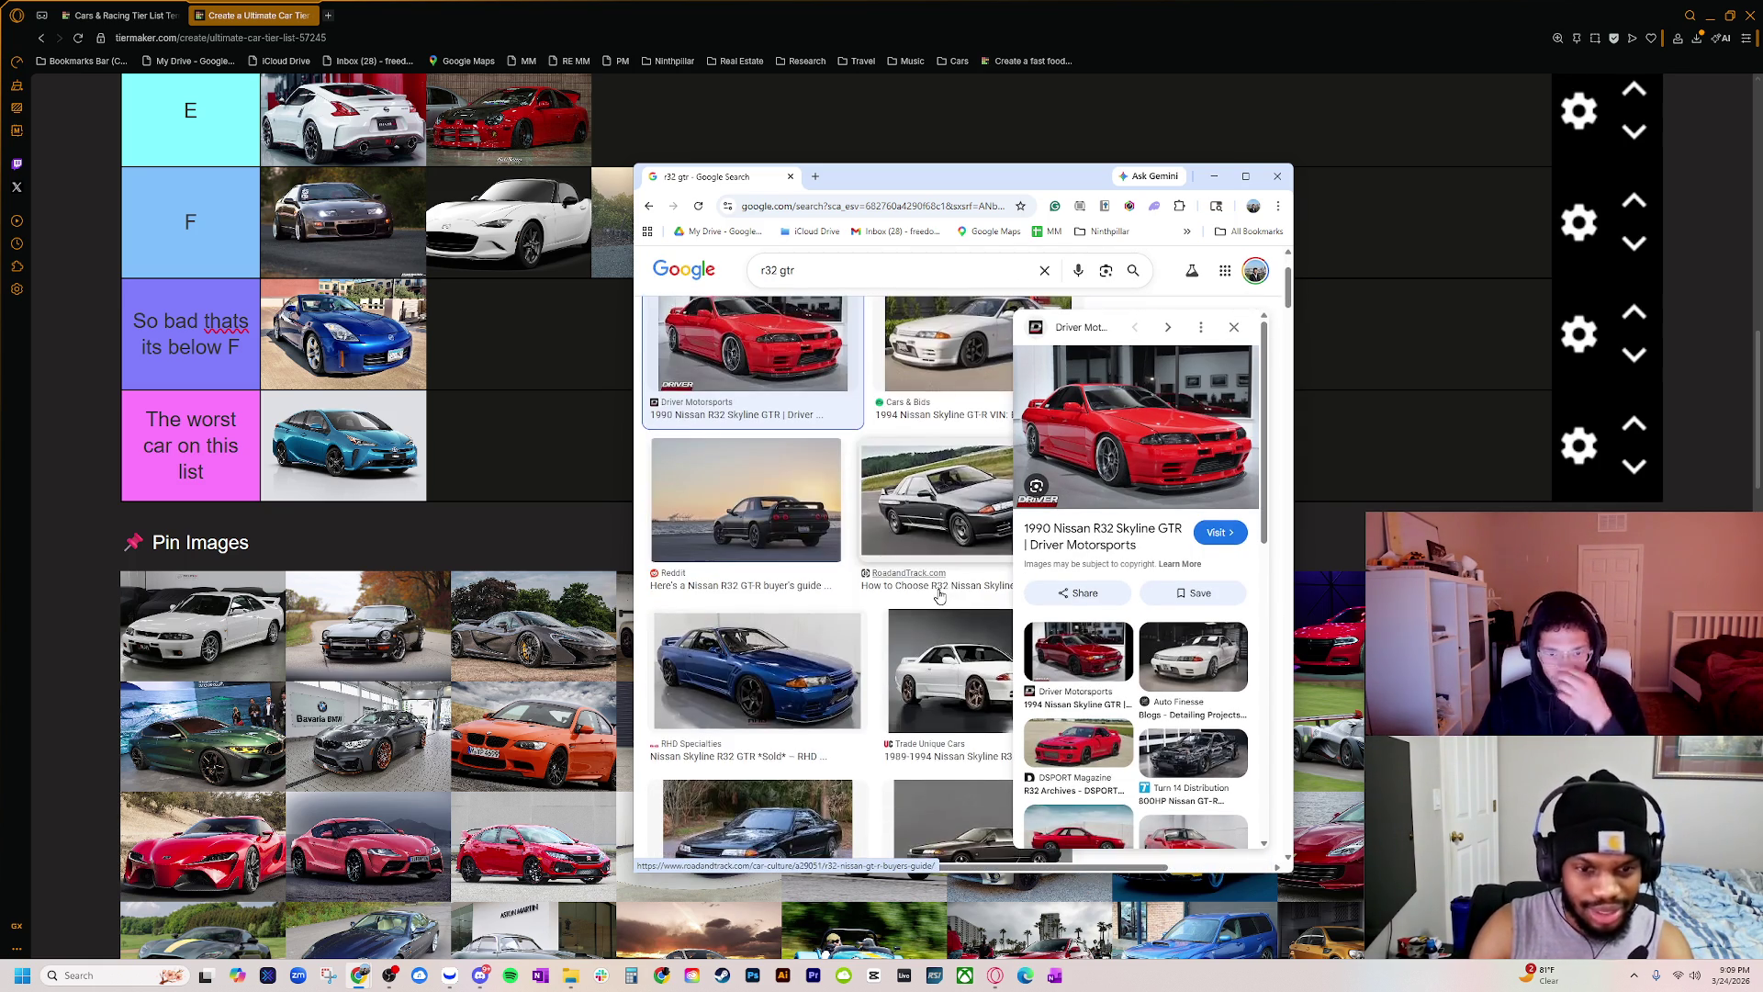
pyautogui.scroll(-2, 939, 590)
pyautogui.click(938, 588)
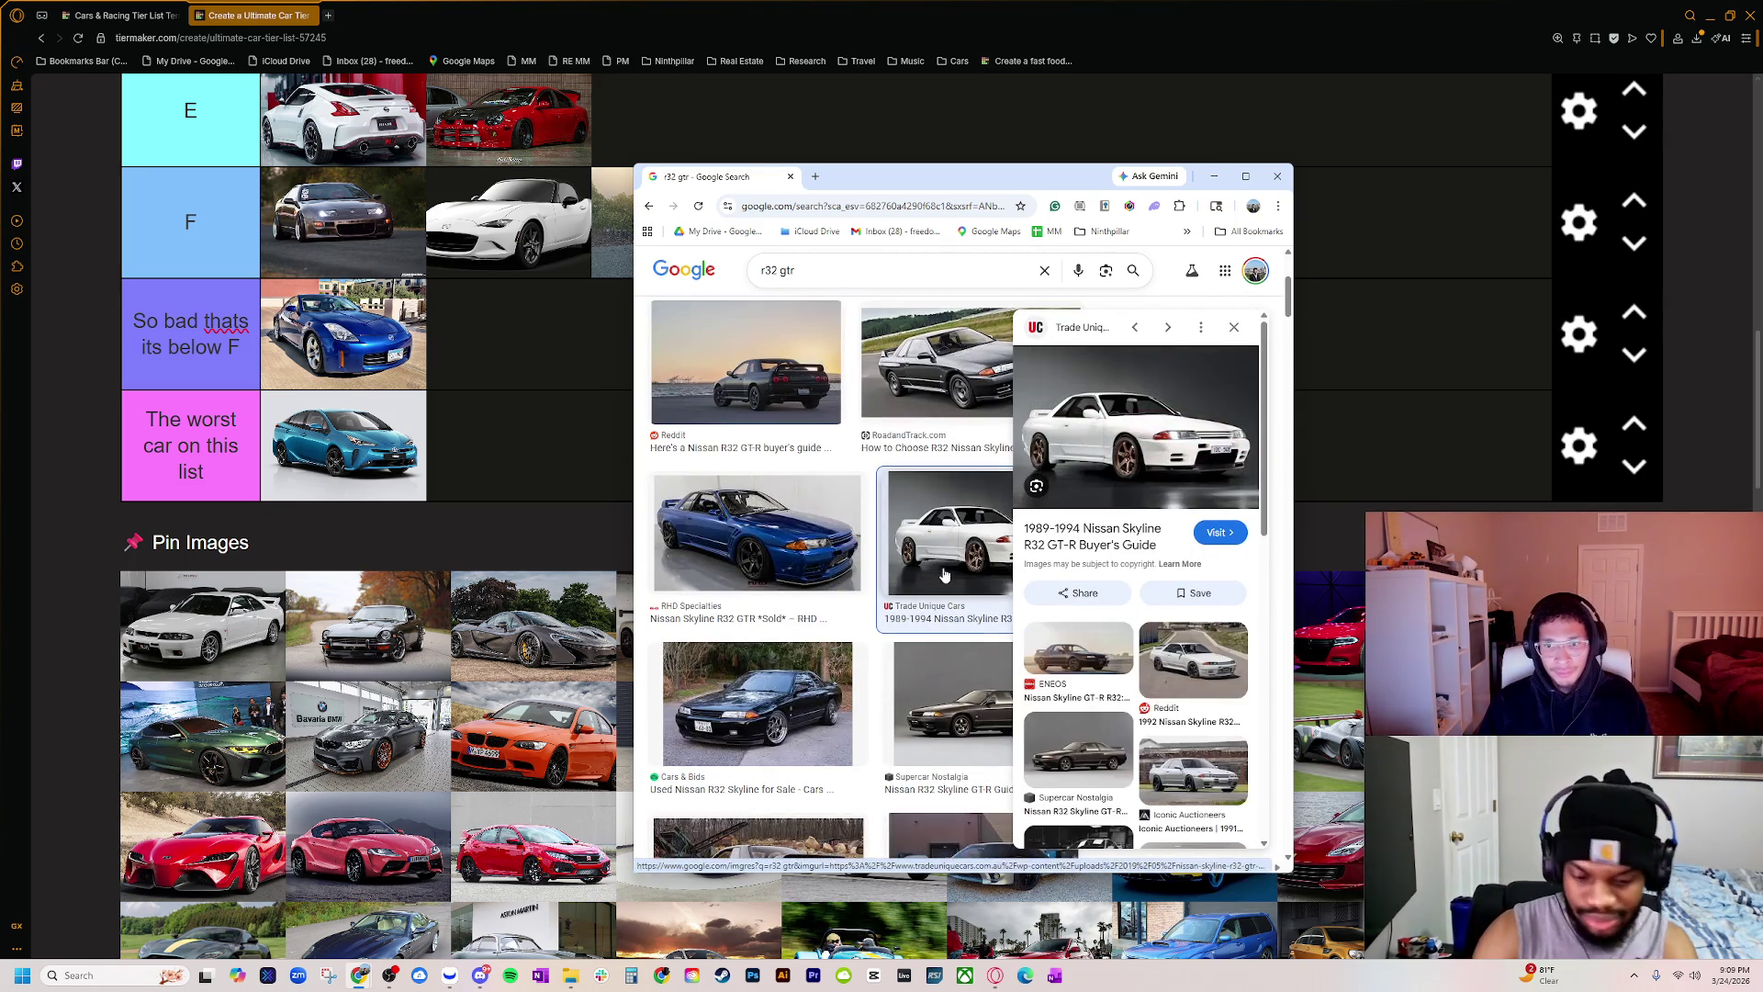
pyautogui.click(778, 279)
# Step: Change the search to r33 gtr and preview the white, purple and blue R33 results
pyautogui.press('BackSpace')
pyautogui.write('3')
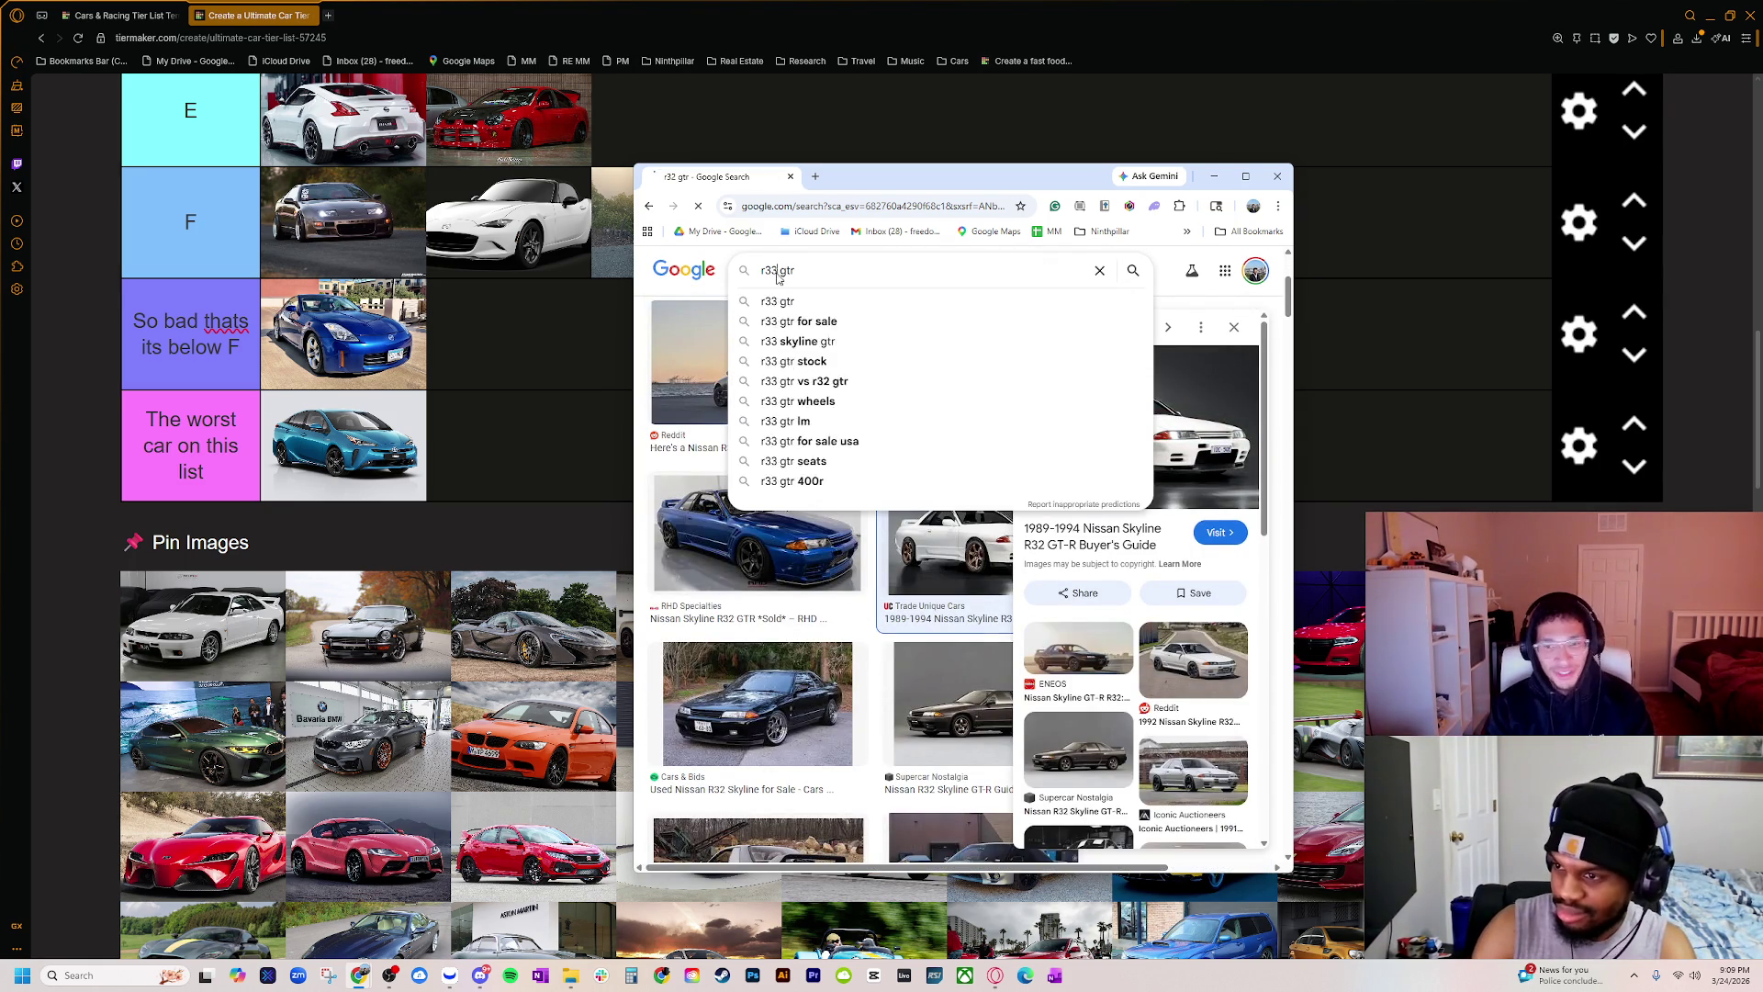
pyautogui.press('Return')
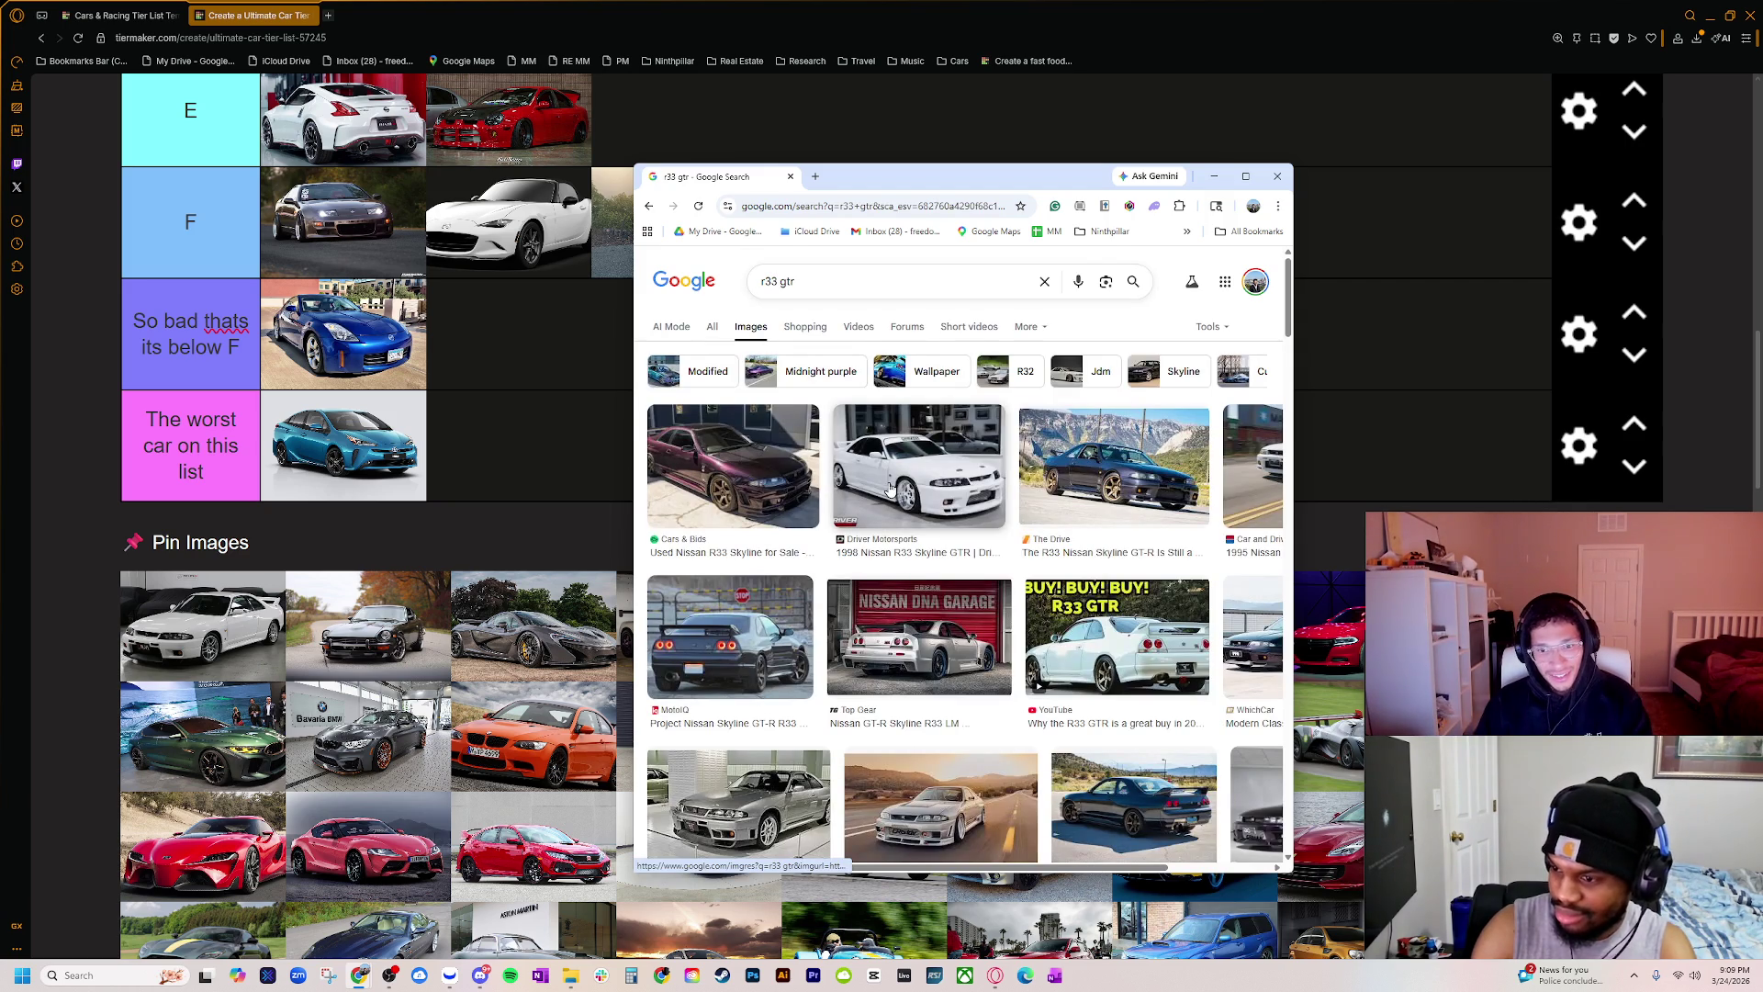
pyautogui.click(889, 492)
pyautogui.click(793, 502)
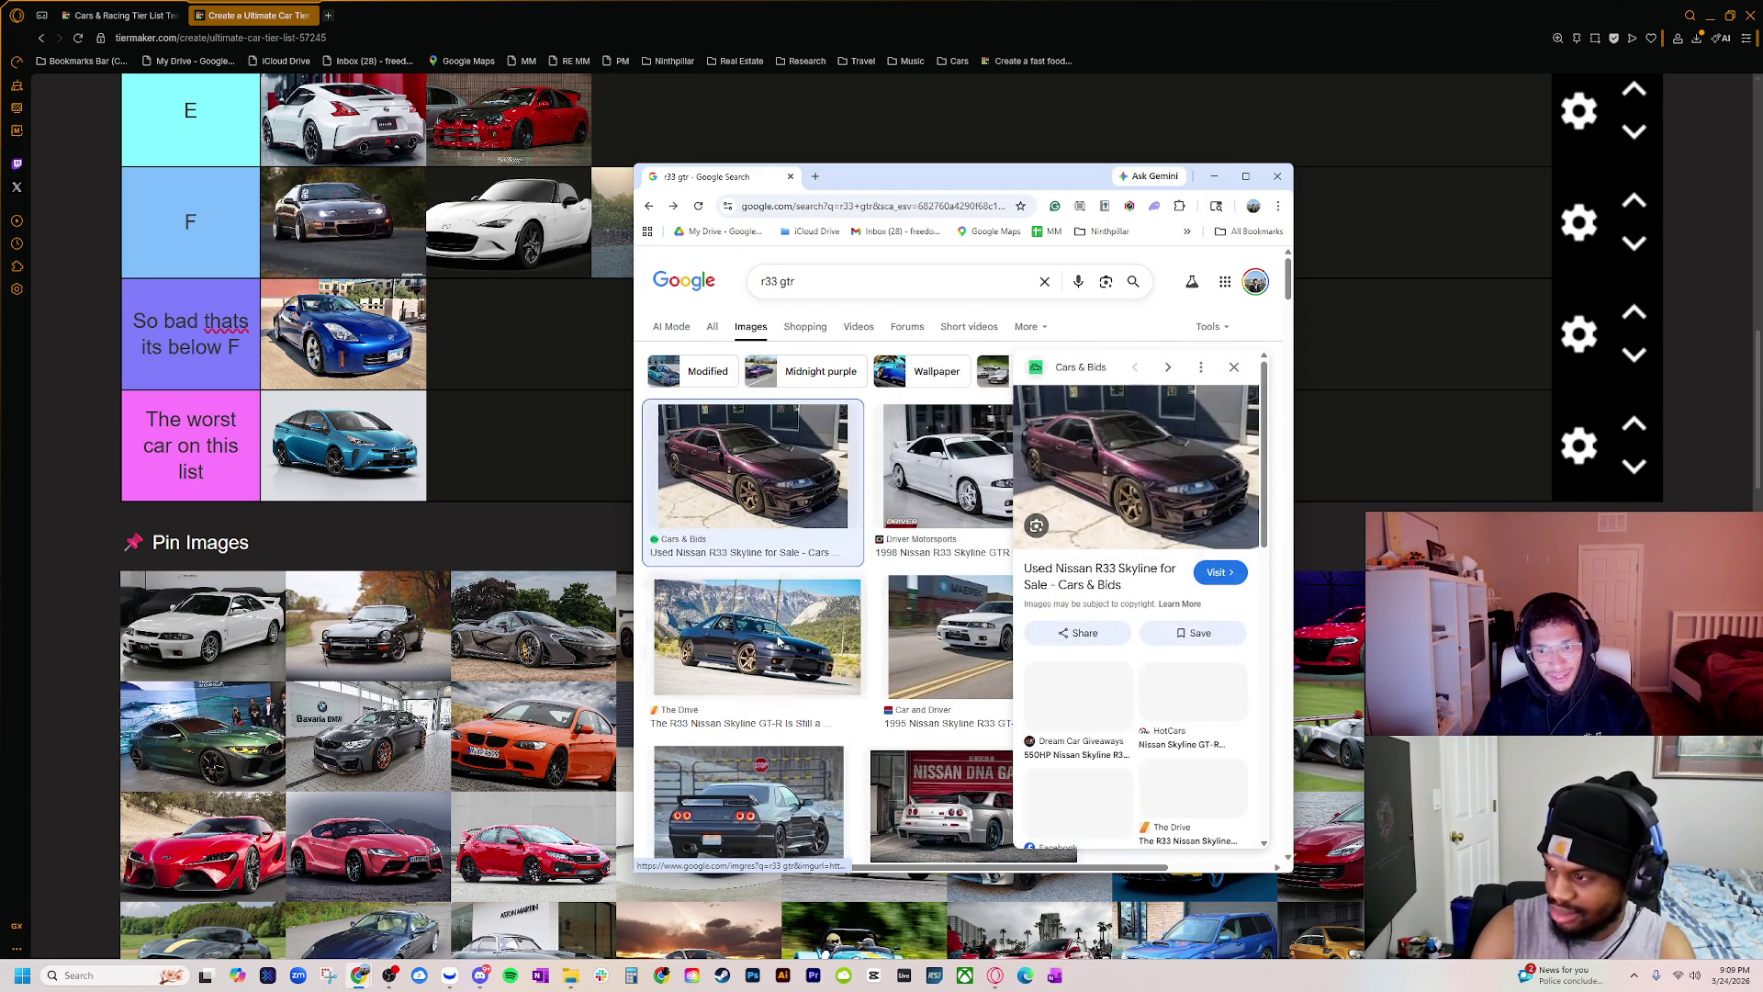
pyautogui.click(796, 630)
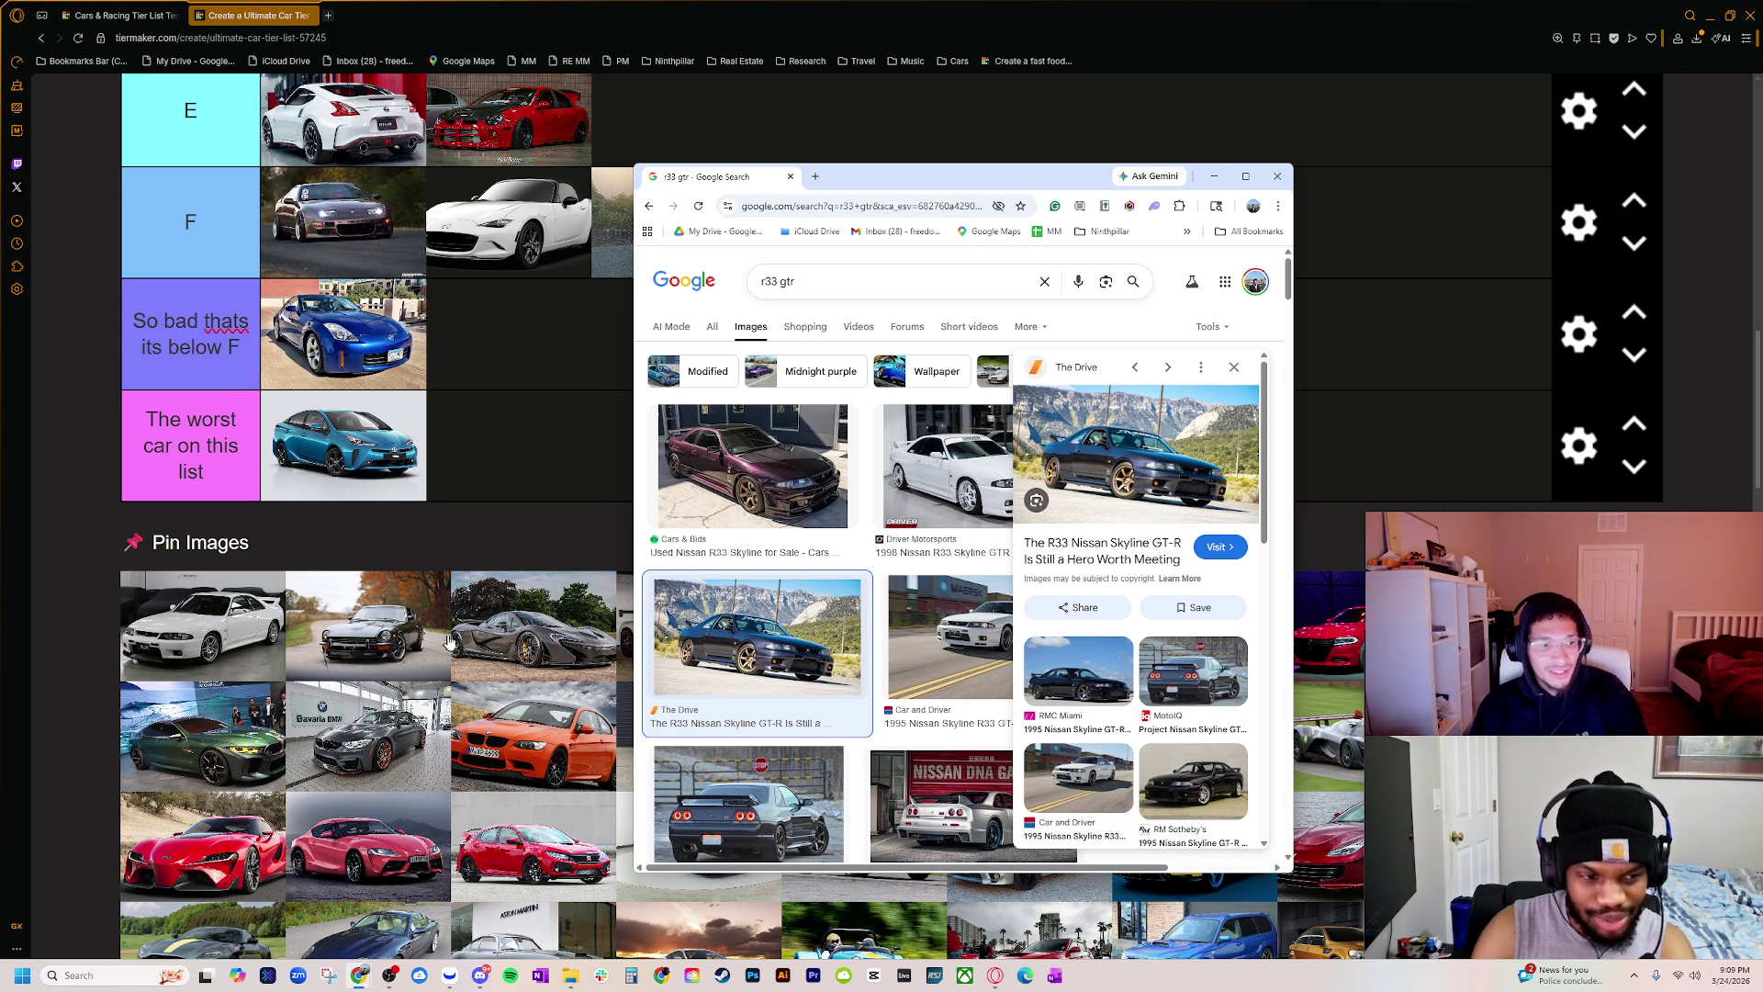
# Step: Preview the white 1998 R33 and the silver Wikipedia Skyline GT-R
pyautogui.click(924, 486)
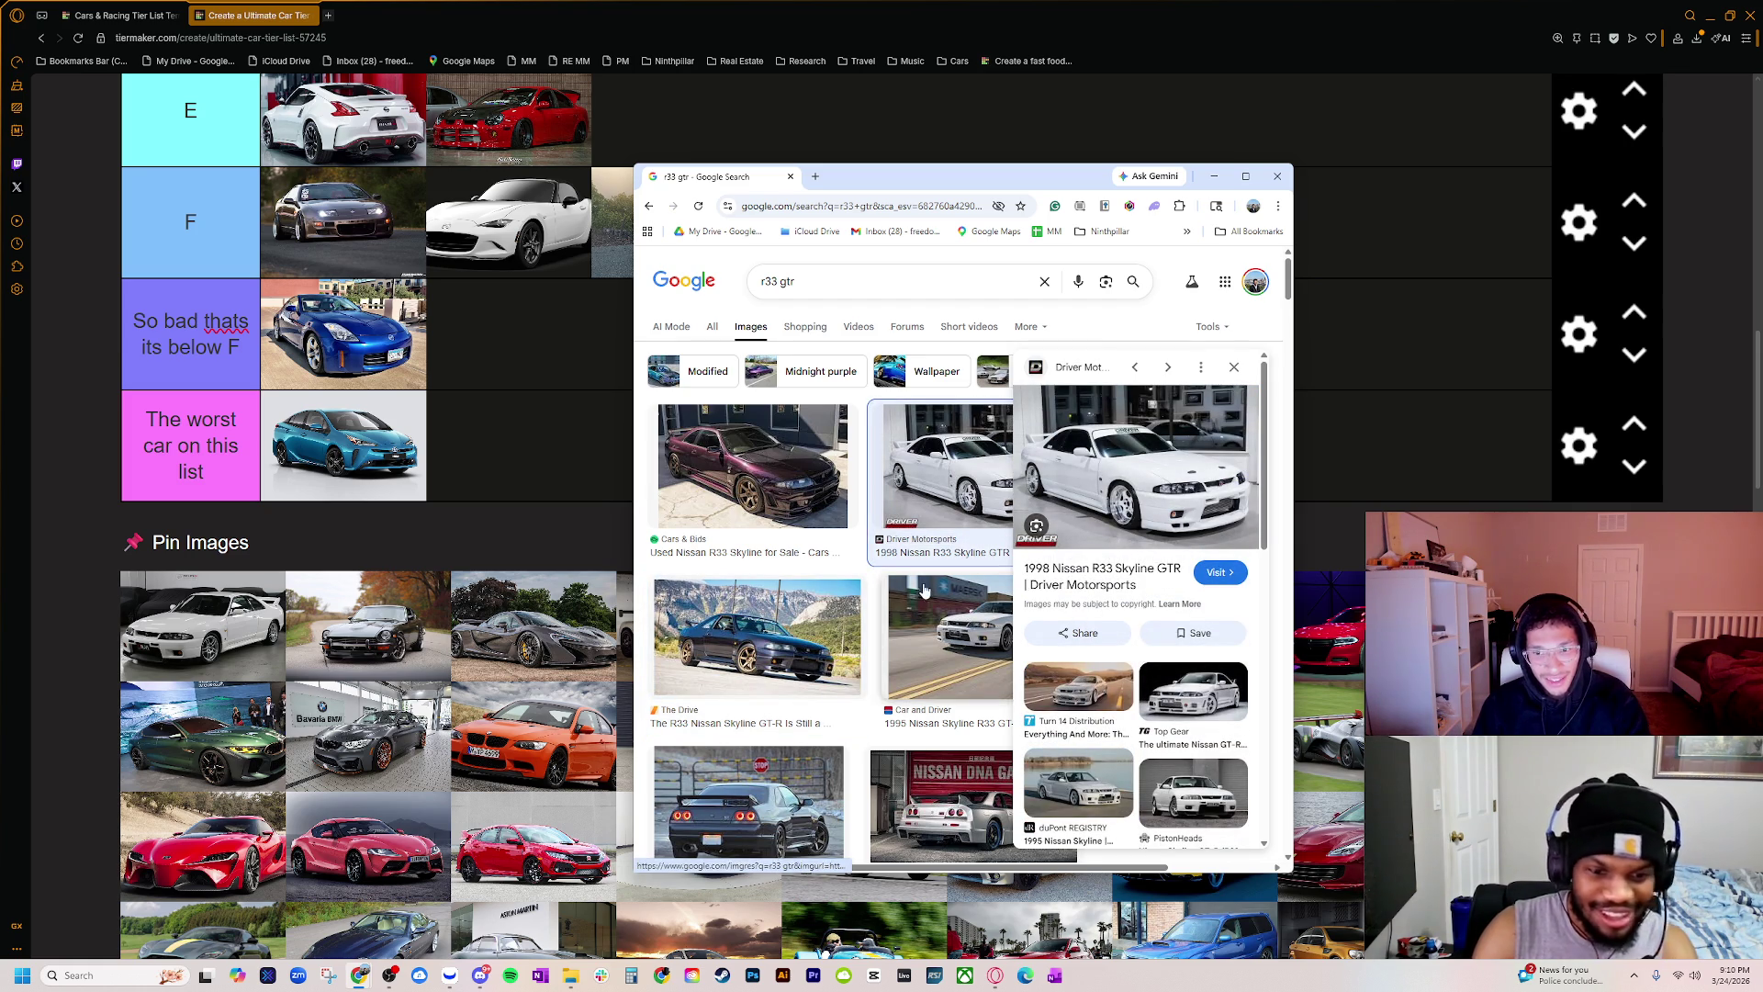
pyautogui.scroll(-2, 926, 587)
pyautogui.scroll(-4, 812, 679)
pyautogui.click(810, 663)
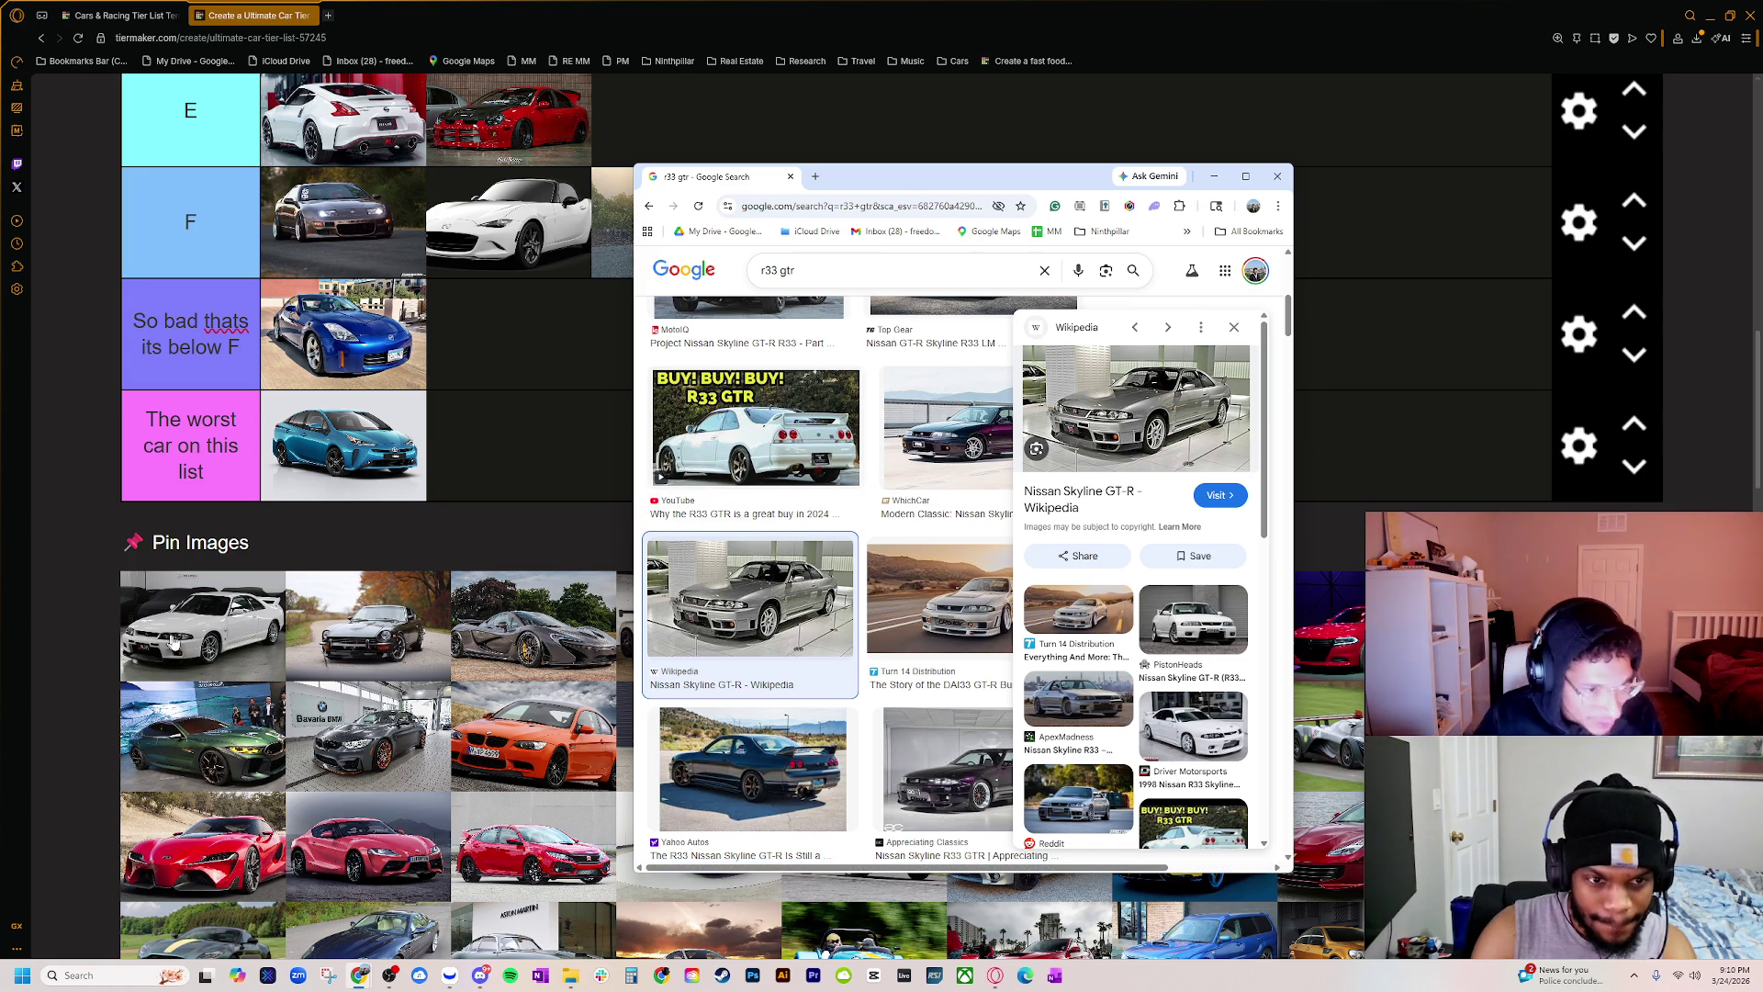
# Step: Open the silver Wikipedia R33 Skyline photo in a new tab and return to the r33 gtr results
pyautogui.scroll(2, 173, 640)
pyautogui.scroll(-5, 276, 661)
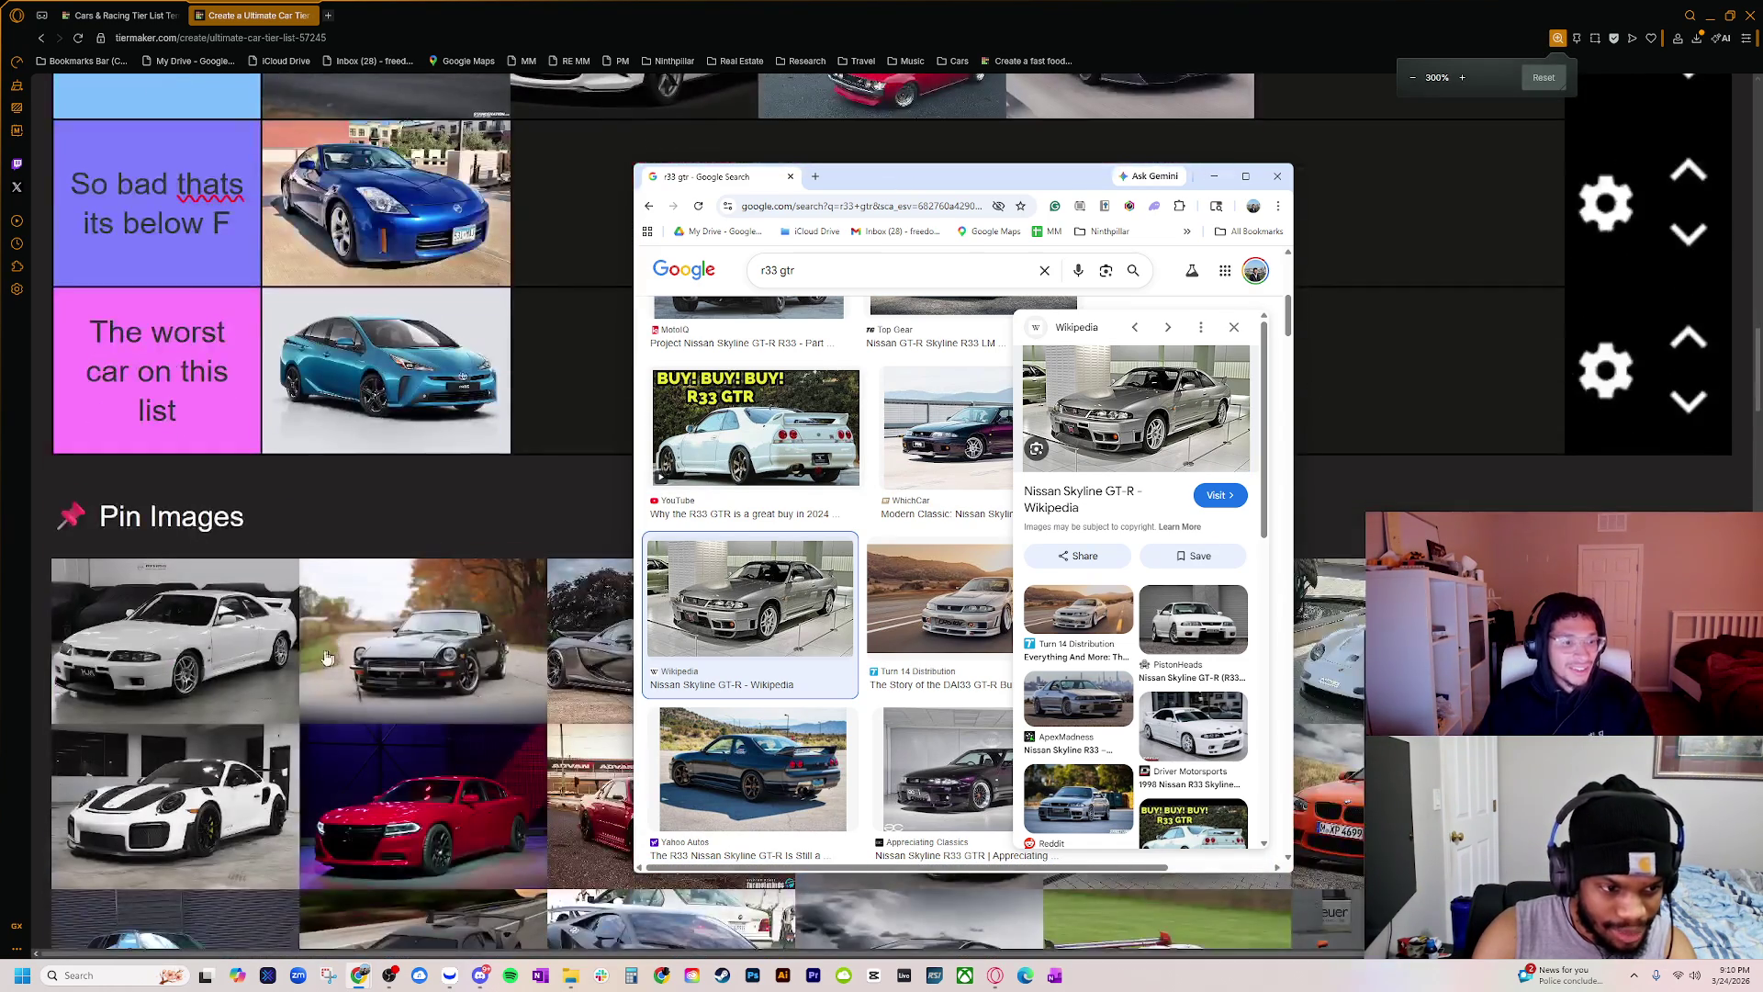
pyautogui.scroll(1, 188, 688)
pyautogui.scroll(-5, 229, 690)
pyautogui.scroll(-3, 230, 670)
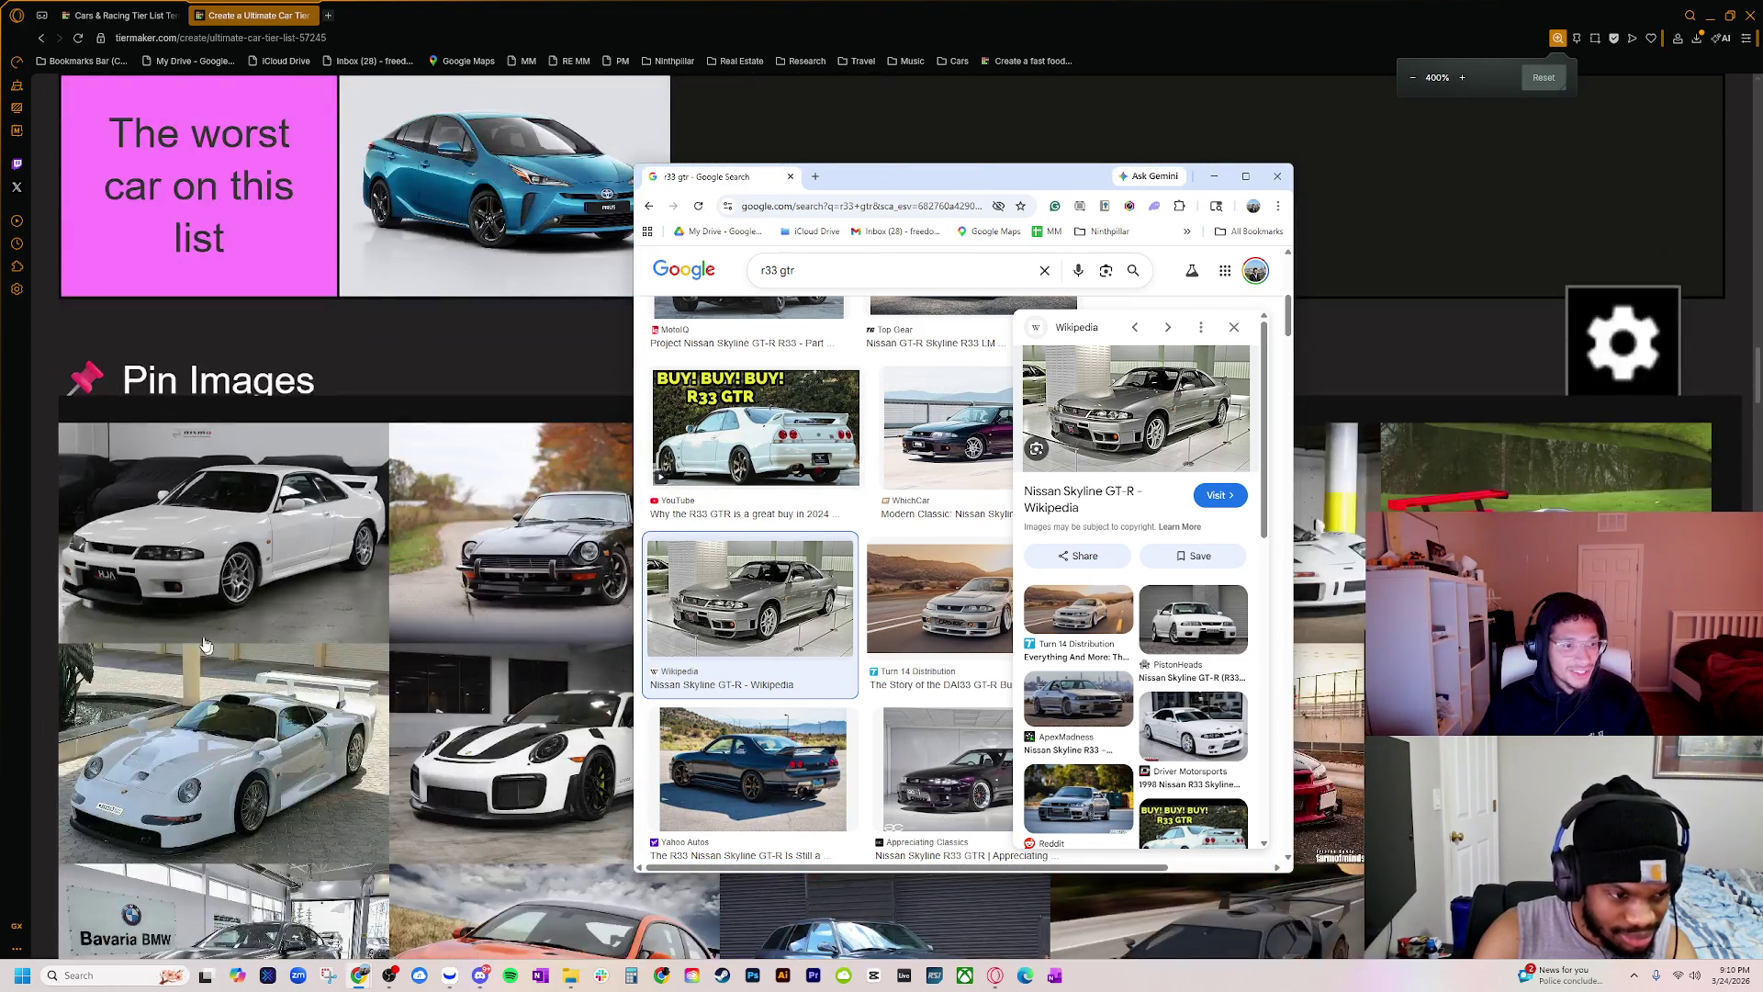
pyautogui.scroll(3, 441, 617)
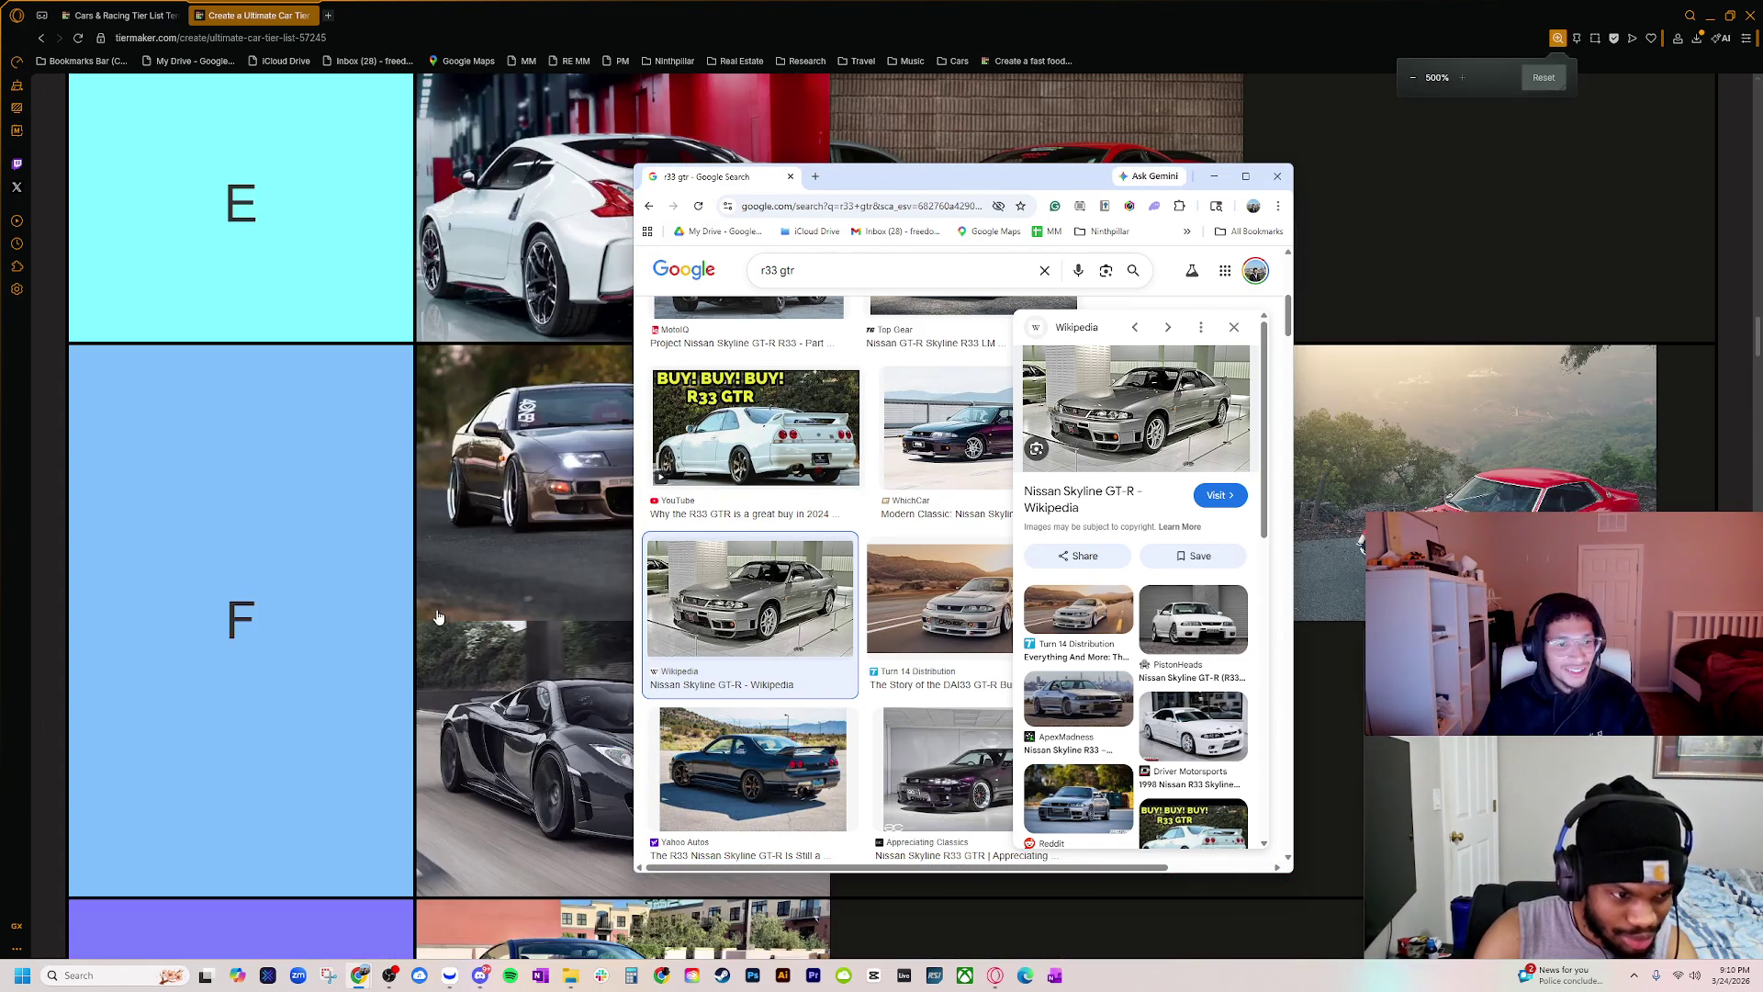
pyautogui.scroll(-3, 401, 663)
pyautogui.scroll(-8, 401, 663)
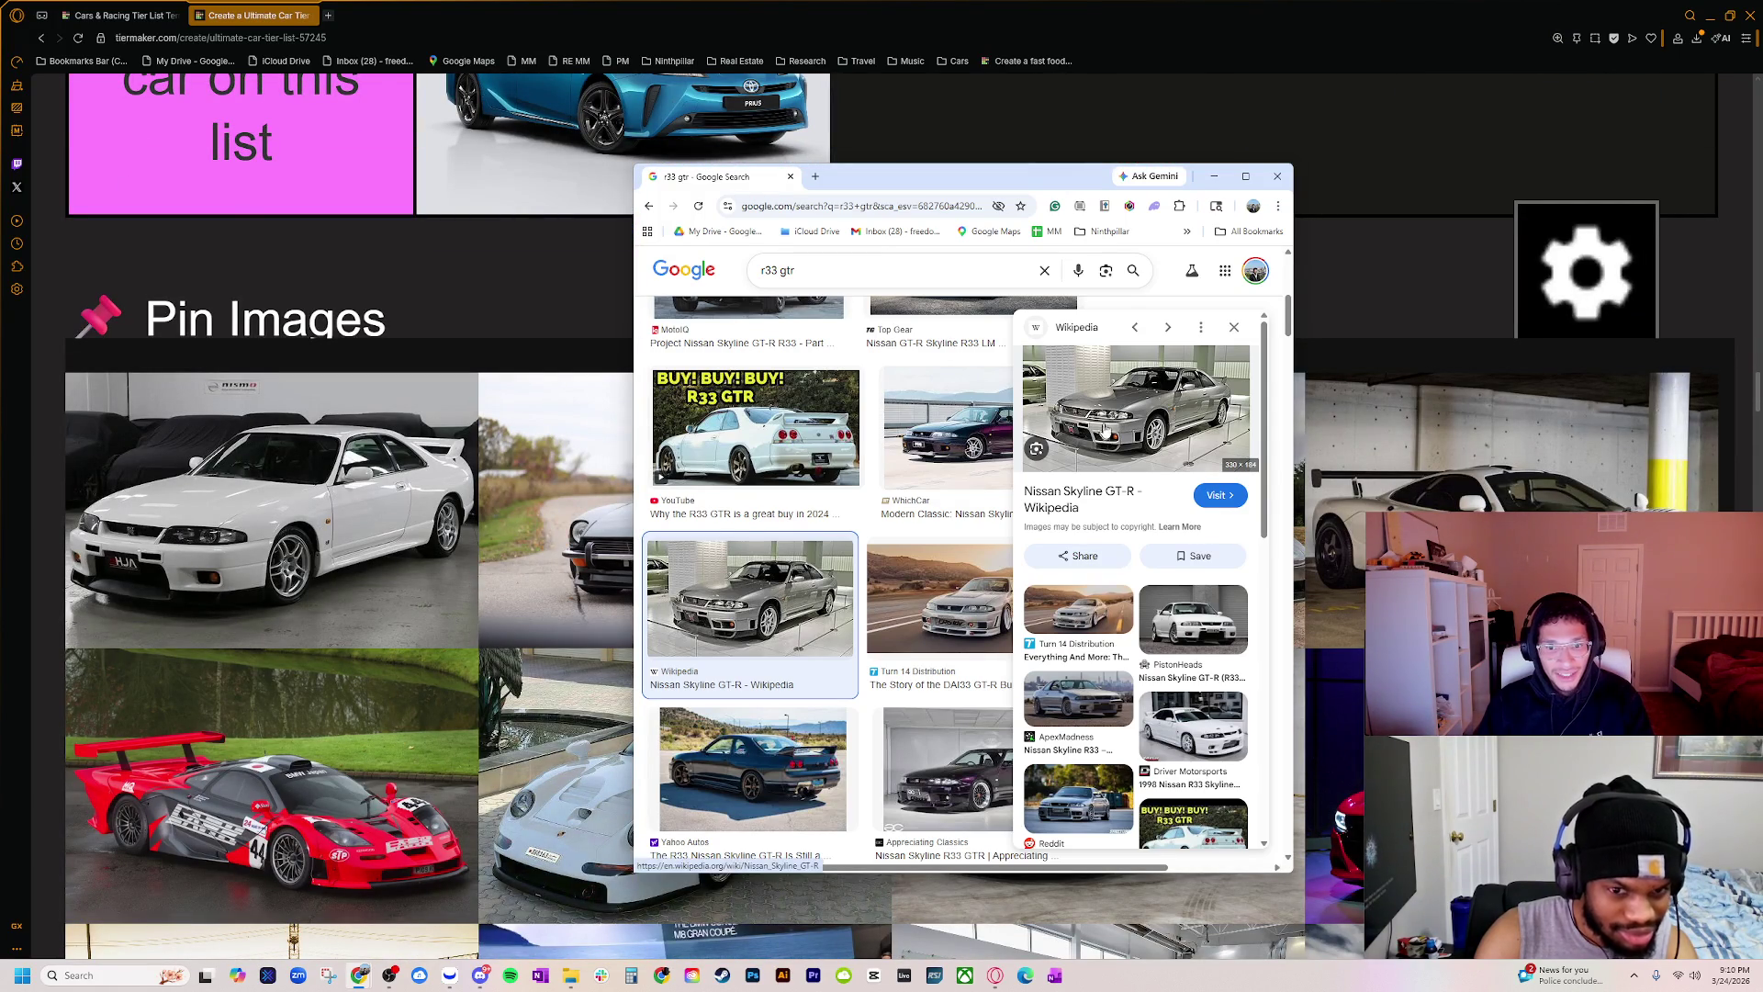
pyautogui.rightClick(1109, 406)
pyautogui.click(1186, 613)
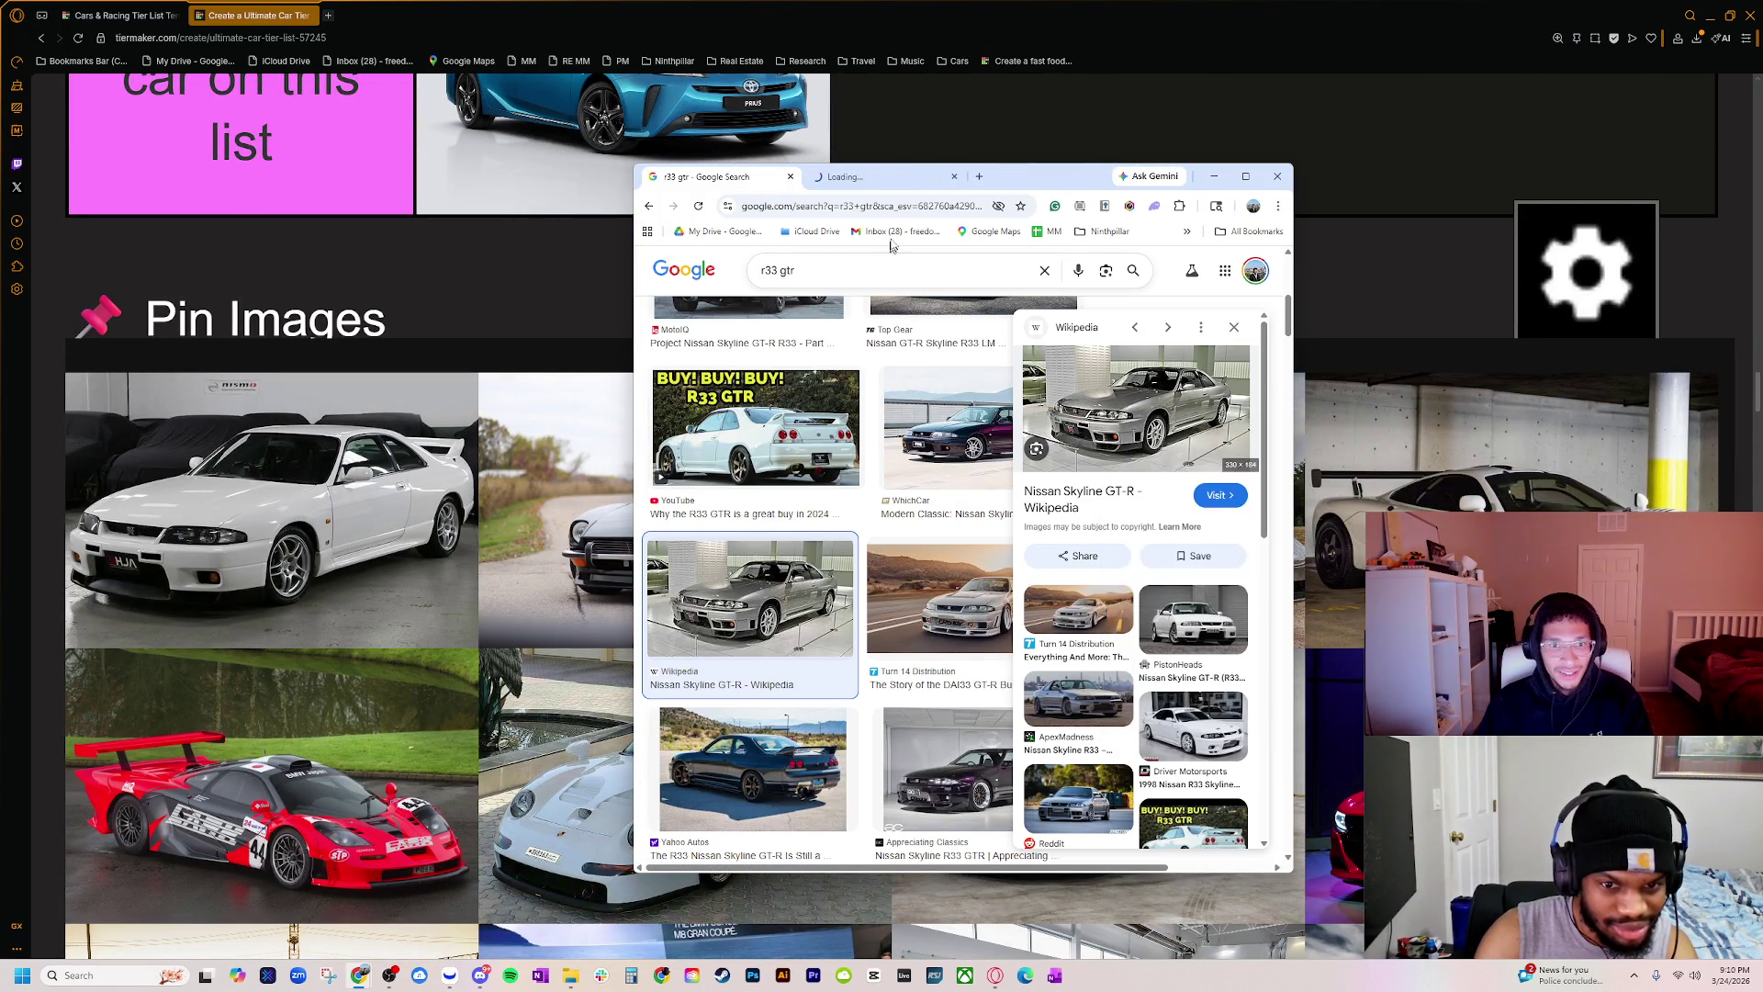
pyautogui.scroll(6, 912, 601)
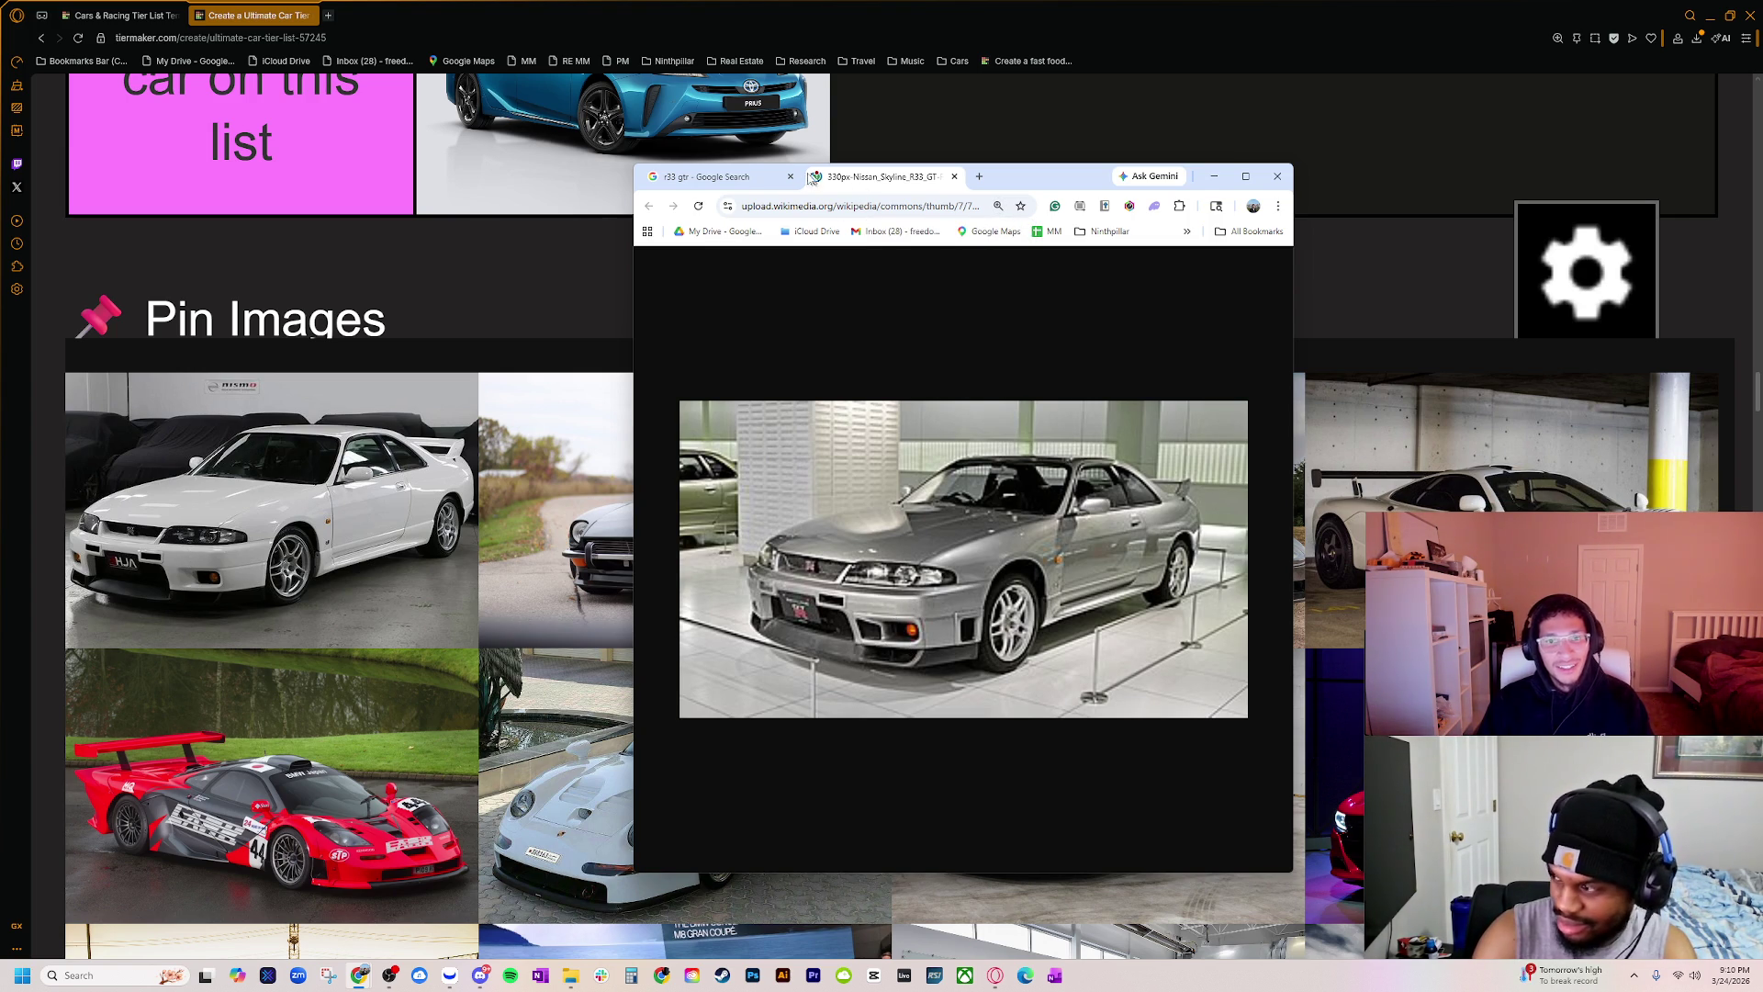
pyautogui.click(735, 176)
# Step: Open the white PistonHeads R33 image in a new tab, view it, and return to the results
pyautogui.scroll(-3, 946, 670)
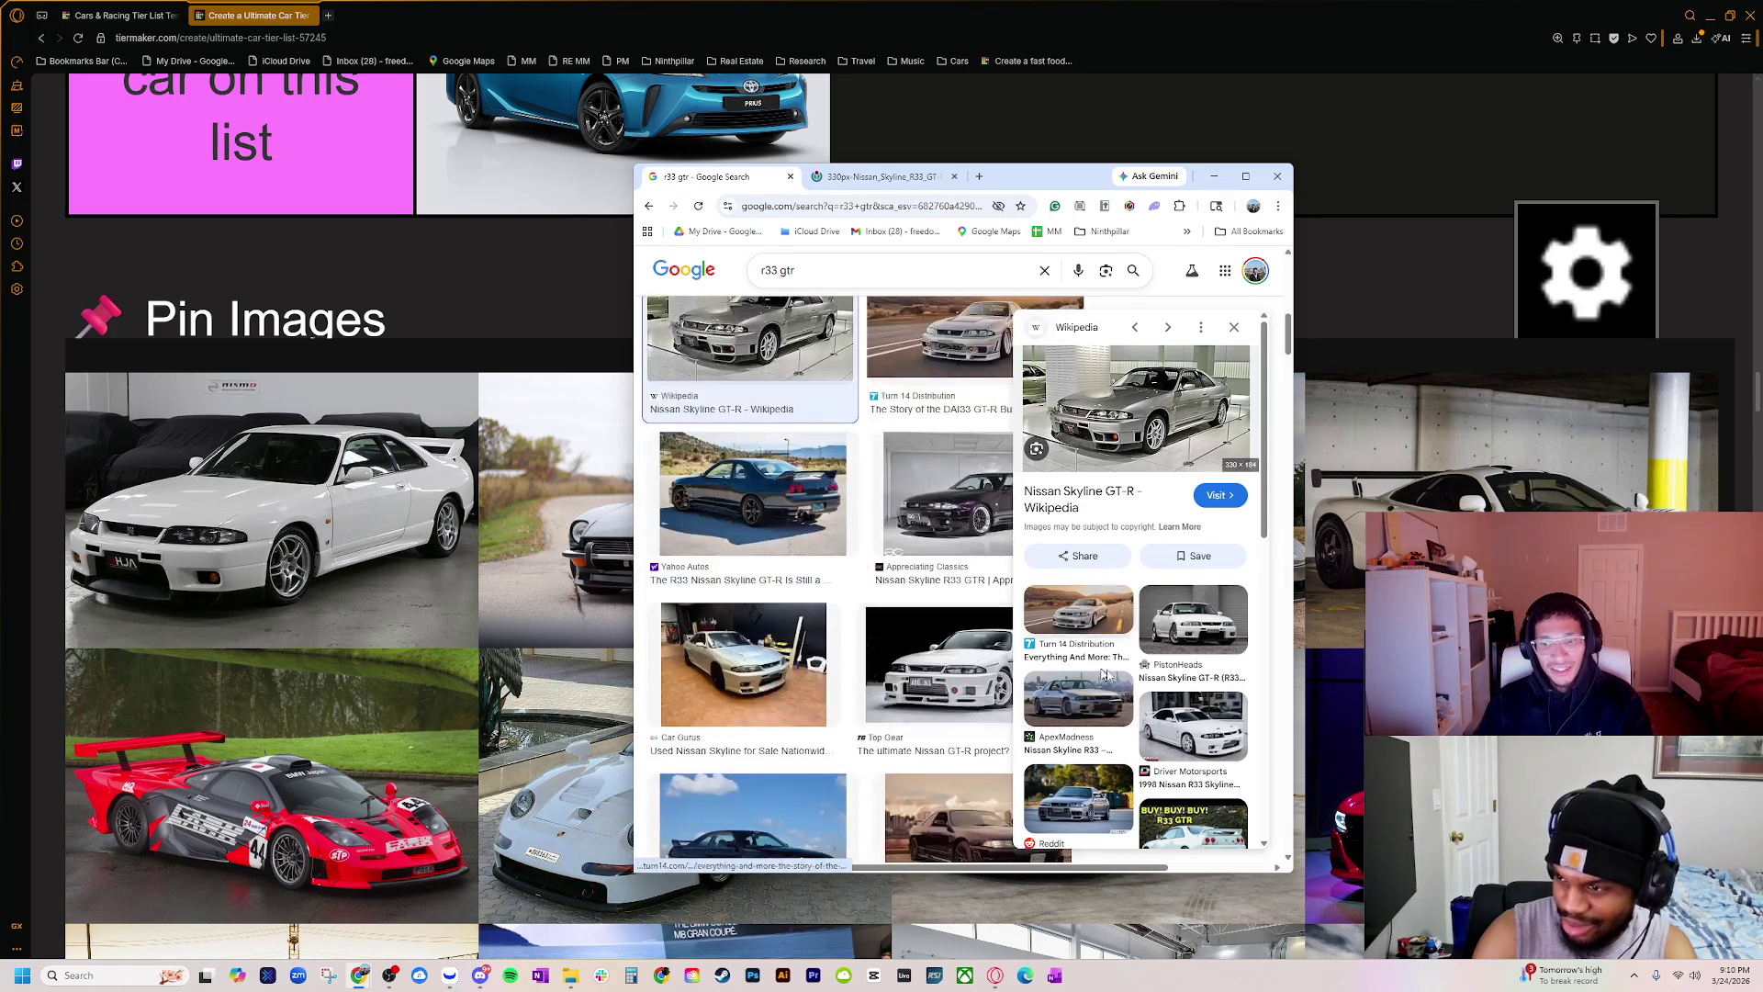
pyautogui.click(1192, 618)
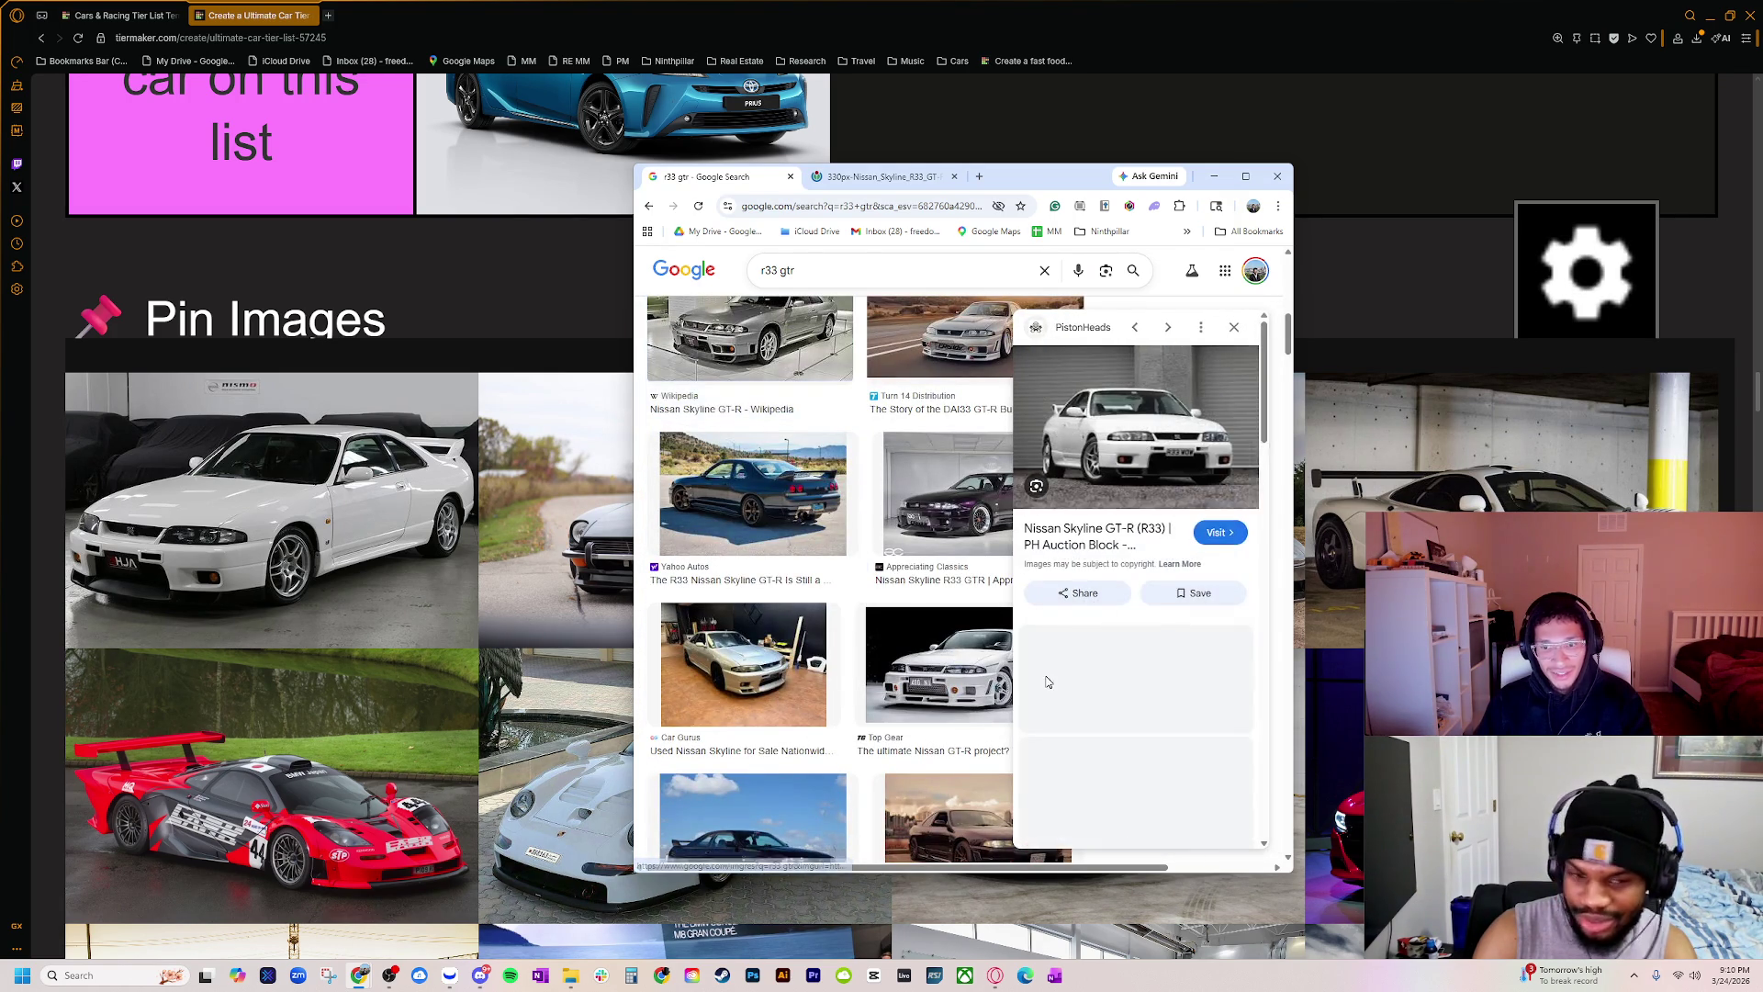
pyautogui.rightClick(1187, 477)
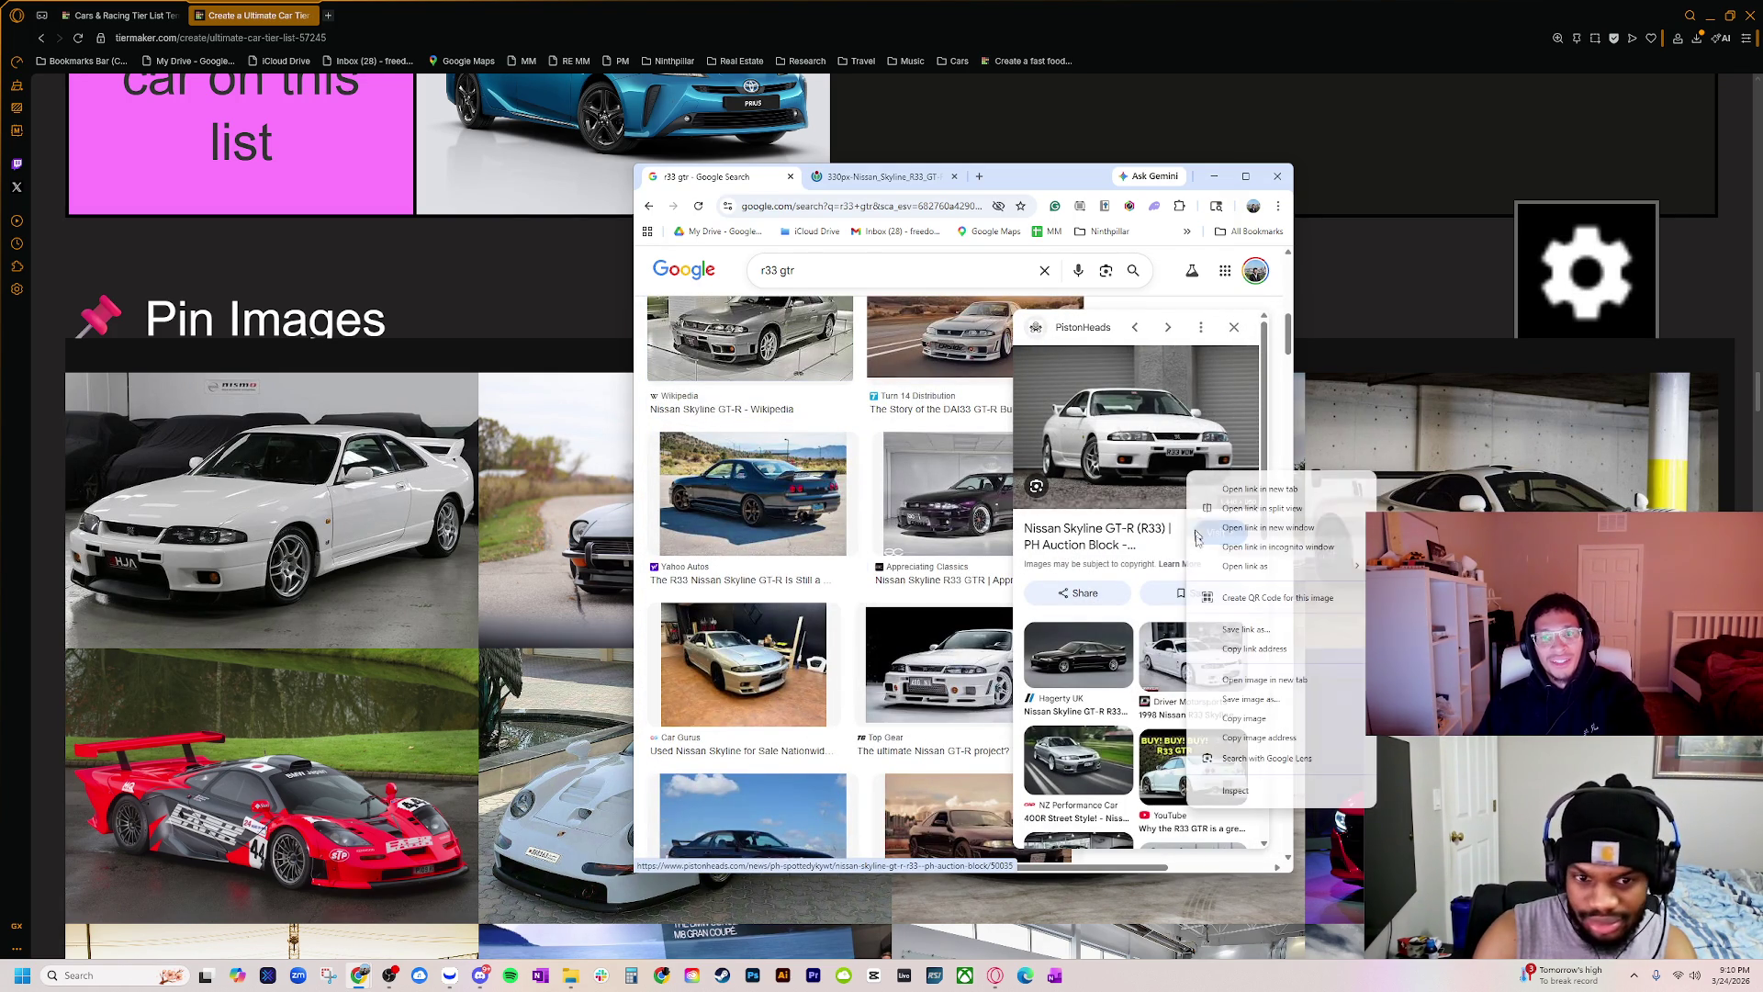
pyautogui.click(1239, 680)
pyautogui.click(953, 178)
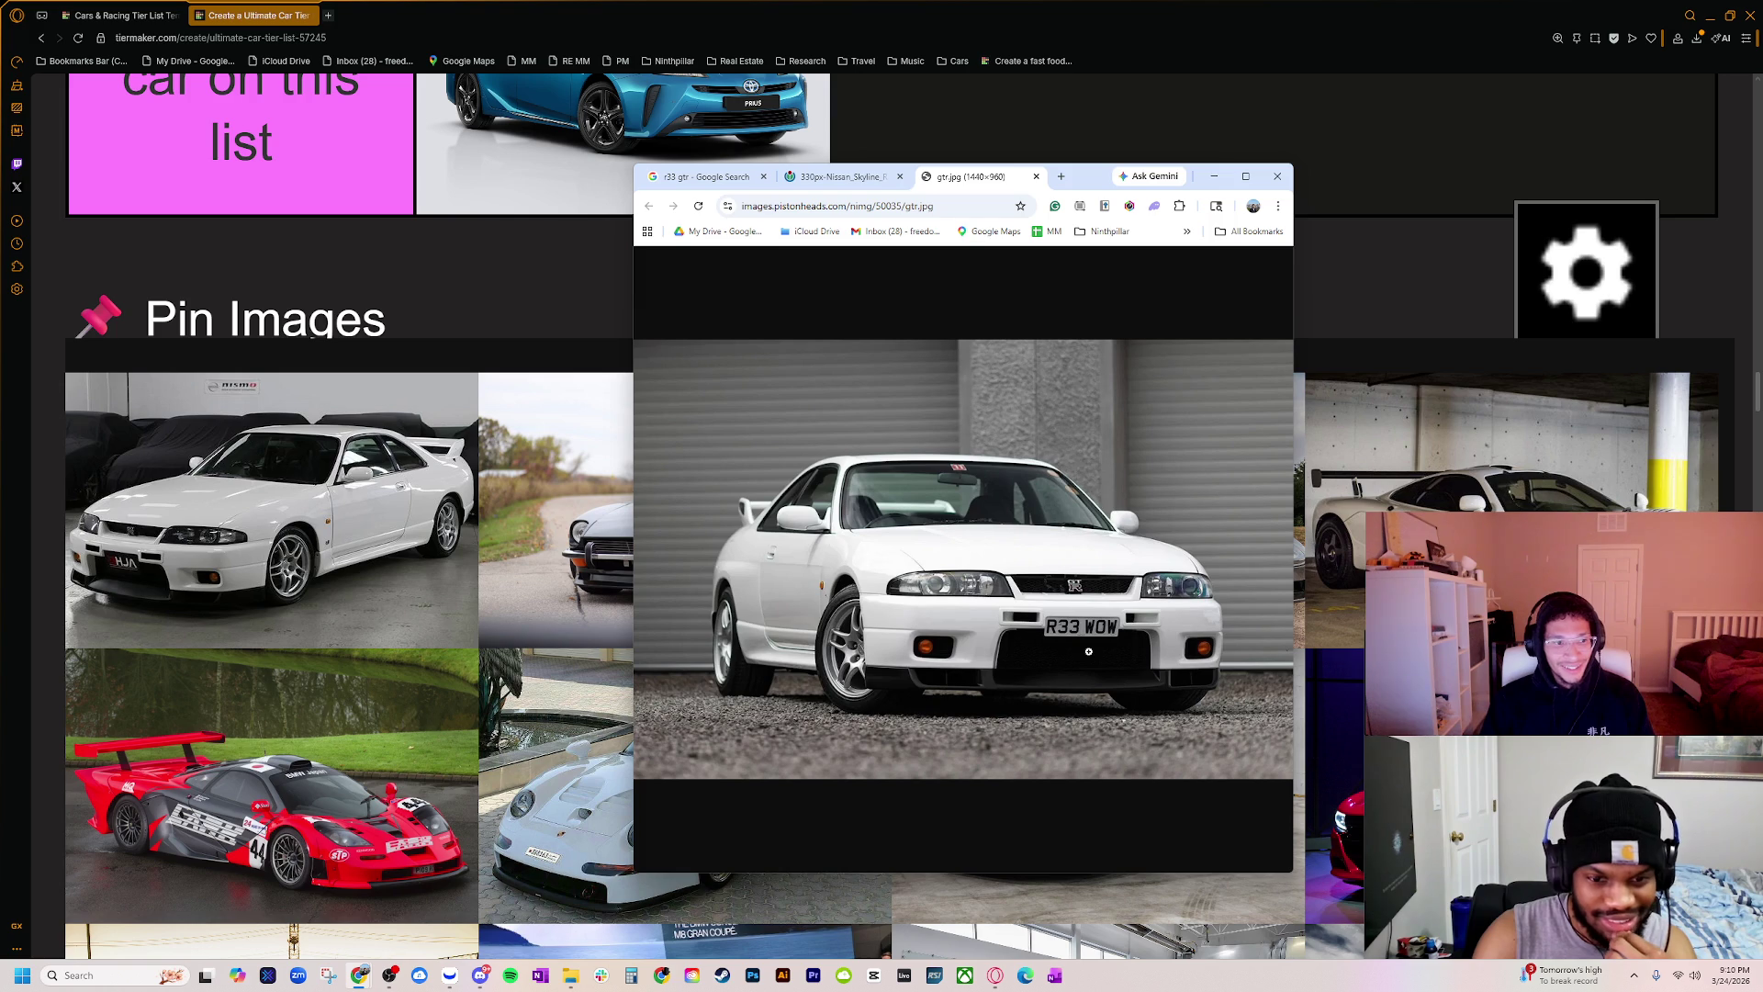
pyautogui.click(703, 177)
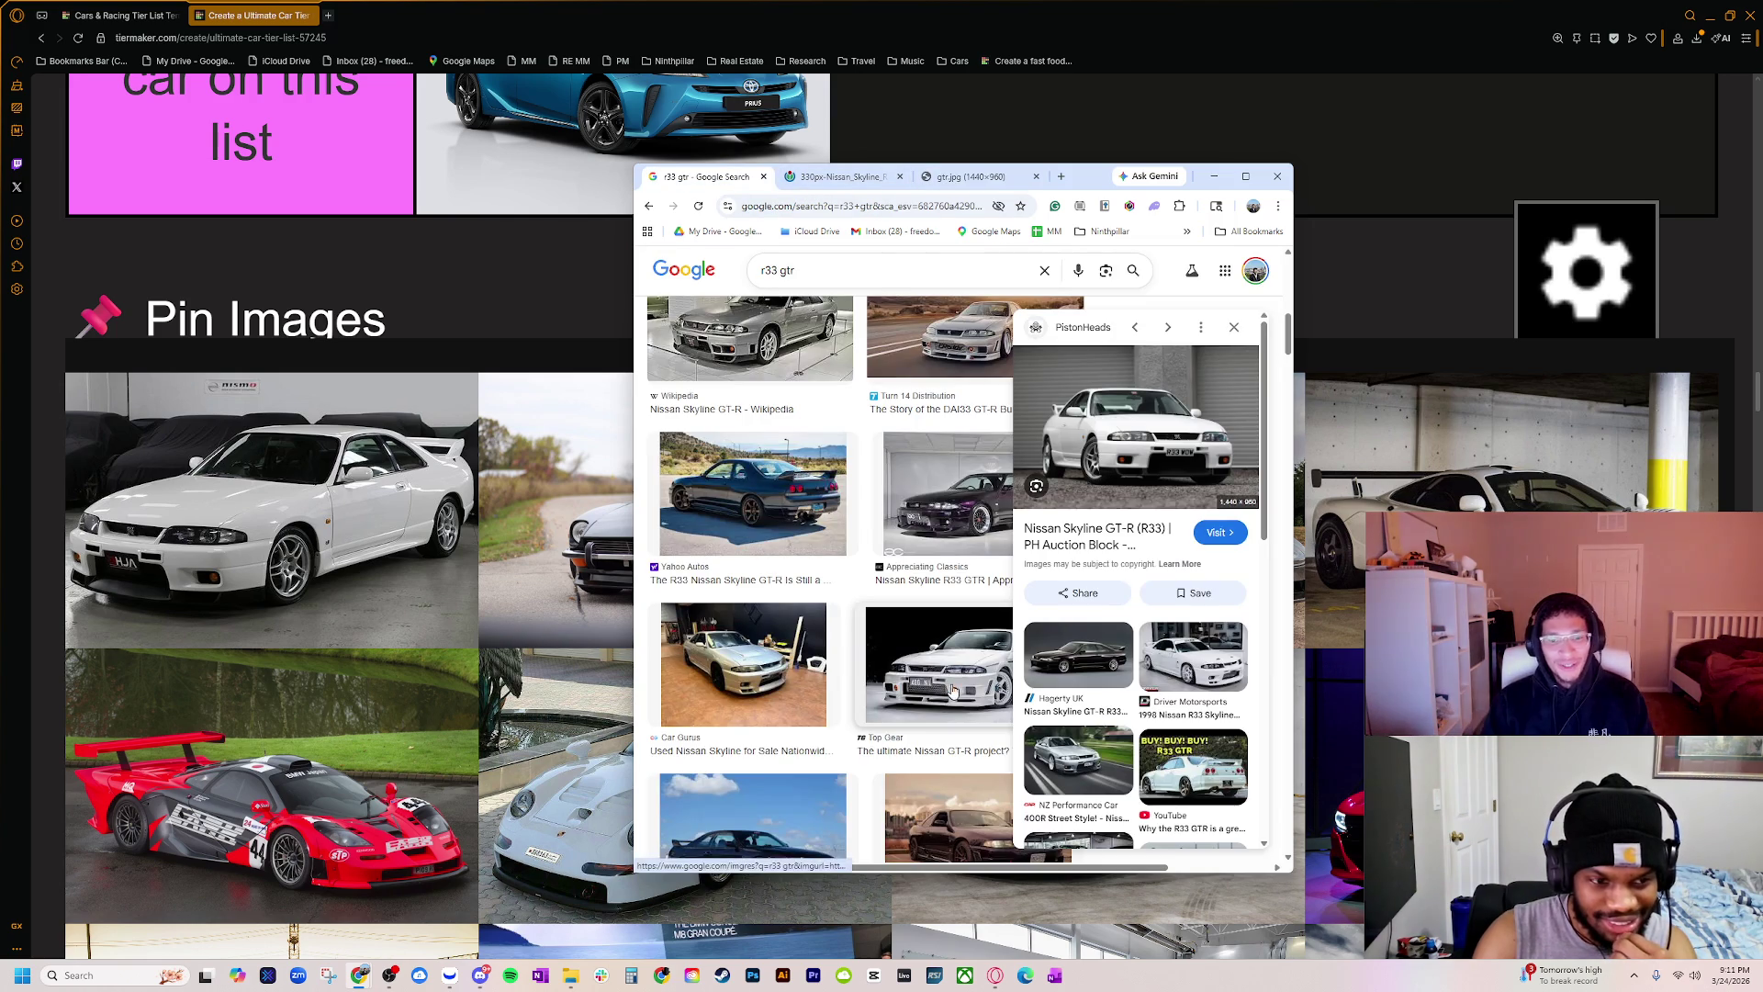
# Step: Preview the purple R33 and Turn 14 DAI33 results, then close both photo tabs and the search window
pyautogui.click(913, 542)
pyautogui.scroll(2, 913, 551)
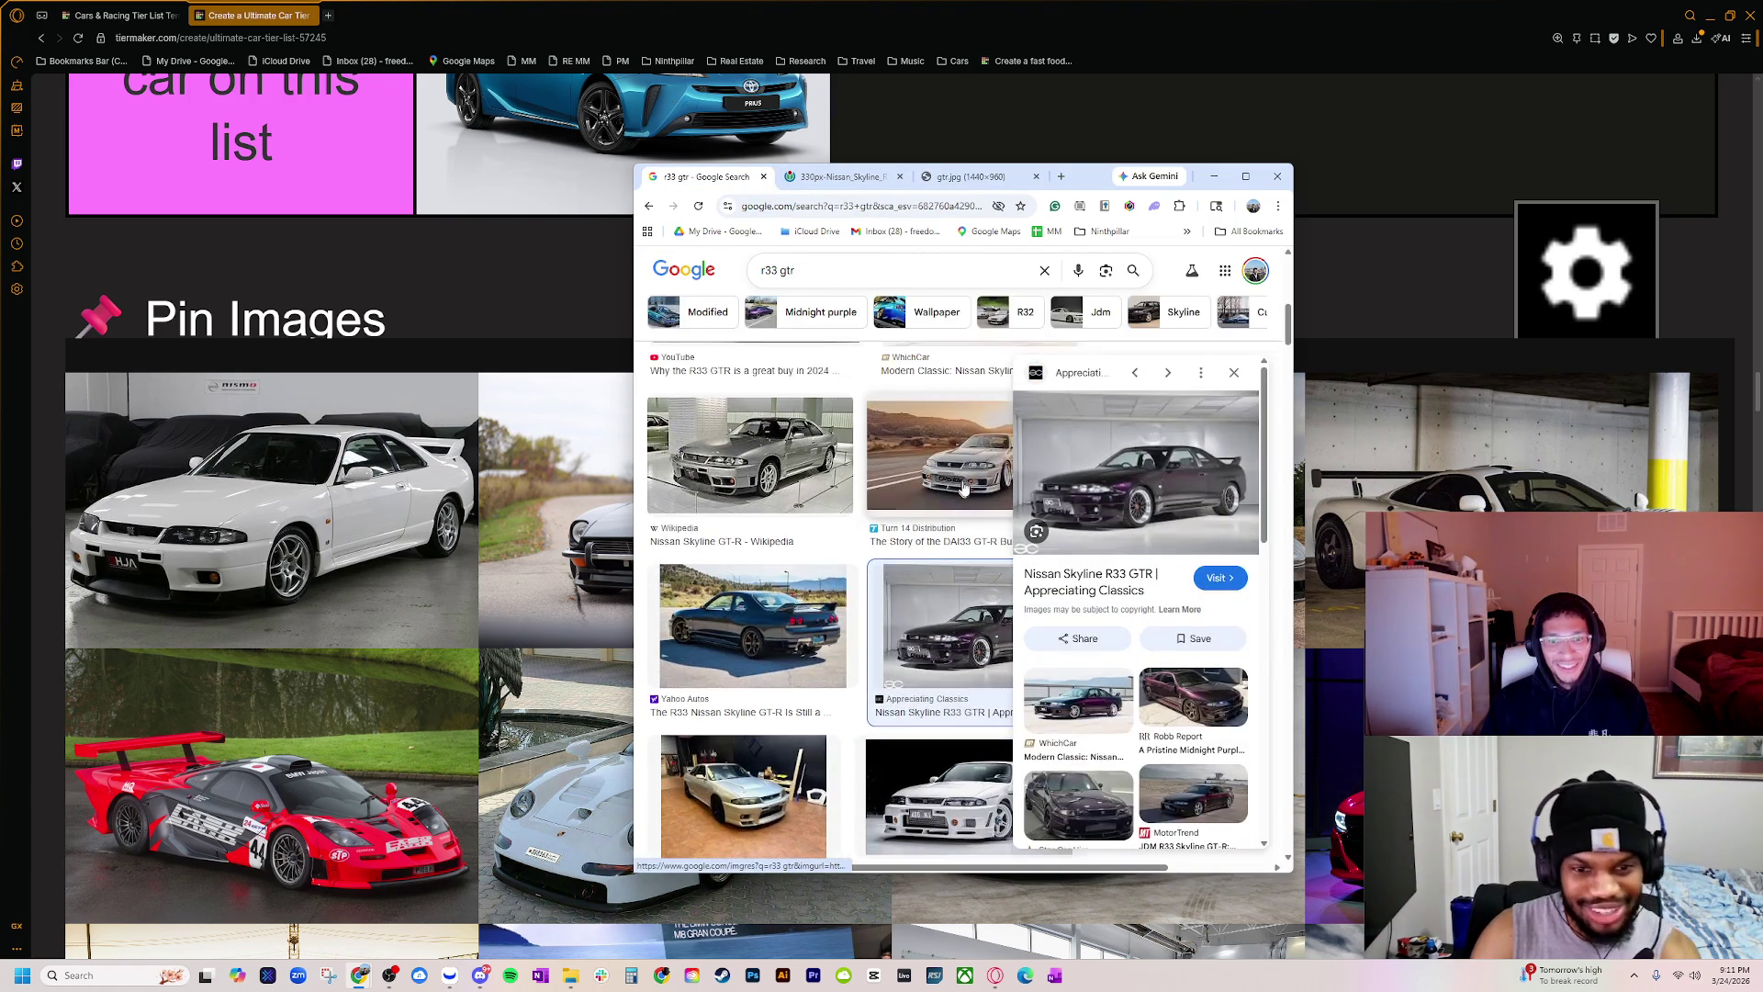
pyautogui.click(913, 553)
pyautogui.scroll(1, 913, 550)
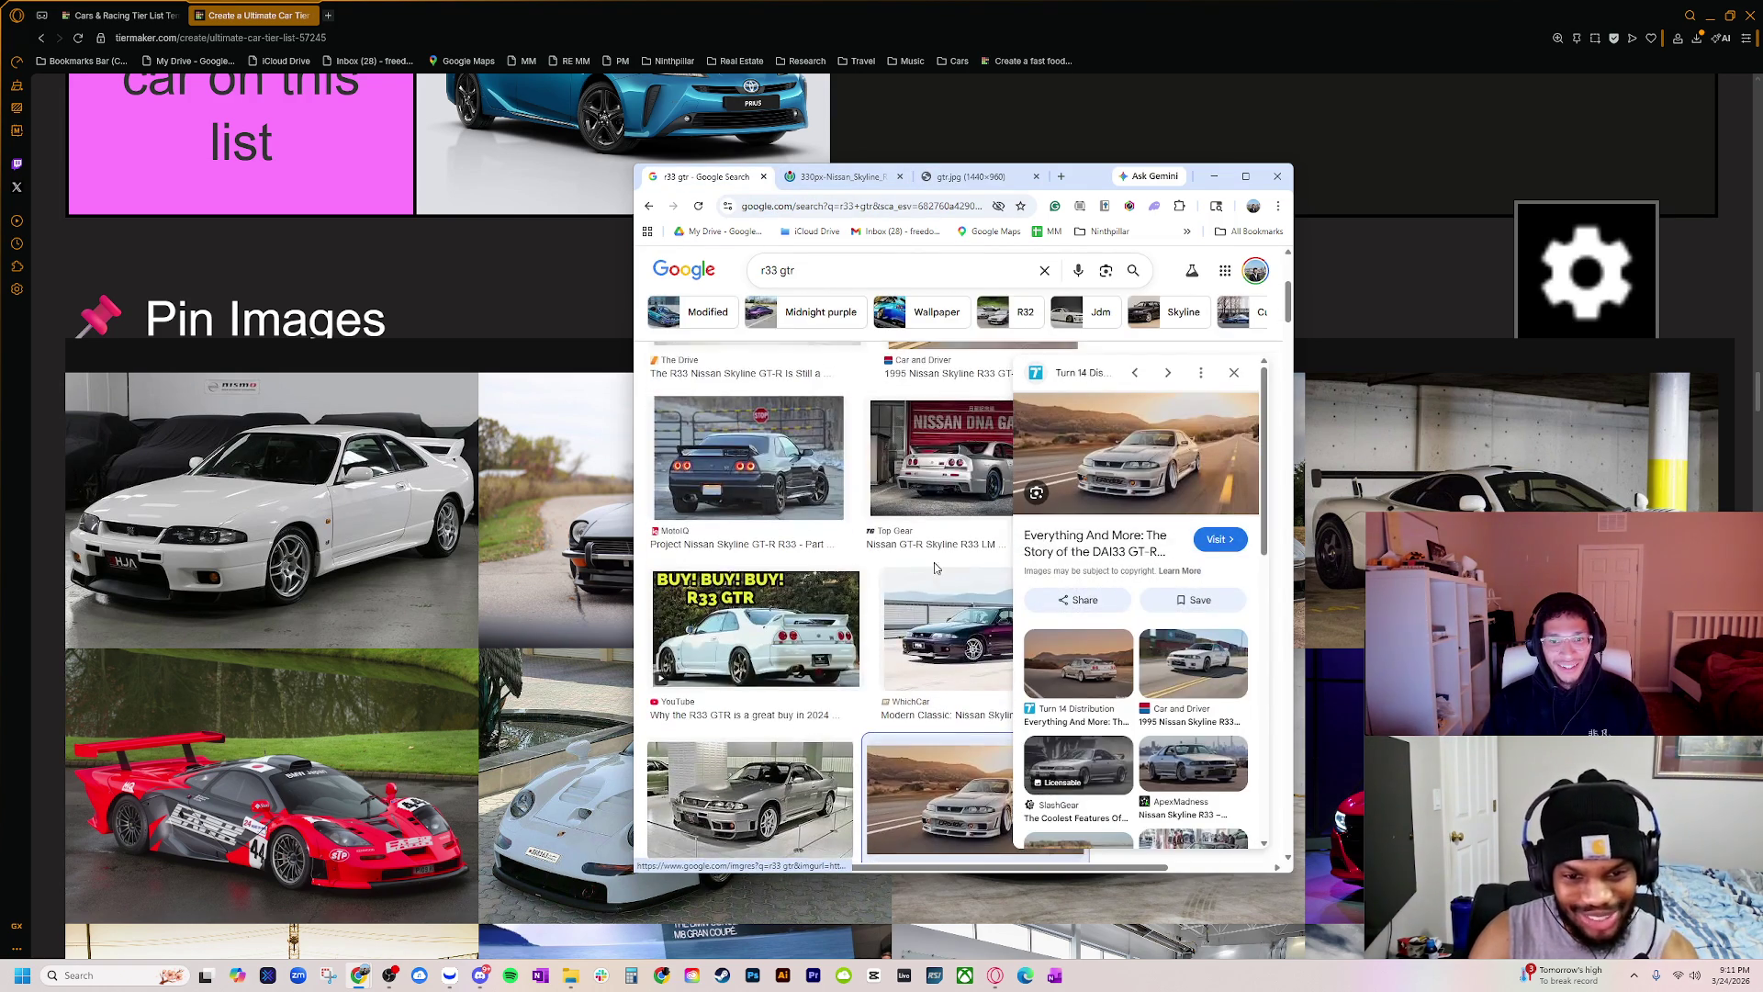
pyautogui.click(946, 177)
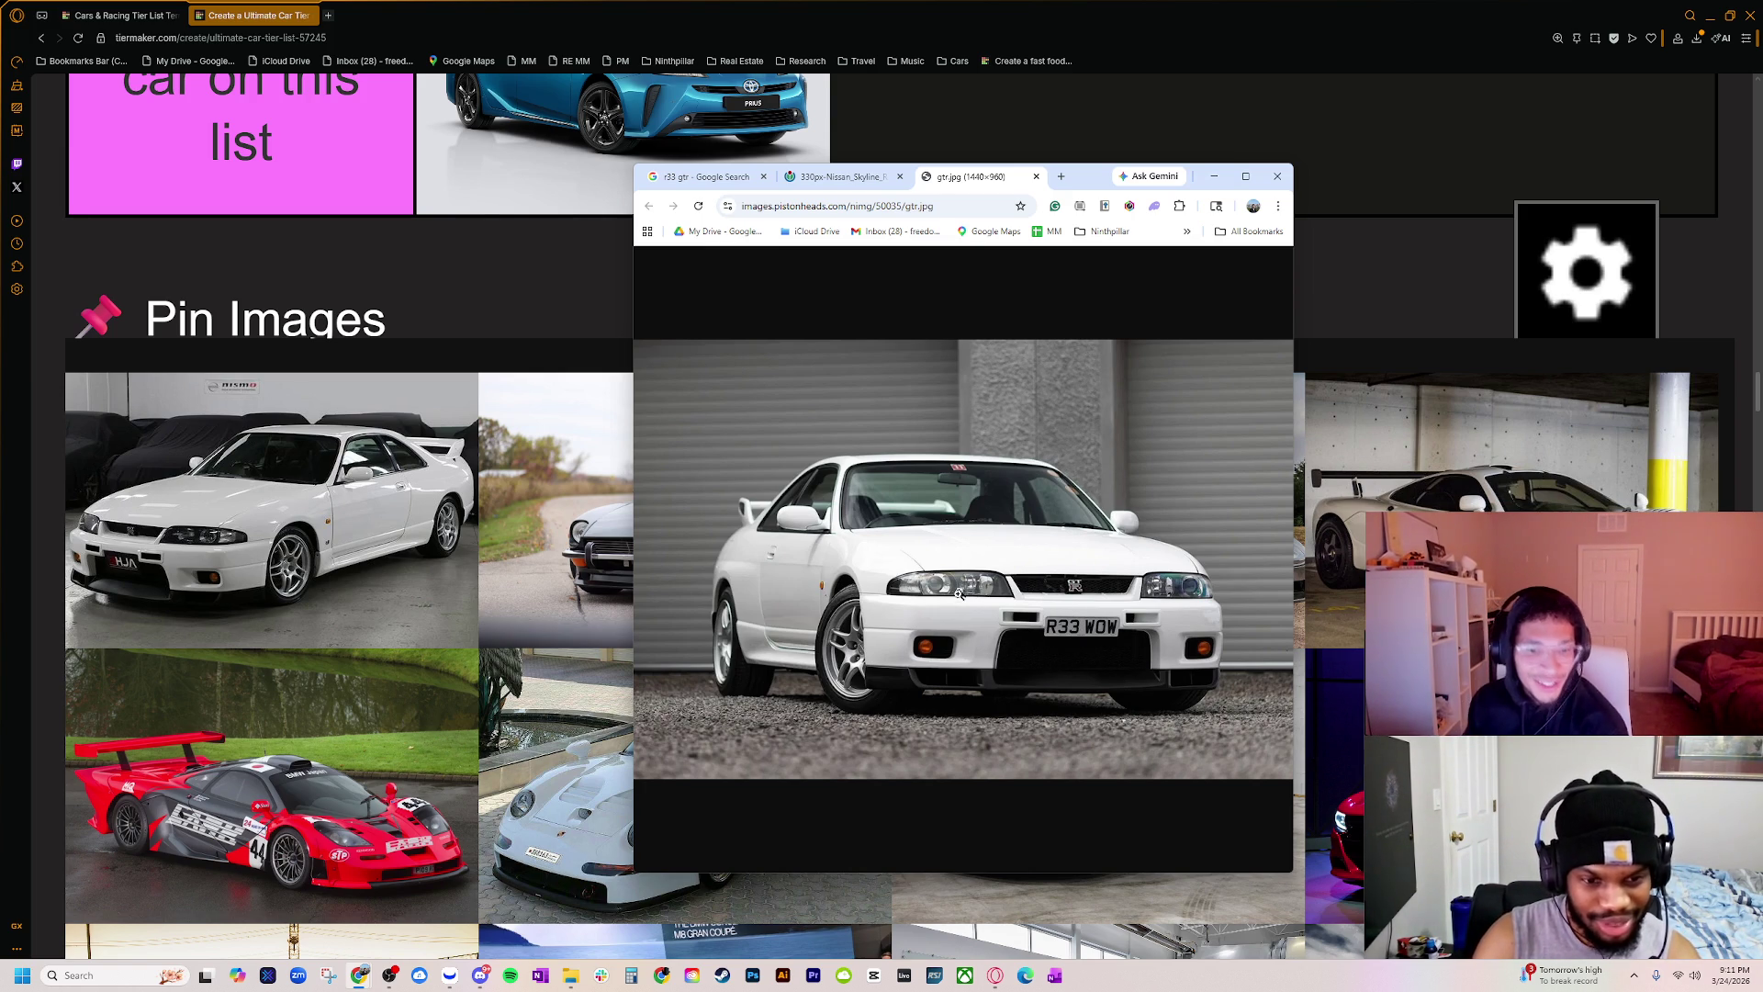
pyautogui.click(1035, 178)
pyautogui.click(899, 177)
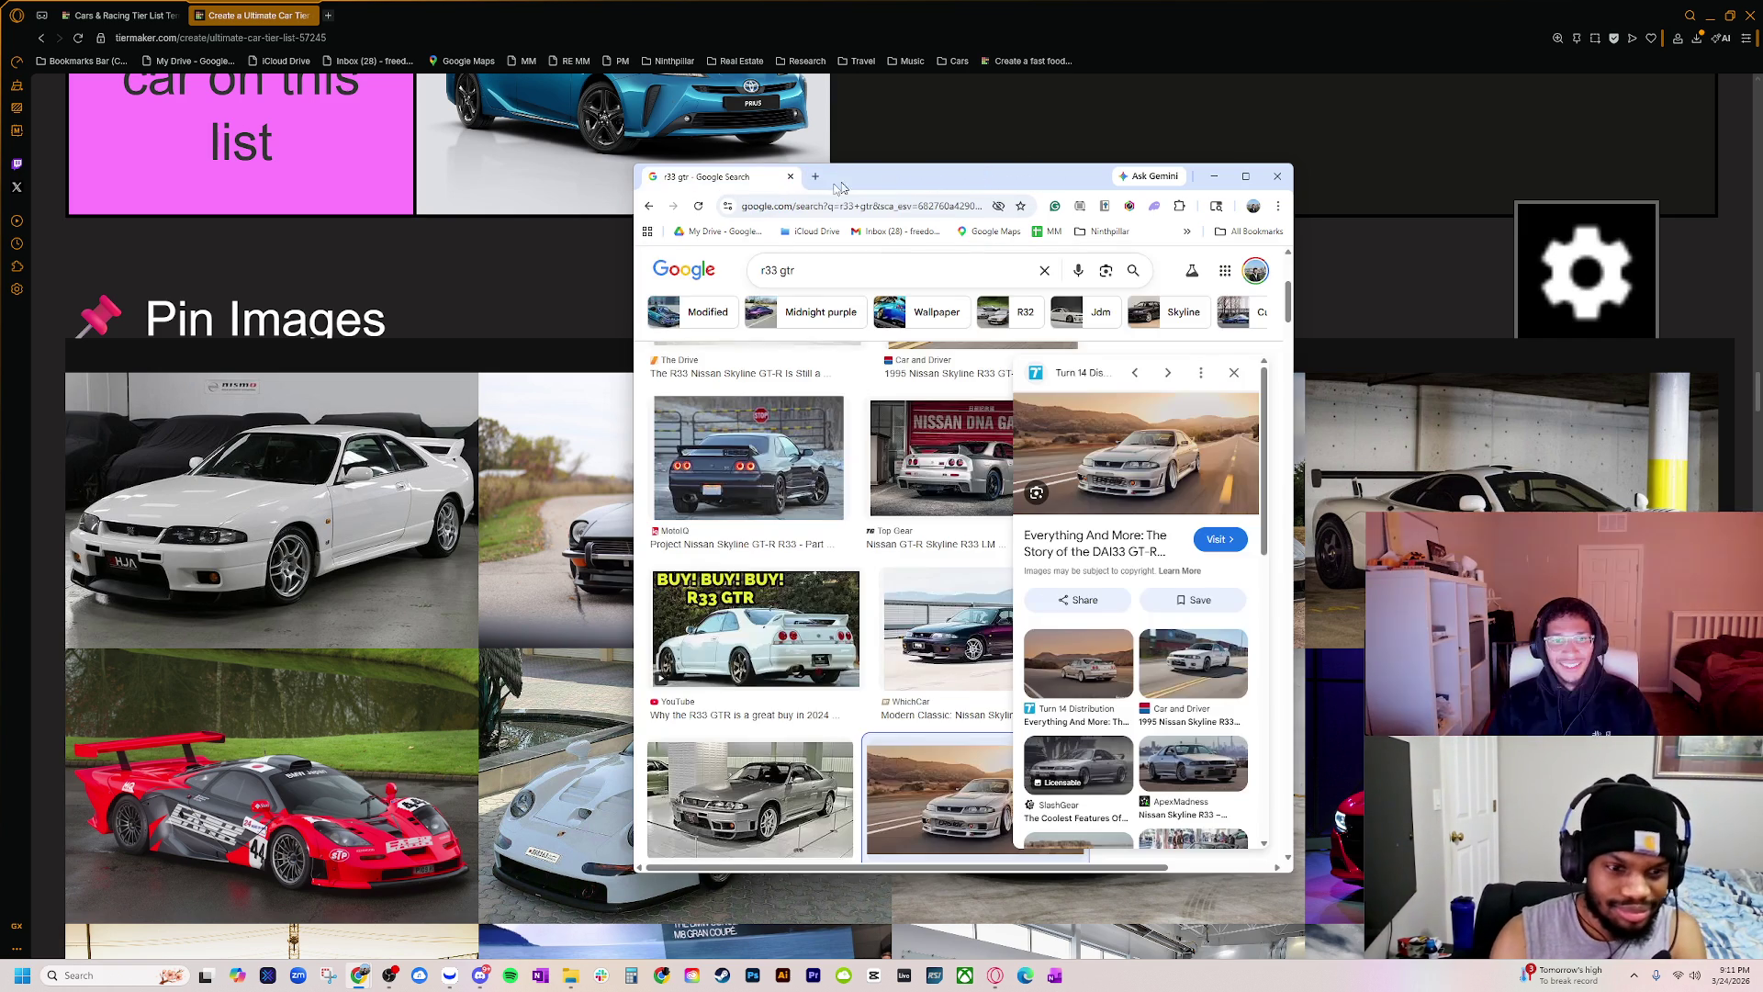
pyautogui.click(790, 176)
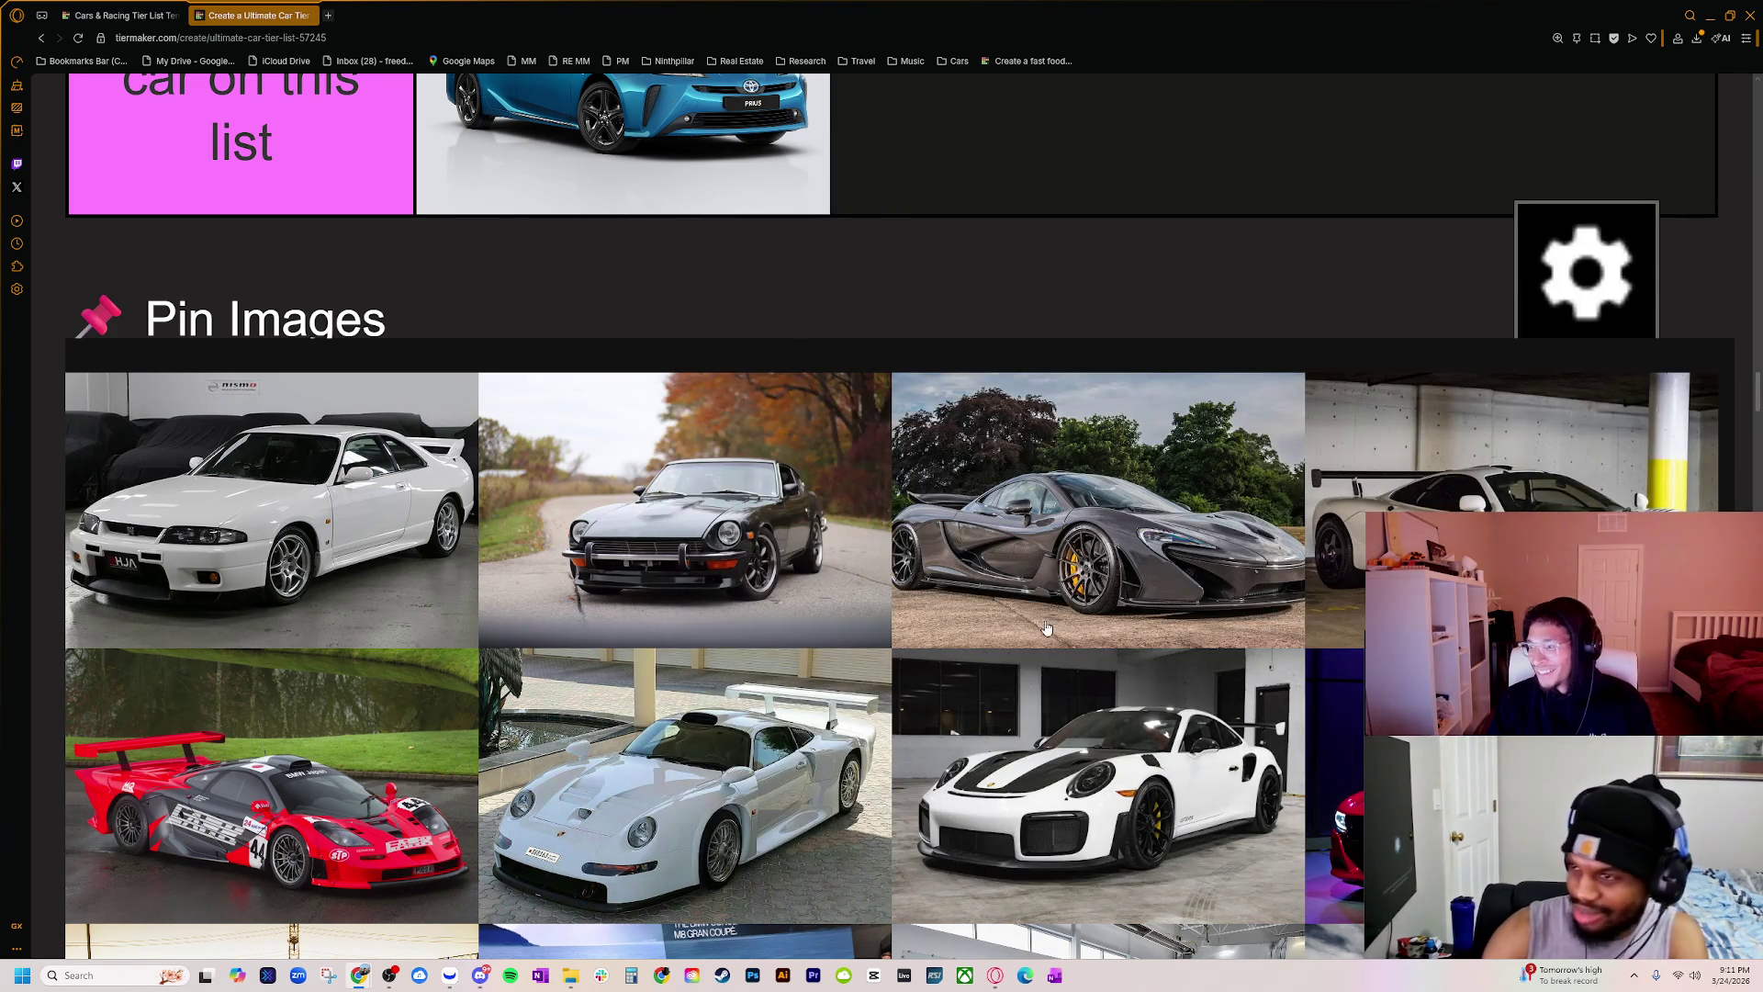
pyautogui.keyDown('ctrl'); pyautogui.scroll(-1, 956, 677); pyautogui.keyUp('ctrl')
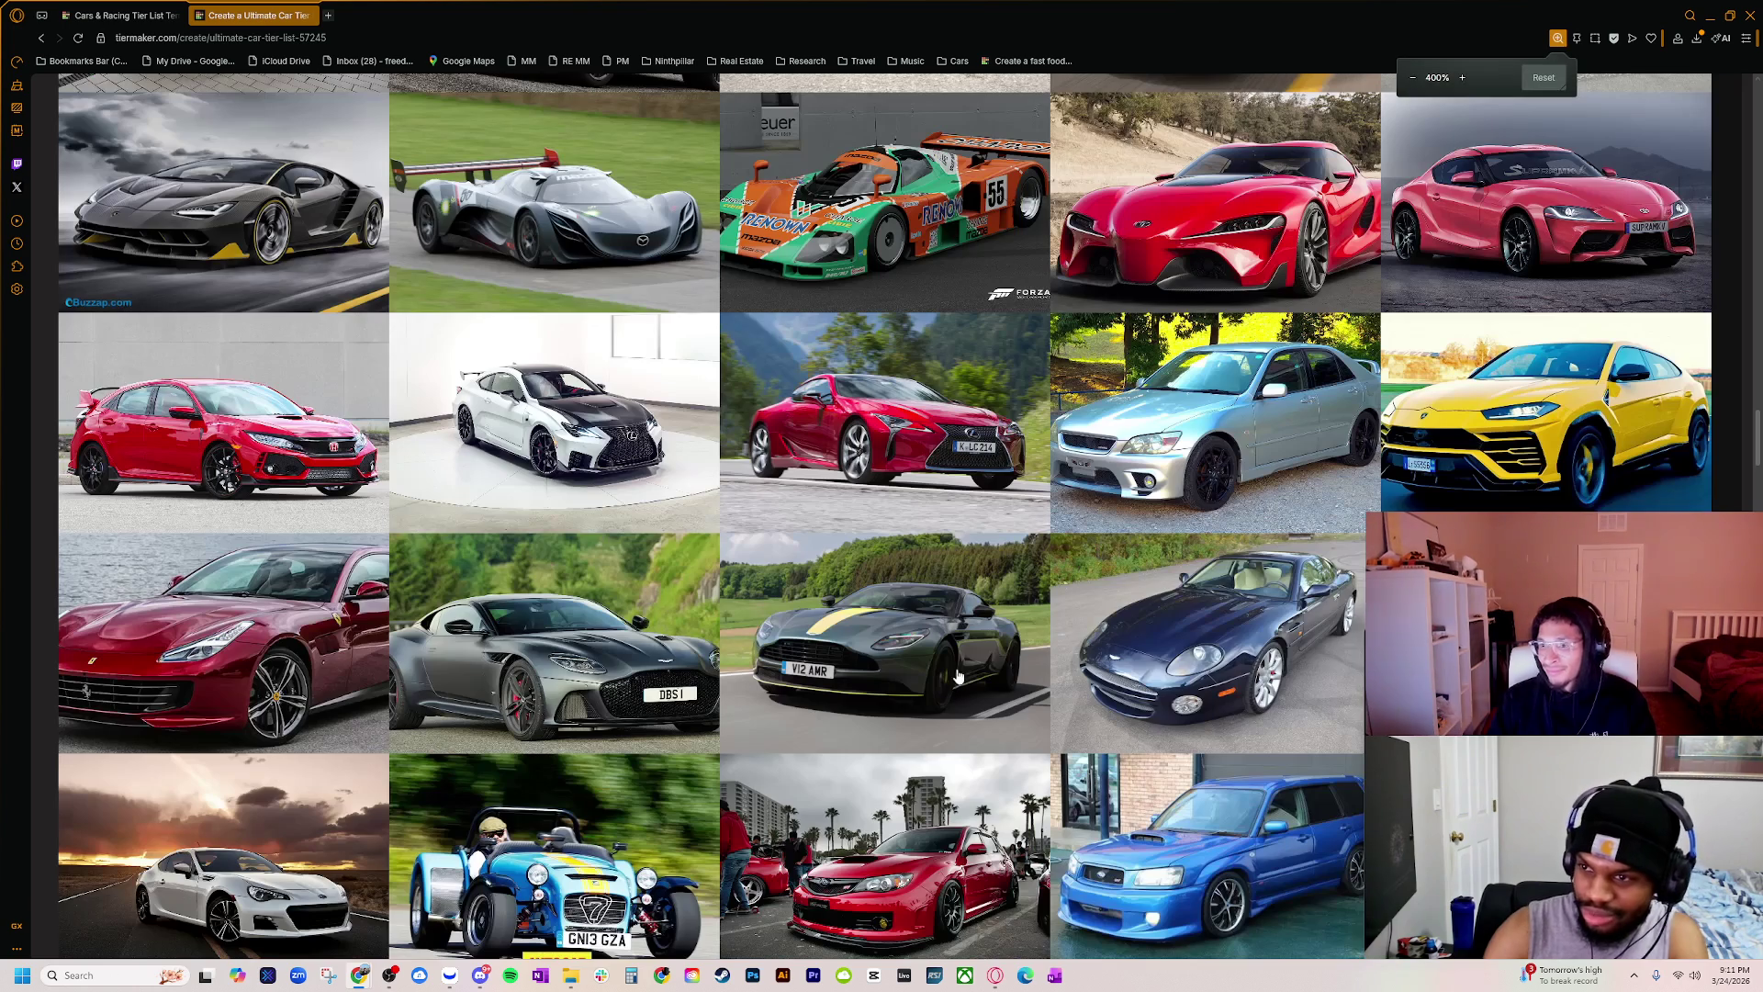
pyautogui.scroll(3, 962, 687)
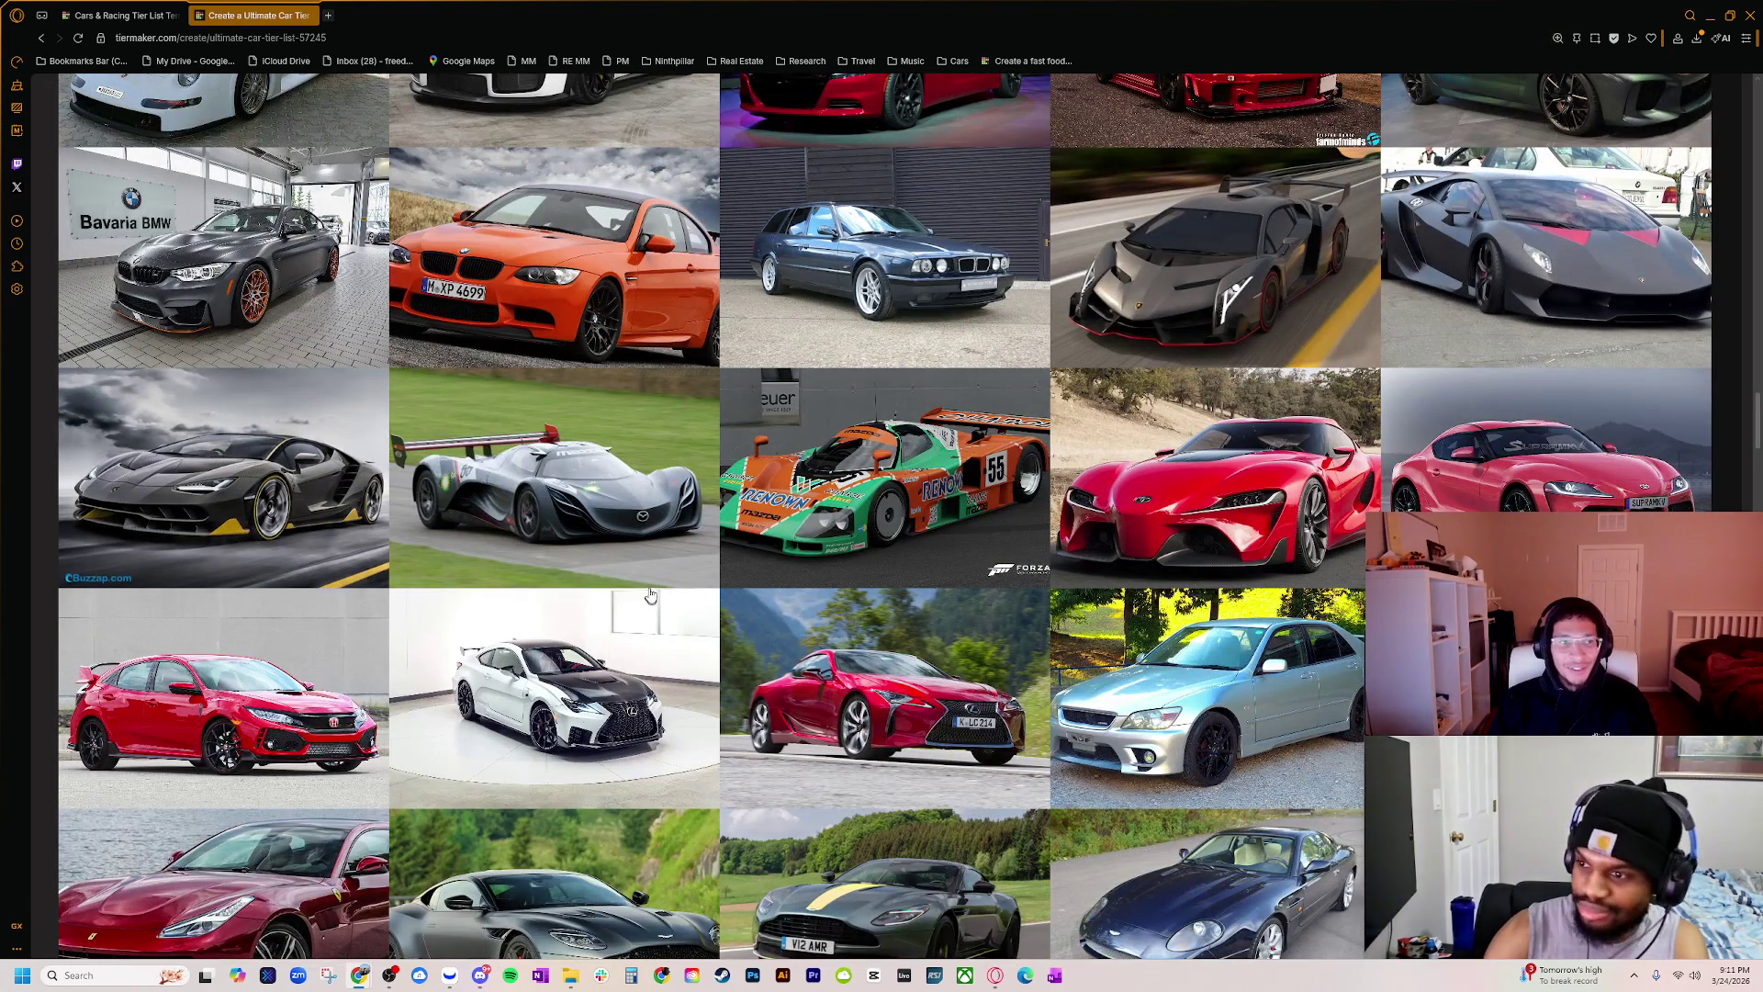
pyautogui.scroll(3, 602, 698)
pyautogui.keyDown('ctrl'); pyautogui.scroll(-1, 707, 592); pyautogui.keyUp('ctrl')
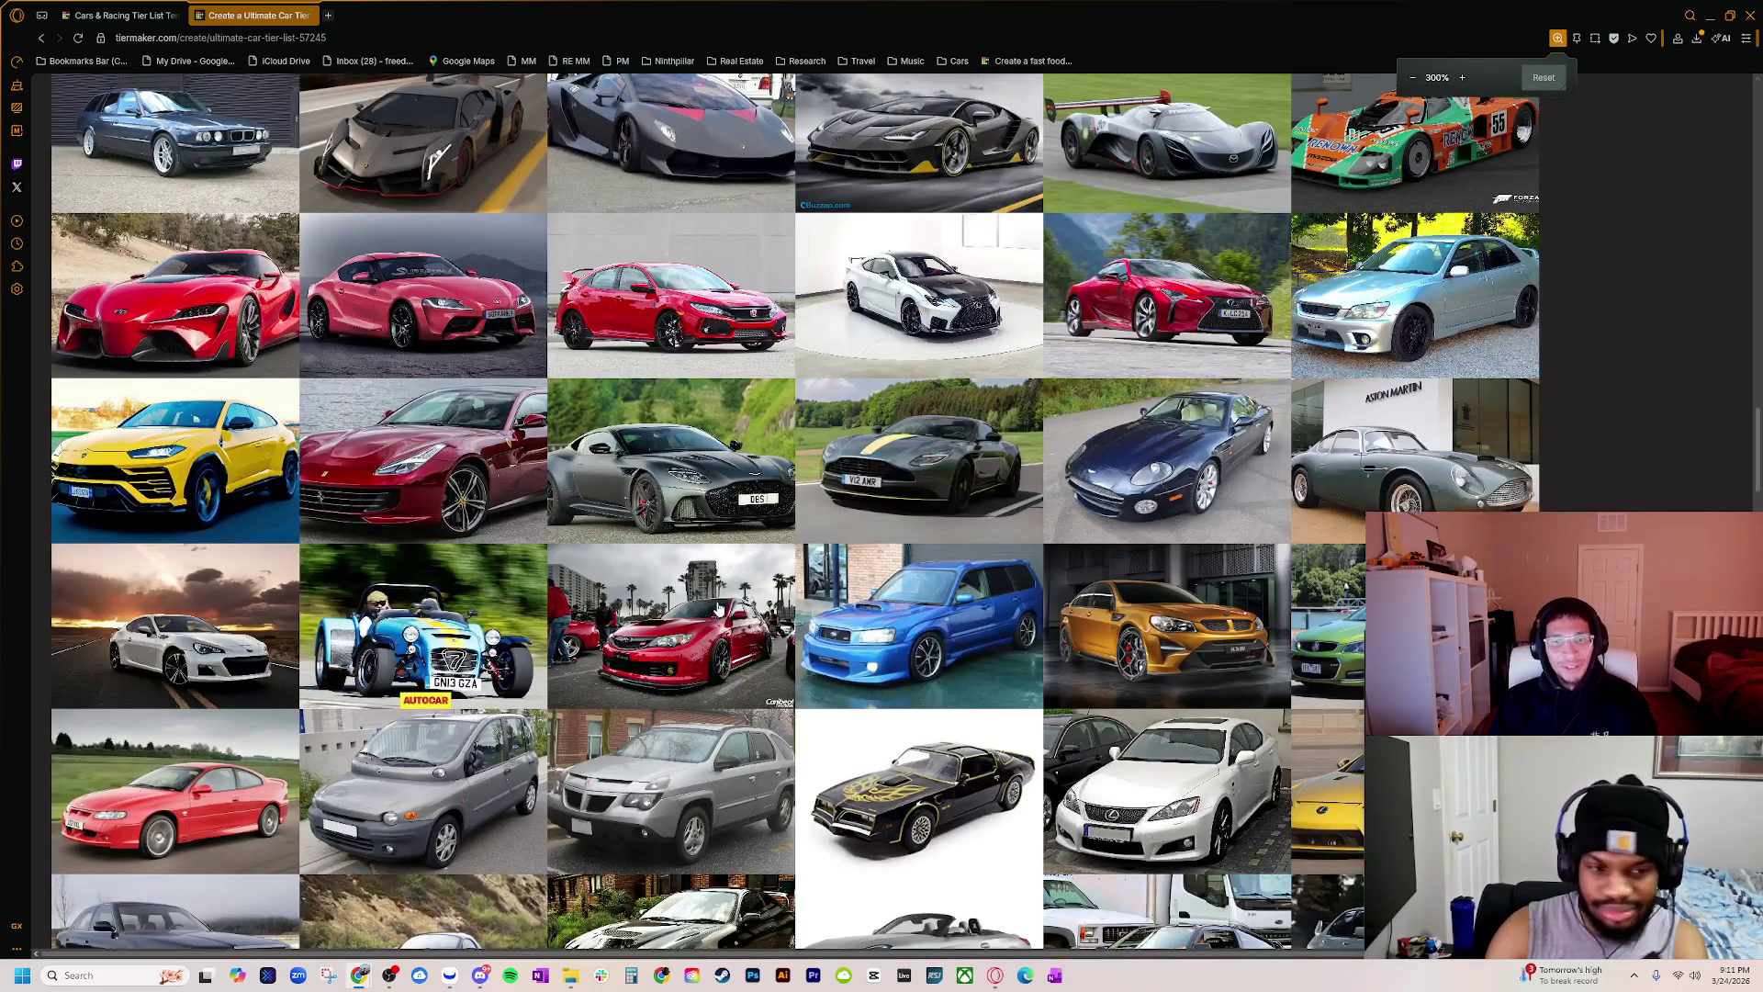
pyautogui.scroll(5, 707, 592)
pyautogui.keyDown('ctrl'); pyautogui.scroll(-1, 606, 592); pyautogui.keyUp('ctrl')
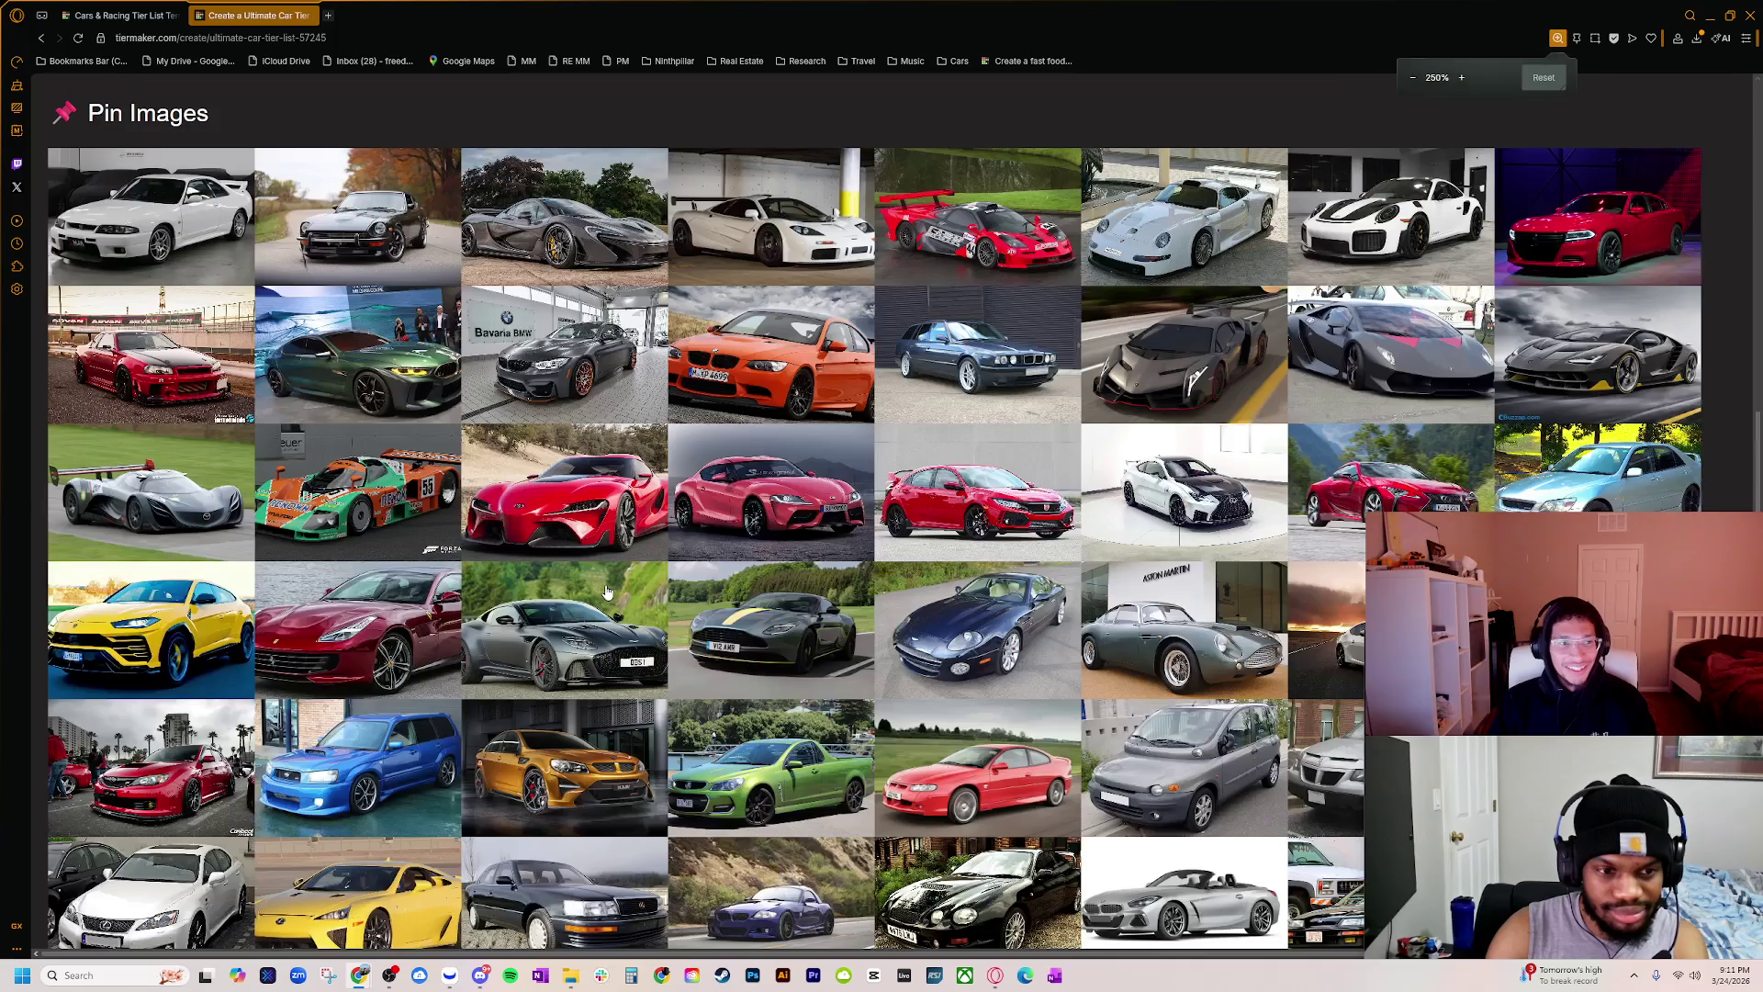
pyautogui.keyDown('ctrl'); pyautogui.scroll(-1, 606, 591); pyautogui.keyUp('ctrl')
pyautogui.scroll(5, 569, 625)
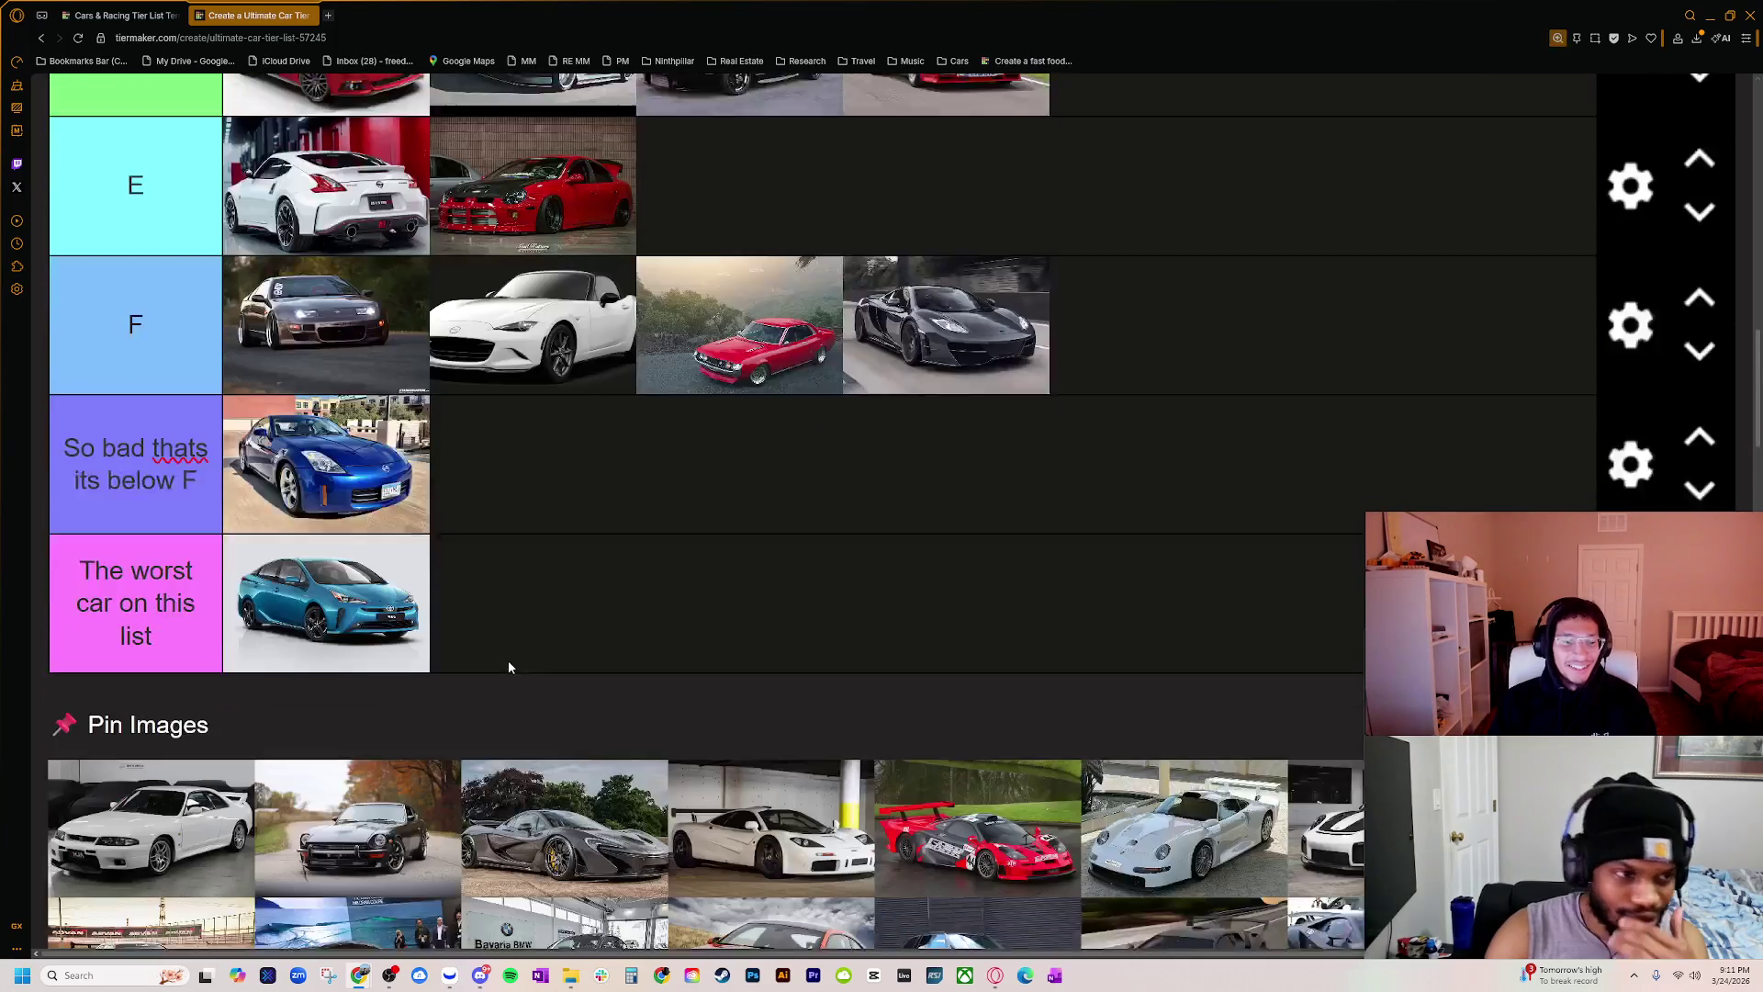
pyautogui.scroll(-1, 510, 669)
pyautogui.keyDown('ctrl'); pyautogui.scroll(-1, 510, 670); pyautogui.keyUp('ctrl')
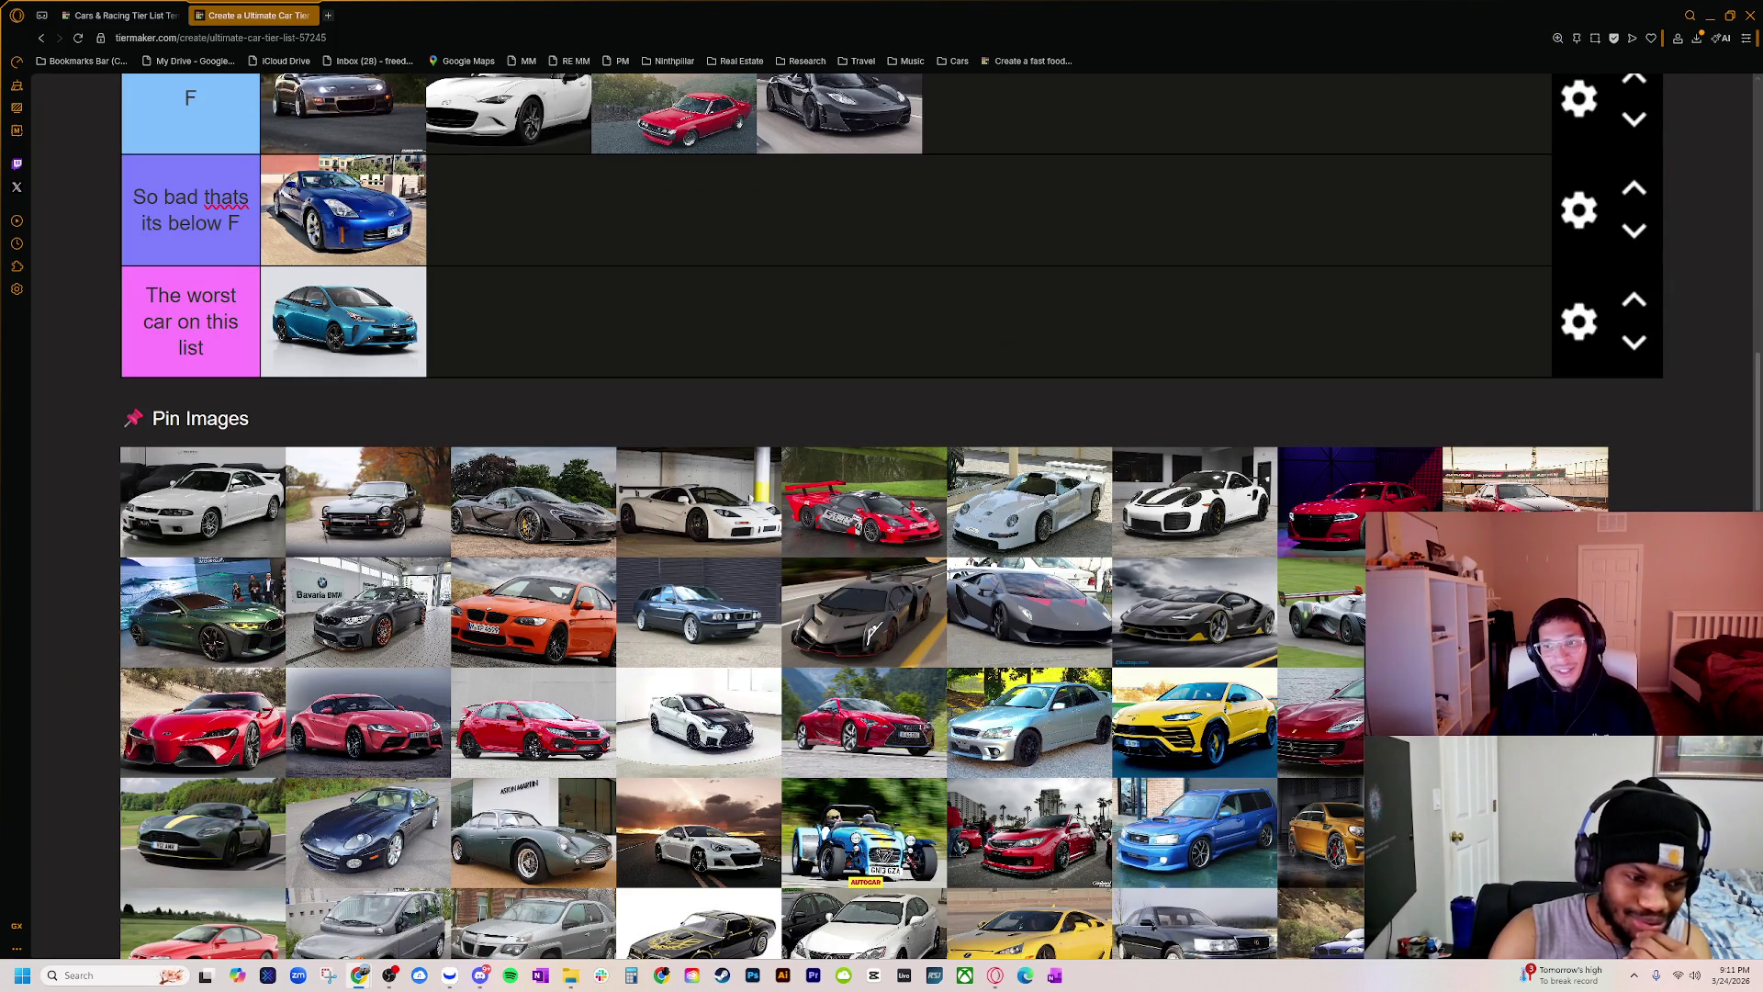
pyautogui.scroll(4, 873, 606)
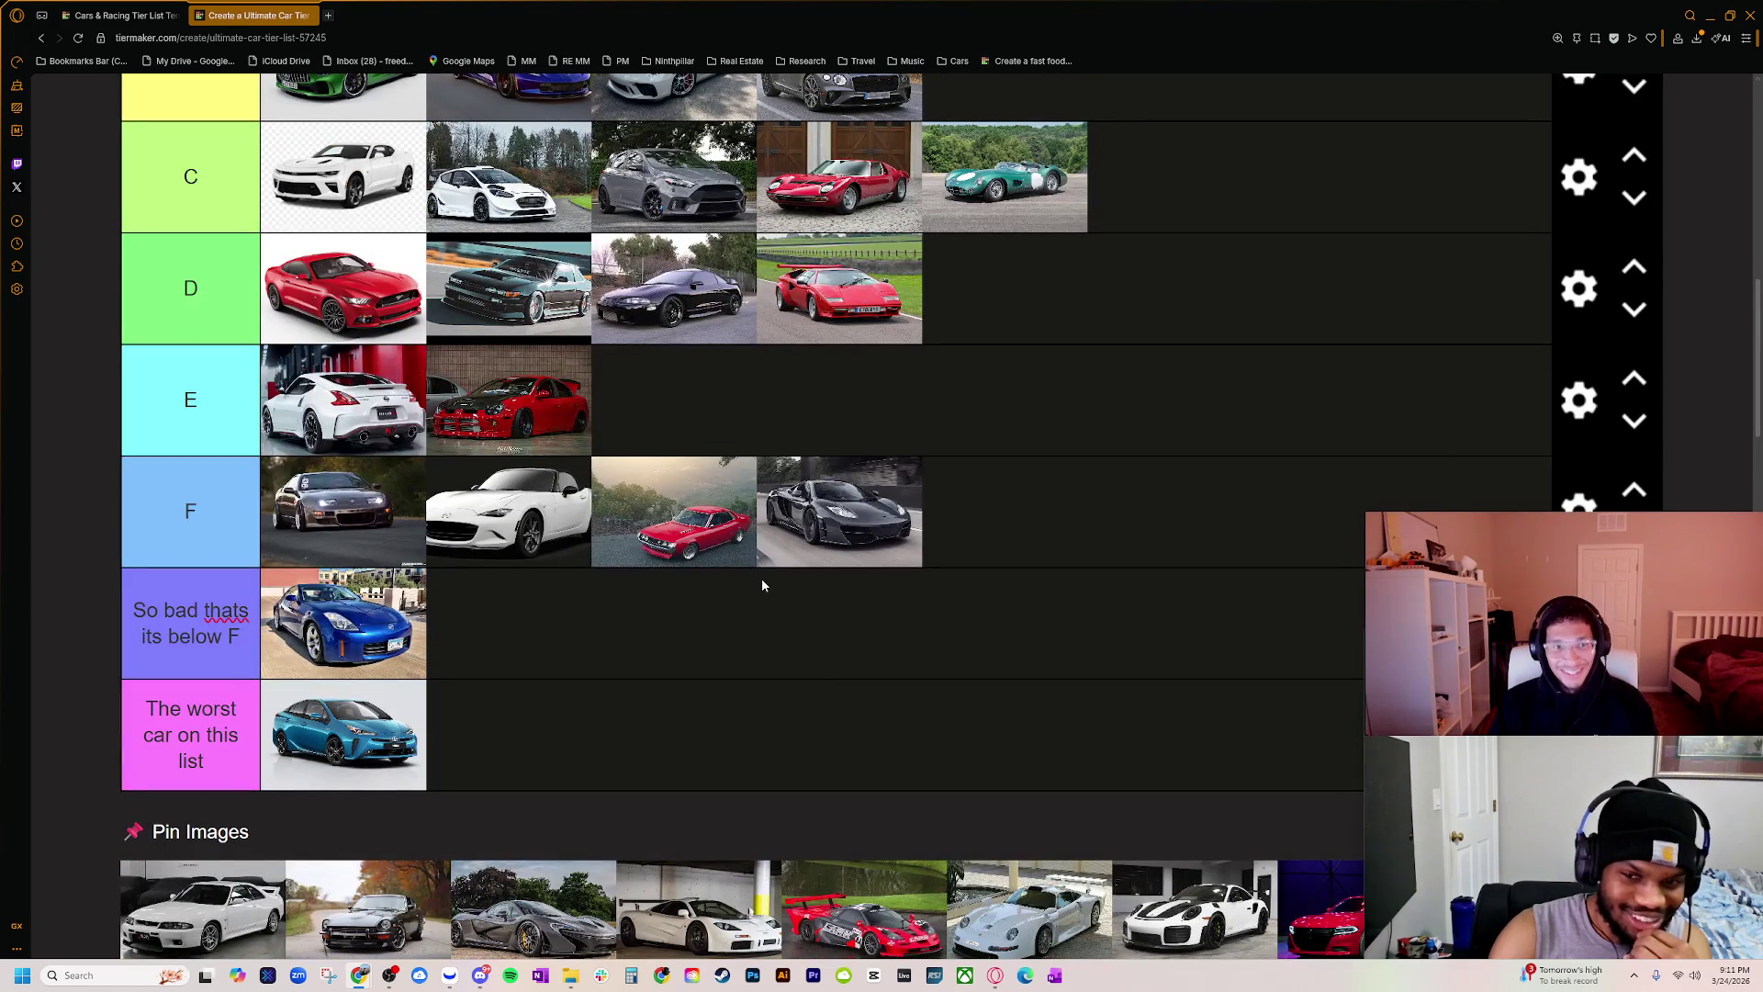
pyautogui.hotkey('ctrl', '-')
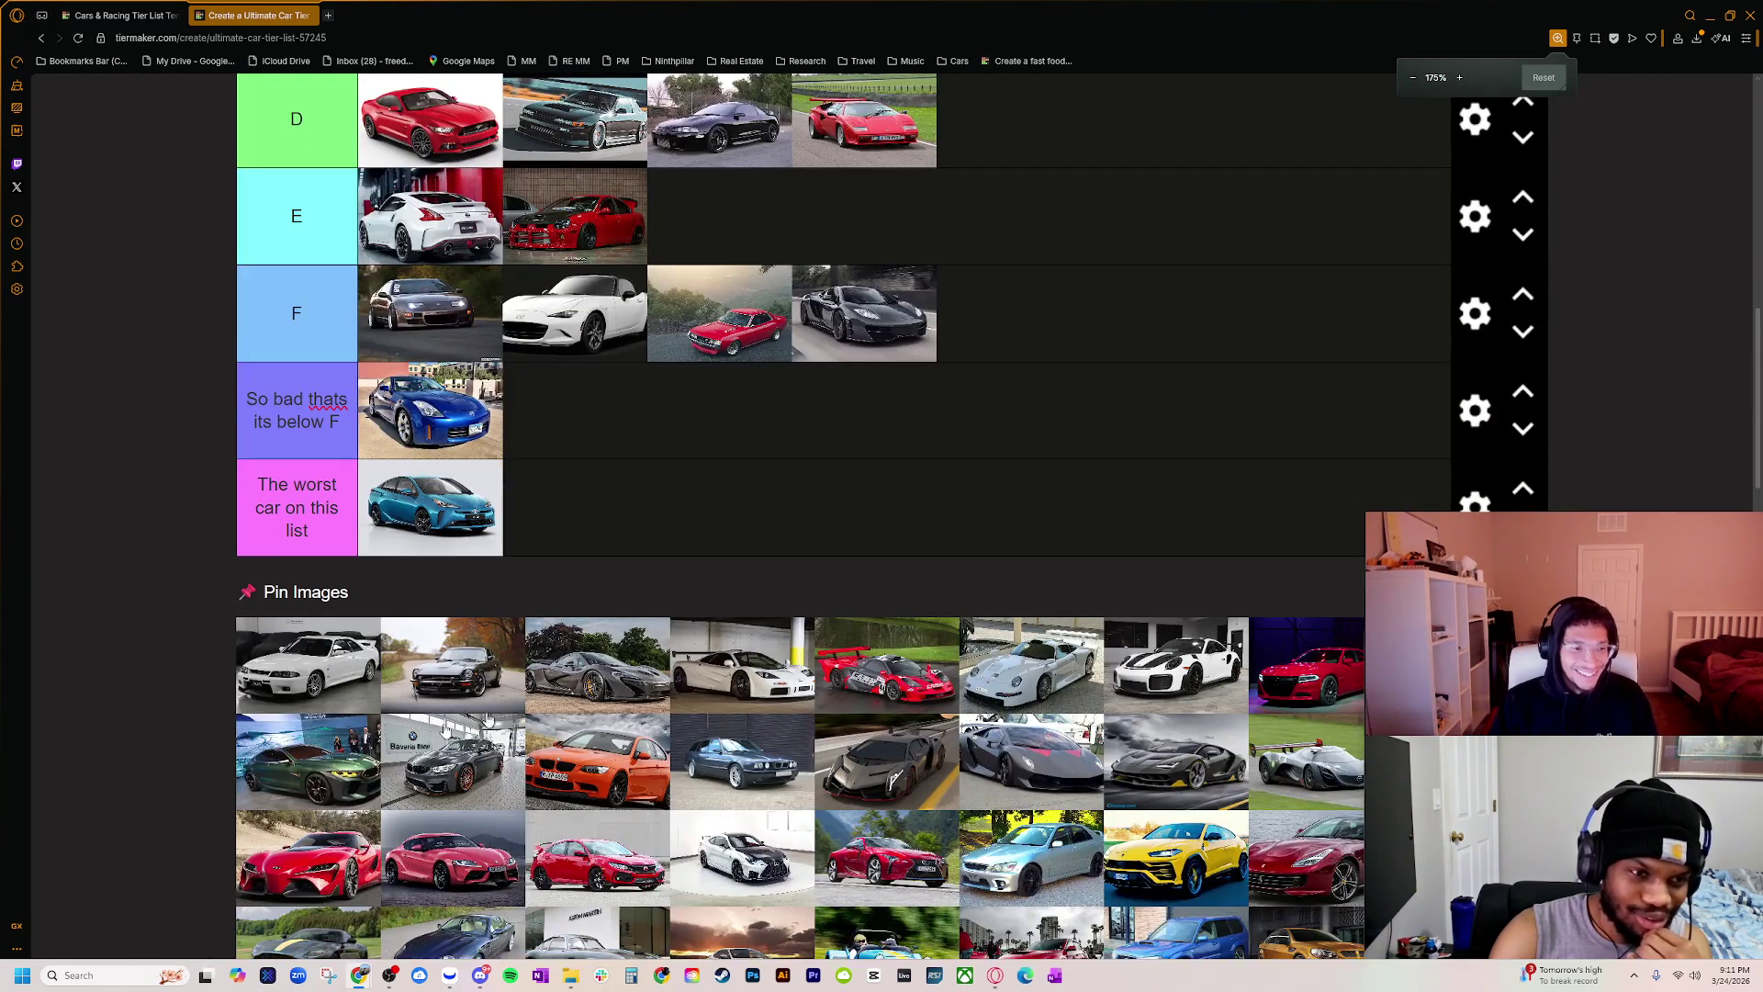
# Step: Drag the white R33 Skyline from the pool into tier B and finish editing the worst-car tier label
pyautogui.scroll(2, 478, 726)
pyautogui.moveTo(308, 871)
pyautogui.mouseDown()
pyautogui.moveTo(431, 514)
pyautogui.moveTo(852, 181)
pyautogui.moveTo(964, 138)
pyautogui.mouseUp()
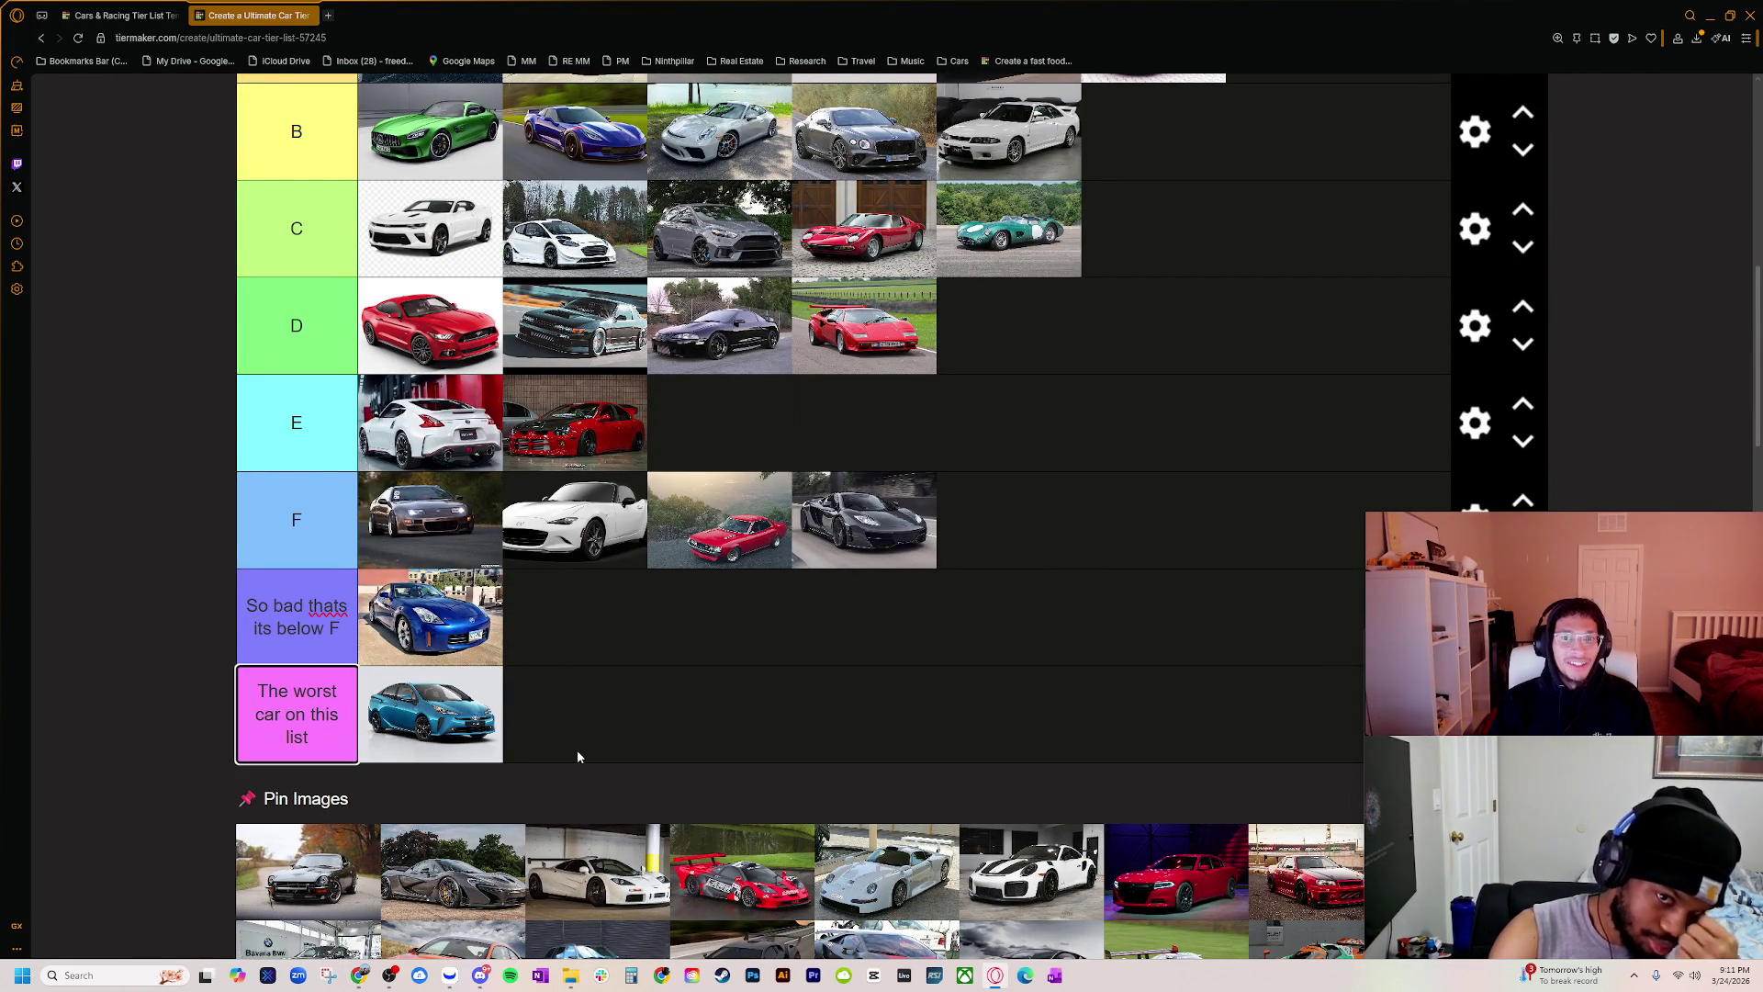
pyautogui.scroll(1, 725, 716)
pyautogui.scroll(-1, 771, 698)
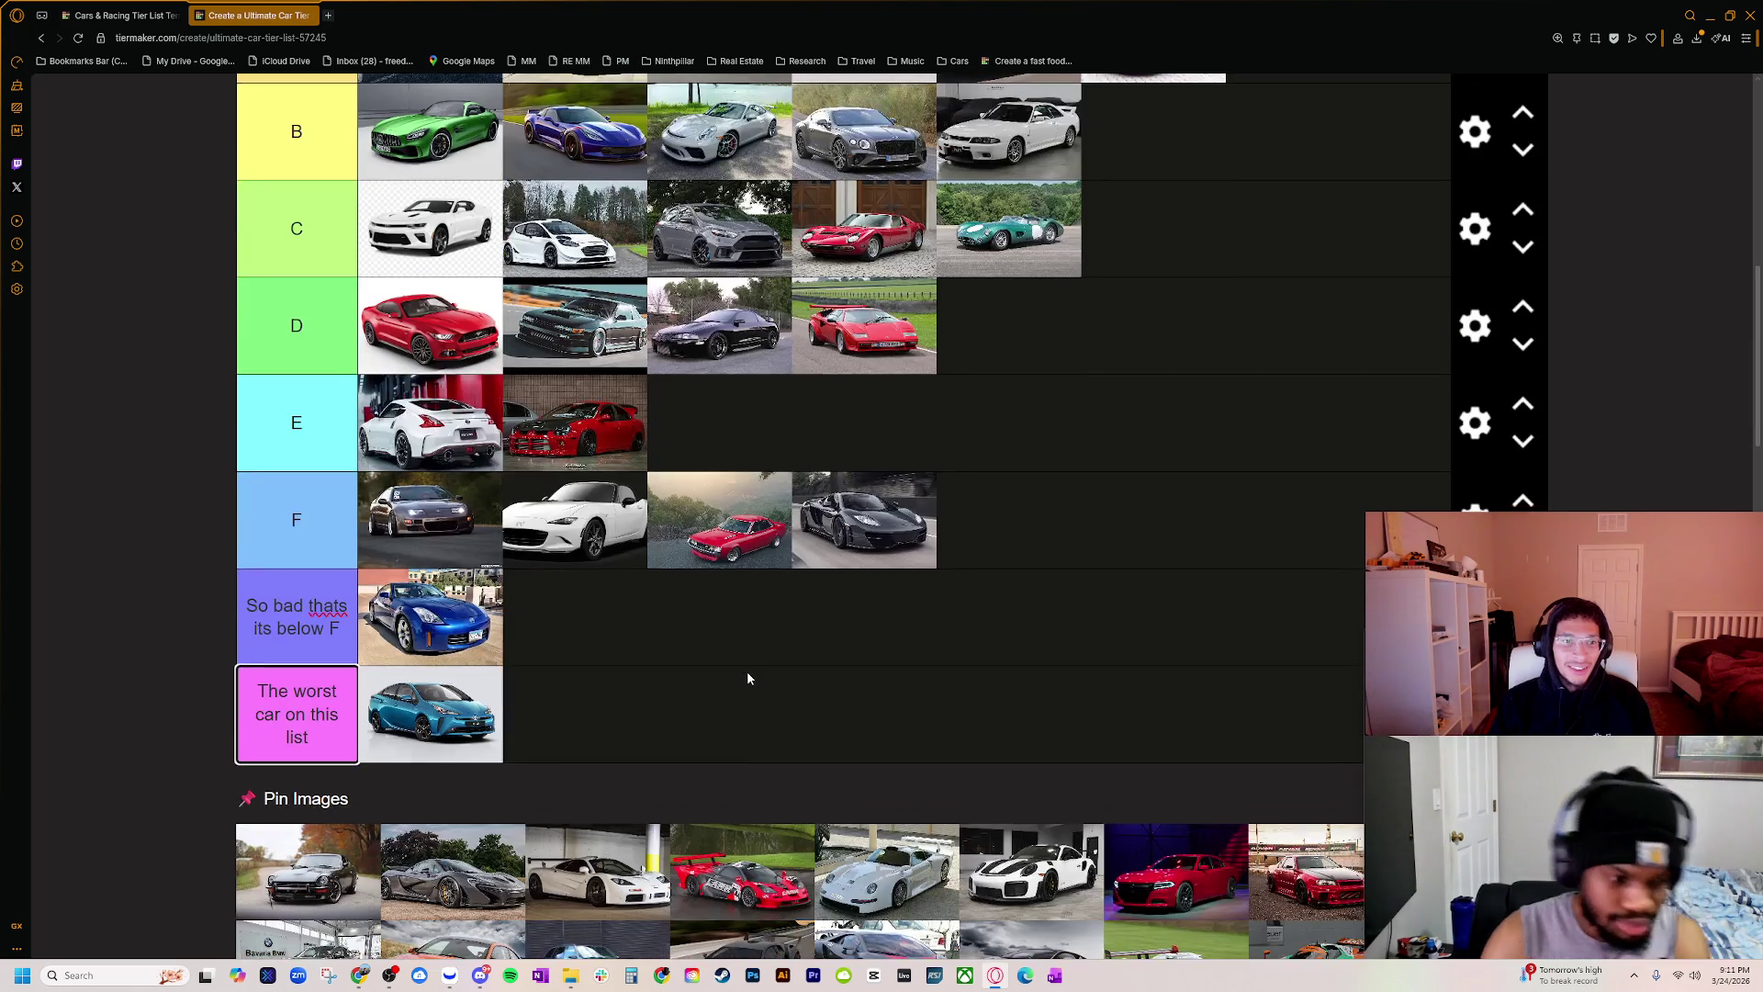
pyautogui.scroll(-1, 795, 535)
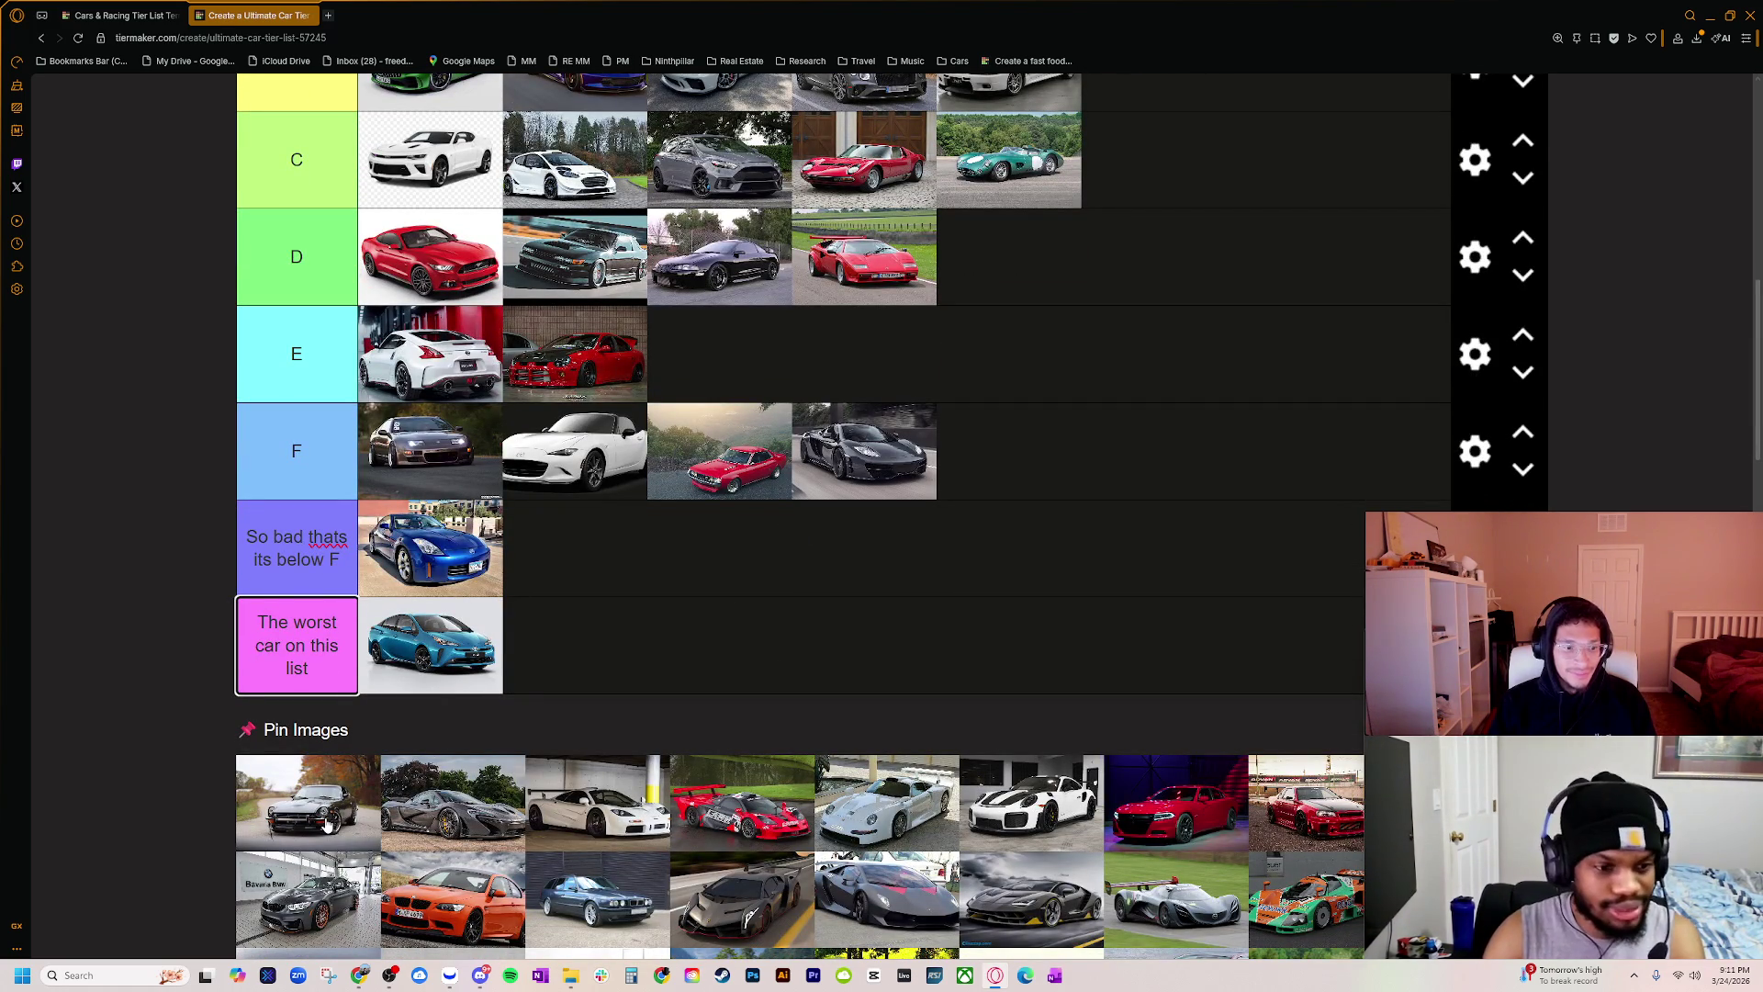
pyautogui.scroll(1, 325, 843)
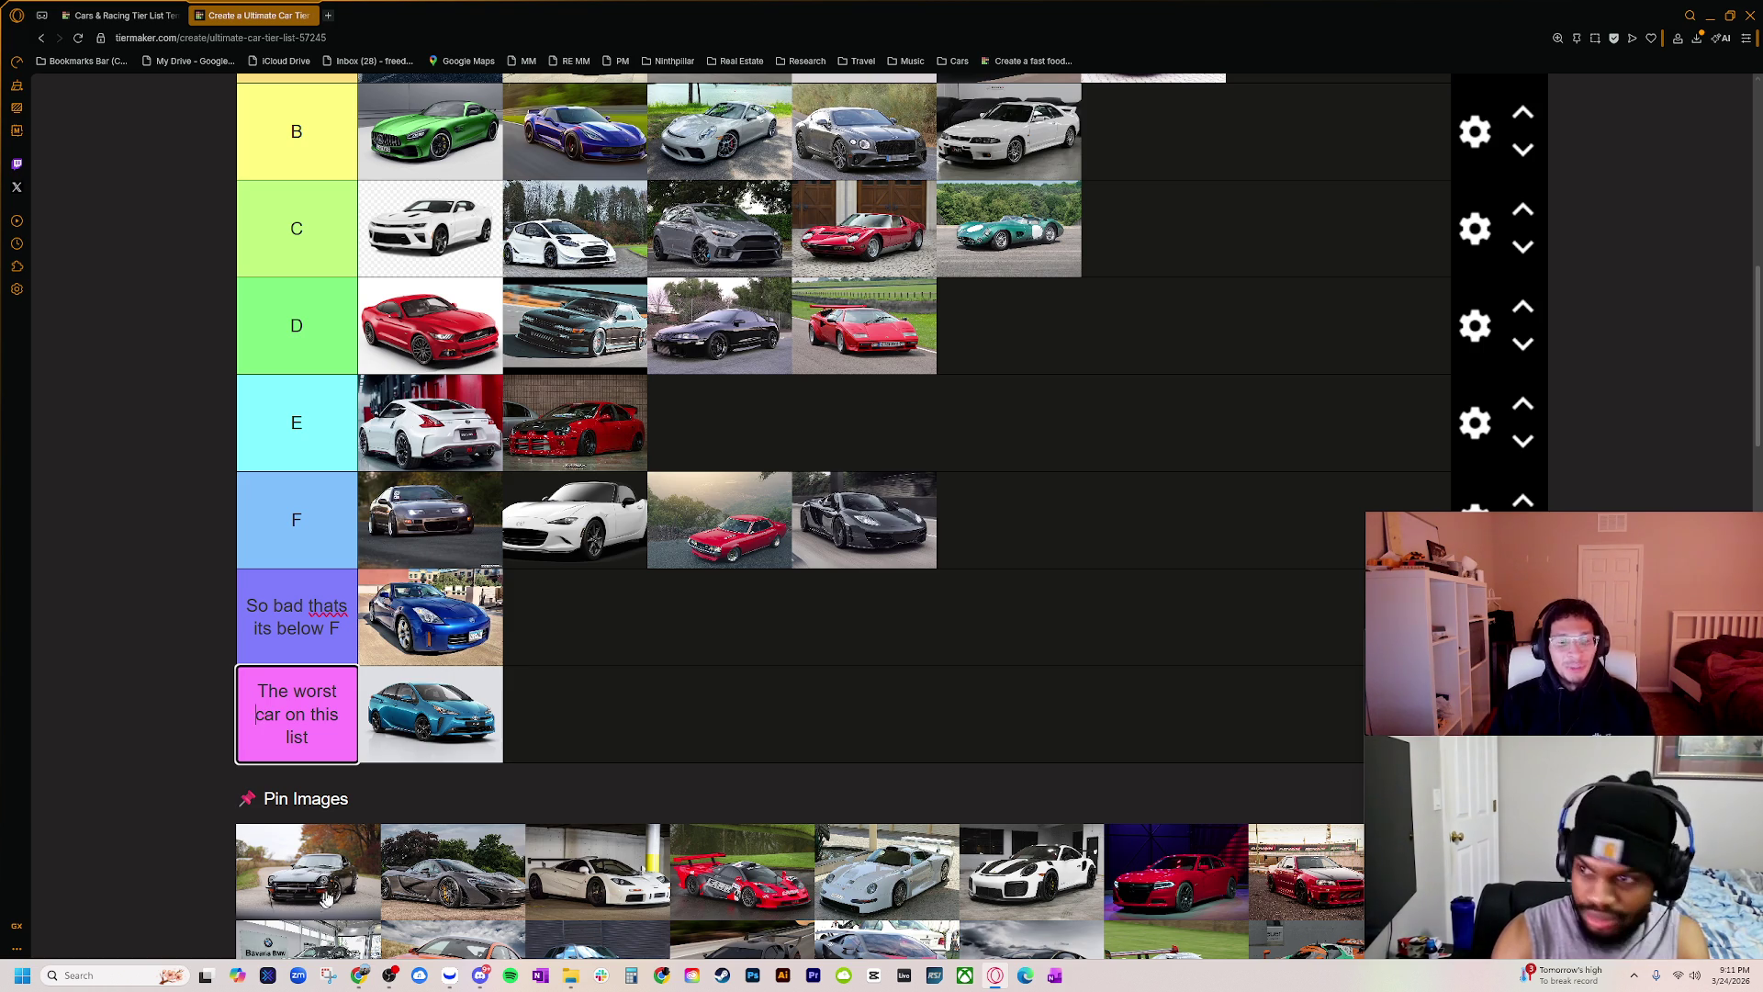
pyautogui.keyDown('ctrl'); pyautogui.scroll(3, 349, 872); pyautogui.keyUp('ctrl')
pyautogui.scroll(-5, 360, 826)
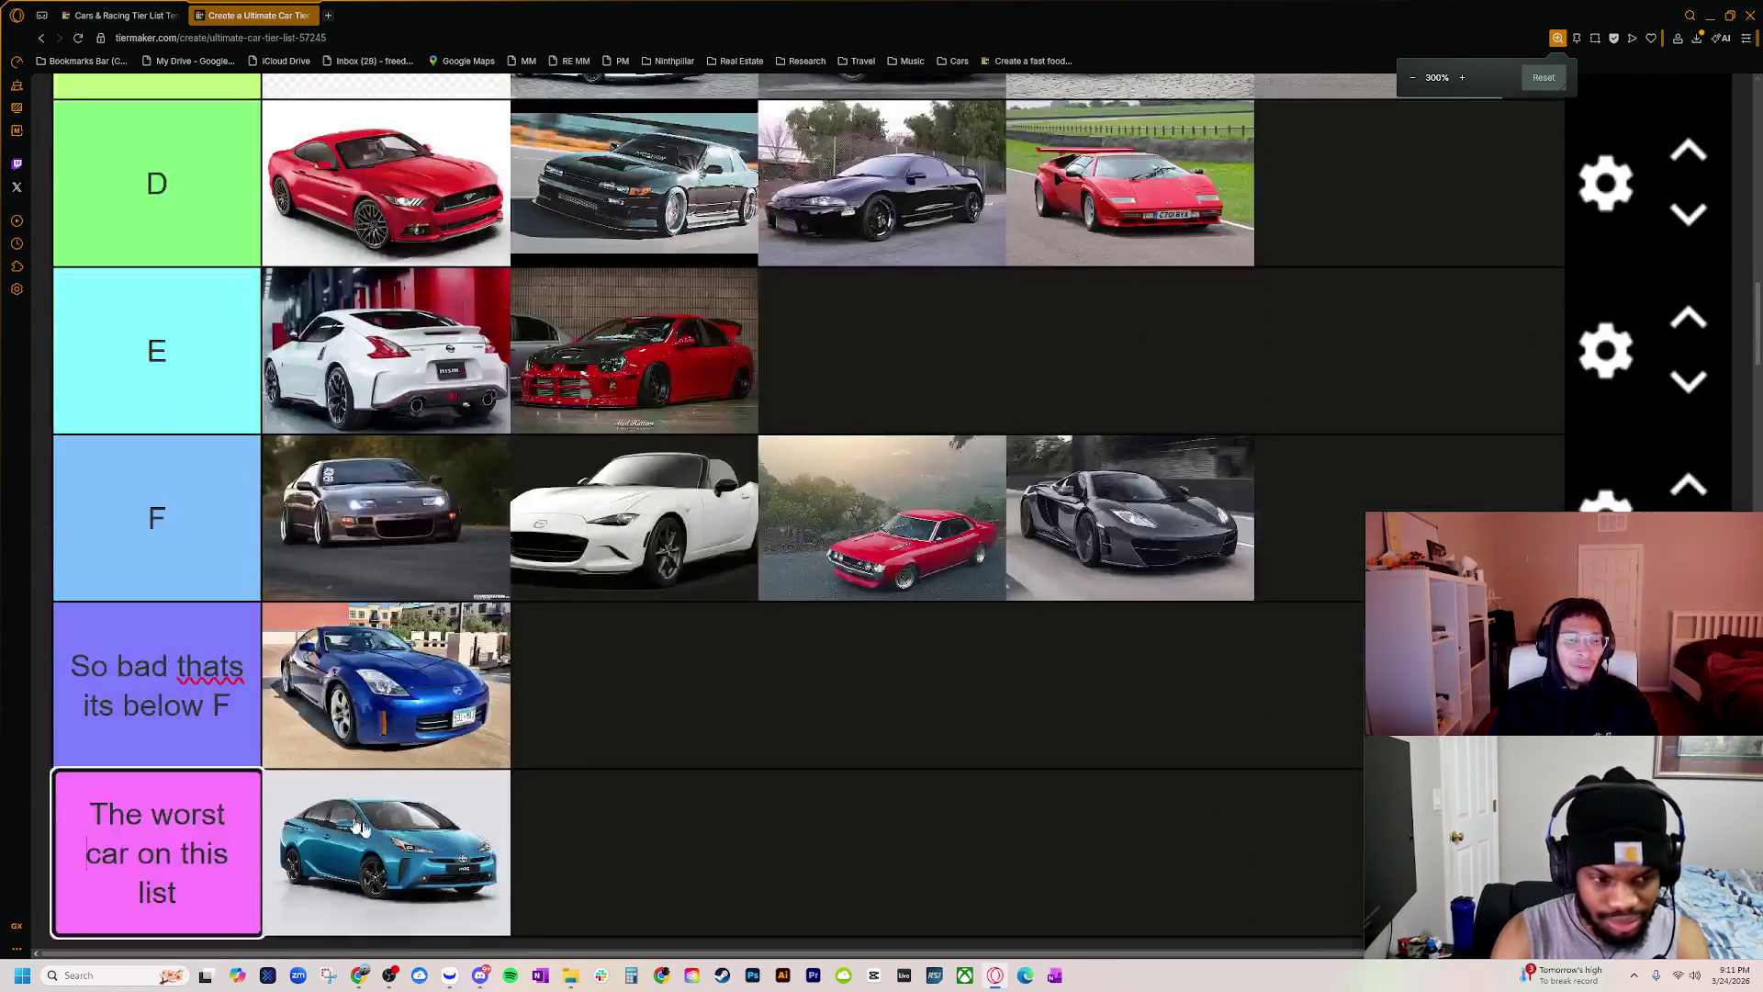
pyautogui.scroll(-5, 360, 827)
pyautogui.keyDown('ctrl'); pyautogui.scroll(1, 348, 789); pyautogui.keyUp('ctrl')
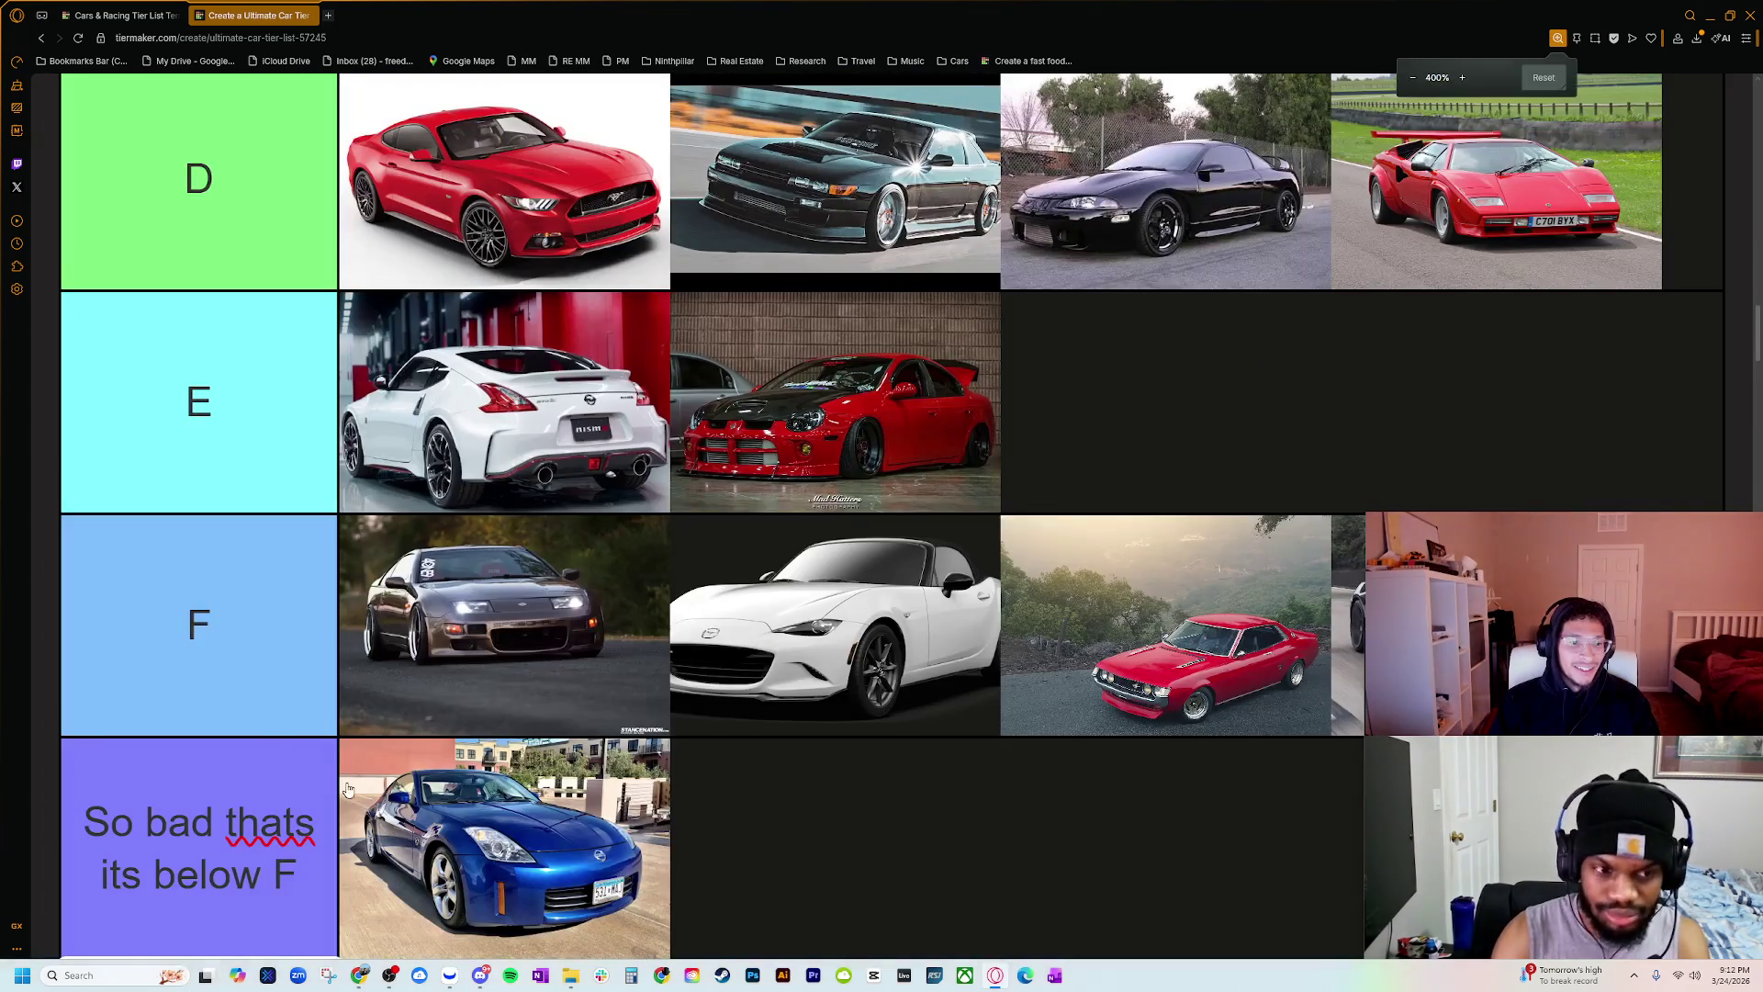
pyautogui.scroll(-5, 347, 790)
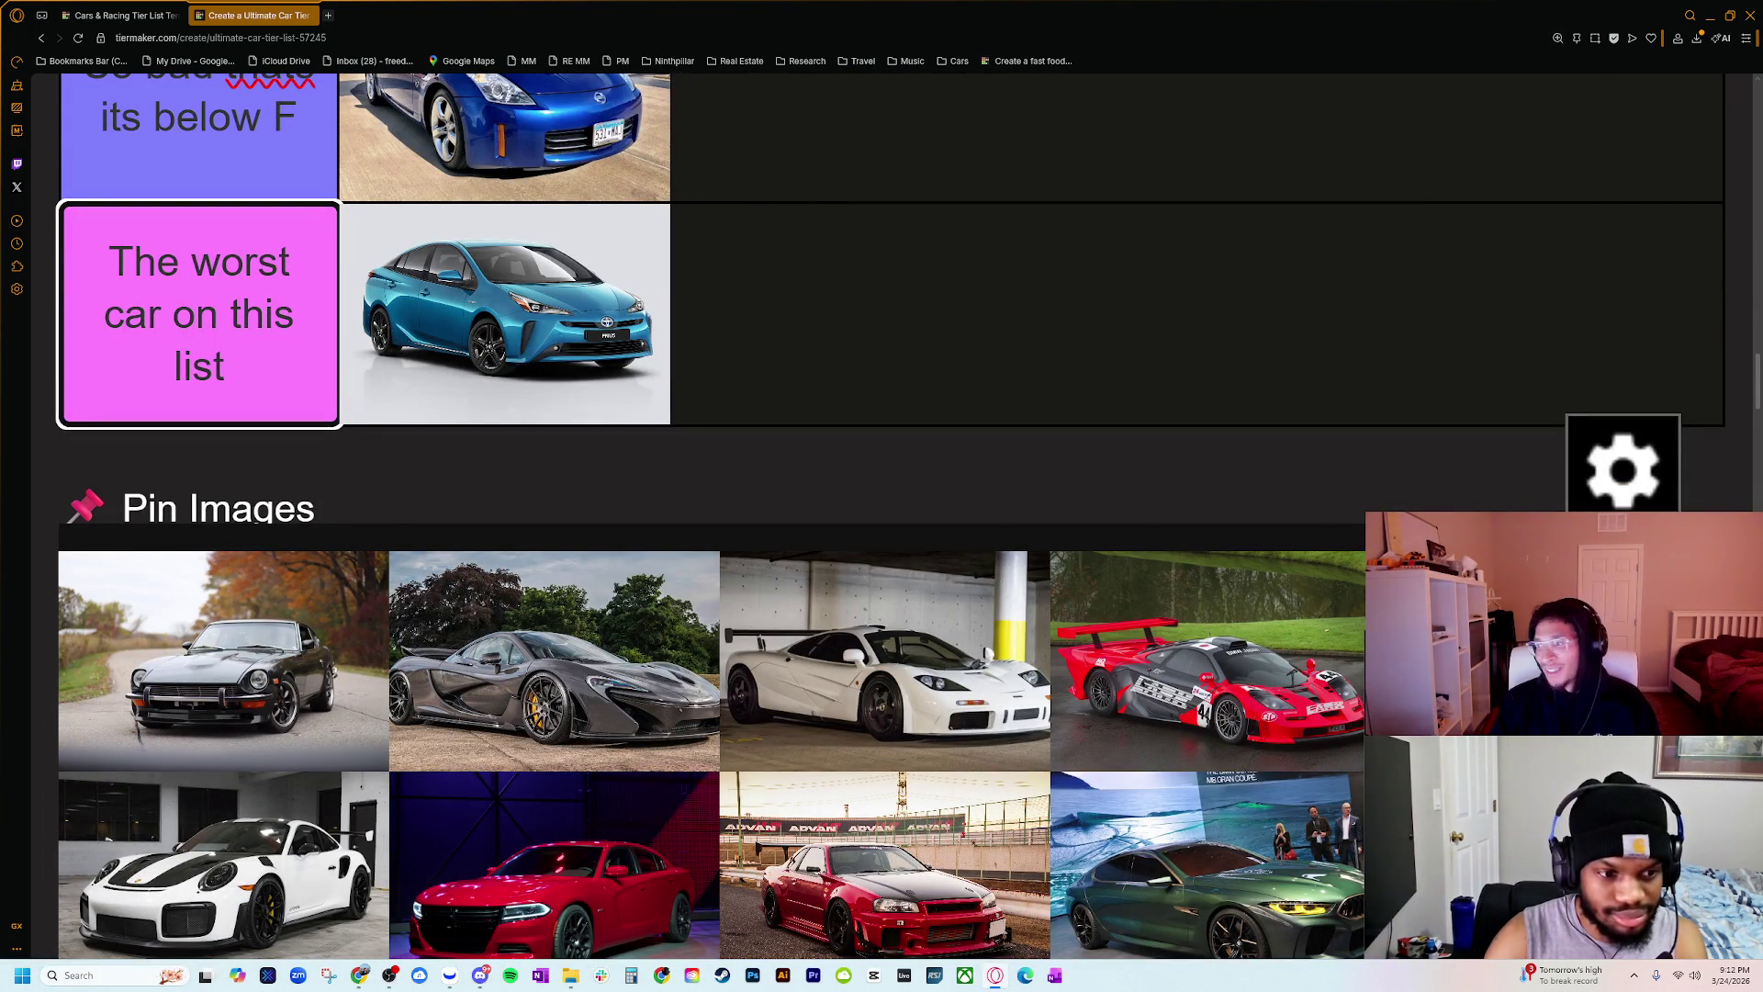
pyautogui.press('Return')
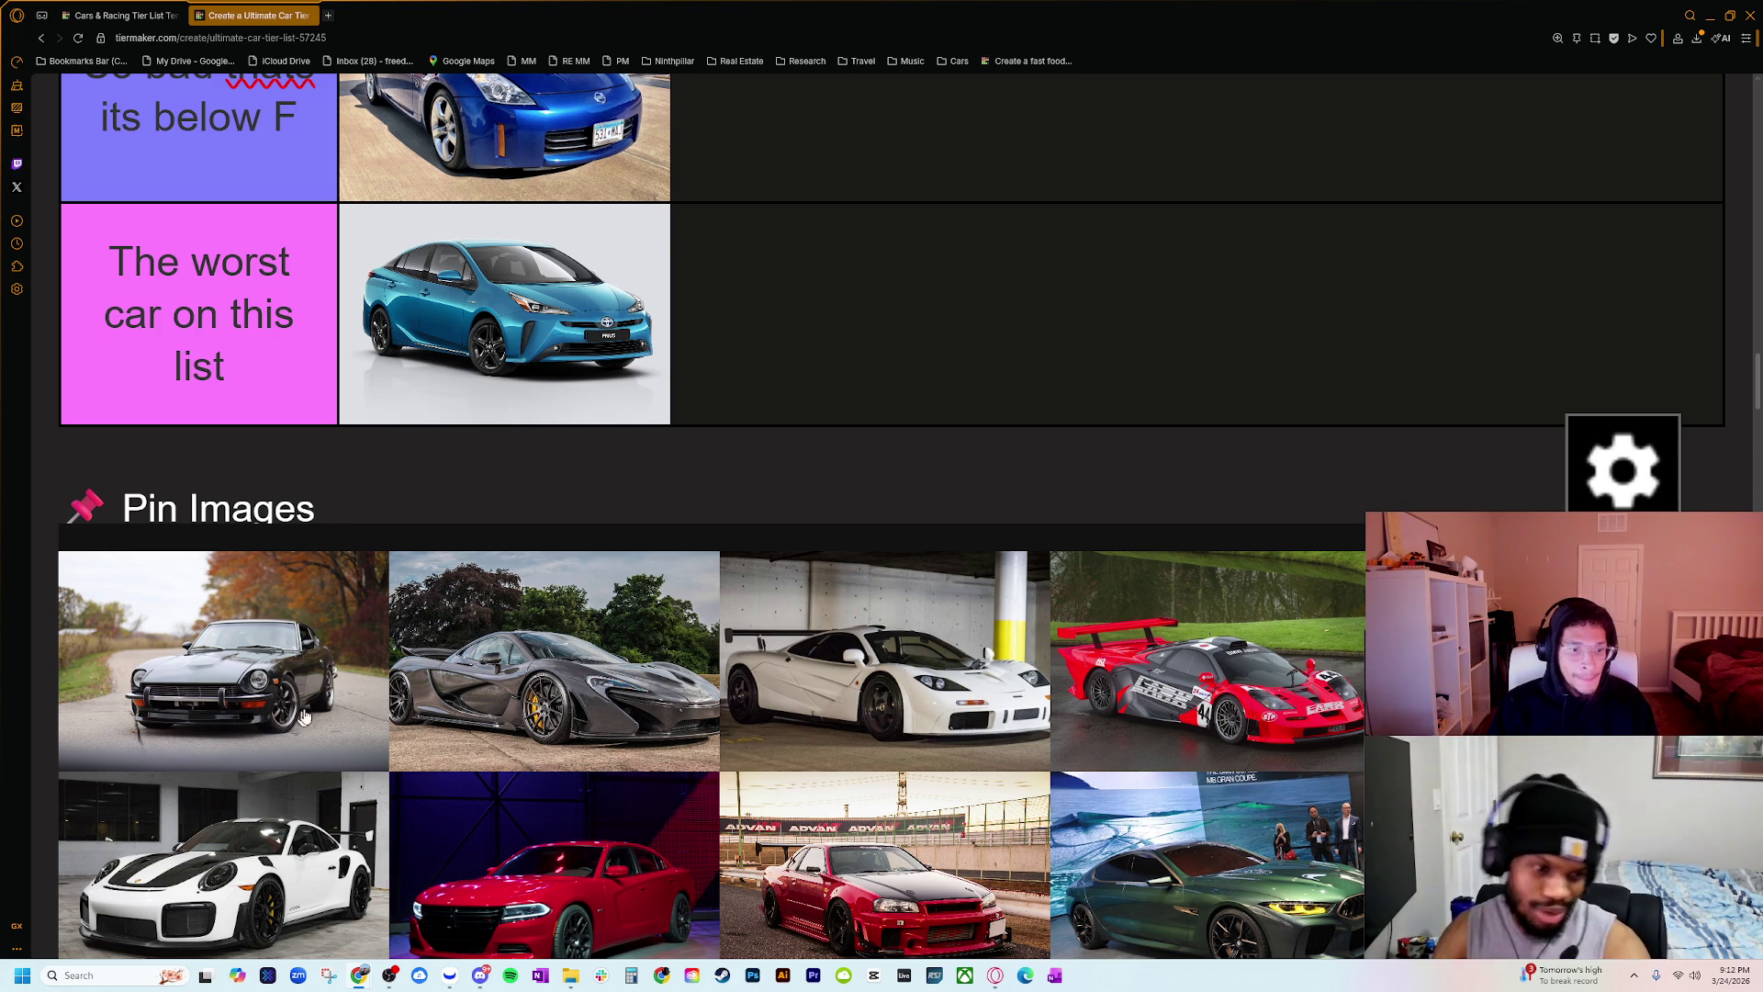
# Step: Zoom the page out and drag the dark classic coupe into tier B
pyautogui.hotkey('ctrl', '-')
pyautogui.hotkey('ctrl', '-')
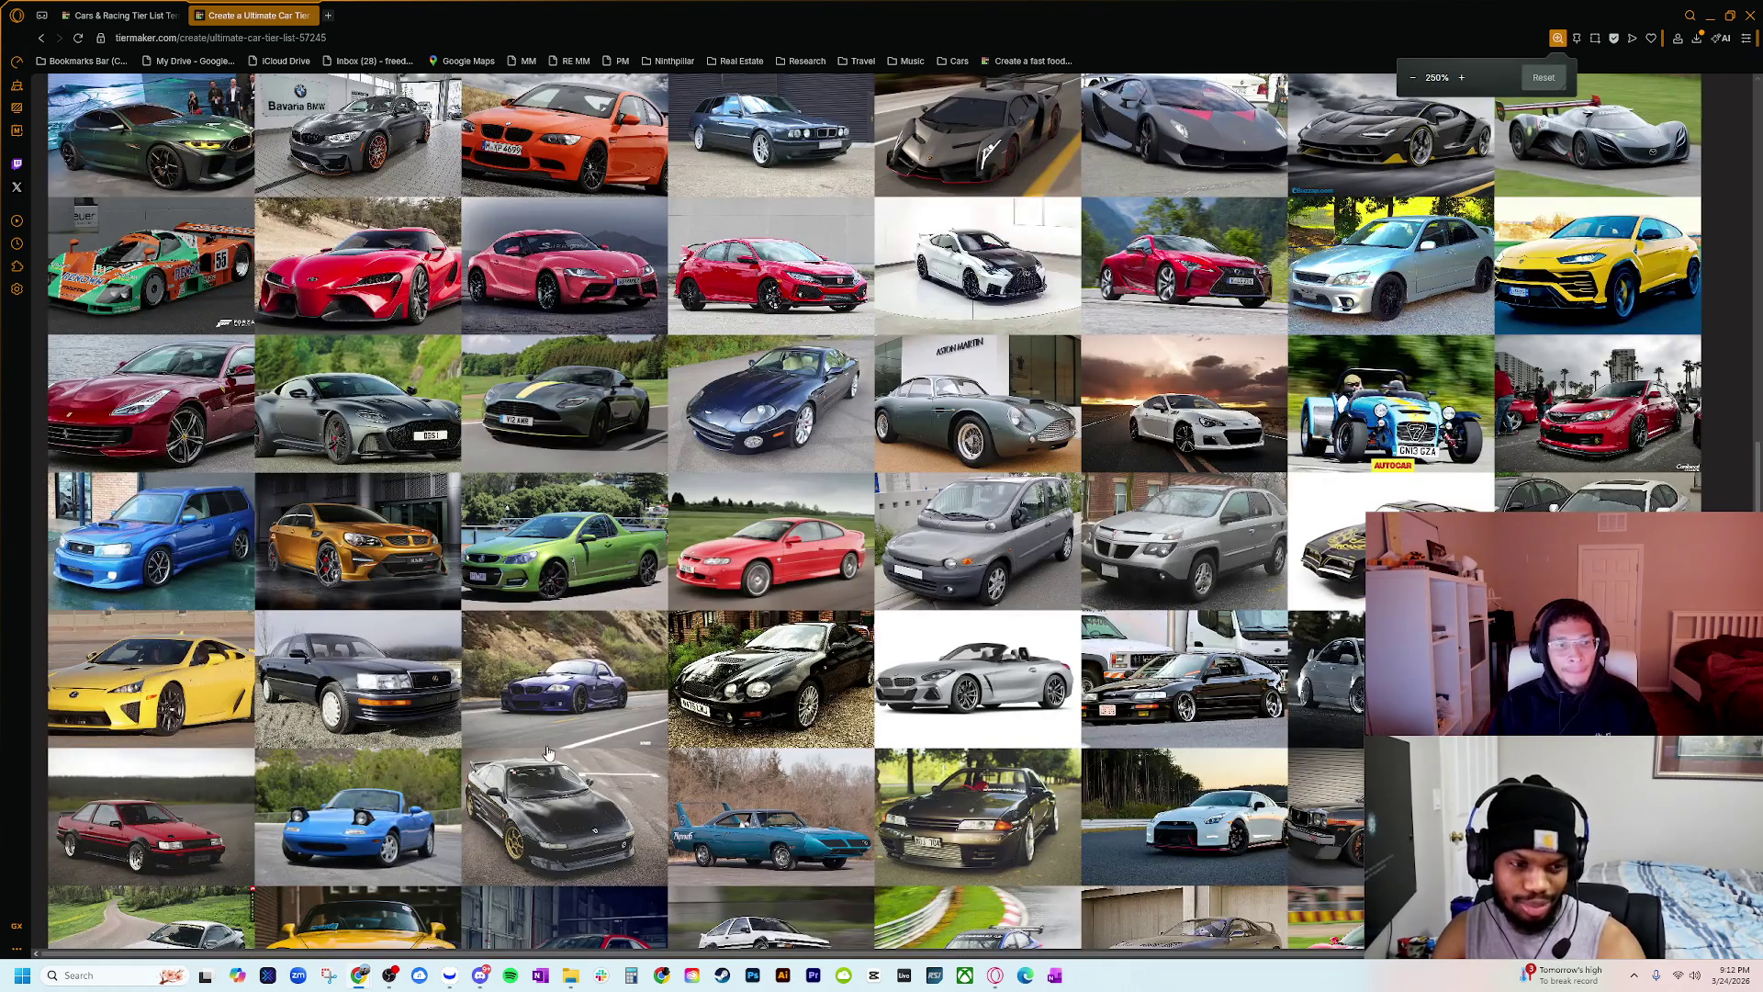
pyautogui.hotkey('ctrl', '-')
pyautogui.scroll(10, 491, 744)
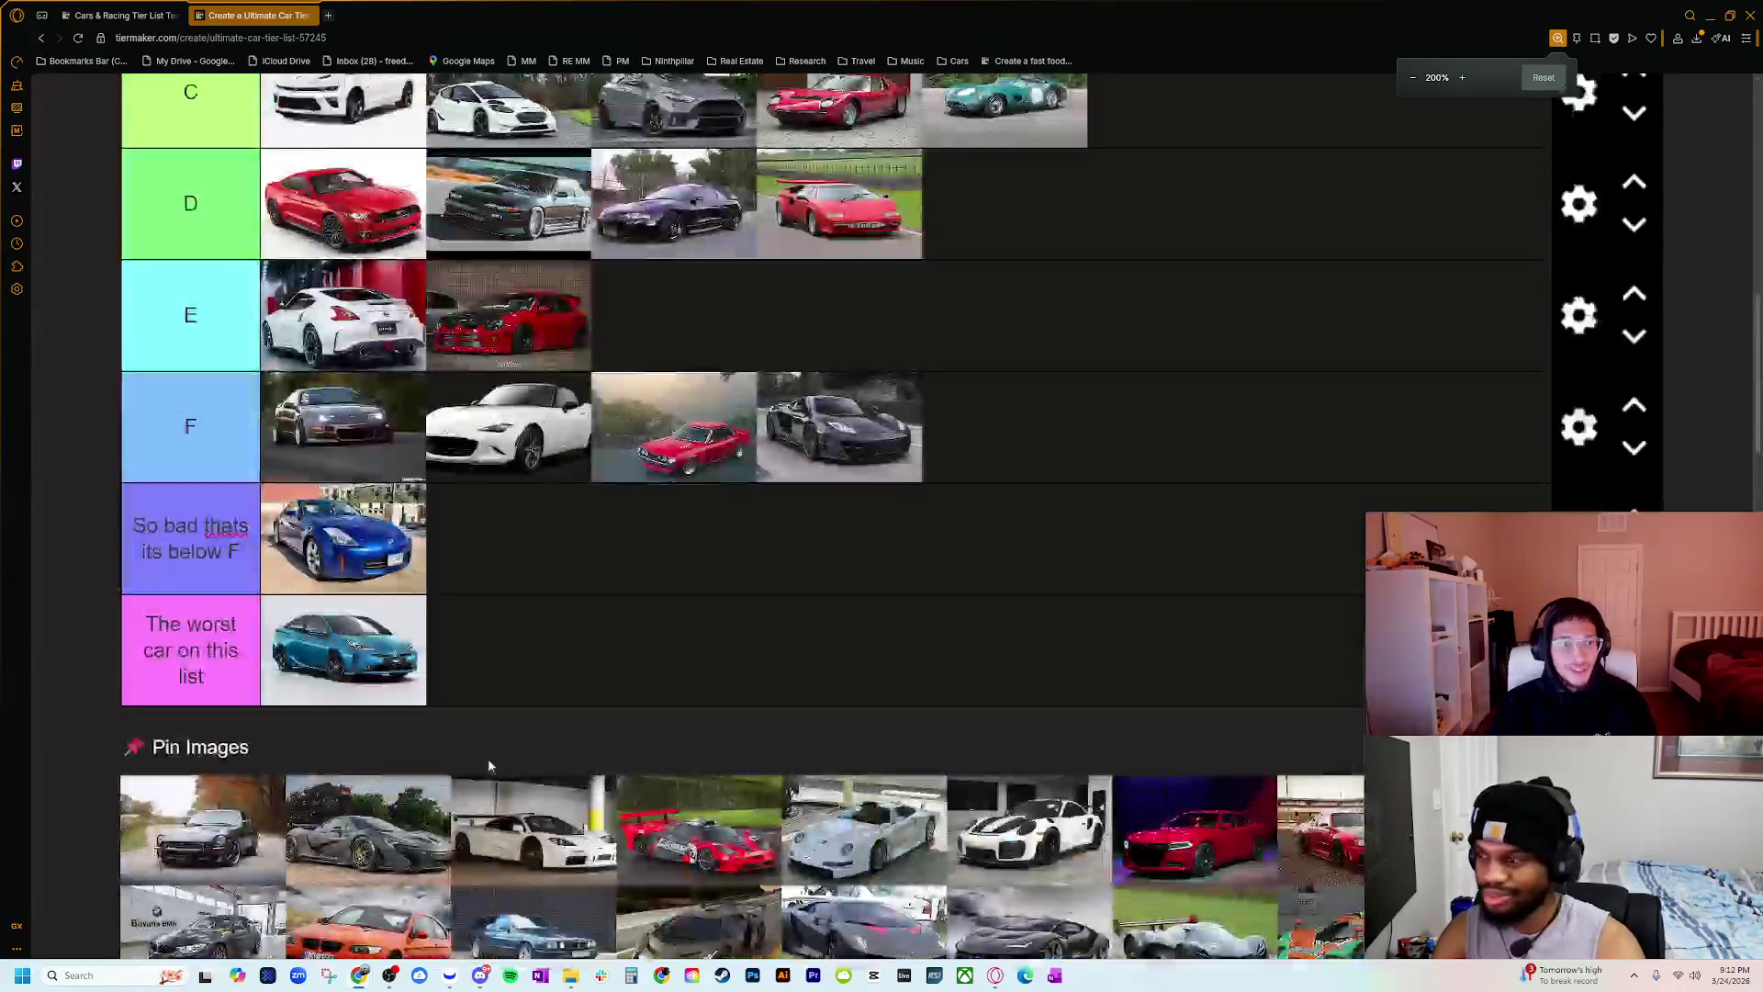
pyautogui.hotkey('ctrl', '-')
pyautogui.scroll(-2, 489, 774)
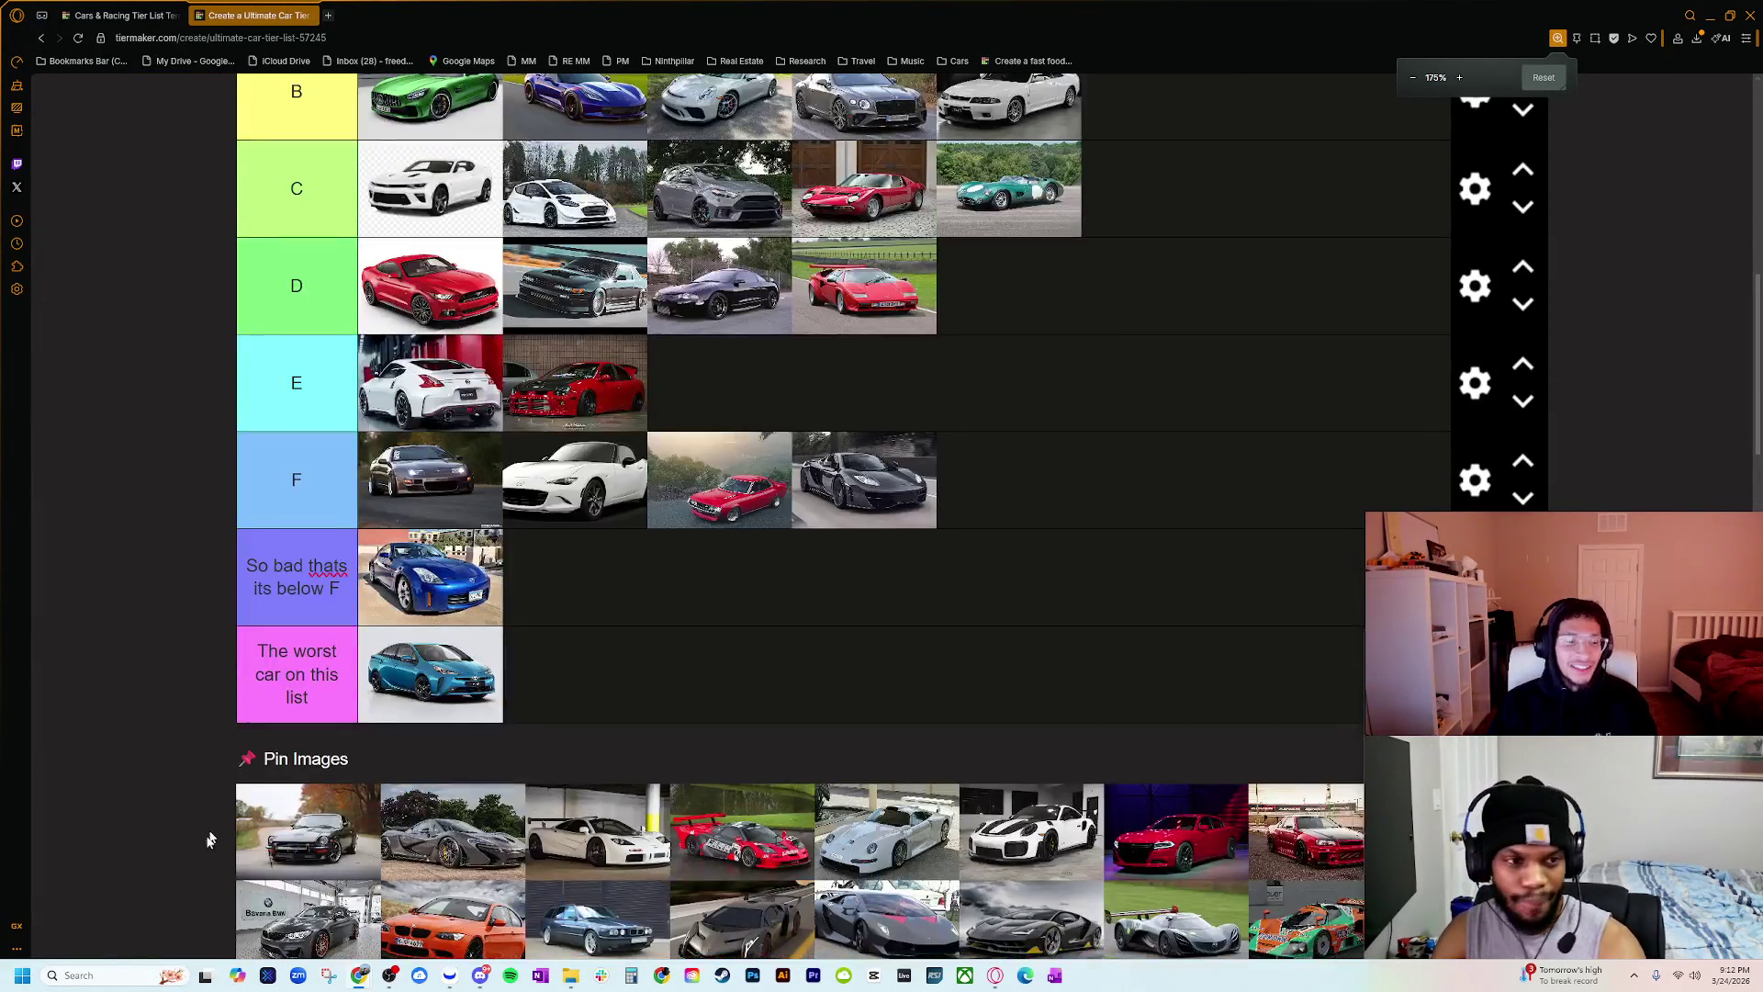
pyautogui.moveTo(303, 834)
pyautogui.mouseDown()
pyautogui.moveTo(1144, 164)
pyautogui.moveTo(1148, 131)
pyautogui.mouseUp()
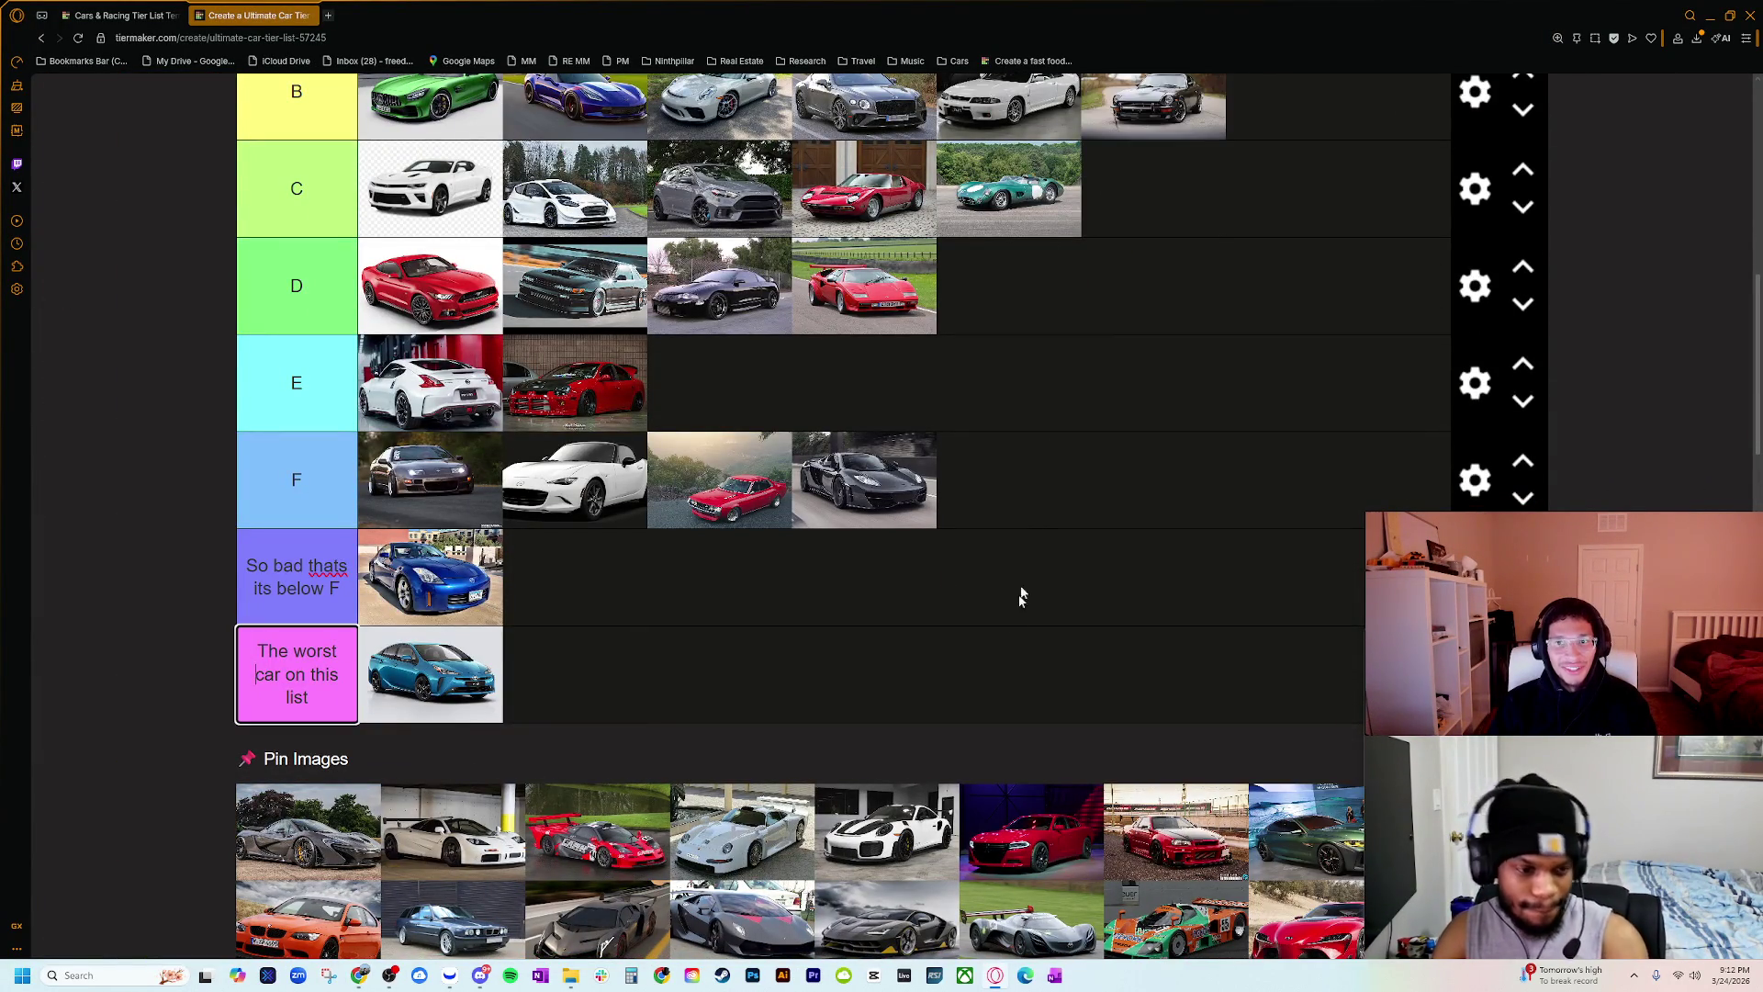
pyautogui.scroll(3, 994, 659)
pyautogui.hotkey('ctrl', '-')
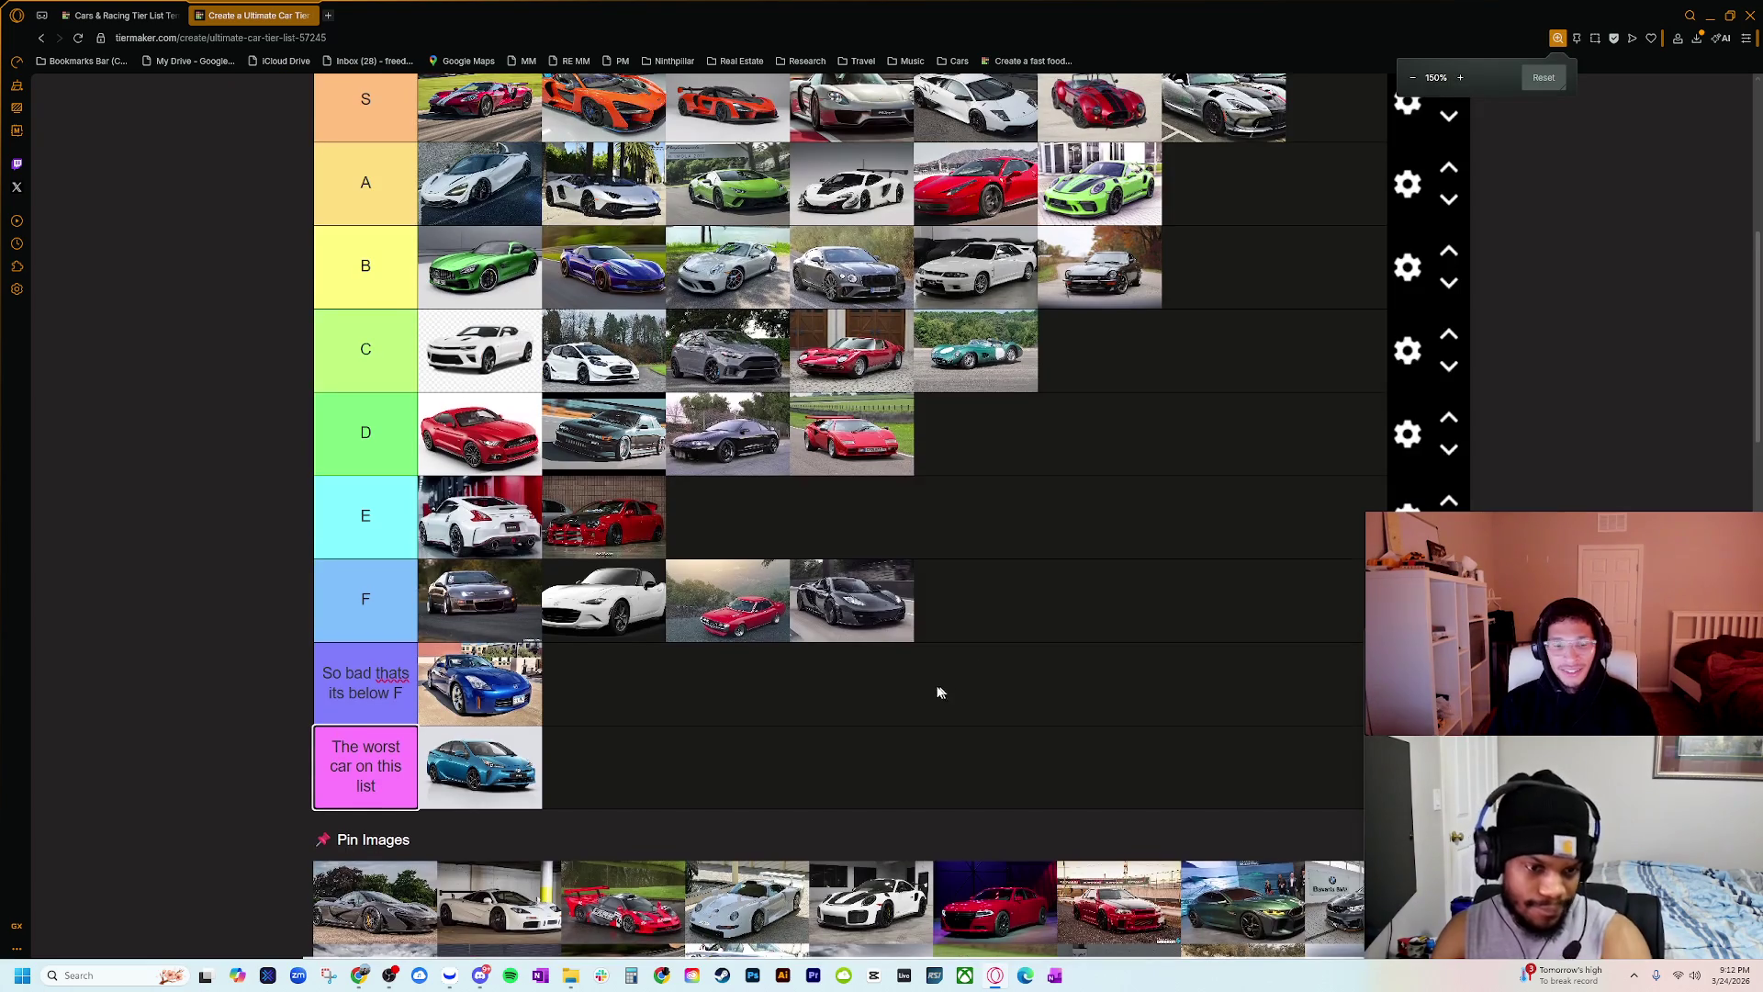
pyautogui.scroll(-1, 936, 692)
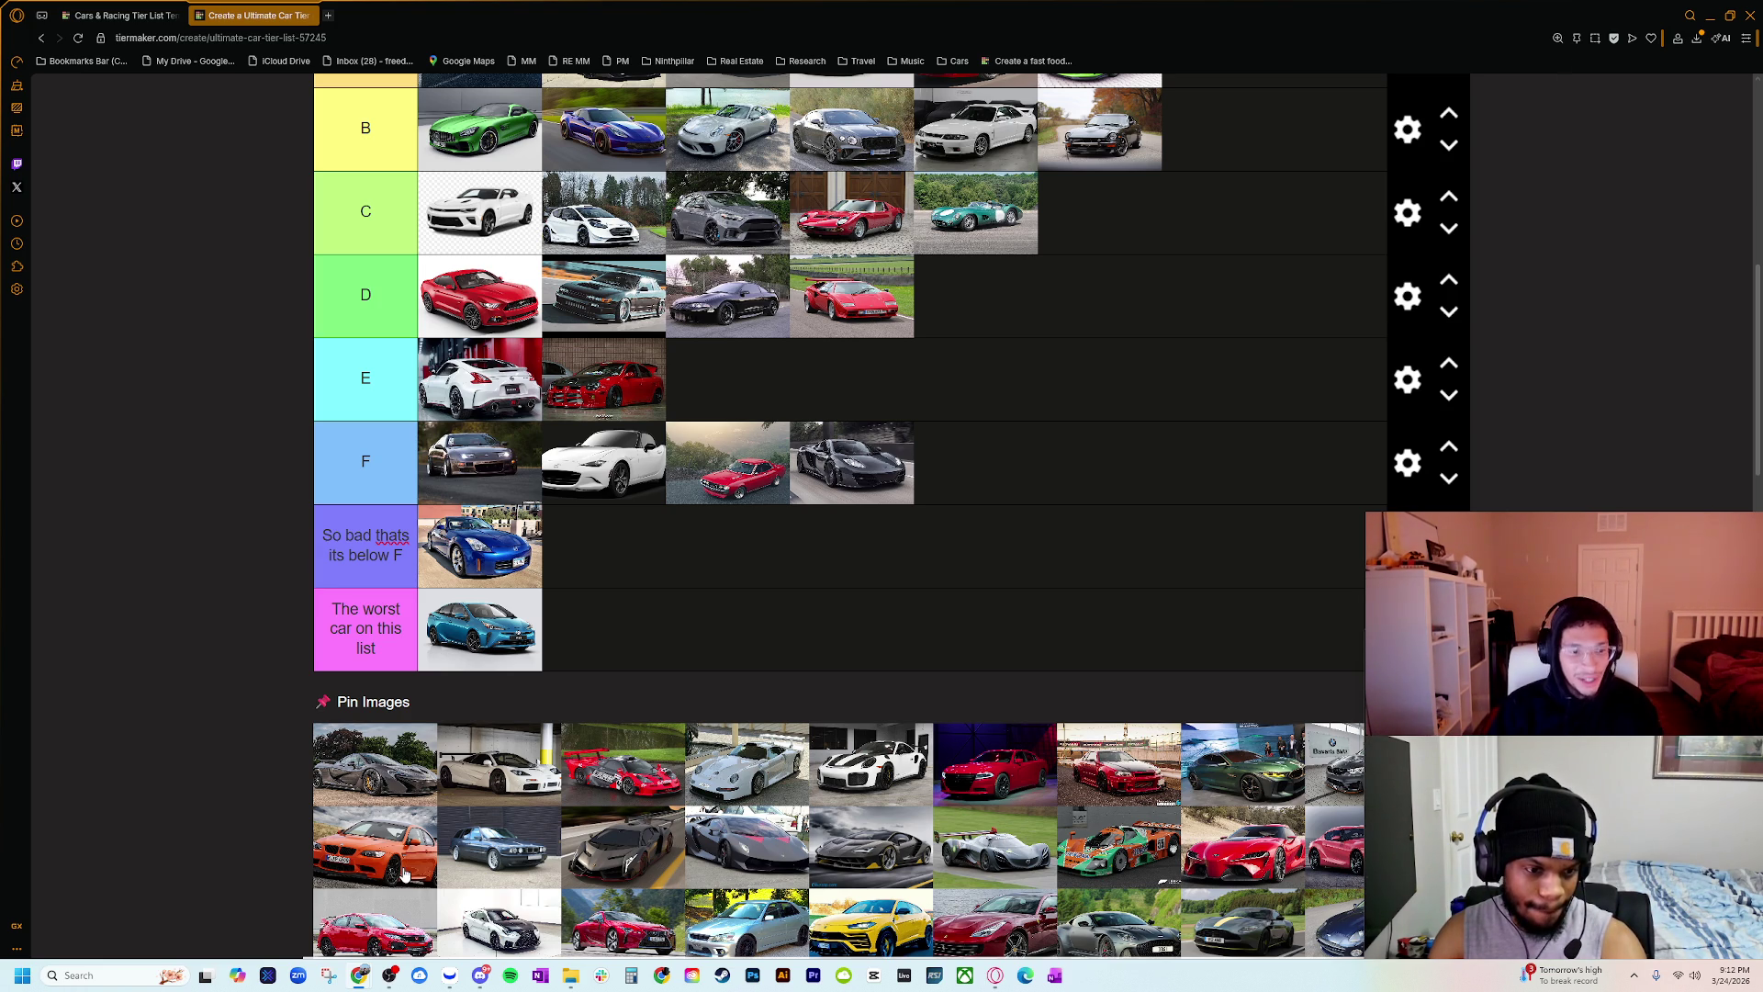
# Step: Check the lower tiers, then place the grey McLaren P1 in the S tier
pyautogui.hotkey('ctrl', '+')
pyautogui.hotkey('ctrl', '+')
pyautogui.hotkey('ctrl', '+')
pyautogui.scroll(-5, 466, 807)
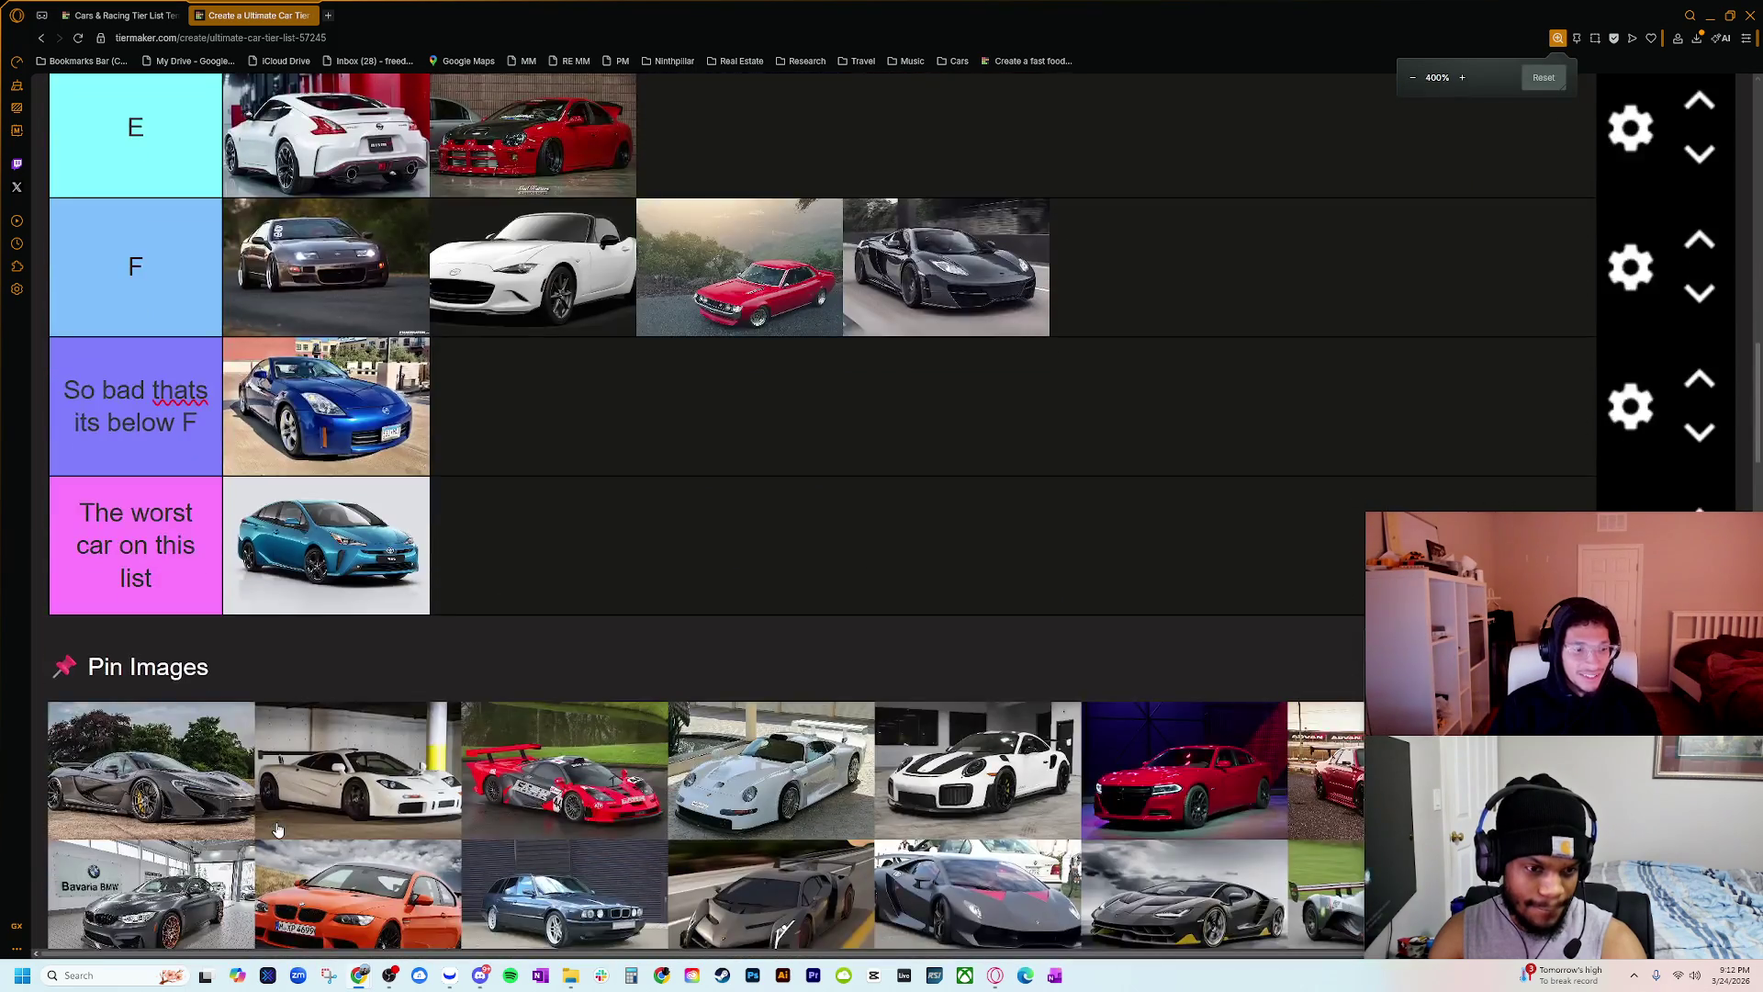
pyautogui.hotkey('ctrl', '+')
pyautogui.hotkey('ctrl', '+')
pyautogui.hotkey('ctrl', '+')
pyautogui.scroll(-15, 299, 829)
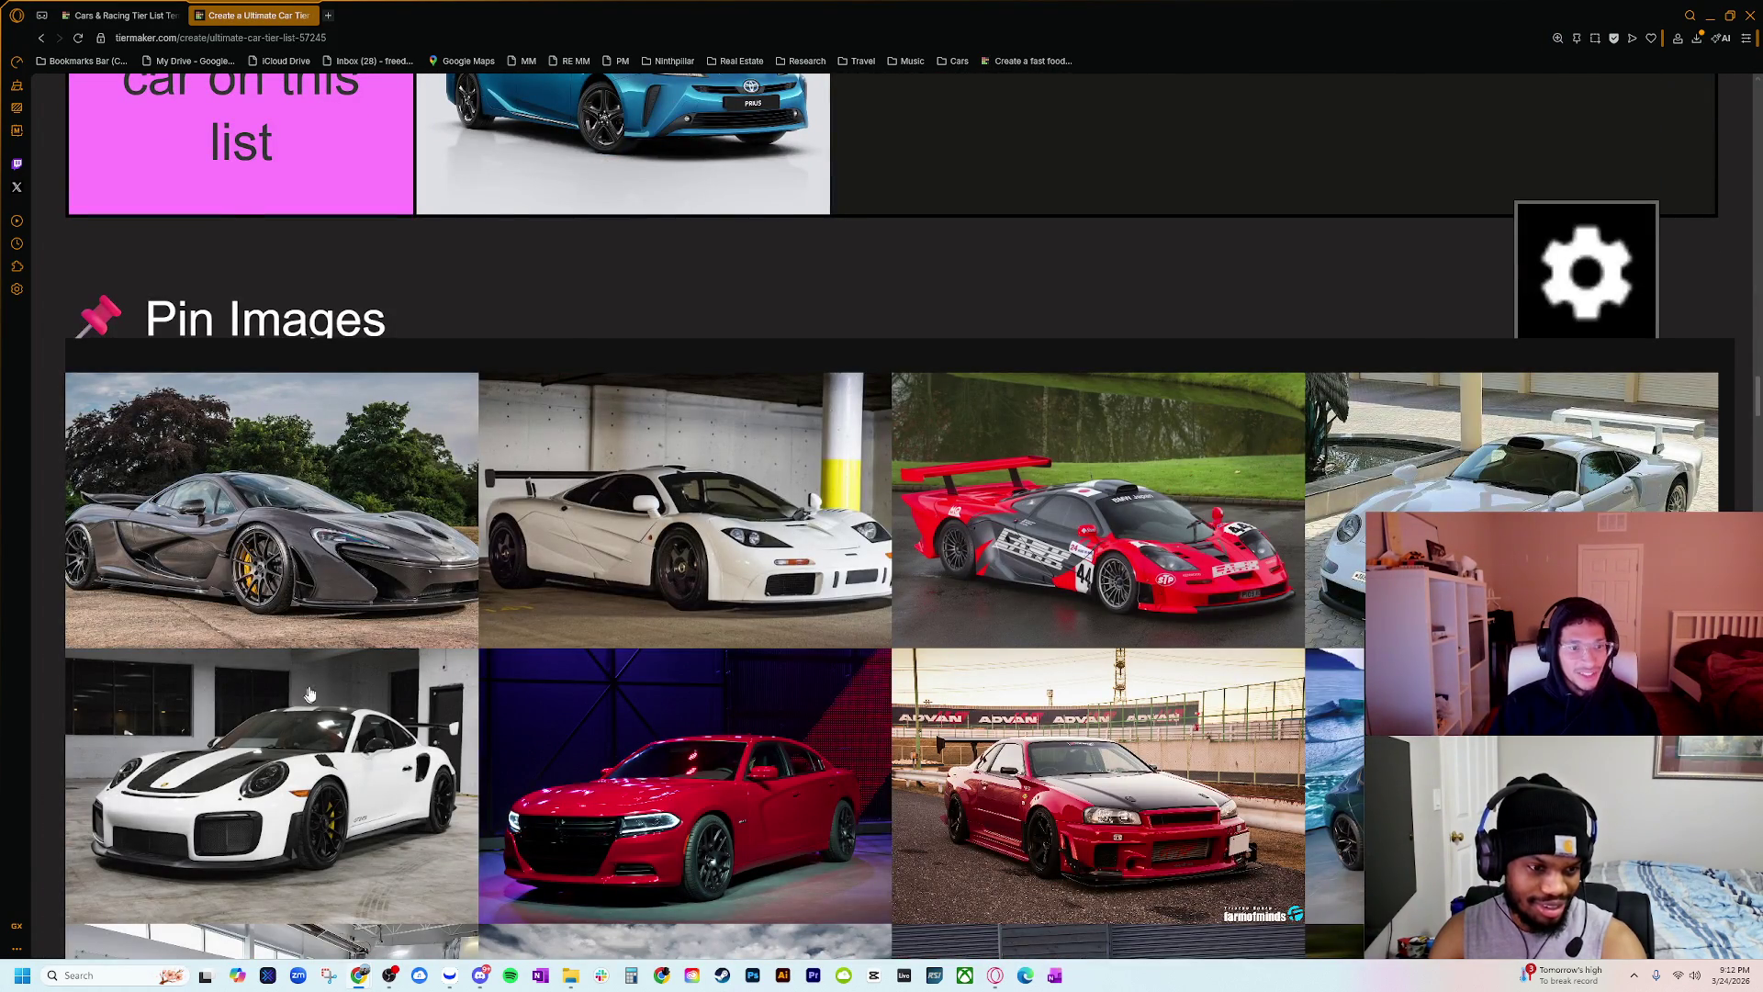
pyautogui.hotkey('ctrl', '-')
pyautogui.hotkey('ctrl', '-')
pyautogui.hotkey('ctrl', '-')
pyautogui.scroll(-5, 346, 691)
pyautogui.scroll(2, 345, 690)
pyautogui.scroll(-1, 345, 691)
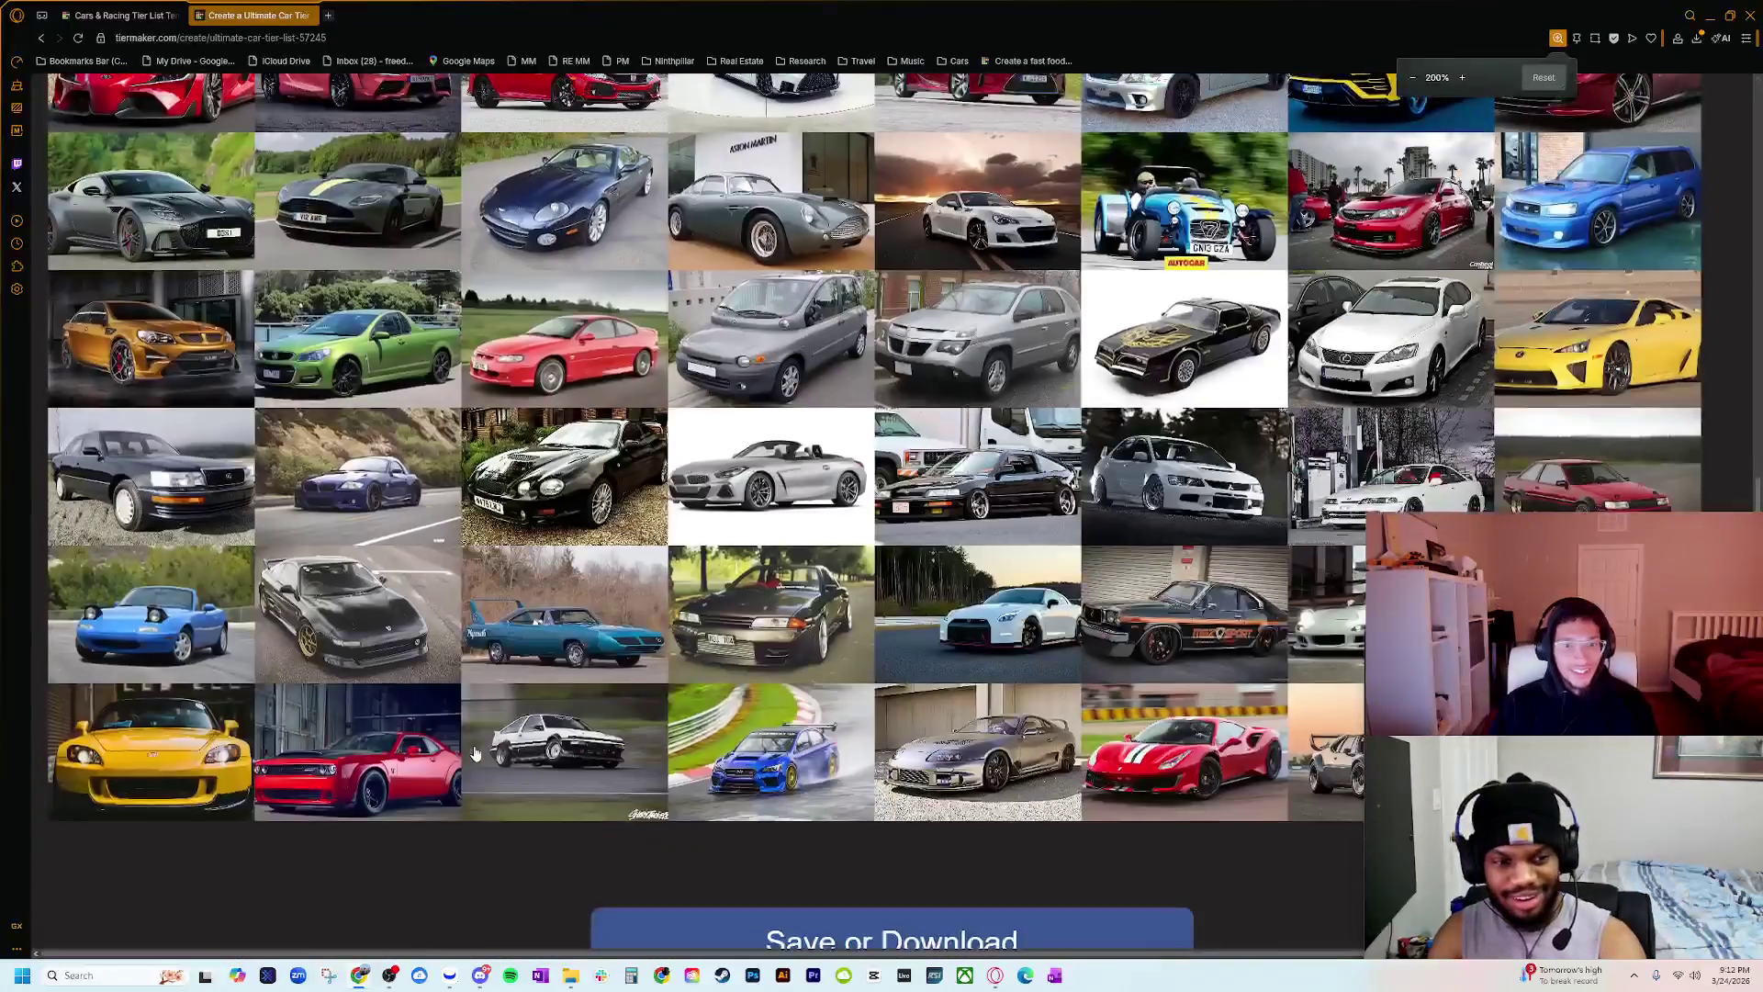
pyautogui.hotkey('ctrl', '-')
pyautogui.hotkey('ctrl', '-')
pyautogui.hotkey('ctrl', '-')
pyautogui.hotkey('ctrl', '-')
pyautogui.scroll(10, 374, 880)
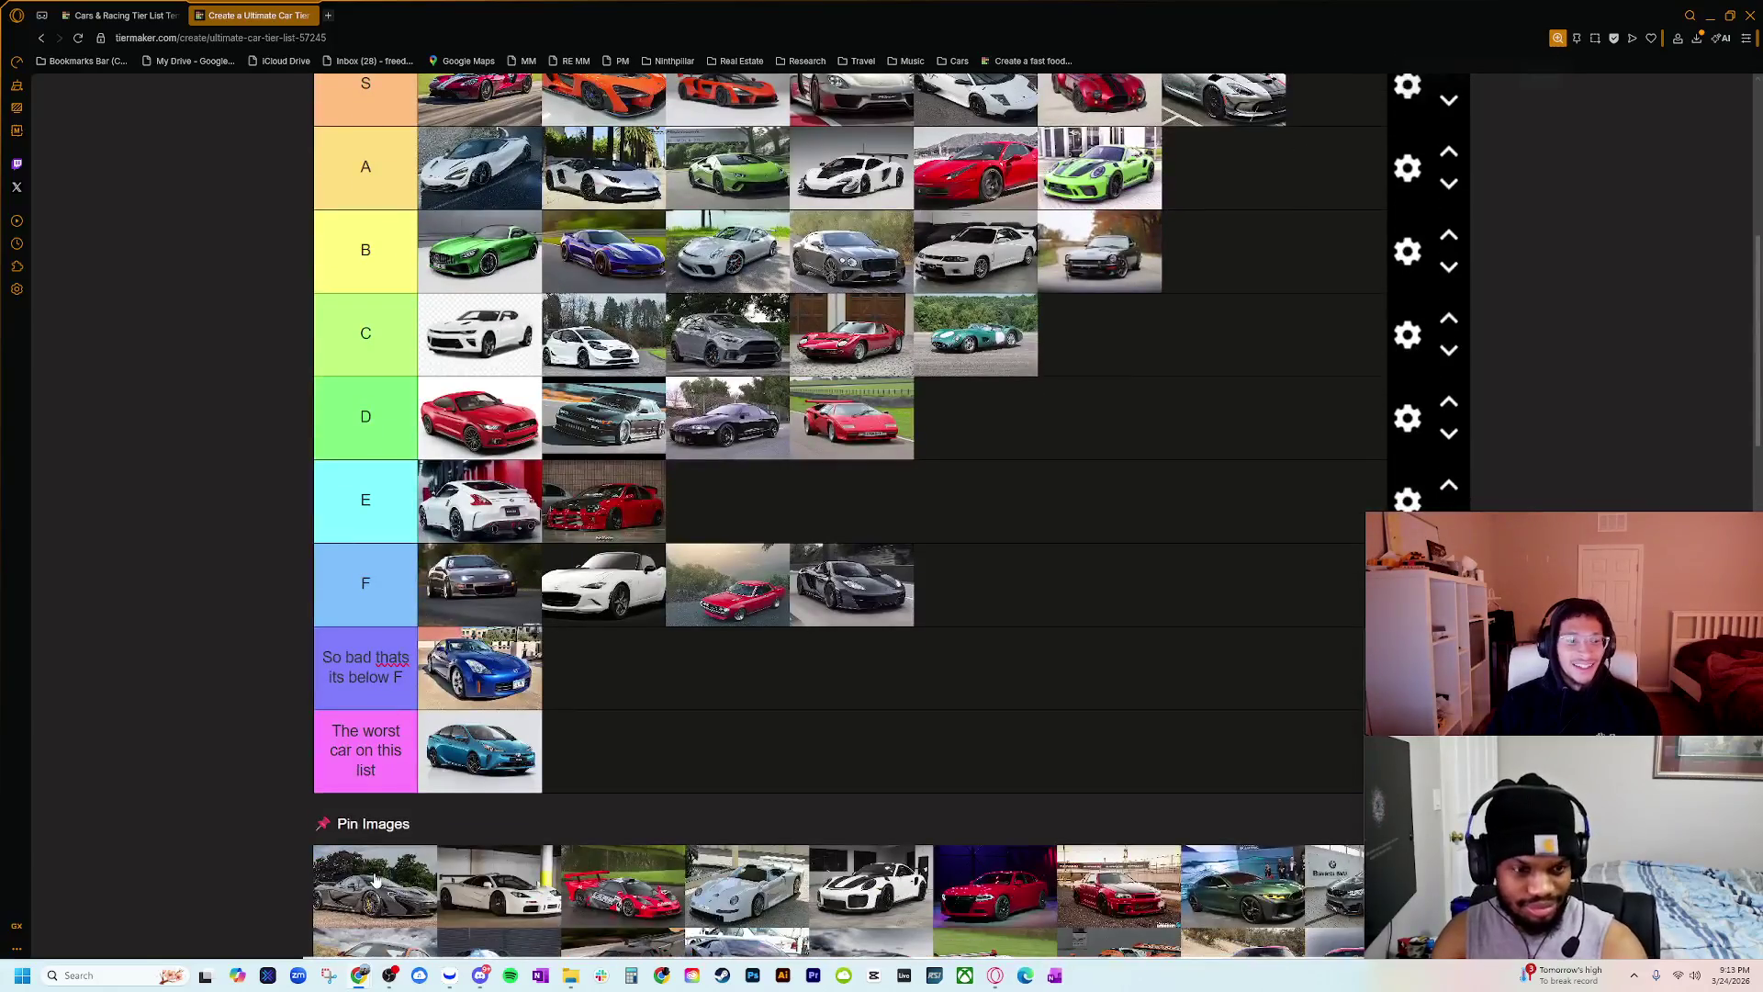
pyautogui.moveTo(373, 880)
pyautogui.mouseDown()
pyautogui.moveTo(1221, 241)
pyautogui.moveTo(1304, 265)
pyautogui.moveTo(1276, 197)
pyautogui.moveTo(1259, 205)
pyautogui.mouseUp()
pyautogui.scroll(-3, 918, 477)
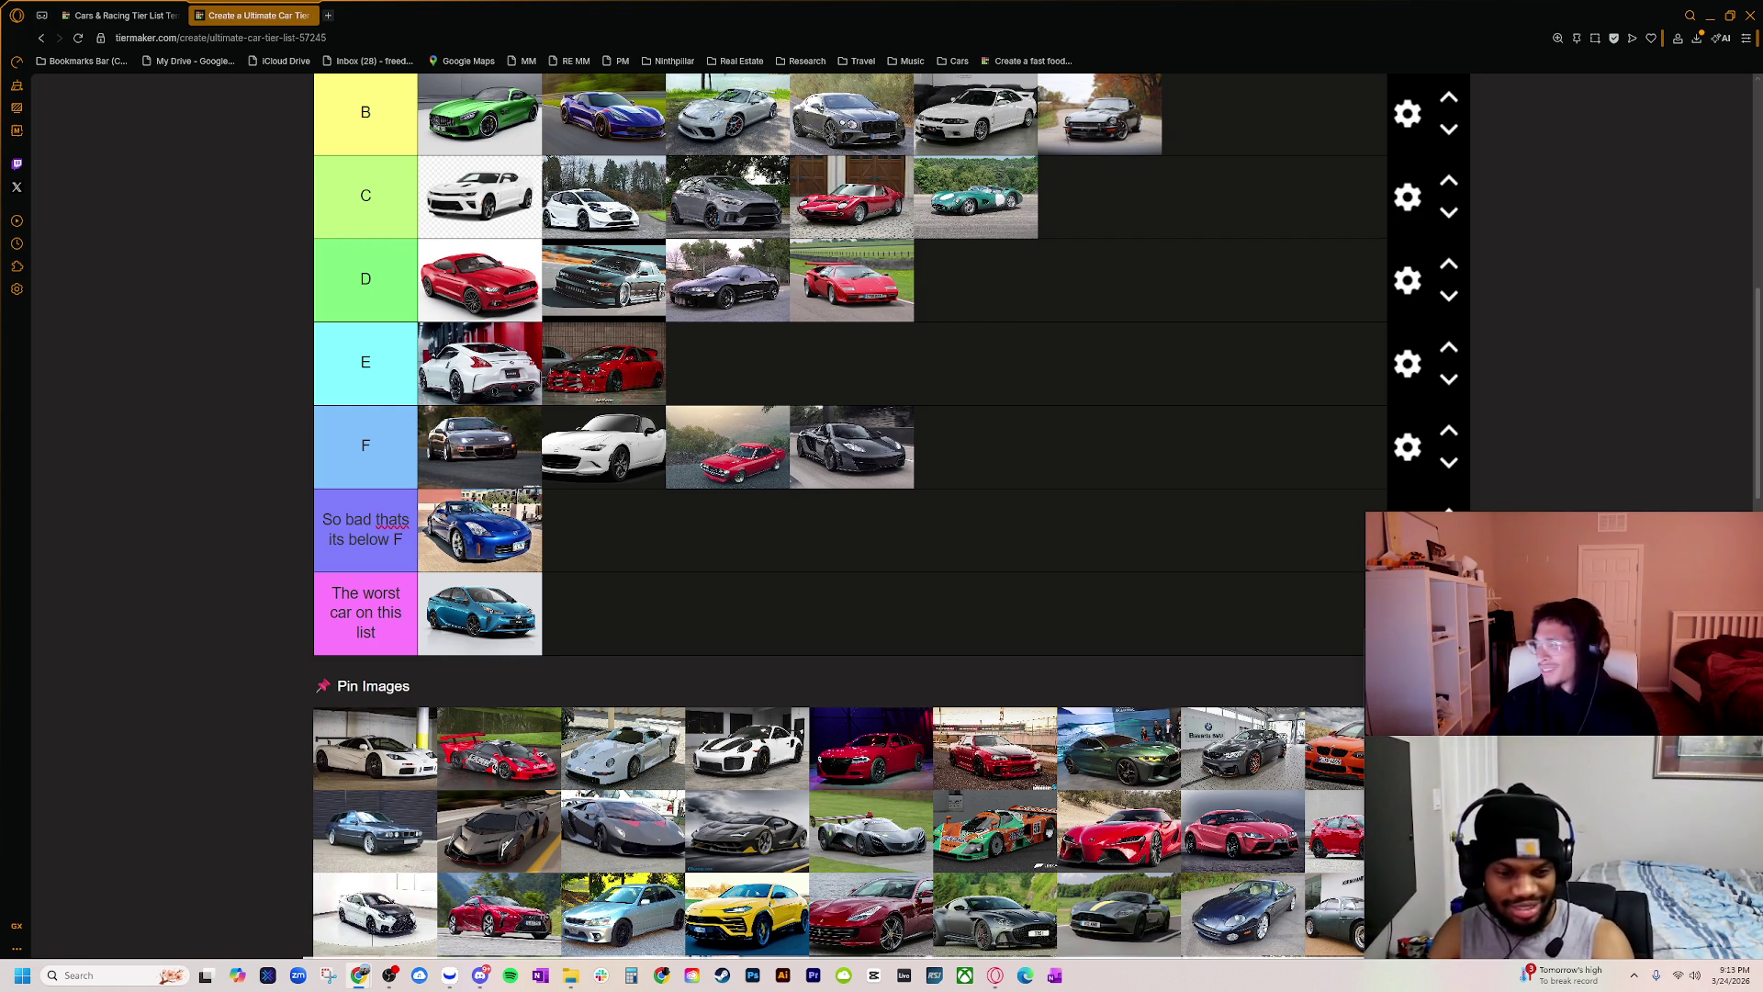
# Step: Reposition the image search window, preview the blue McLaren F1, and re-run the McLaren F1 search
pyautogui.moveTo(1762, 198)
pyautogui.mouseDown()
pyautogui.moveTo(1118, 198)
pyautogui.moveTo(1055, 226)
pyautogui.mouseUp()
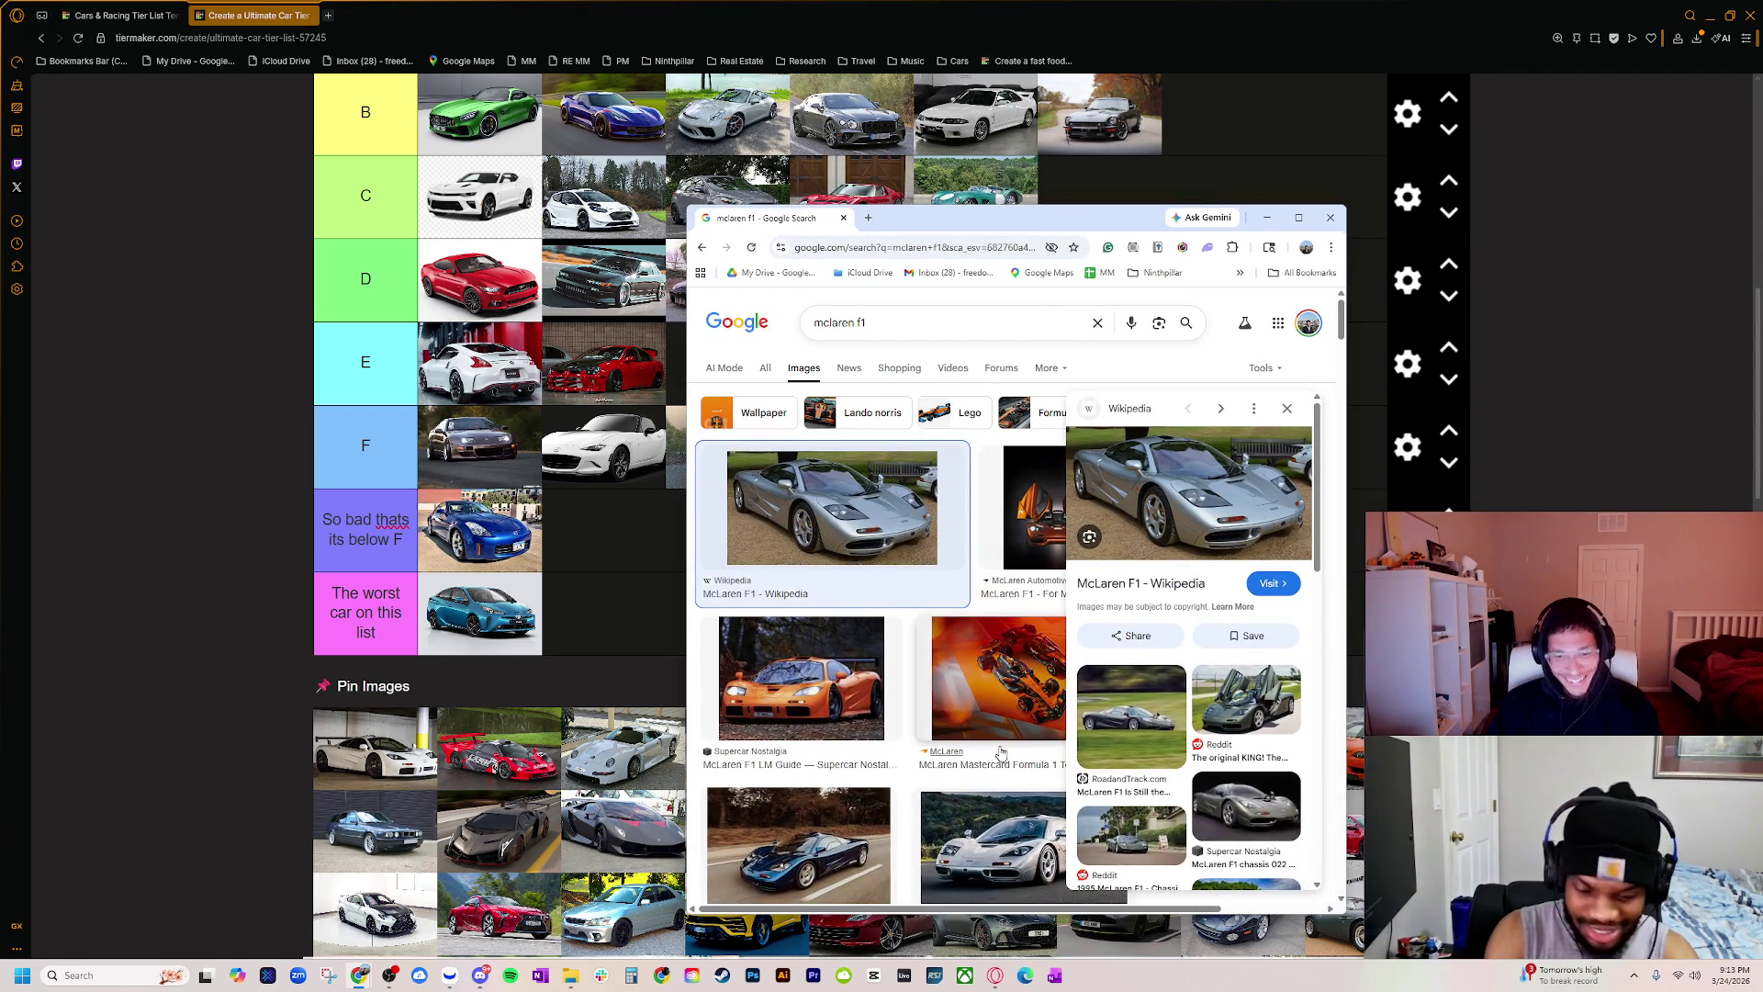
pyautogui.click(798, 840)
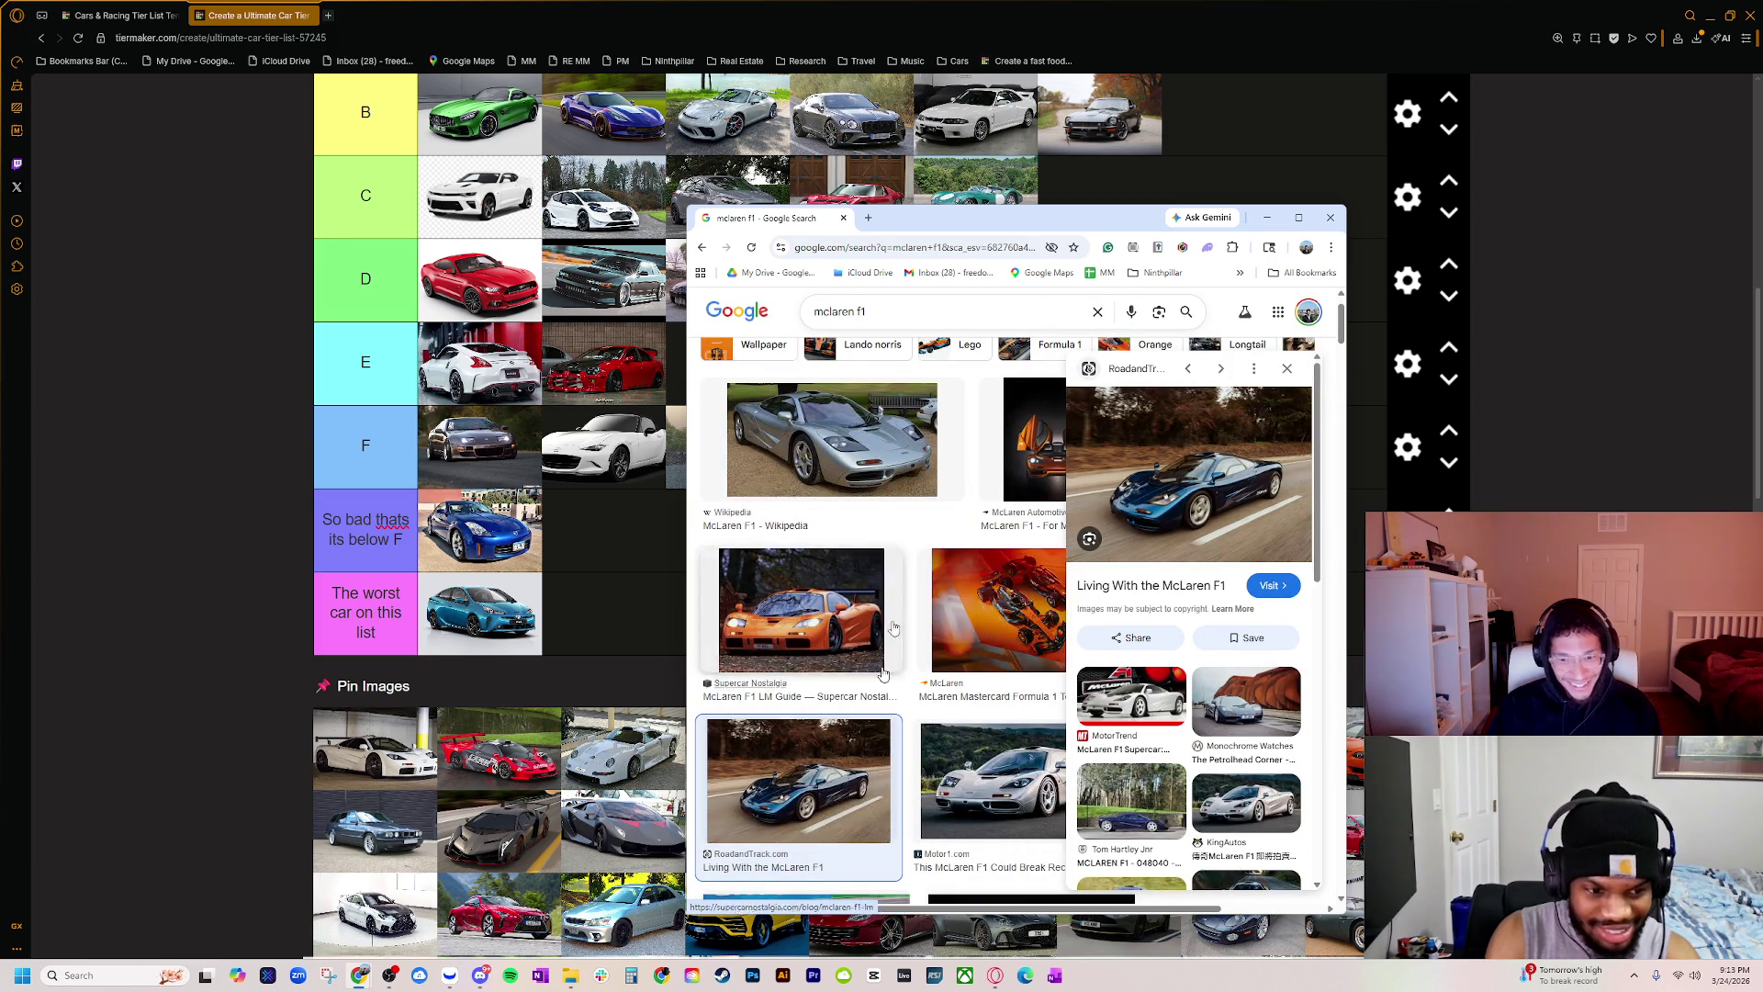
pyautogui.tripleClick(839, 312)
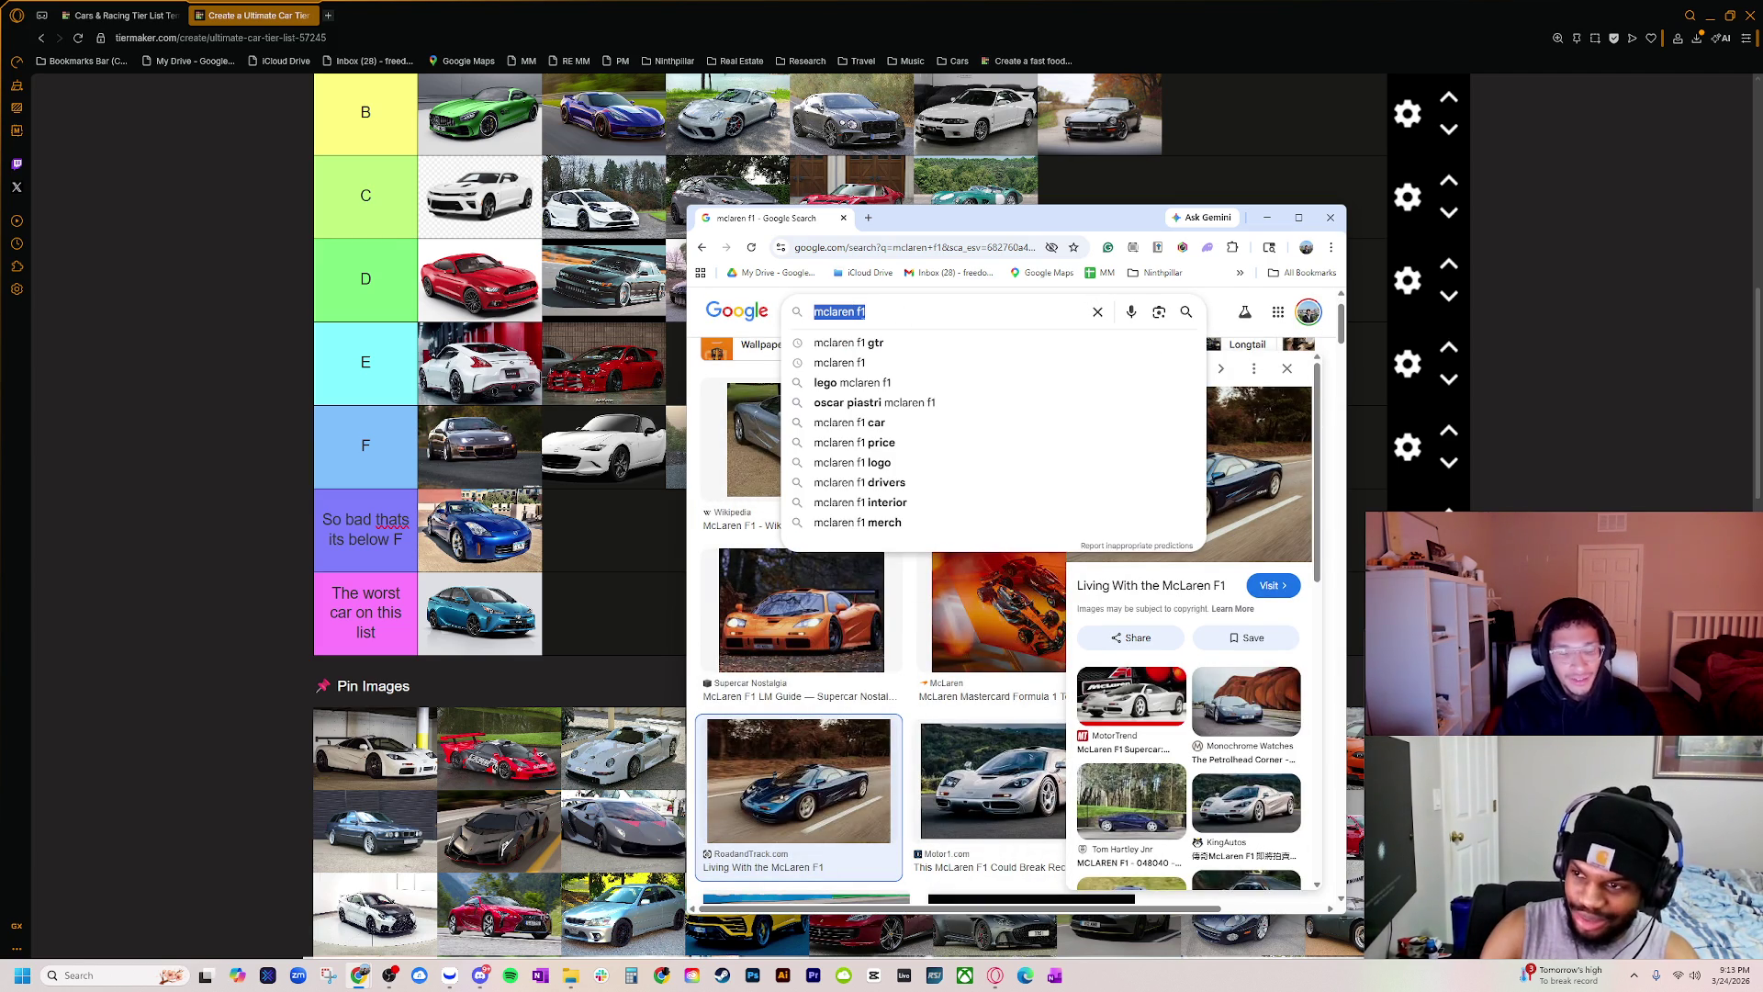
pyautogui.write('mclaren f1 gtf')
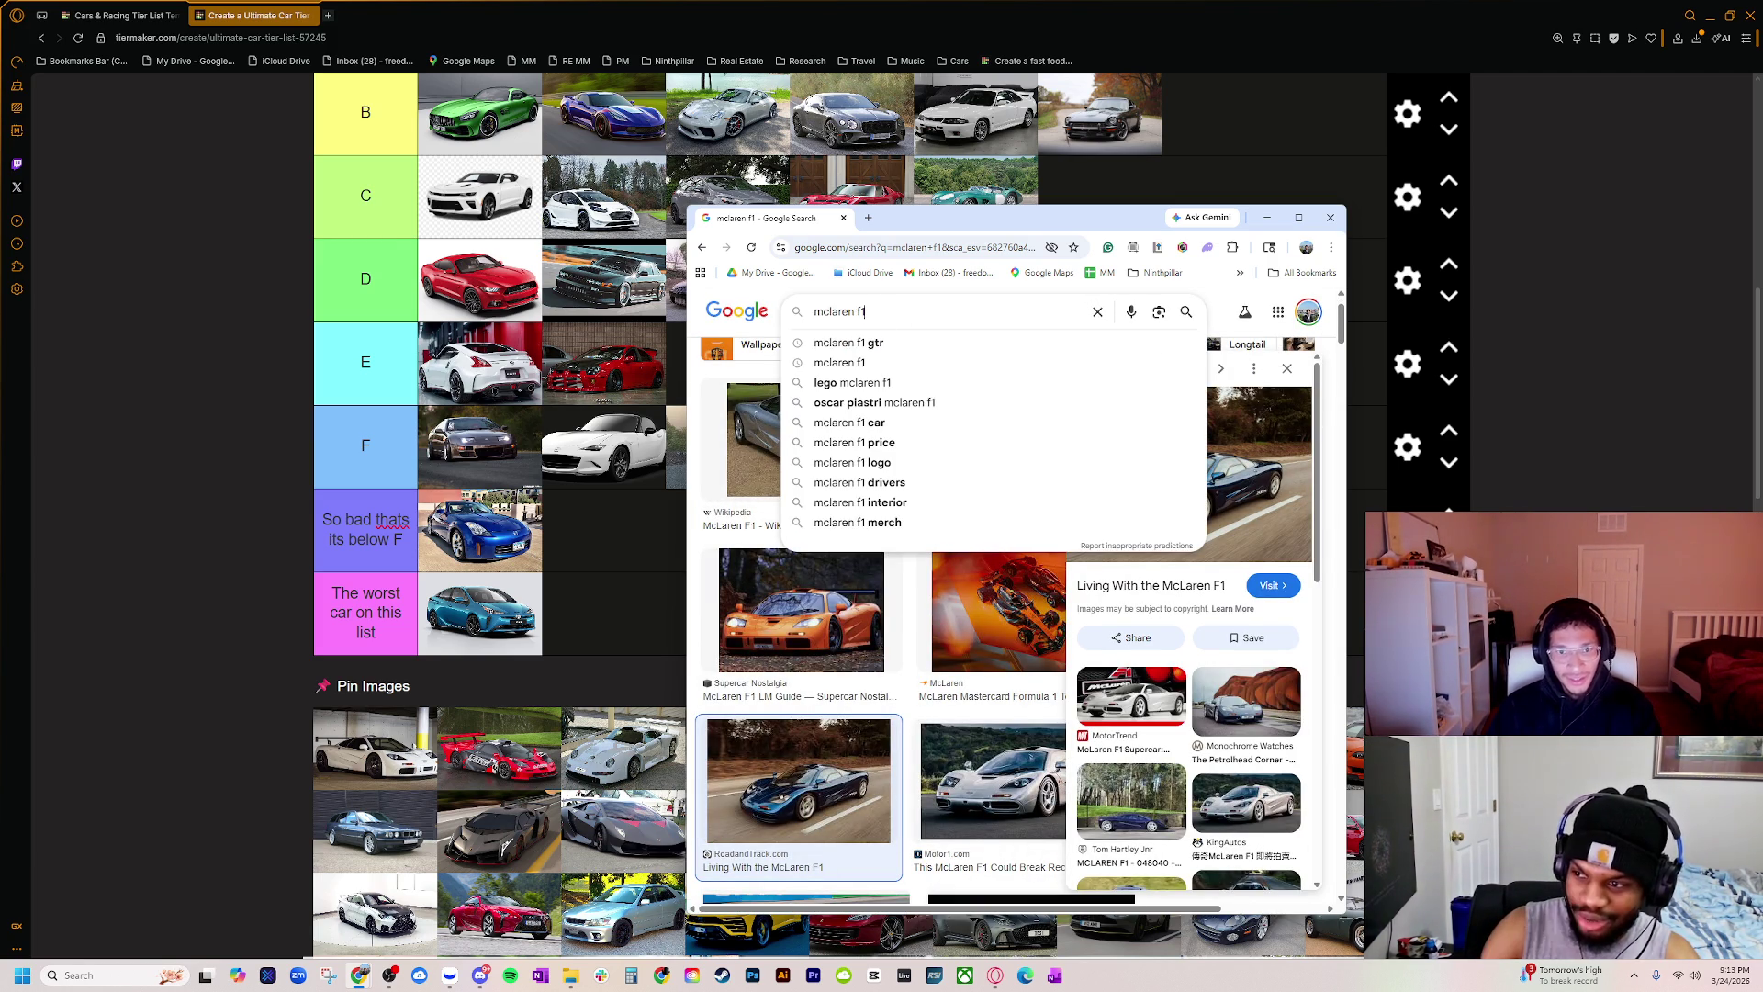
pyautogui.press('Return')
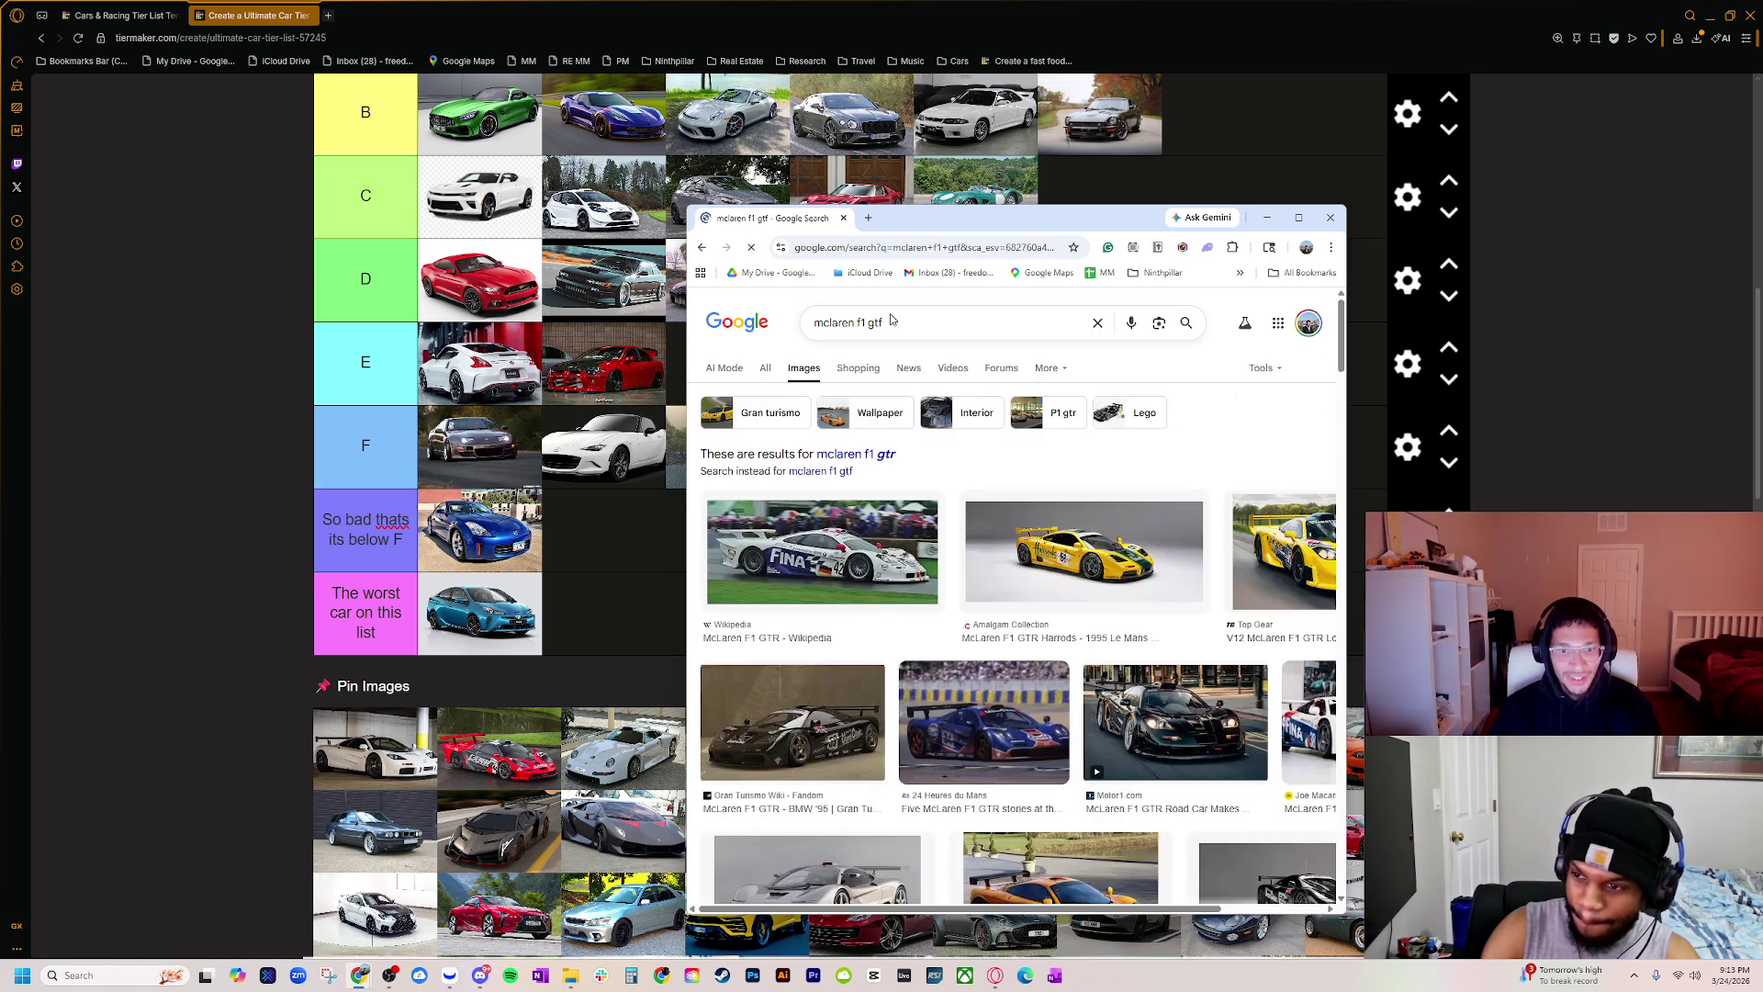
pyautogui.press('BackSpace')
pyautogui.write('r')
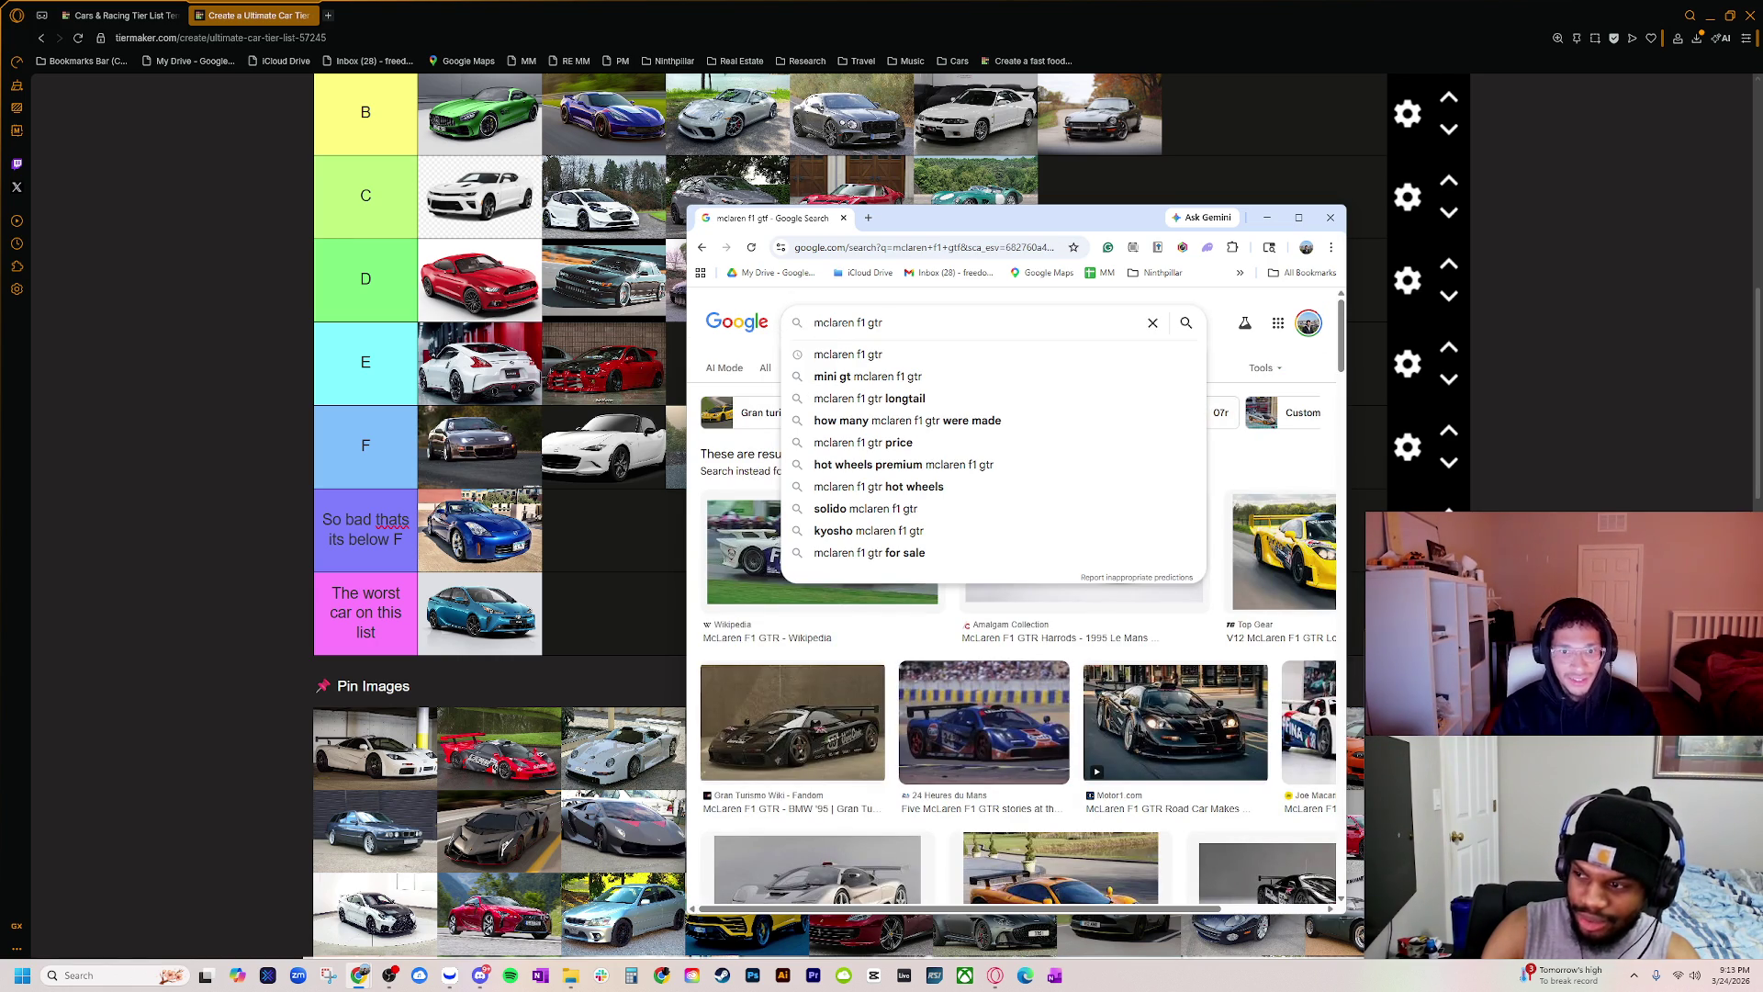
pyautogui.press('BackSpace')
pyautogui.press('BackSpace')
pyautogui.press('BackSpace')
pyautogui.press('Return')
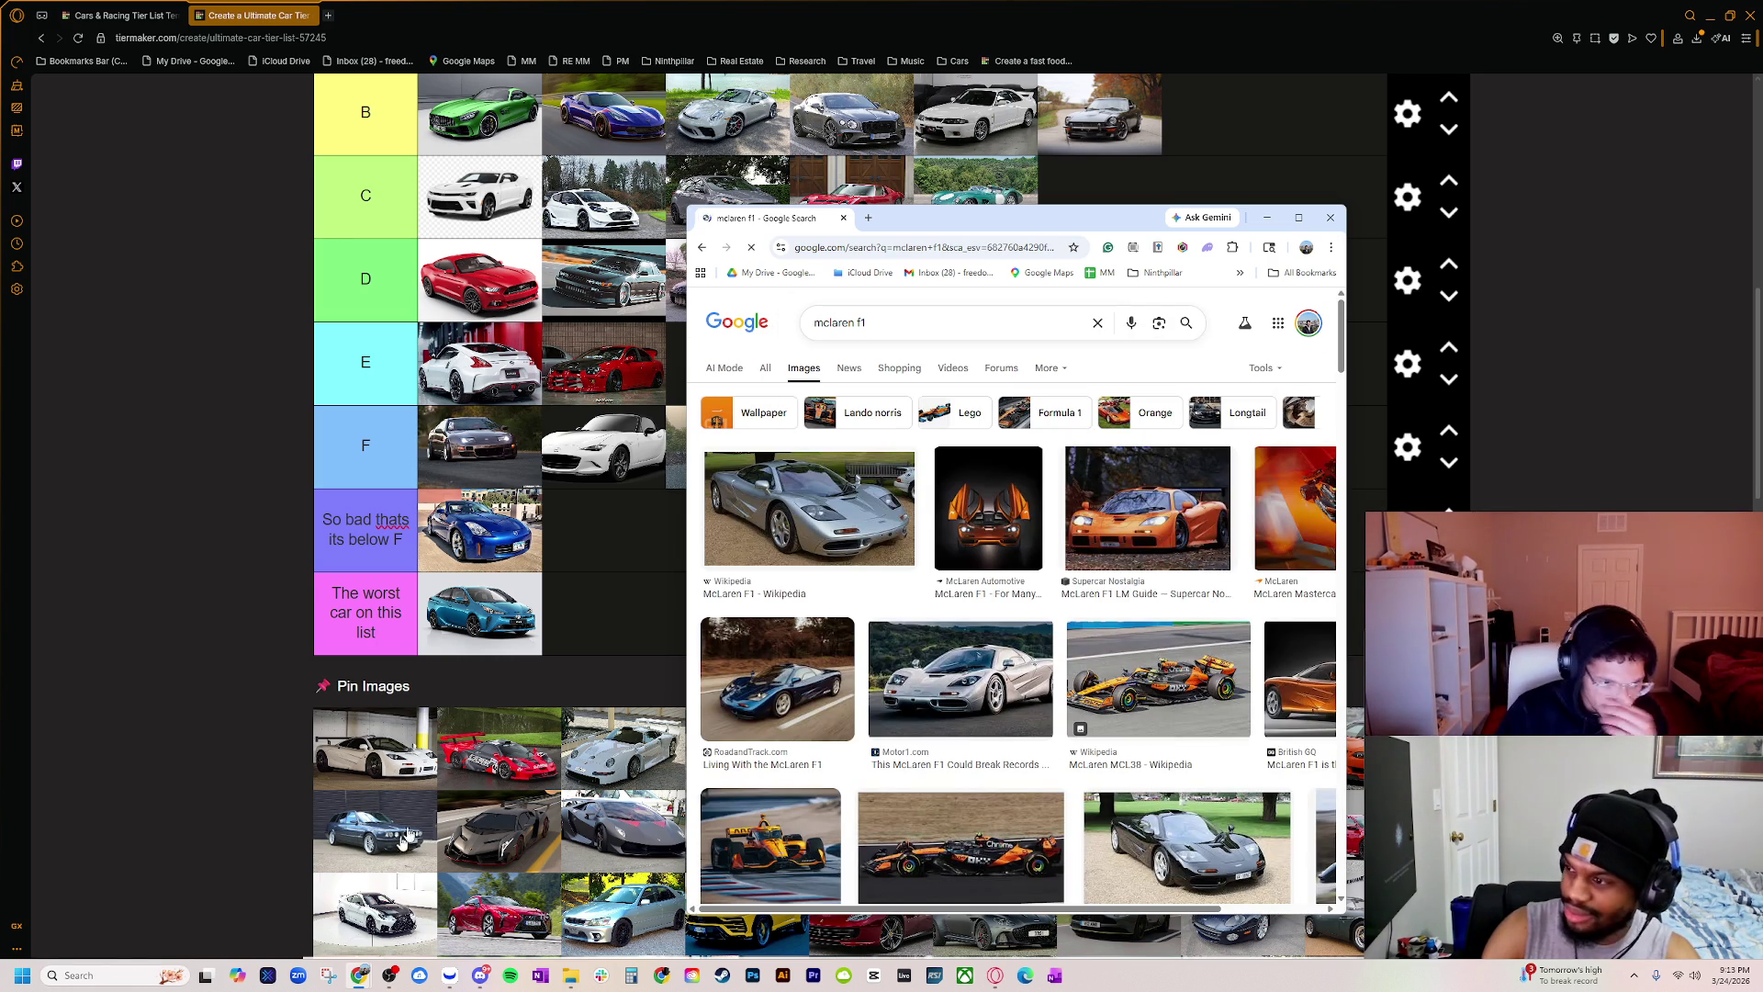
# Step: Preview the silver Wikipedia McLaren F1 and the orange McLaren F1 LM images
pyautogui.scroll(6, 407, 836)
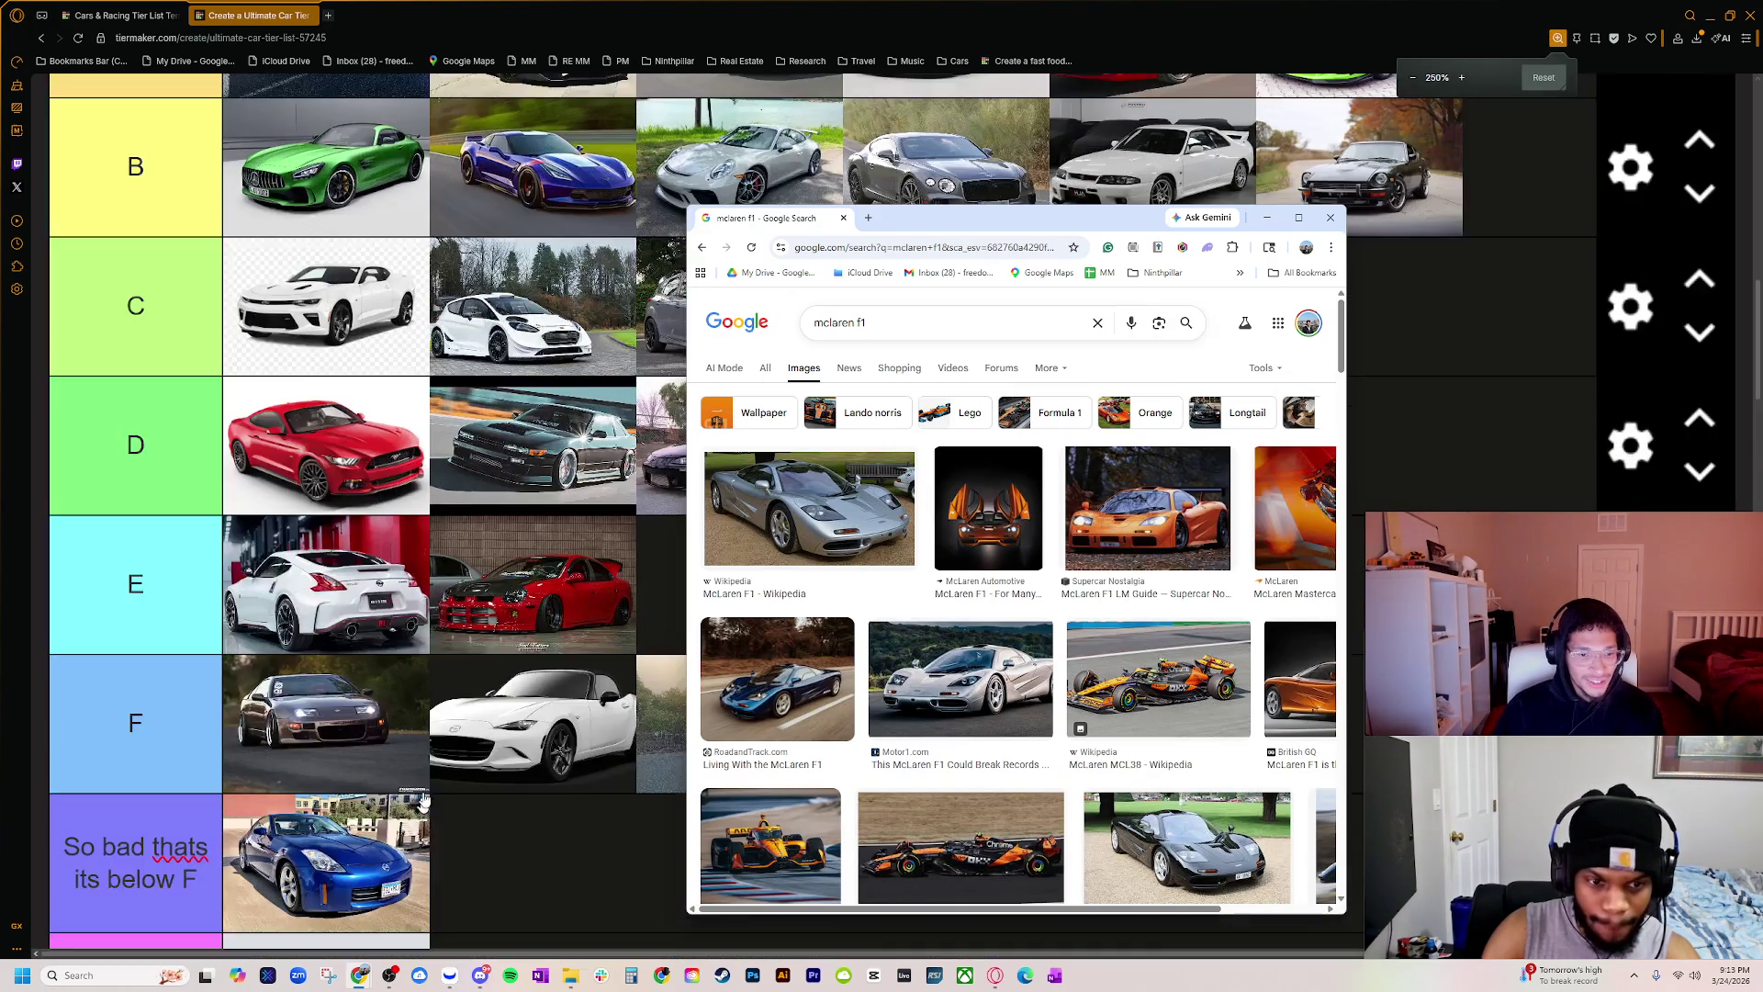
pyautogui.scroll(-6, 424, 801)
pyautogui.scroll(1, 293, 734)
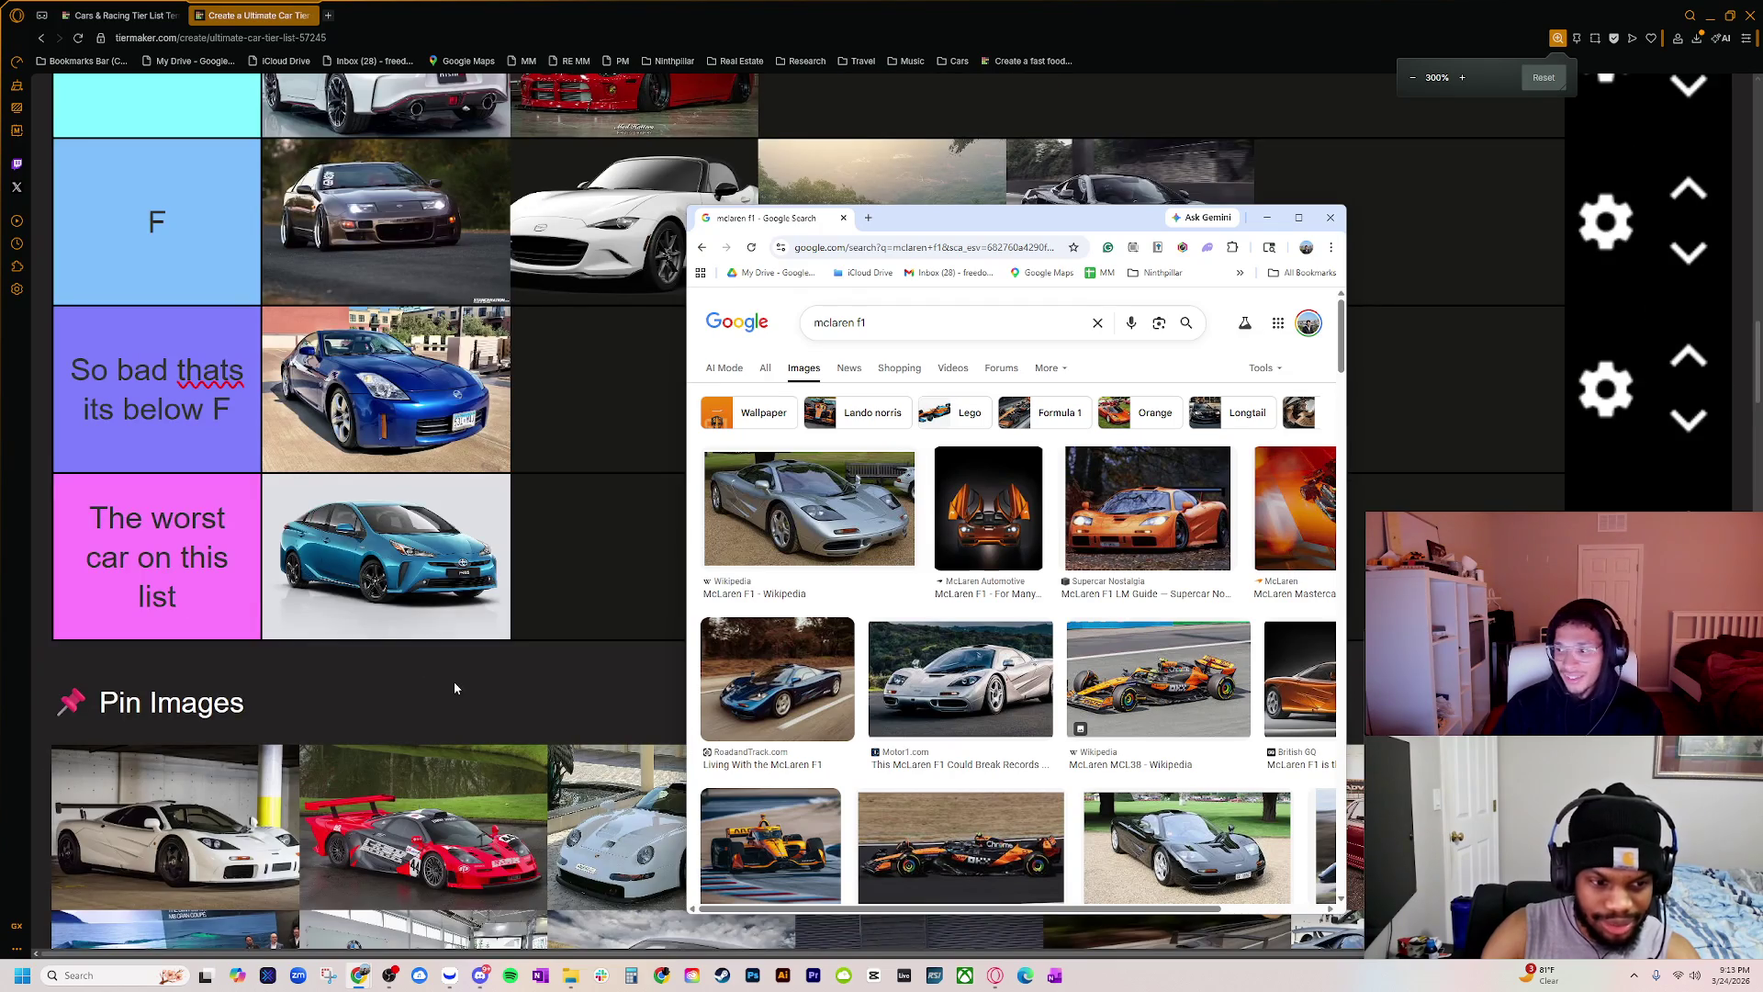
pyautogui.scroll(-2, 454, 688)
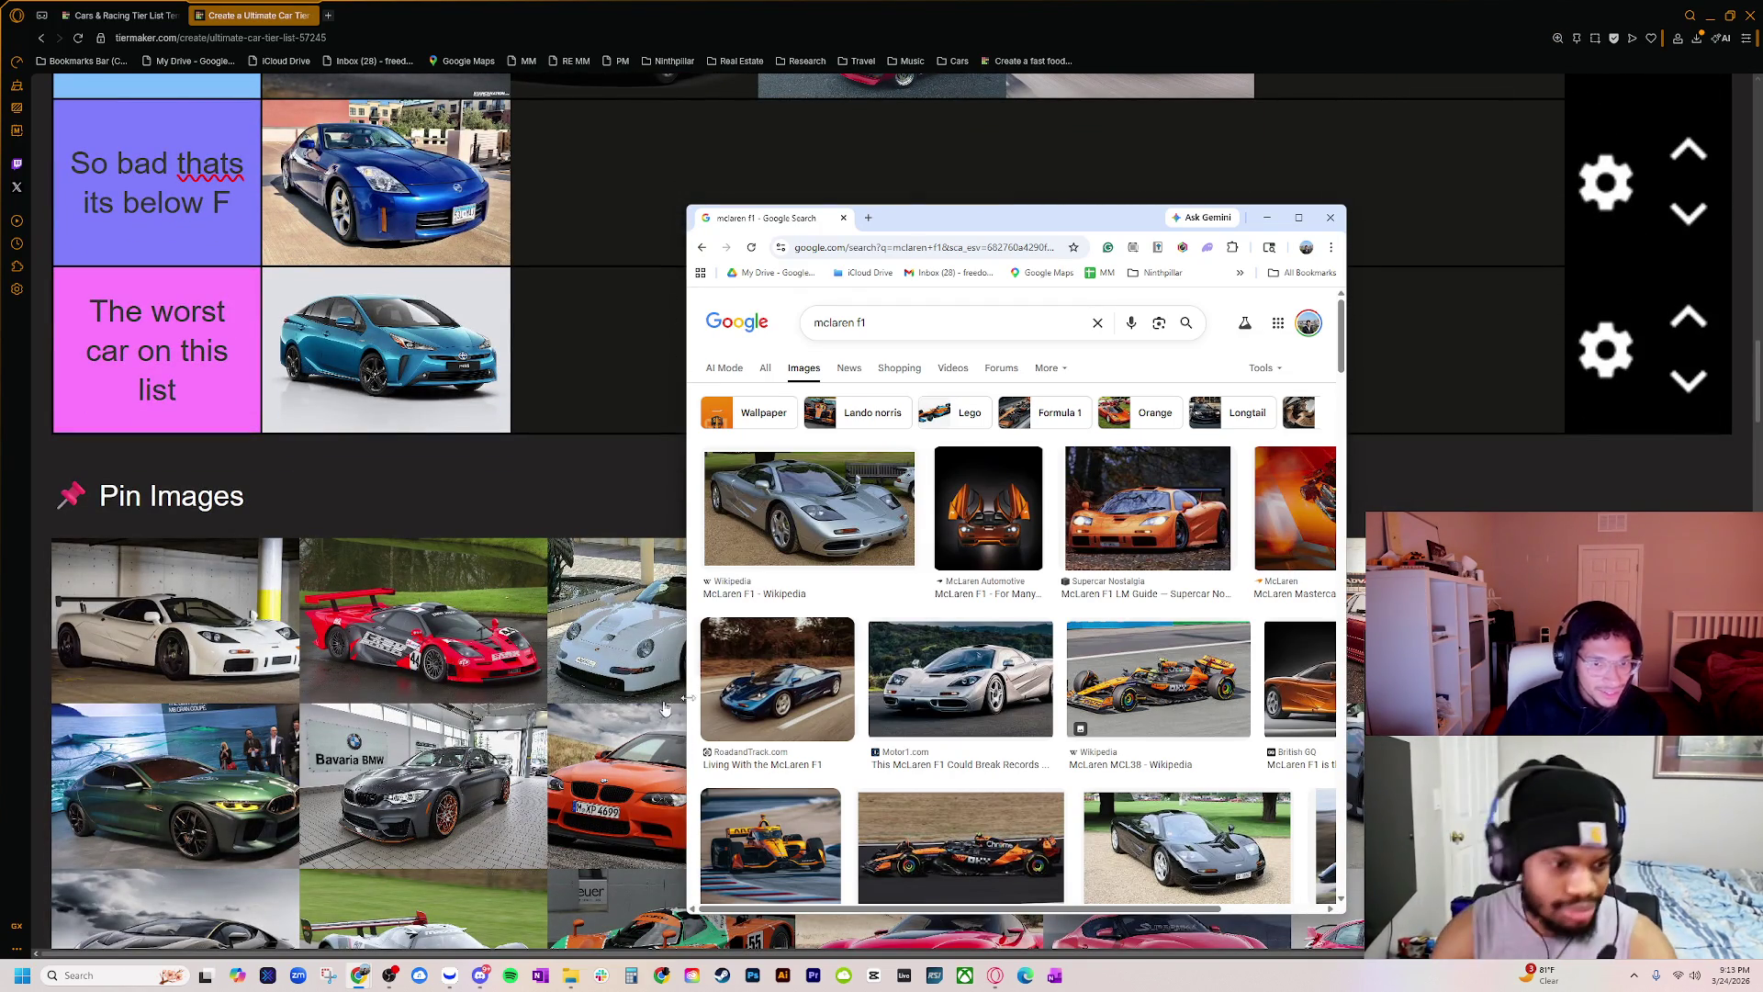
pyautogui.click(840, 543)
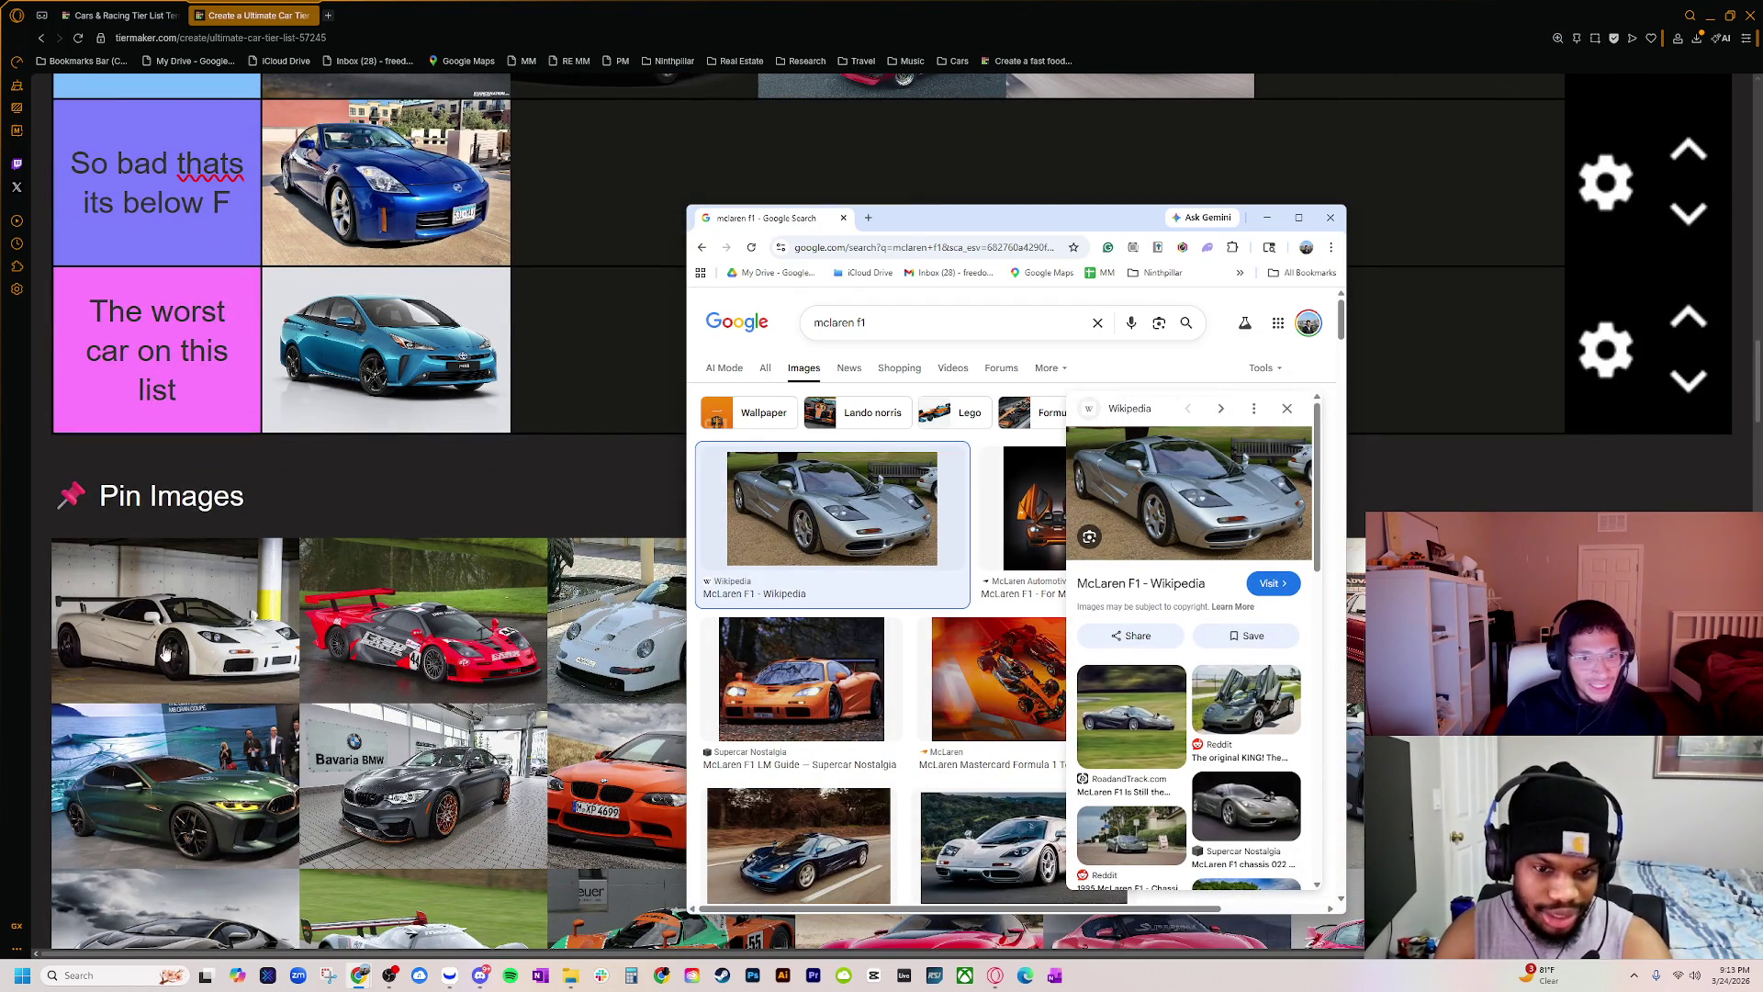
pyautogui.click(783, 694)
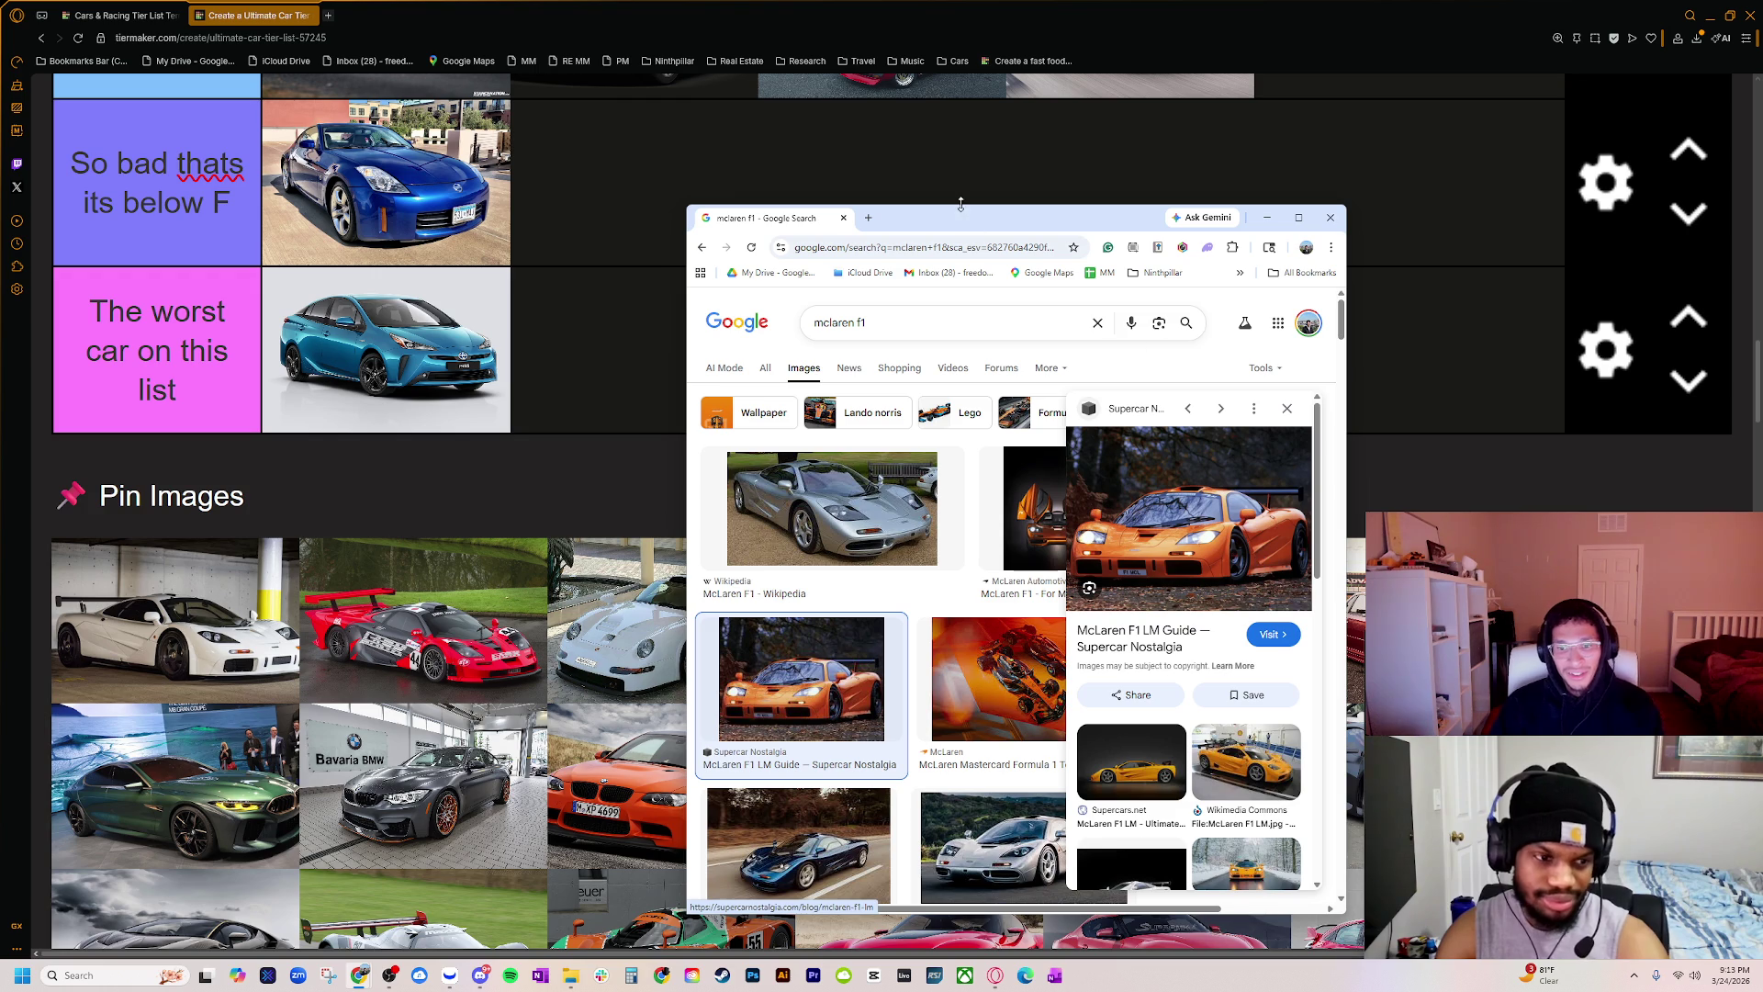
# Step: Search 'mclaren f1 lm', preview the grey F1 LM image, and move the window off screen
pyautogui.click(905, 323)
pyautogui.write('lm')
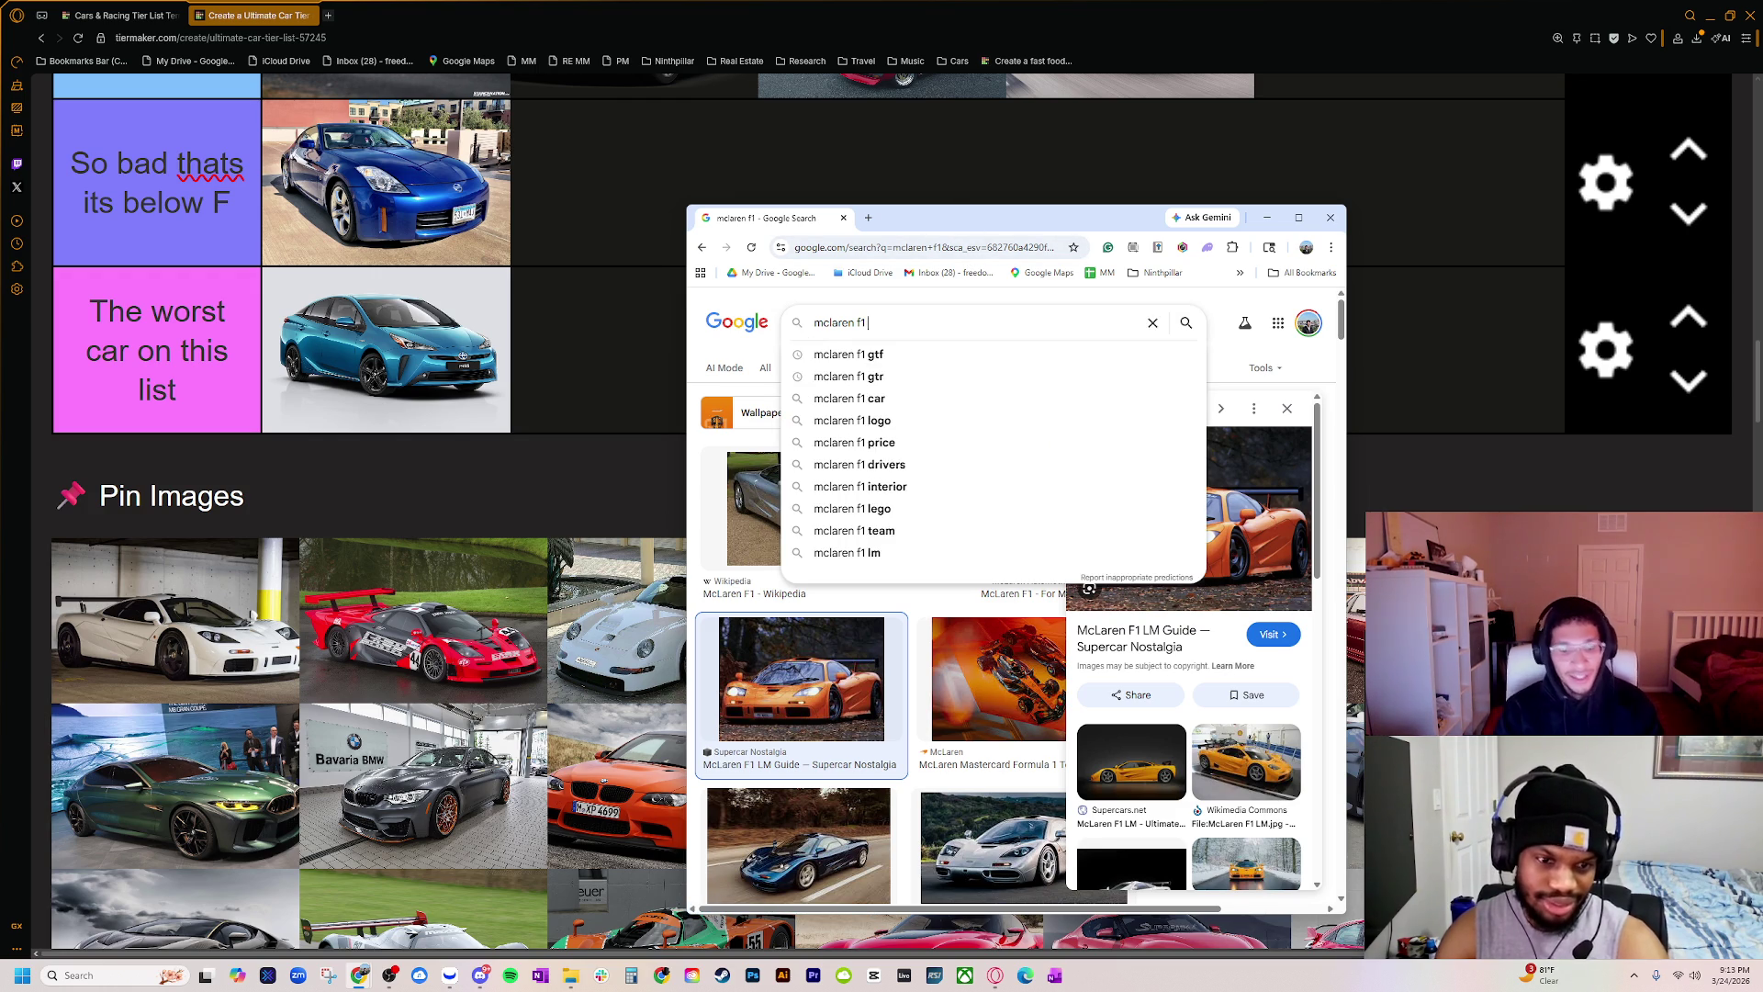
pyautogui.press('Return')
pyautogui.click(991, 509)
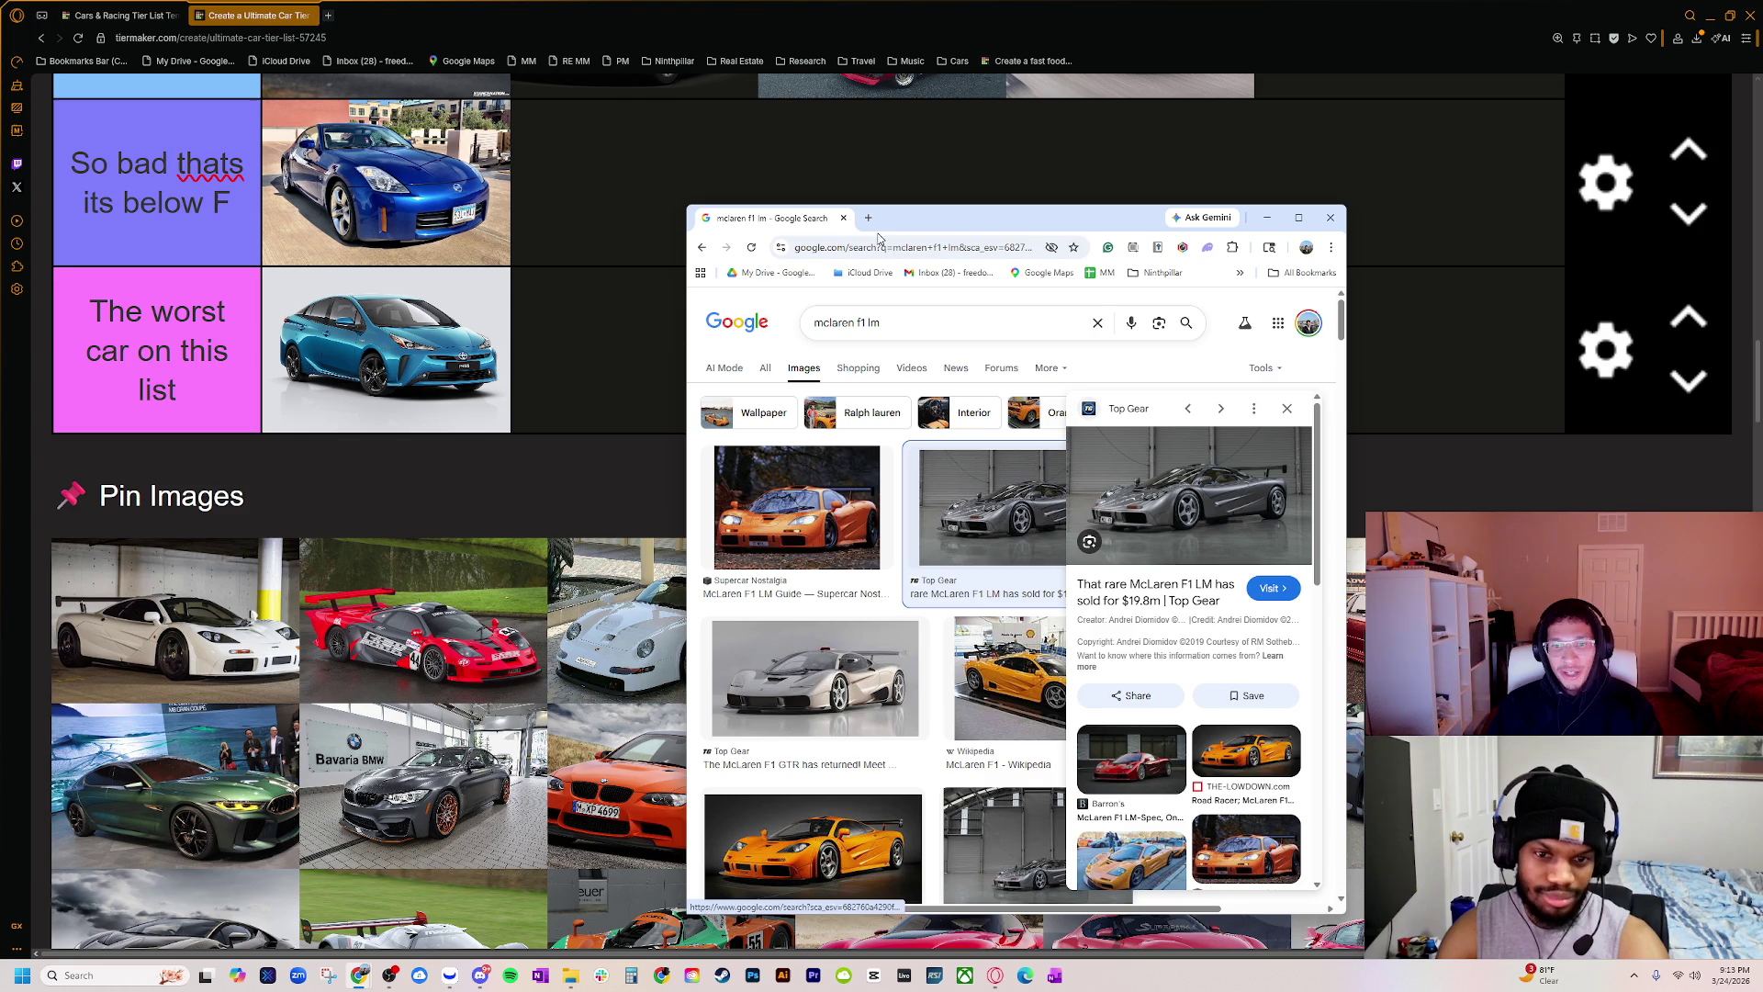
pyautogui.moveTo(882, 227); pyautogui.dragTo(918, 2)
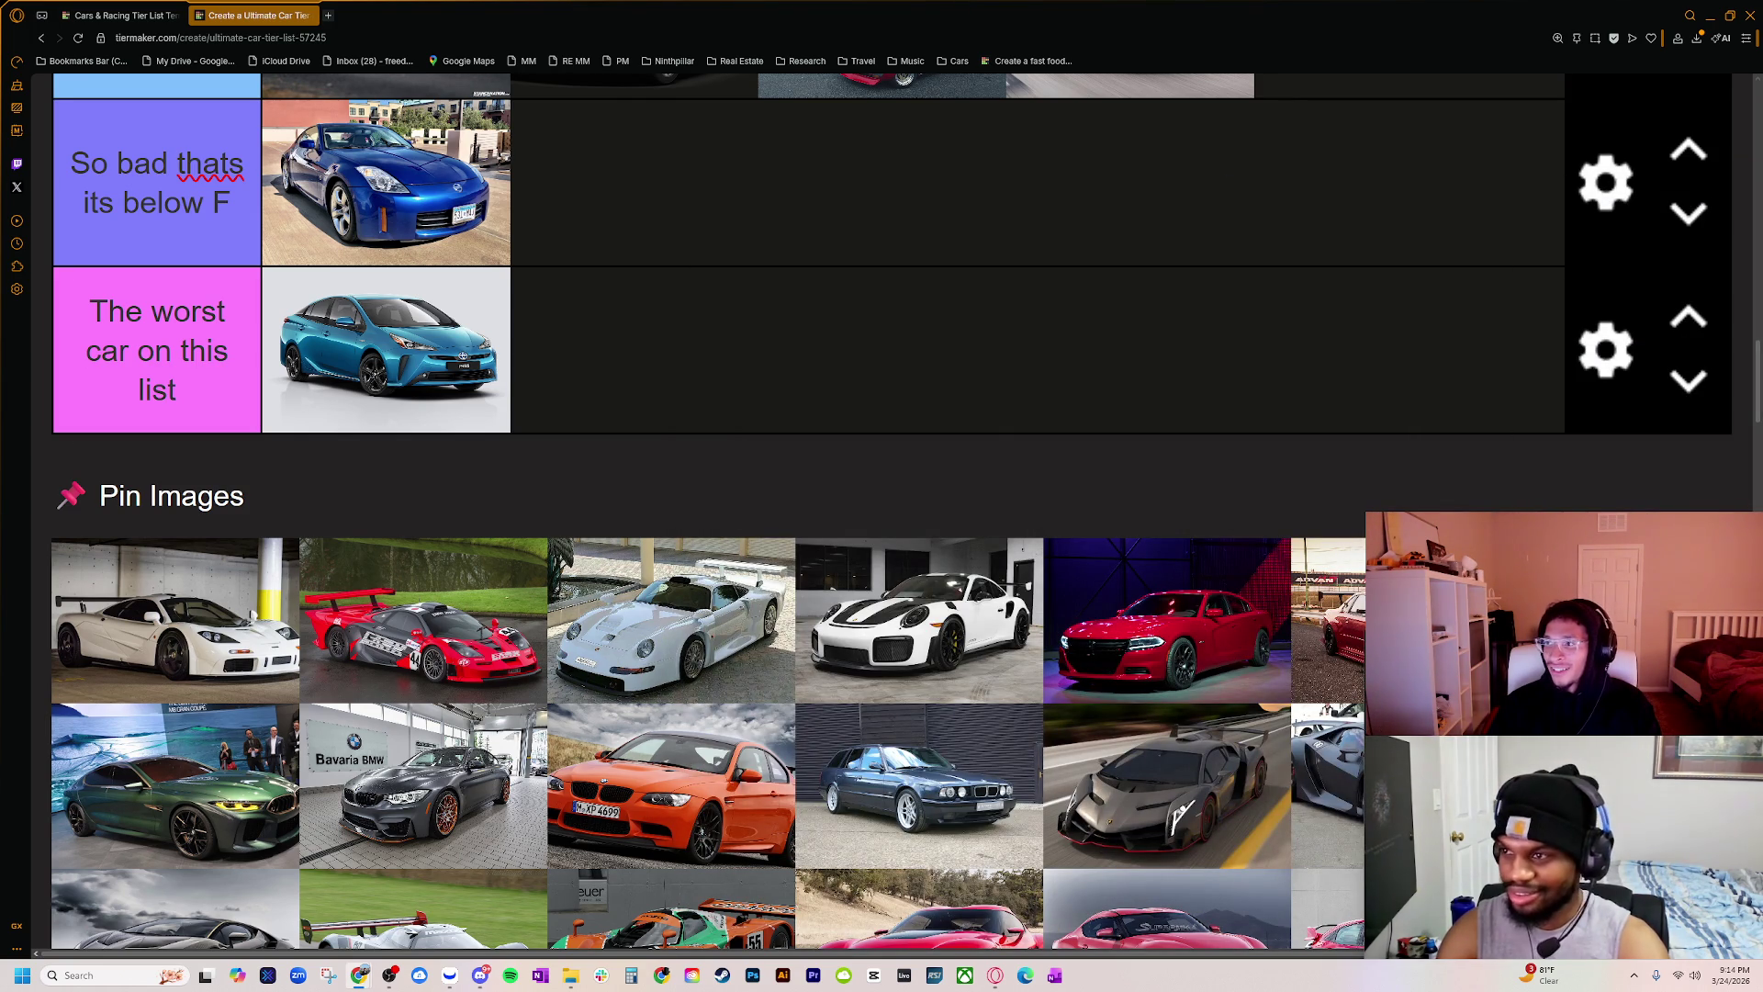
# Step: Adjust the TierMaker page zoom so tiers S through F fit on screen
pyautogui.hotkey('ctrl', '-')
pyautogui.hotkey('ctrl', '-')
pyautogui.hotkey('ctrl', '-')
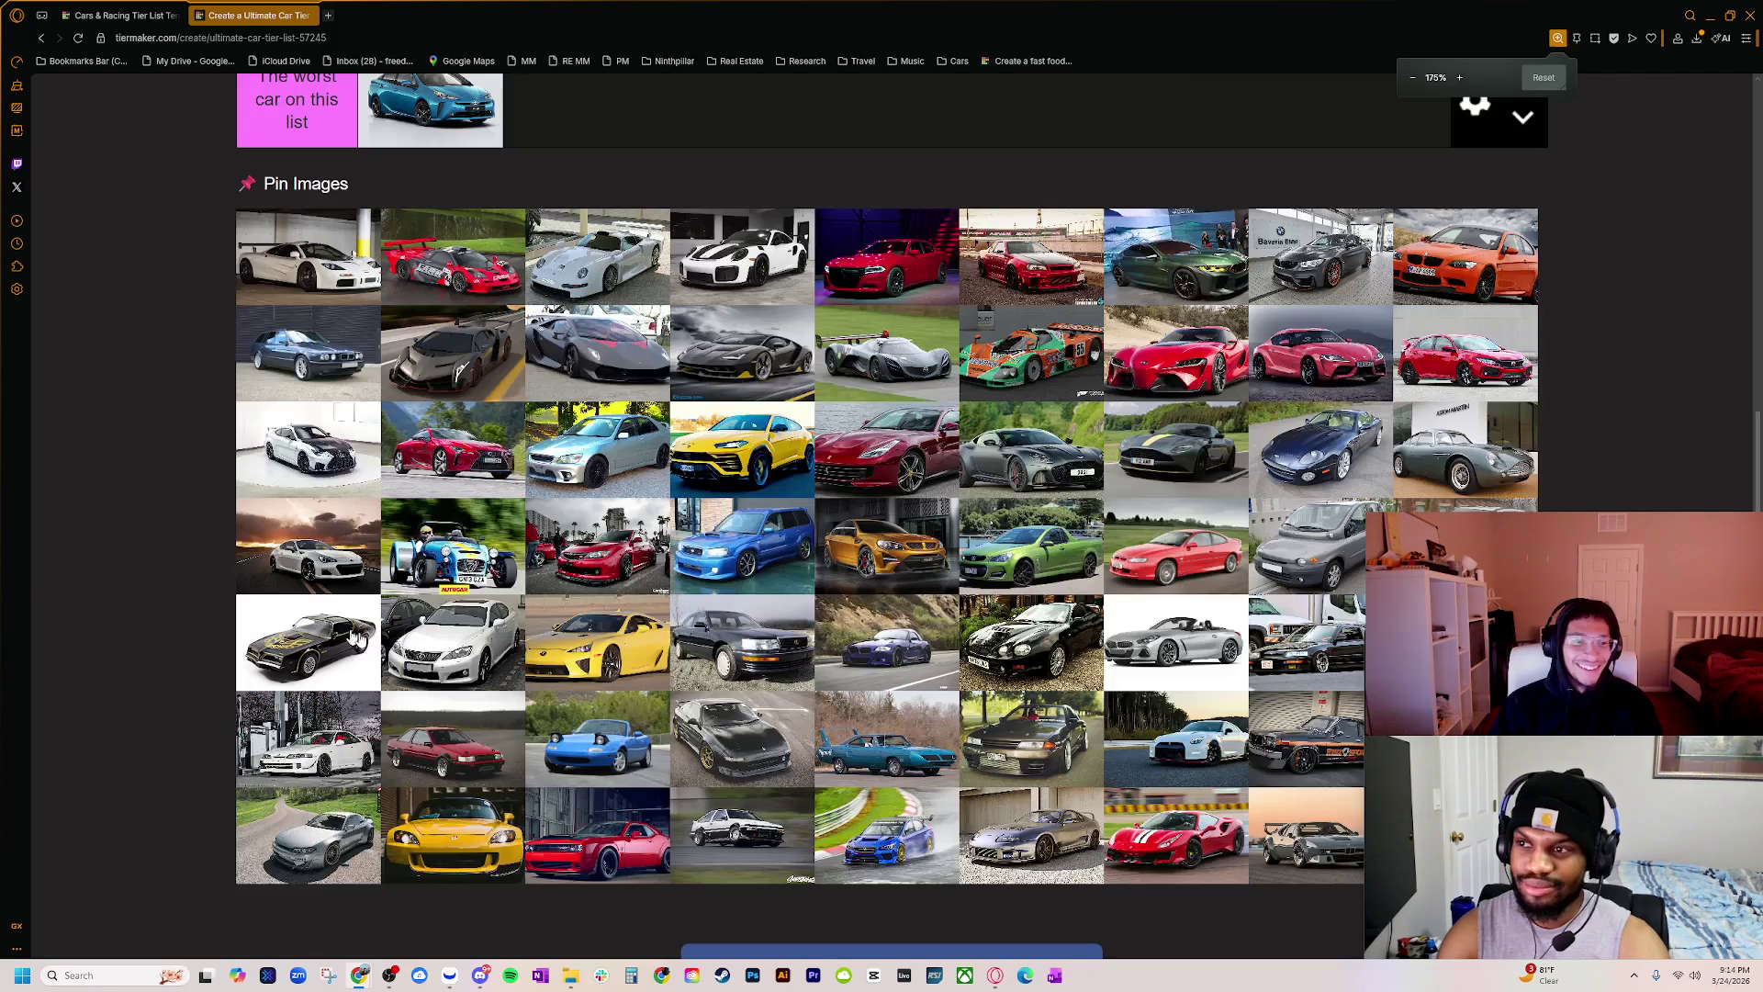
pyautogui.scroll(3, 439, 753)
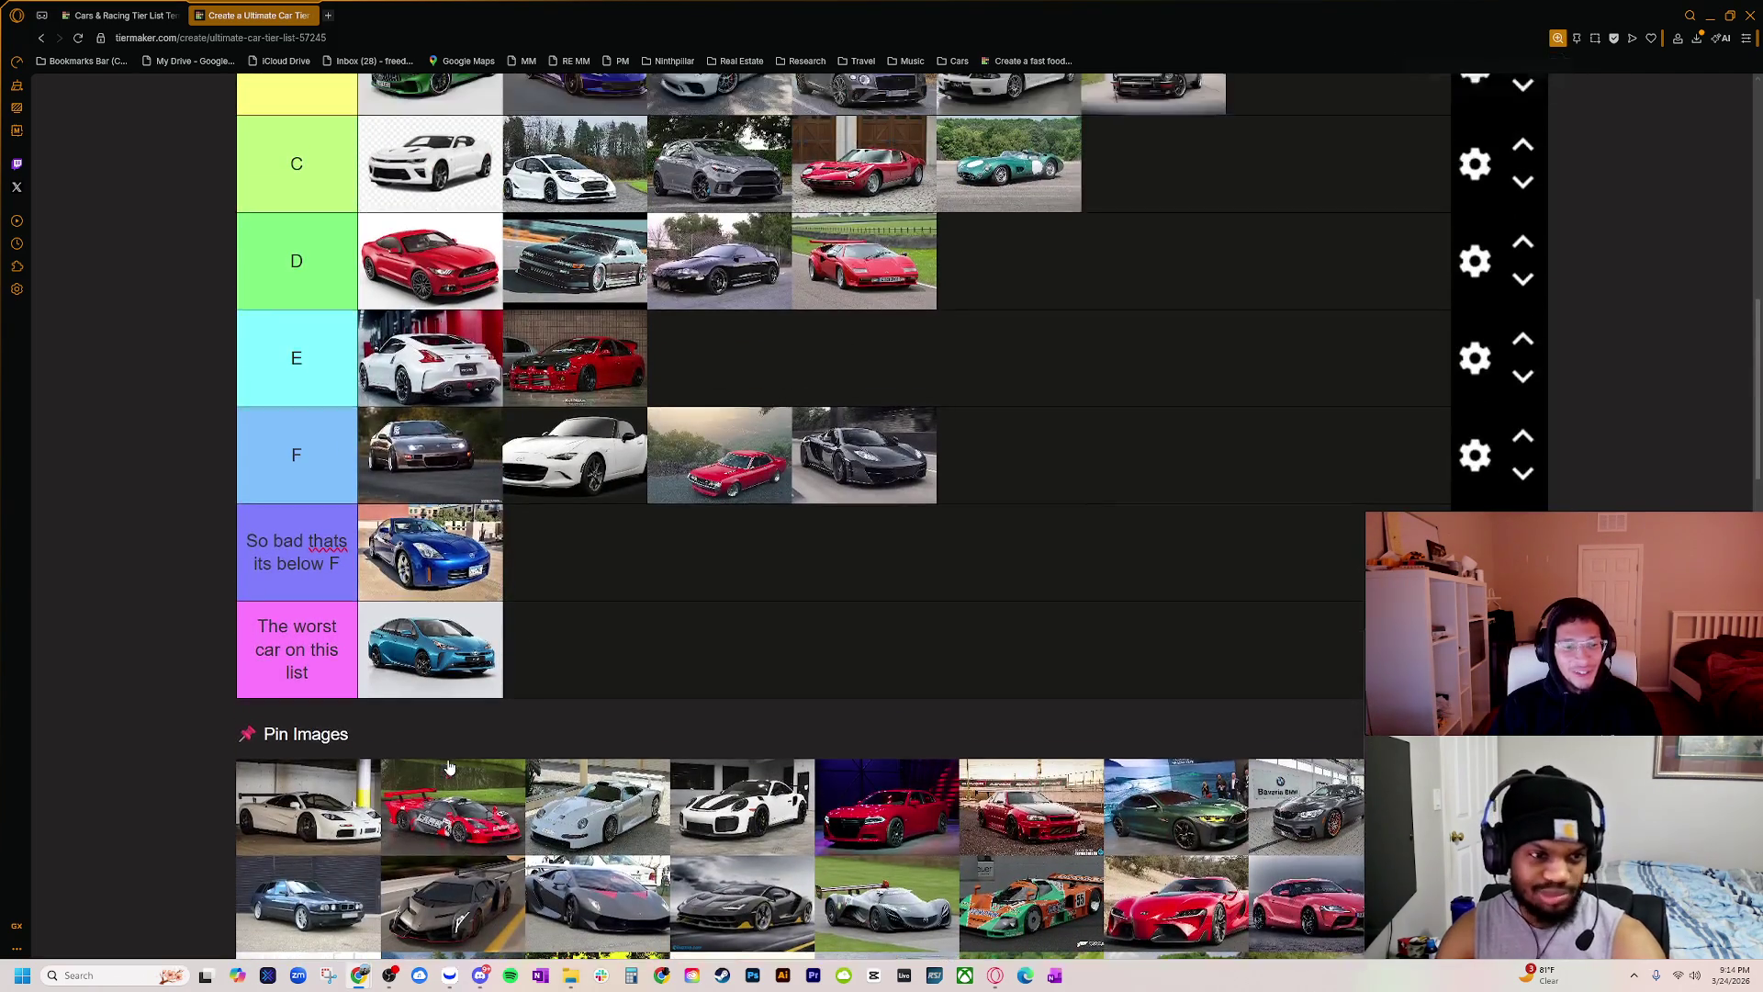
pyautogui.hotkey('ctrl', '0')
pyautogui.scroll(-1, 423, 921)
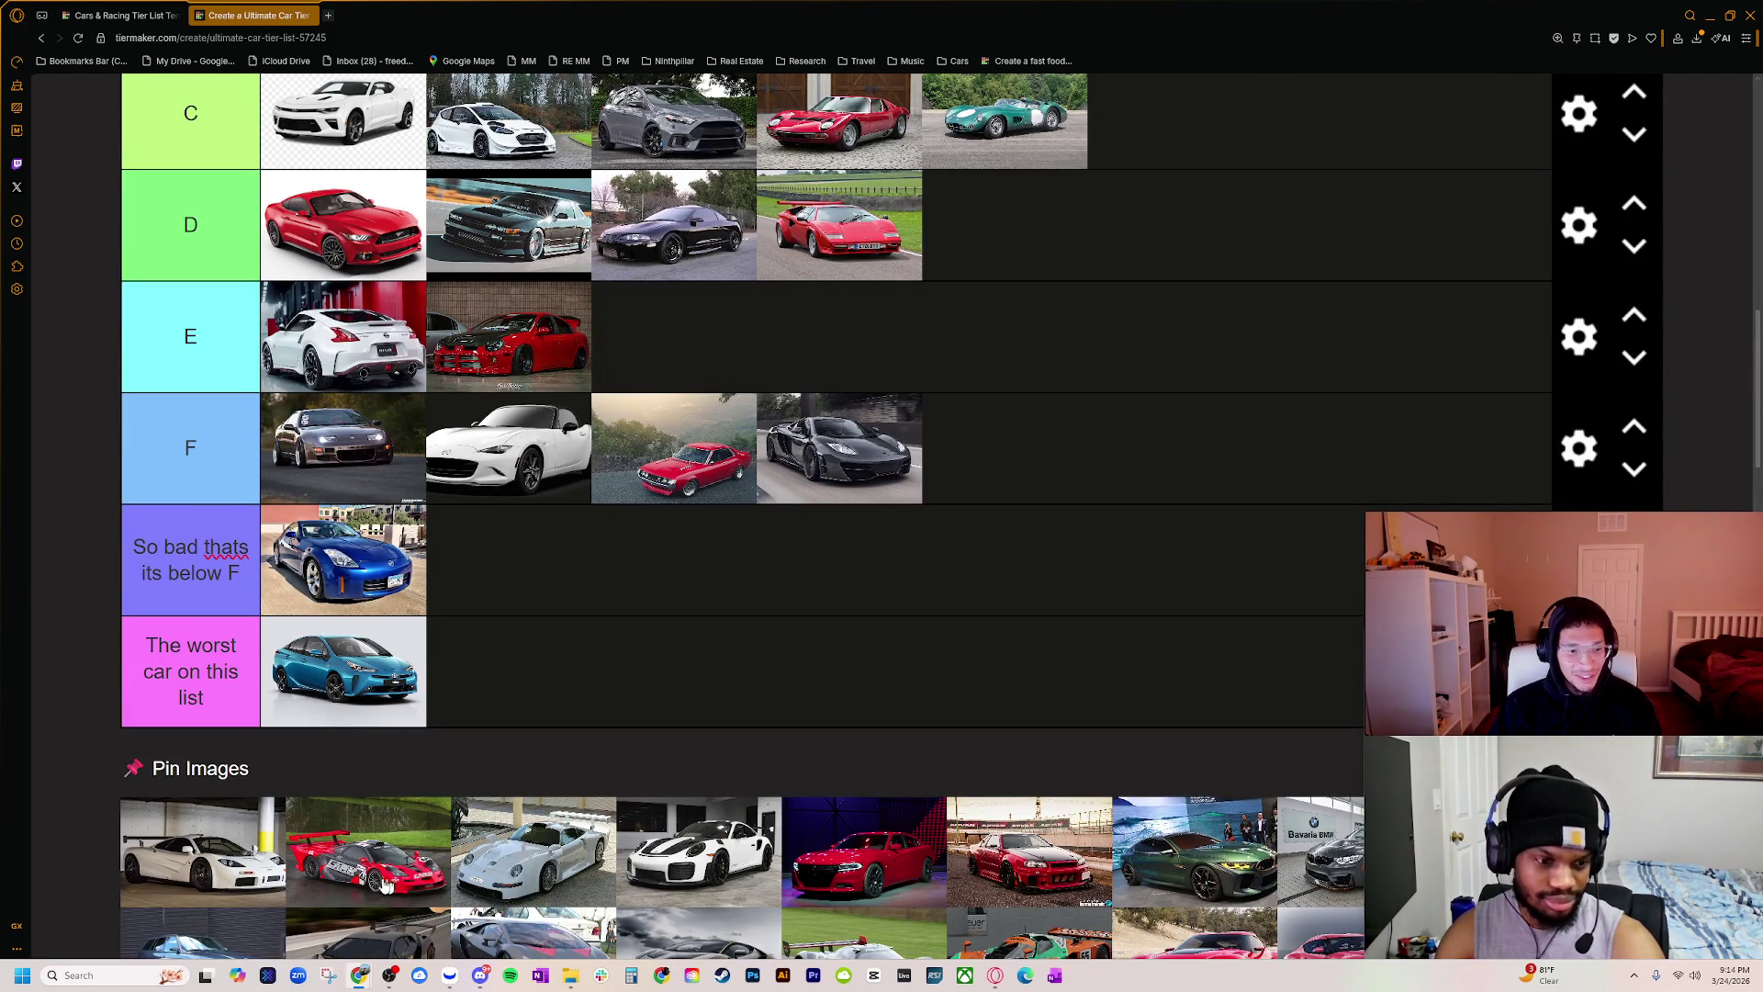
pyautogui.hotkey('ctrl', '-')
pyautogui.hotkey('ctrl', '-')
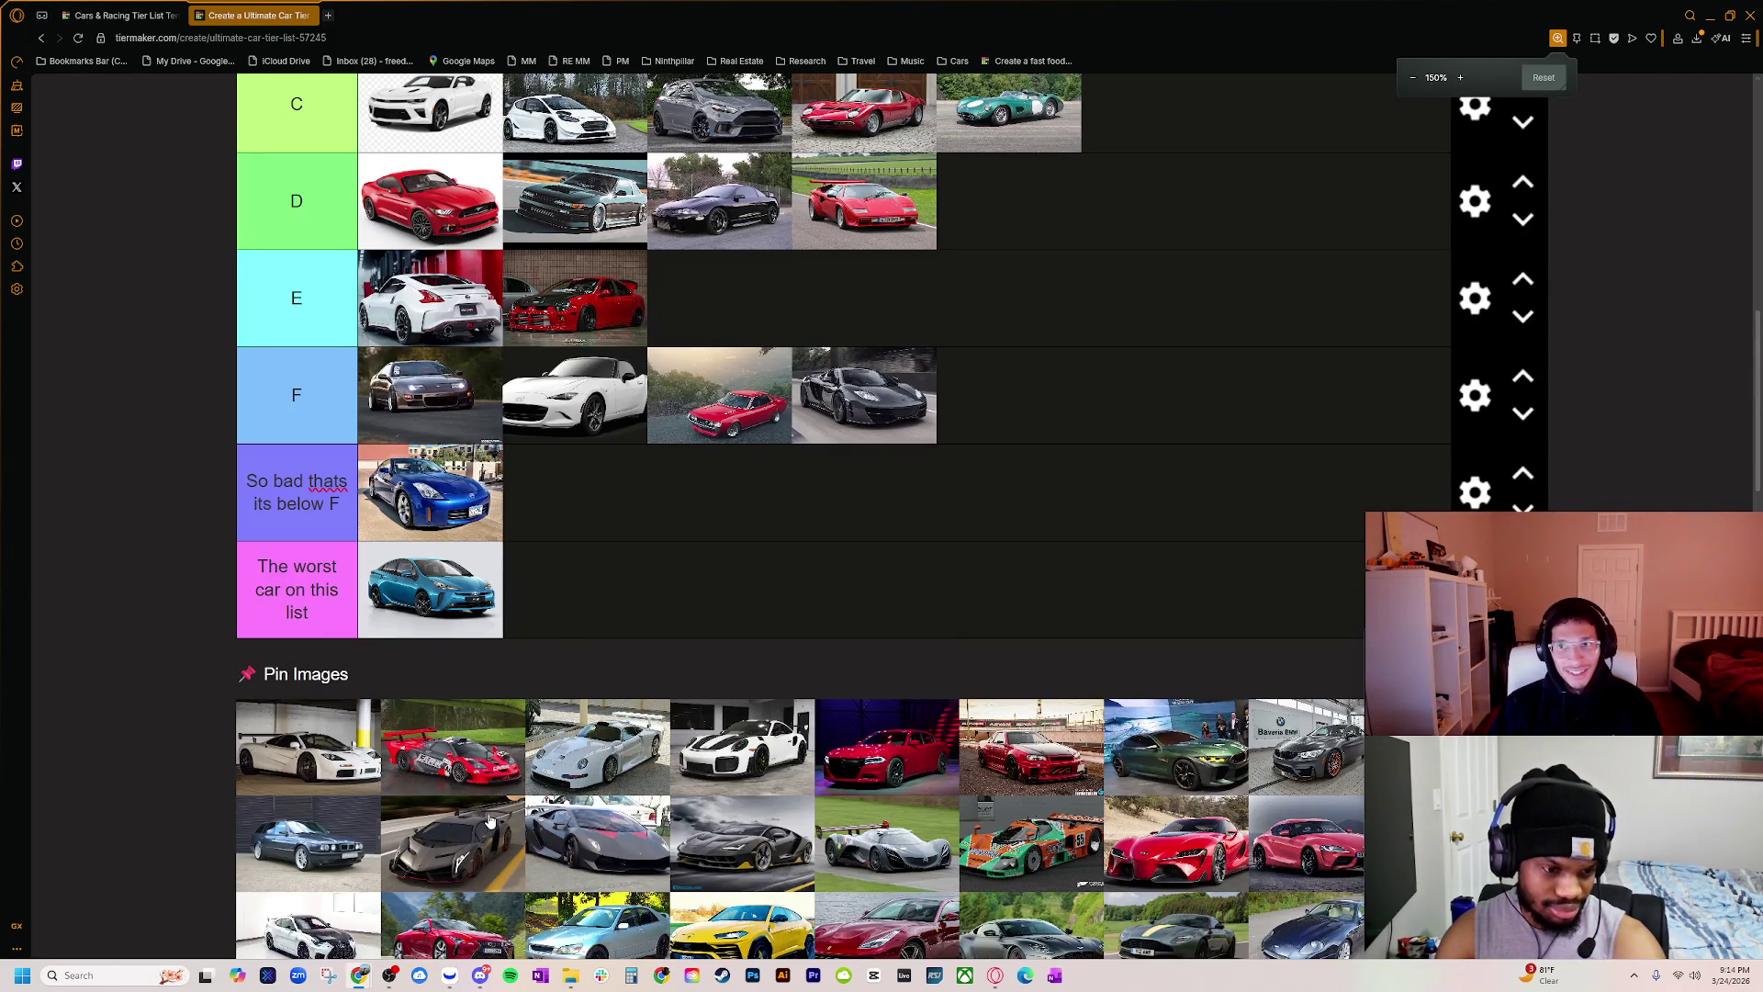
pyautogui.scroll(1, 496, 840)
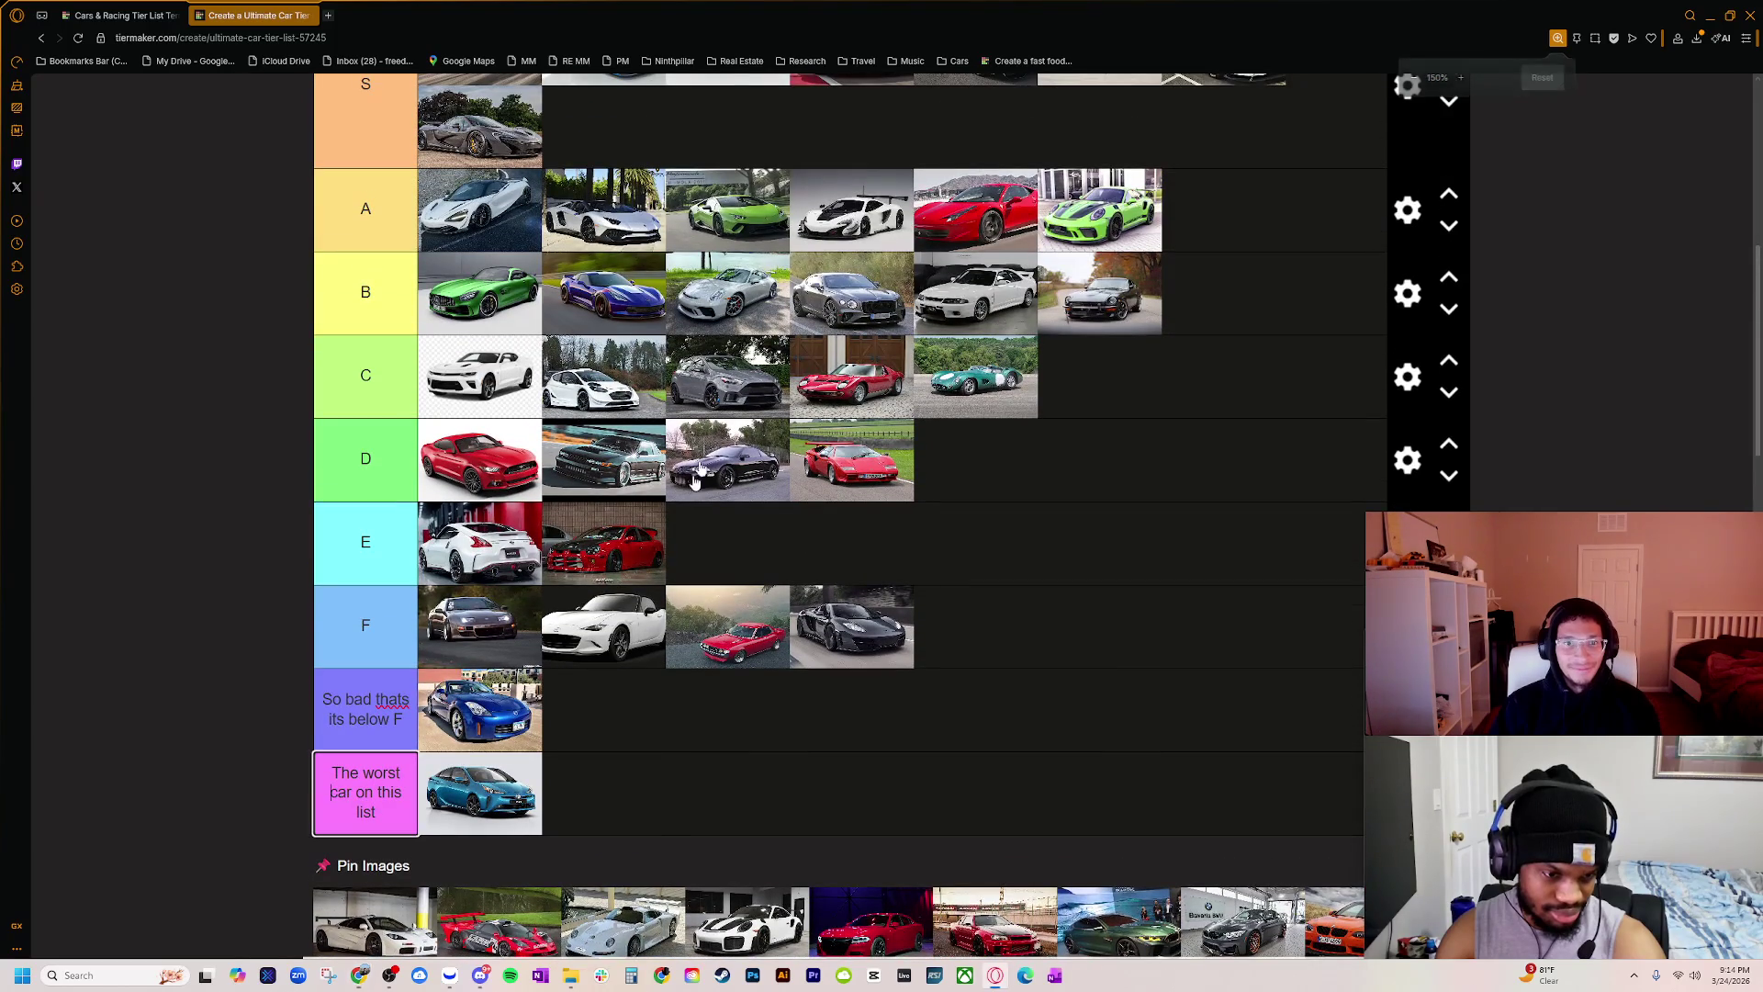
pyautogui.scroll(-3, 394, 790)
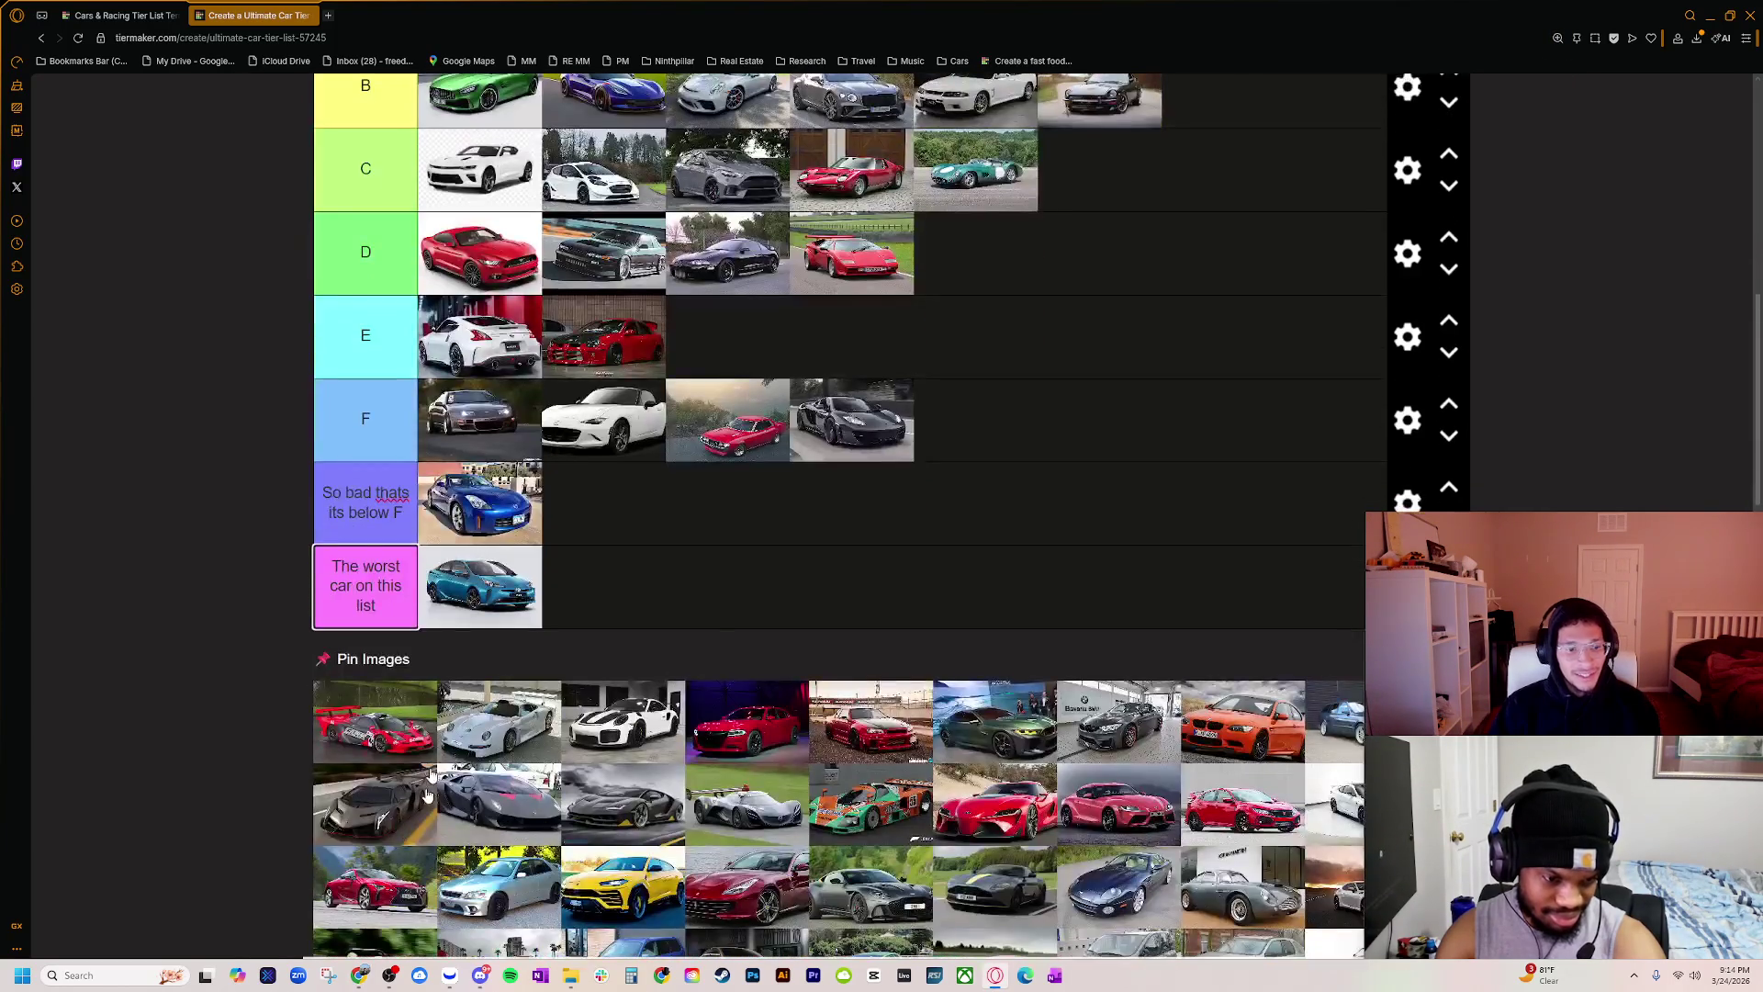
pyautogui.hotkey('ctrl', '+')
pyautogui.hotkey('ctrl', '+')
pyautogui.hotkey('ctrl', '+')
# Step: Drag the red race-liveried McLaren from Pin Images into the S tier beside the P1
pyautogui.scroll(-3, 381, 739)
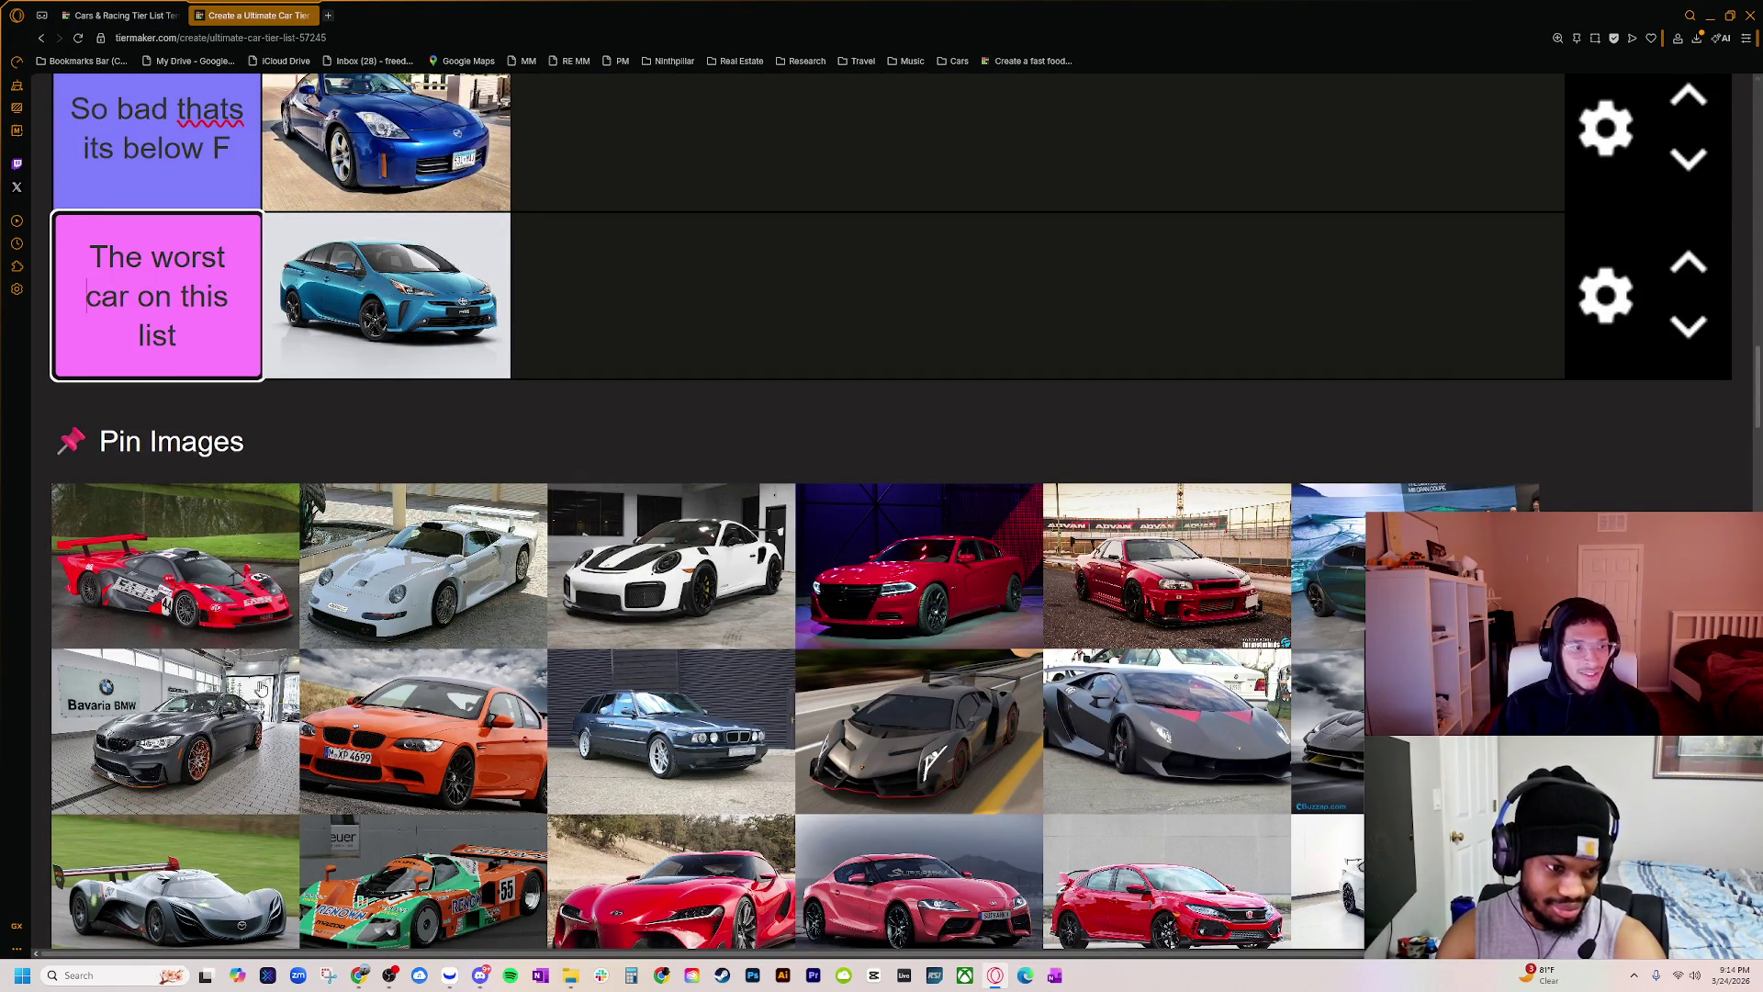
pyautogui.keyDown('ctrl'); pyautogui.scroll(-2, 402, 717); pyautogui.keyUp('ctrl')
pyautogui.keyDown('ctrl'); pyautogui.scroll(-1, 438, 760); pyautogui.keyUp('ctrl')
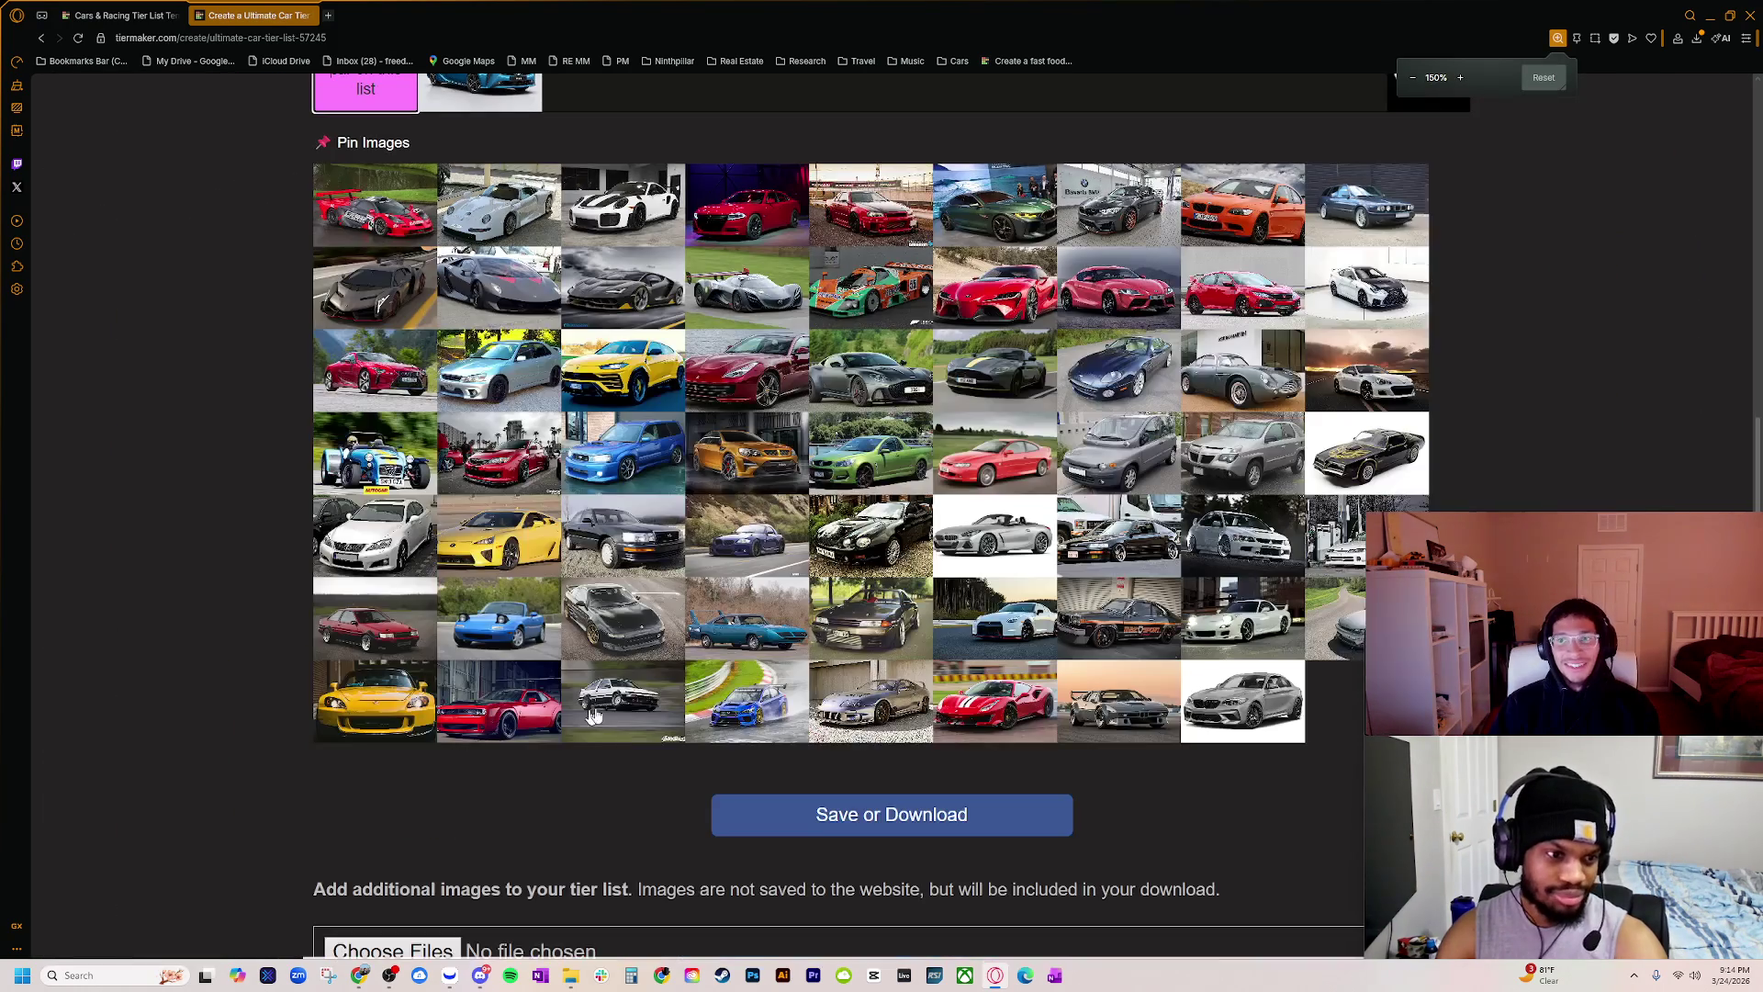
pyautogui.scroll(5, 395, 808)
pyautogui.scroll(2, 375, 830)
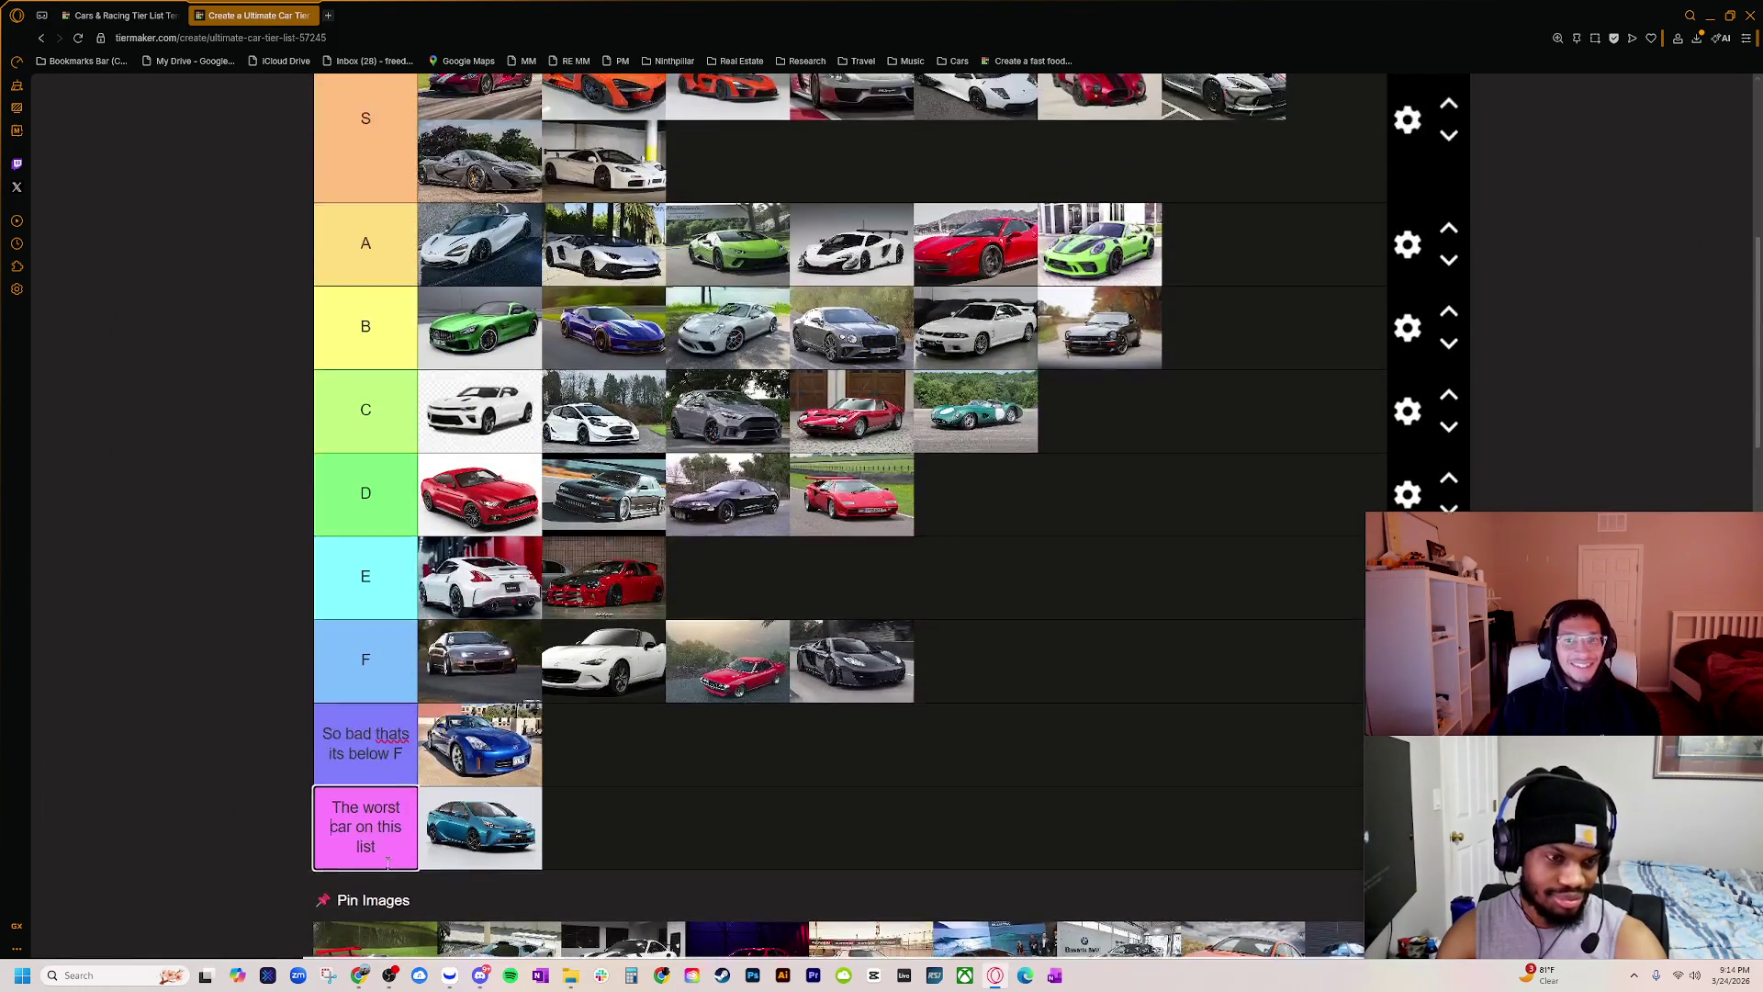
pyautogui.moveTo(356, 946); pyautogui.dragTo(698, 146)
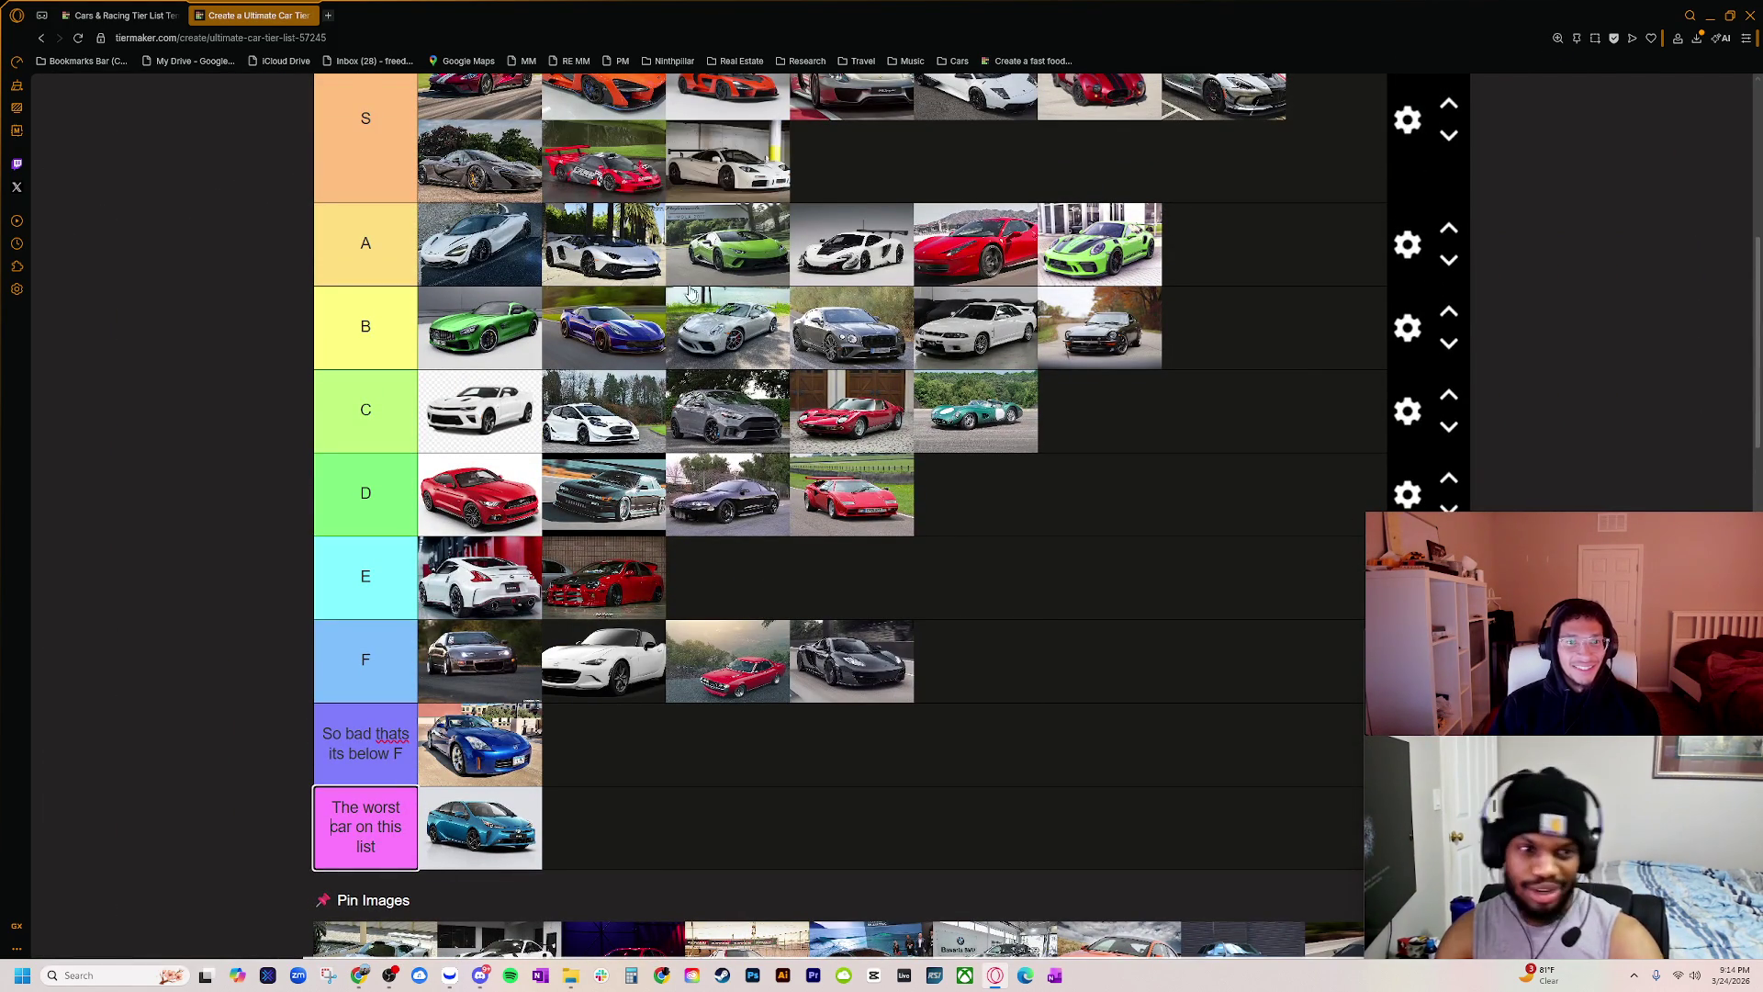
pyautogui.scroll(-1, 603, 757)
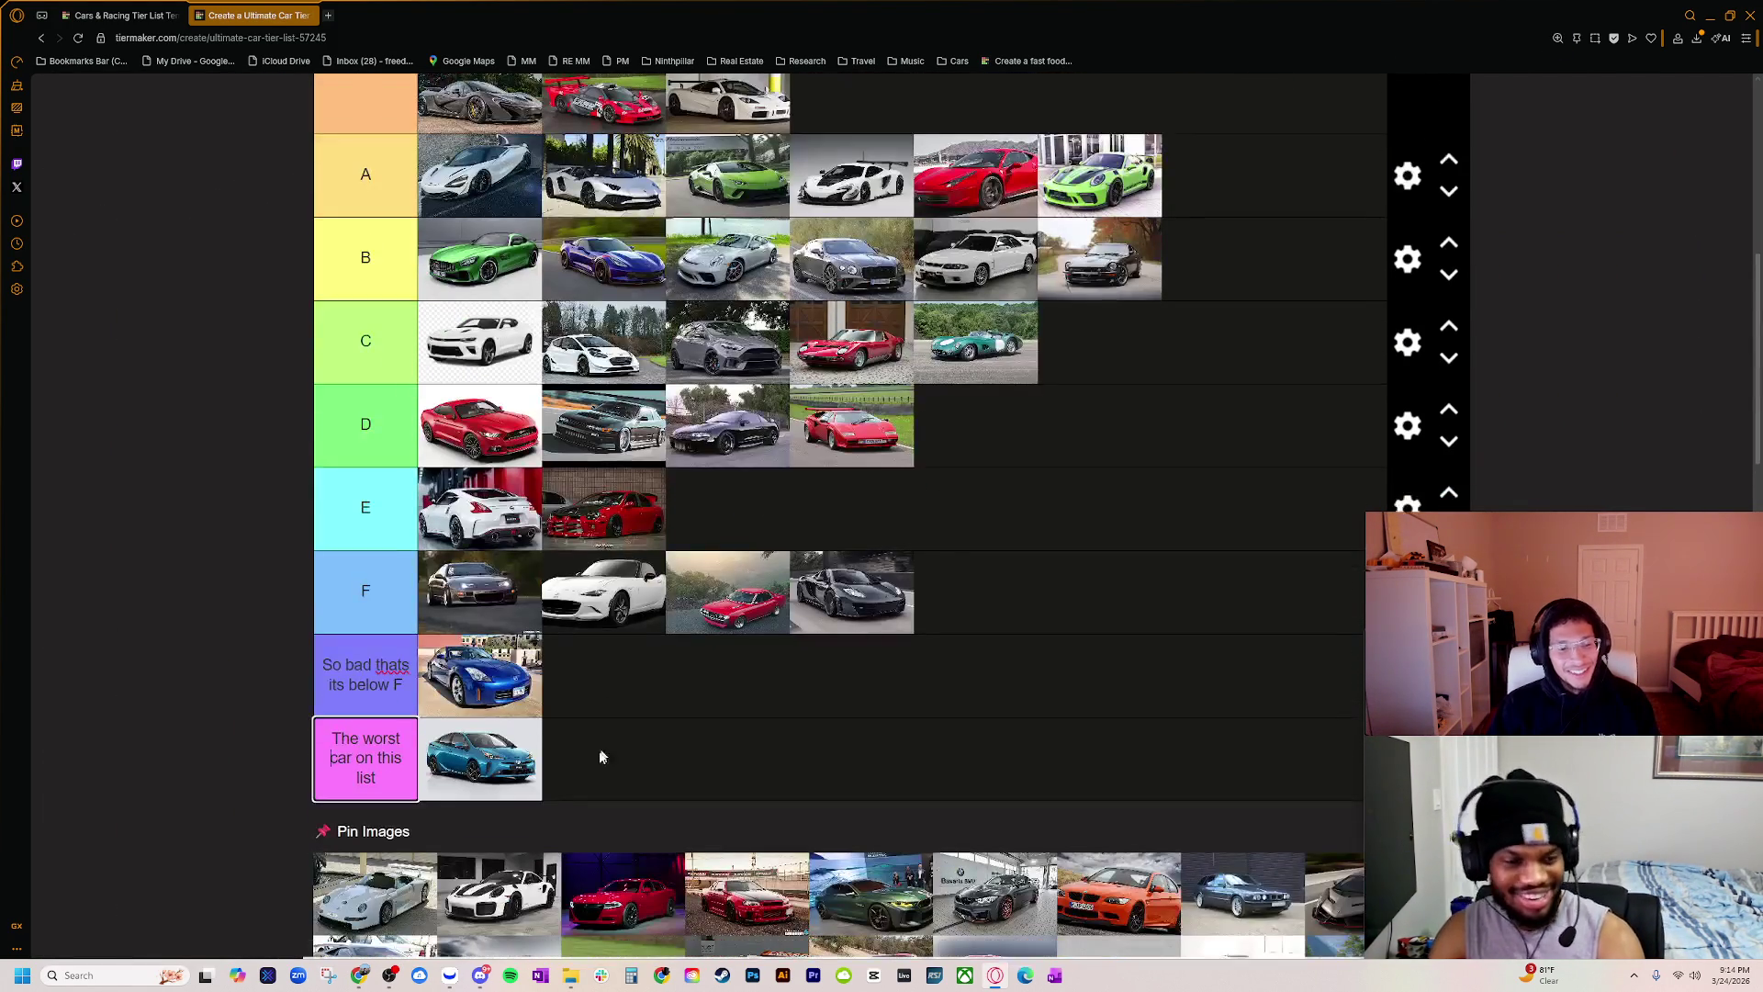
pyautogui.scroll(-1, 397, 904)
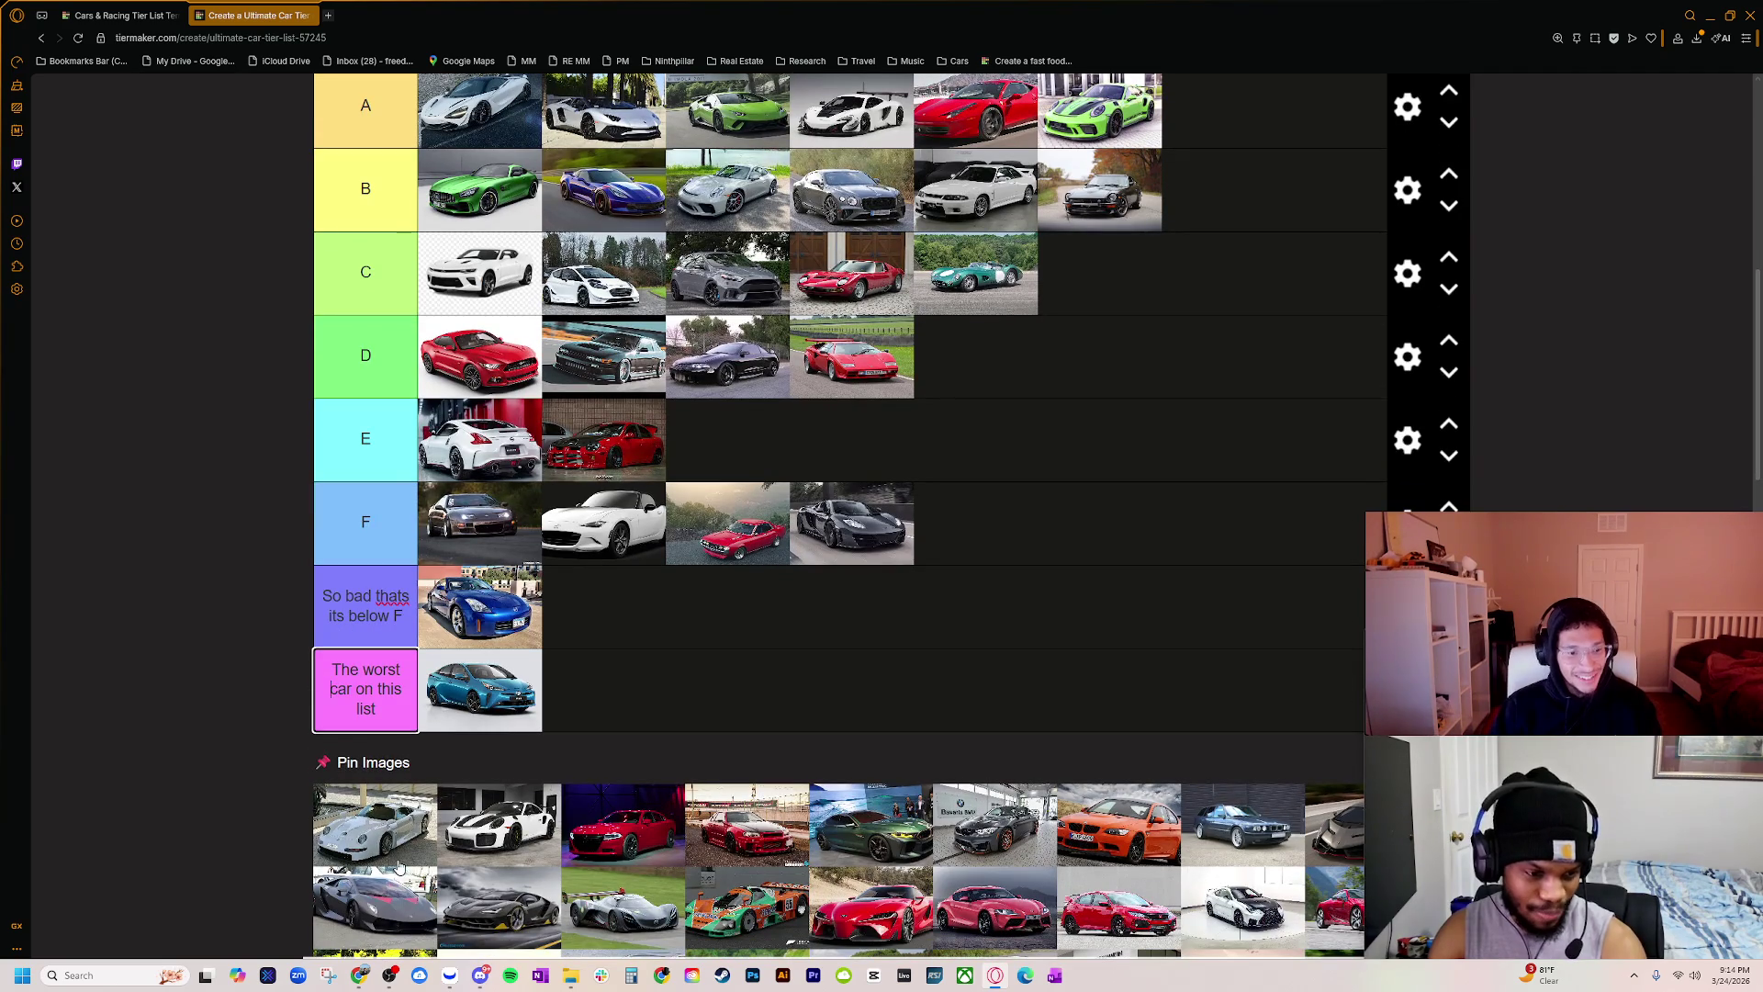
pyautogui.keyDown('ctrl'); pyautogui.scroll(3, 393, 758); pyautogui.keyUp('ctrl')
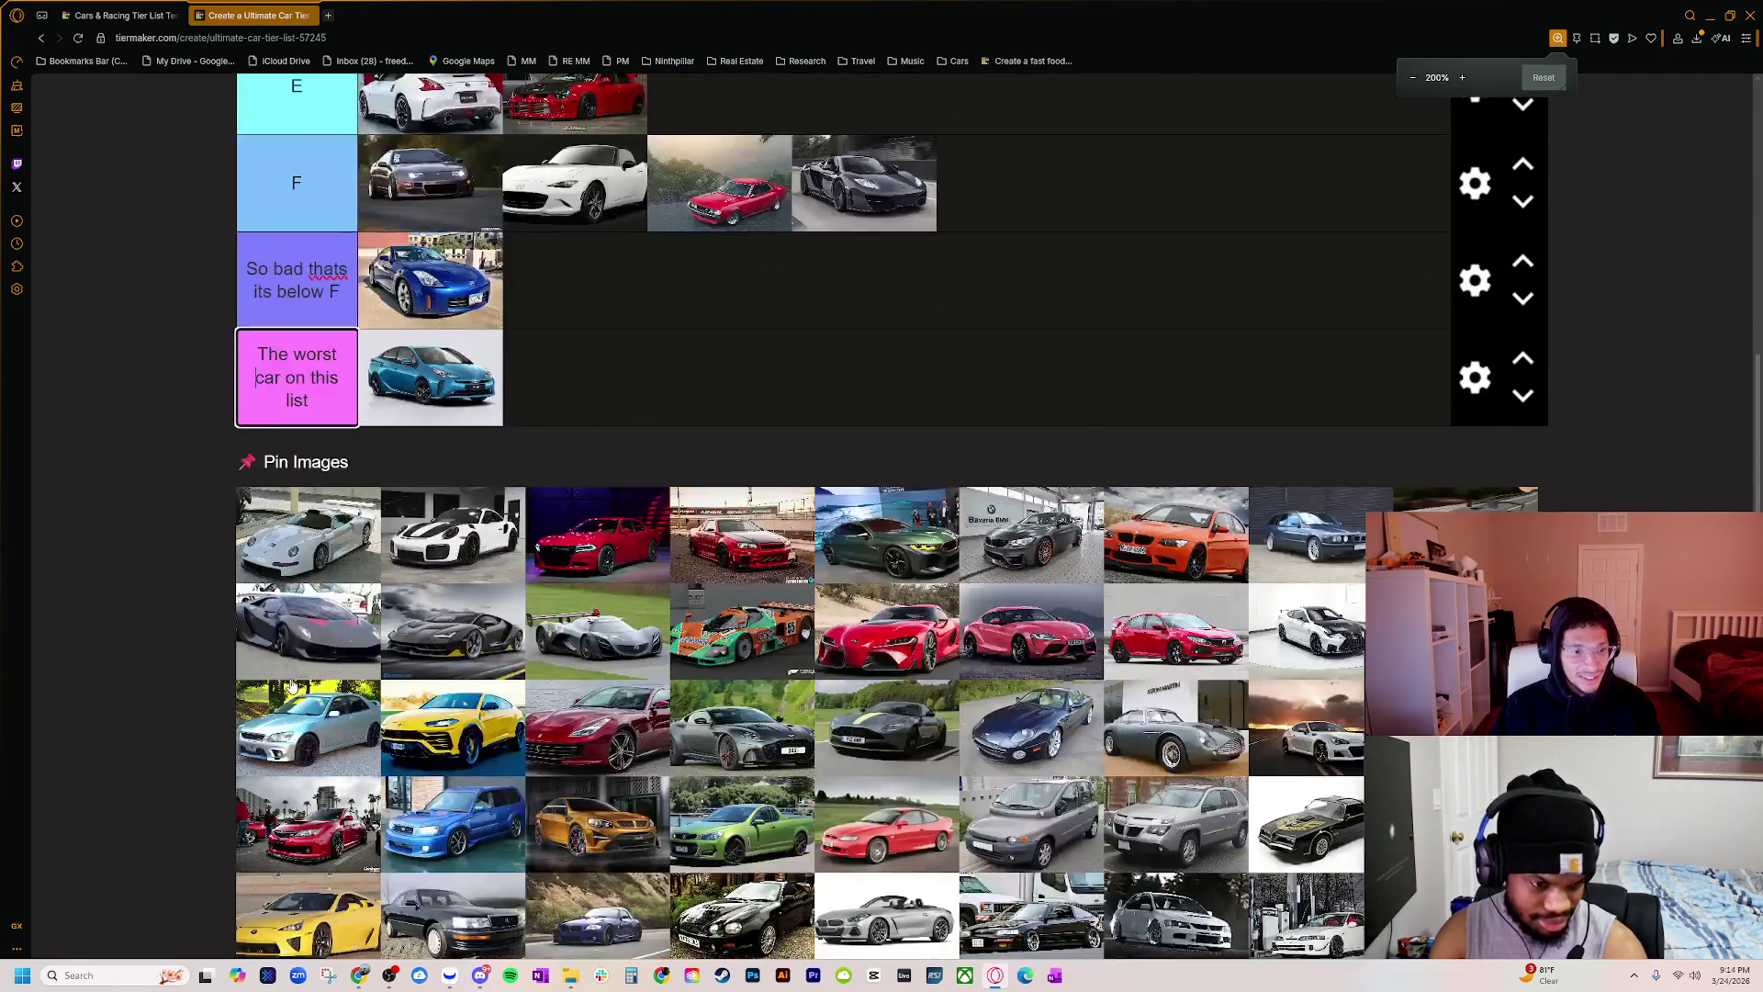
pyautogui.scroll(-1, 393, 758)
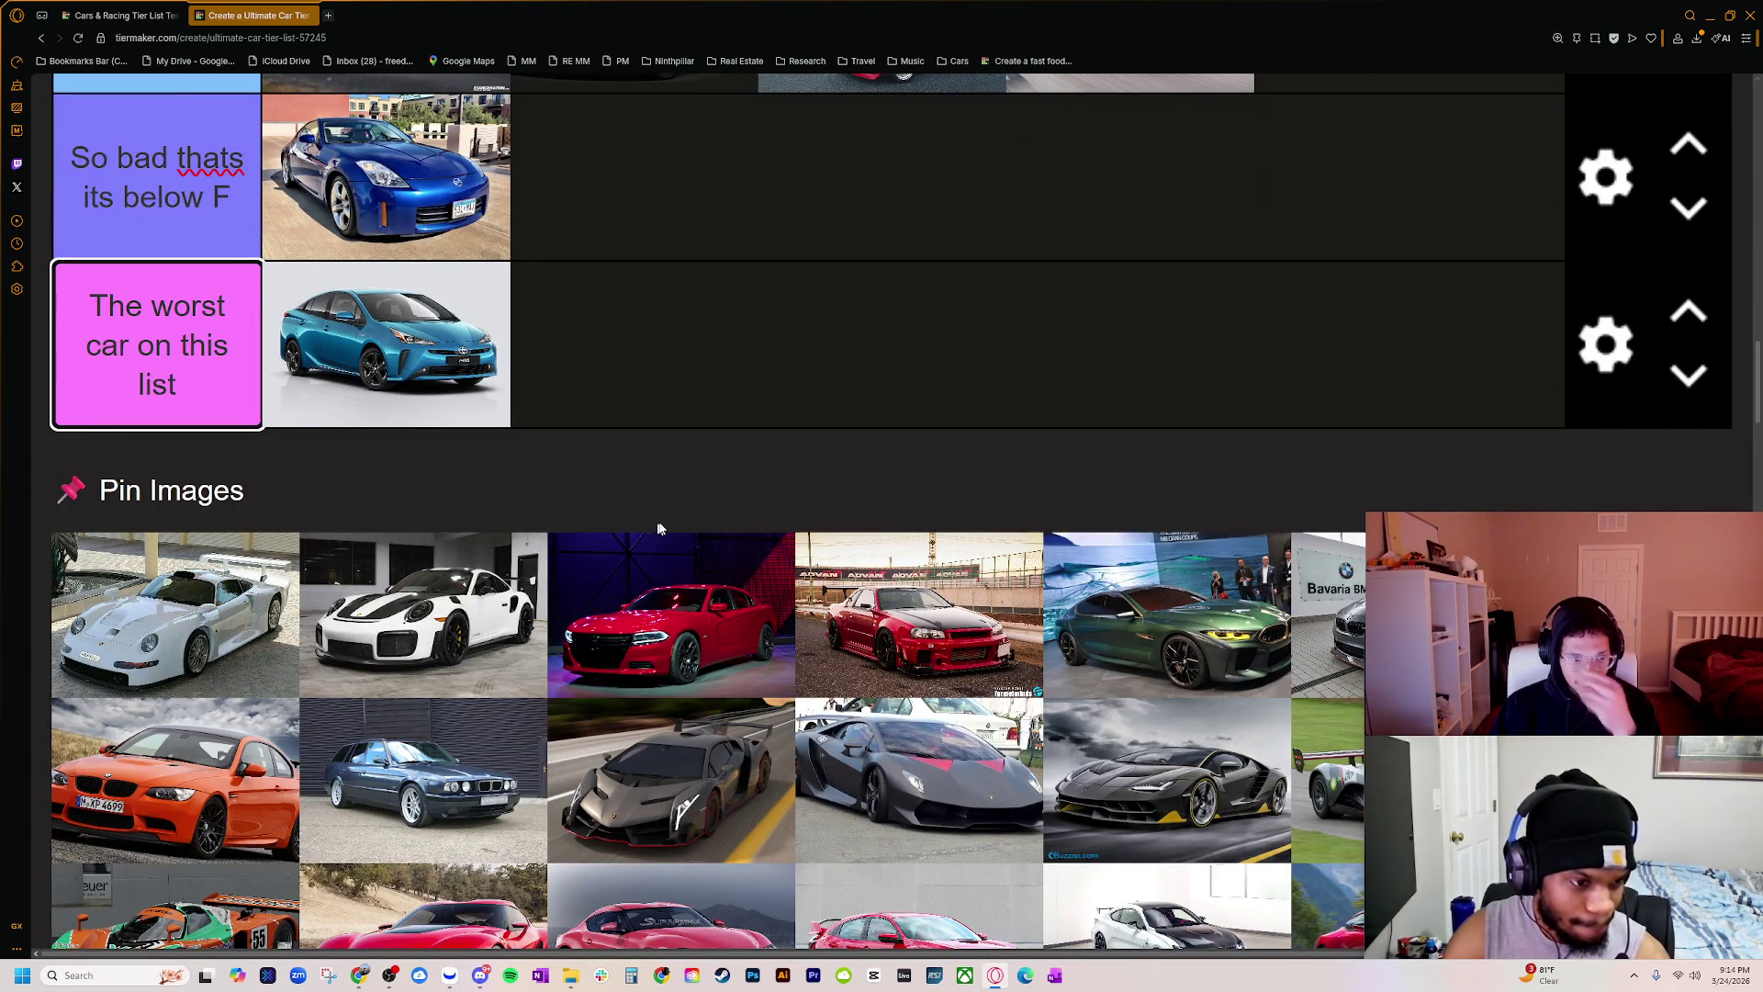
pyautogui.hotkey('alt', 'Tab')
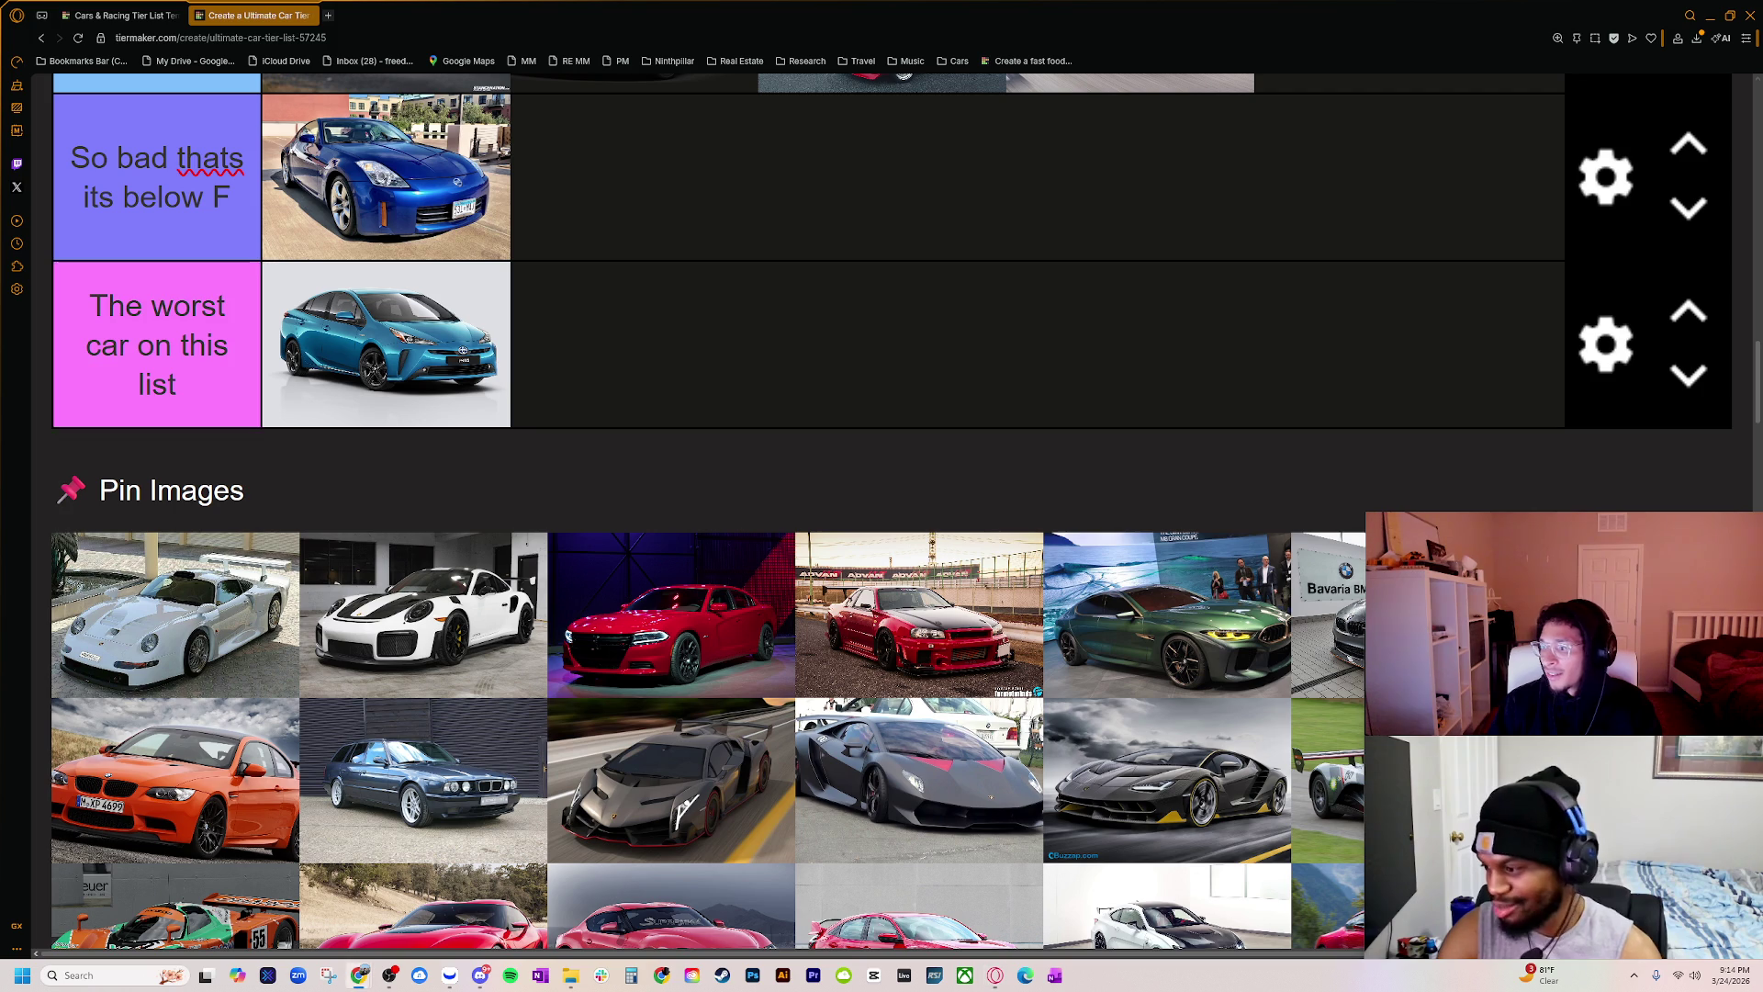
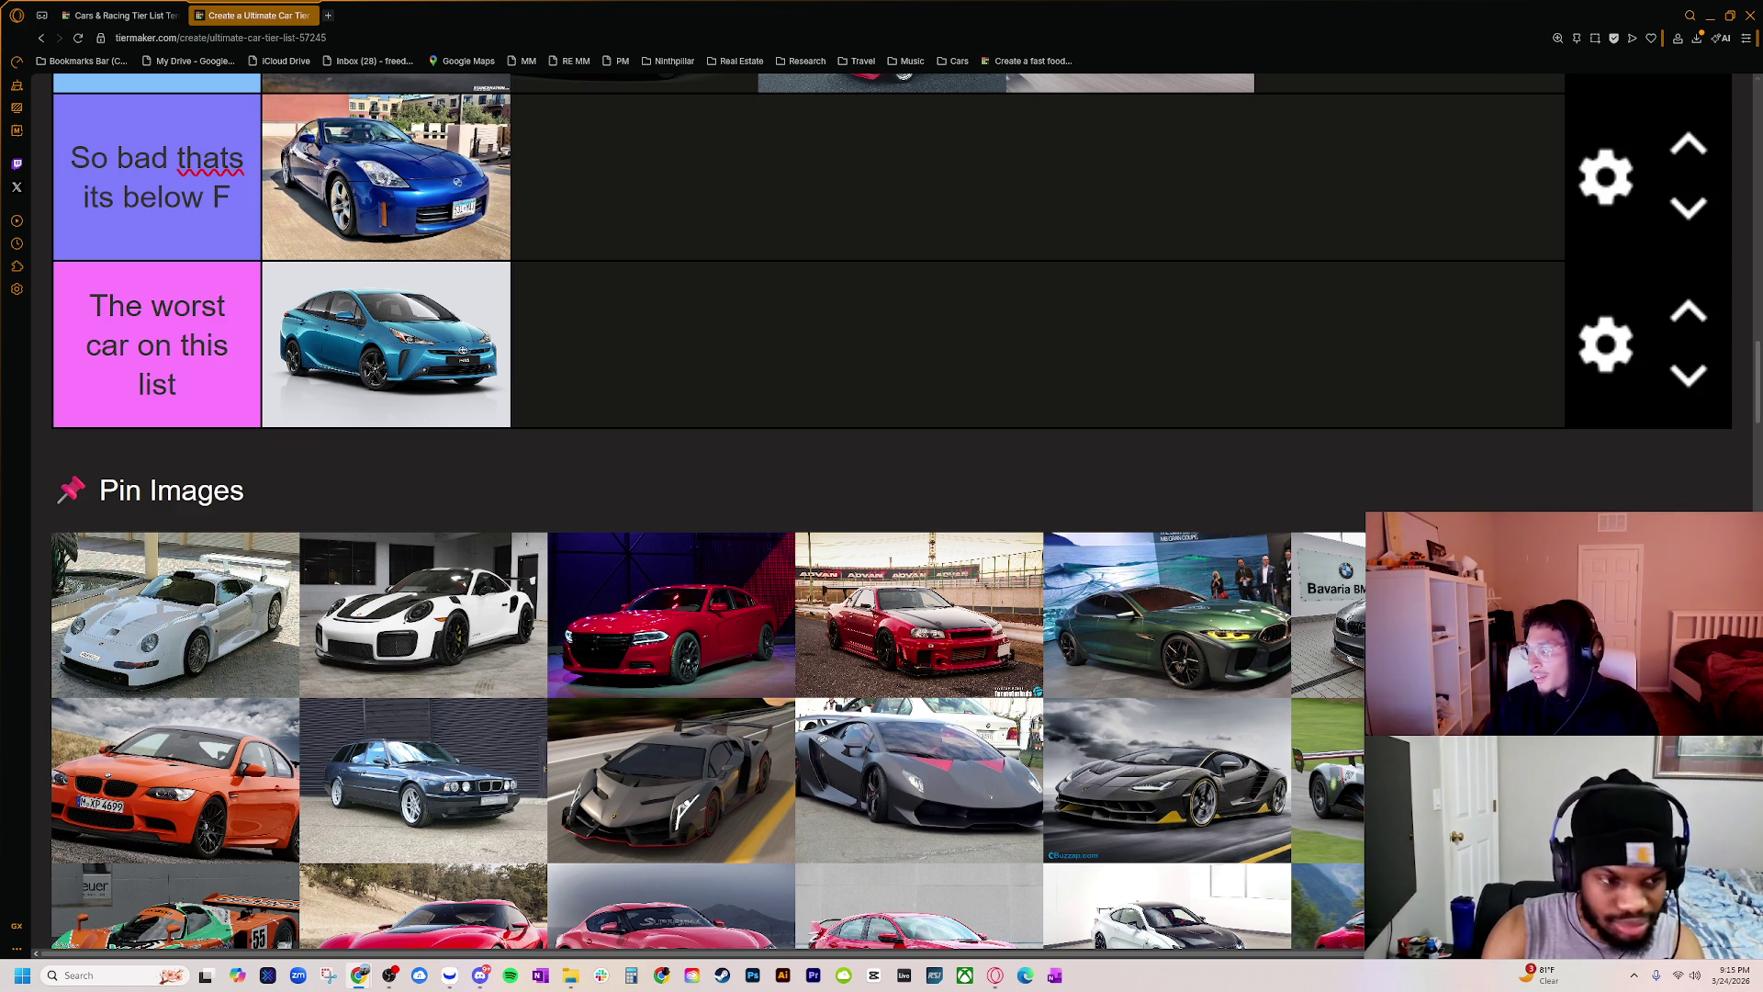
# Step: Drag the Google Images results for 'porsche most expensive car' over the TierMaker tier list
pyautogui.moveTo(1762, 313)
pyautogui.mouseDown()
pyautogui.moveTo(1231, 299)
pyautogui.moveTo(799, 246)
pyautogui.mouseUp()
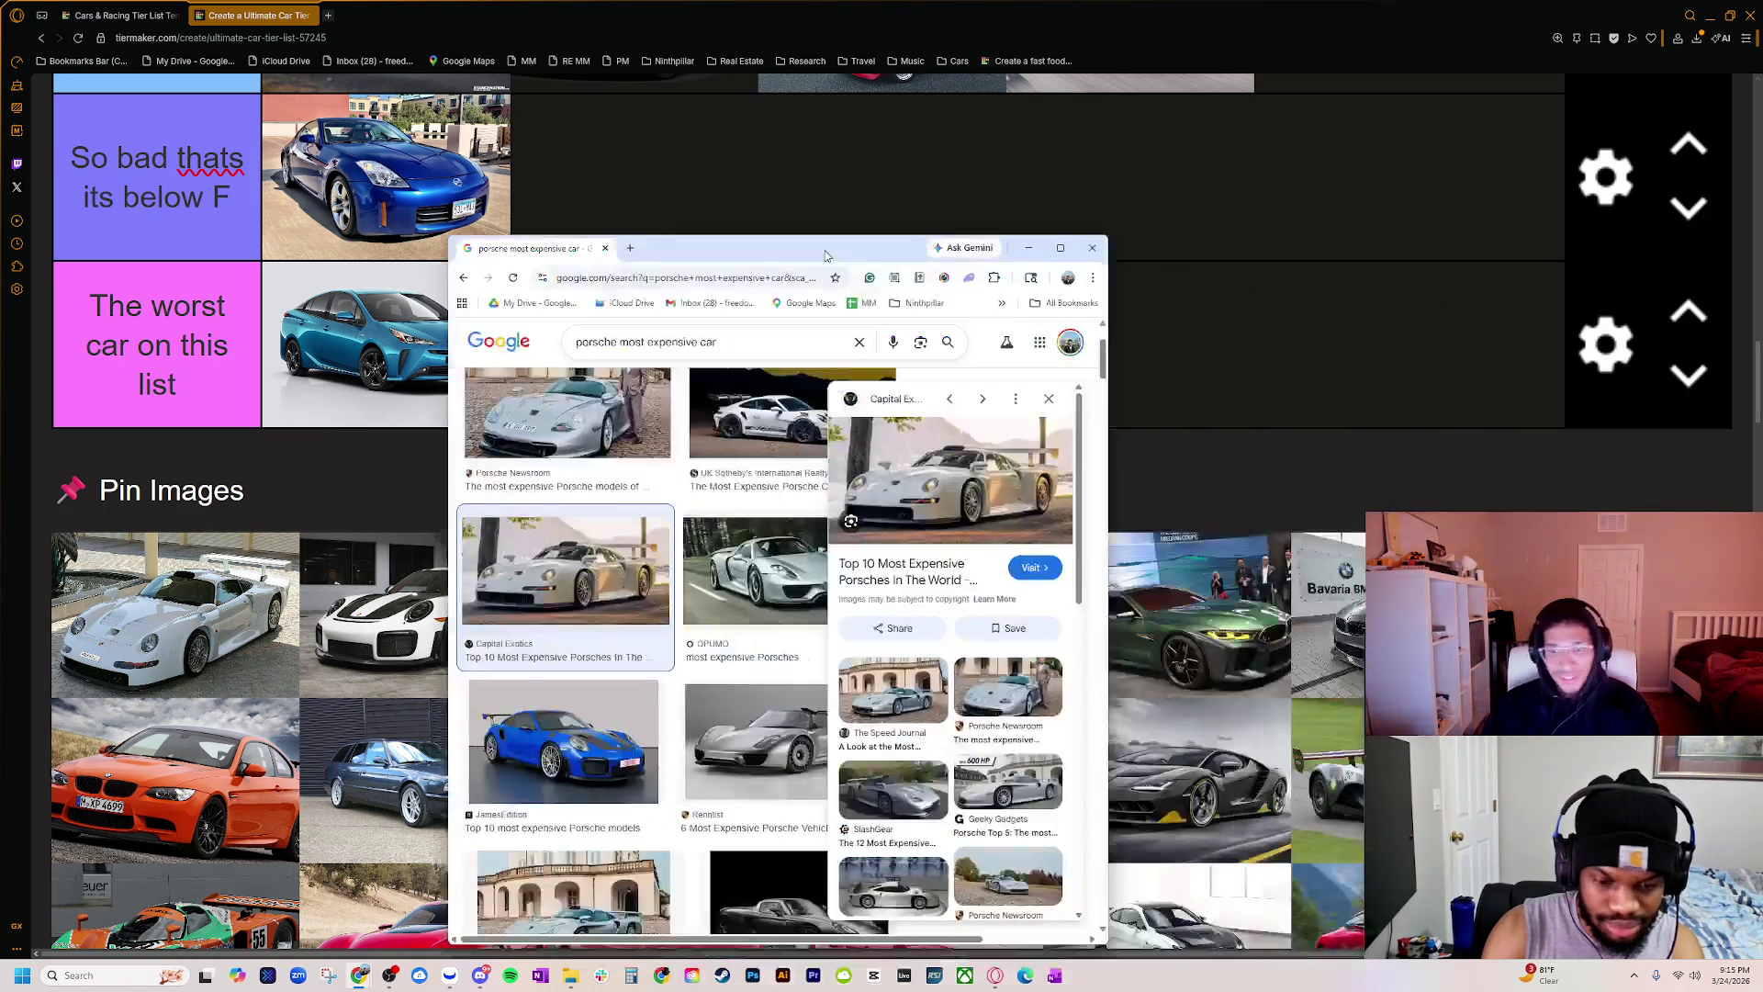
# Step: Open the Capital Exotics 'Top 10 Most Expensive Porsches' article and scroll down through the list
pyautogui.click(900, 571)
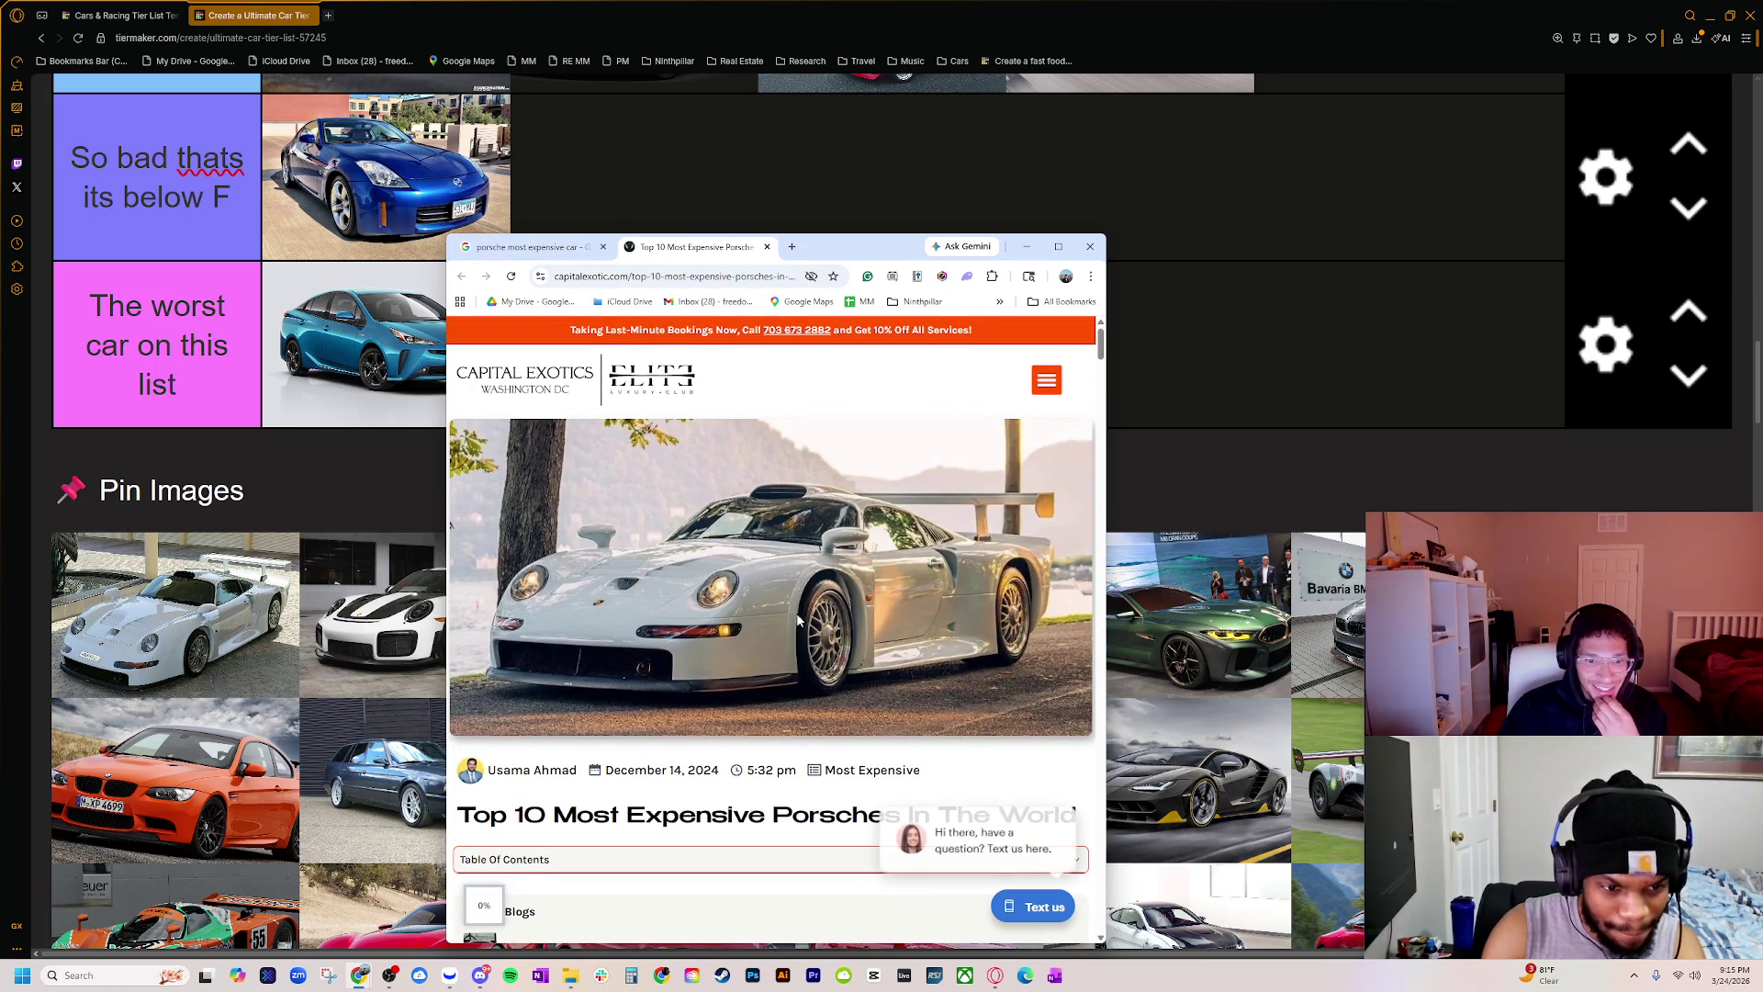
pyautogui.scroll(-10, 794, 656)
pyautogui.scroll(-15, 769, 676)
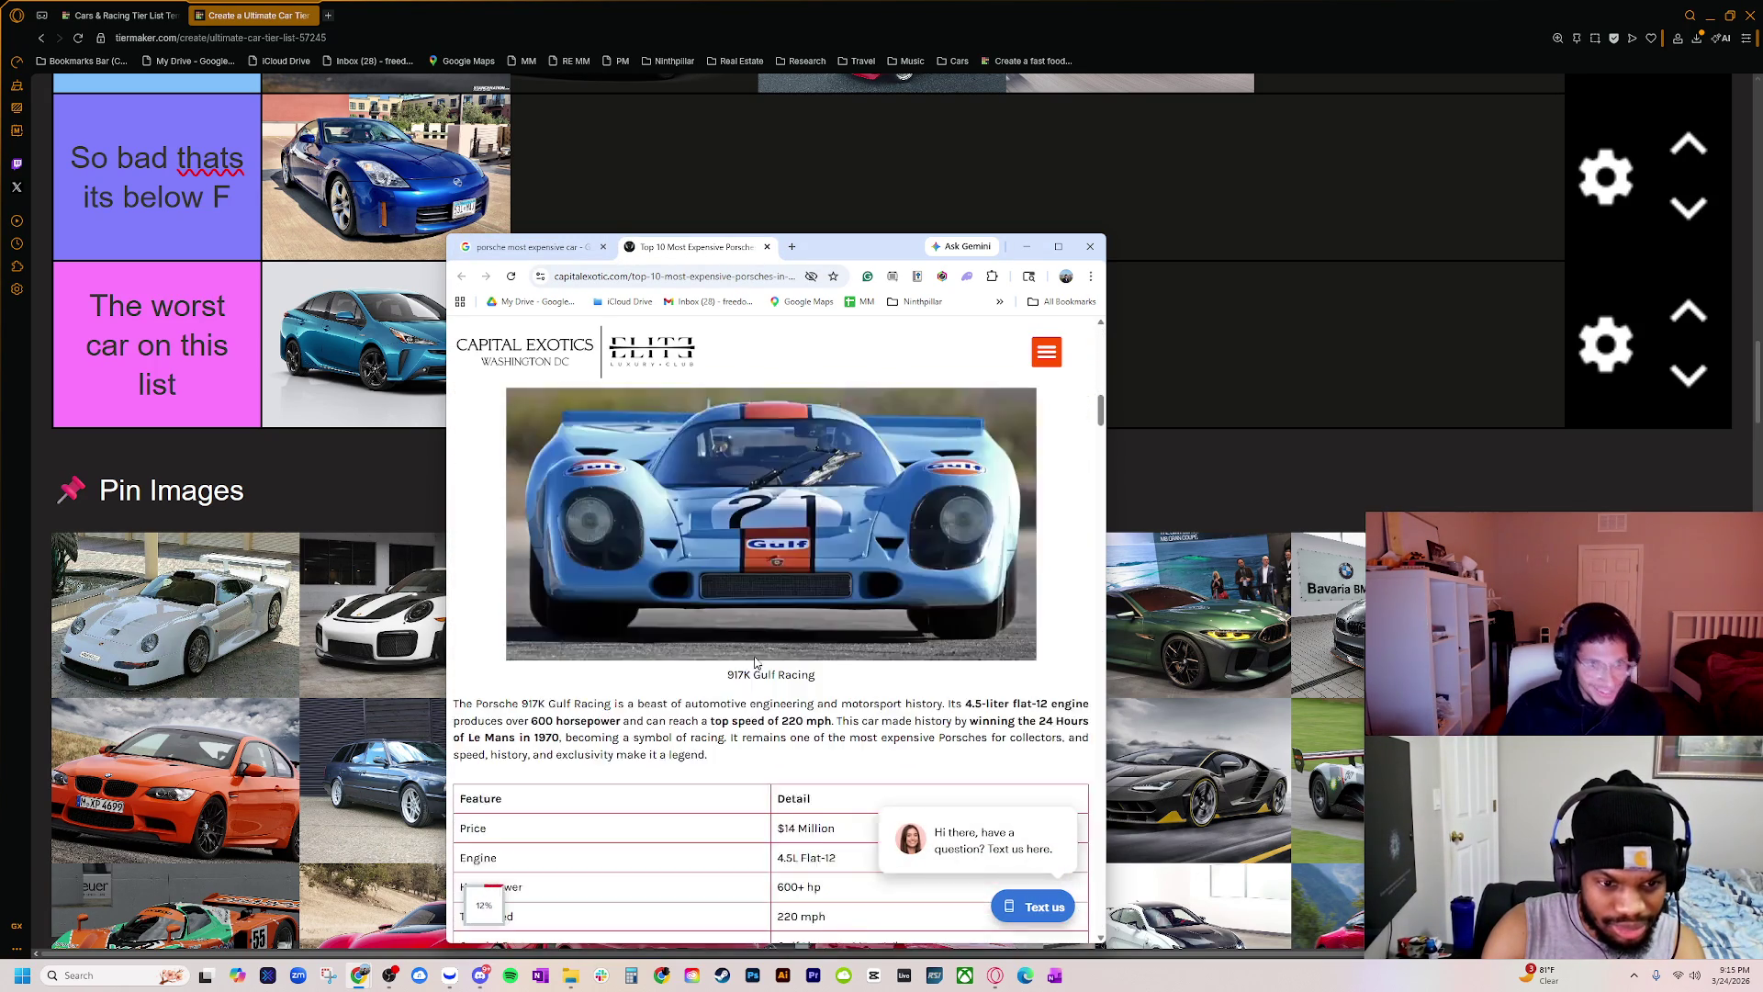
pyautogui.scroll(-15, 760, 668)
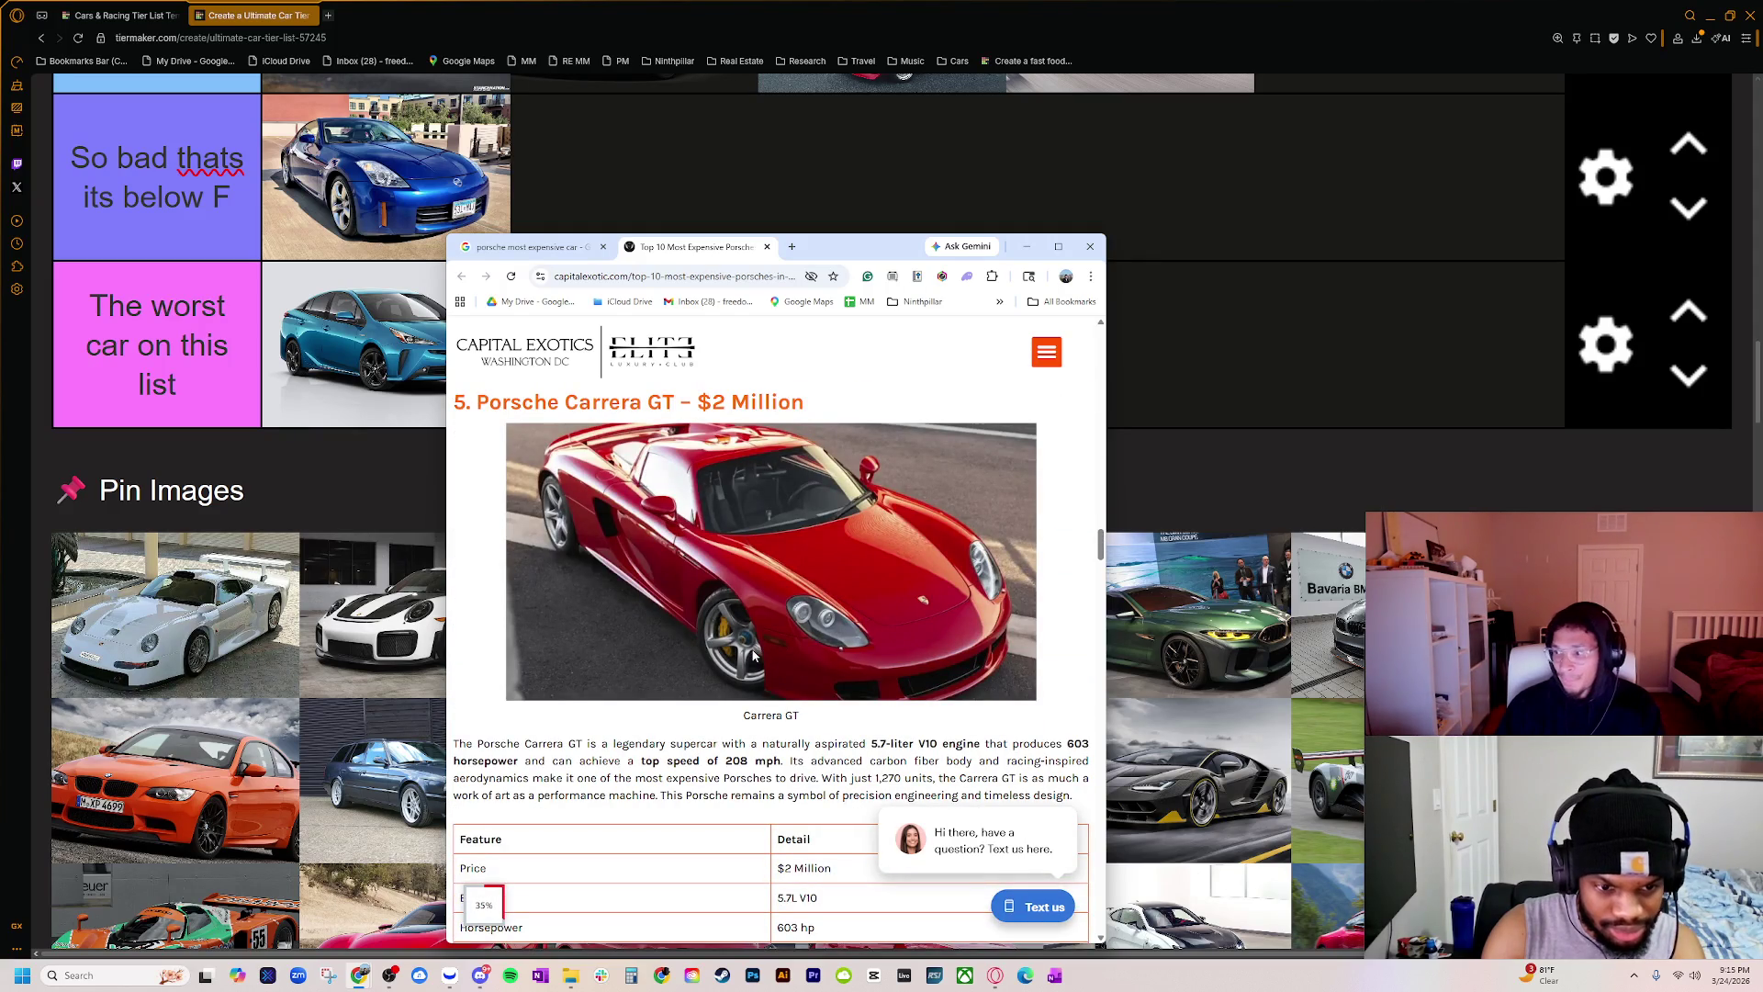
pyautogui.scroll(-6, 752, 652)
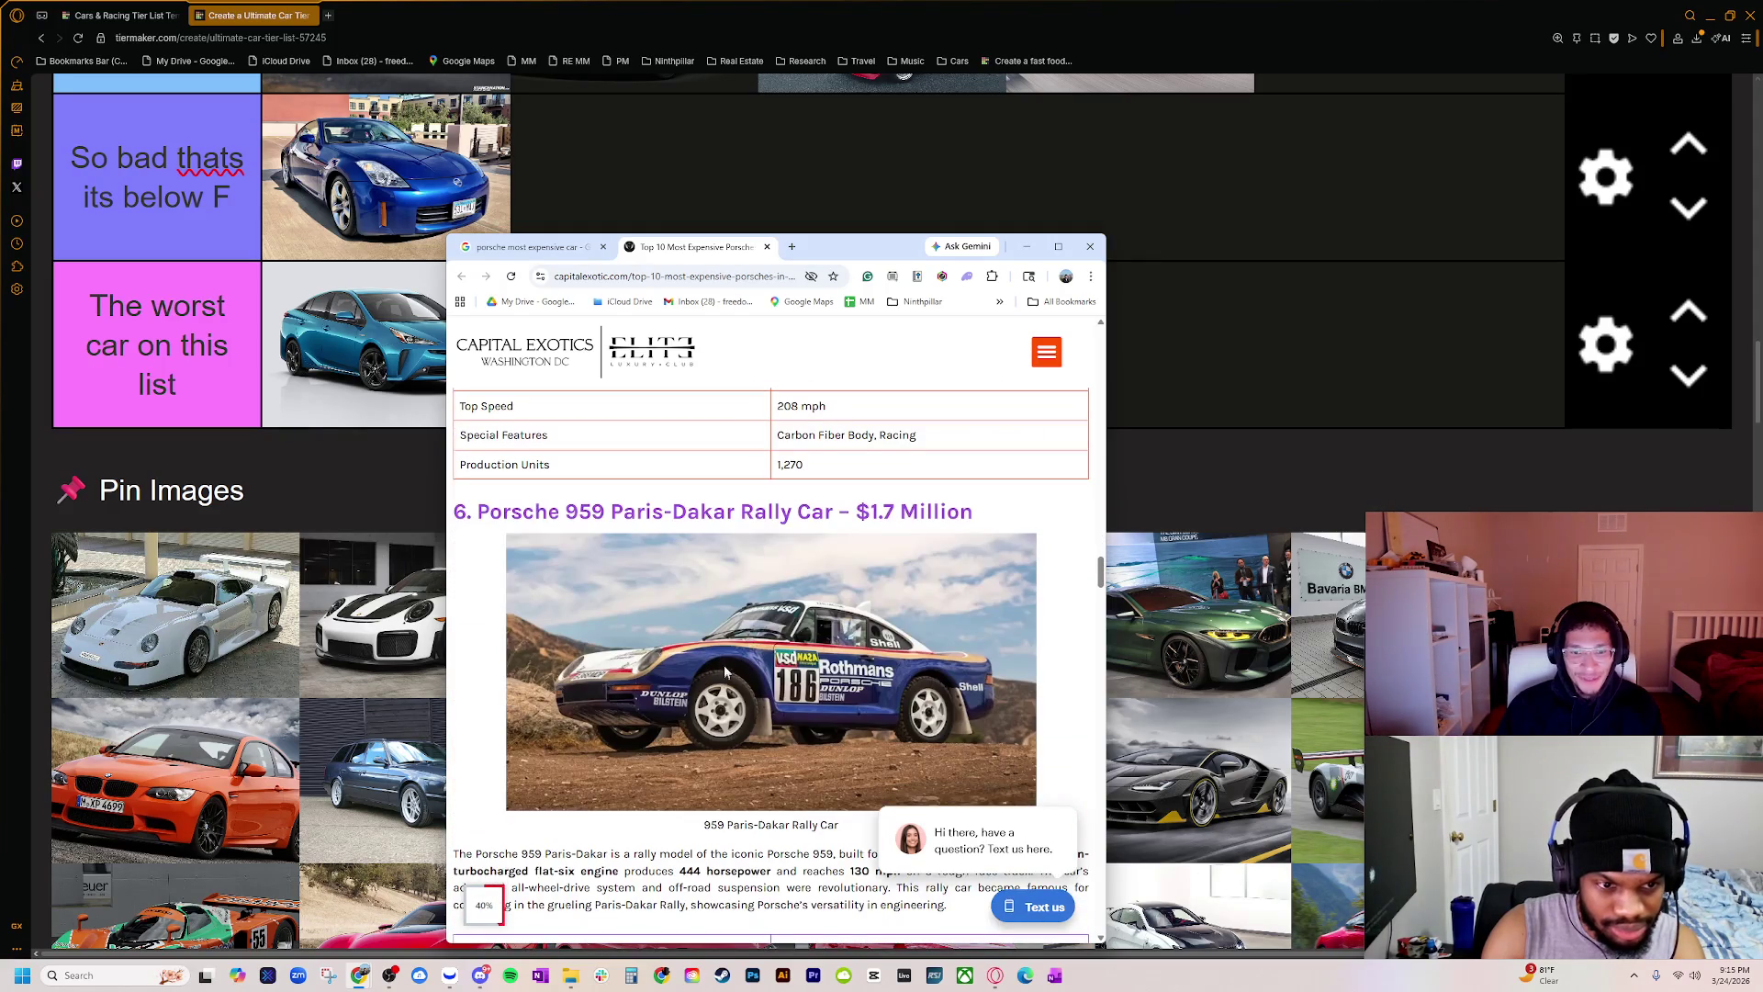
pyautogui.scroll(-5, 659, 705)
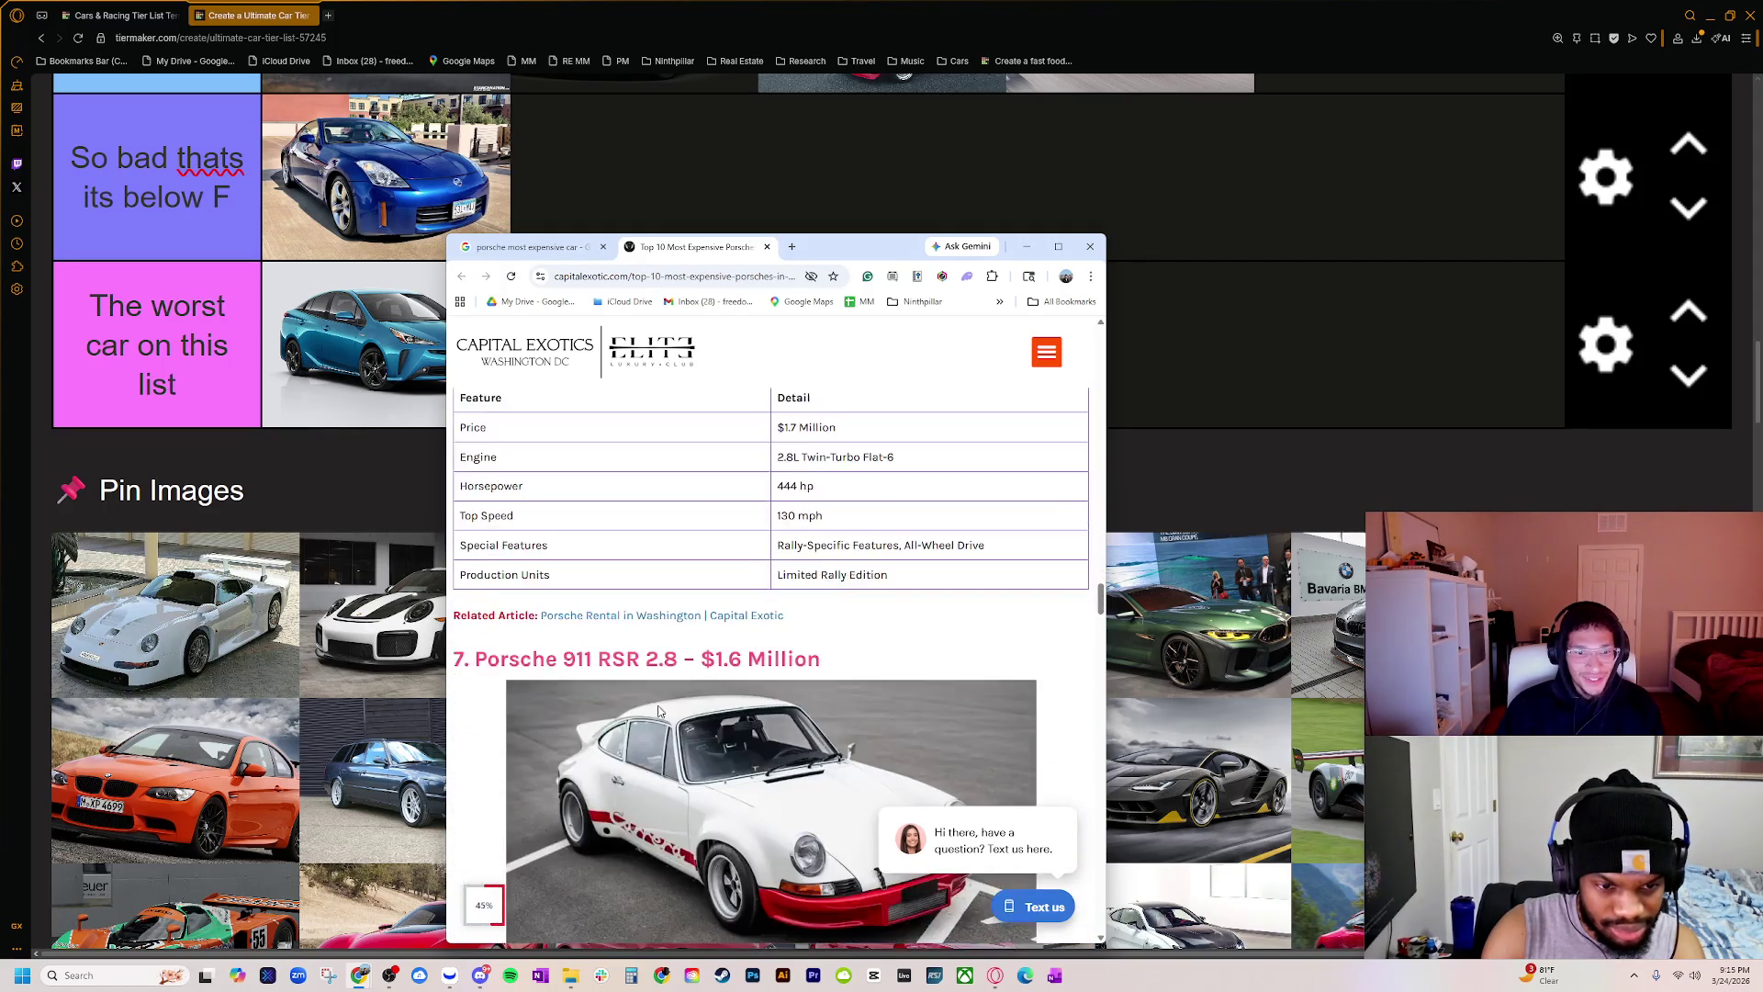
pyautogui.scroll(-6, 660, 706)
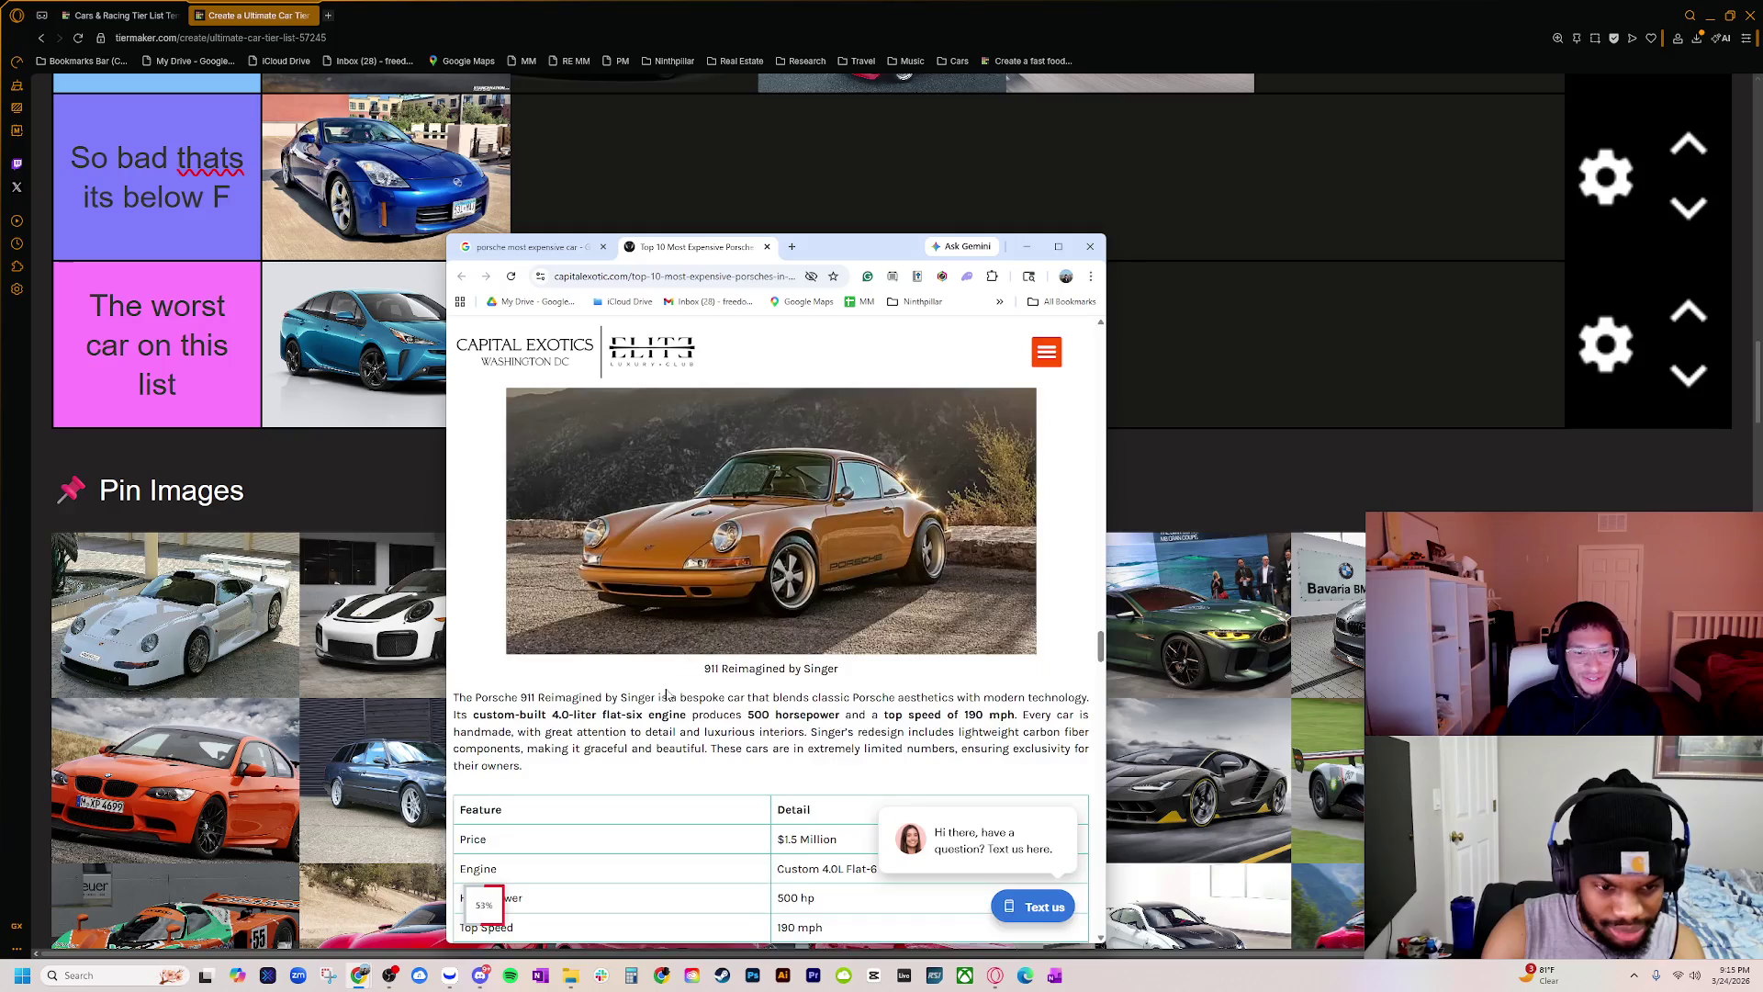
pyautogui.scroll(-10, 684, 693)
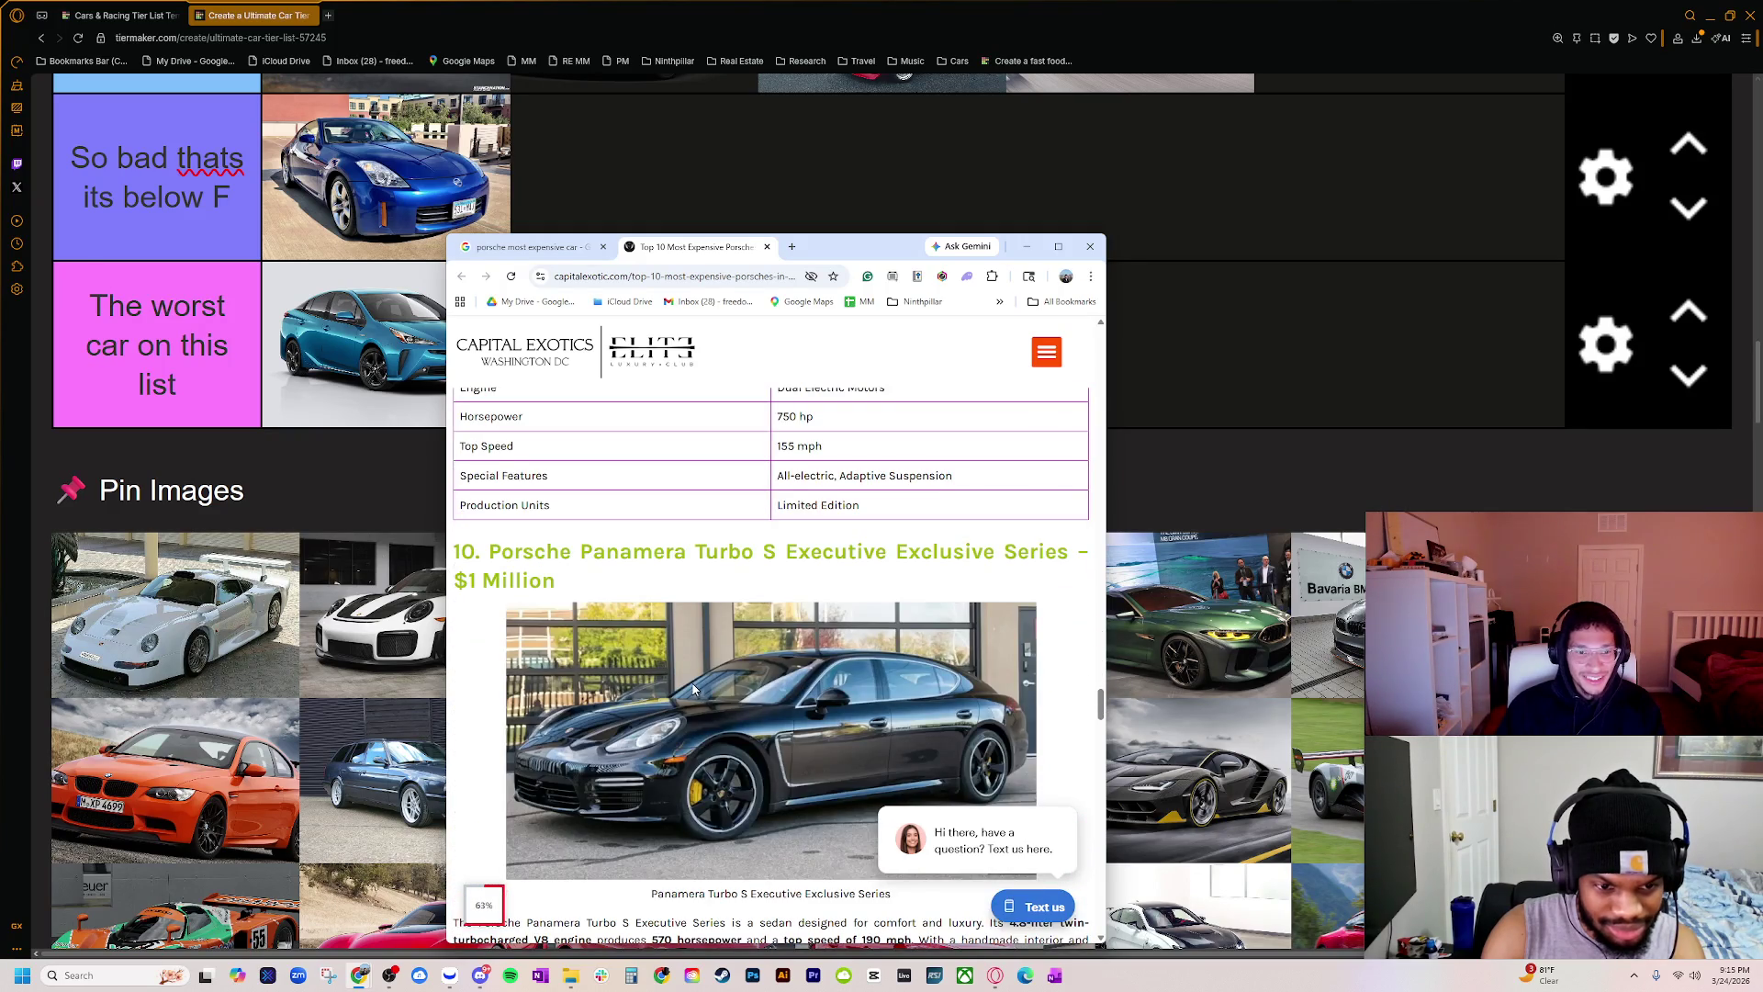
pyautogui.scroll(-3, 695, 685)
# Step: Scroll back to the article's top, headed by the $14 million 917K Gulf Racing
pyautogui.scroll(15, 696, 689)
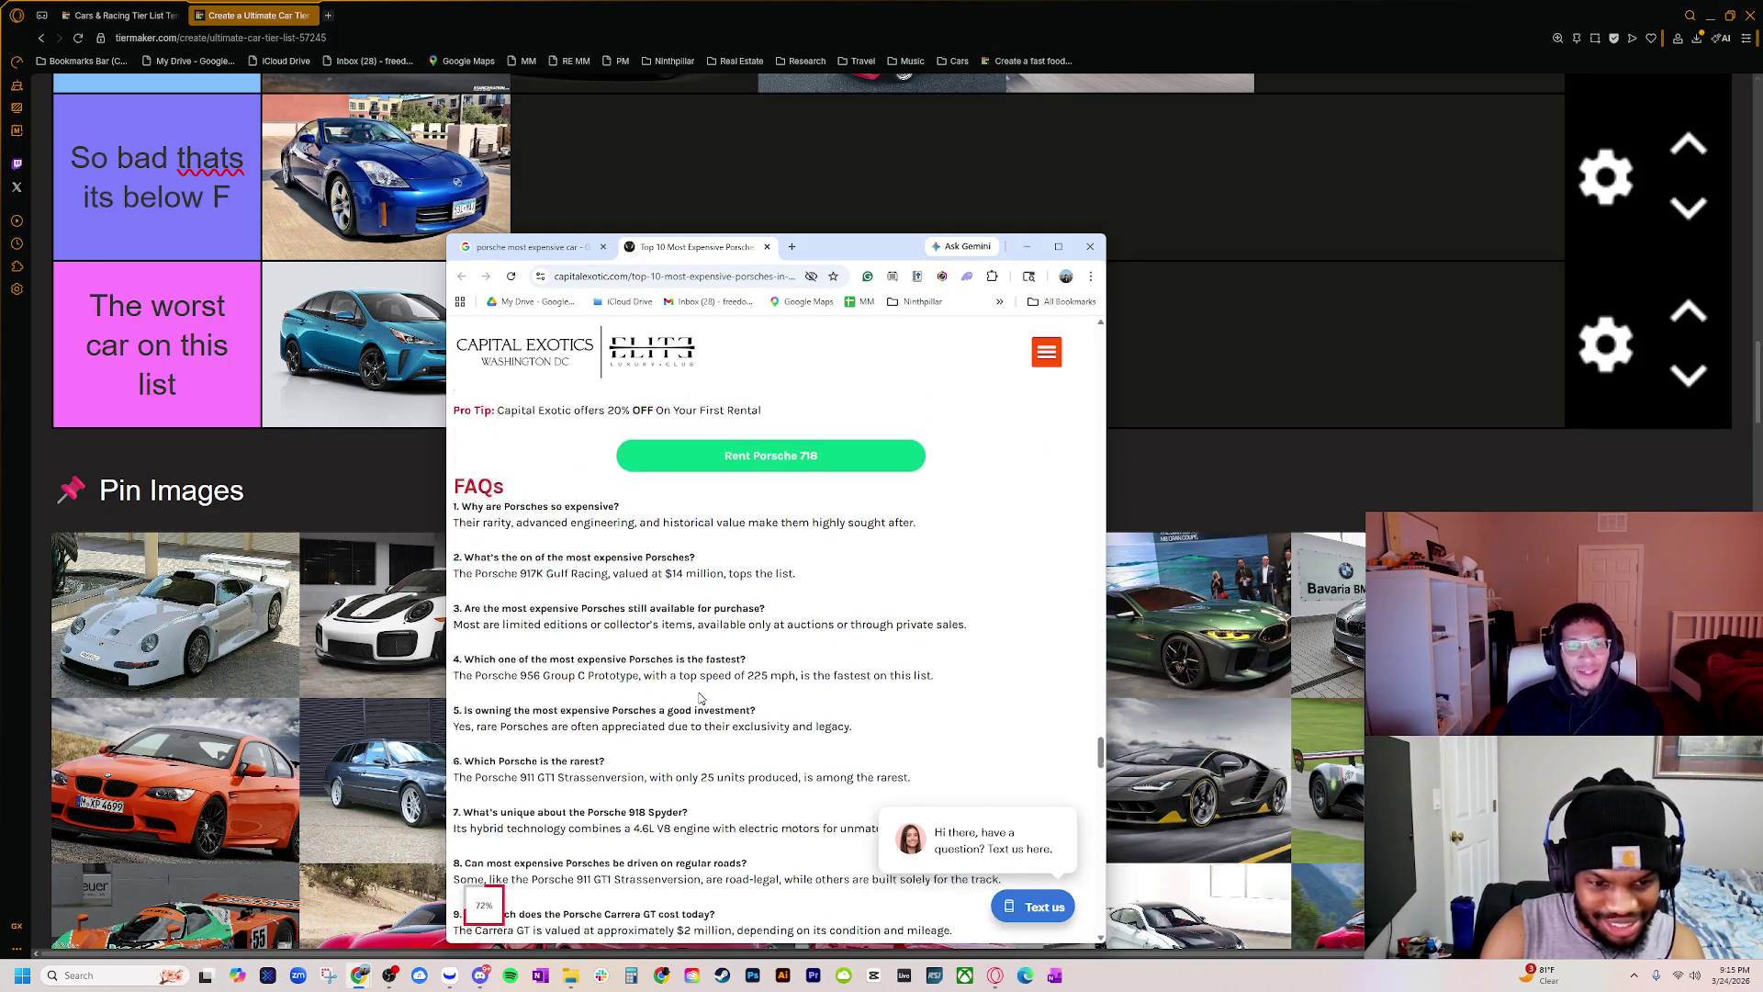
pyautogui.scroll(12, 695, 685)
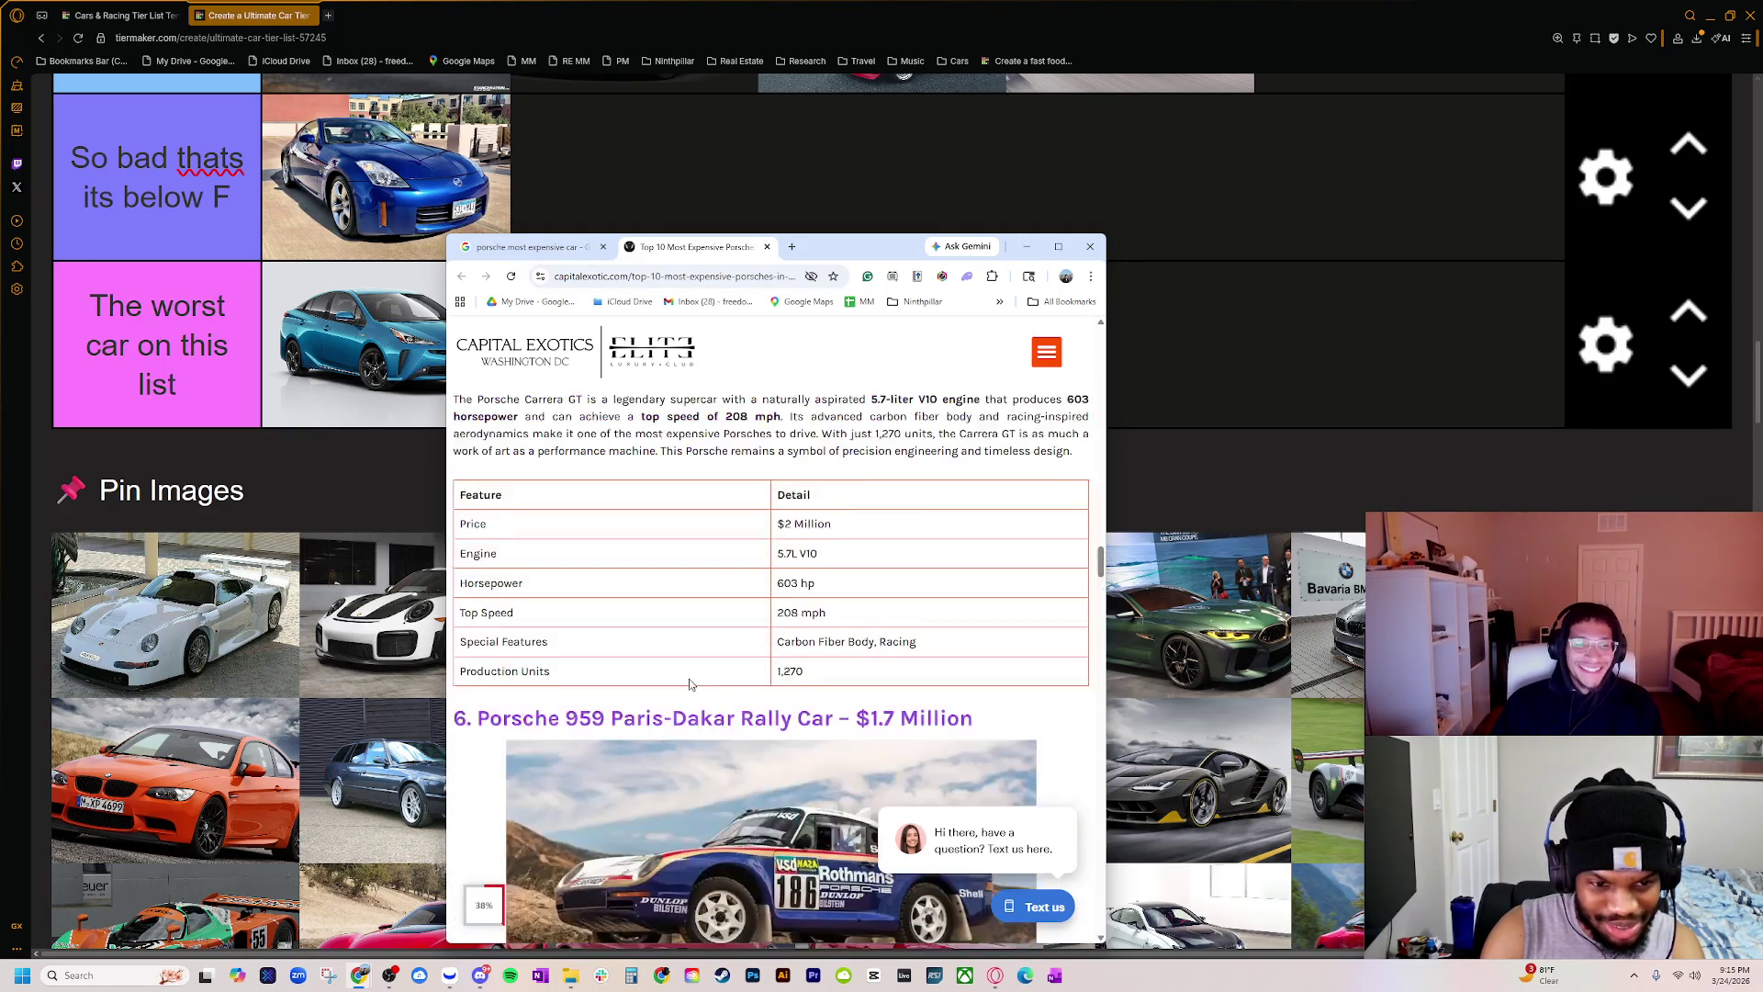
pyautogui.scroll(8, 676, 665)
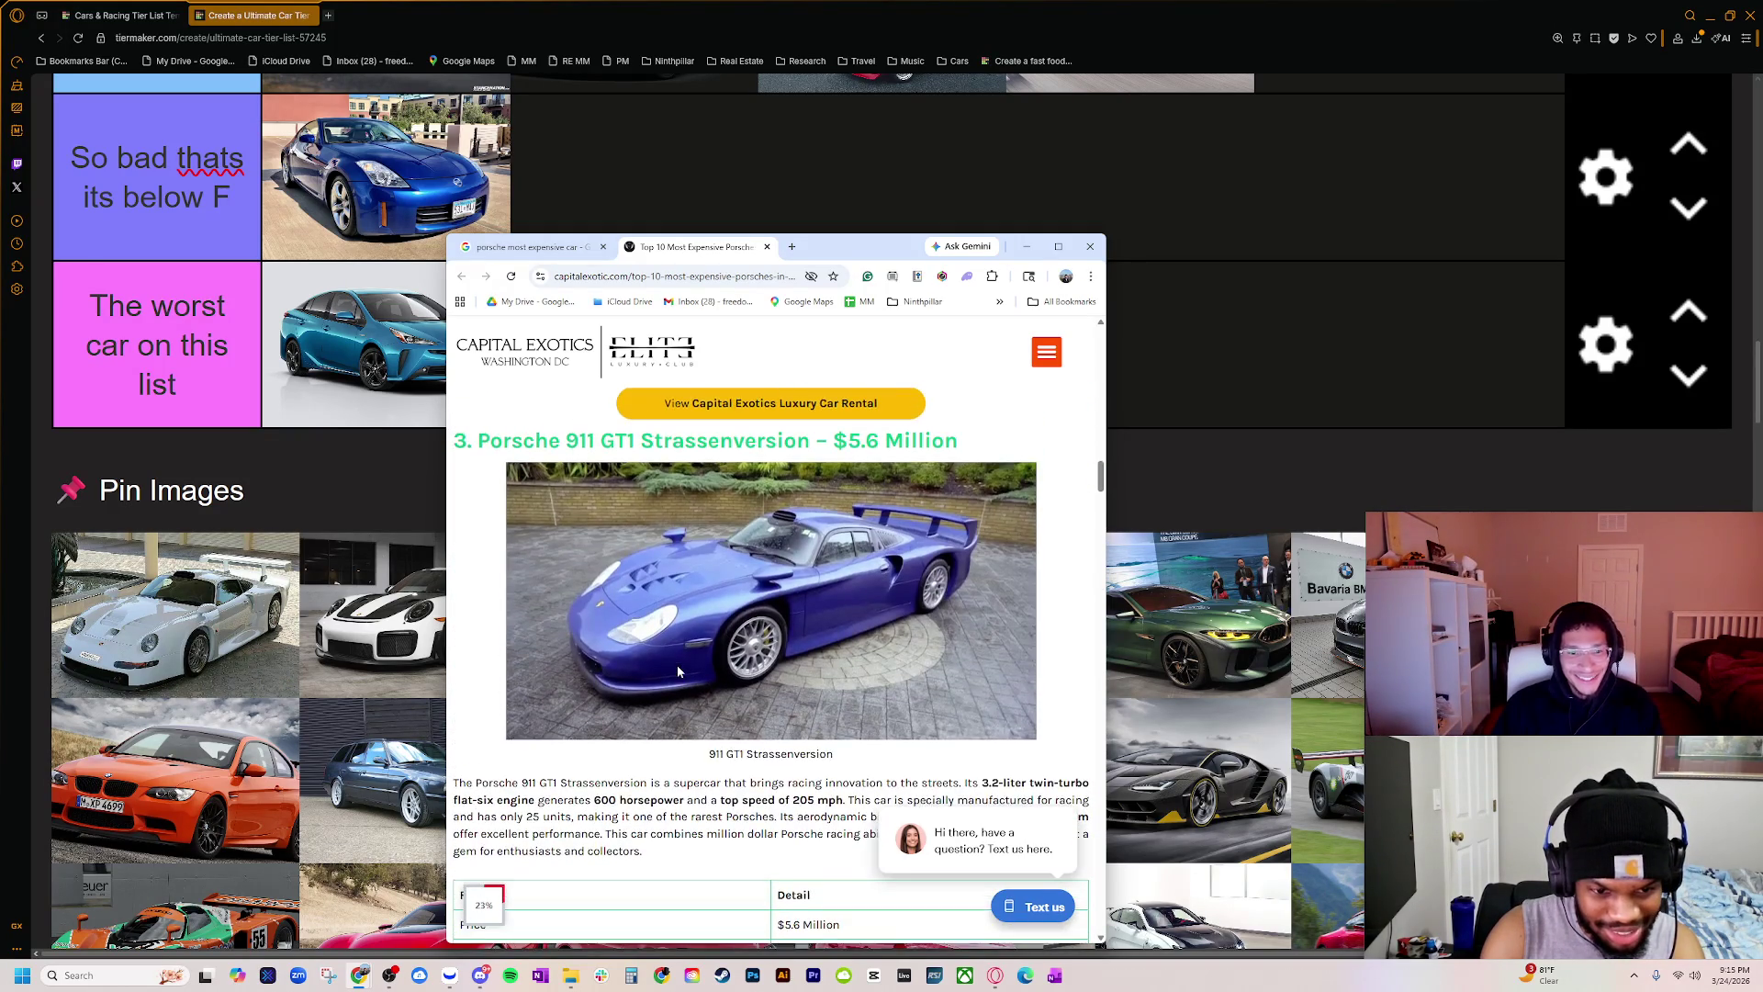
pyautogui.scroll(5, 677, 667)
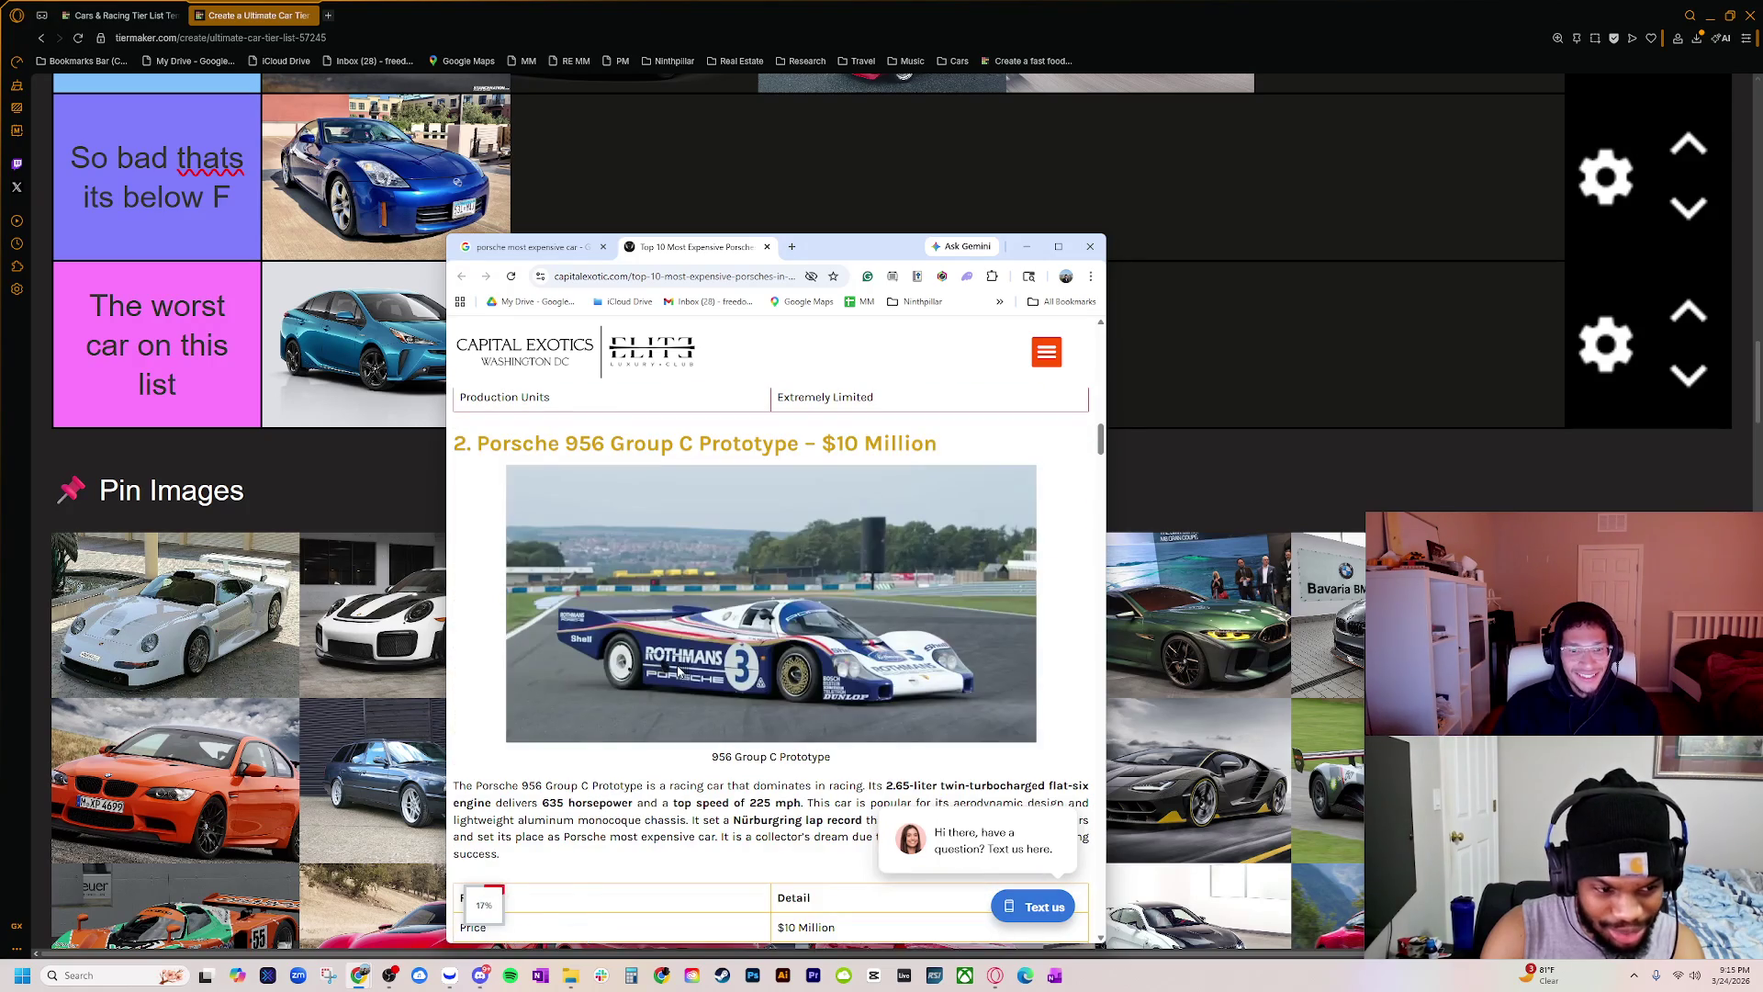
pyautogui.scroll(-8, 613, 647)
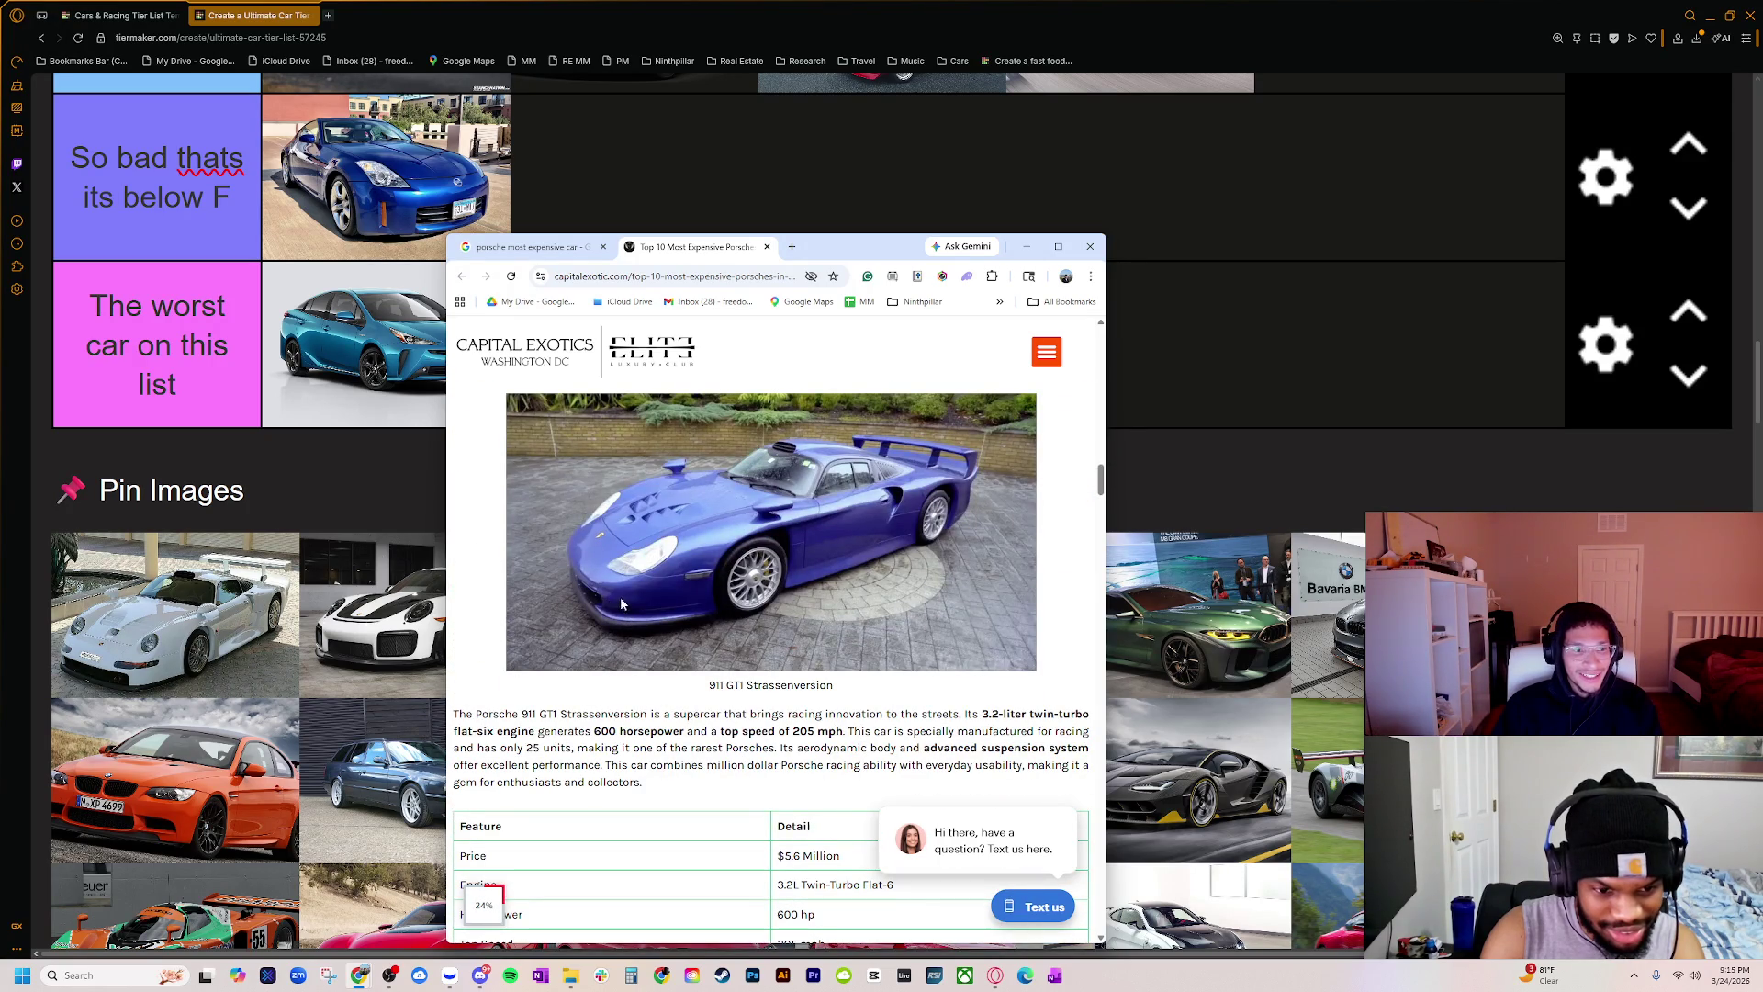
pyautogui.scroll(15, 633, 696)
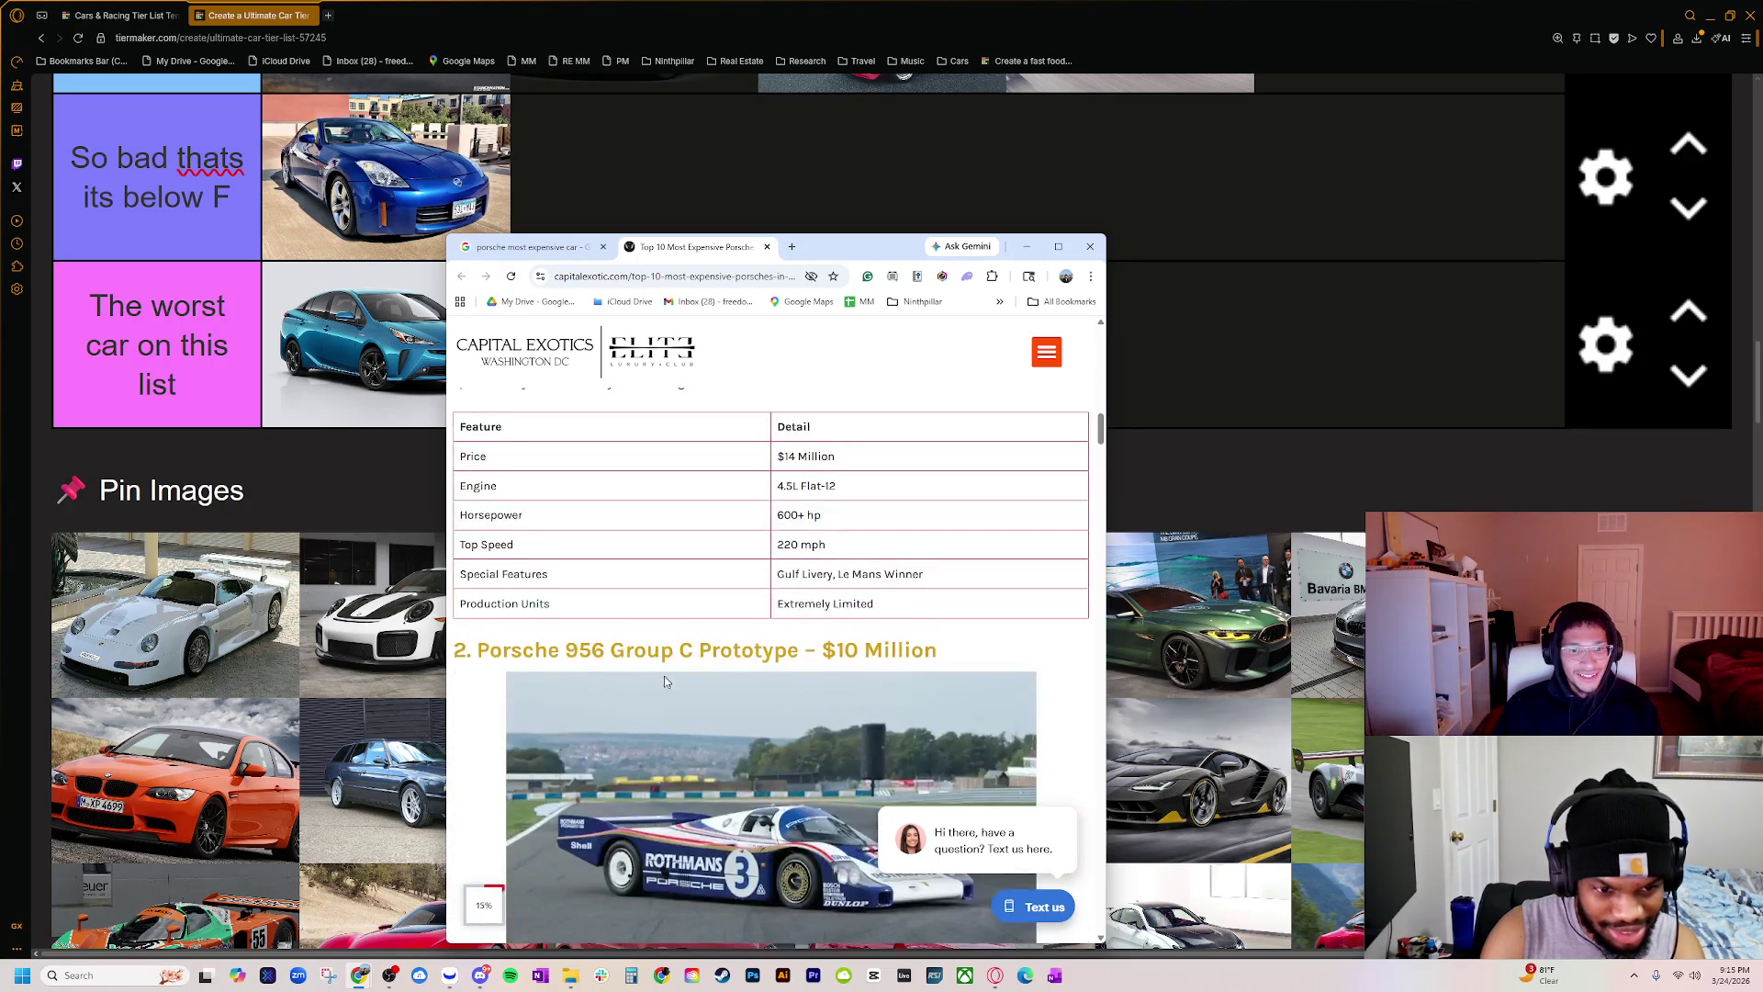
pyautogui.scroll(-10, 665, 681)
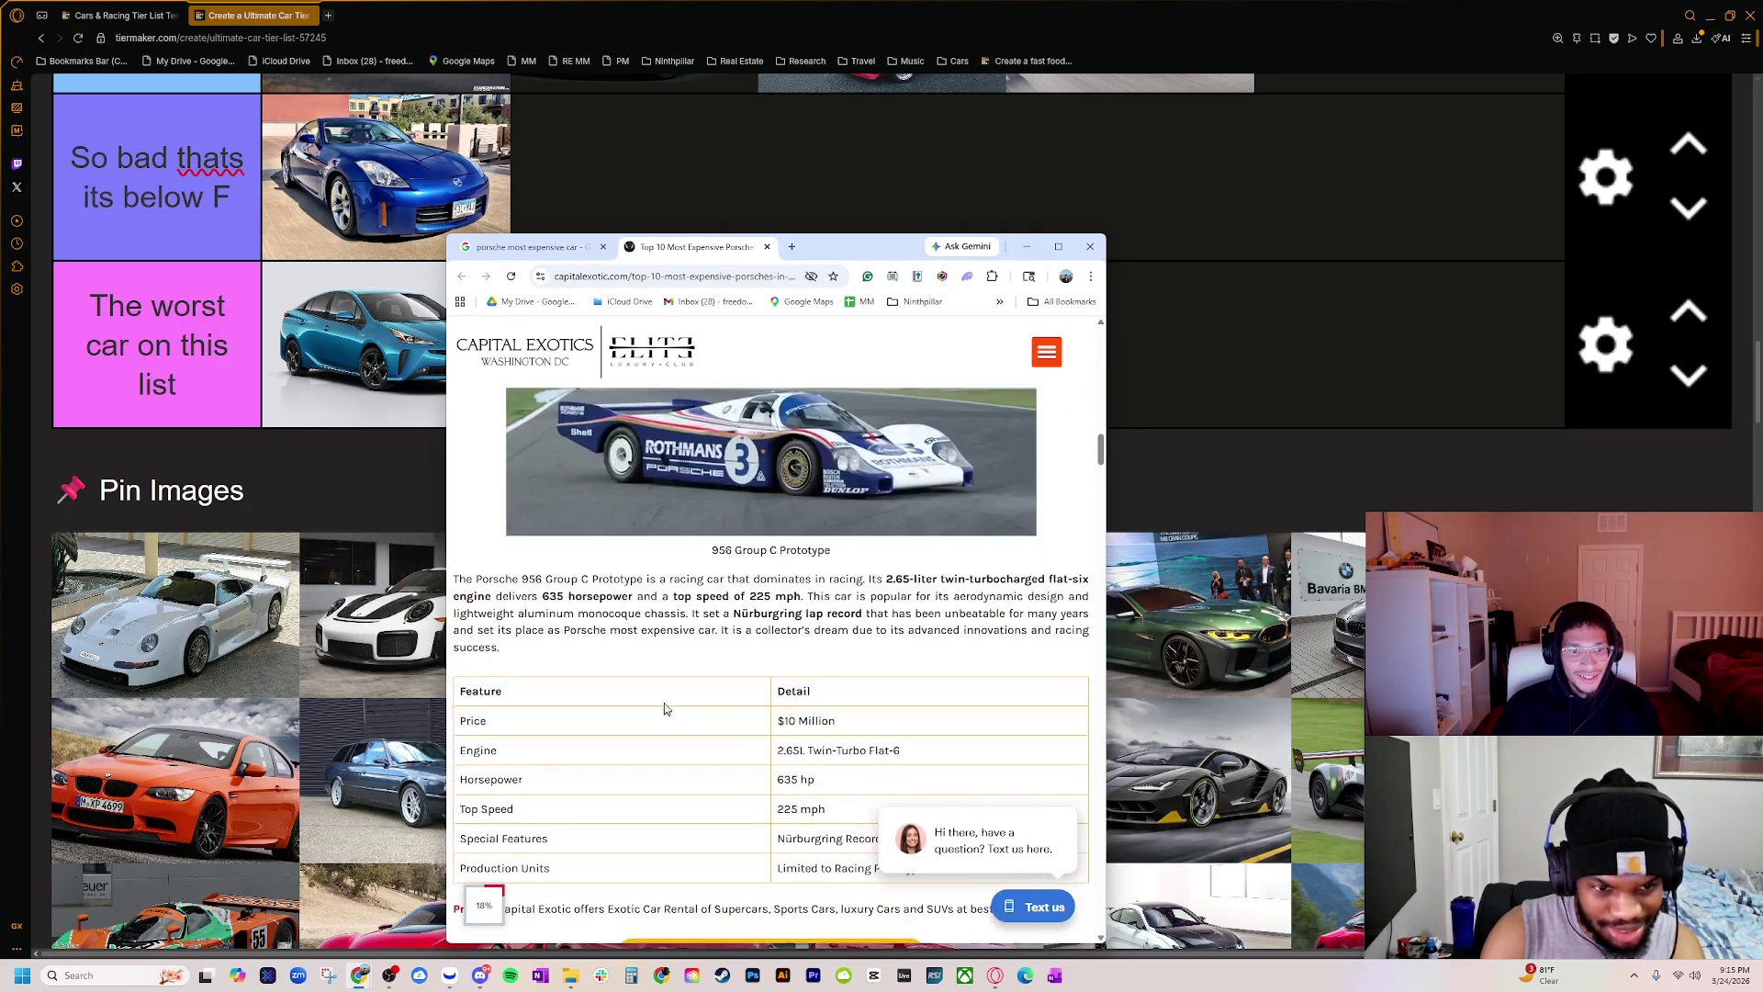
pyautogui.scroll(10, 725, 643)
pyautogui.scroll(5, 735, 633)
# Step: Save the white Porsche header image to Downloads as WebP, then minimise Chrome
pyautogui.rightClick(738, 603)
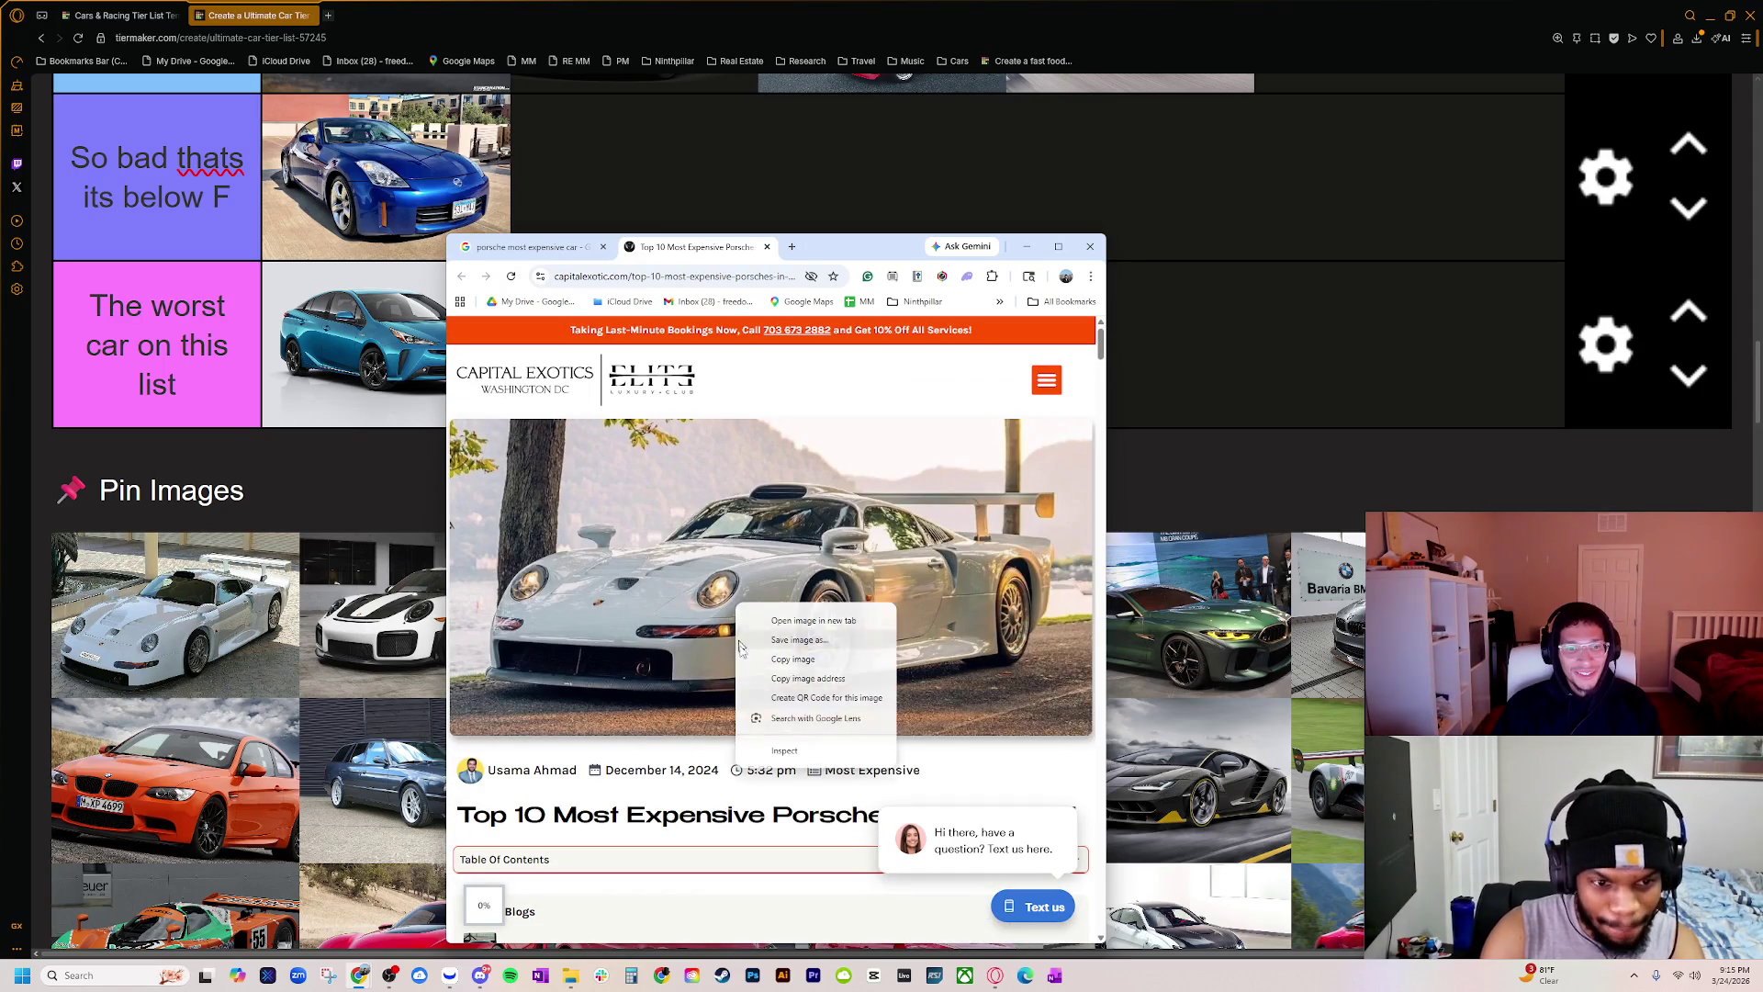
pyautogui.click(799, 640)
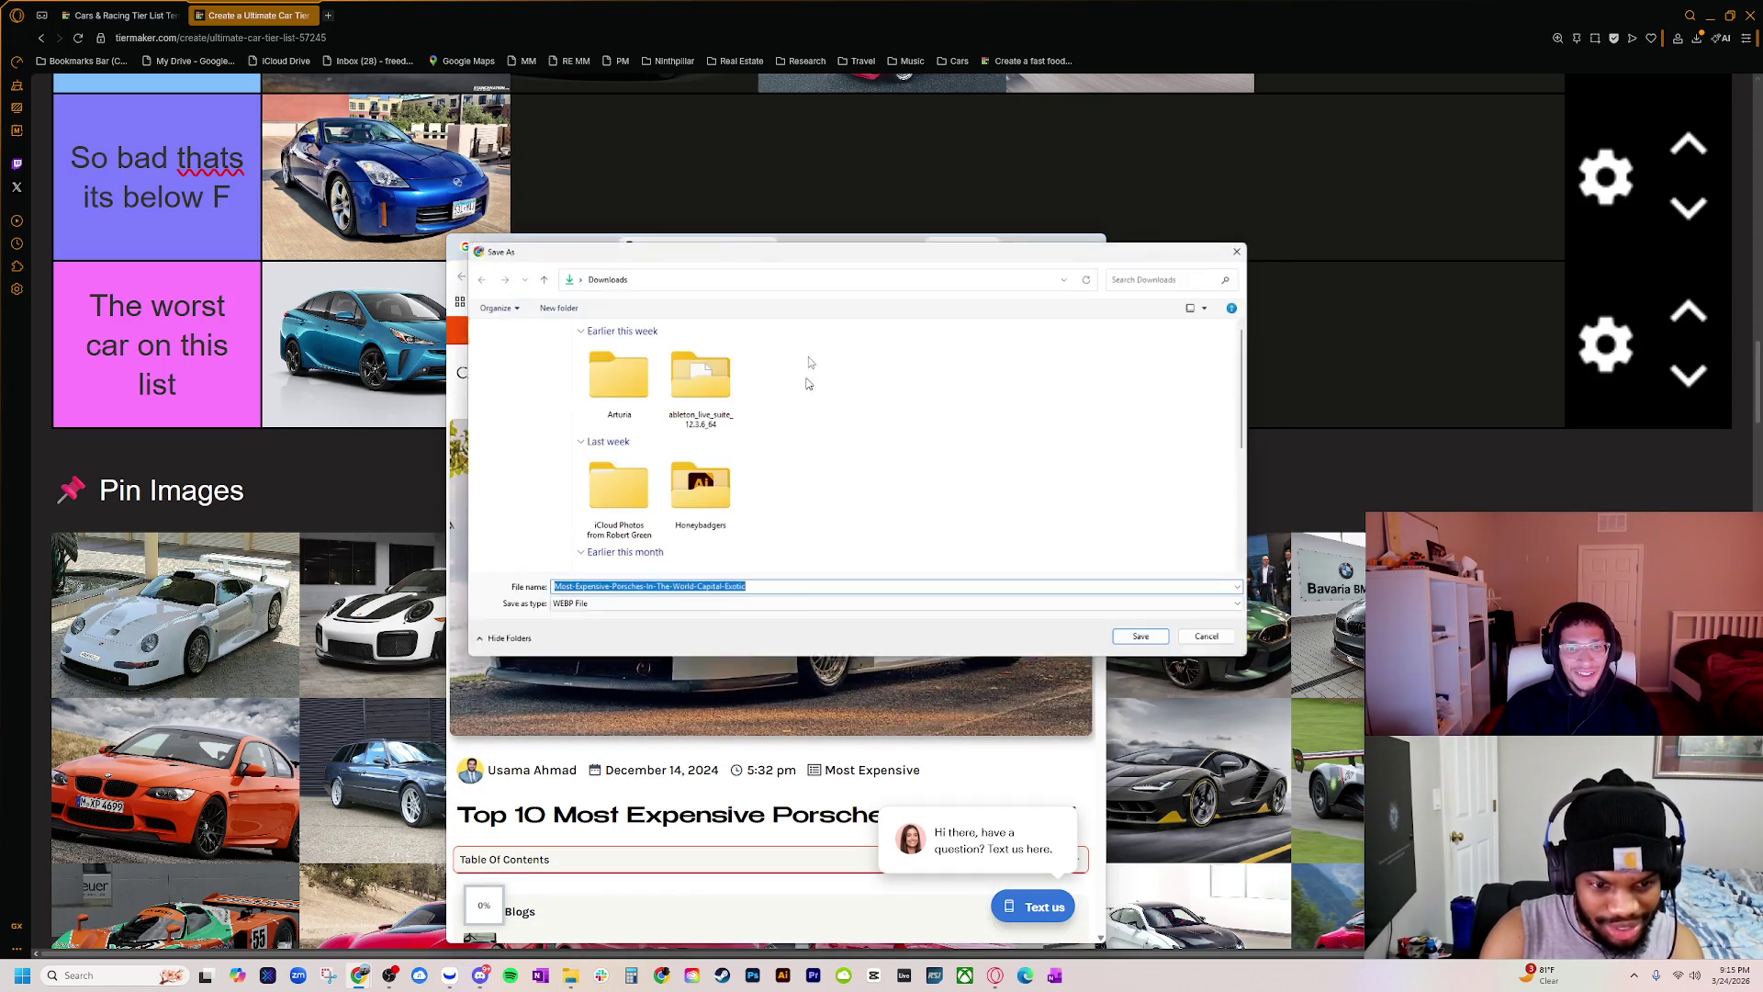
pyautogui.press('Return')
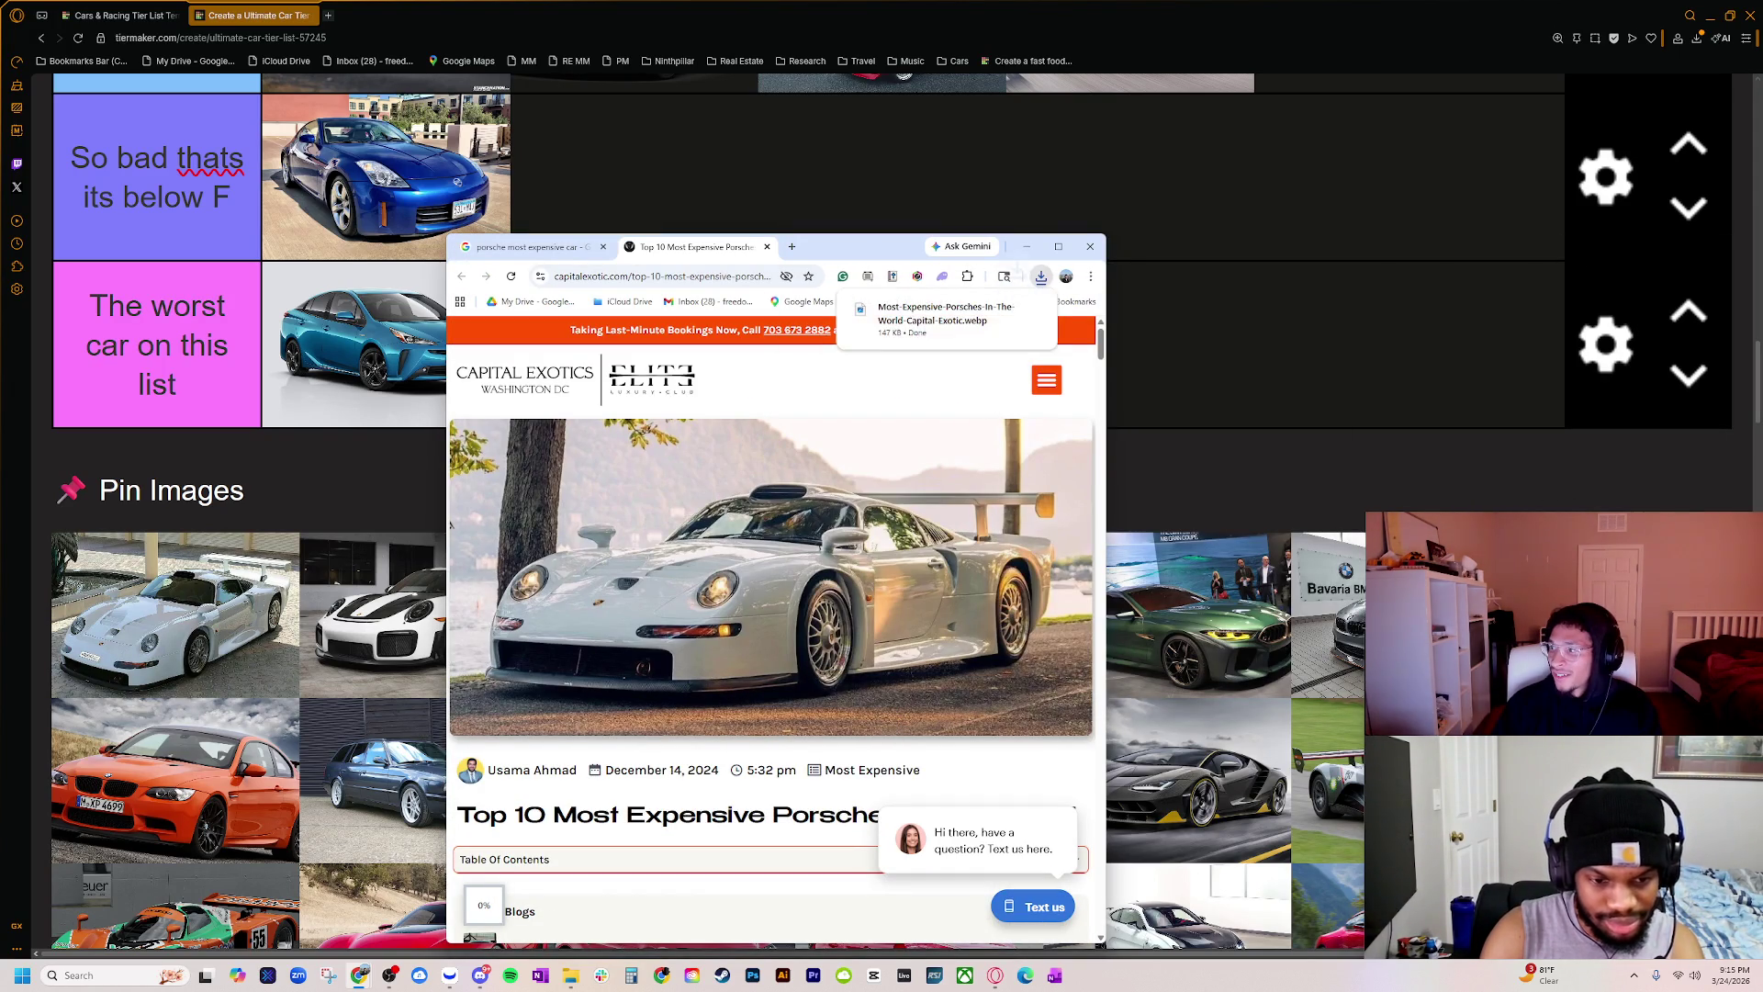
pyautogui.click(443, 523)
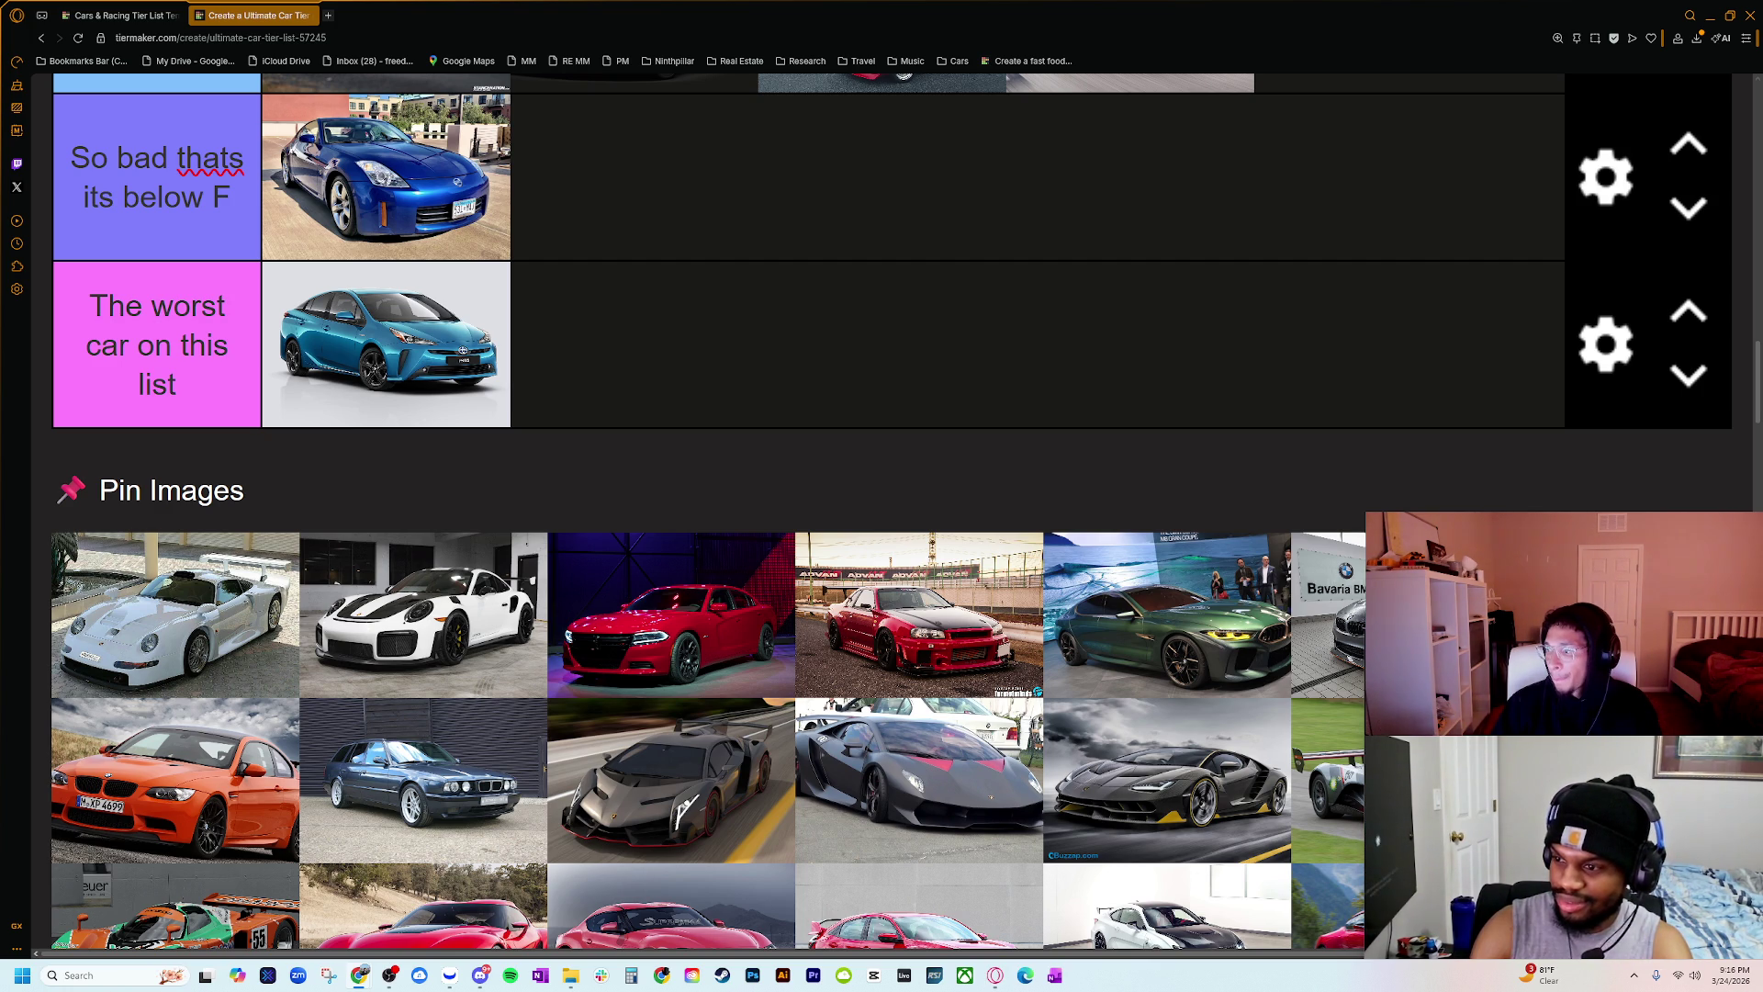
# Step: Bring Chrome back and switch between the Top 10 article and the 911 GT1 Google Search tab
pyautogui.hotkey('alt', 'Tab')
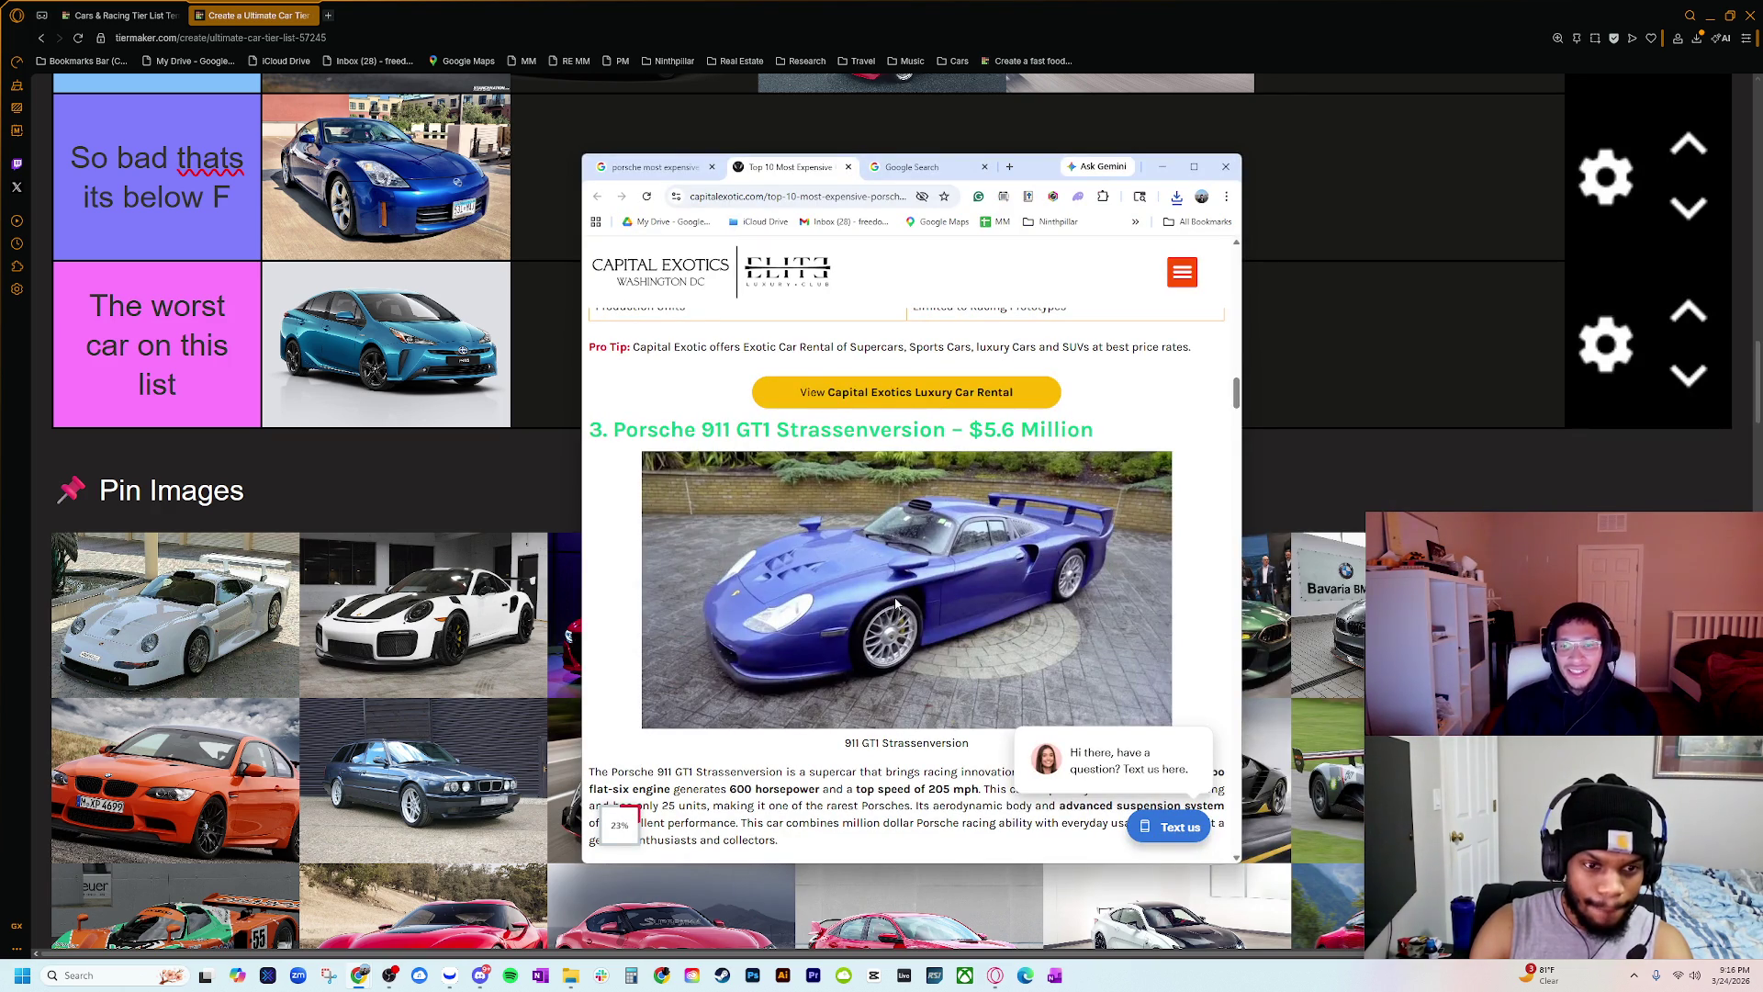
pyautogui.hotkey('ctrl', 'Tab')
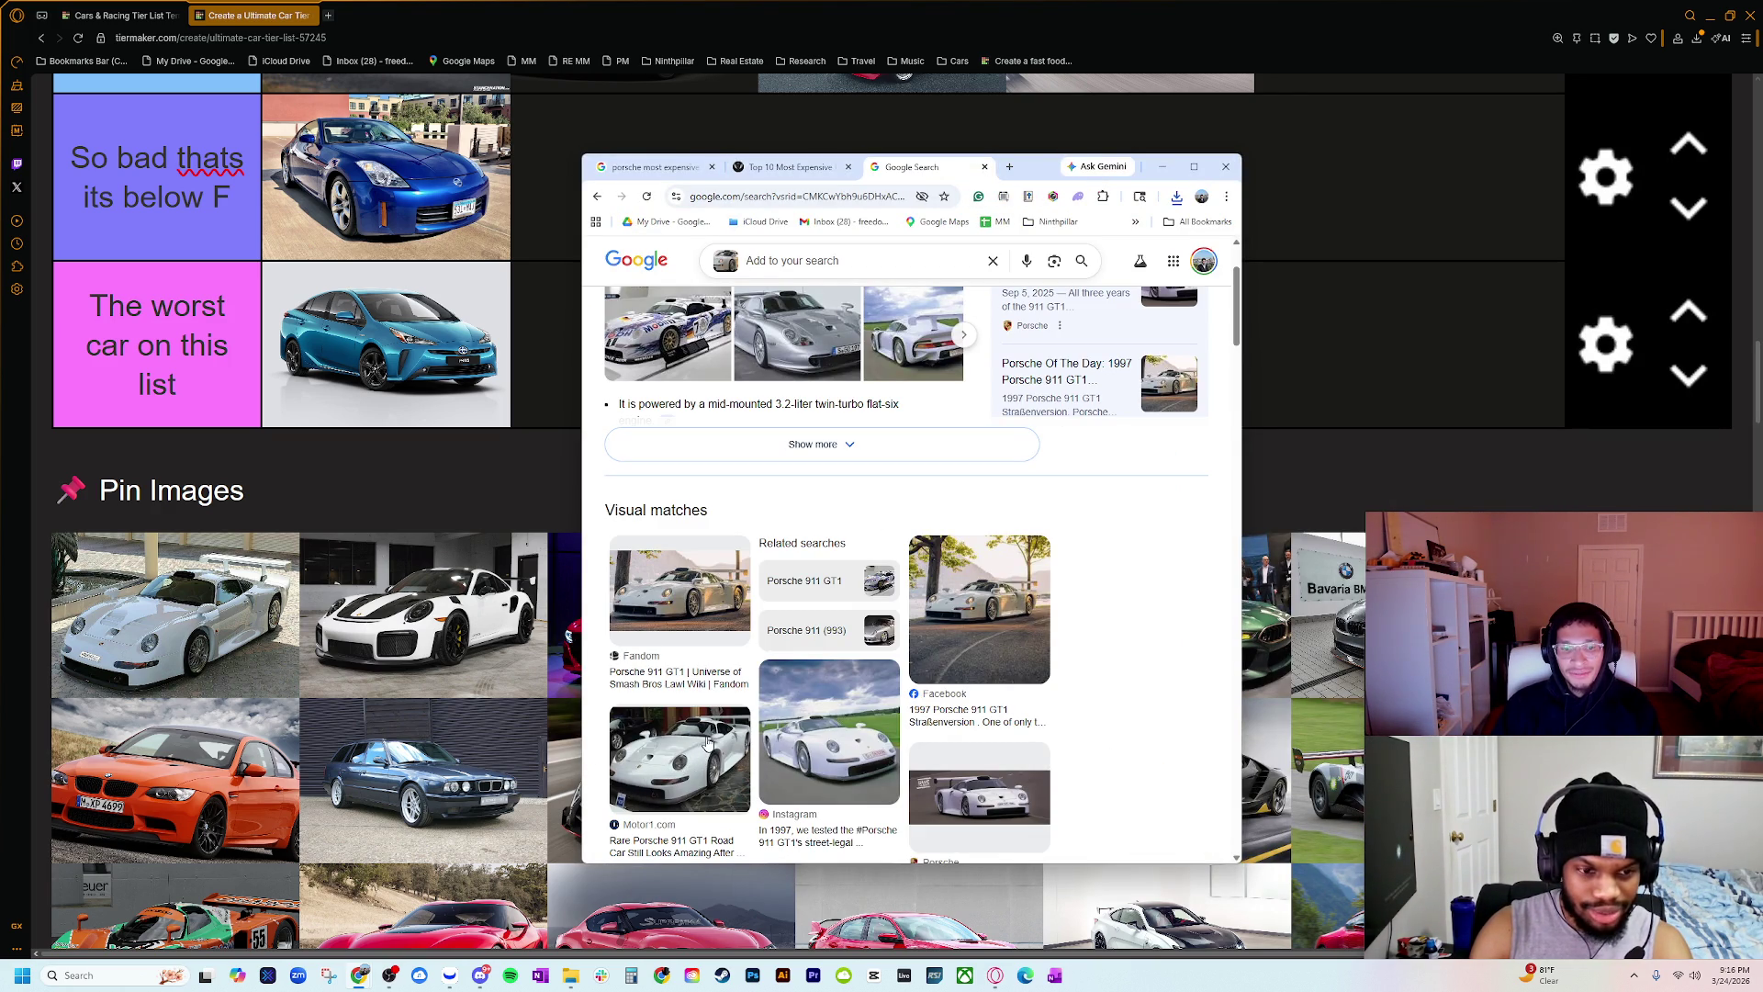
pyautogui.hotkey('ctrl', 'shift', 'Tab')
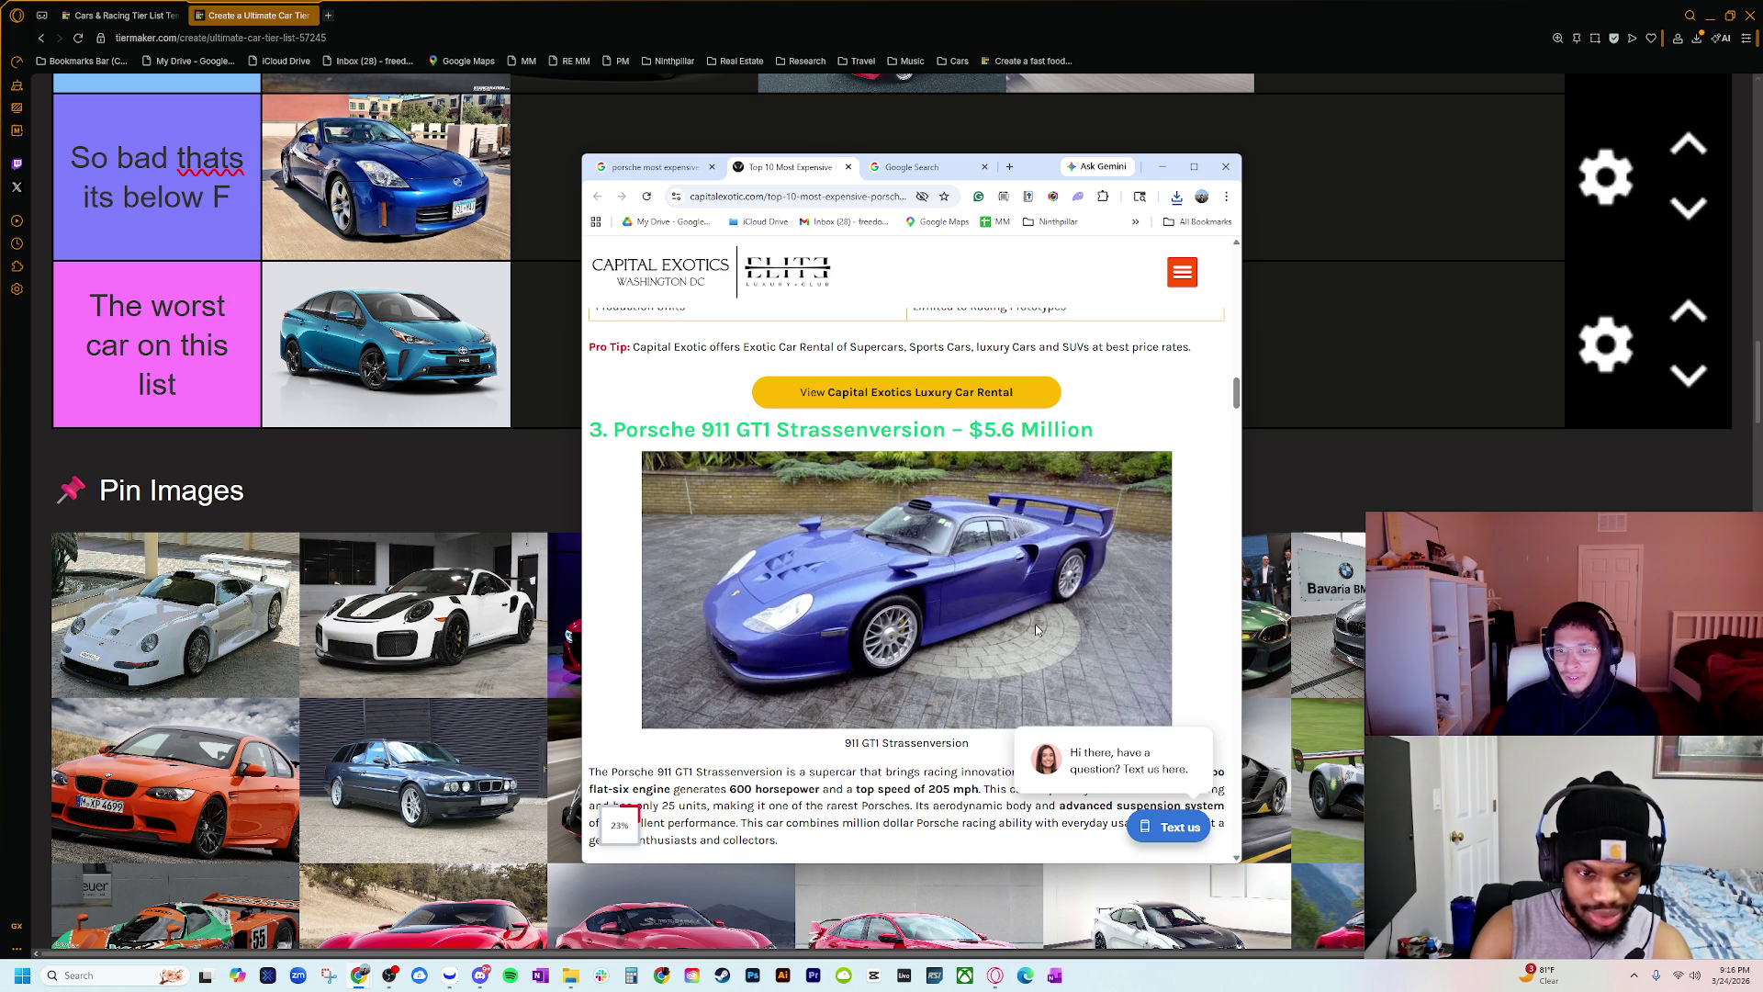
pyautogui.scroll(-2, 1036, 629)
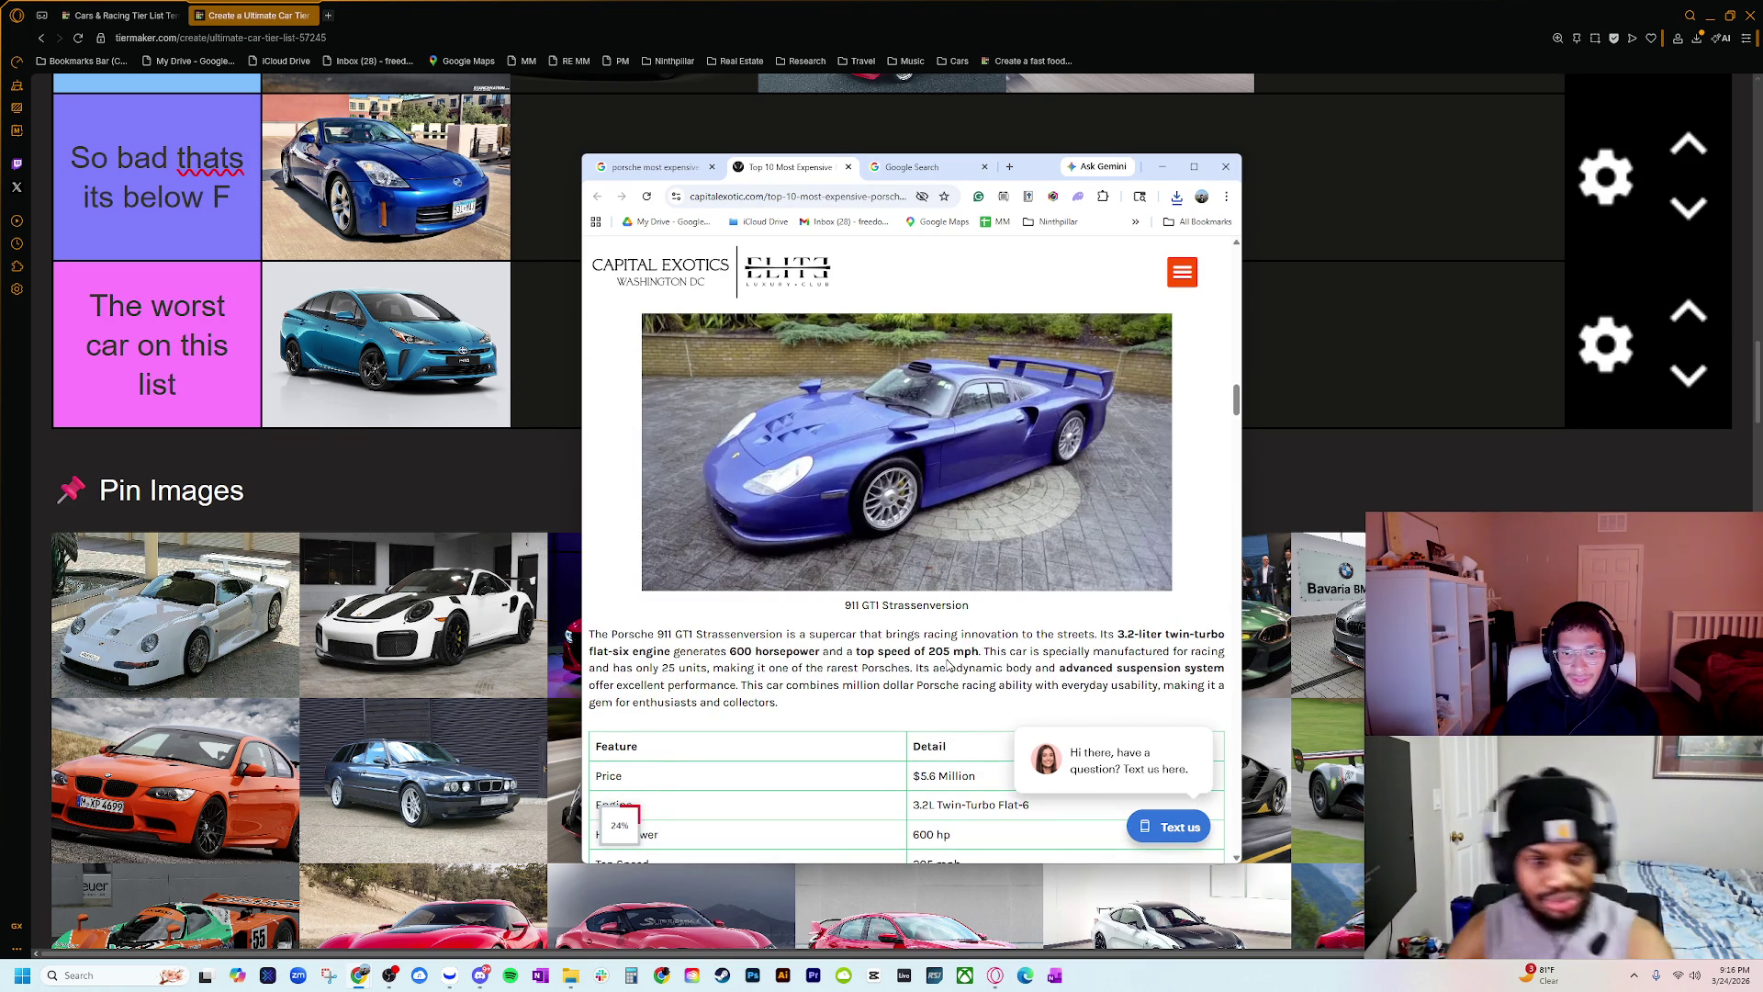
pyautogui.hotkey('ctrl', 'Tab')
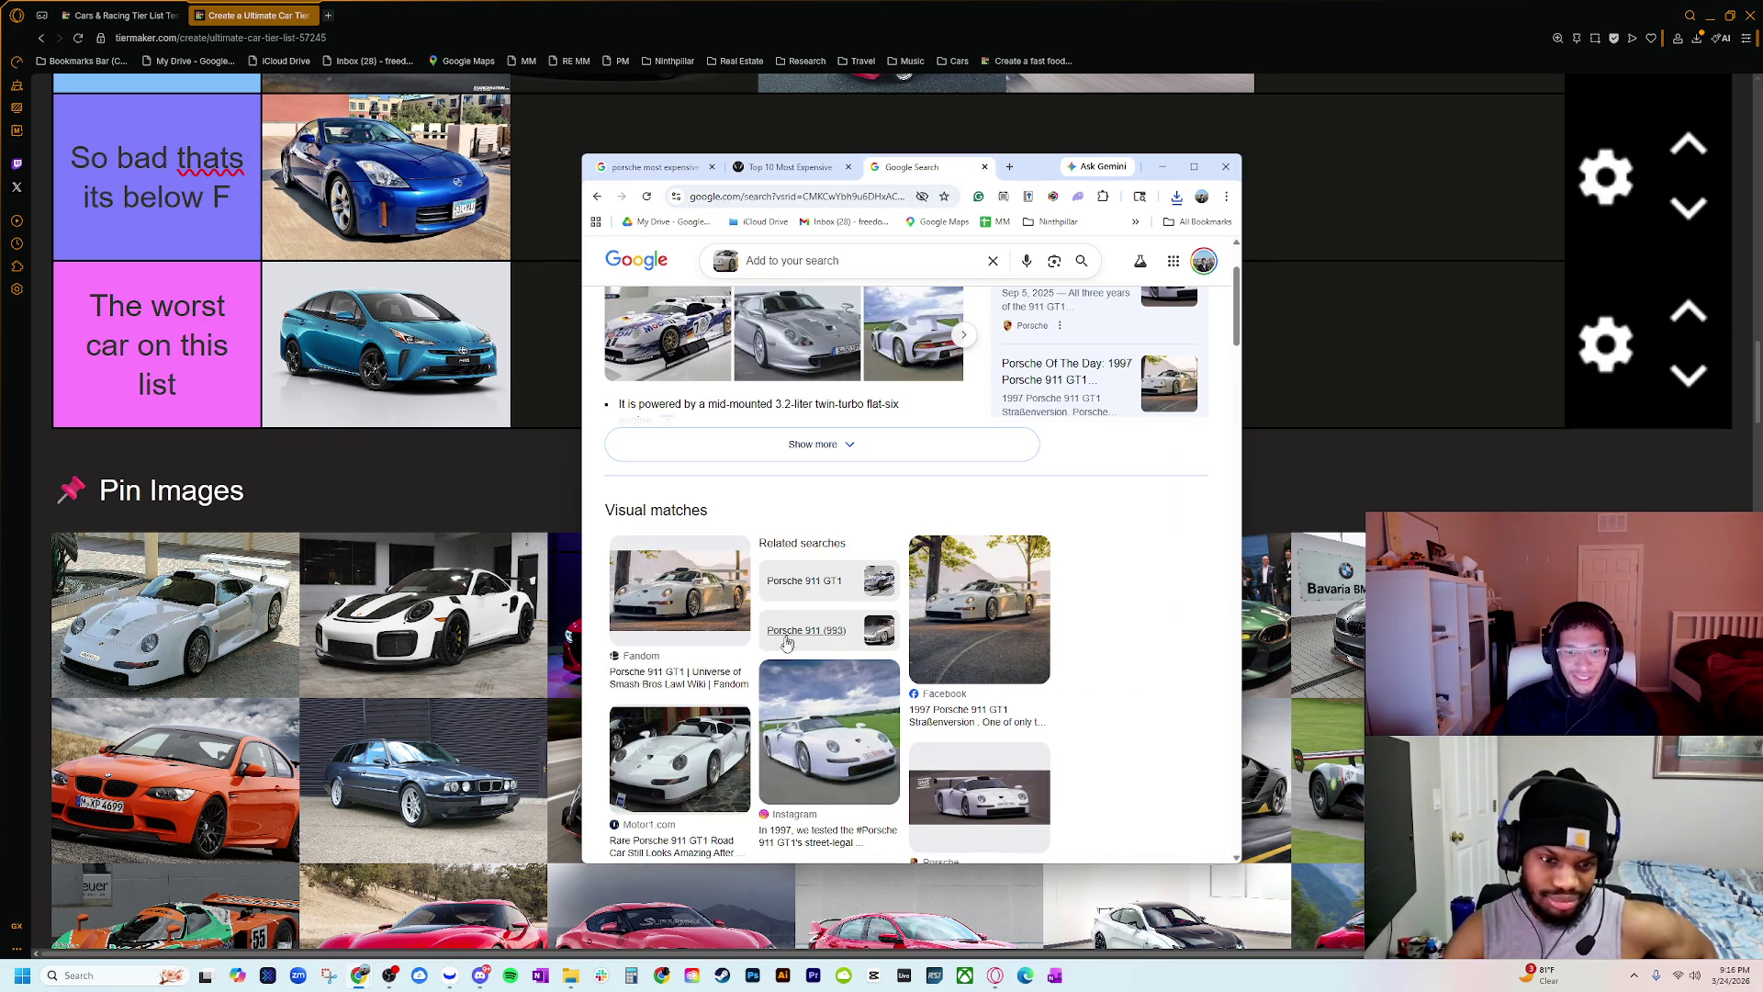
pyautogui.scroll(2, 759, 697)
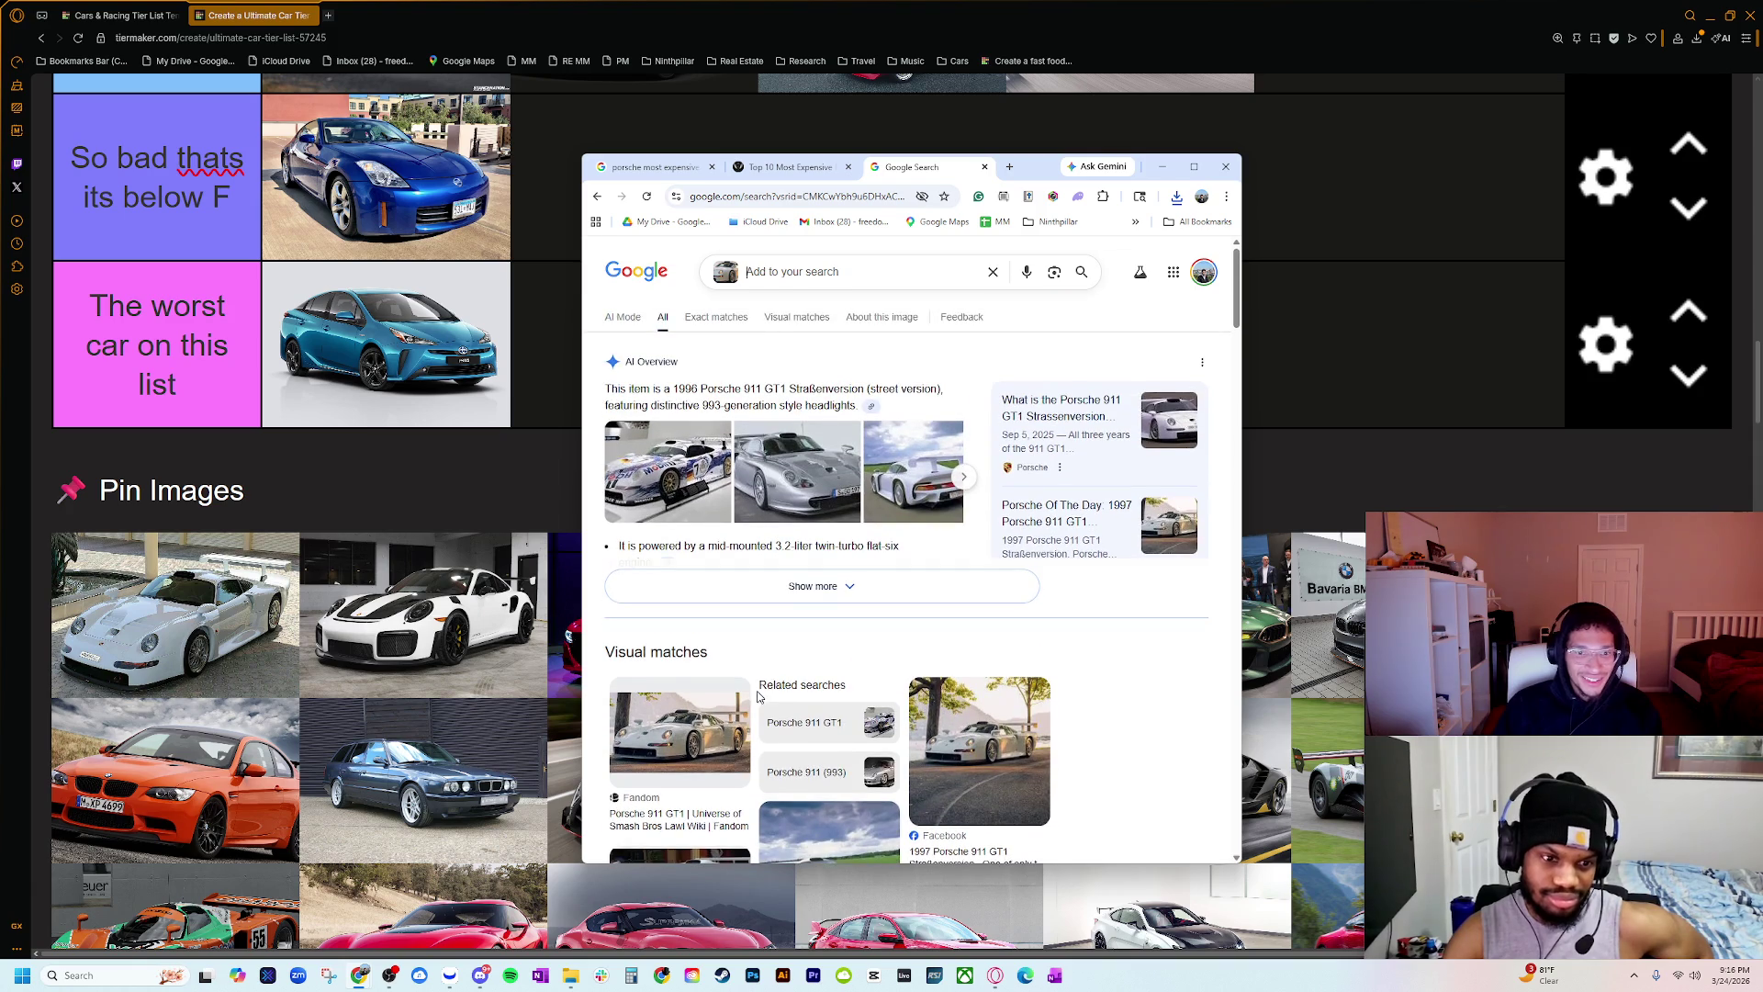
# Step: Expand the AI Overview, preview the Car and Driver and Motor Authority 911 GT1 images, then close Chrome
pyautogui.click(810, 588)
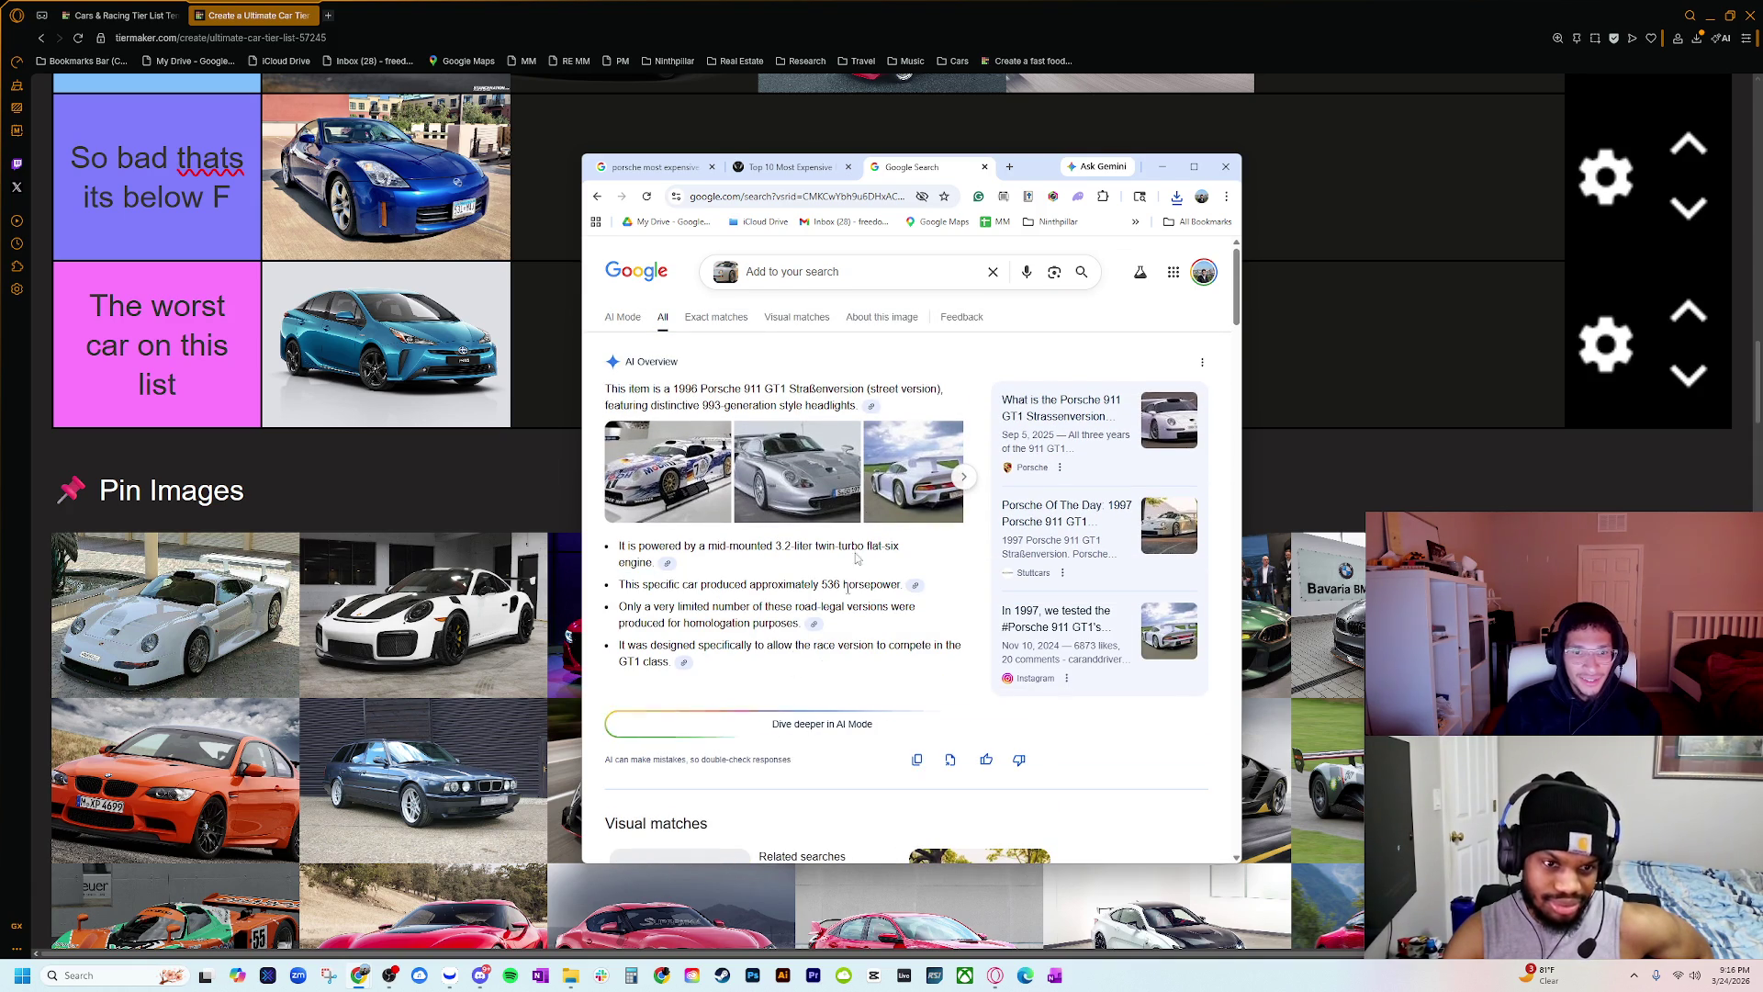
pyautogui.click(889, 472)
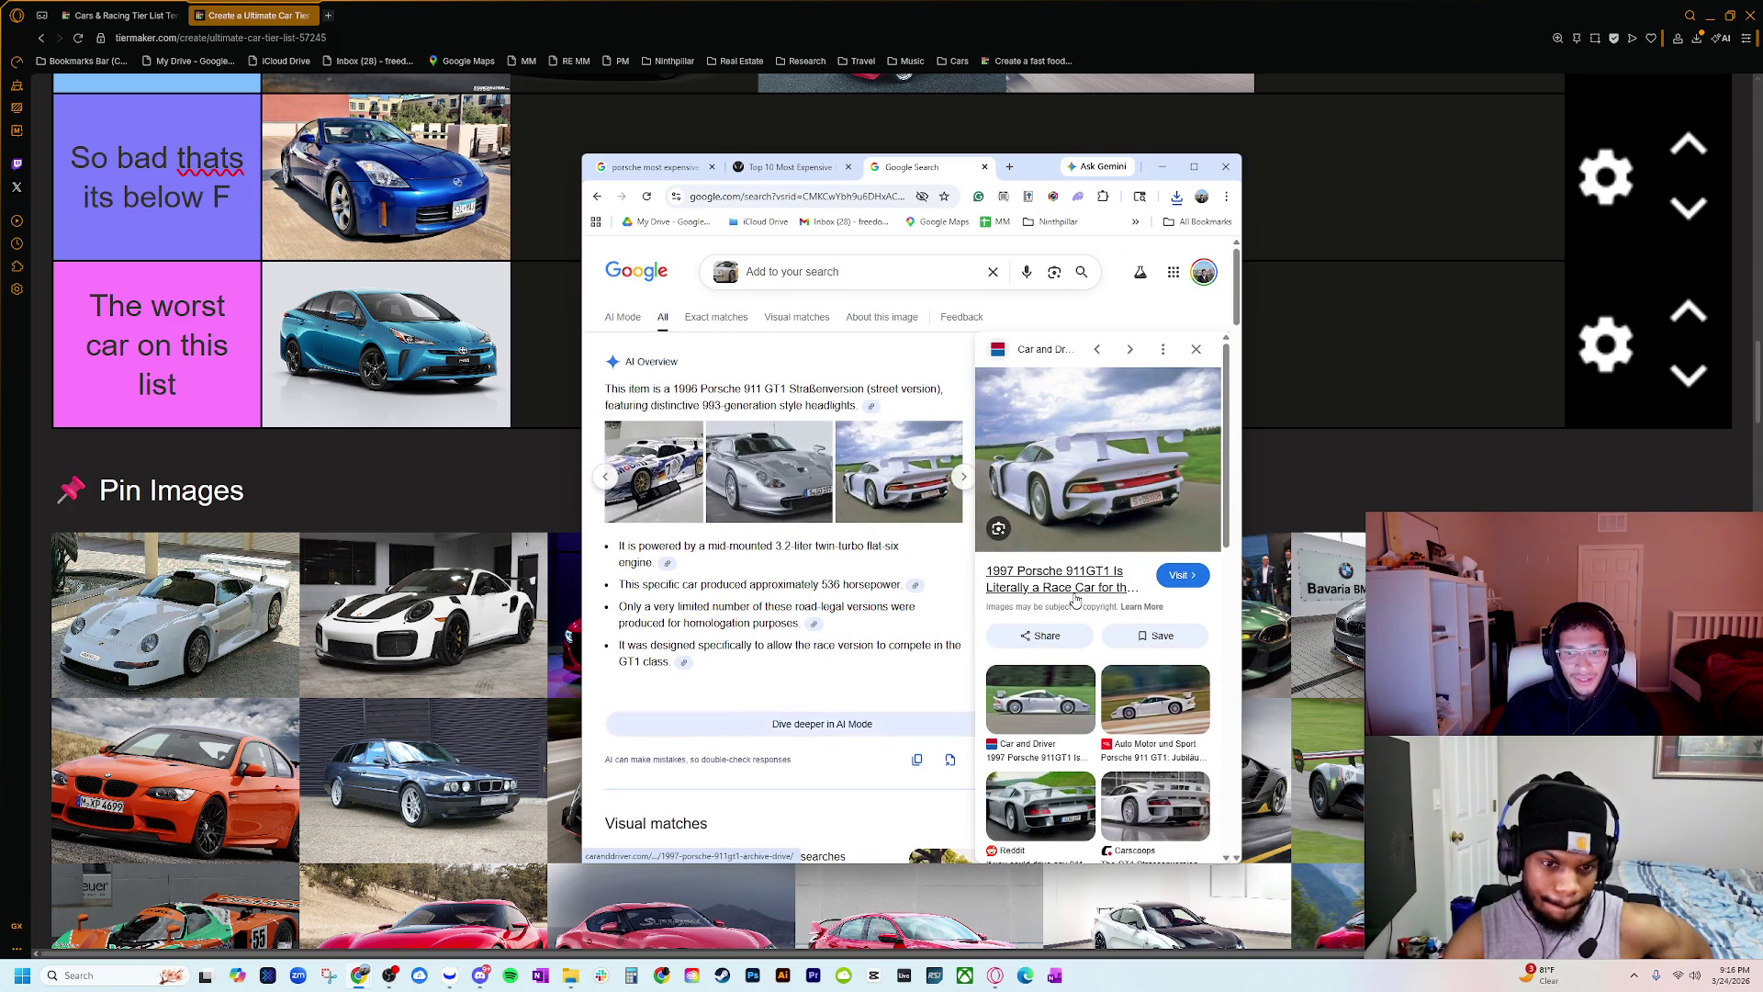
pyautogui.scroll(-10, 782, 651)
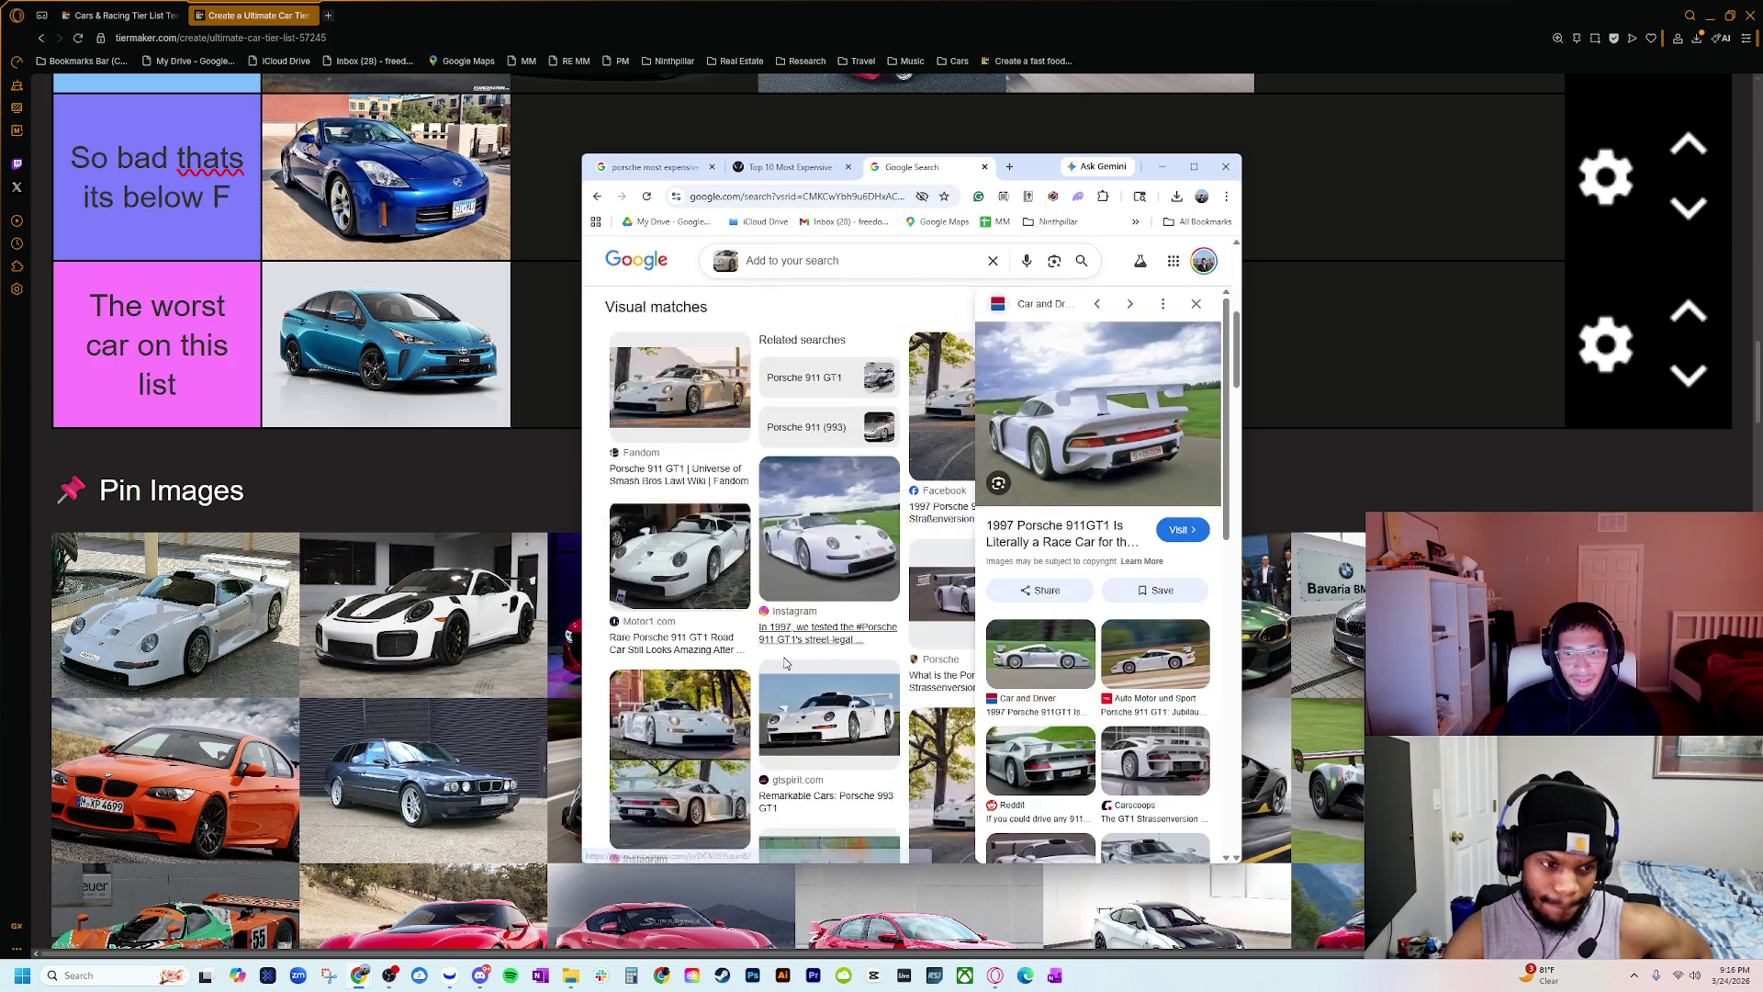
pyautogui.click(792, 624)
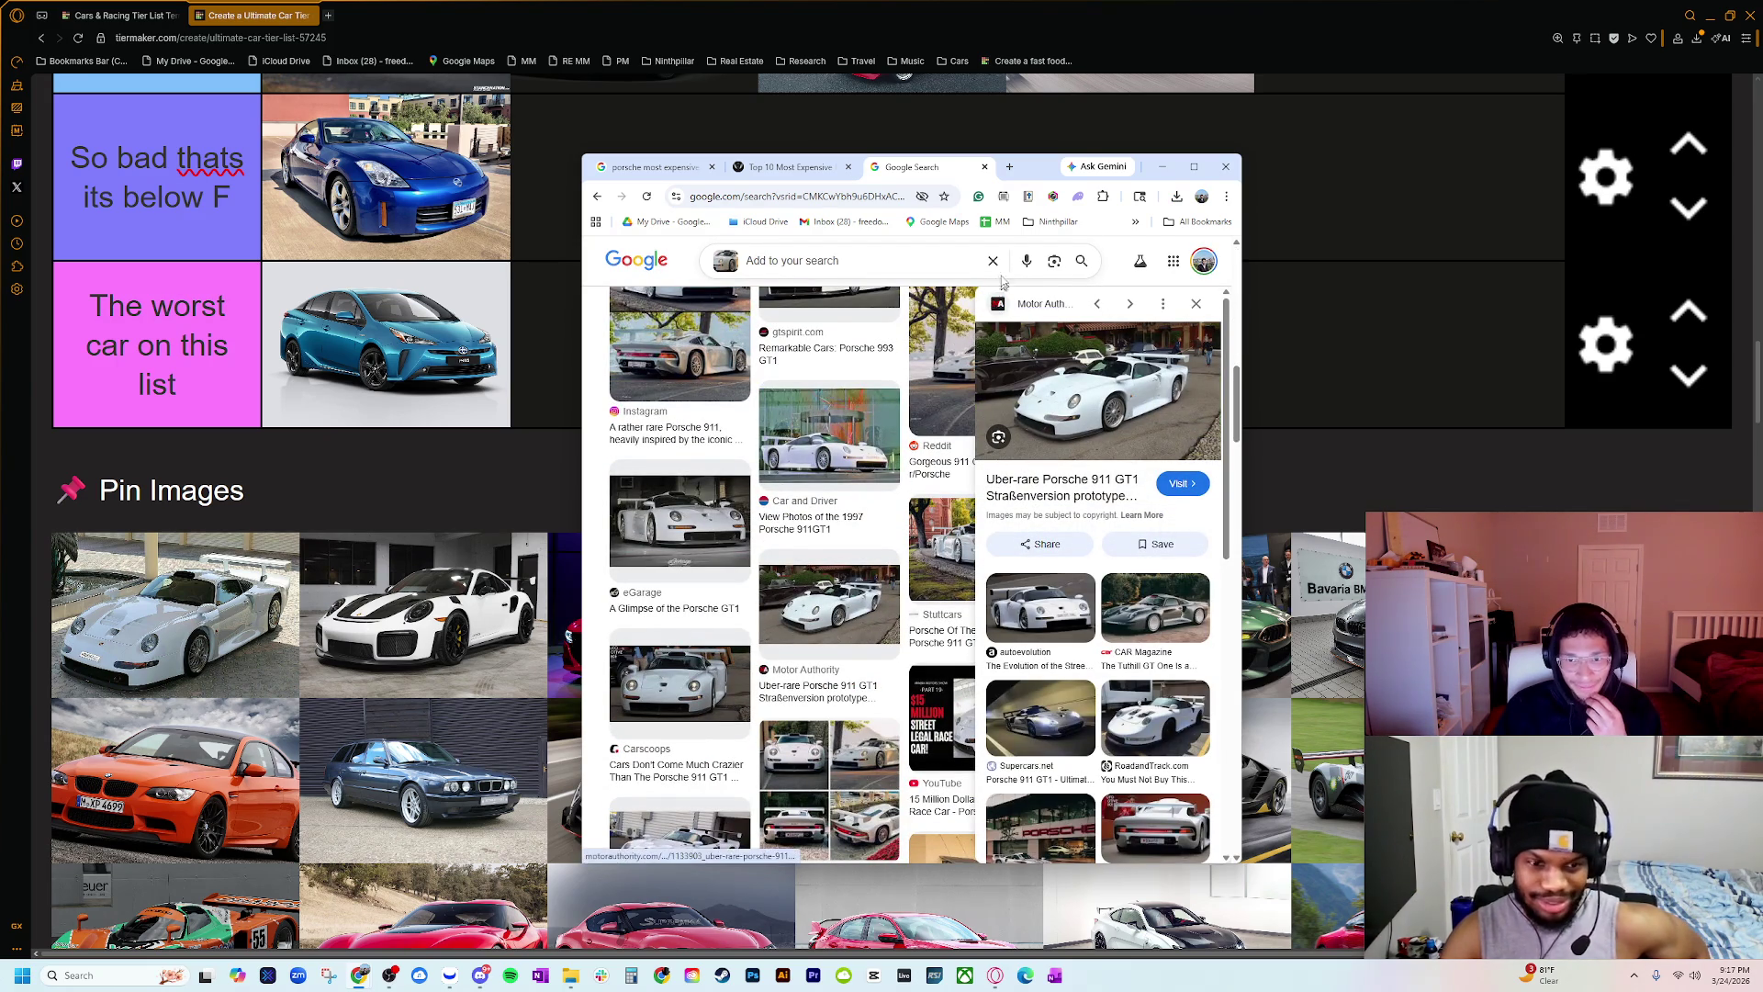
pyautogui.click(984, 167)
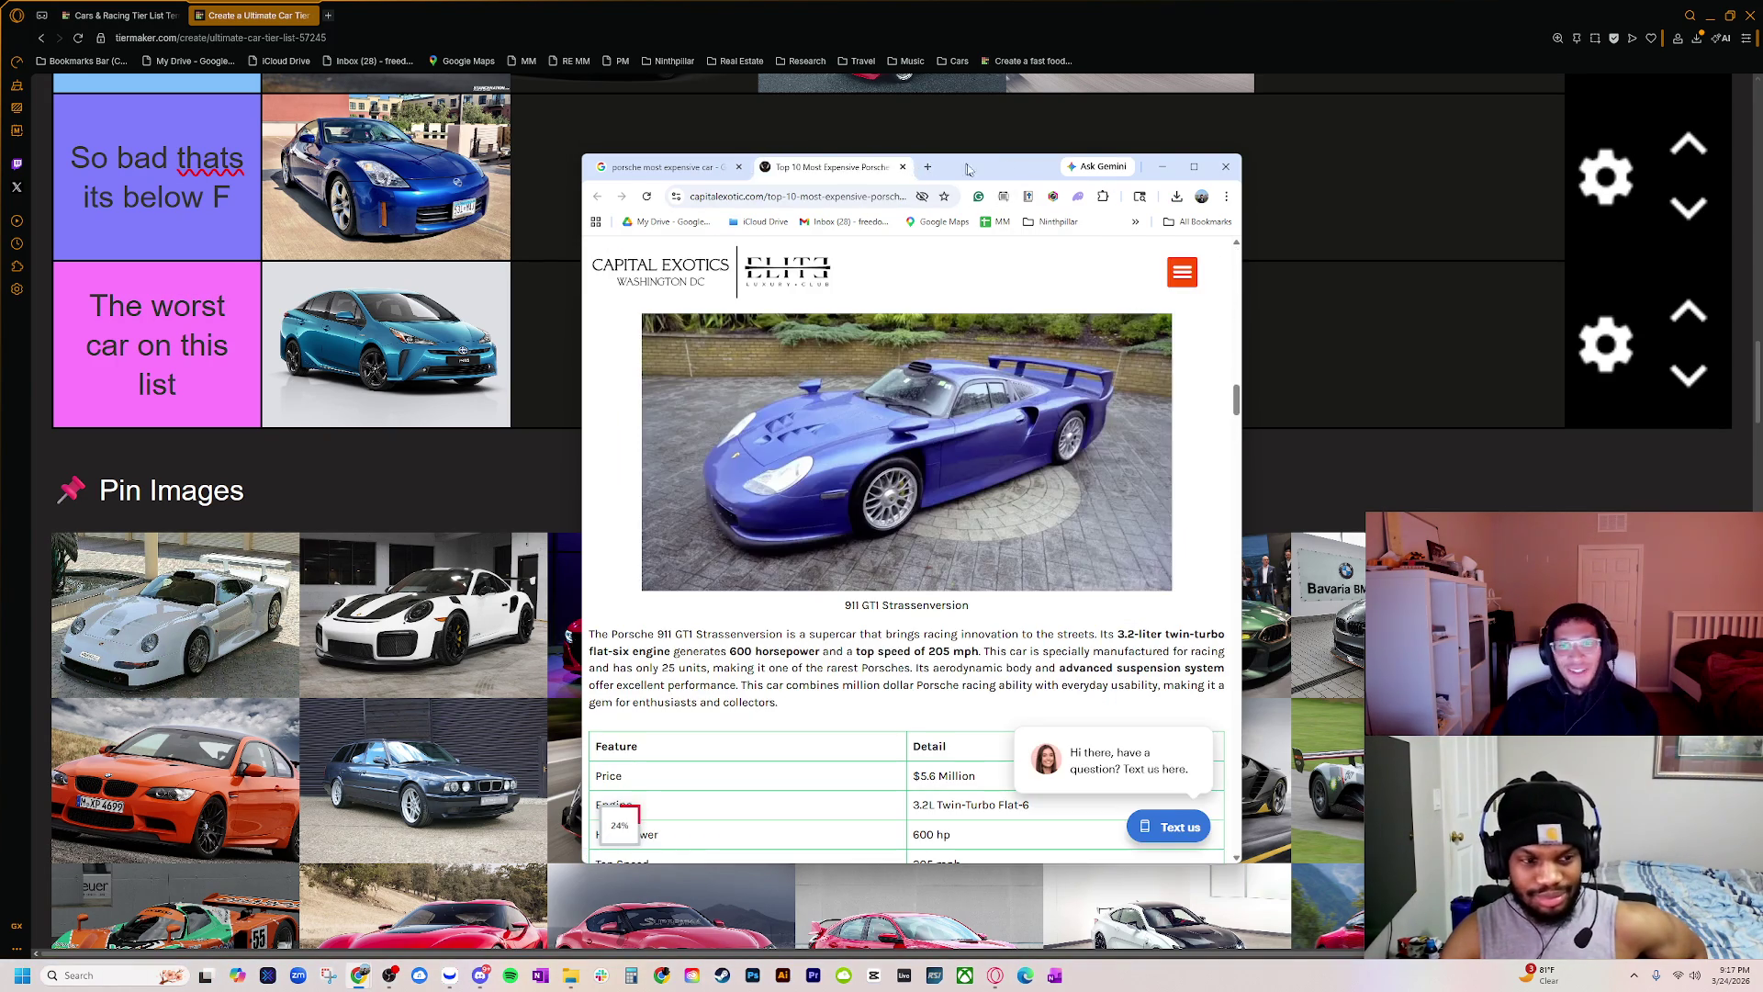
pyautogui.hotkey('alt', 'F4')
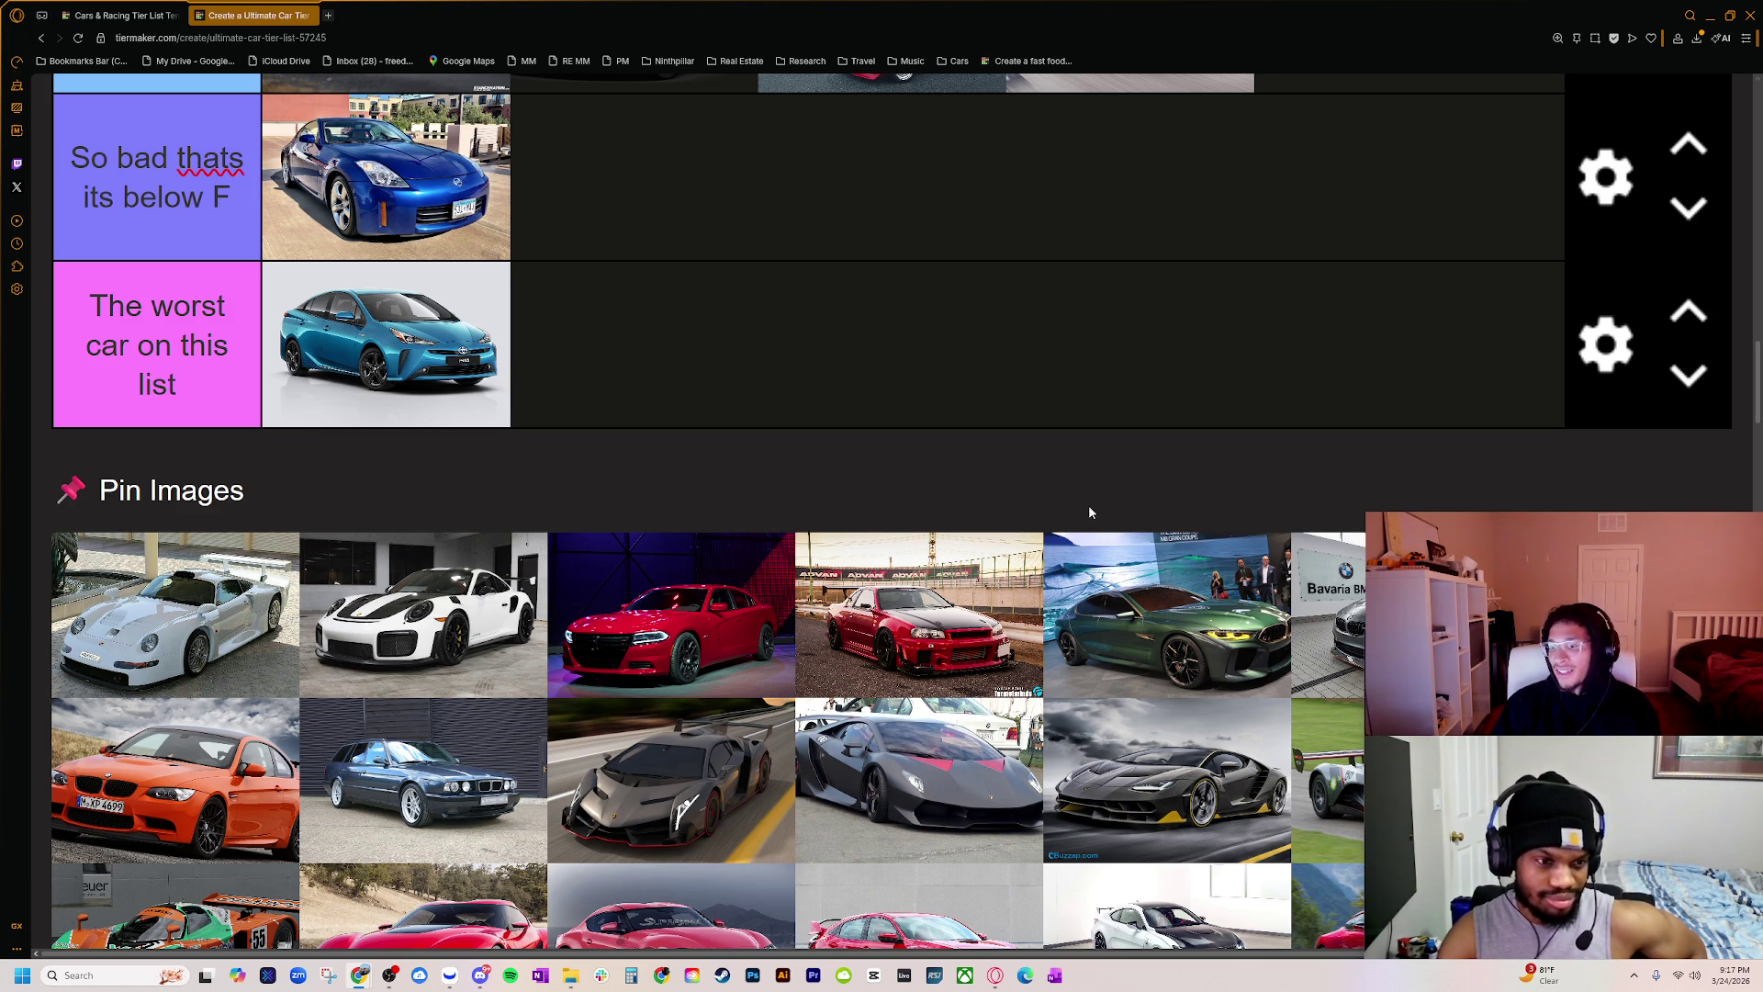
# Step: Zoom the TierMaker page out three steps with Ctrl+minus so tiers A through F fit
pyautogui.scroll(3, 633, 459)
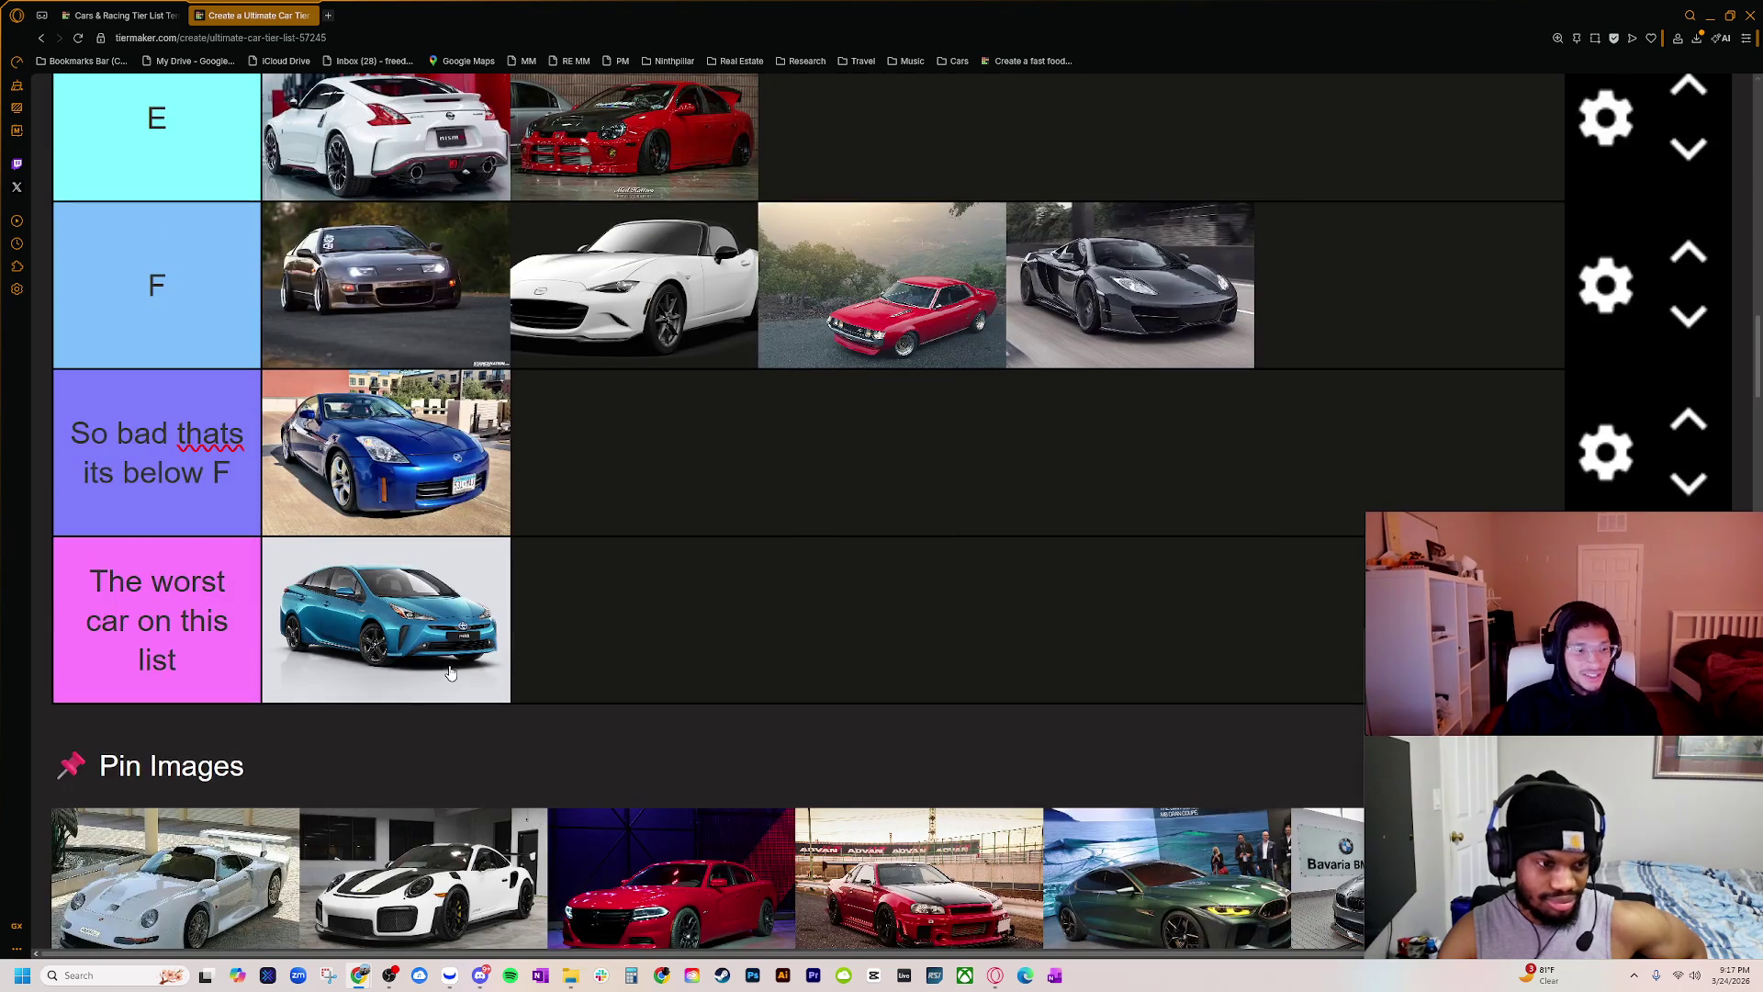
pyautogui.hotkey('ctrl', '-')
pyautogui.scroll(4, 450, 673)
pyautogui.scroll(-4, 450, 673)
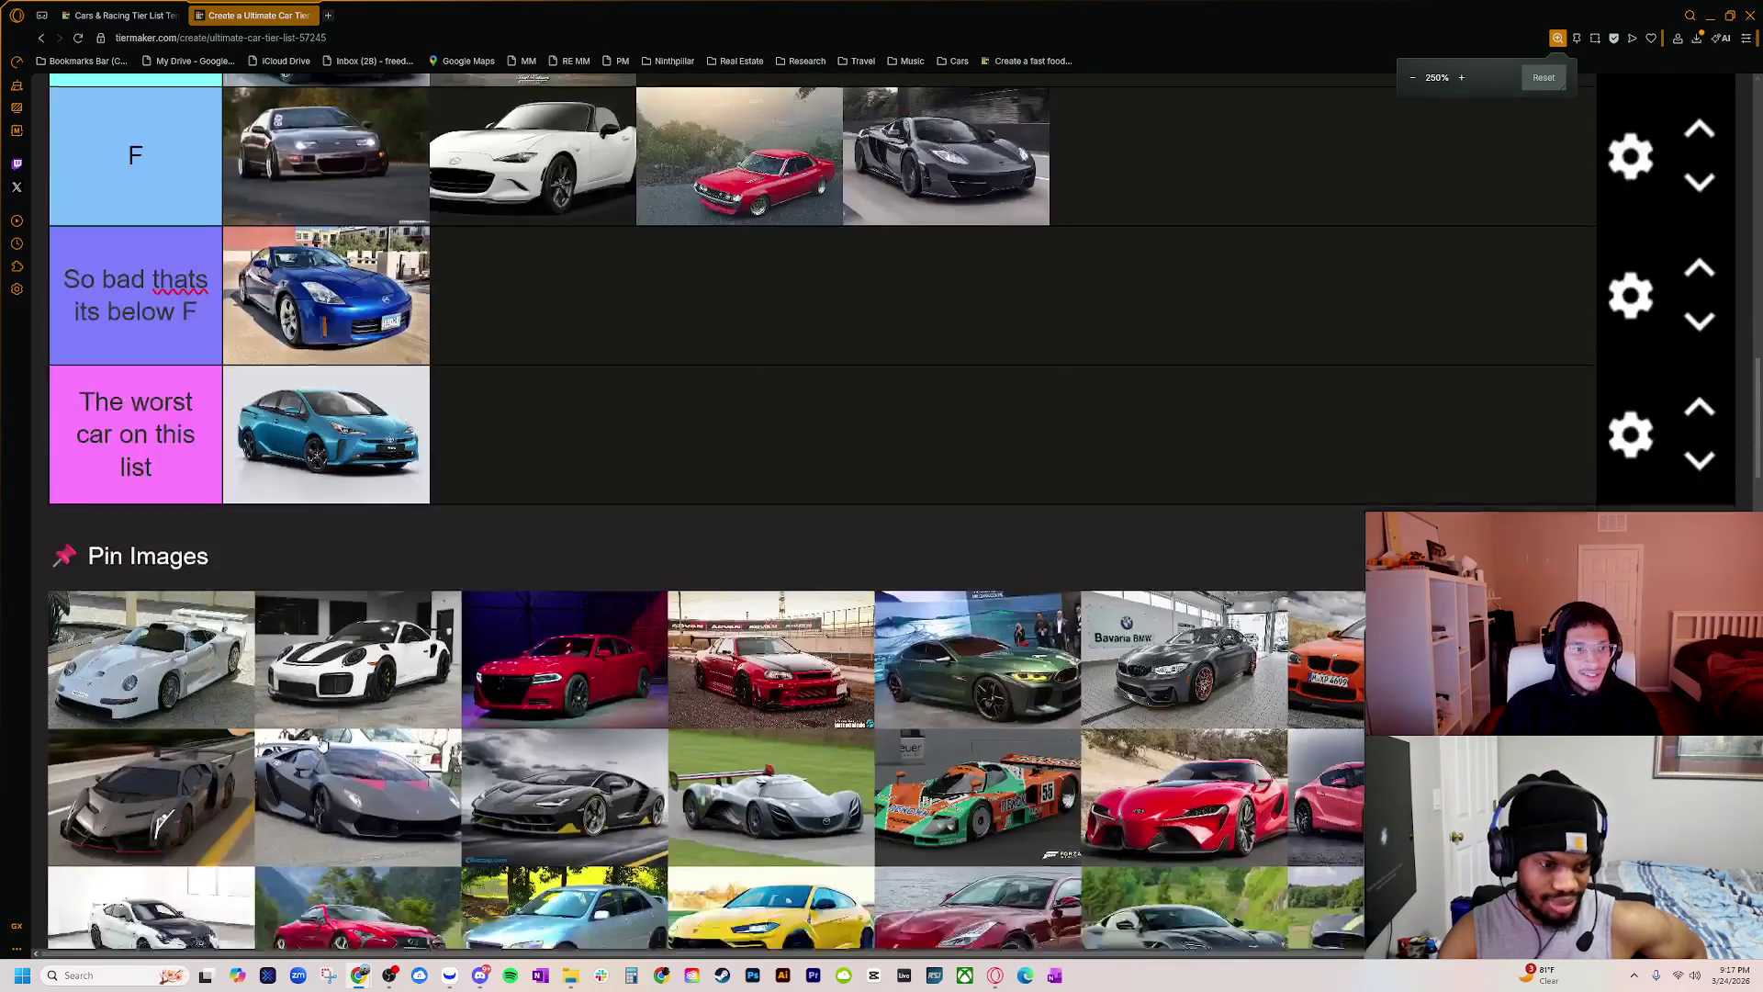
pyautogui.hotkey('ctrl', '-')
pyautogui.scroll(4, 364, 737)
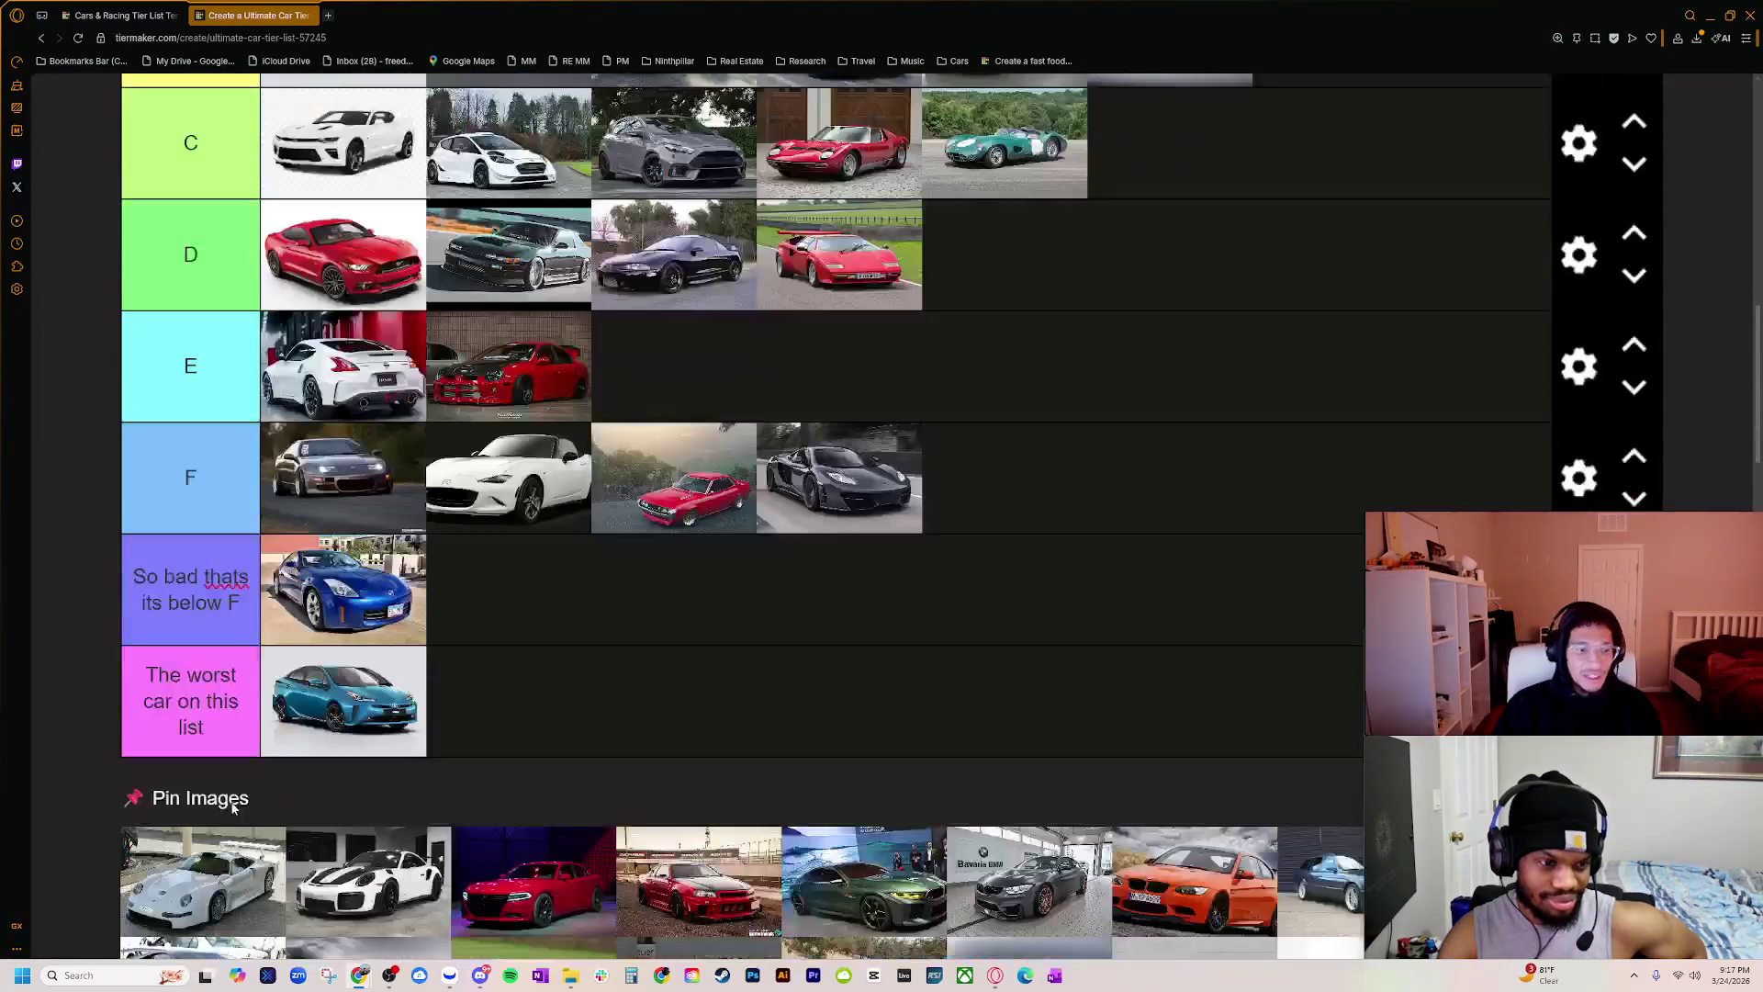
pyautogui.hotkey('ctrl', '-')
pyautogui.hotkey('ctrl', '-')
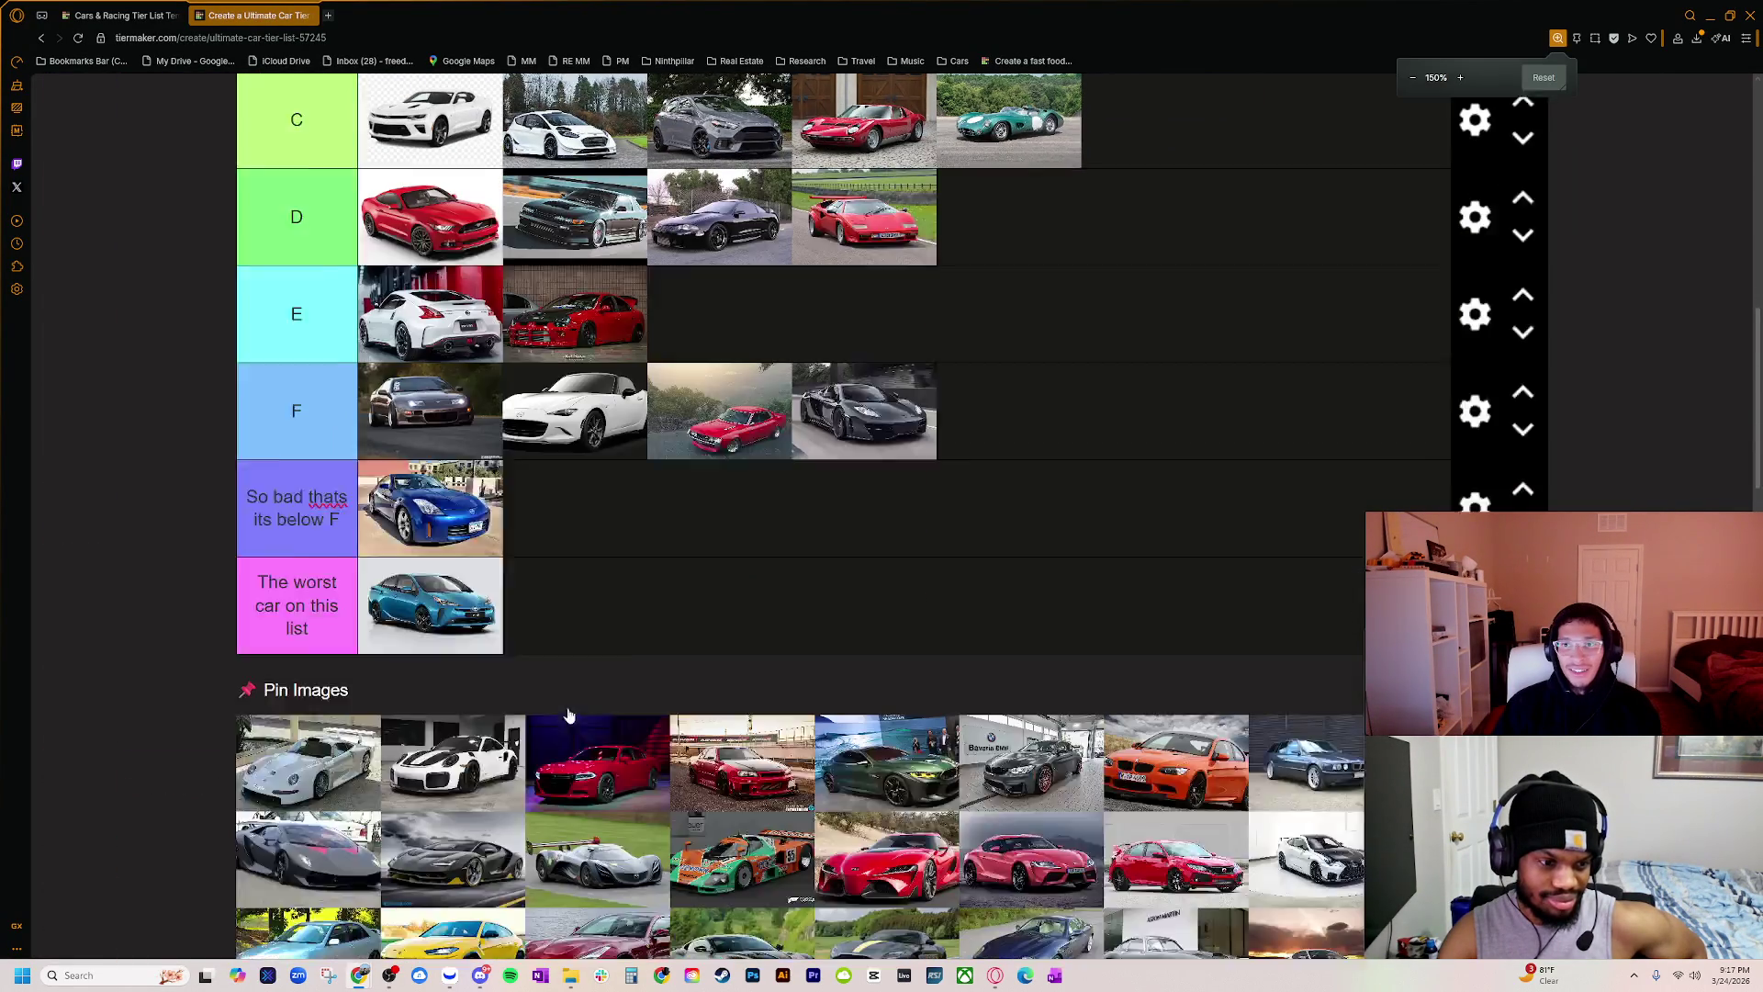
pyautogui.scroll(1, 376, 817)
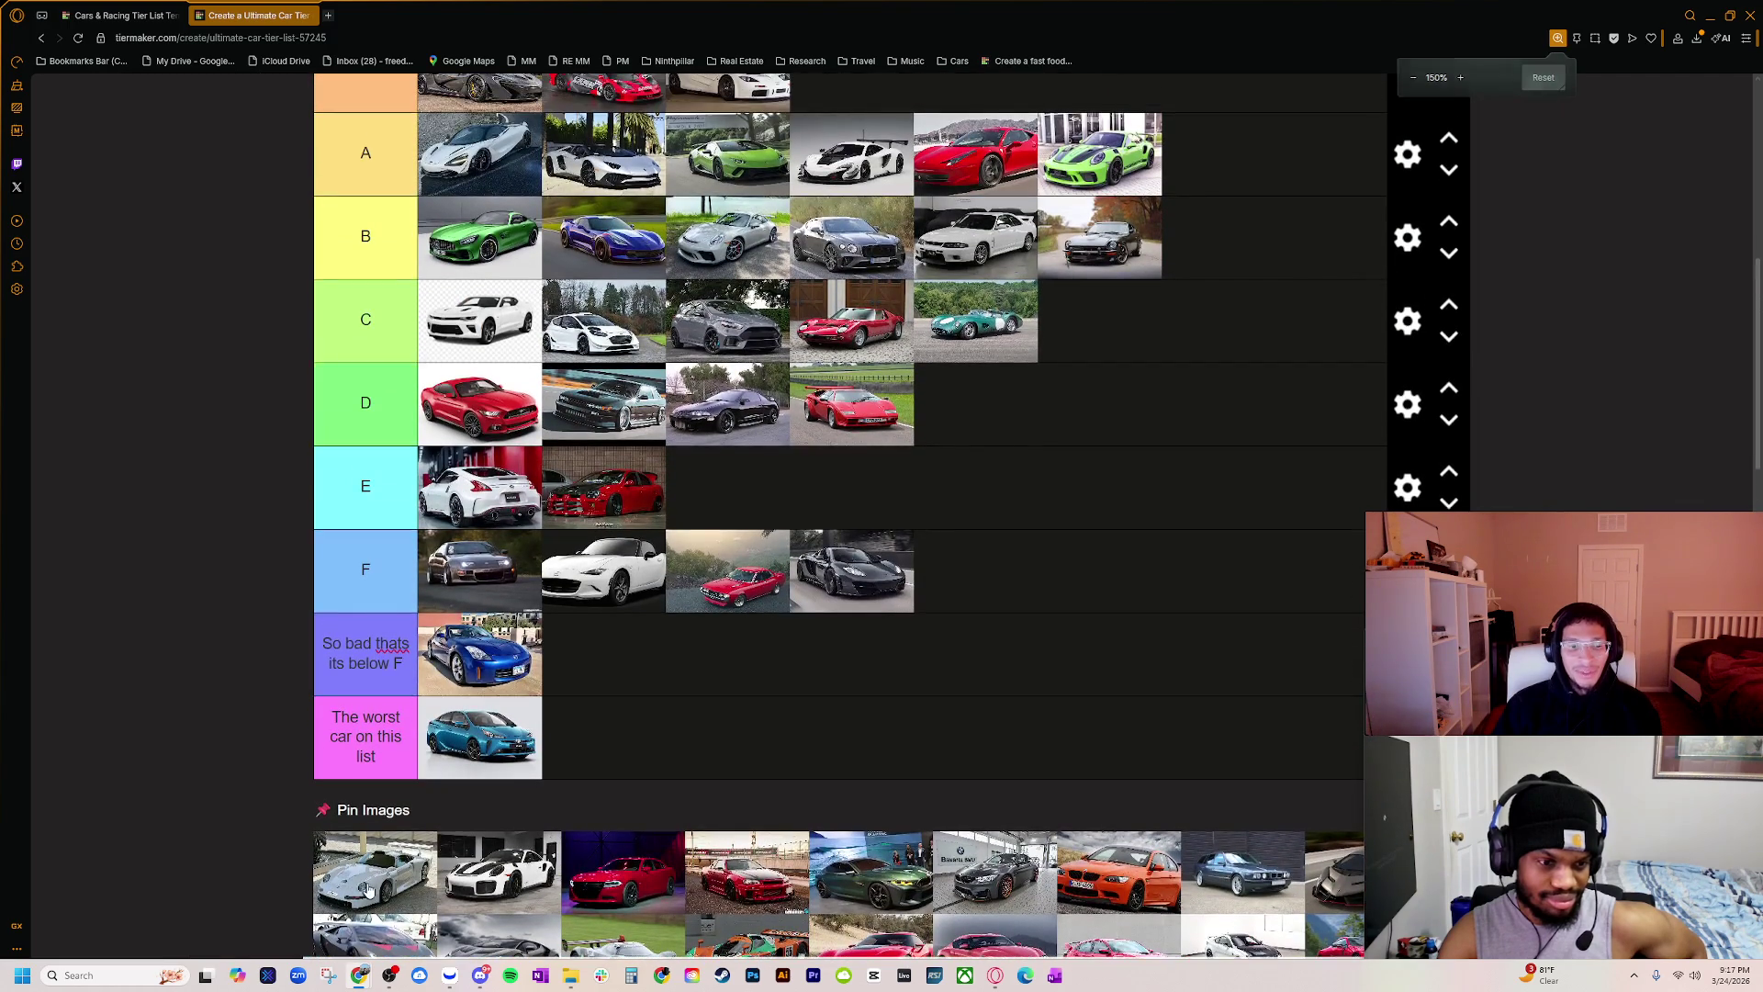
# Step: Move the white Porsche GT1 race car from Pin Images into the S tier
pyautogui.moveTo(372, 854)
pyautogui.mouseDown()
pyautogui.moveTo(332, 736)
pyautogui.moveTo(829, 81)
pyautogui.mouseUp()
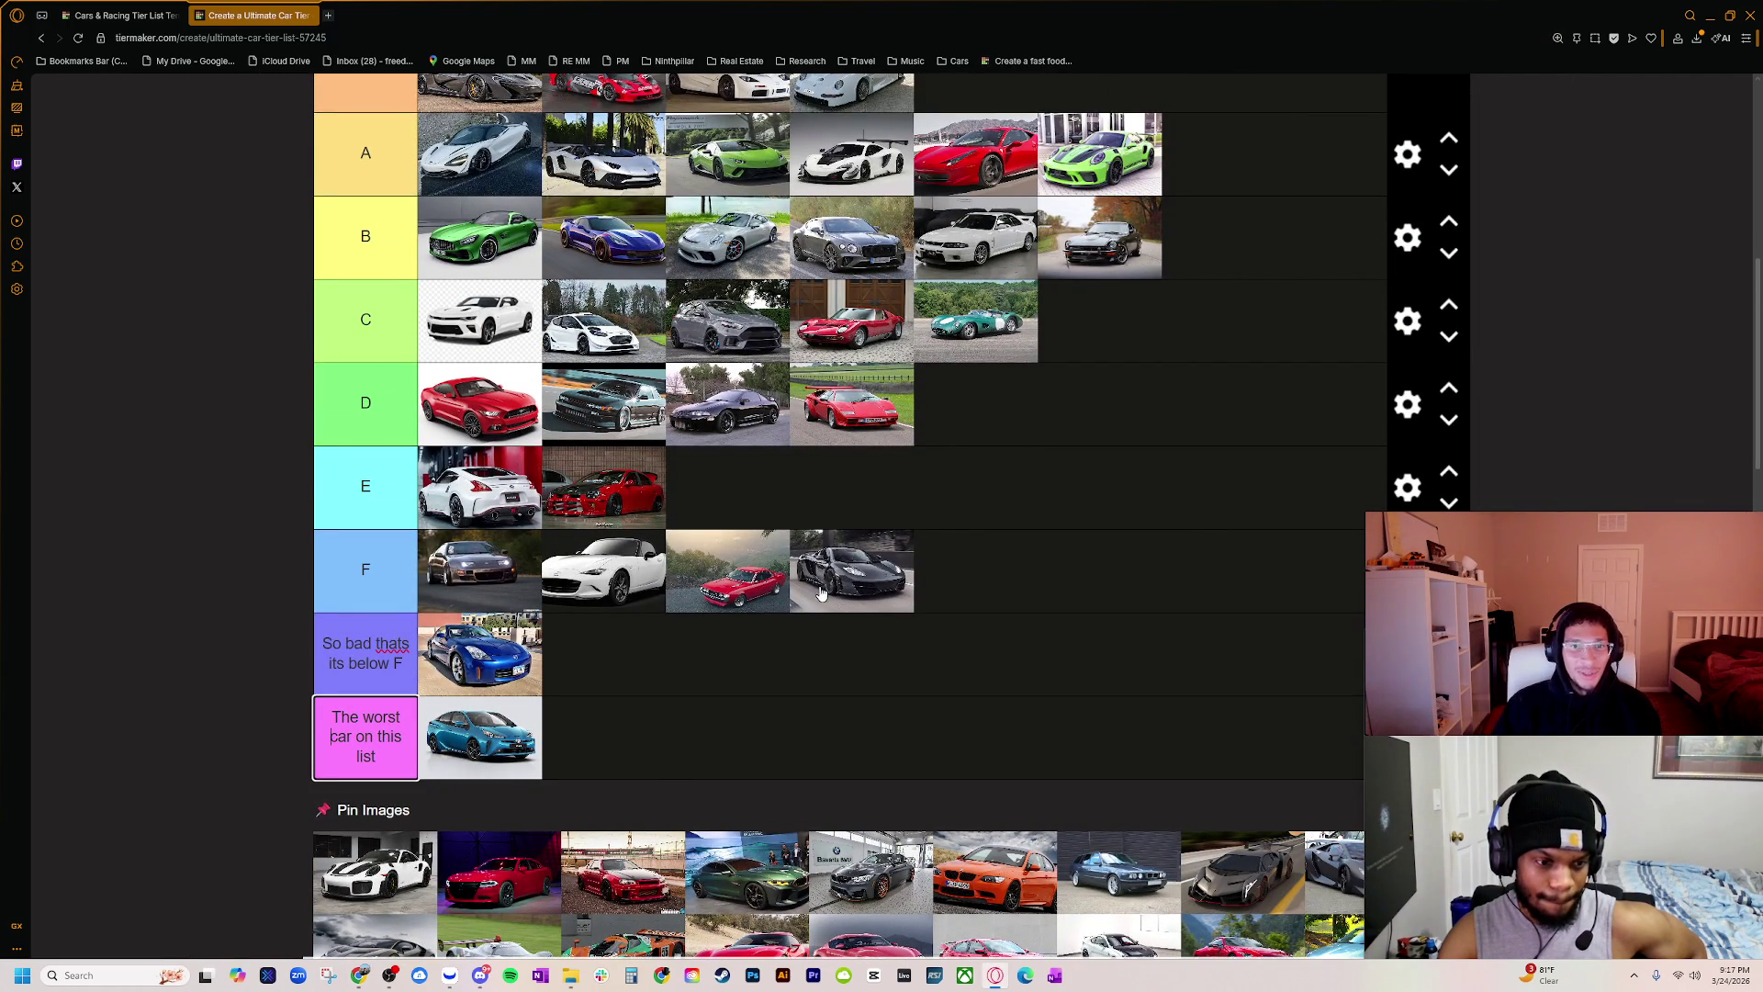
pyautogui.scroll(-2, 447, 792)
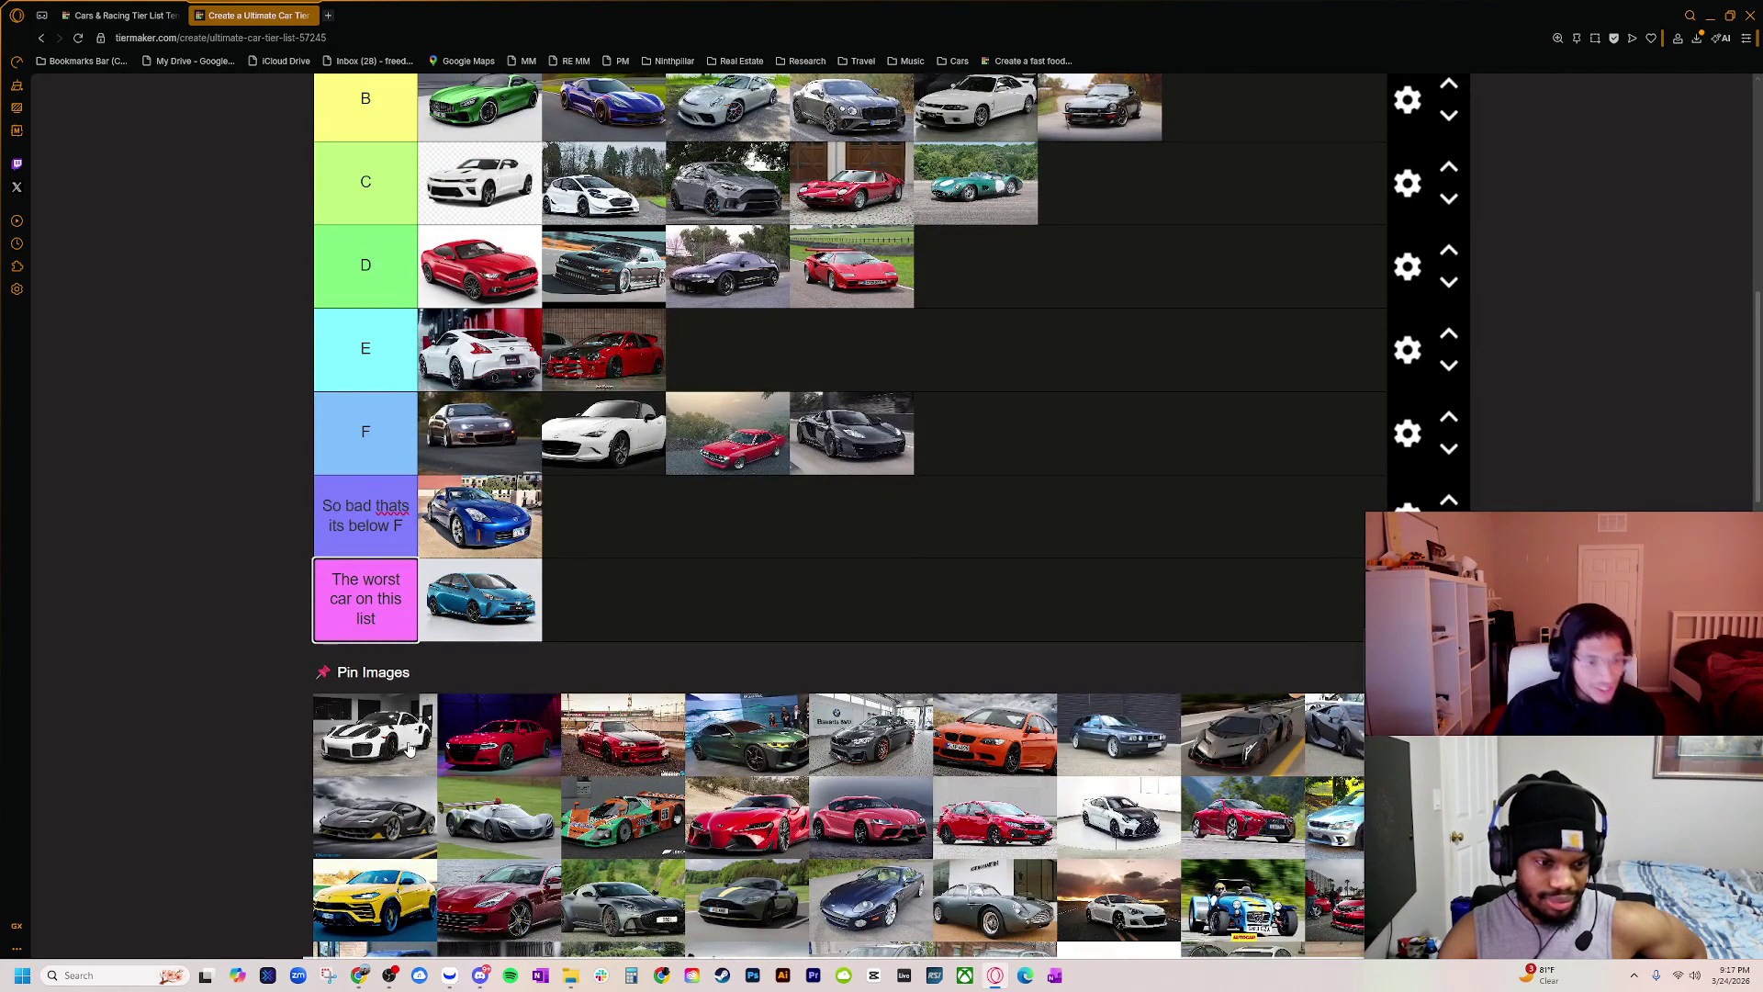
pyautogui.keyDown('ctrl'); pyautogui.scroll(6, 411, 748); pyautogui.keyUp('ctrl')
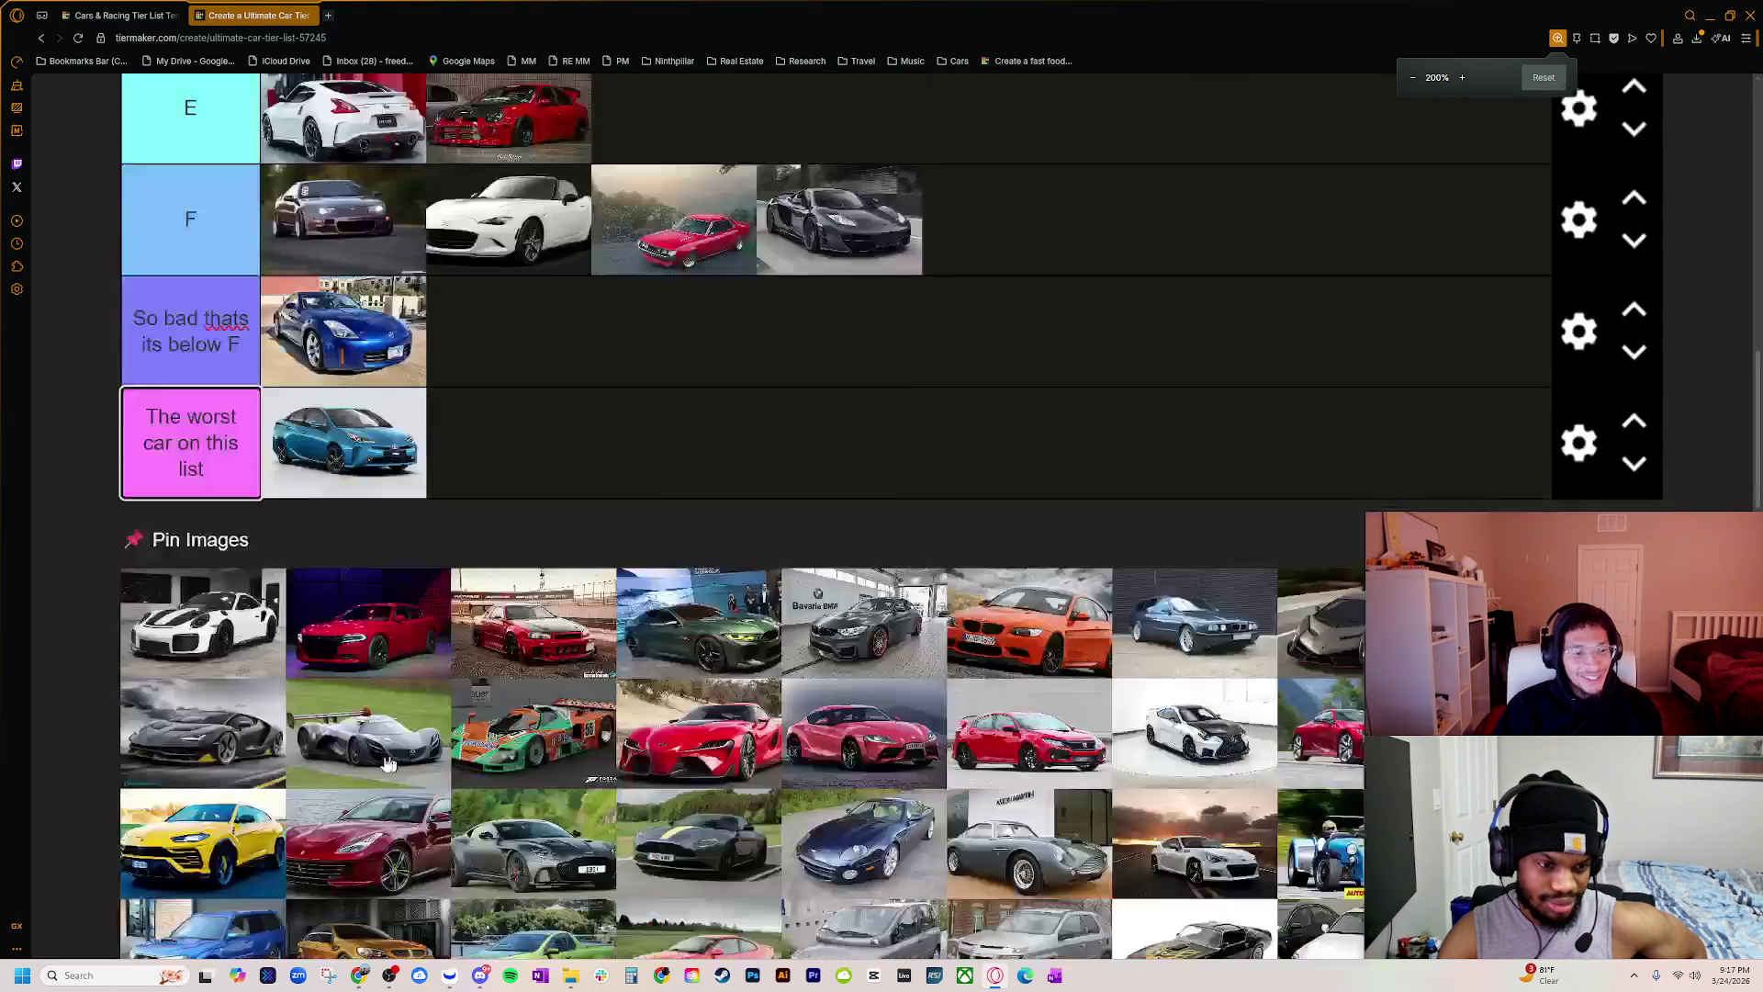
pyautogui.keyDown('ctrl'); pyautogui.scroll(1, 347, 766); pyautogui.keyUp('ctrl')
pyautogui.scroll(-10, 195, 562)
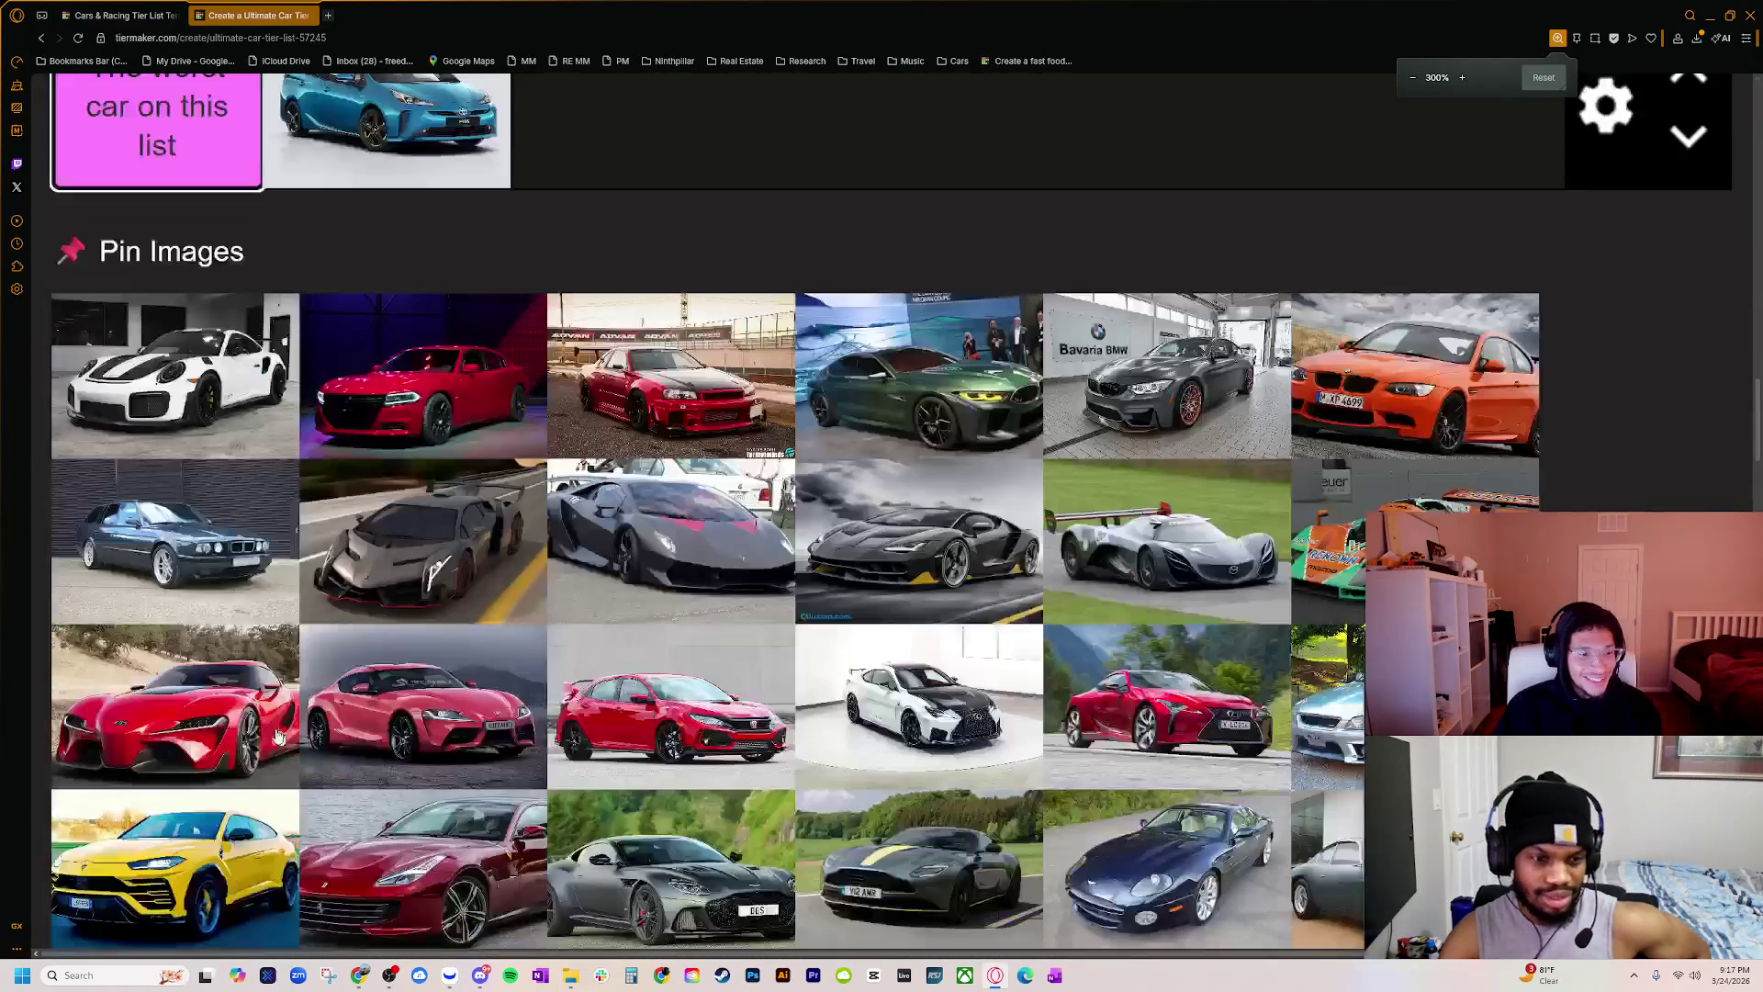
pyautogui.keyDown('ctrl'); pyautogui.scroll(1, 194, 562); pyautogui.keyUp('ctrl')
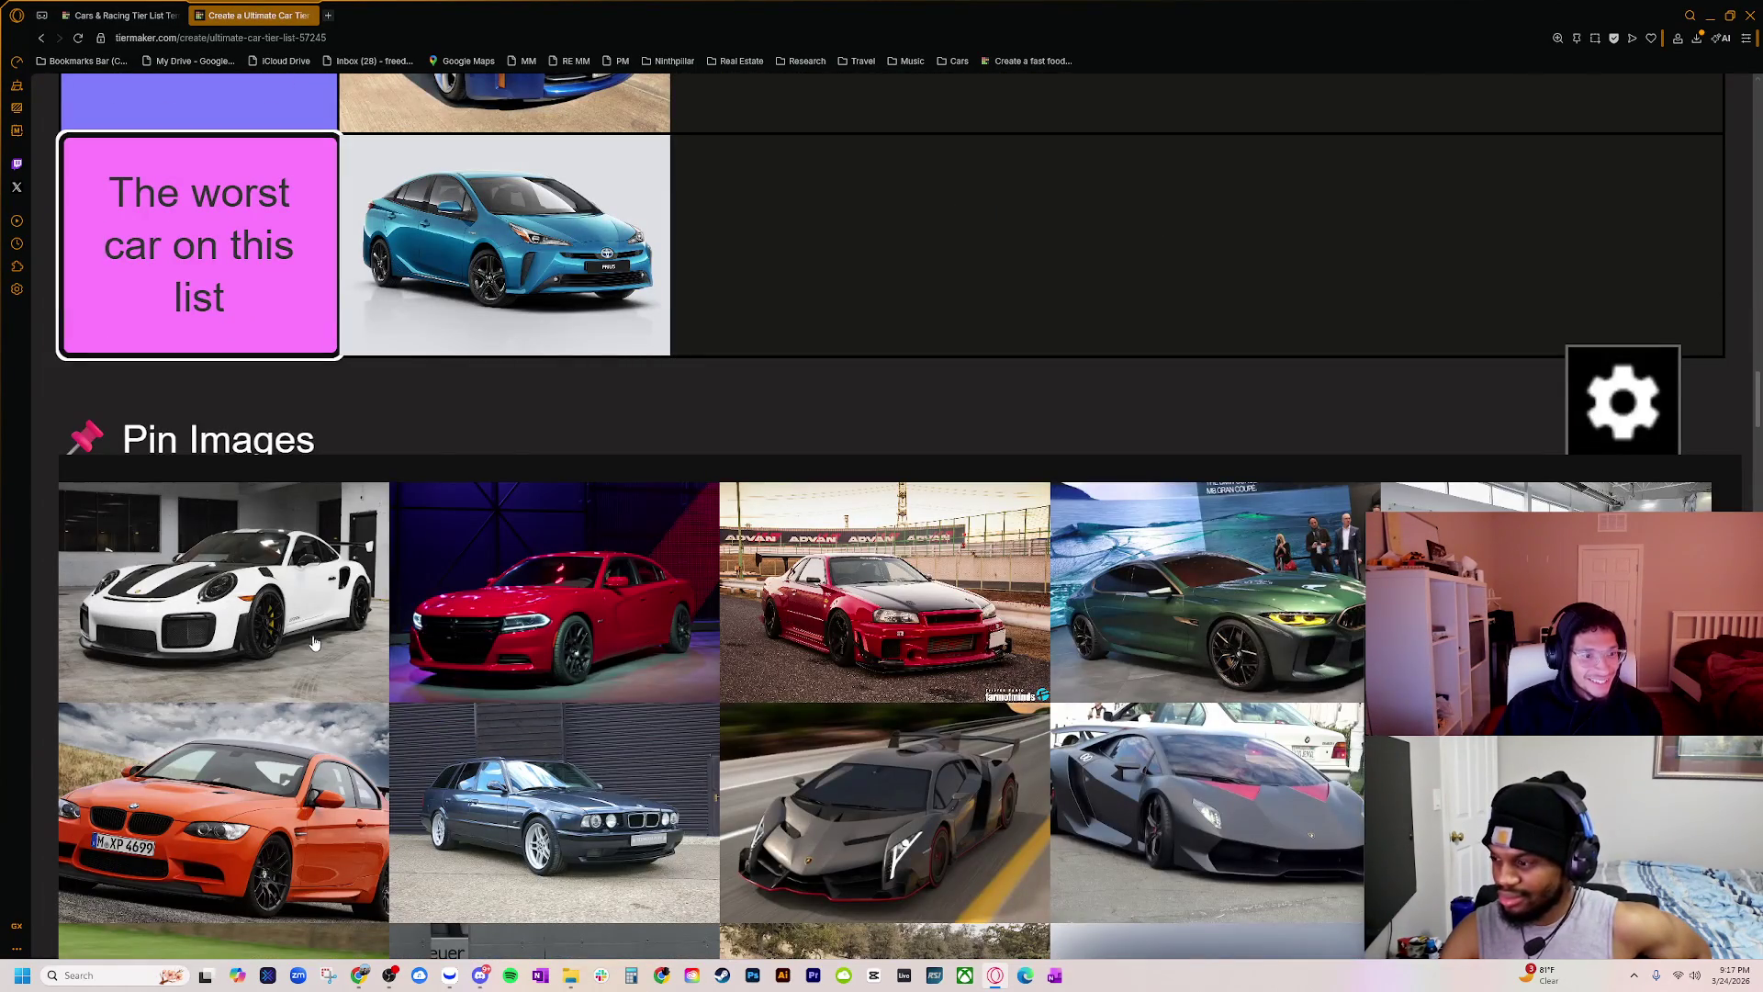
pyautogui.keyDown('ctrl'); pyautogui.scroll(1, 291, 635); pyautogui.keyUp('ctrl')
pyautogui.keyDown('ctrl'); pyautogui.scroll(1, 291, 635); pyautogui.keyUp('ctrl')
pyautogui.scroll(-5, 348, 826)
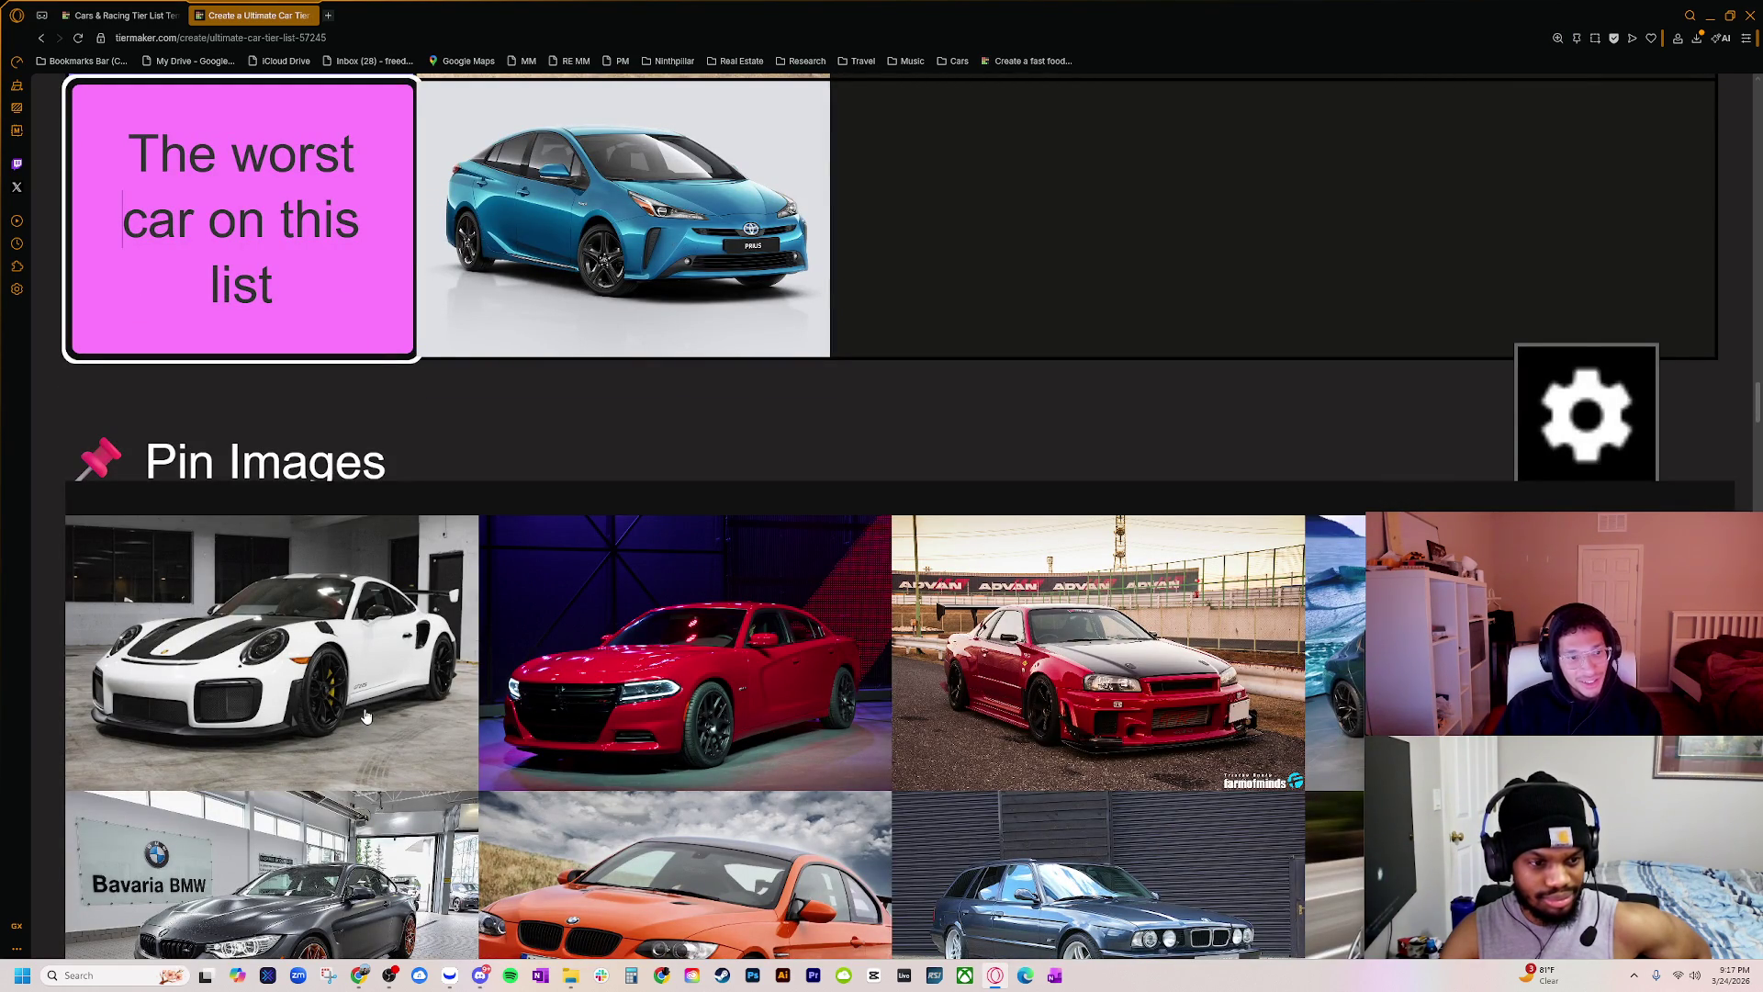
pyautogui.scroll(-10, 365, 734)
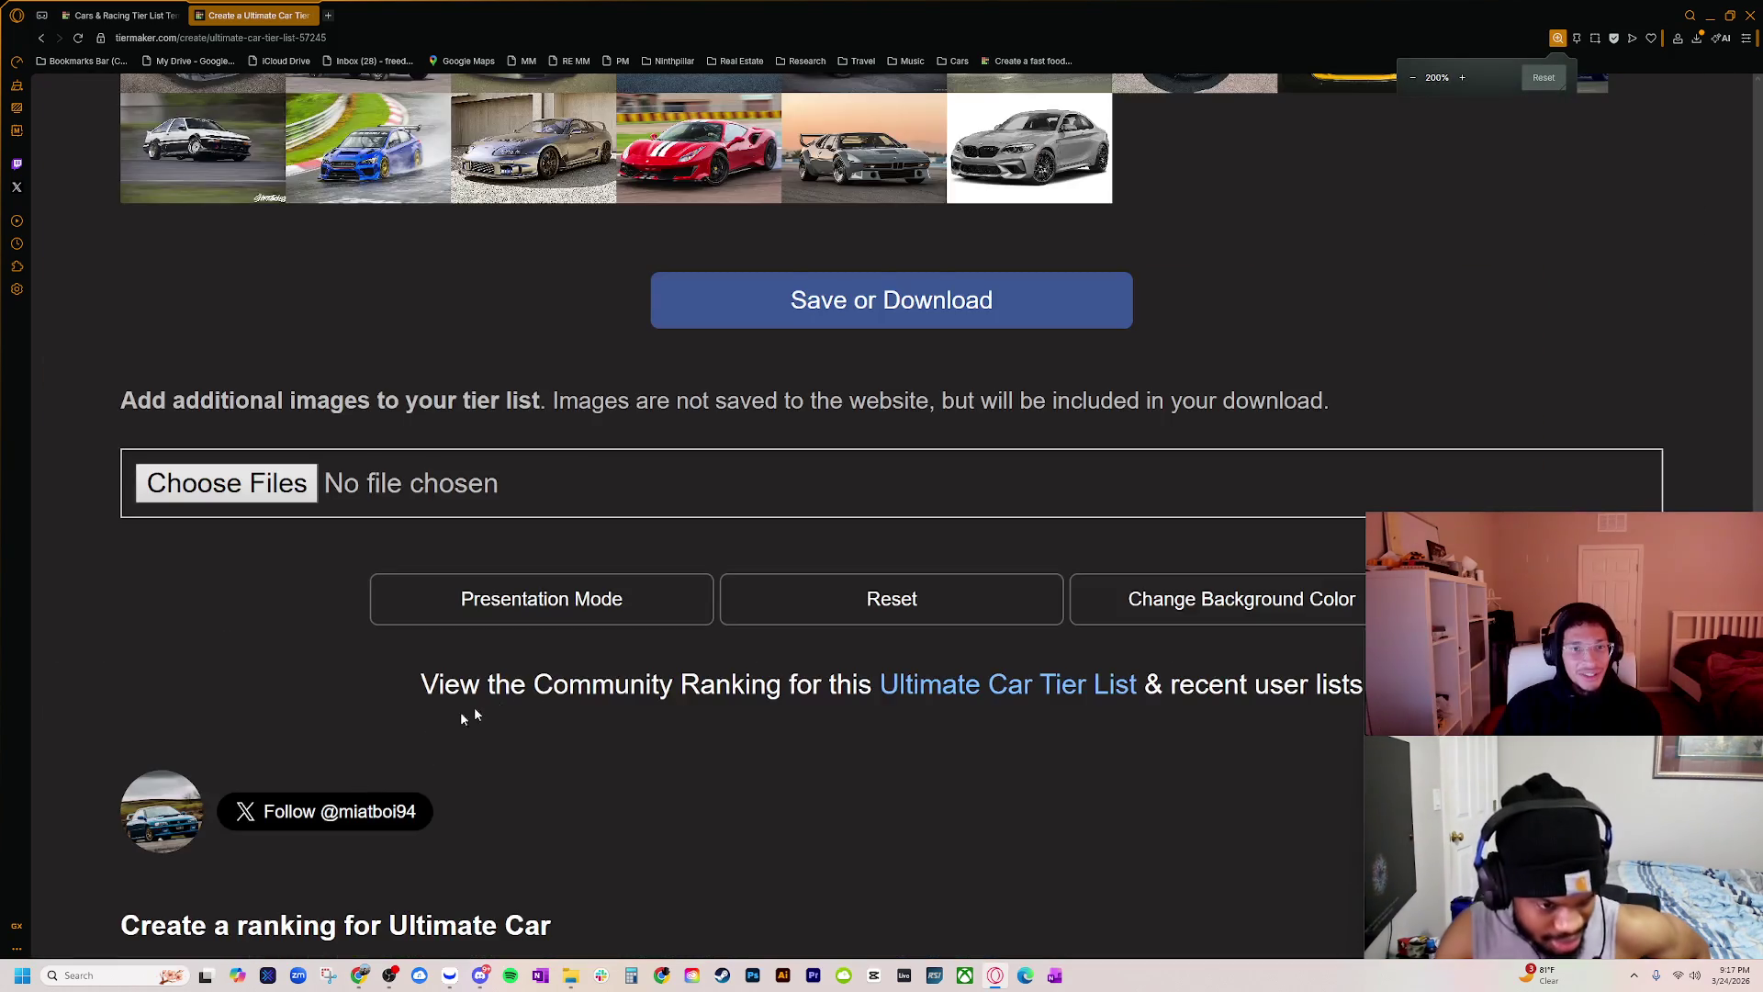
pyautogui.scroll(10, 474, 713)
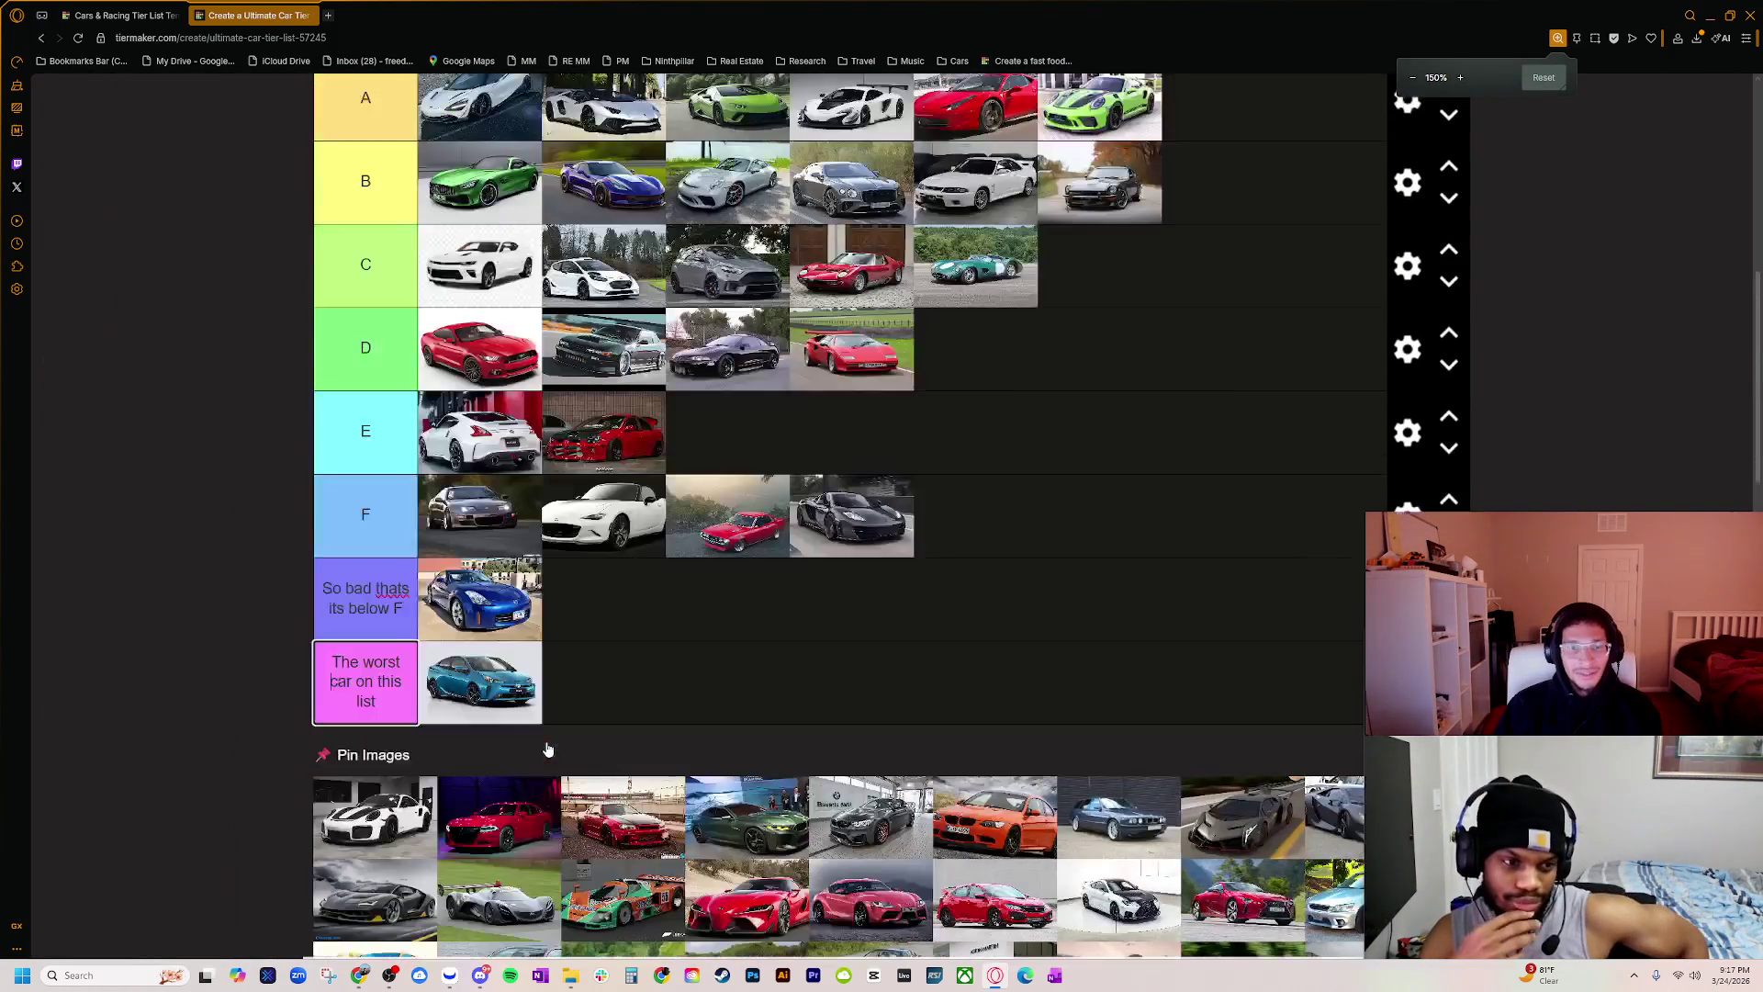
pyautogui.scroll(3, 547, 750)
pyautogui.scroll(-3, 543, 747)
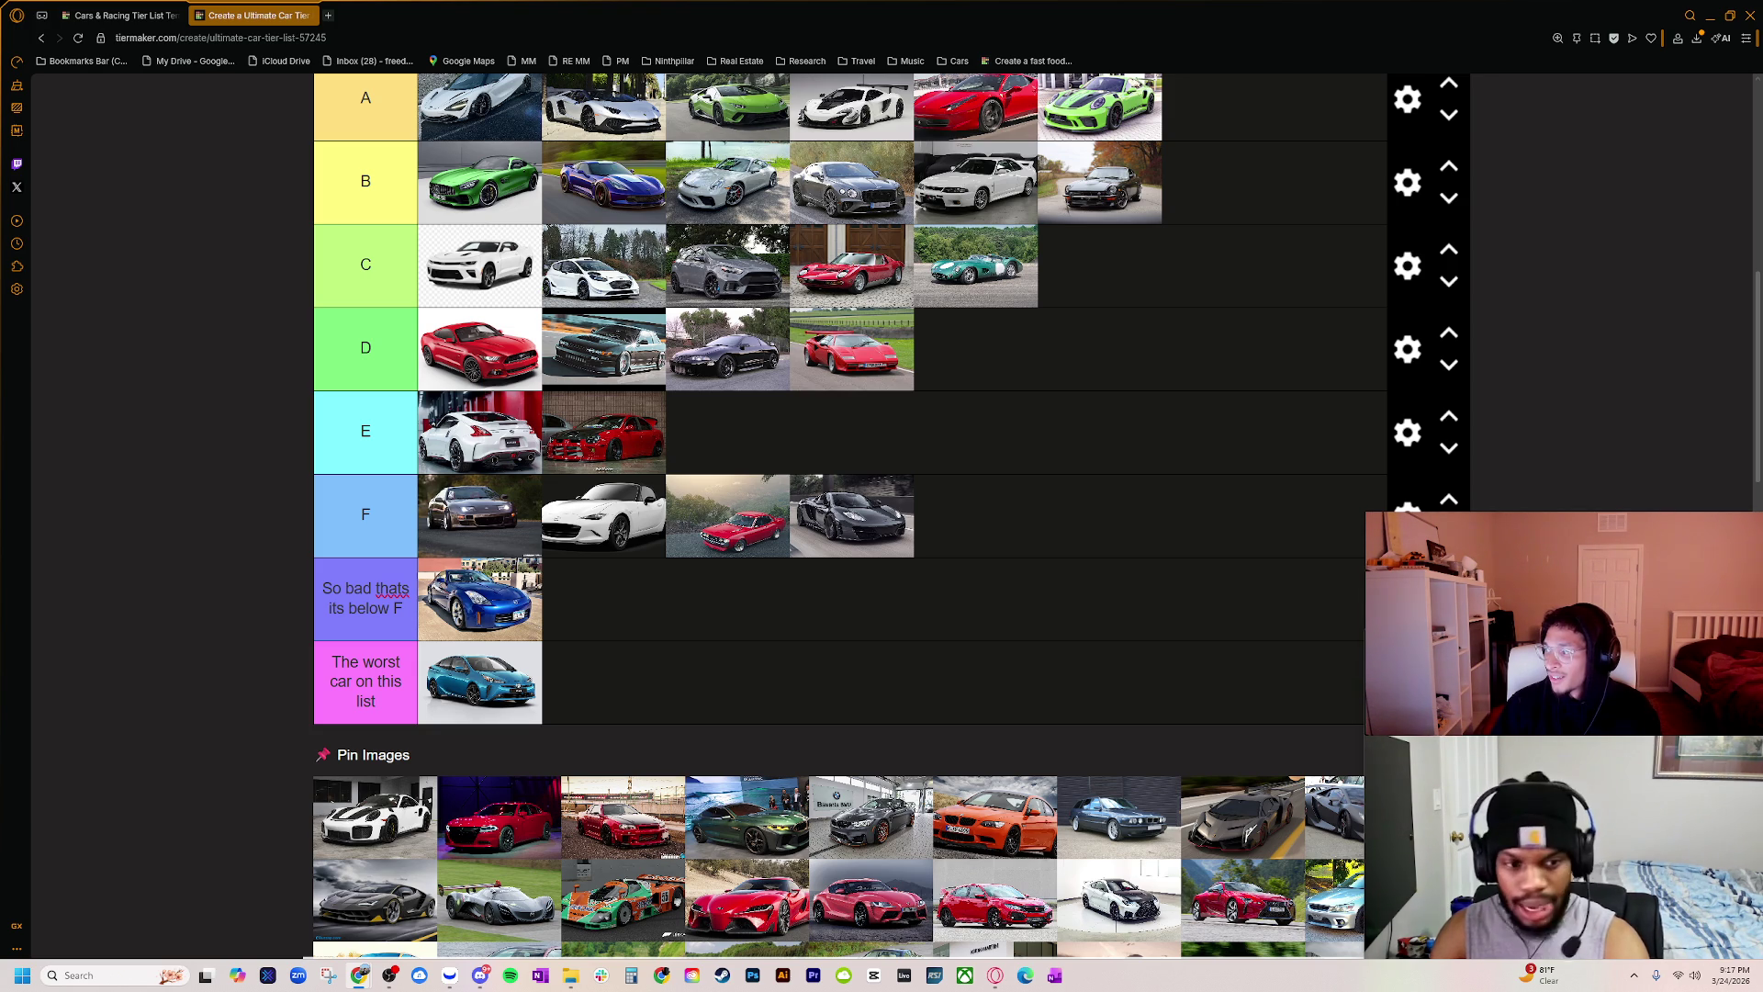
# Step: Switch to the Chrome window showing Google Images results for 'porsche 991 gt2 rs'
pyautogui.hotkey('alt', 'Tab')
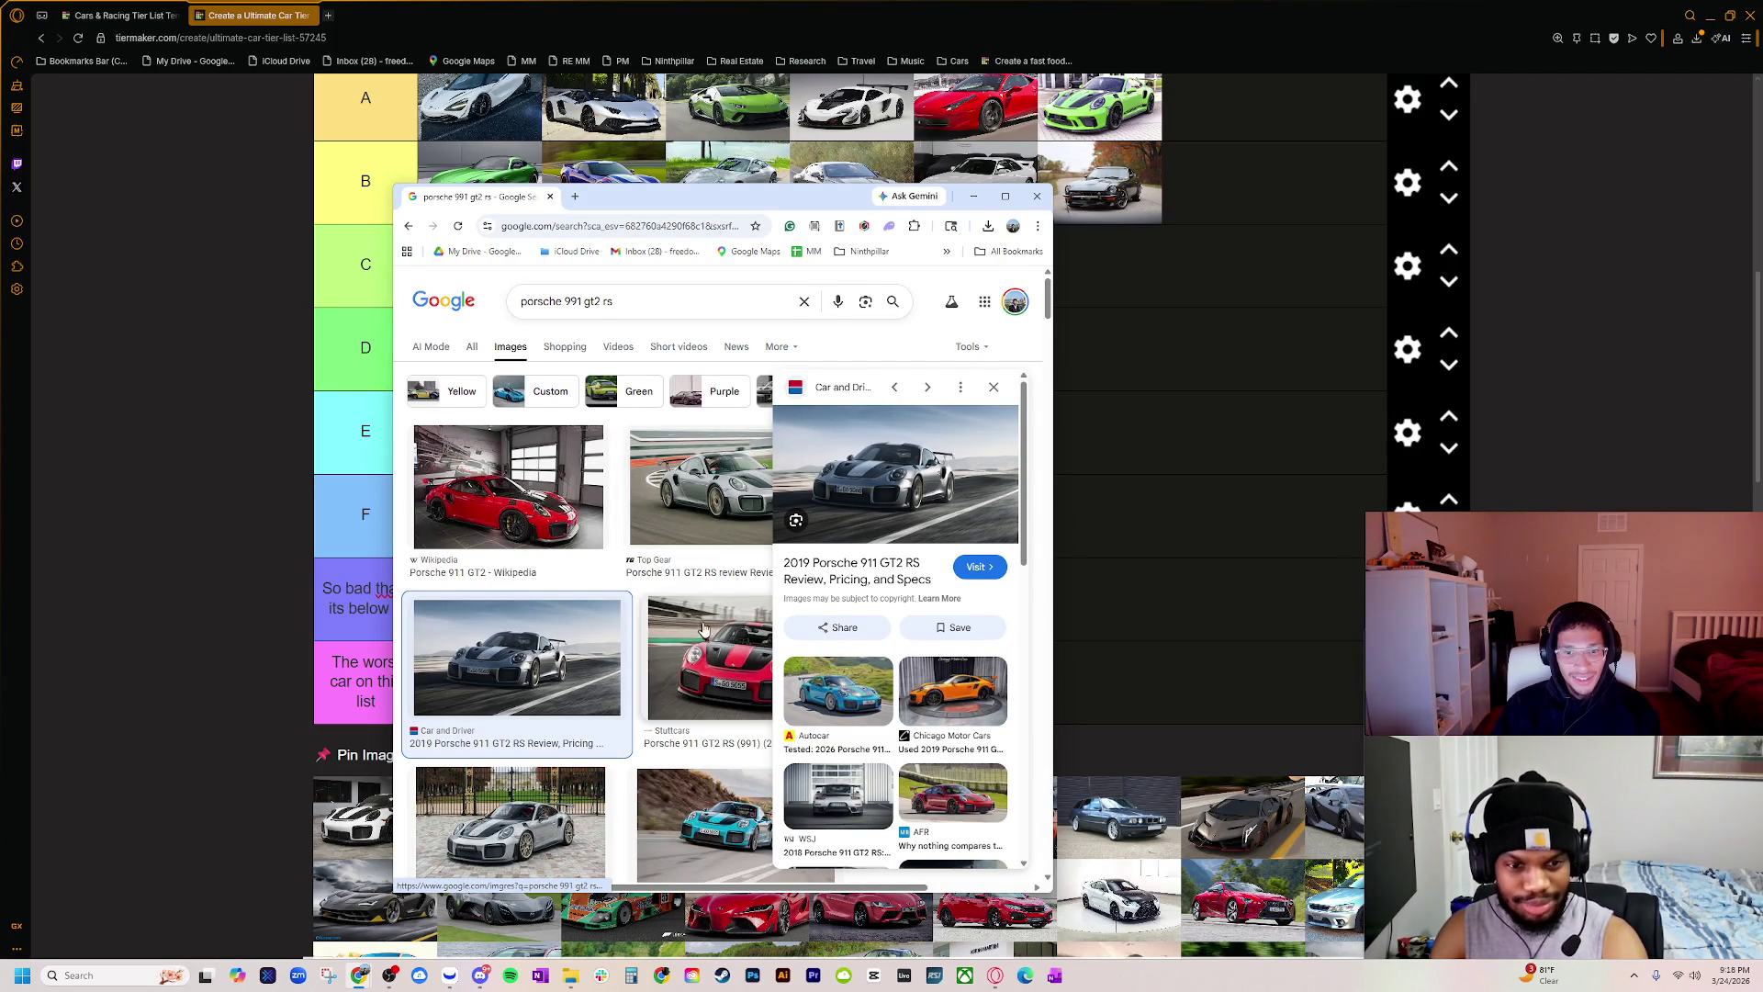
# Step: Browse the GT2 RS image results, preview the Porsche North Houston photo, and minimise Chrome
pyautogui.scroll(-1, 707, 620)
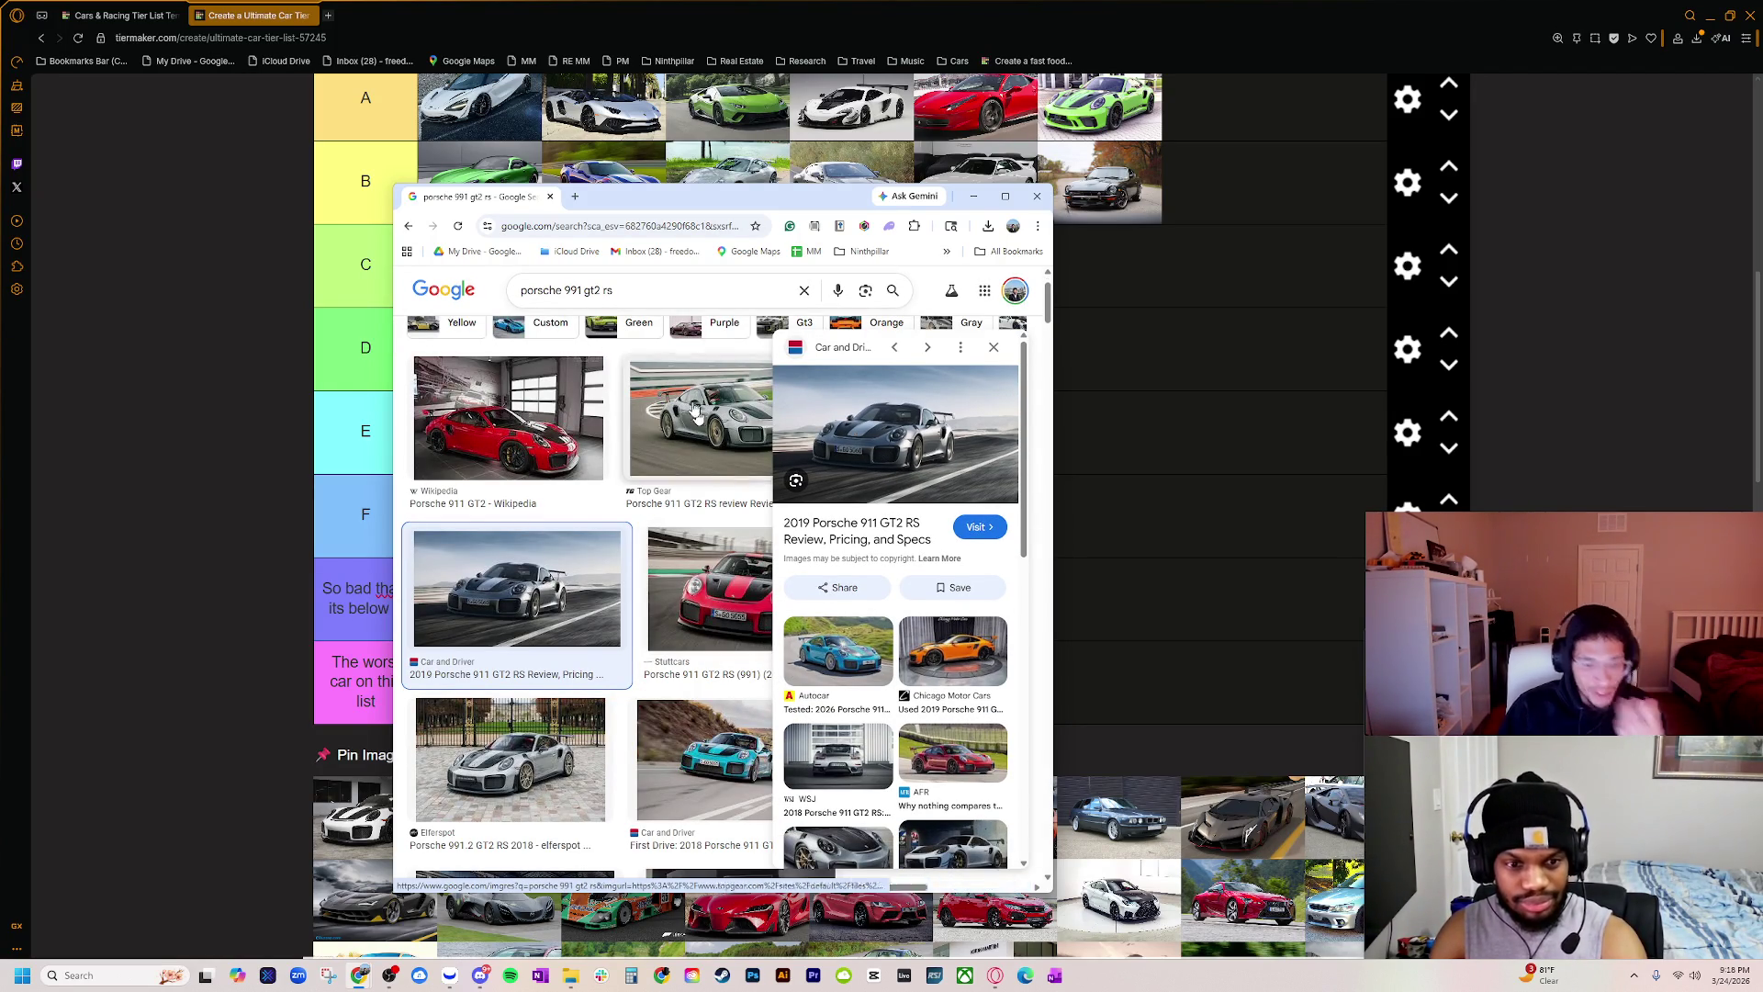
pyautogui.scroll(-3, 567, 693)
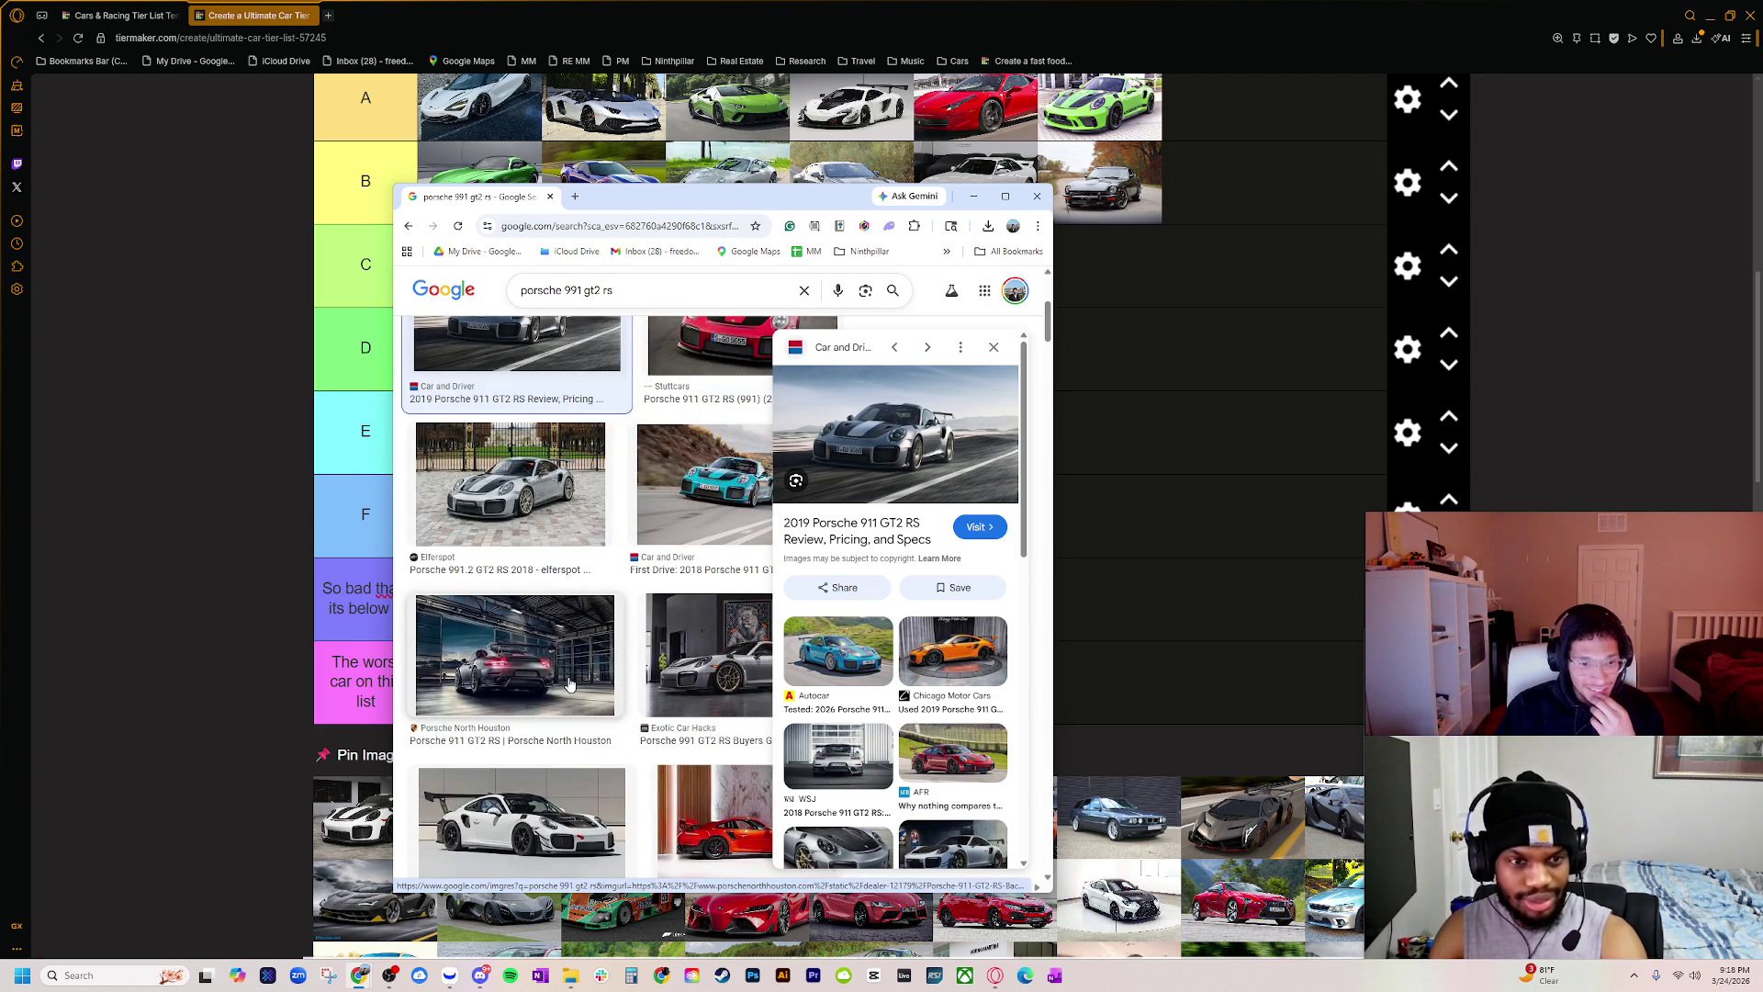
pyautogui.click(569, 684)
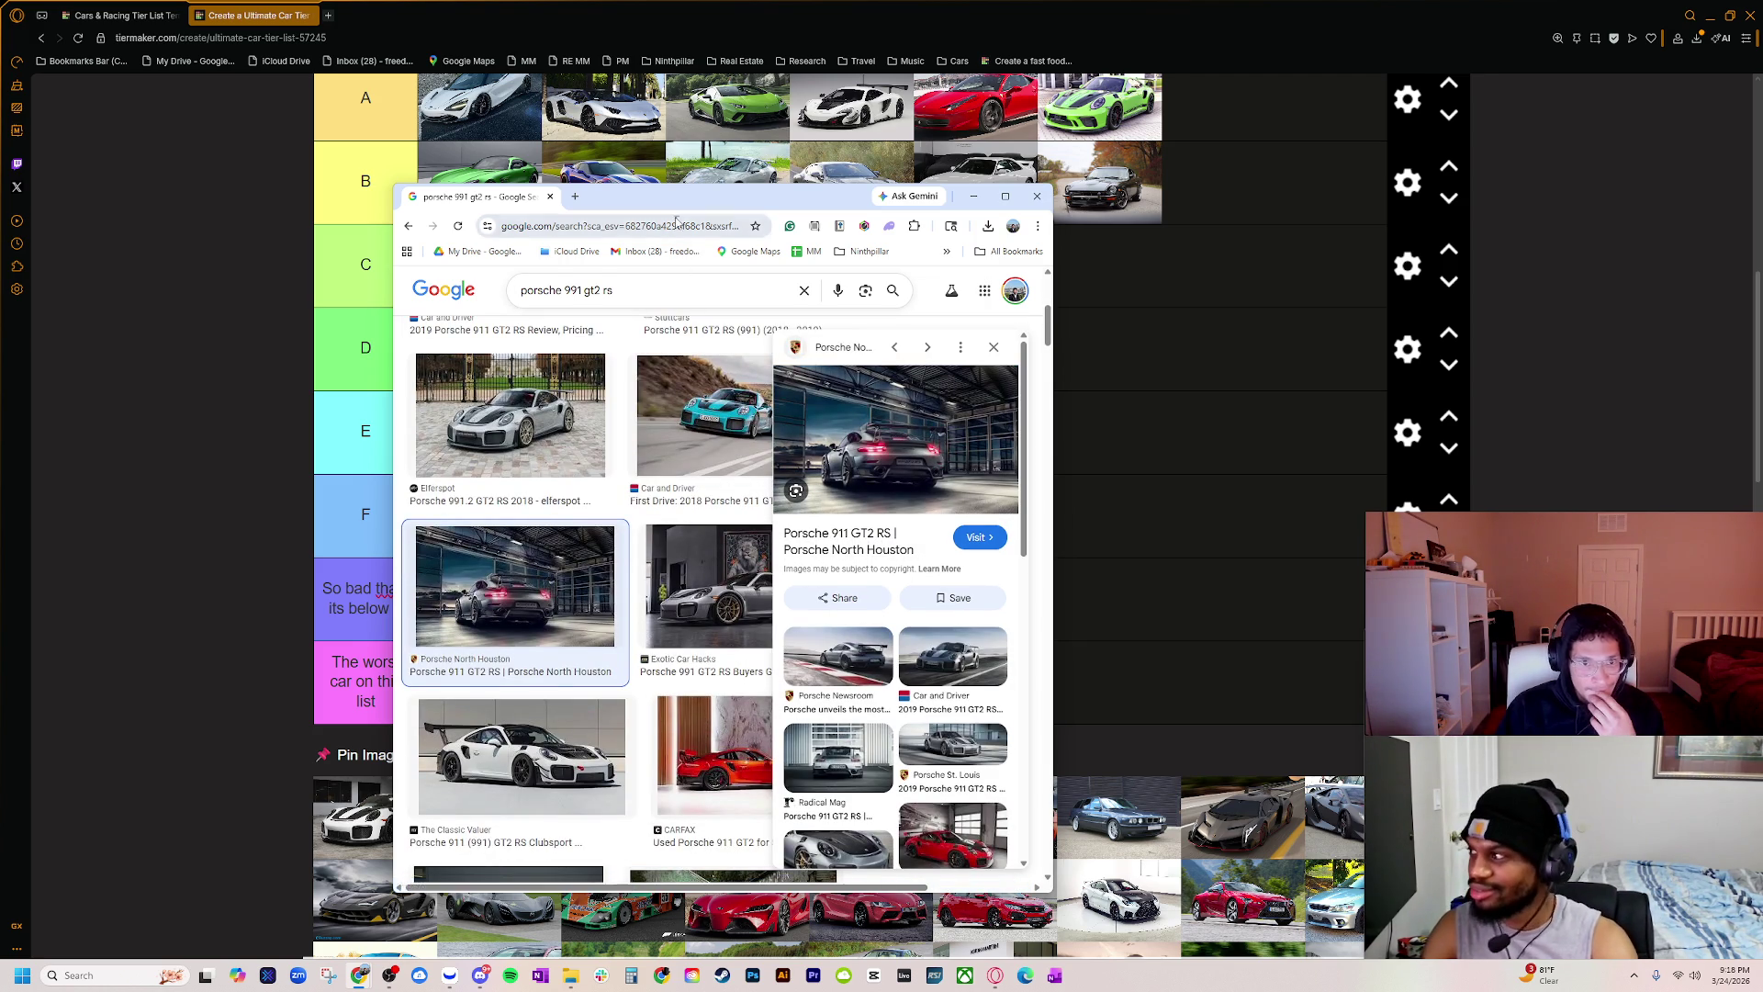
pyautogui.click(973, 196)
pyautogui.scroll(1, 1016, 515)
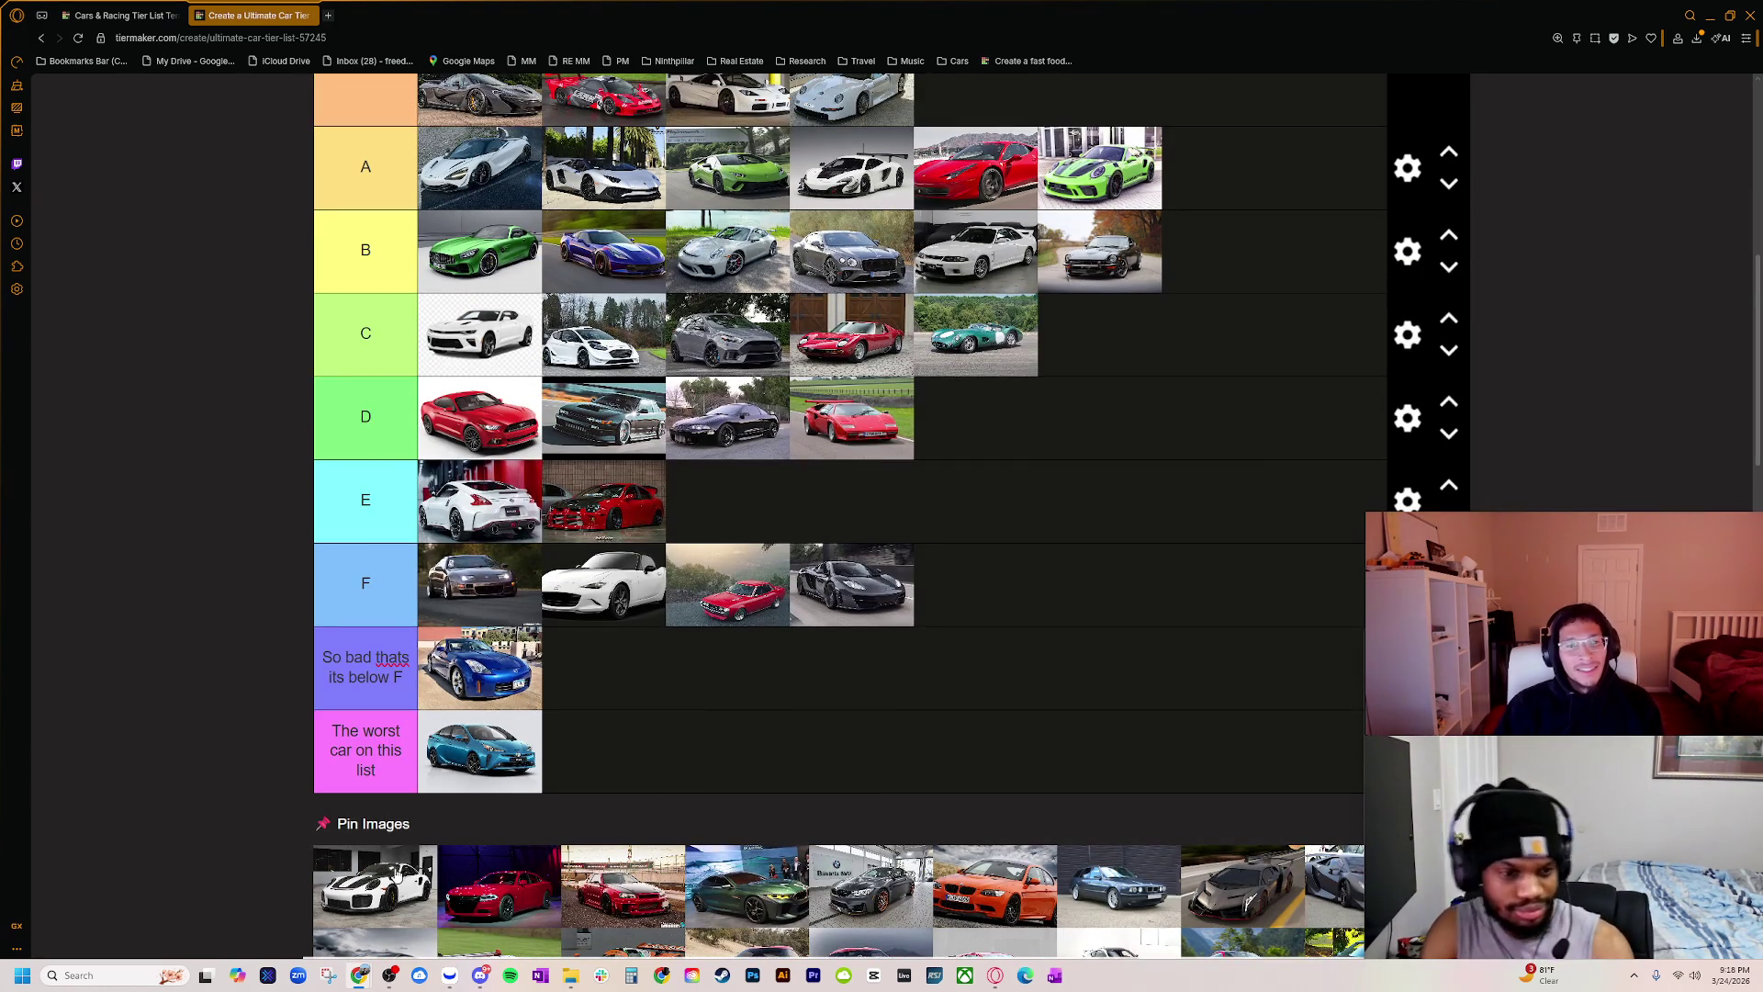
# Step: Move the white striped Porsche GT2 RS from Pin Images into the A tier
pyautogui.moveTo(397, 872)
pyautogui.mouseDown()
pyautogui.moveTo(643, 170)
pyautogui.moveTo(789, 188)
pyautogui.moveTo(800, 172)
pyautogui.mouseUp()
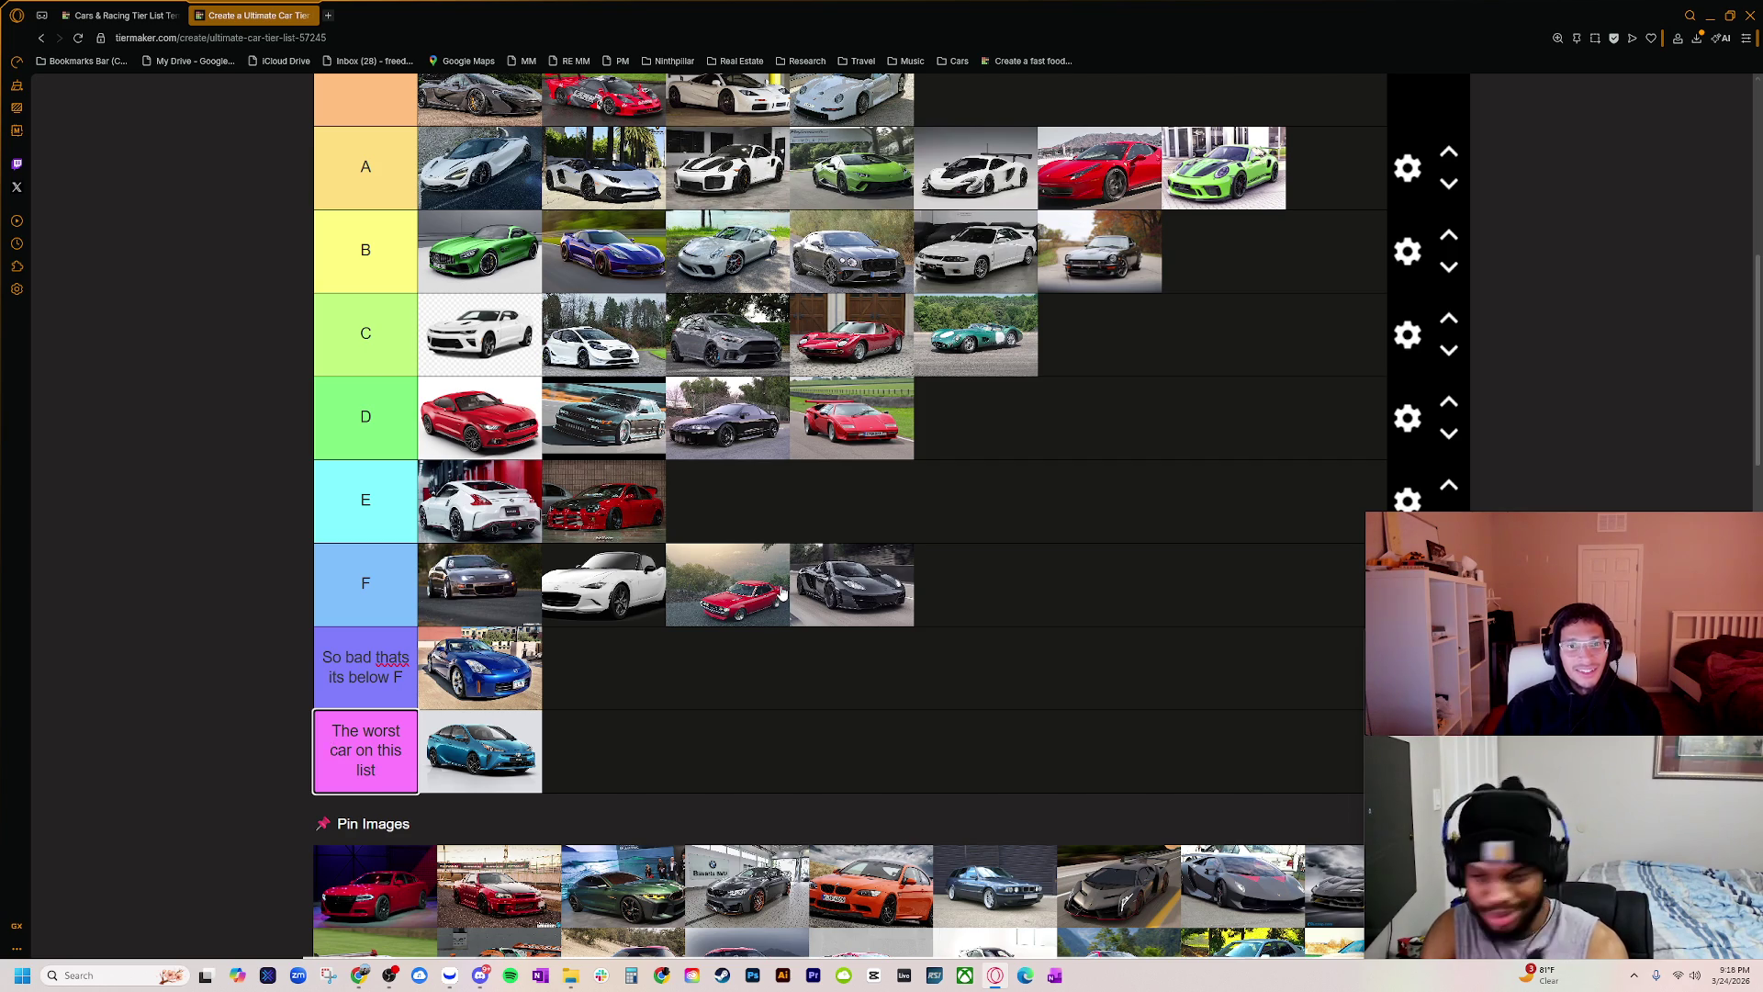
pyautogui.scroll(2, 782, 594)
pyautogui.scroll(-4, 375, 703)
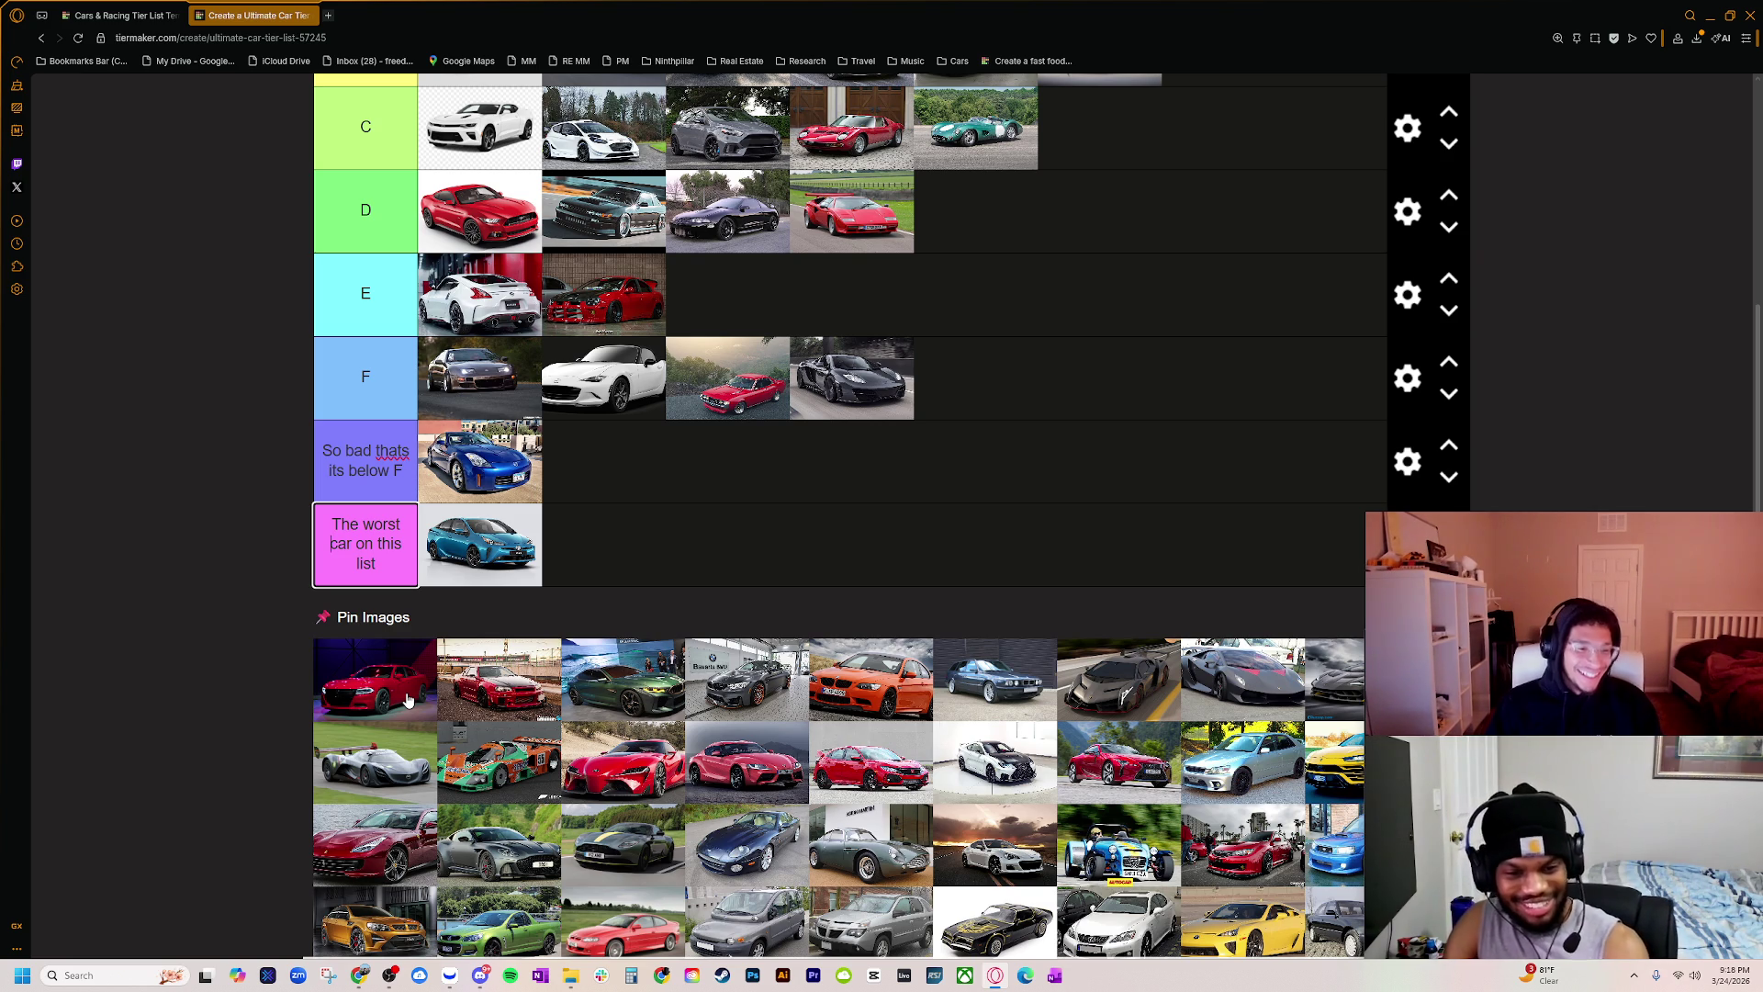
# Step: Put the red Charger into 'The worst car on this list' tier beside the Prius
pyautogui.hotkey('alt', 'Tab')
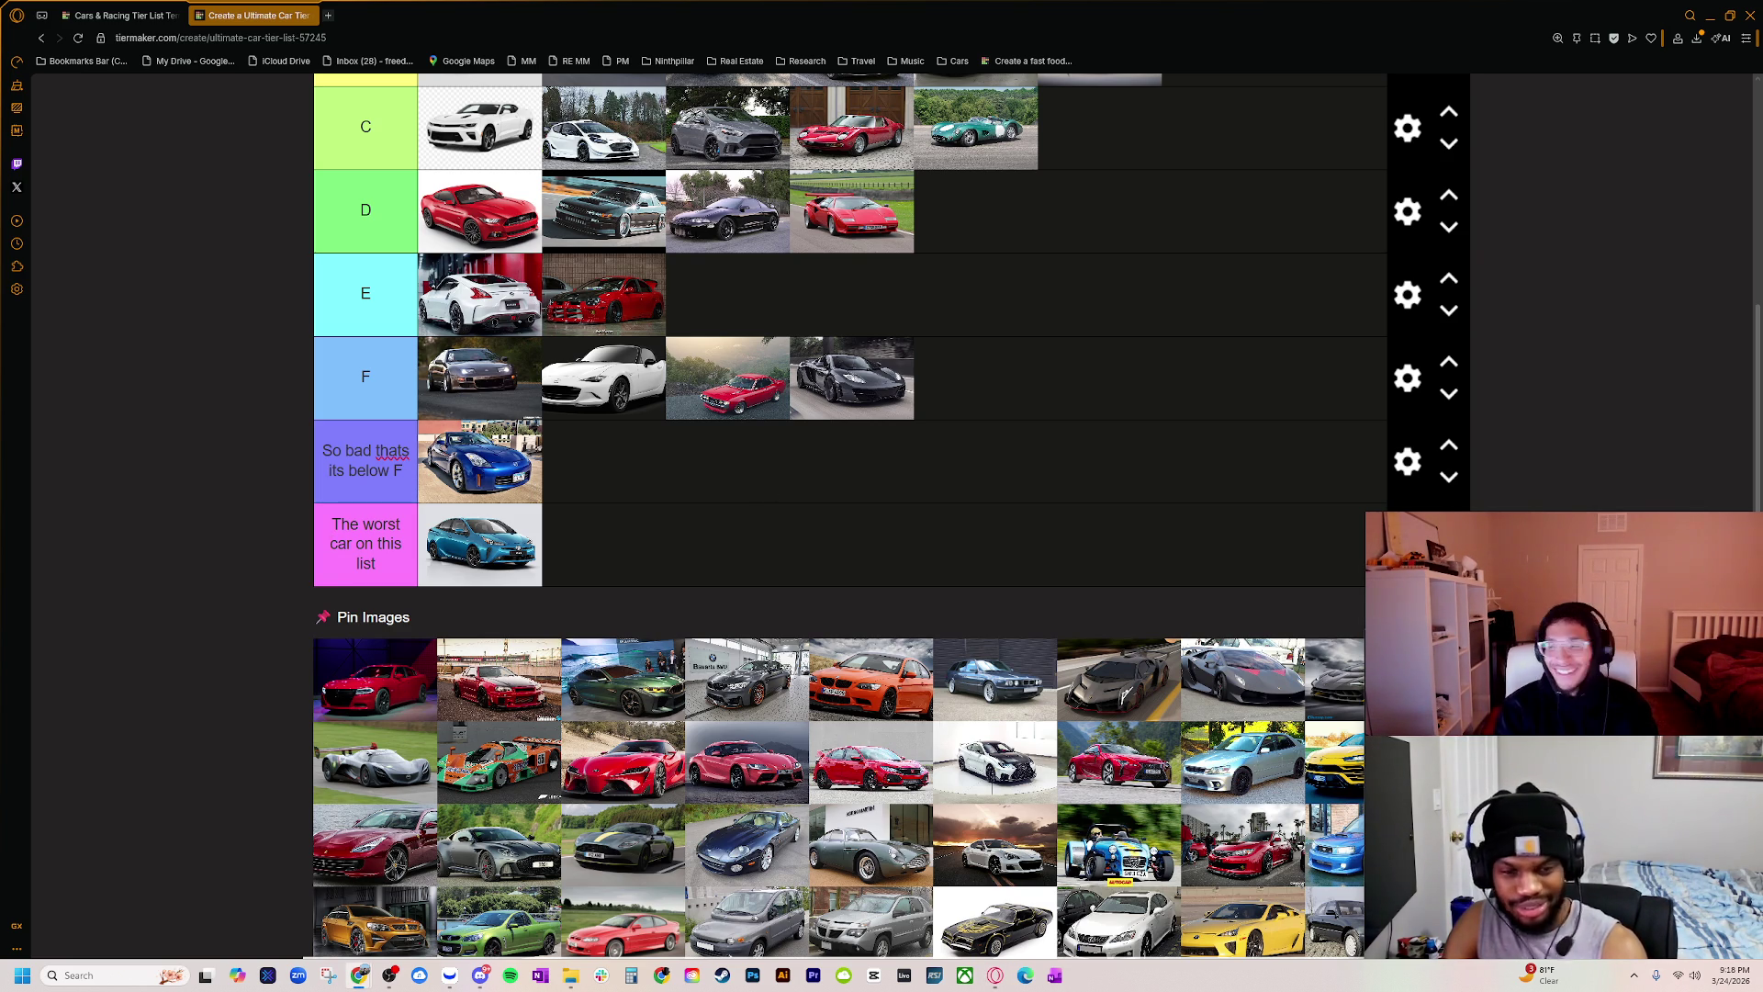
pyautogui.hotkey('alt', 'Tab')
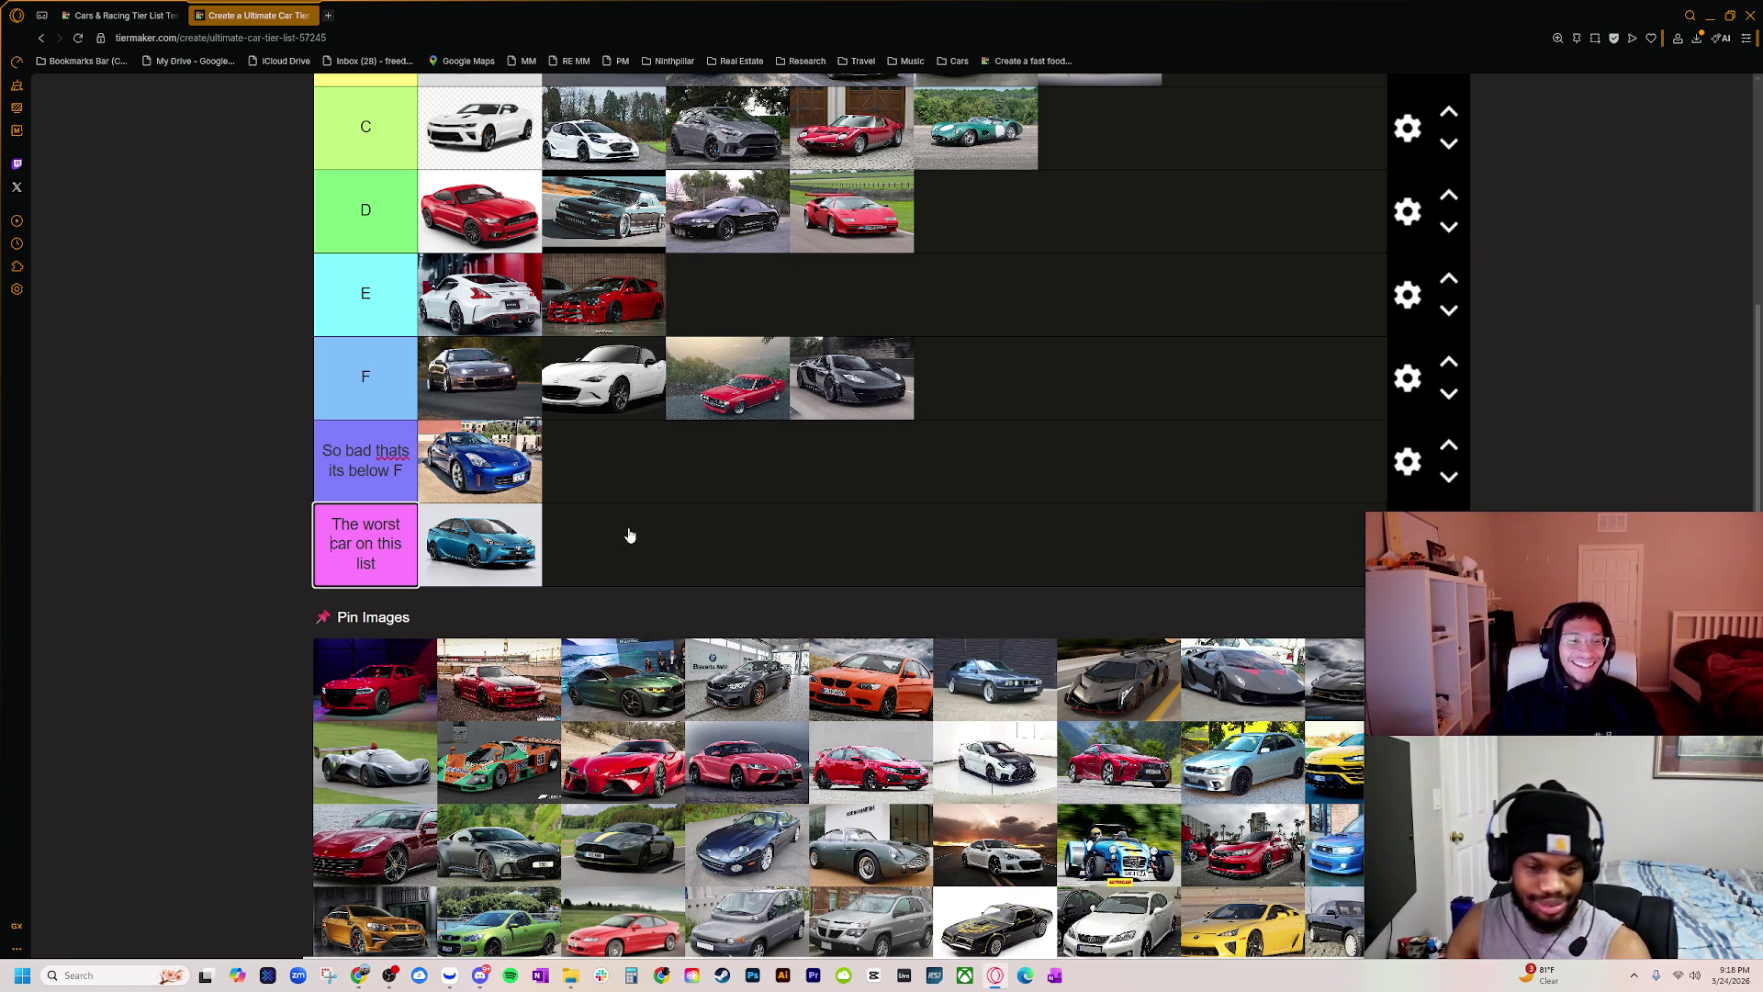
pyautogui.moveTo(409, 675)
pyautogui.mouseDown()
pyautogui.moveTo(614, 654)
pyautogui.moveTo(712, 532)
pyautogui.mouseUp()
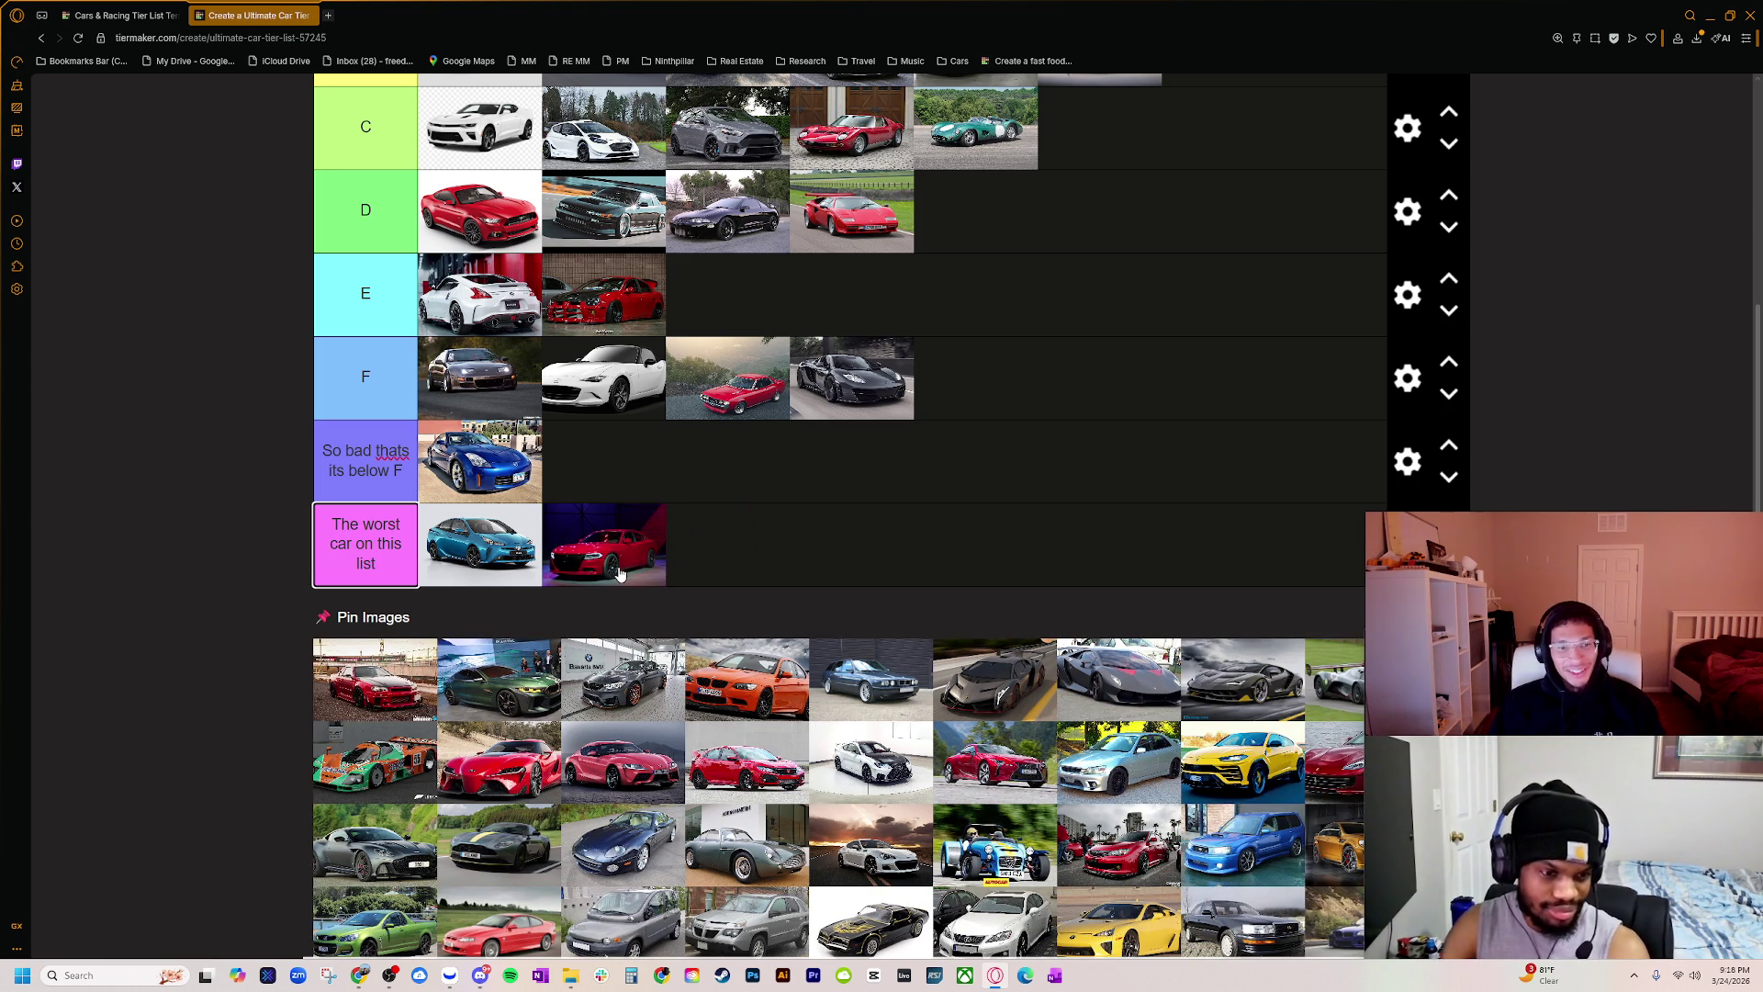
pyautogui.hotkey('alt', 'Tab')
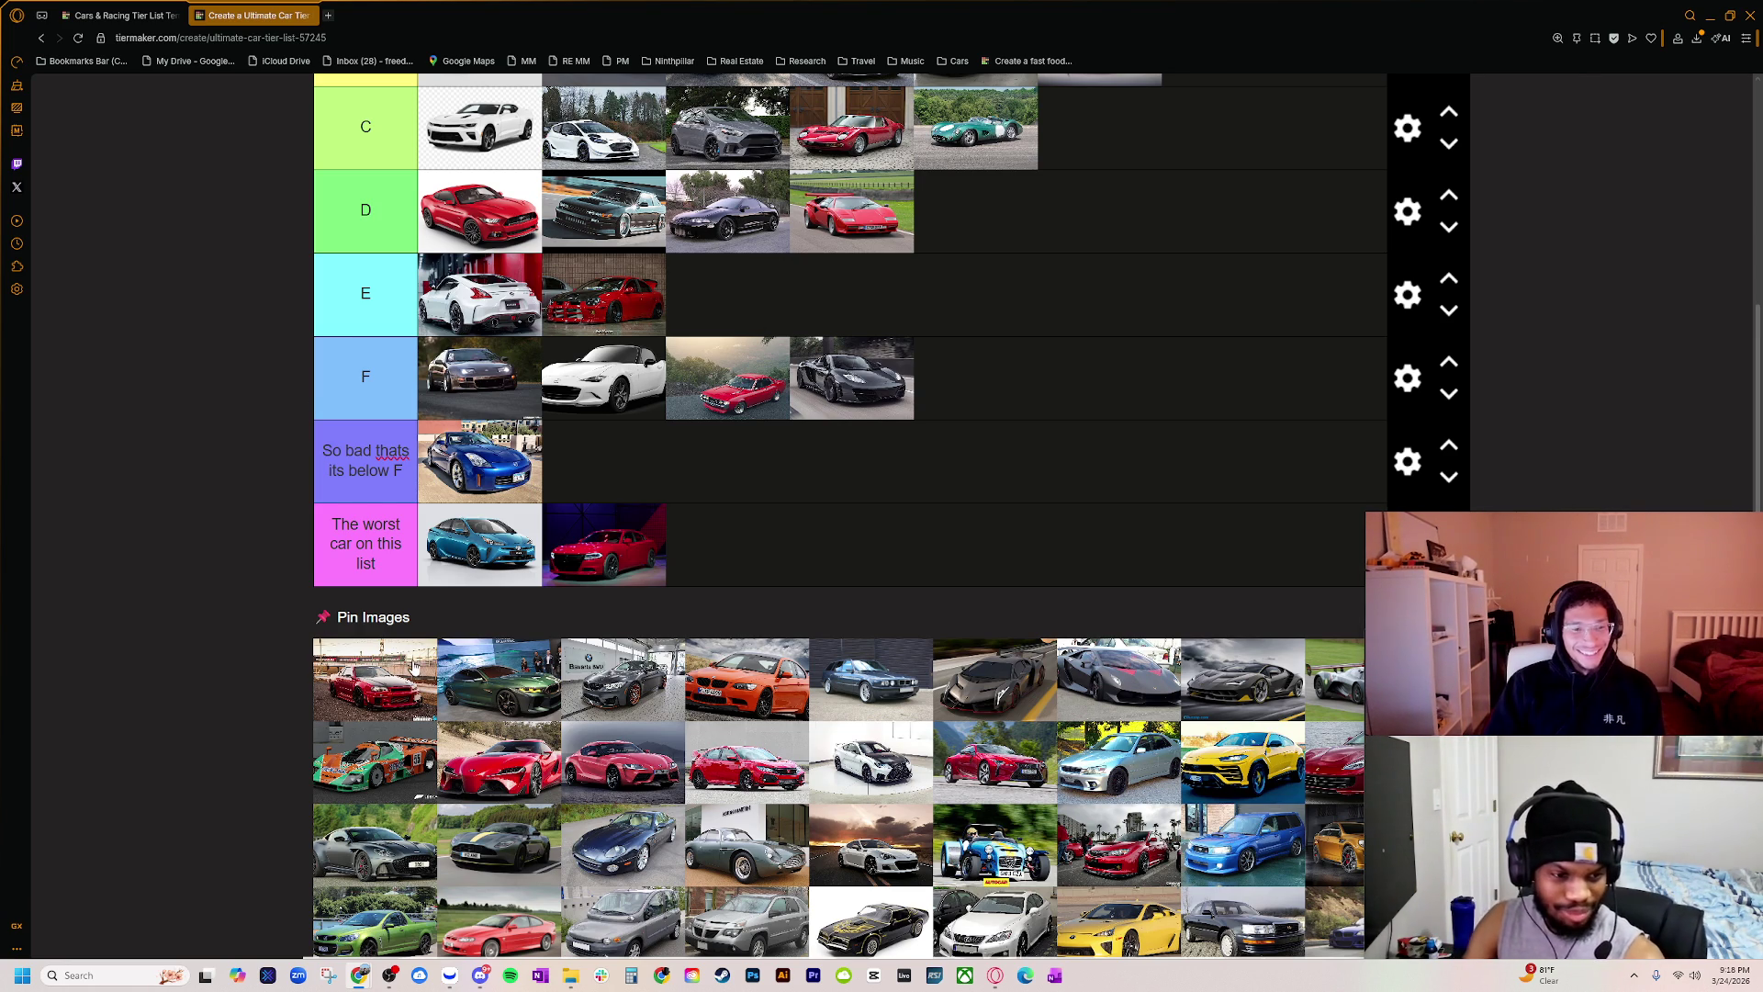
# Step: Drag another car from the Pin Images pool up into the tier list
pyautogui.scroll(2, 414, 668)
pyautogui.scroll(1, 429, 835)
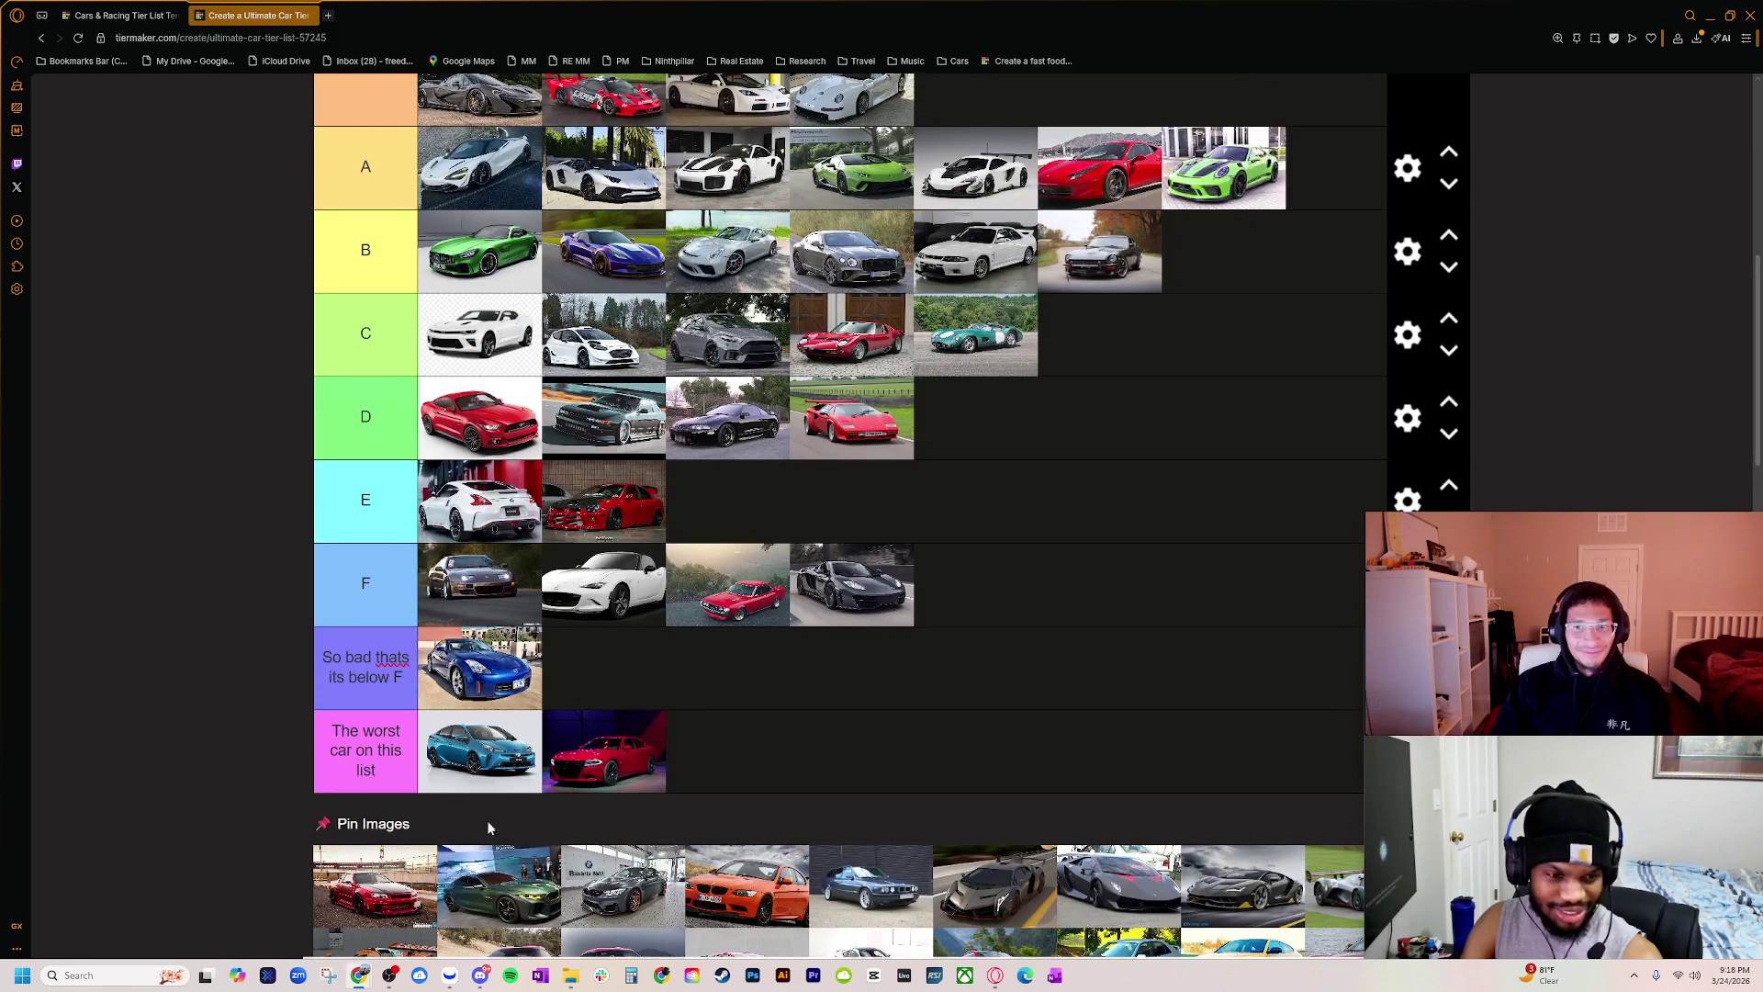
pyautogui.scroll(-1, 388, 903)
pyautogui.scroll(1, 407, 879)
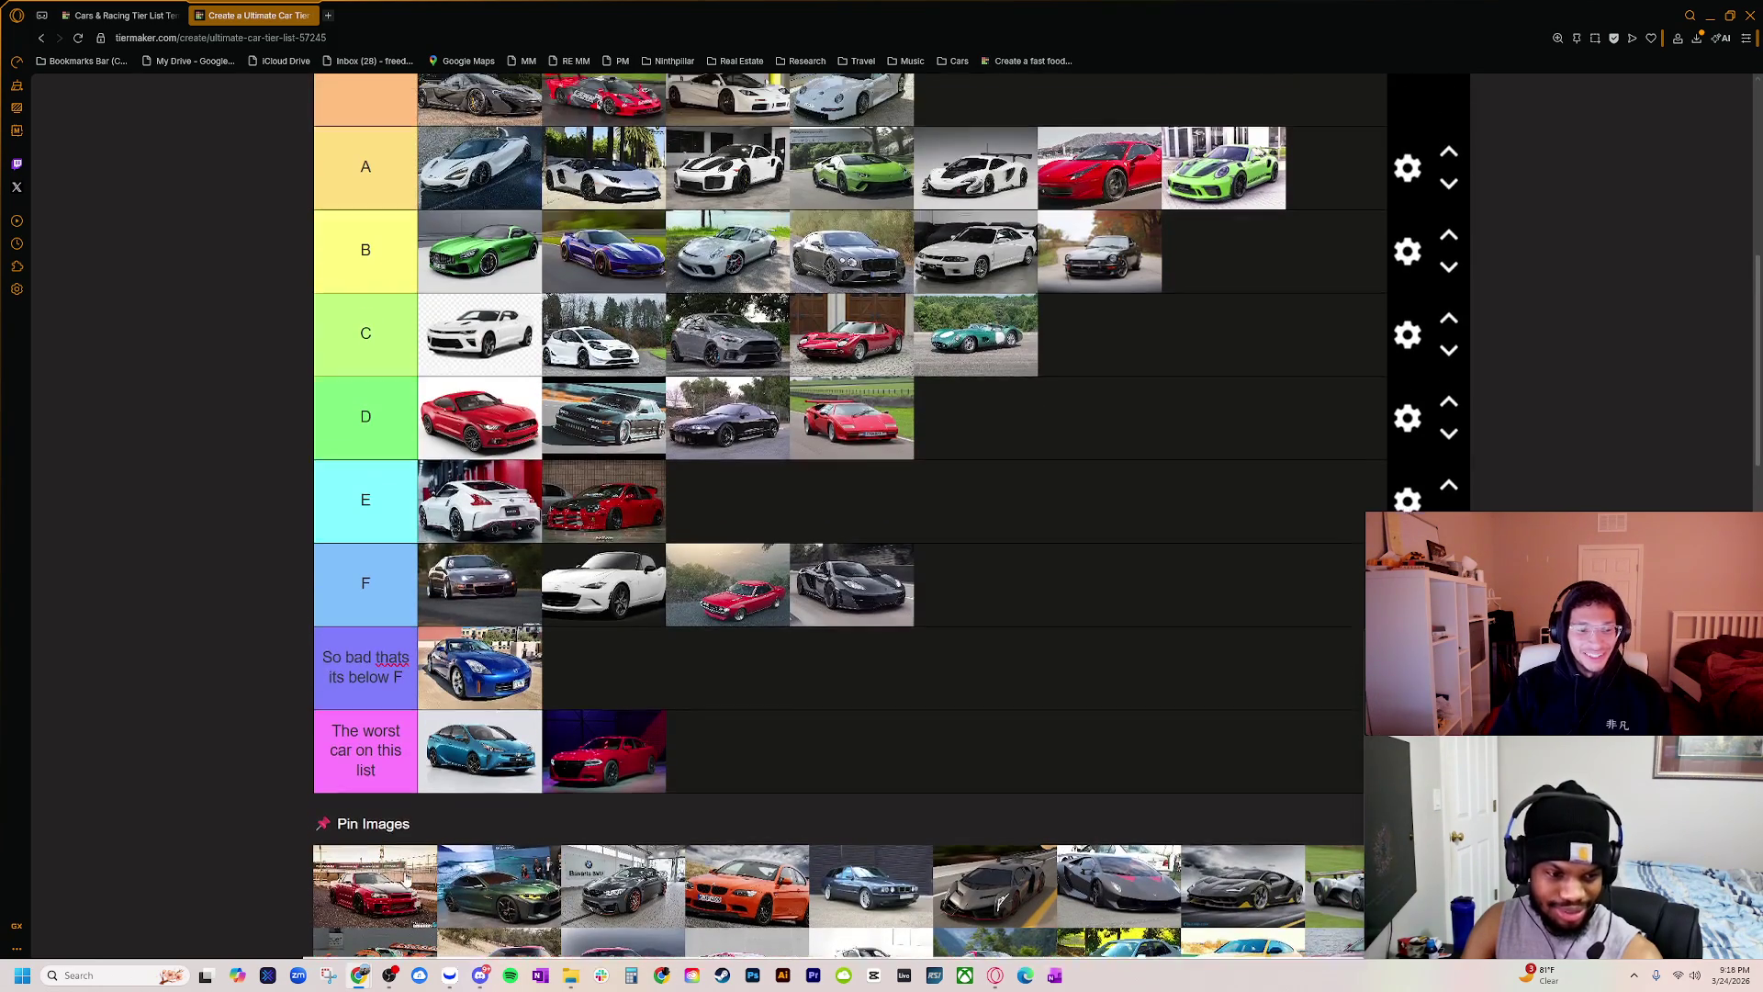
pyautogui.scroll(3, 399, 886)
pyautogui.scroll(-2, 393, 918)
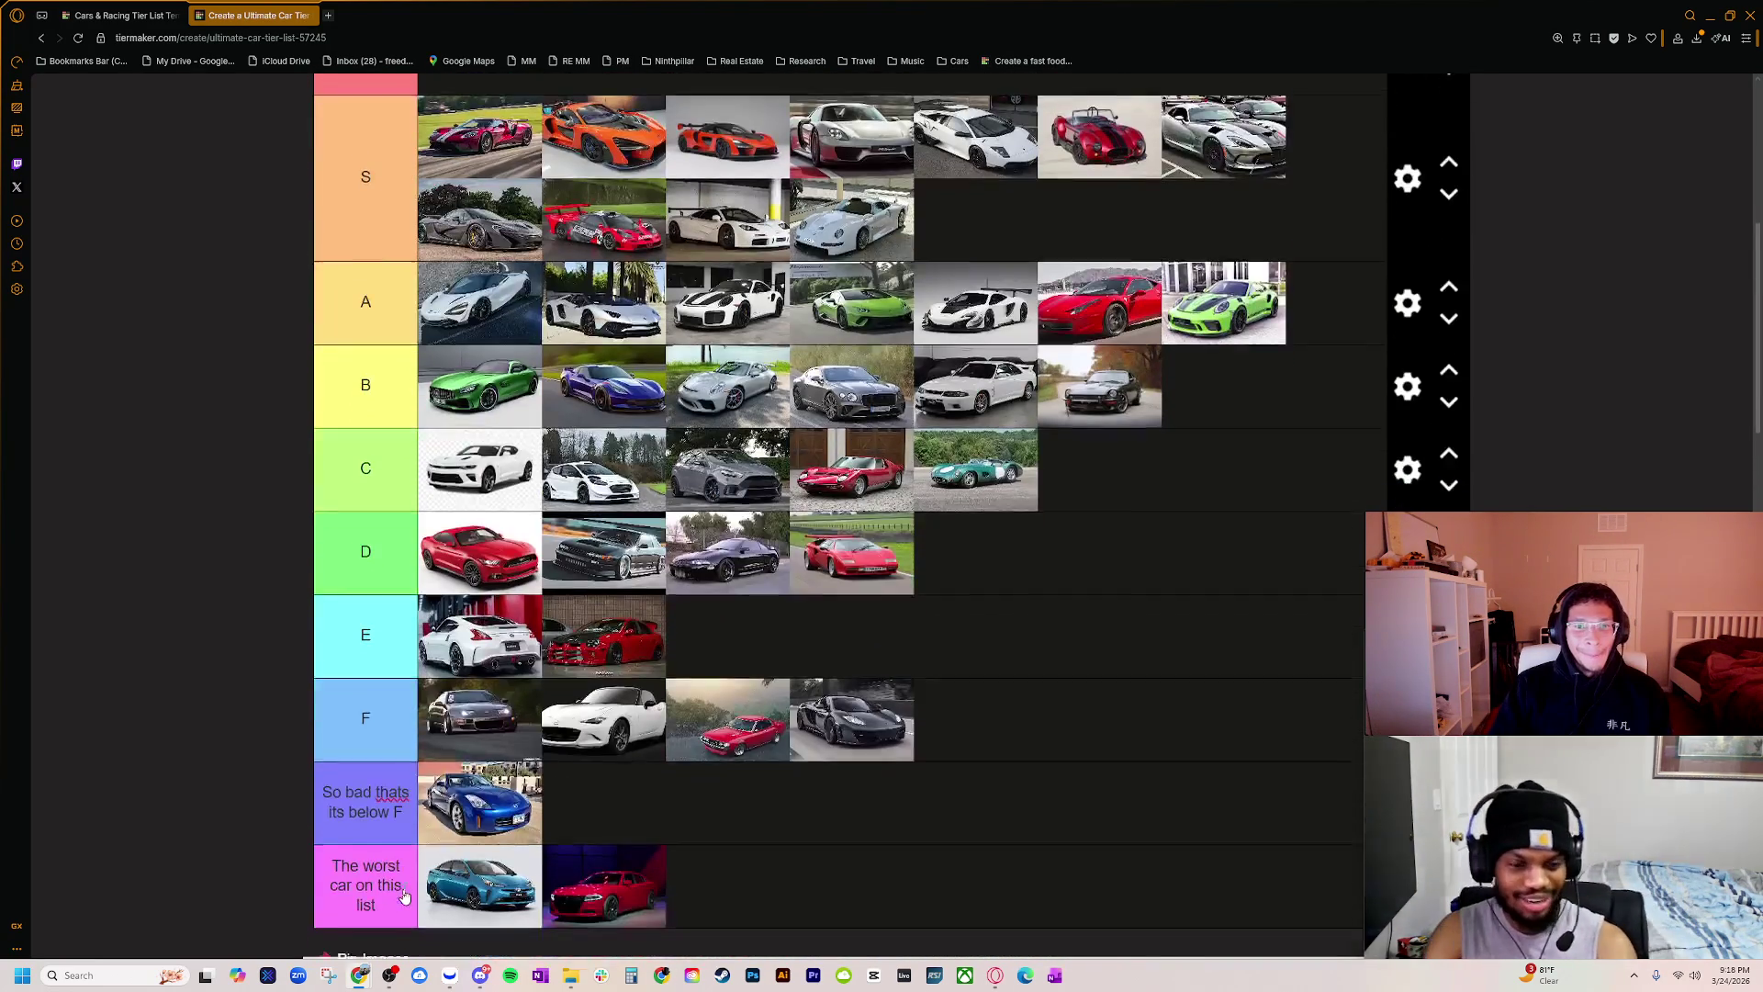
pyautogui.moveTo(389, 932); pyautogui.dragTo(954, 193)
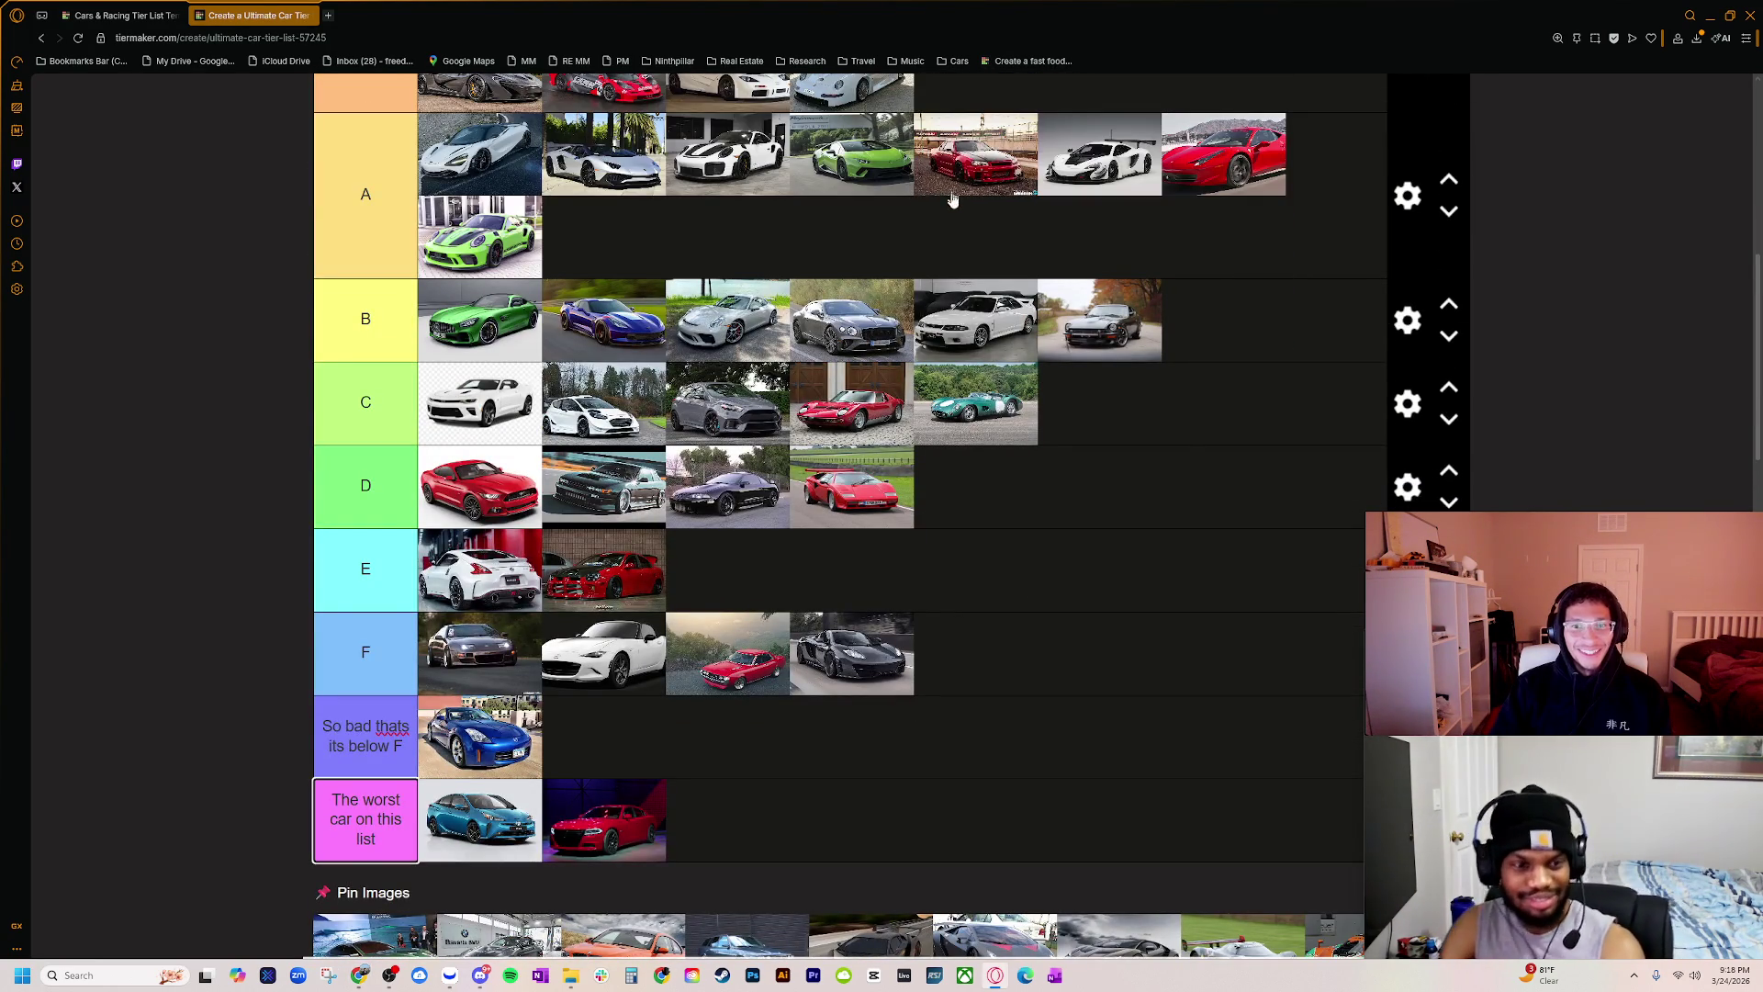
pyautogui.scroll(4, 959, 275)
# Step: Finish editing the bottom tier label so it reads 'The worst car on this list'
pyautogui.moveTo(959, 362); pyautogui.dragTo(964, 358)
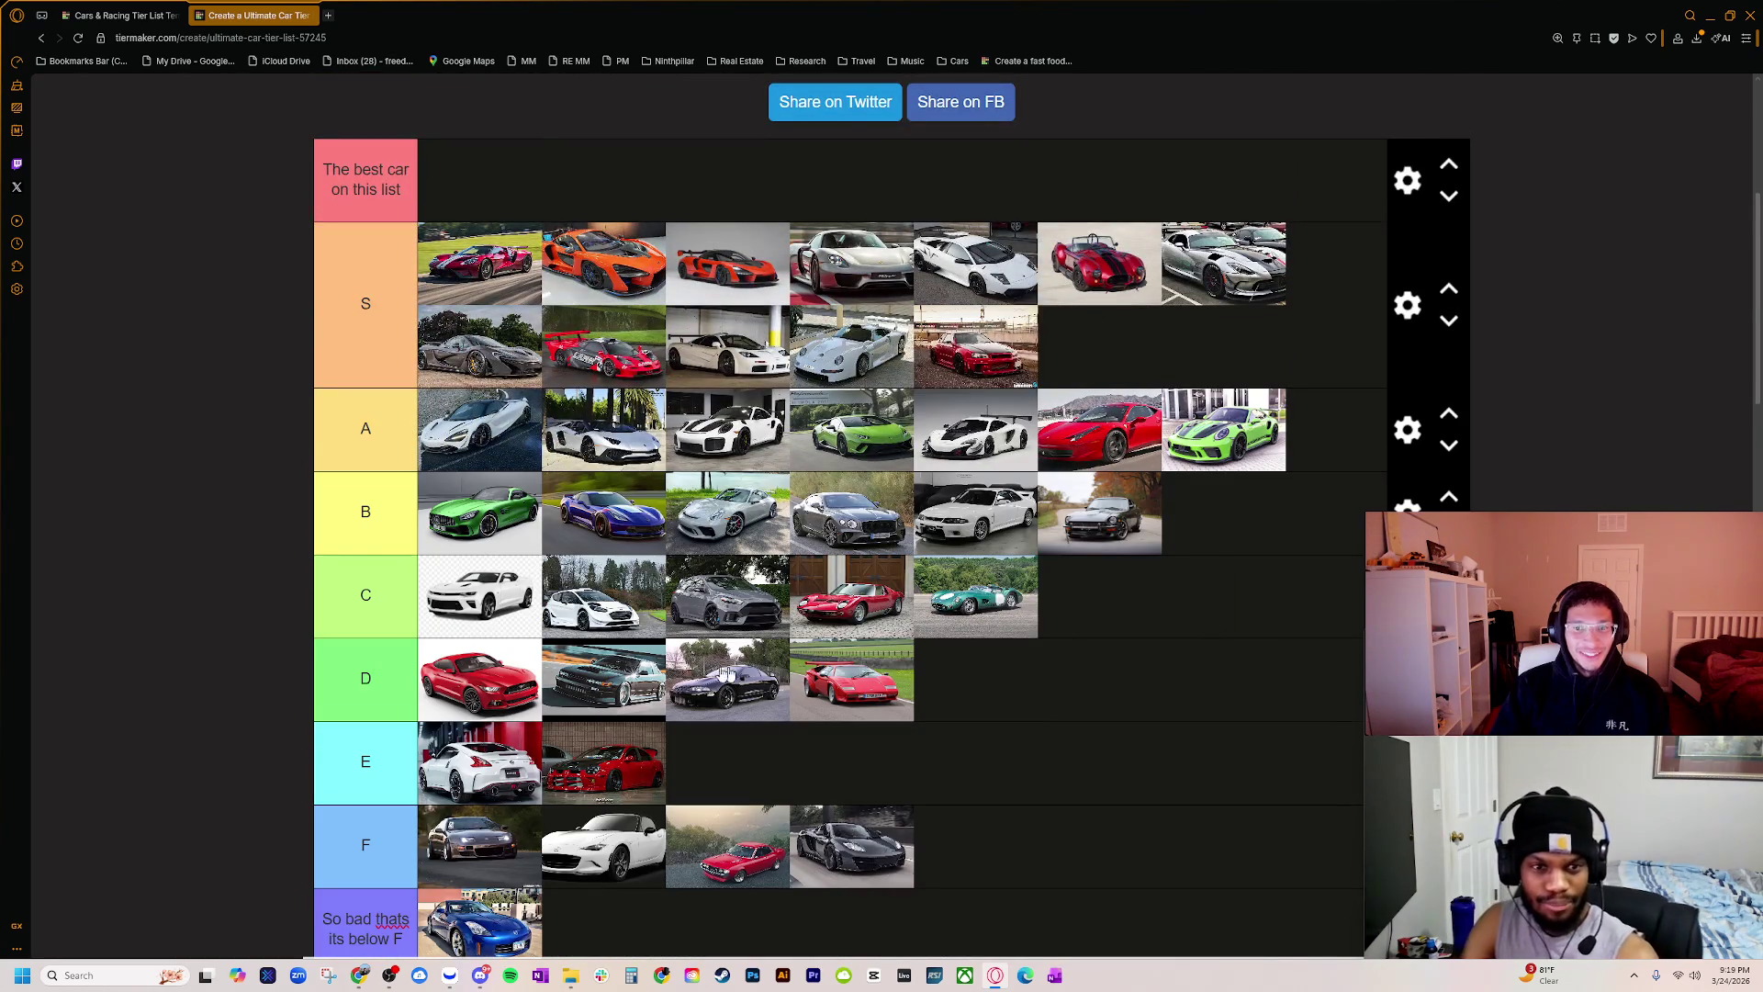
pyautogui.scroll(-5, 681, 688)
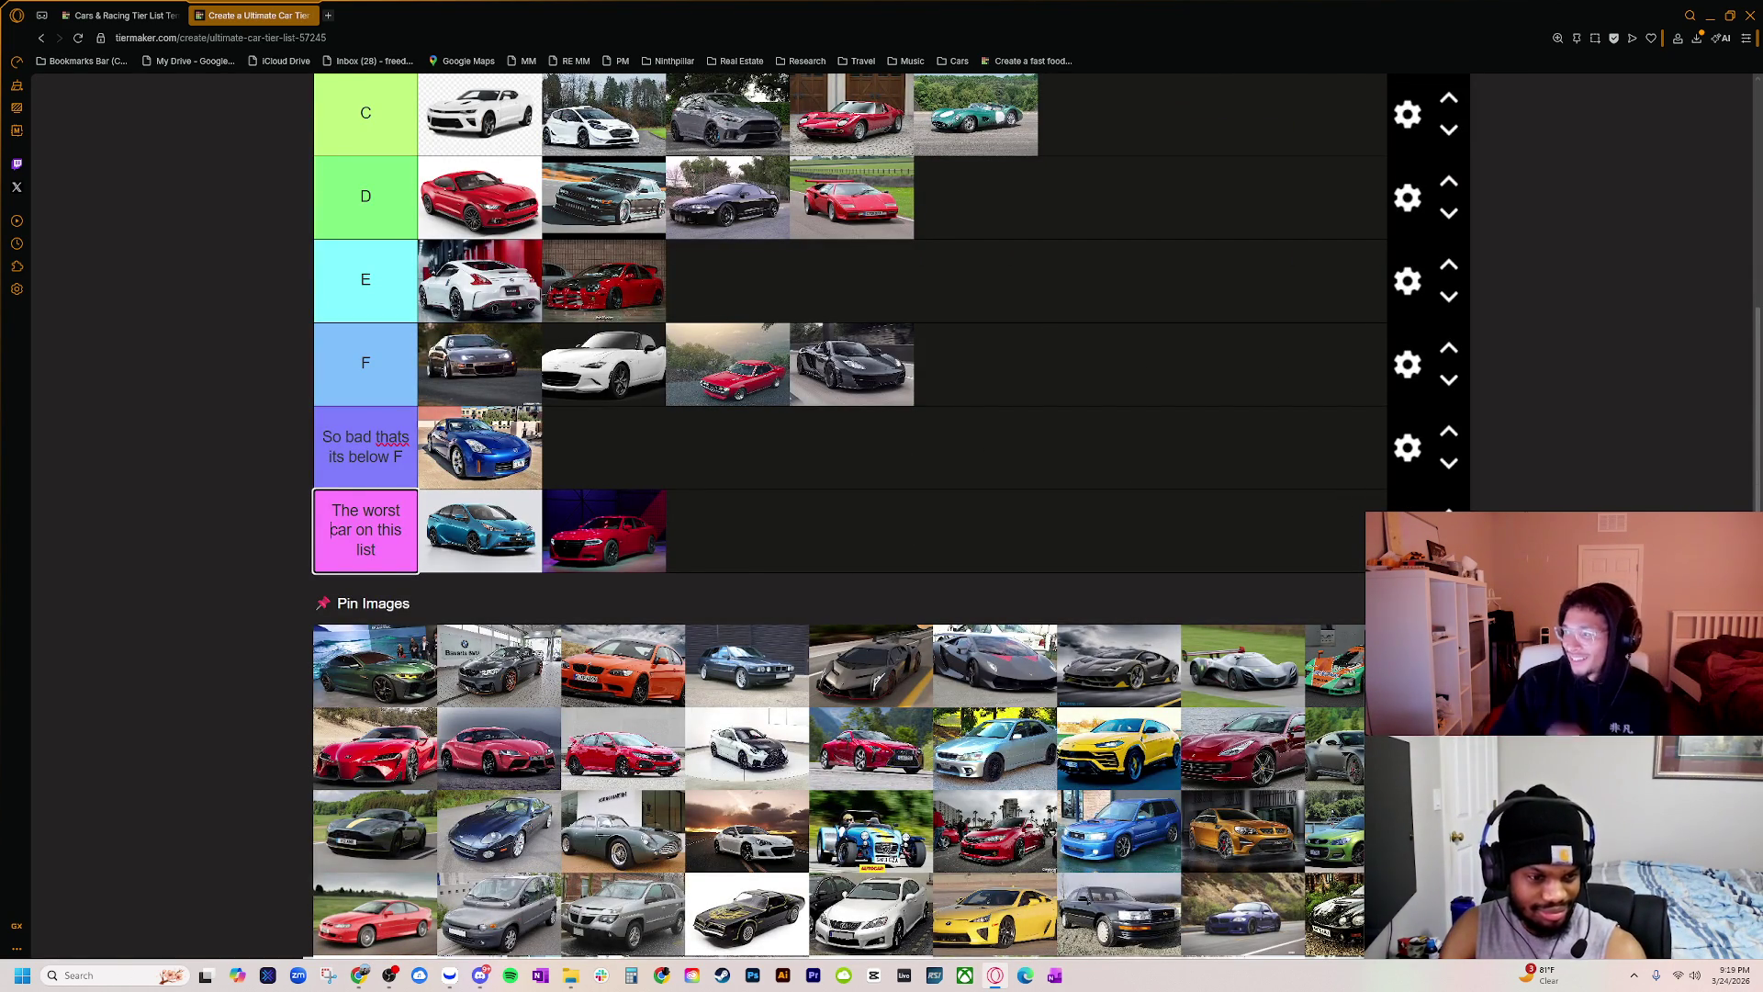
pyautogui.hotkey('alt', 'Tab')
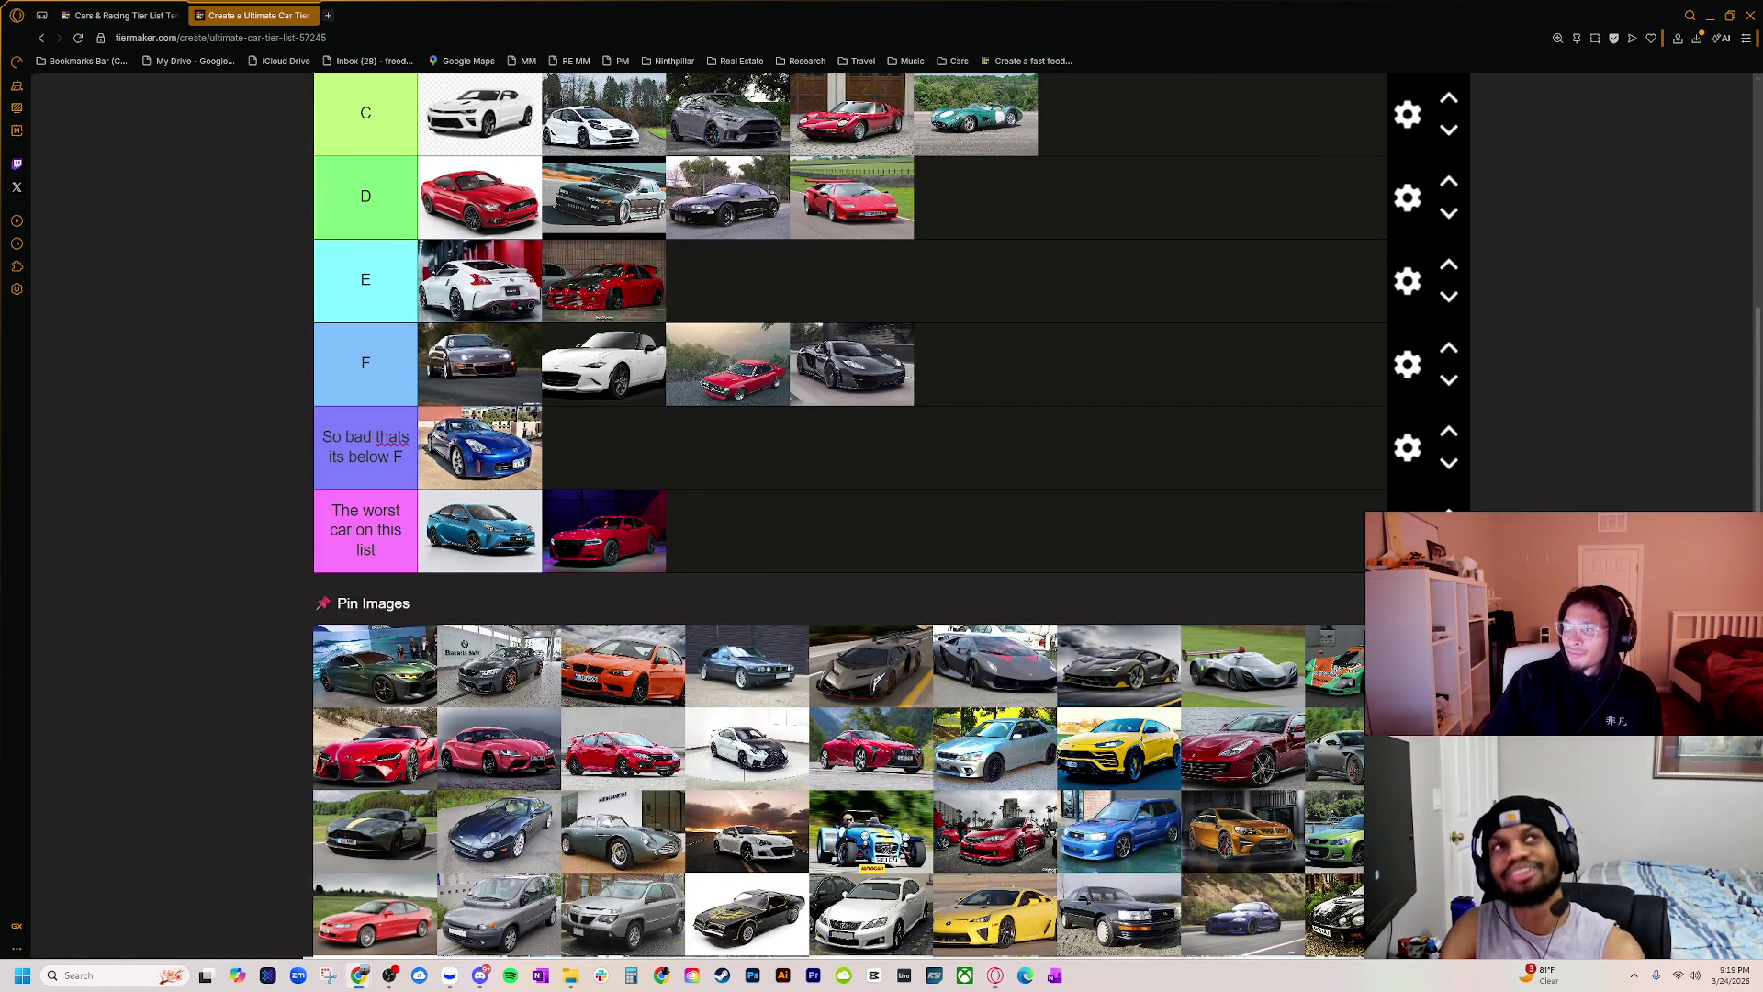
pyautogui.scroll(2, 477, 699)
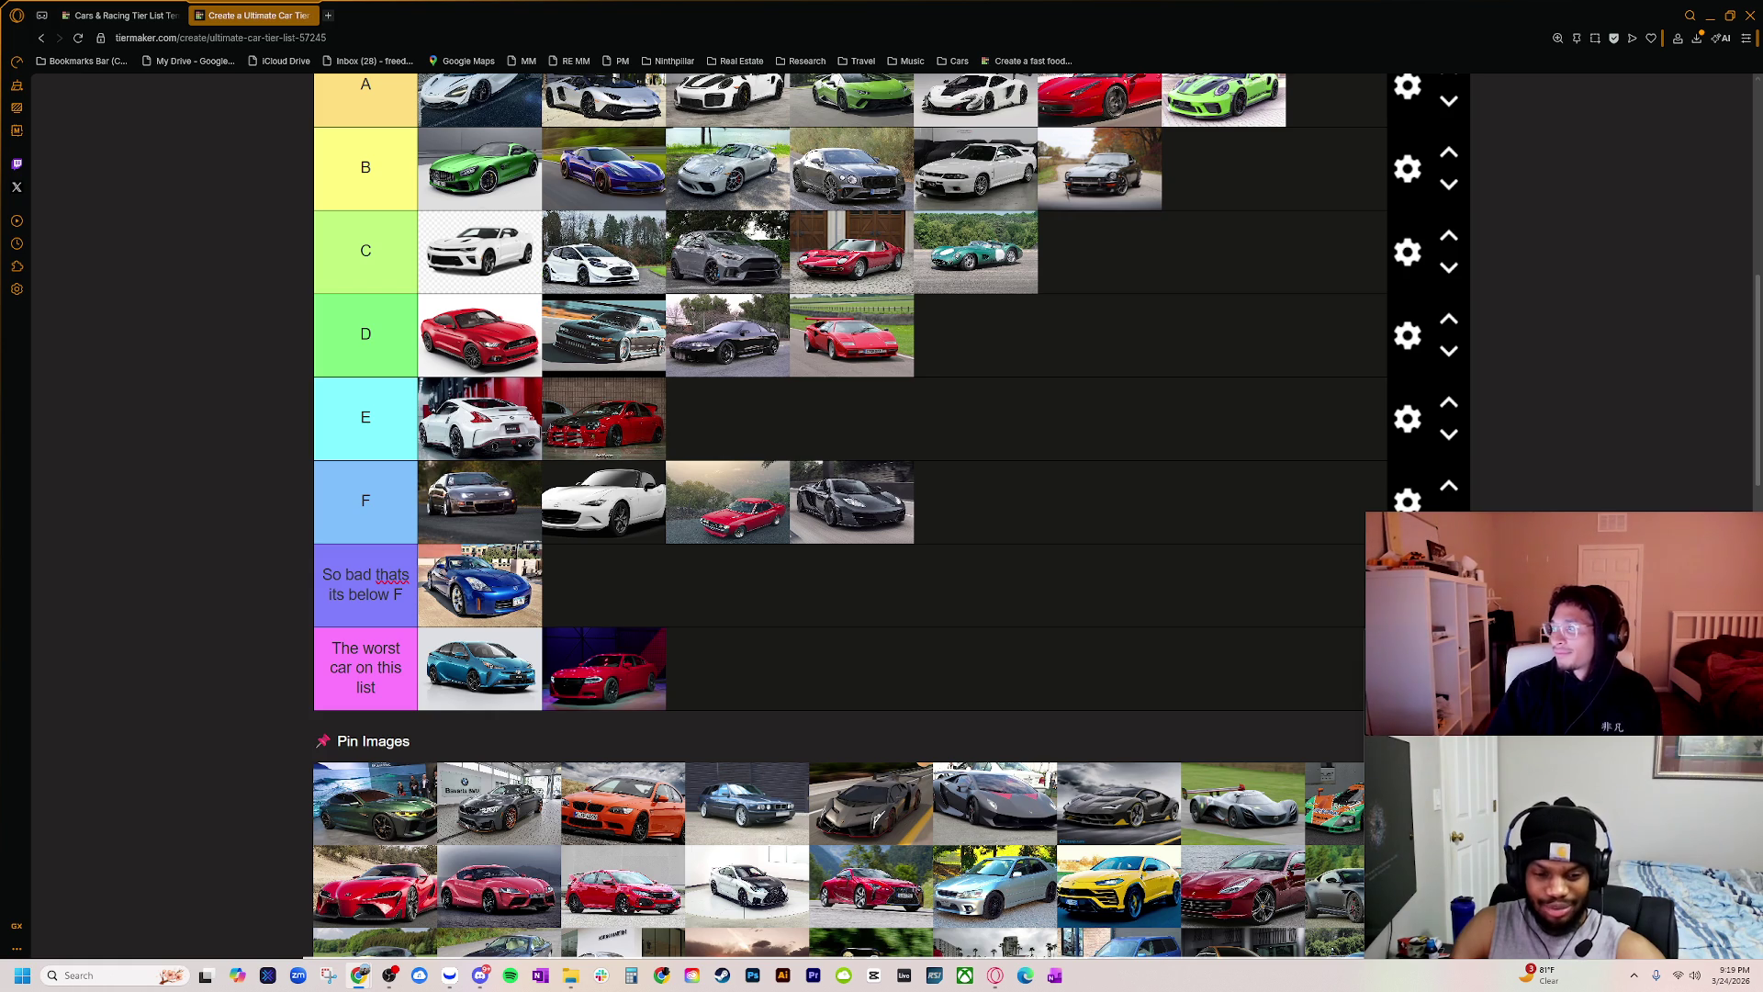
pyautogui.moveTo(1762, 119)
pyautogui.mouseDown()
pyautogui.moveTo(1463, 127)
pyautogui.moveTo(1555, 182)
pyautogui.moveTo(1102, 311)
pyautogui.moveTo(1269, 246)
pyautogui.moveTo(1762, 246)
pyautogui.mouseUp()
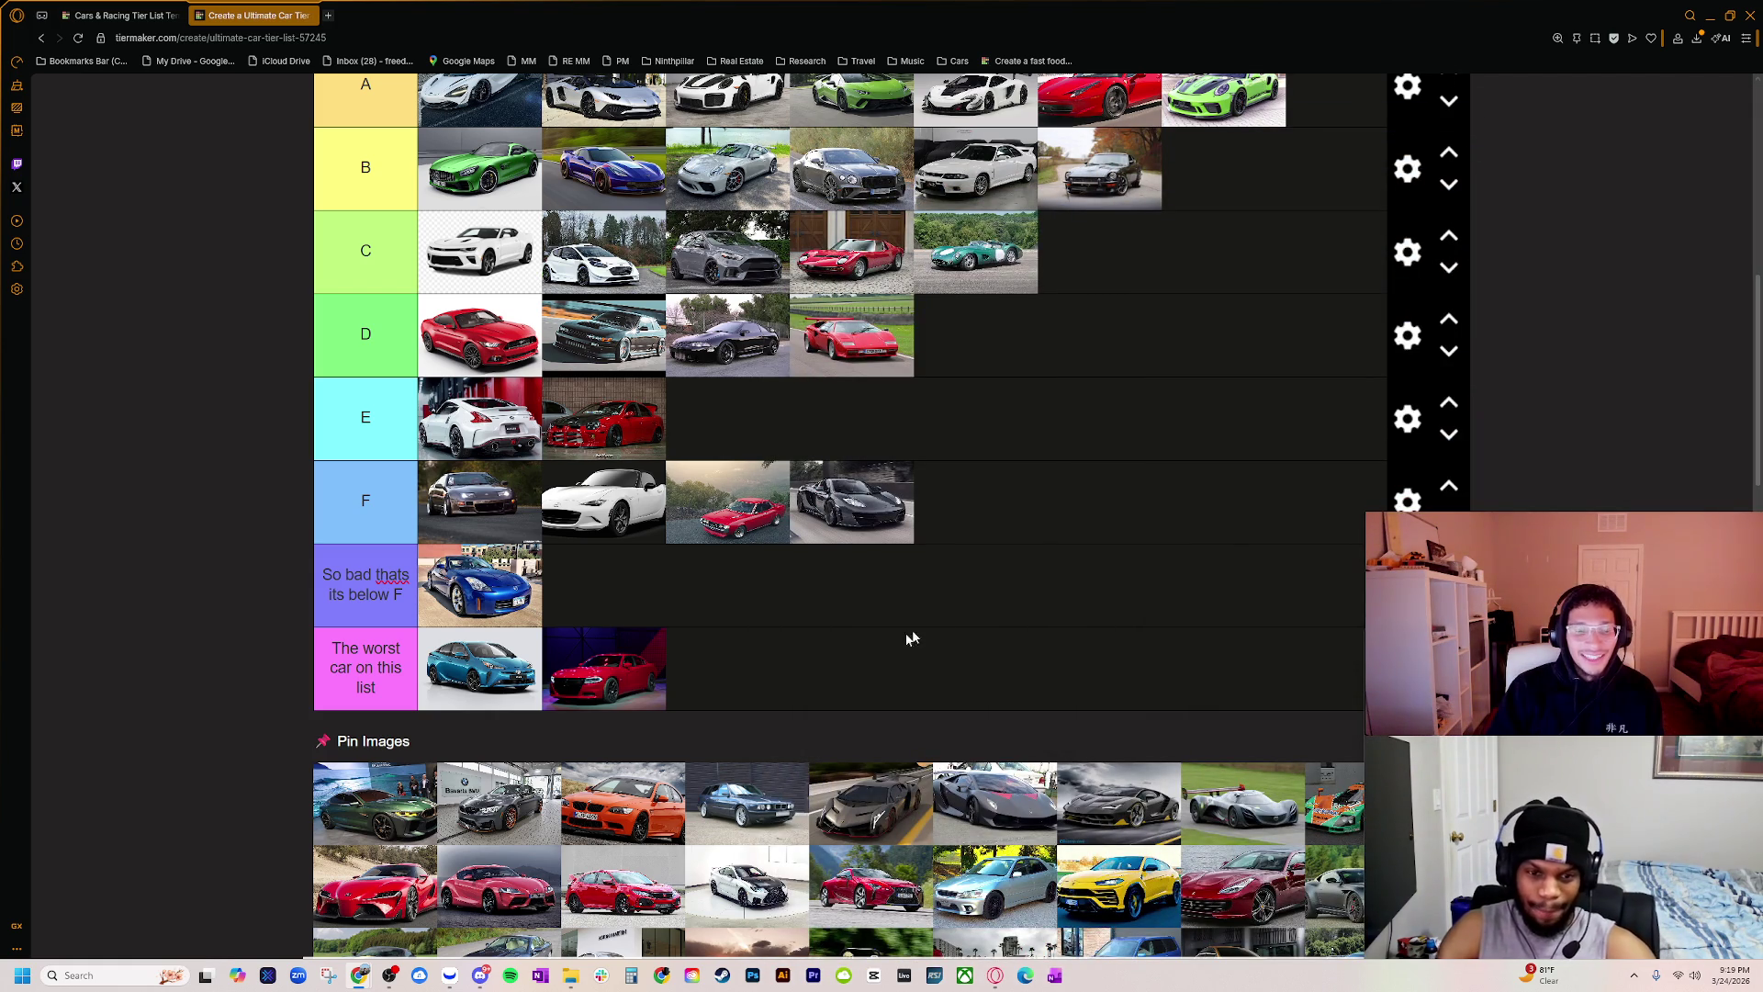
pyautogui.scroll(2, 422, 805)
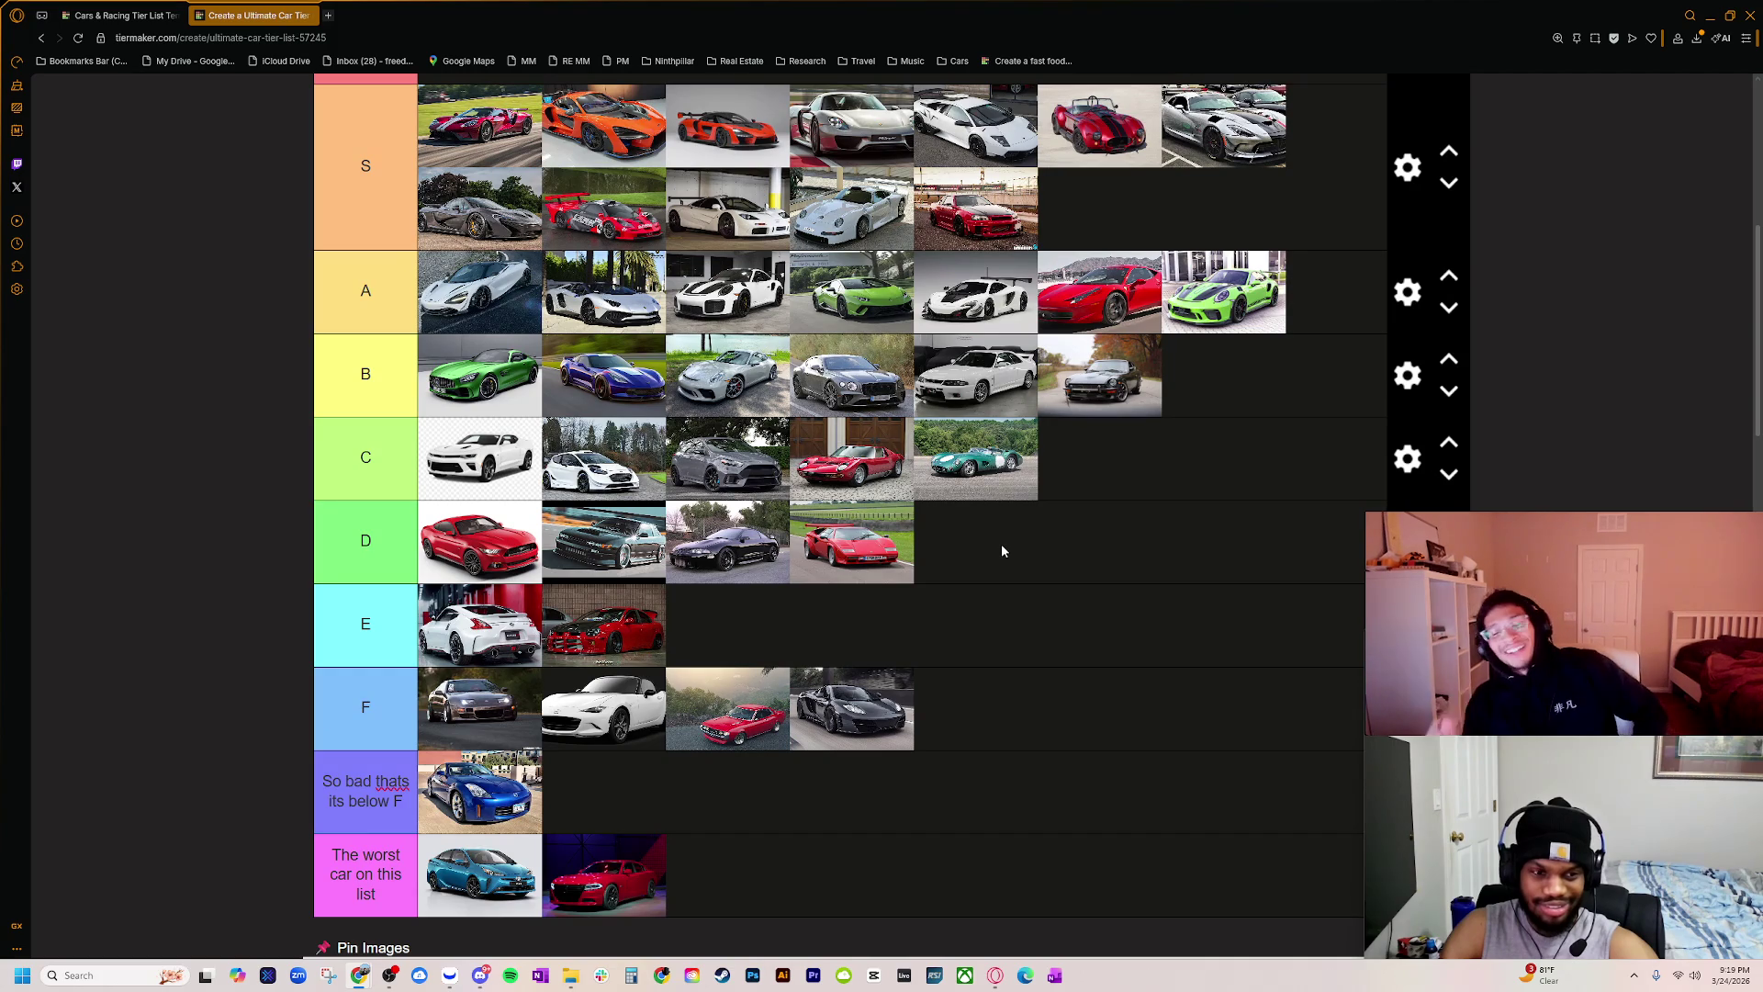
pyautogui.scroll(-4, 1002, 549)
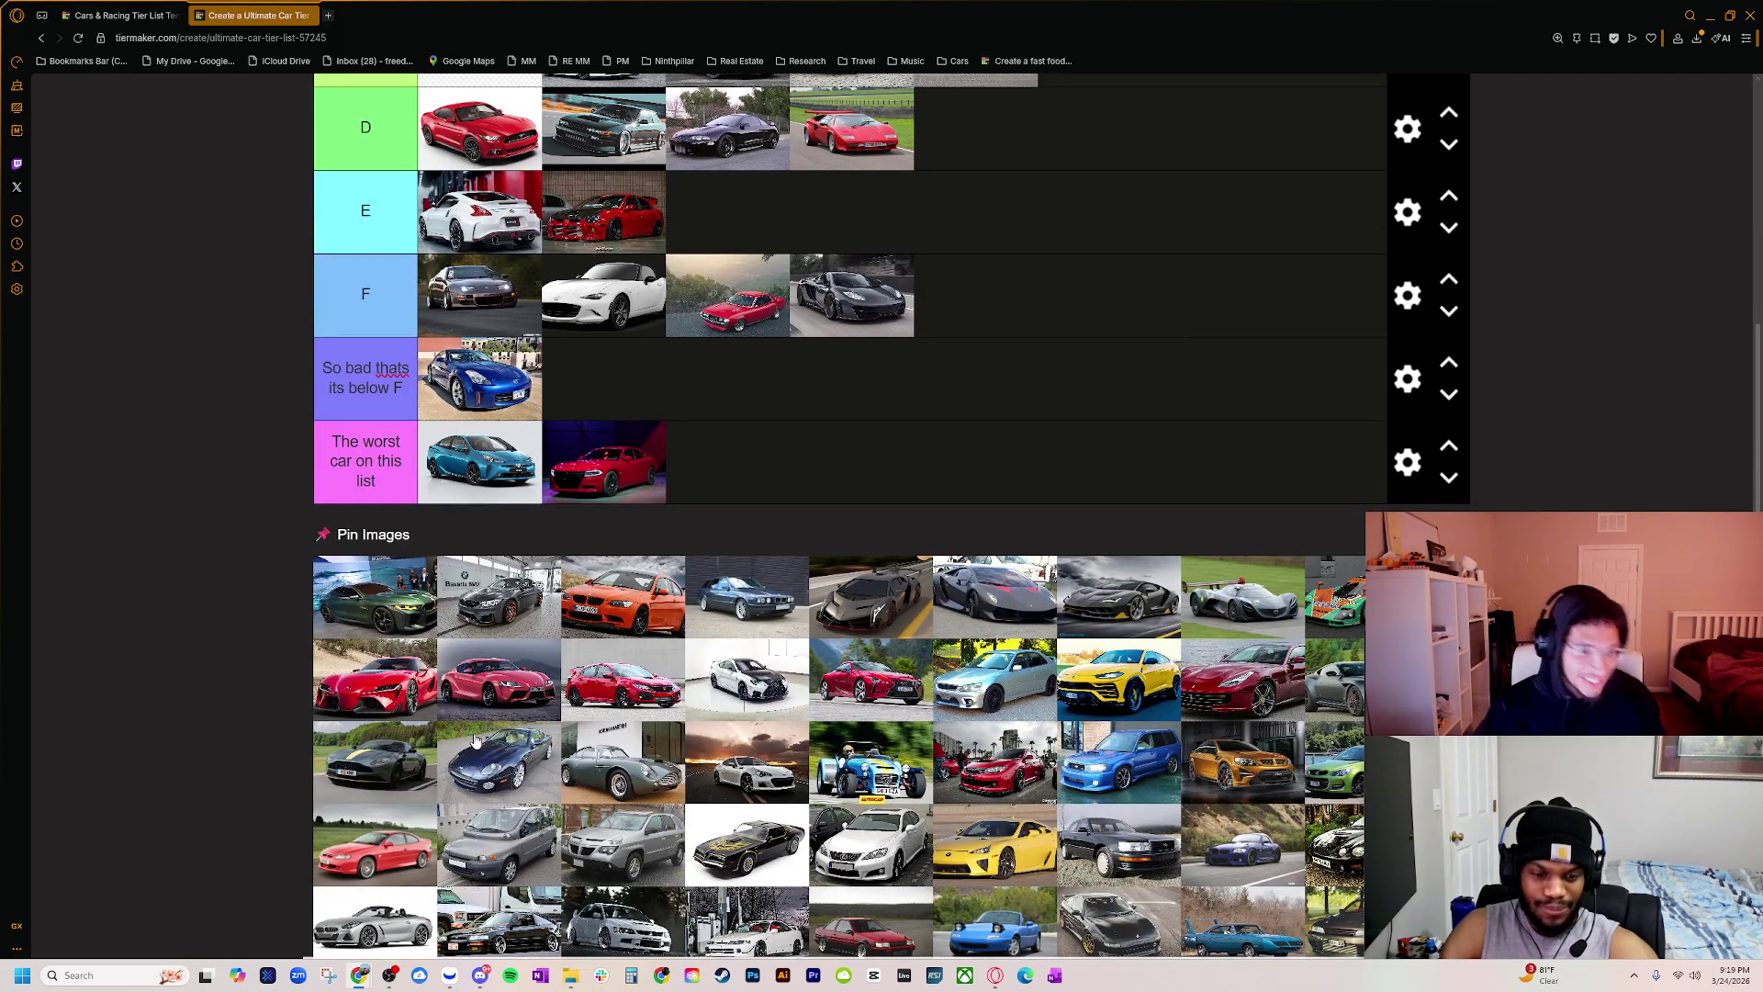
pyautogui.scroll(3, 476, 739)
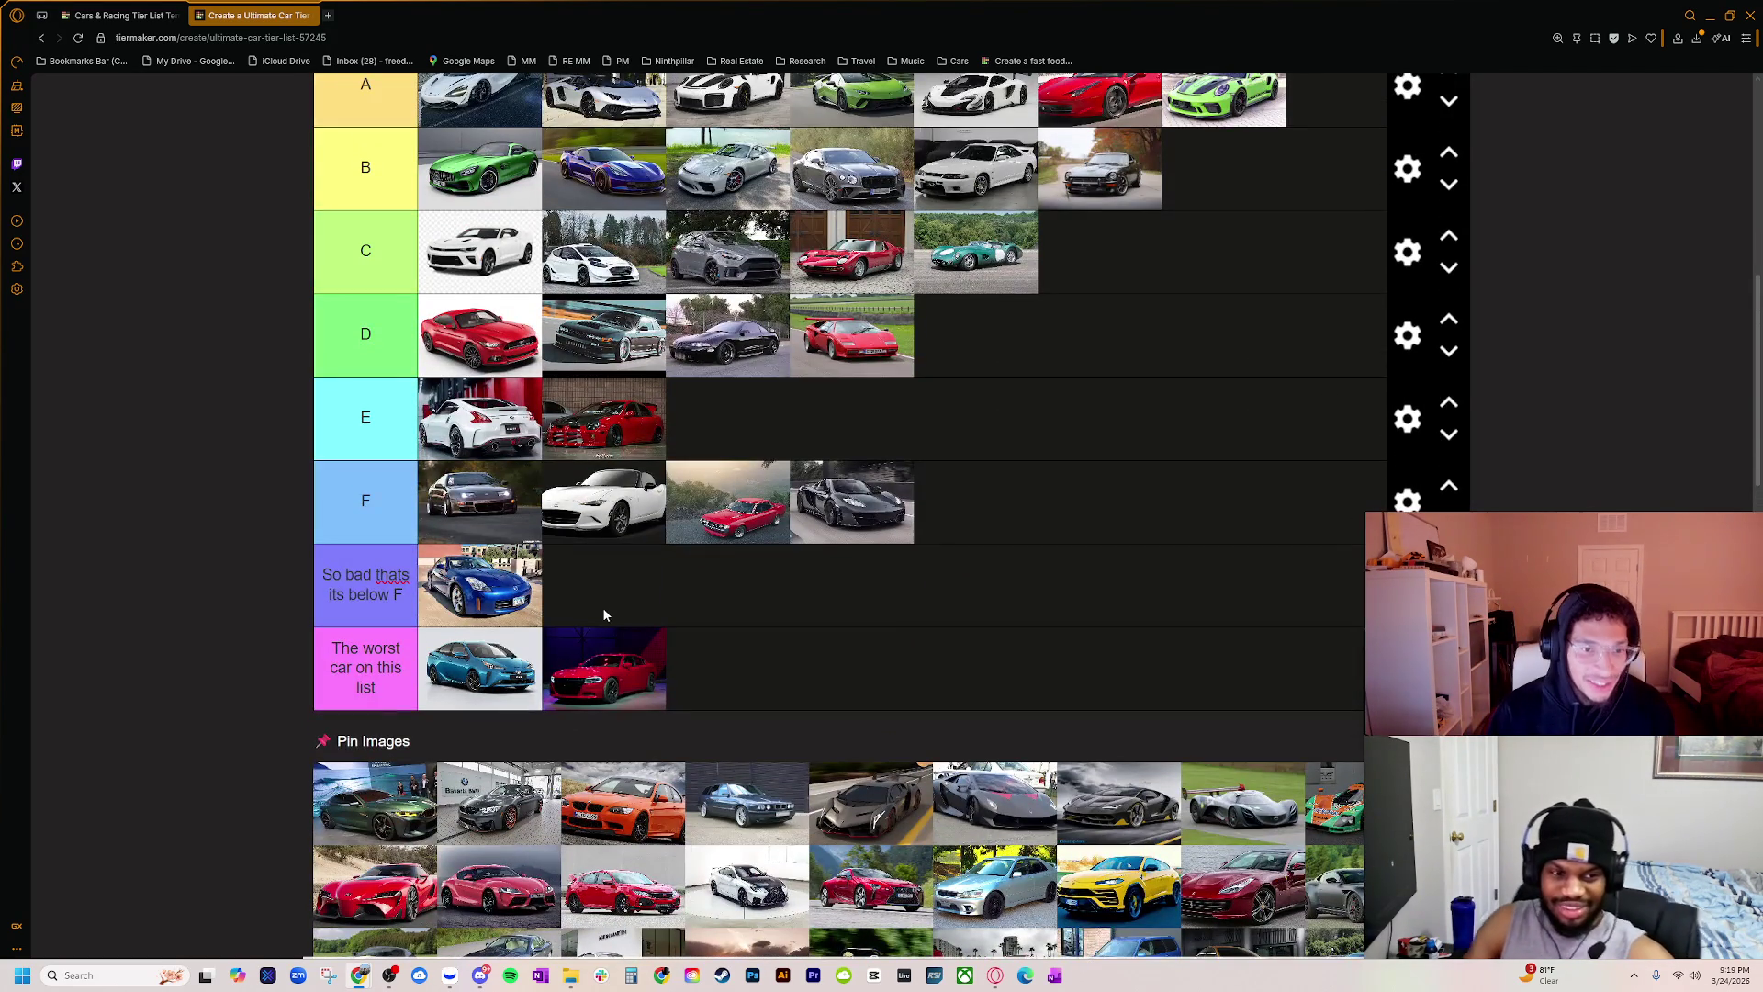
pyautogui.scroll(2, 606, 590)
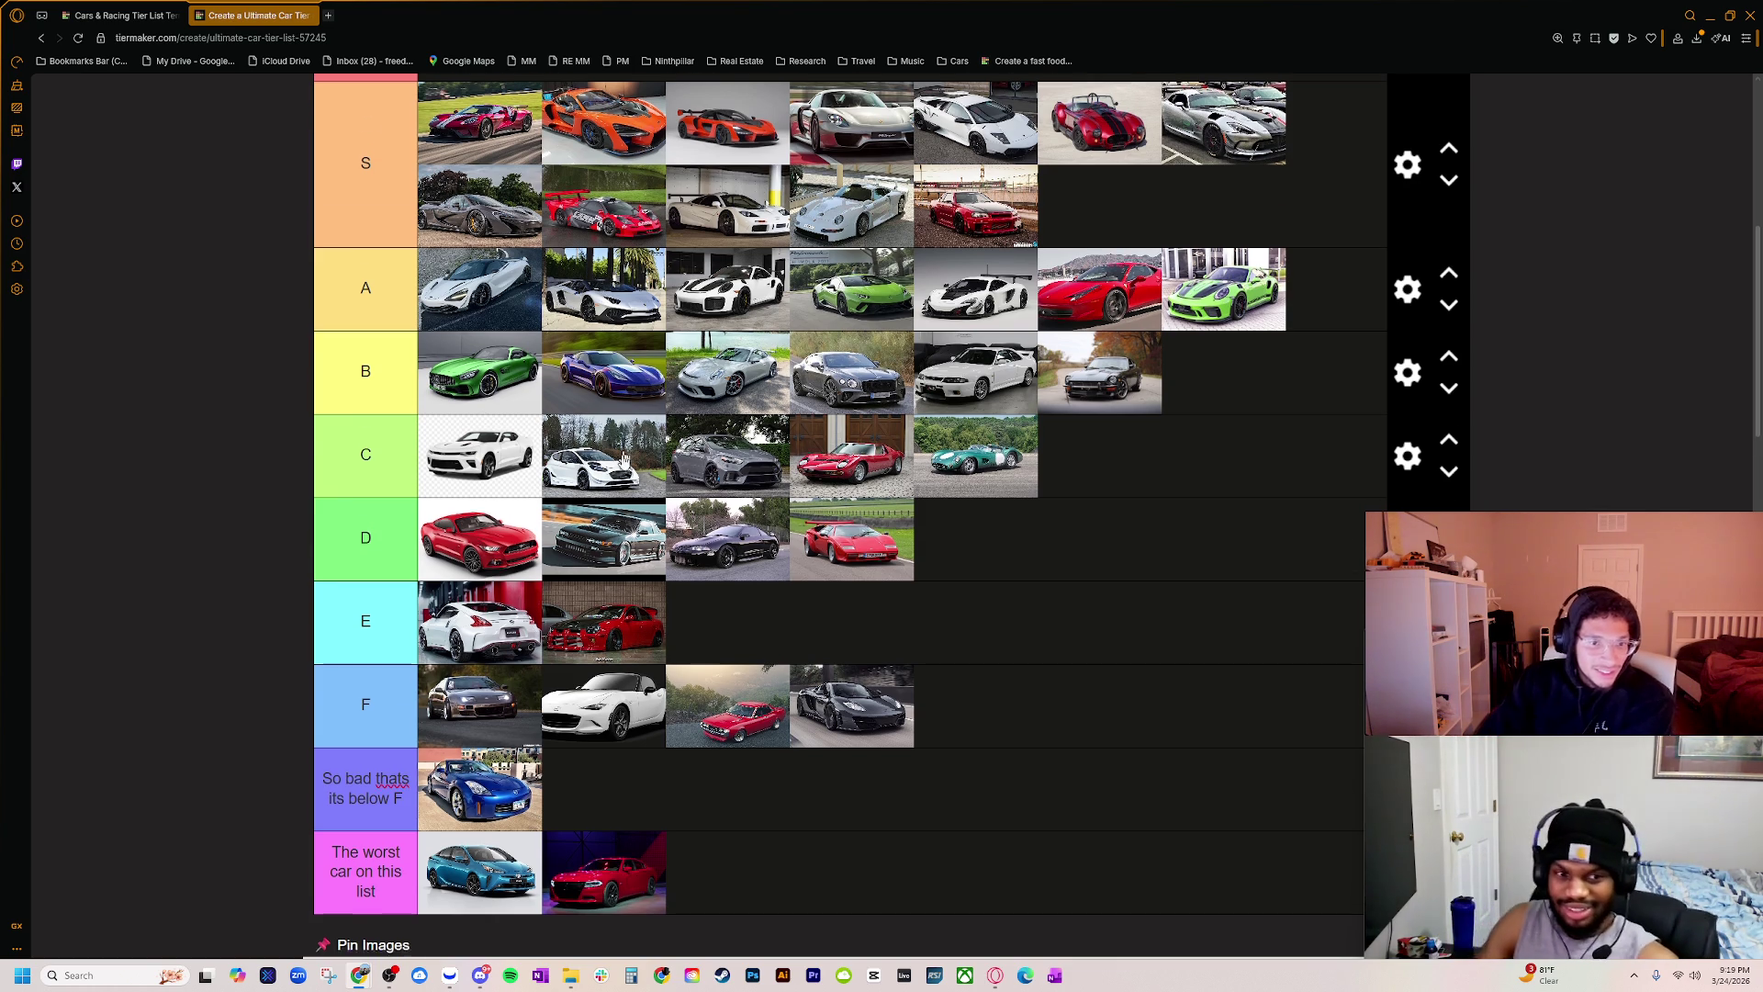
pyautogui.scroll(-6, 482, 578)
pyautogui.scroll(3, 450, 653)
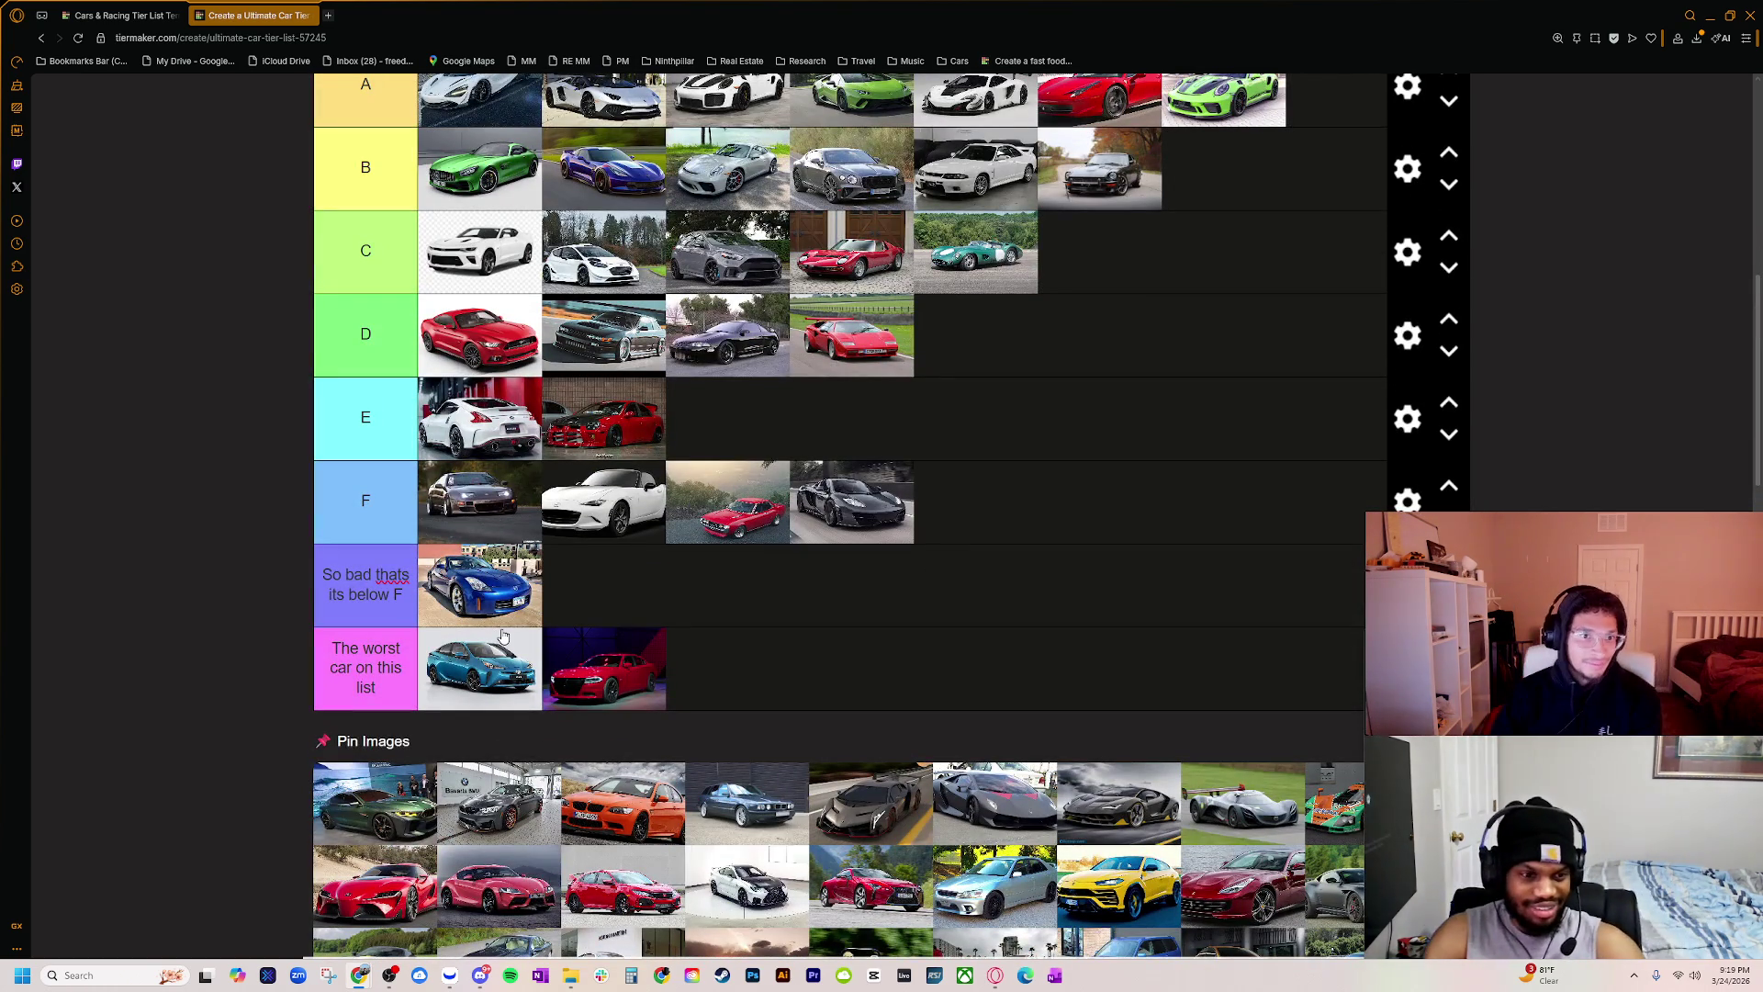
pyautogui.scroll(1, 402, 836)
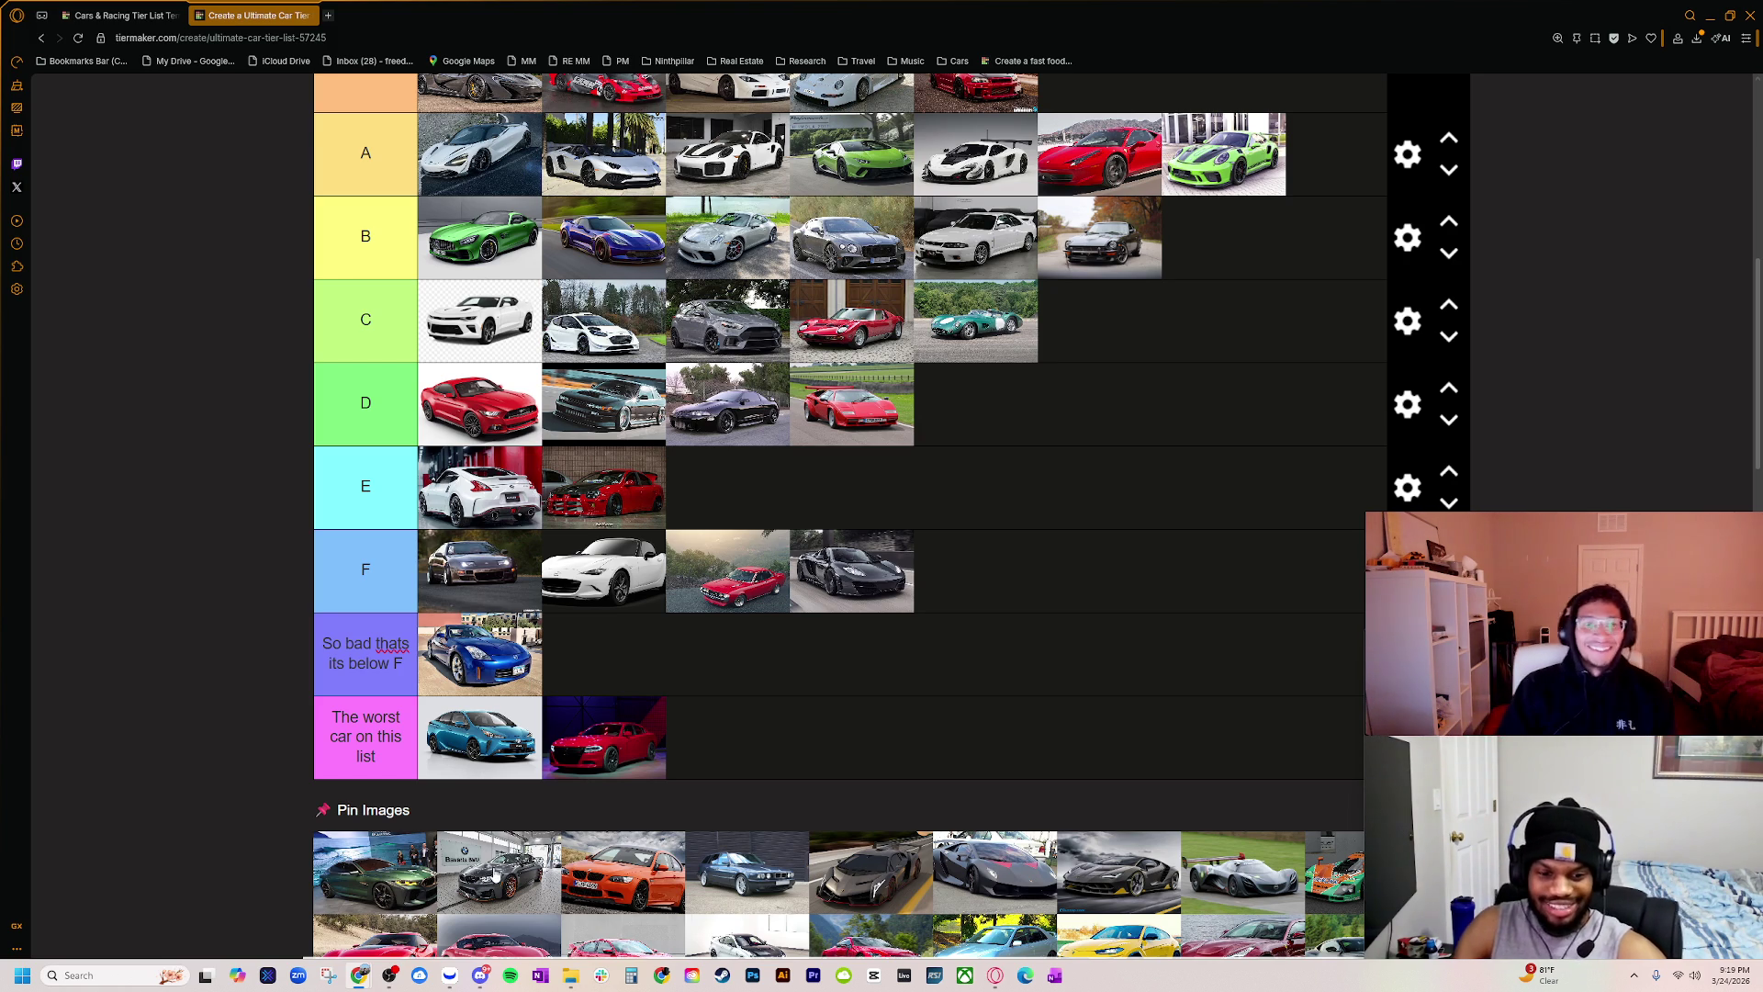
# Step: Drop the dark green BMW into the B tier, then zoom the page in twice with Ctrl+plus
pyautogui.moveTo(395, 891)
pyautogui.mouseDown()
pyautogui.moveTo(680, 377)
pyautogui.moveTo(624, 225)
pyautogui.moveTo(817, 241)
pyautogui.mouseUp()
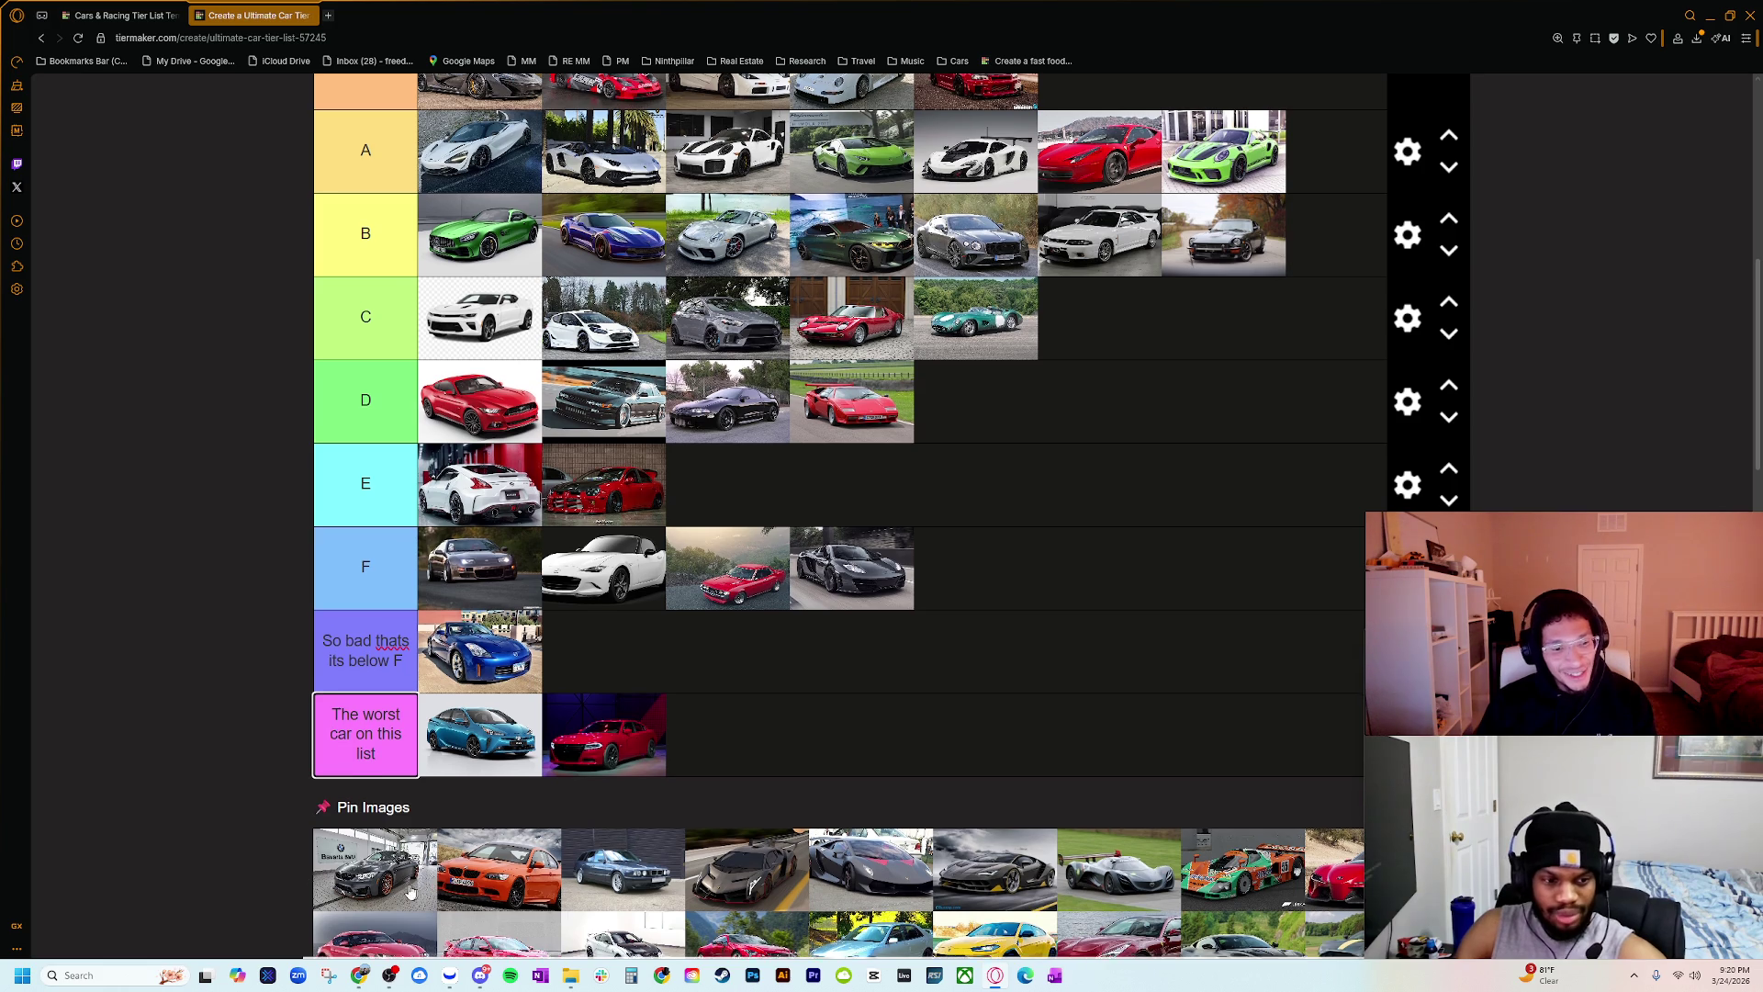
pyautogui.scroll(-1, 392, 826)
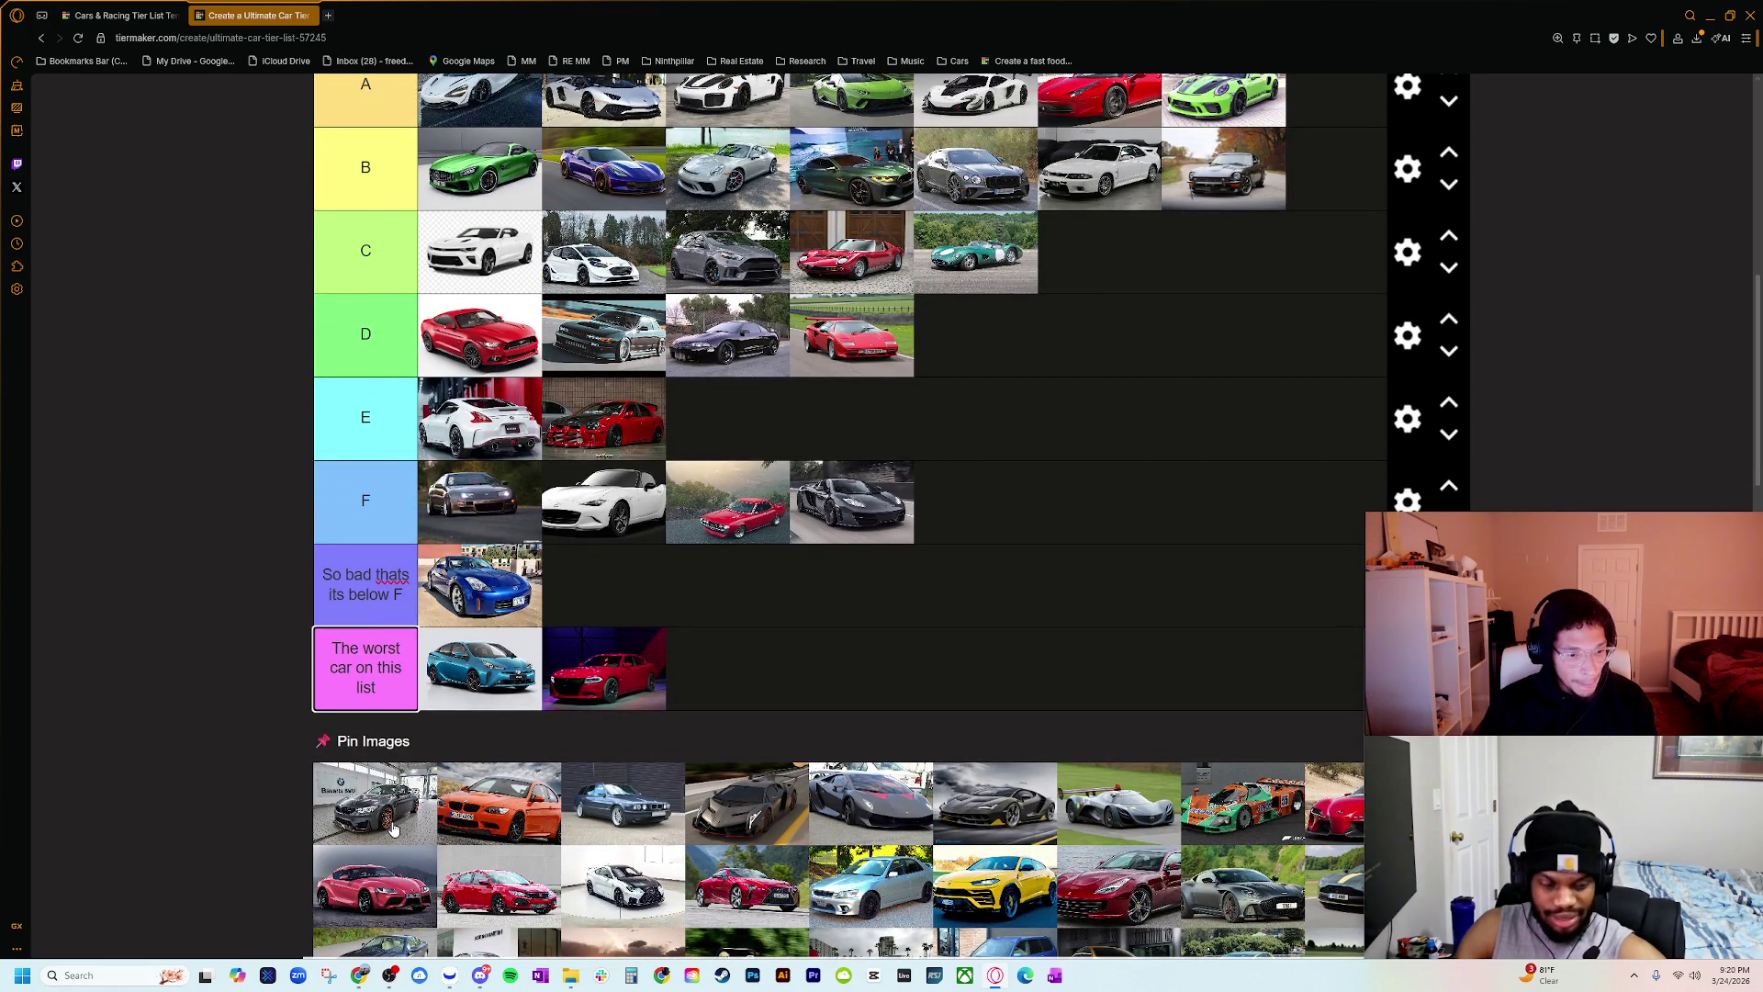
pyautogui.hotkey('ctrl', '+')
pyautogui.hotkey('ctrl', '+')
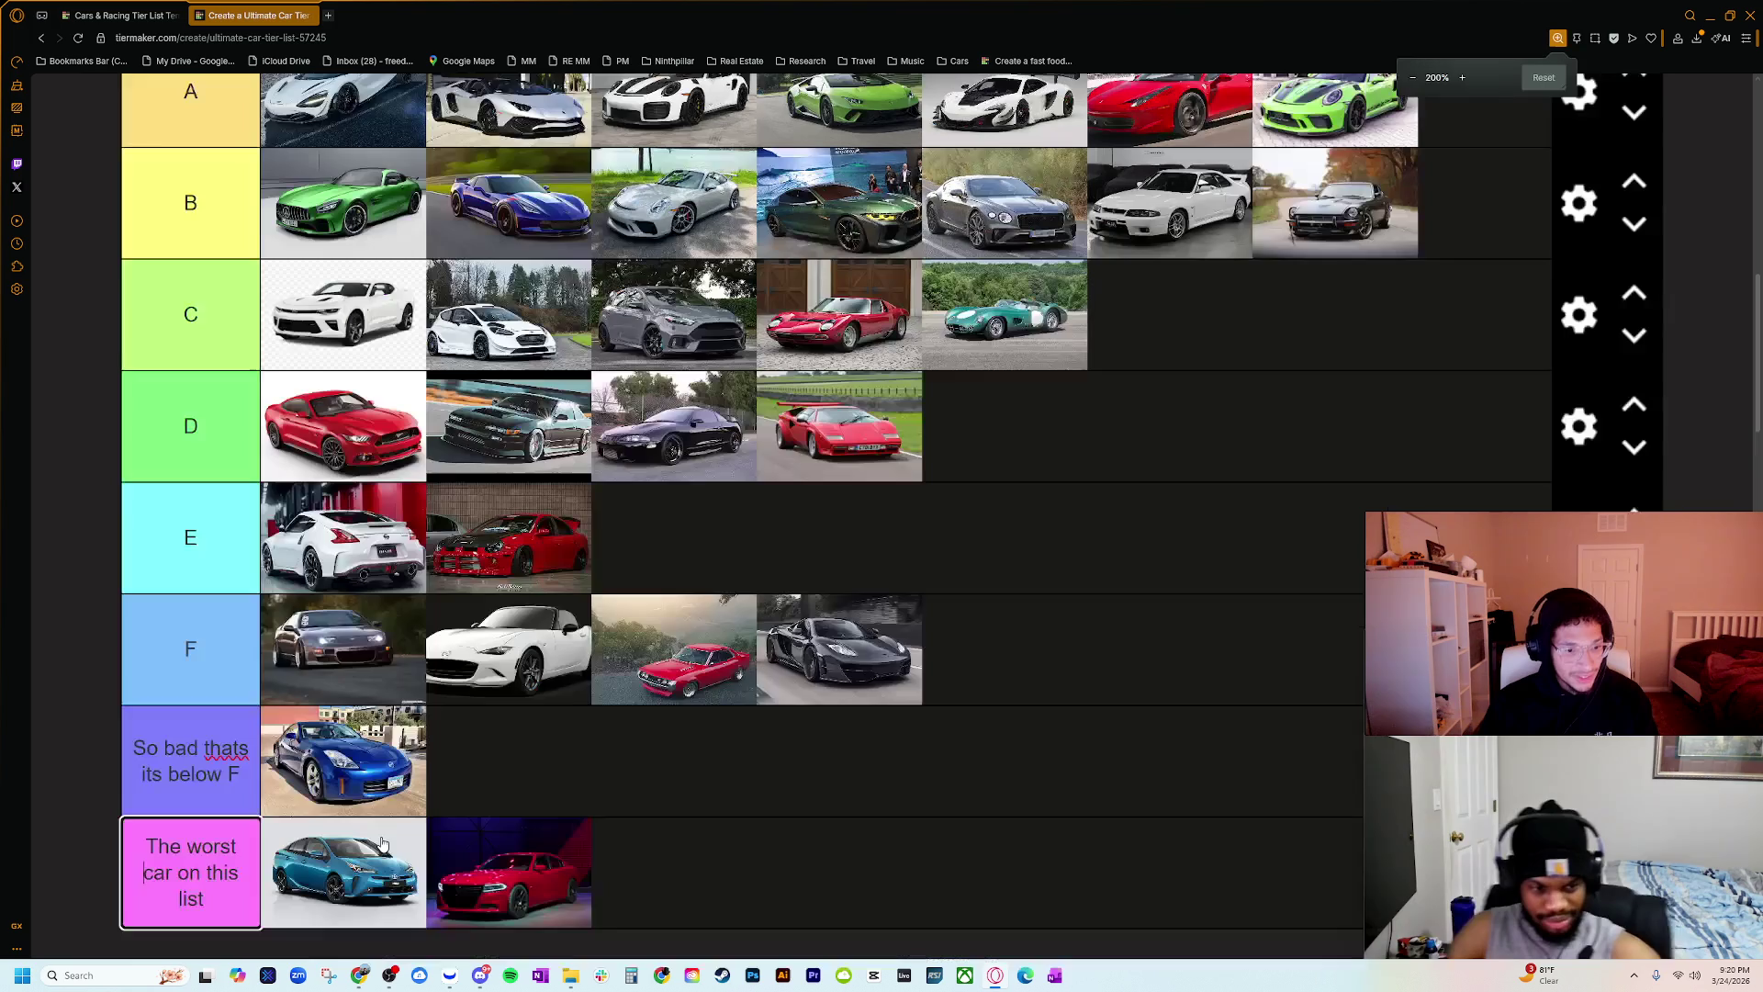
pyautogui.scroll(-5, 383, 843)
pyautogui.hotkey('ctrl', '+')
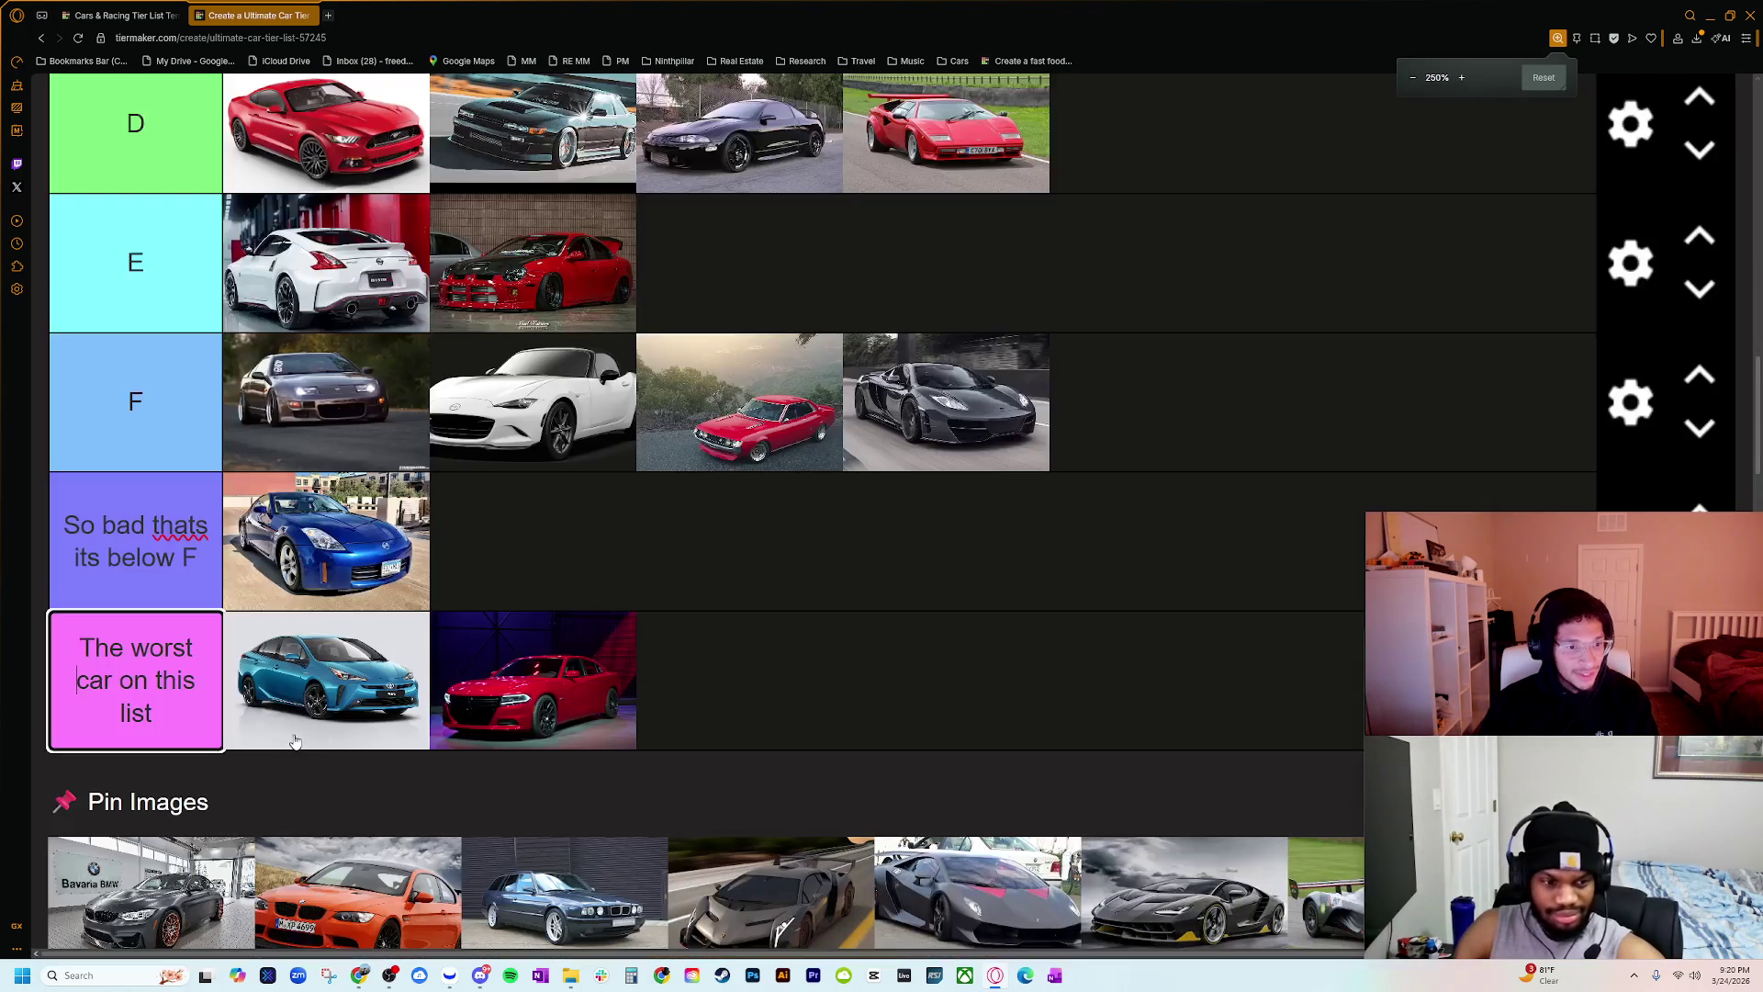
pyautogui.scroll(-3, 295, 742)
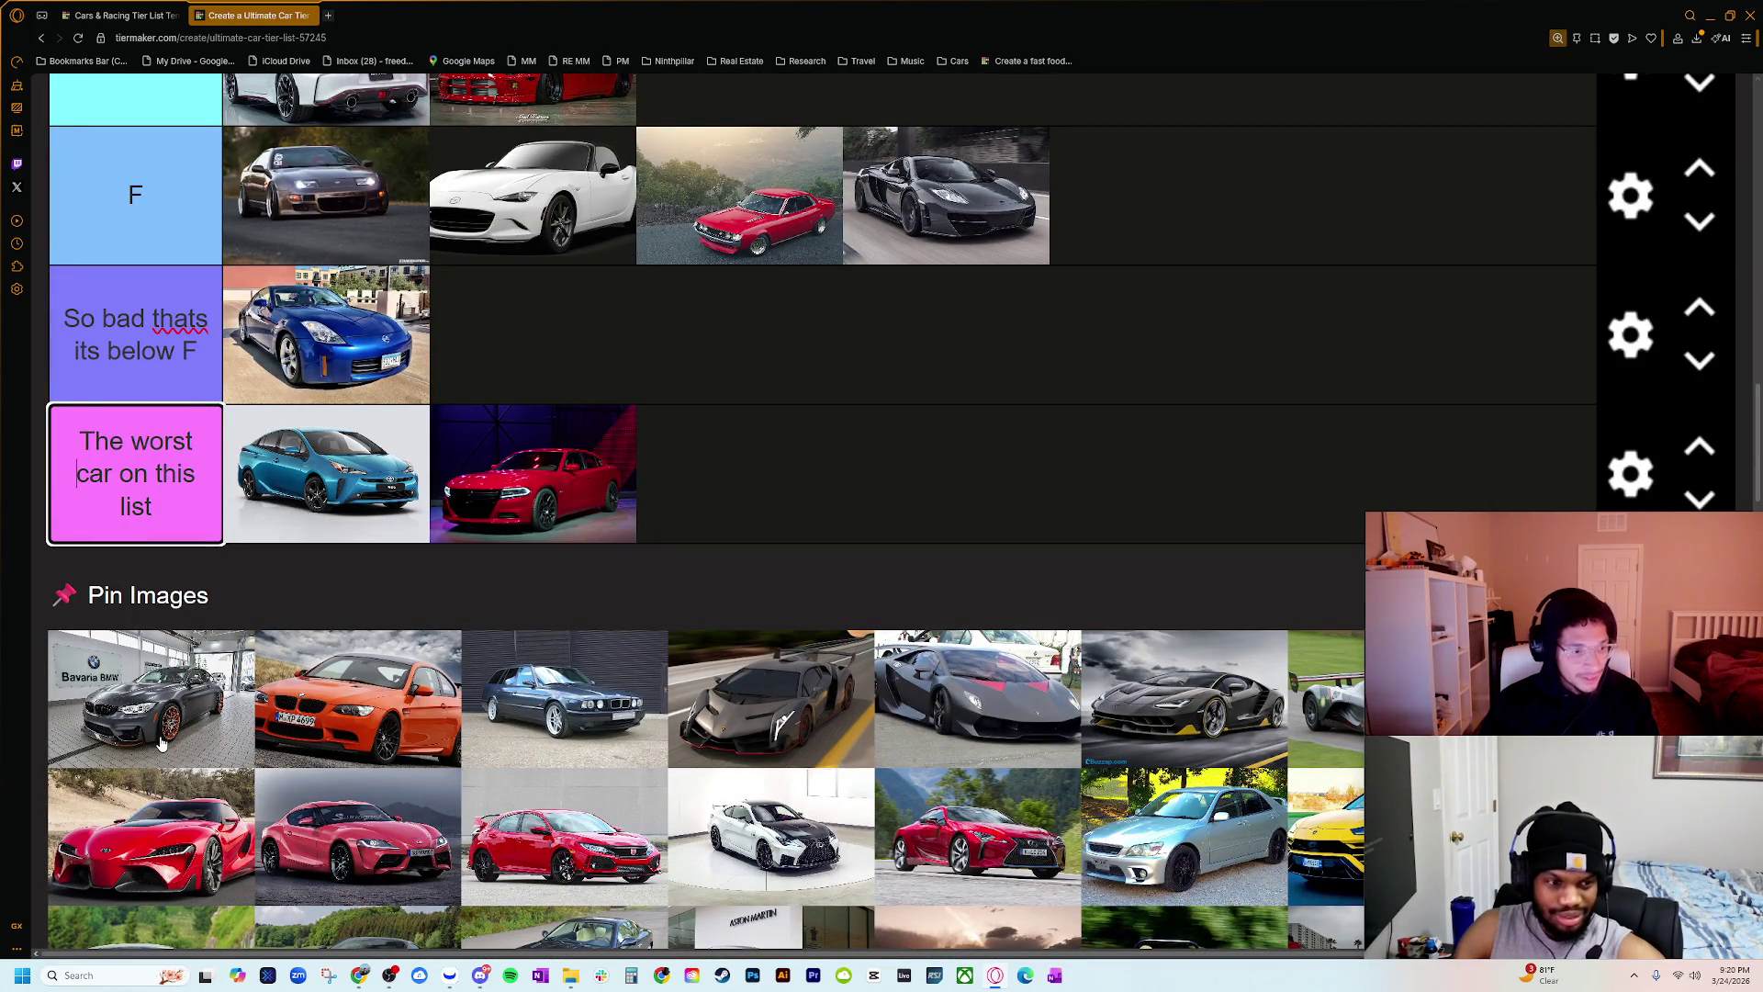
pyautogui.hotkey('ctrl', '-')
pyautogui.hotkey('ctrl', '-')
pyautogui.hotkey('ctrl', '-')
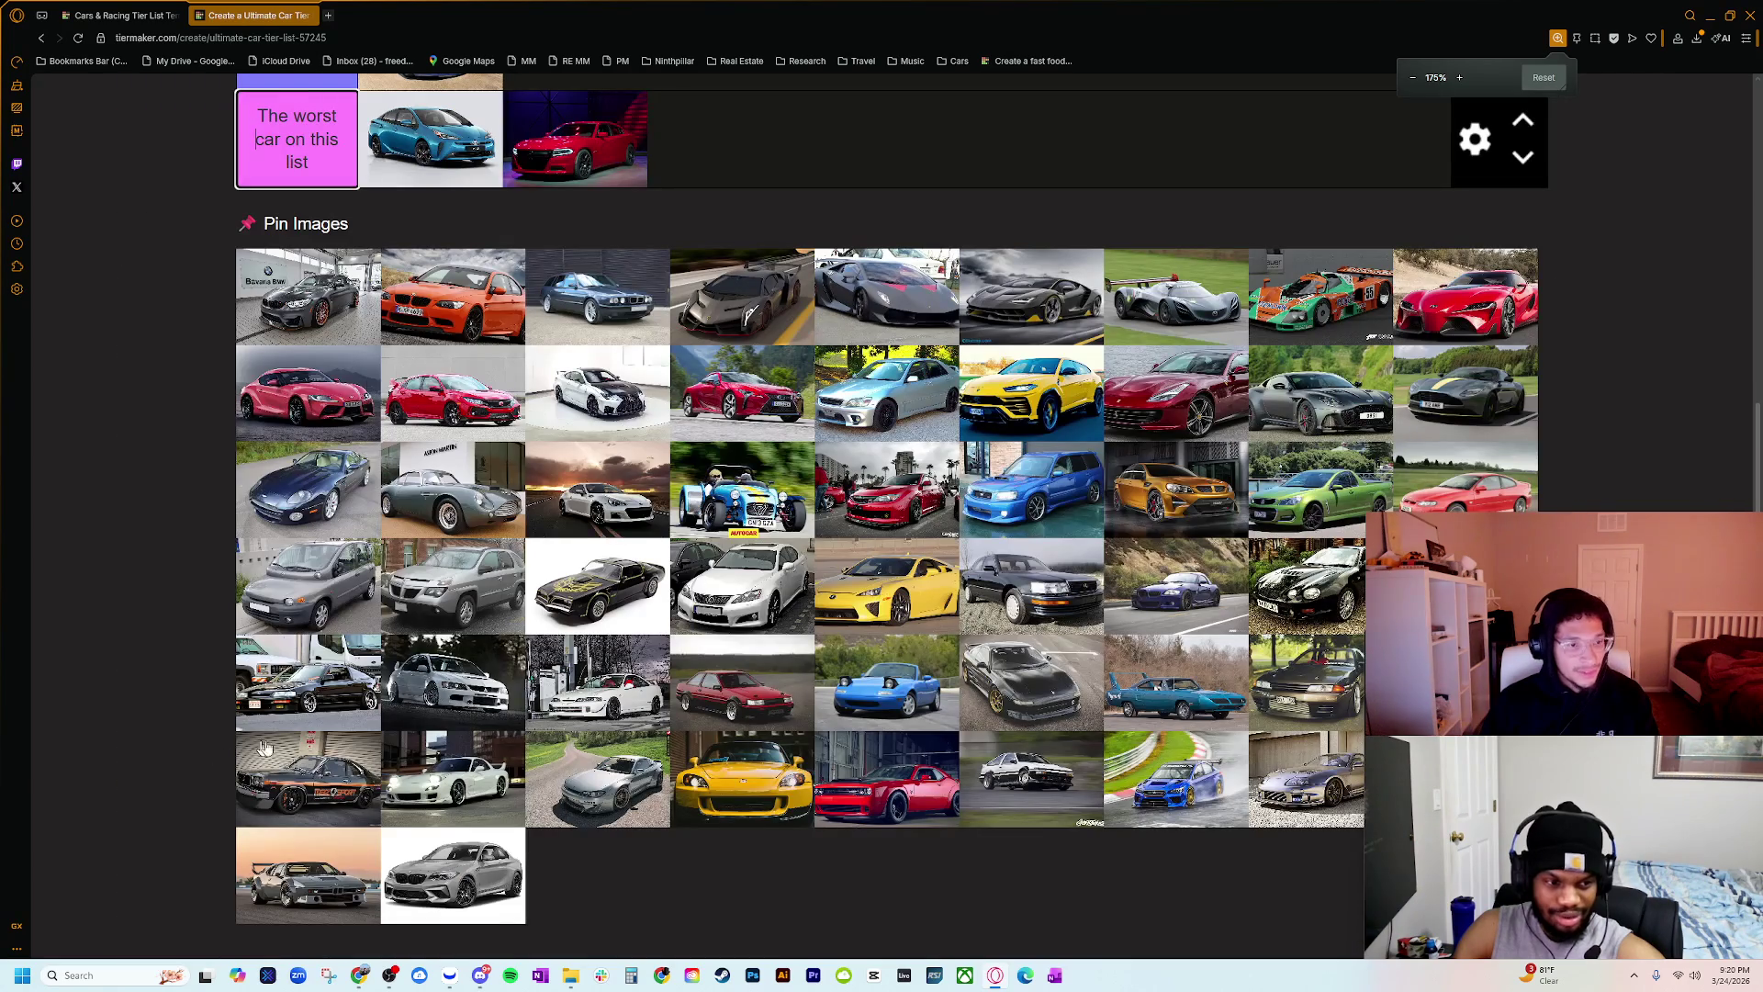
pyautogui.scroll(5, 339, 758)
pyautogui.hotkey('ctrl', '-')
pyautogui.hotkey('ctrl', '-')
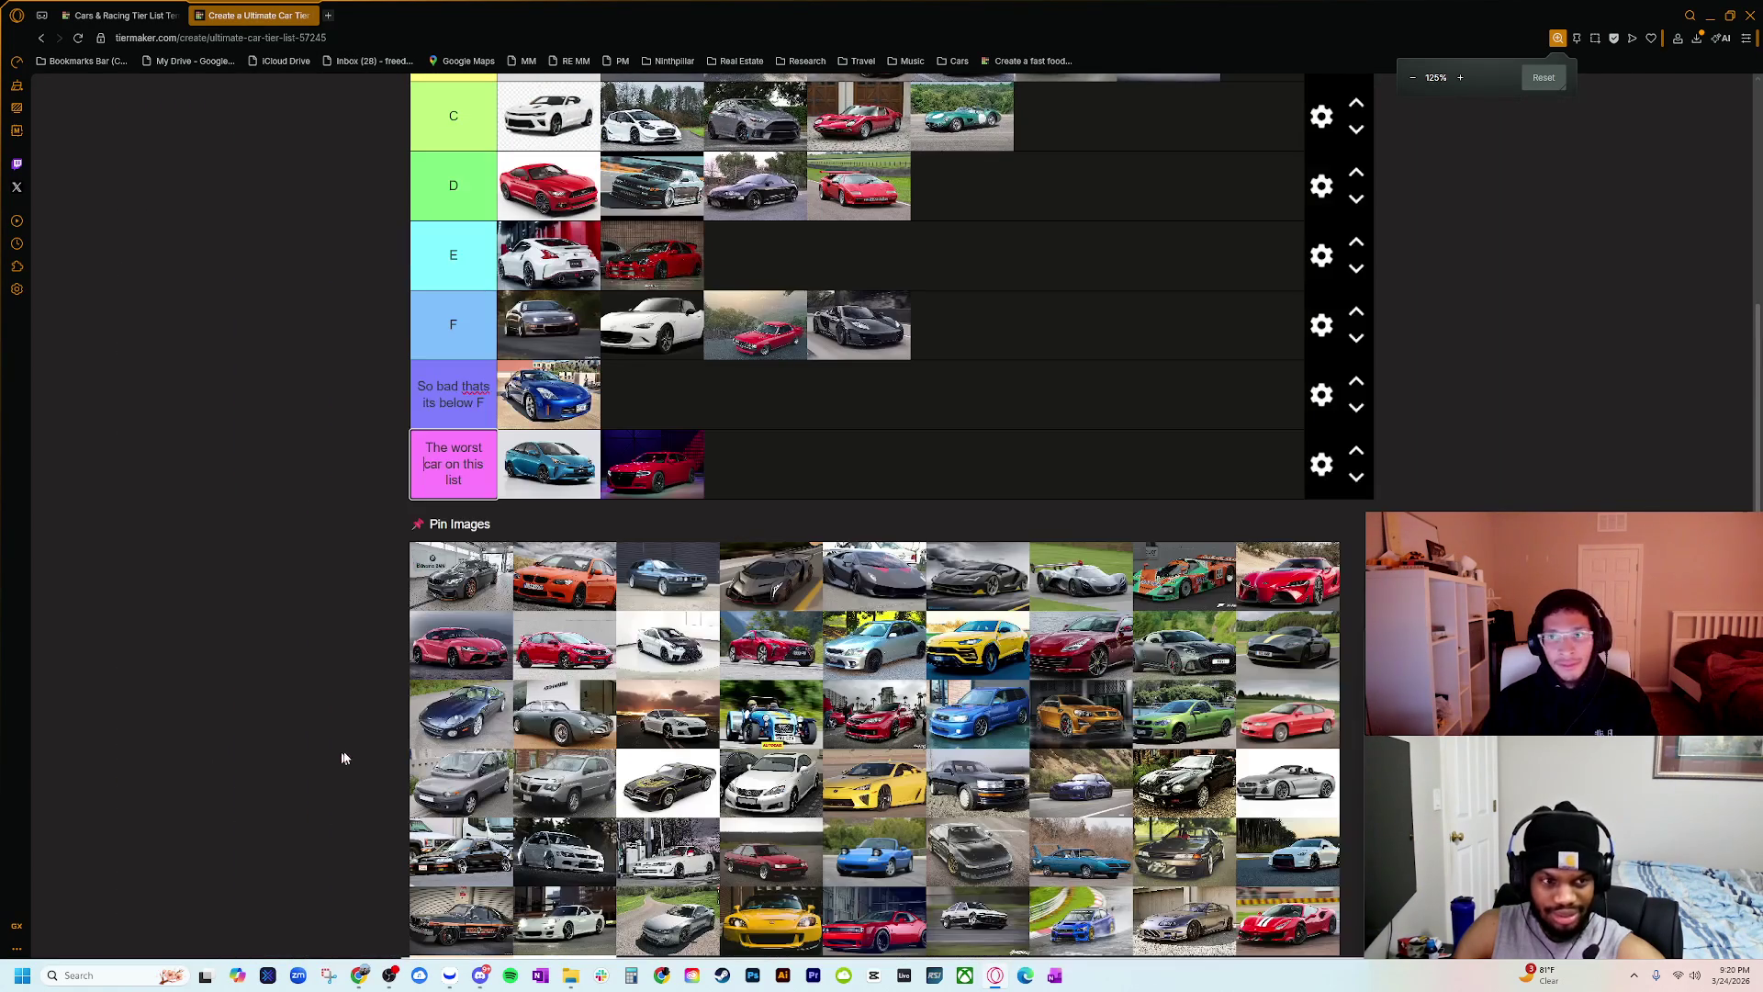
pyautogui.hotkey('ctrl', '+')
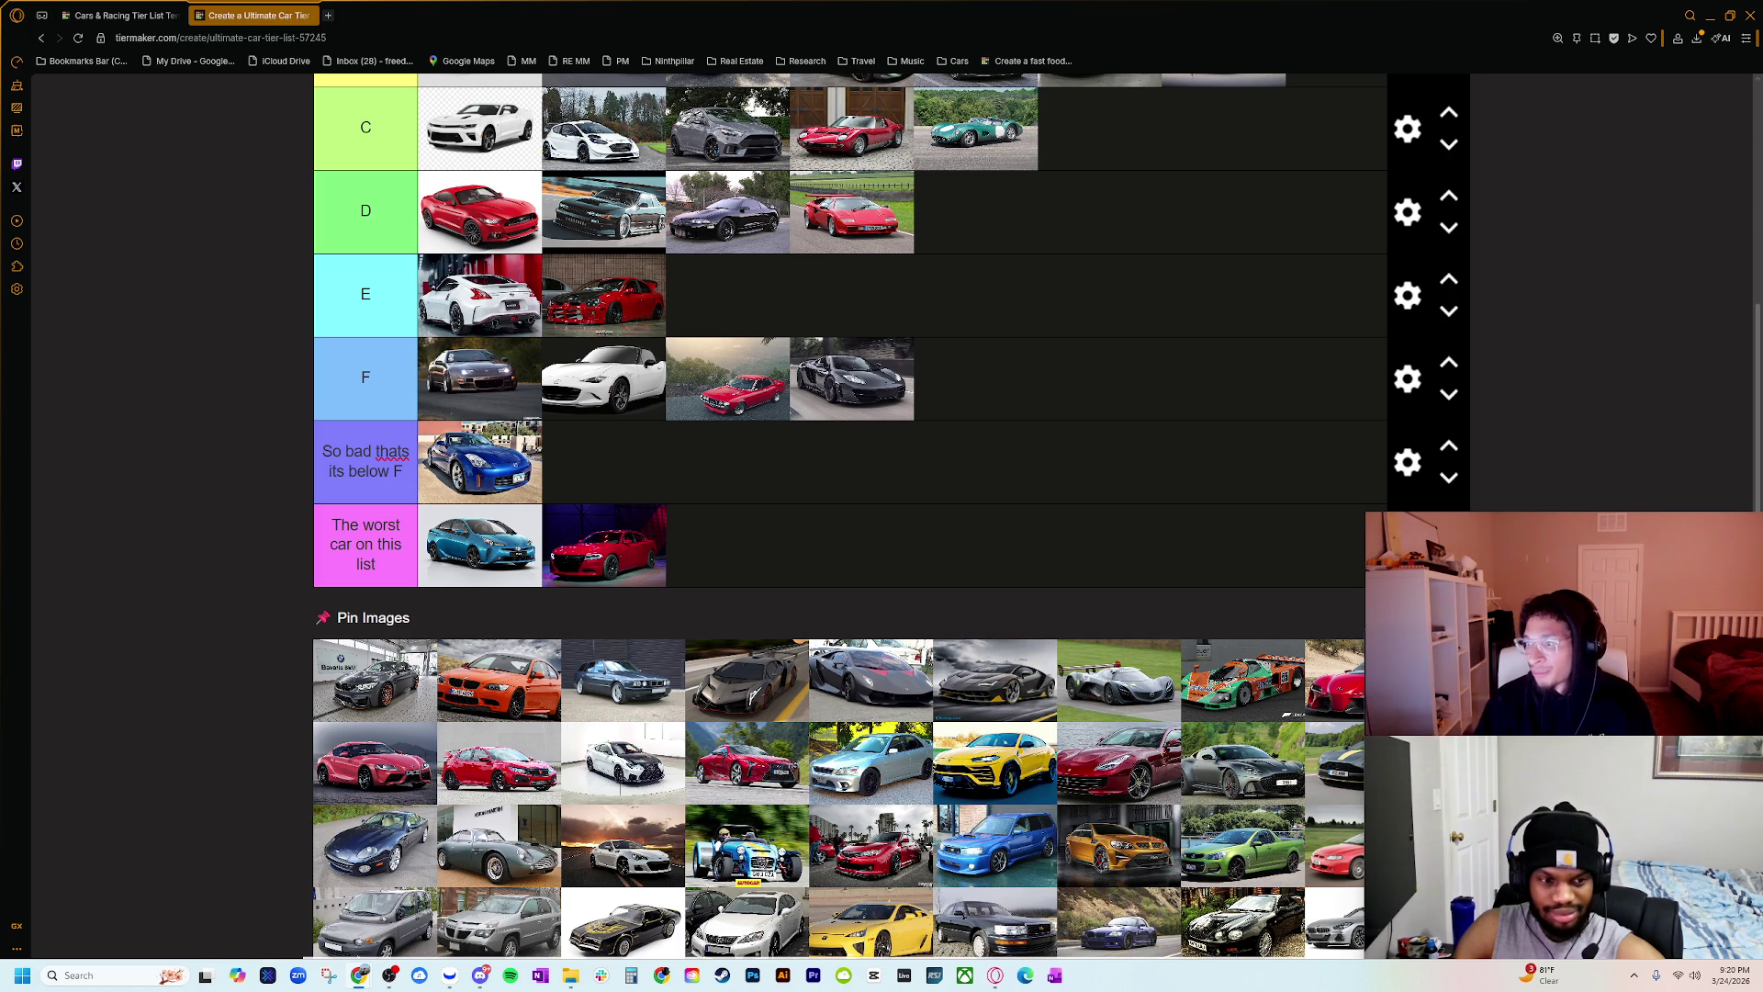
pyautogui.hotkey('alt', 'Tab')
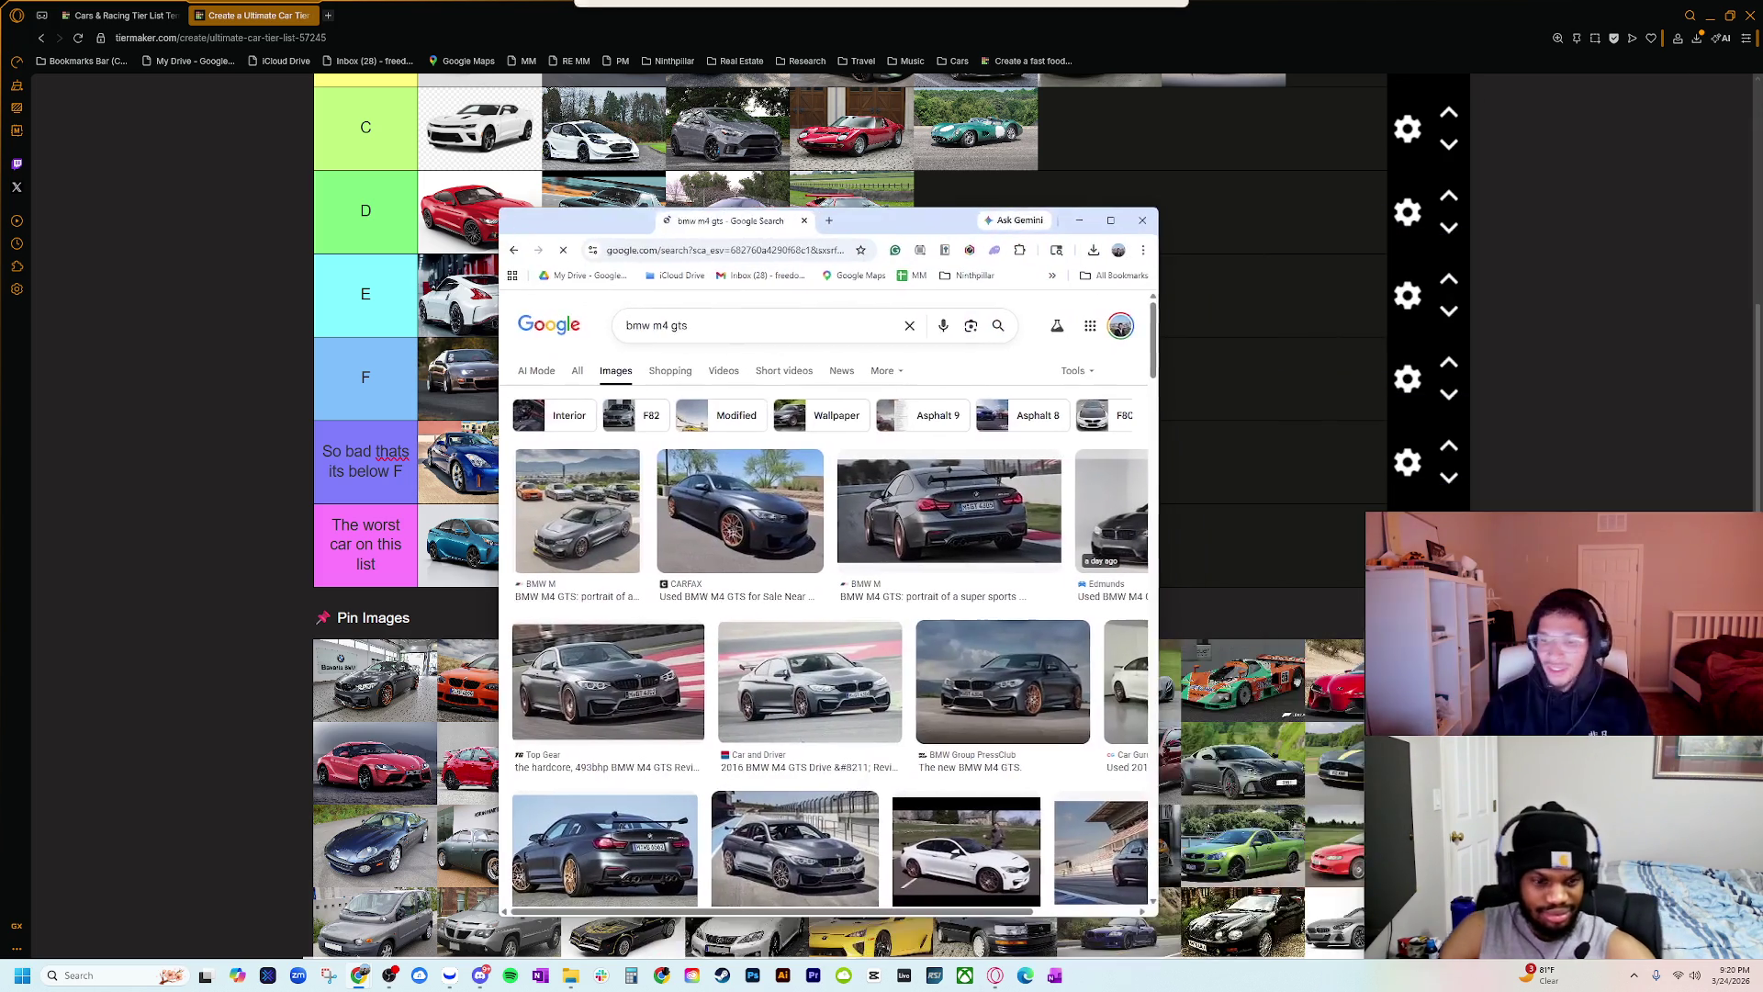
pyautogui.click(795, 527)
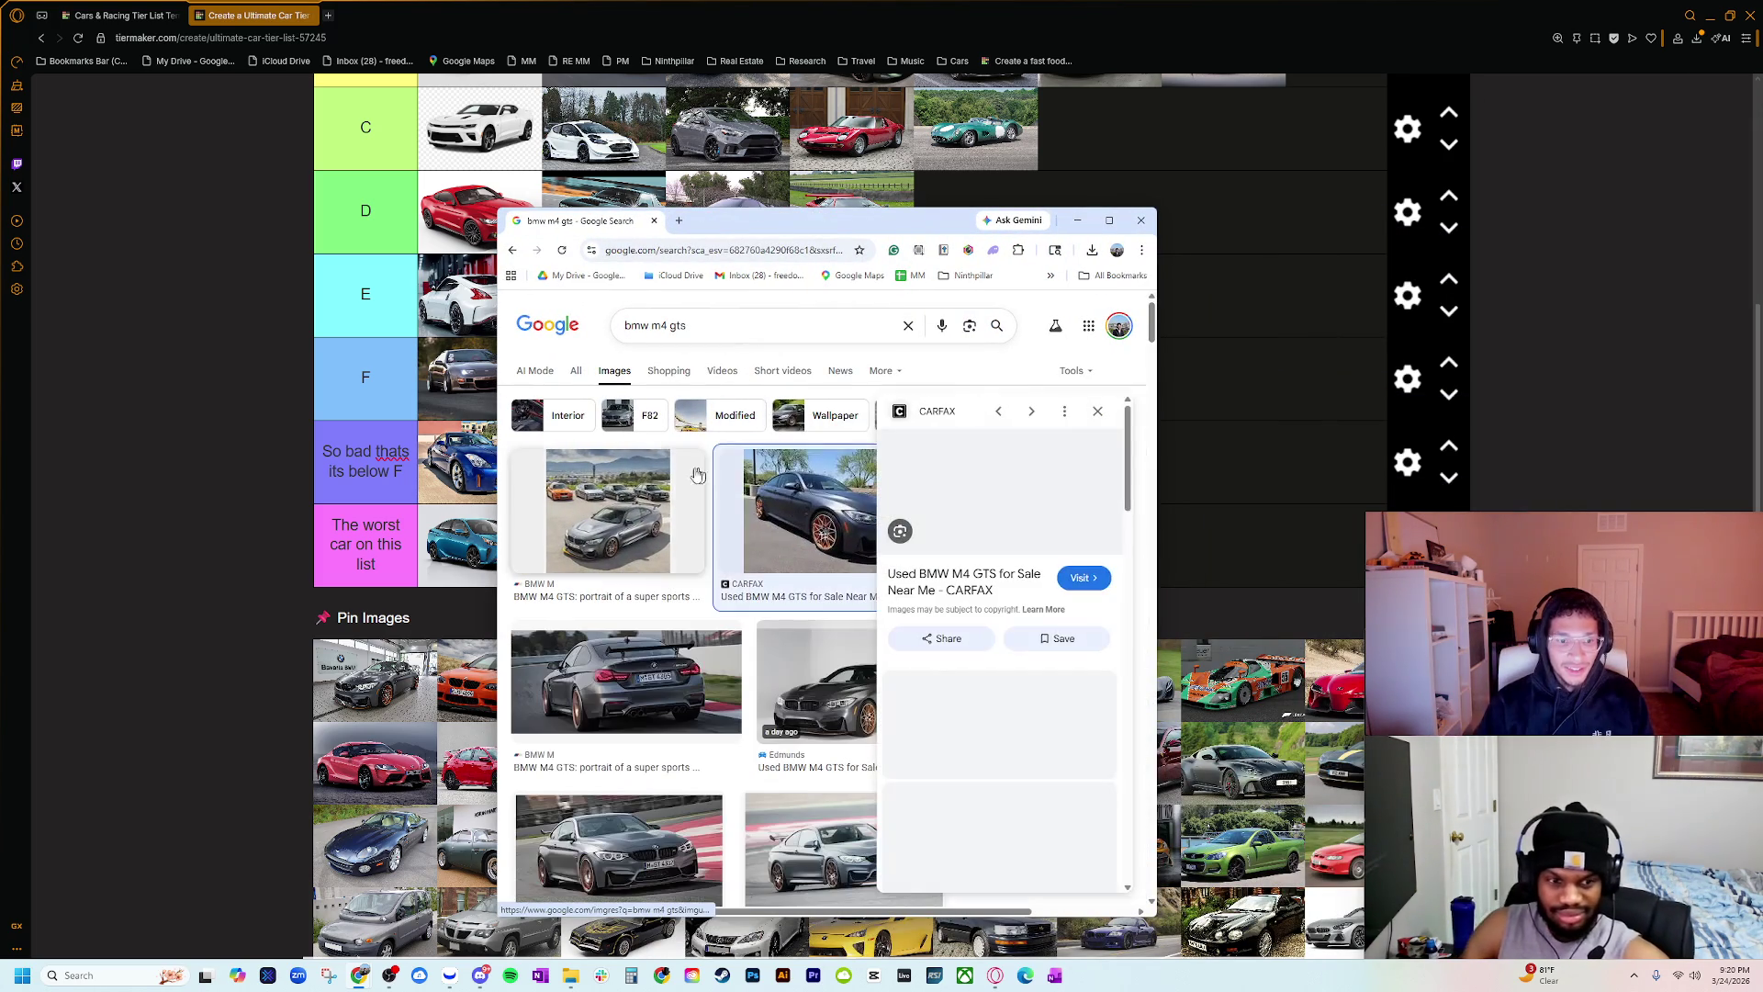
pyautogui.click(652, 223)
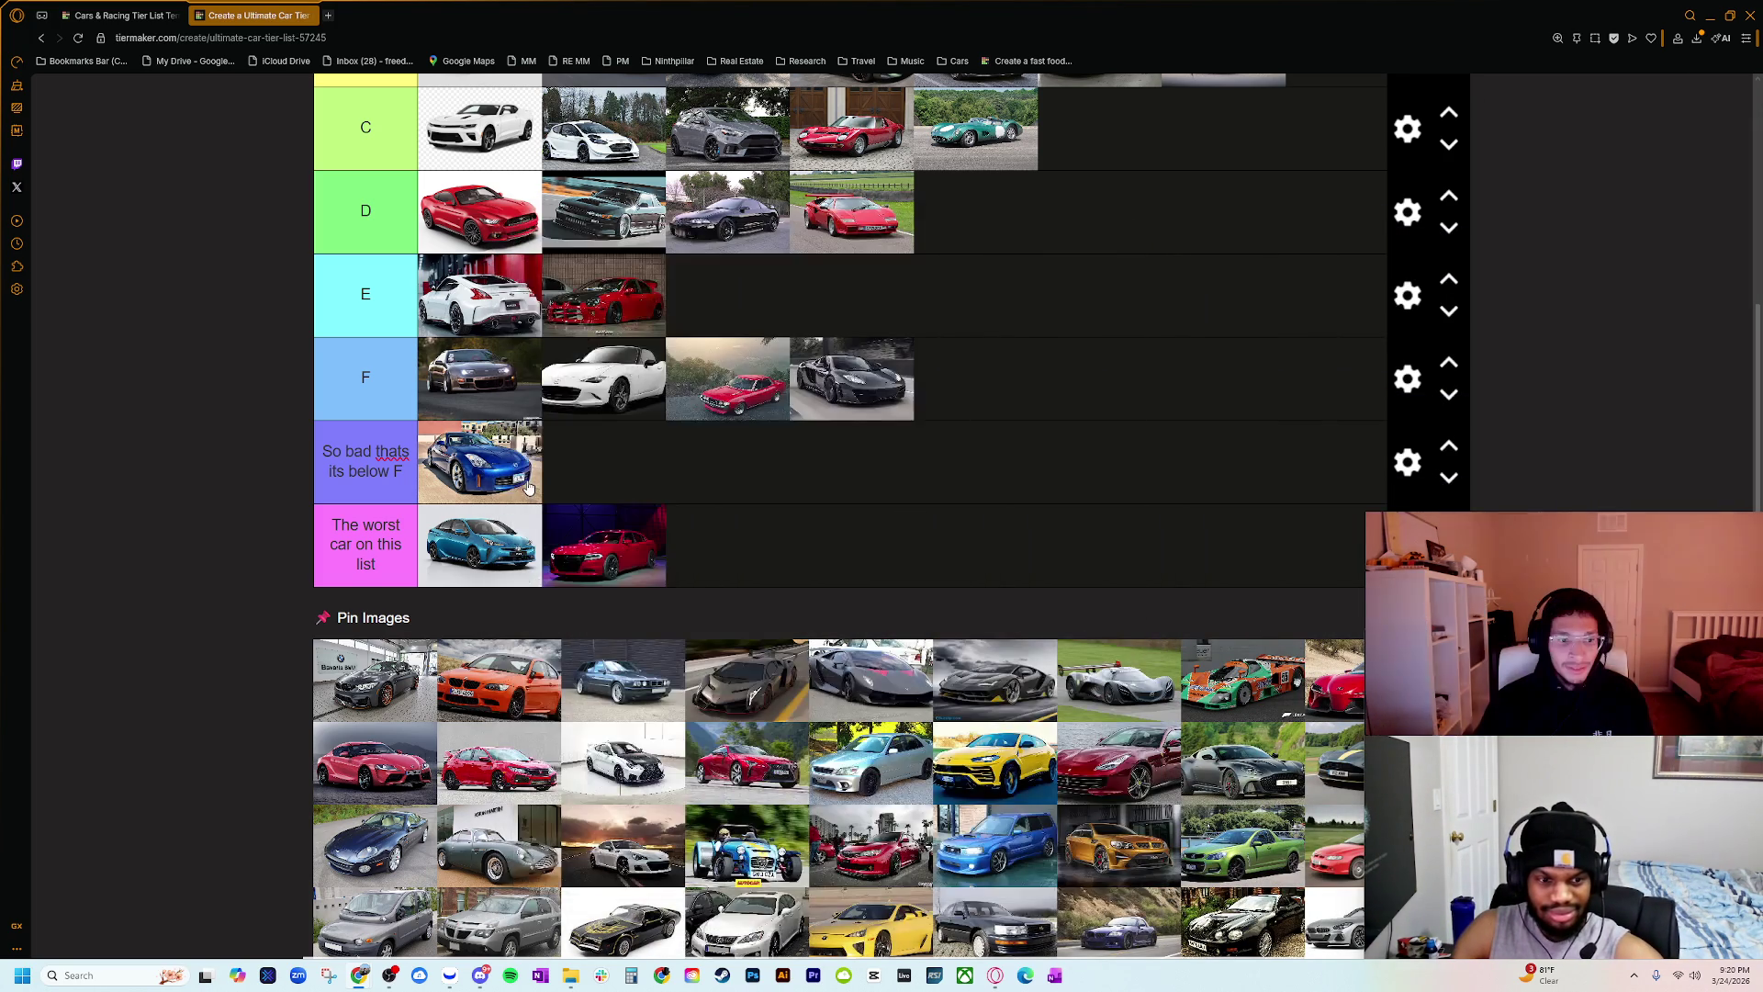
pyautogui.scroll(2, 381, 881)
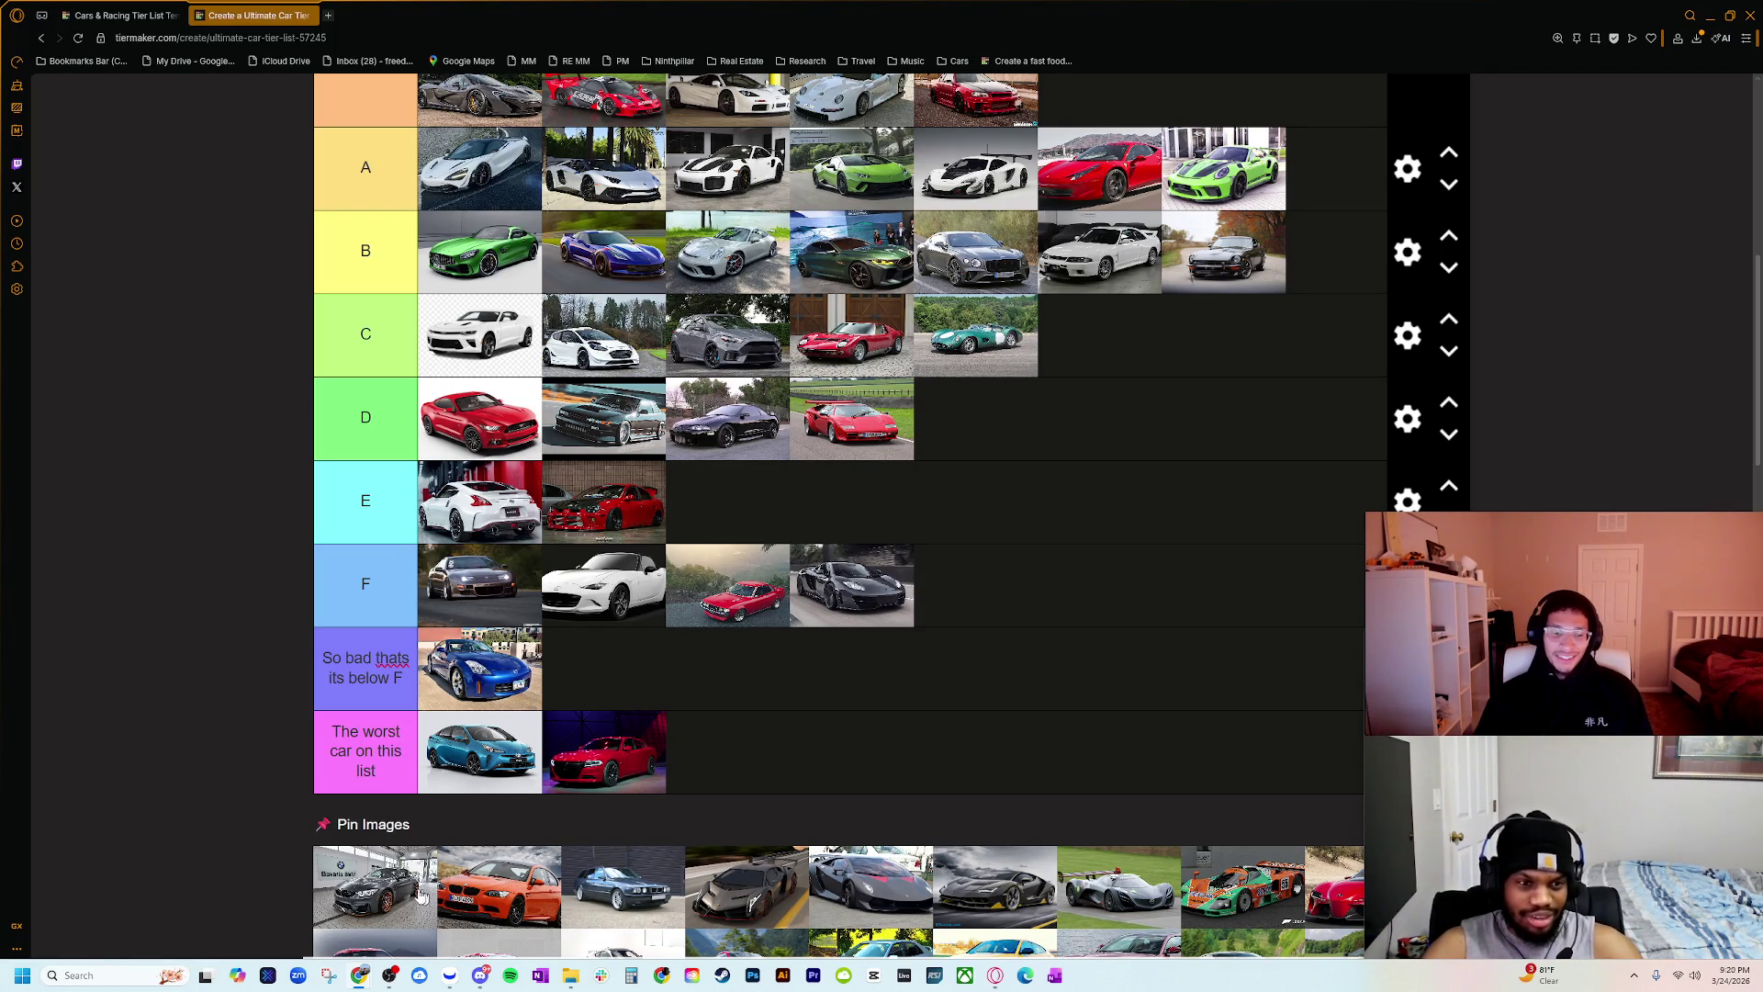
# Step: Place the dark grey BMW from Pin Images into tier B, wrapping it onto a second row
pyautogui.moveTo(409, 895)
pyautogui.mouseDown()
pyautogui.moveTo(1271, 358)
pyautogui.moveTo(1172, 276)
pyautogui.moveTo(808, 235)
pyautogui.moveTo(927, 119)
pyautogui.moveTo(905, 229)
pyautogui.moveTo(782, 211)
pyautogui.moveTo(830, 228)
pyautogui.moveTo(949, 183)
pyautogui.moveTo(925, 170)
pyautogui.mouseUp()
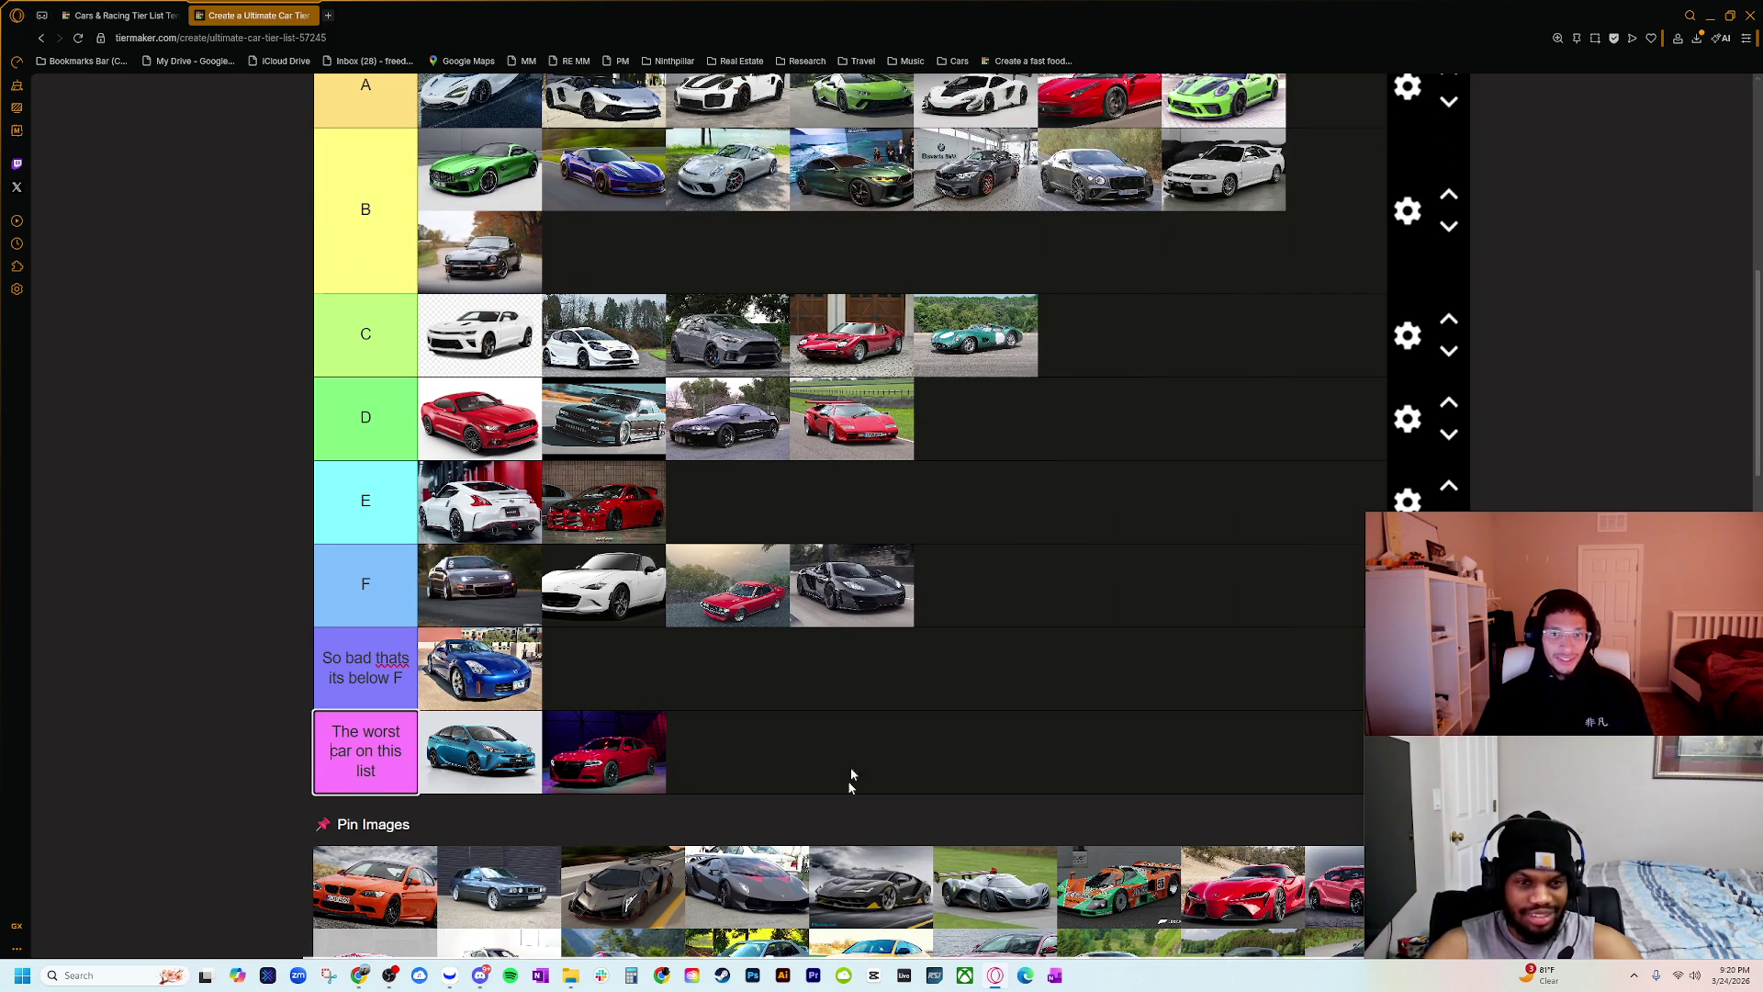
pyautogui.scroll(2, 845, 781)
pyautogui.scroll(-2, 838, 791)
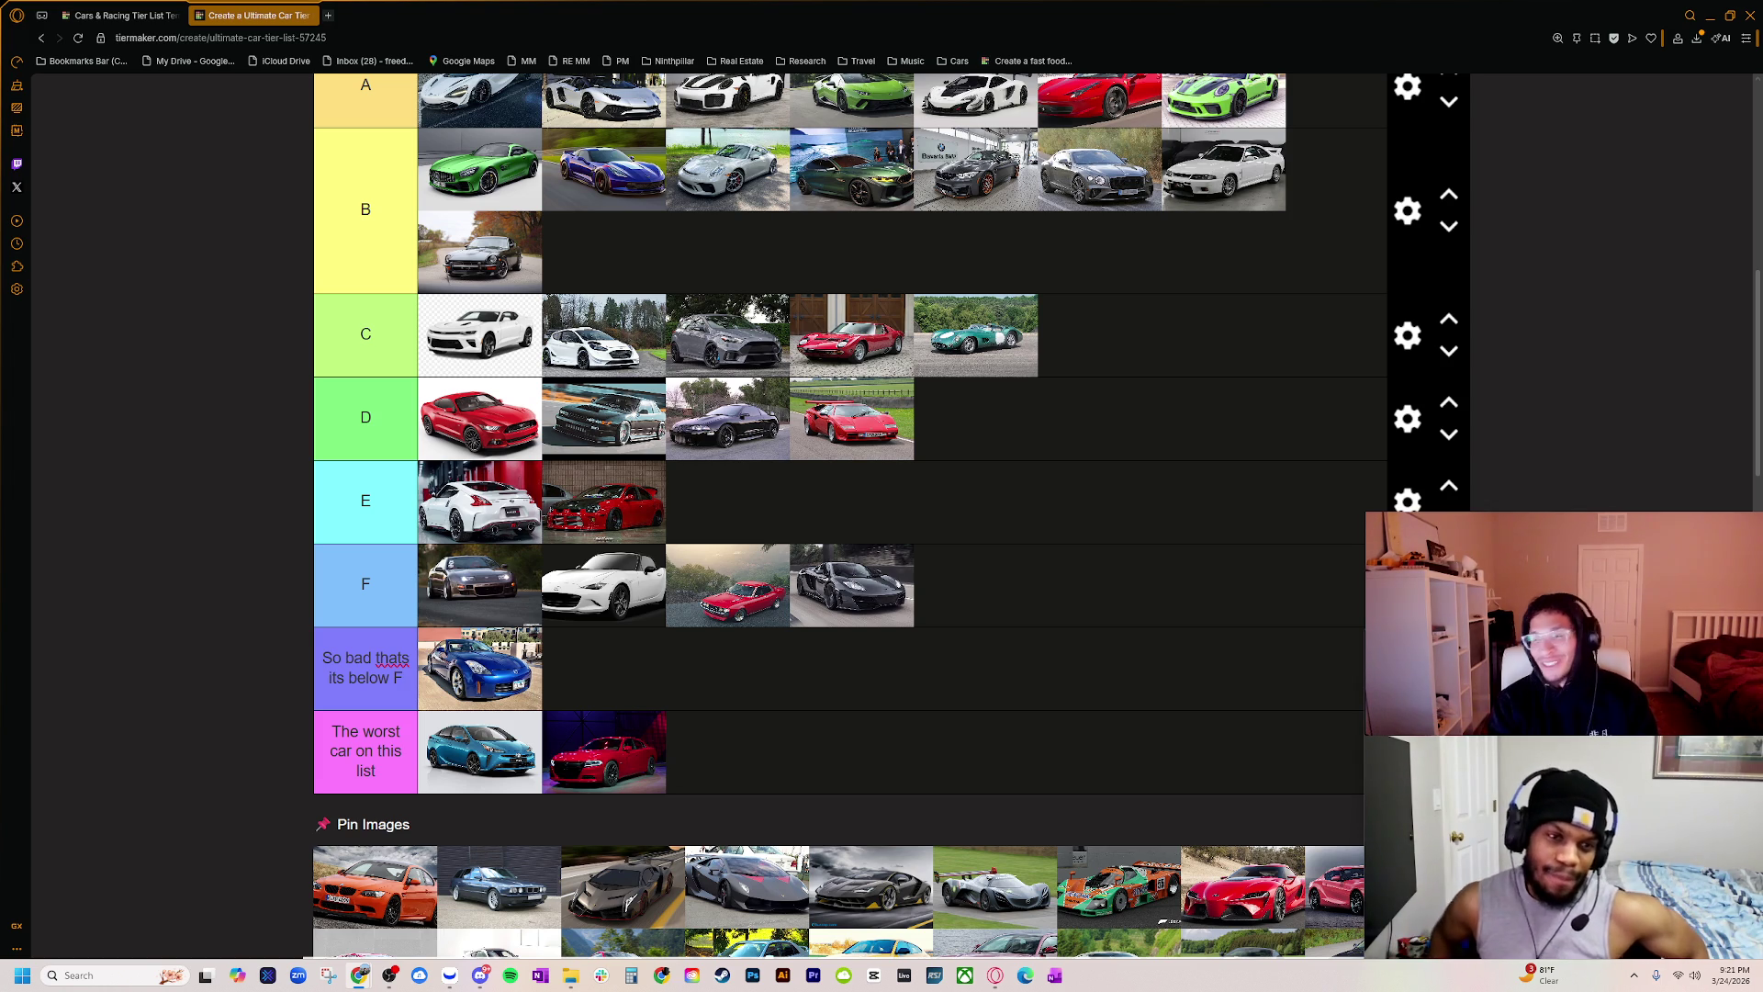
pyautogui.scroll(1, 922, 495)
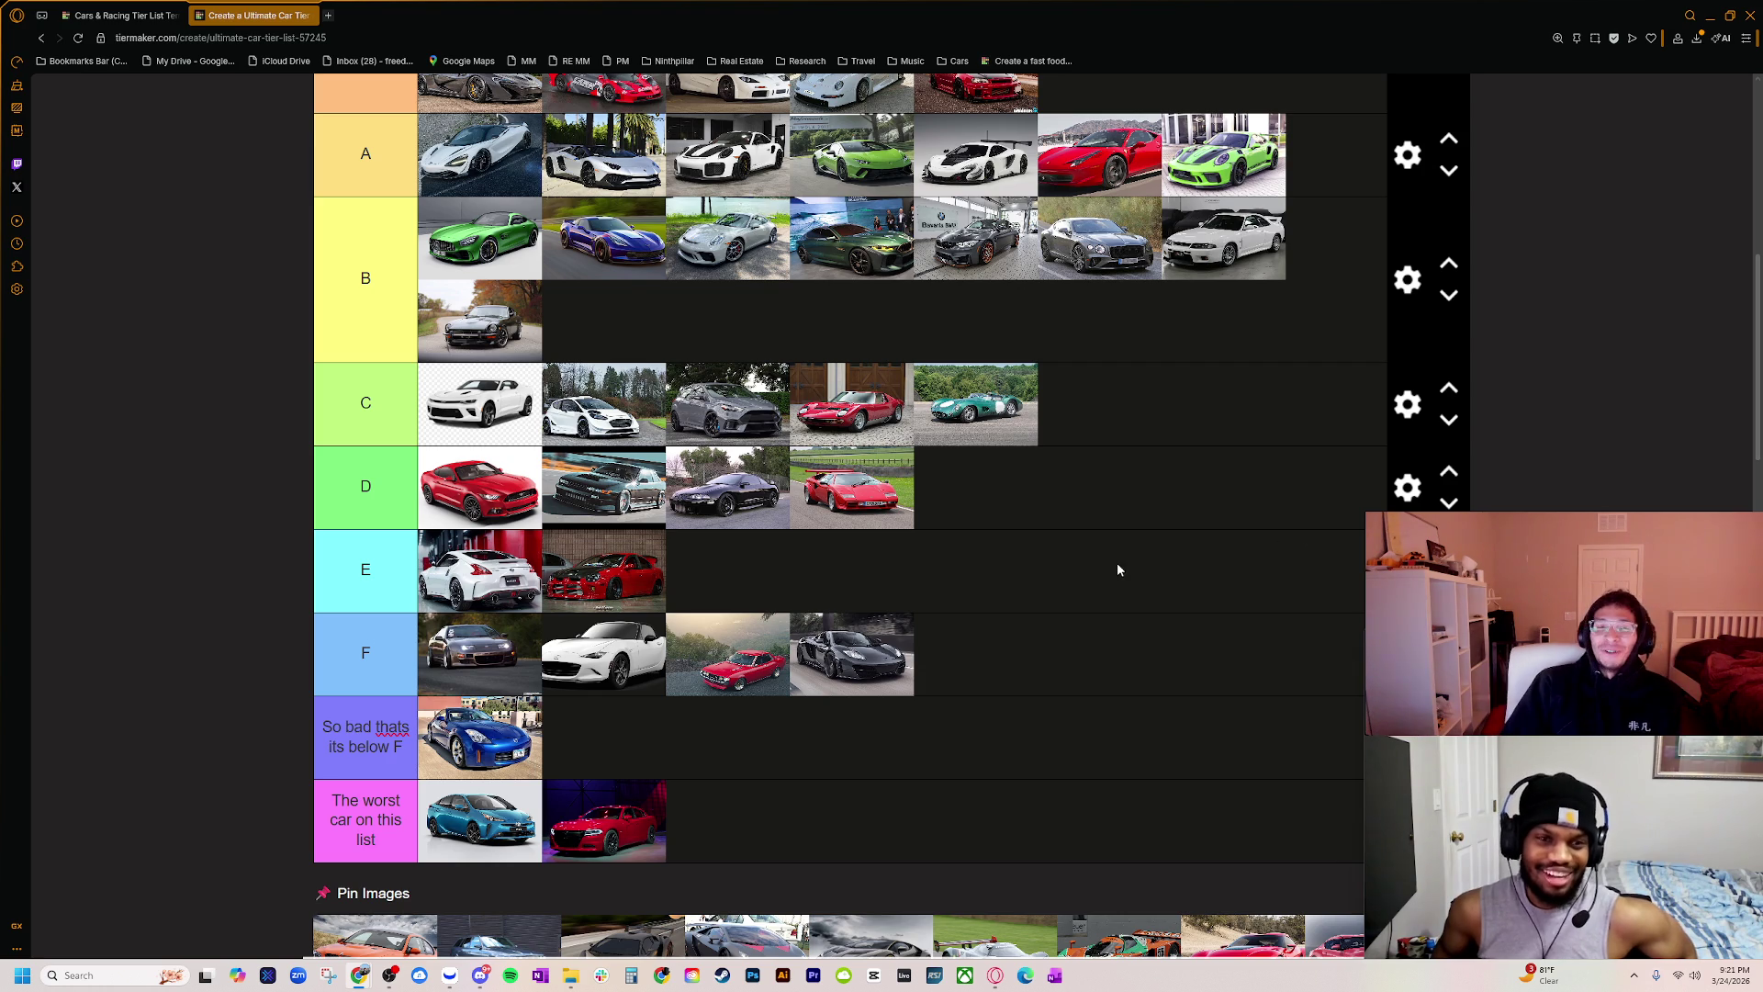
pyautogui.scroll(-1, 1124, 569)
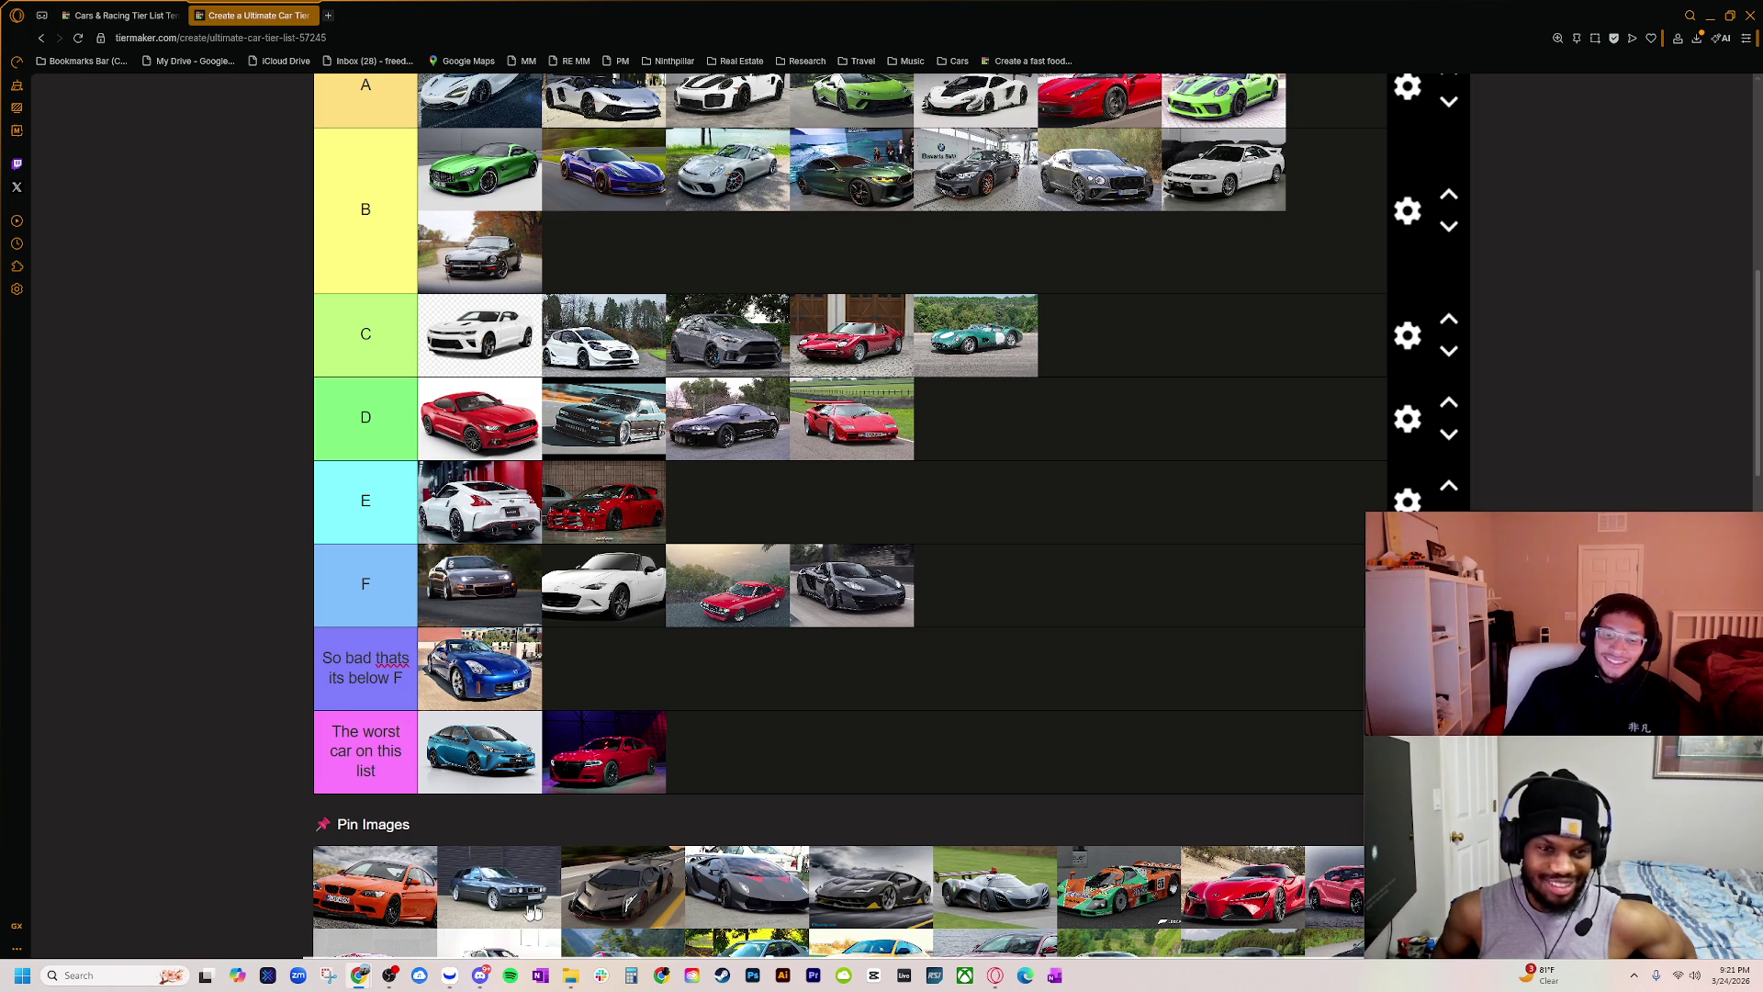
pyautogui.scroll(1, 395, 930)
pyautogui.scroll(-1, 396, 930)
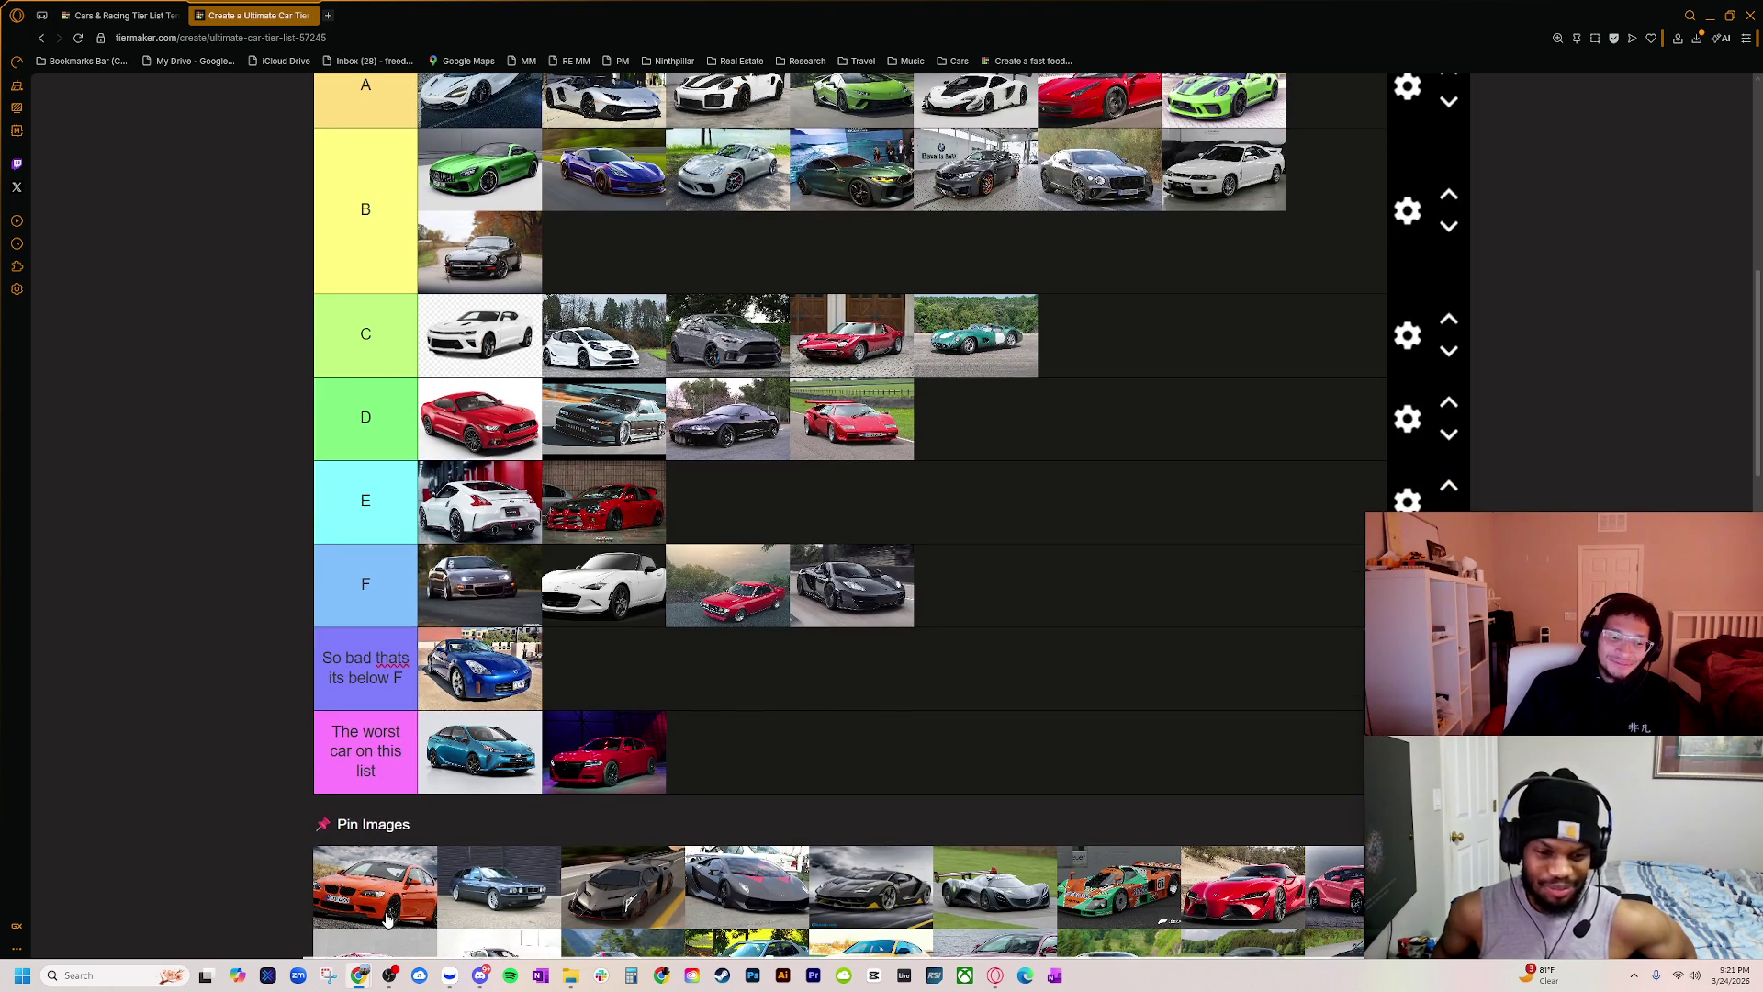
pyautogui.scroll(3, 474, 854)
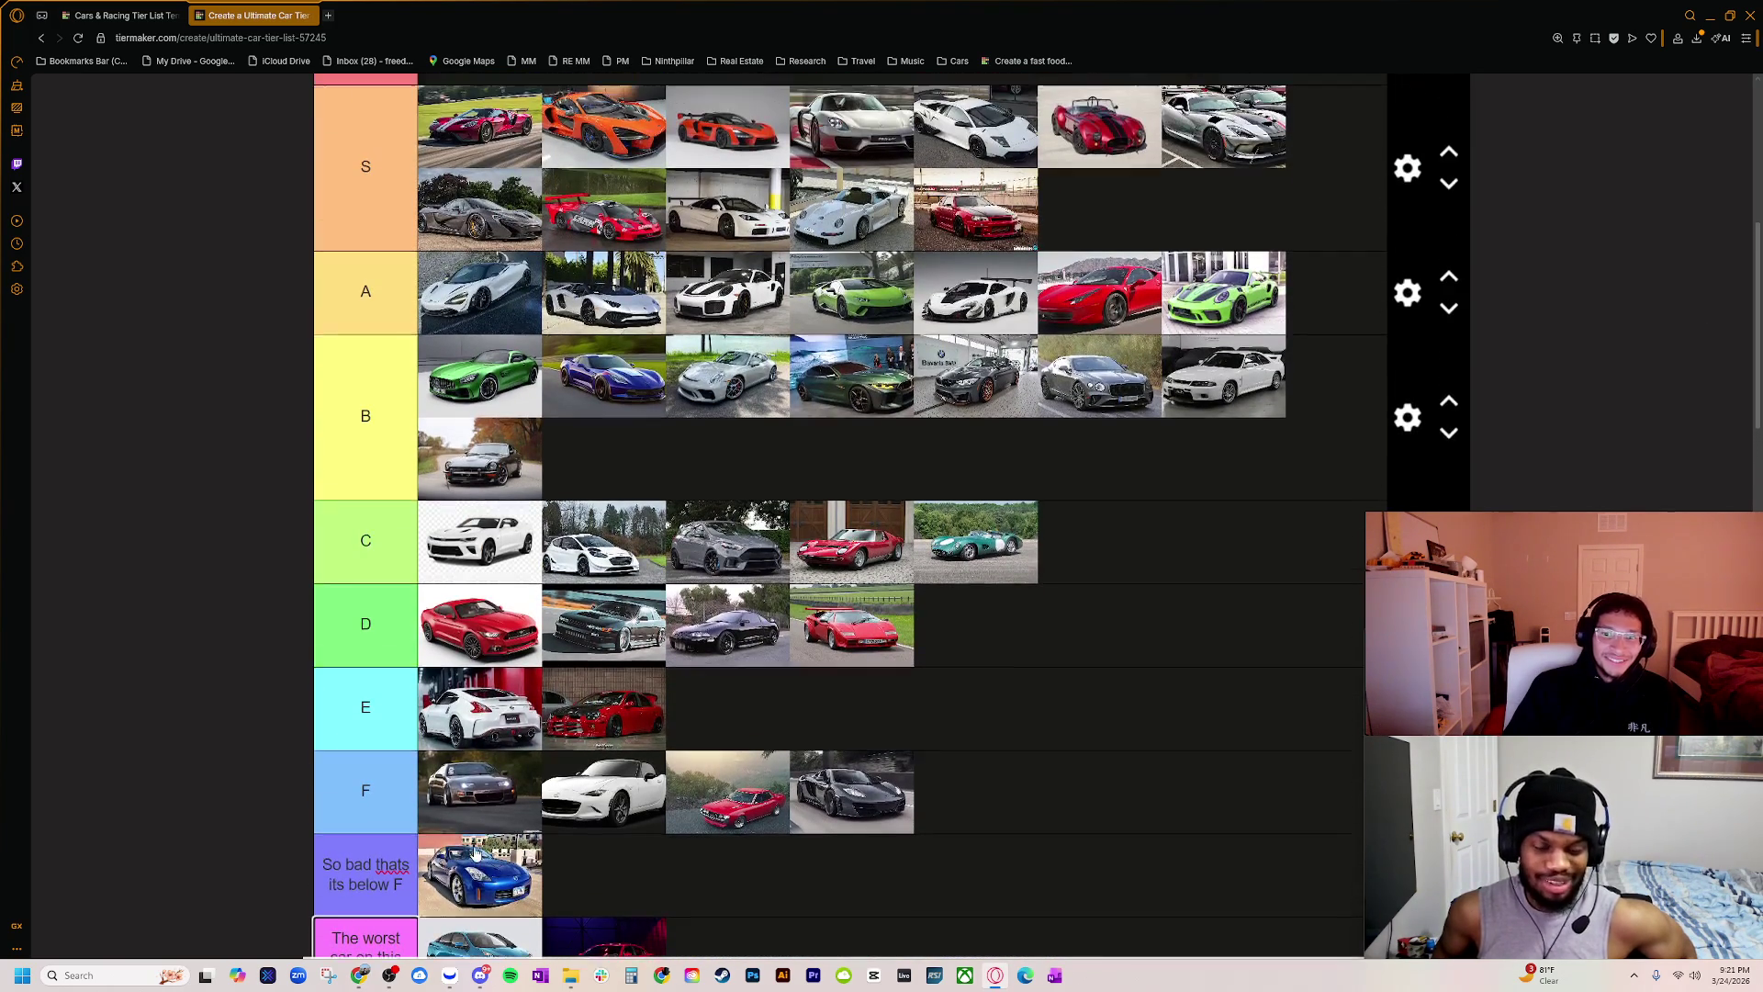
pyautogui.scroll(-2, 474, 854)
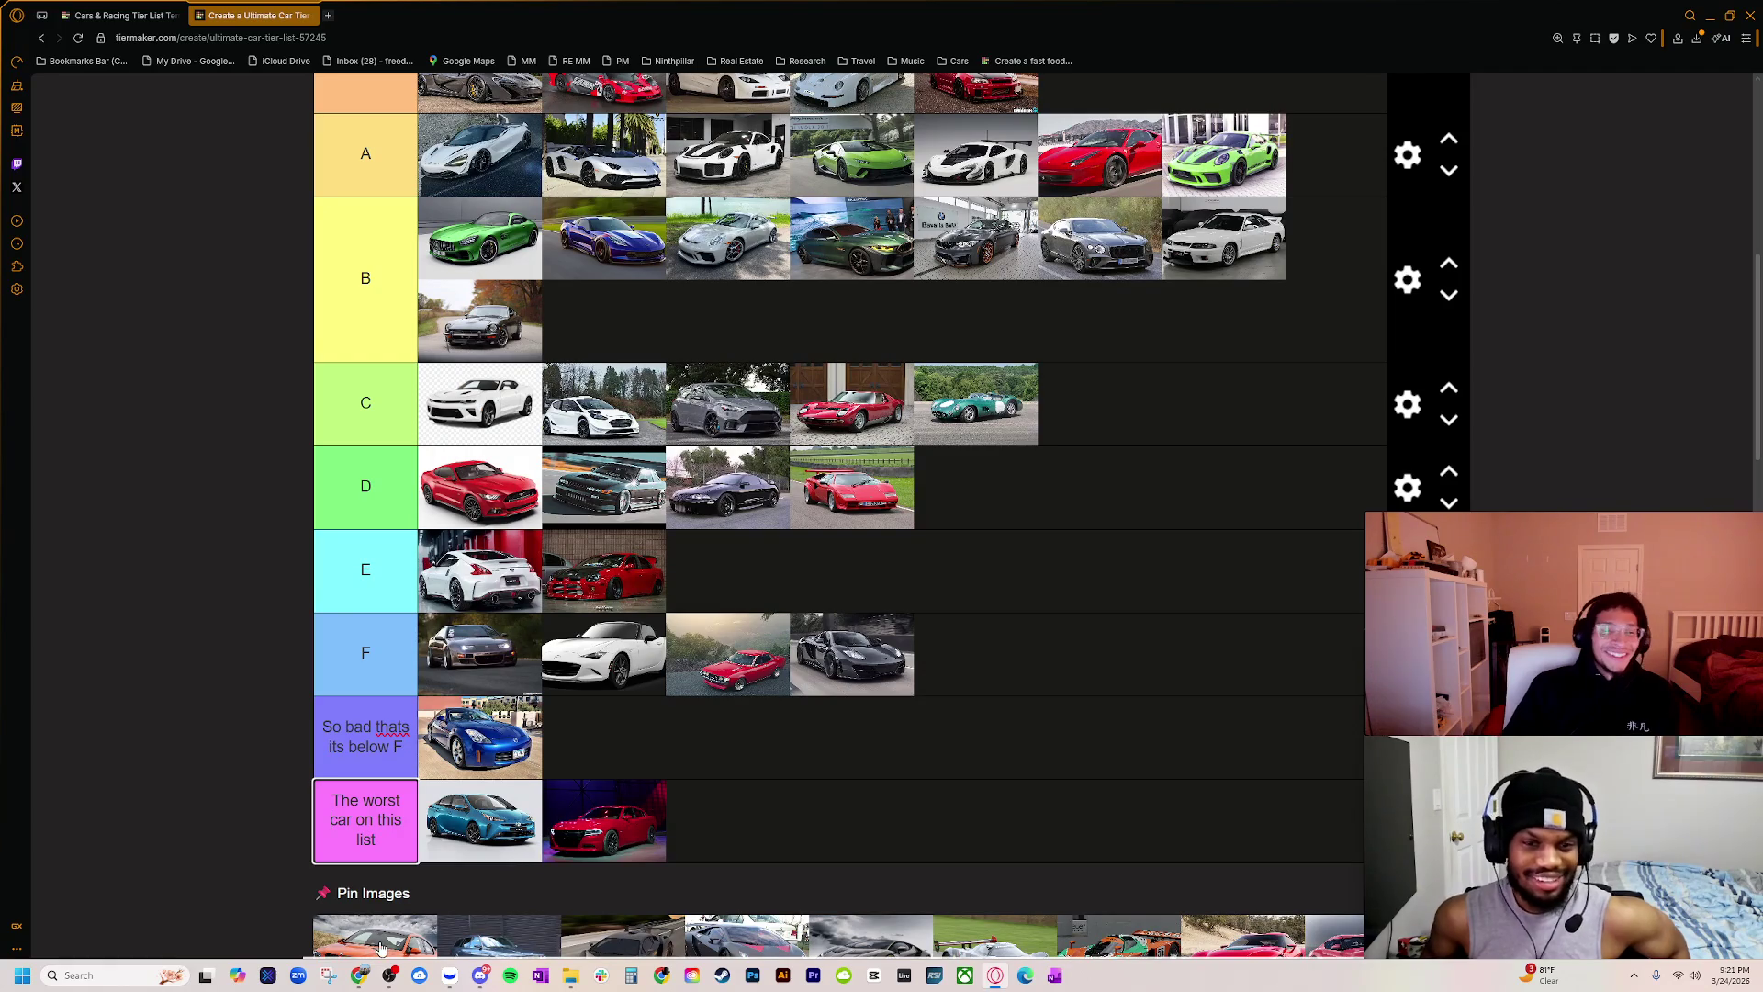
# Step: Reposition the orange BMW within tier B and enlarge the page to 200%
pyautogui.moveTo(384, 945)
pyautogui.mouseDown()
pyautogui.moveTo(897, 363)
pyautogui.moveTo(812, 298)
pyautogui.moveTo(625, 316)
pyautogui.mouseUp()
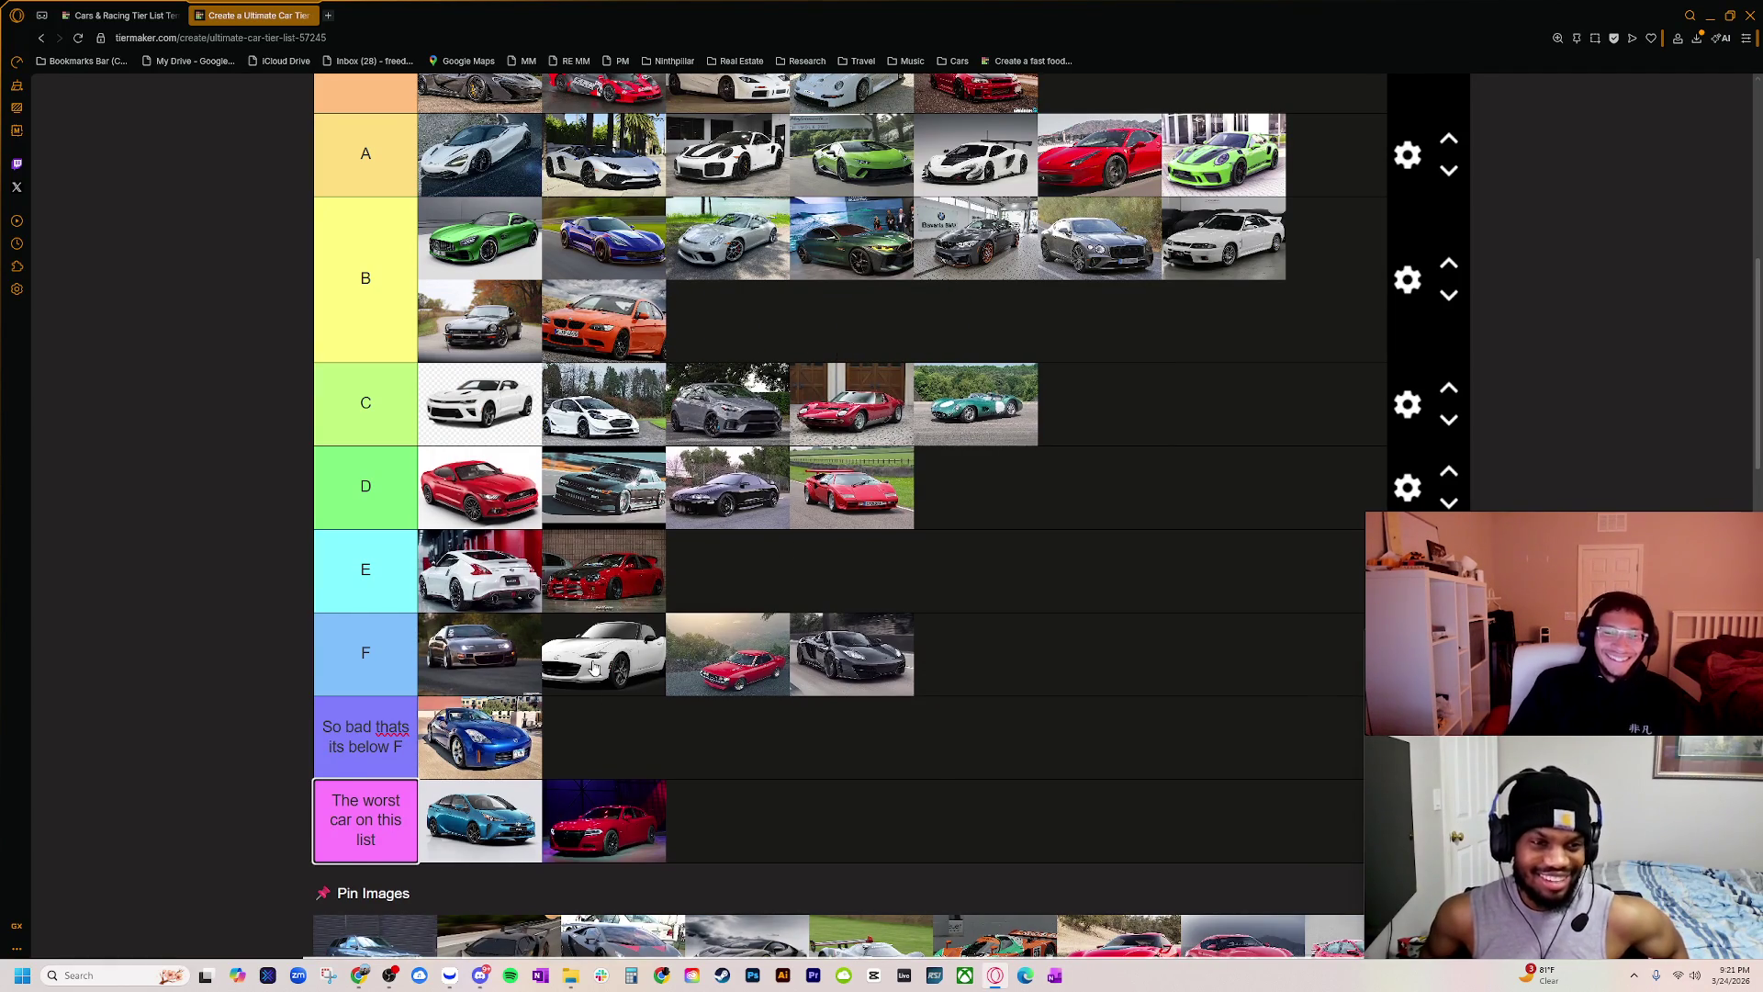
pyautogui.scroll(2, 609, 535)
pyautogui.moveTo(587, 473)
pyautogui.mouseDown()
pyautogui.moveTo(1028, 386)
pyautogui.moveTo(1079, 344)
pyautogui.moveTo(1010, 312)
pyautogui.moveTo(929, 410)
pyautogui.mouseUp()
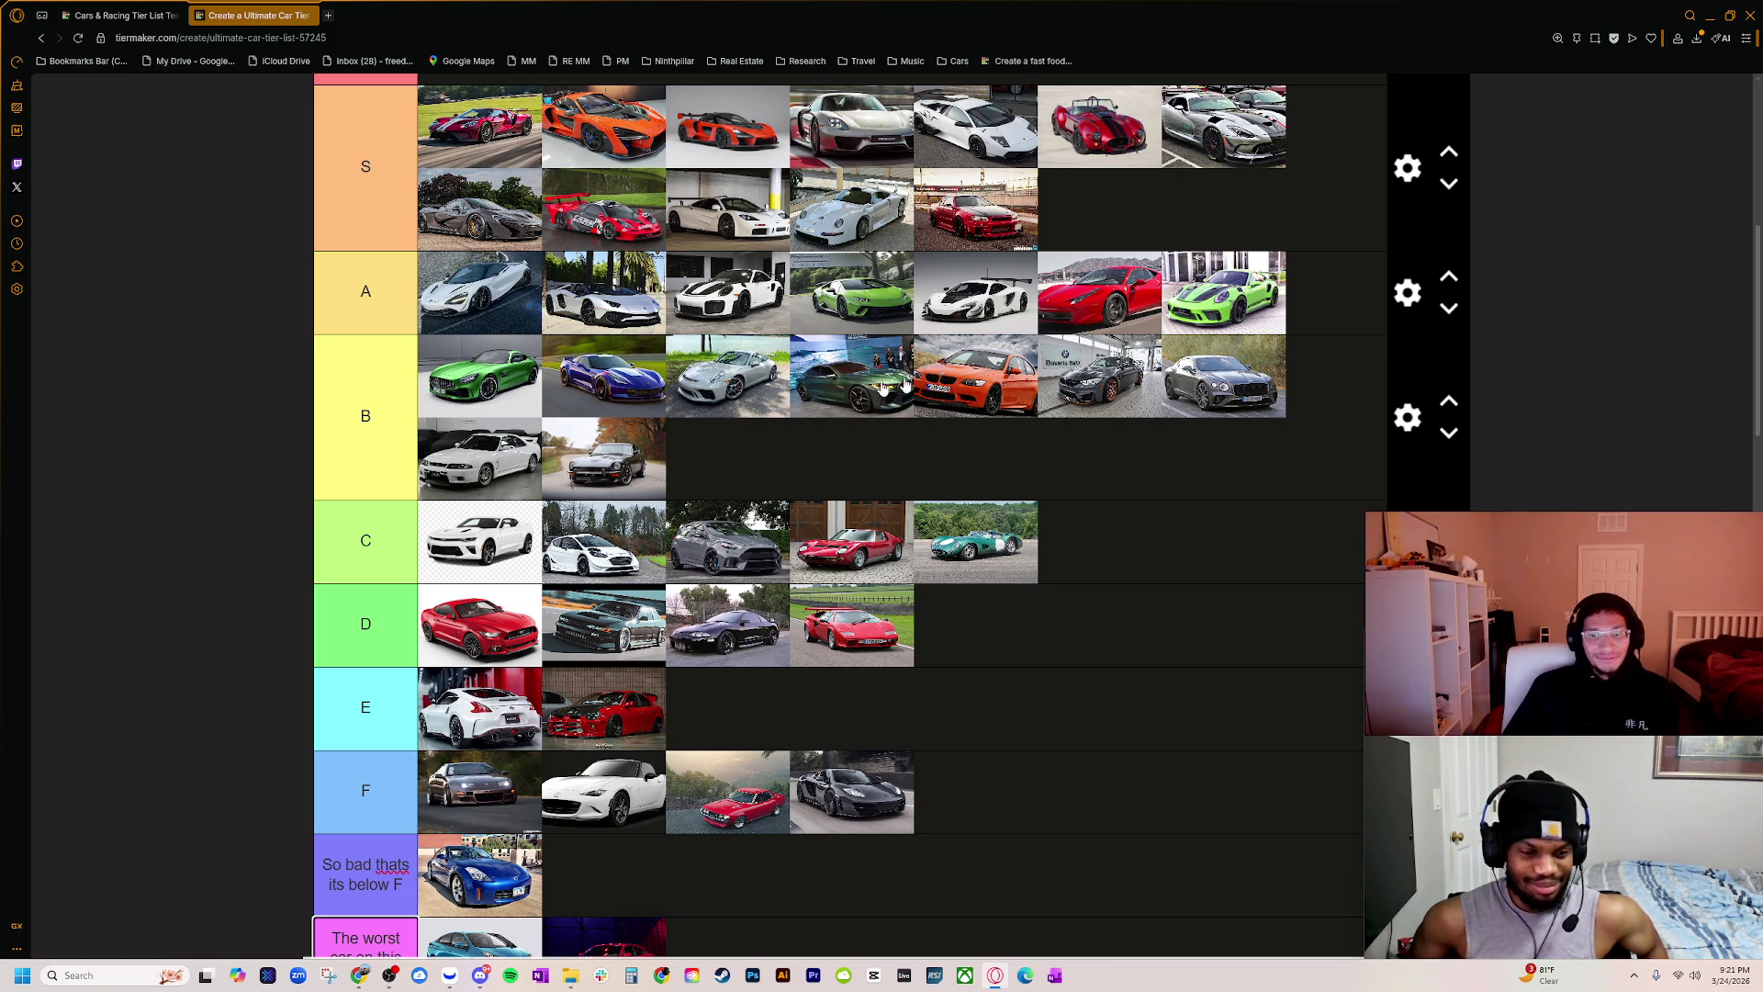
pyautogui.scroll(-4, 850, 439)
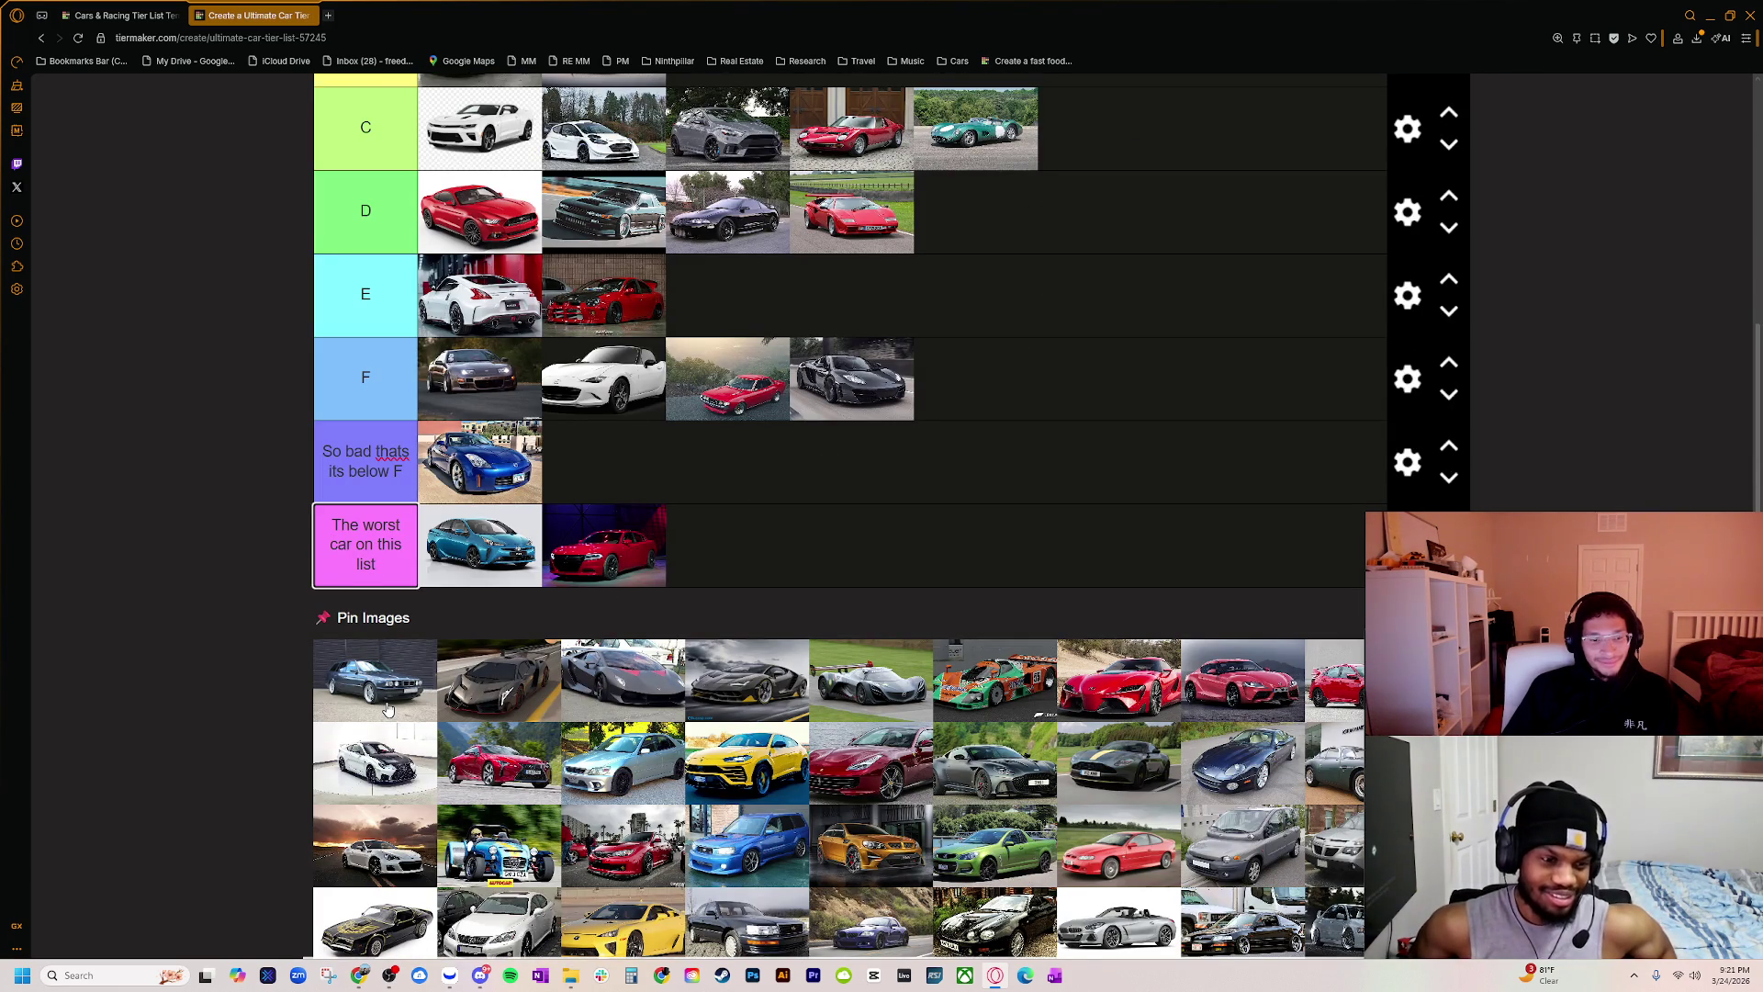
pyautogui.hotkey('ctrl', '+')
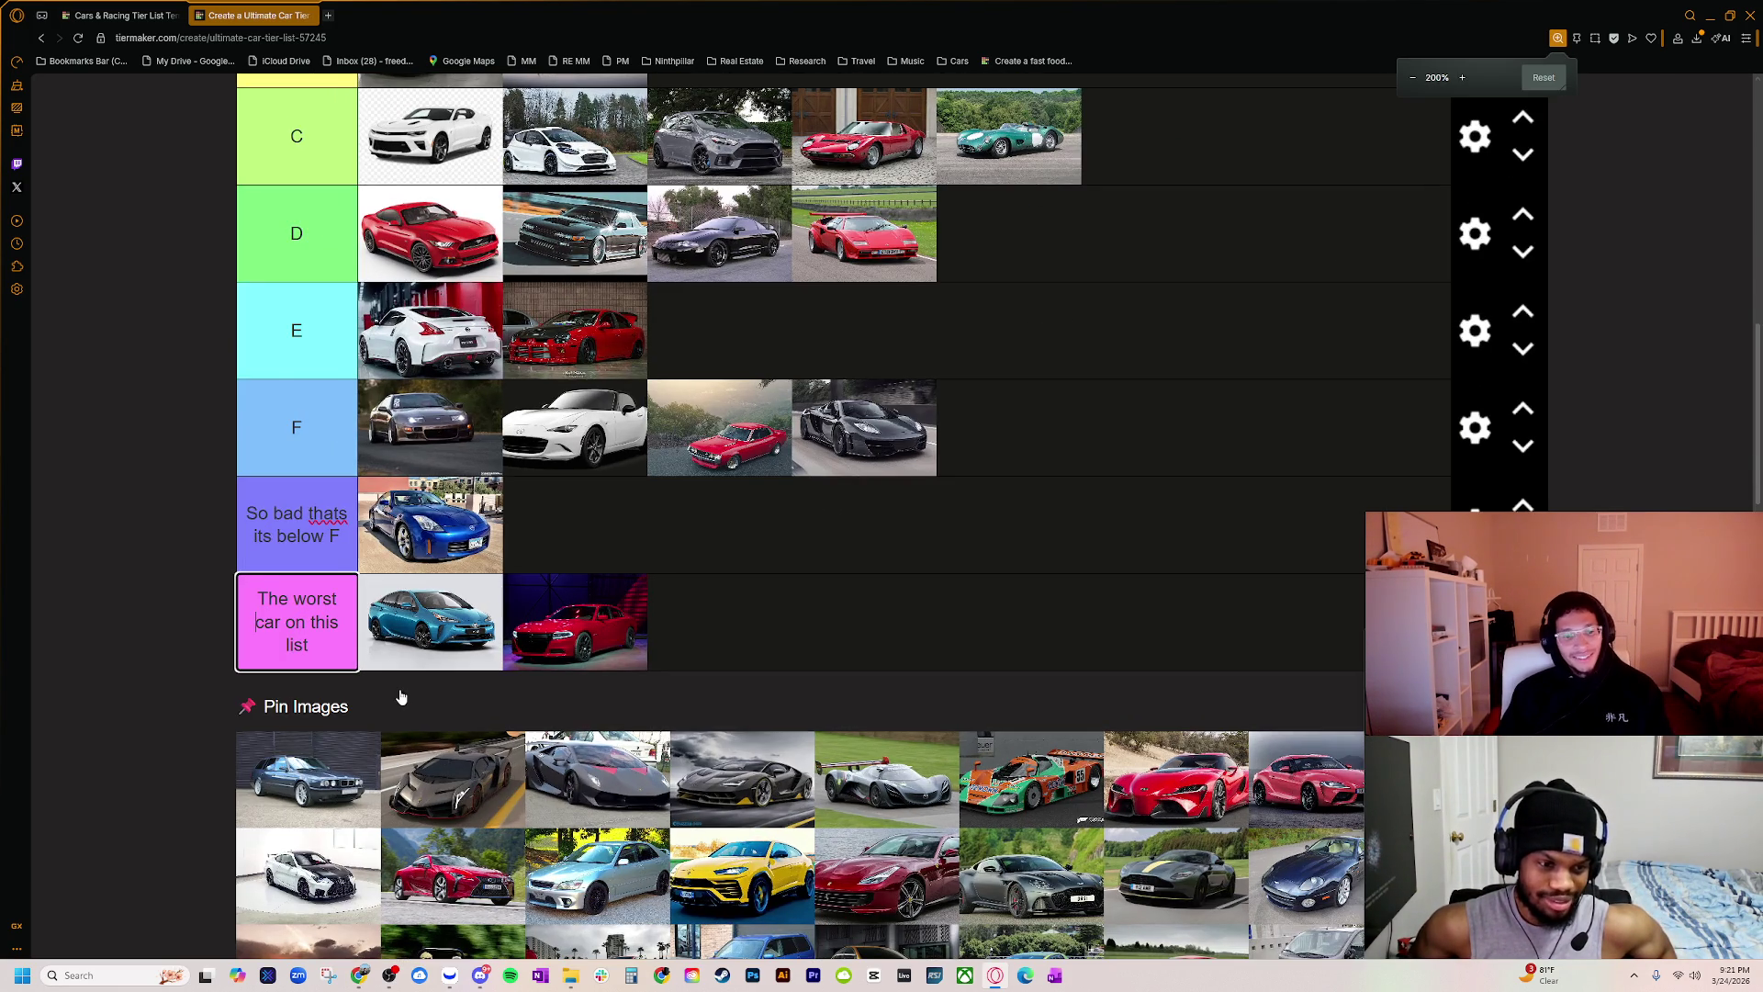
pyautogui.scroll(-2, 203, 760)
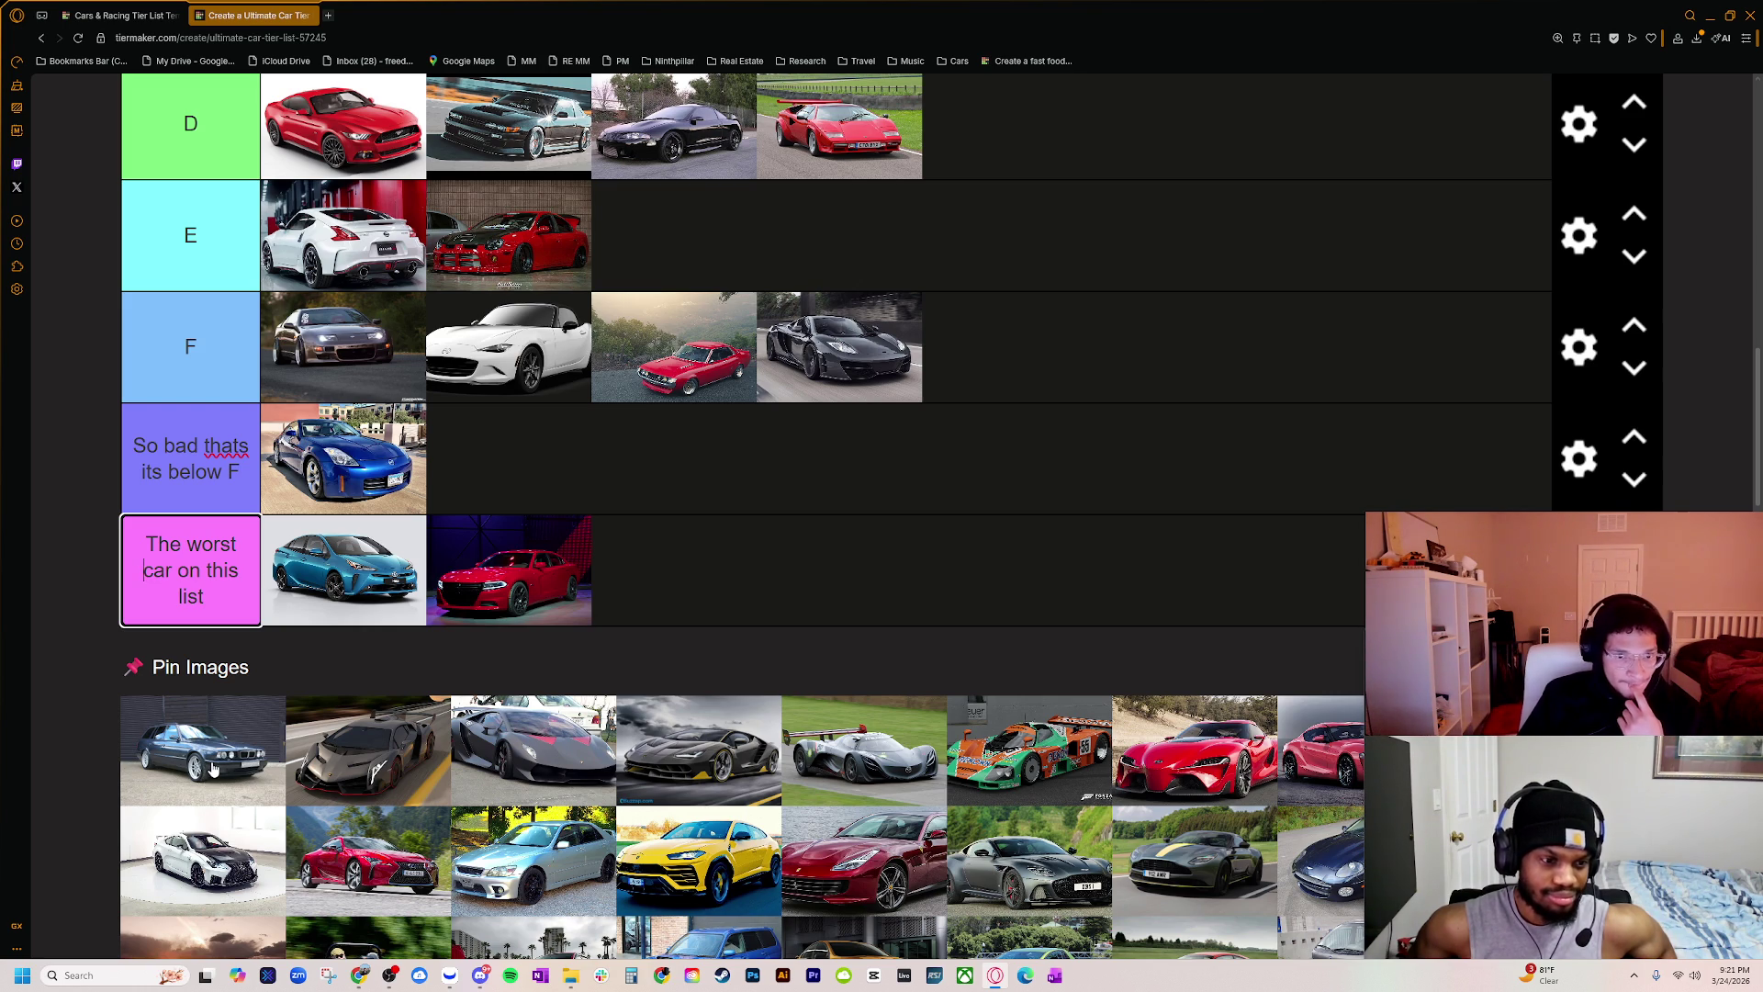
# Step: Add the dark blue BMW sedan to the end of tier F and zoom back out to 125%
pyautogui.moveTo(212, 769)
pyautogui.mouseDown()
pyautogui.moveTo(994, 479)
pyautogui.moveTo(1107, 358)
pyautogui.moveTo(1061, 486)
pyautogui.mouseUp()
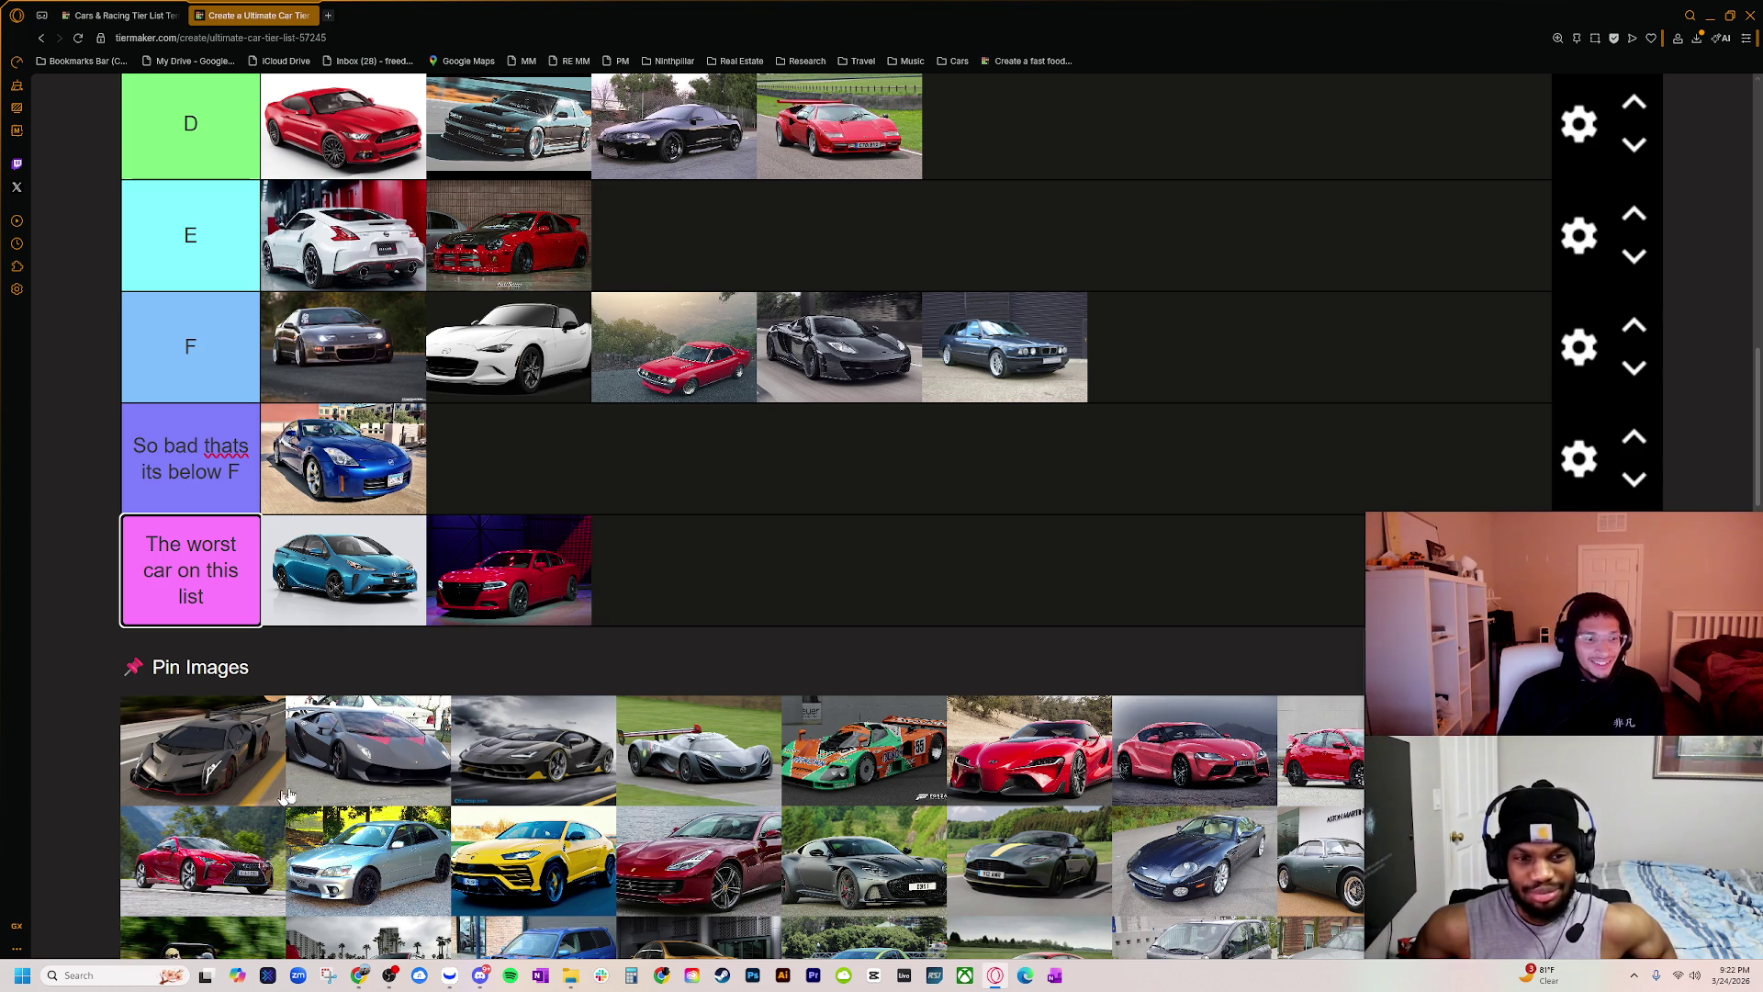
pyautogui.hotkey('ctrl', '-')
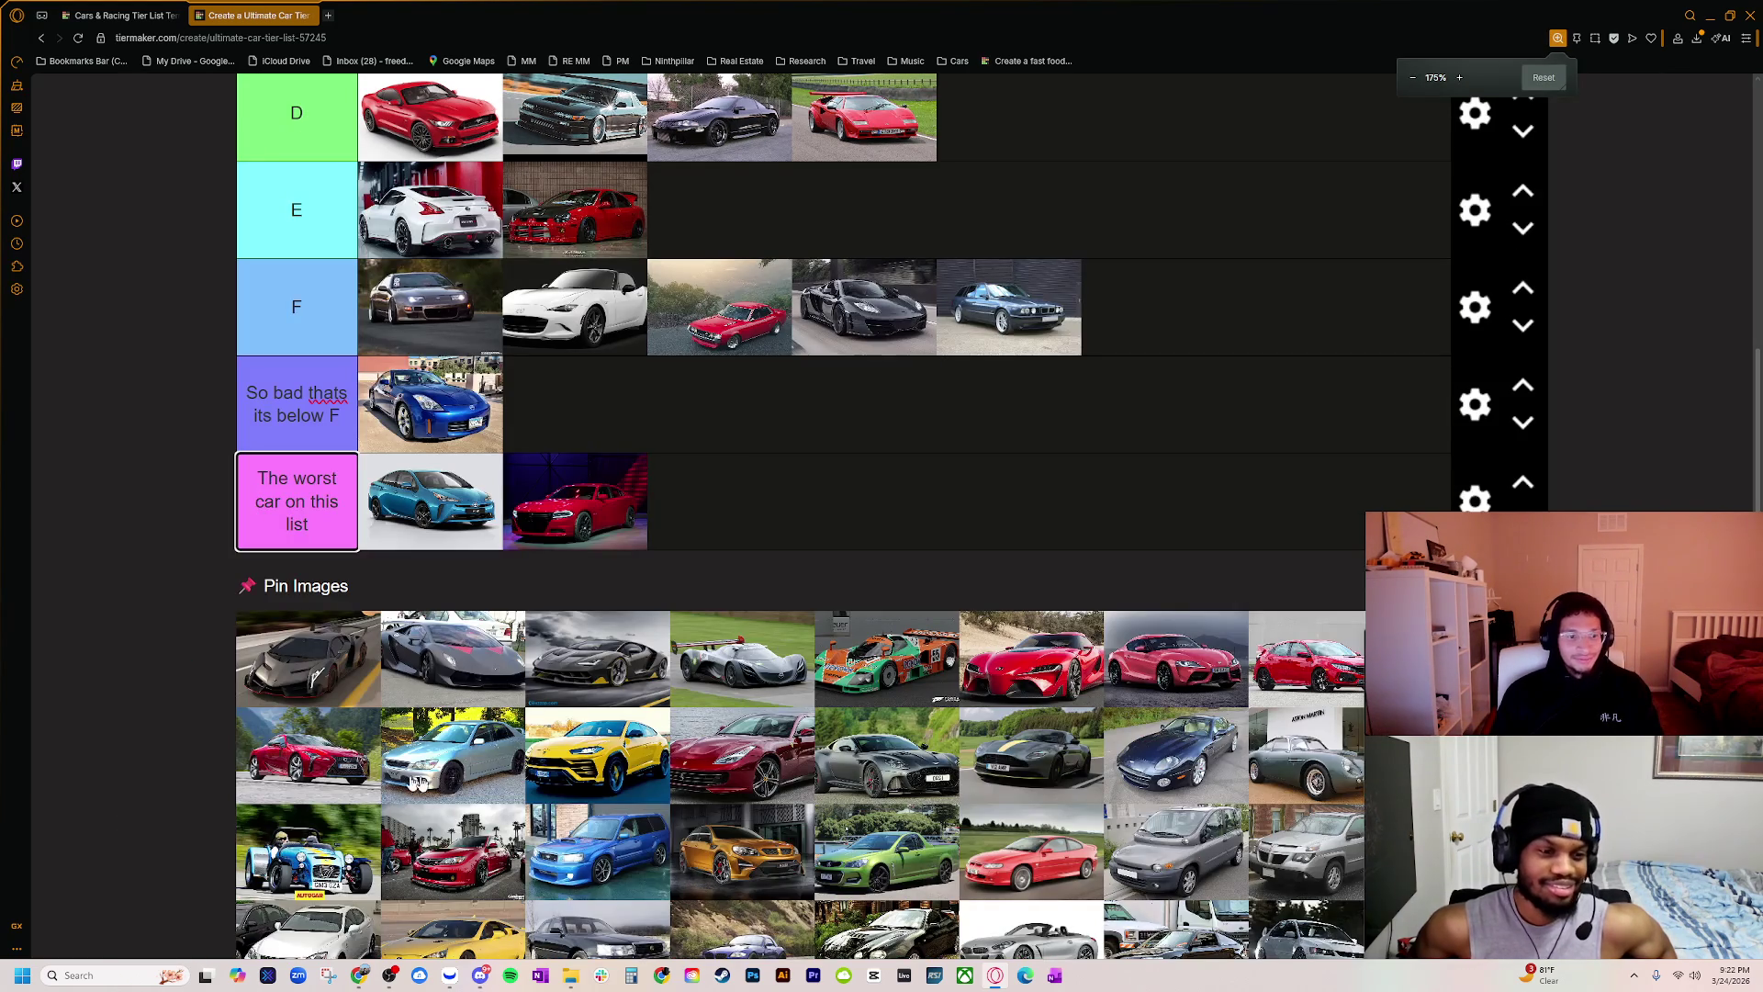
pyautogui.hotkey('ctrl', '-')
pyautogui.scroll(2, 449, 791)
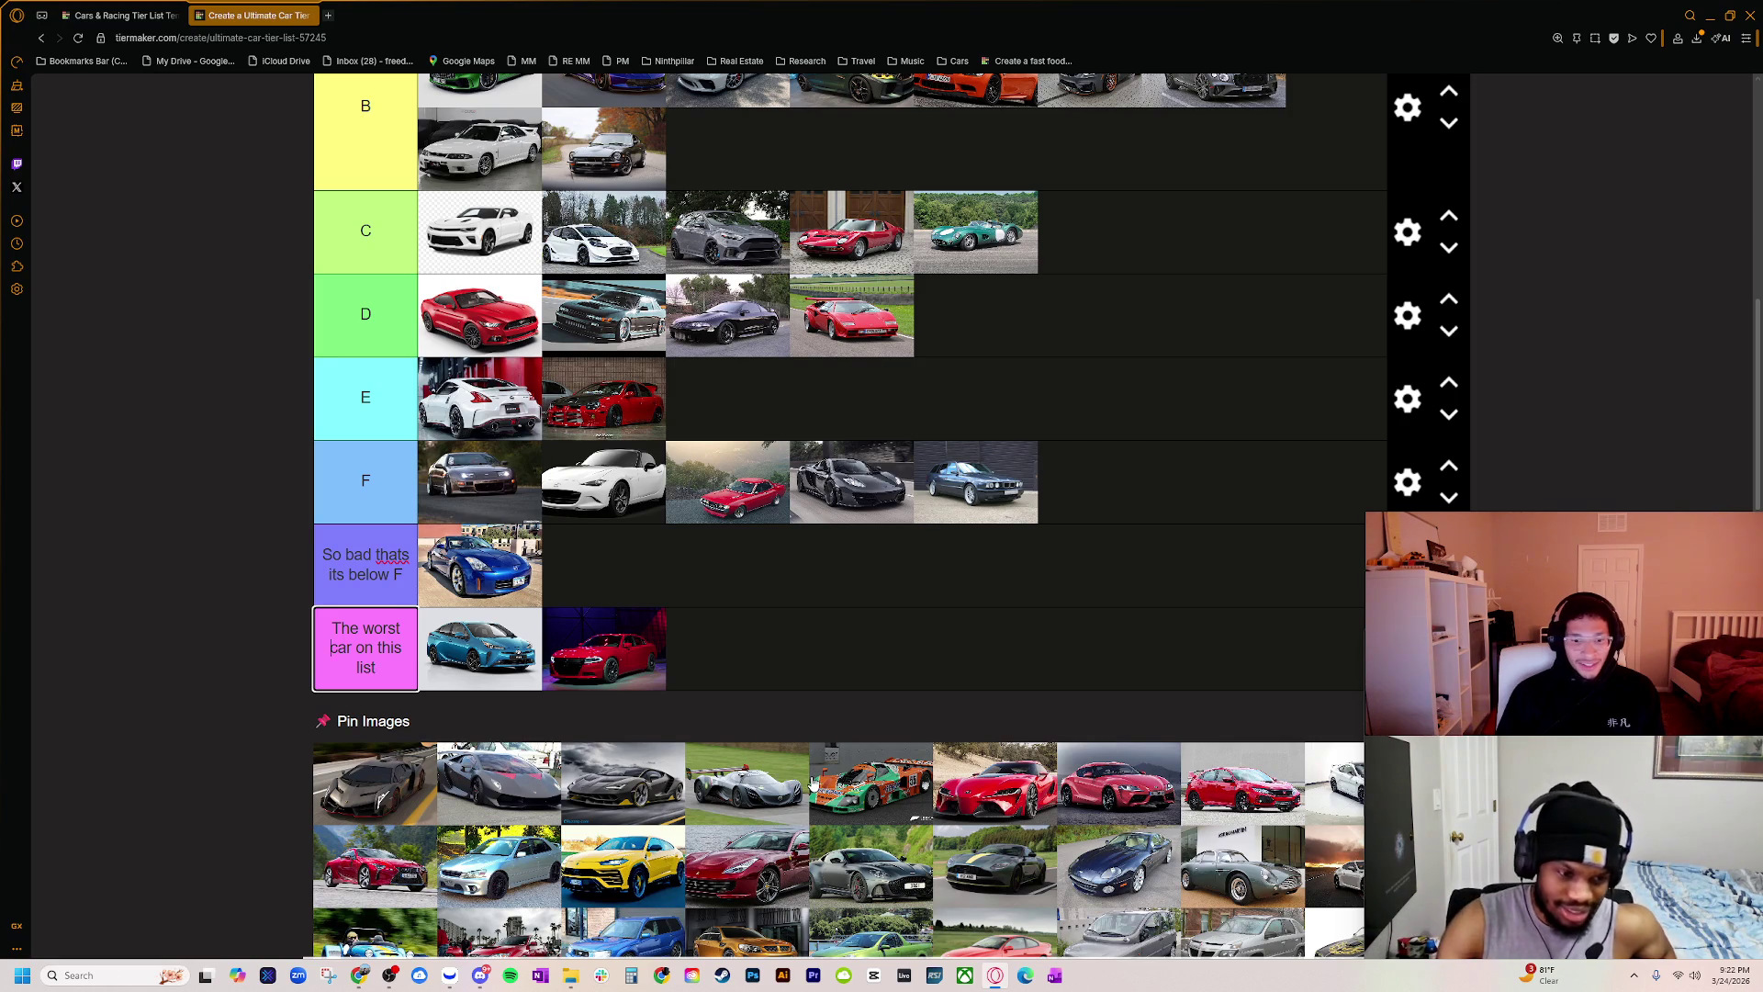
pyautogui.scroll(-1, 808, 785)
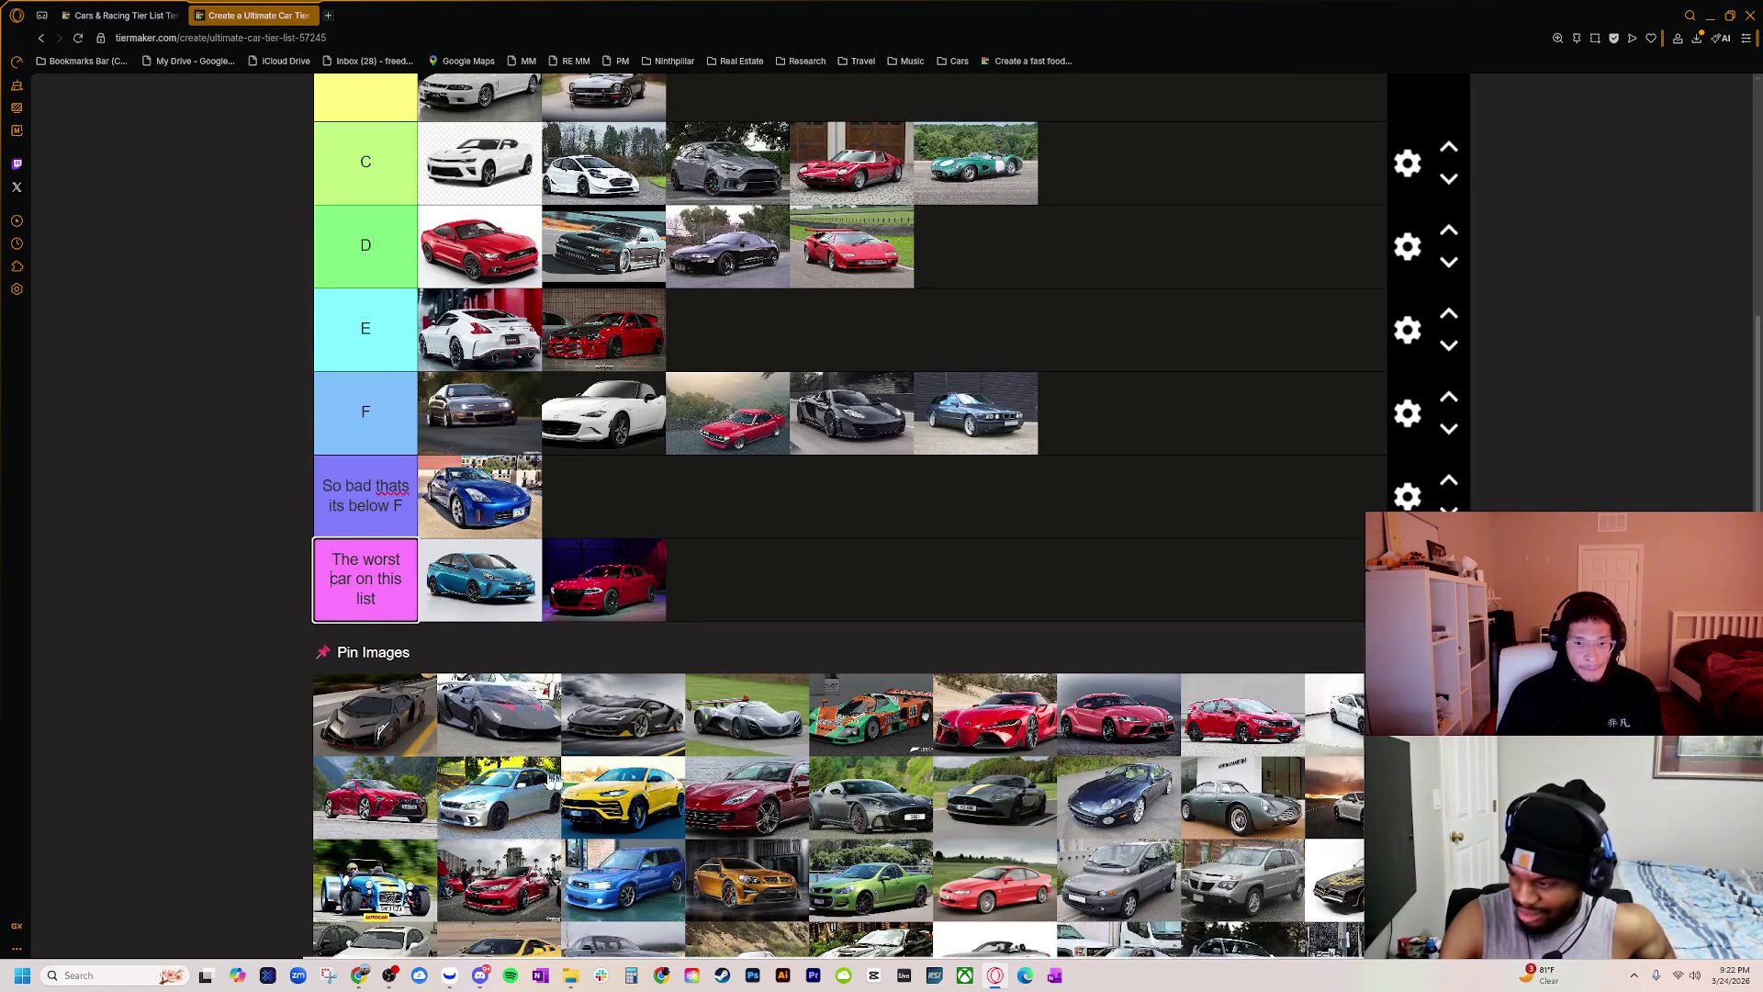
pyautogui.scroll(4, 453, 774)
pyautogui.scroll(-2, 435, 843)
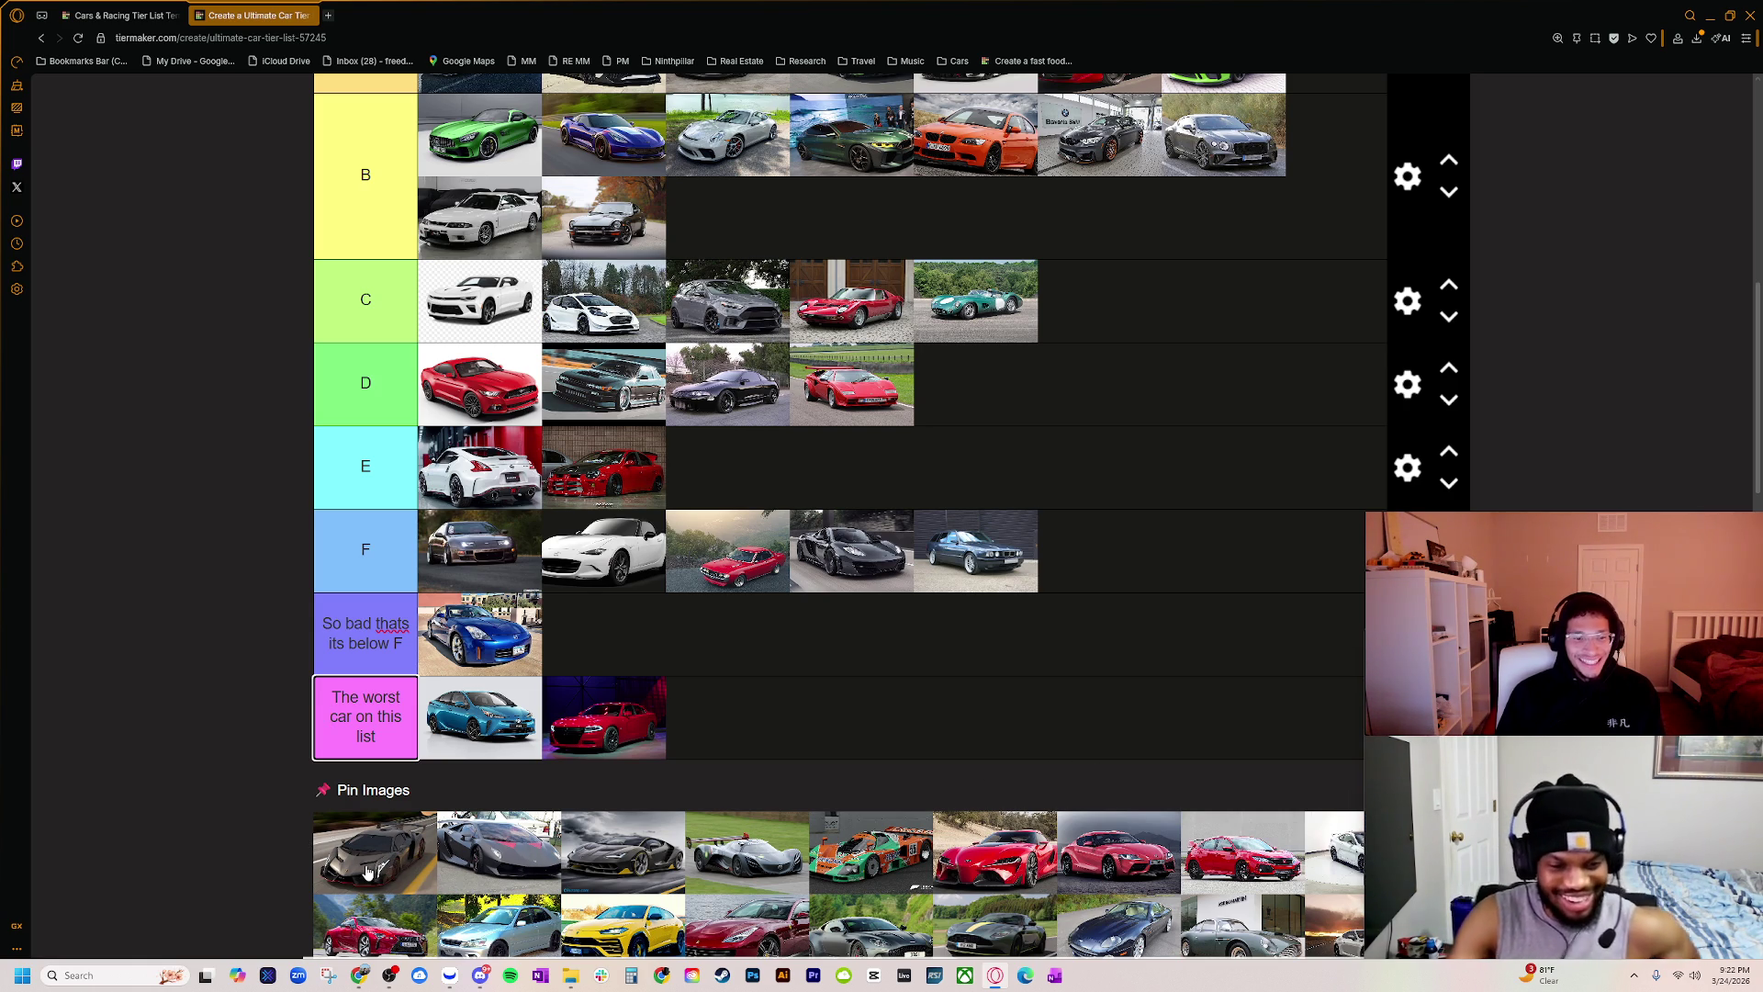
pyautogui.scroll(1, 370, 870)
pyautogui.scroll(1, 423, 854)
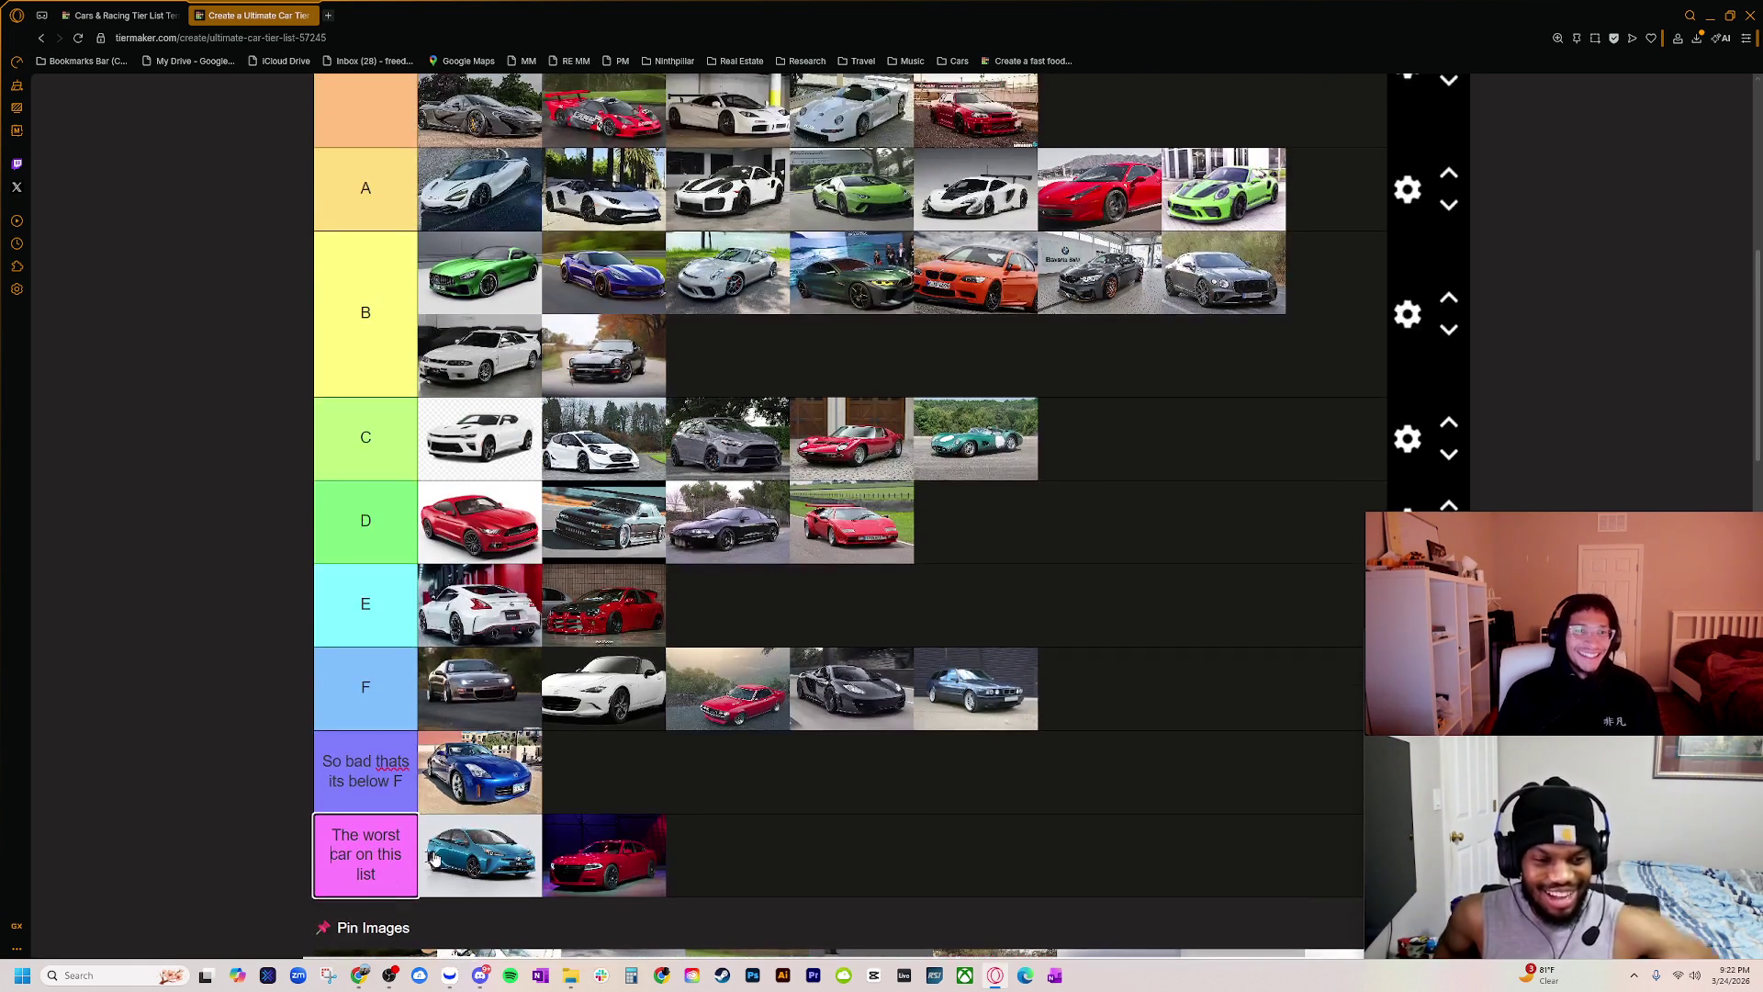
pyautogui.hotkey('ctrl', '-')
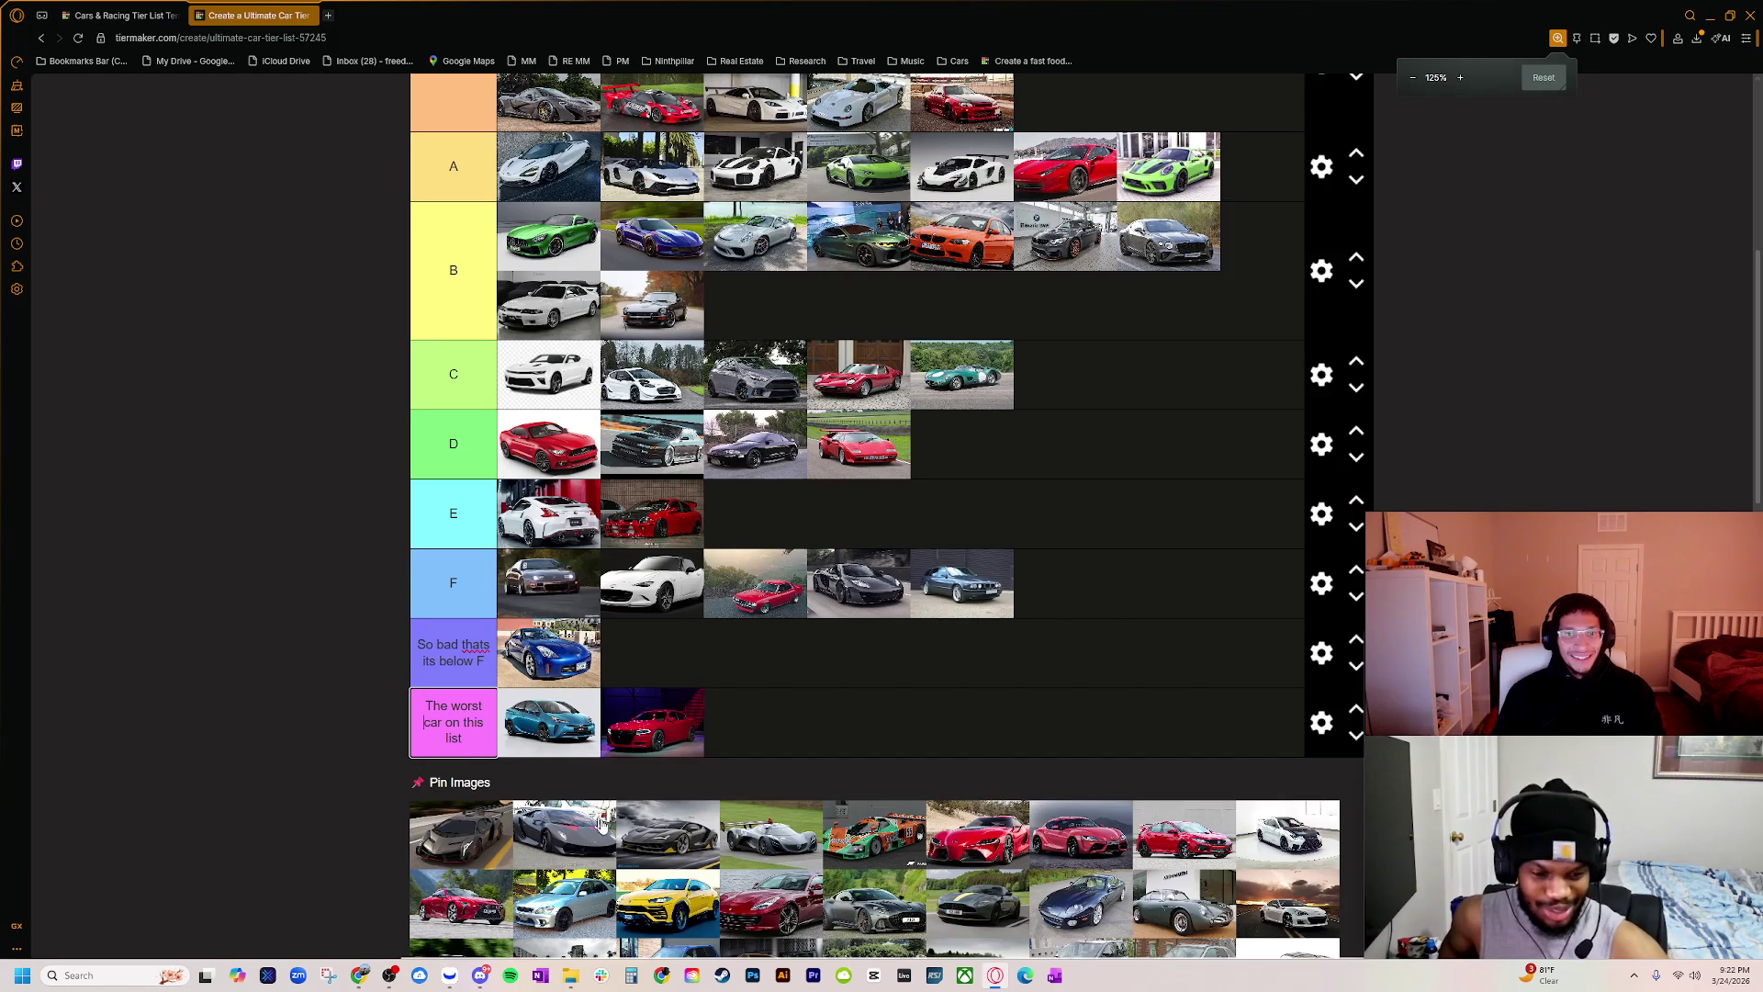
pyautogui.scroll(1, 551, 852)
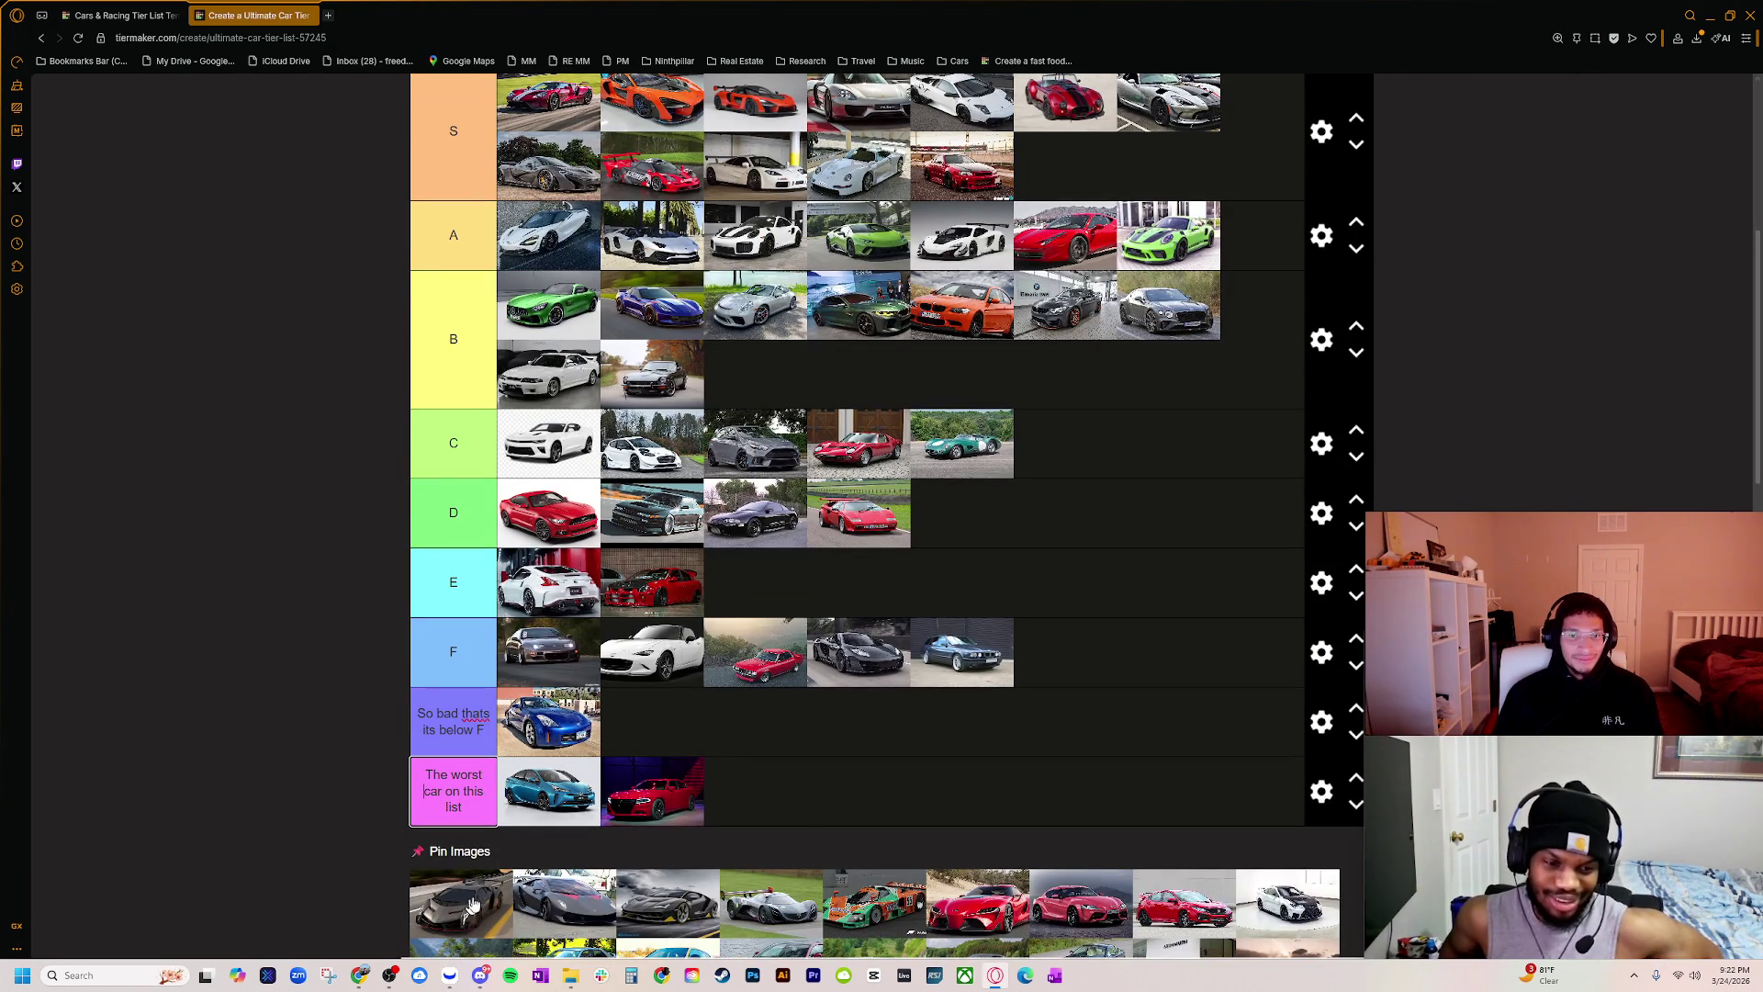
# Step: Move the grey and black Lamborghinis from Pin Images into the S tier
pyautogui.moveTo(476, 904)
pyautogui.mouseDown()
pyautogui.moveTo(1047, 156)
pyautogui.moveTo(1087, 168)
pyautogui.moveTo(478, 901)
pyautogui.moveTo(1194, 146)
pyautogui.moveTo(1168, 165)
pyautogui.mouseUp()
pyautogui.moveTo(461, 904)
pyautogui.mouseDown()
pyautogui.moveTo(1249, 133)
pyautogui.moveTo(1216, 165)
pyautogui.mouseUp()
pyautogui.scroll(3, 1074, 352)
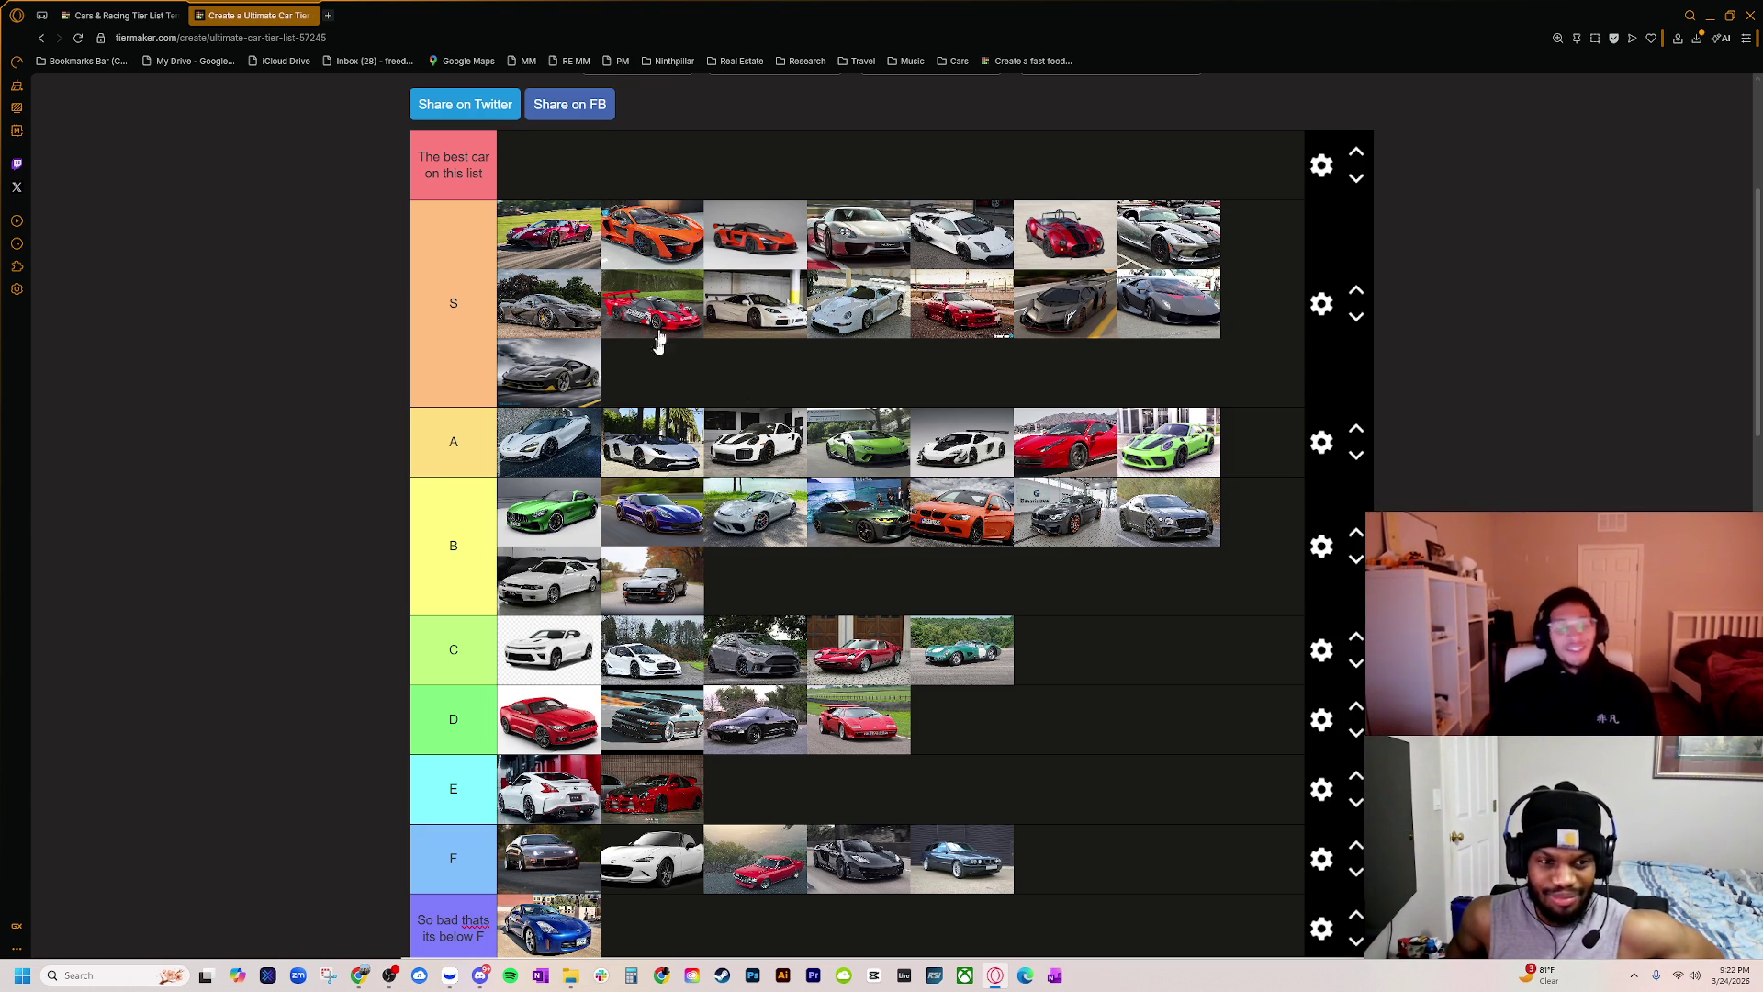
pyautogui.scroll(-3, 606, 384)
pyautogui.scroll(1, 500, 781)
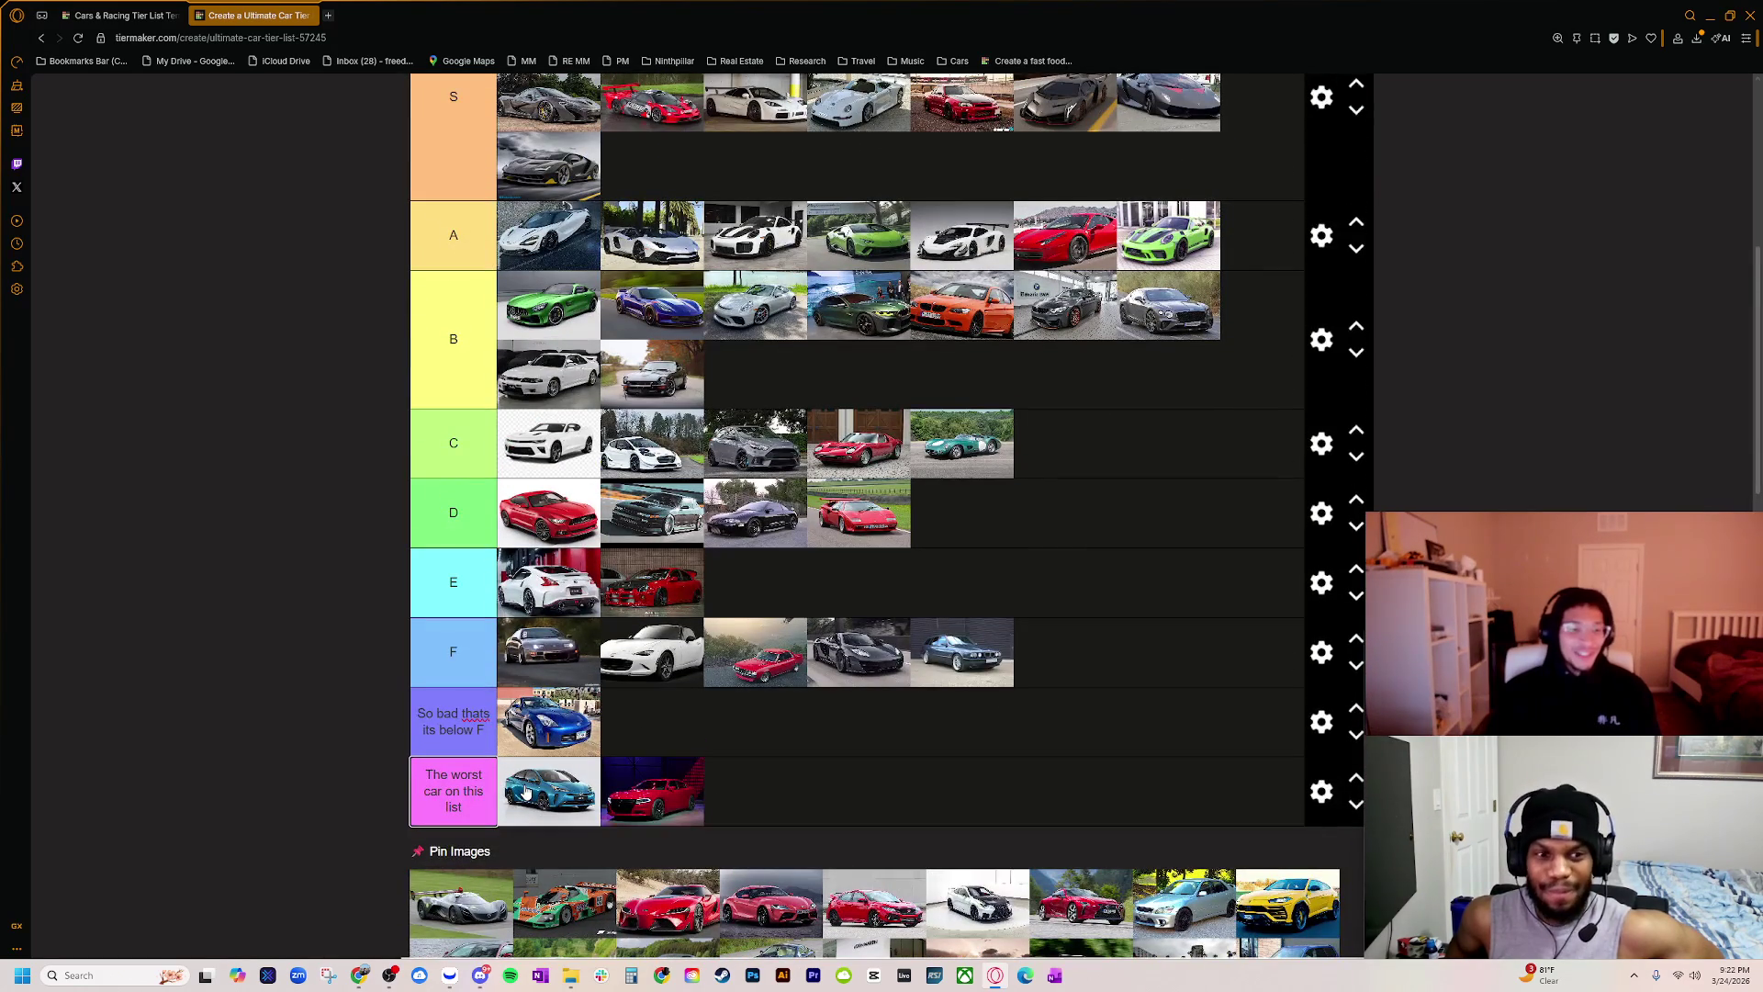
pyautogui.scroll(3, 529, 797)
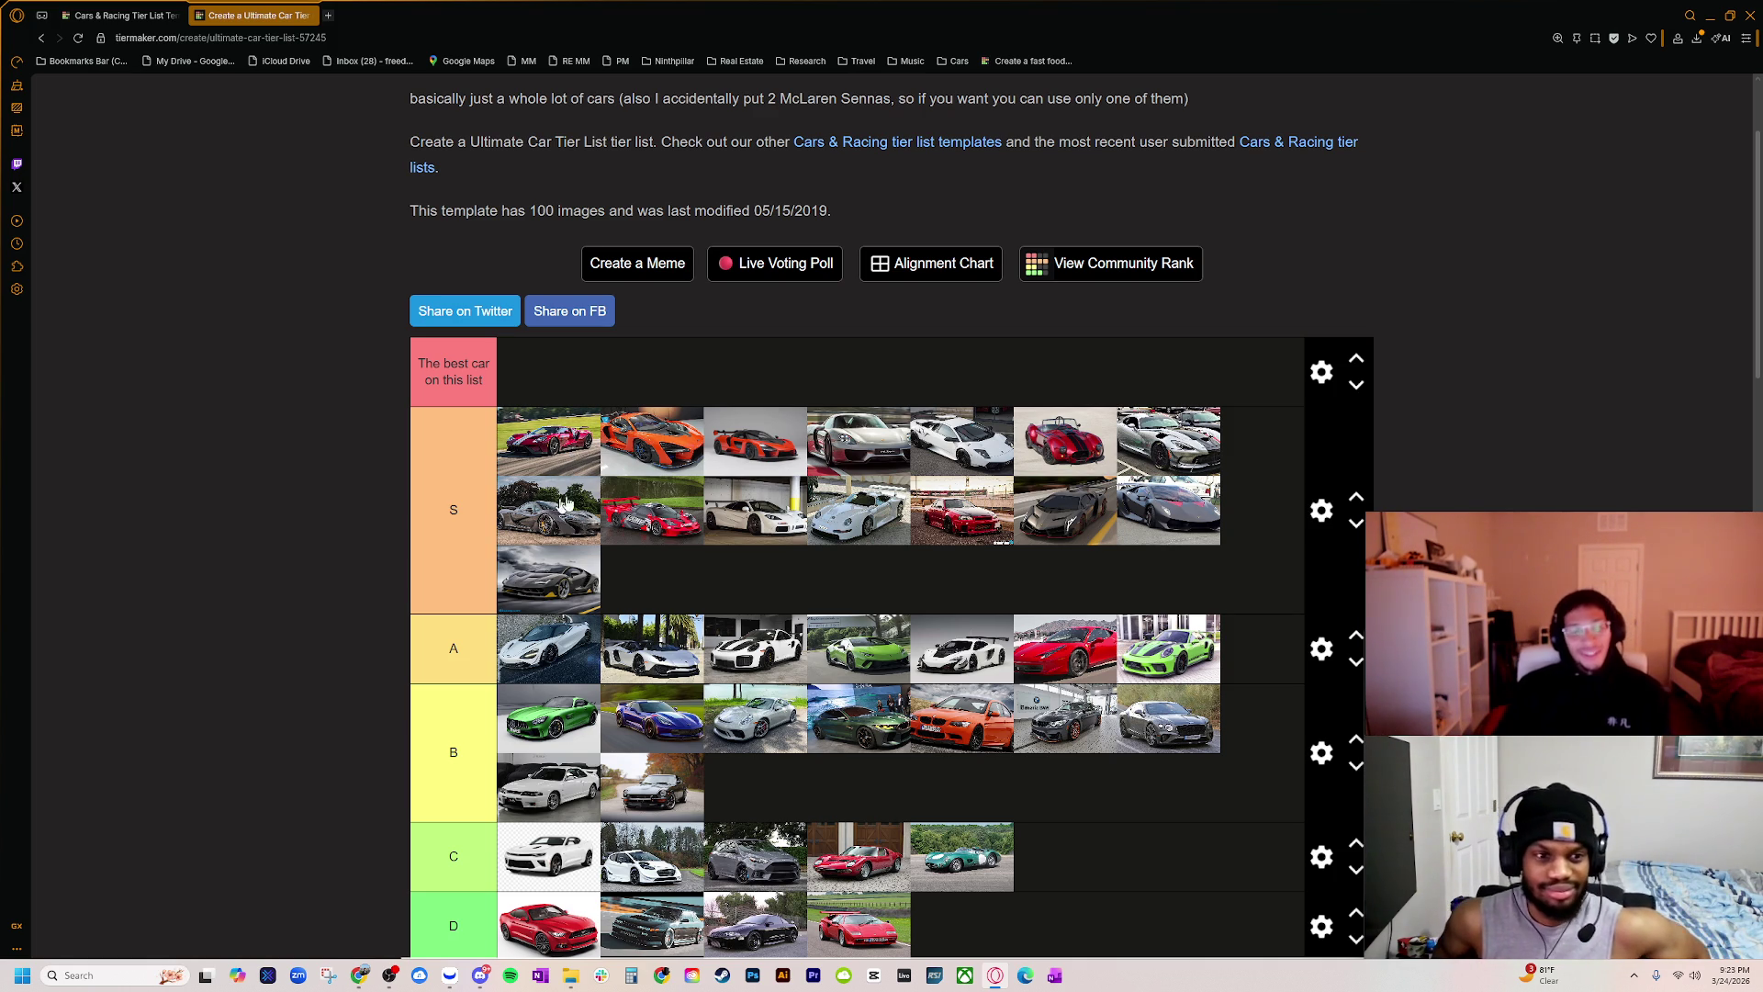
# Step: Scroll down to the Pin Images pool to inspect the remaining unranked cars
pyautogui.scroll(-6, 627, 601)
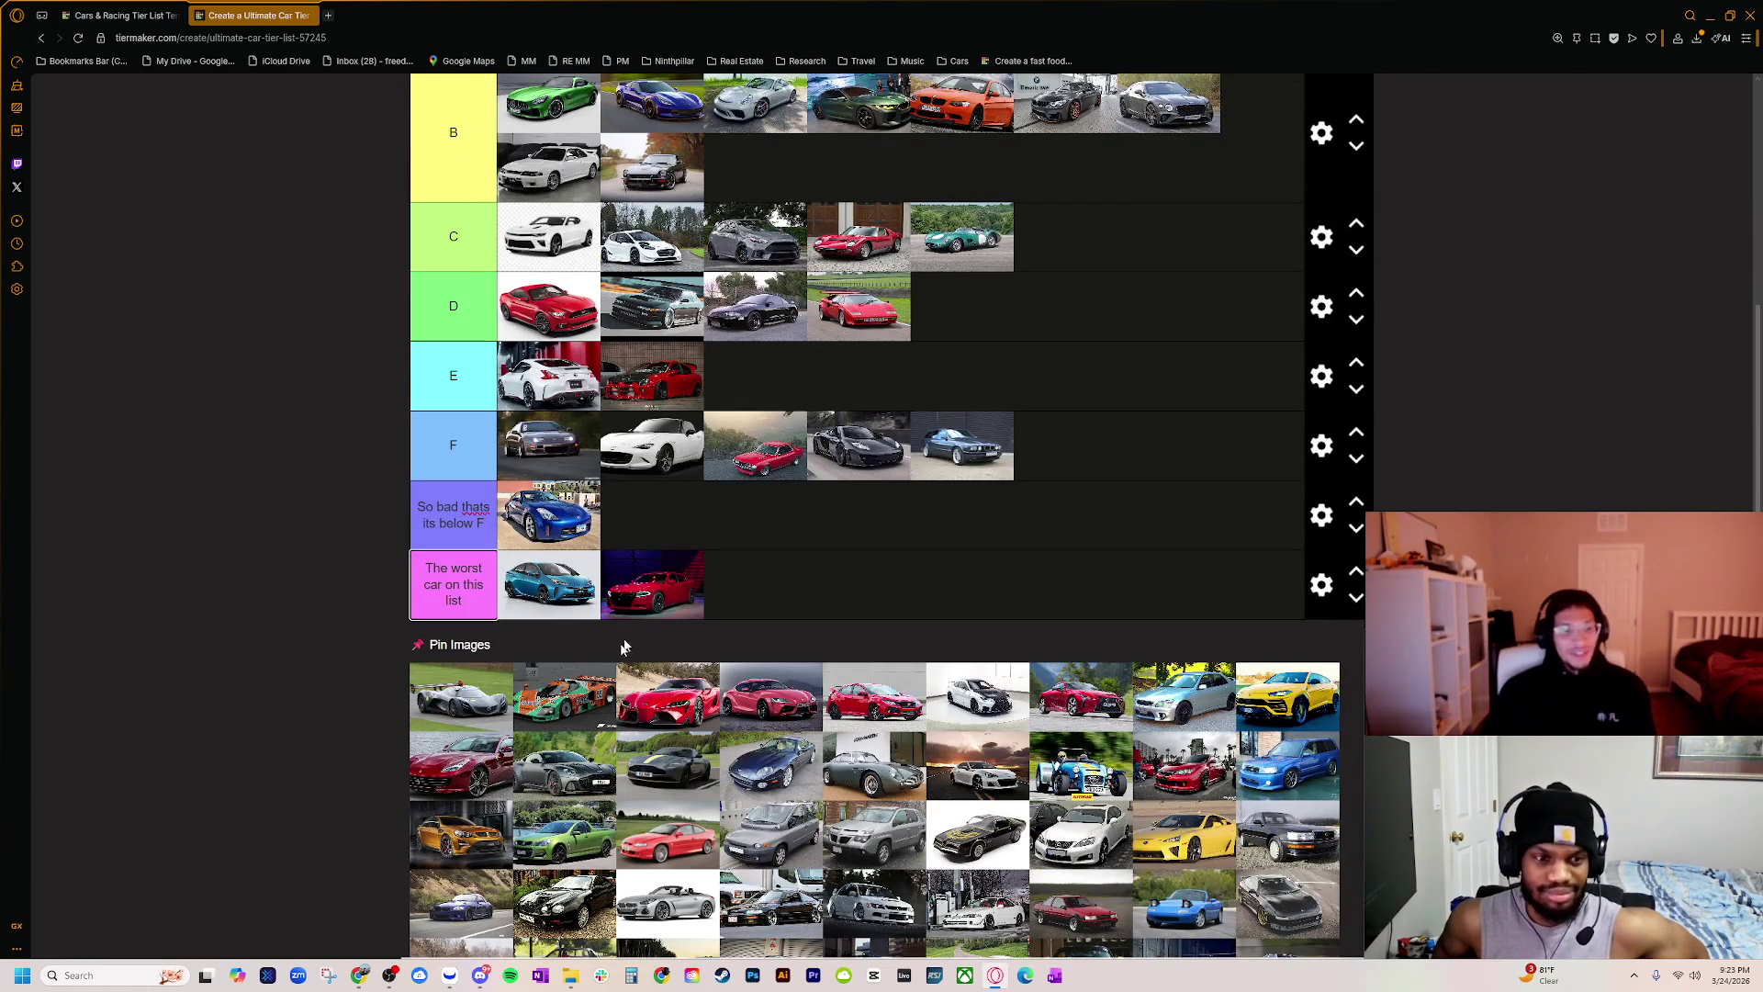
pyautogui.scroll(6, 484, 719)
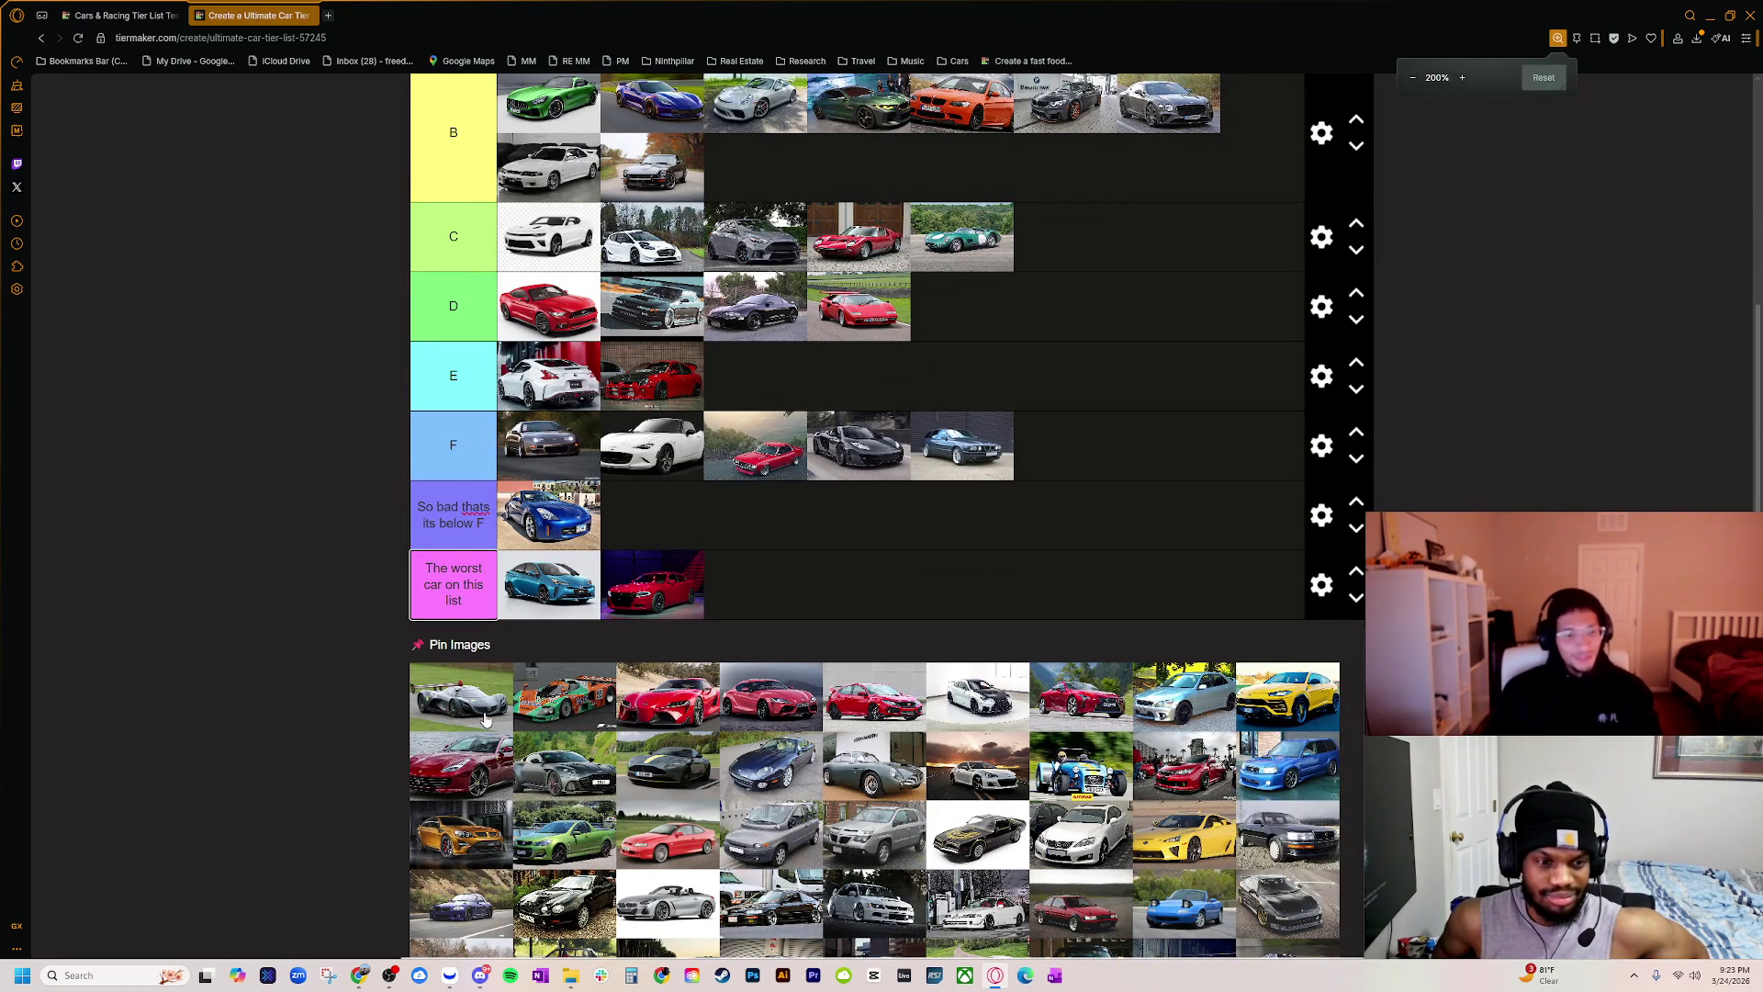
pyautogui.scroll(-3, 386, 751)
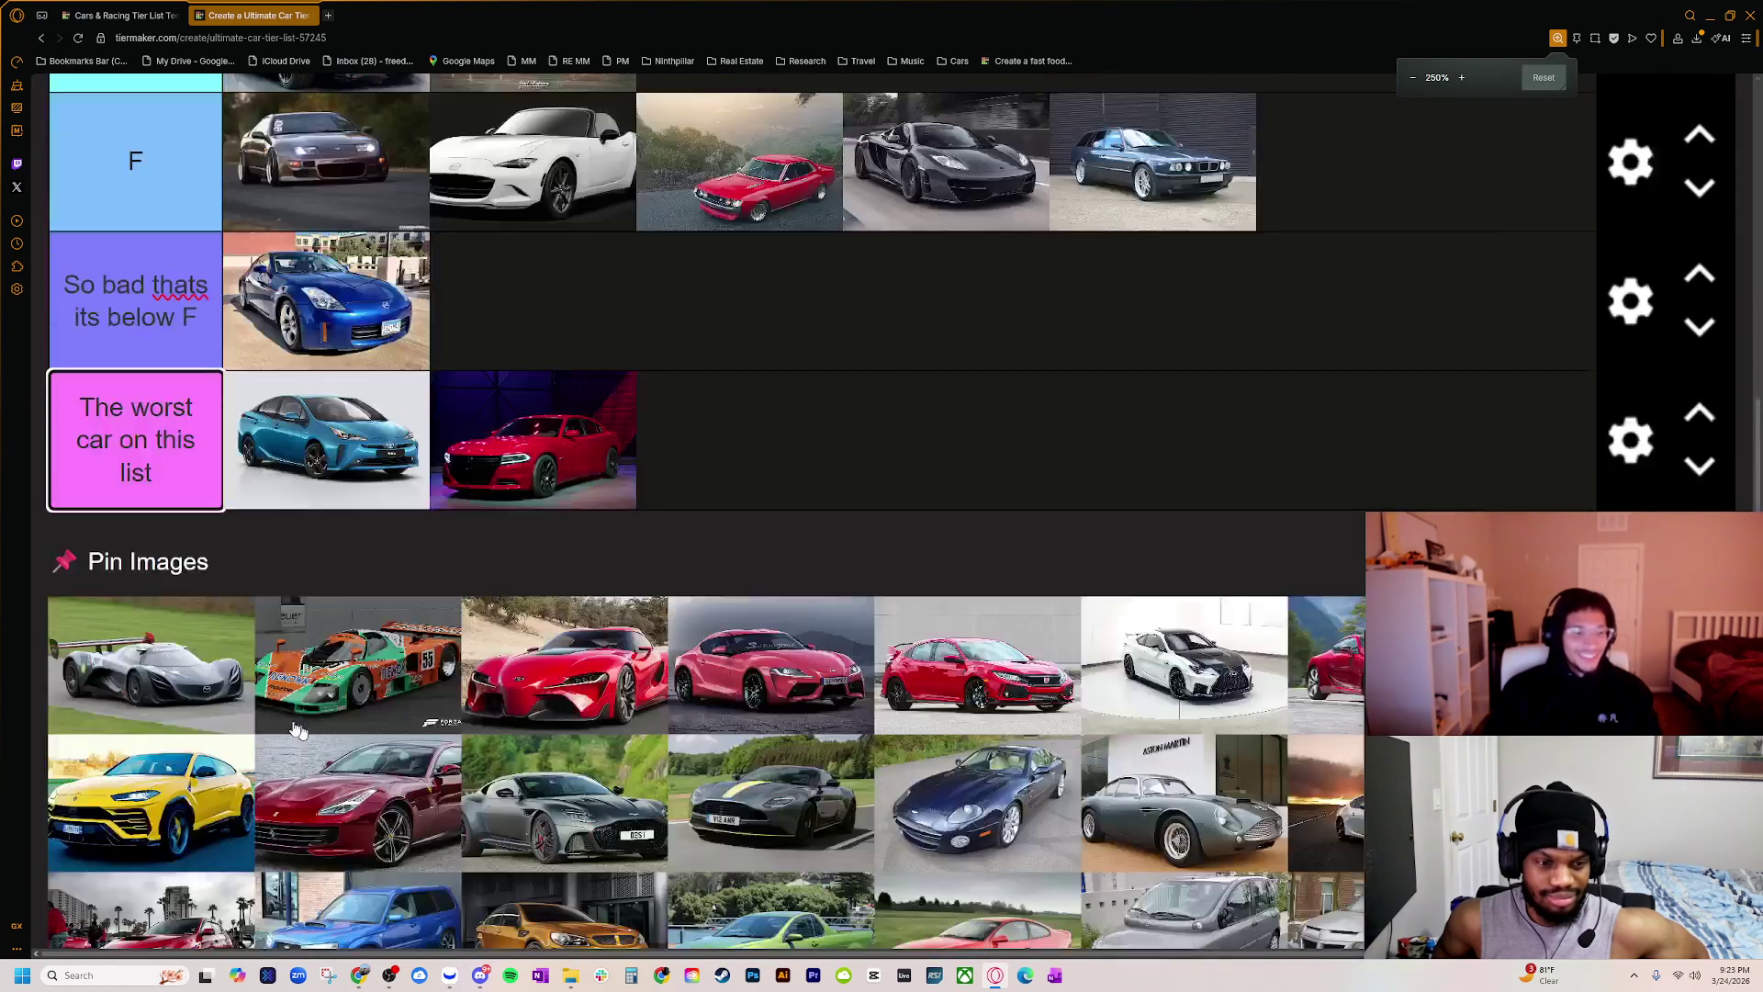
pyautogui.scroll(1, 270, 715)
pyautogui.scroll(-2, 155, 519)
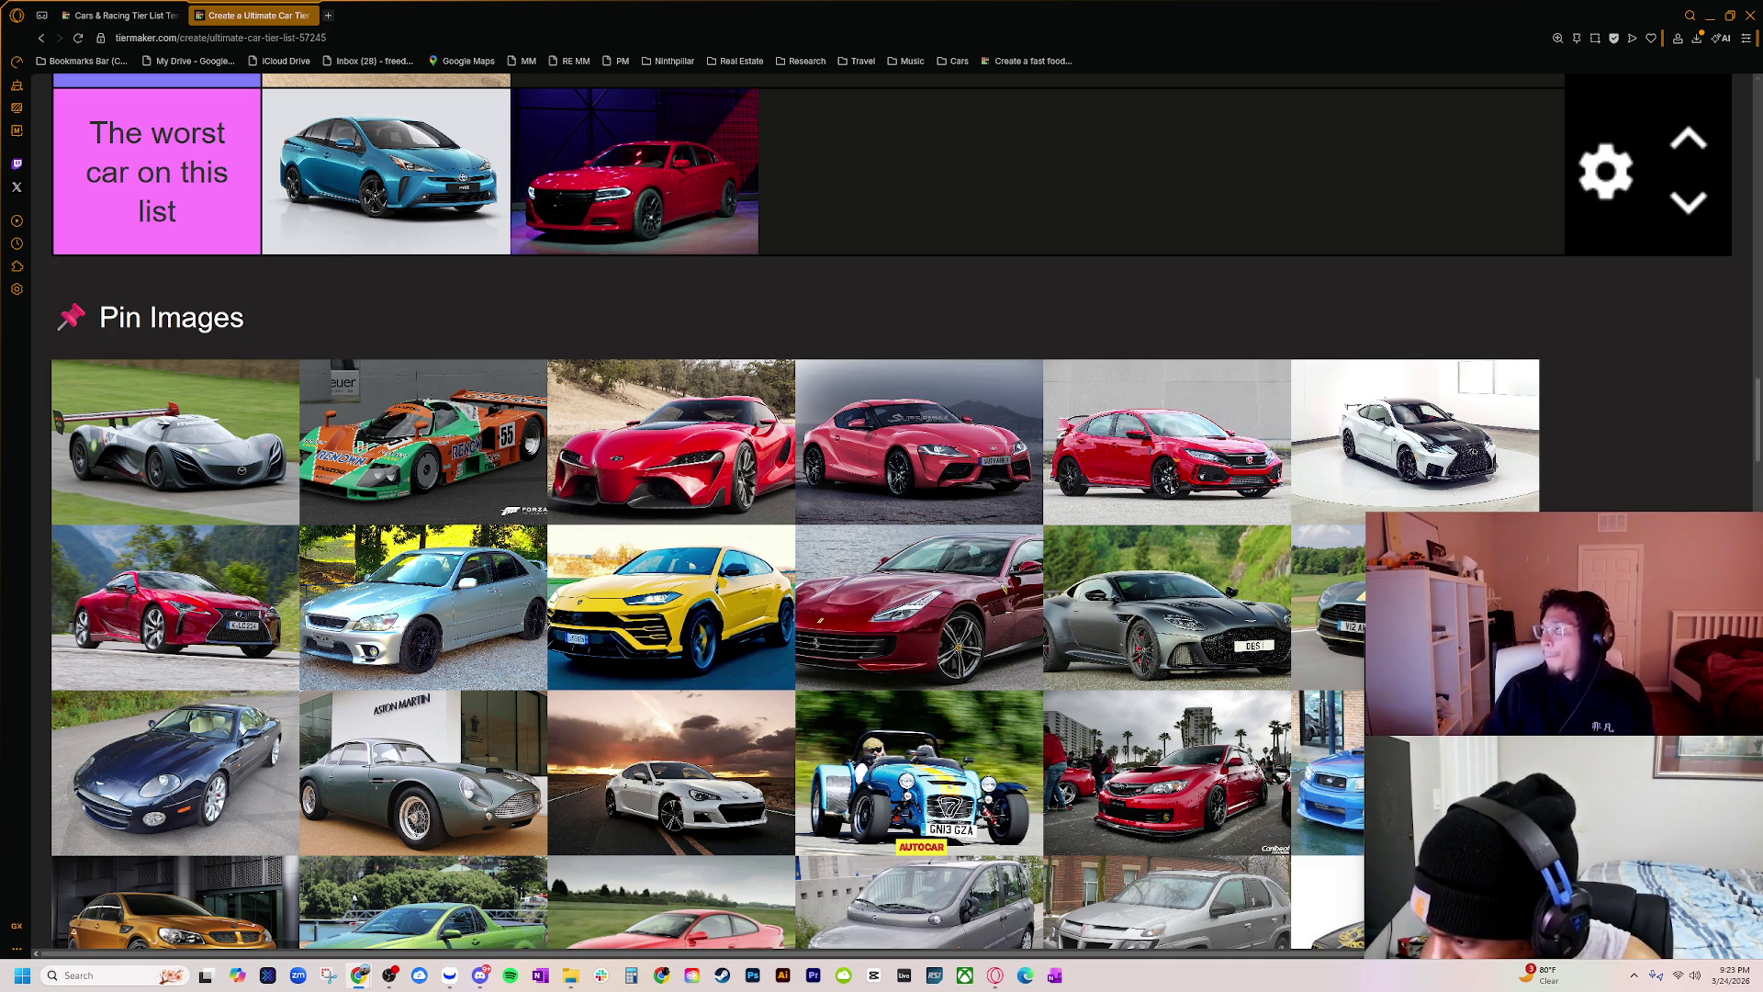
# Step: Switch to the Google Images results for the Mazda GT3 concept and browse them
pyautogui.hotkey('alt', 'Tab')
pyautogui.scroll(-2, 1086, 484)
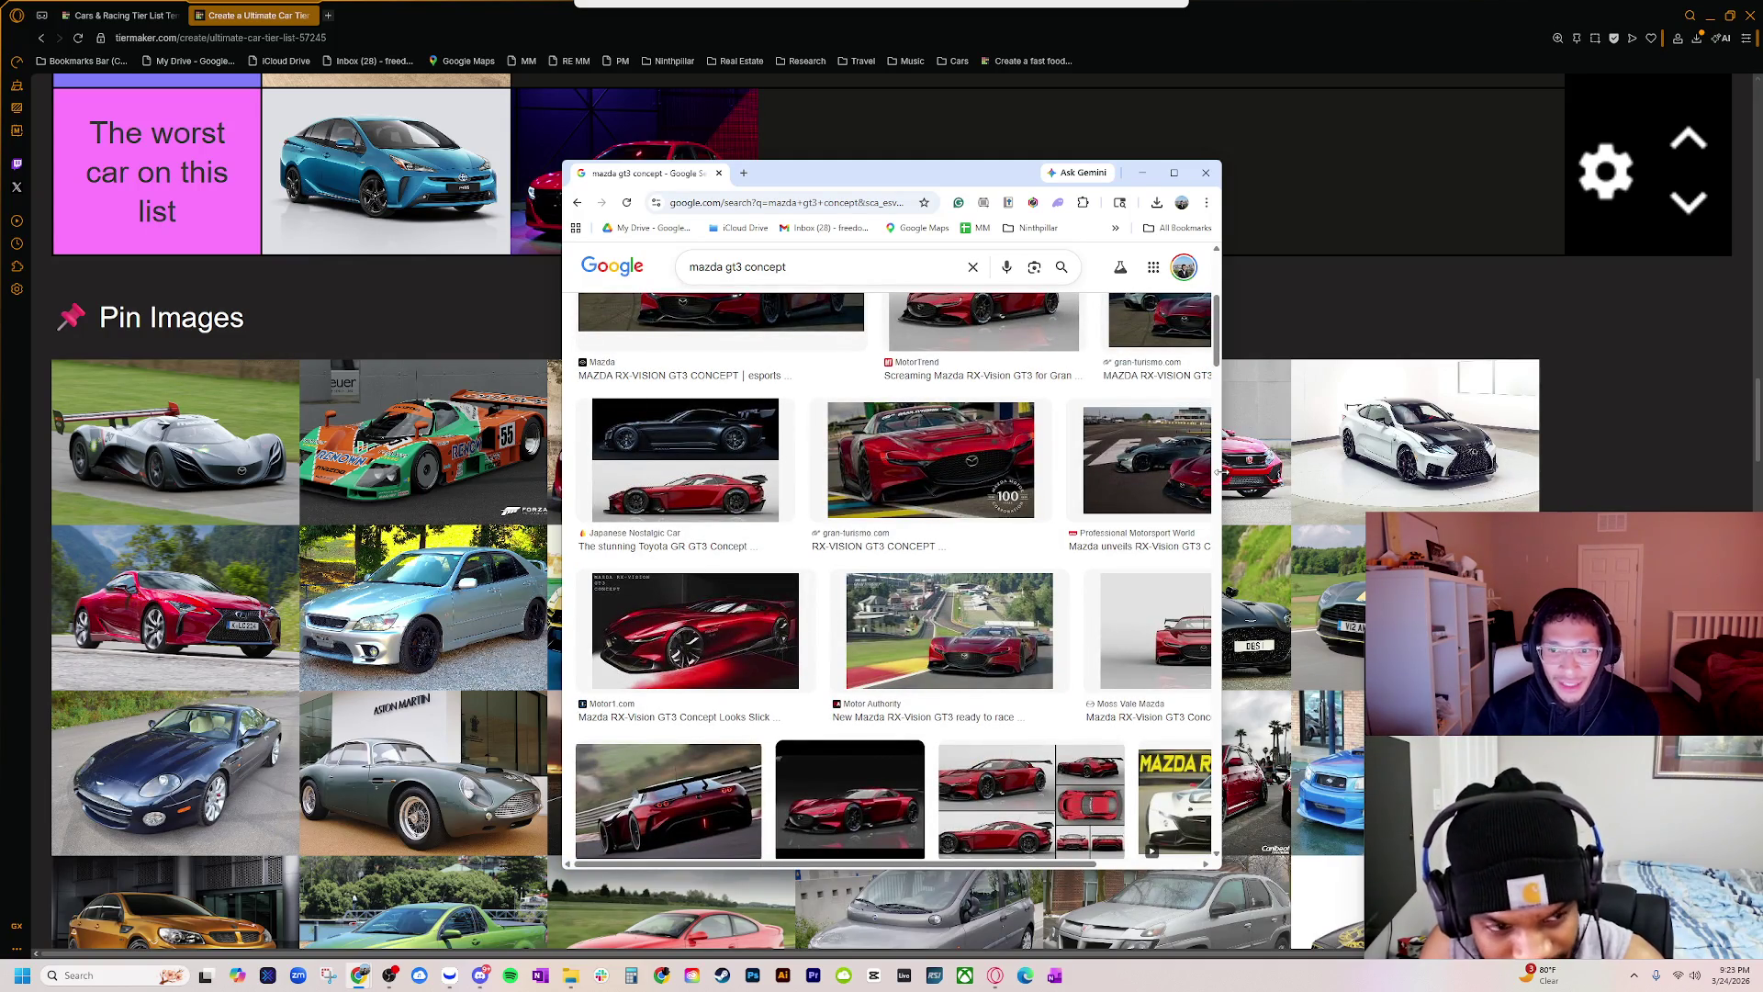
pyautogui.moveTo(1217, 472); pyautogui.dragTo(1550, 472)
pyautogui.scroll(2, 1056, 563)
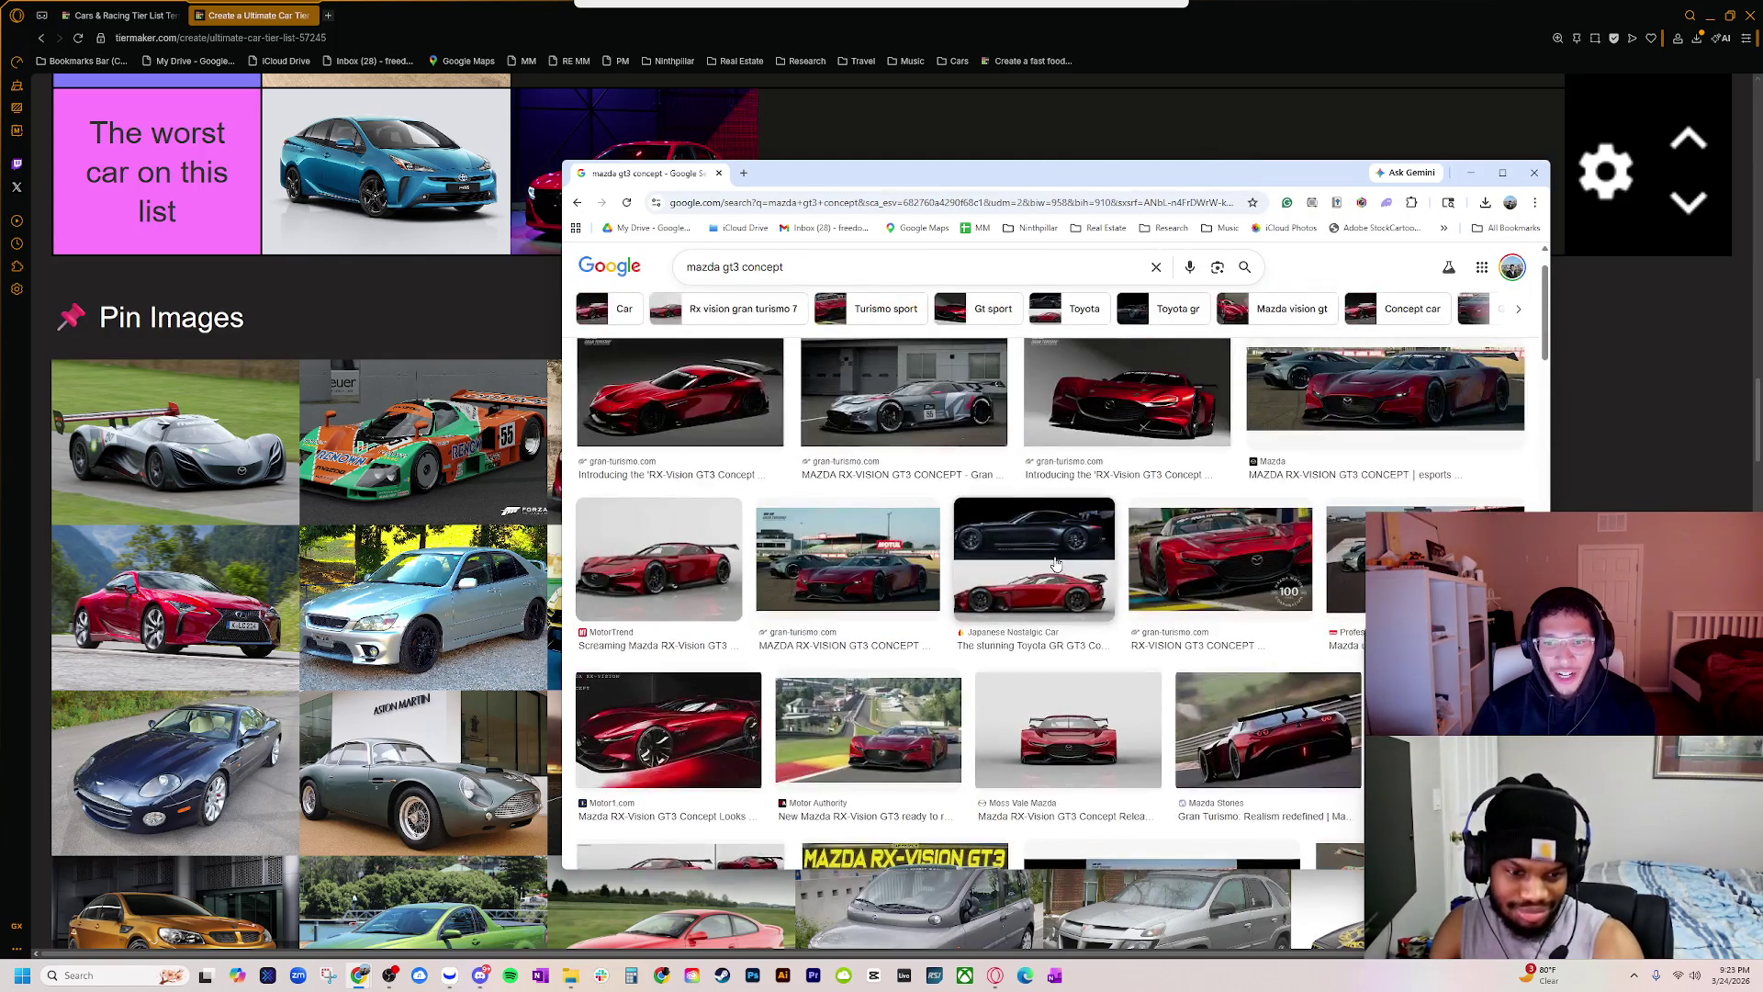
pyautogui.scroll(1, 1010, 565)
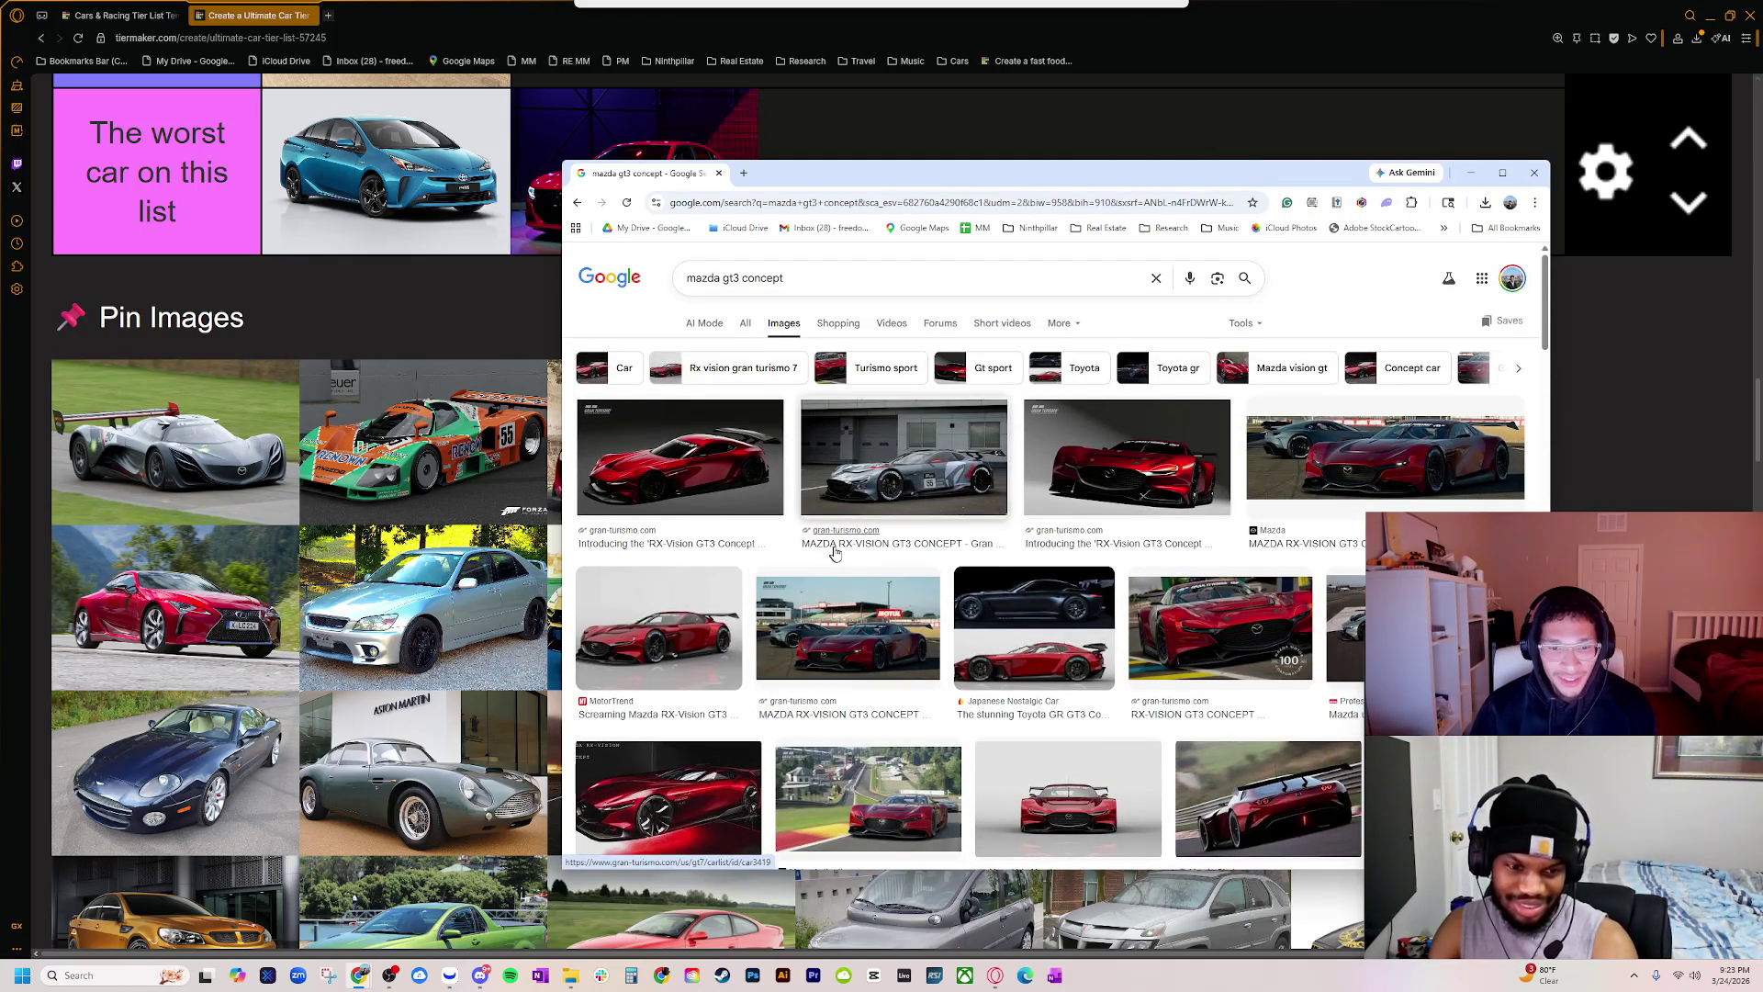
# Step: Refine the search to '2000s mazda gt3 concept' and review the results
pyautogui.click(688, 278)
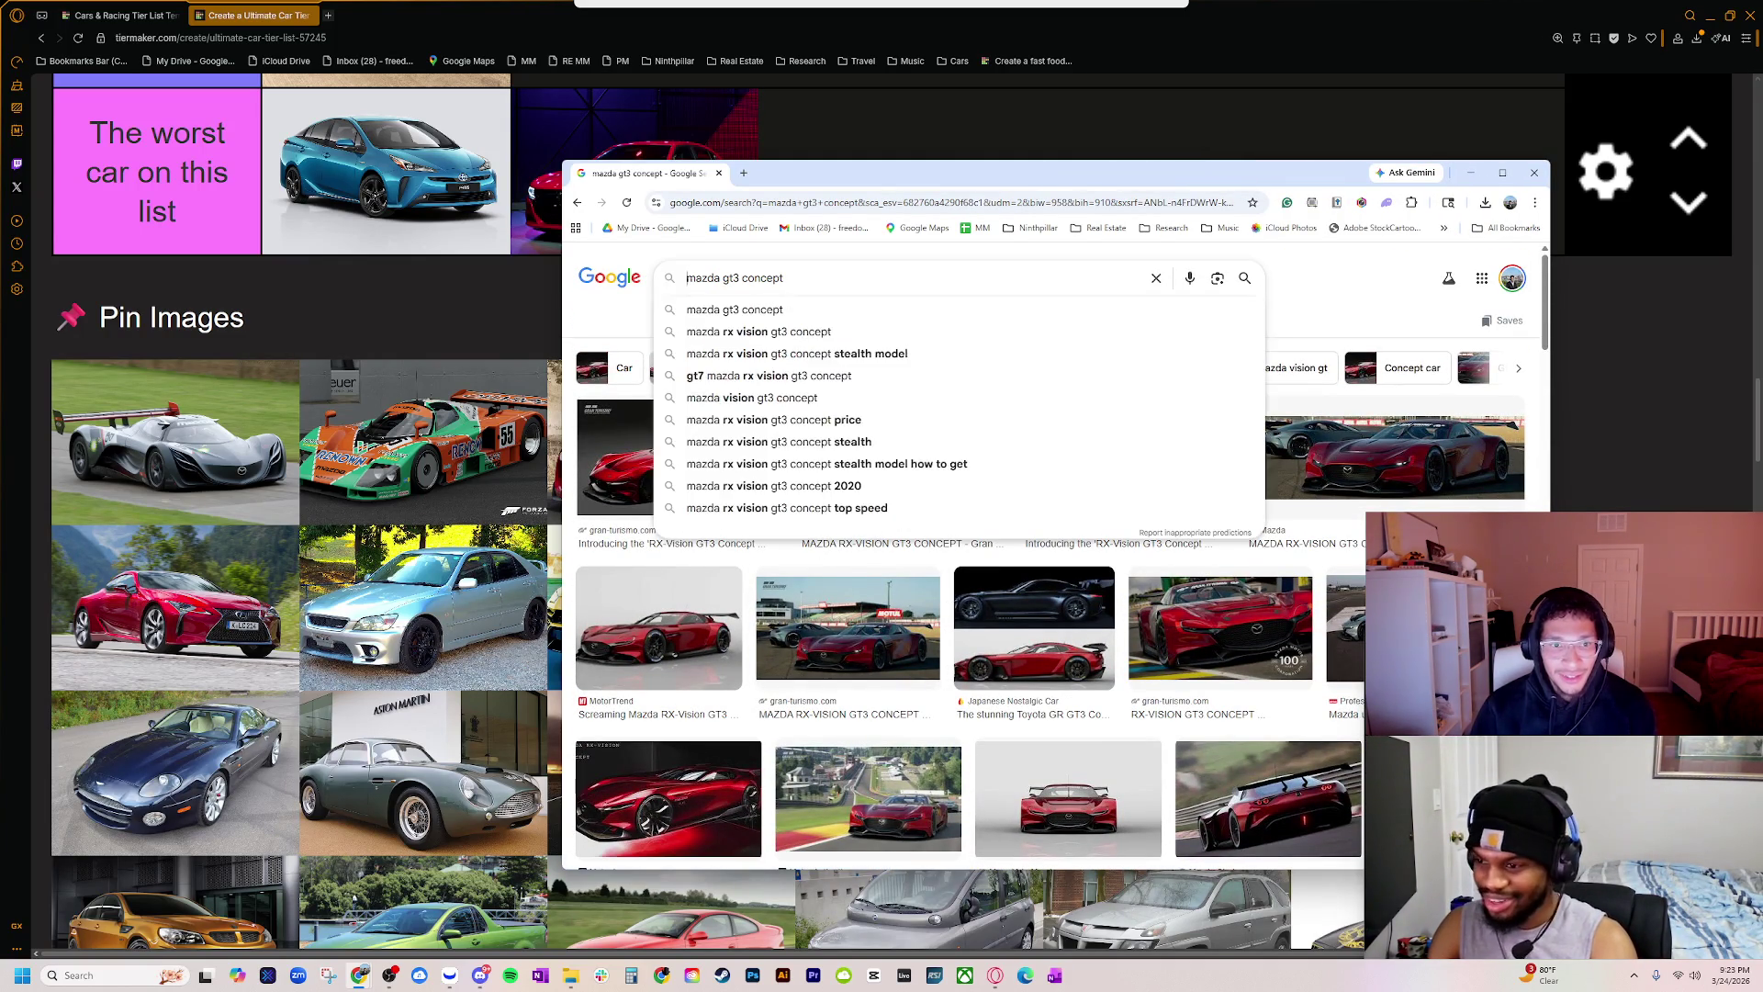
pyautogui.write('2000')
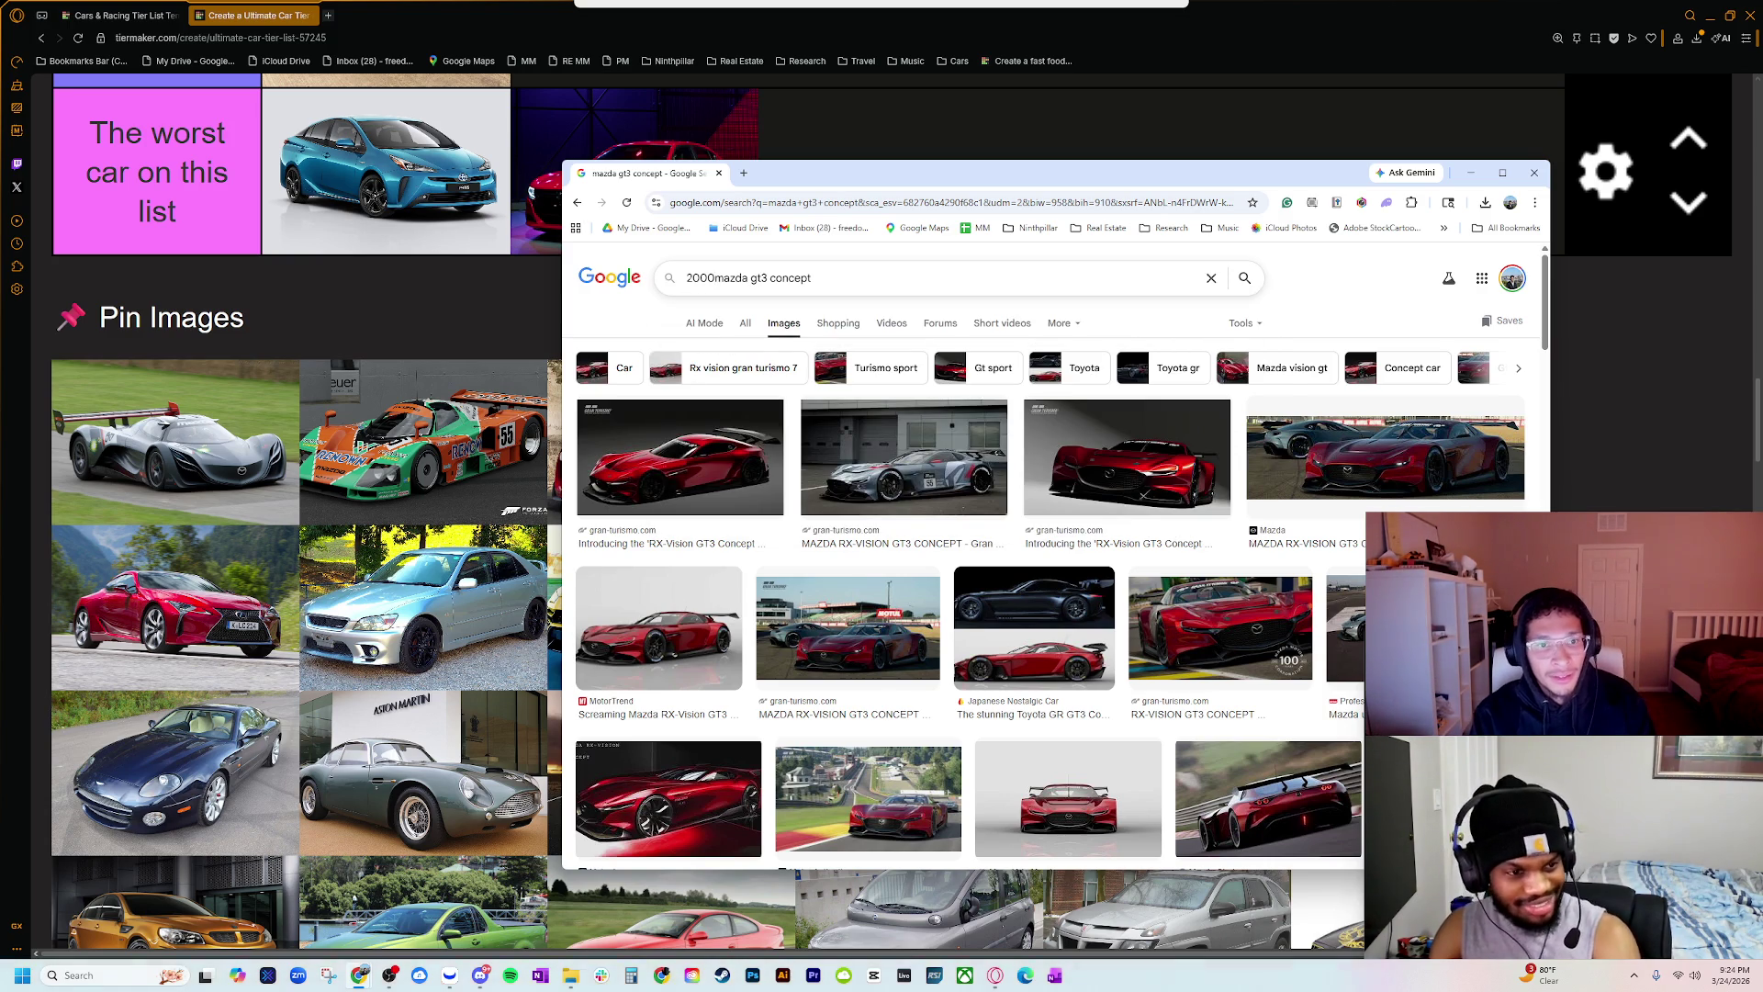
pyautogui.write('s')
pyautogui.press('Return')
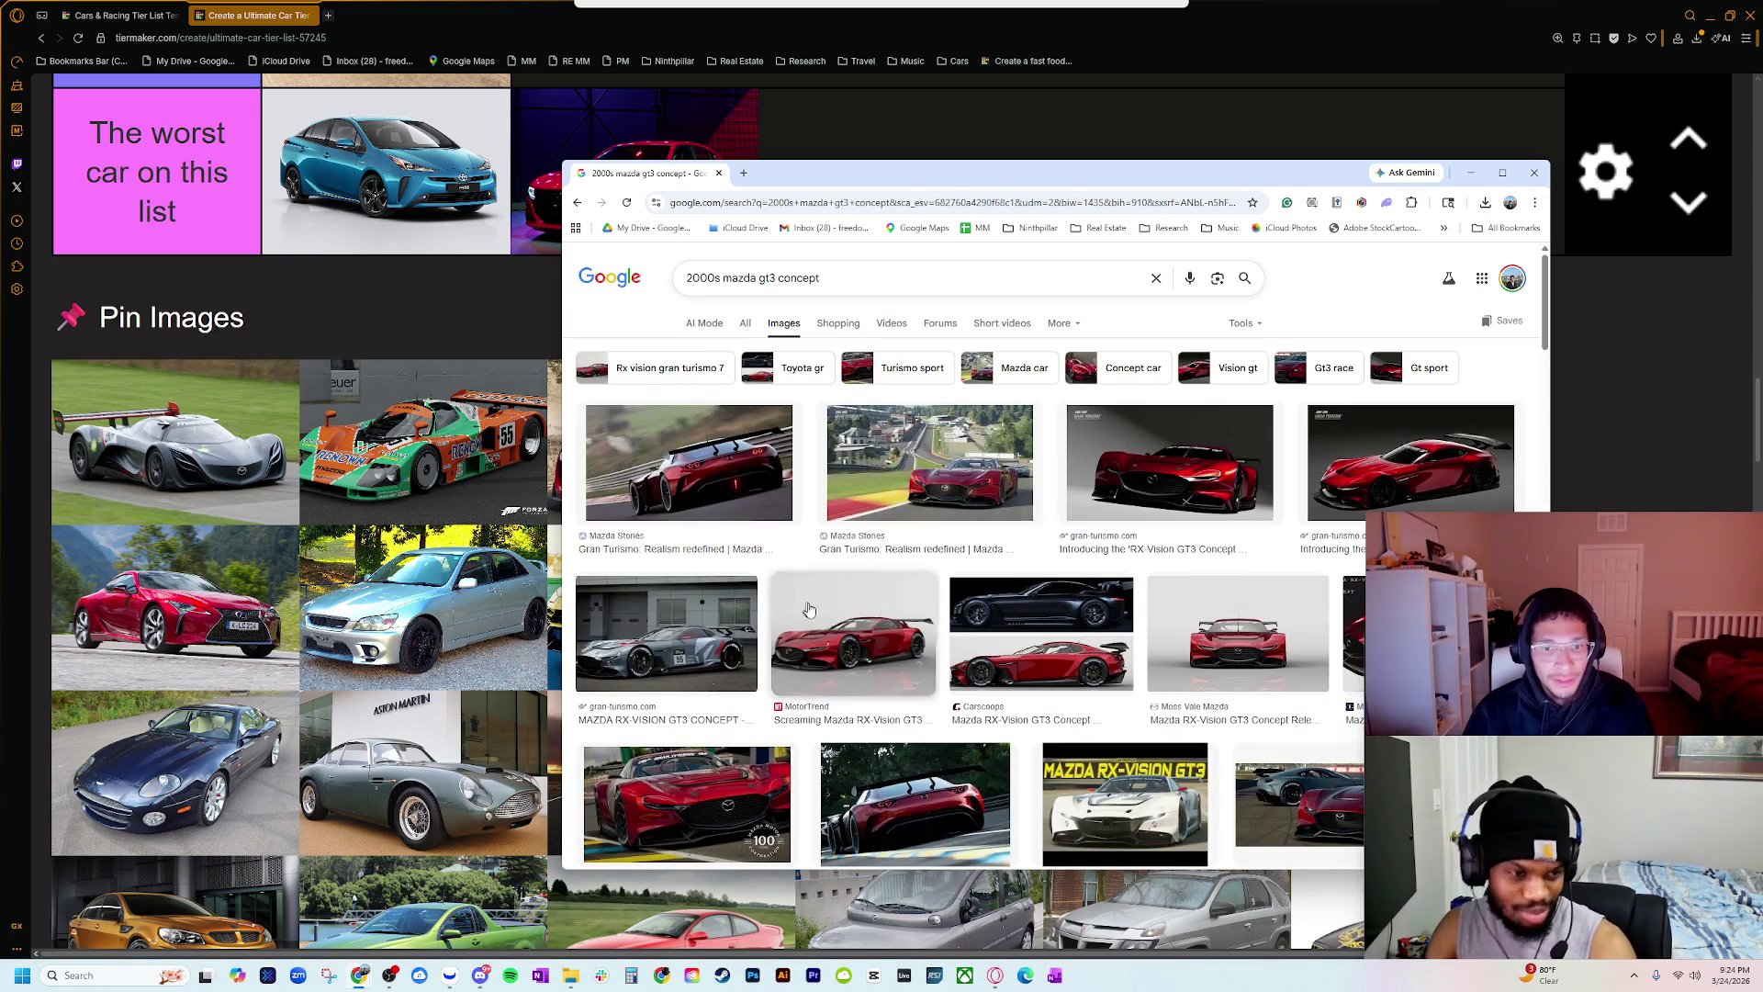
pyautogui.scroll(-5, 807, 610)
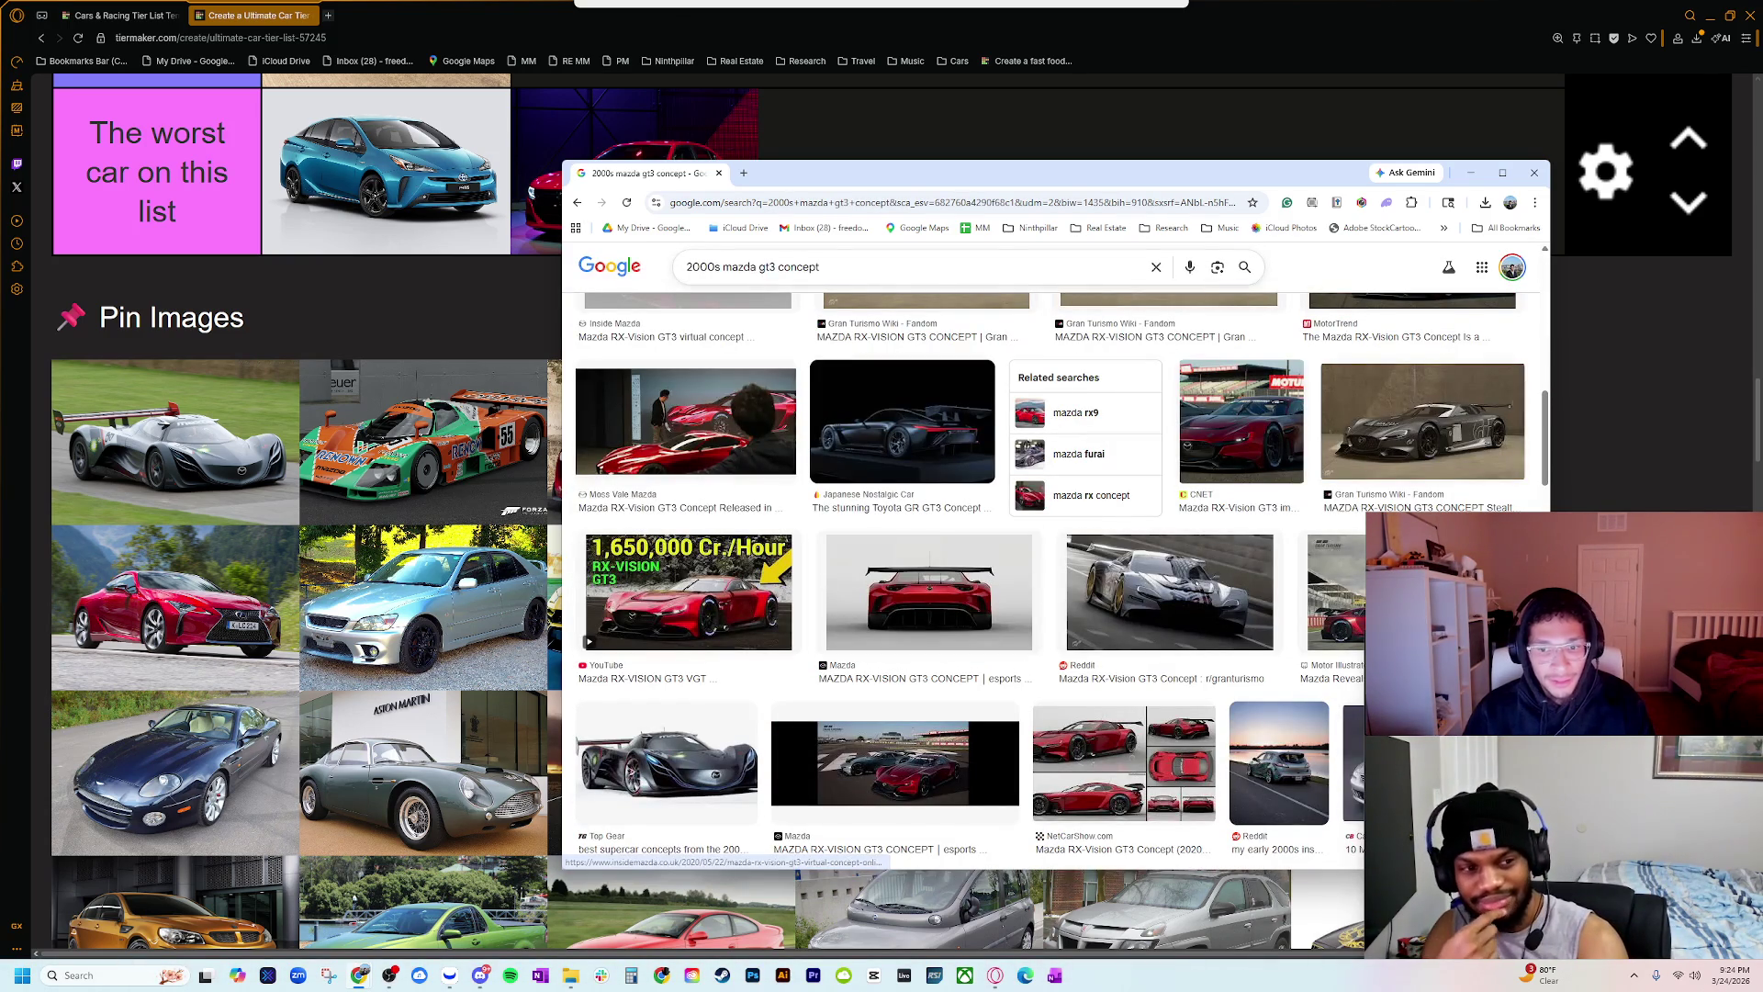
# Step: Close the image search and zoom the tier list out three steps
pyautogui.click(719, 173)
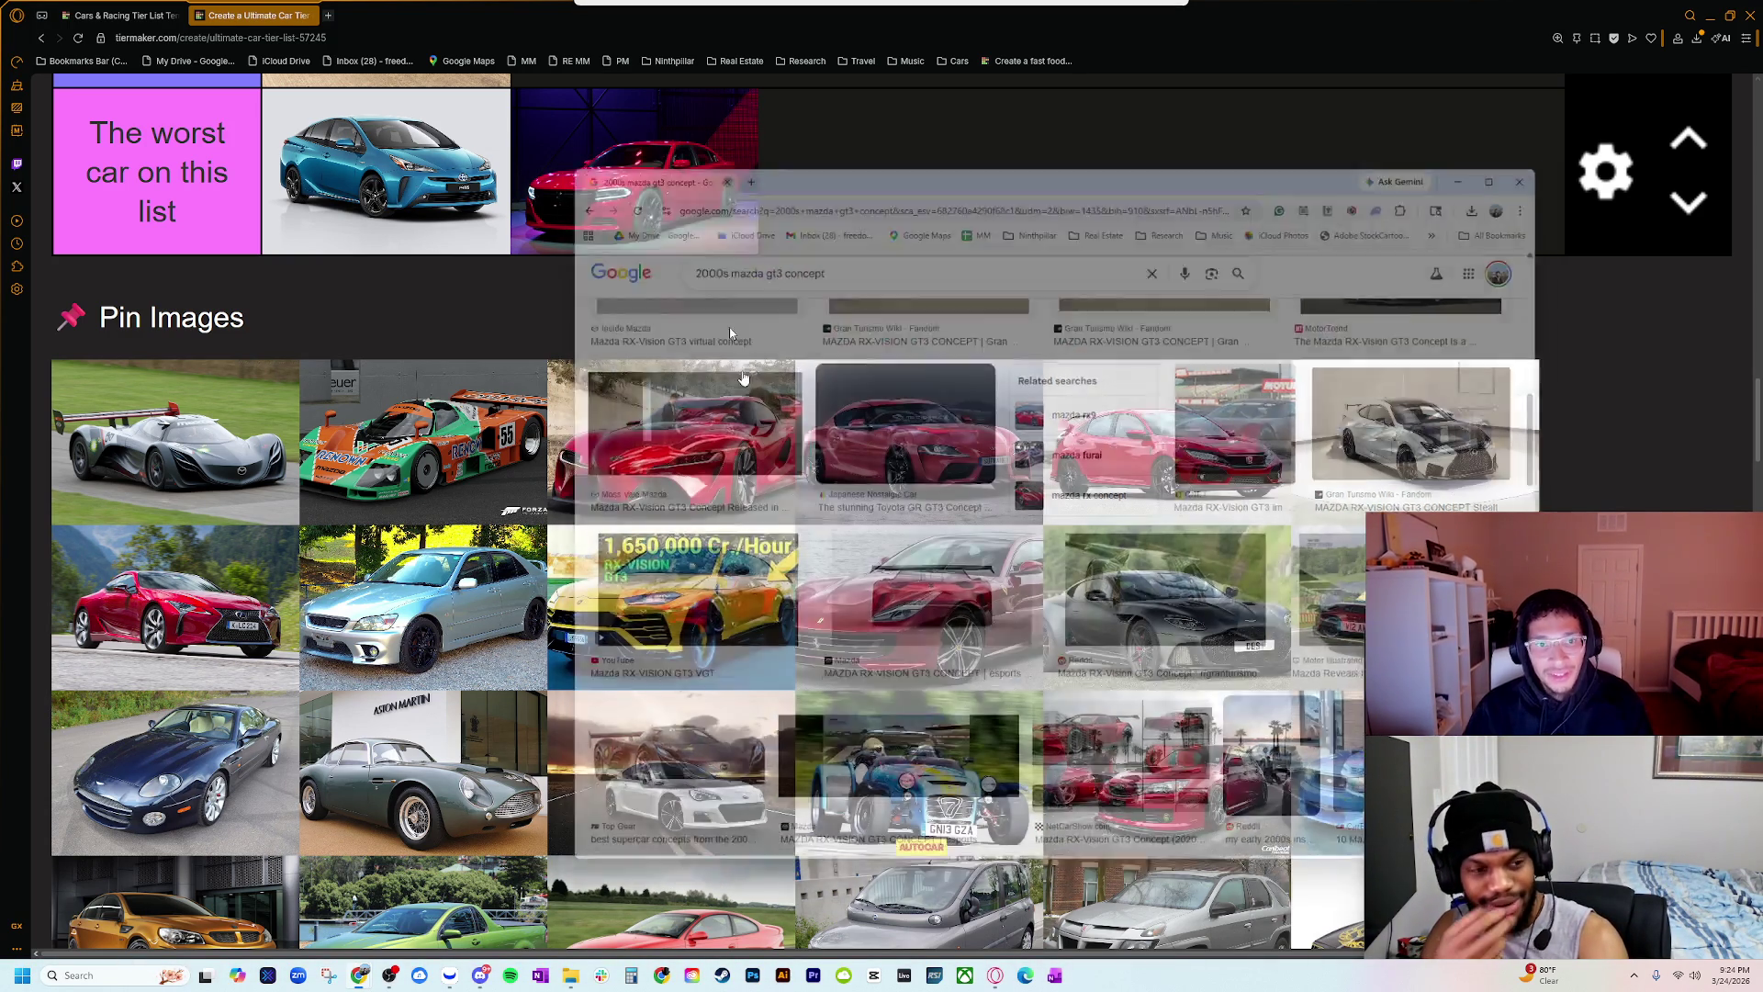
pyautogui.hotkey('ctrl', '-')
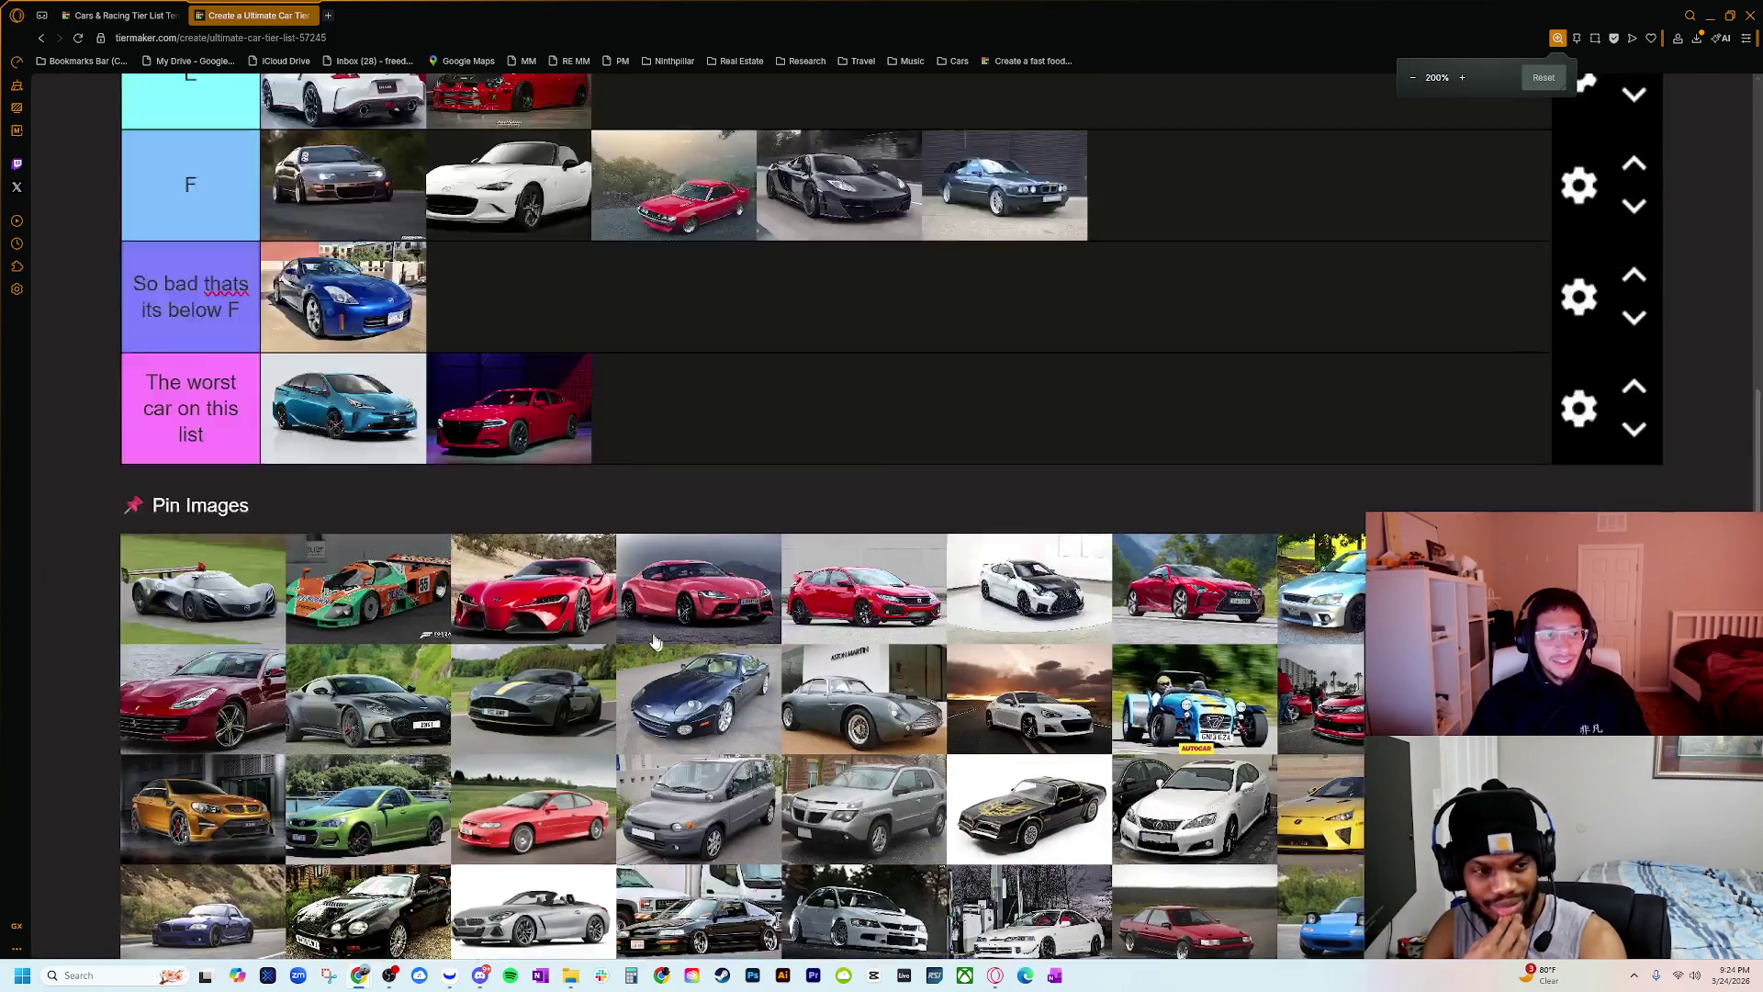
pyautogui.hotkey('ctrl', '-')
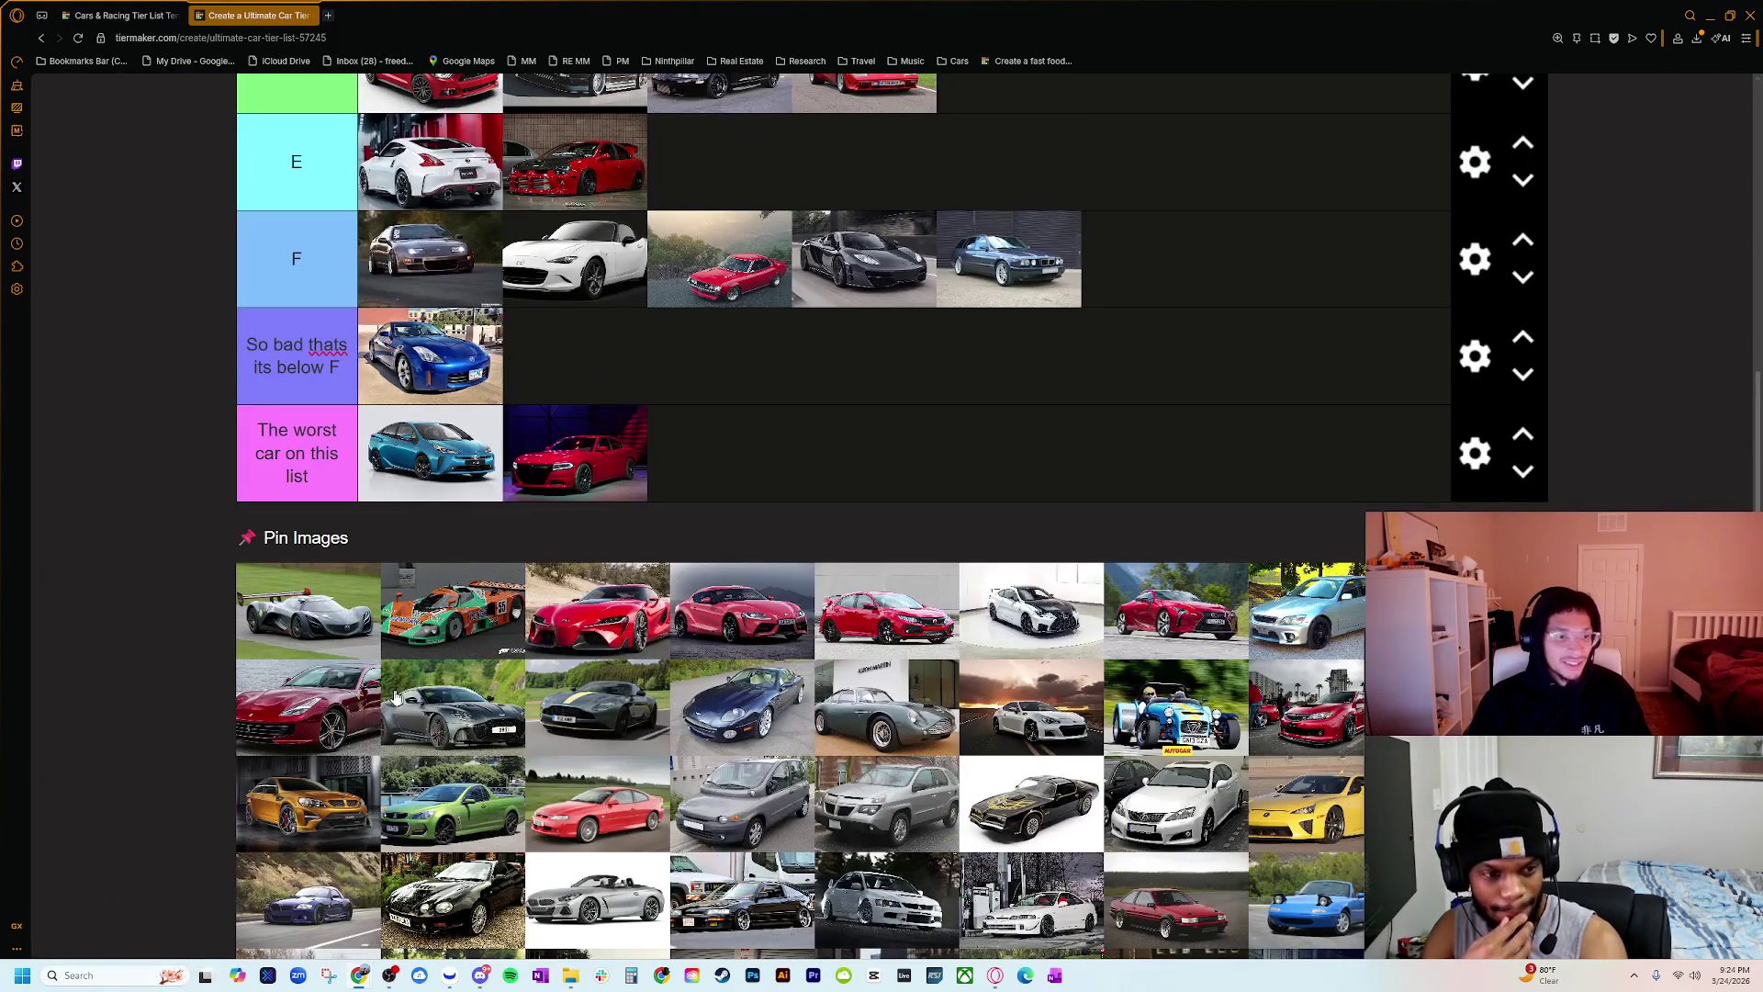
pyautogui.scroll(3, 397, 698)
pyautogui.hotkey('ctrl', '-')
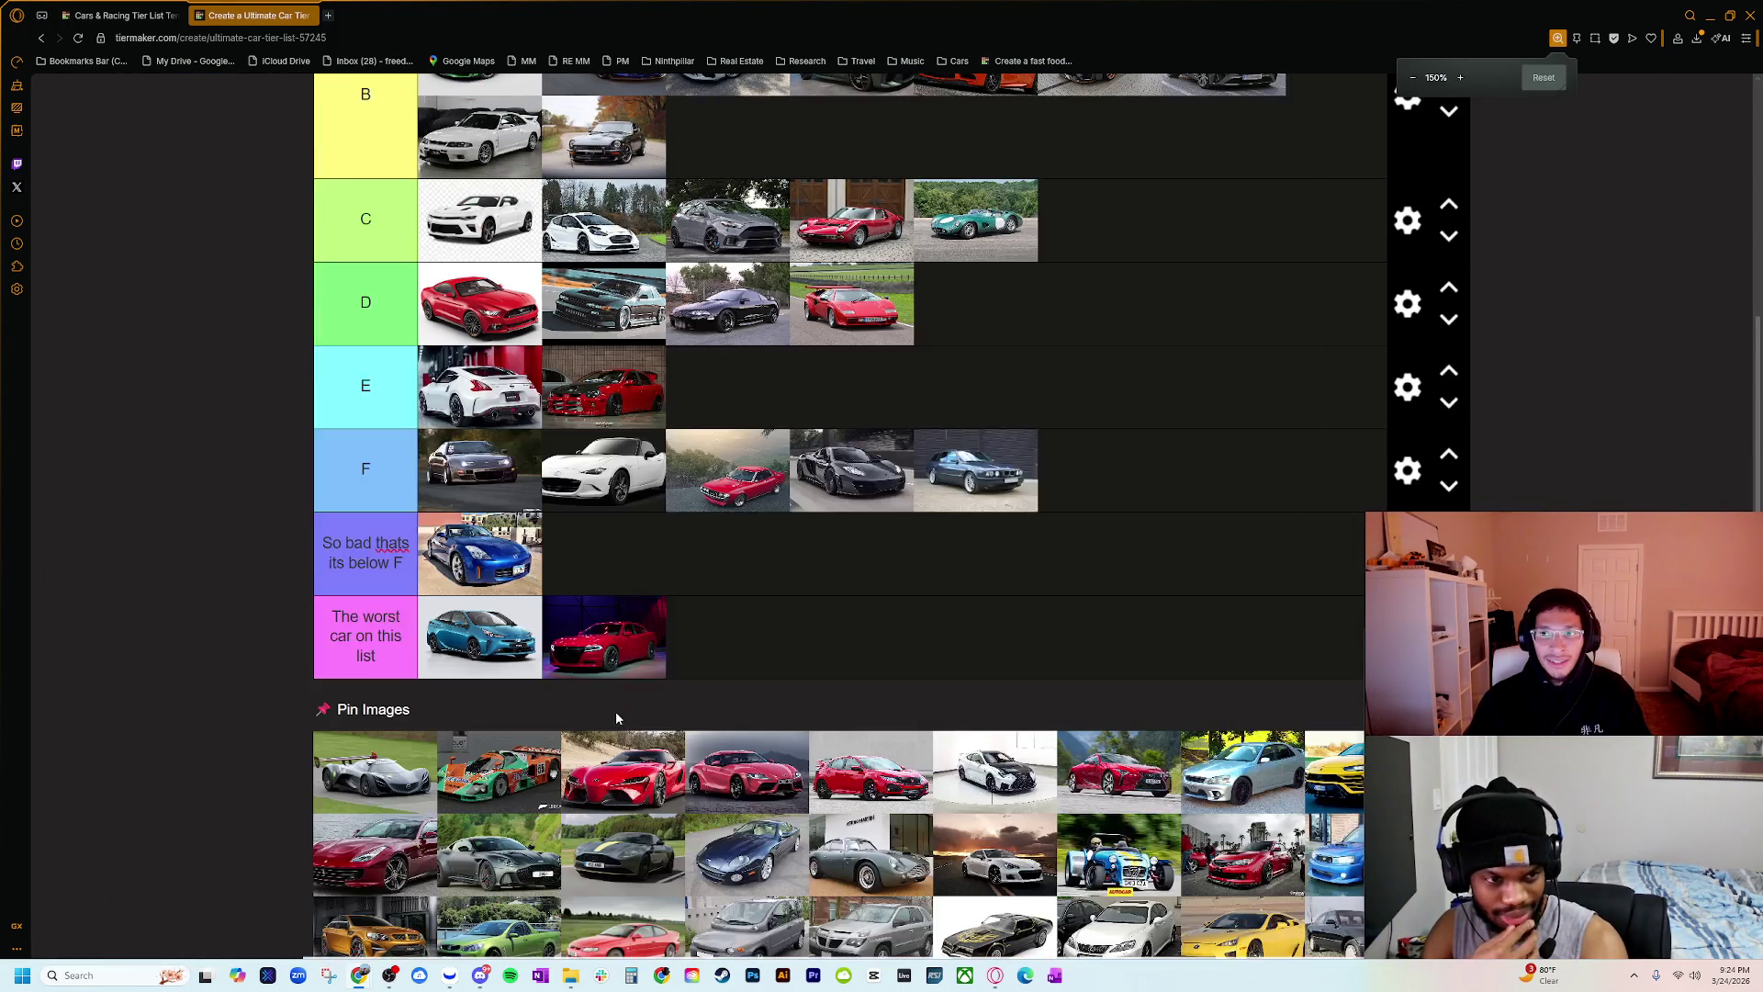
# Step: Move the grey Furai concept car out of tier D into third place in tier E
pyautogui.moveTo(409, 697); pyautogui.dragTo(727, 386)
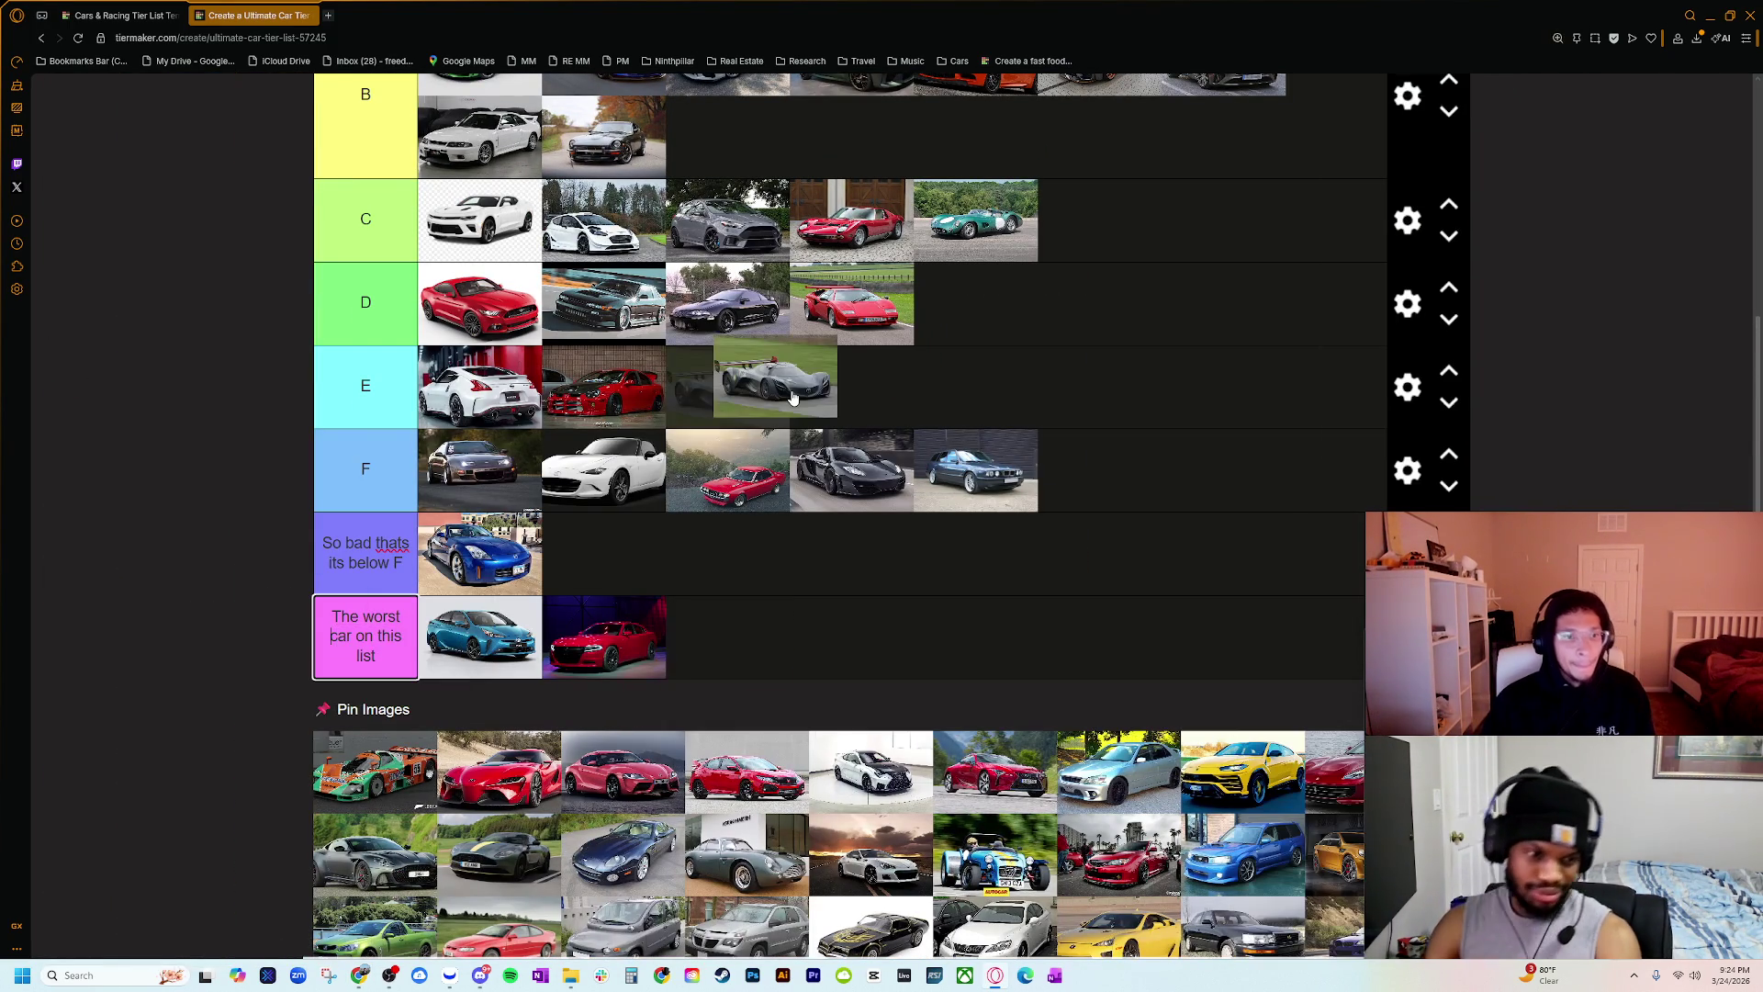
pyautogui.scroll(1, 727, 510)
pyautogui.moveTo(727, 509)
pyautogui.mouseDown()
pyautogui.moveTo(943, 488)
pyautogui.moveTo(957, 466)
pyautogui.mouseUp()
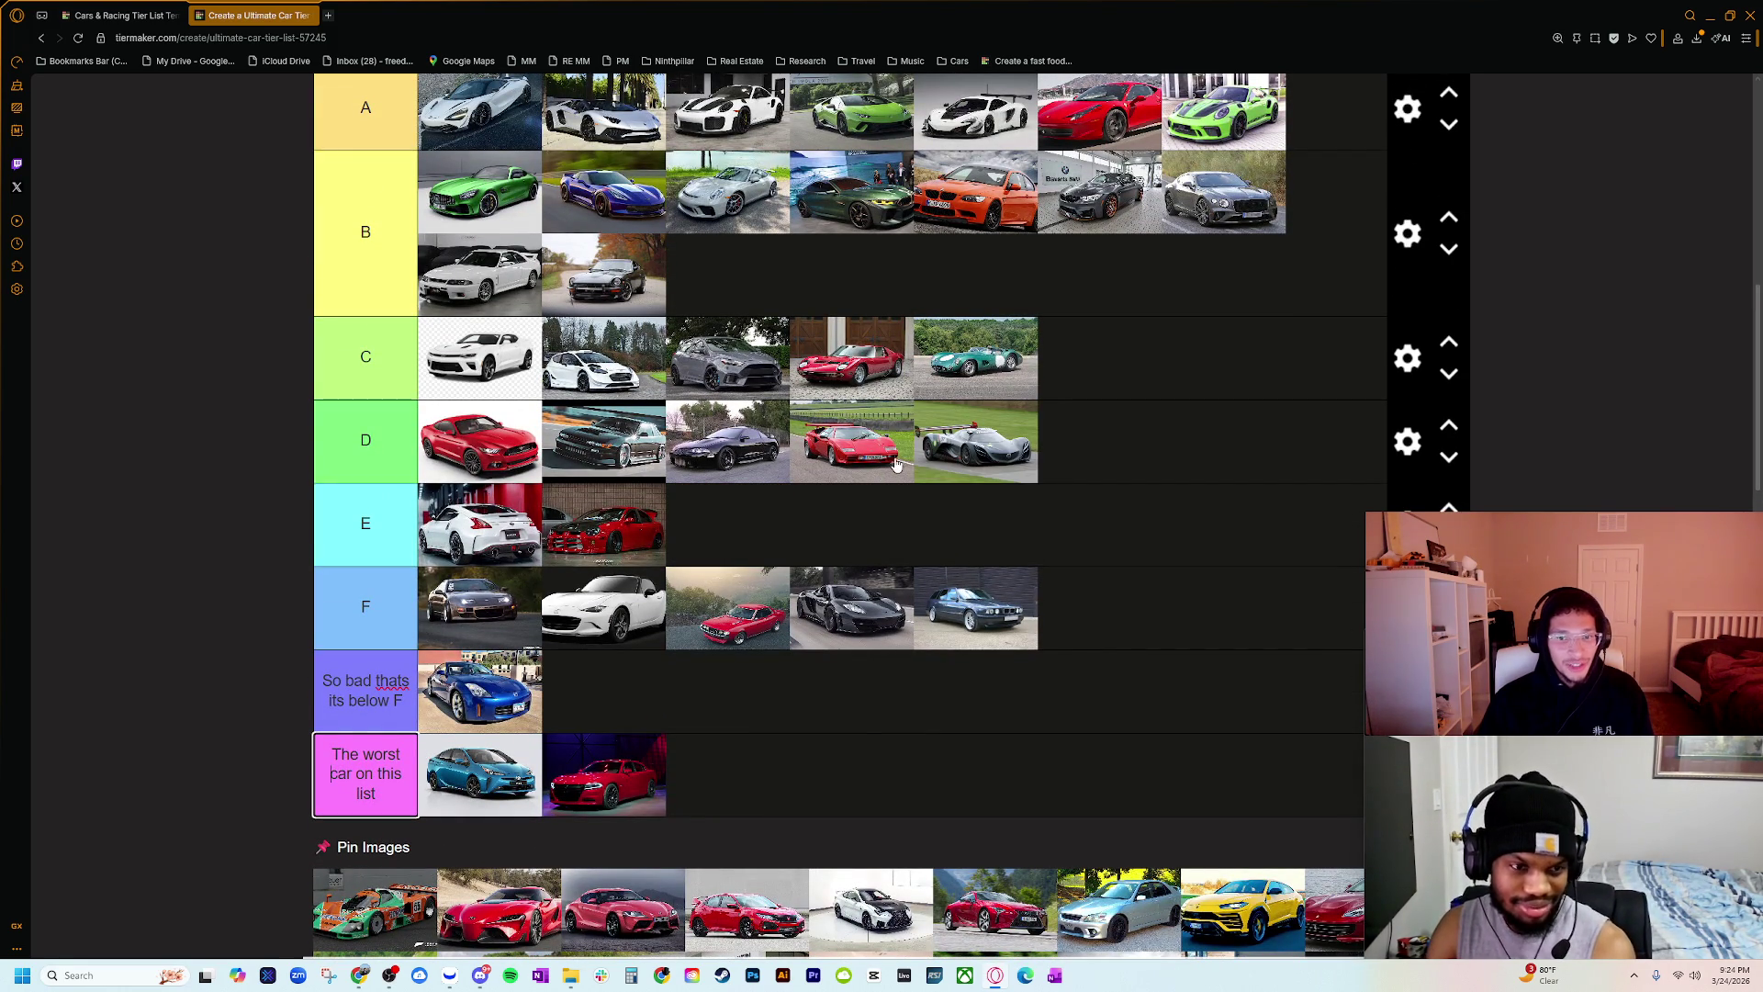
pyautogui.scroll(-1, 741, 504)
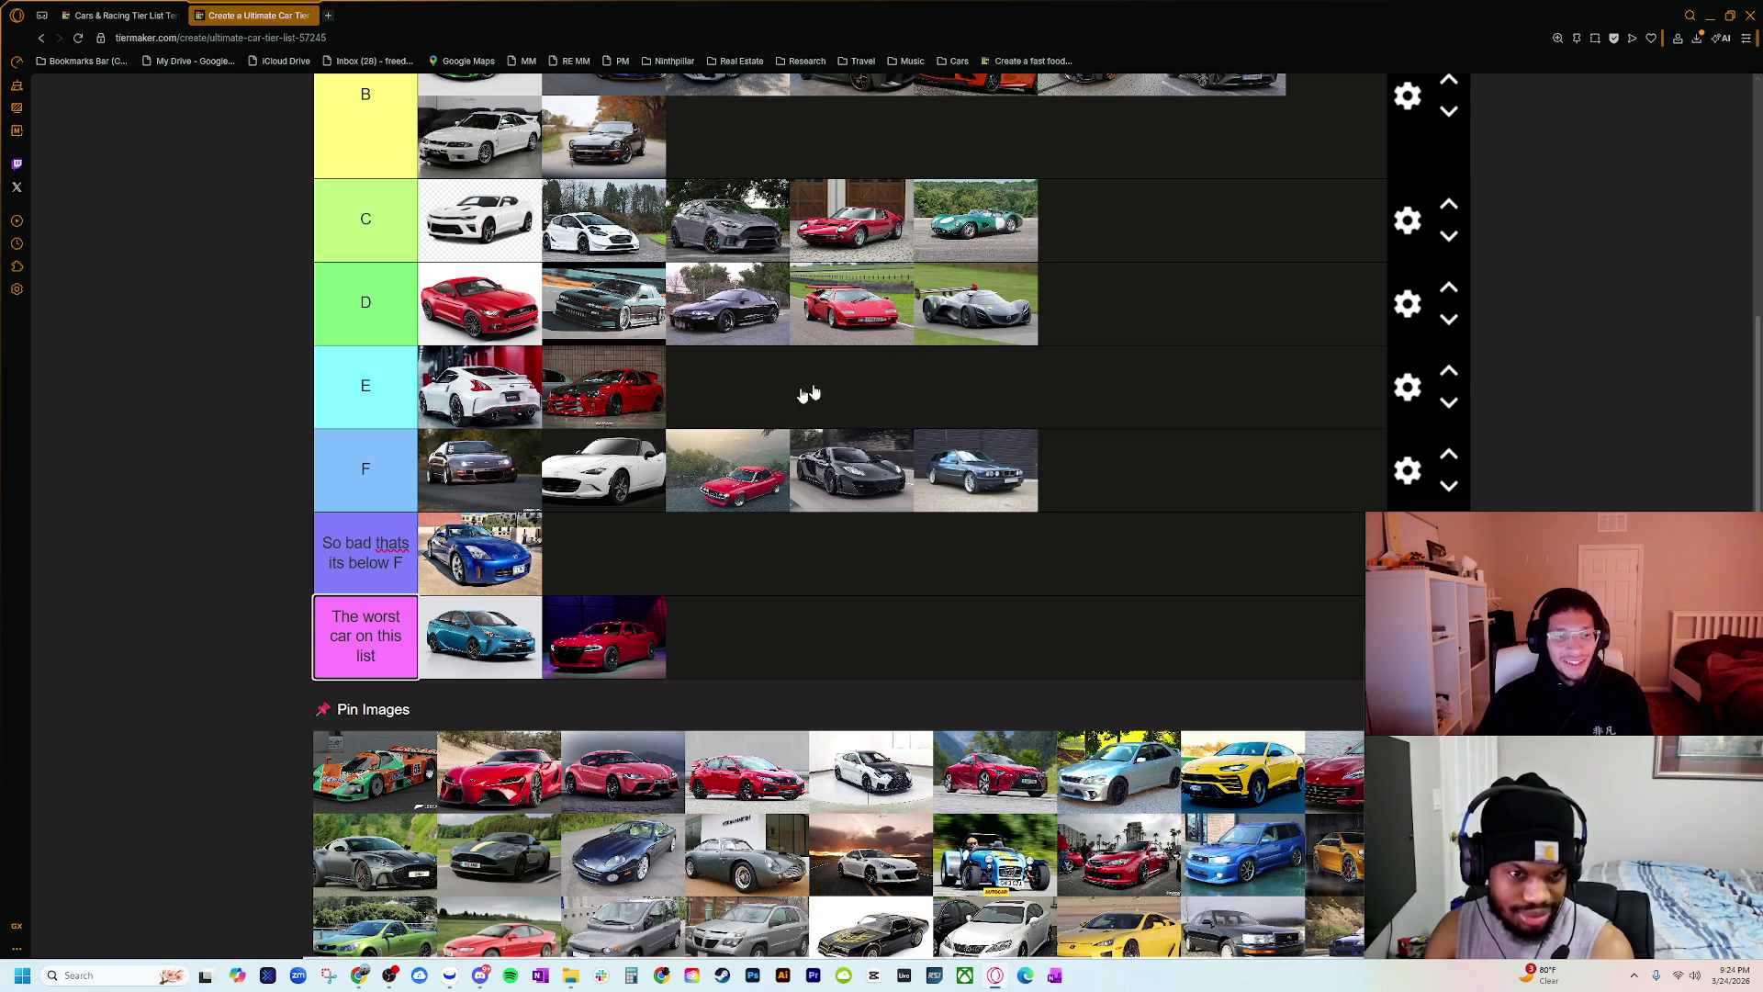
pyautogui.moveTo(808, 393)
pyautogui.mouseDown()
pyautogui.moveTo(971, 342)
pyautogui.moveTo(973, 307)
pyautogui.mouseUp()
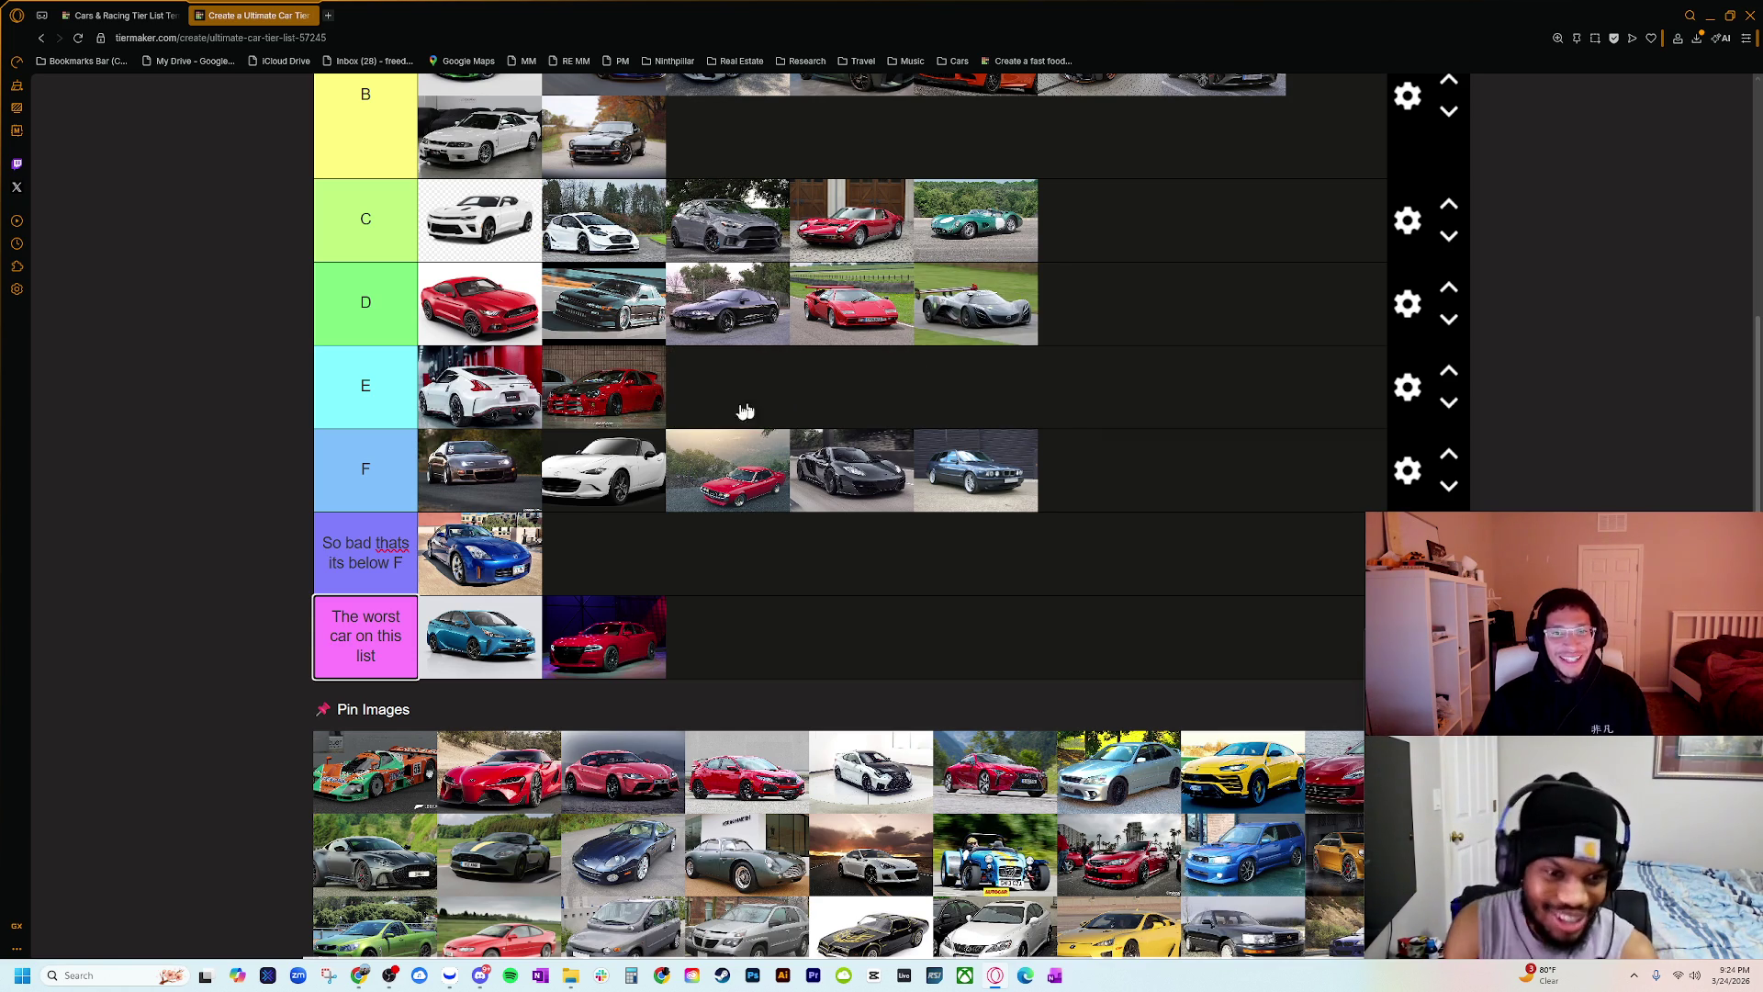
pyautogui.moveTo(744, 410); pyautogui.dragTo(734, 397)
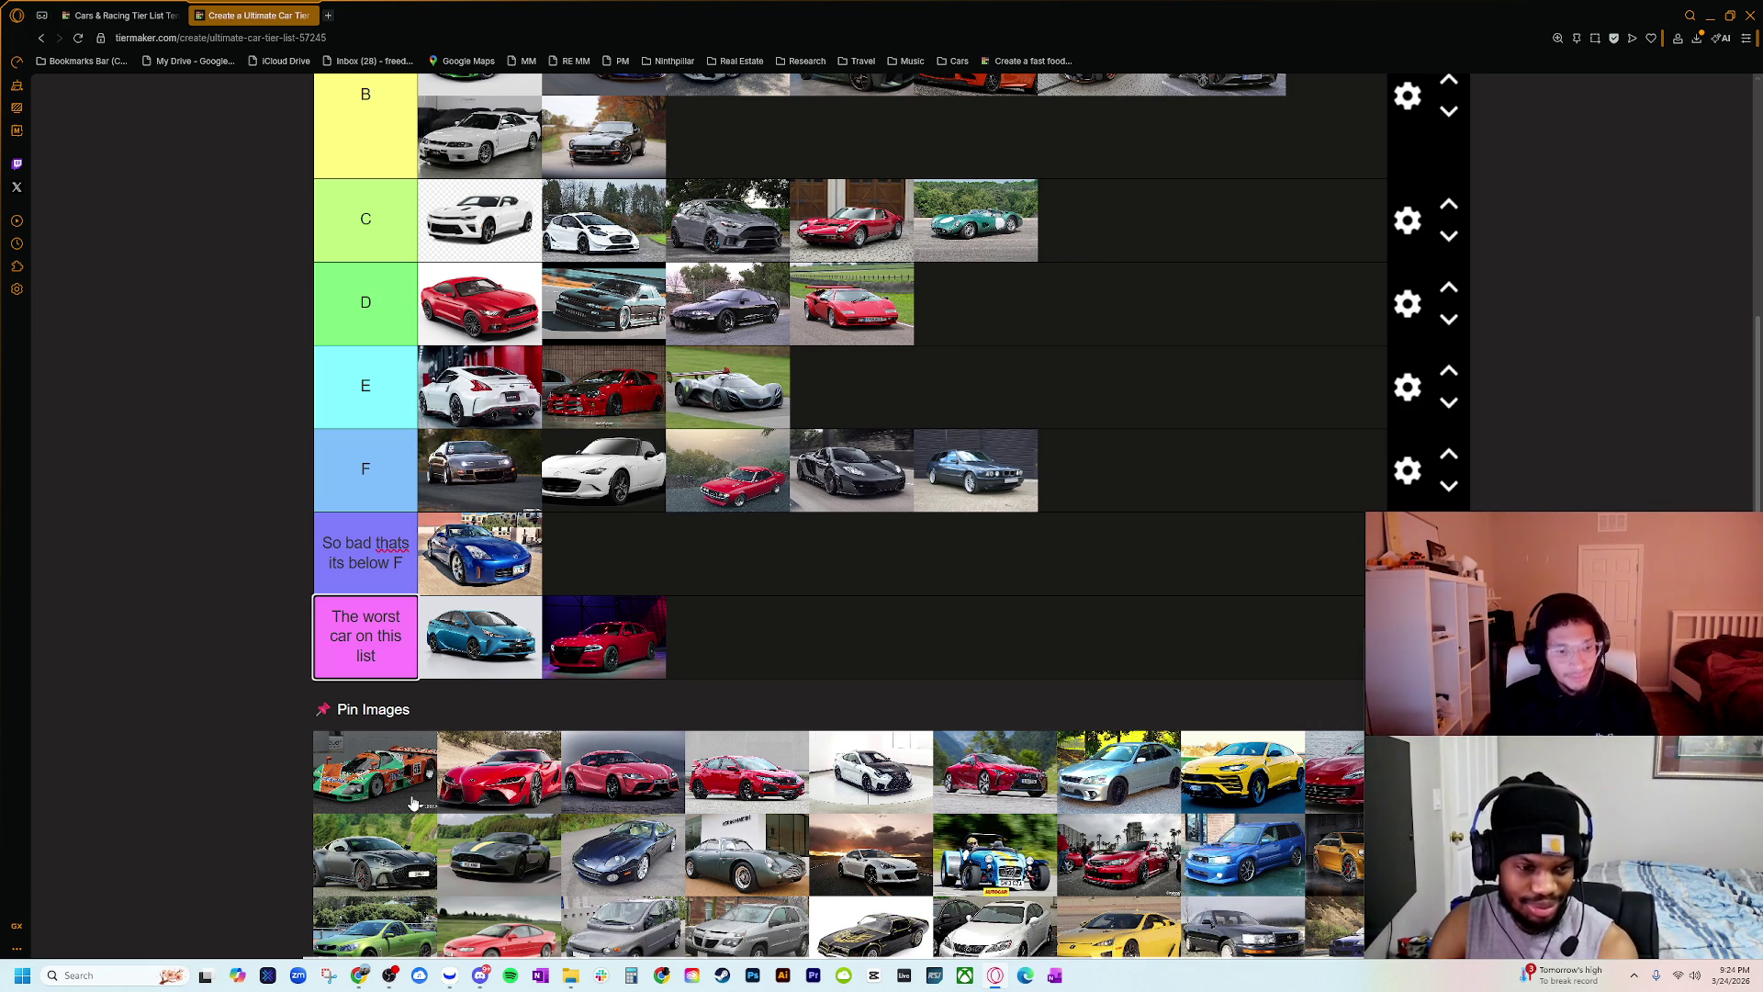
# Step: Review the updated tiers and switch back to the image search window
pyautogui.keyDown('ctrl'); pyautogui.scroll(2, 413, 806); pyautogui.keyUp('ctrl')
pyautogui.scroll(-3, 441, 787)
pyautogui.keyDown('ctrl'); pyautogui.scroll(2, 202, 776); pyautogui.keyUp('ctrl')
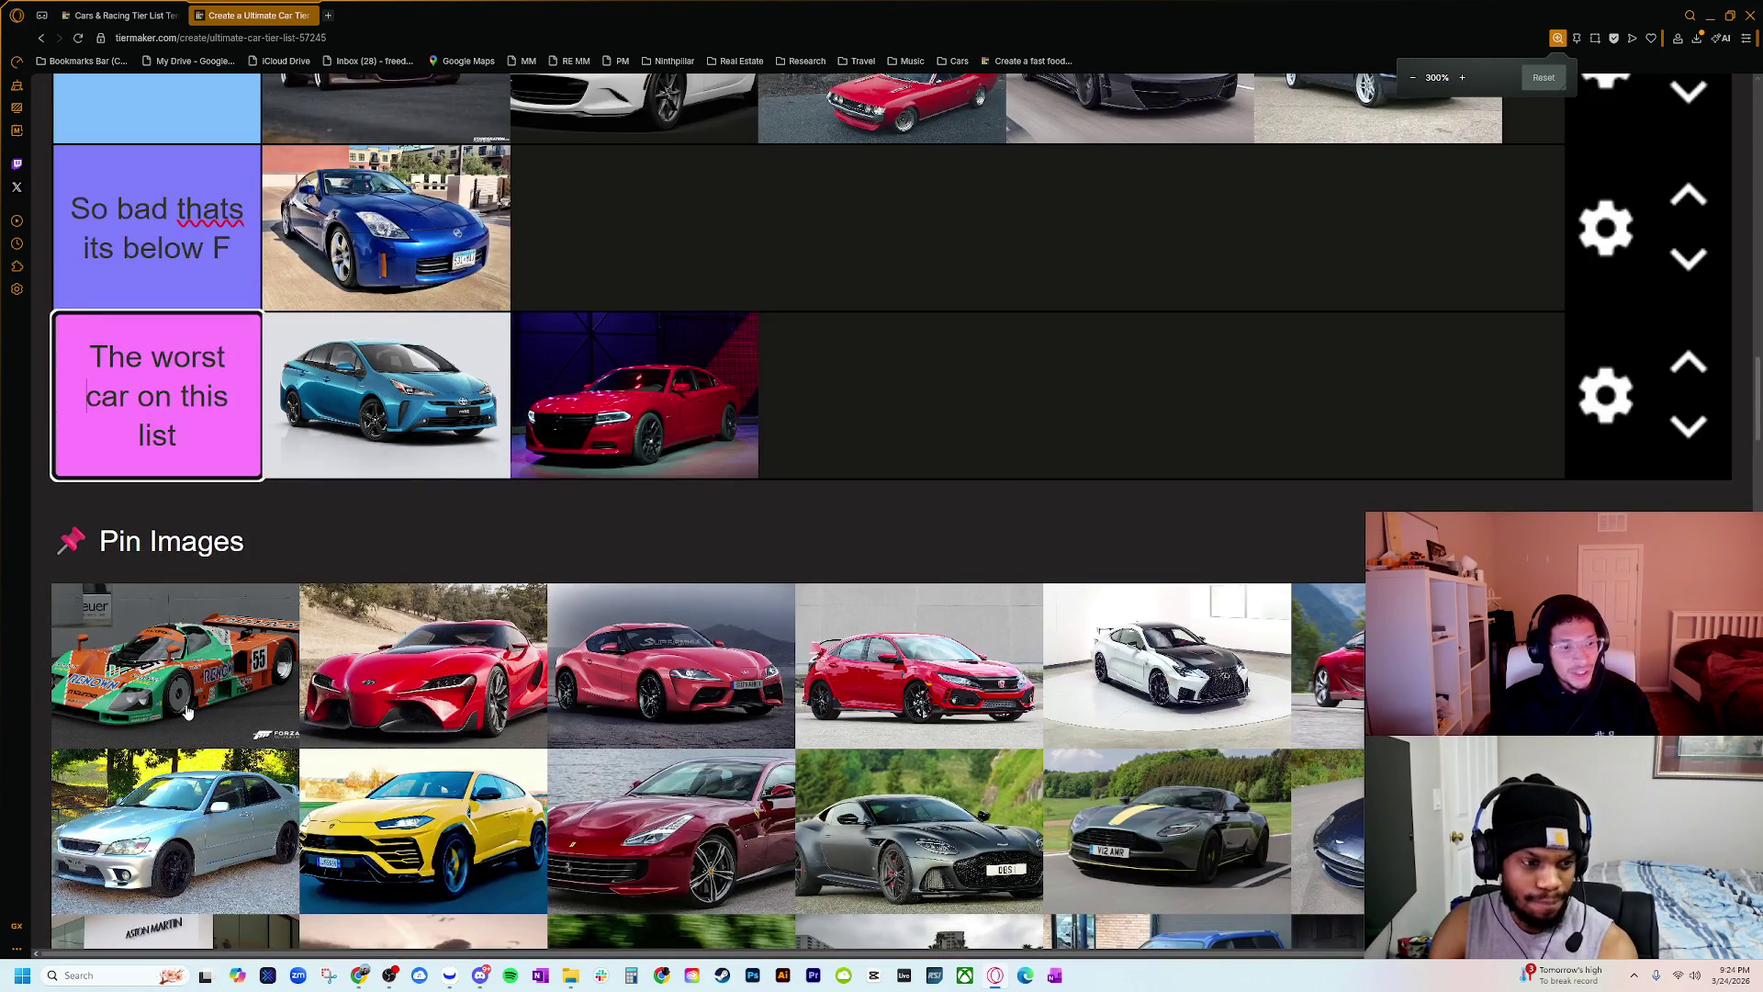
pyautogui.keyDown('ctrl'); pyautogui.scroll(1, 188, 717); pyautogui.keyUp('ctrl')
pyautogui.scroll(-8, 412, 710)
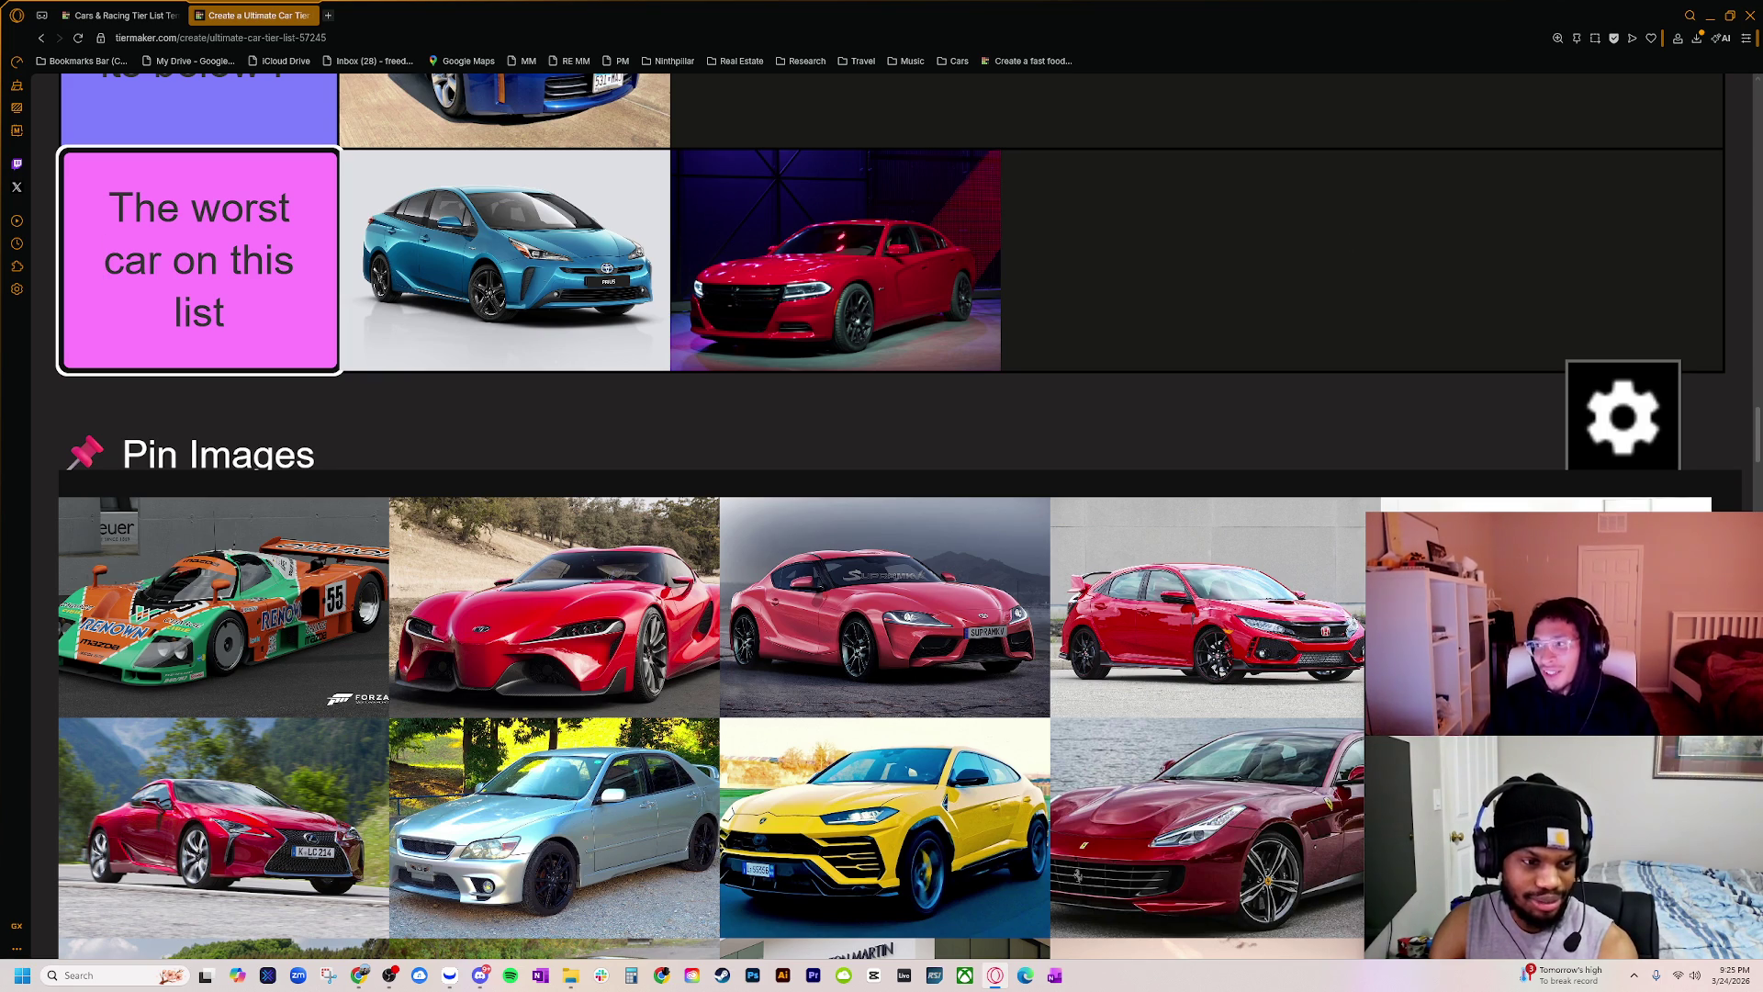
pyautogui.hotkey('alt', 'Tab')
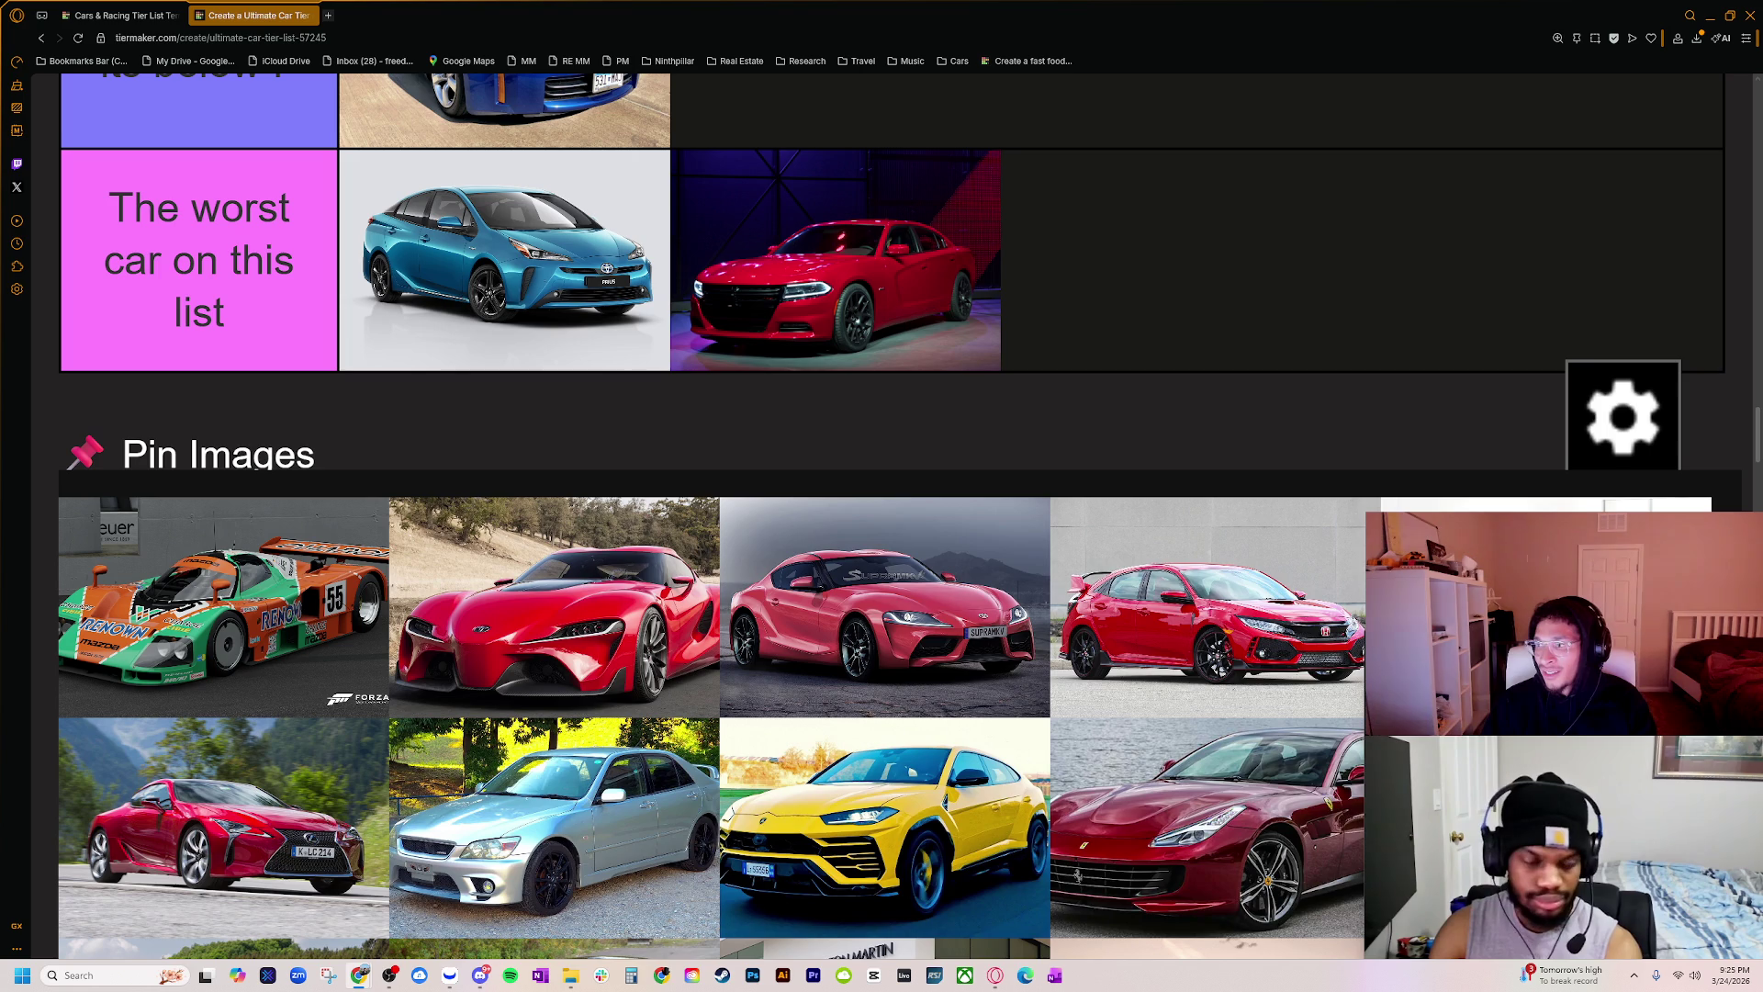
pyautogui.moveTo(1762, 276)
pyautogui.mouseDown()
pyautogui.moveTo(905, 275)
pyautogui.moveTo(400, 174)
pyautogui.mouseUp()
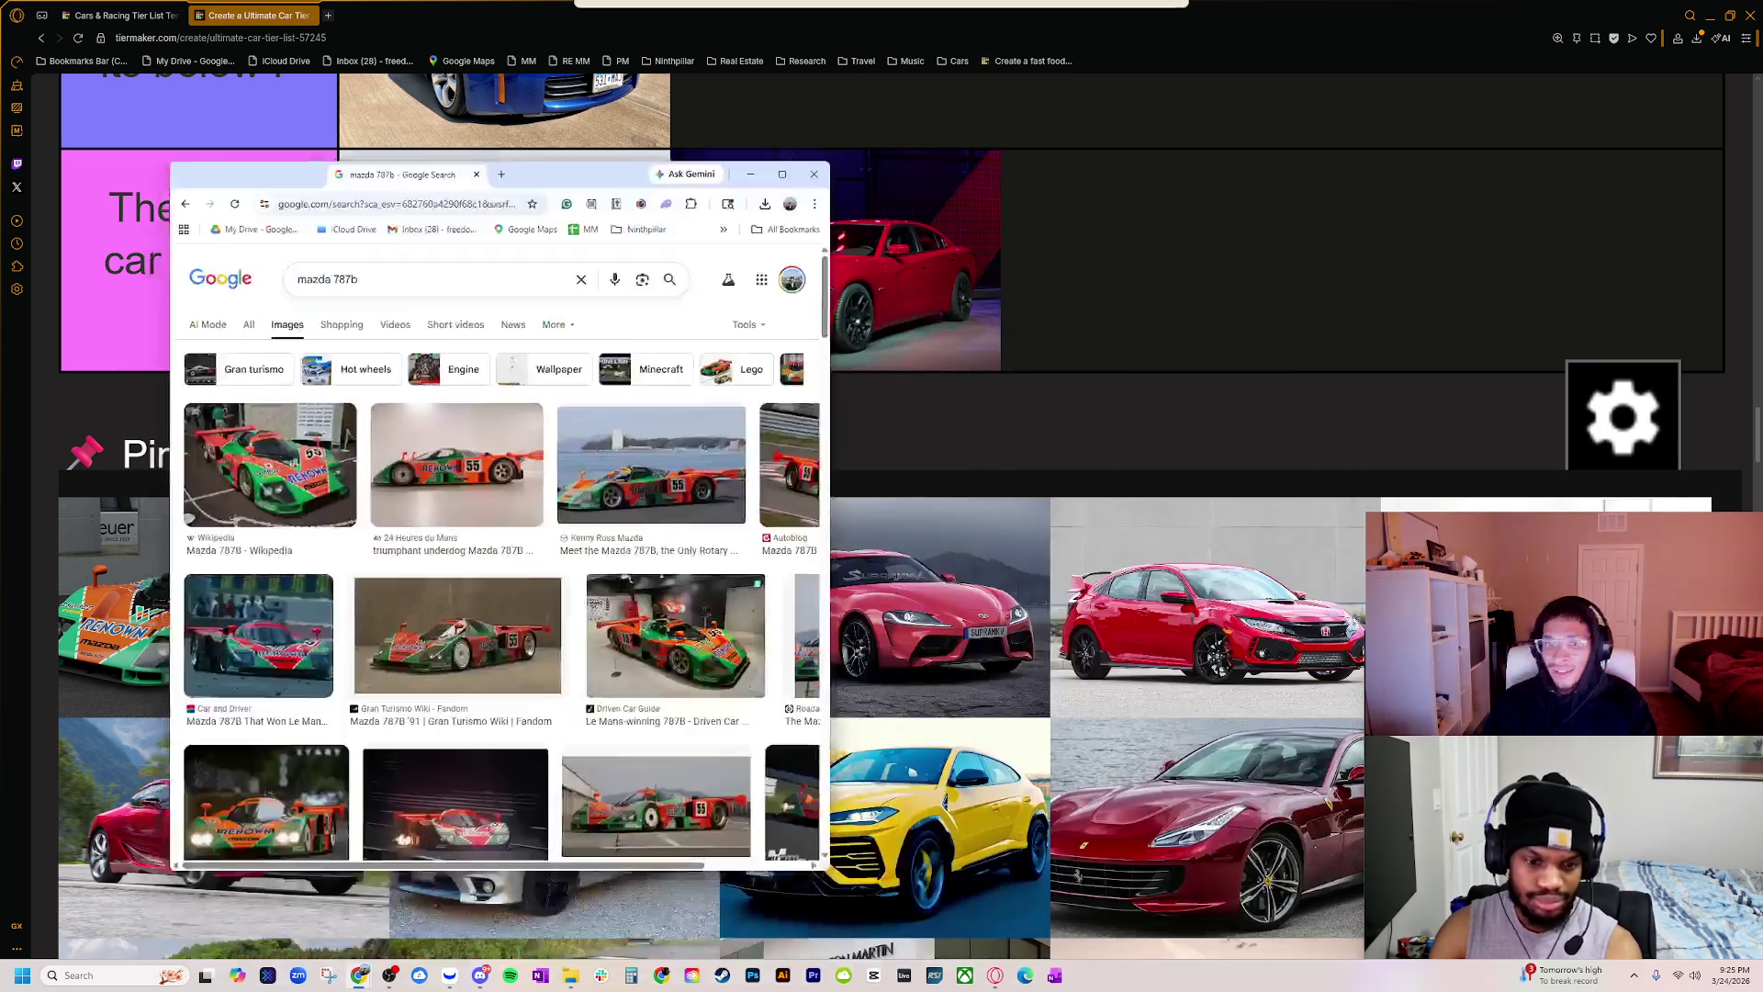
pyautogui.click(679, 583)
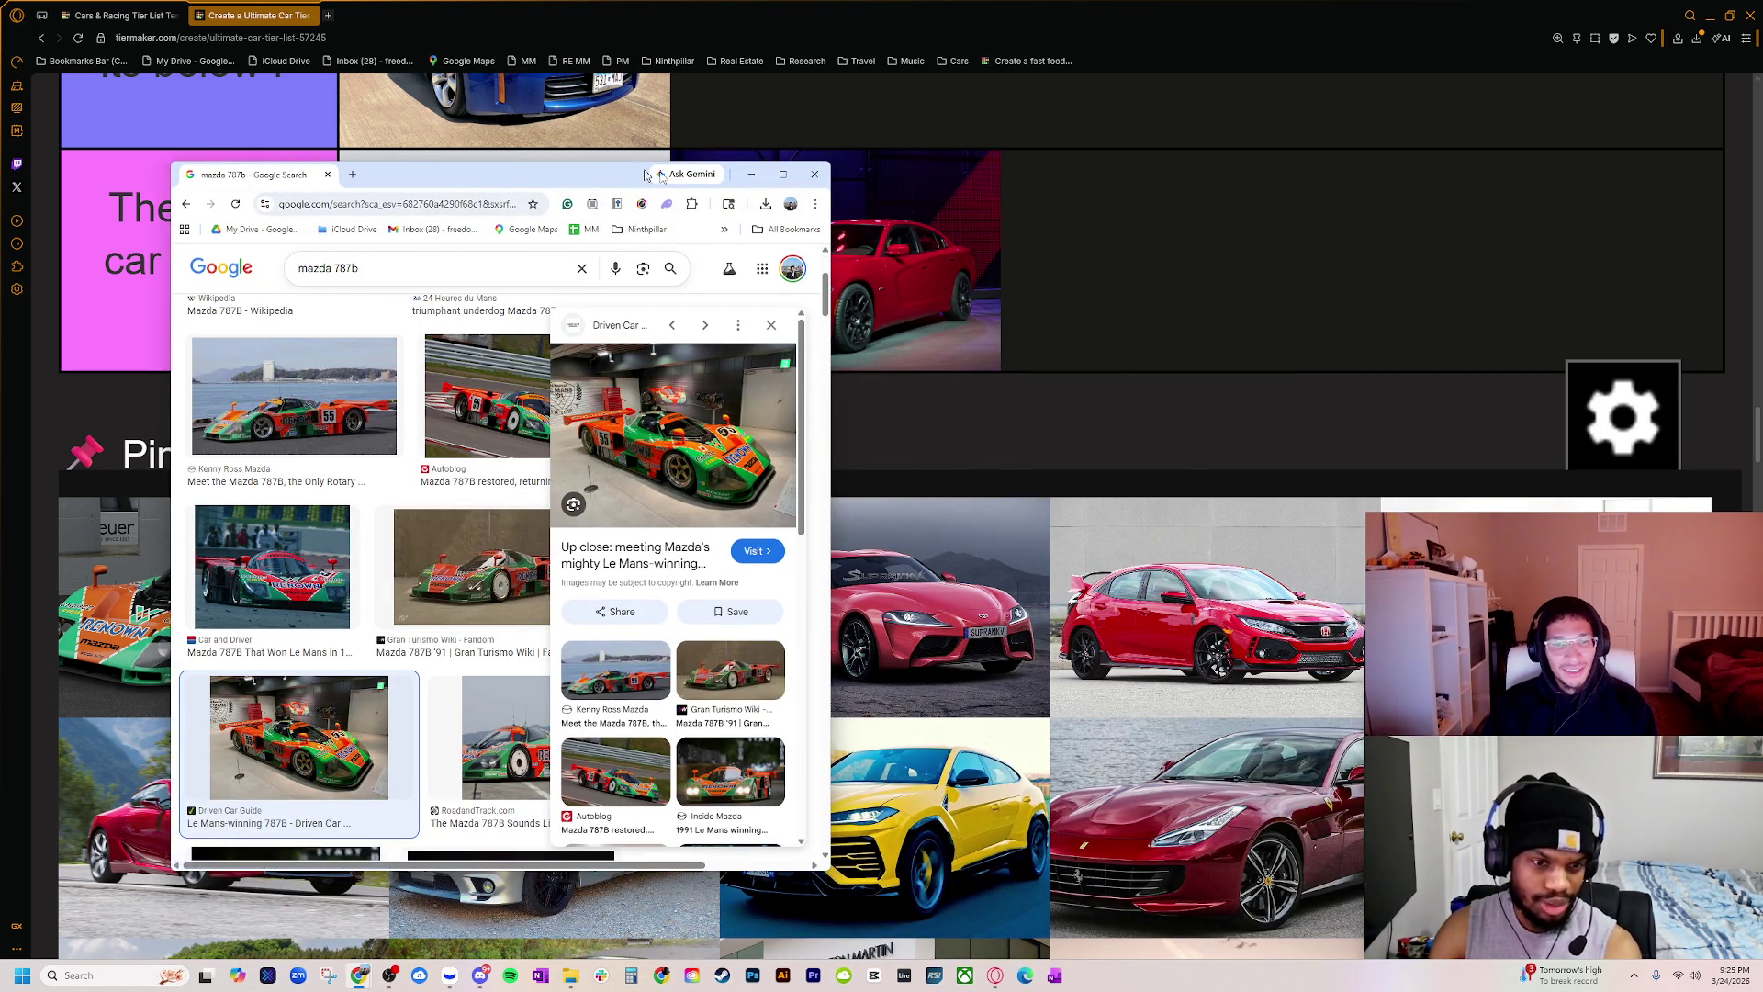
# Step: Close the image search window and zoom the tier list out a step
pyautogui.click(824, 181)
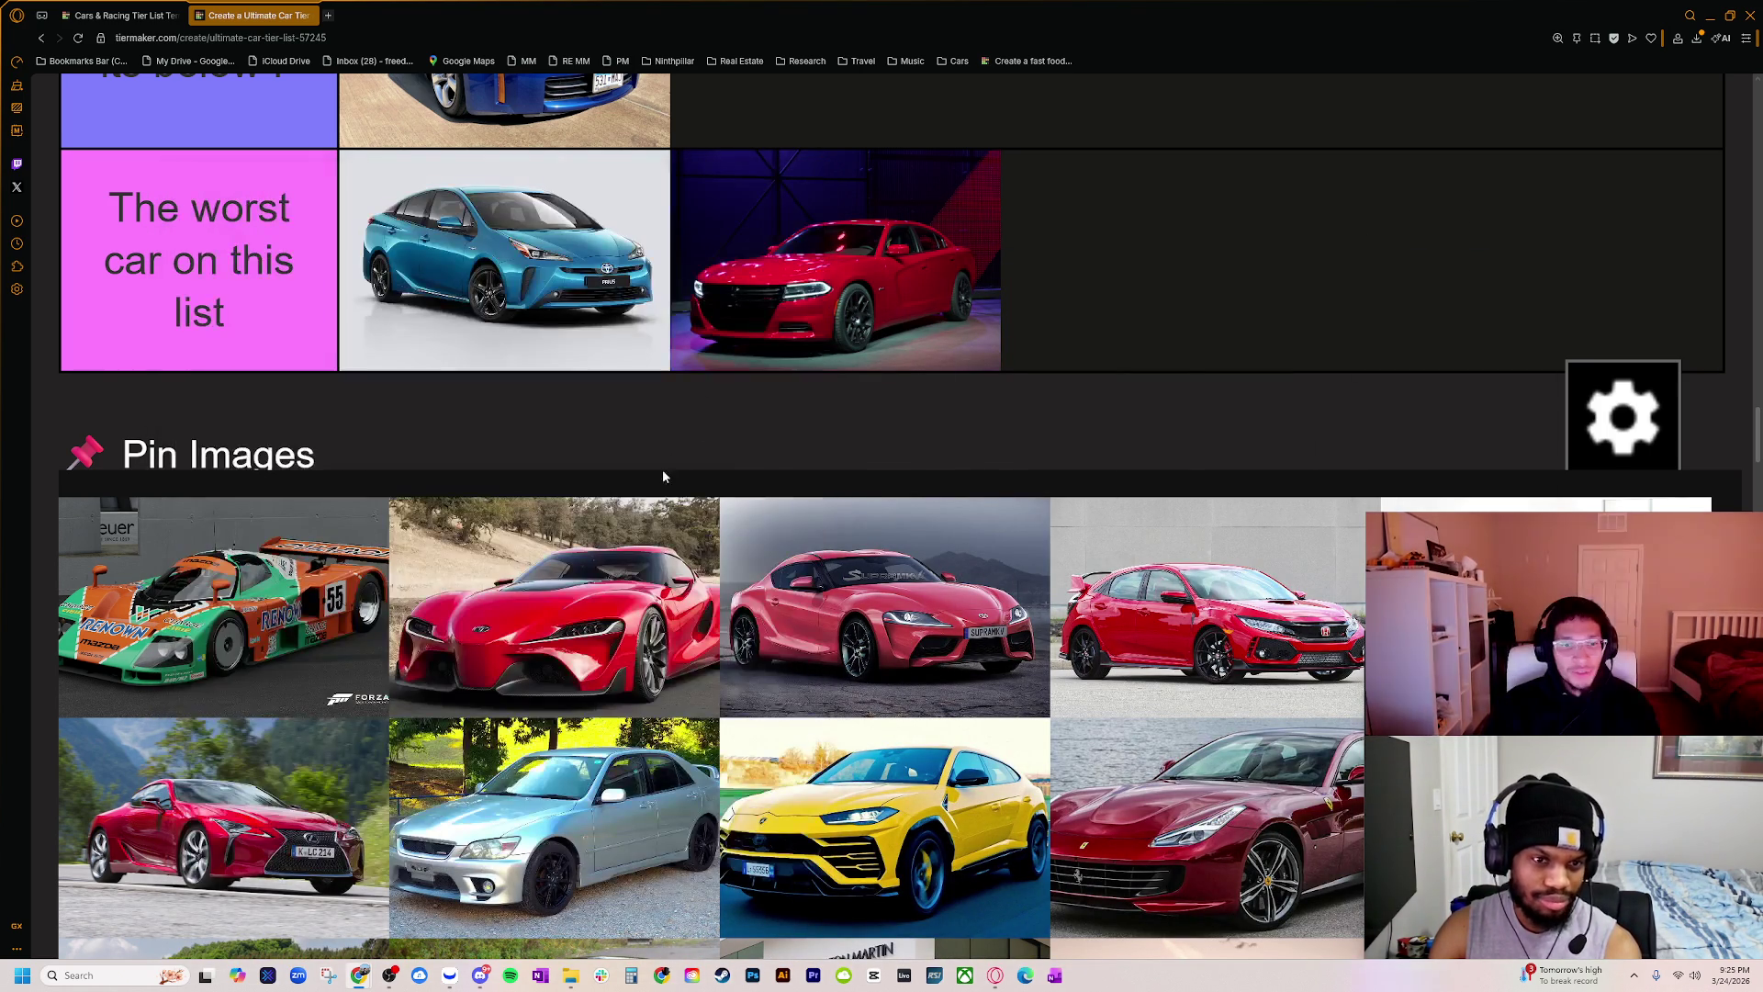
pyautogui.scroll(-10, 663, 470)
pyautogui.hotkey('ctrl', '-')
pyautogui.hotkey('ctrl', '-')
pyautogui.hotkey('ctrl', '-')
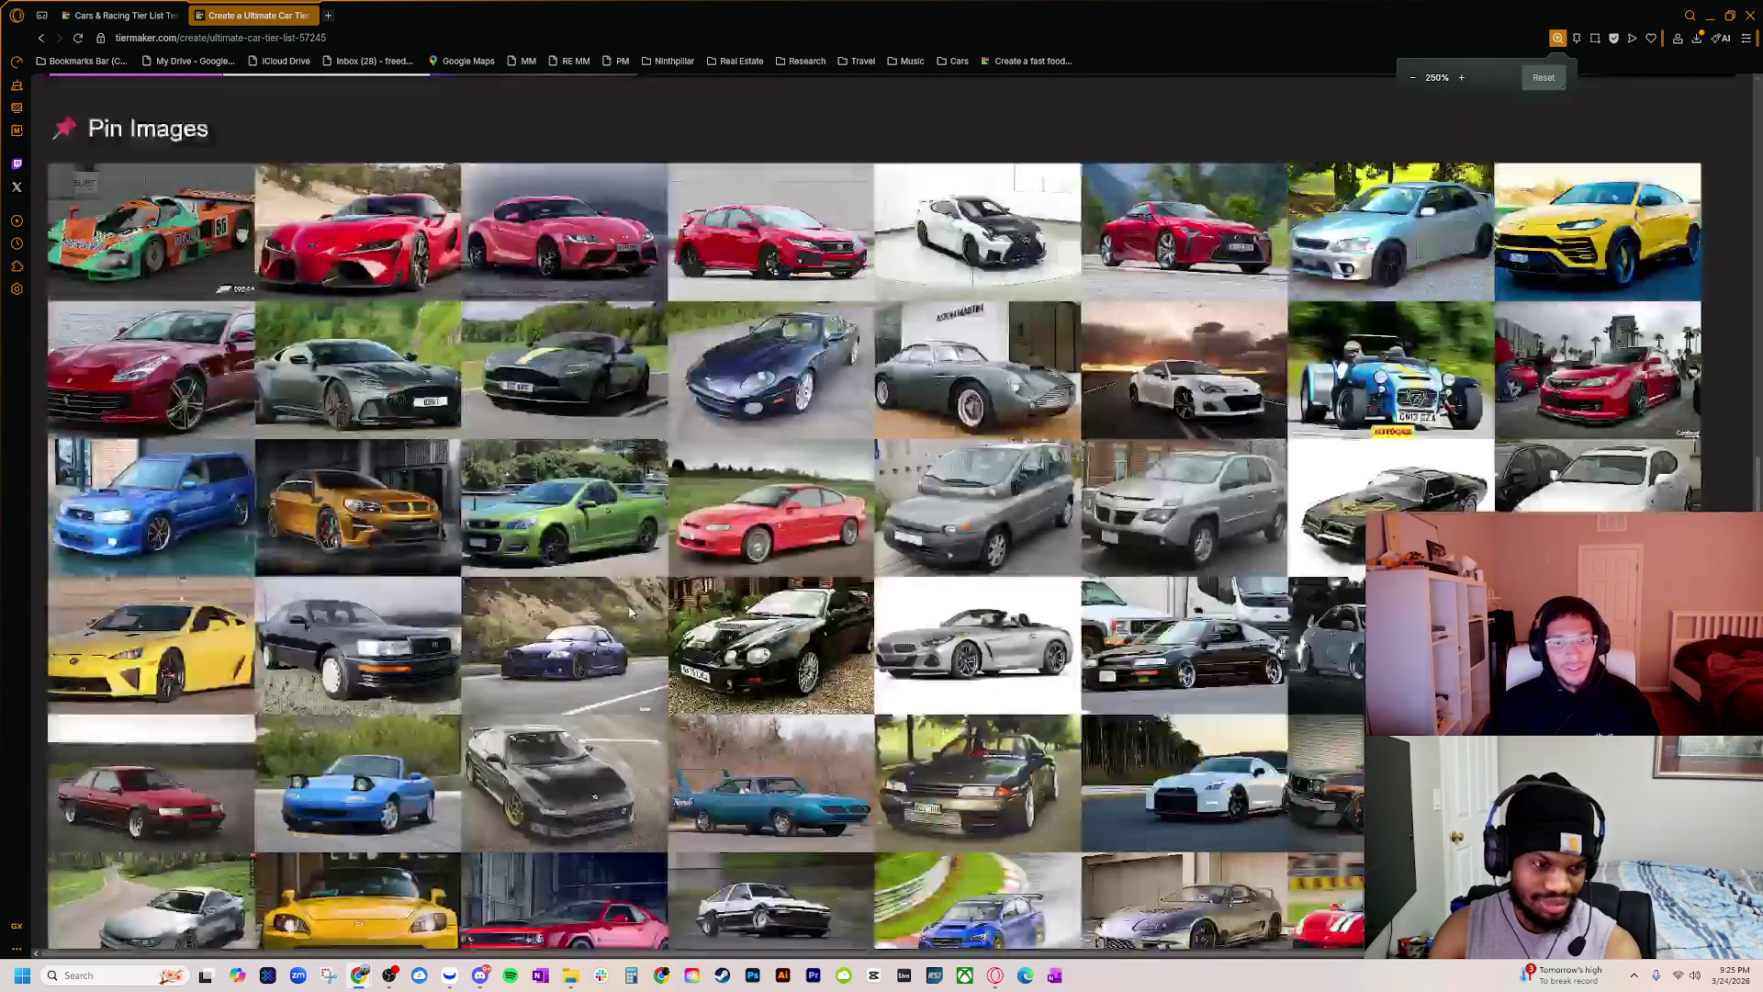
pyautogui.scroll(-10, 630, 608)
pyautogui.scroll(5, 624, 634)
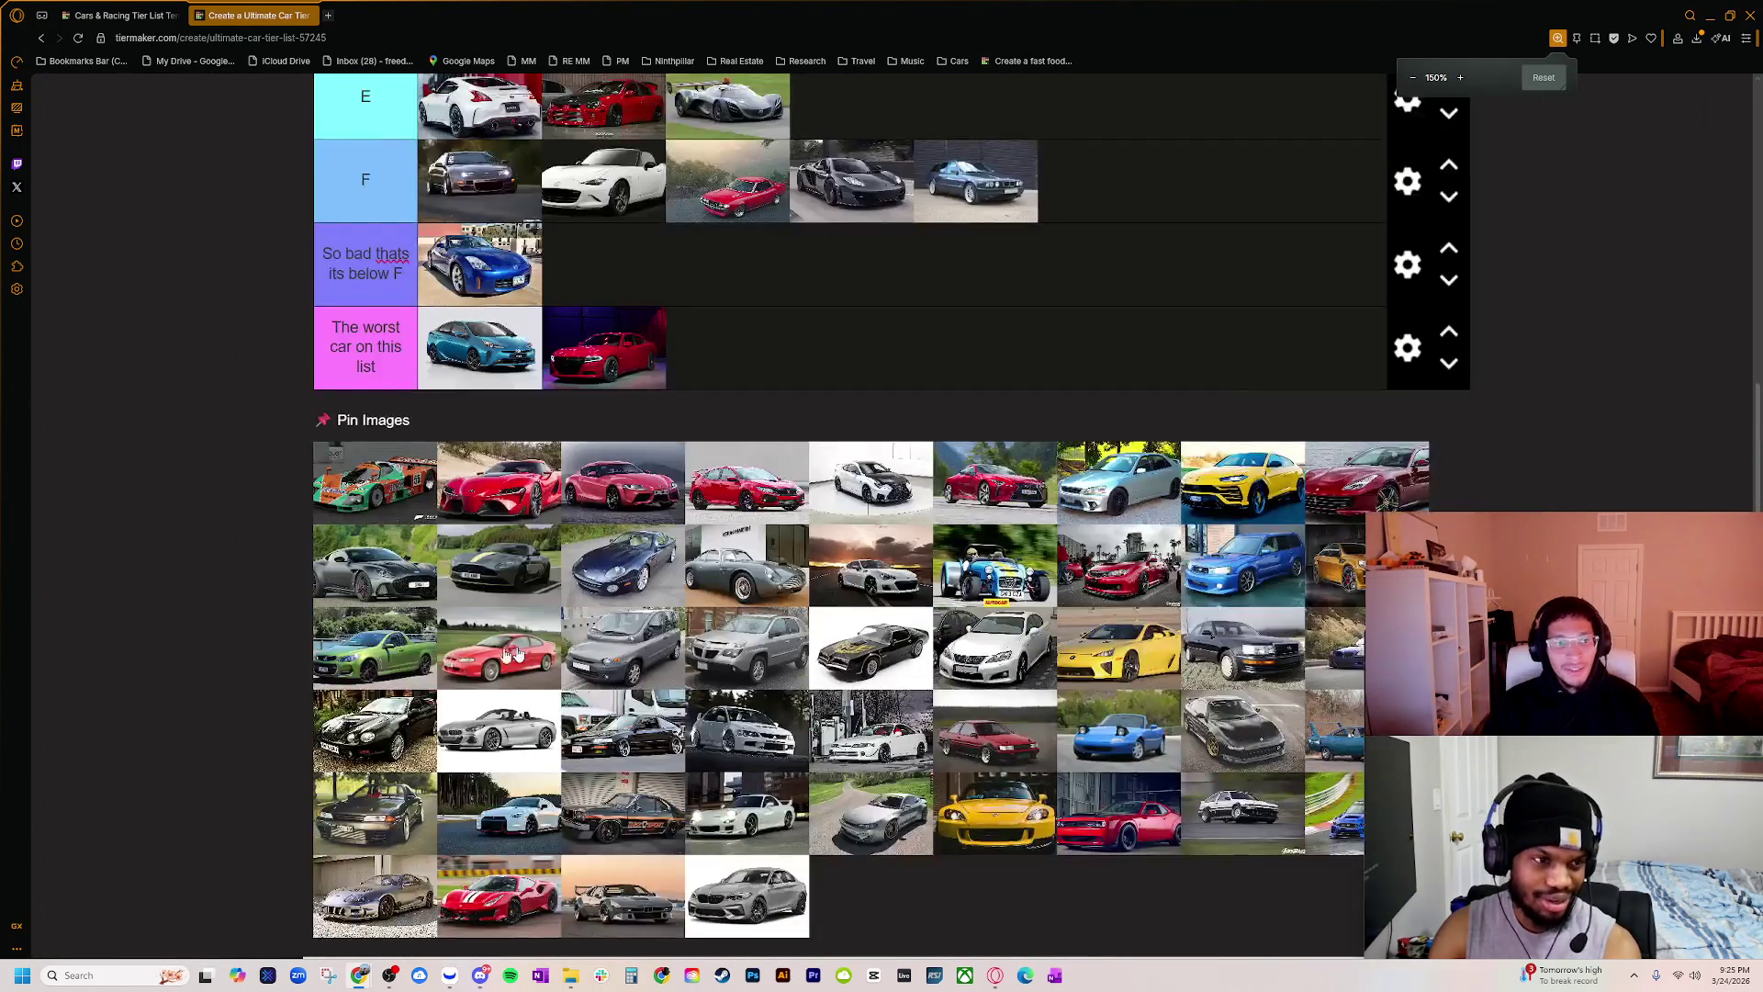
pyautogui.scroll(3, 397, 639)
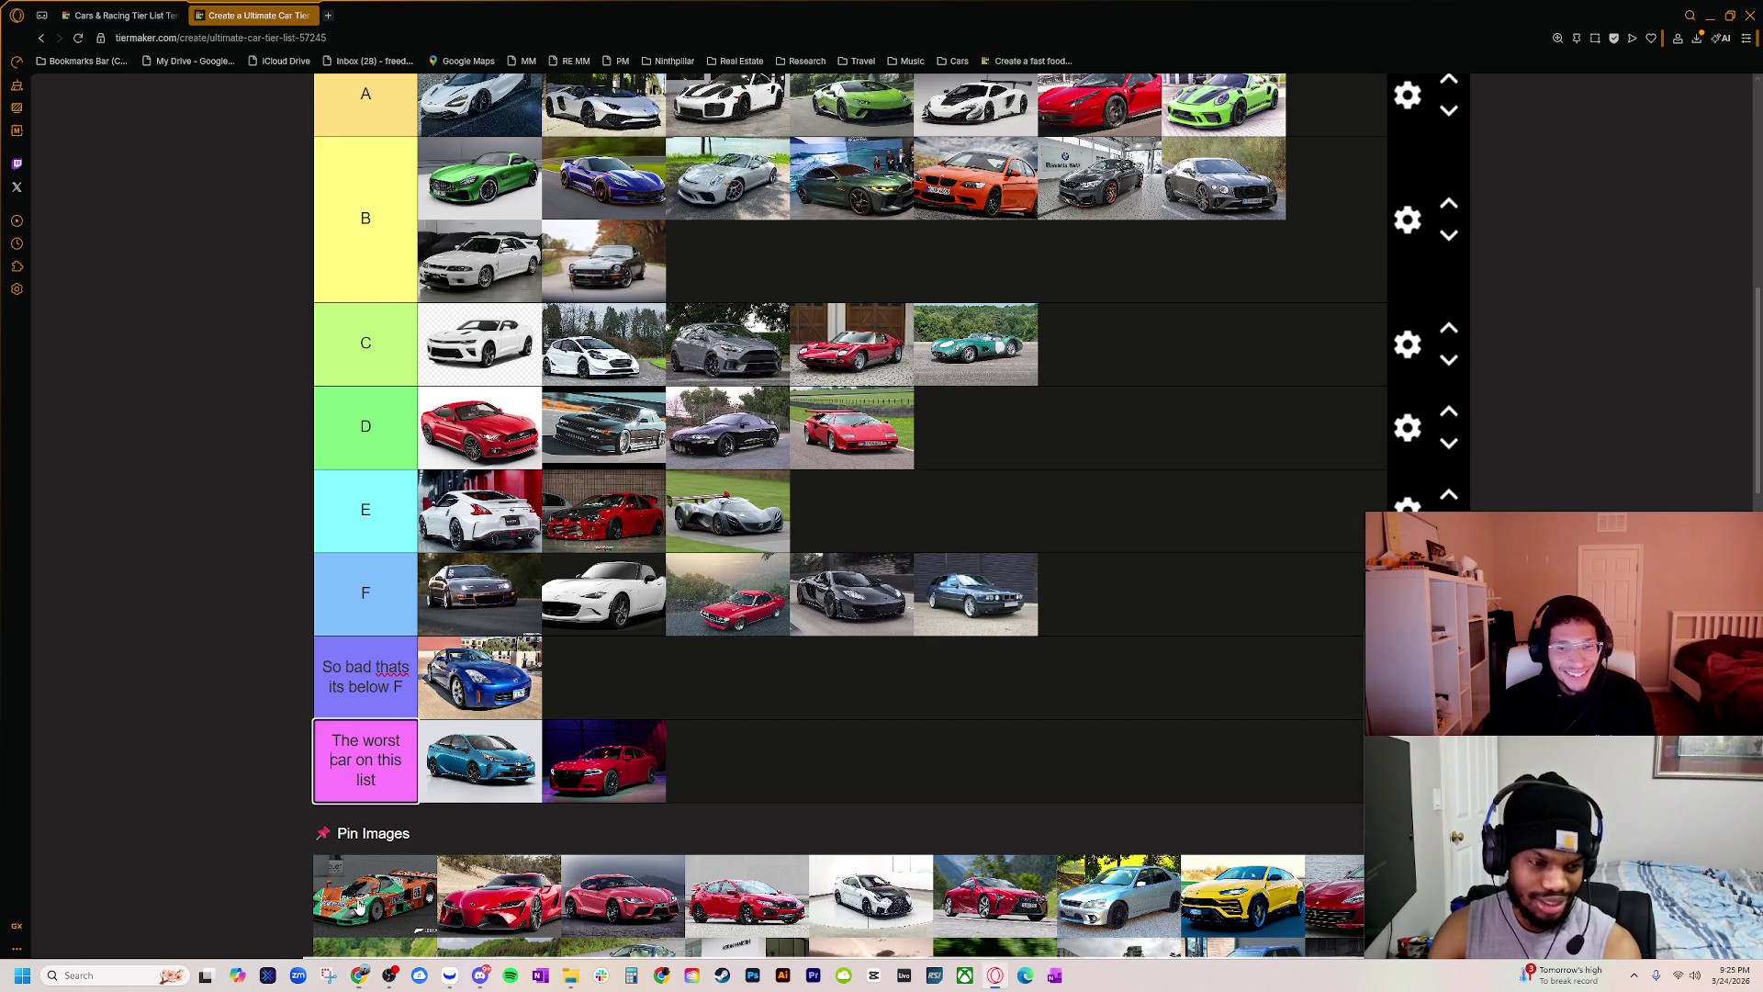
# Step: Place the orange-and-green number 55 Mazda 787B at the end of tier D
pyautogui.moveTo(360, 904)
pyautogui.mouseDown()
pyautogui.moveTo(587, 758)
pyautogui.moveTo(725, 593)
pyautogui.moveTo(989, 457)
pyautogui.mouseUp()
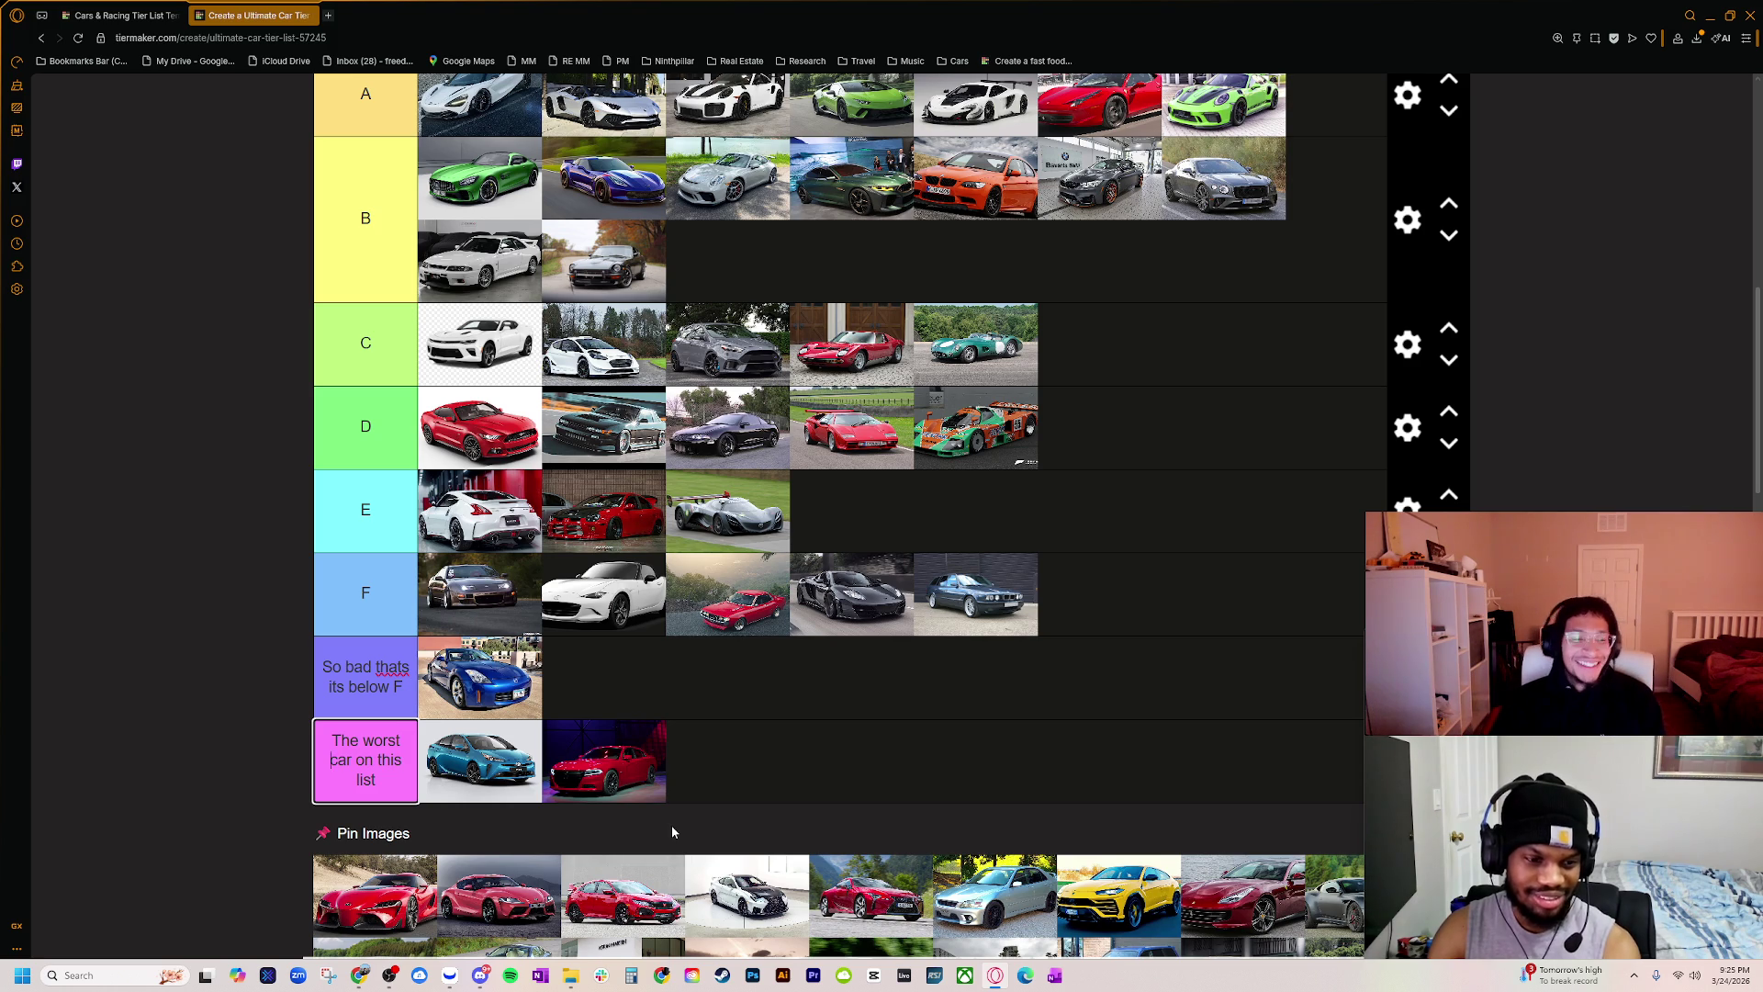
pyautogui.scroll(-3, 366, 879)
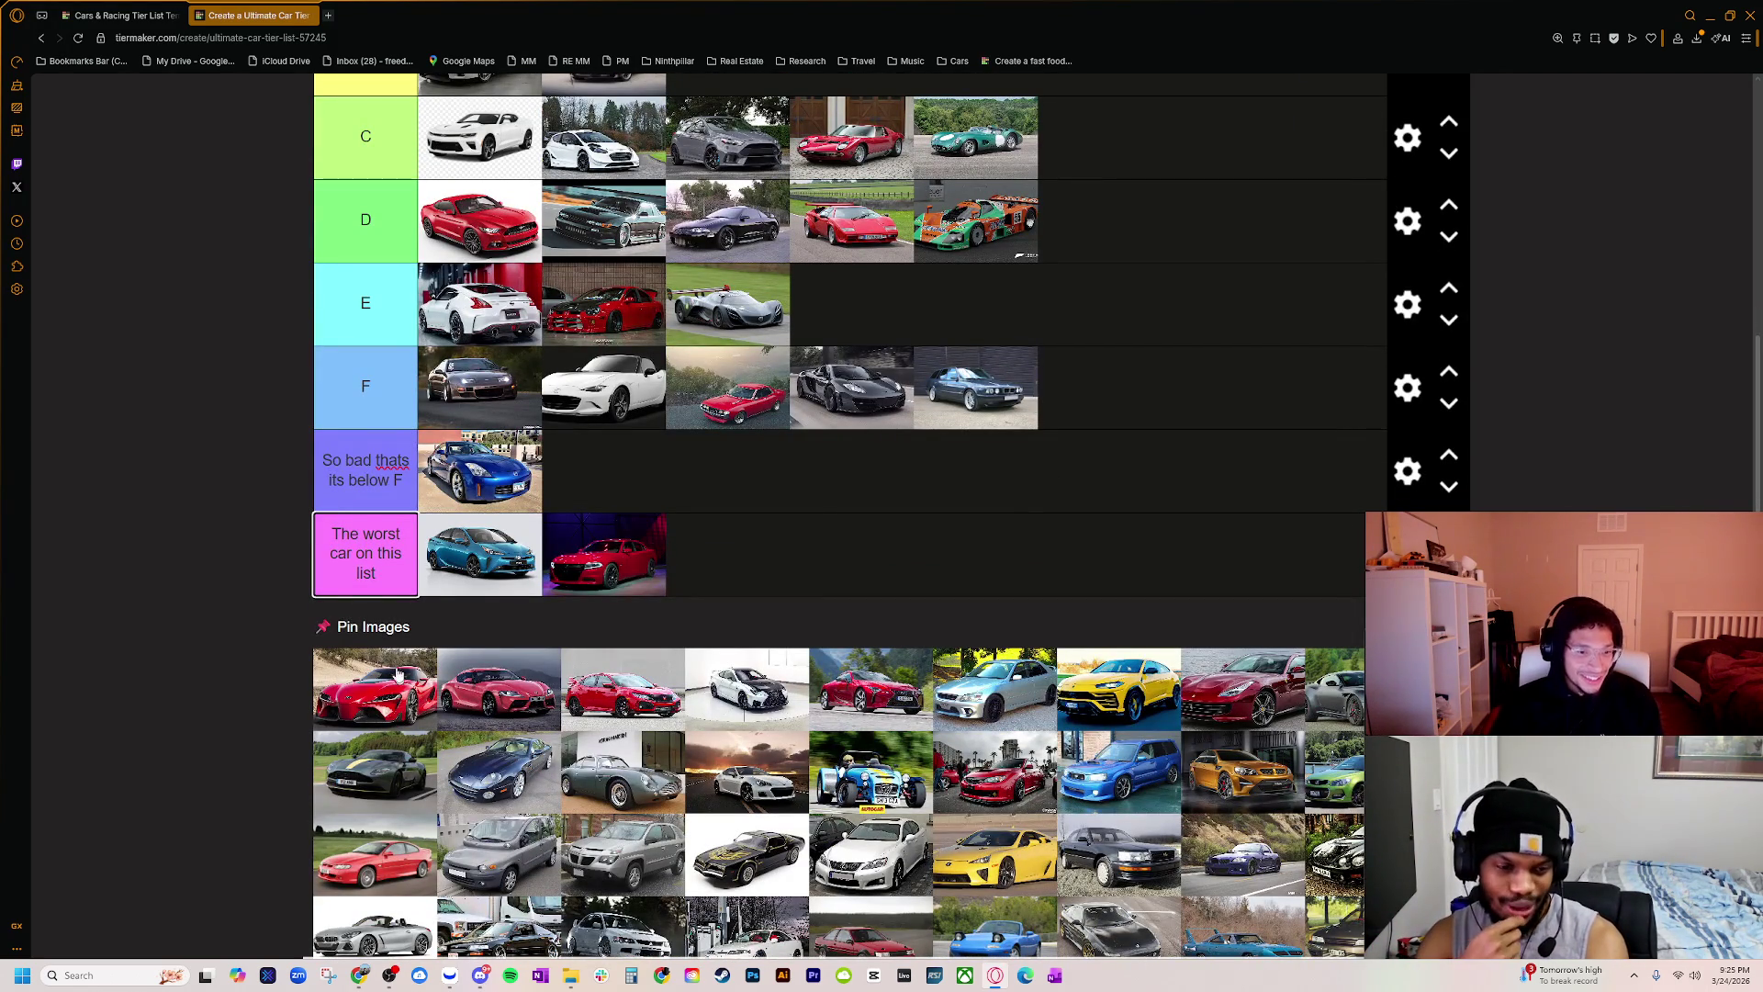
pyautogui.scroll(3, 410, 715)
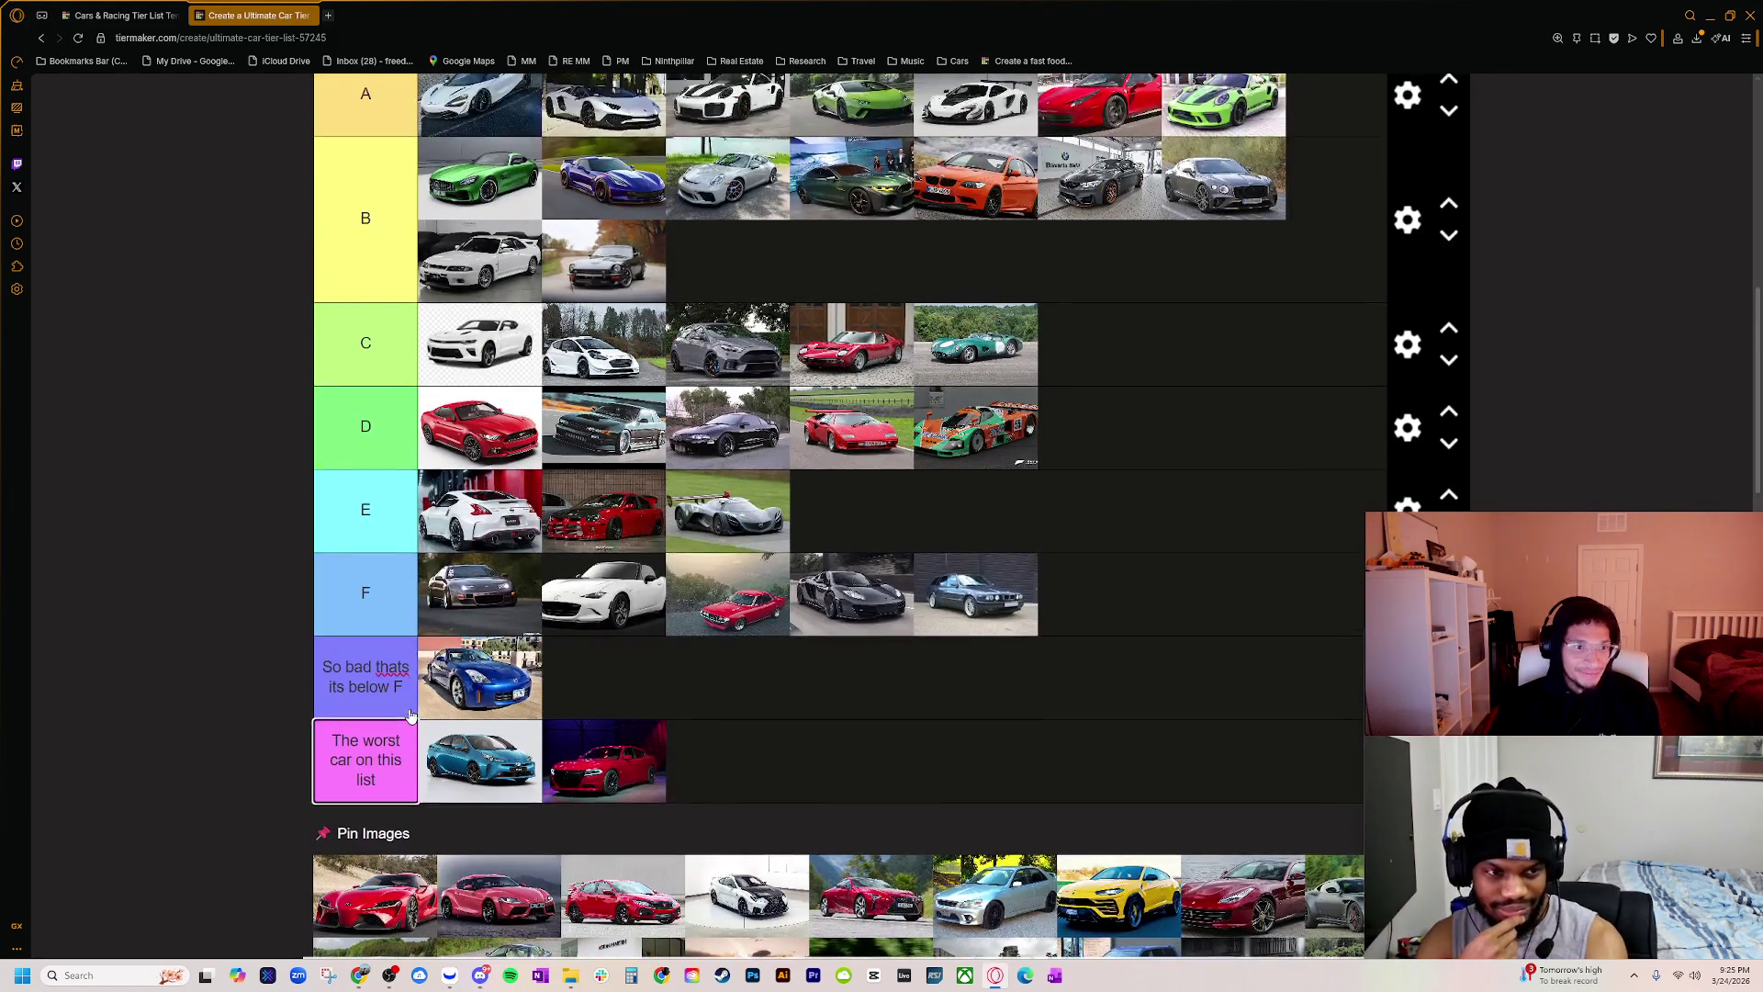
pyautogui.scroll(-2, 410, 715)
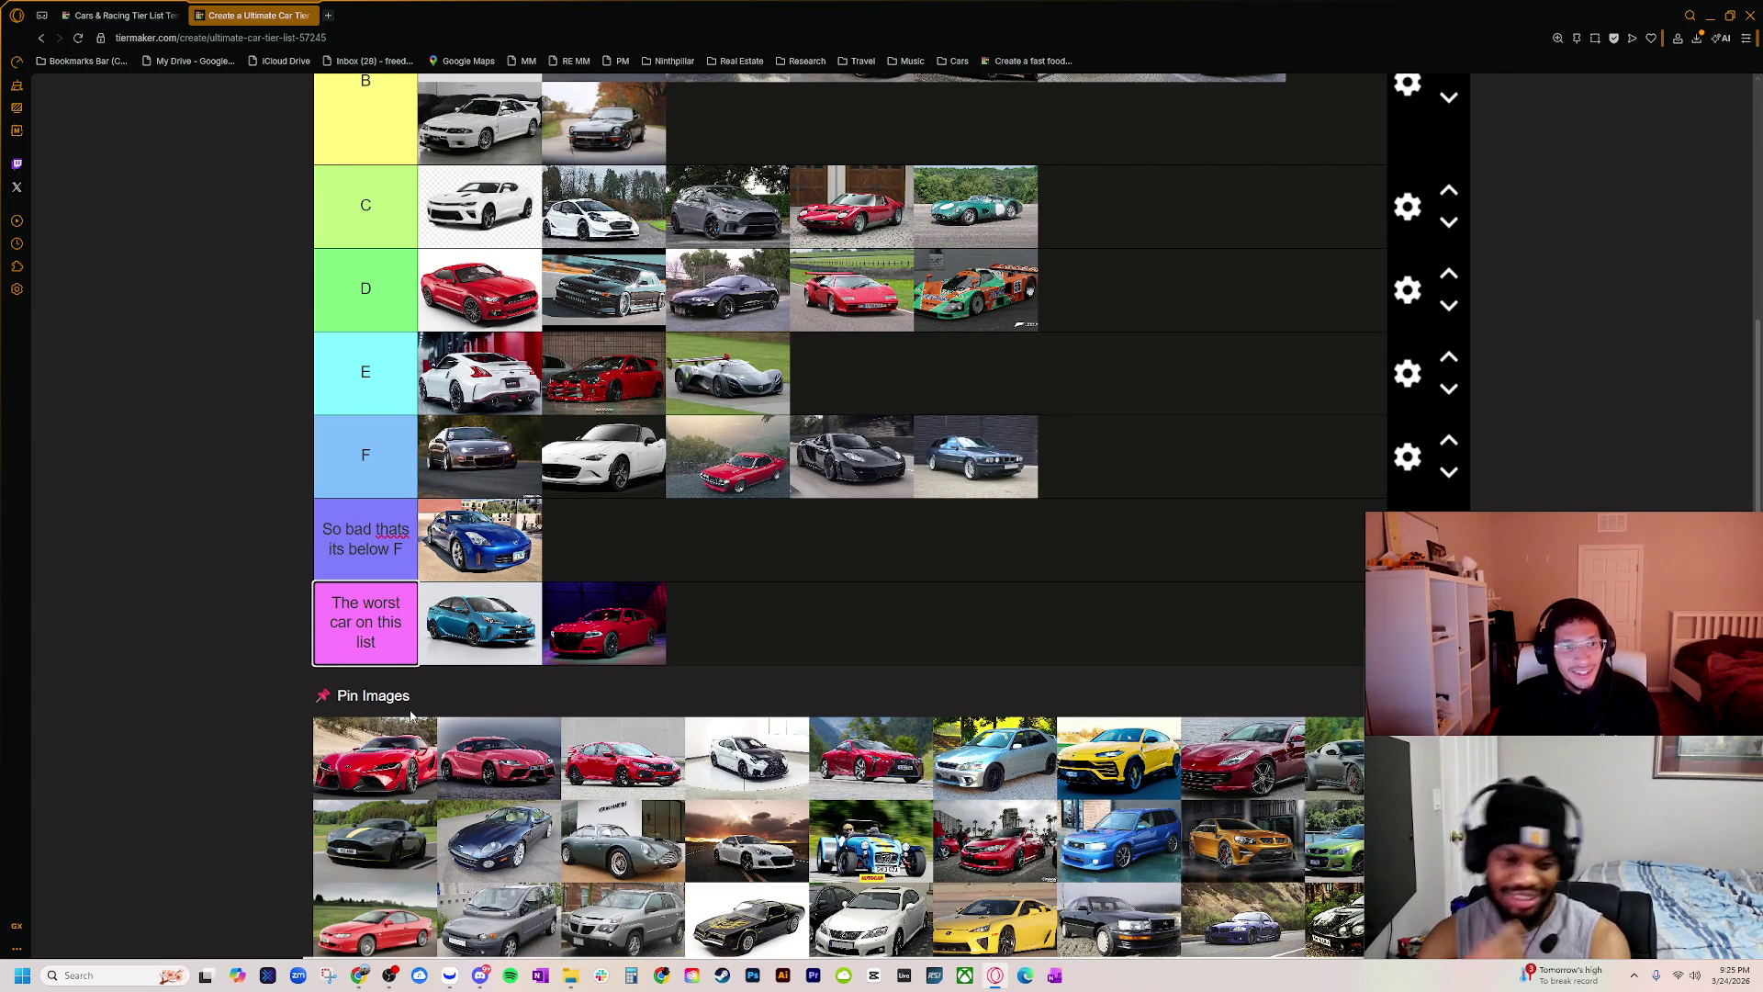
# Step: Add the red Toyota FT-1, red Supra and white sports car to tier C, and put the red Civic first in tier D
pyautogui.moveTo(381, 771)
pyautogui.mouseDown()
pyautogui.moveTo(633, 540)
pyautogui.moveTo(808, 211)
pyautogui.moveTo(877, 197)
pyautogui.mouseUp()
pyautogui.moveTo(421, 764)
pyautogui.mouseDown()
pyautogui.moveTo(1054, 283)
pyautogui.moveTo(970, 218)
pyautogui.mouseUp()
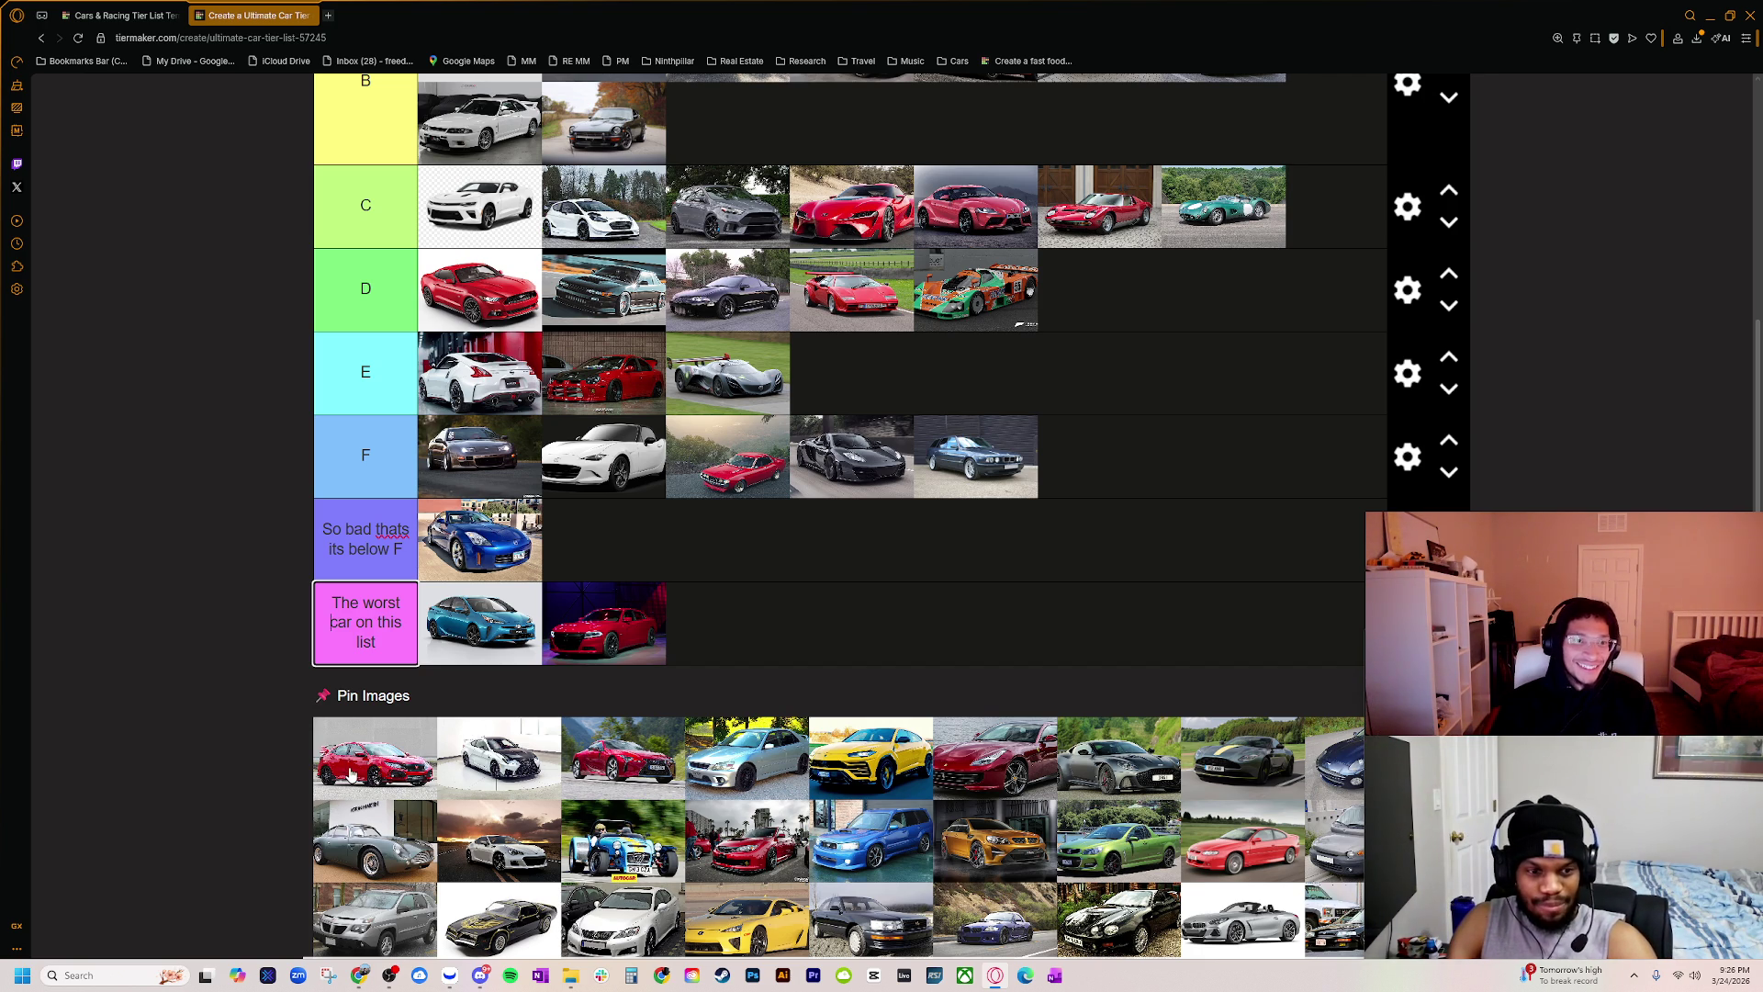
pyautogui.moveTo(349, 774)
pyautogui.mouseDown()
pyautogui.moveTo(449, 661)
pyautogui.moveTo(496, 290)
pyautogui.moveTo(447, 289)
pyautogui.moveTo(469, 294)
pyautogui.mouseUp()
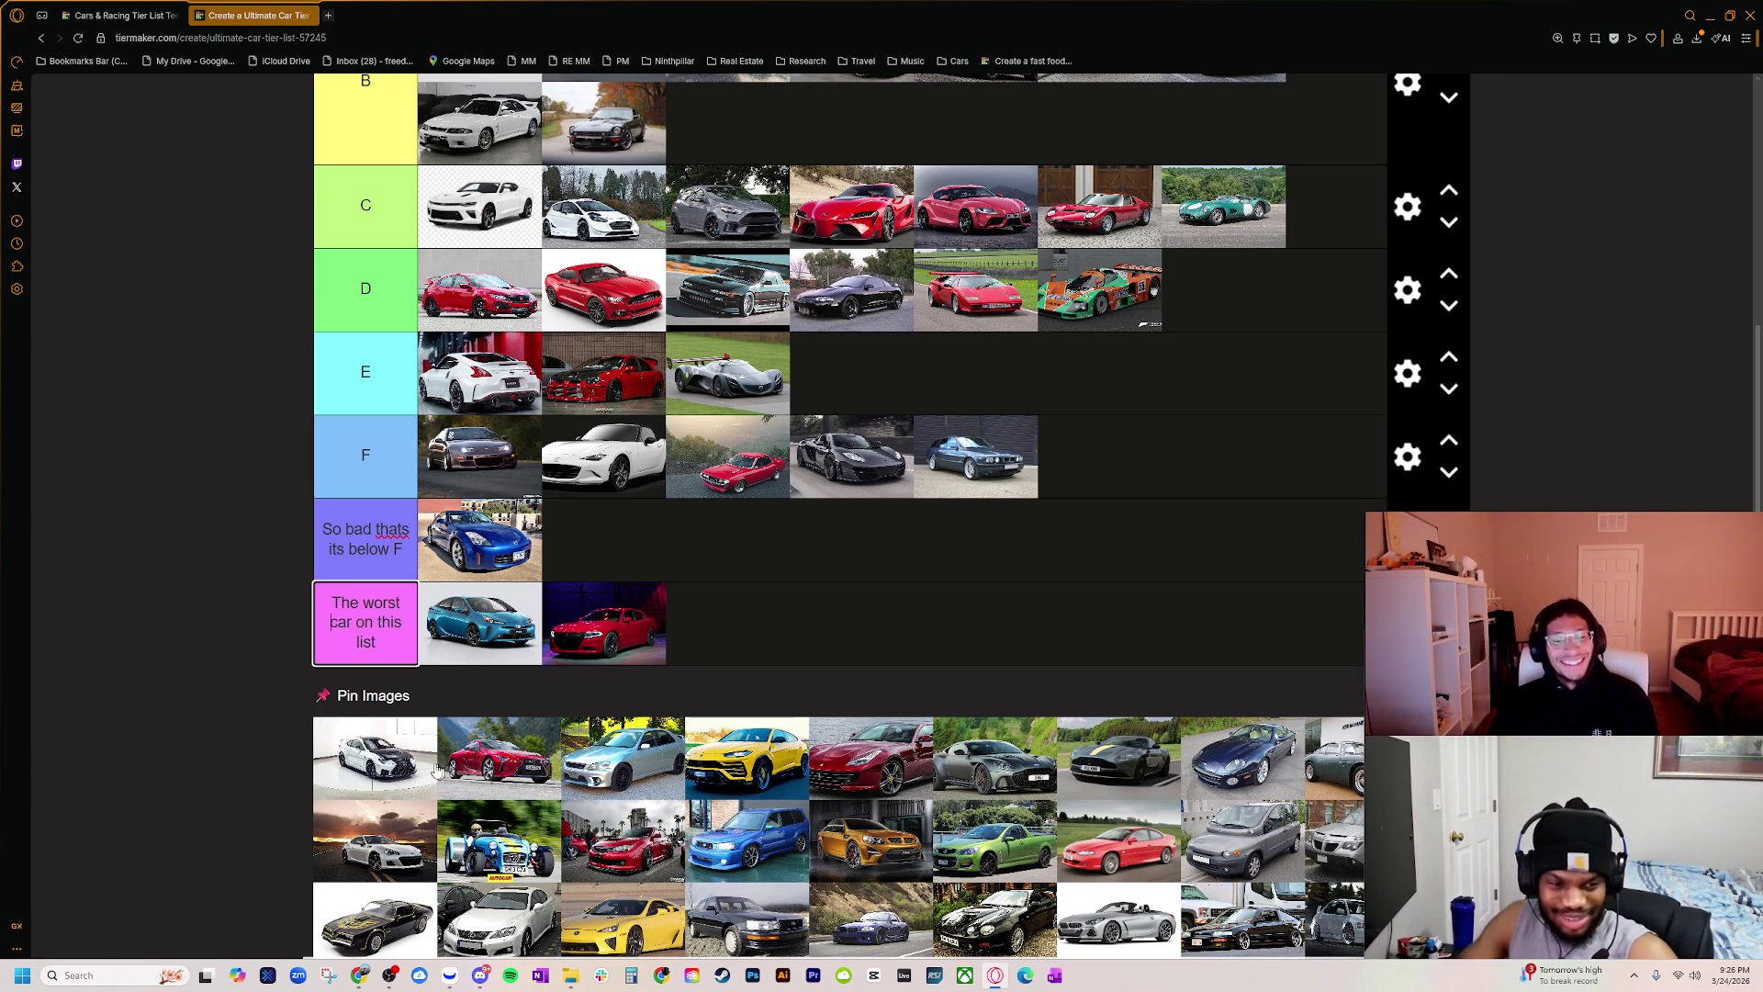
pyautogui.scroll(1, 373, 788)
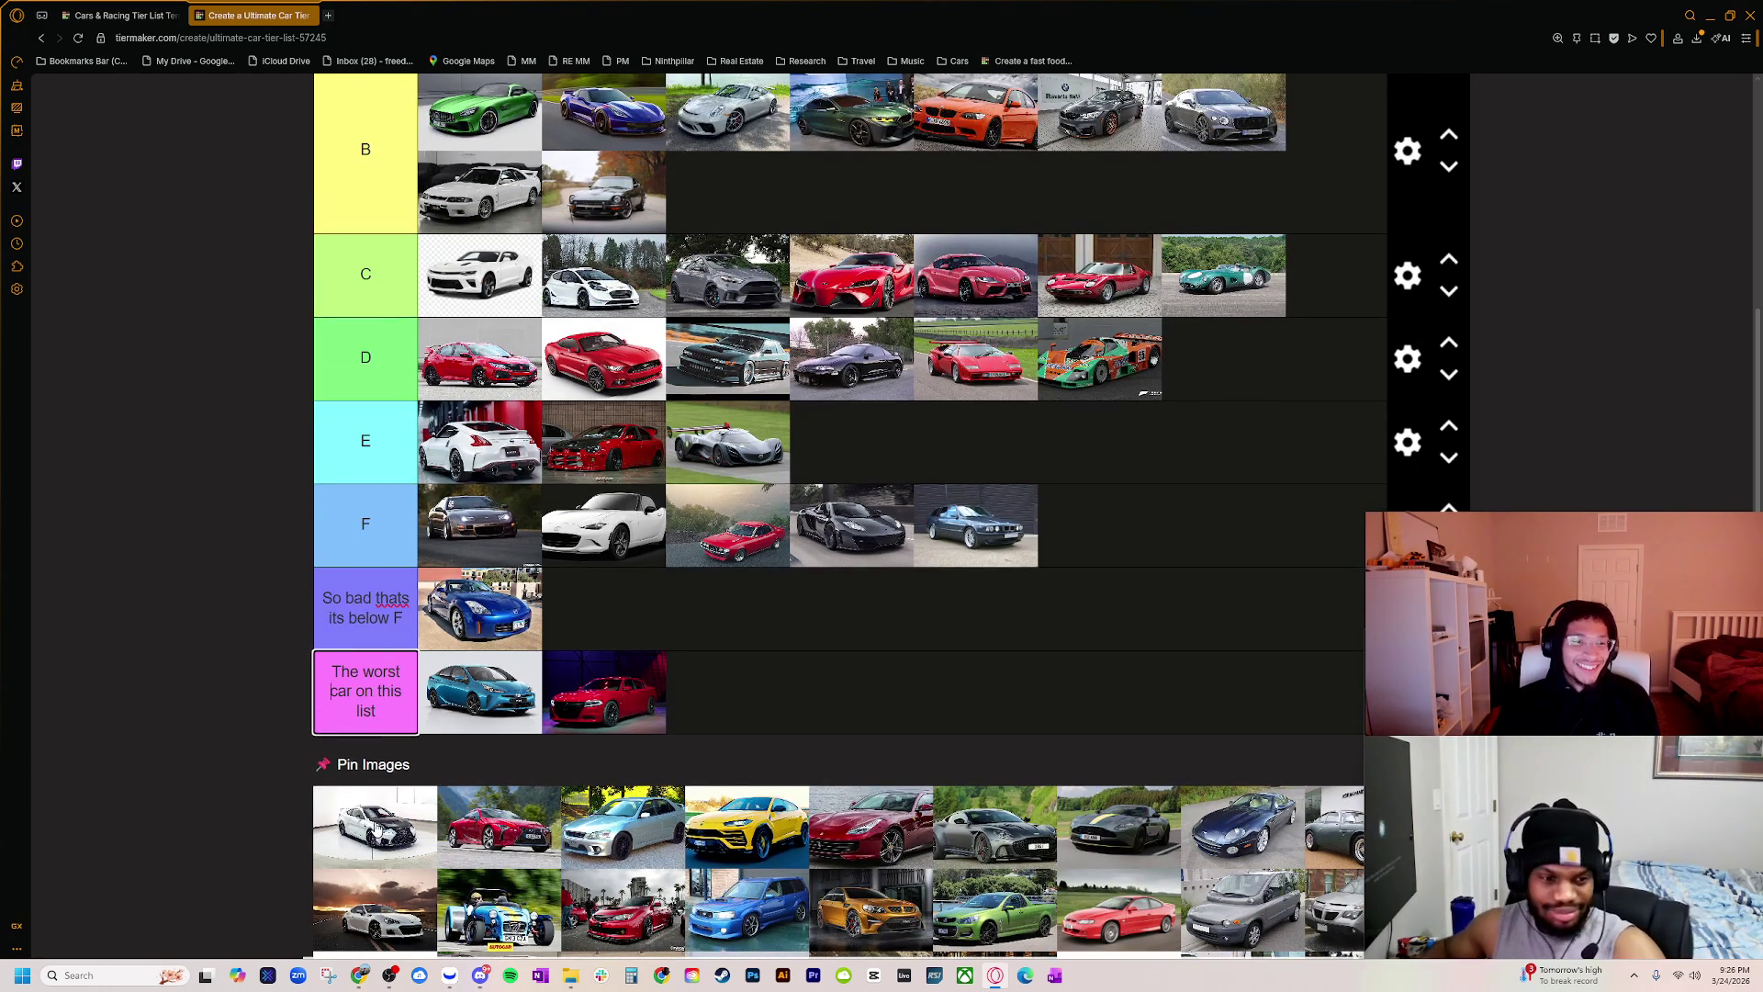
pyautogui.moveTo(376, 827)
pyautogui.mouseDown()
pyautogui.moveTo(597, 688)
pyautogui.moveTo(725, 294)
pyautogui.moveTo(725, 252)
pyautogui.moveTo(620, 168)
pyautogui.moveTo(771, 267)
pyautogui.moveTo(597, 211)
pyautogui.moveTo(562, 275)
pyautogui.moveTo(542, 275)
pyautogui.moveTo(728, 188)
pyautogui.moveTo(716, 220)
pyautogui.moveTo(726, 197)
pyautogui.mouseUp()
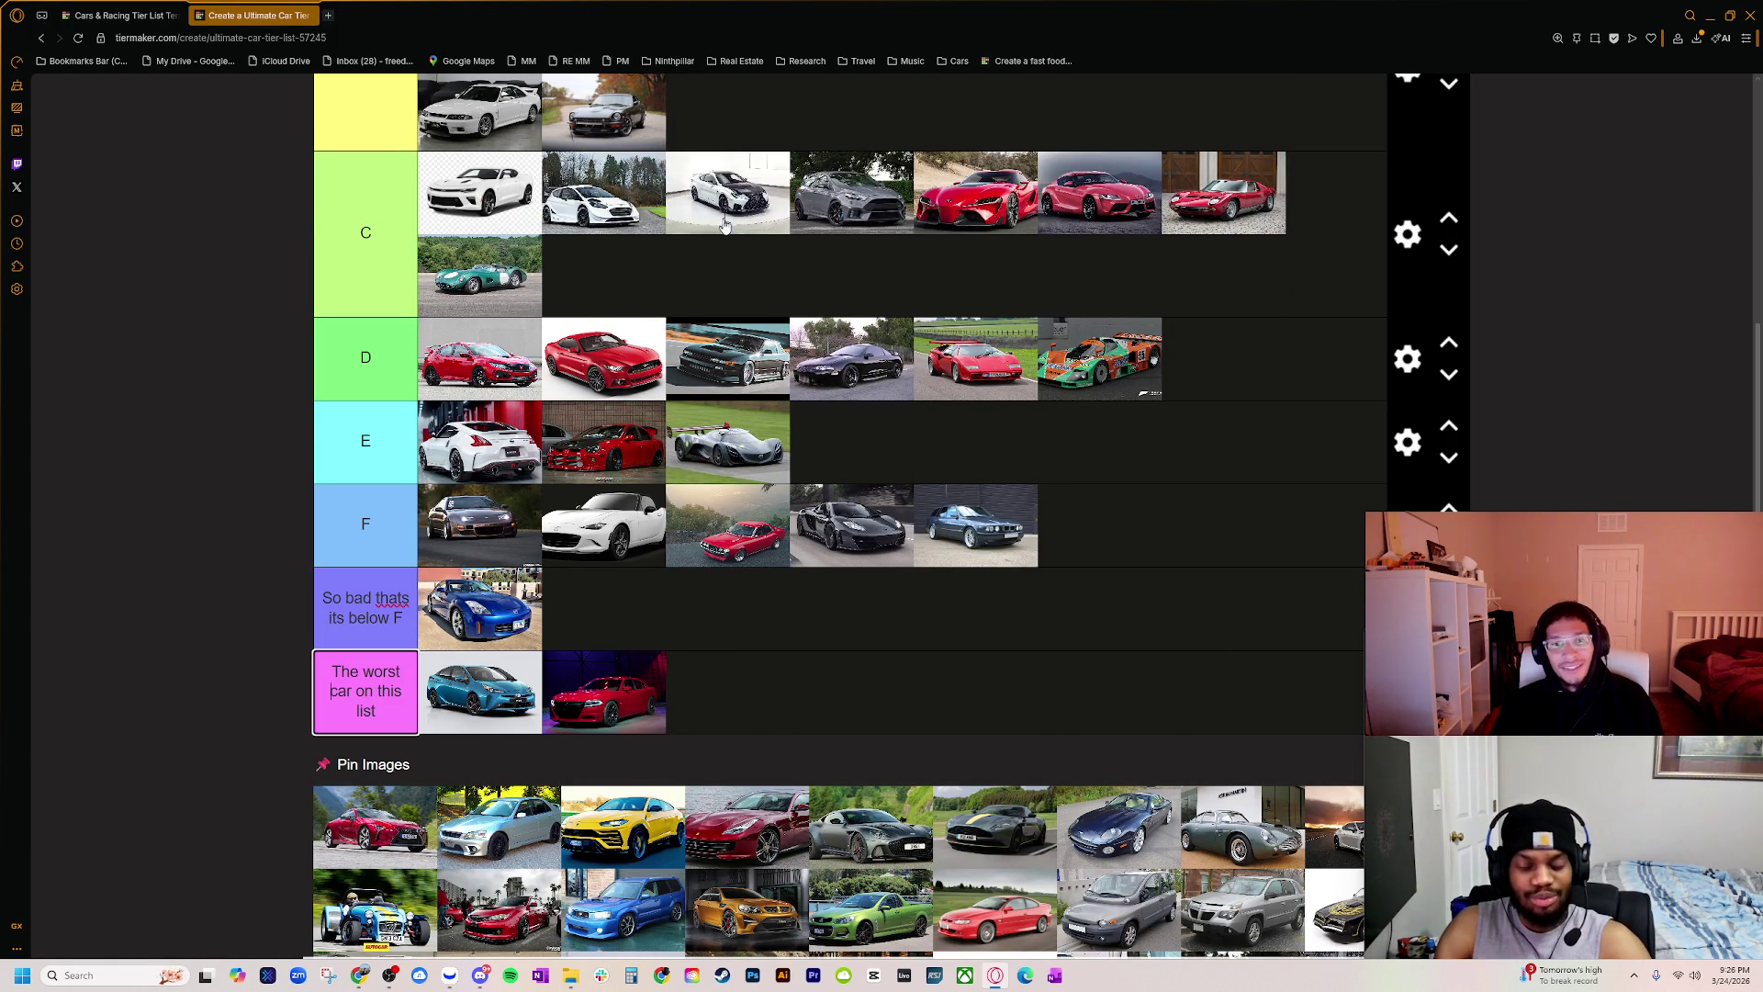
pyautogui.scroll(1, 712, 336)
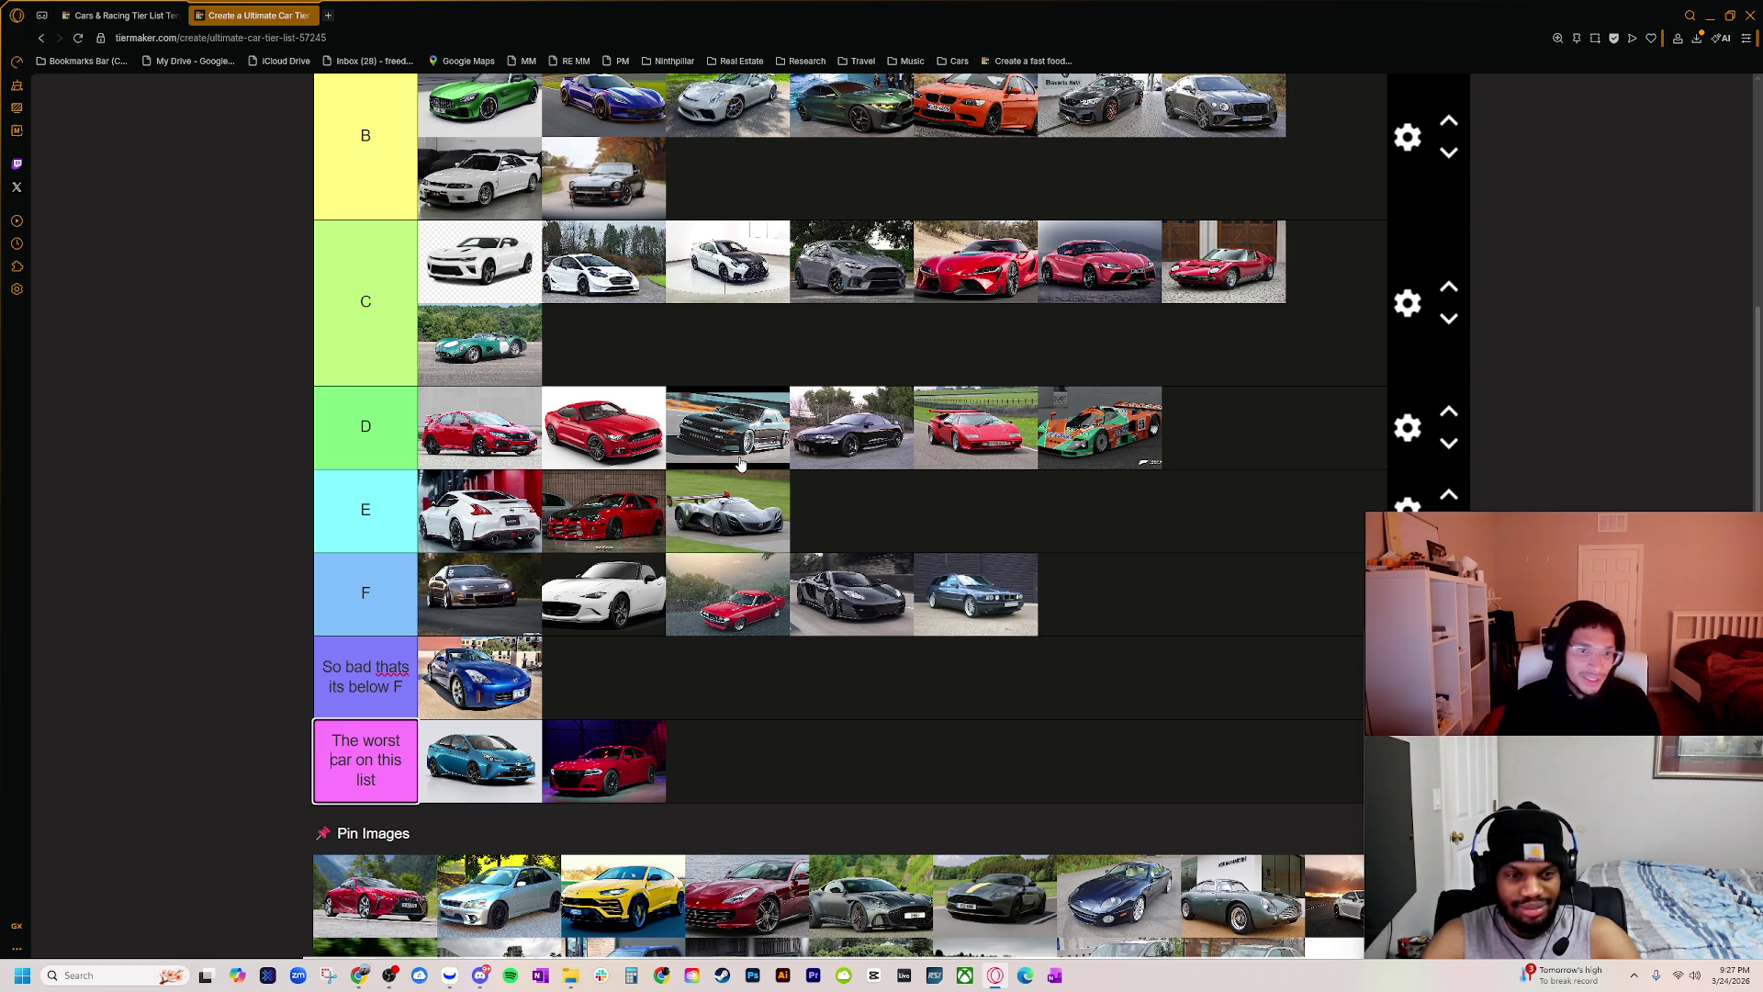
# Step: Move the white Lexus to second in tier C and add the red Lexus coupe to the end of tier B
pyautogui.moveTo(670, 296)
pyautogui.mouseDown()
pyautogui.moveTo(675, 280)
pyautogui.moveTo(587, 267)
pyautogui.moveTo(630, 300)
pyautogui.mouseUp()
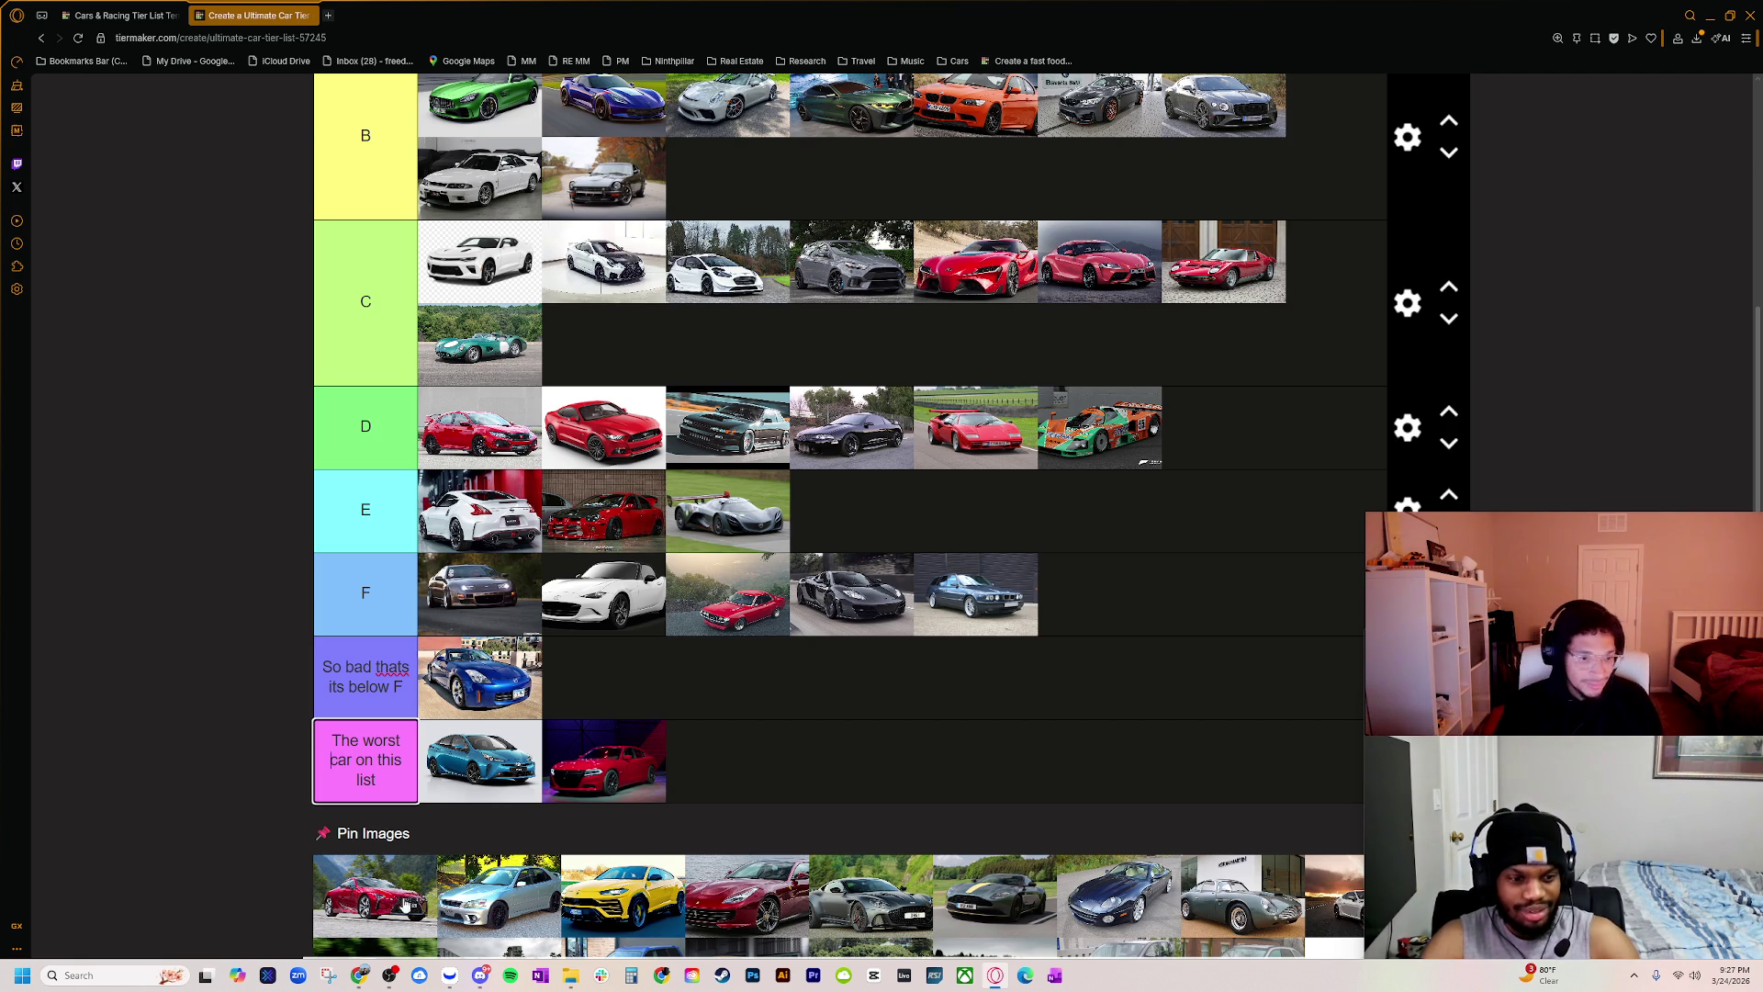
pyautogui.moveTo(397, 908); pyautogui.dragTo(751, 191)
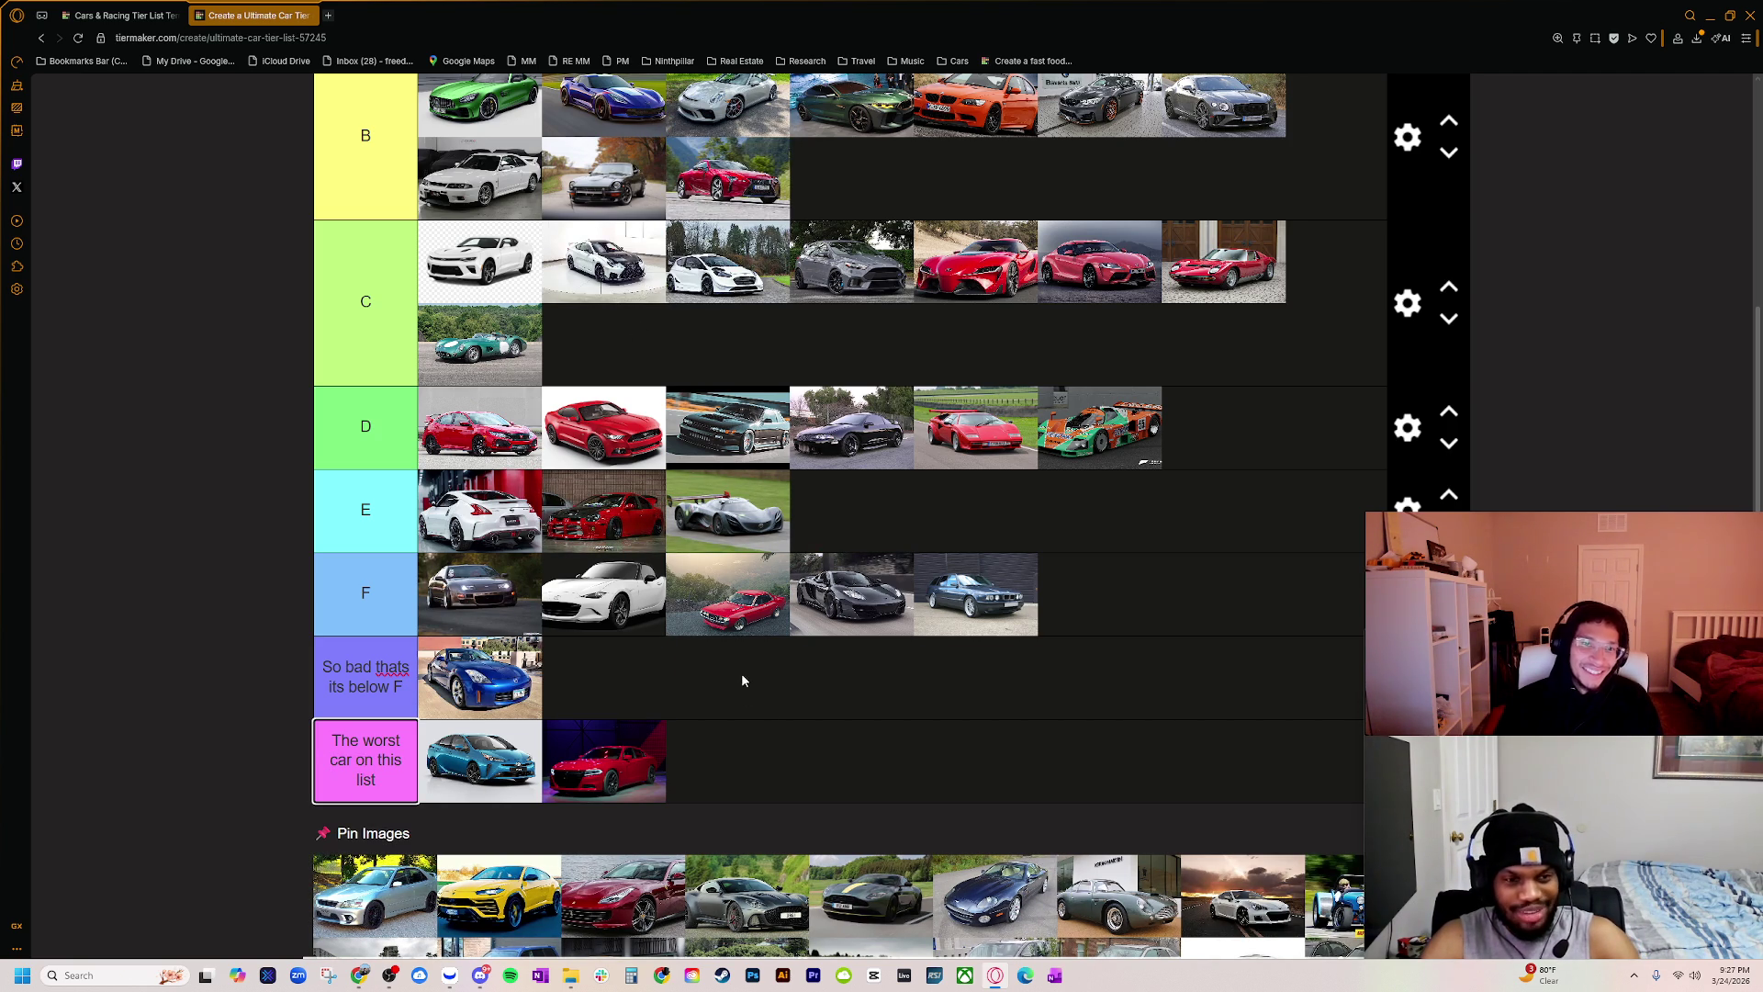
pyautogui.scroll(1, 829, 712)
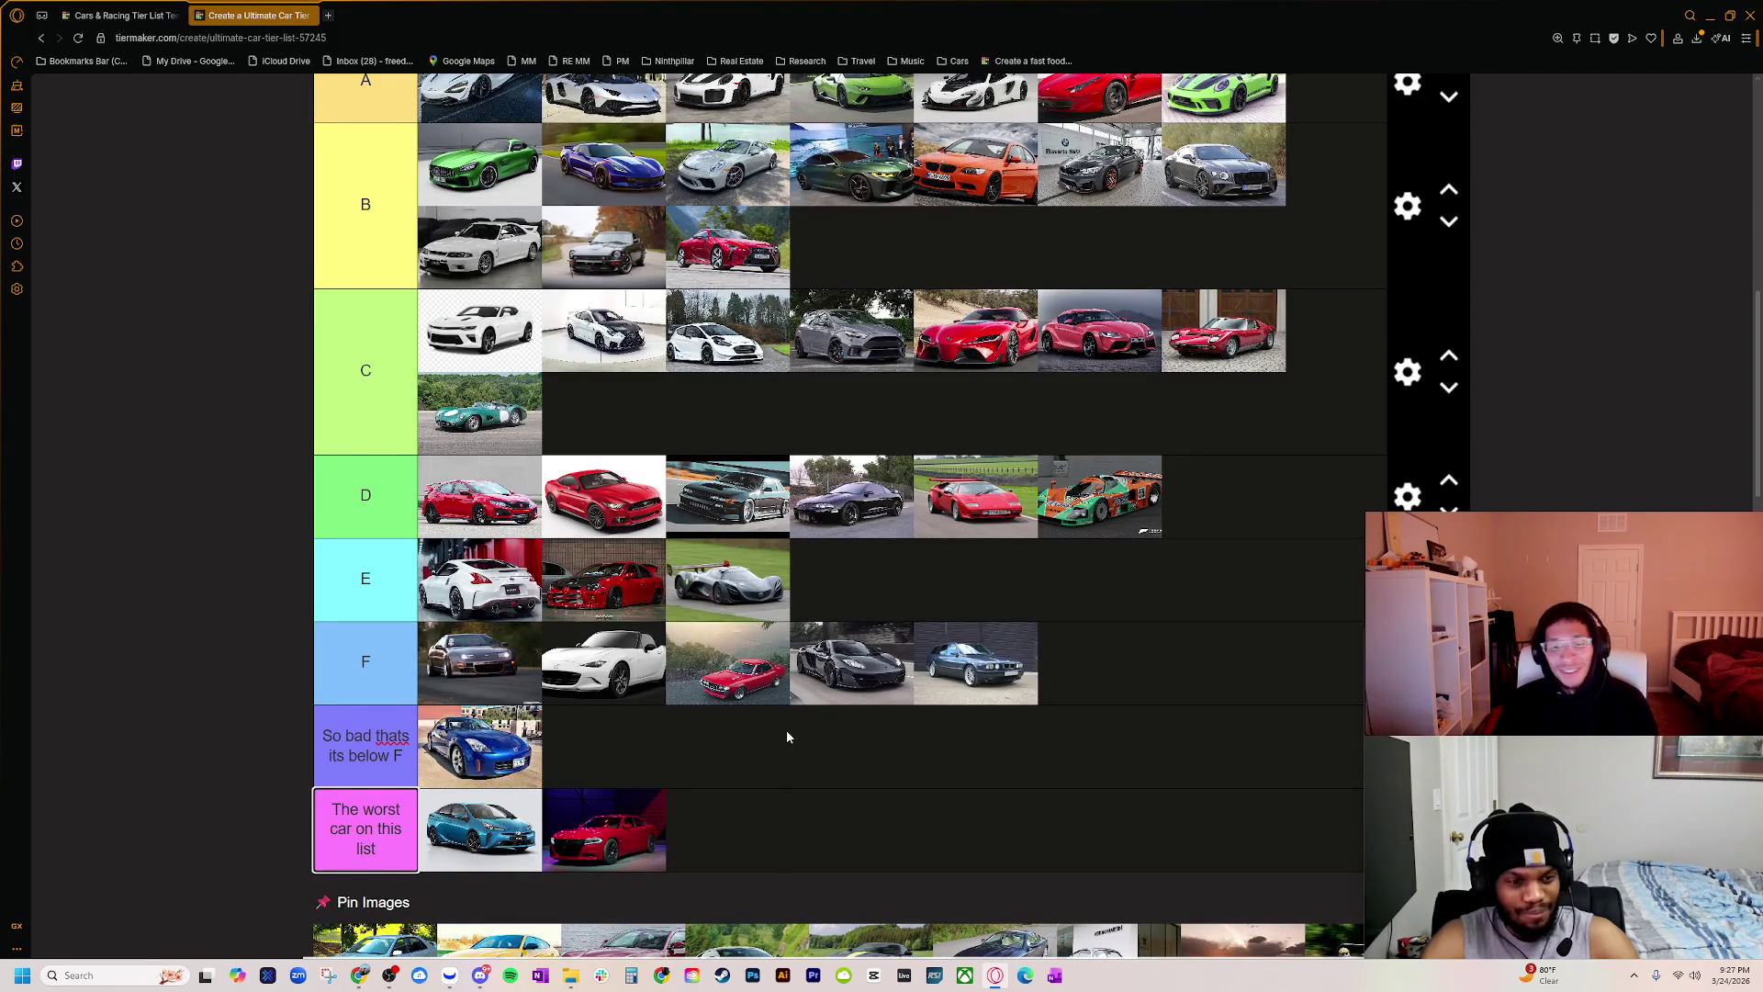
pyautogui.scroll(-1, 786, 729)
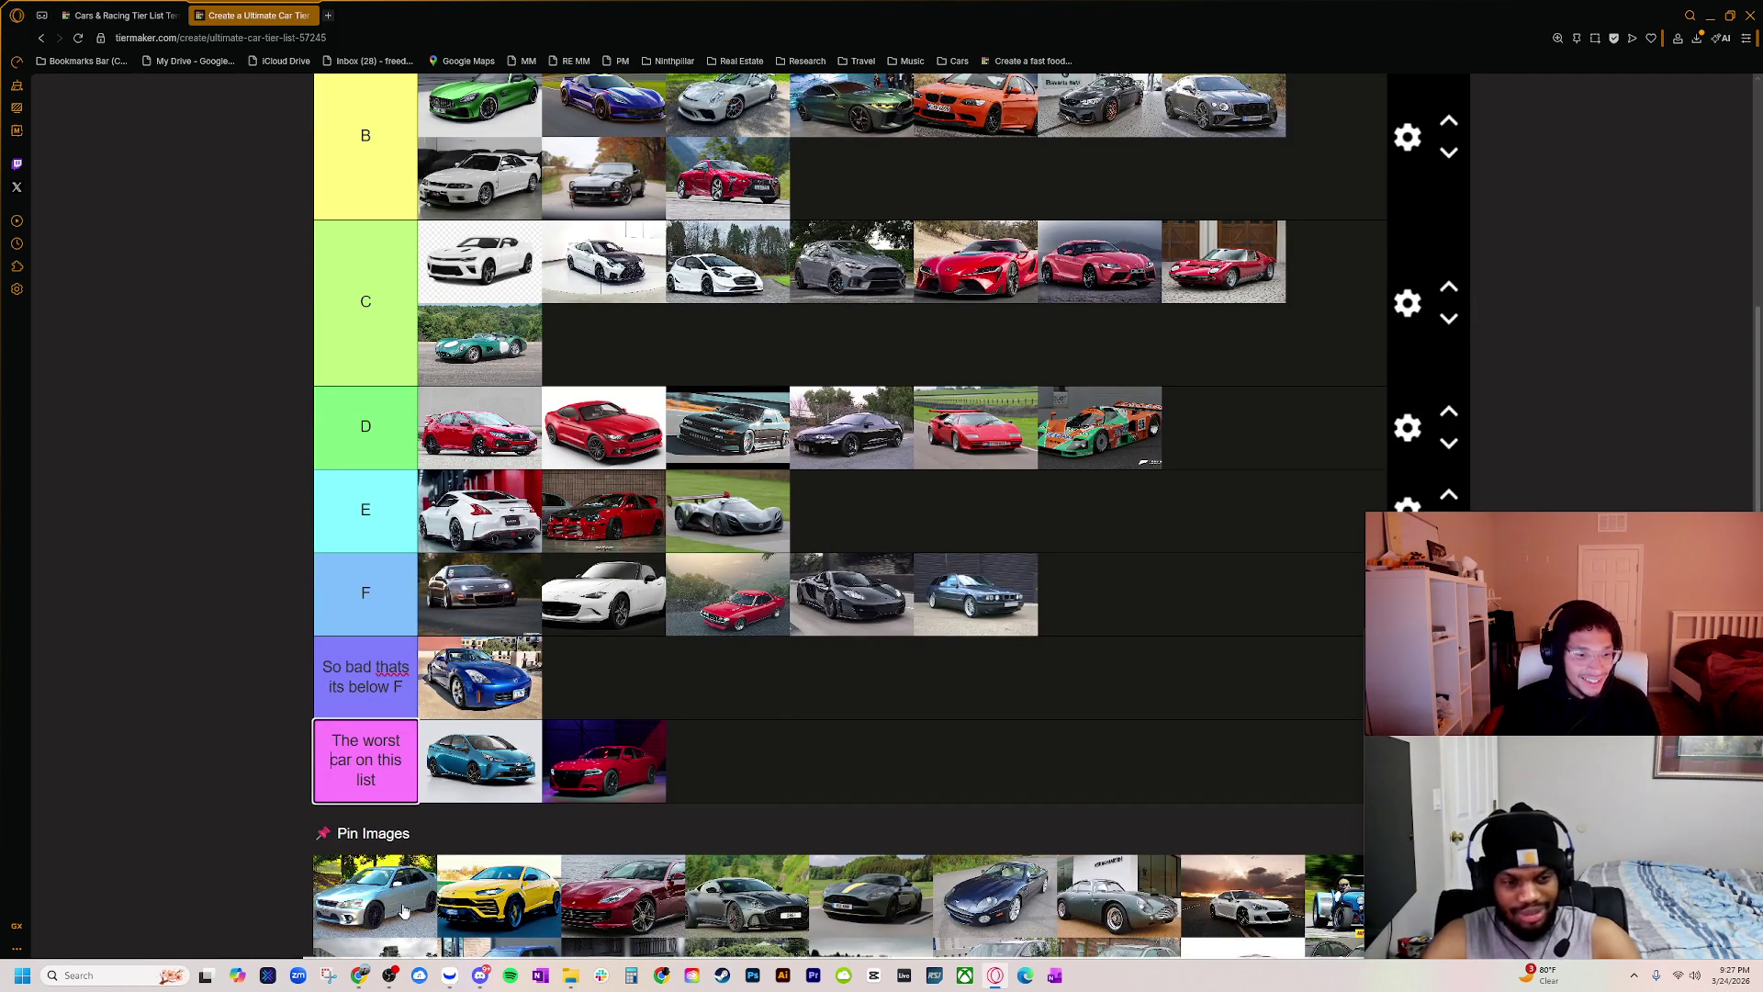
pyautogui.keyDown('ctrl'); pyautogui.scroll(6, 402, 903); pyautogui.keyUp('ctrl')
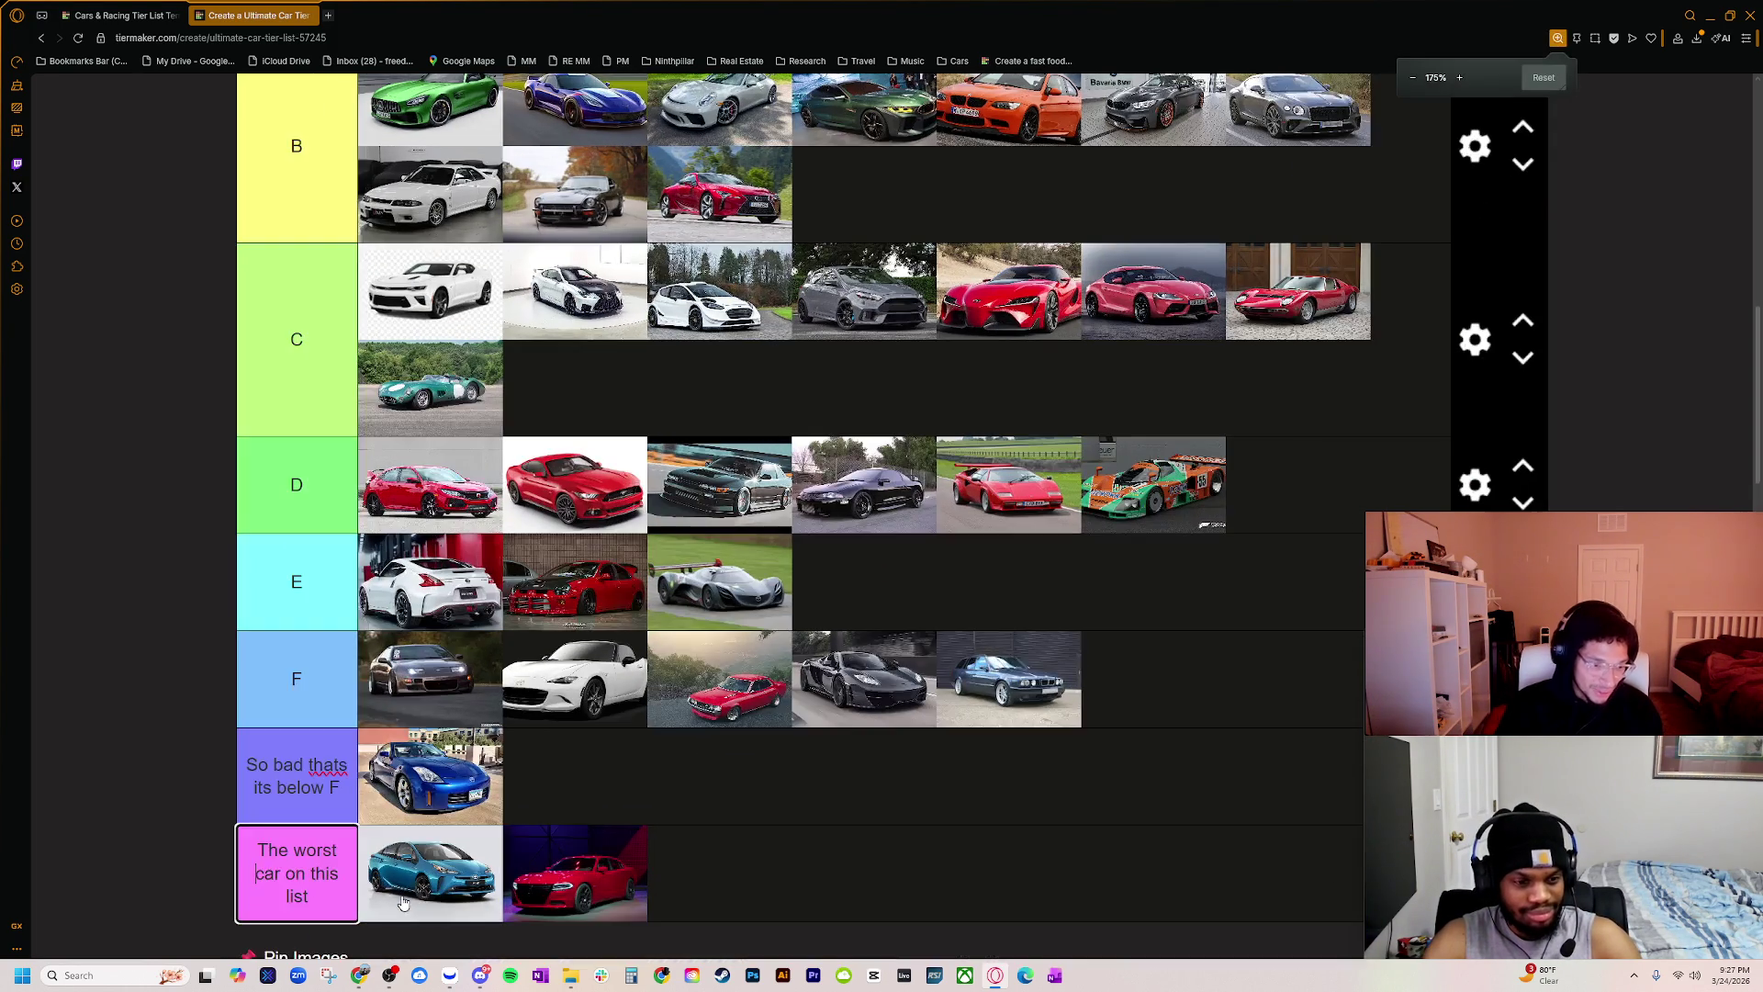
pyautogui.scroll(-2, 252, 790)
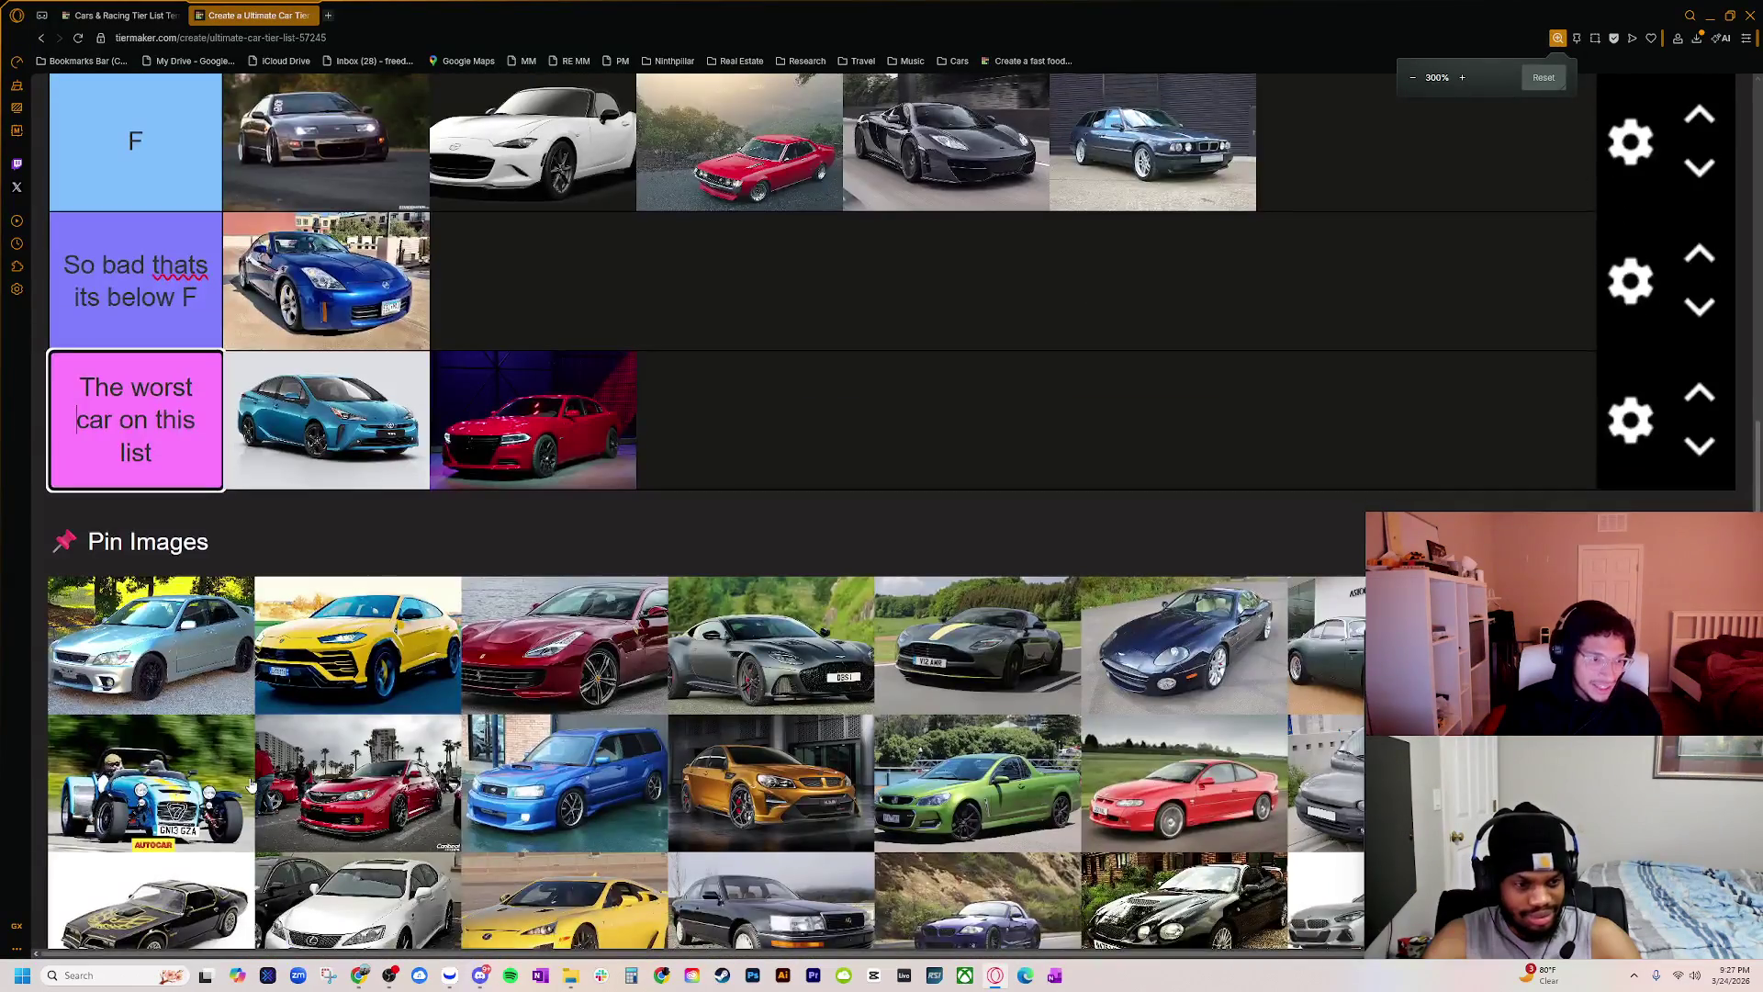
pyautogui.keyDown('ctrl'); pyautogui.scroll(1, 253, 789); pyautogui.keyUp('ctrl')
pyautogui.scroll(-2, 252, 792)
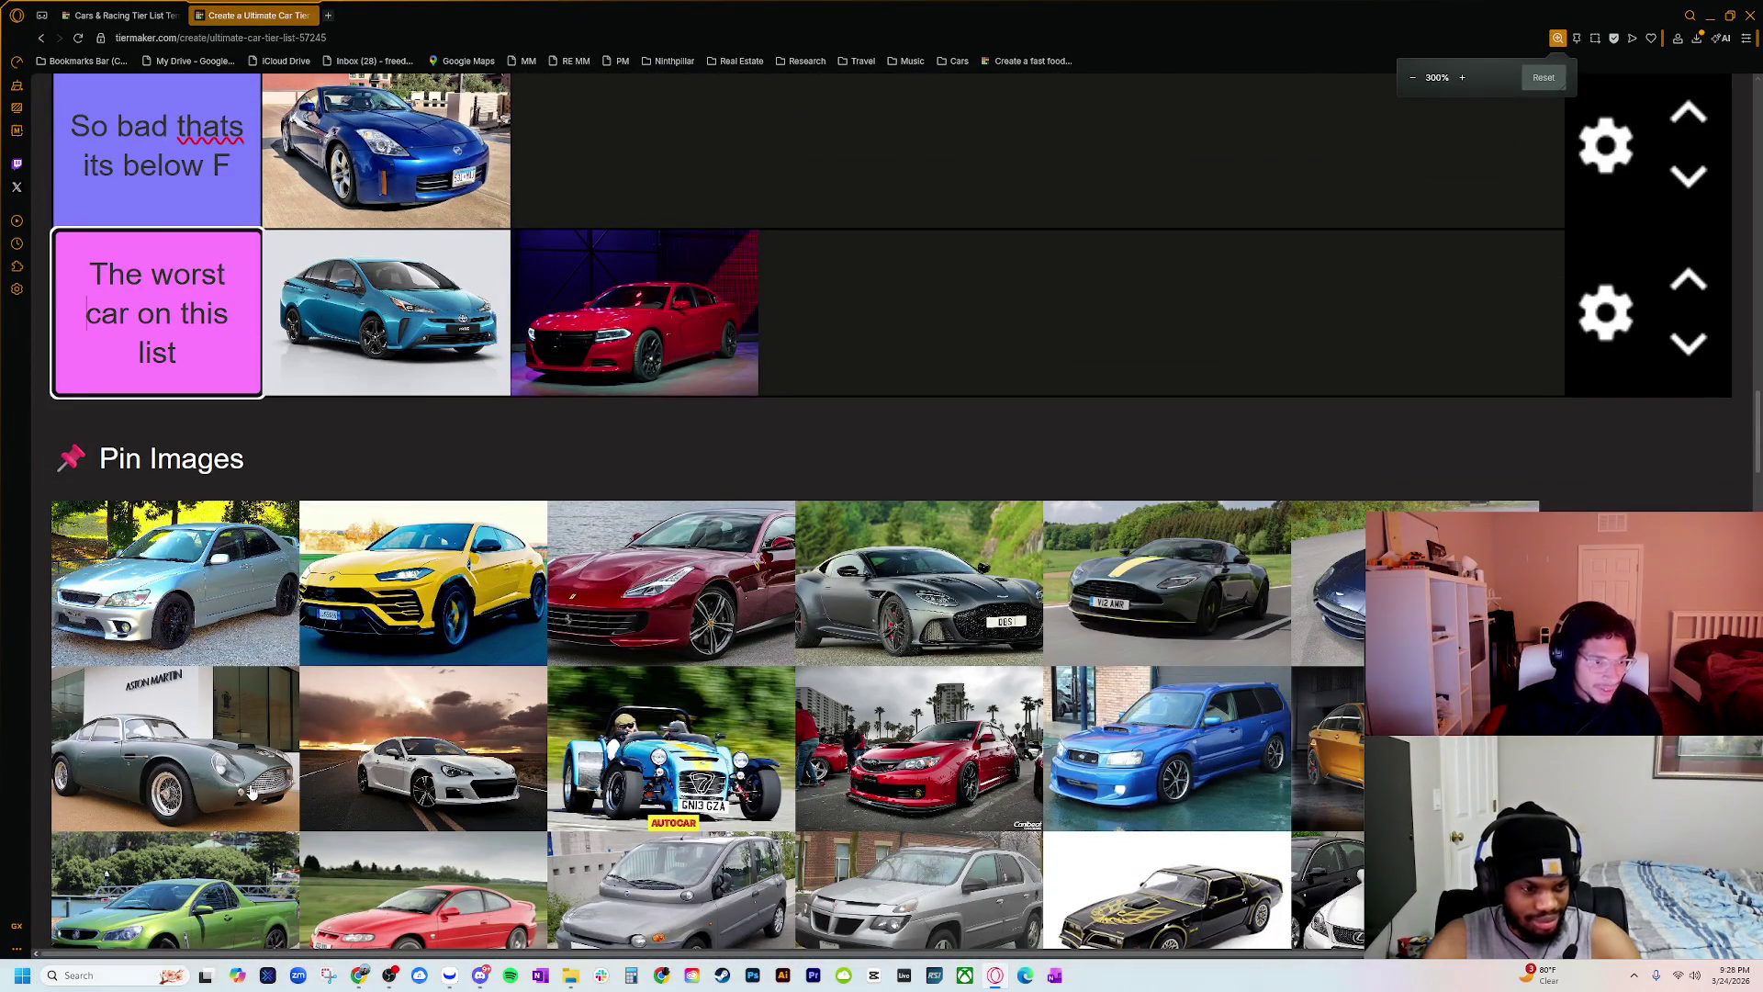